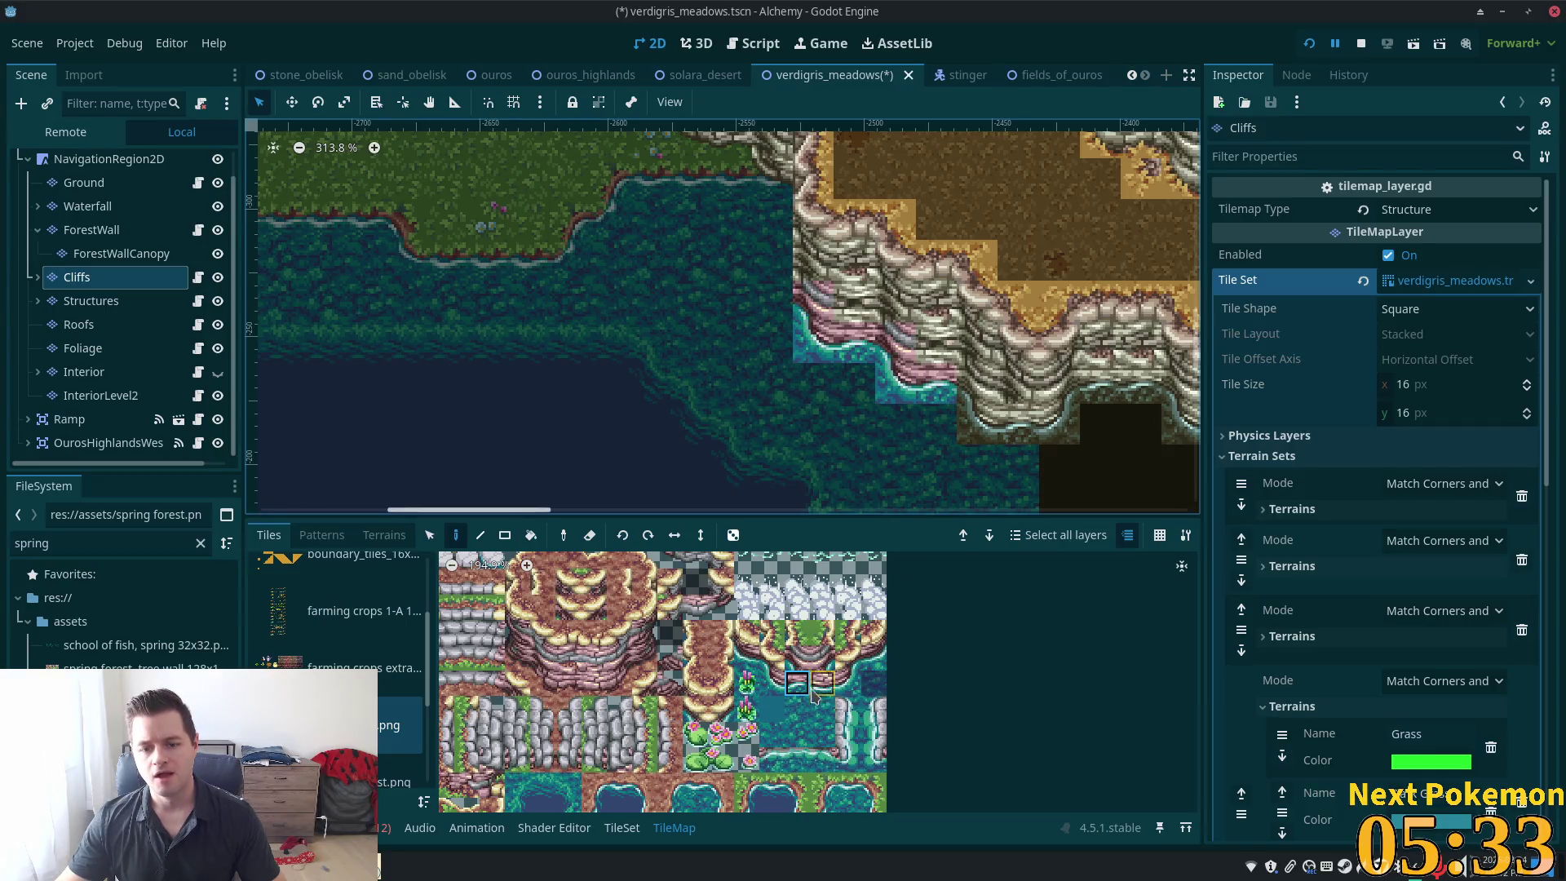
Paint pink cliff tiles along the shoreline below the cliffs, then save and run the game with F5
click(978, 384)
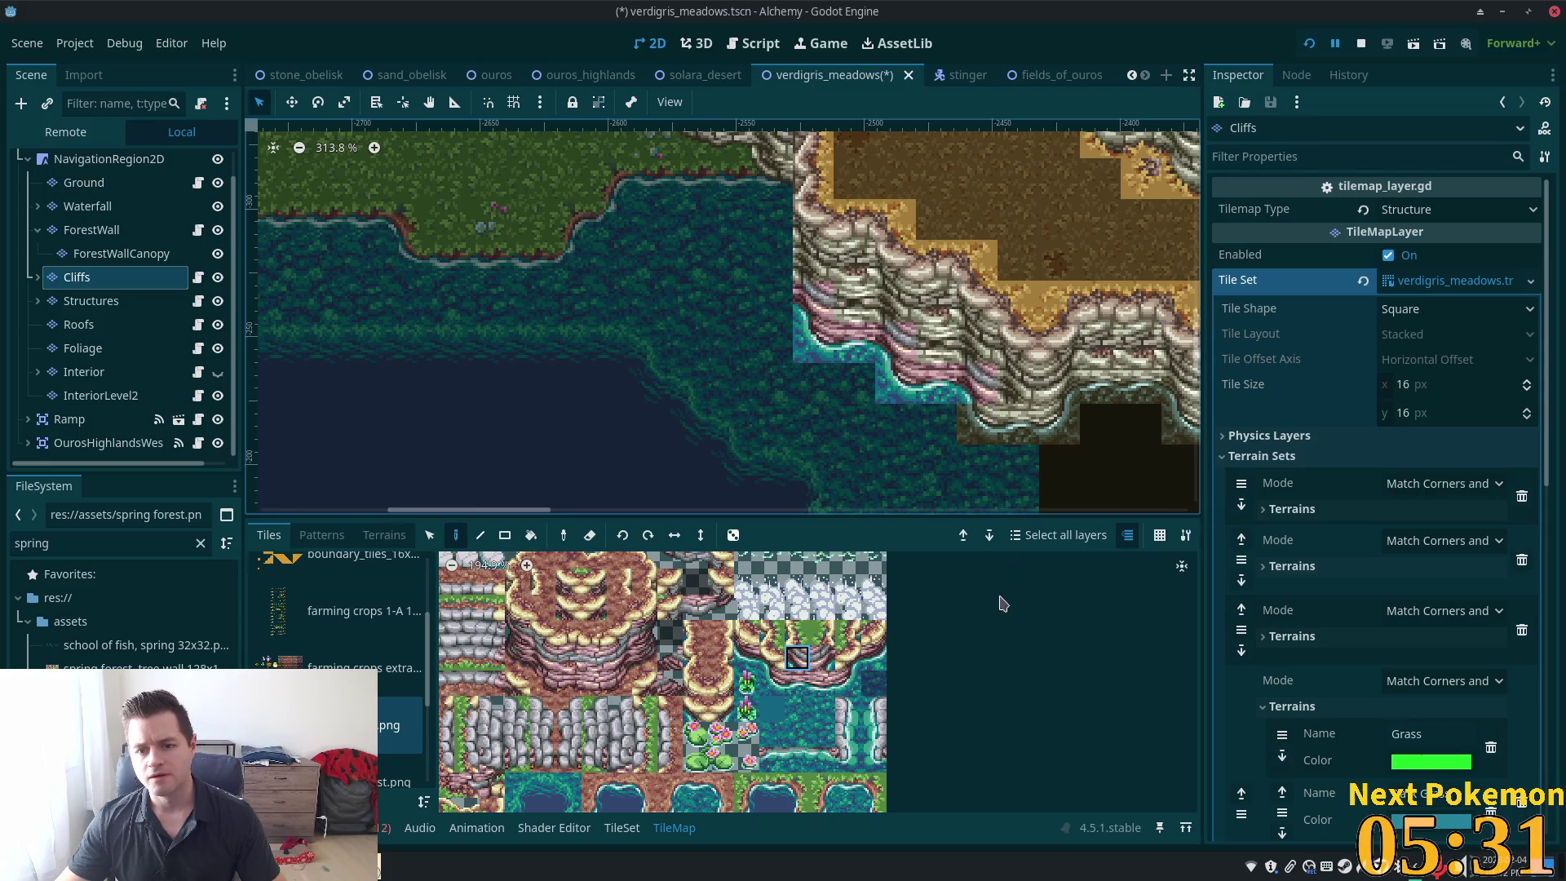
click(777, 683)
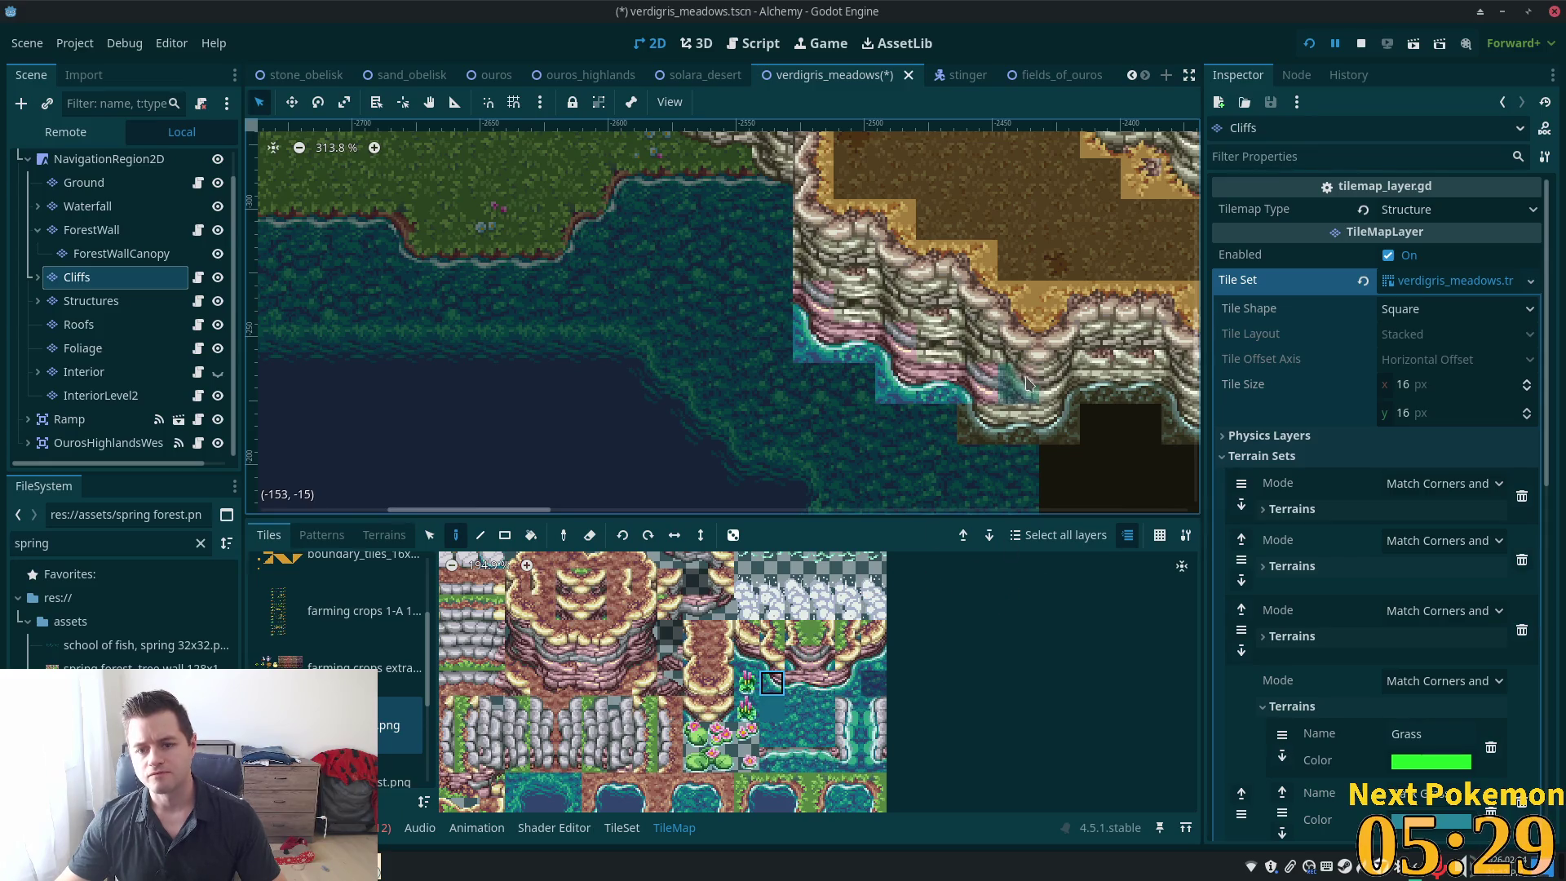
click(977, 424)
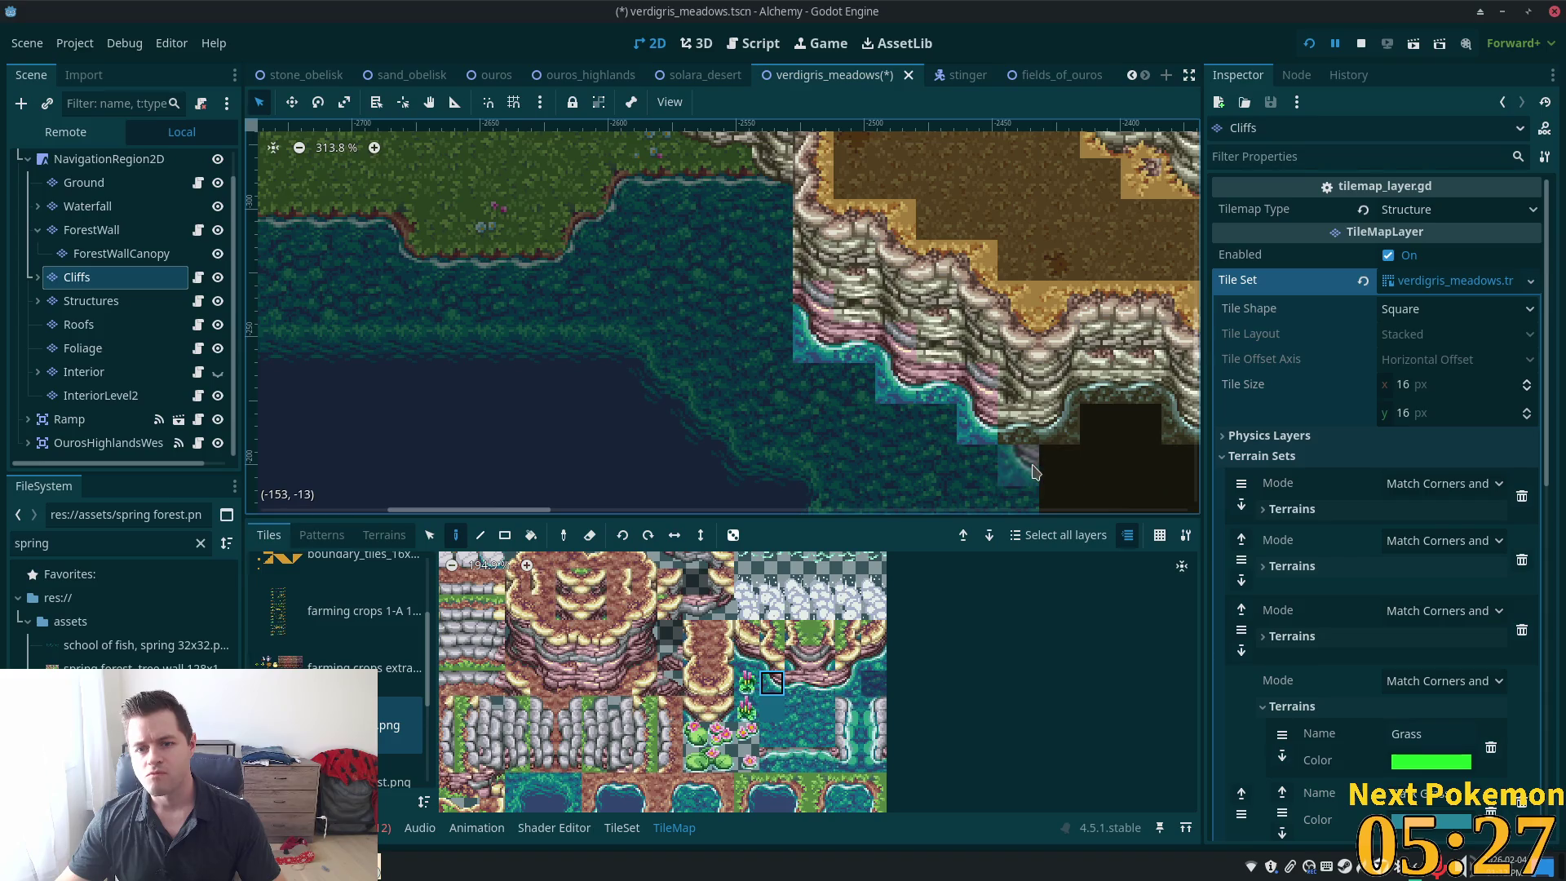
click(797, 684)
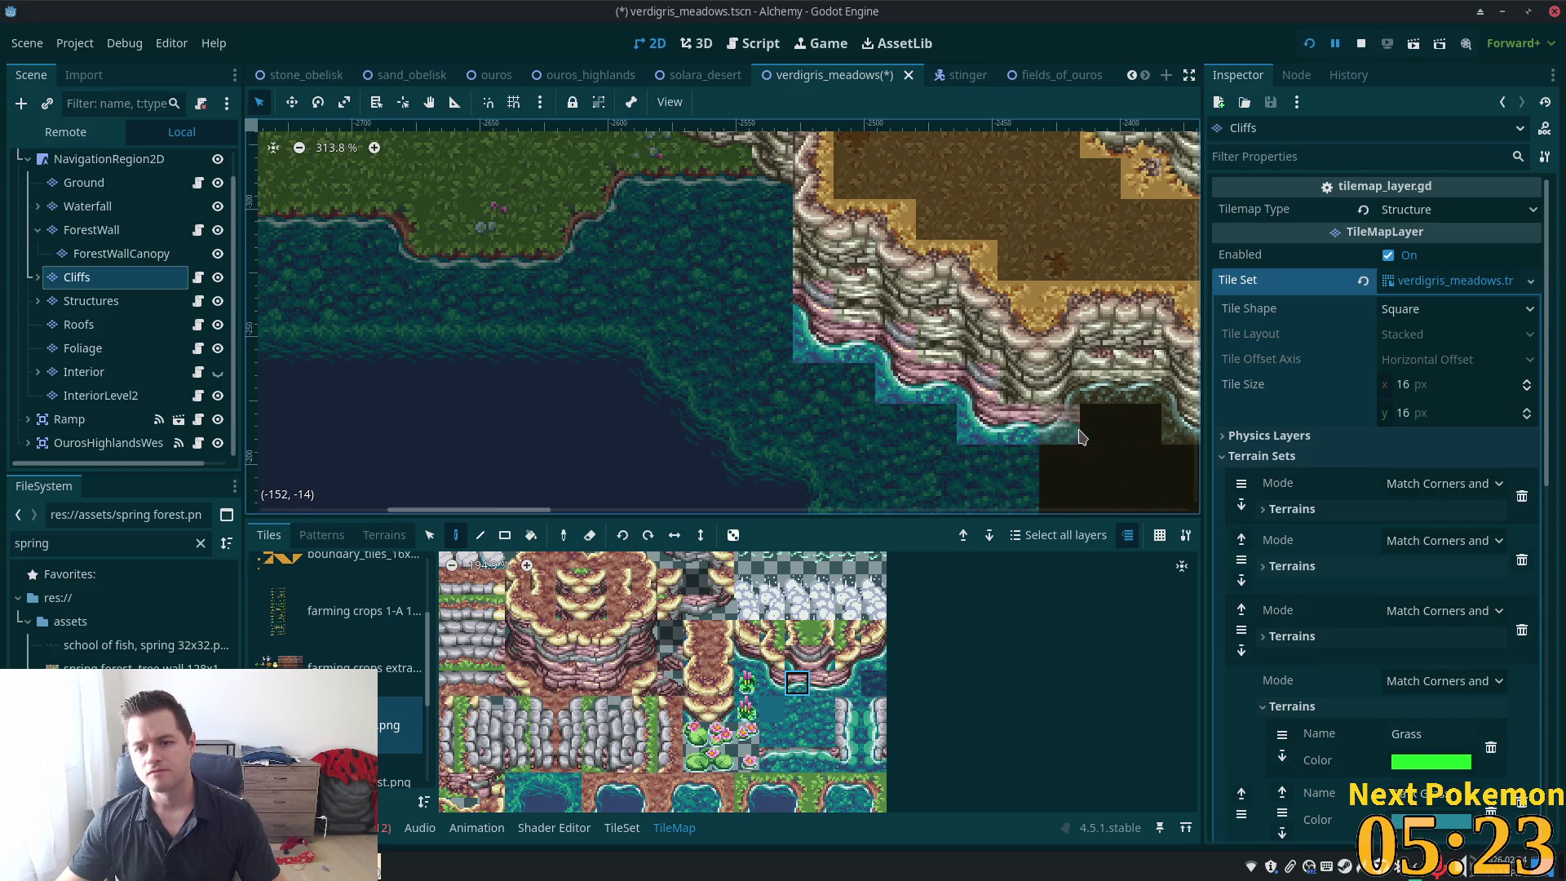
key(F5)
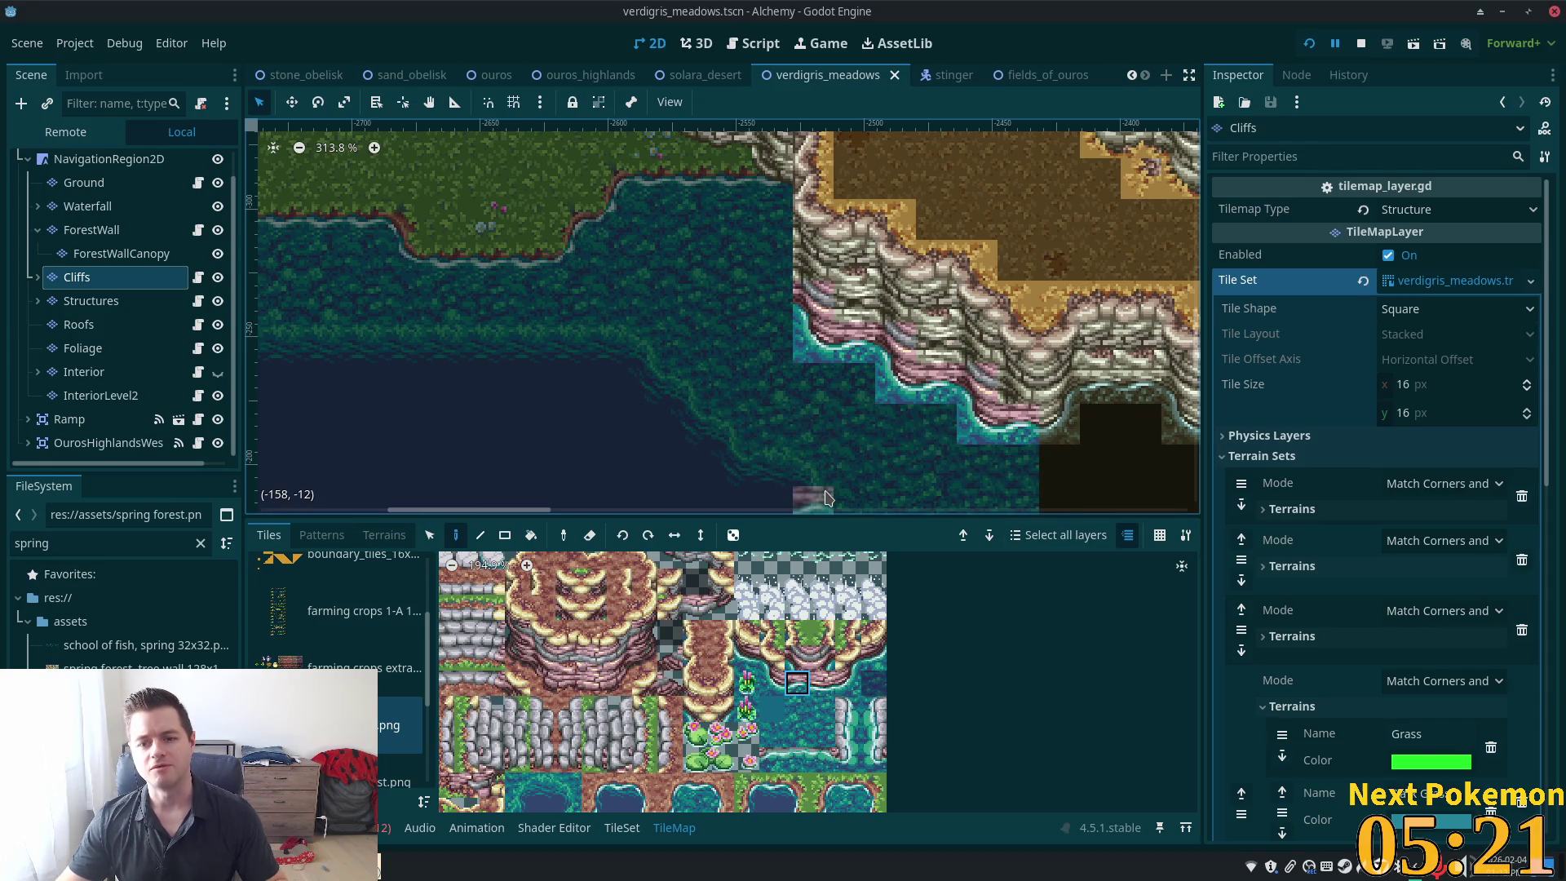
key(Down)
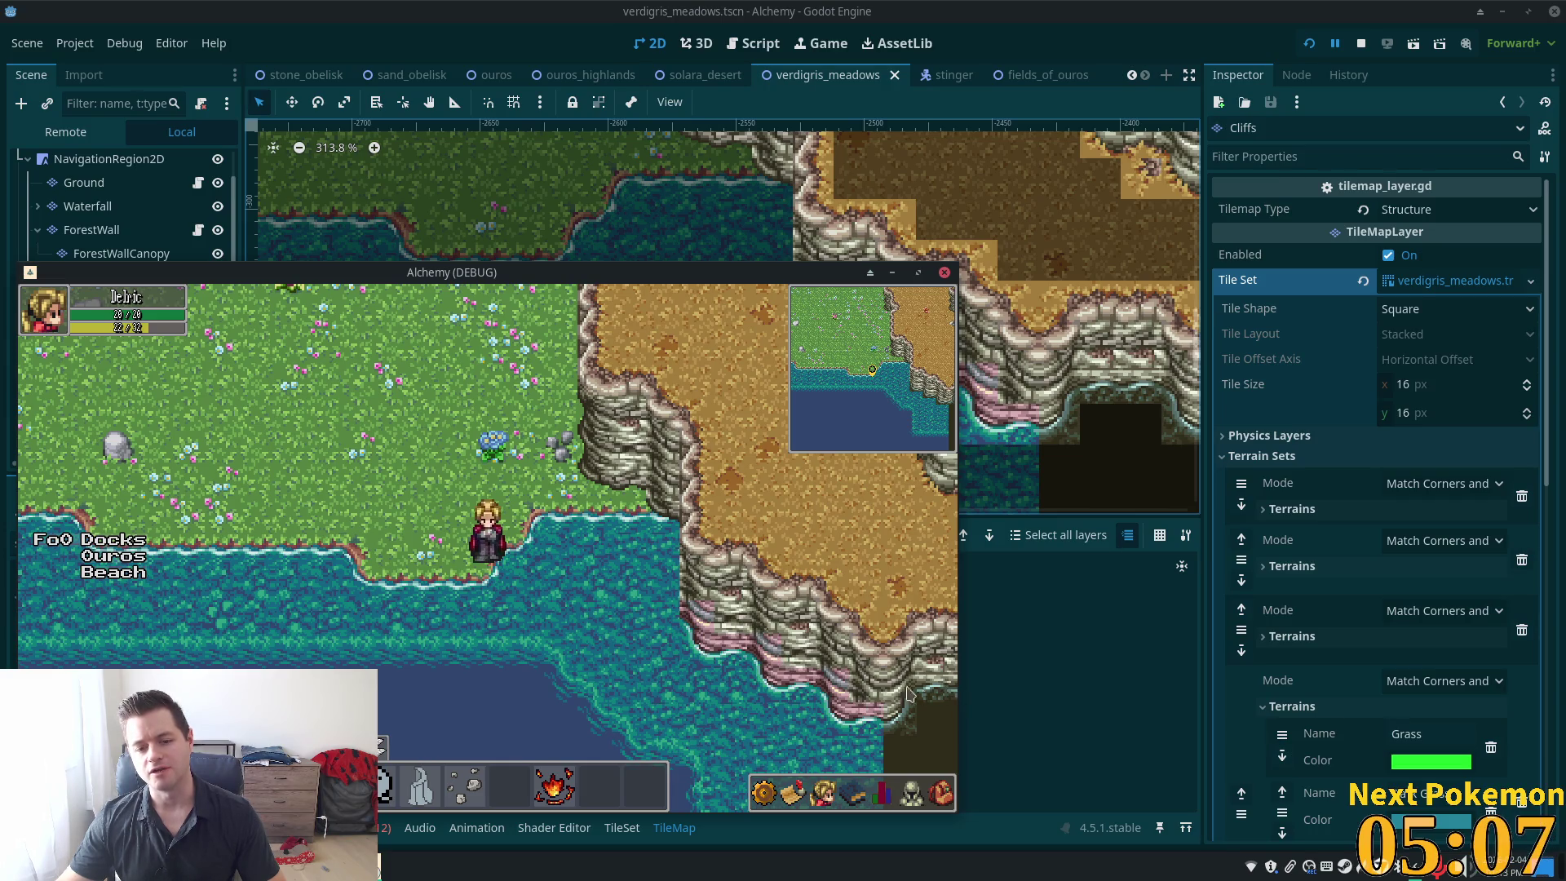
Bring the Godot editor back in front of the running Alchemy game
click(987, 8)
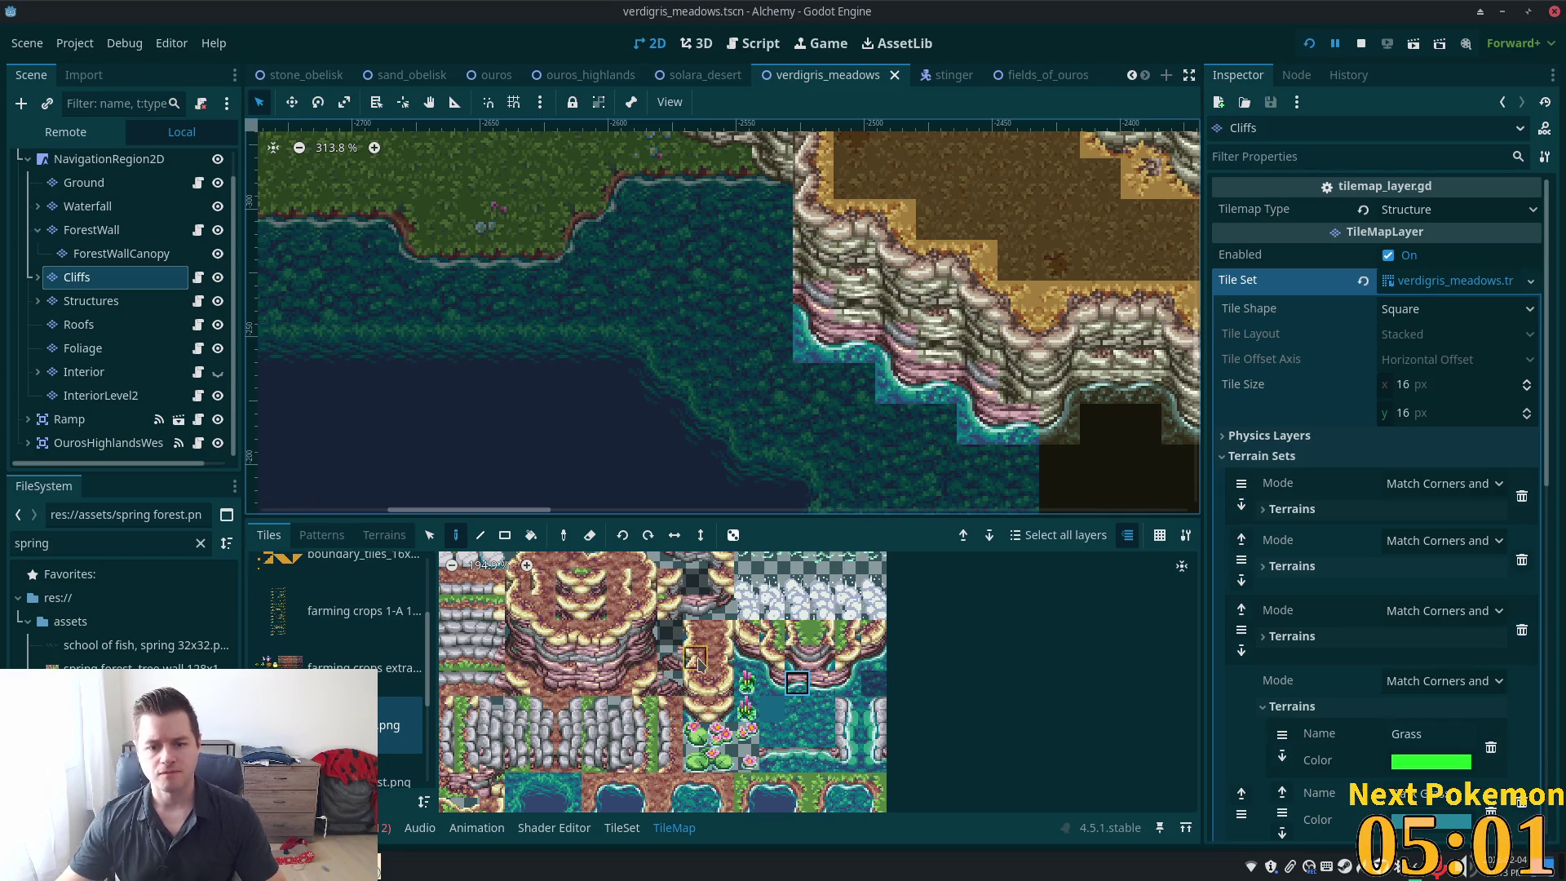
Paint a cliff tile on the left cliff edge above the lake, undoing one misplaced tile
scroll(600, 647, up, 3)
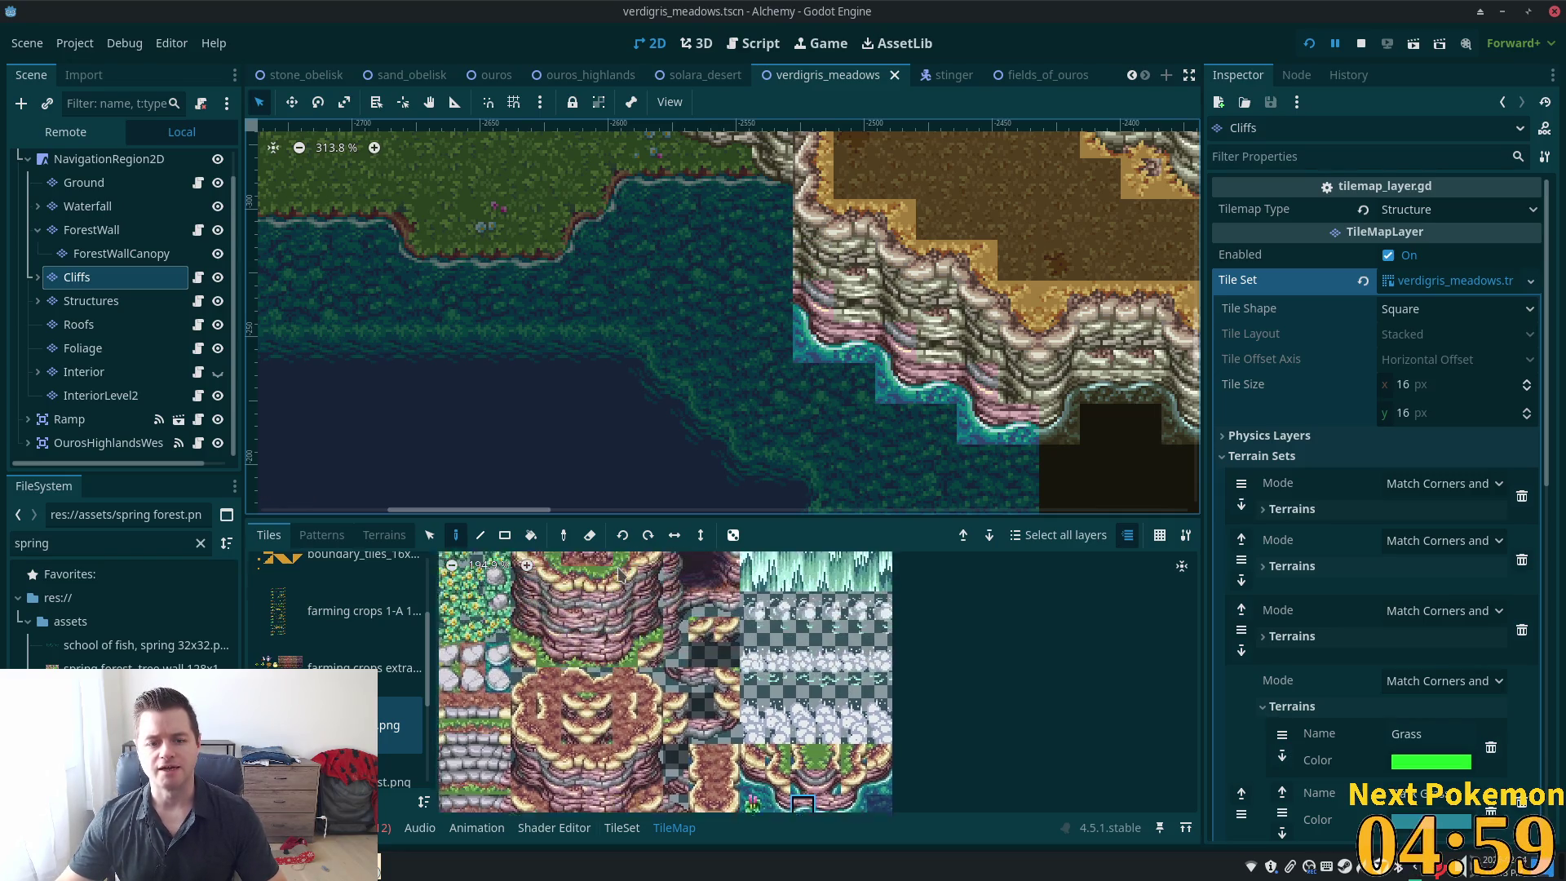
click(547, 650)
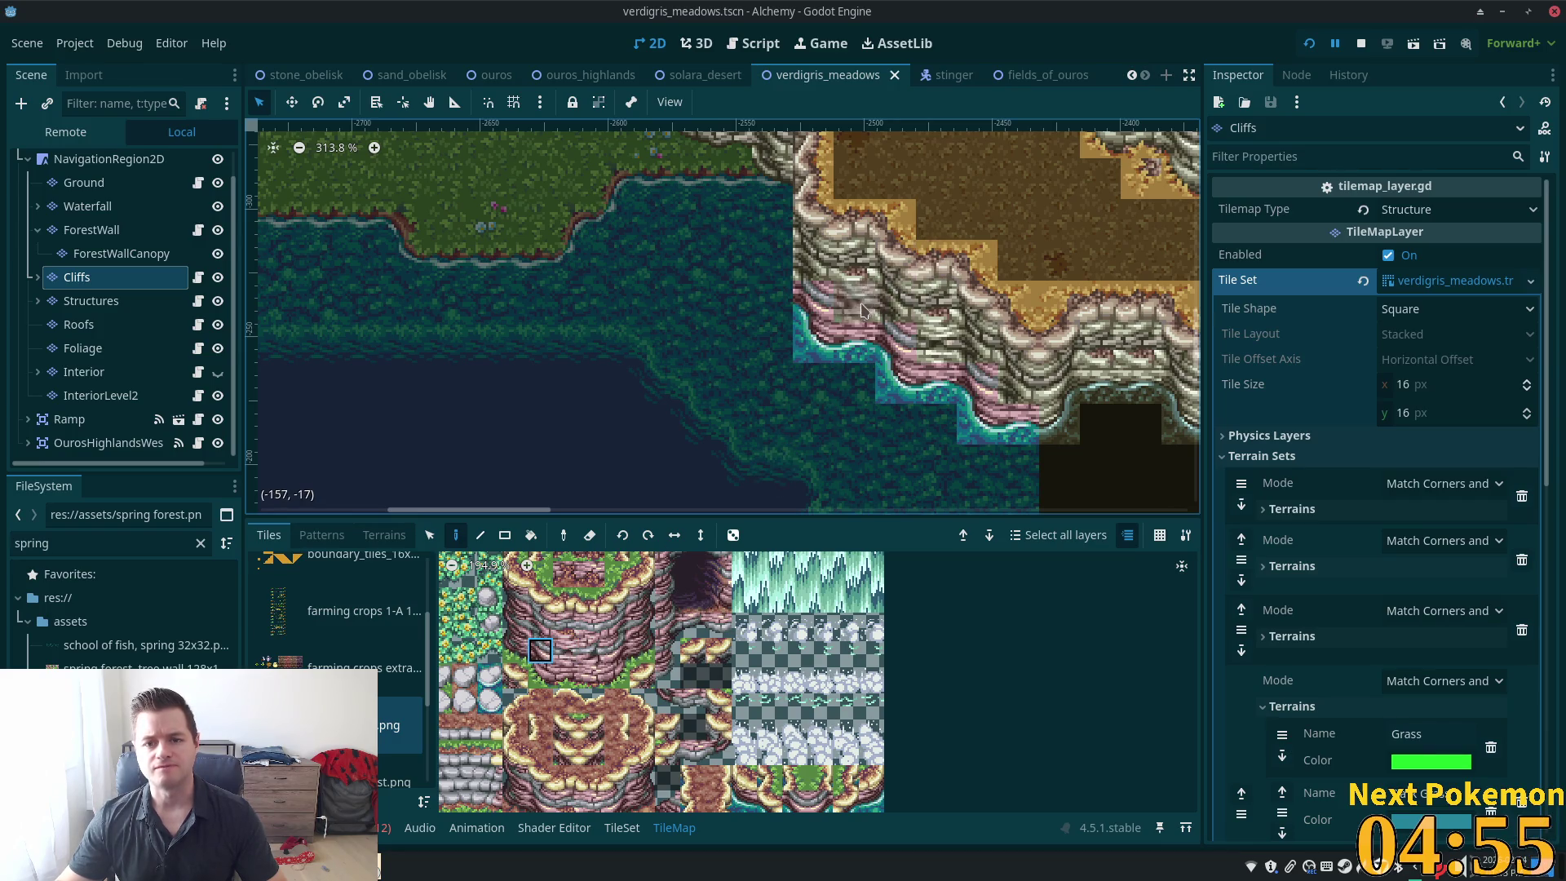
click(855, 301)
key(ctrl+z)
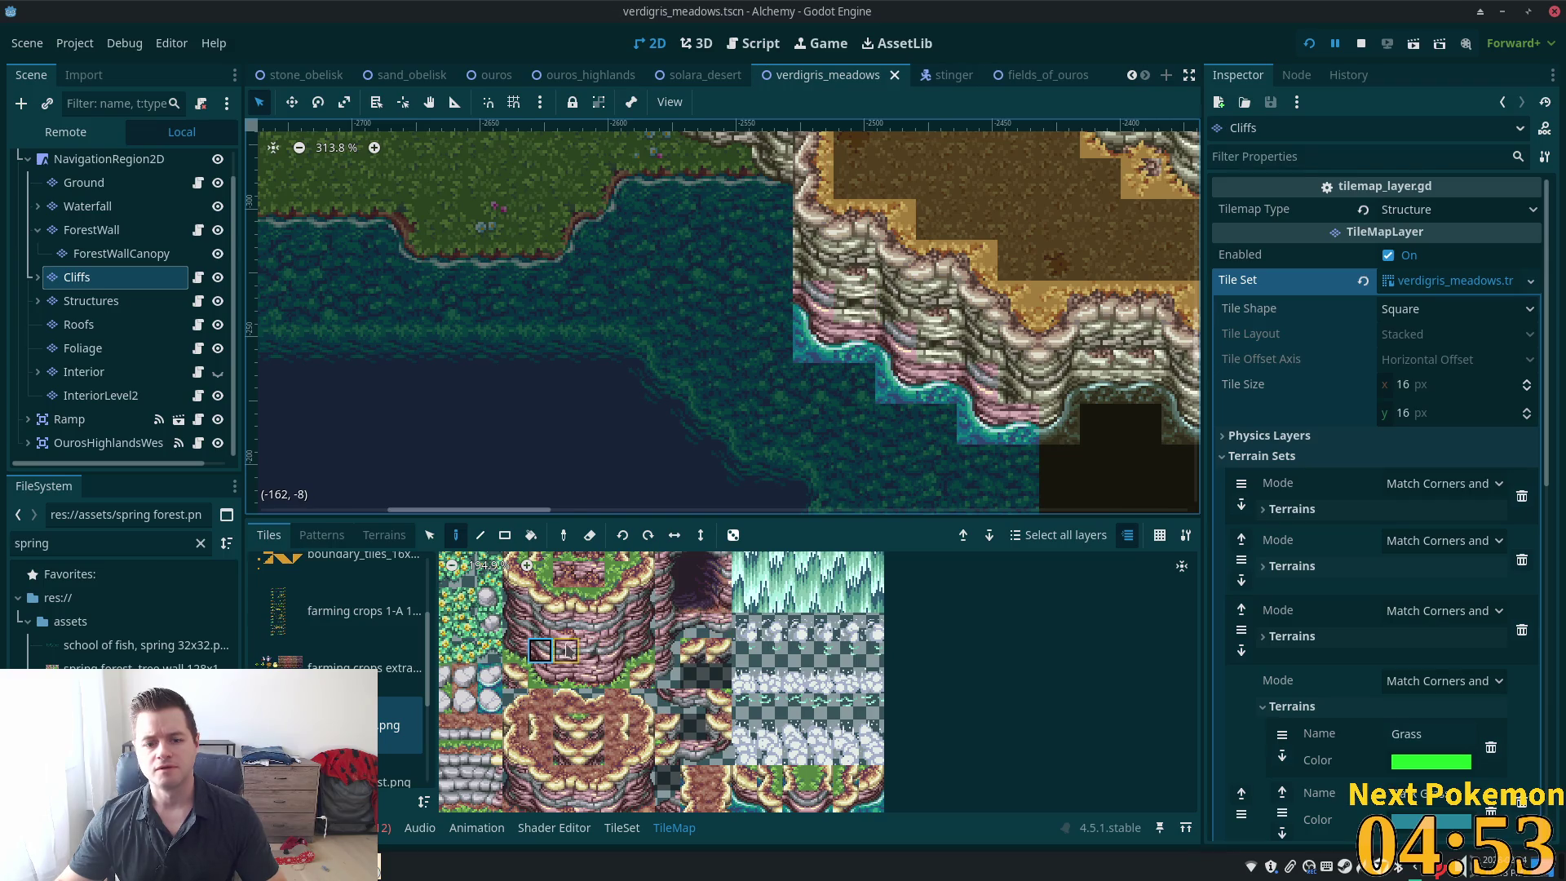
click(855, 339)
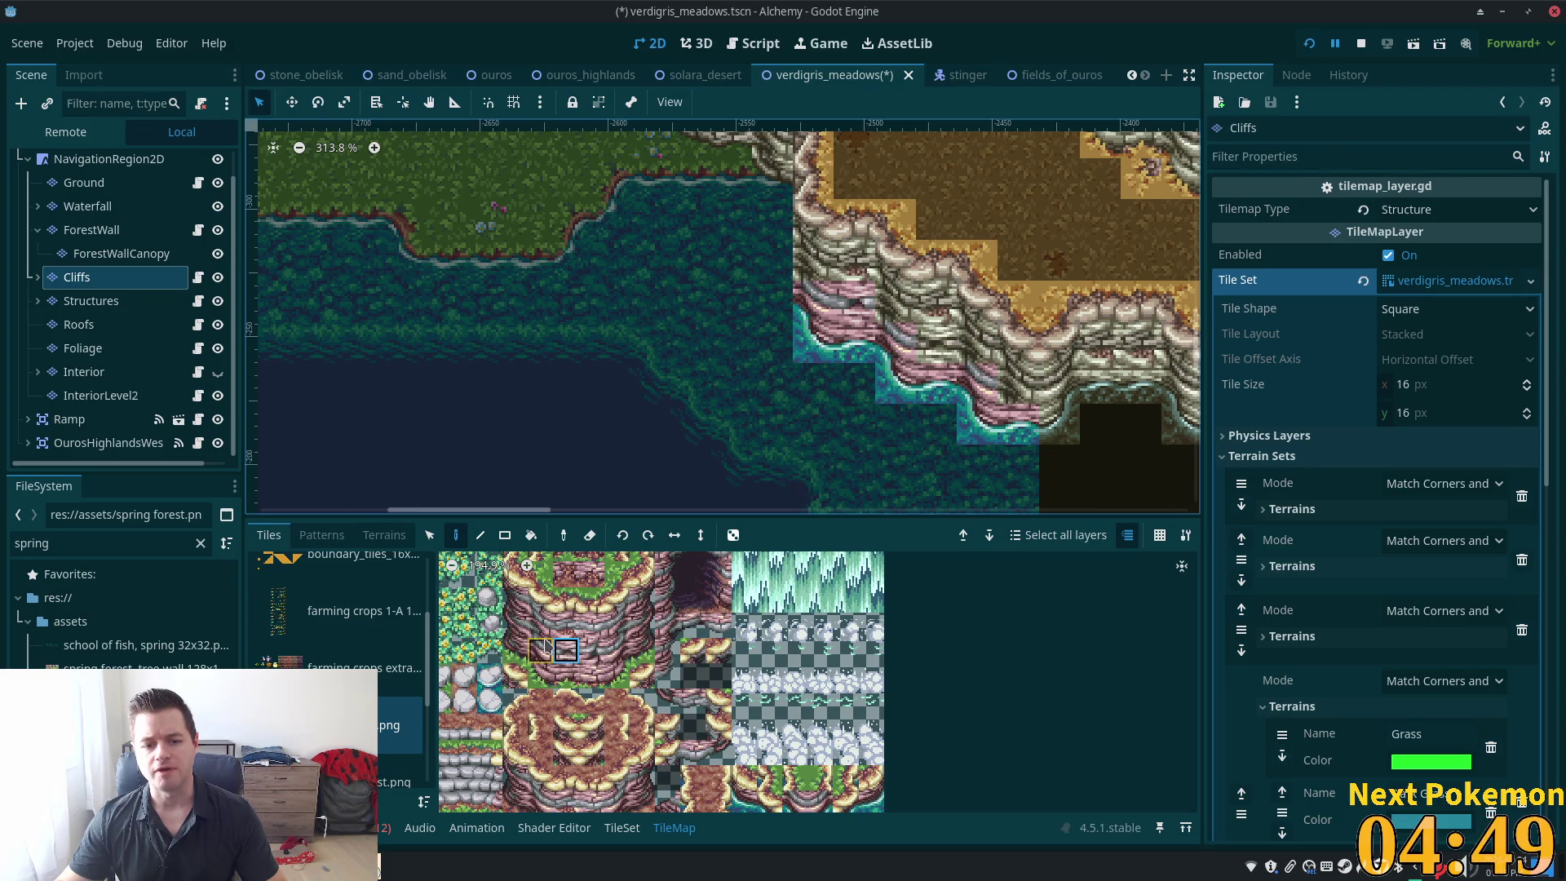
Pick another cliff tile, select the cliff cell on the map, then save and run with F5
click(541, 626)
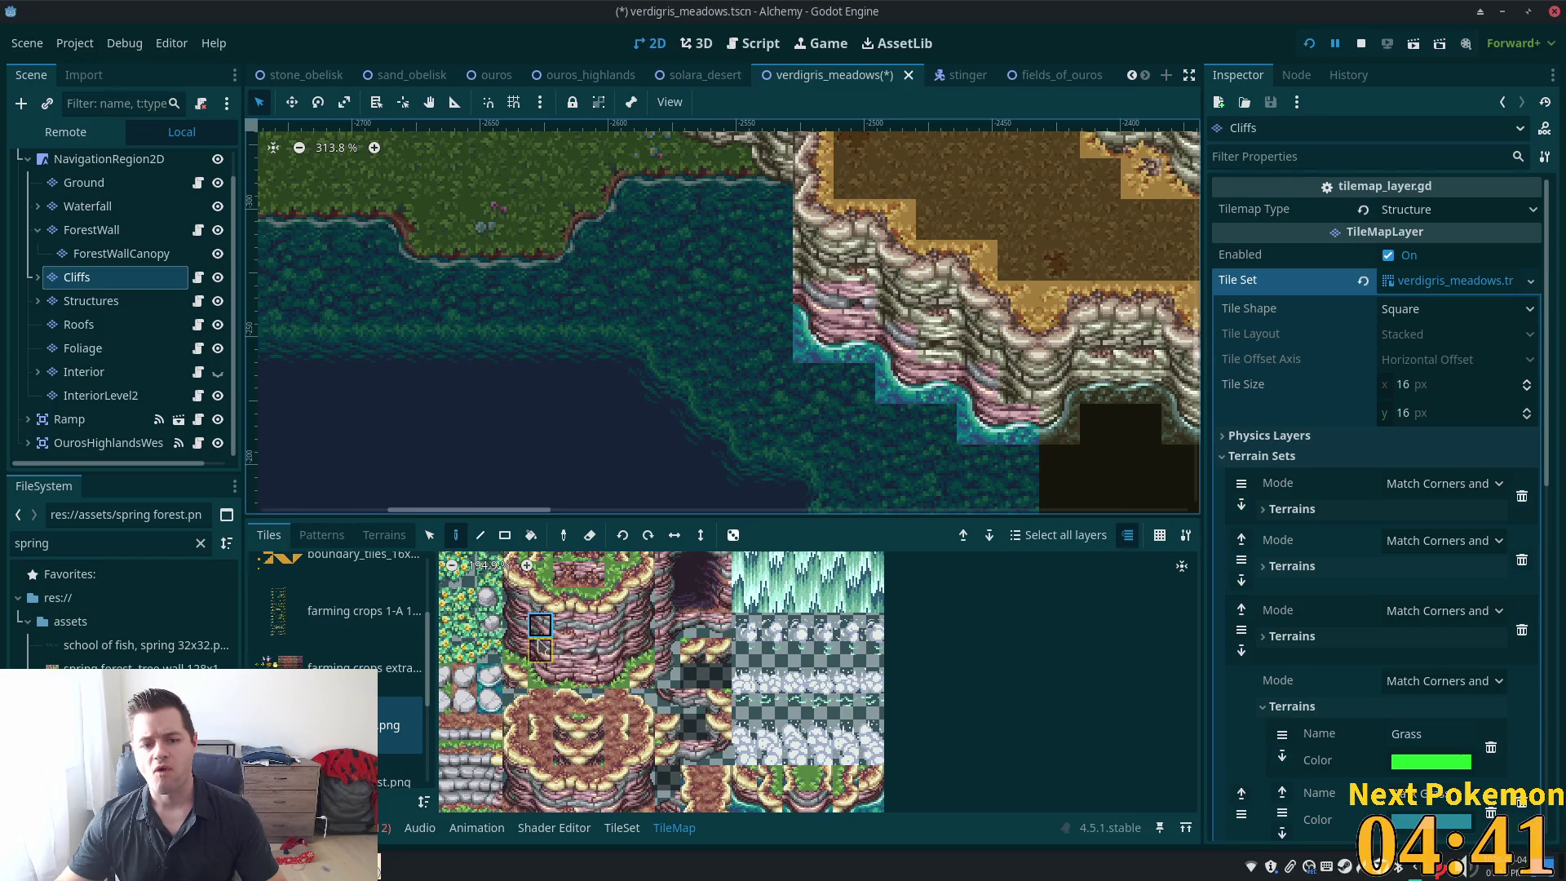
key(s)
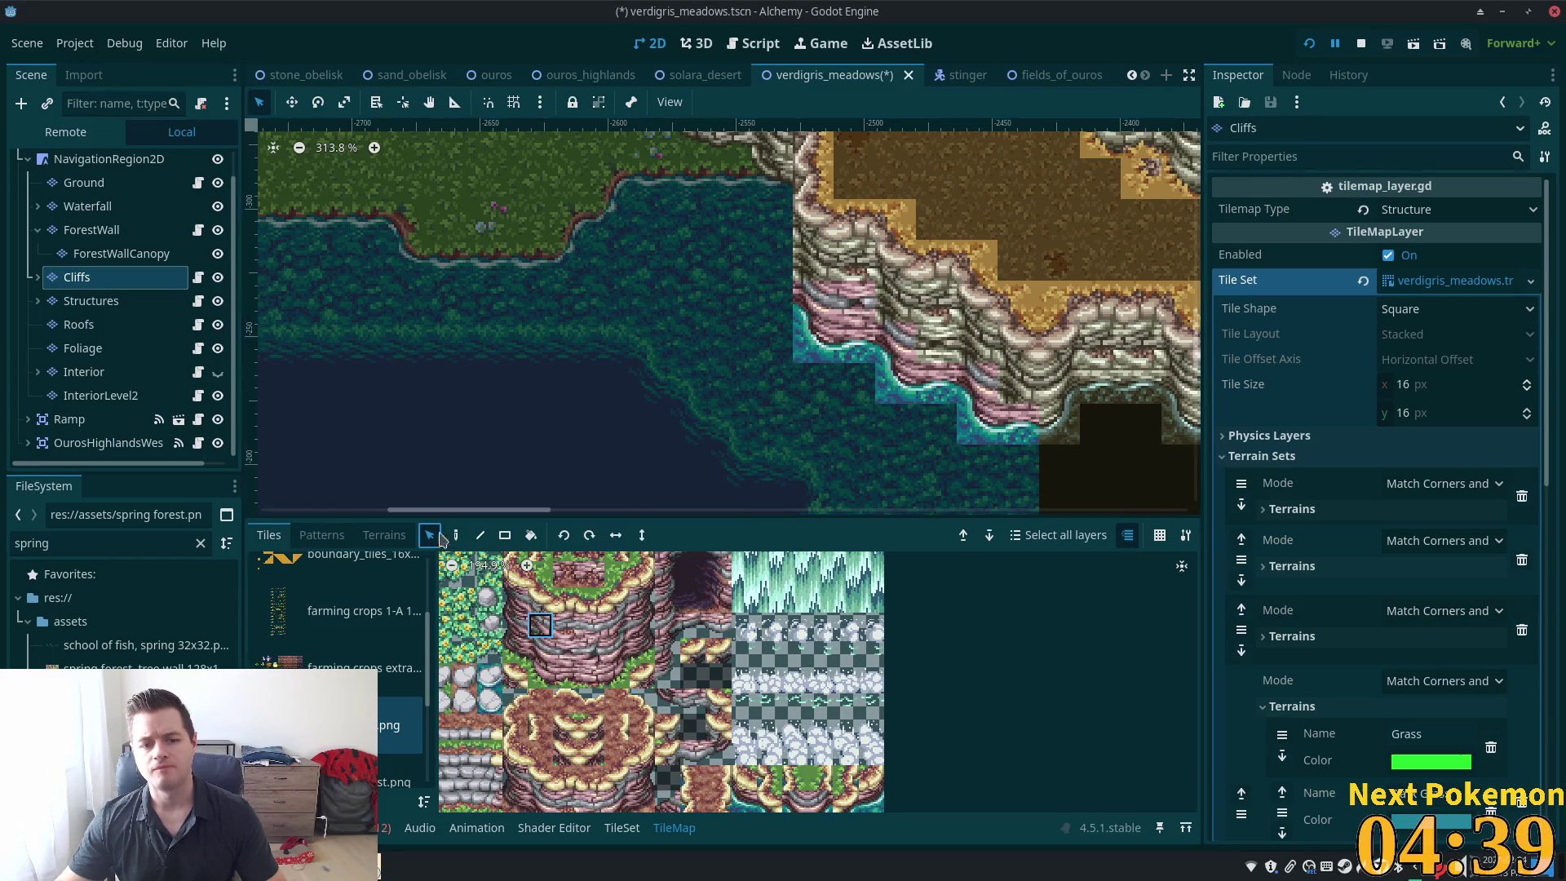
click(854, 302)
click(458, 538)
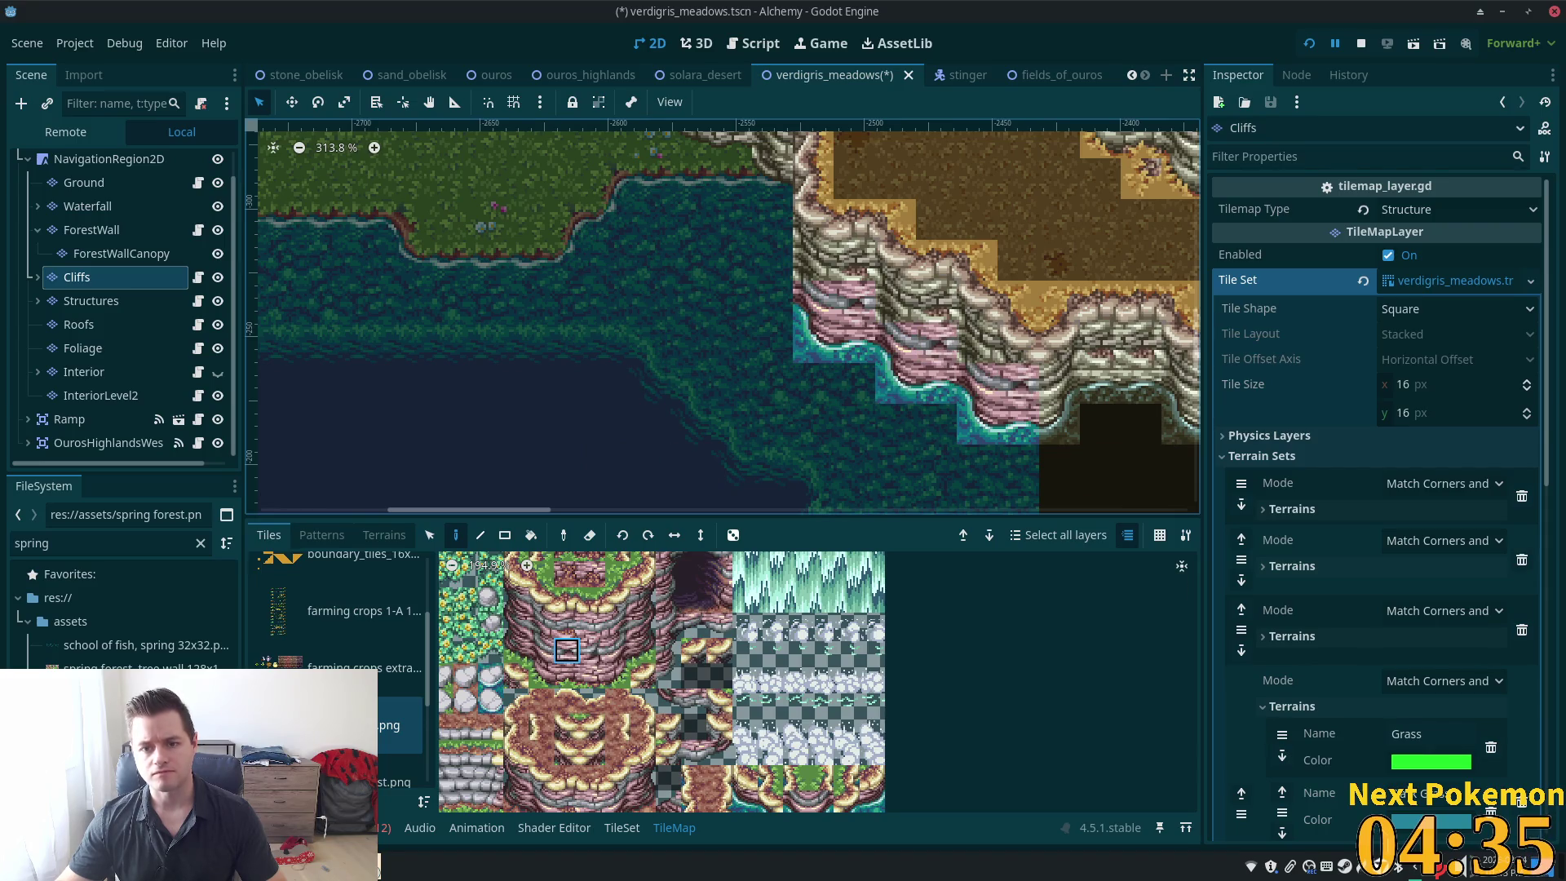
key(F5)
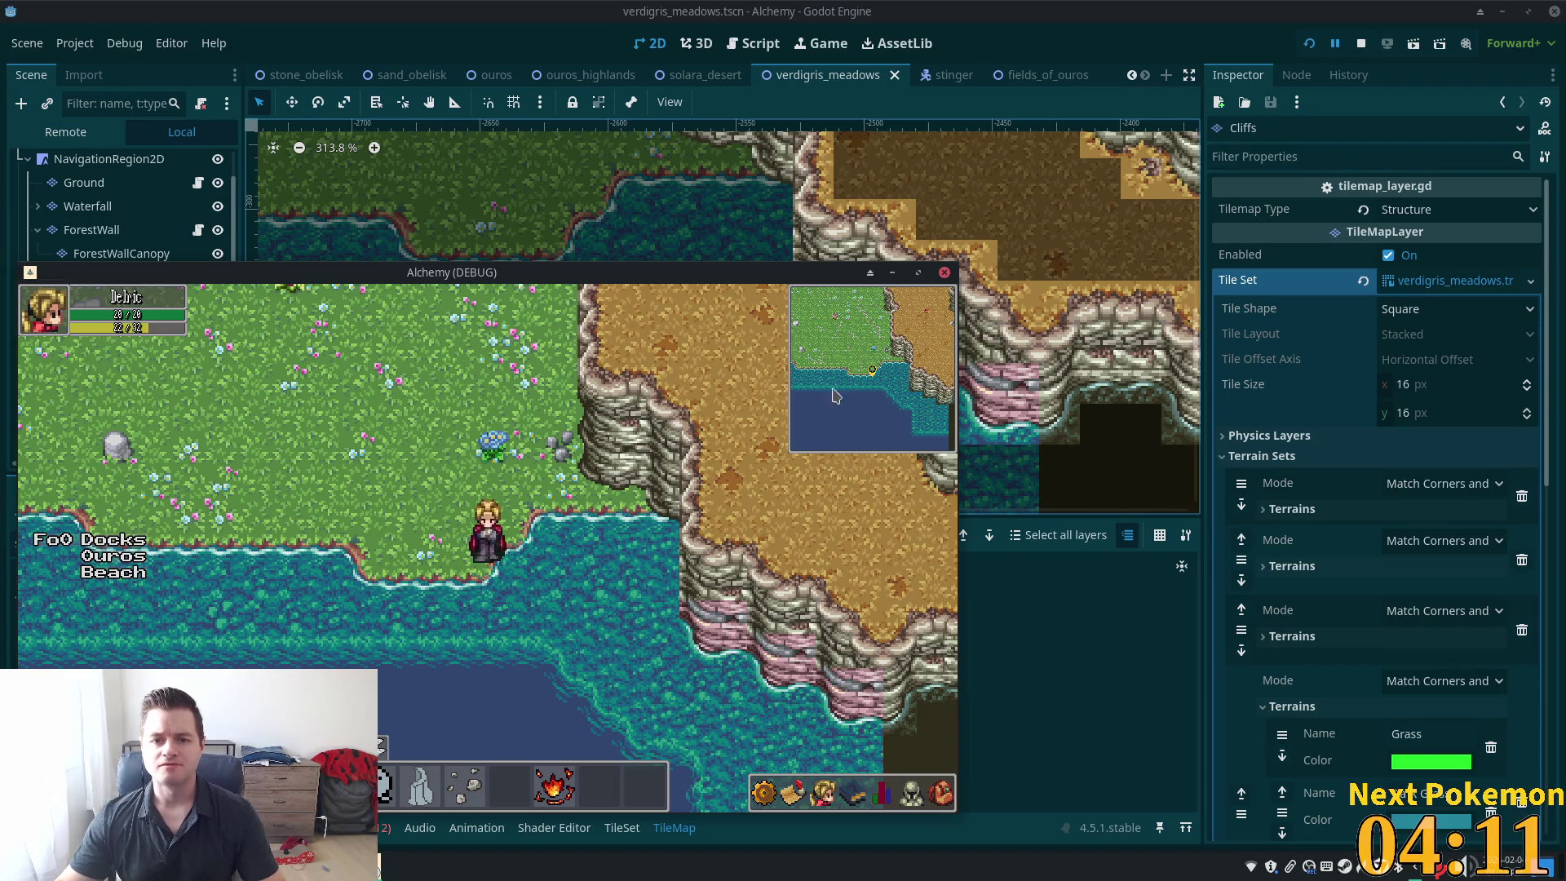
Return the Godot editor to the front after viewing the cliffs in the Alchemy game
click(970, 8)
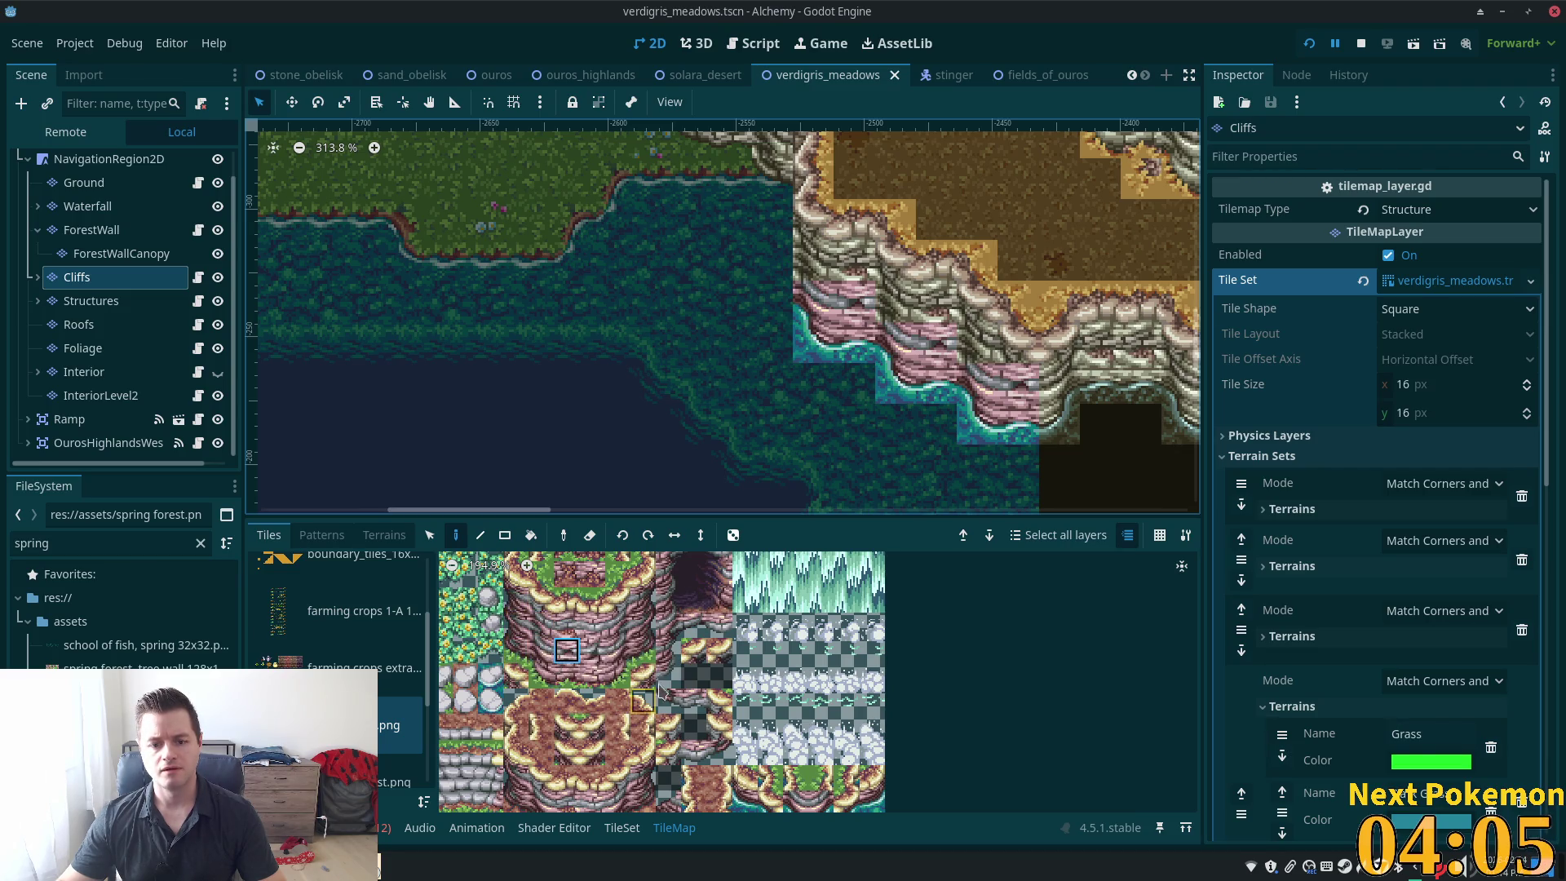
Paint a two-tile-tall cliff piece at the left cliff edge, undoing a wrong grey tile, and save
click(666, 706)
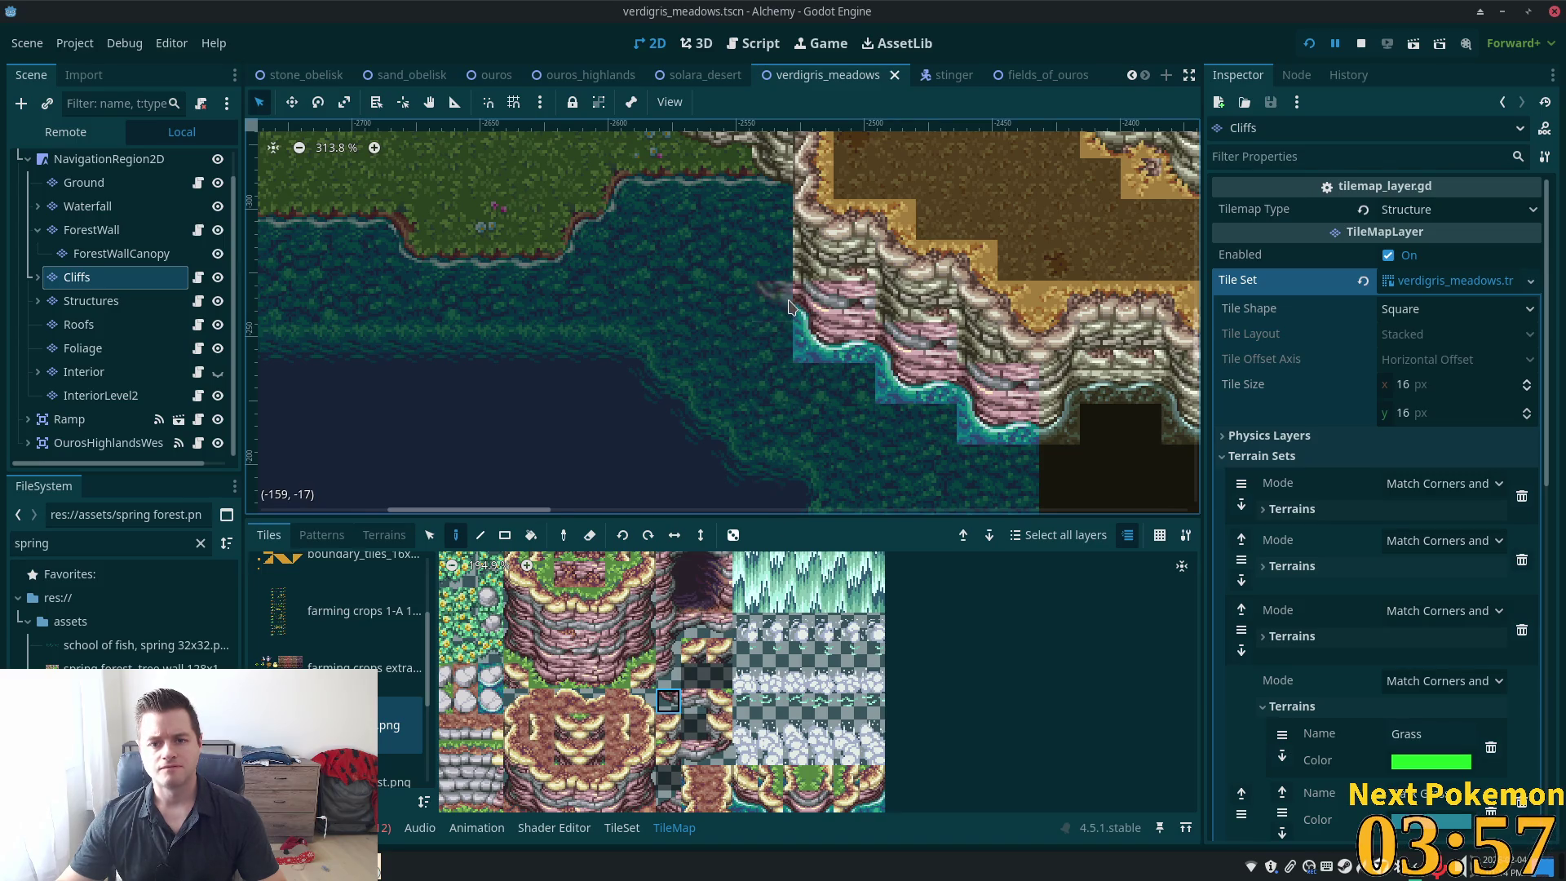
click(804, 308)
key(ctrl+z)
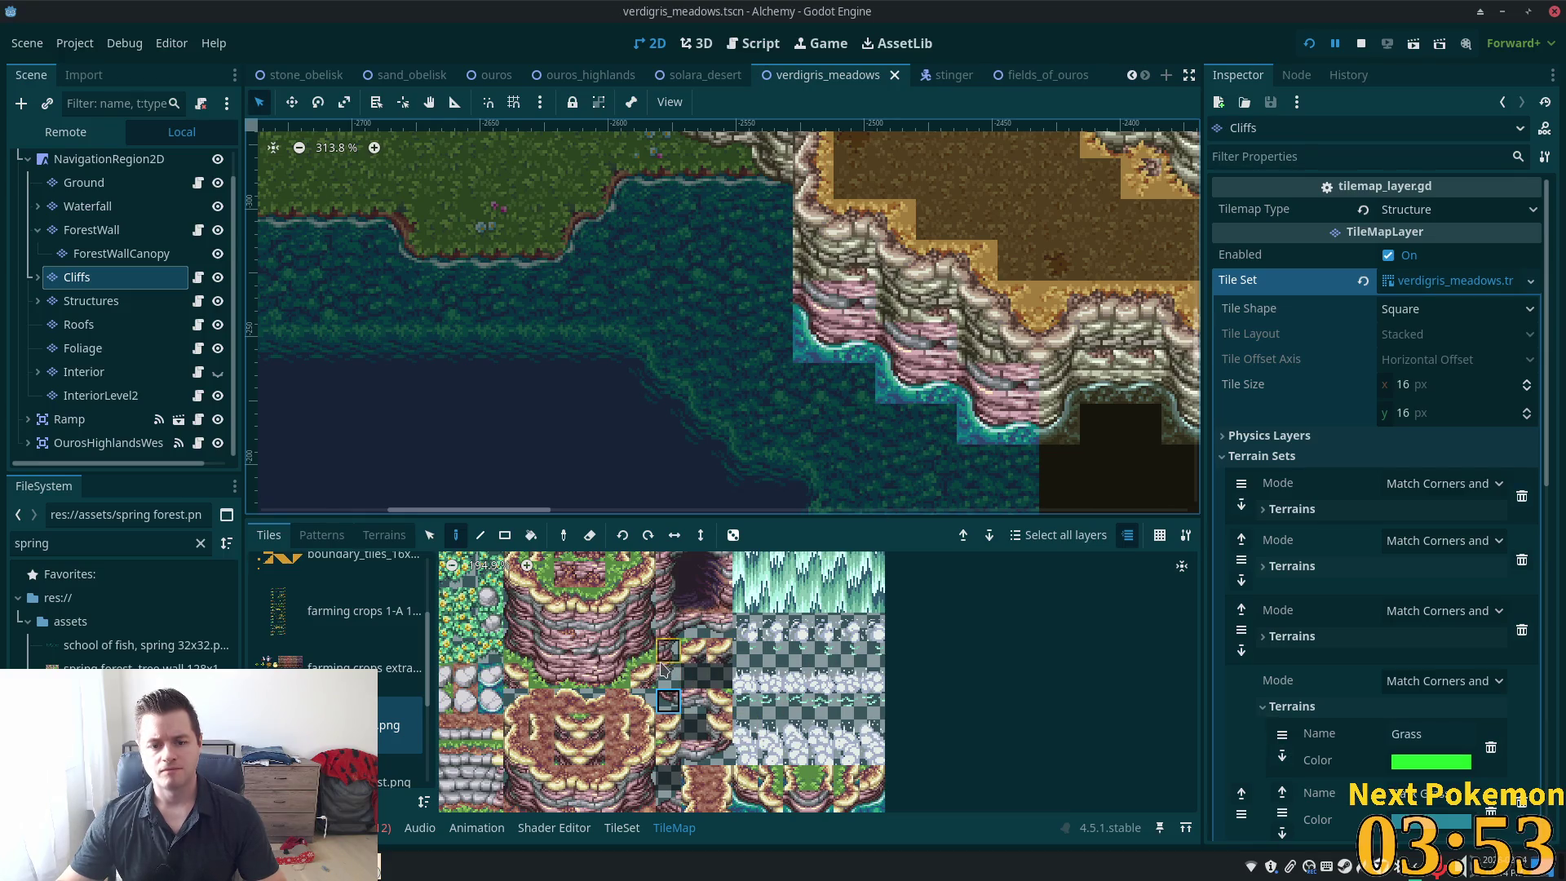
scroll(685, 677, down, 3)
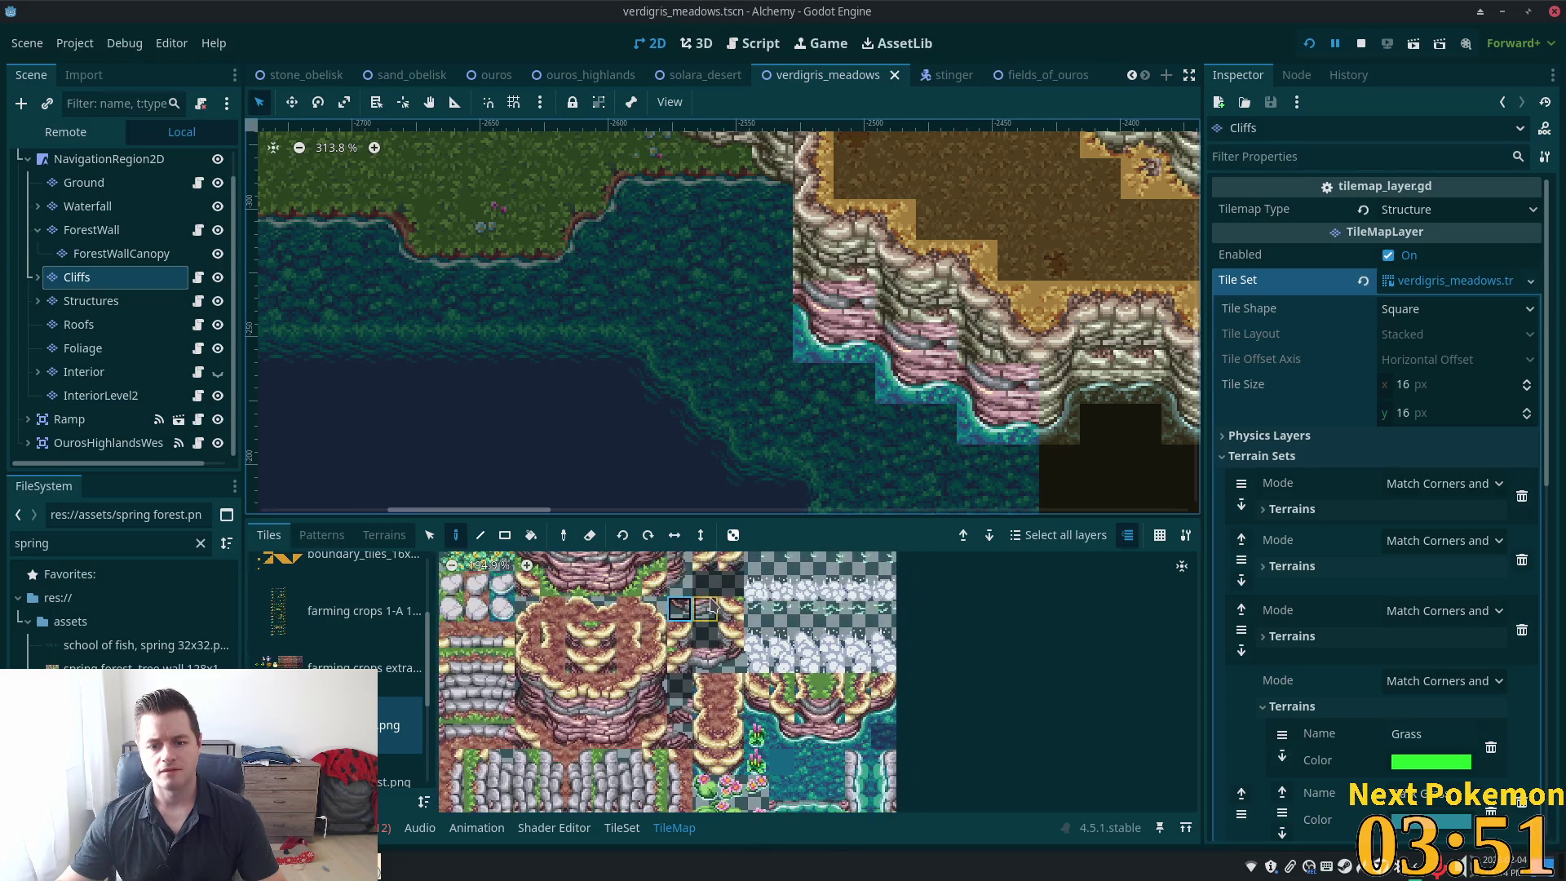
scroll(657, 655, up, 2)
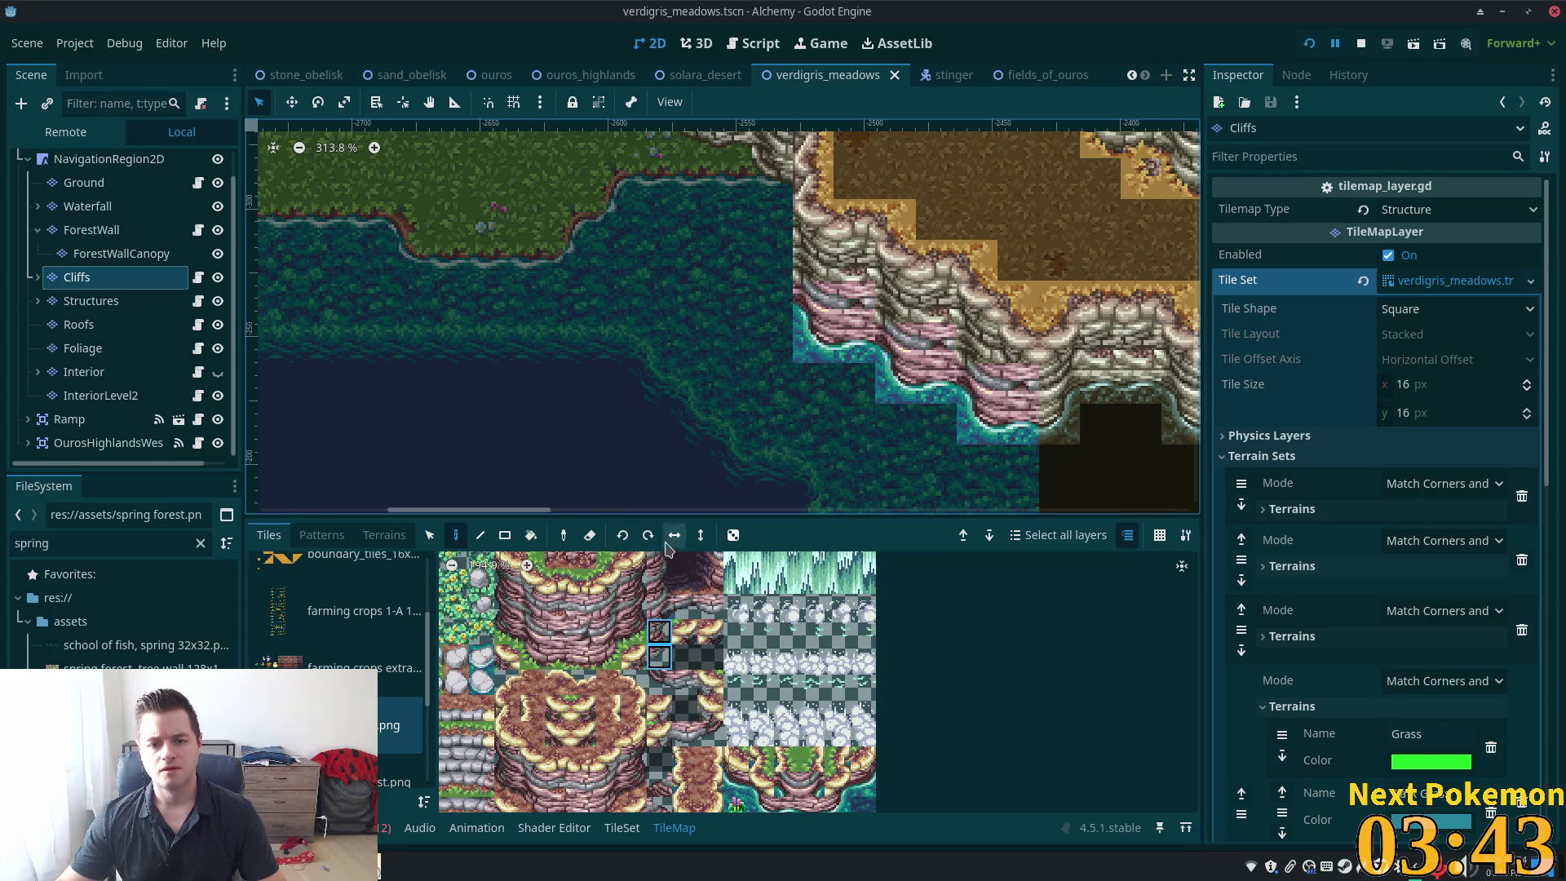
click(810, 319)
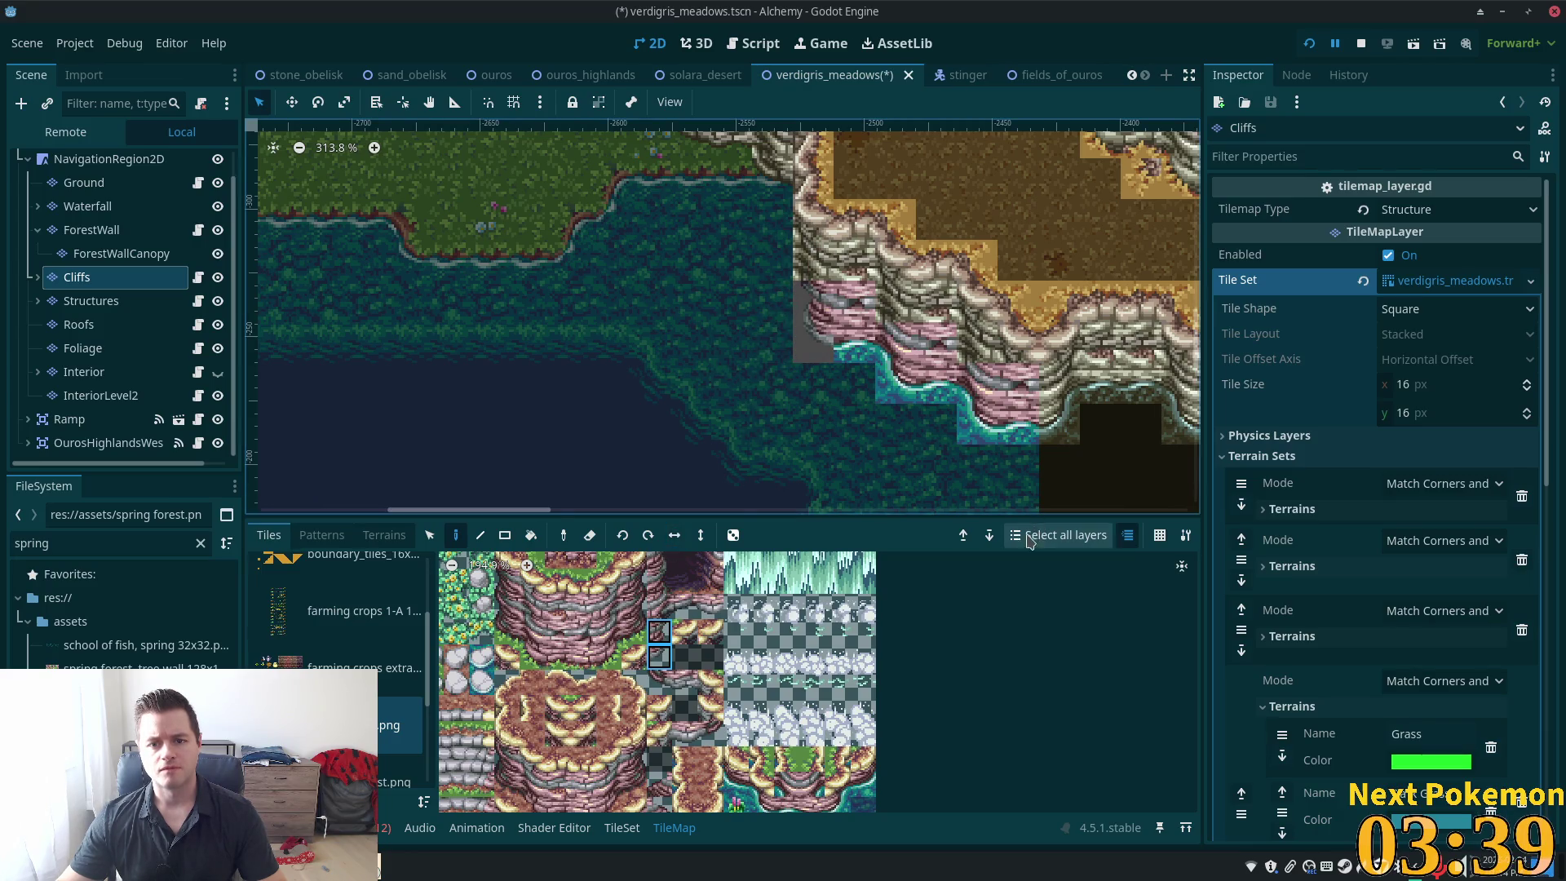
key(ctrl+s)
Pick a single shoreline tile from the atlas and paint it near the cliff edge
scroll(697, 683, down, 2)
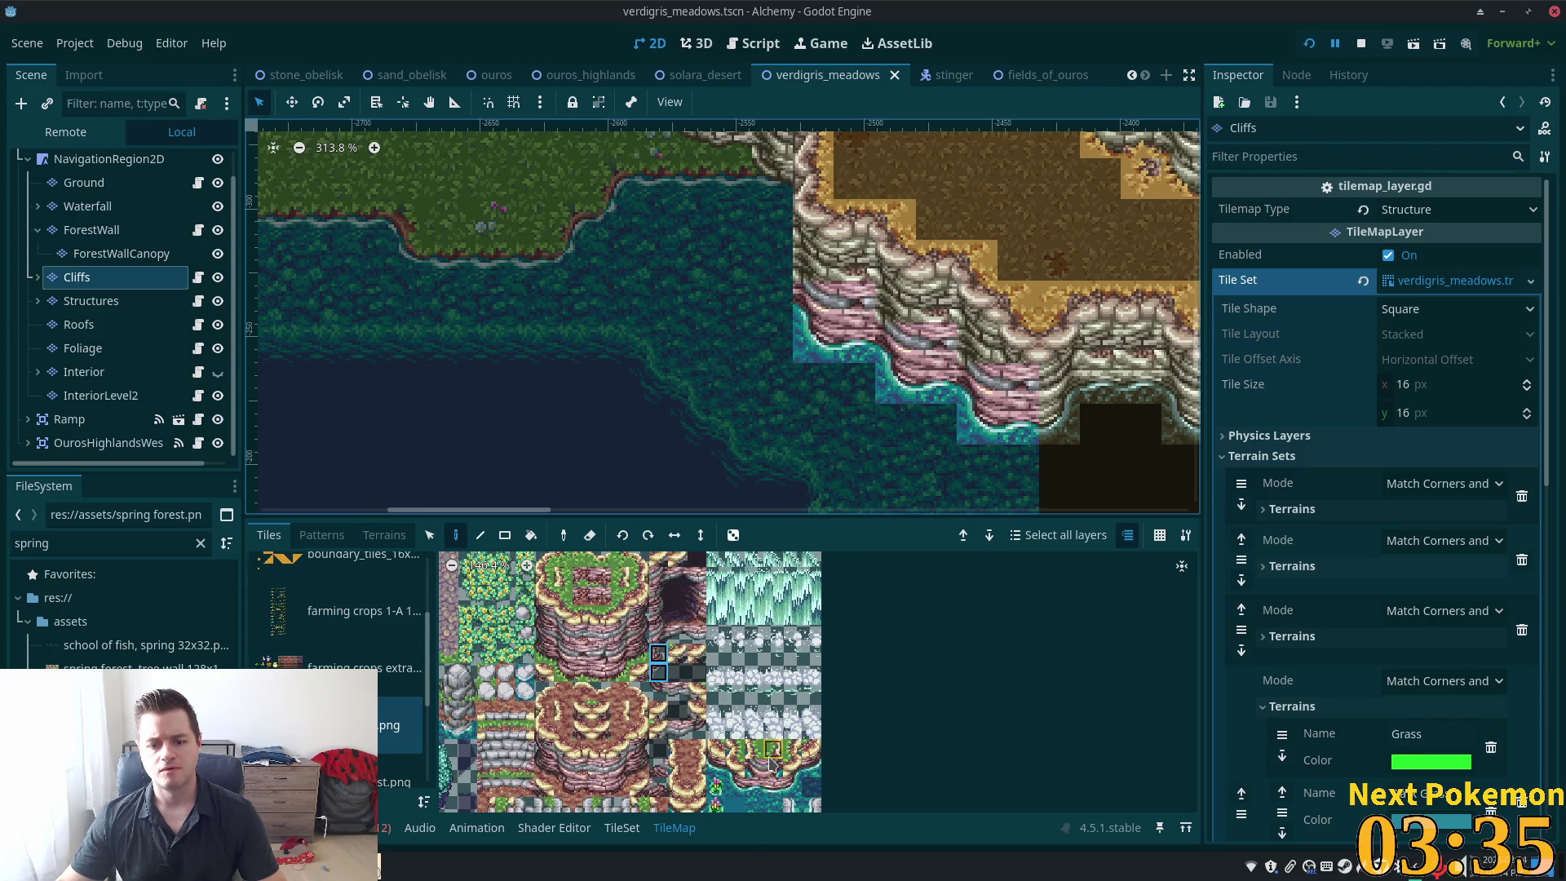
scroll(740, 703, down, 2)
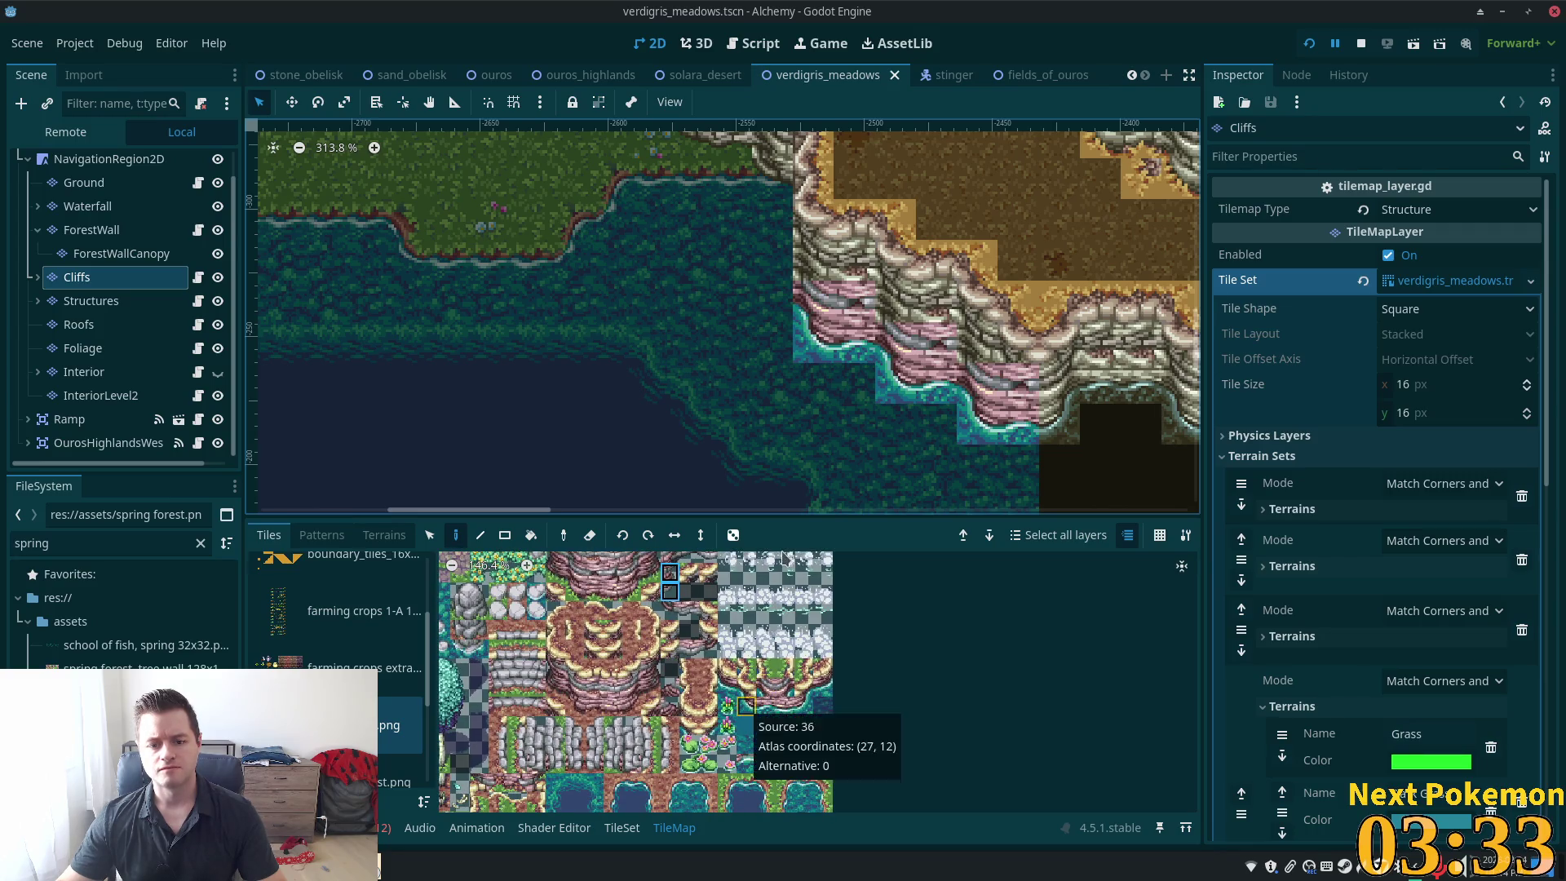
drag(747, 706, 785, 562)
click(747, 706)
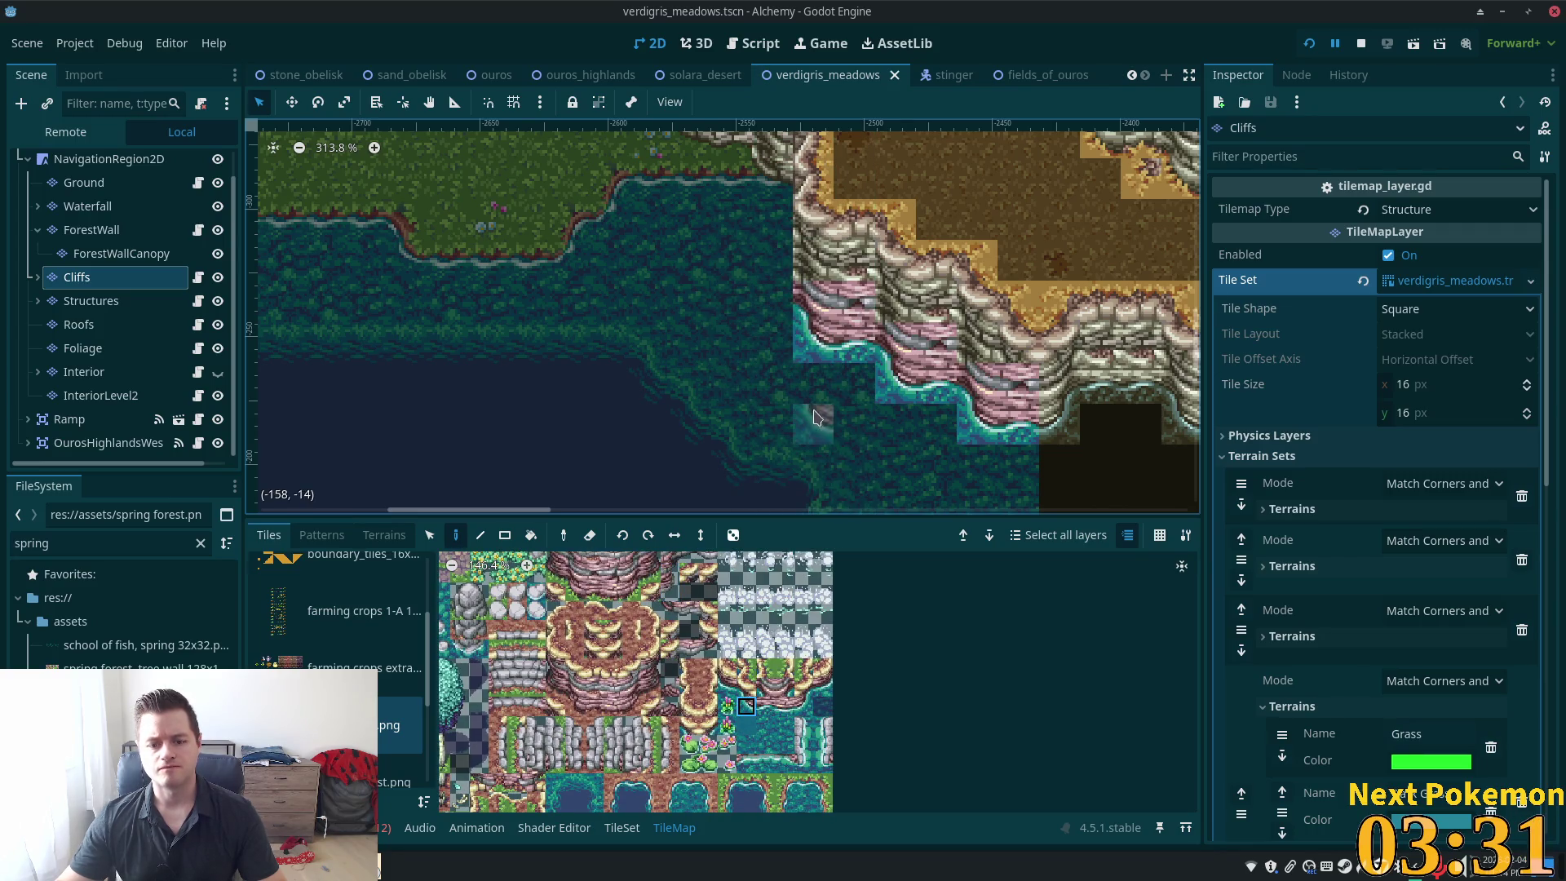
click(815, 359)
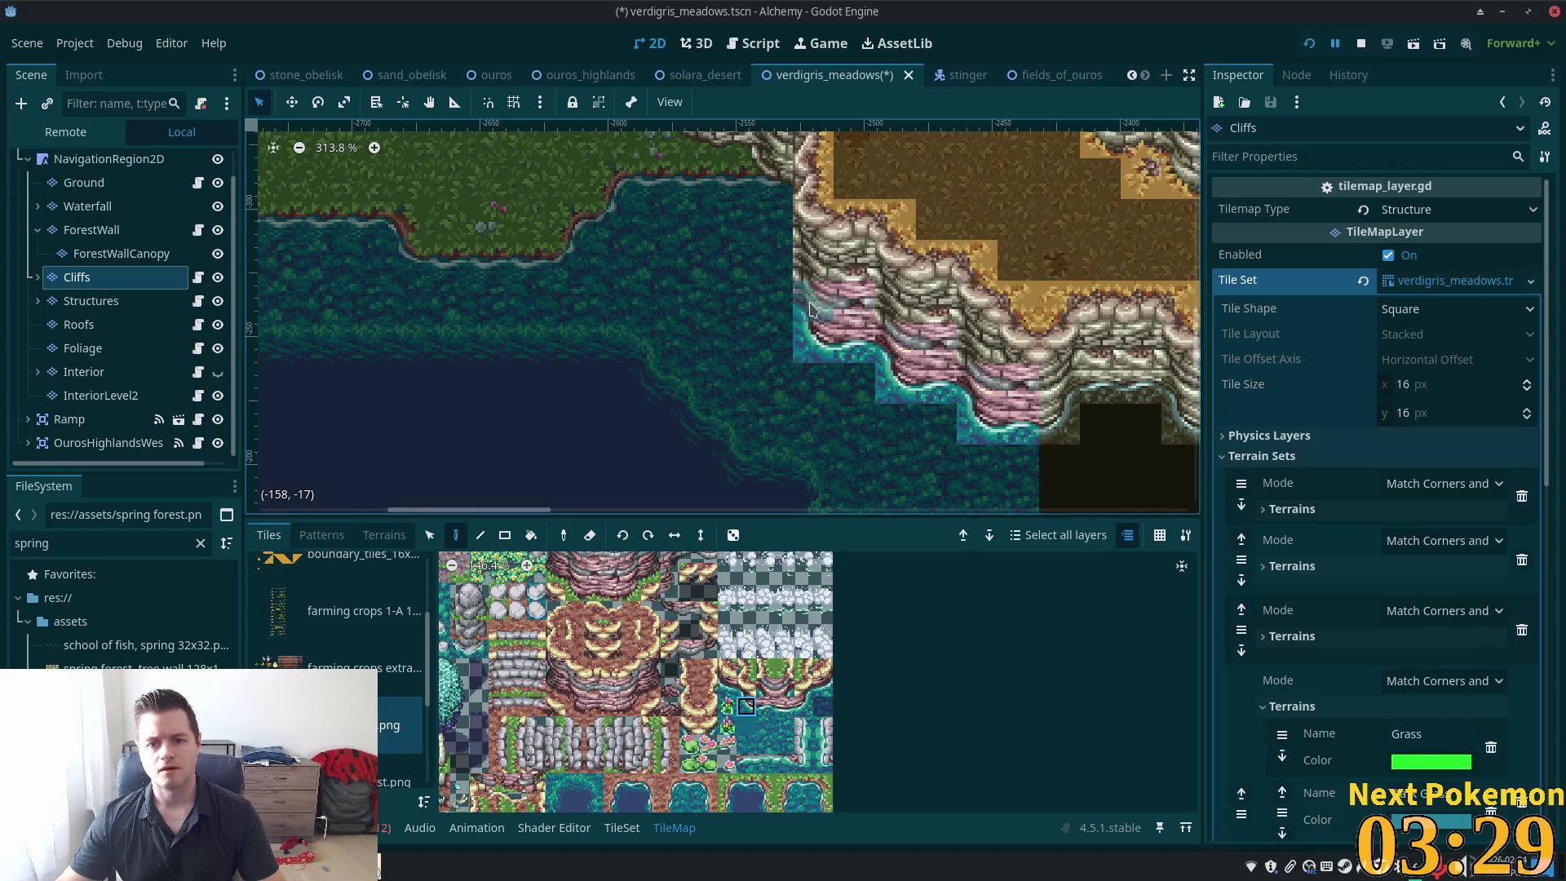
scroll(555, 596, up, 3)
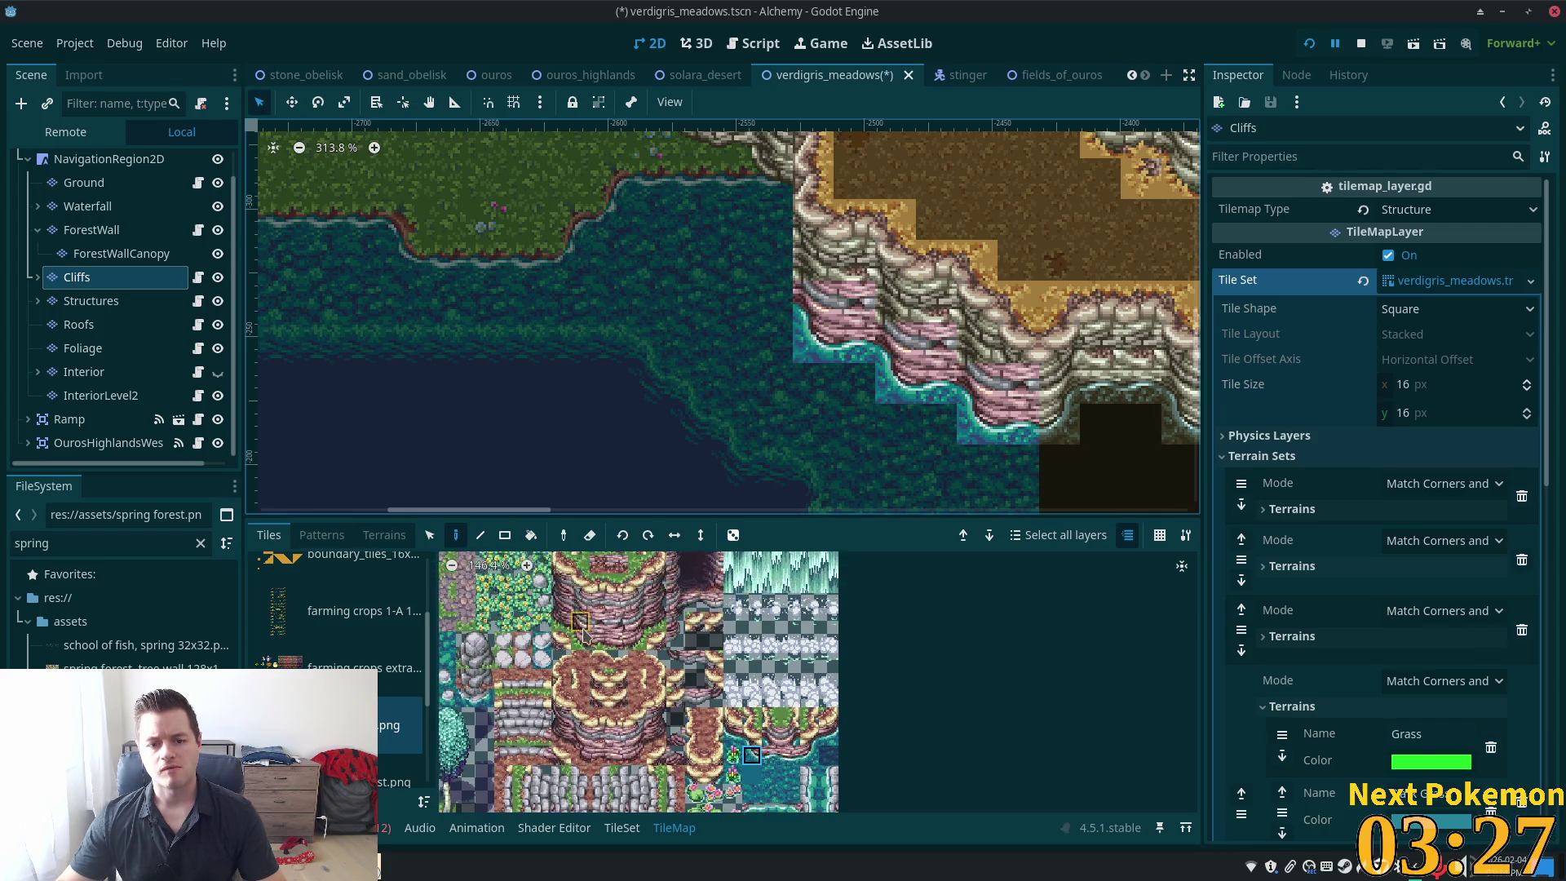
Try several stacked and edge cliff tiles in the atlas, settling on a cliff-base tile for the lakeside foot
scroll(584, 620, up, 4)
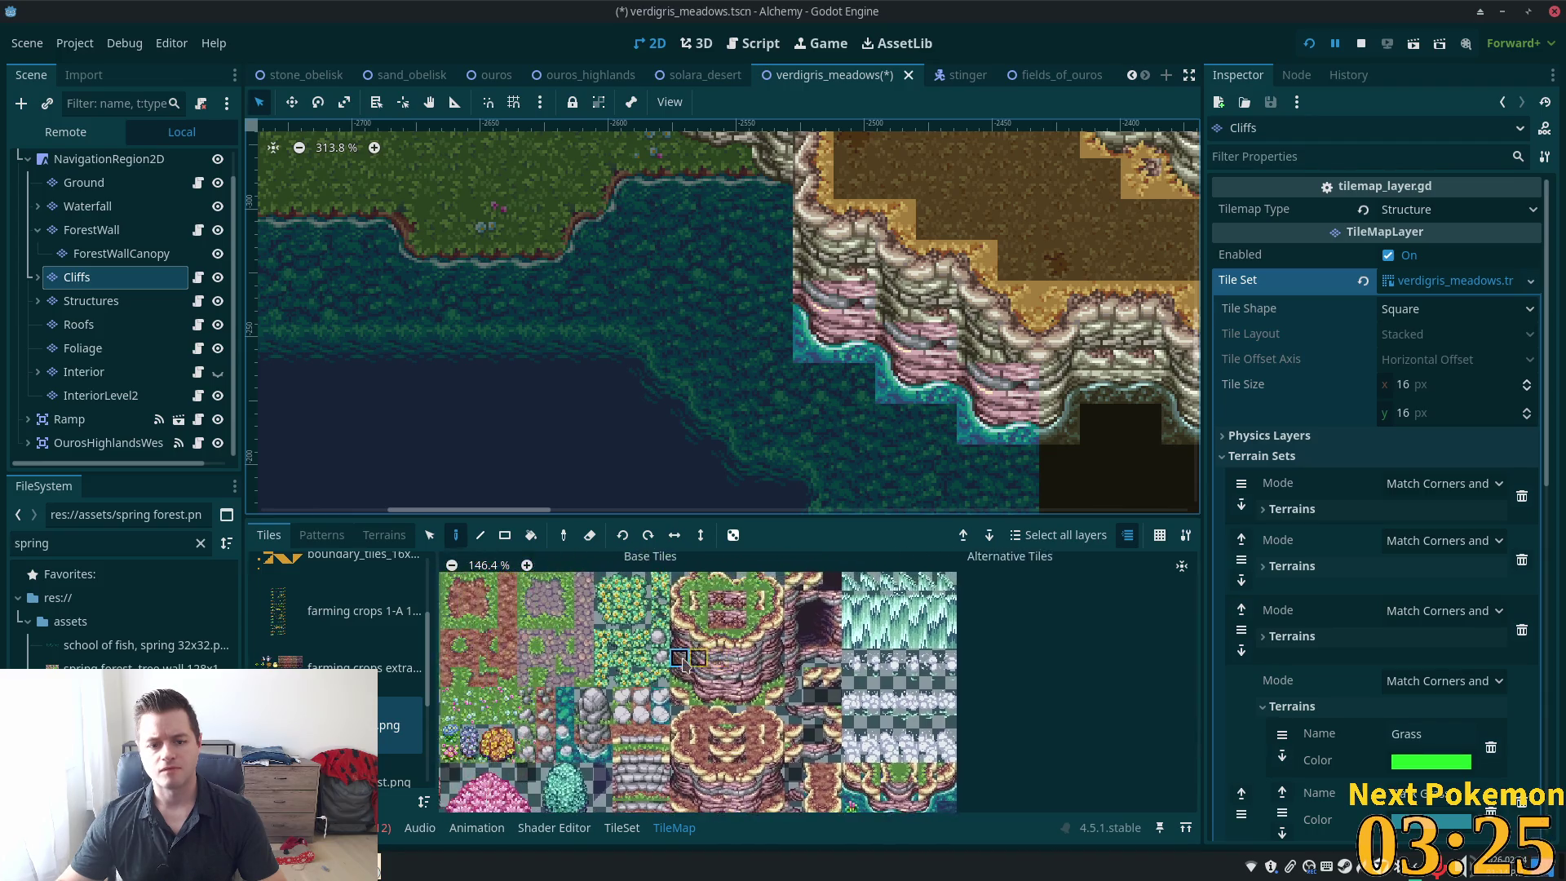
drag(725, 607, 725, 644)
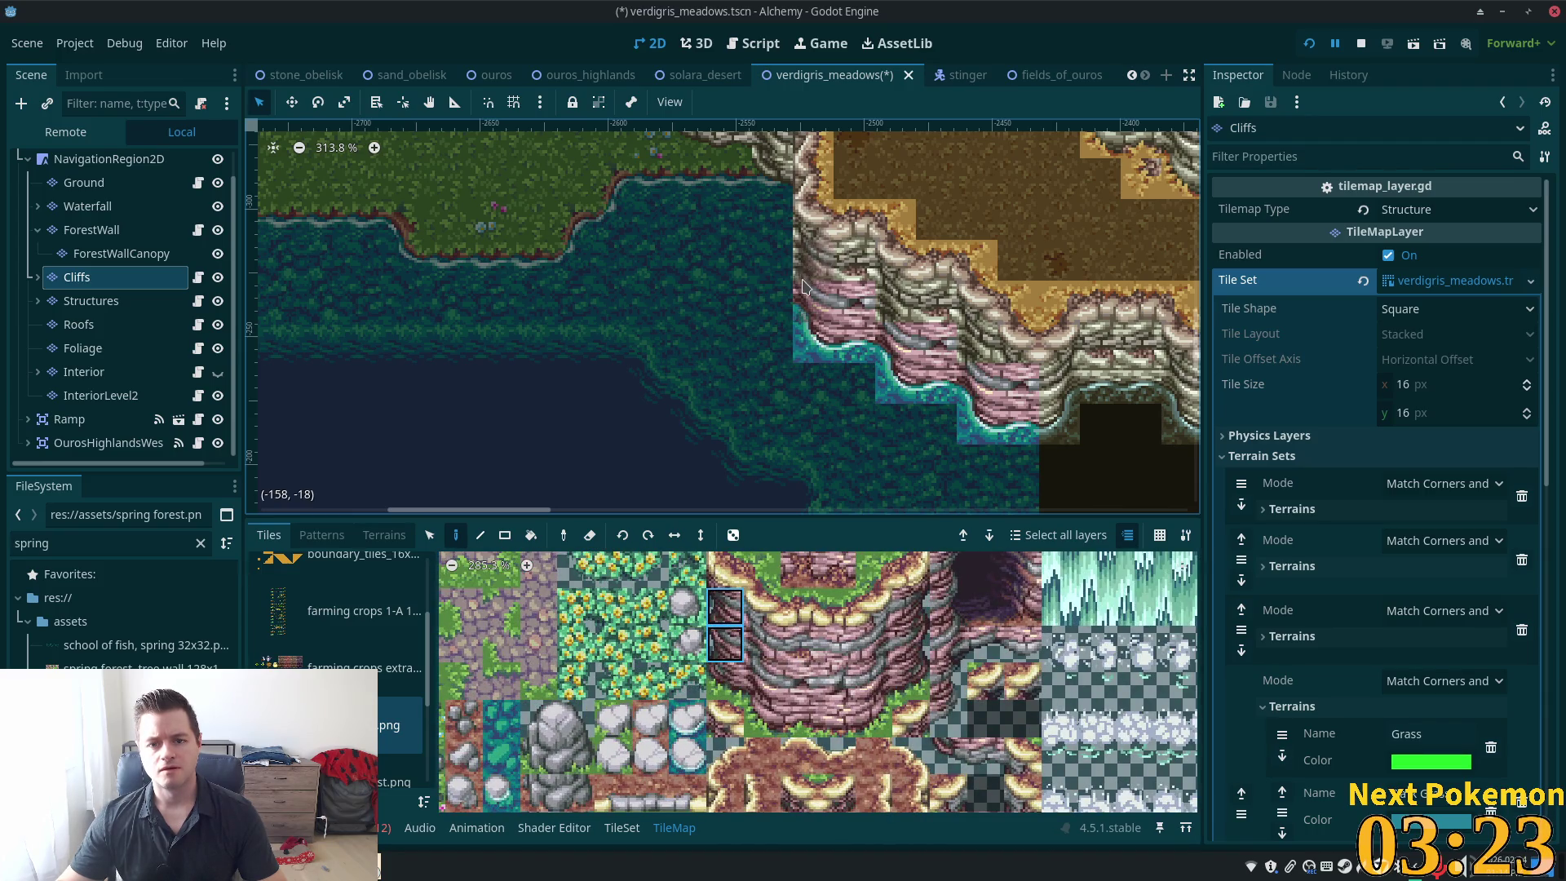
click(725, 644)
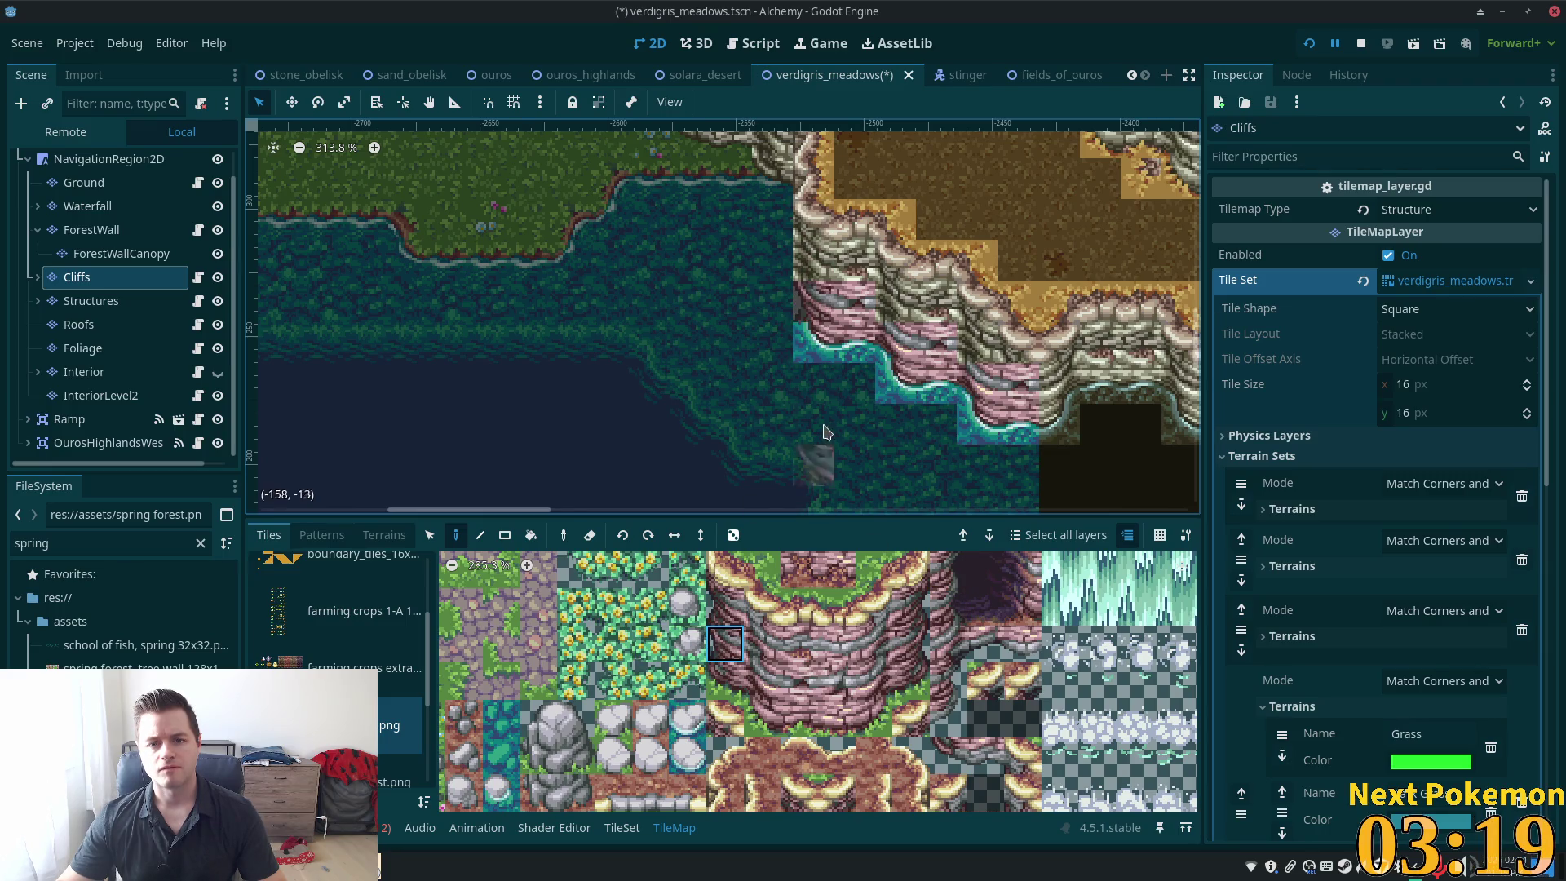
click(735, 608)
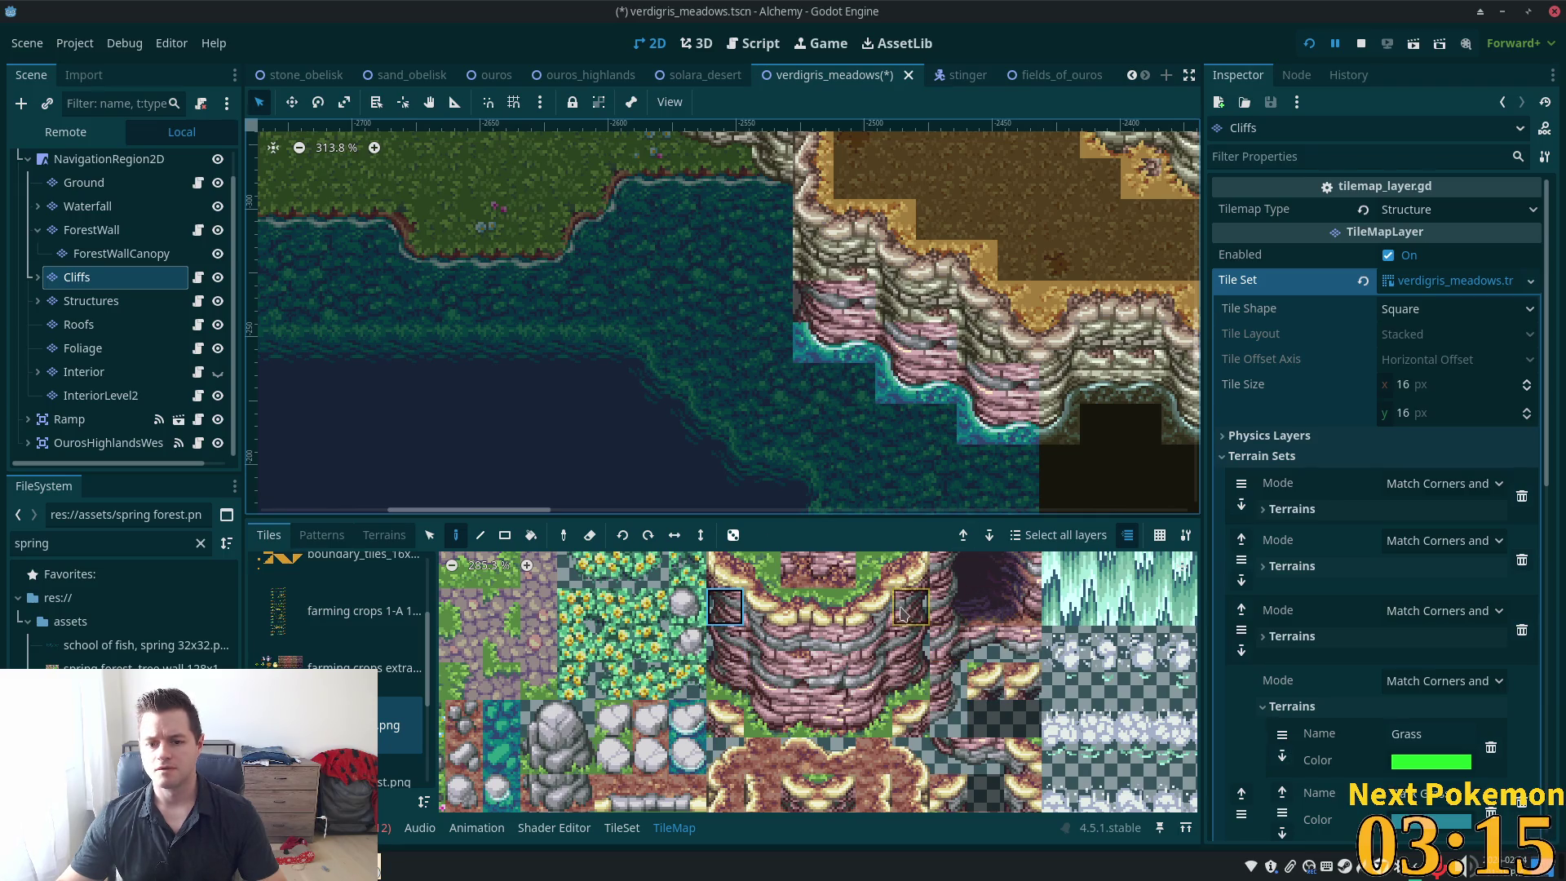
click(911, 644)
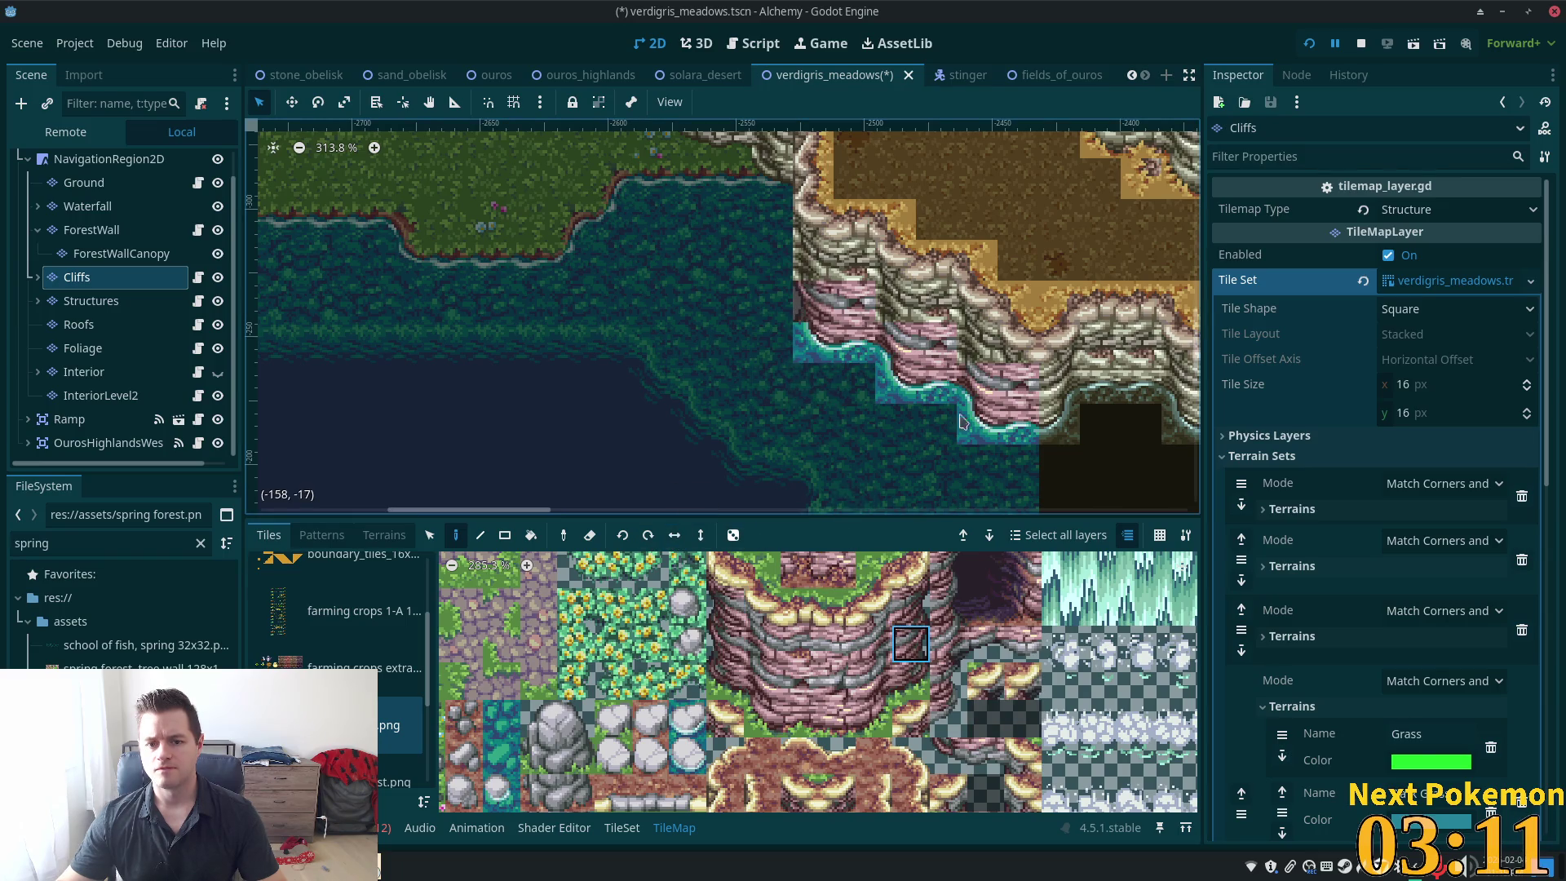
scroll(992, 661, down, 3)
scroll(992, 661, right, 2)
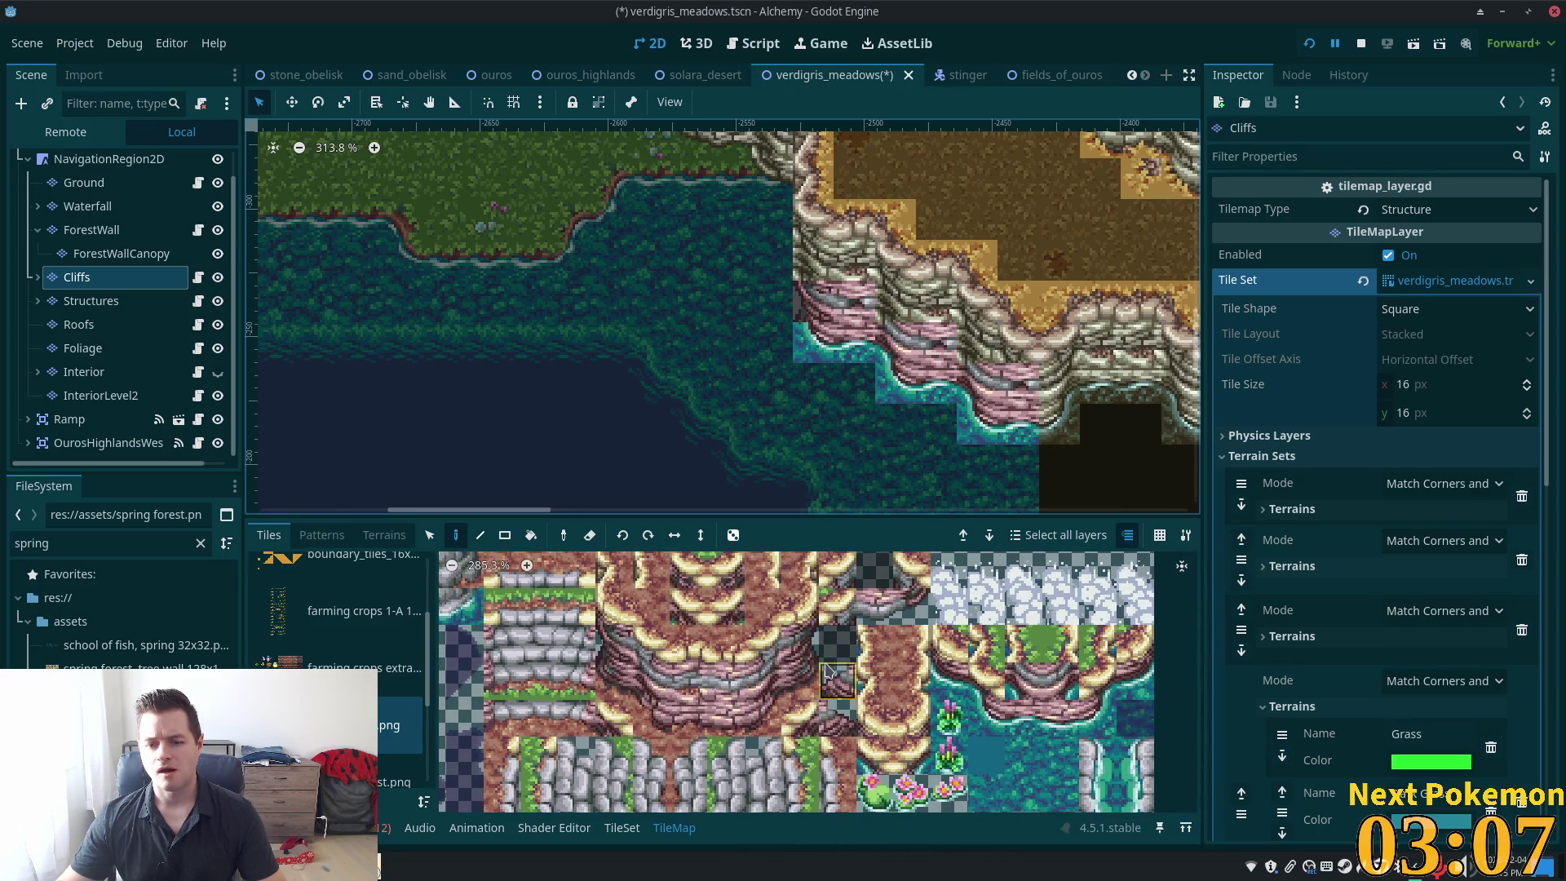
click(805, 646)
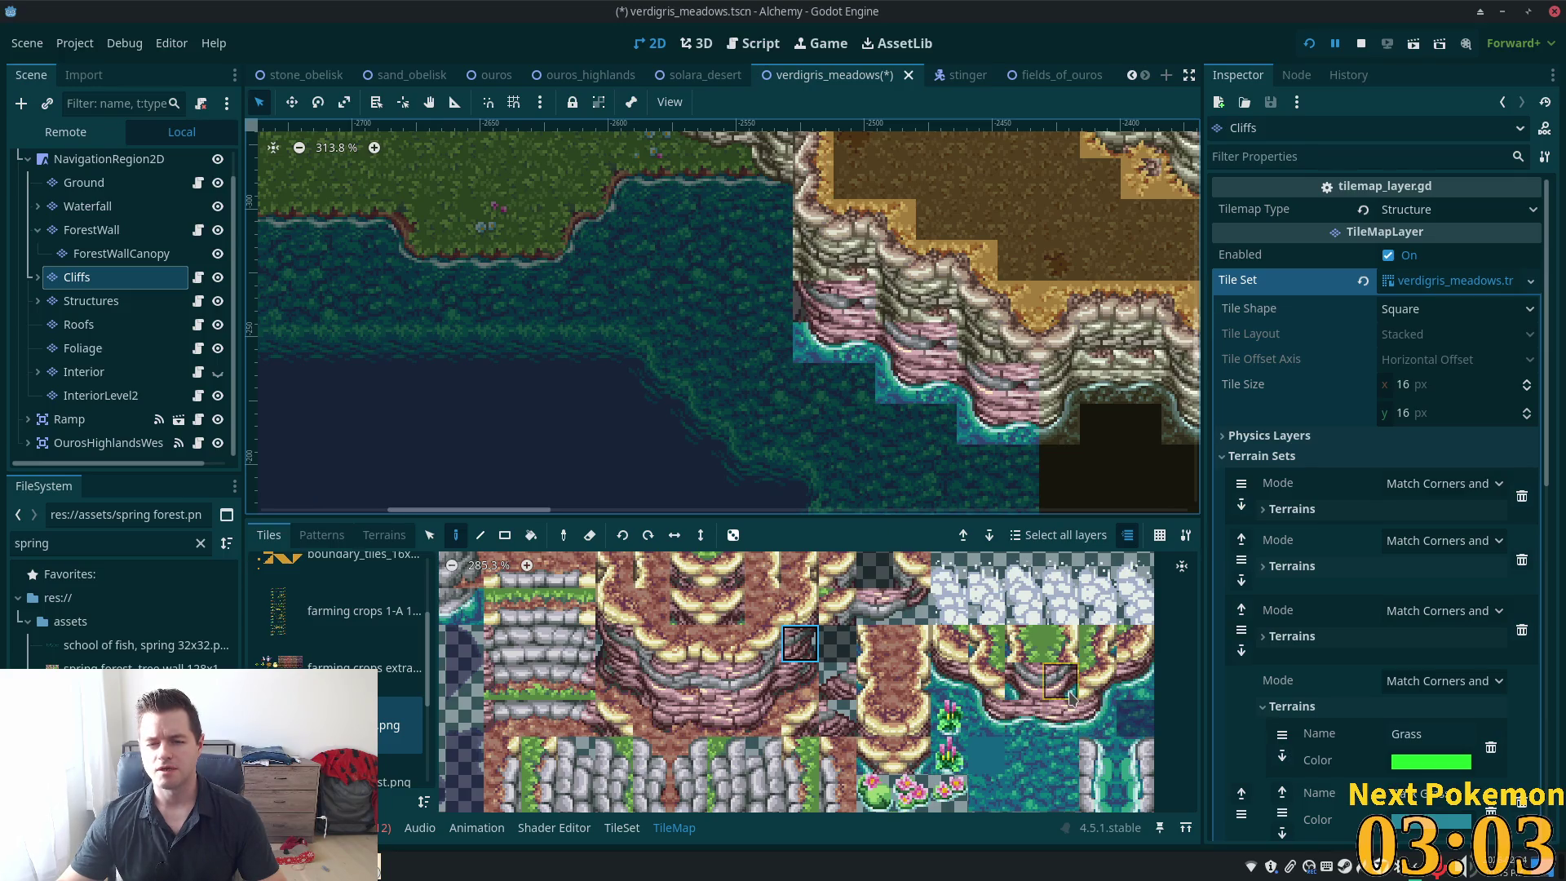
scroll(991, 754, up, 2)
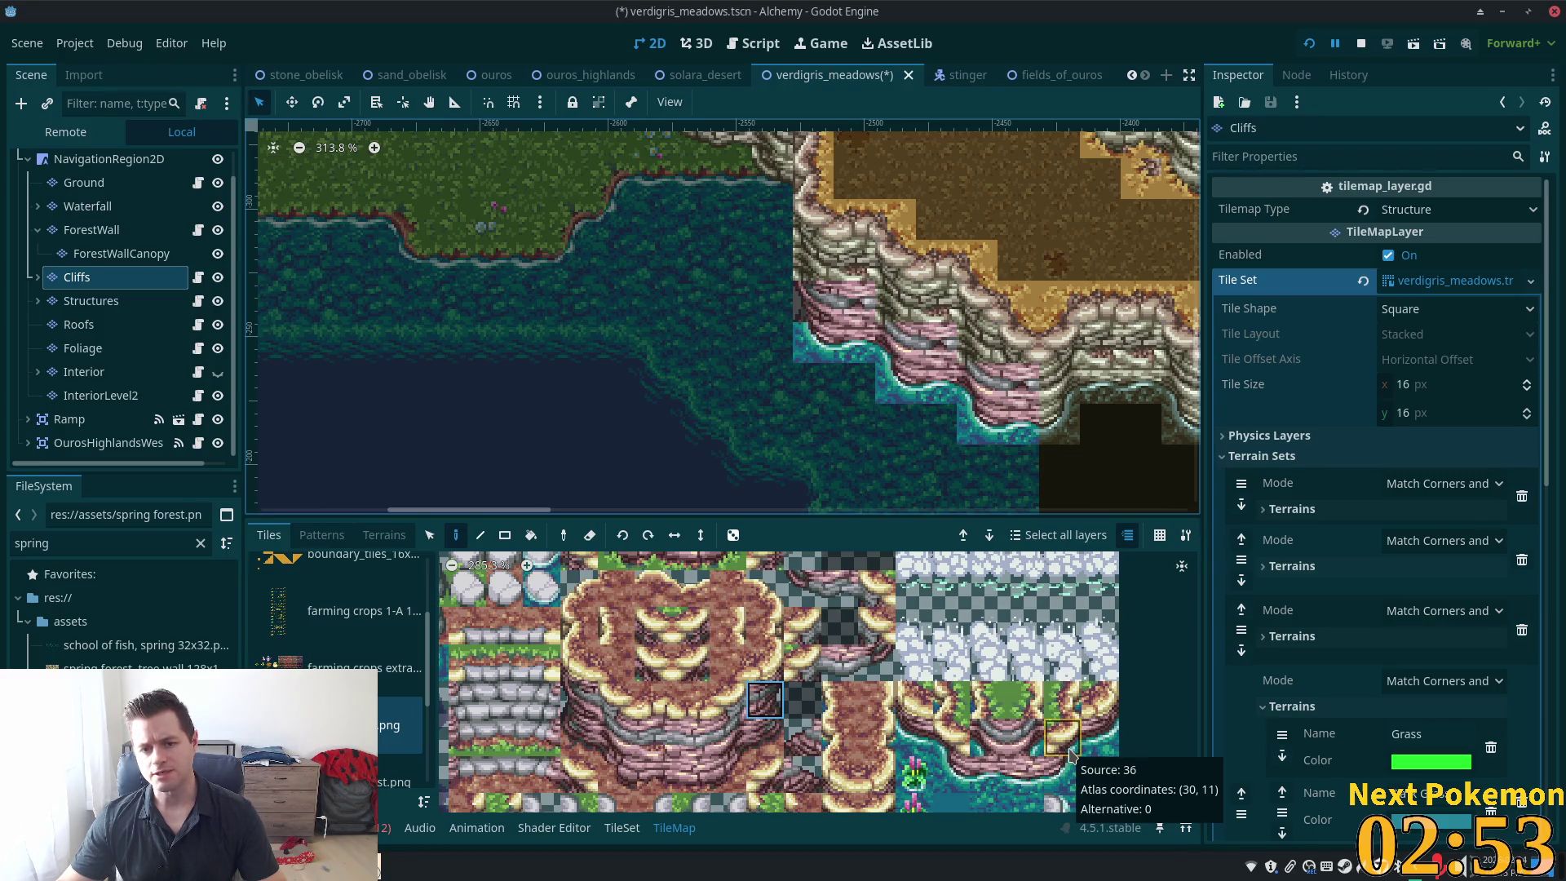
Pick an upper-cliff tile and a water-edge tile, then switch the palette to the autumn forest tileset
scroll(985, 751, down, 3)
scroll(948, 777, up, 5)
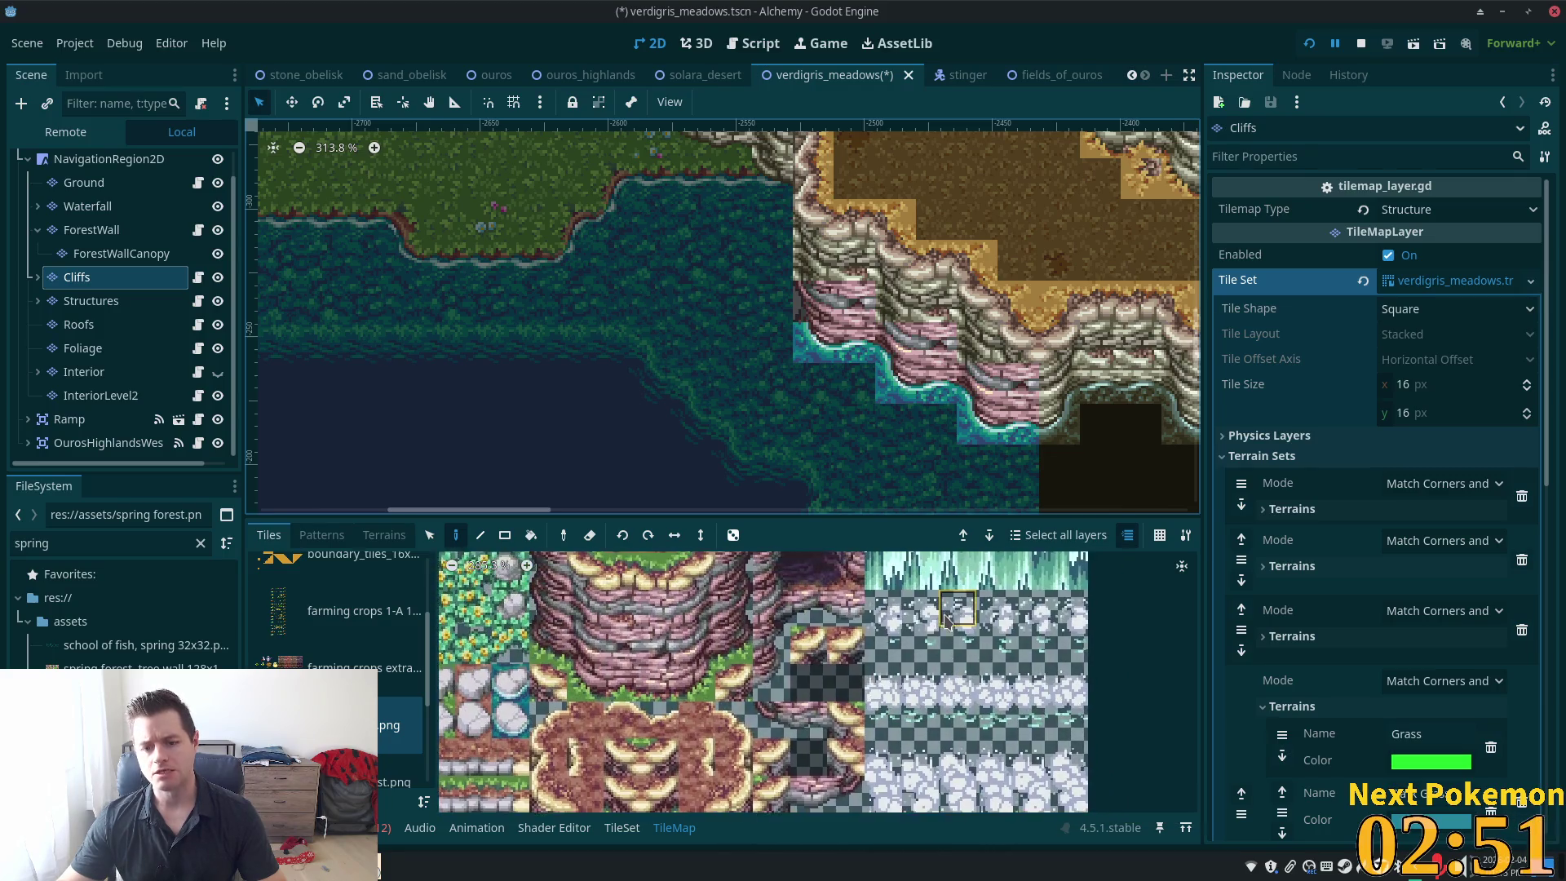
click(767, 692)
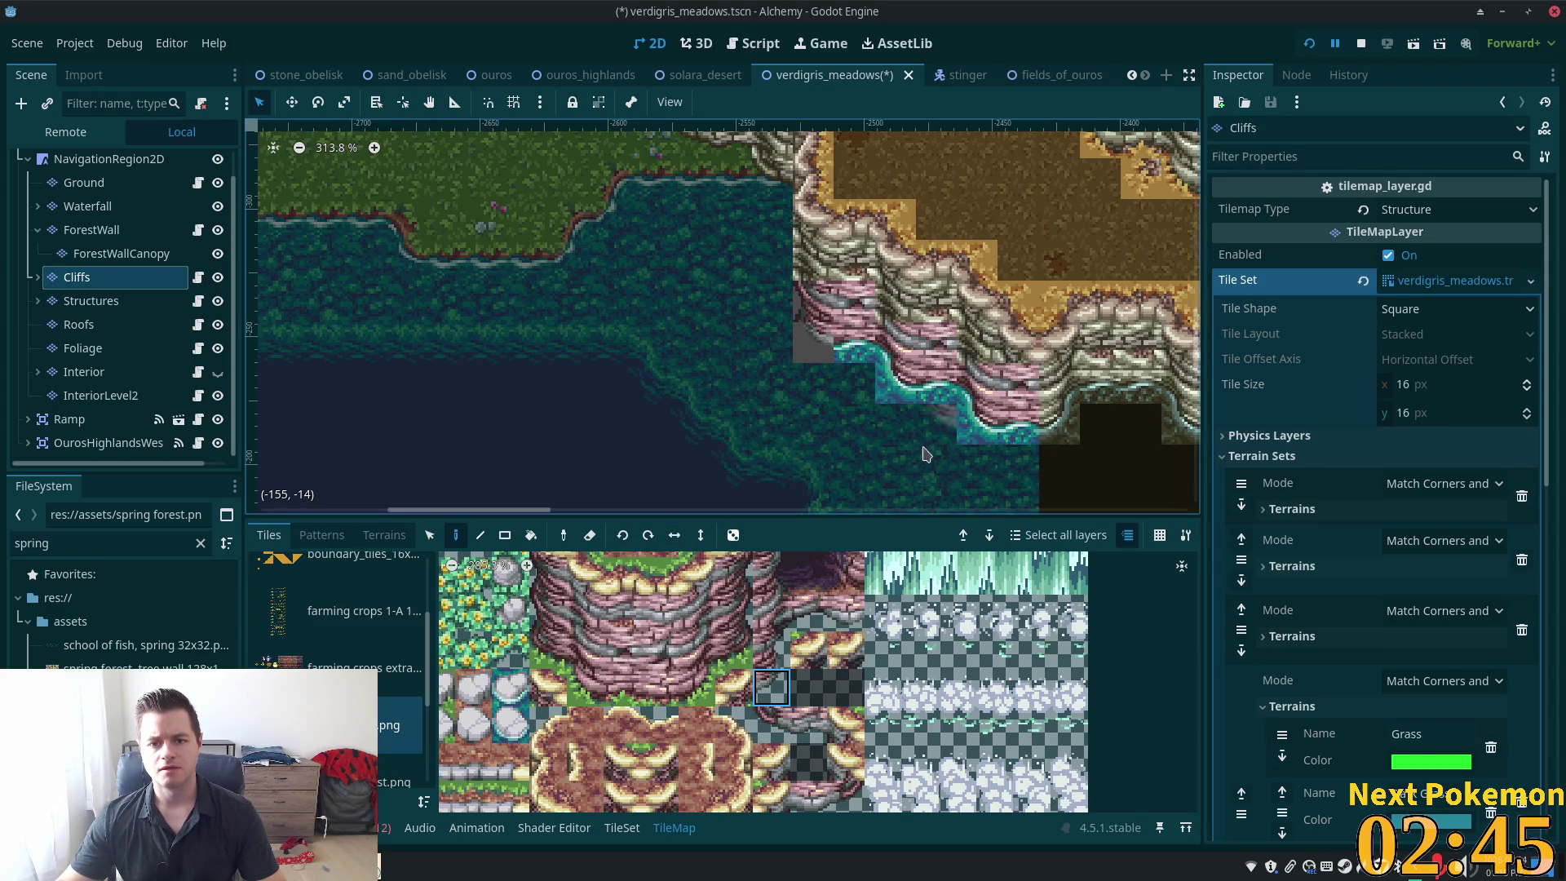
scroll(928, 687, down, 5)
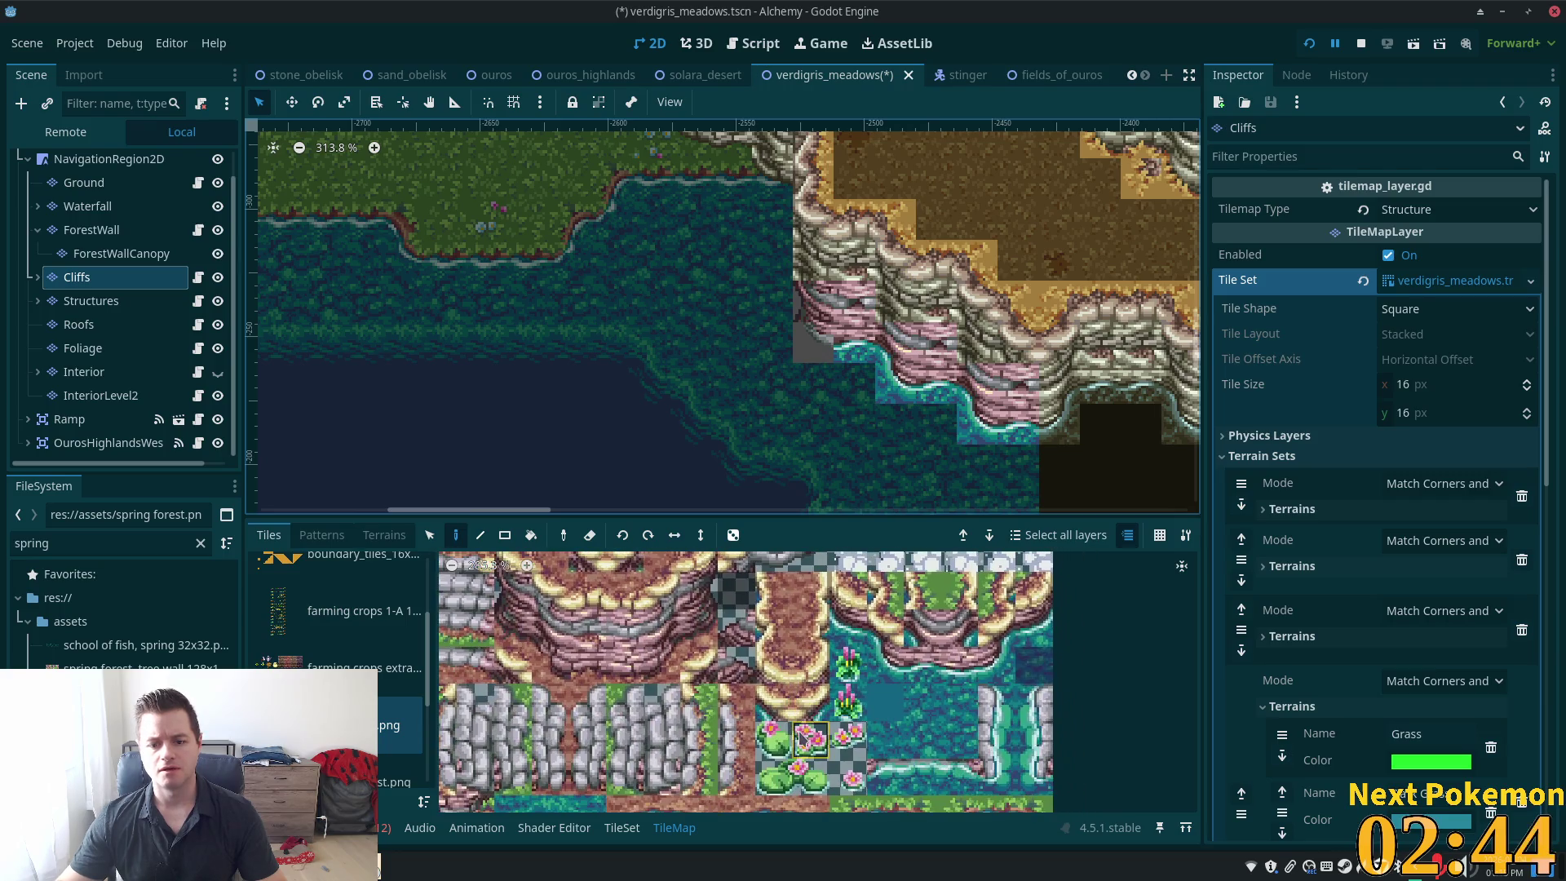
click(852, 636)
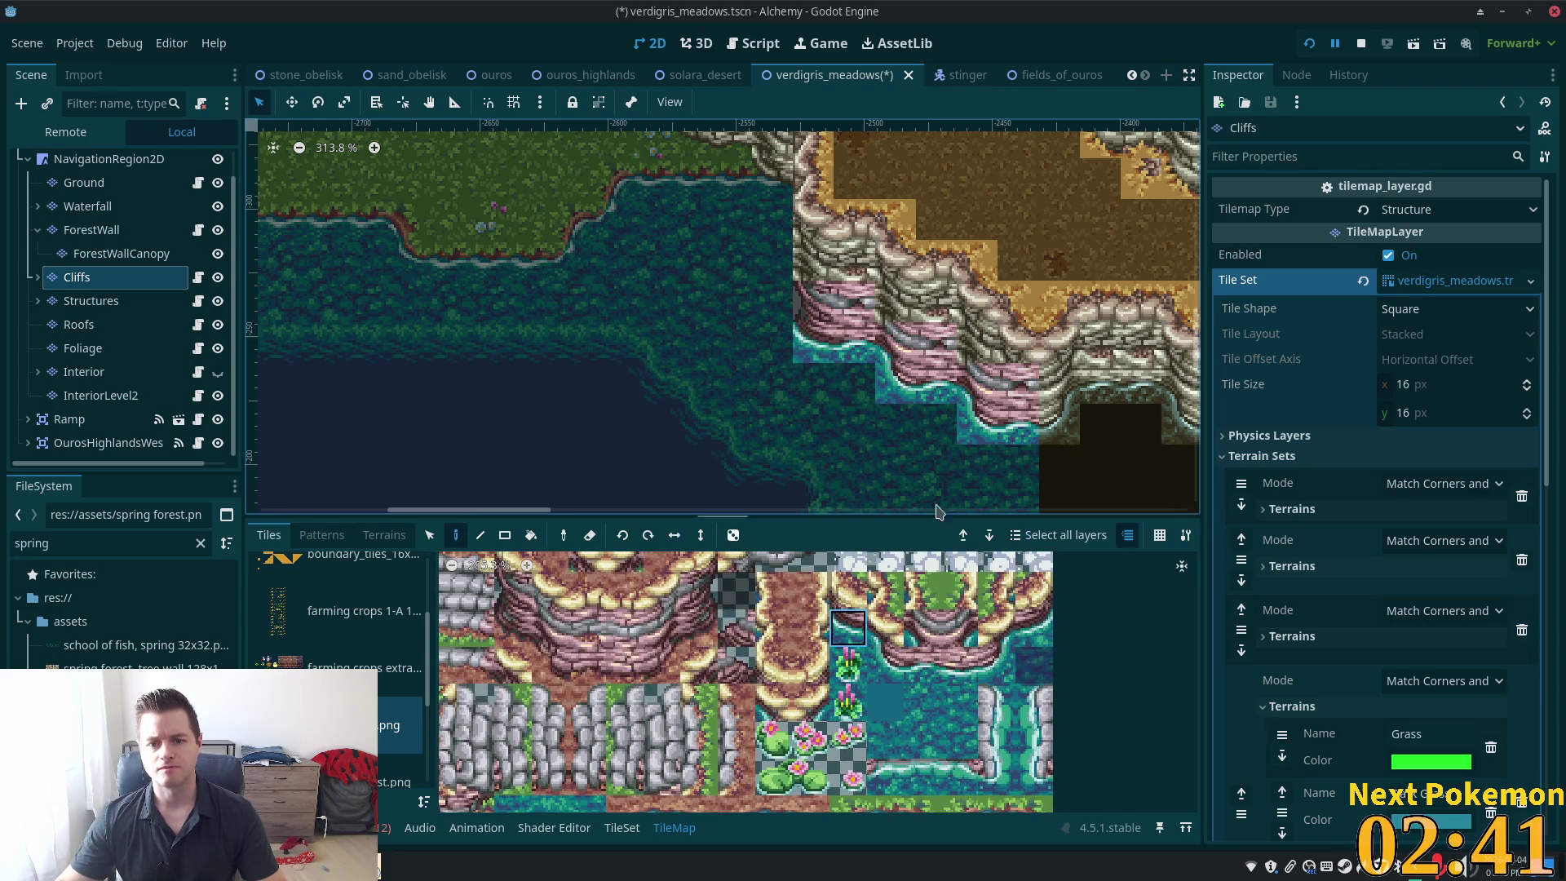
scroll(938, 155, up, 3)
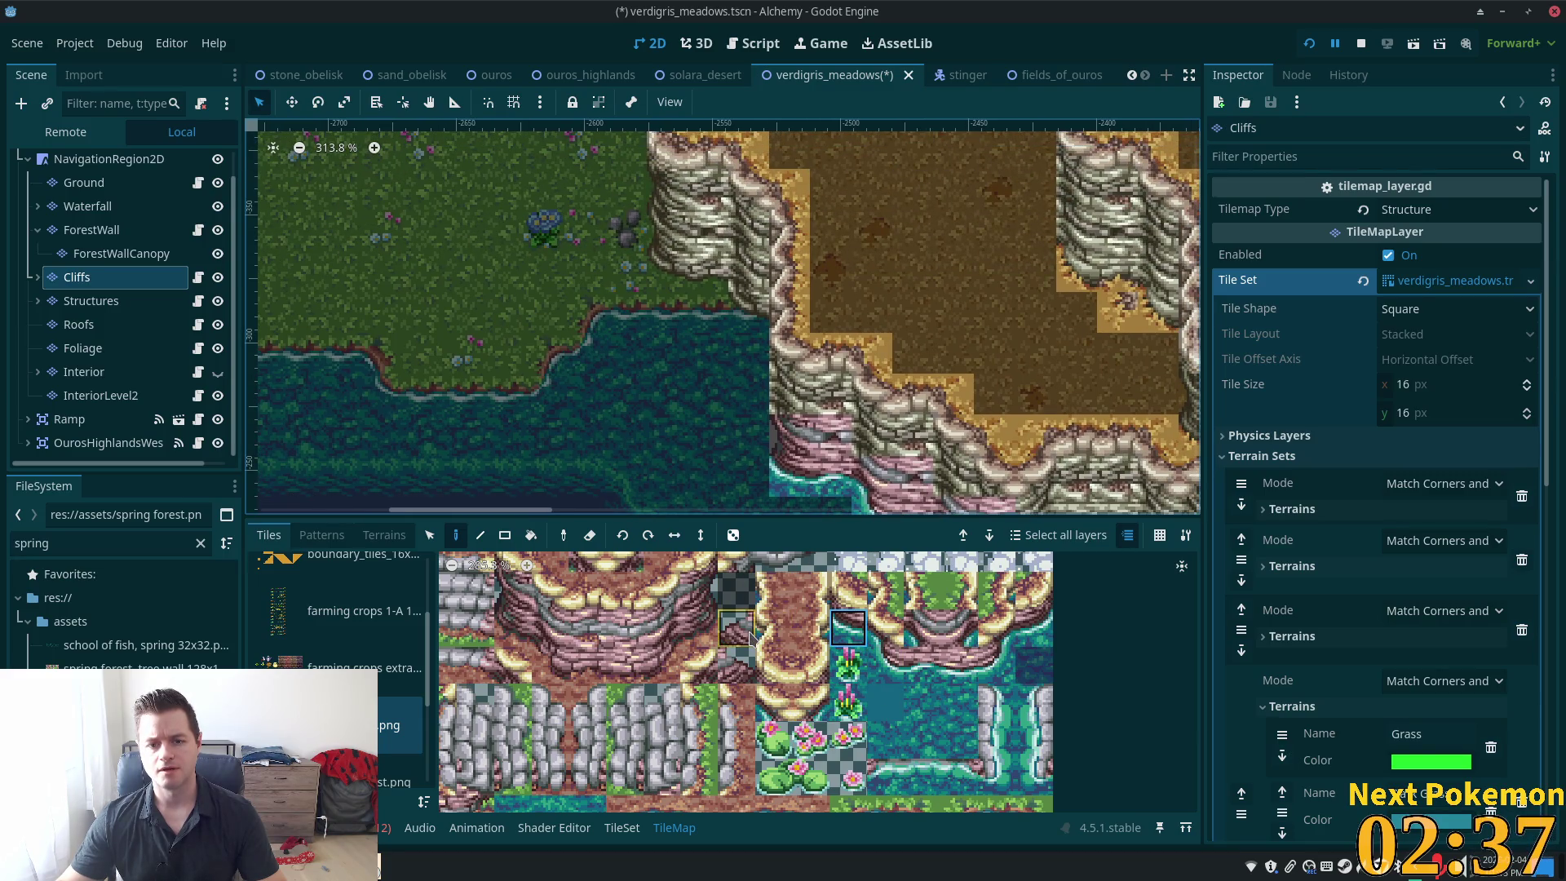
scroll(746, 633, down, 10)
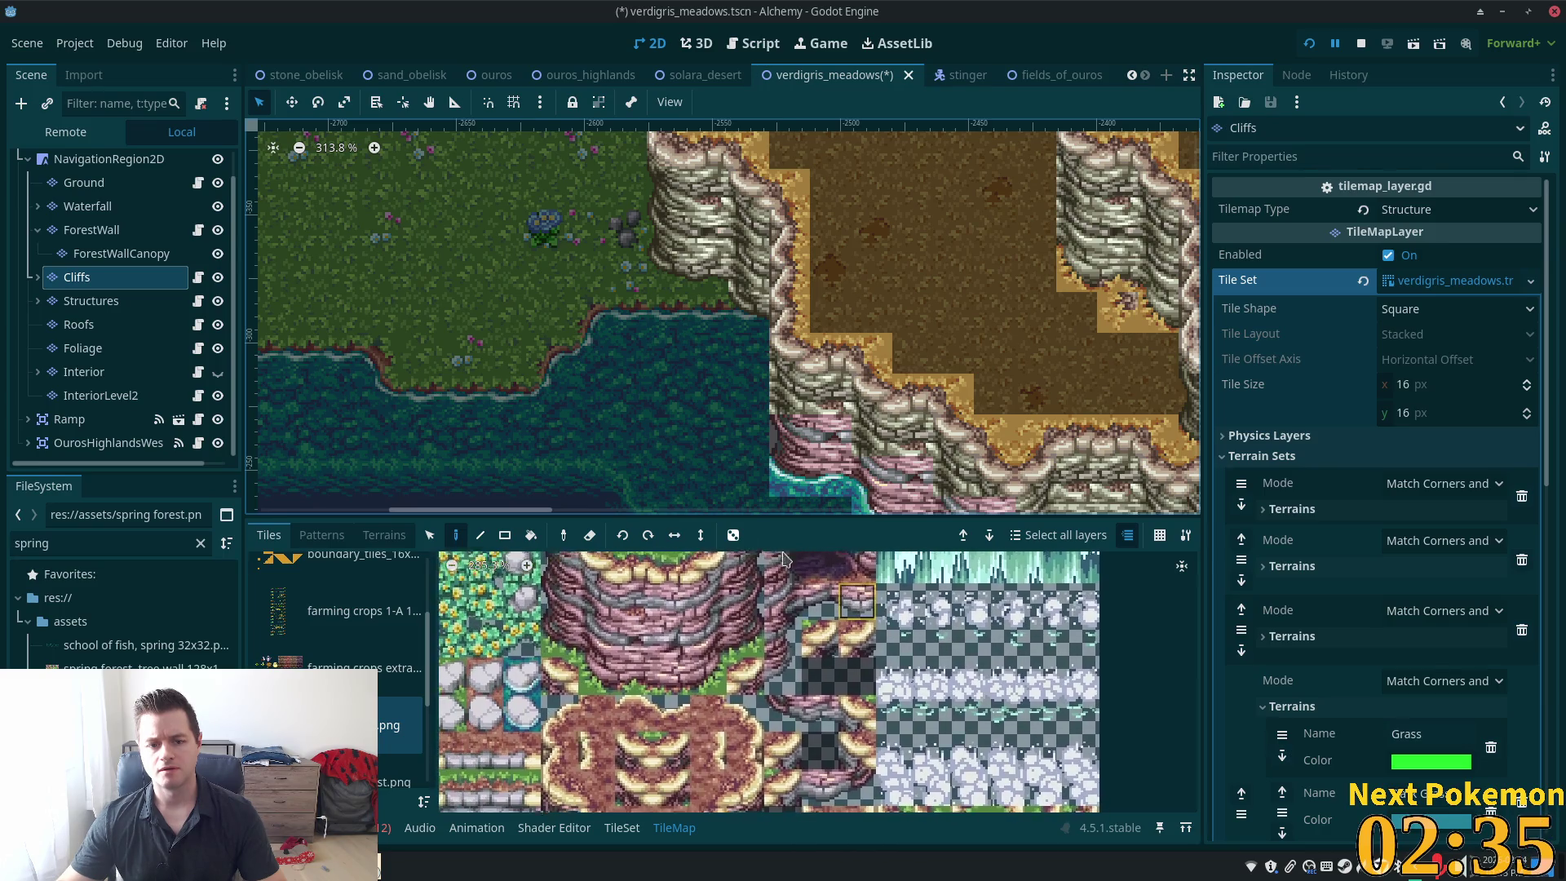
scroll(339, 653, up, 3)
click(326, 588)
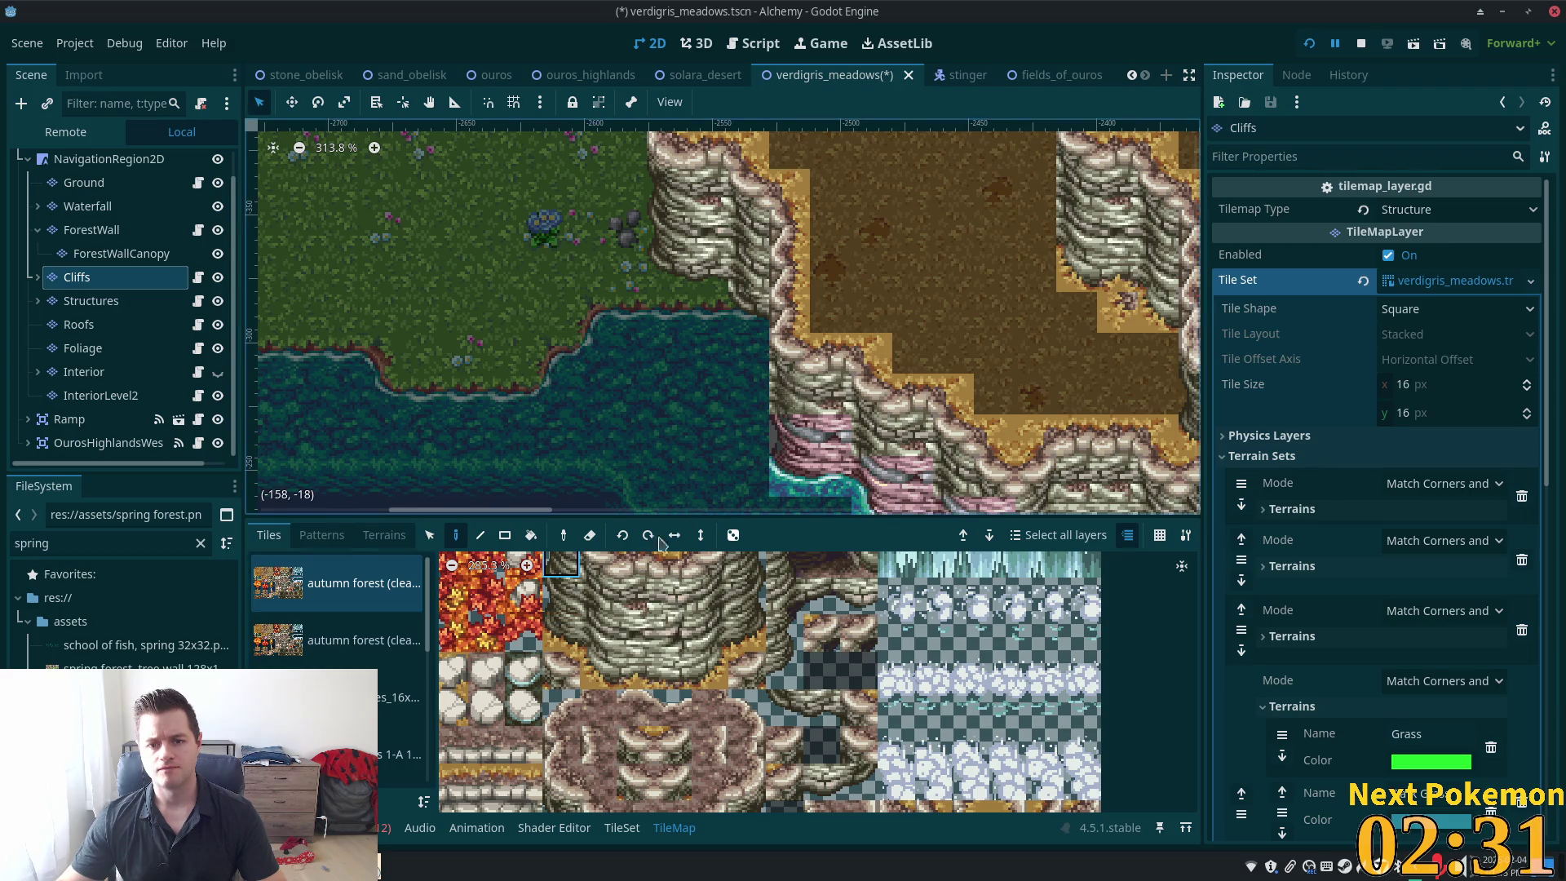
Pick two stacked cliff tiles from the autumn forest tileset
scroll(563, 637, up, 3)
click(563, 668)
shift+click(561, 645)
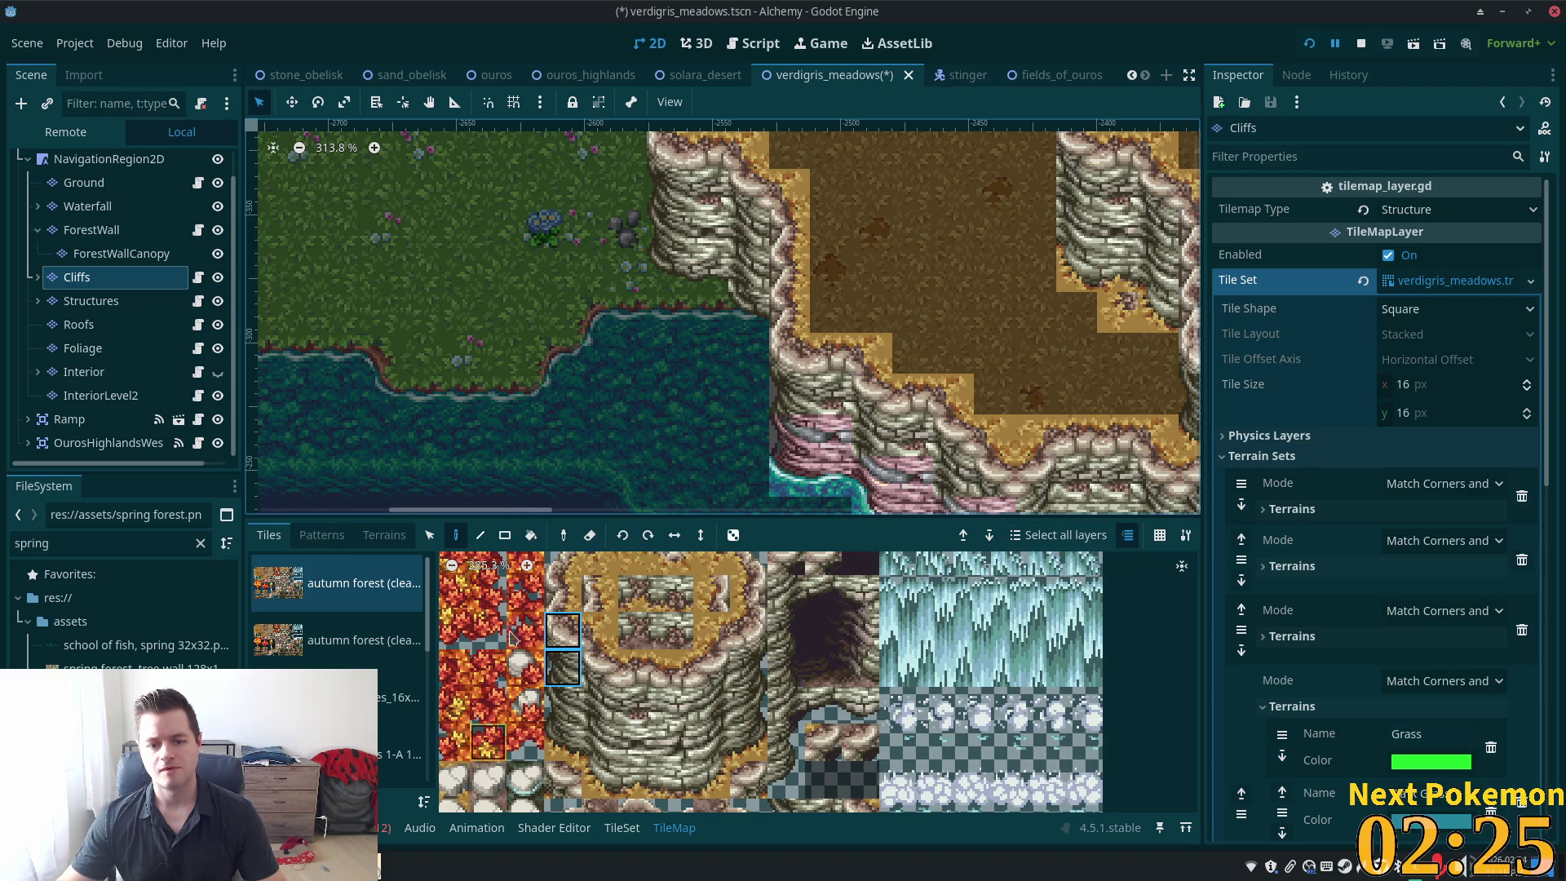
On the Ground layer, copy a two-tile column of lake water into the gap, then view the whole map
click(84, 182)
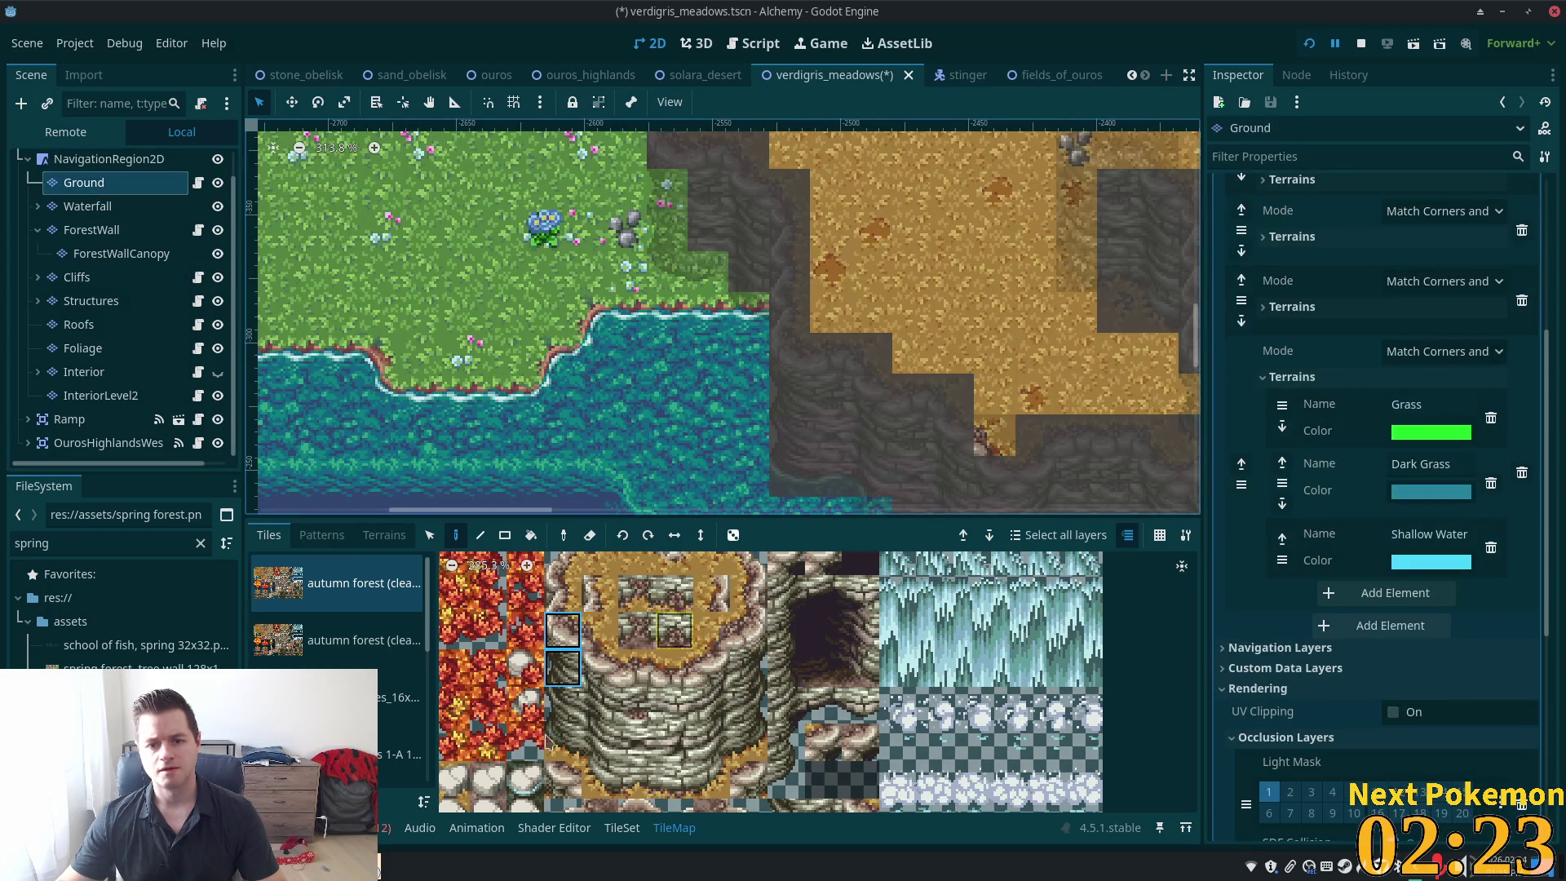
click(430, 536)
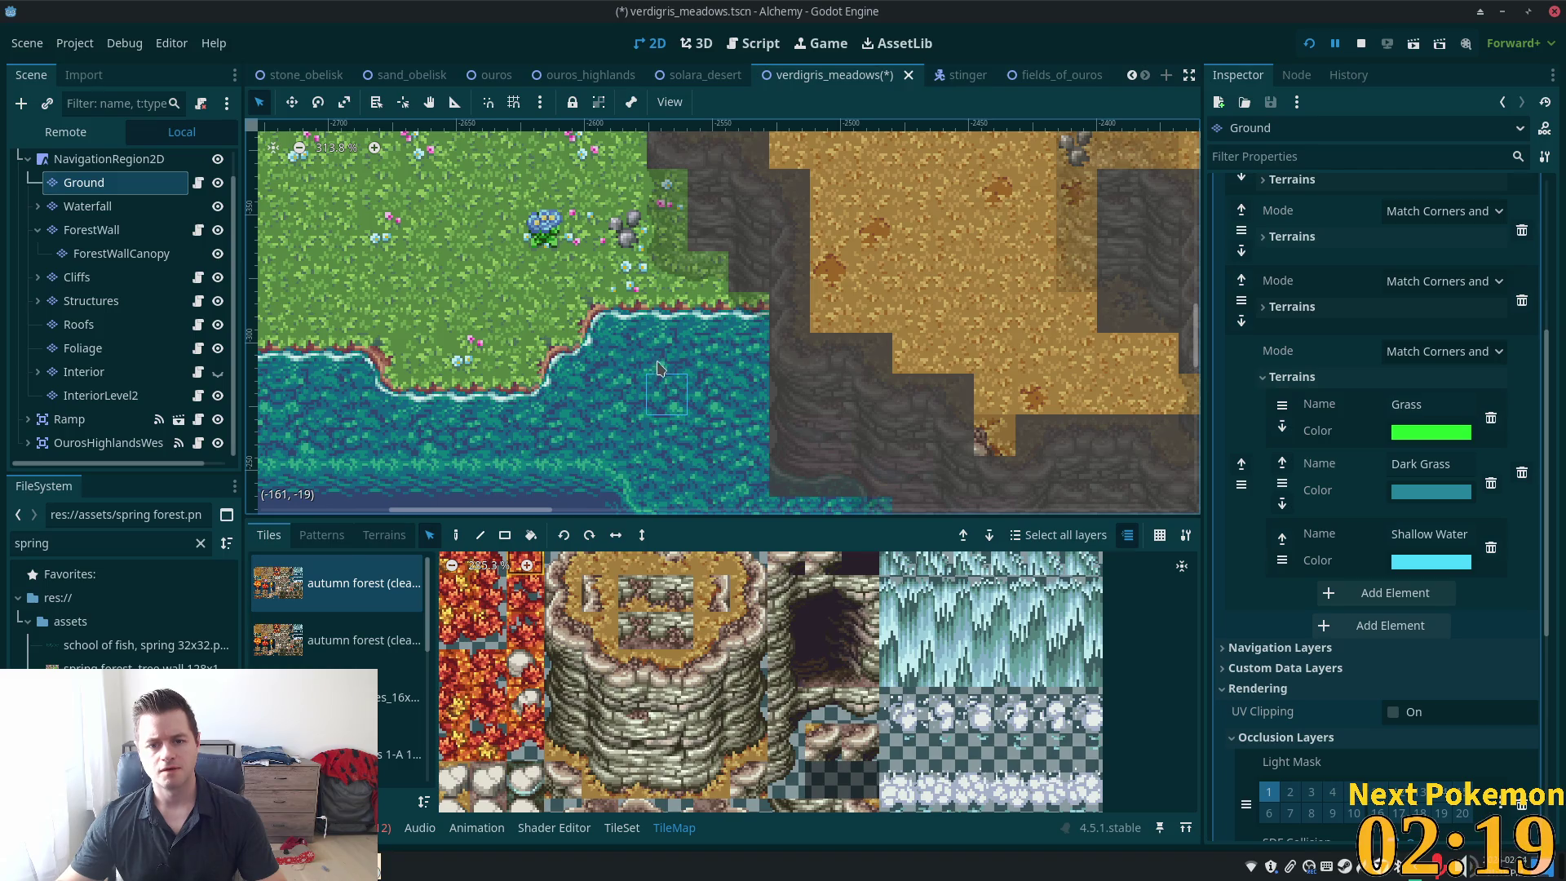
drag(661, 419, 667, 451)
click(456, 535)
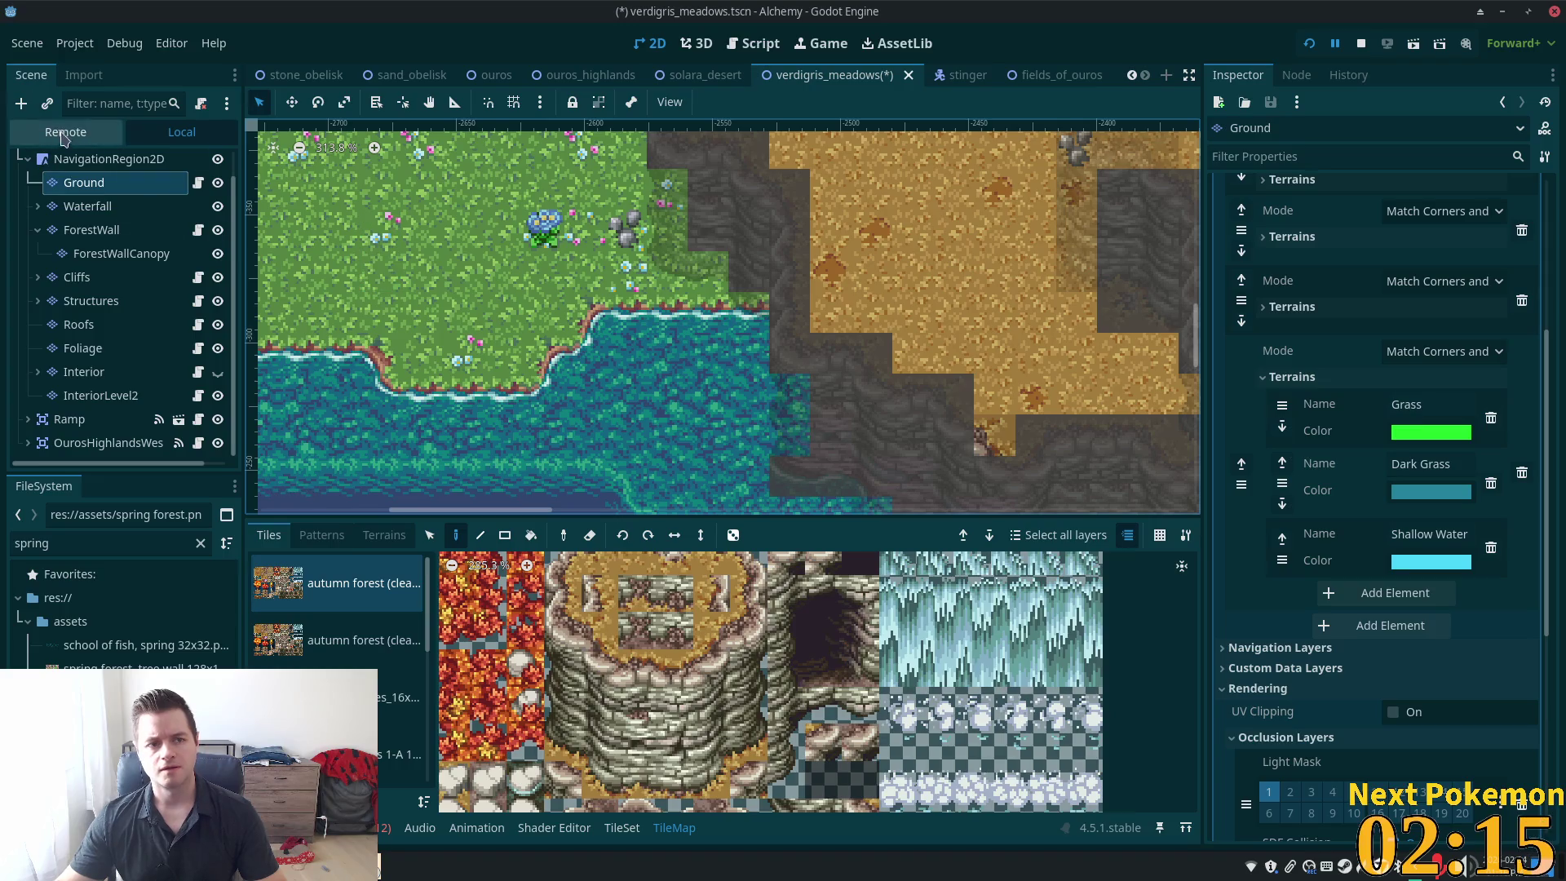
click(98, 160)
scroll(587, 490, down, 4)
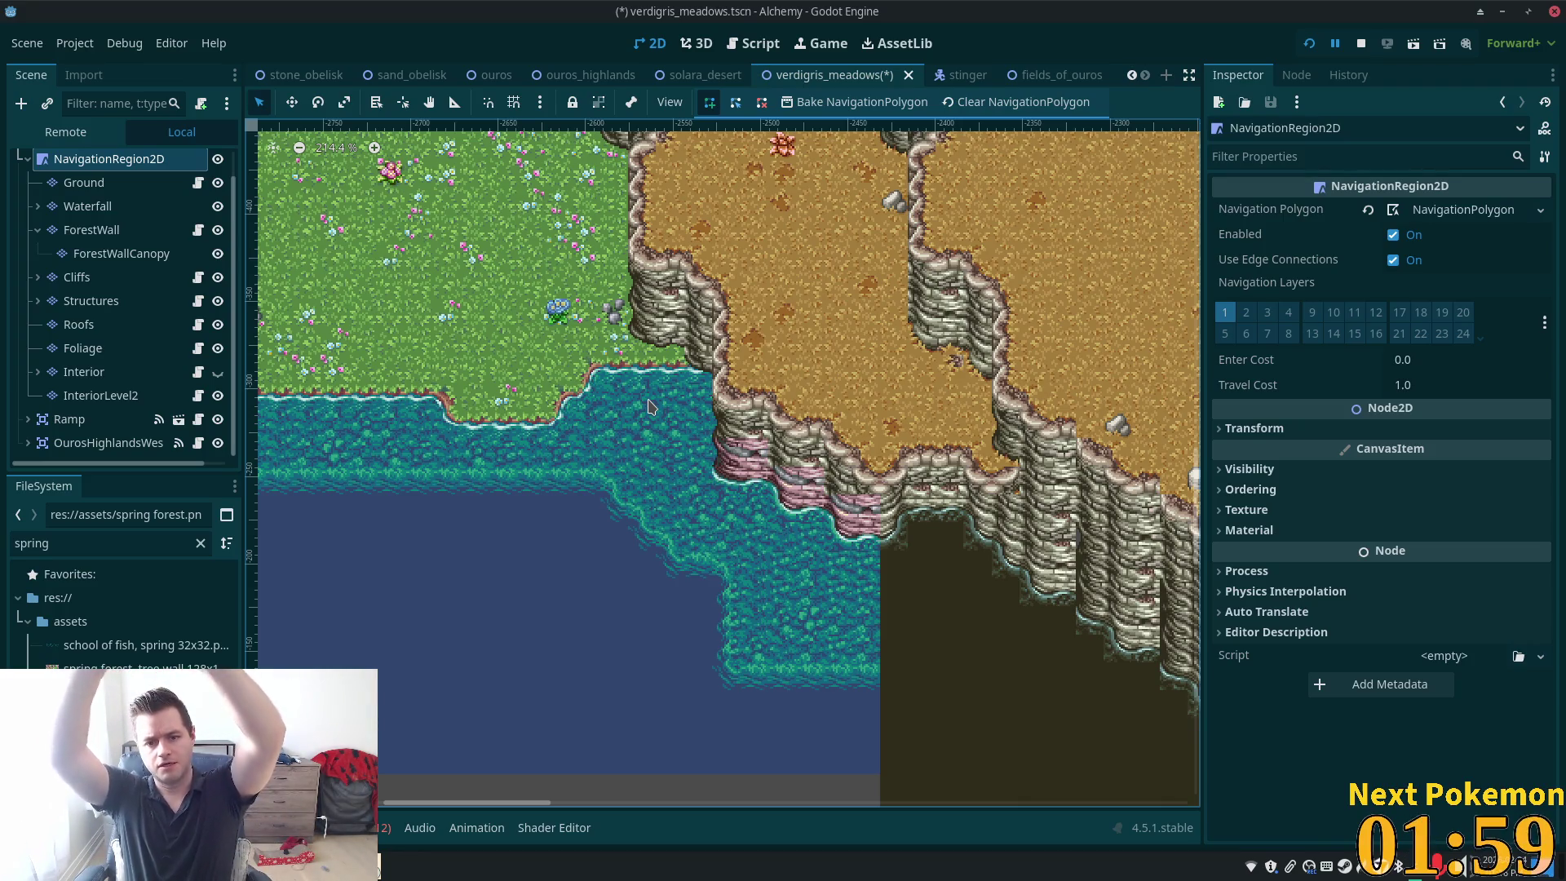
Zoom in on the cliff and water area and reselect the Cliffs layer for tile painting
scroll(798, 650, up, 4)
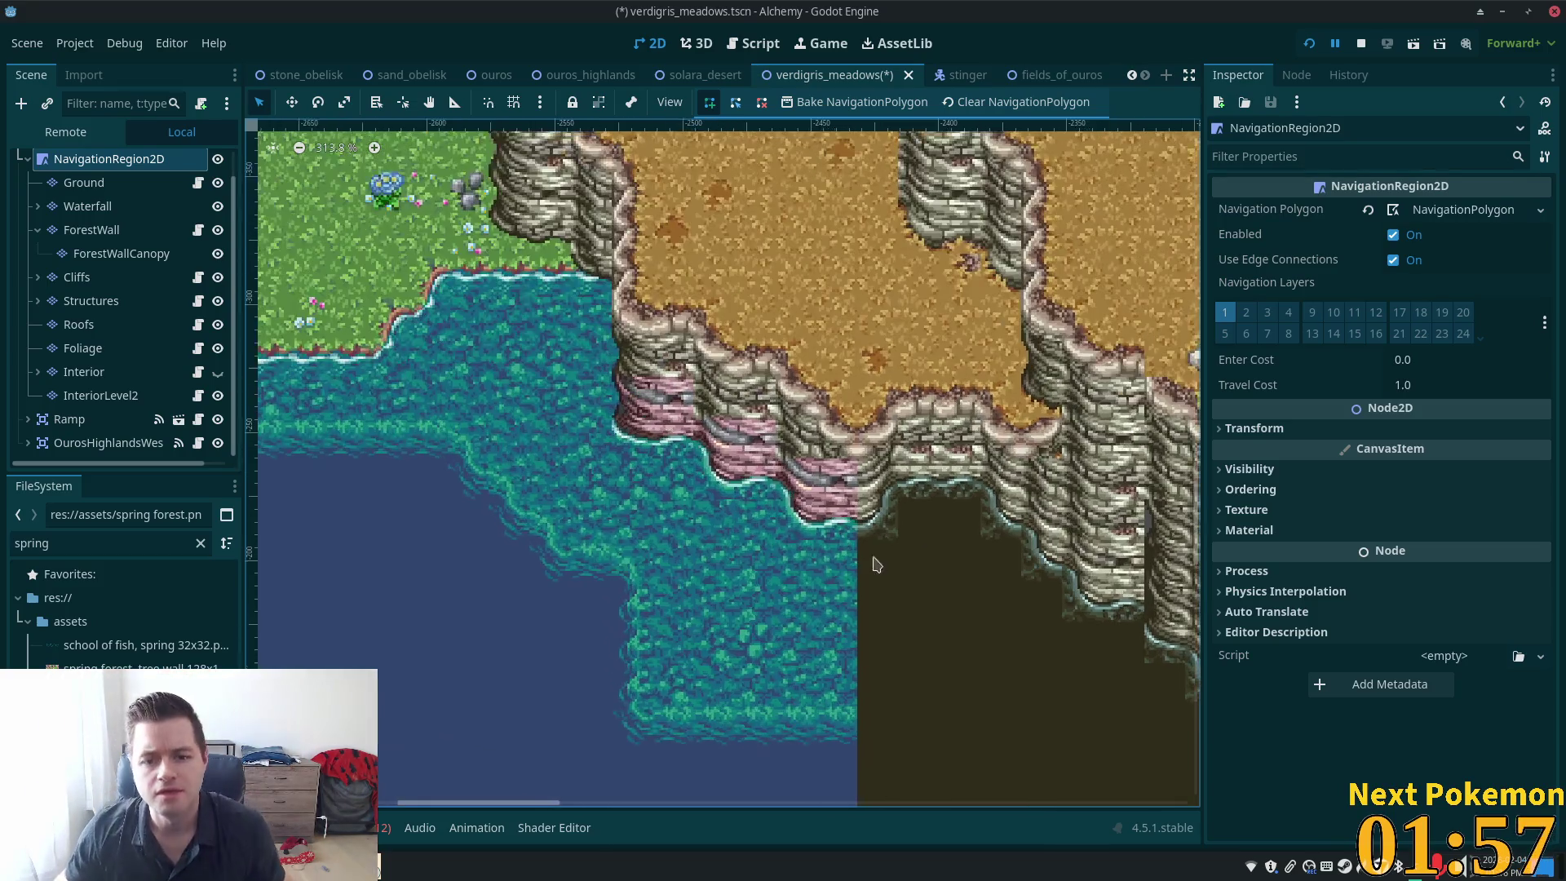
scroll(685, 396, up, 3)
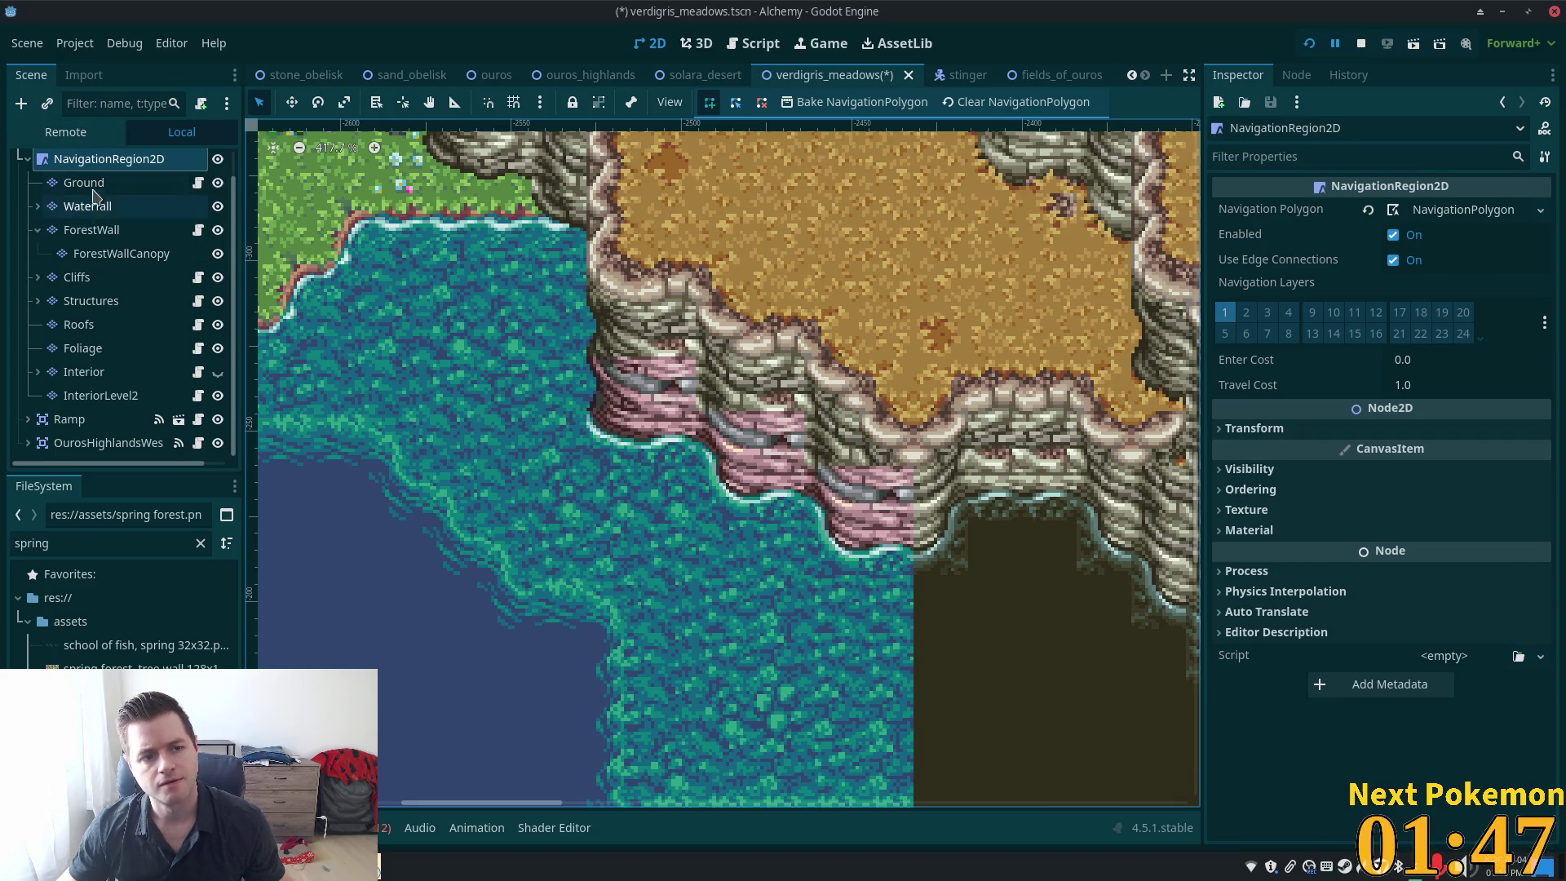
click(81, 278)
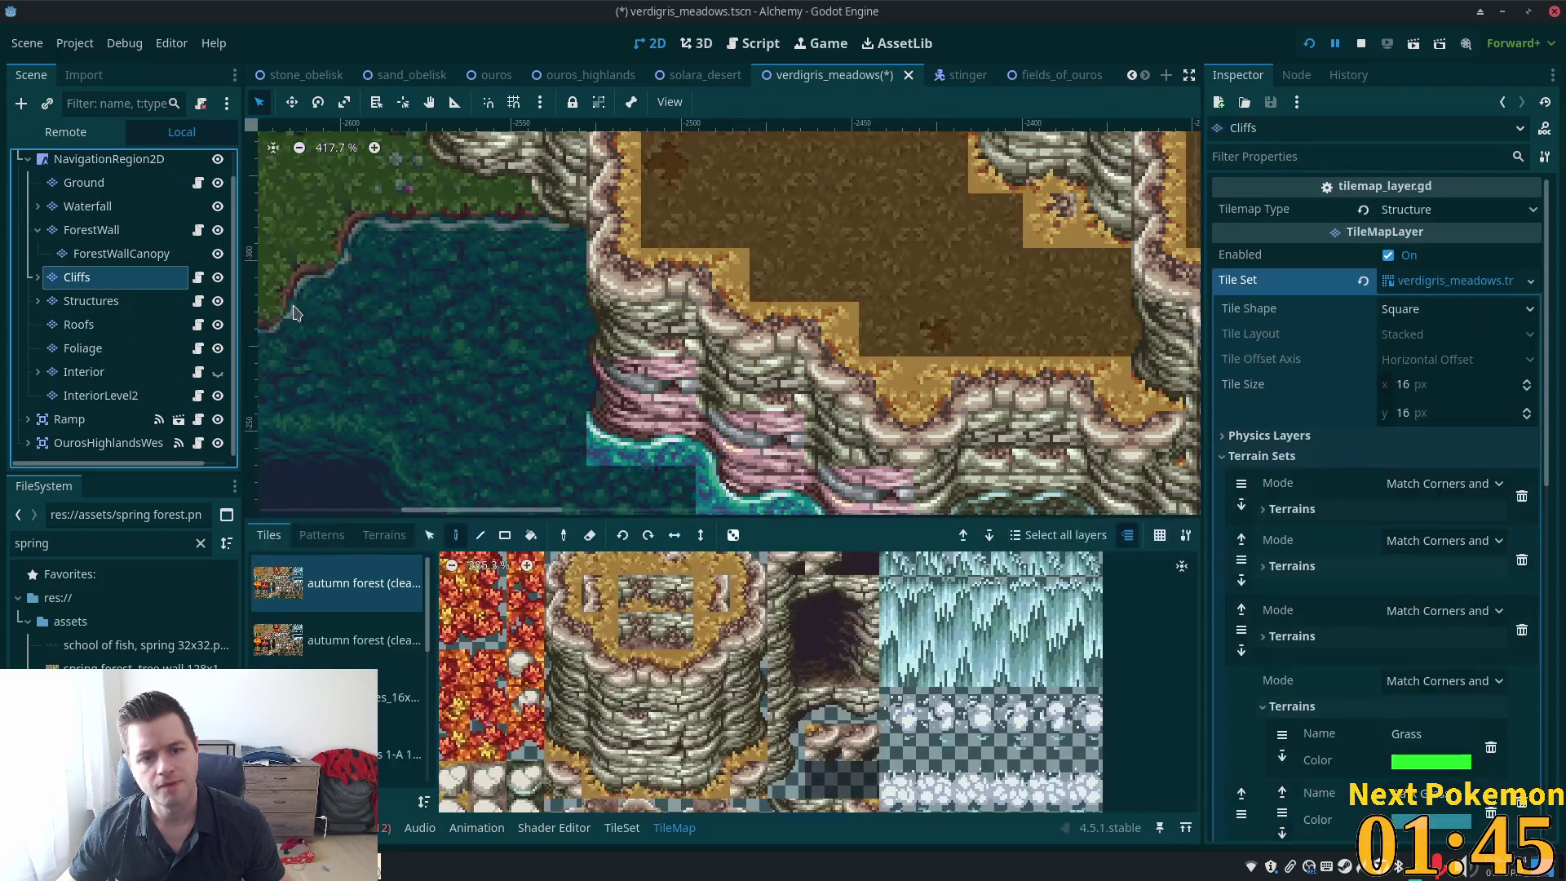
Paint a spring forest cliff tile at the cliff foot, pan to the grass plateau, and select NavigationRegion2D
scroll(698, 644, down, 3)
scroll(343, 694, down, 2)
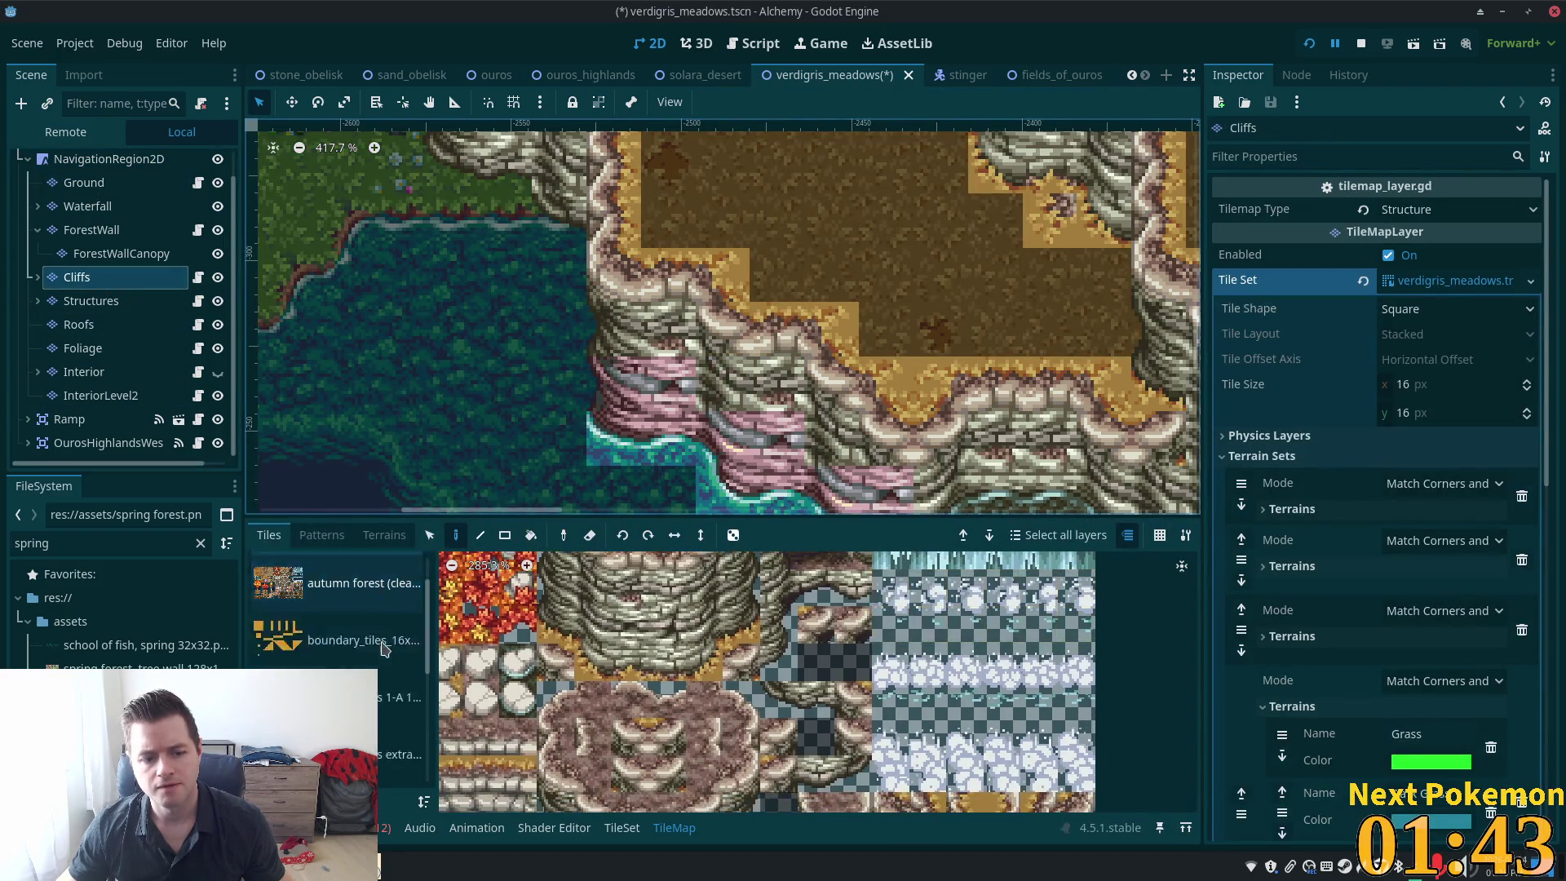
click(343, 696)
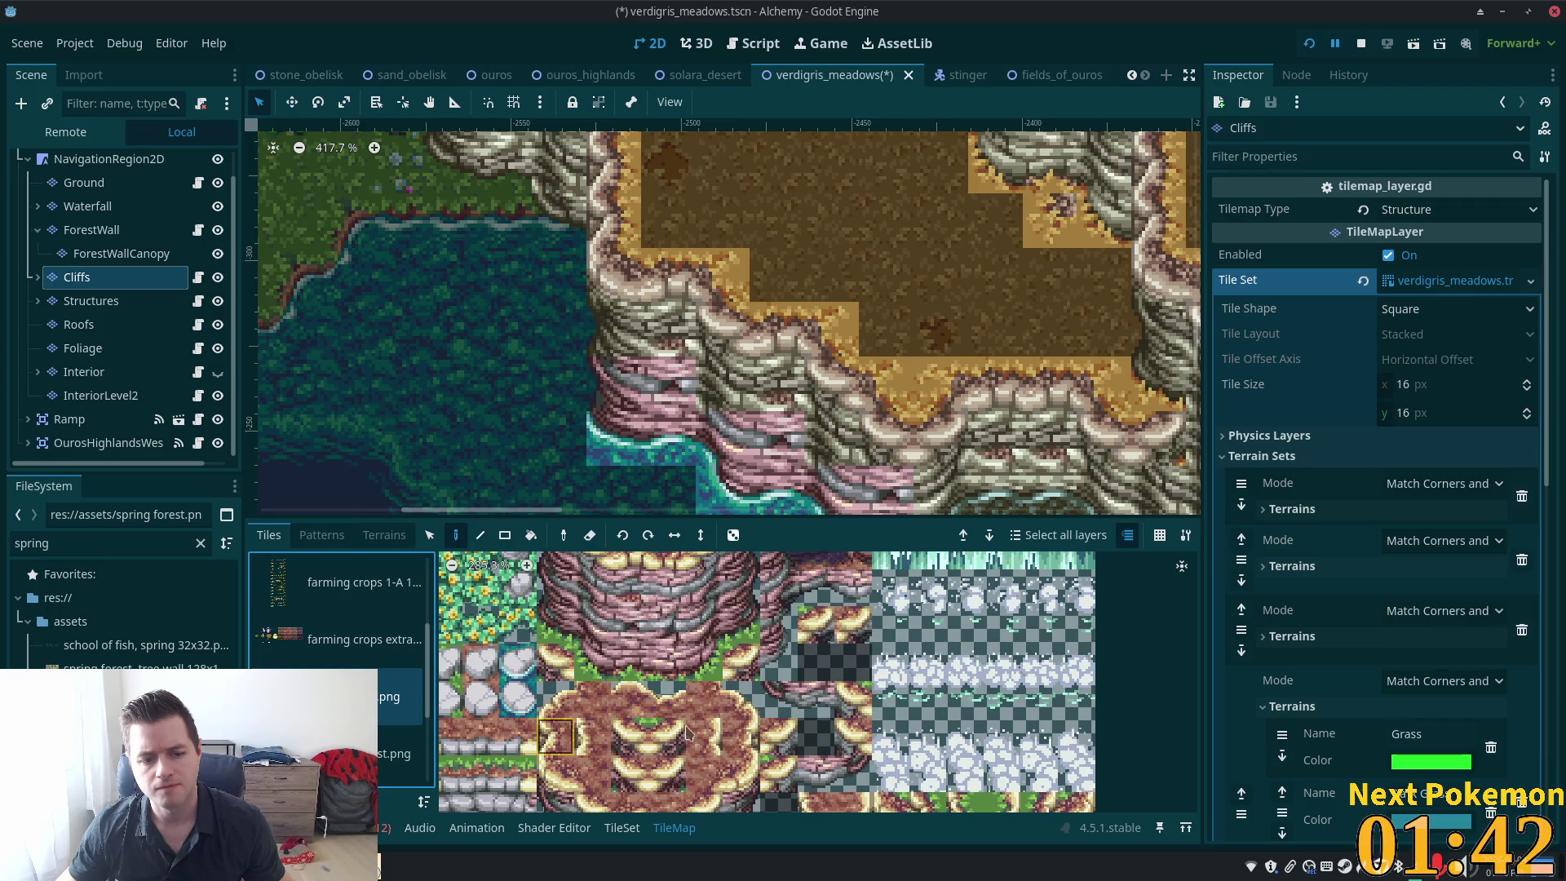
click(597, 604)
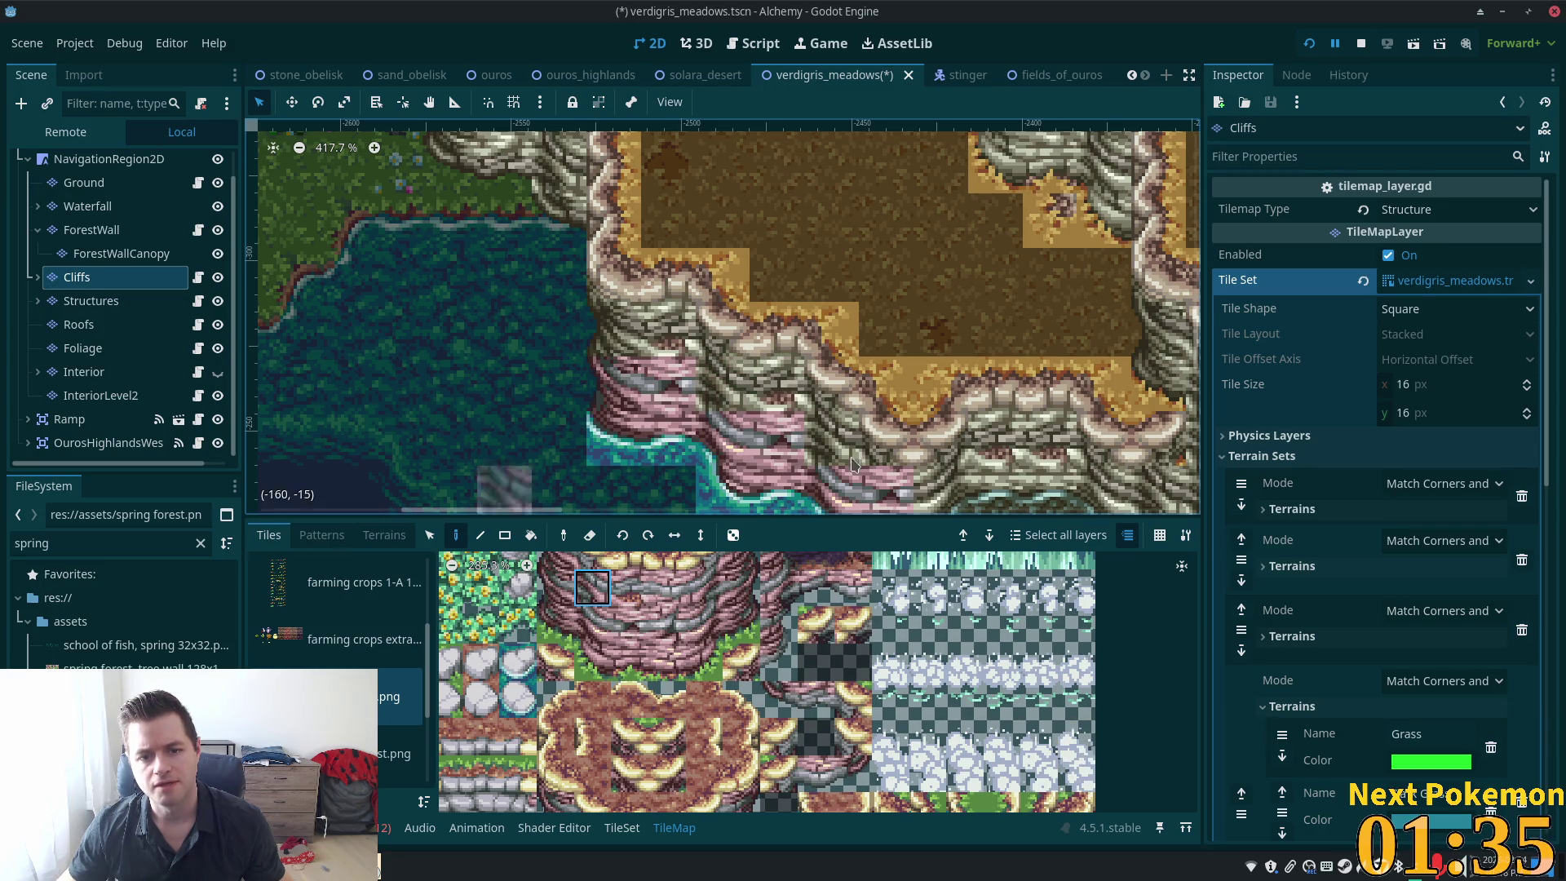
scroll(477, 388, down, 2)
mouse_move(387, 160)
mouse_down()
mouse_move(458, 353)
mouse_move(525, 406)
mouse_move(608, 406)
mouse_up()
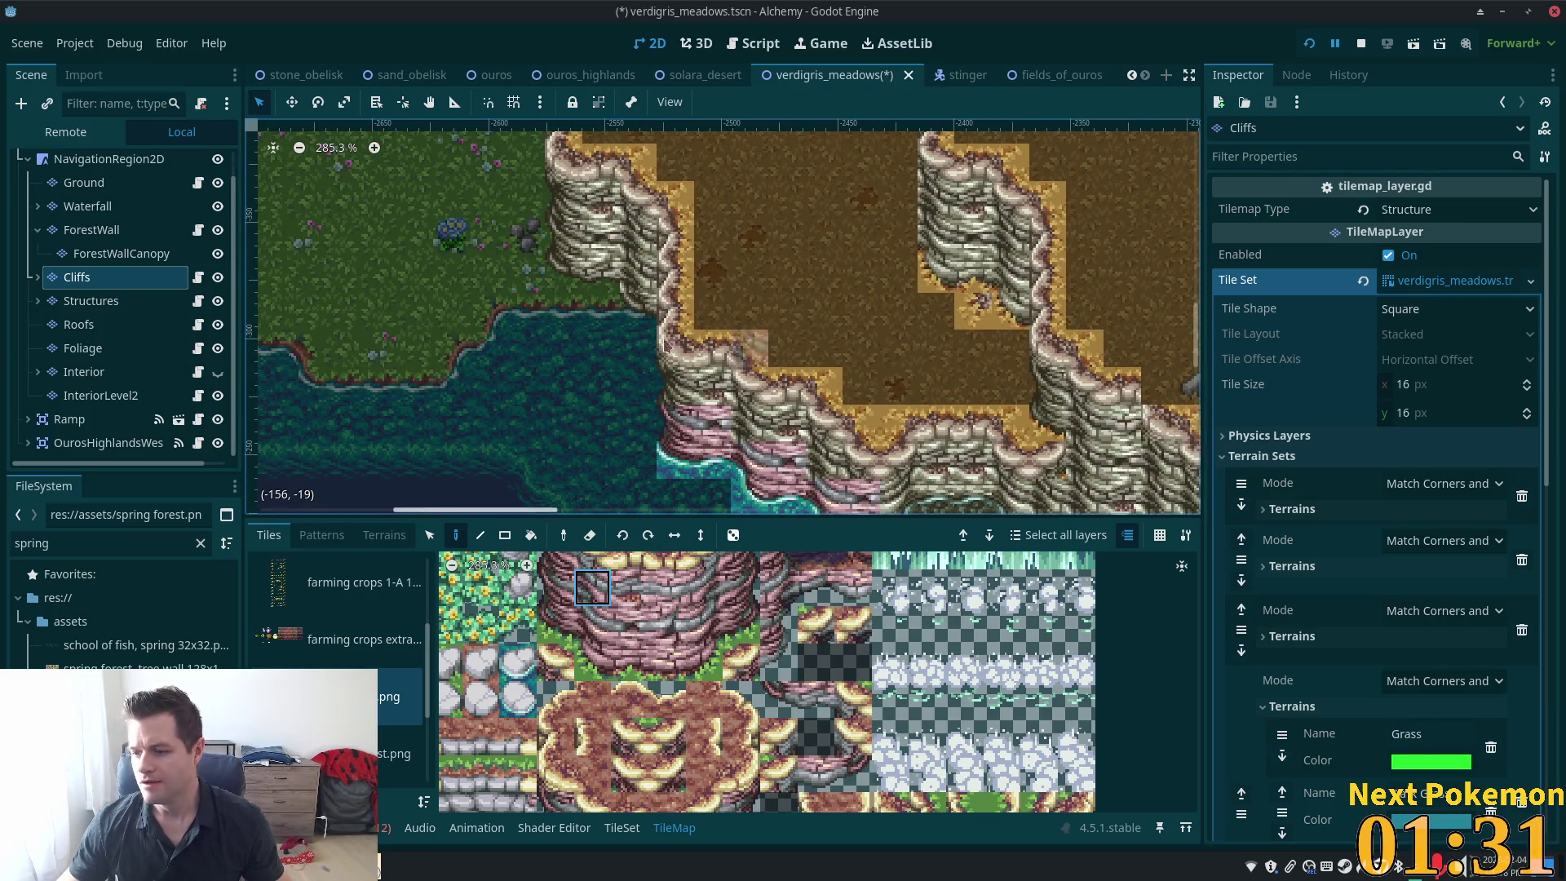
click(109, 158)
scroll(889, 351, down, 1)
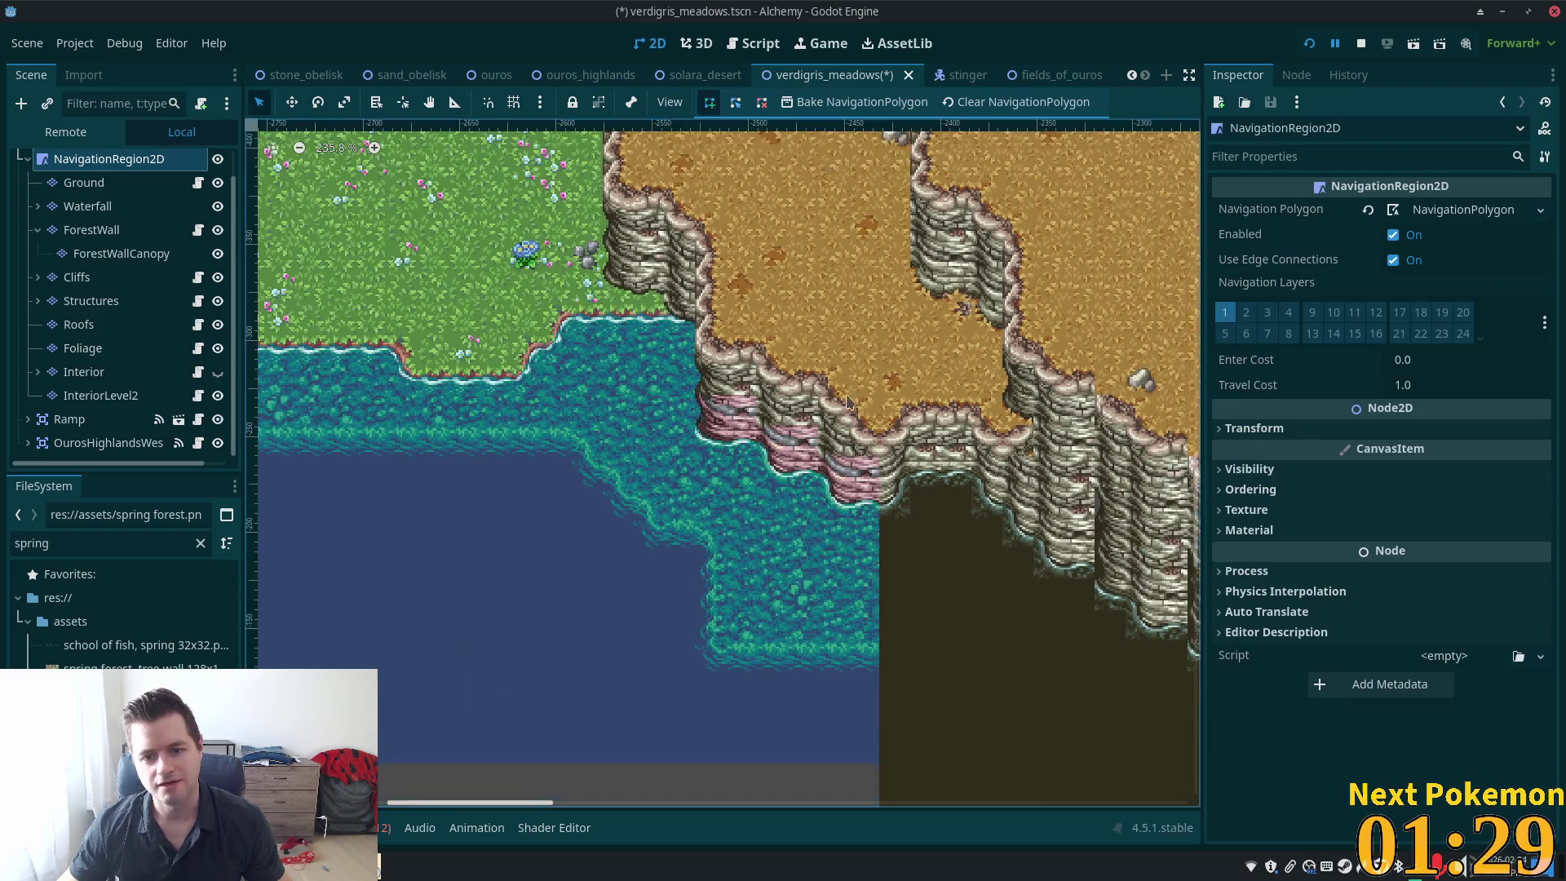
scroll(745, 484, left, 5)
scroll(626, 422, up, 1)
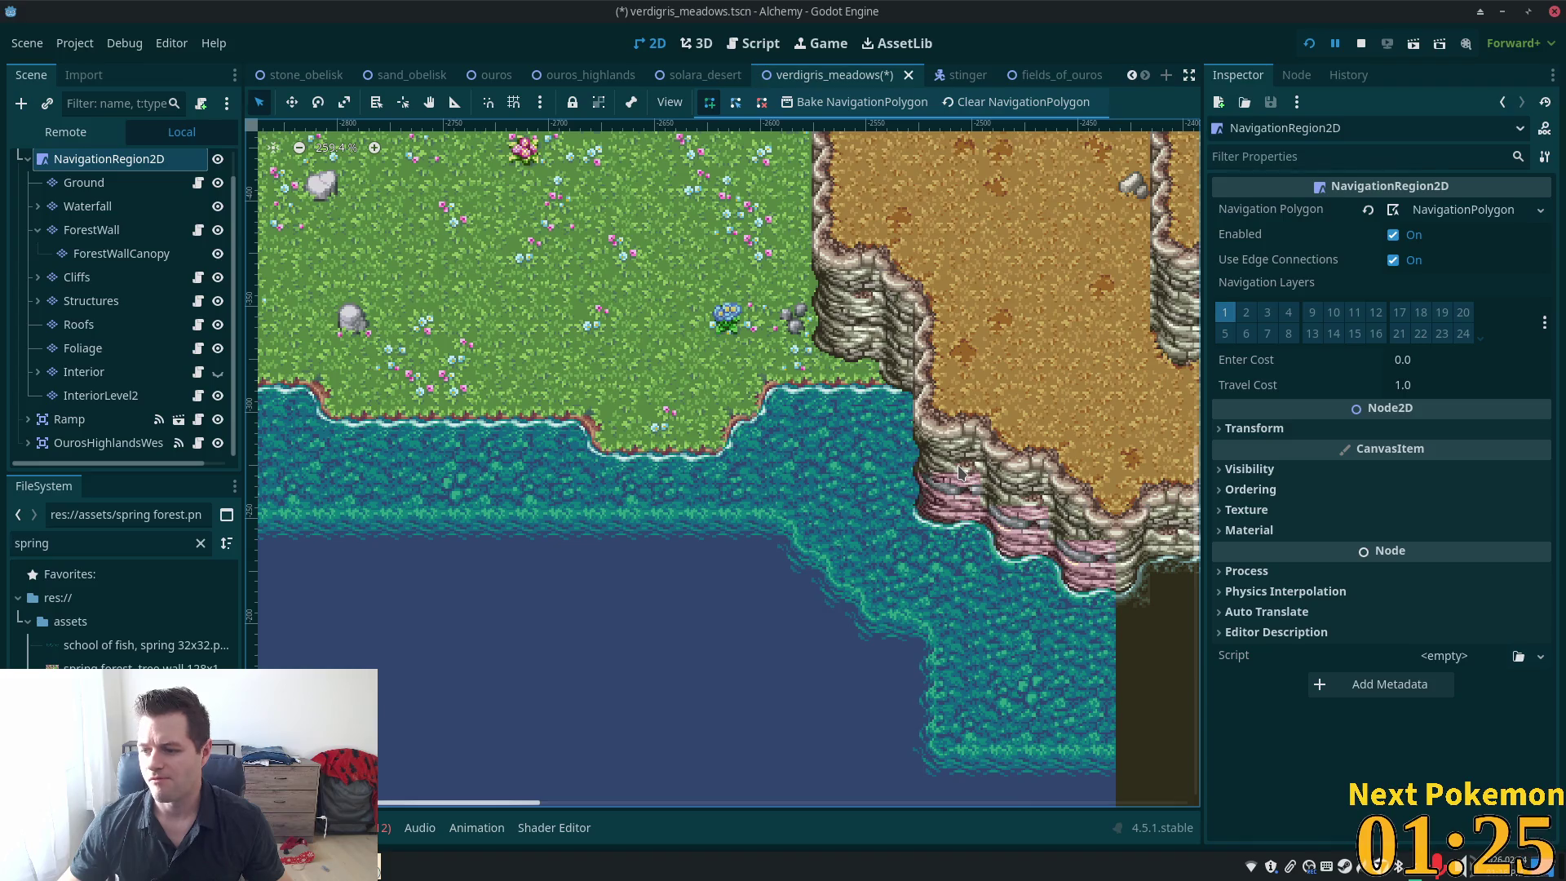
scroll(959, 414, down, 6)
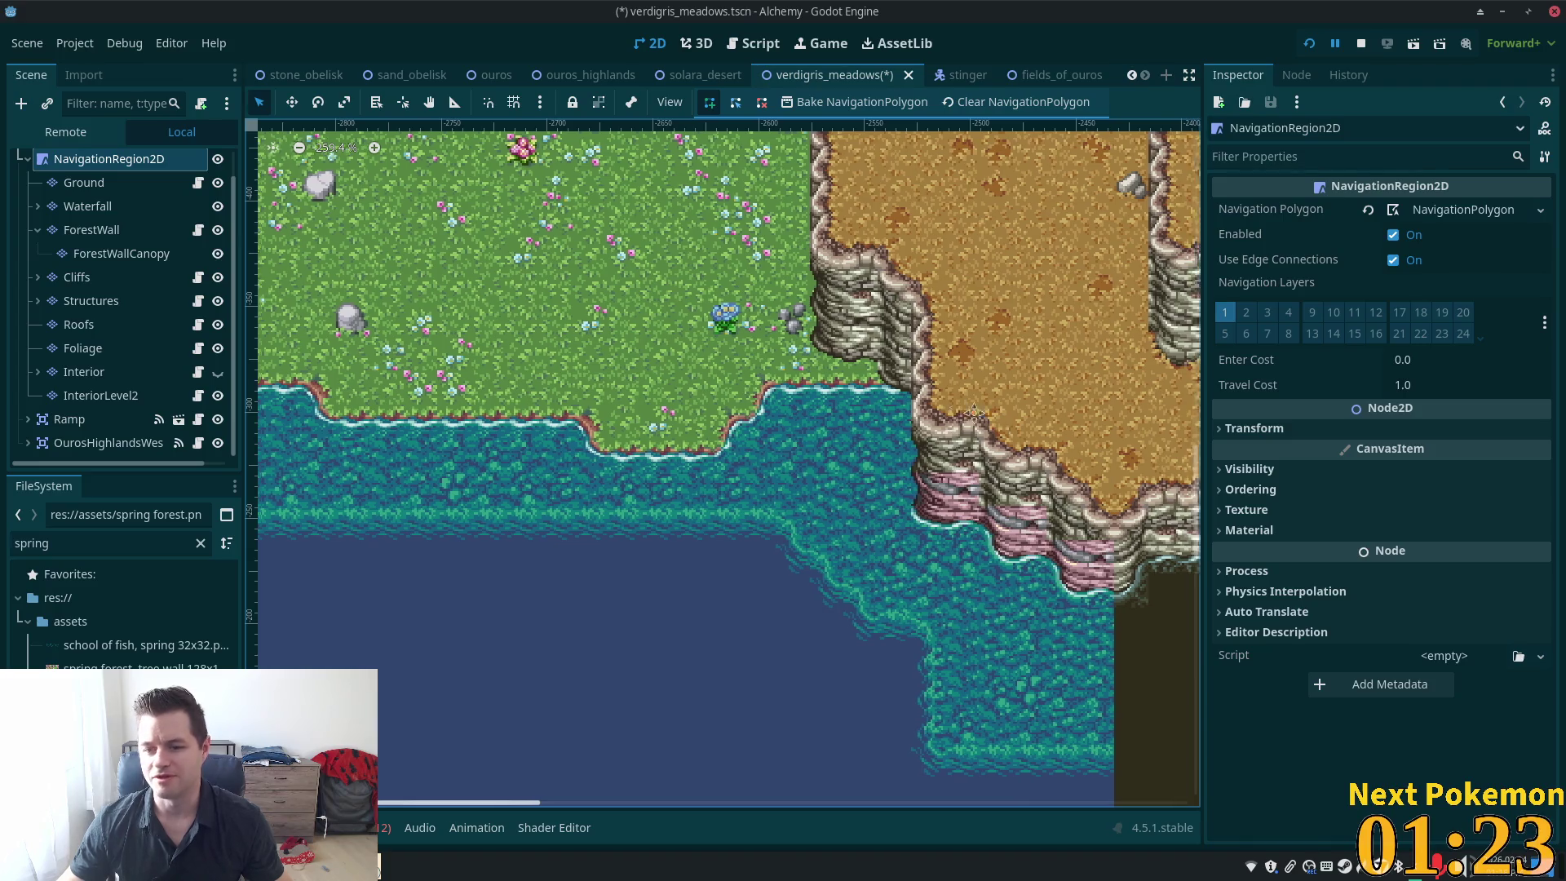
scroll(481, 193, down, 2)
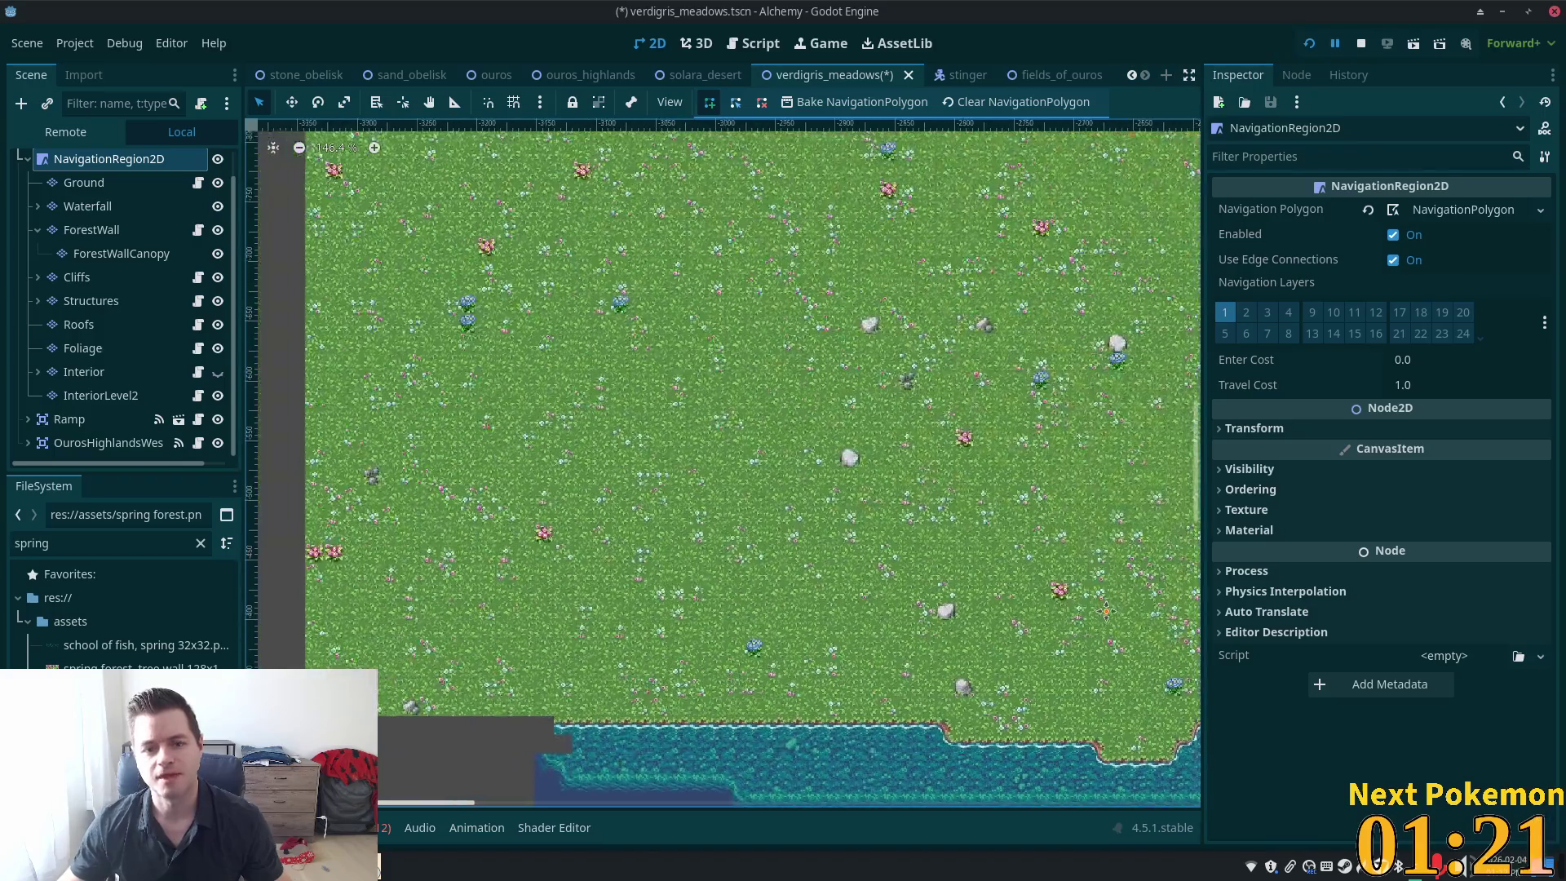
scroll(963, 447, up, 3)
scroll(962, 447, up, 5)
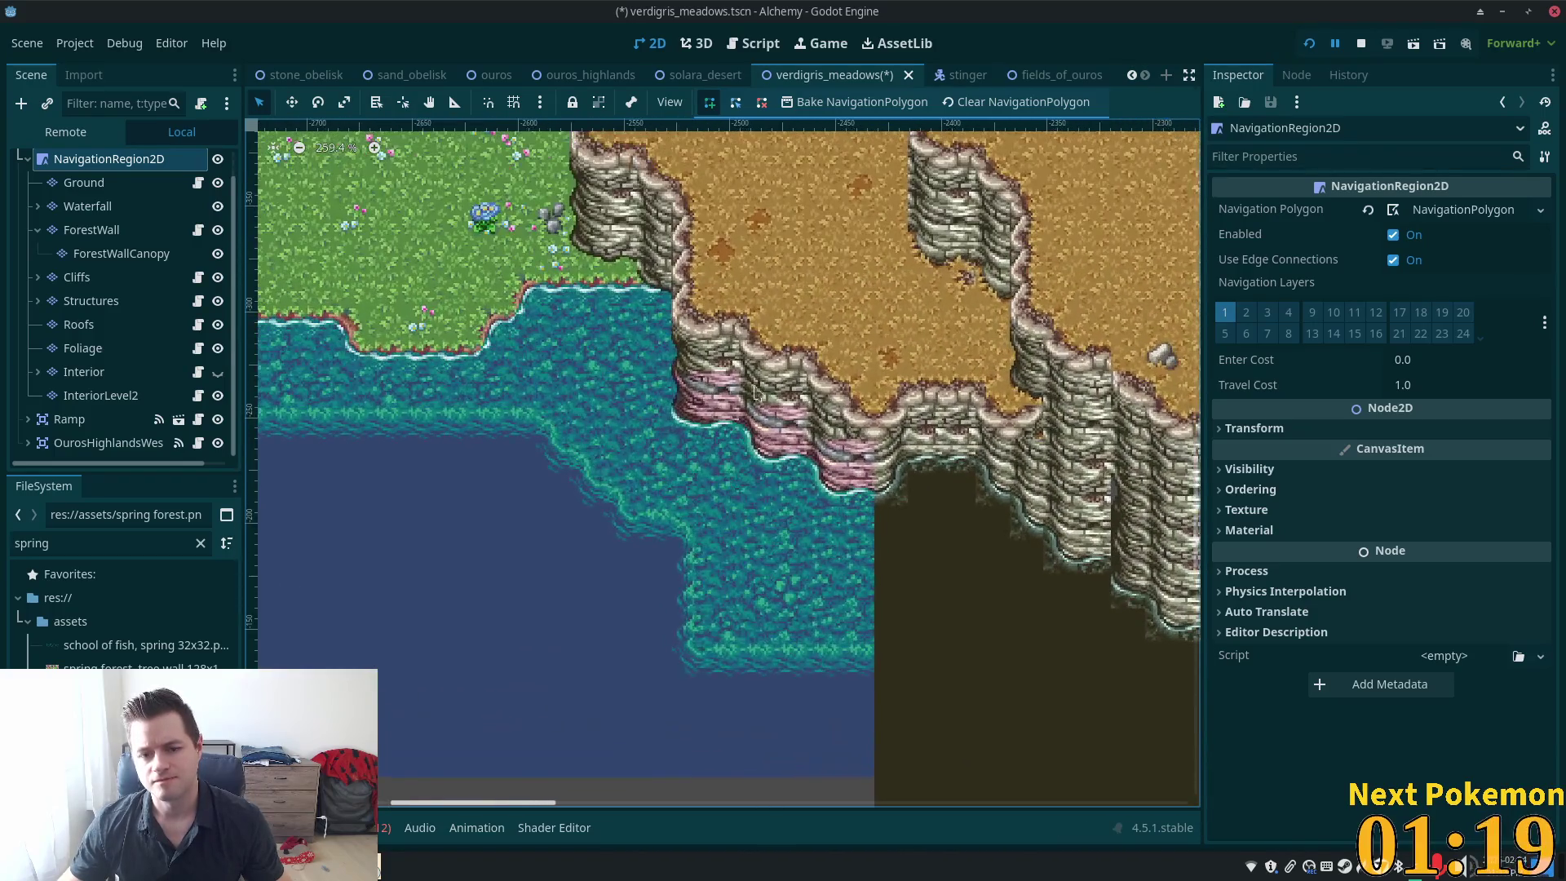
scroll(763, 408, up, 11)
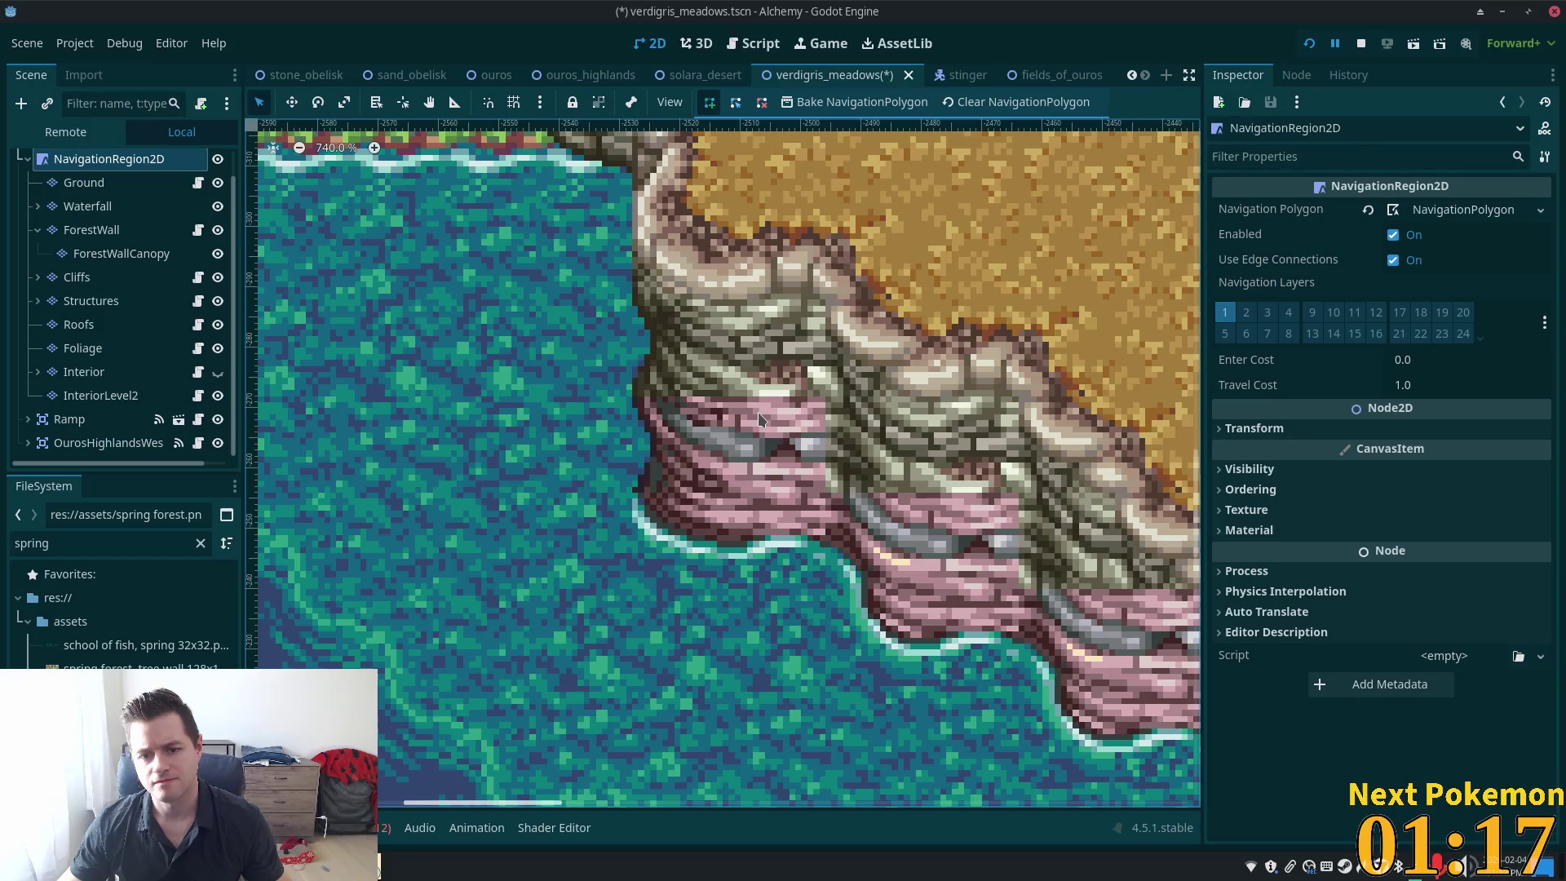
scroll(759, 413, up, 10)
scroll(771, 424, up, 2)
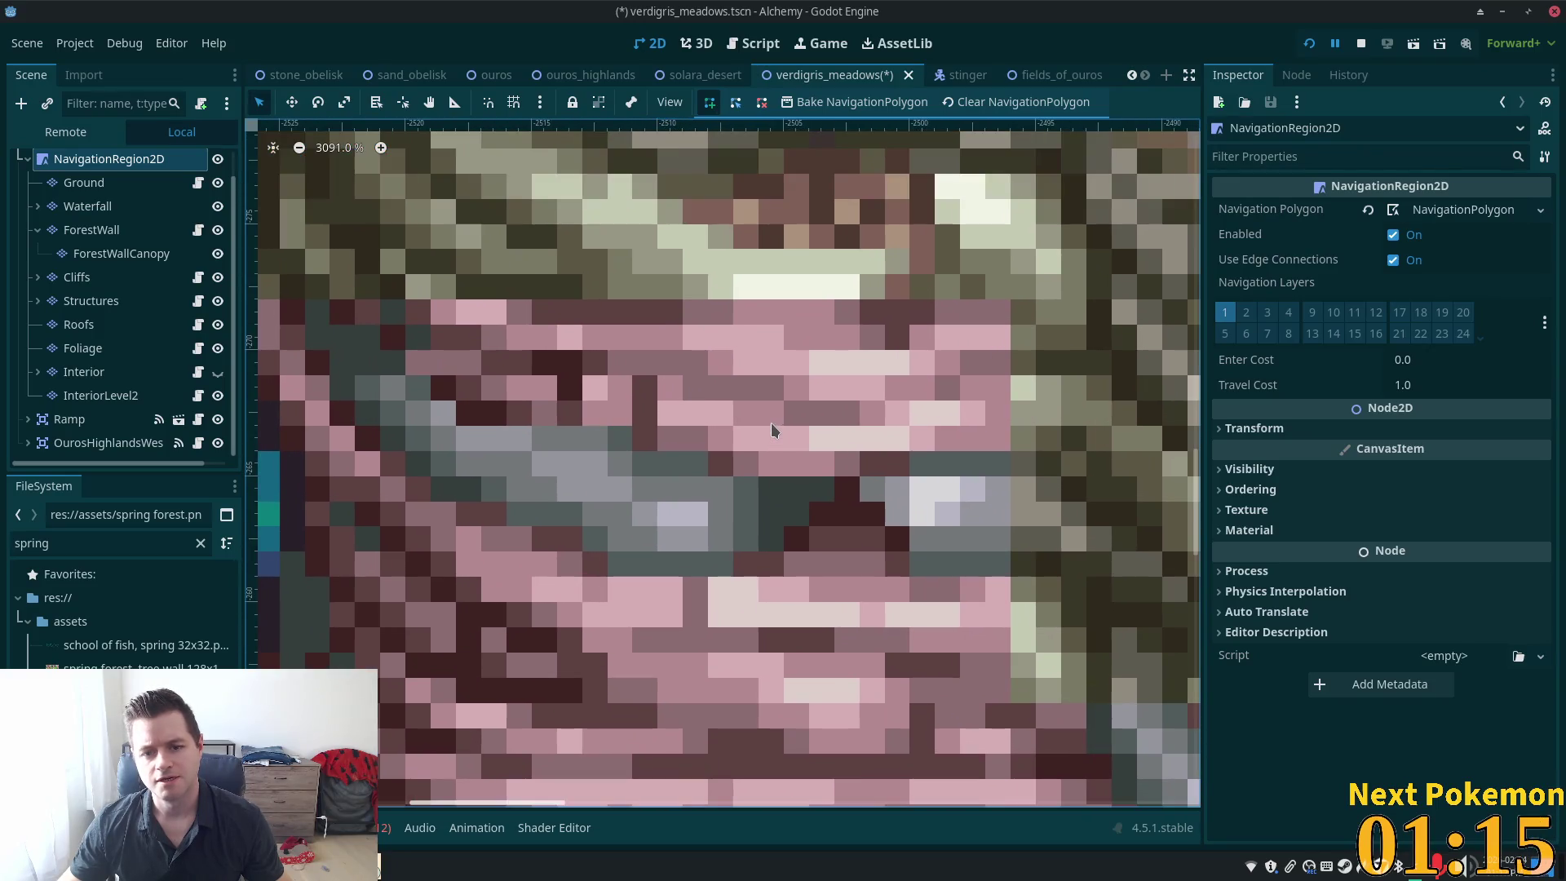
scroll(771, 417, up, 3)
scroll(807, 418, down, 12)
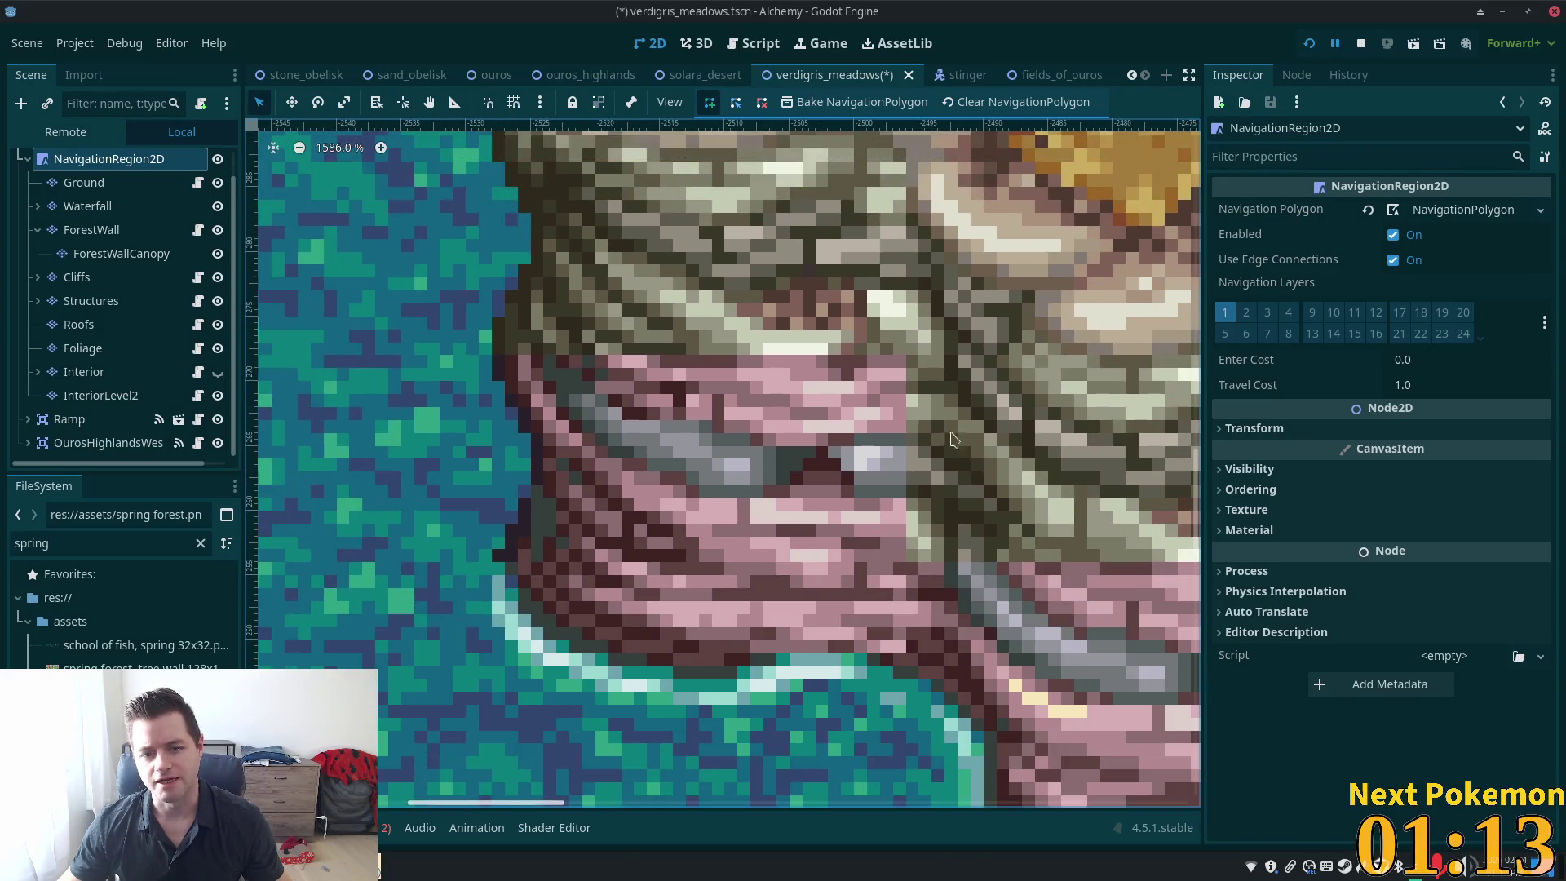
scroll(955, 453, up, 4)
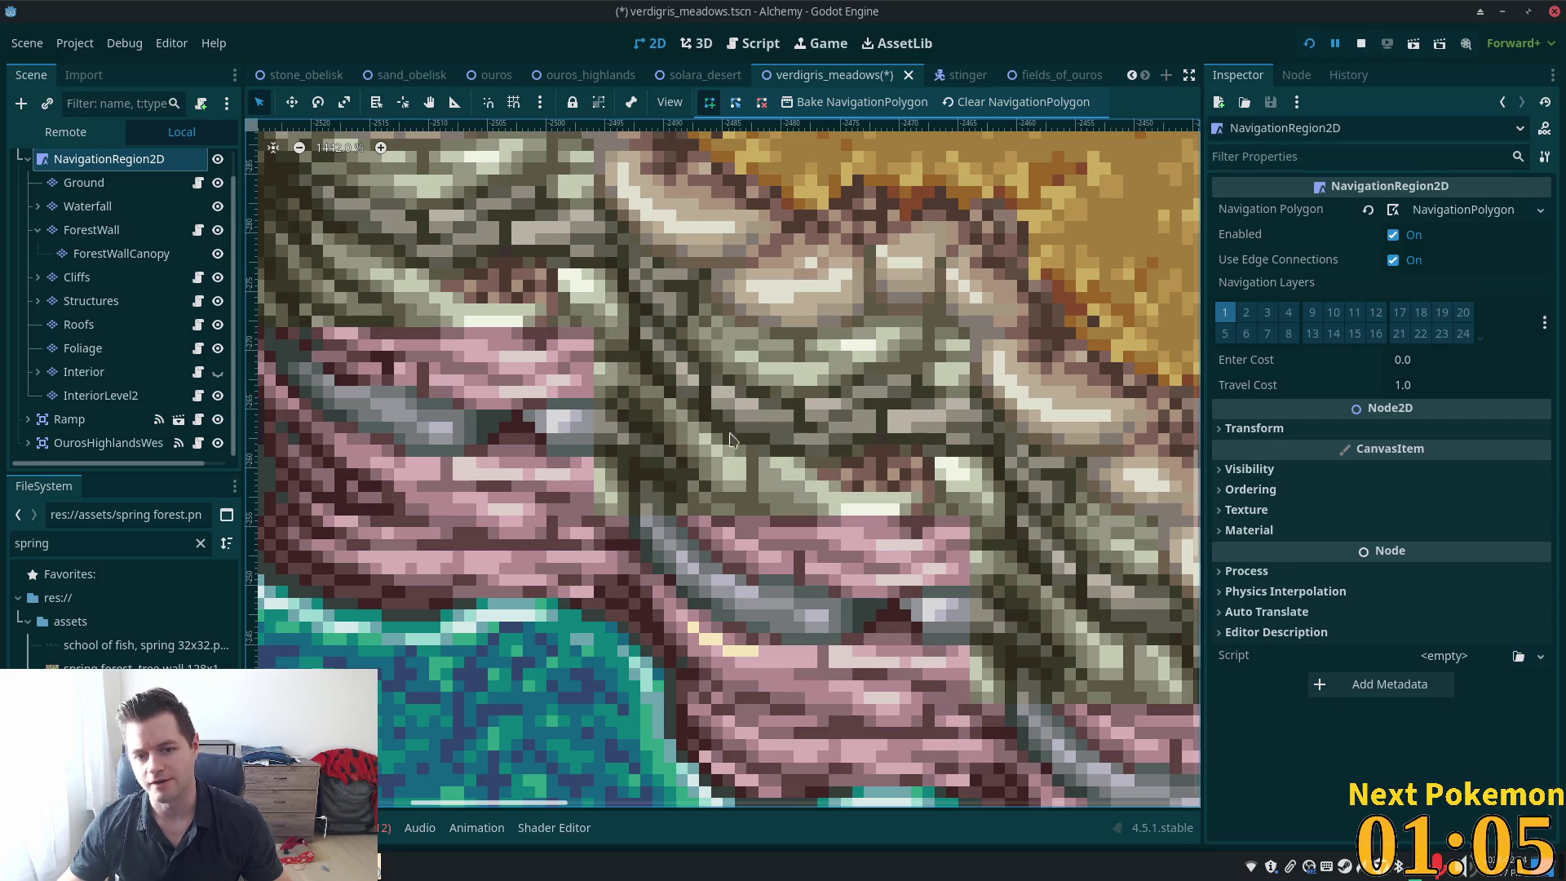
scroll(777, 220, down, 3)
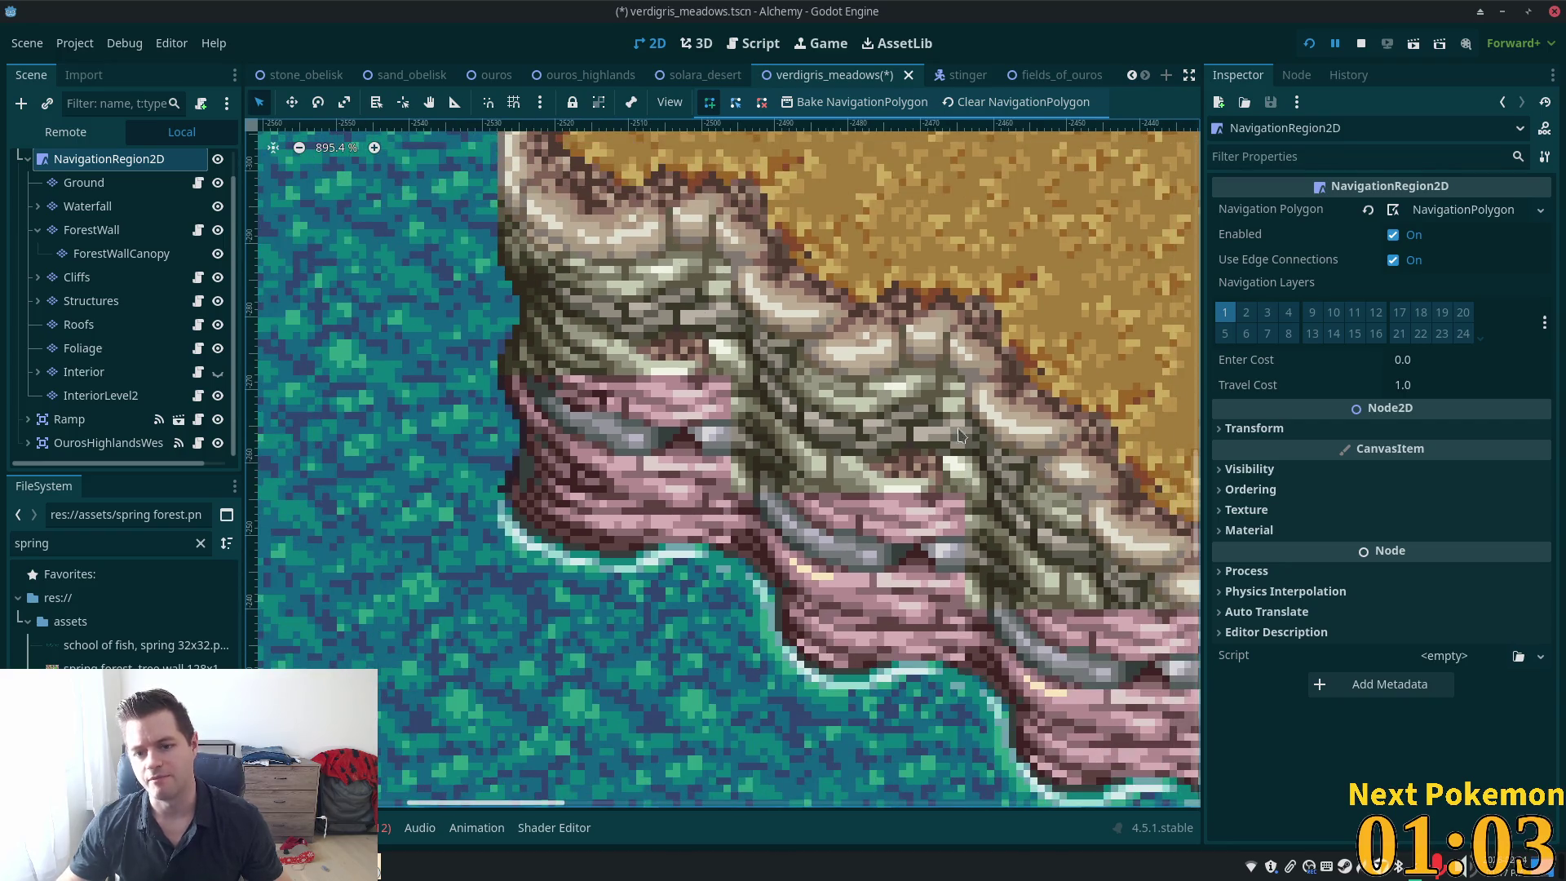
scroll(777, 220, left, 5)
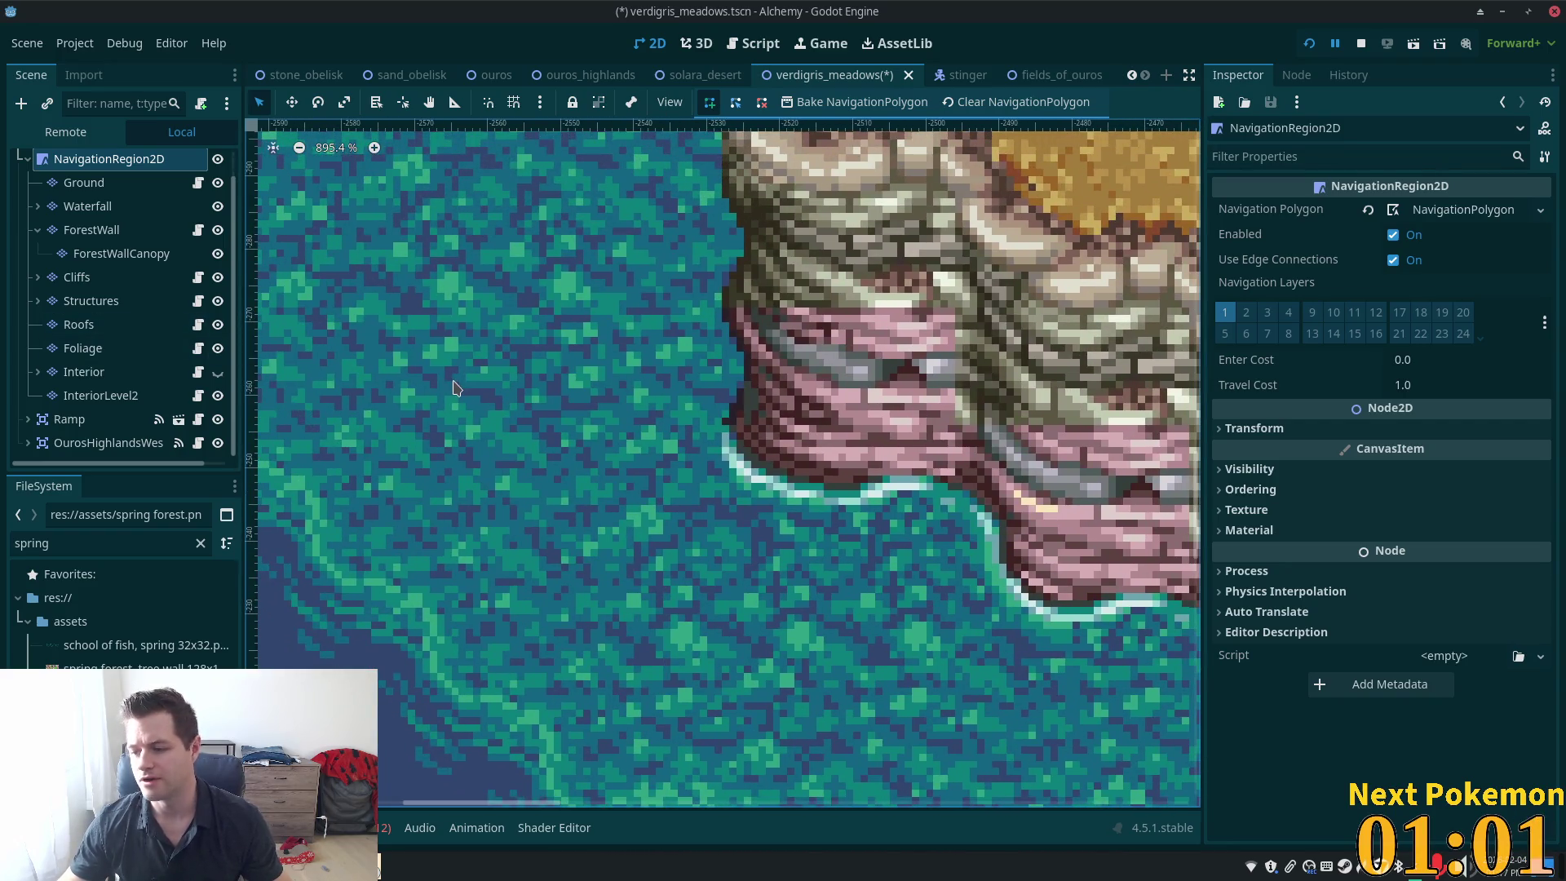
scroll(657, 483, down, 7)
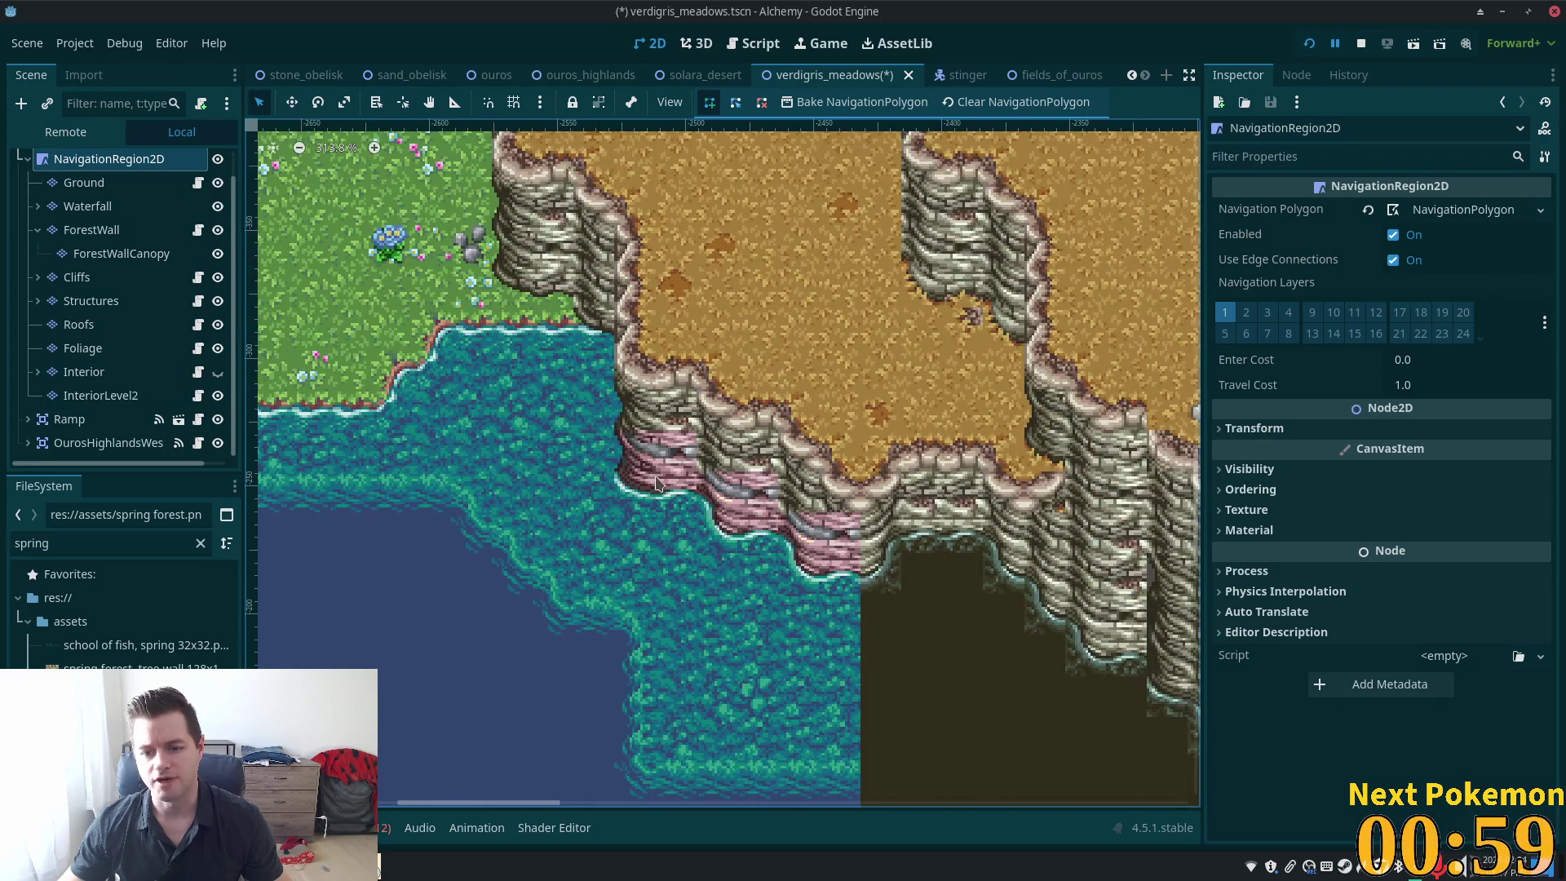
scroll(903, 648, down, 5)
scroll(903, 648, right, 8)
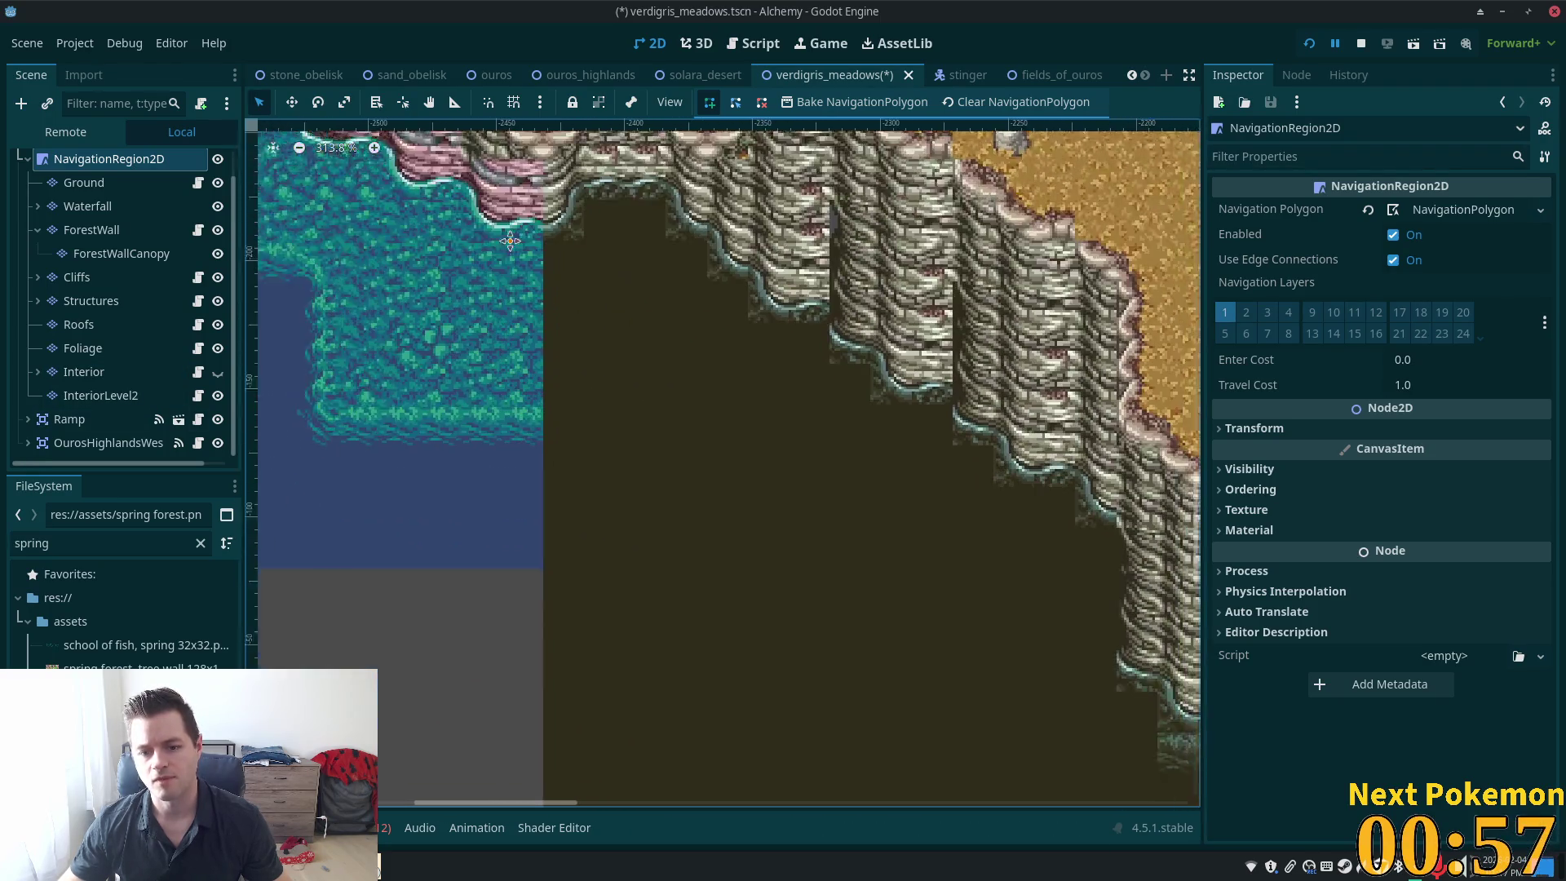
scroll(1052, 755, up, 5)
scroll(936, 724, left, 5)
scroll(1003, 710, down, 5)
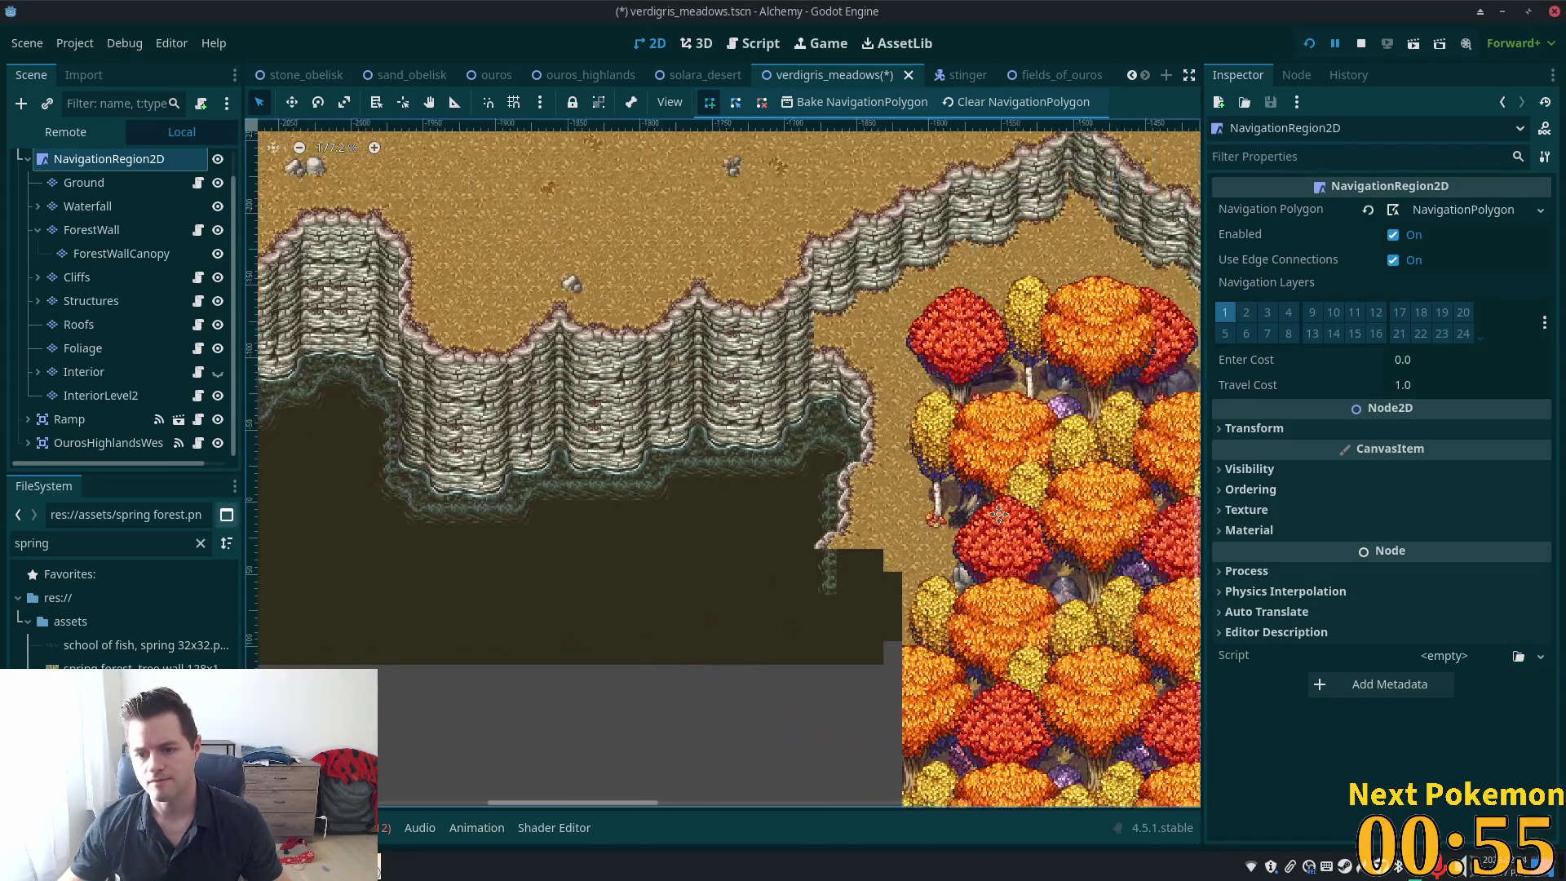
scroll(940, 418, down, 3)
scroll(940, 419, left, 5)
scroll(839, 654, left, 3)
scroll(1090, 602, right, 3)
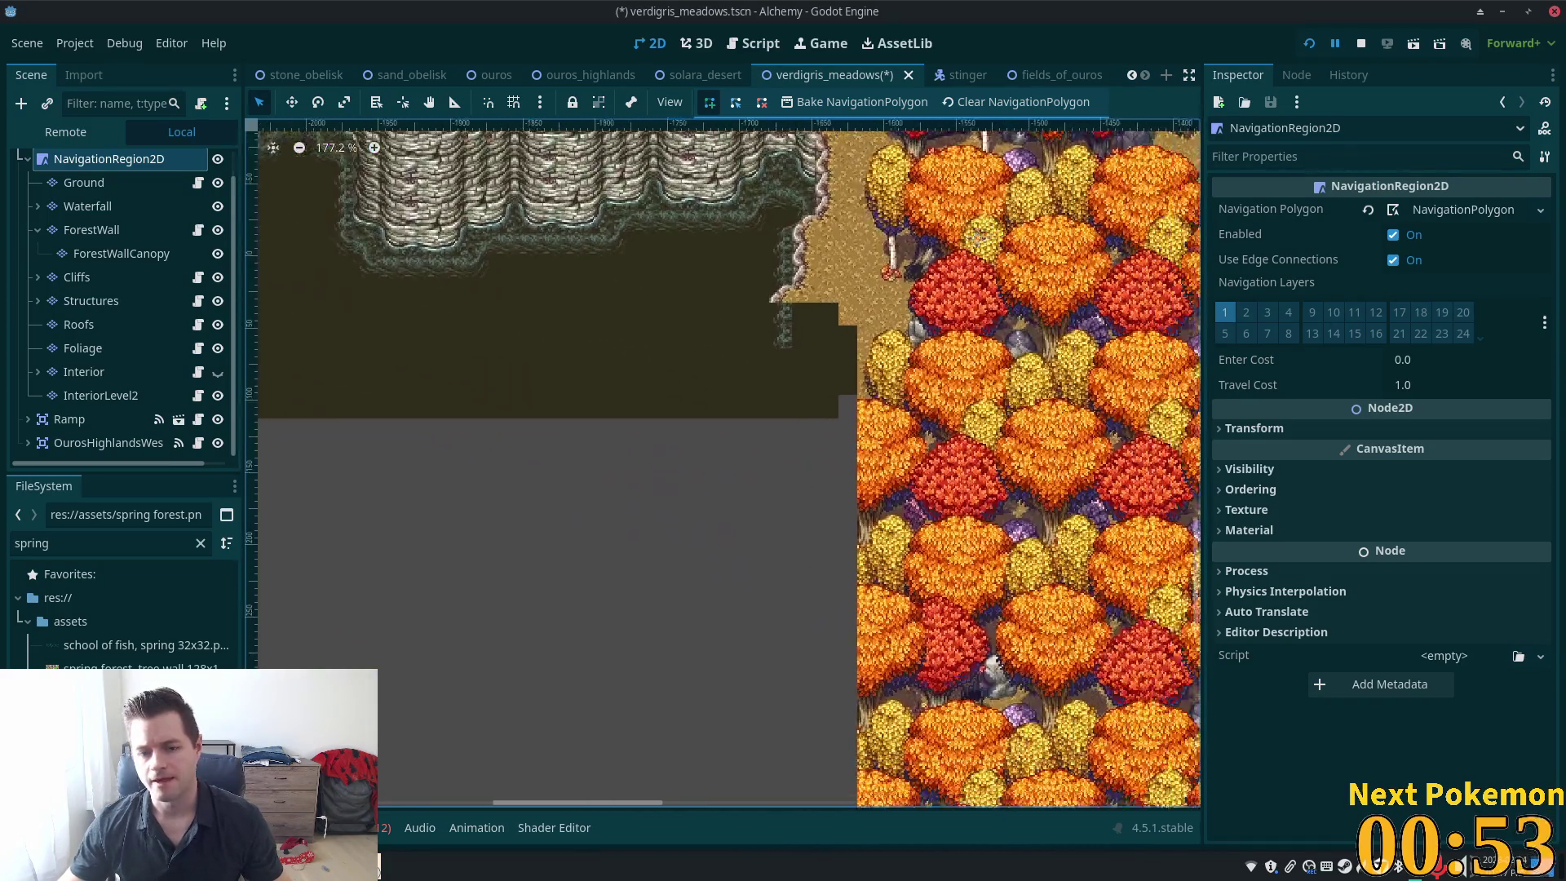
scroll(1060, 499, left, 3)
scroll(1060, 498, up, 3)
scroll(1052, 571, left, 3)
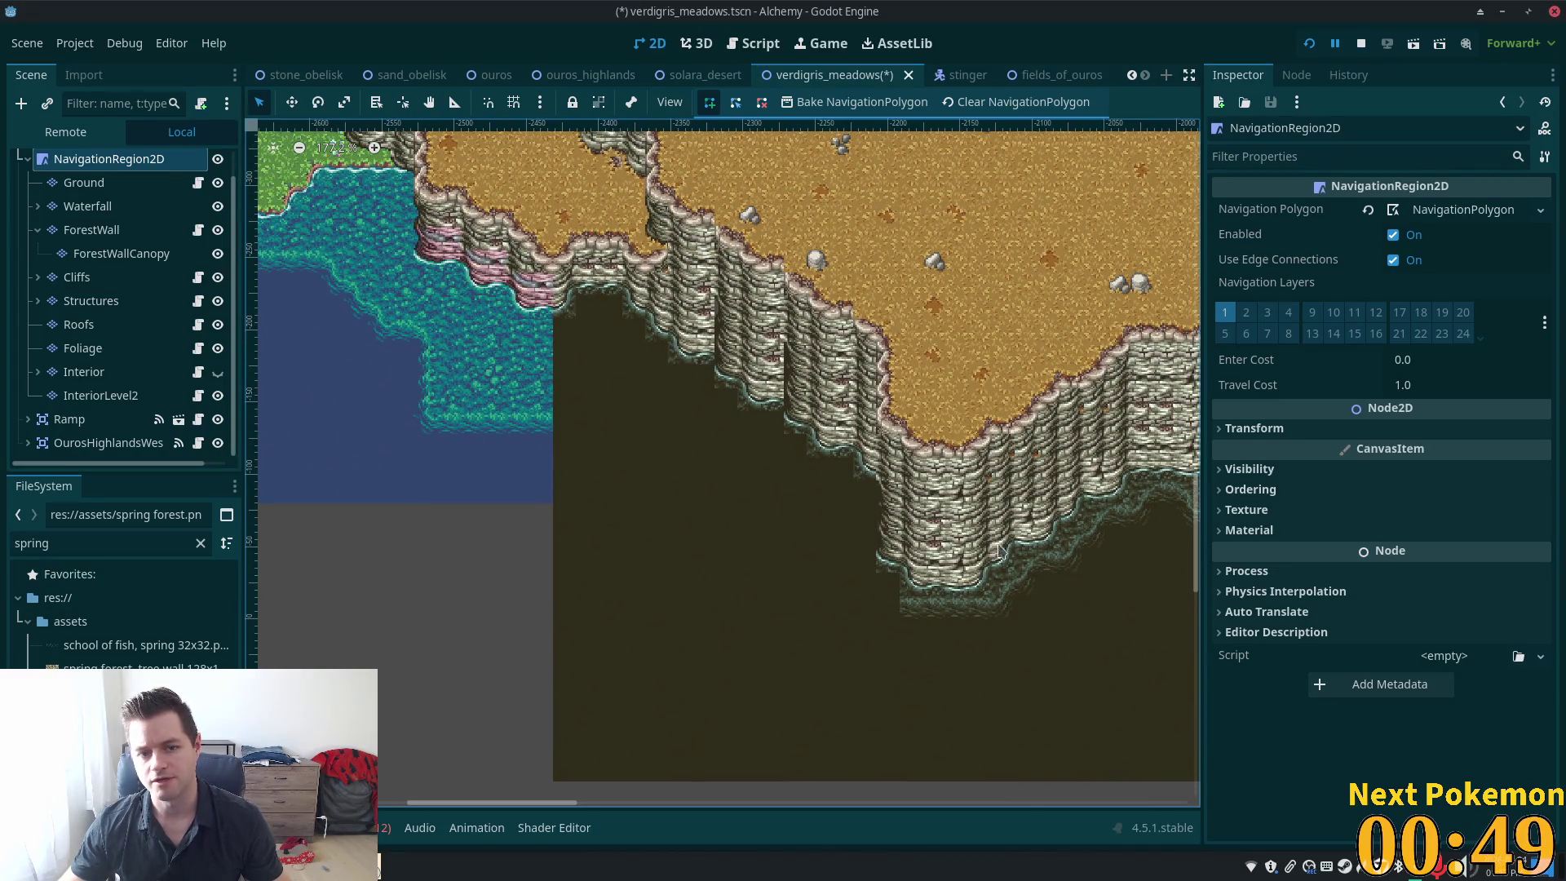
scroll(399, 397, right, 8)
scroll(1085, 542, down, 8)
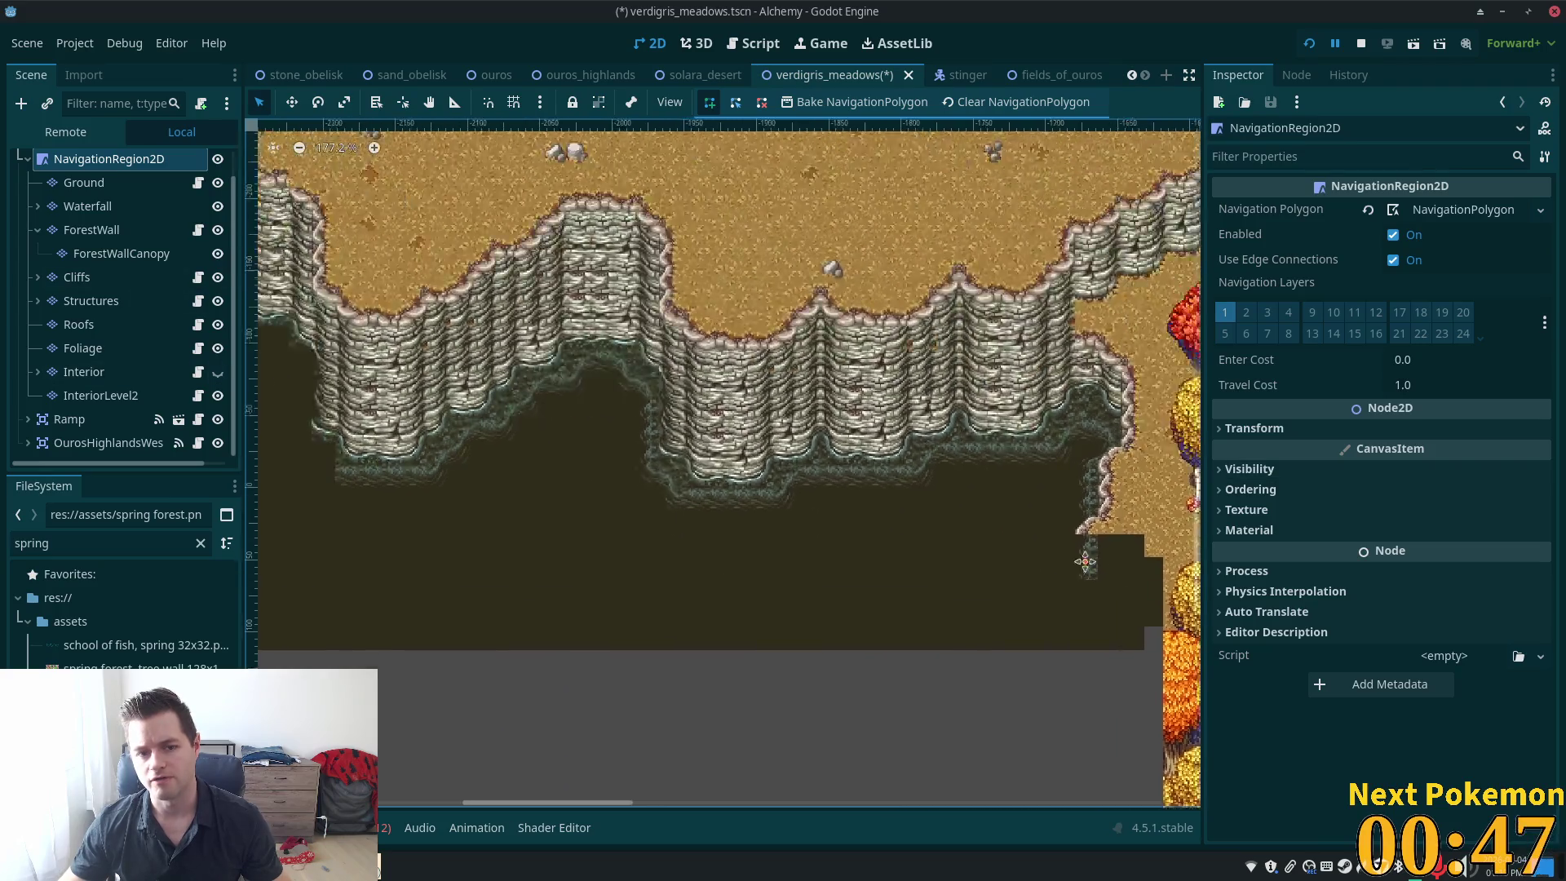
scroll(1115, 534, down, 2)
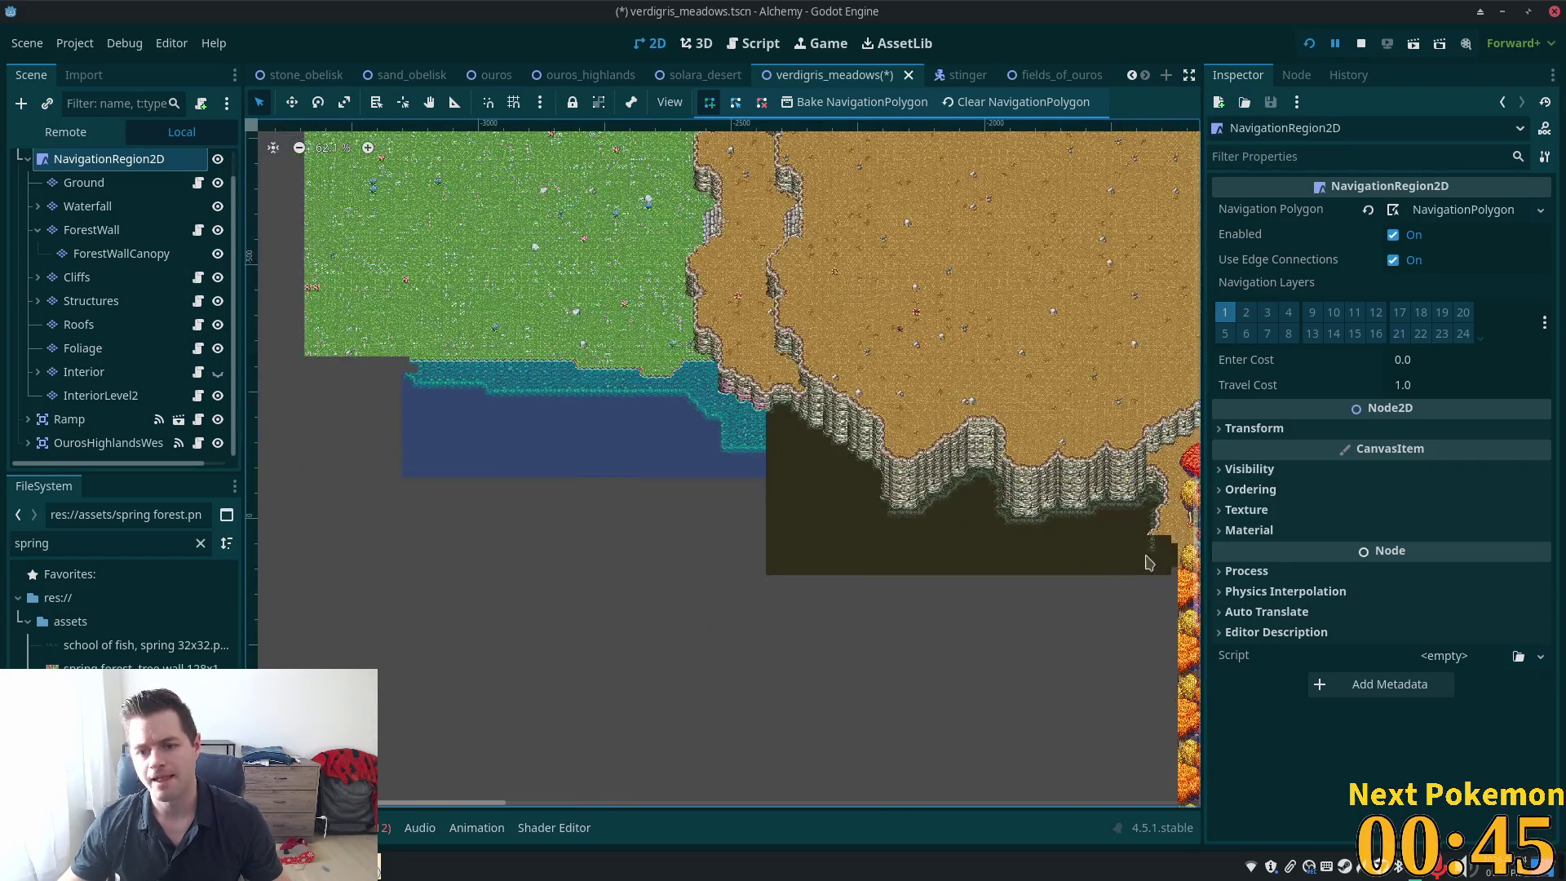
scroll(559, 665, right, 20)
scroll(1004, 570, left, 20)
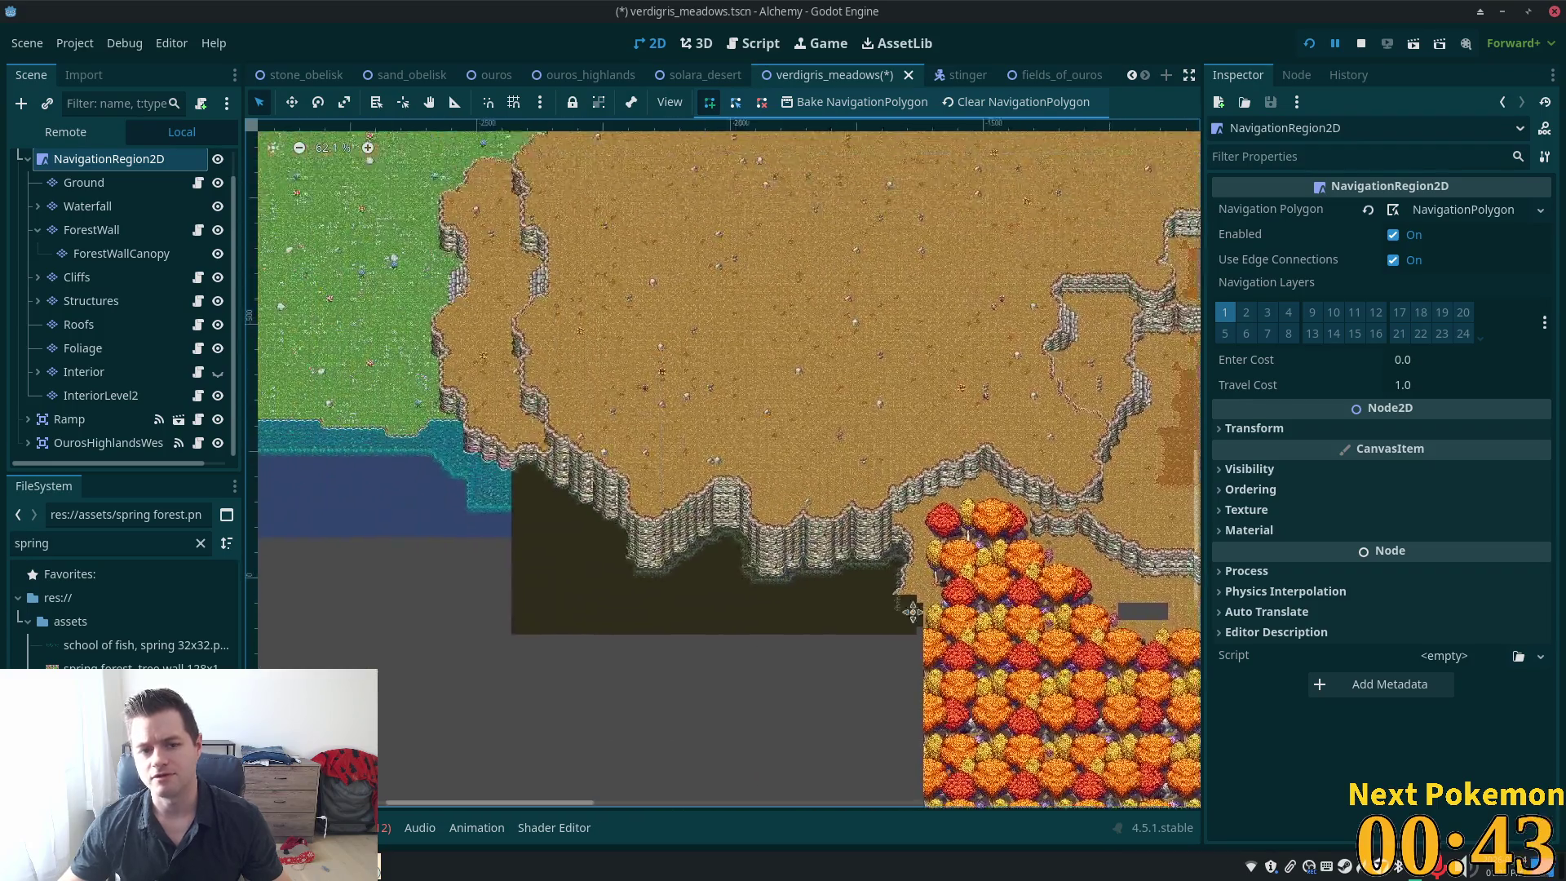
scroll(762, 535, up, 2)
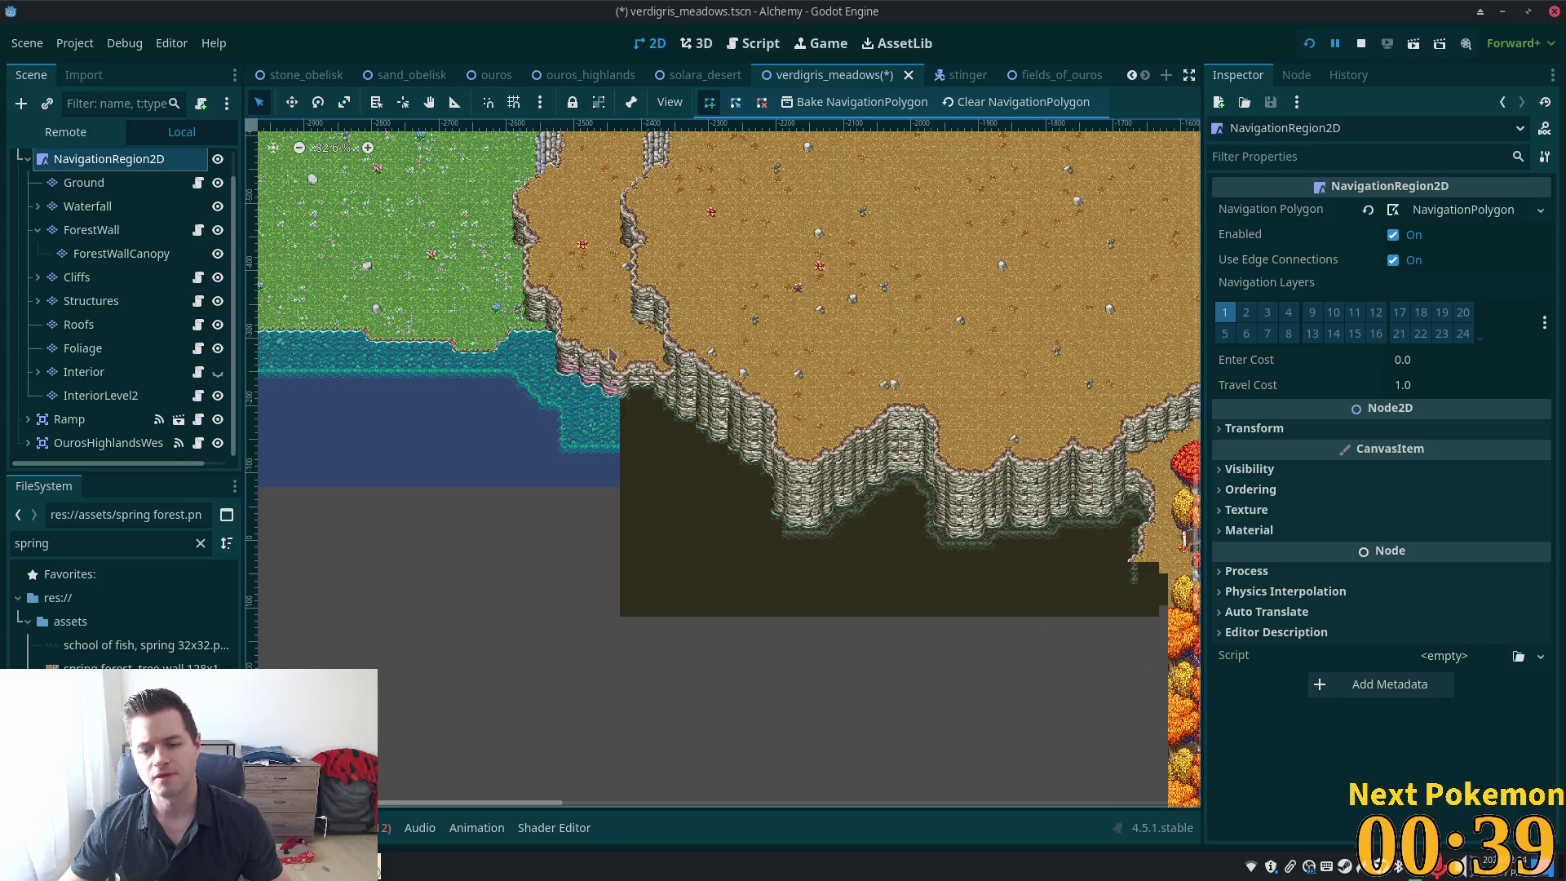
scroll(575, 353, up, 3)
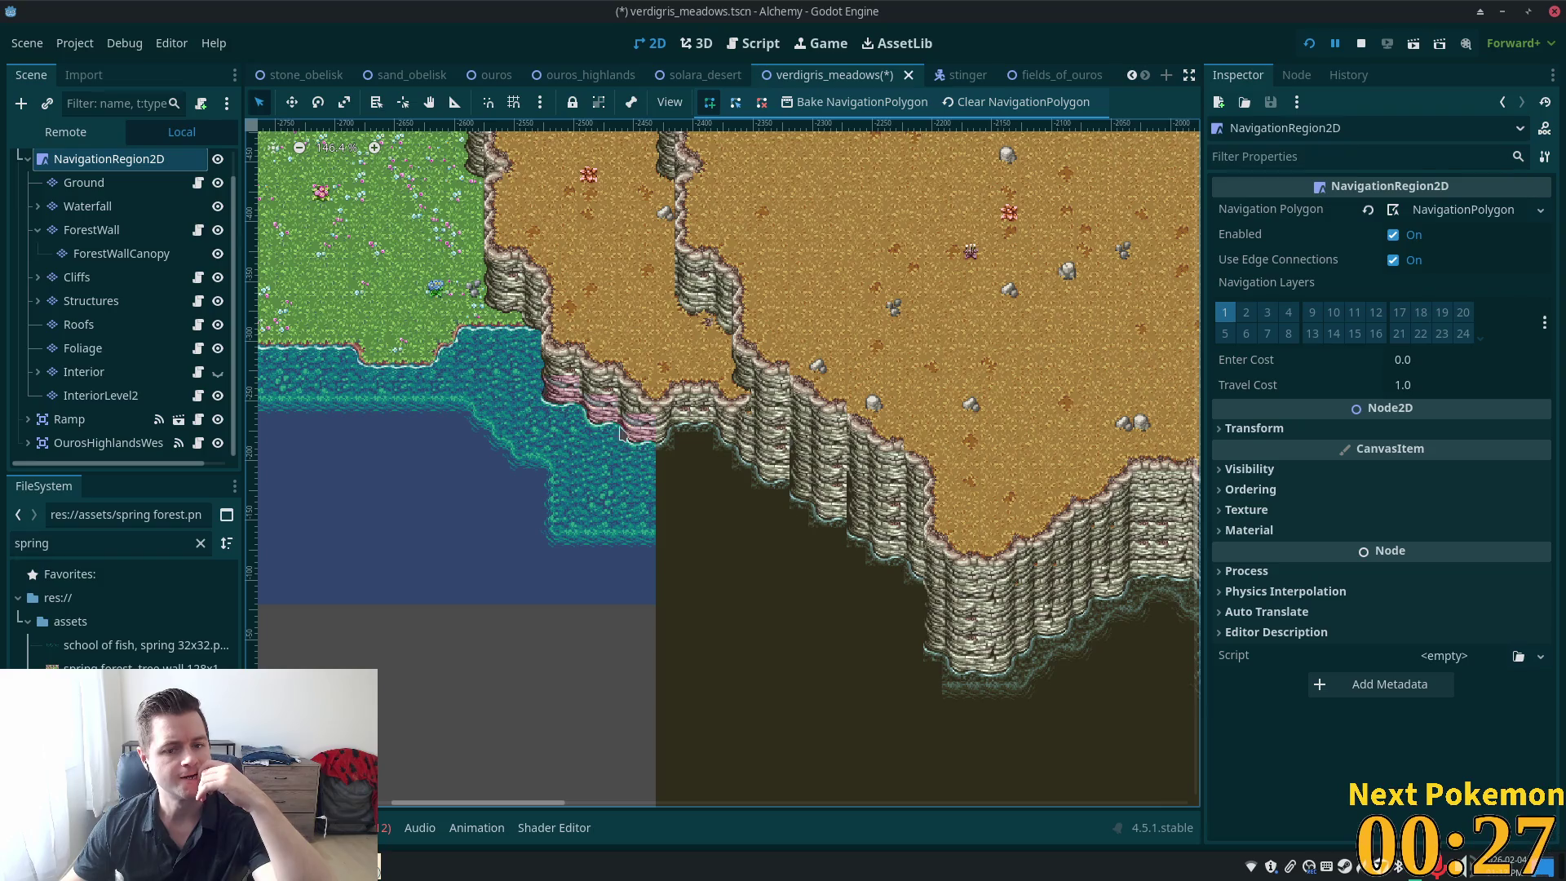
scroll(561, 438, up, 5)
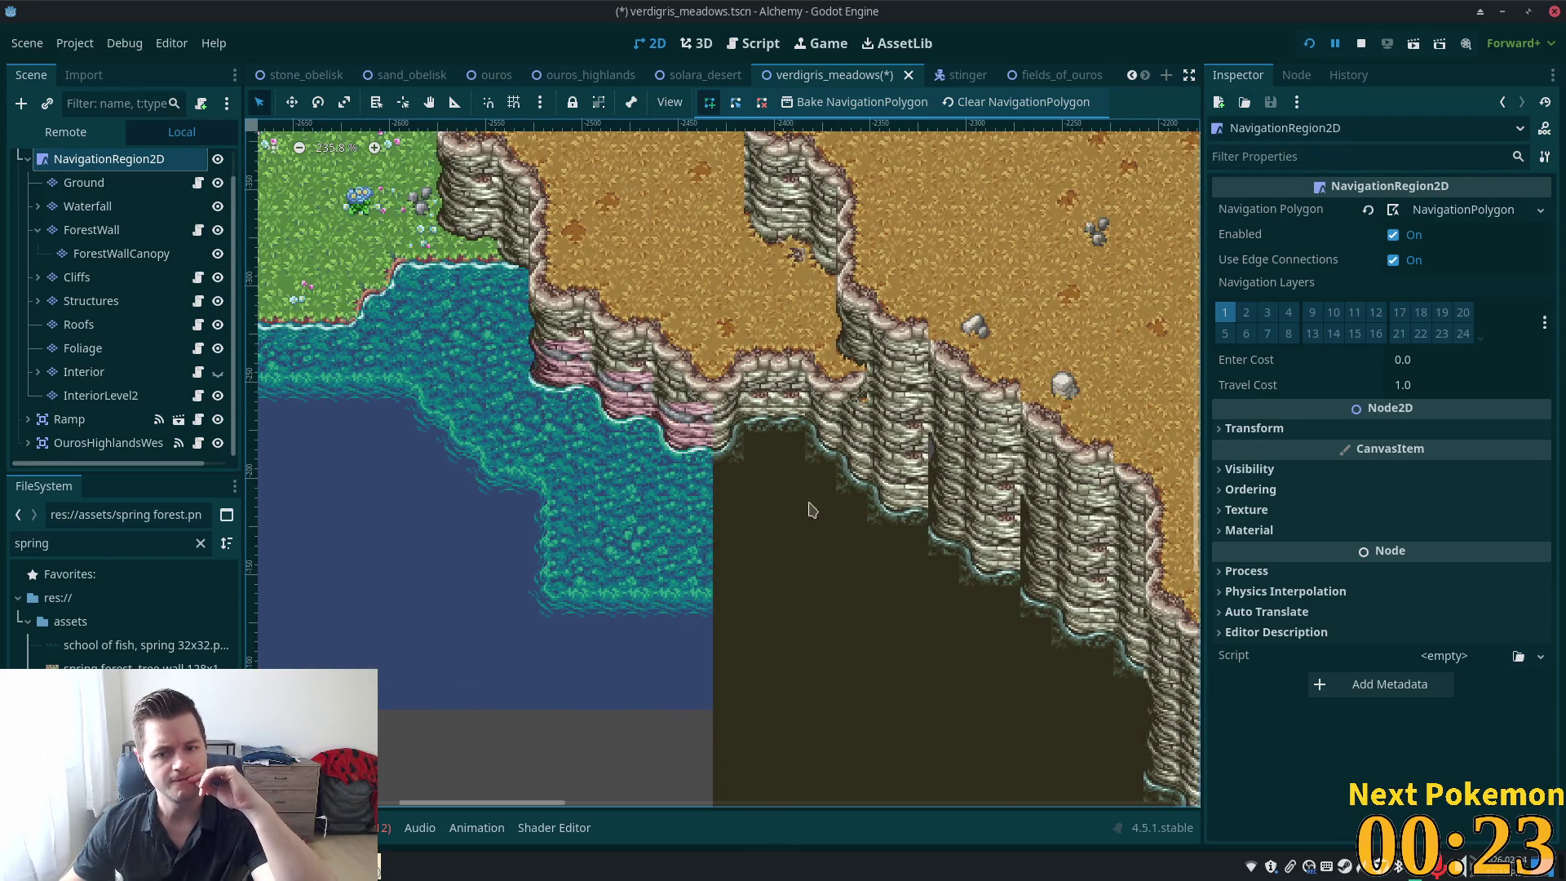
mouse_move(1197, 737)
mouse_down()
mouse_move(633, 402)
mouse_move(620, 379)
mouse_up()
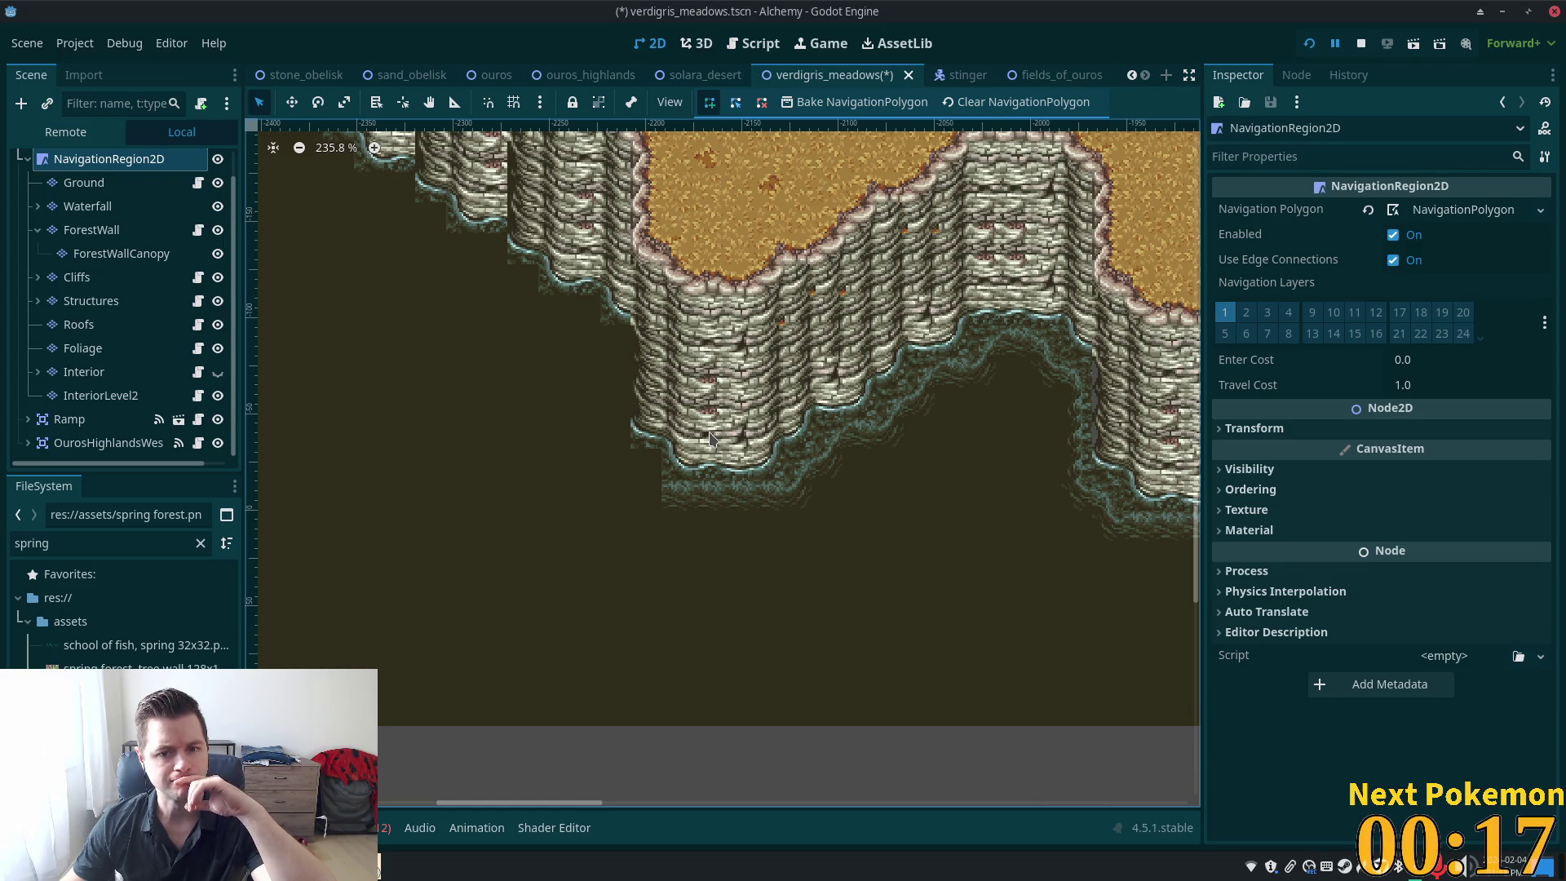
mouse_move(710, 441)
mouse_down()
mouse_move(963, 555)
mouse_move(1056, 625)
mouse_up()
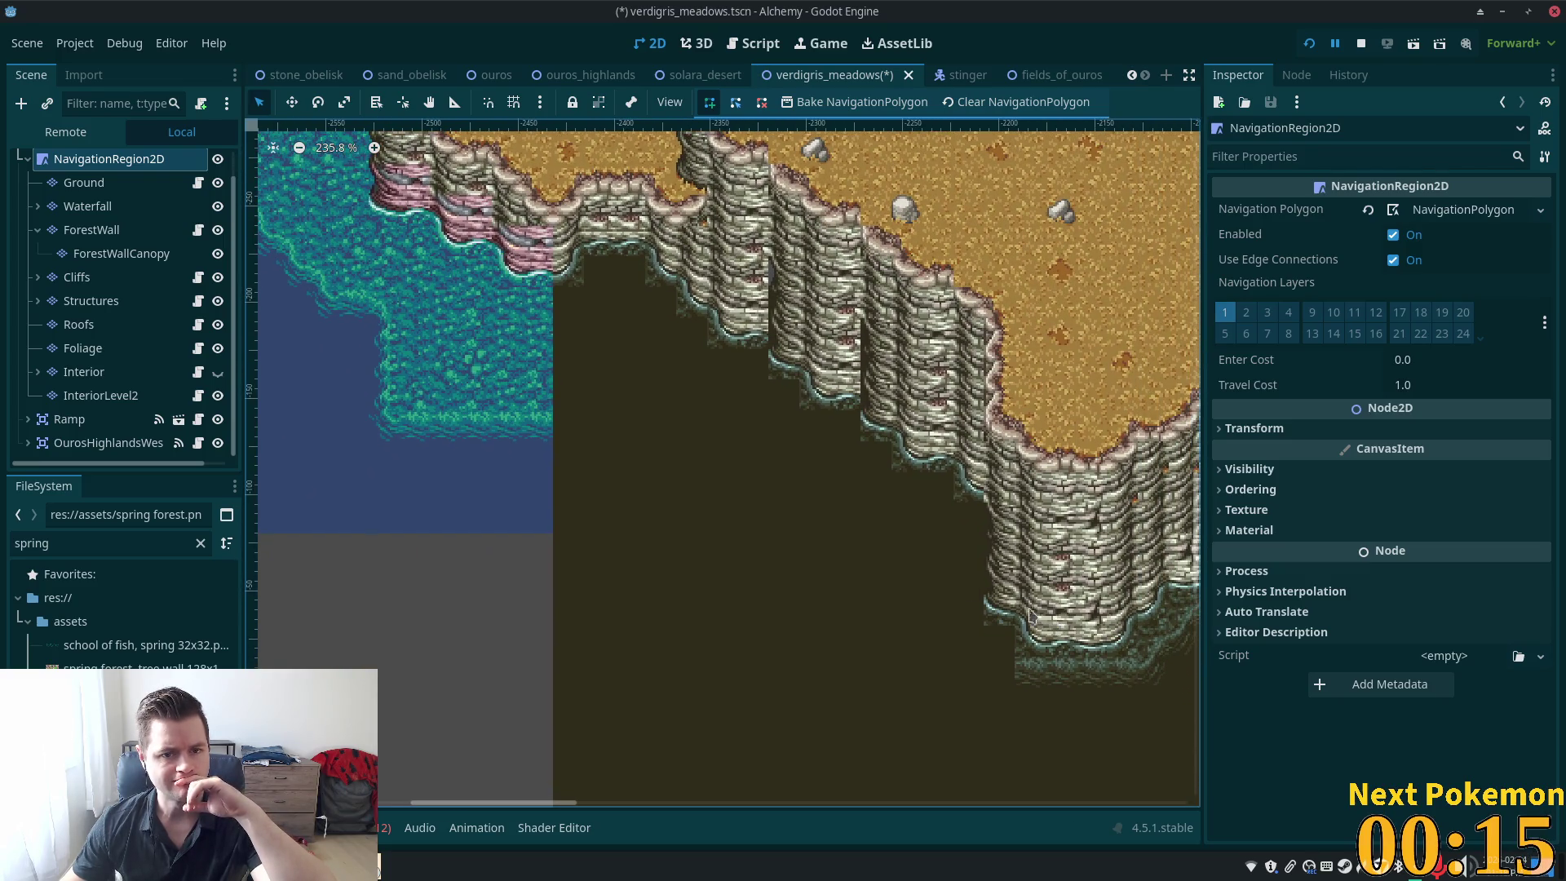
click(90, 183)
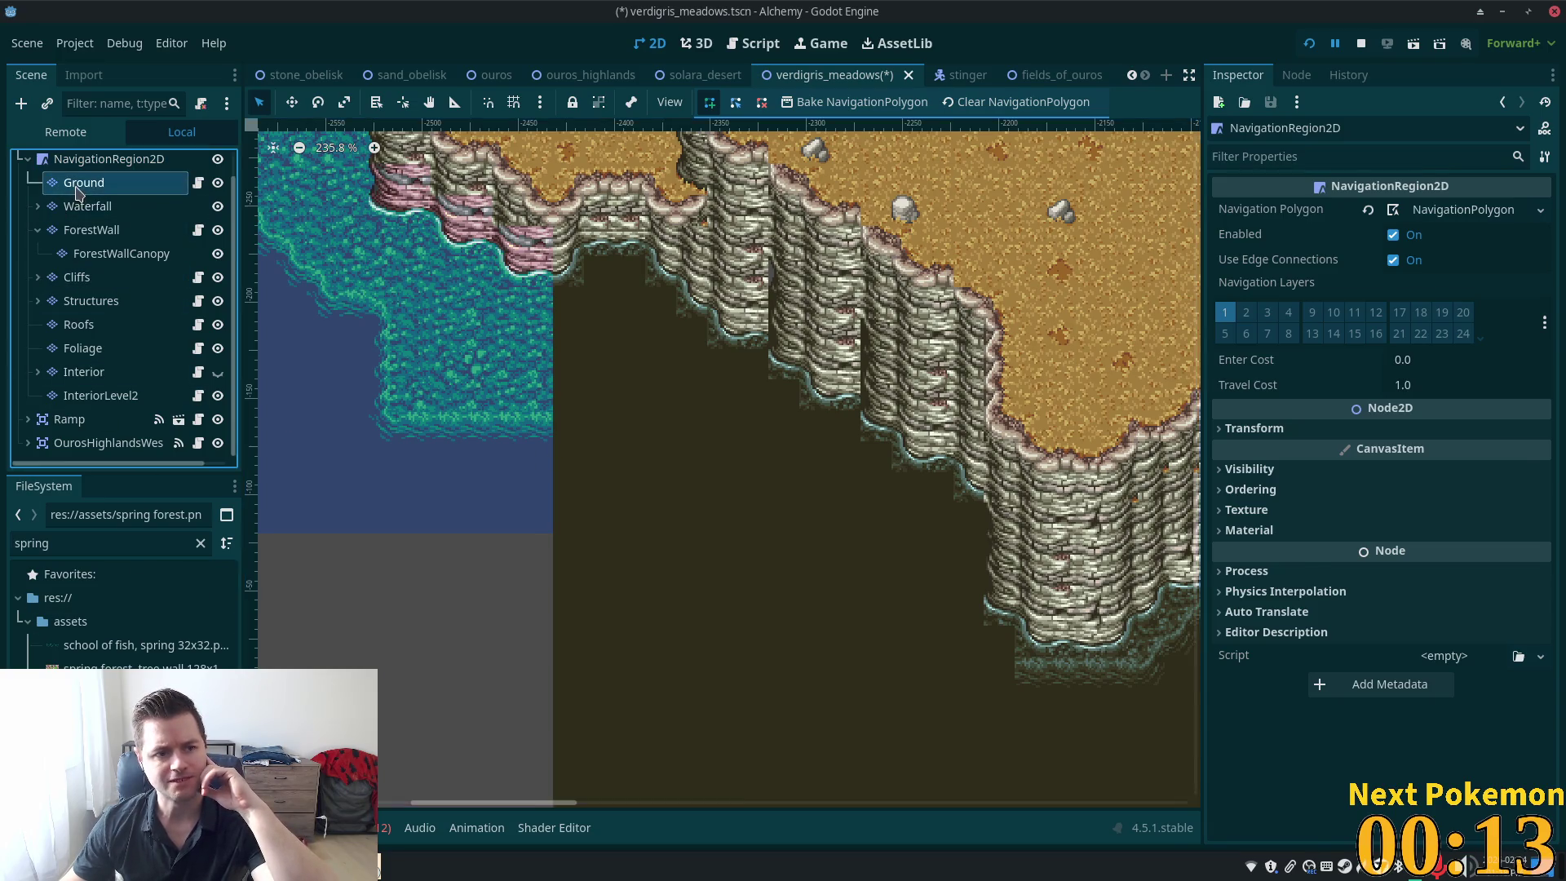
Paint a 2x2 dark-grass block into the dark area below the shoreline, extending it down and right
scroll(767, 716, down, 5)
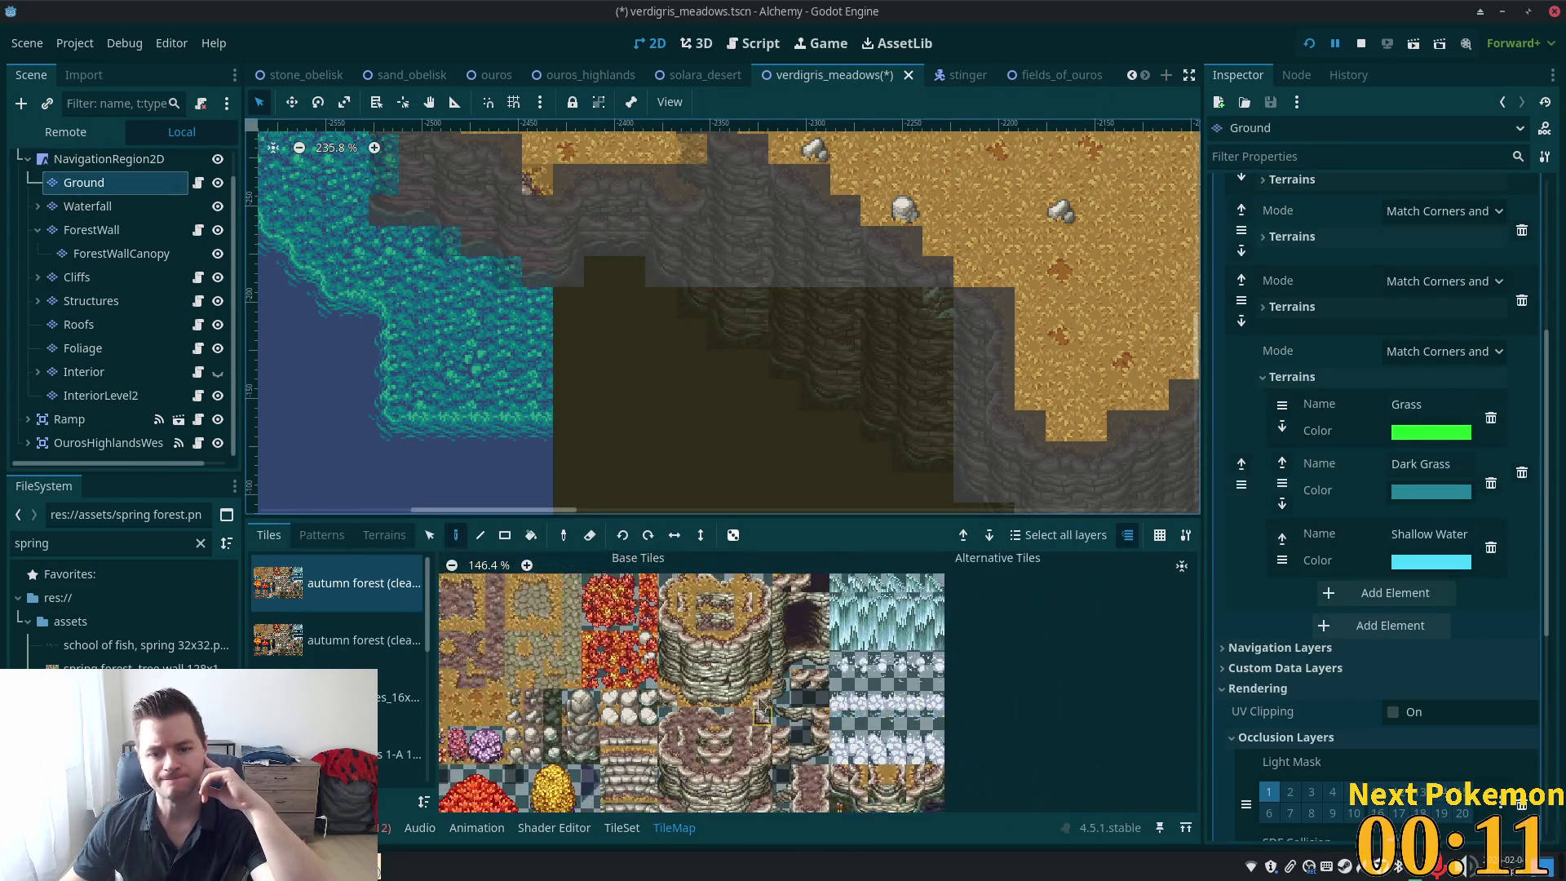
scroll(767, 710, up, 2)
scroll(771, 694, left, 3)
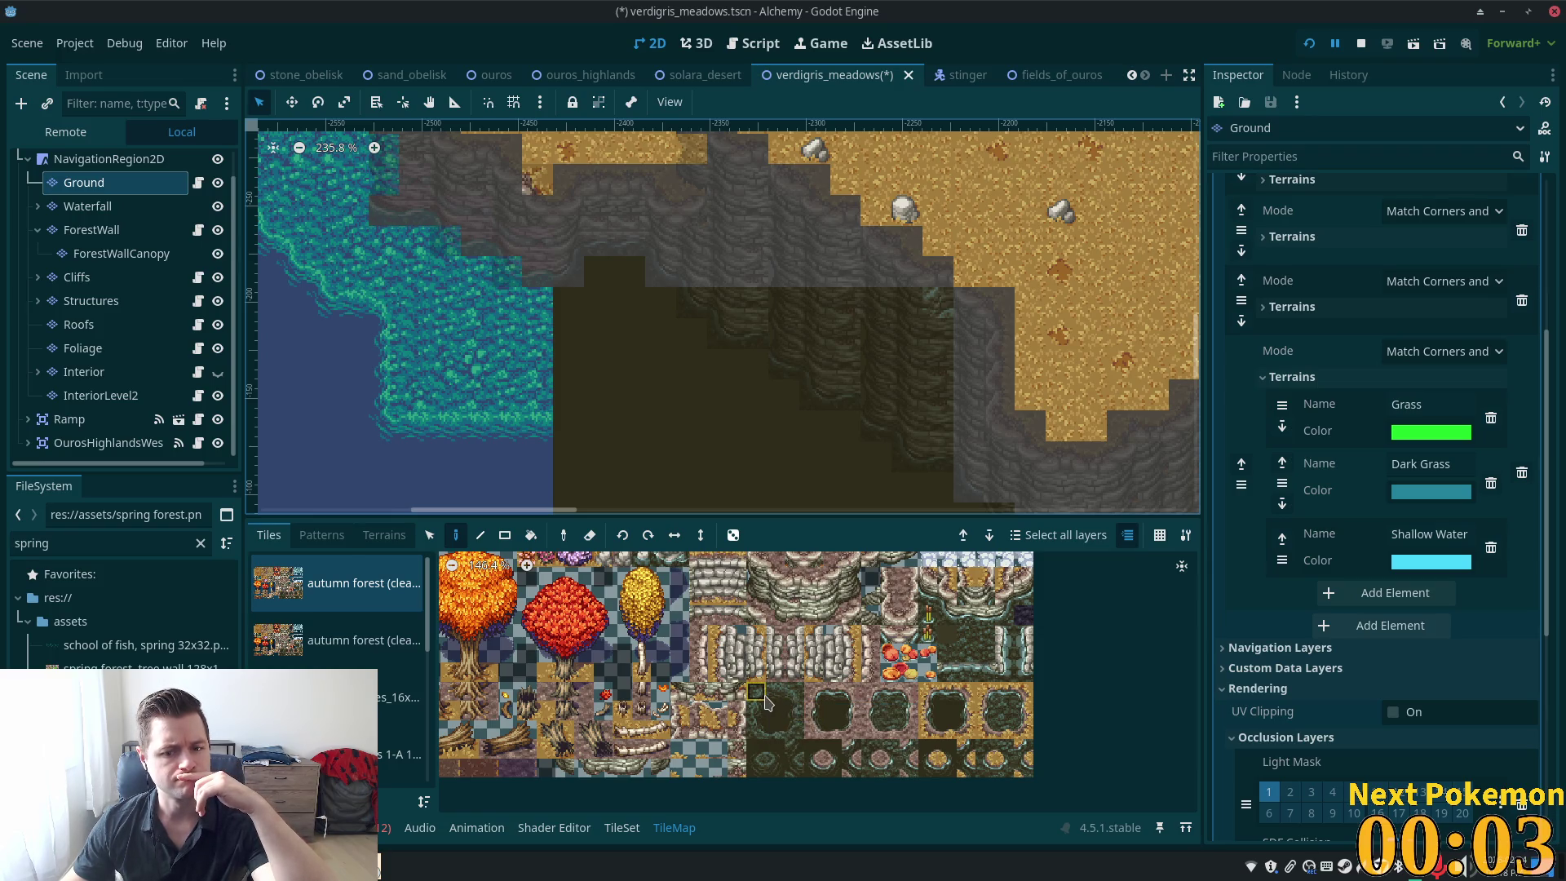
click(763, 695)
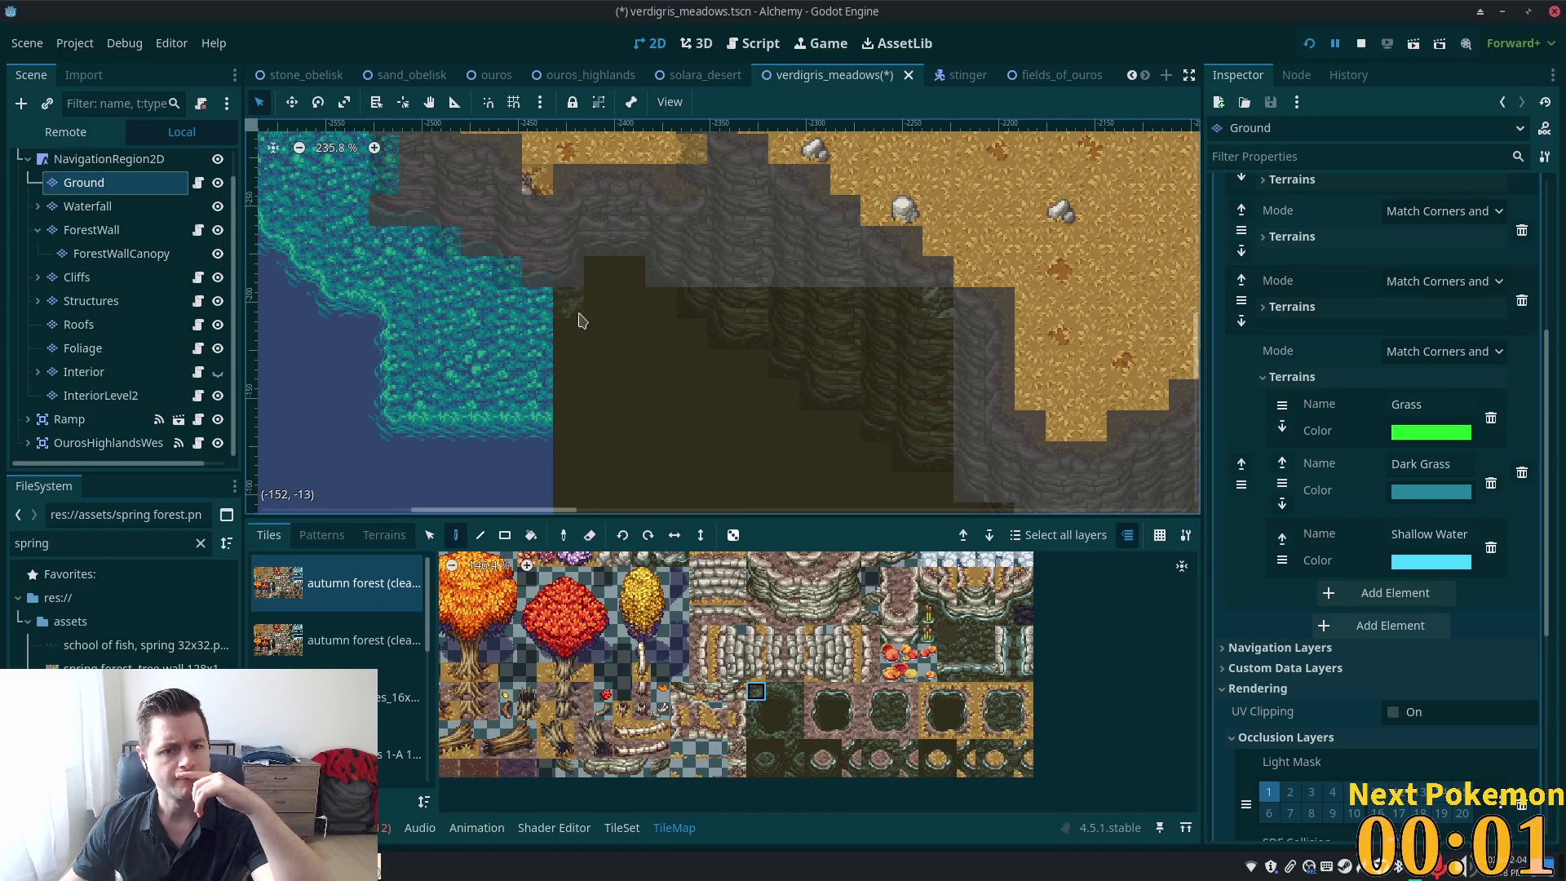
mouse_move(577, 316)
mouse_down()
mouse_move(689, 471)
mouse_move(836, 191)
mouse_up()
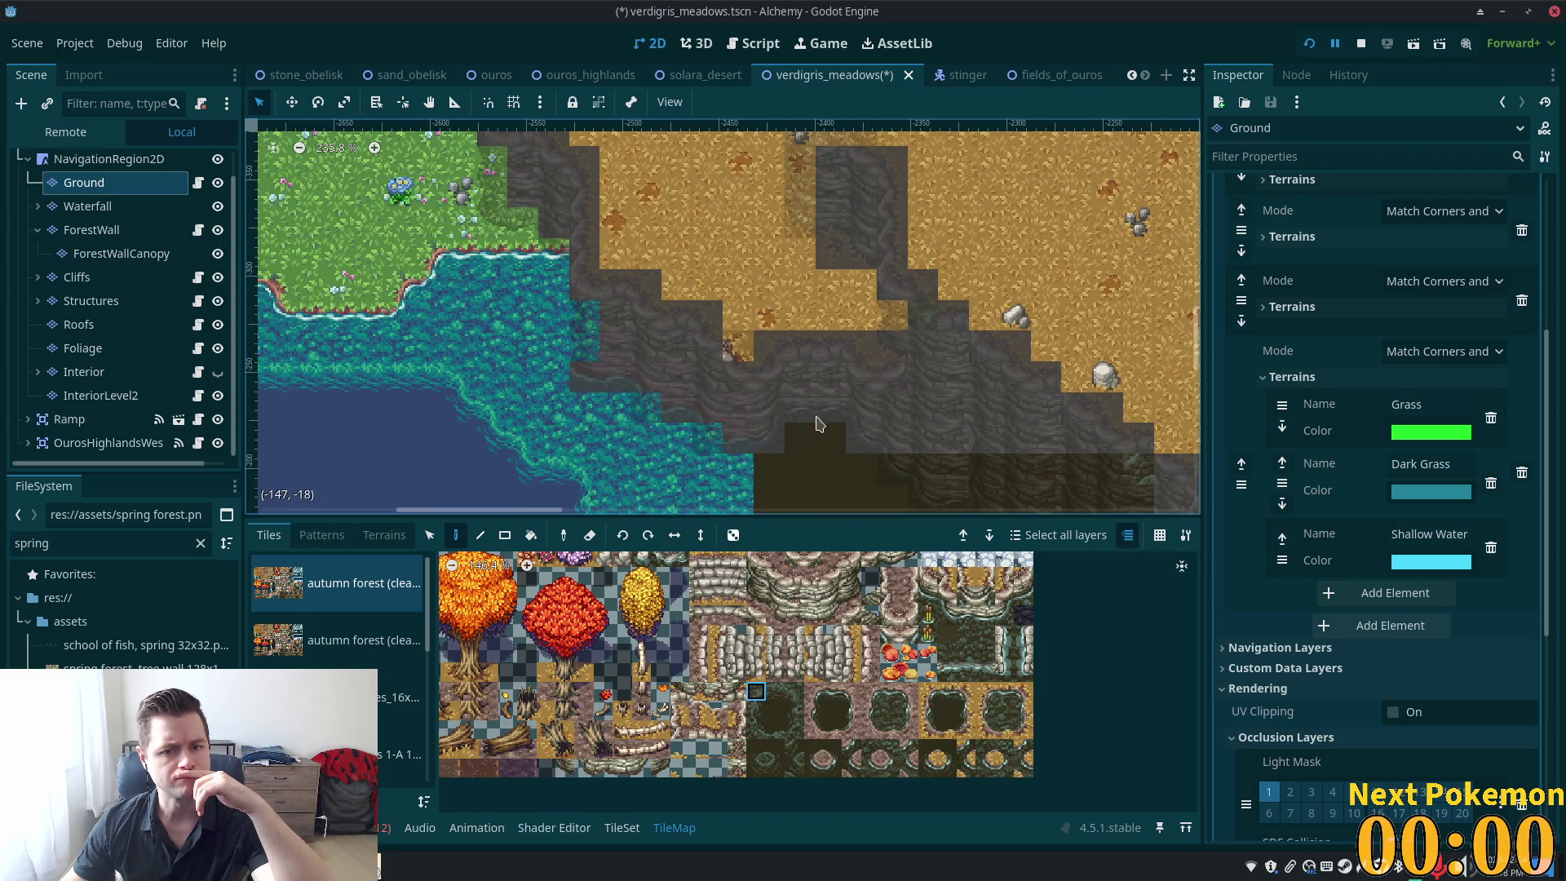
mouse_move(820, 424)
mouse_down()
mouse_move(682, 217)
mouse_move(671, 375)
mouse_up()
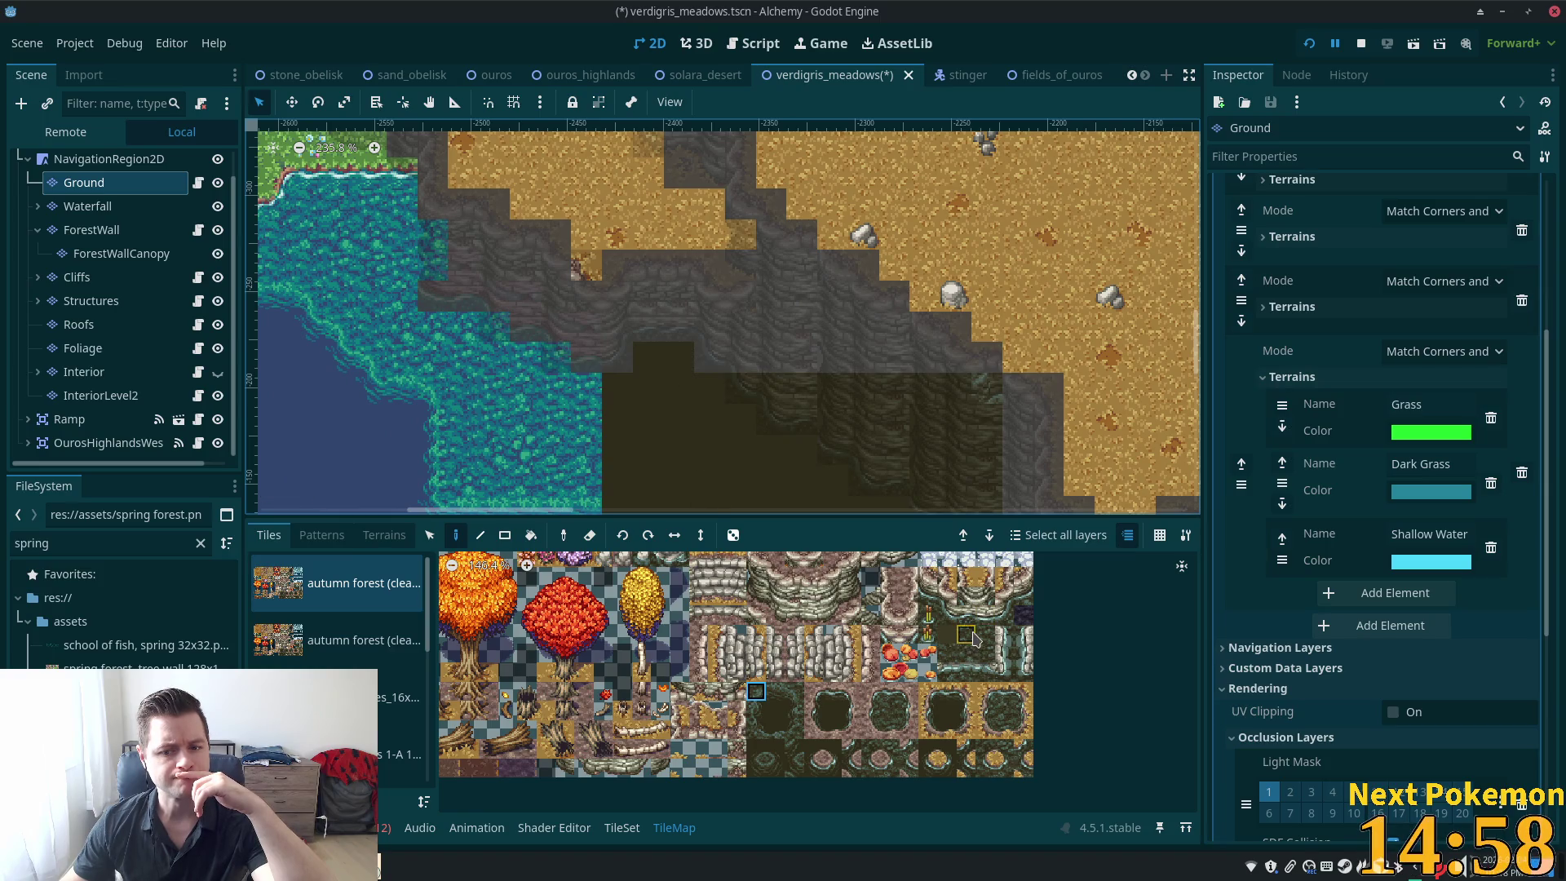
drag(975, 639, 989, 659)
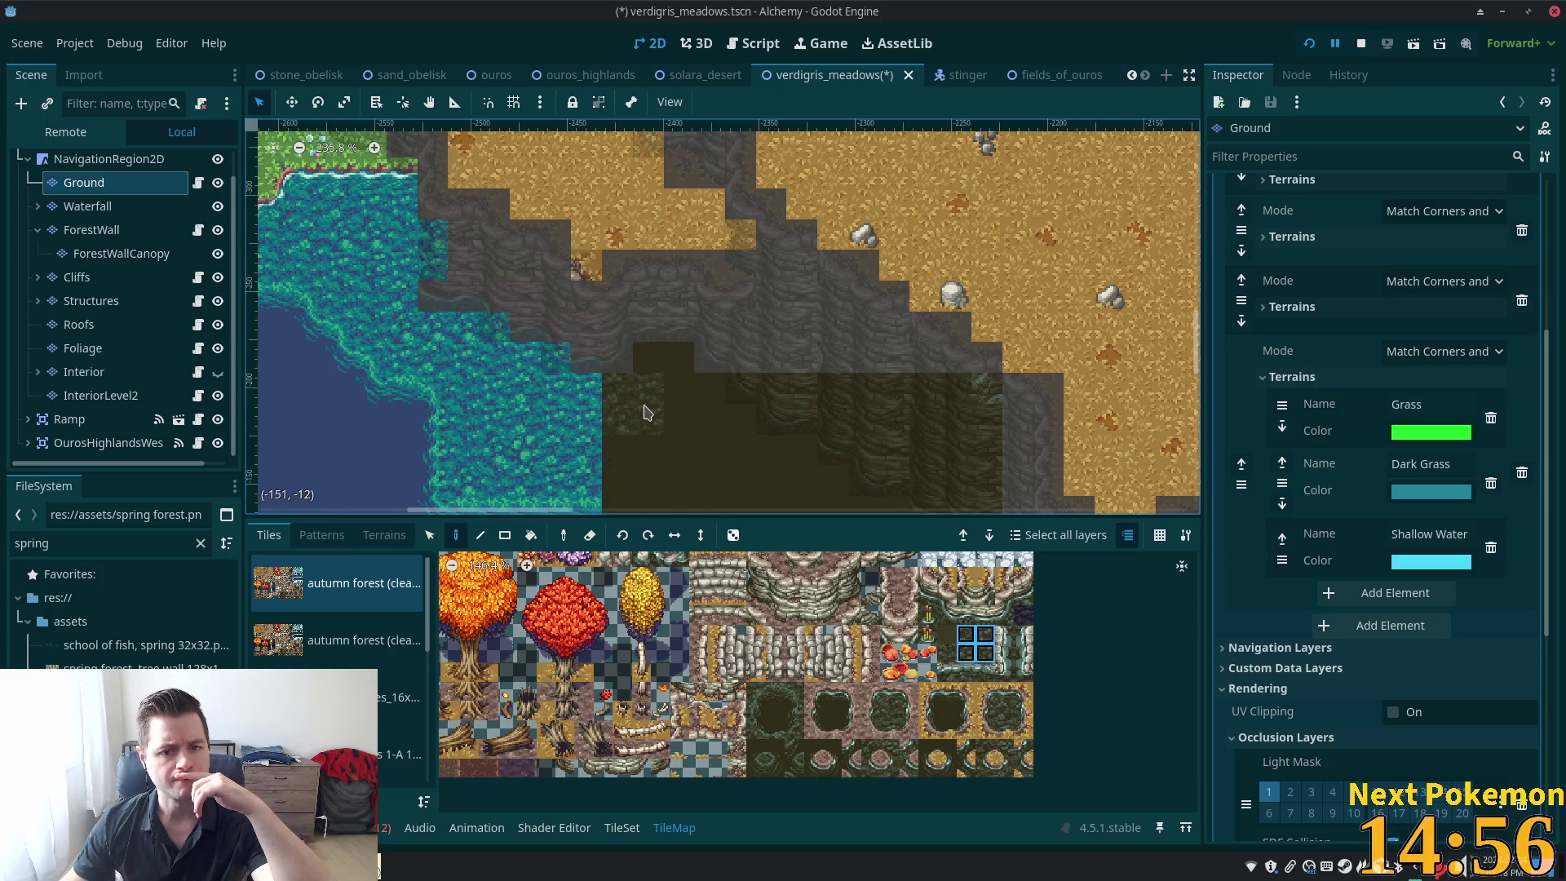
mouse_move(645, 412)
mouse_down()
mouse_move(677, 384)
mouse_move(665, 363)
mouse_up()
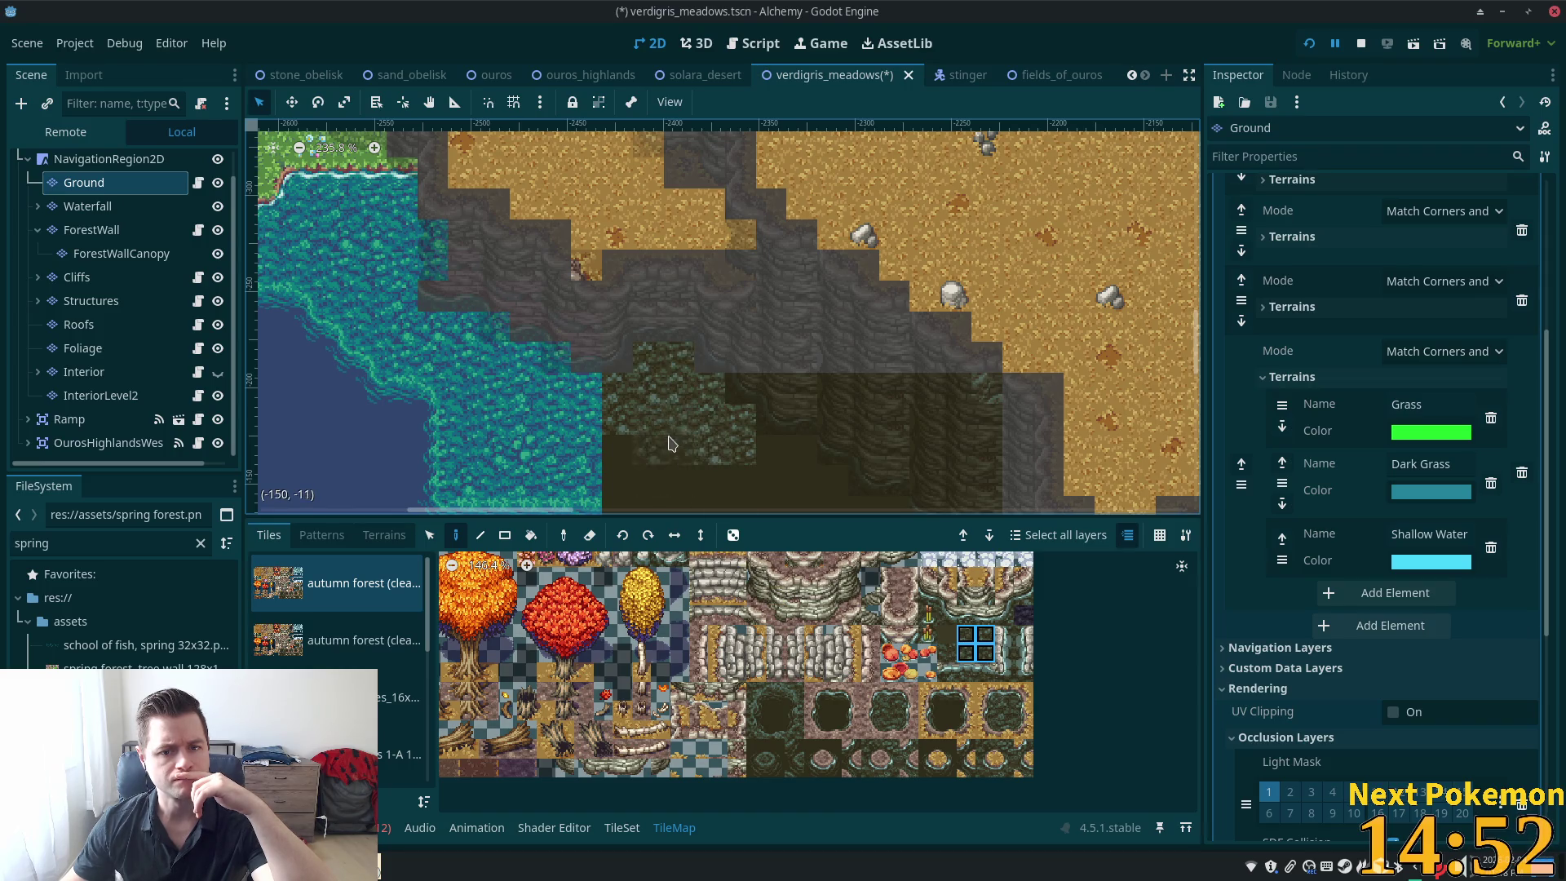
mouse_move(671, 445)
mouse_down()
mouse_move(861, 508)
mouse_move(757, 277)
mouse_move(850, 349)
mouse_move(895, 441)
mouse_up()
Select NavigationRegion2D to show its navigation settings in the Inspector
scroll(894, 442, down, 1)
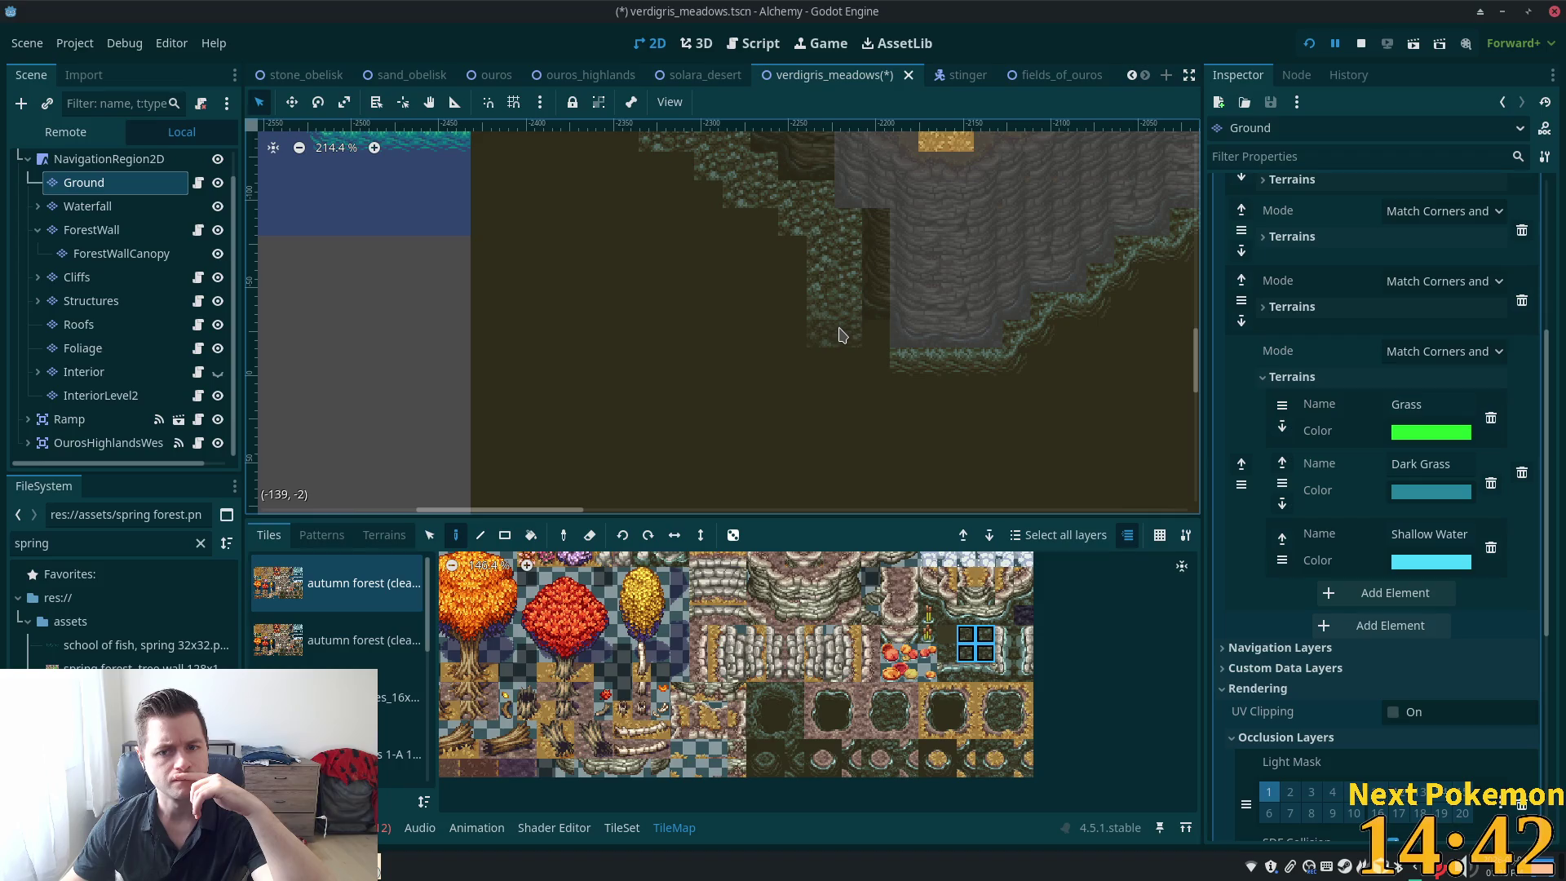
scroll(1046, 399, up, 8)
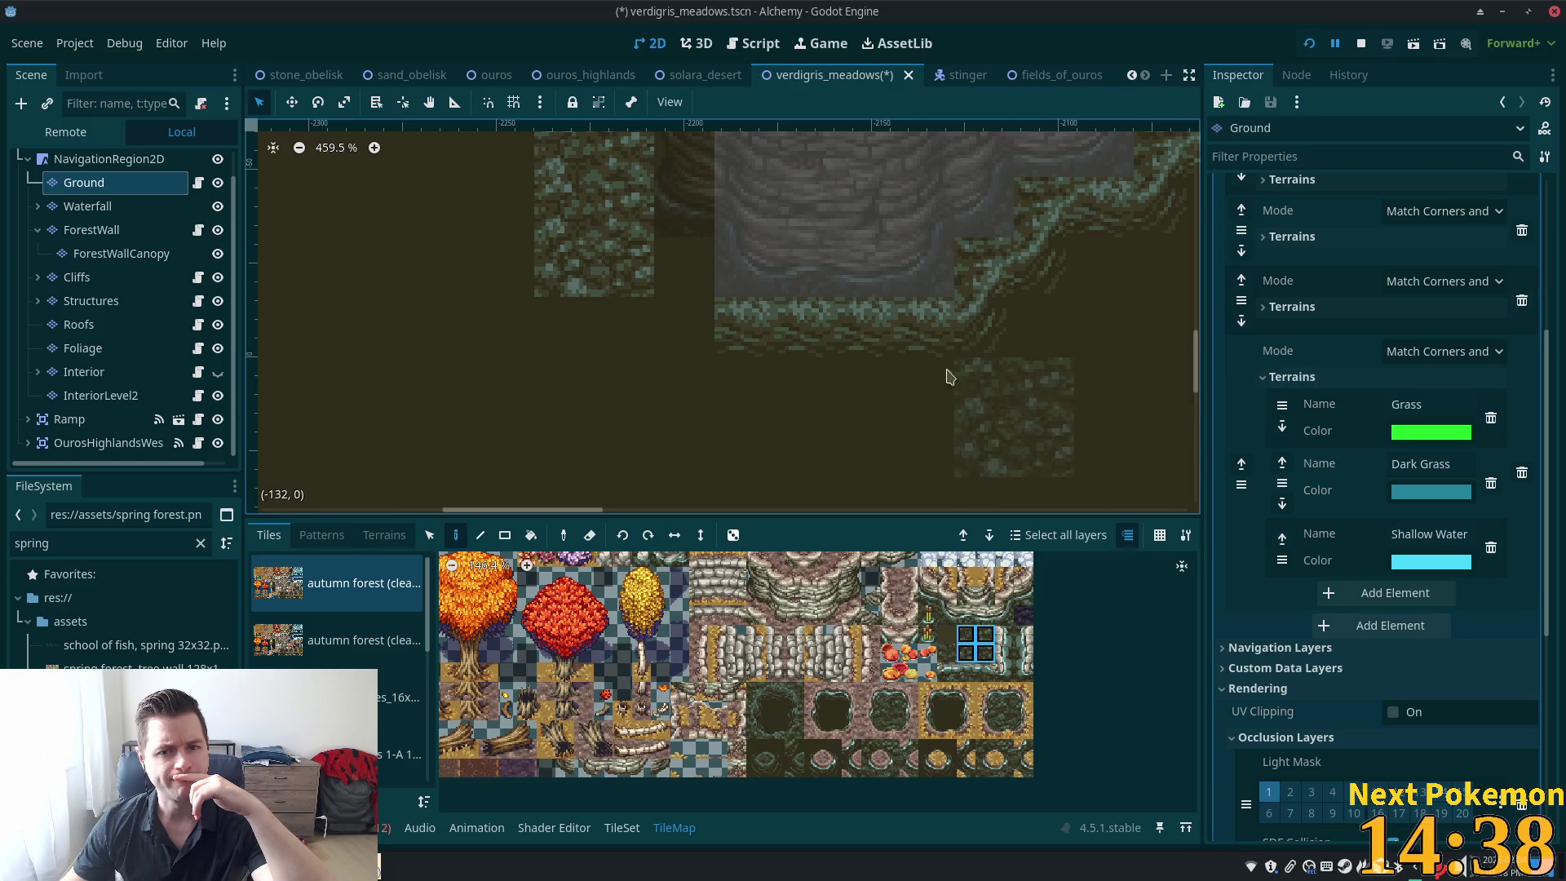
click(124, 163)
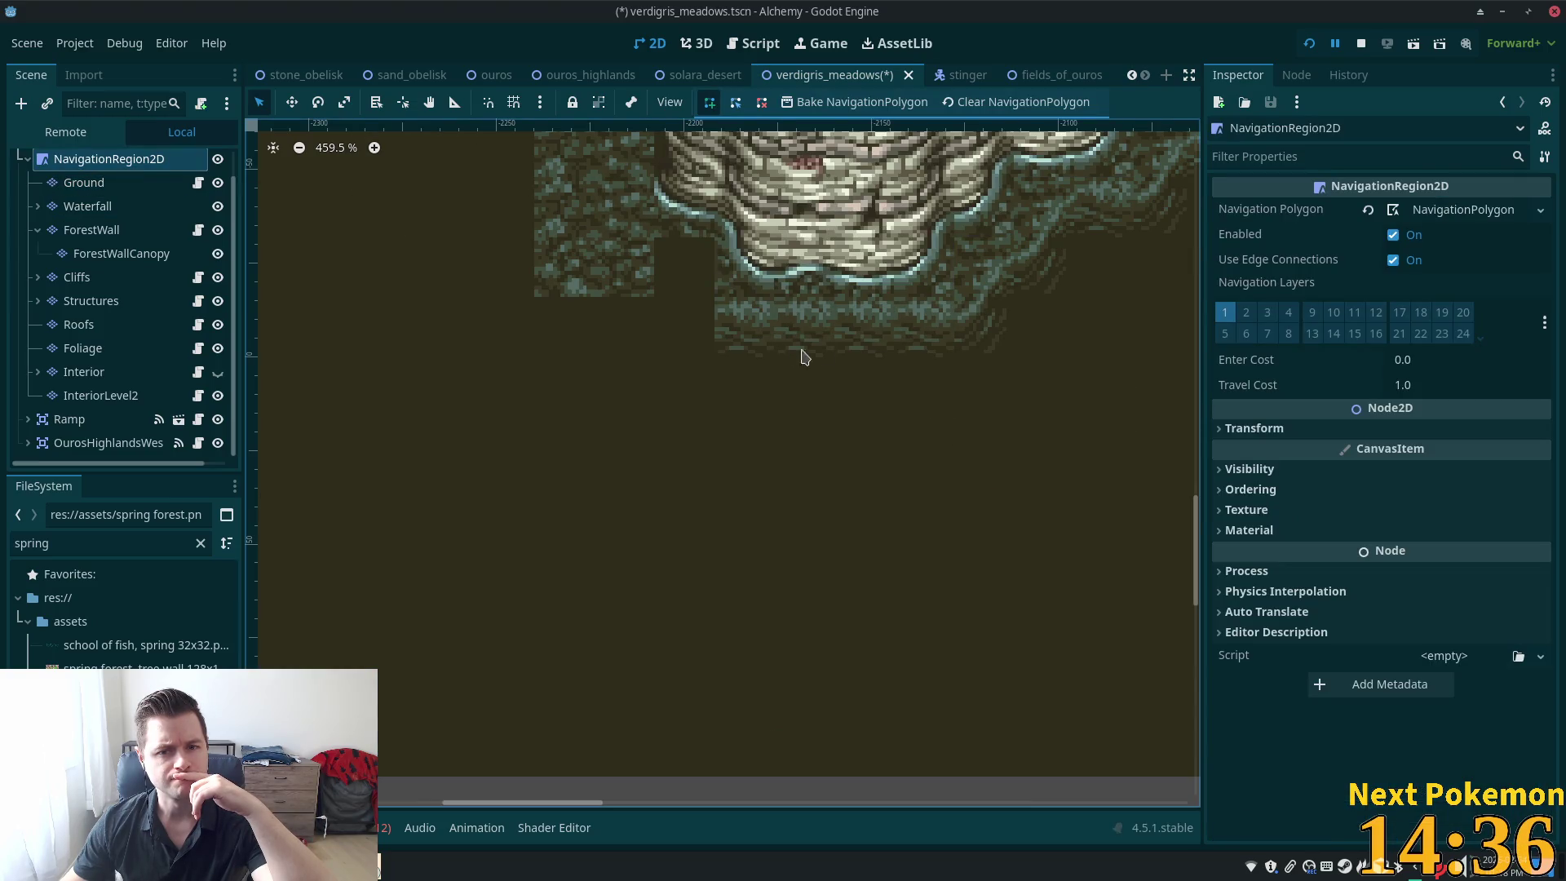
Pan right to the teal lake and cliffs, zoom out, and reselect the Ground tile layer
mouse_move(664, 308)
mouse_down()
mouse_move(979, 588)
mouse_move(1020, 604)
mouse_up()
drag(688, 419, 1146, 244)
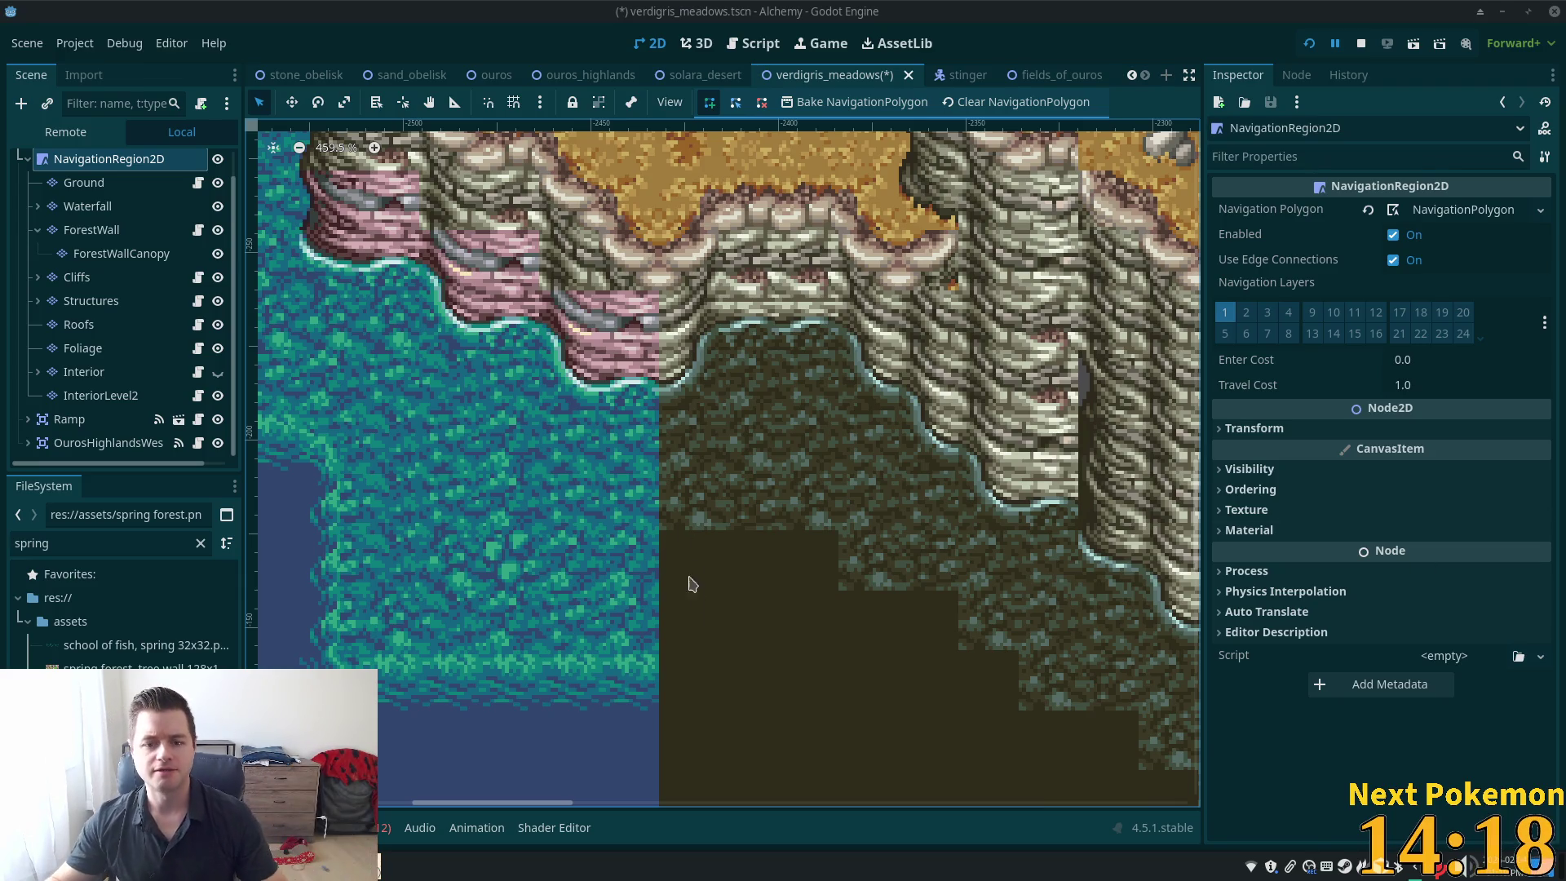
scroll(640, 593, down, 4)
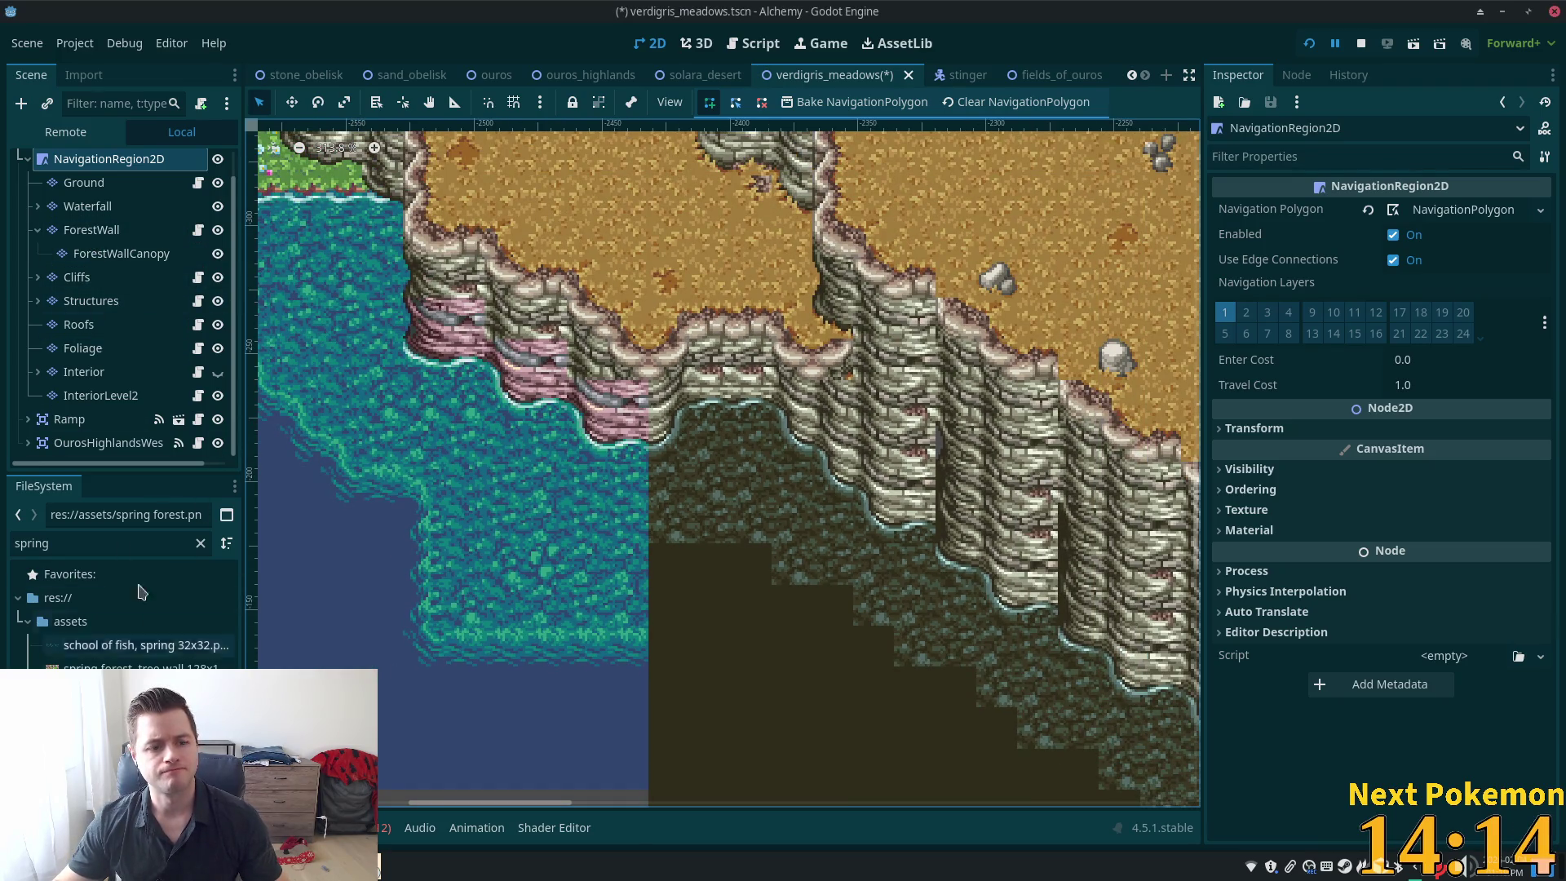
click(85, 183)
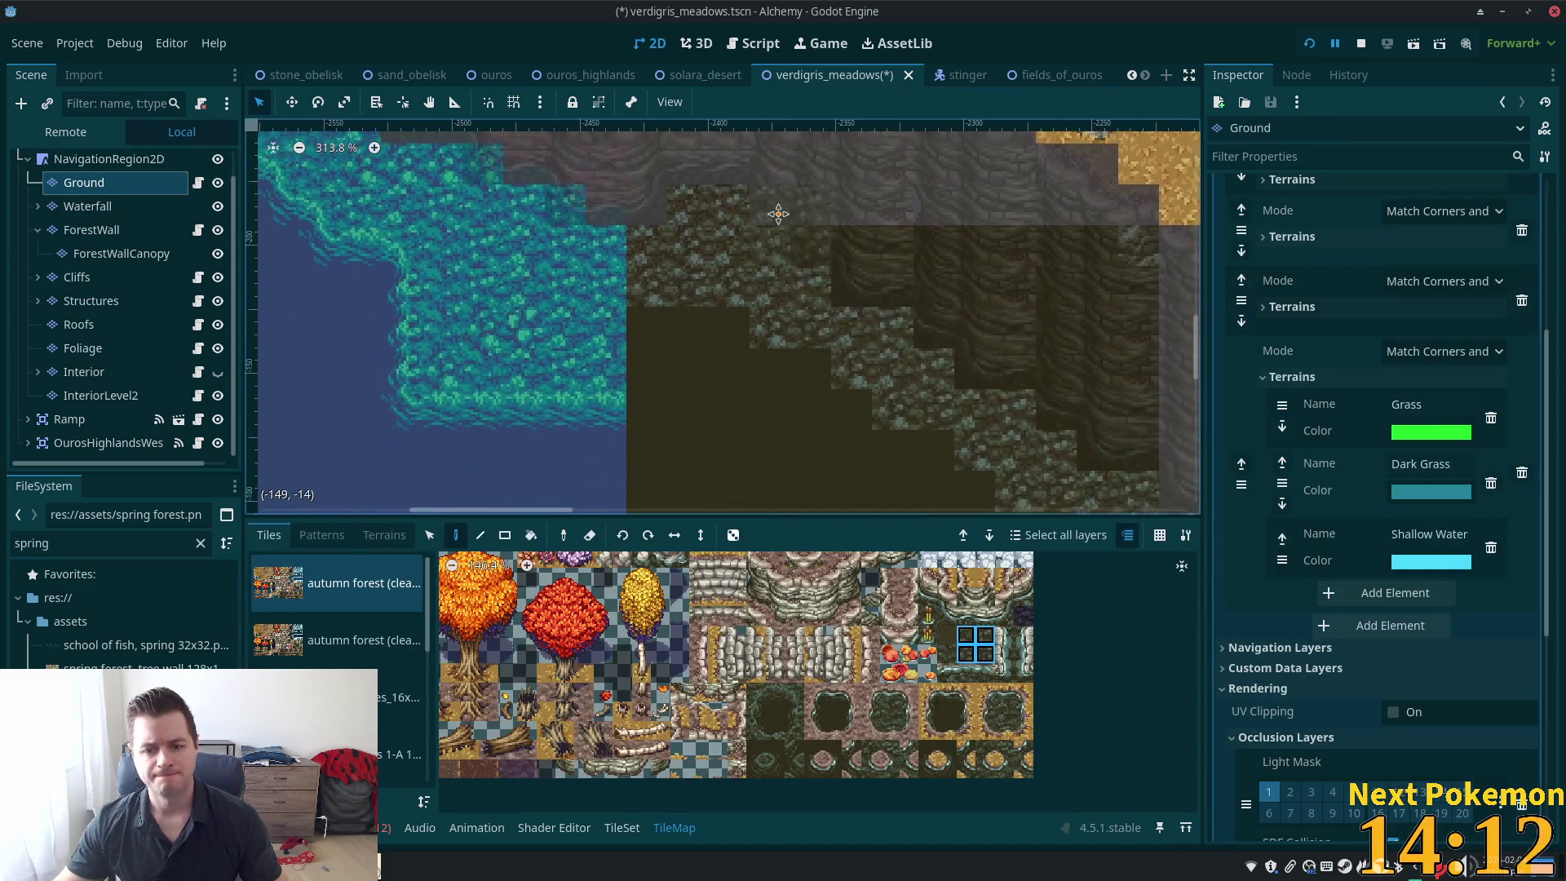
Fill the gap below the cliffs with dark-grass tiles, including a row along it
click(677, 359)
click(745, 351)
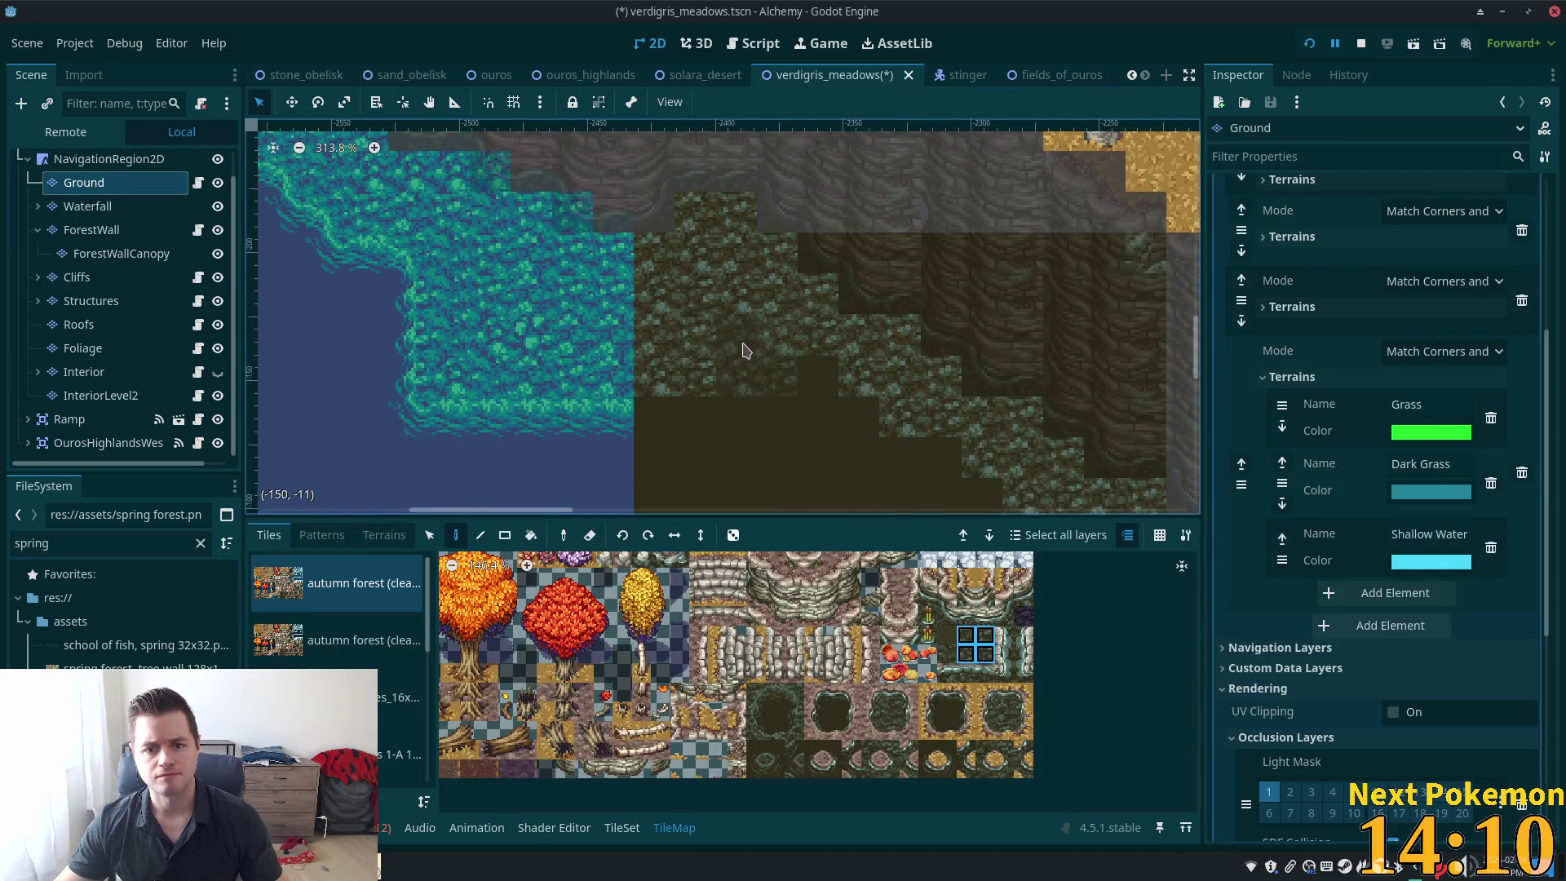
click(816, 372)
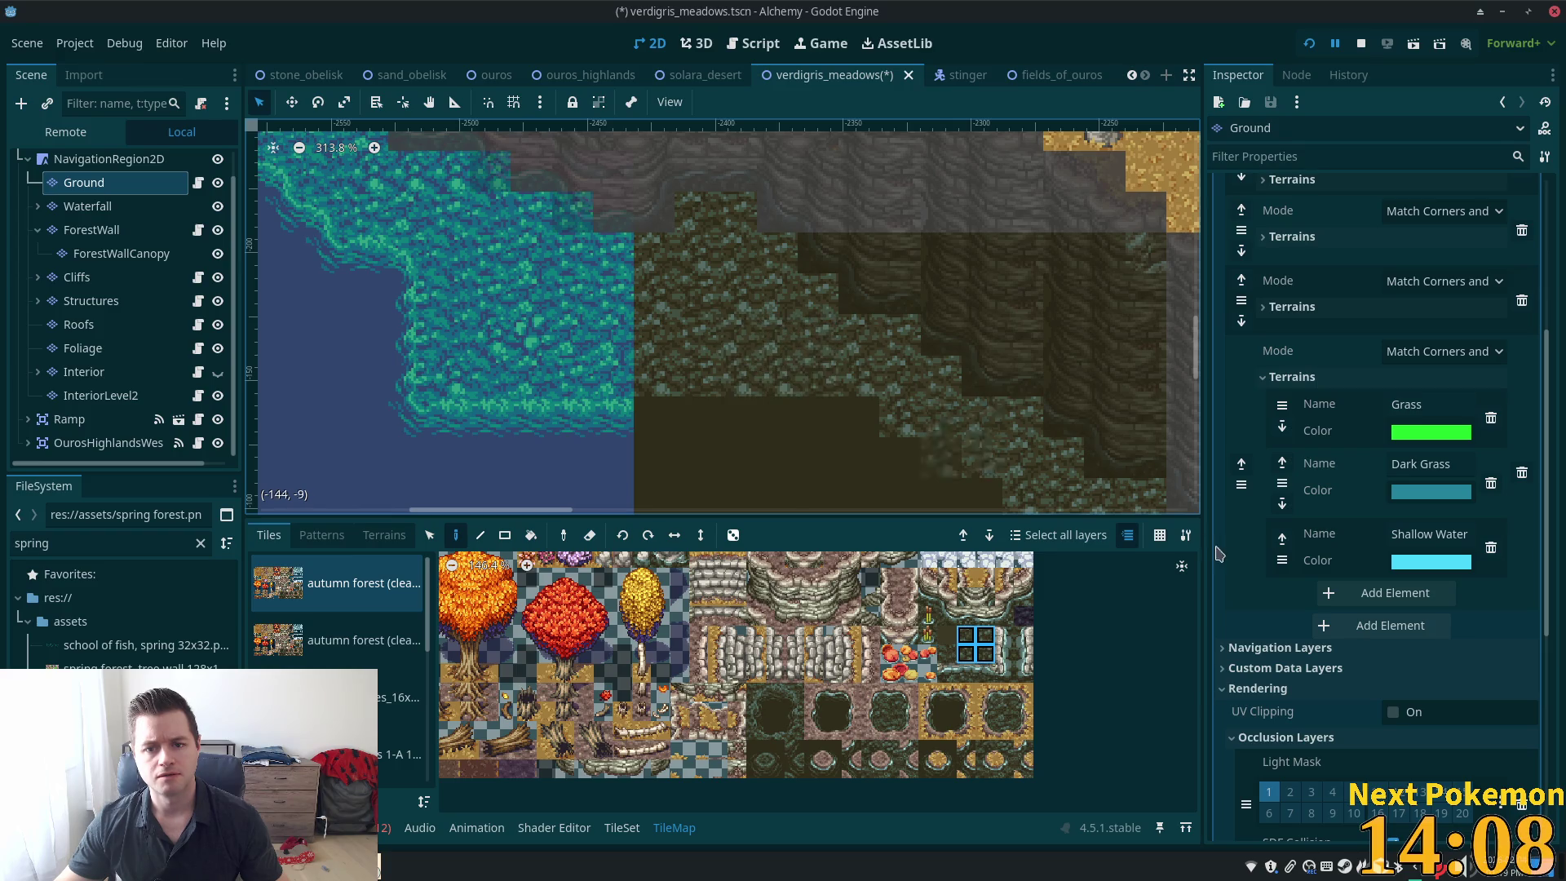
scroll(979, 408, left, 3)
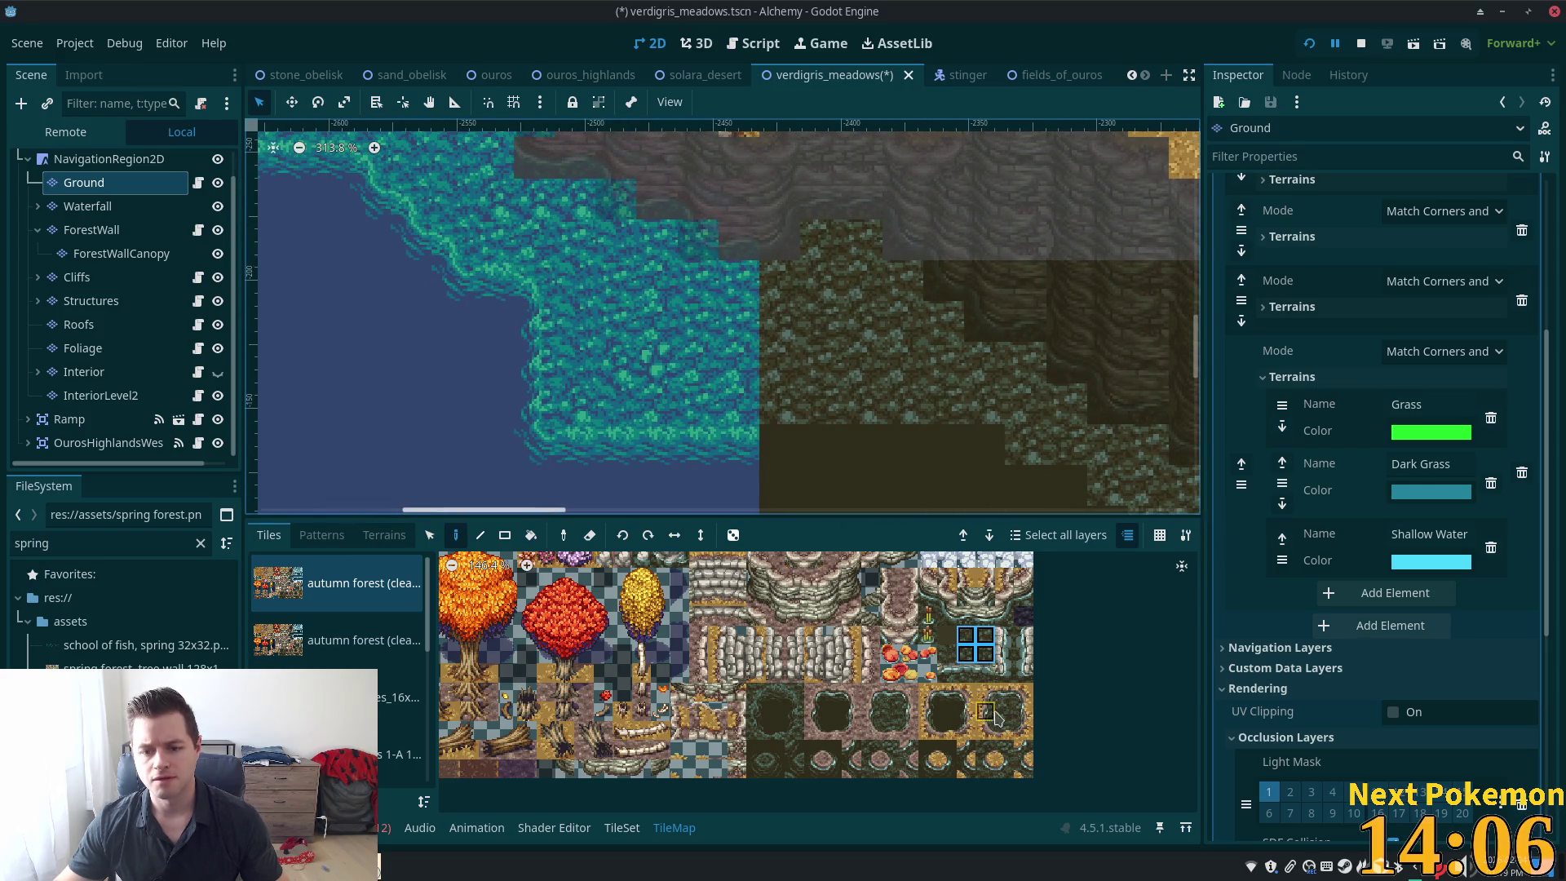
scroll(995, 718, up, 2)
click(796, 685)
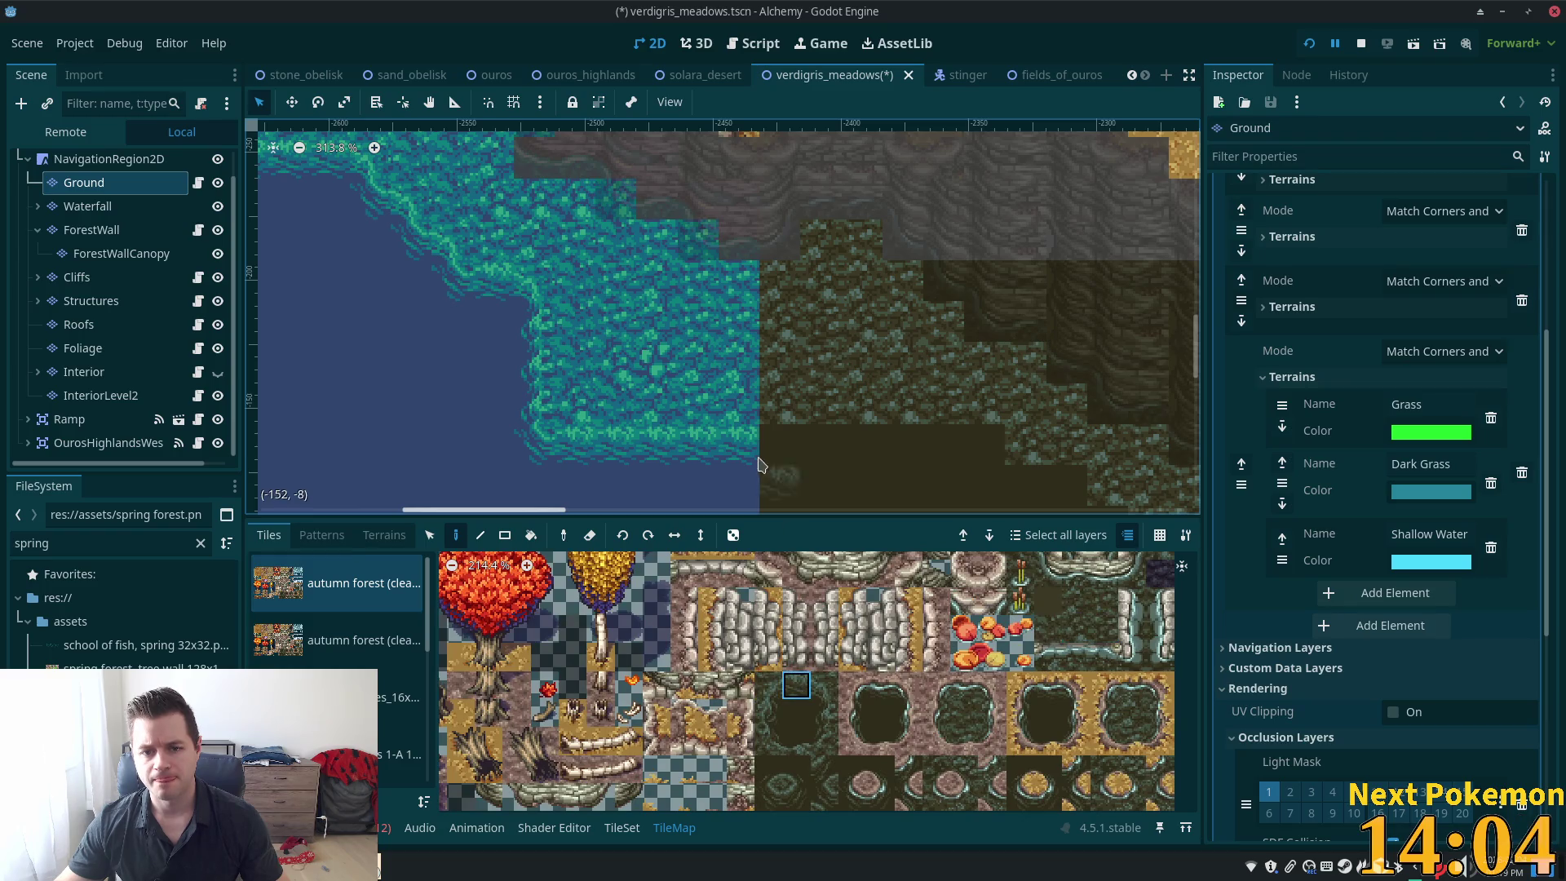
mouse_move(759, 465)
mouse_down()
mouse_move(795, 449)
mouse_move(963, 449)
mouse_up()
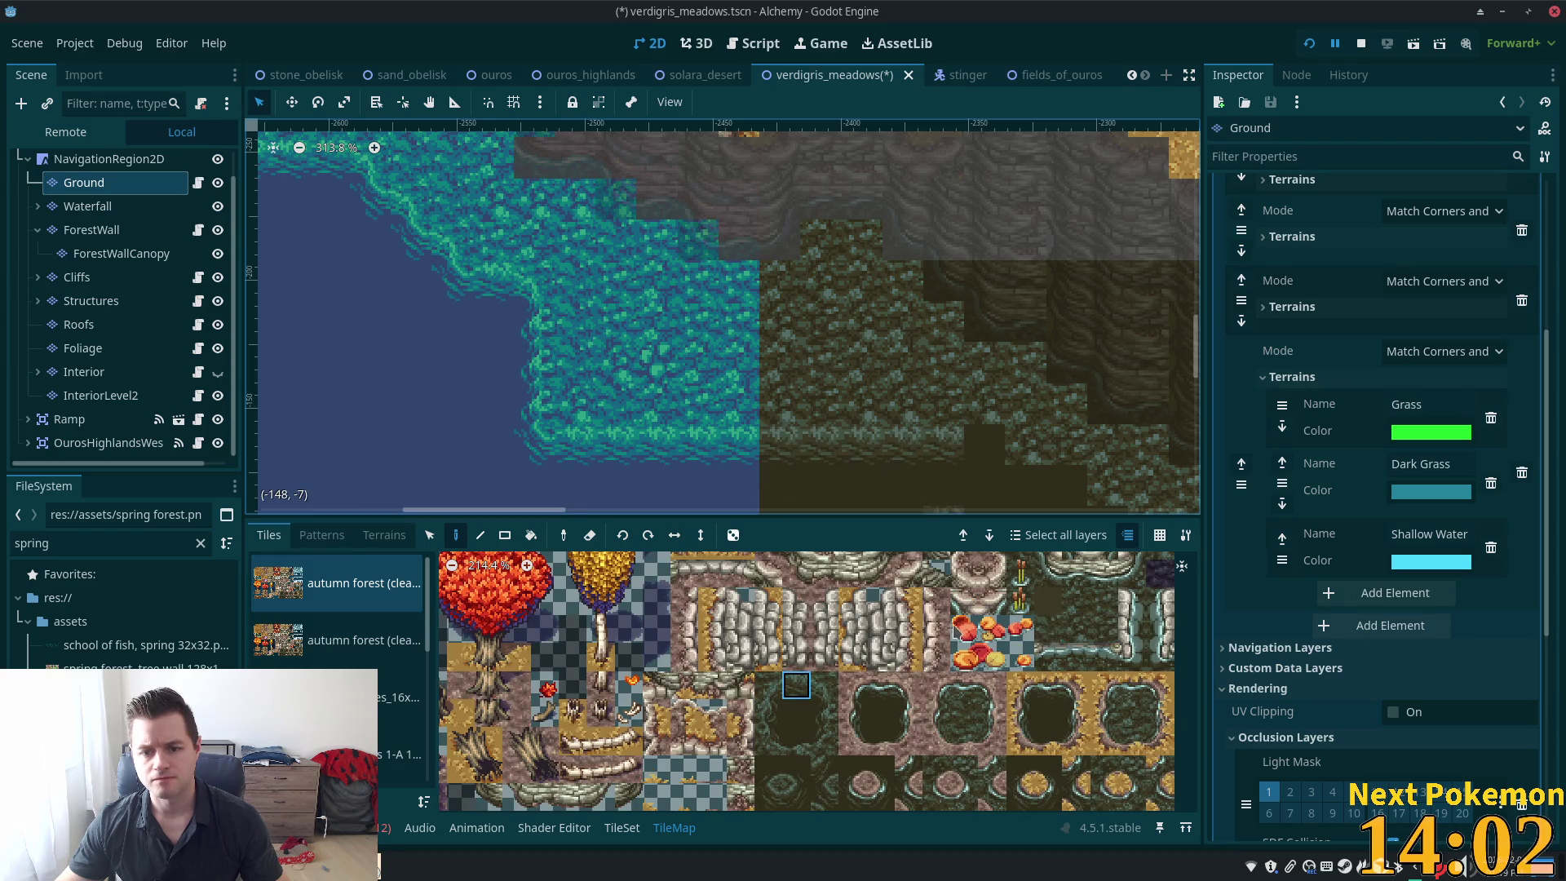
Paint dark edge tiles along the shoreline below the dark-grass area
click(824, 686)
mouse_move(1064, 437)
mouse_down()
mouse_move(853, 364)
mouse_move(834, 342)
mouse_up()
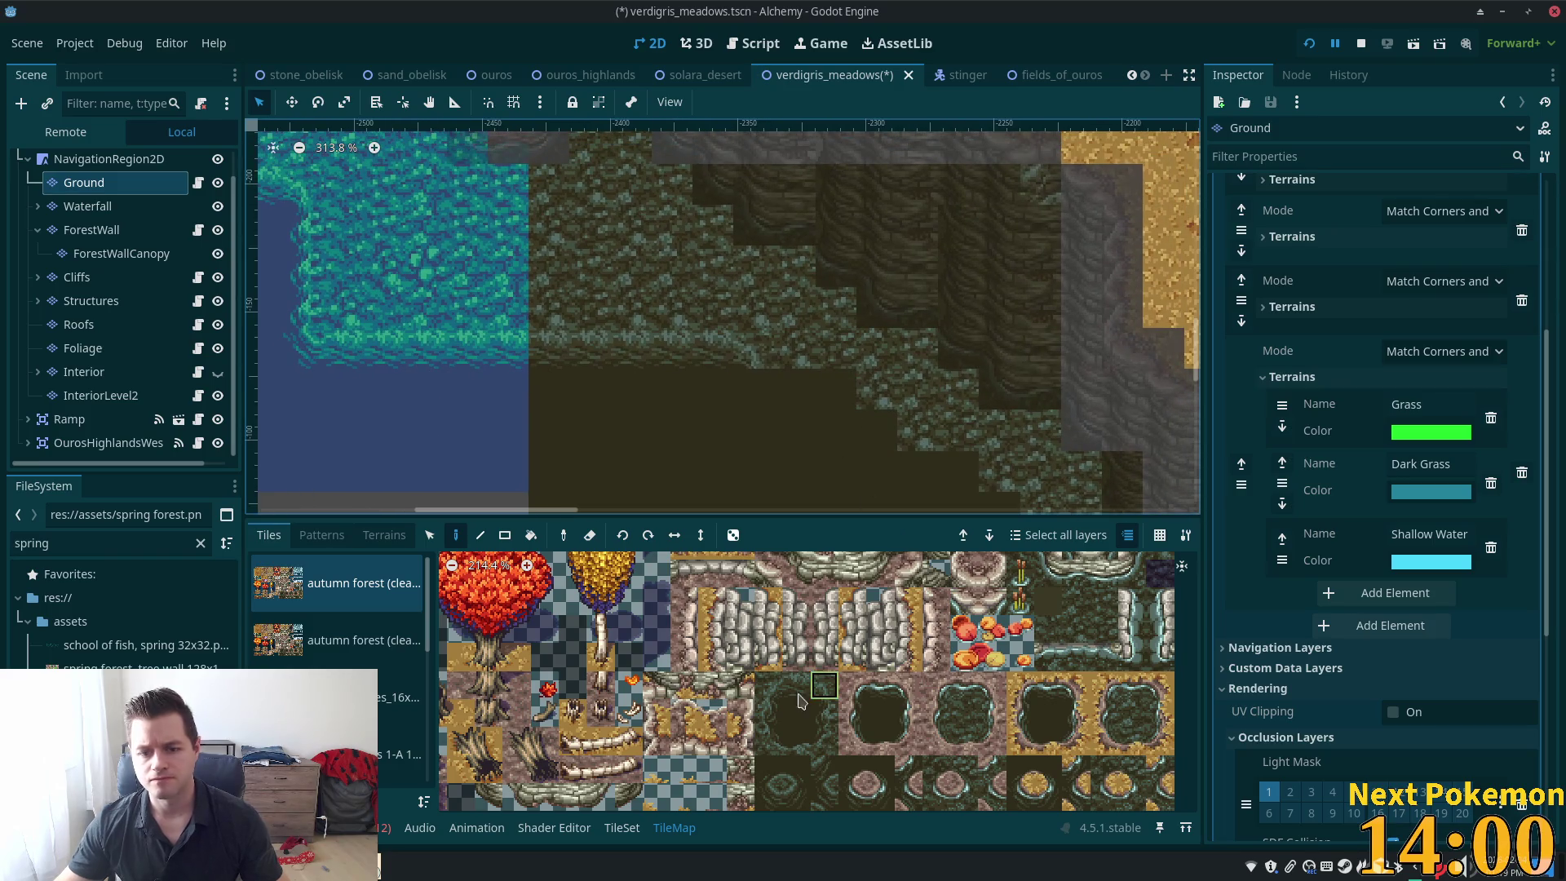
click(768, 796)
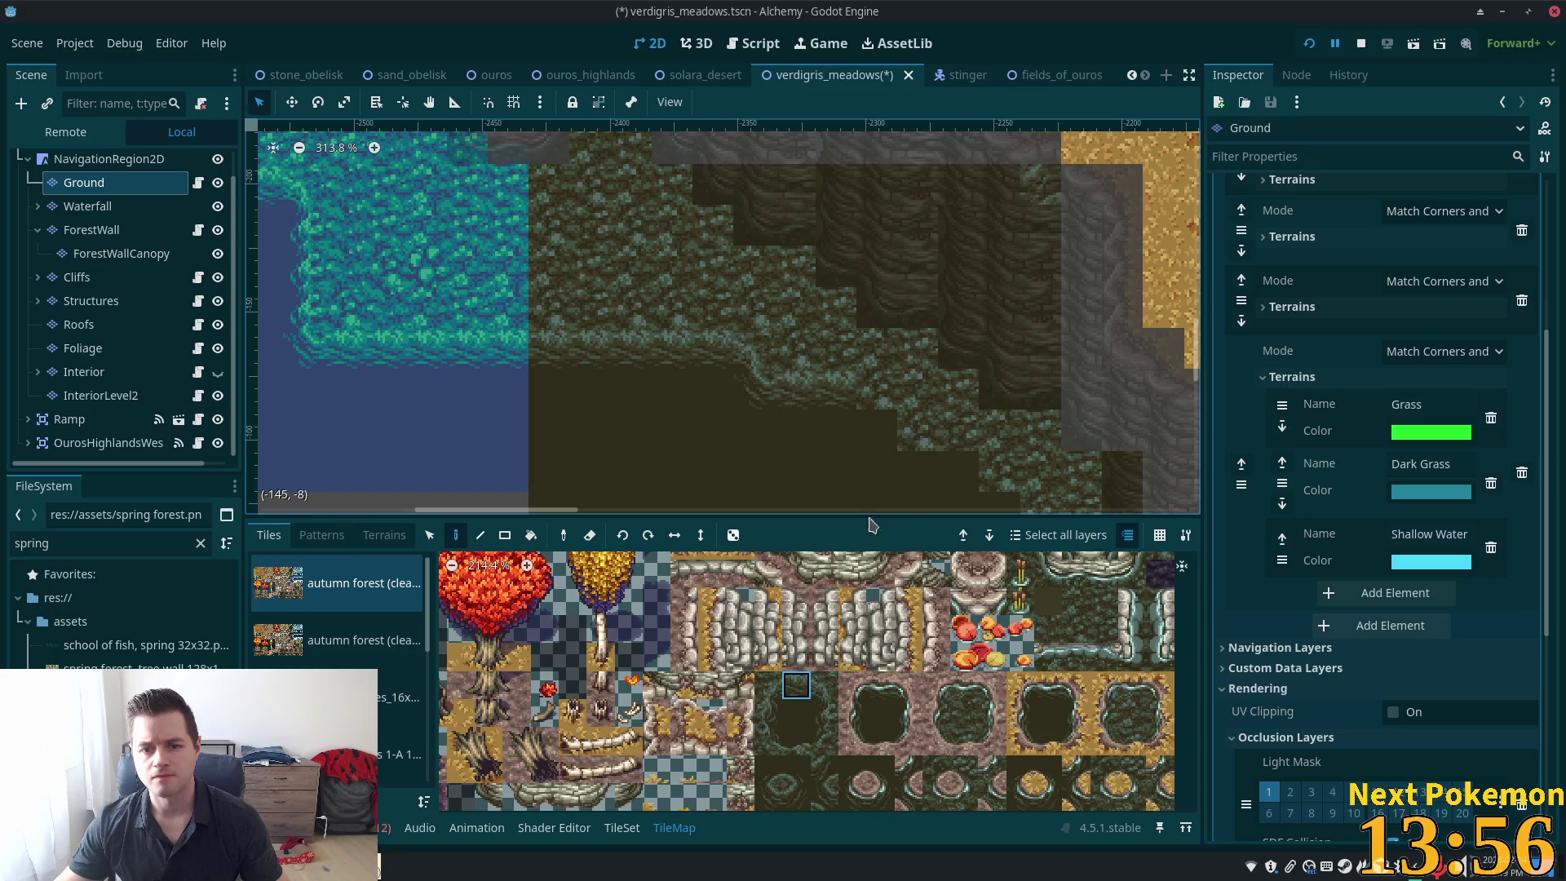
scroll(857, 420, up, 3)
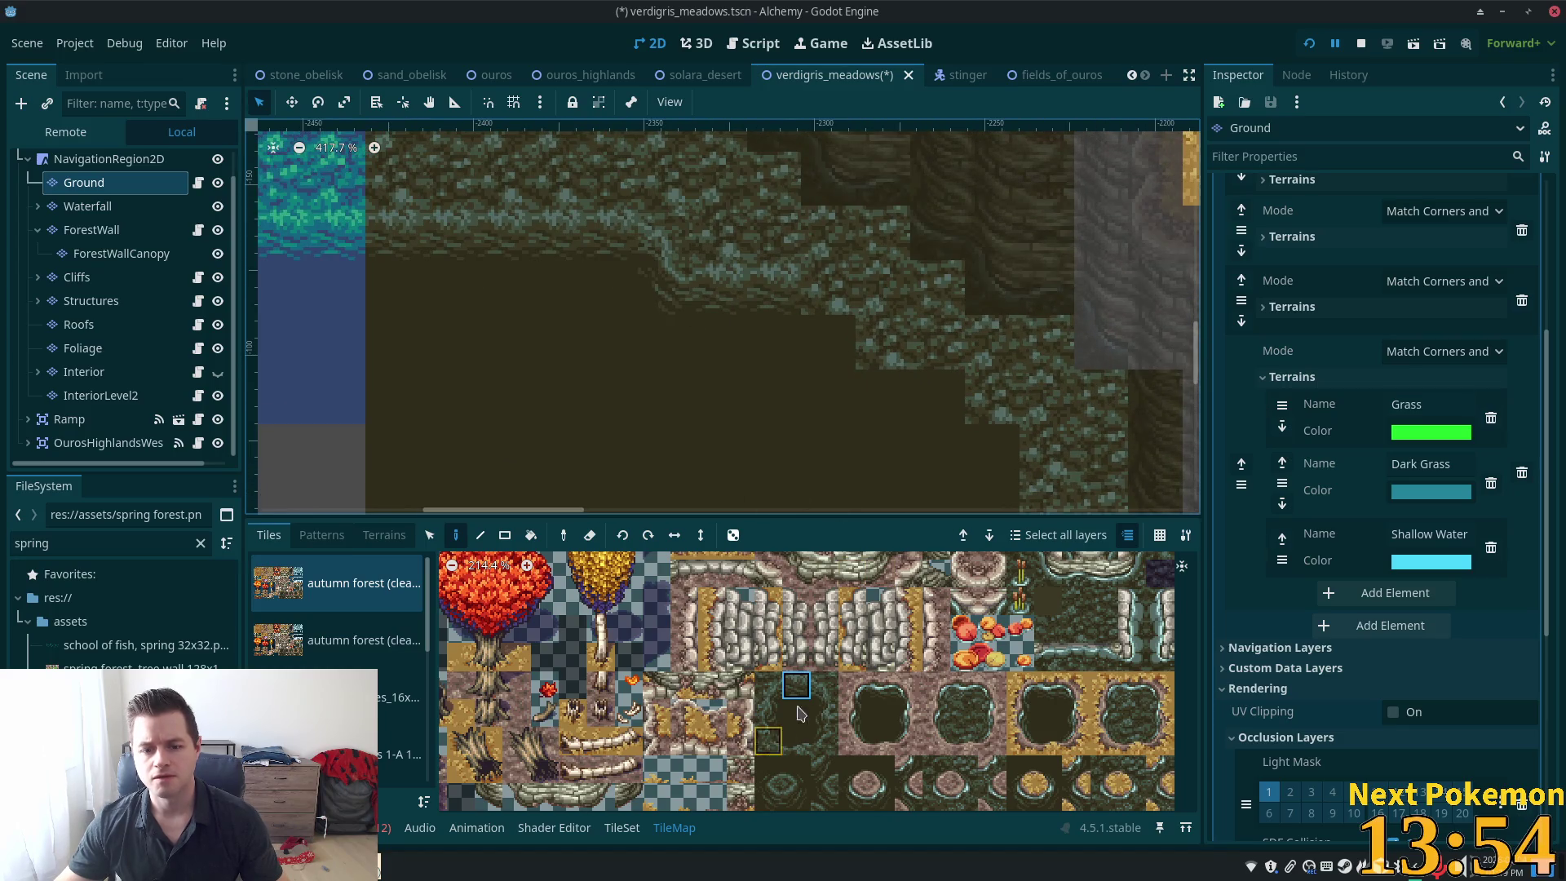
click(823, 686)
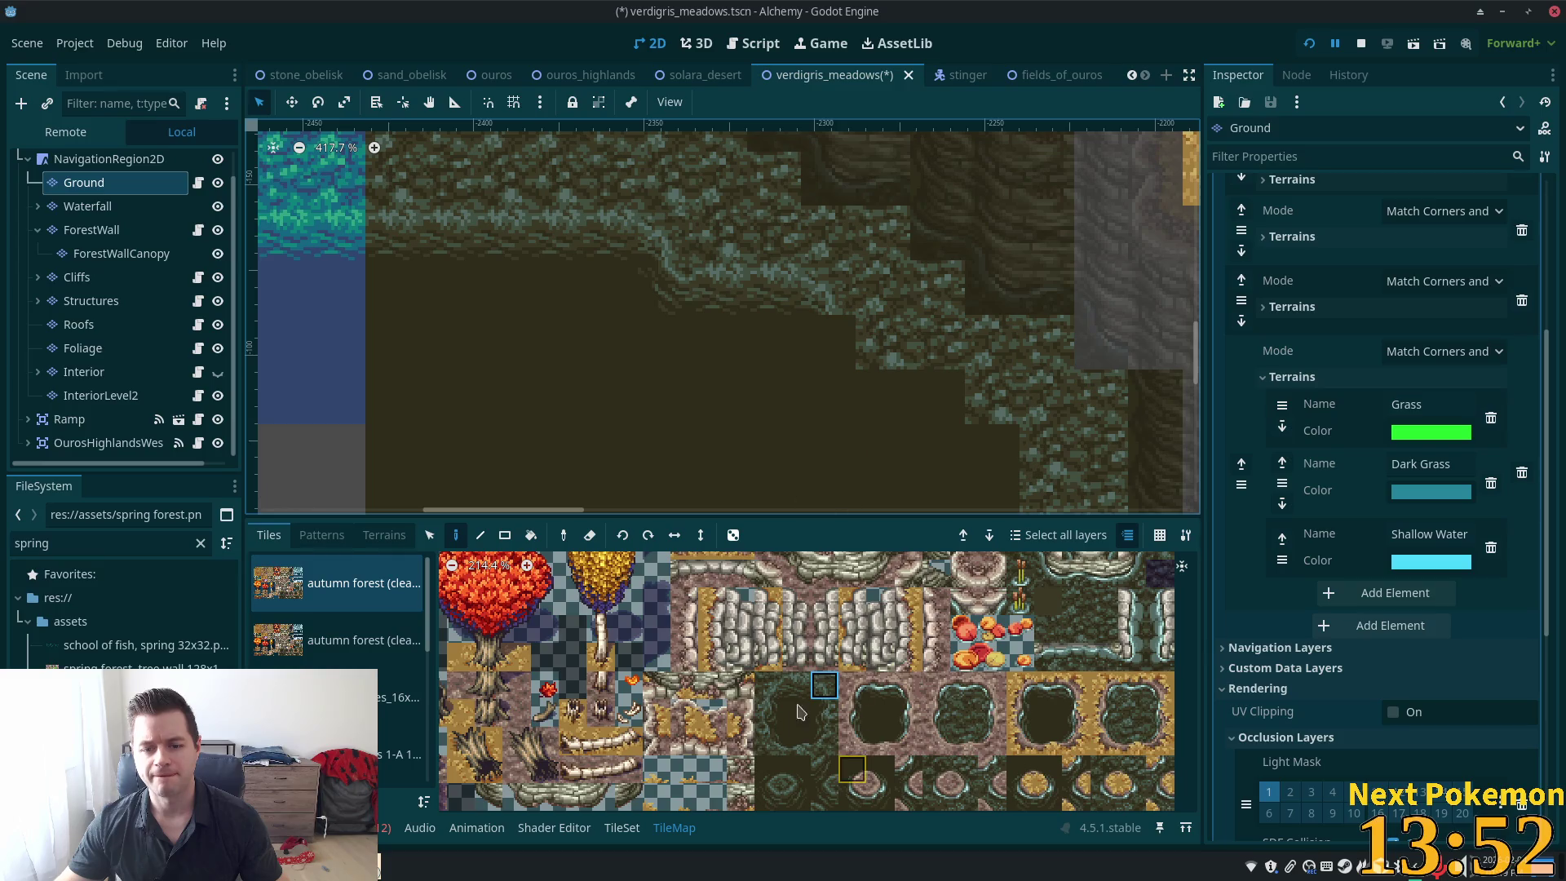
click(824, 712)
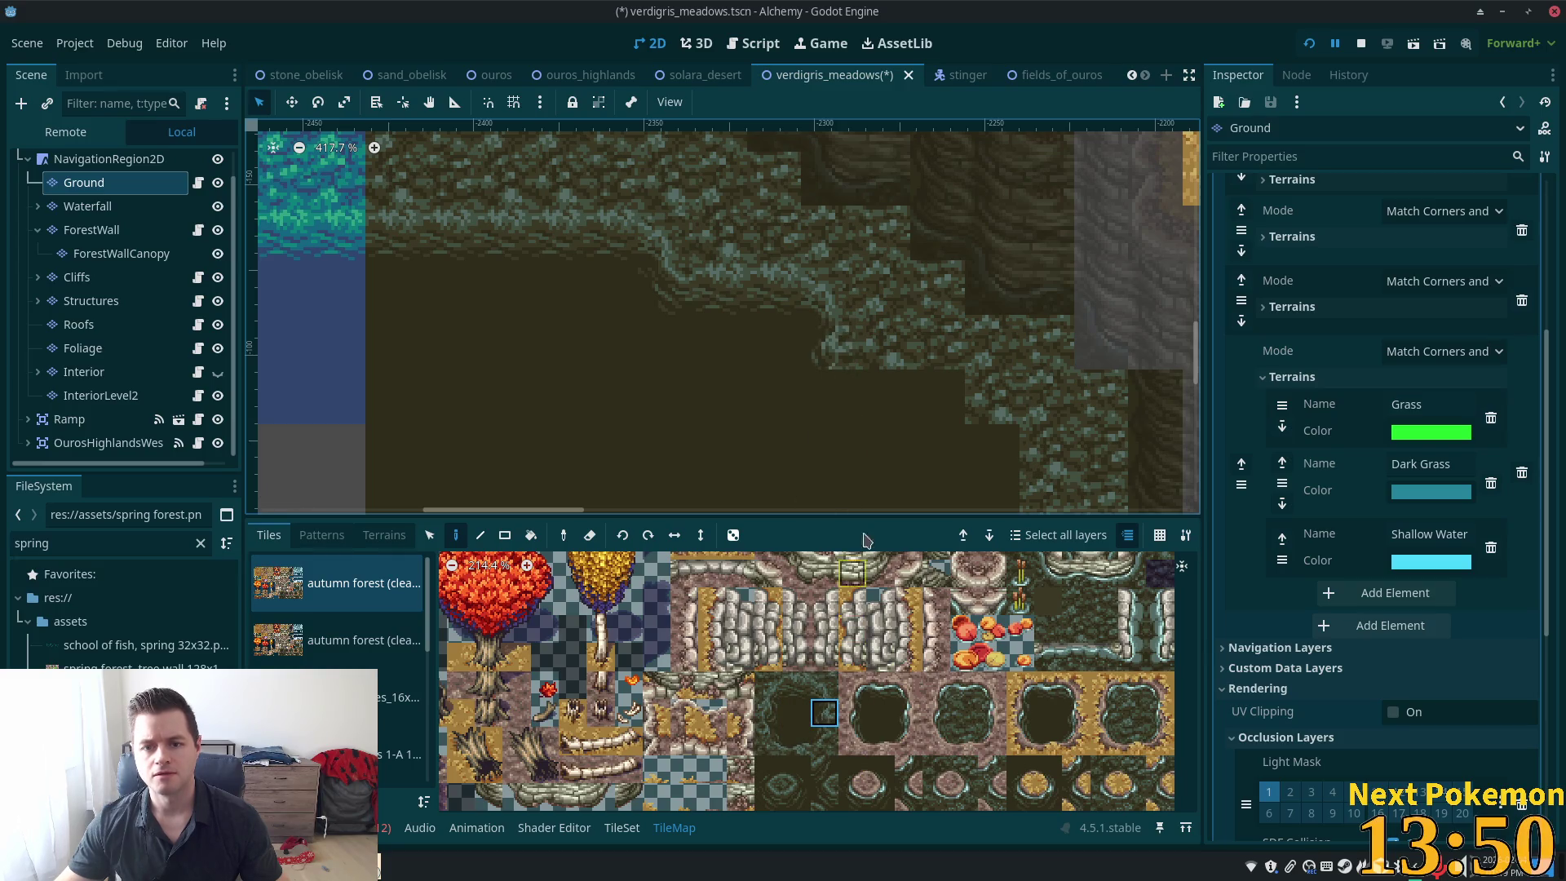
click(769, 796)
click(832, 405)
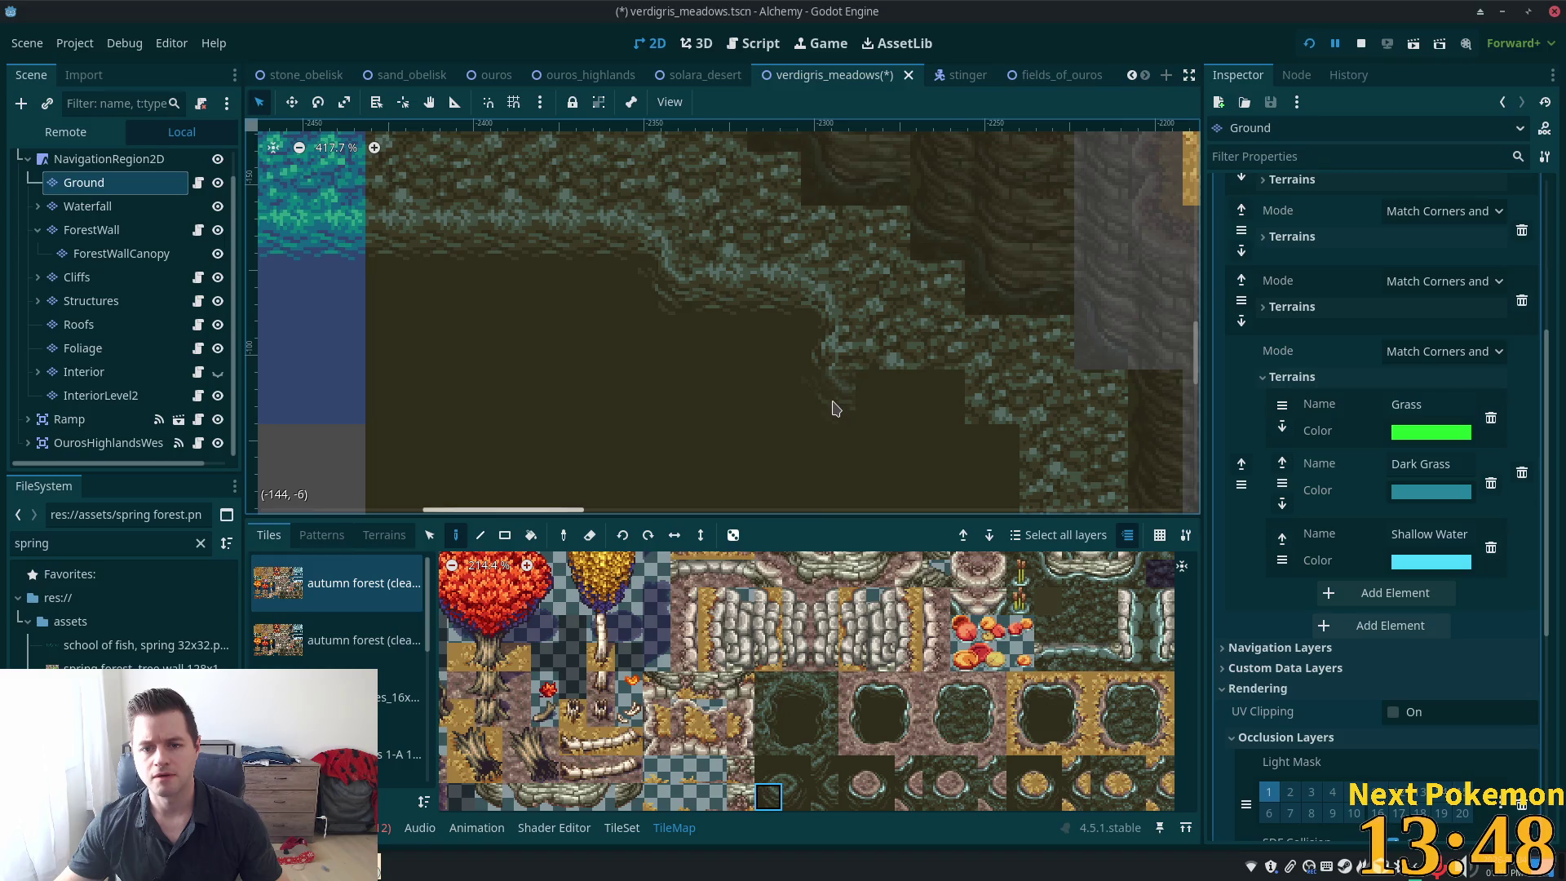
click(797, 685)
drag(889, 403, 936, 395)
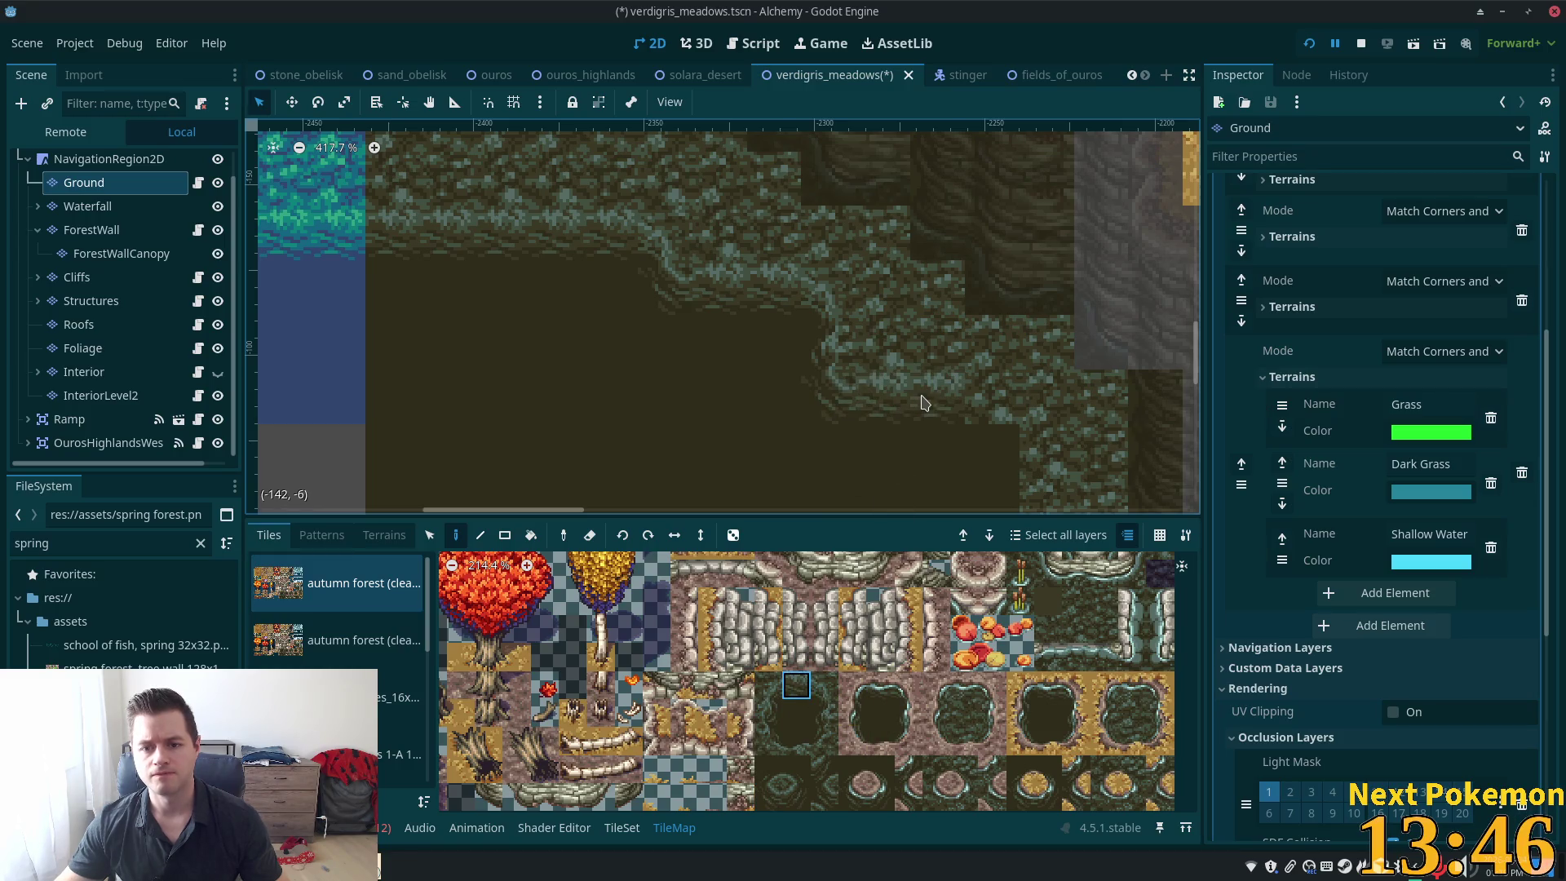
Paint a column of a different edge tile to roughen the shoreline
scroll(898, 384, right, 3)
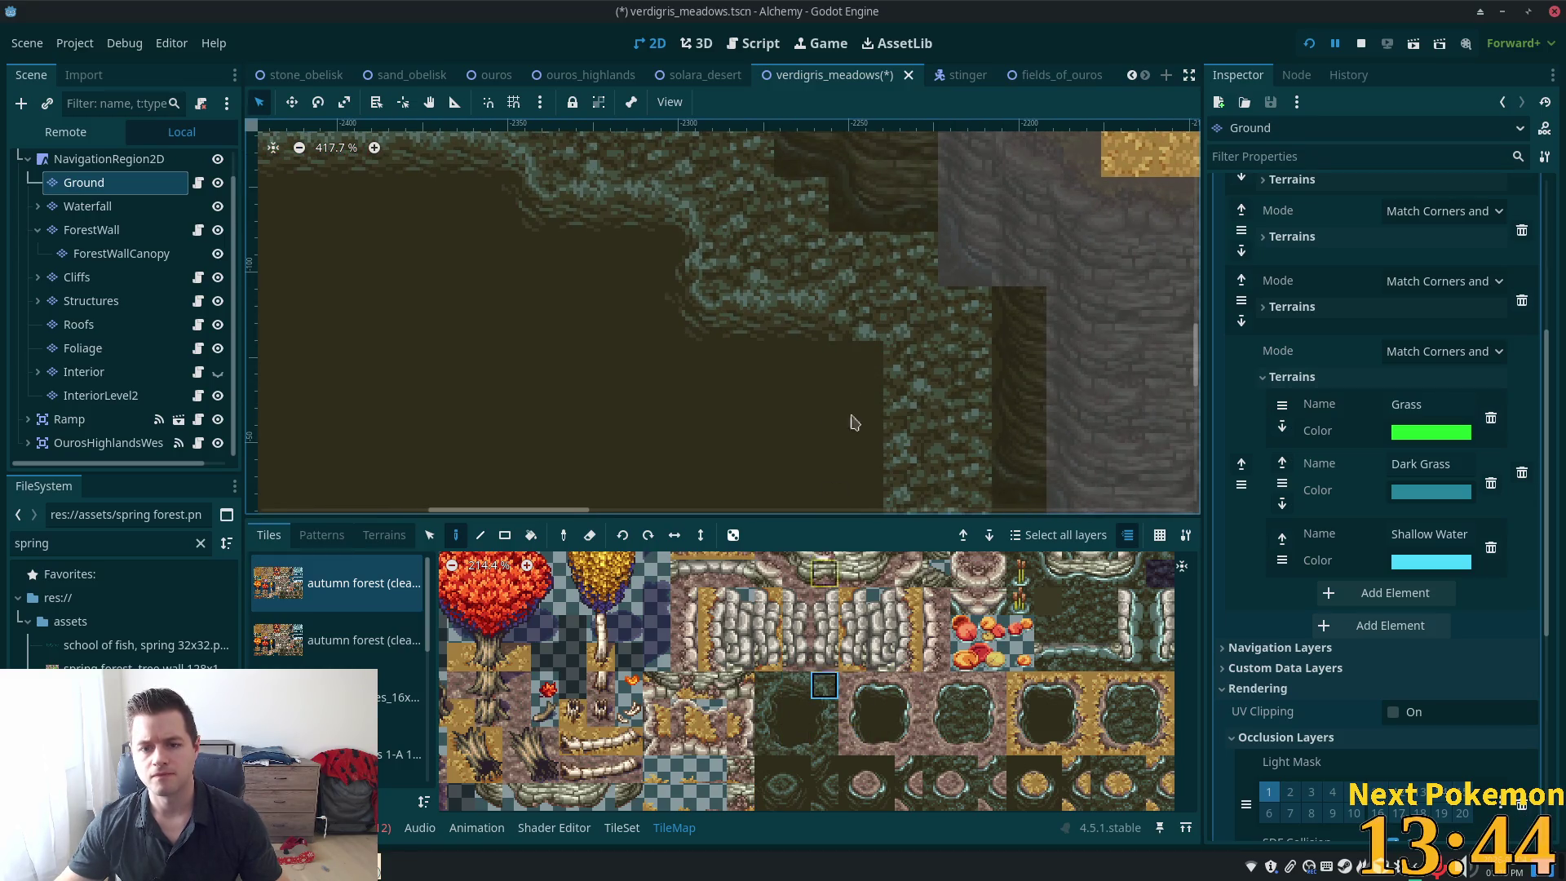
click(824, 716)
drag(865, 433, 860, 402)
scroll(865, 343, down, 3)
scroll(868, 296, down, 2)
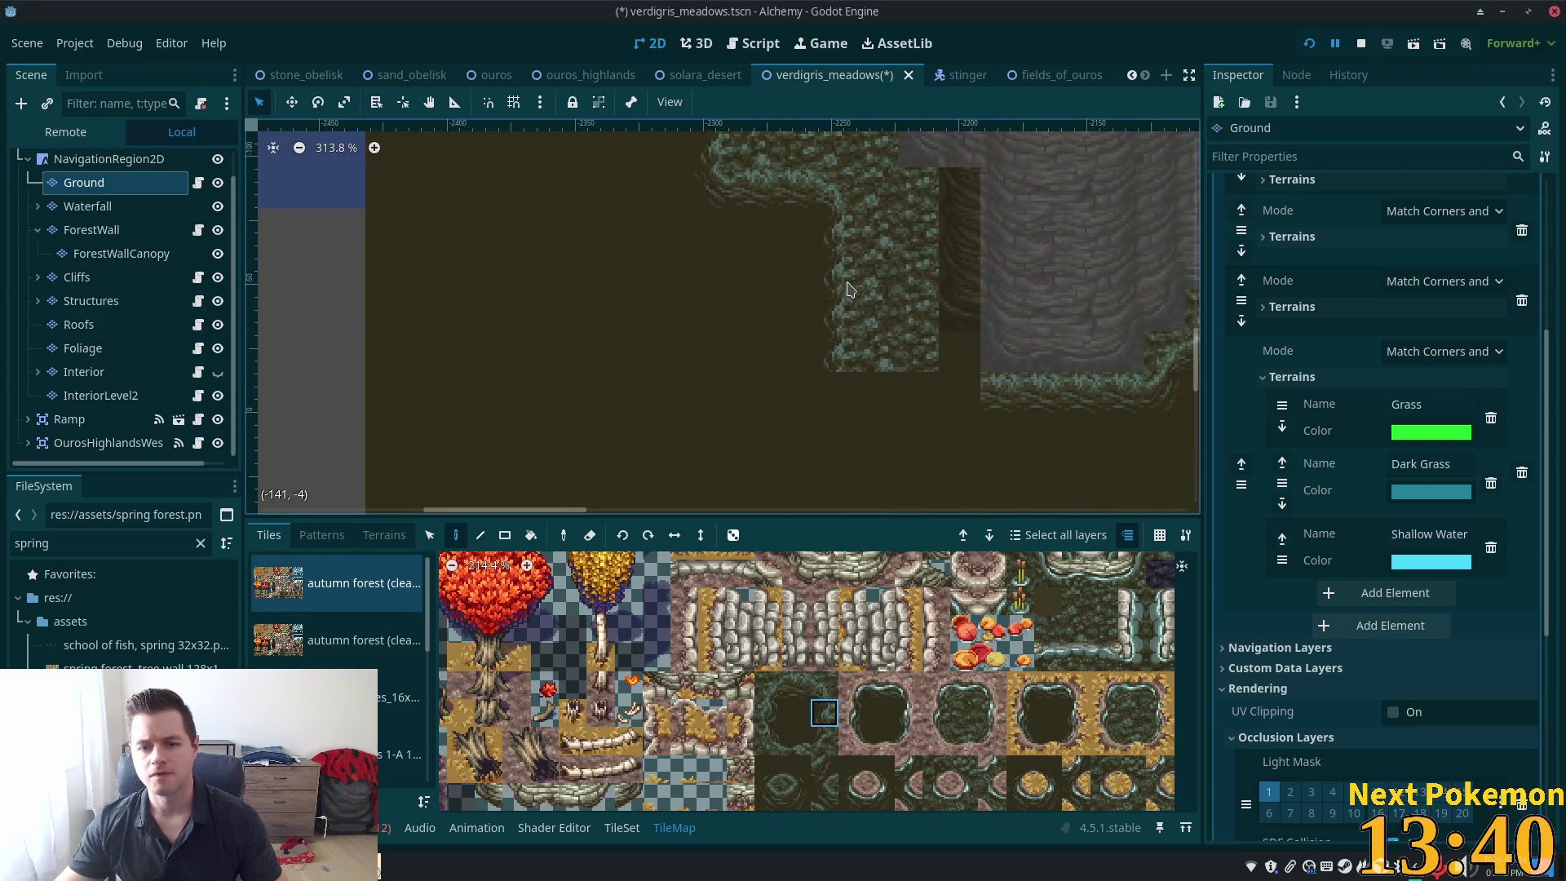
Paint a two-tile forest-wall piece down the dark column below the cliffs
scroll(968, 325, down, 2)
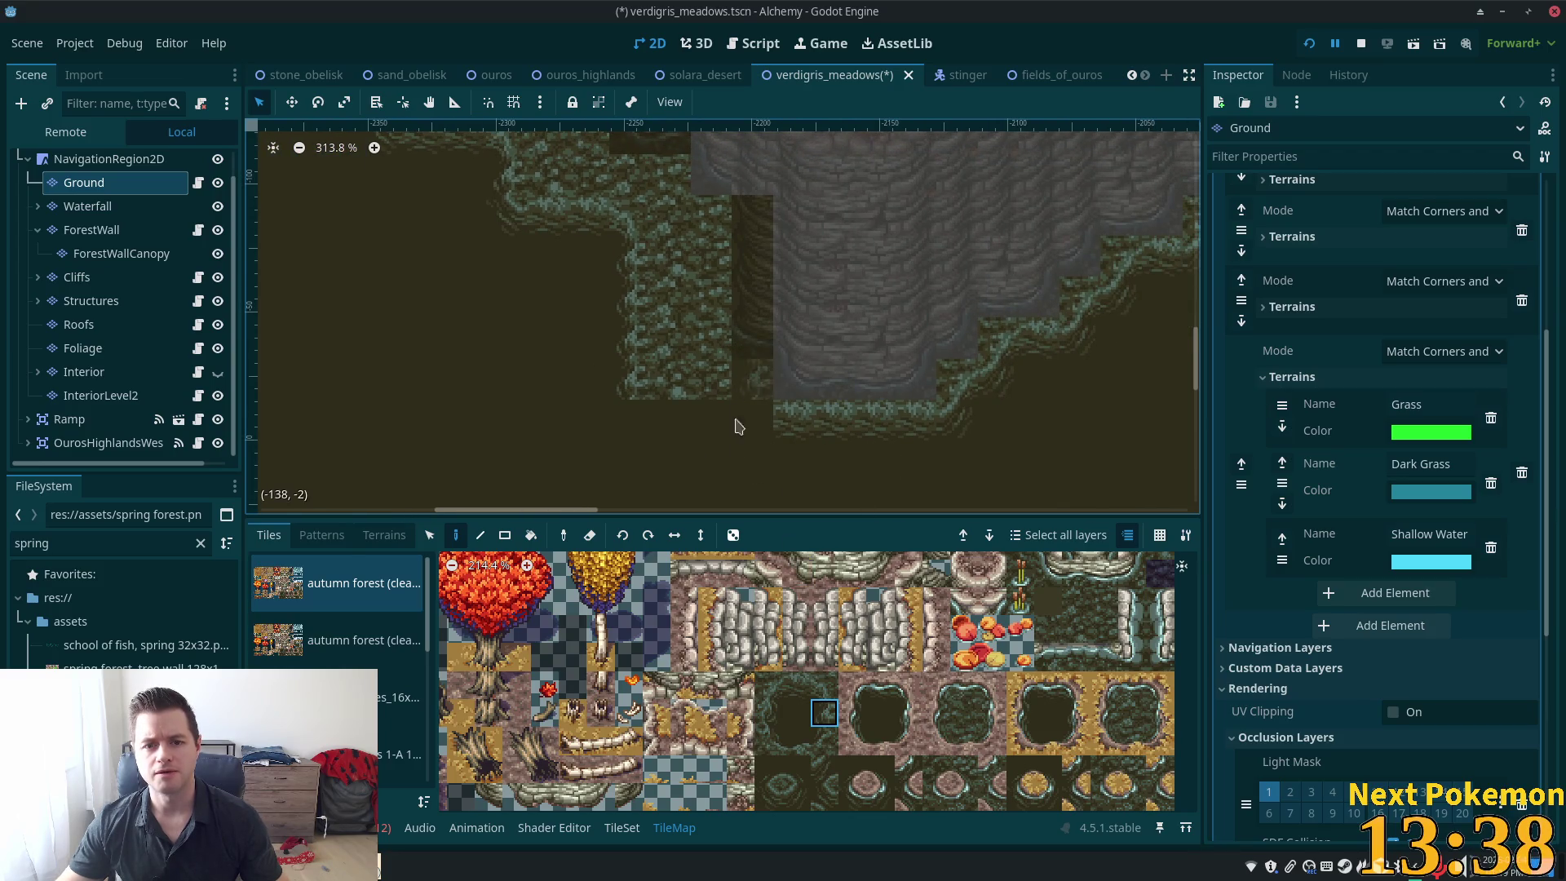
drag(1105, 604, 1104, 628)
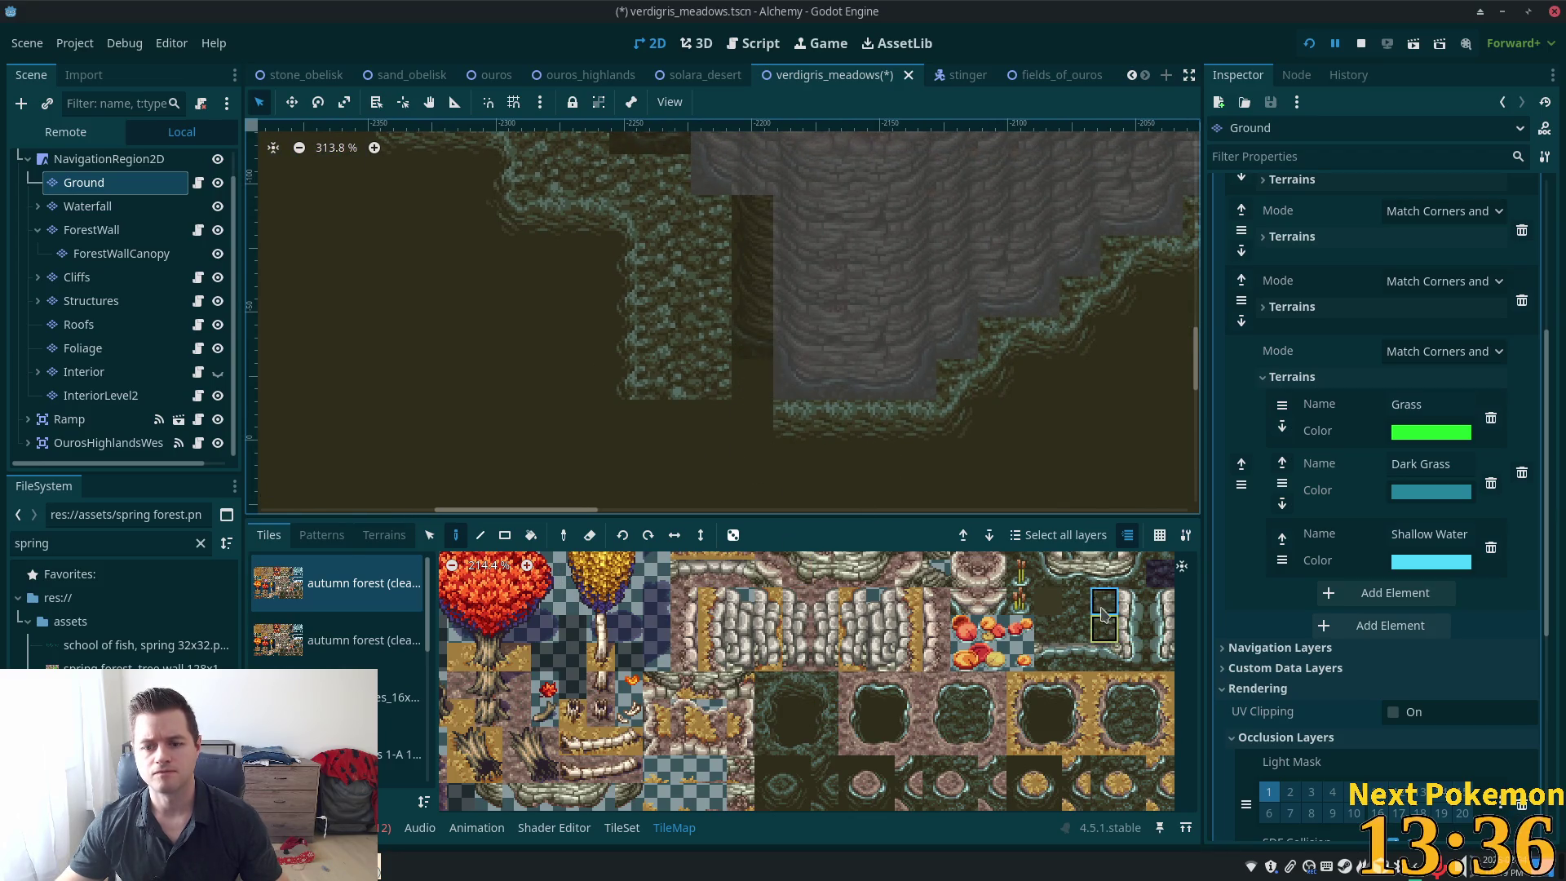
drag(750, 236, 763, 381)
Paint a row of dark grass-edge tiles leftward along the cliff foot, then select NavigationRegion2D
scroll(634, 424, up, 3)
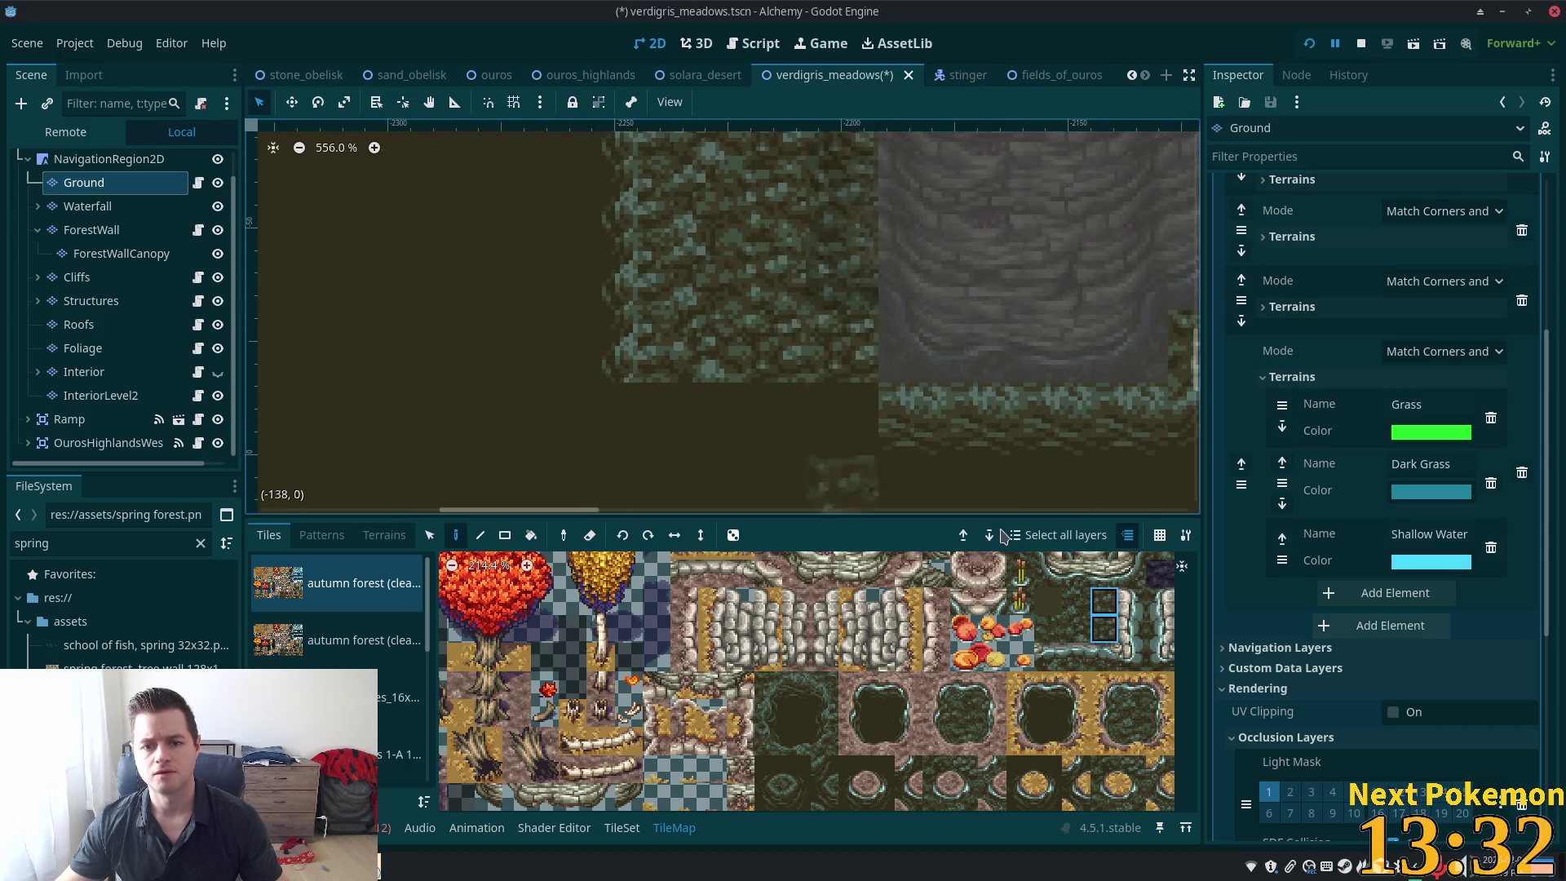
click(793, 687)
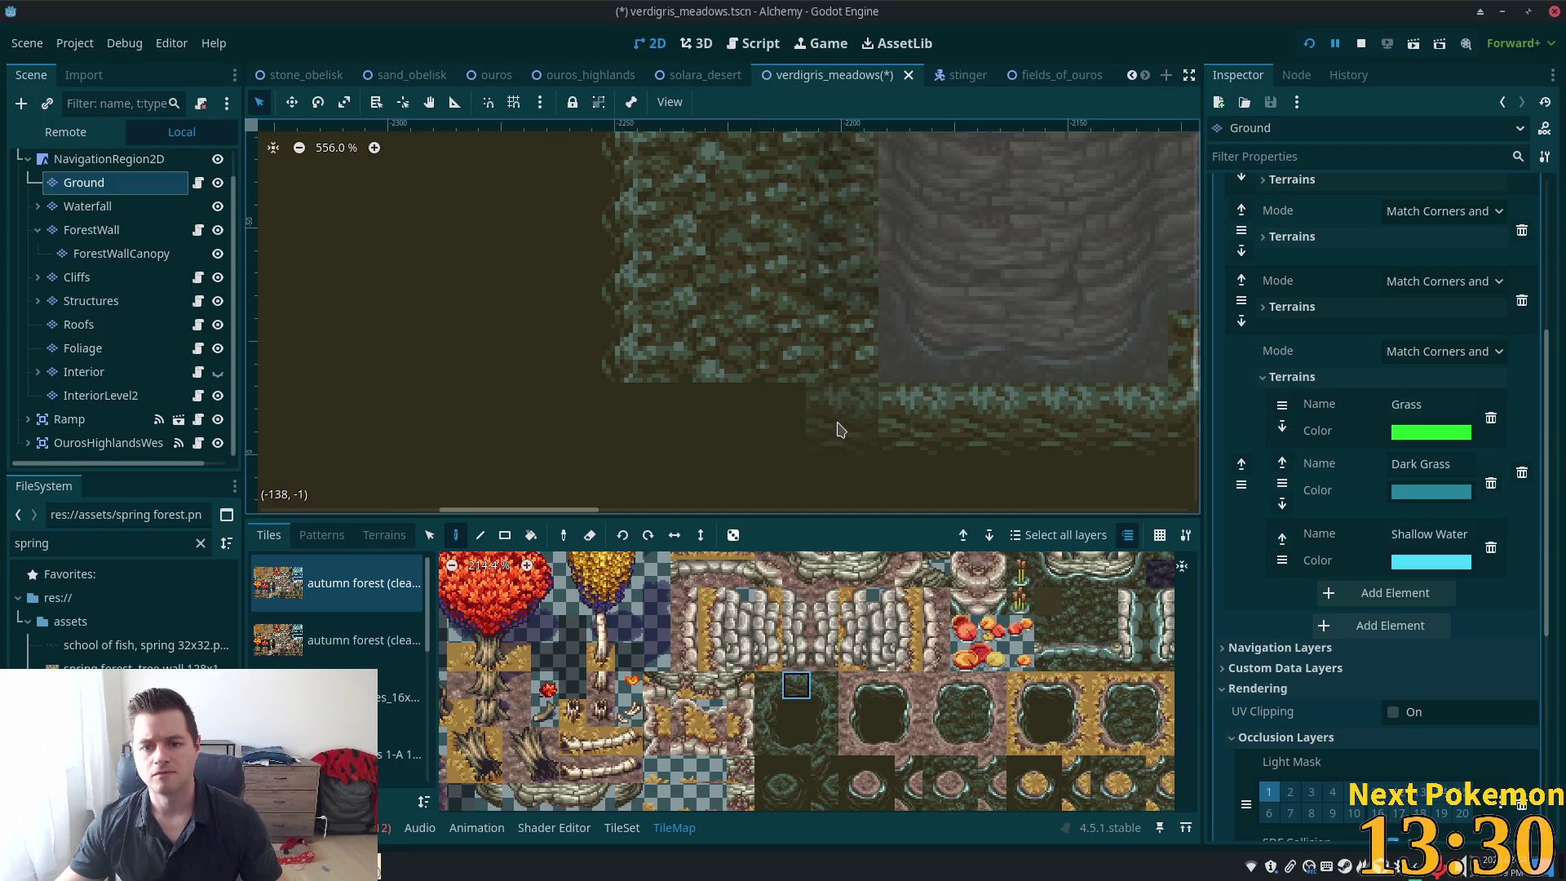
mouse_move(840, 429)
mouse_down()
mouse_move(816, 412)
mouse_move(677, 412)
mouse_up()
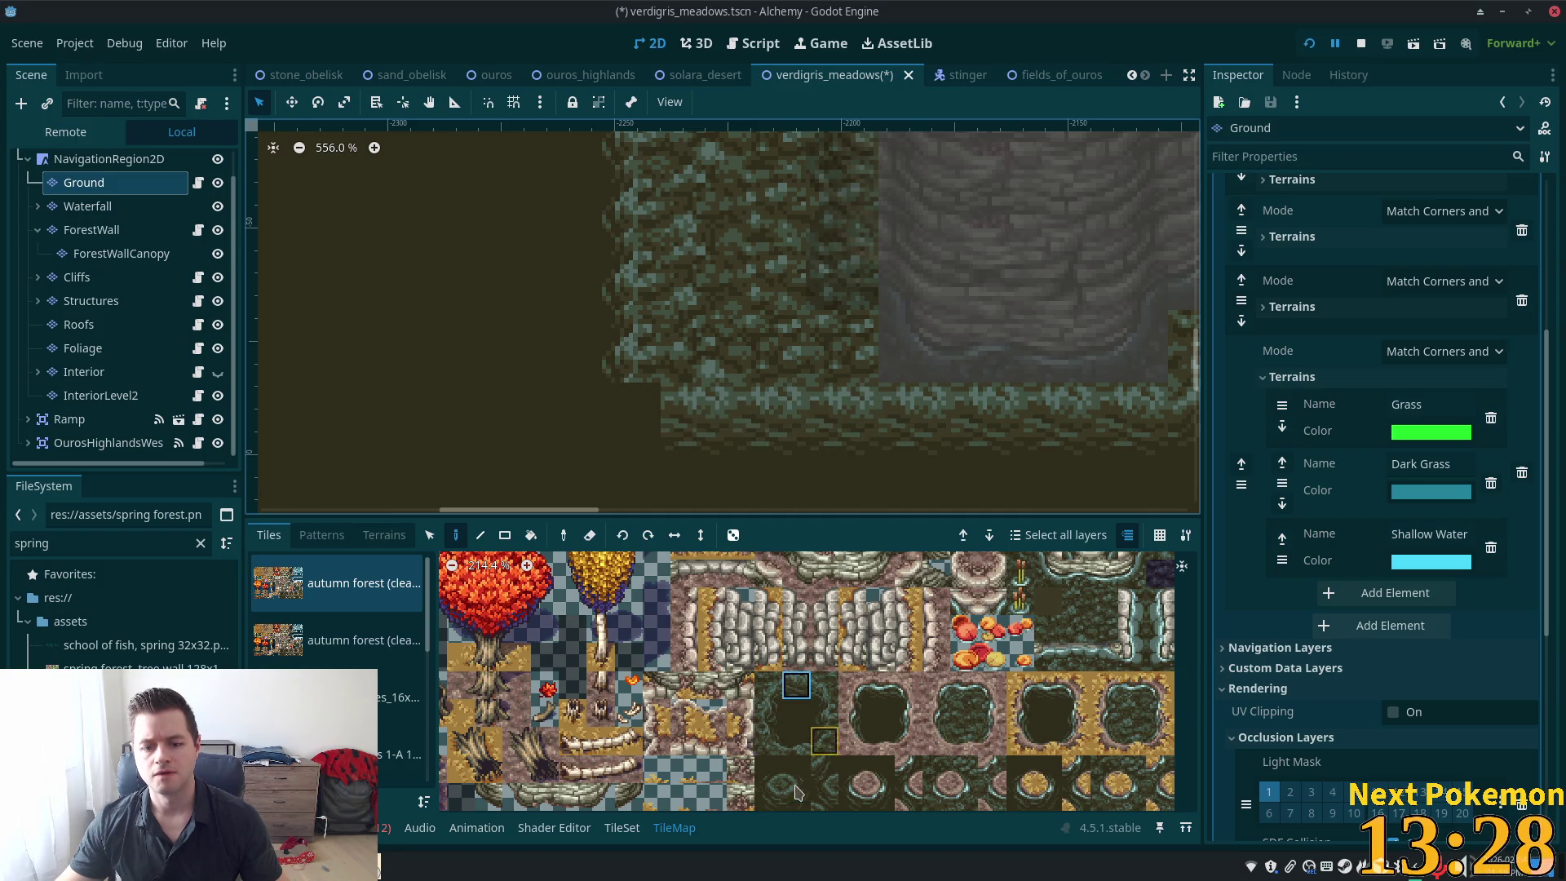
click(769, 796)
scroll(910, 447, down, 3)
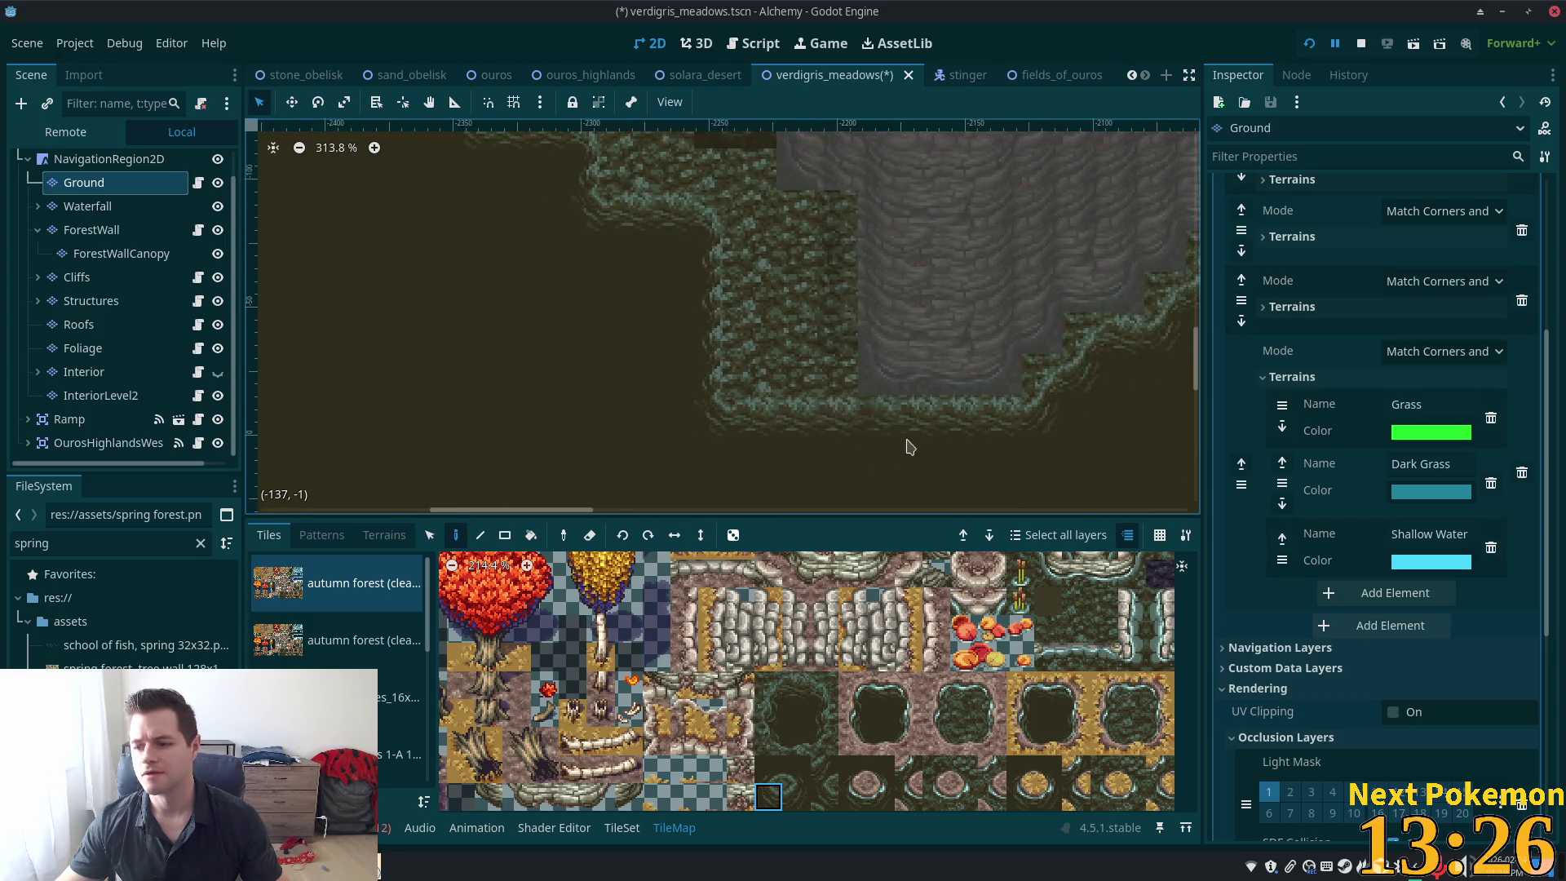
scroll(910, 447, down, 5)
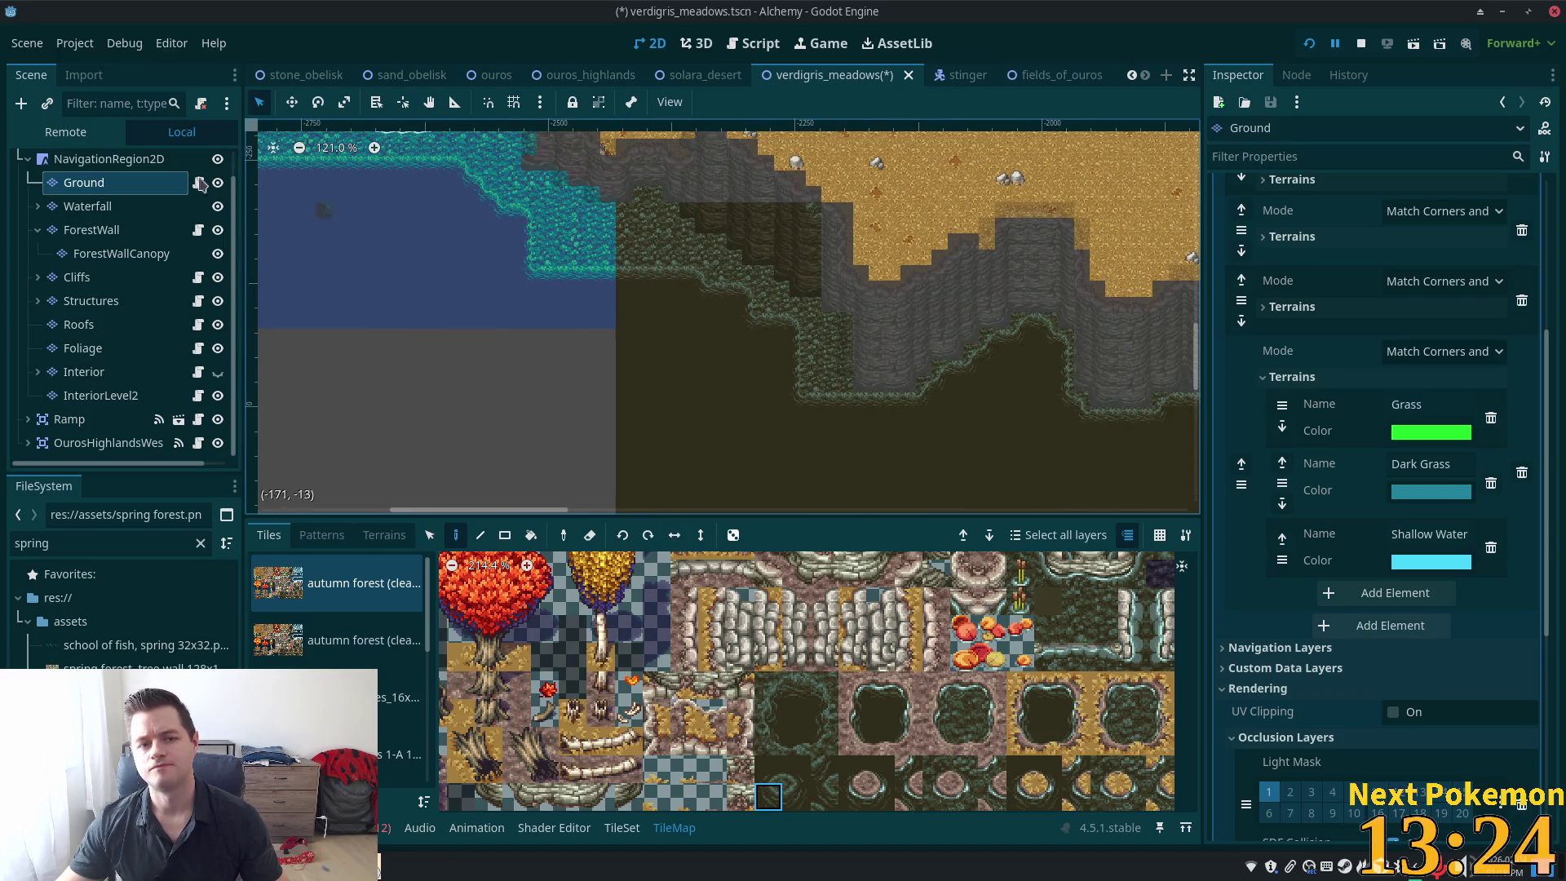
click(109, 159)
Zoom the canvas, open Godot's taskbar menu, and switch to the Thunar spring tree wall folder
scroll(523, 308, up, 2)
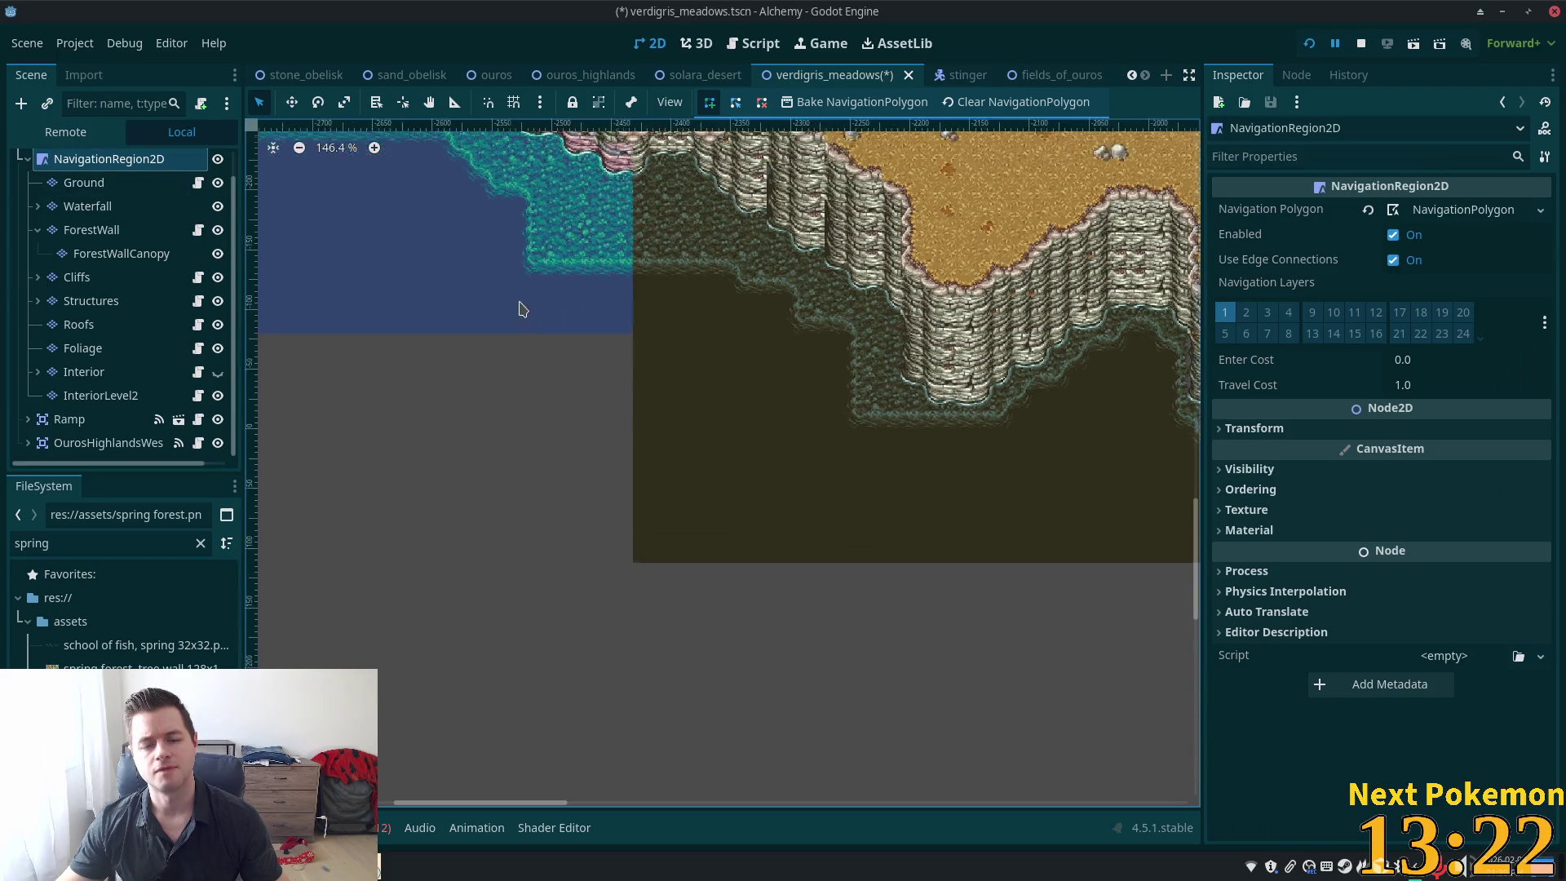
scroll(713, 464, up, 4)
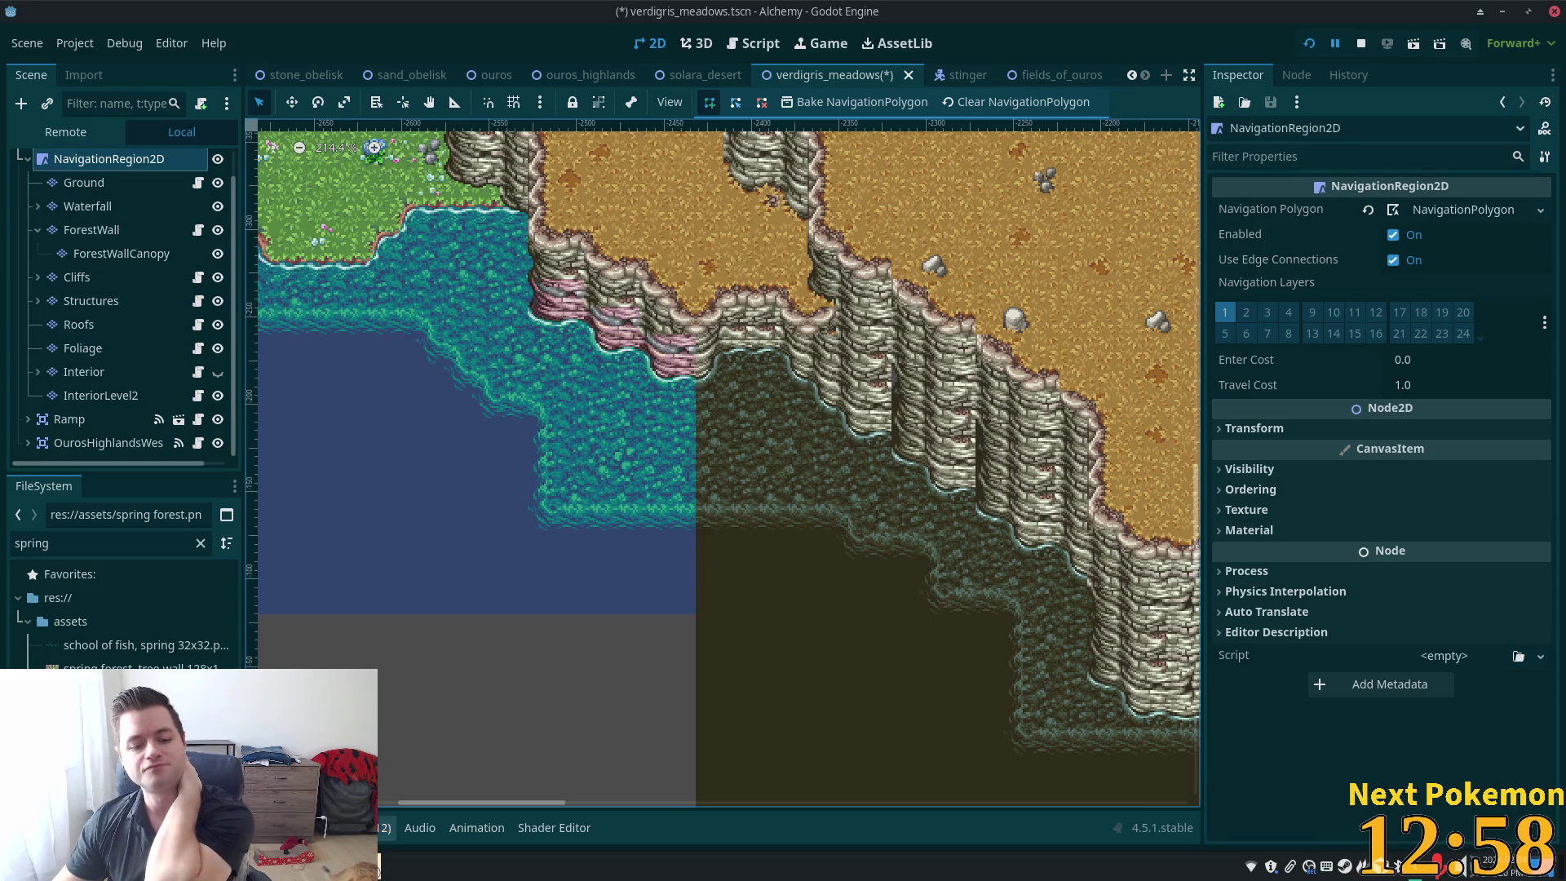
right_click(330, 872)
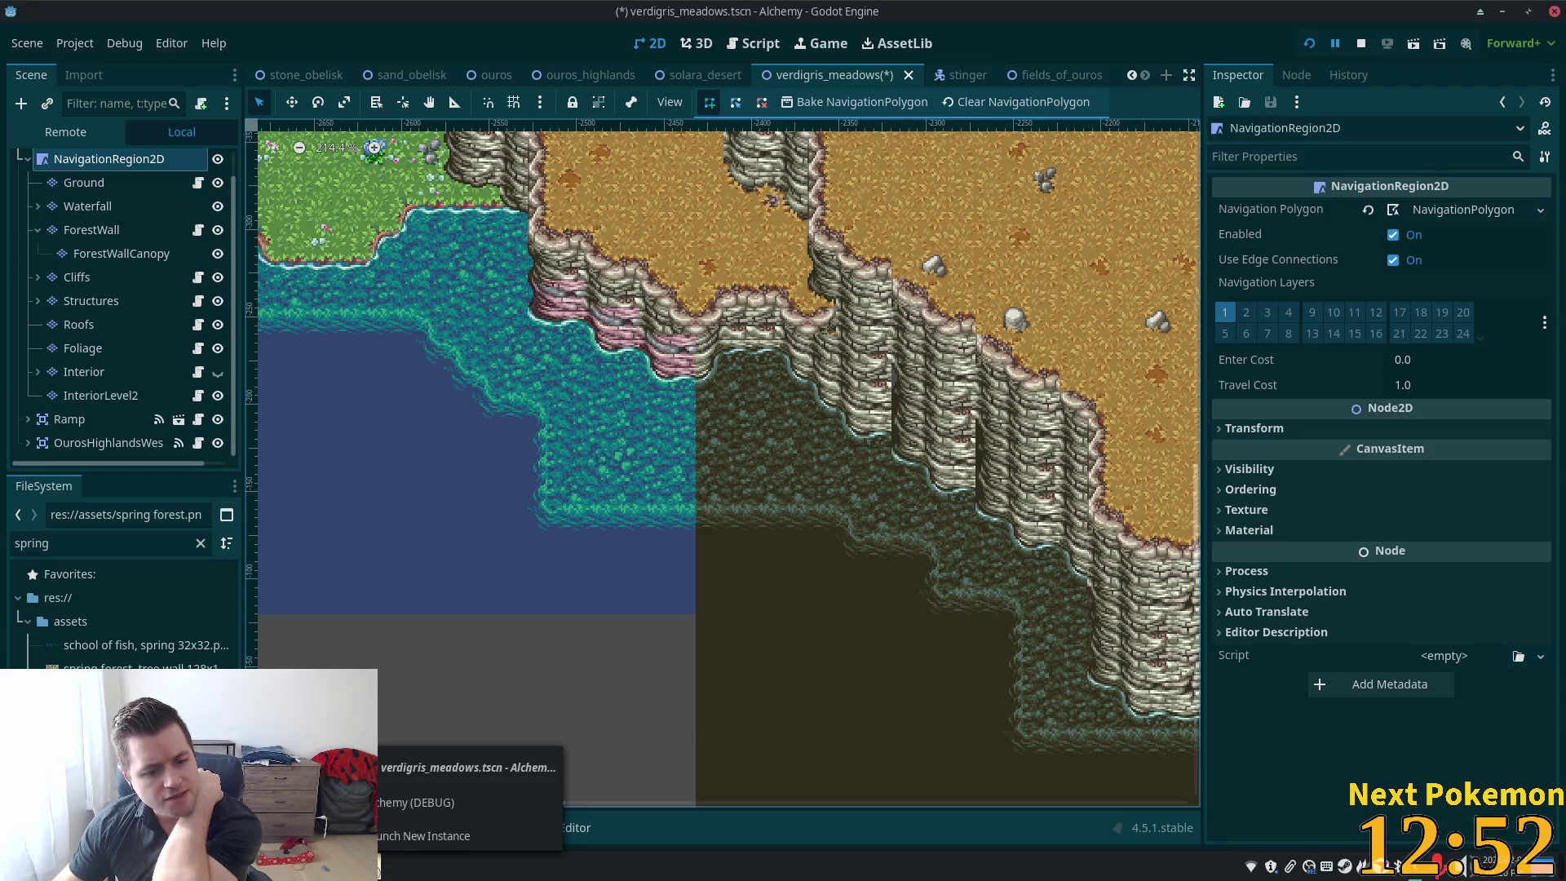
key(alt+Tab)
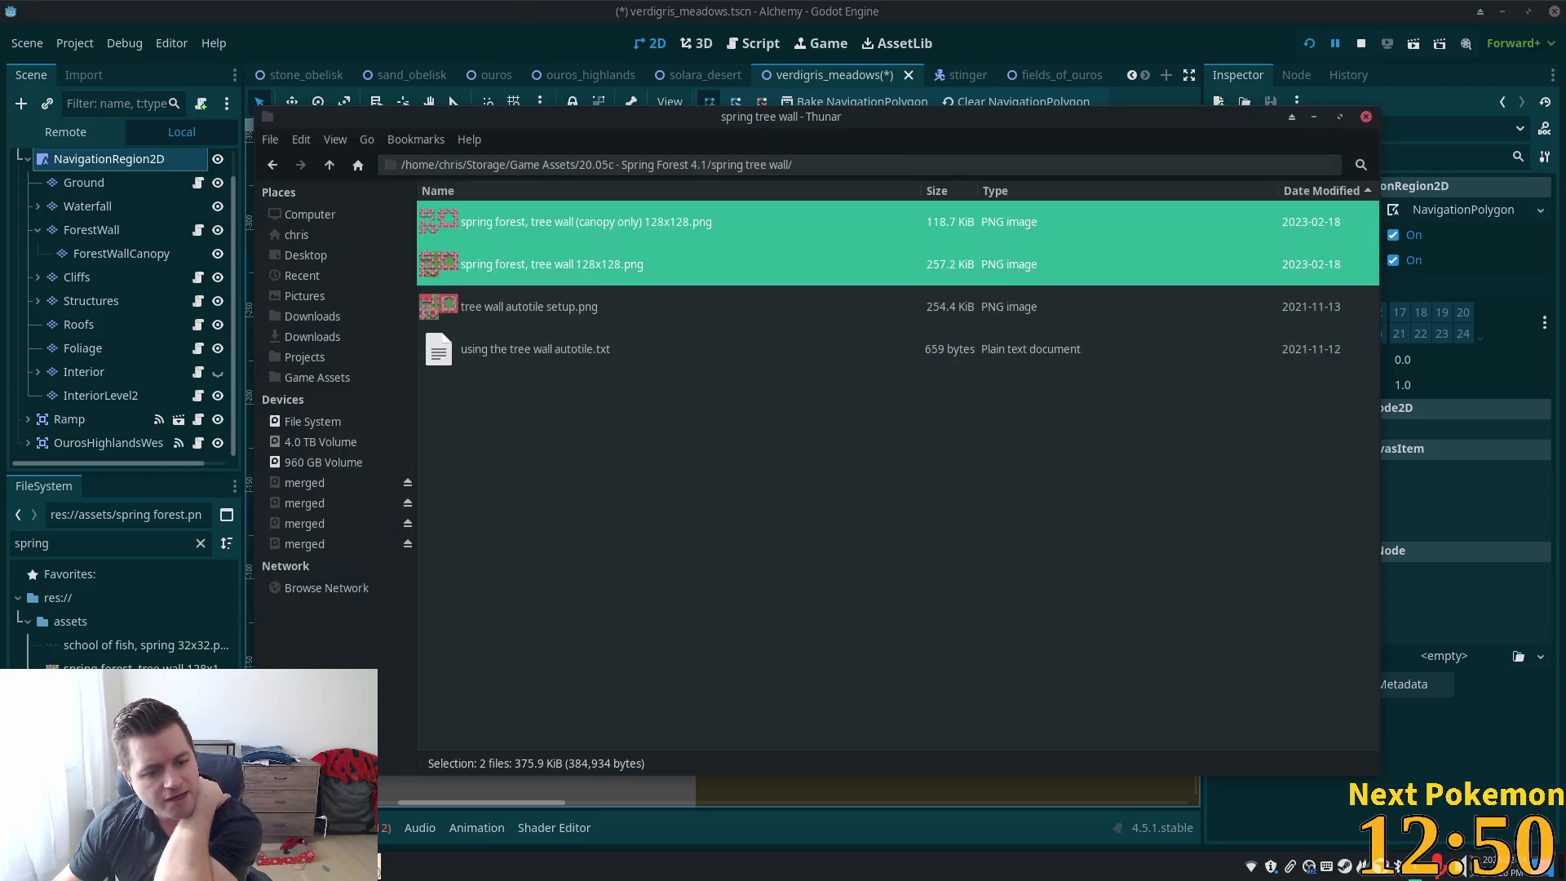
Go up to Game Assets and open village accessories 32x32.png in 18.10b - Village Accessories 2.2
click(329, 165)
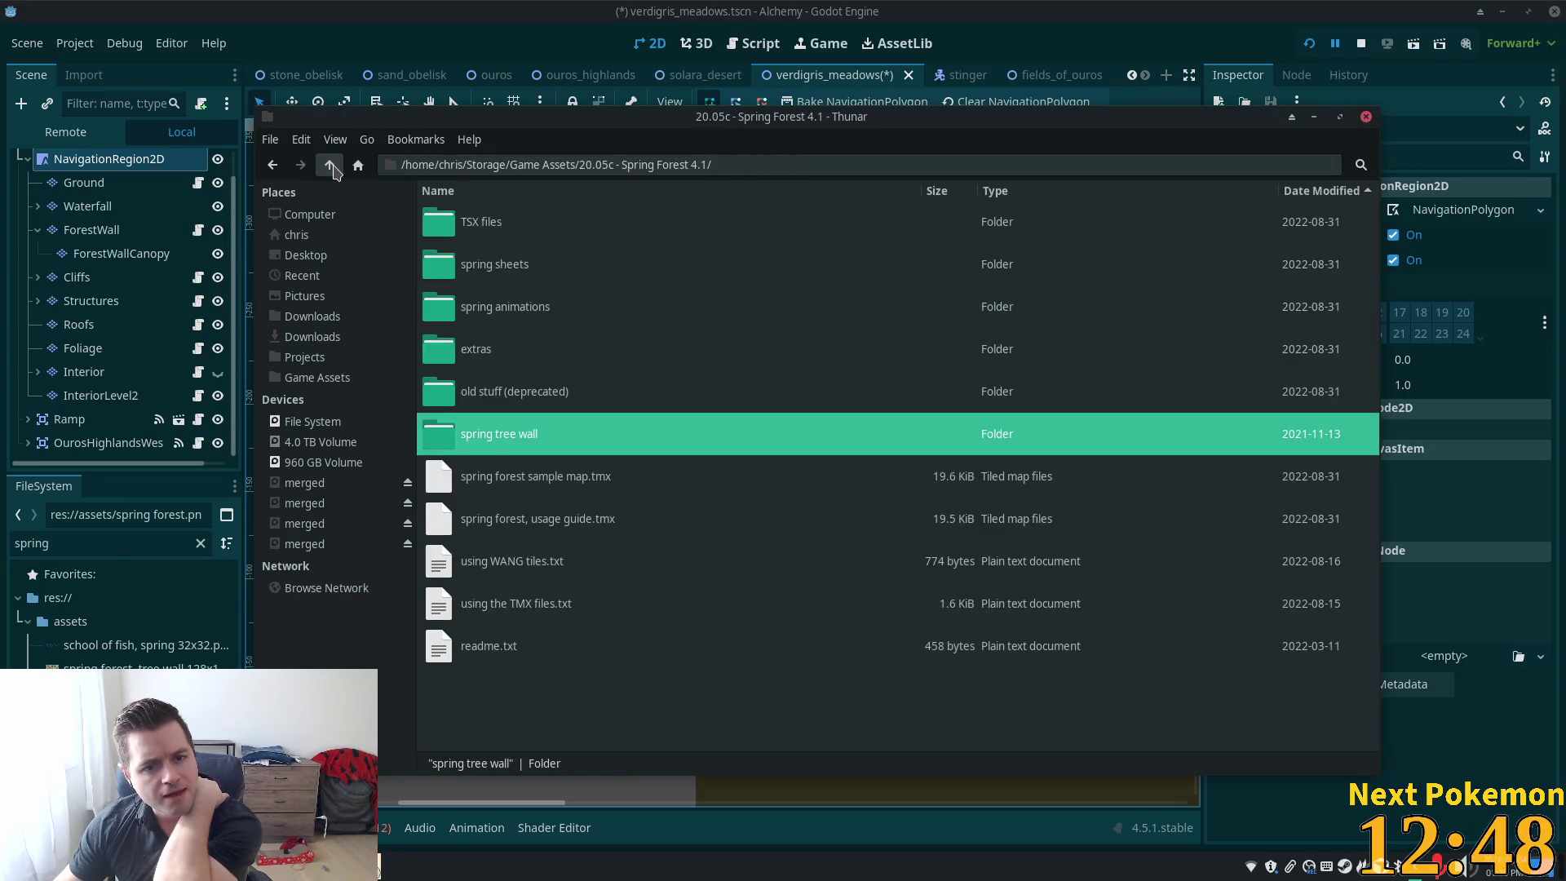
click(330, 165)
scroll(699, 526, down, 6)
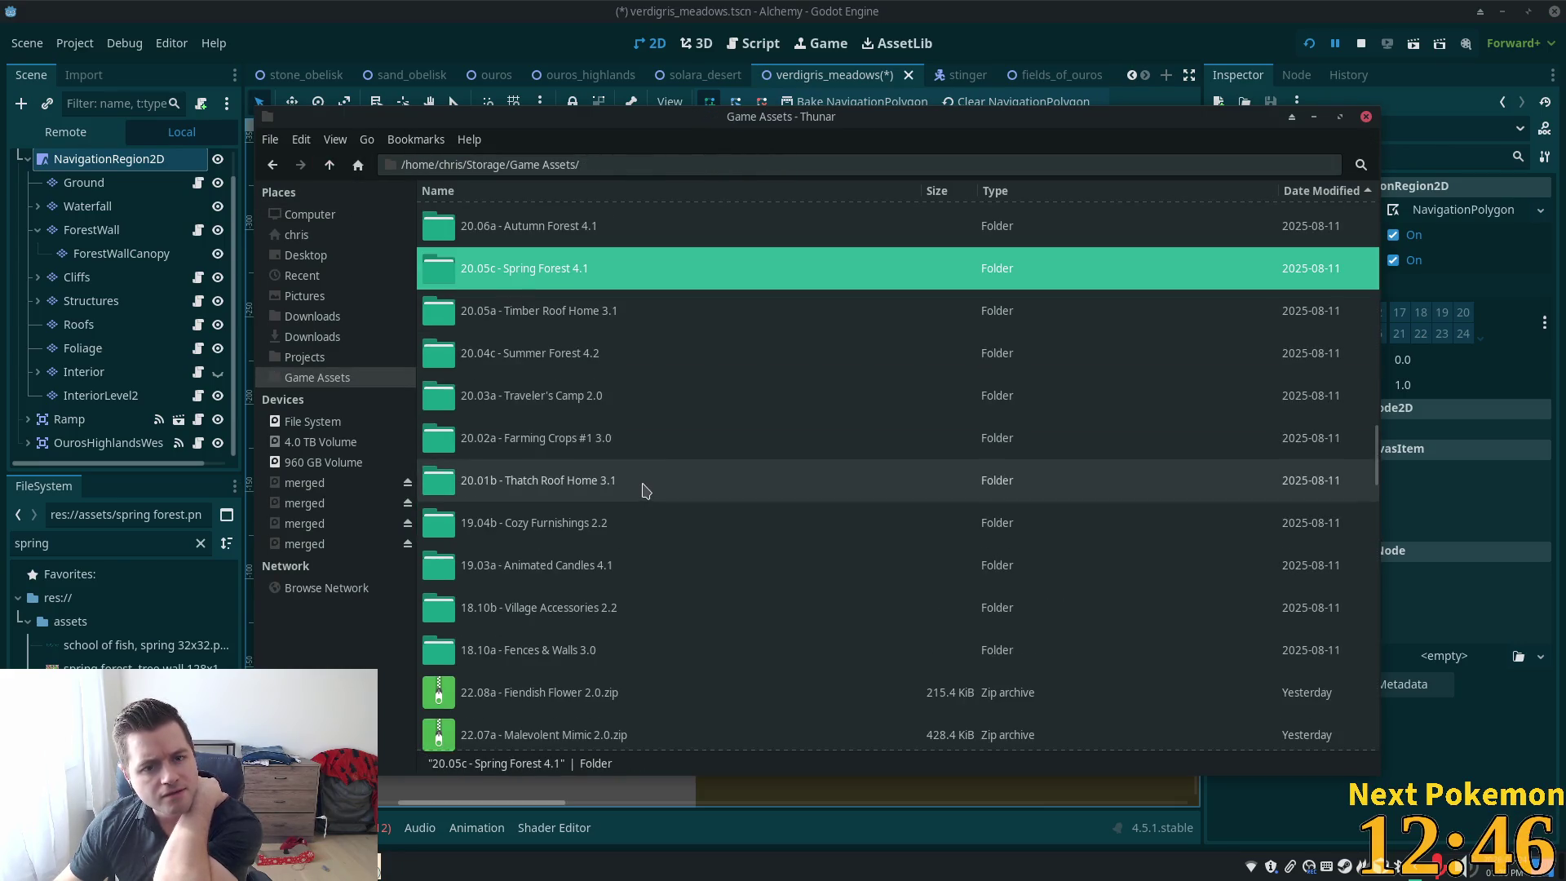
scroll(640, 494, up, 2)
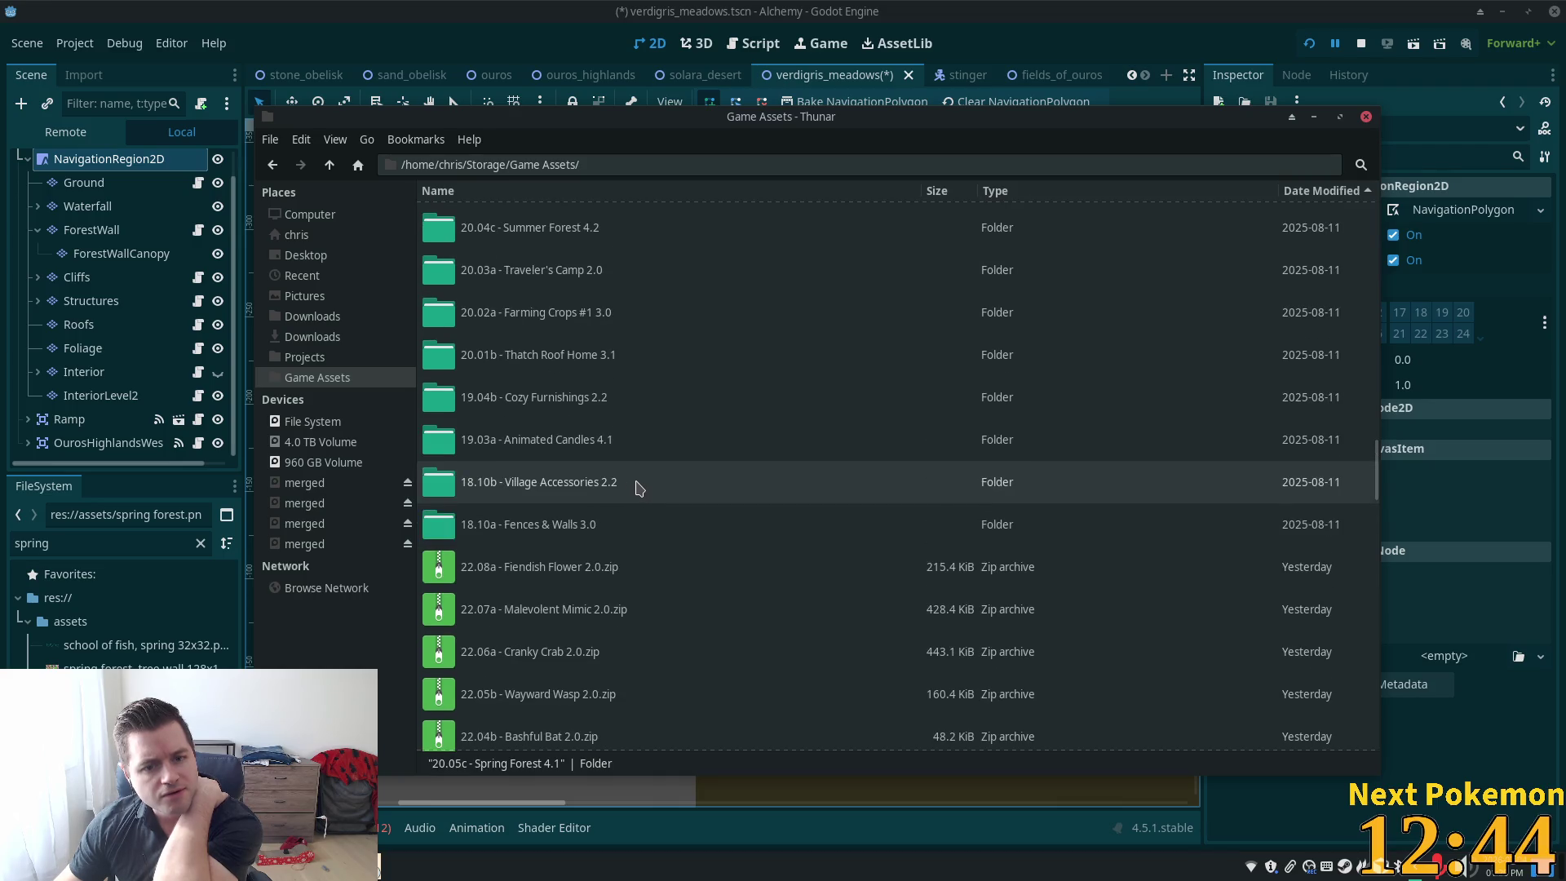
double_click(626, 488)
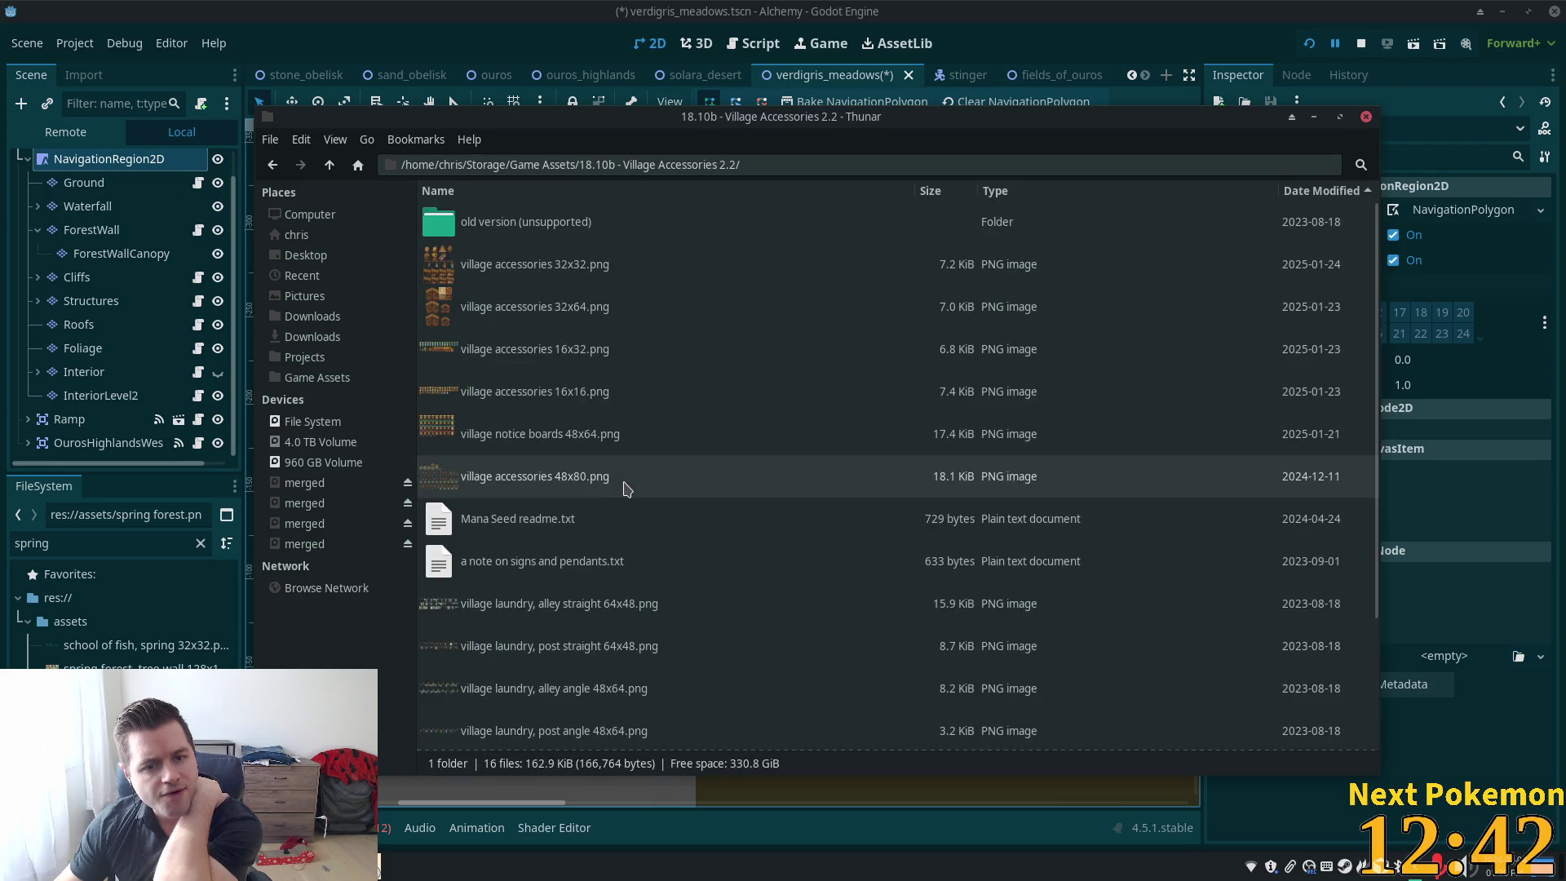
double_click(522, 280)
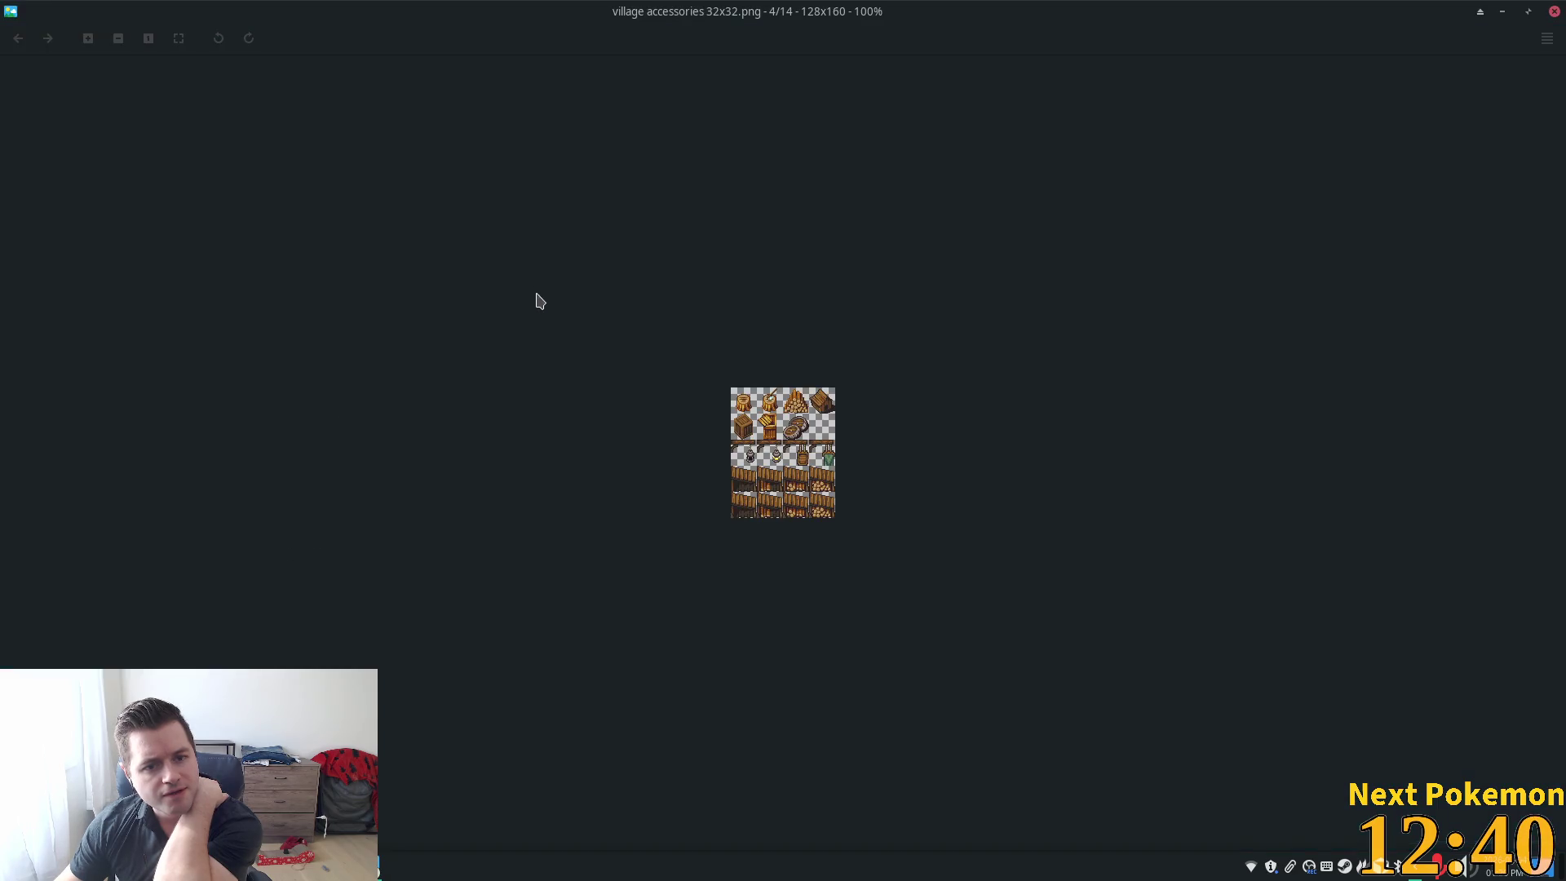
Page through the village accessories sheets (48x80, 16x48, 32x32), then close the image viewer
key(Right)
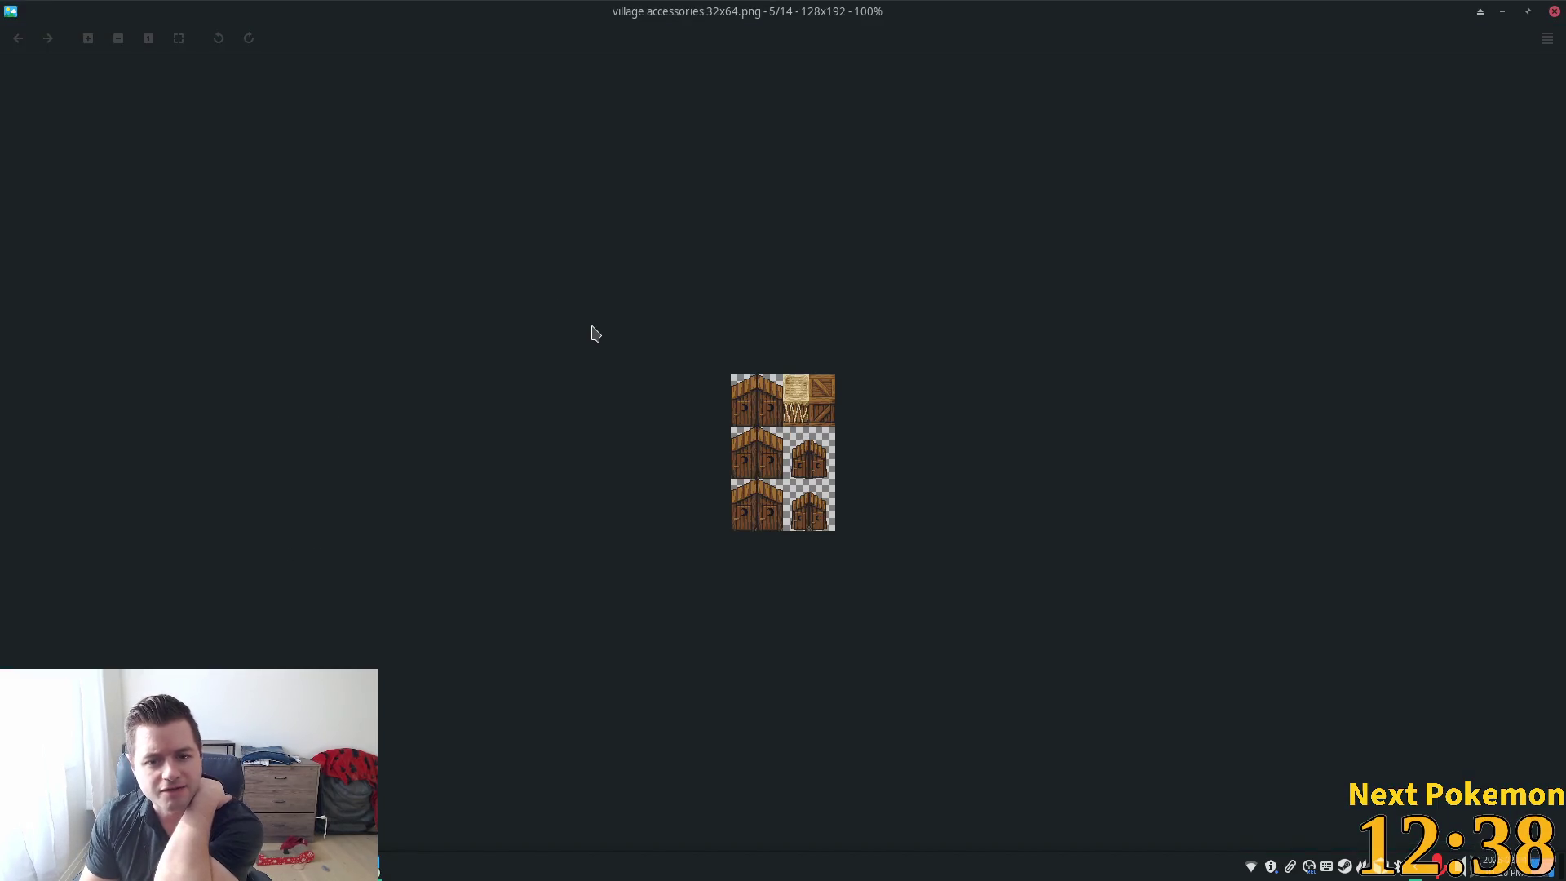
key(Right)
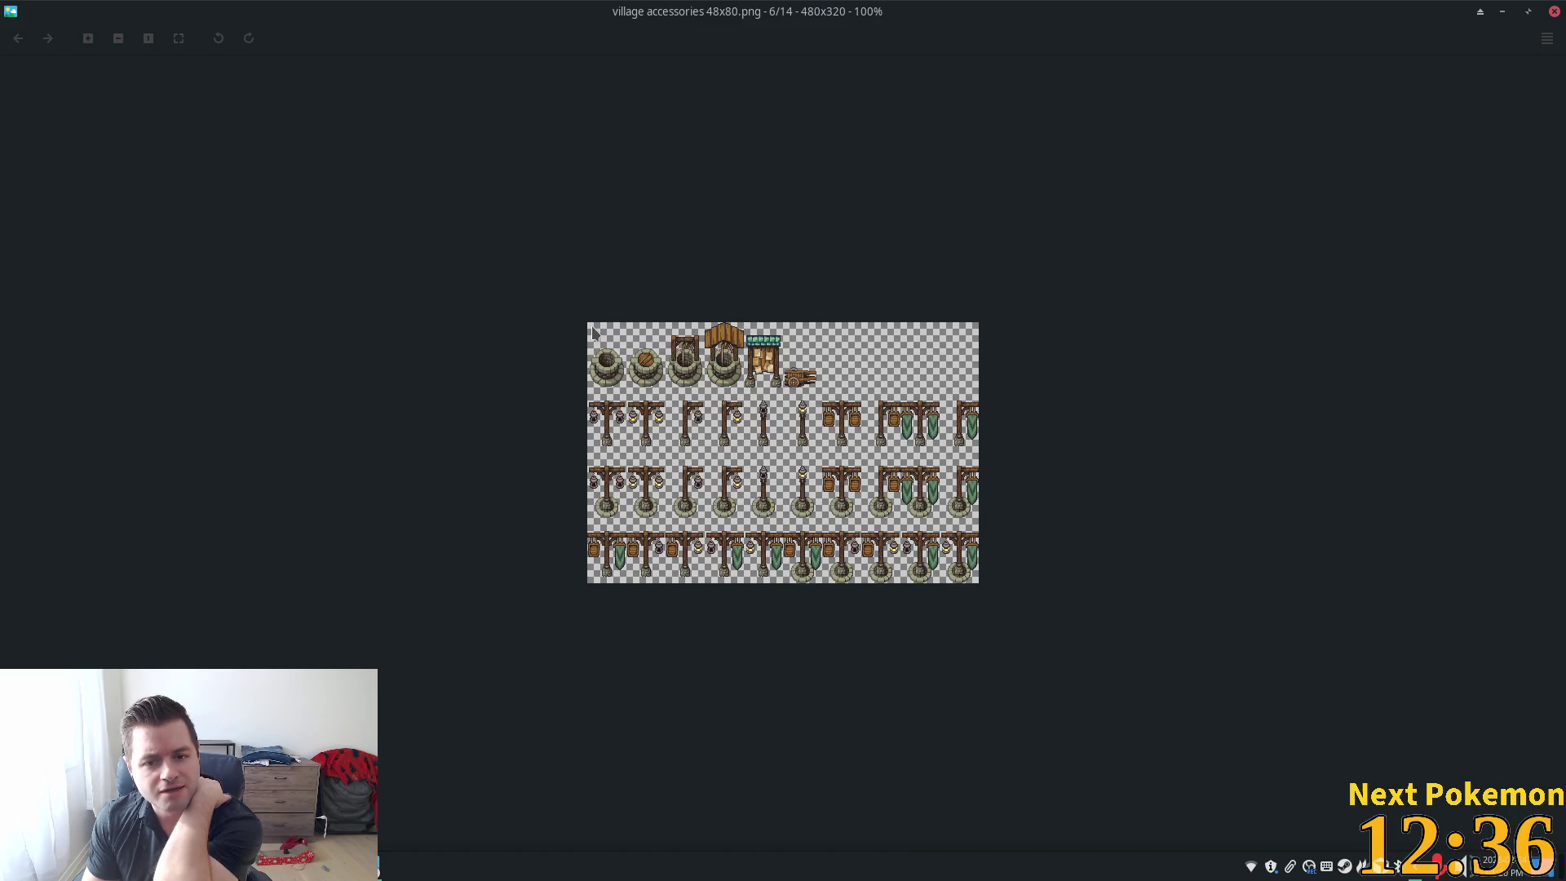
key(Right)
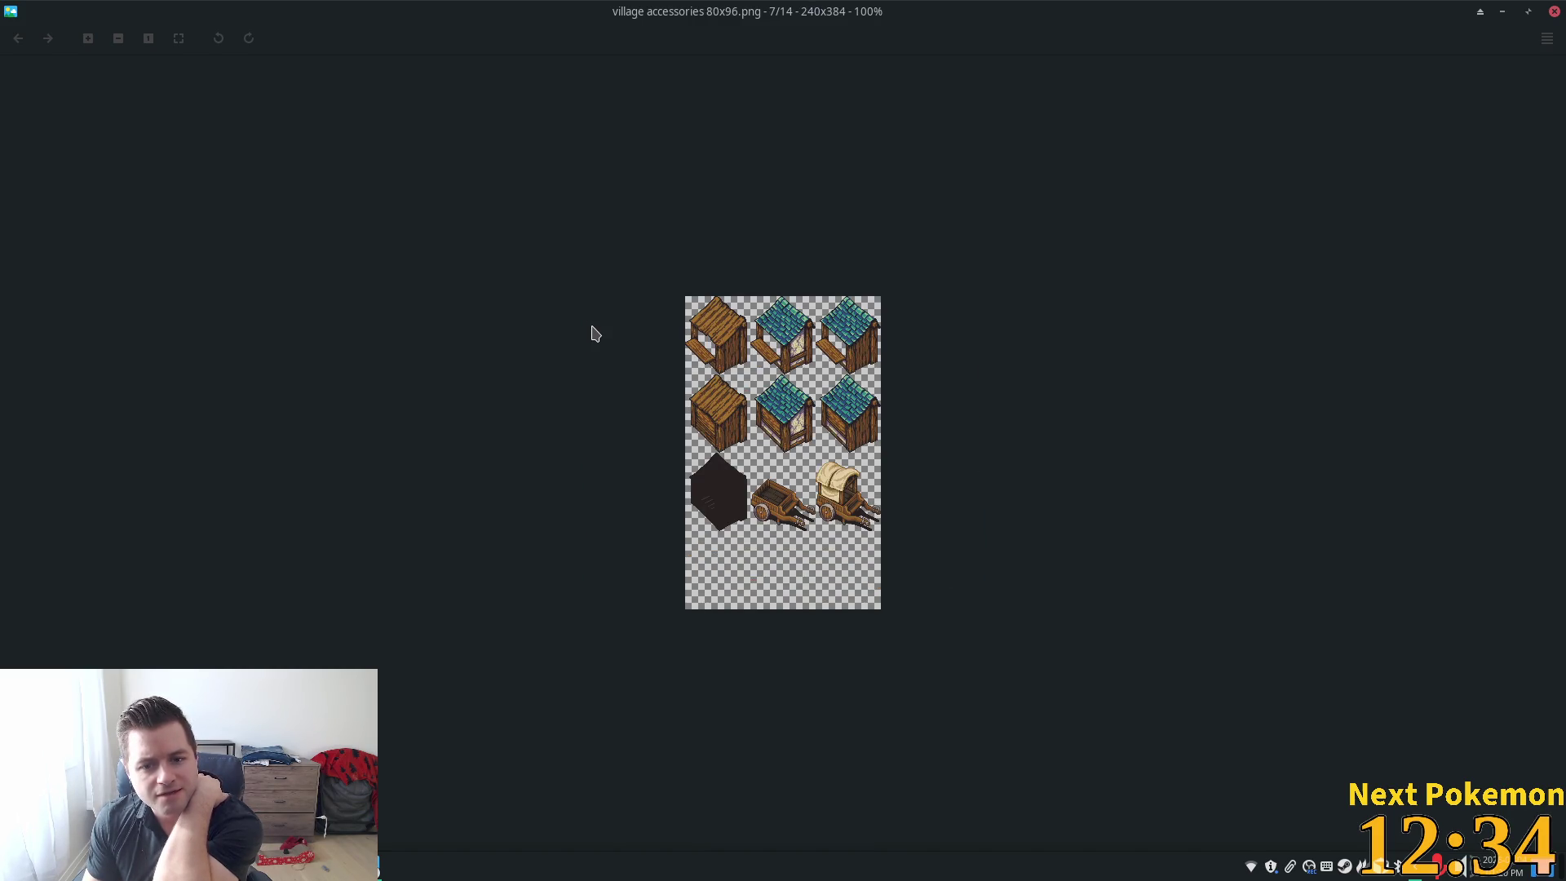
key(Right)
key(Right)
key(Right)
key(Right)
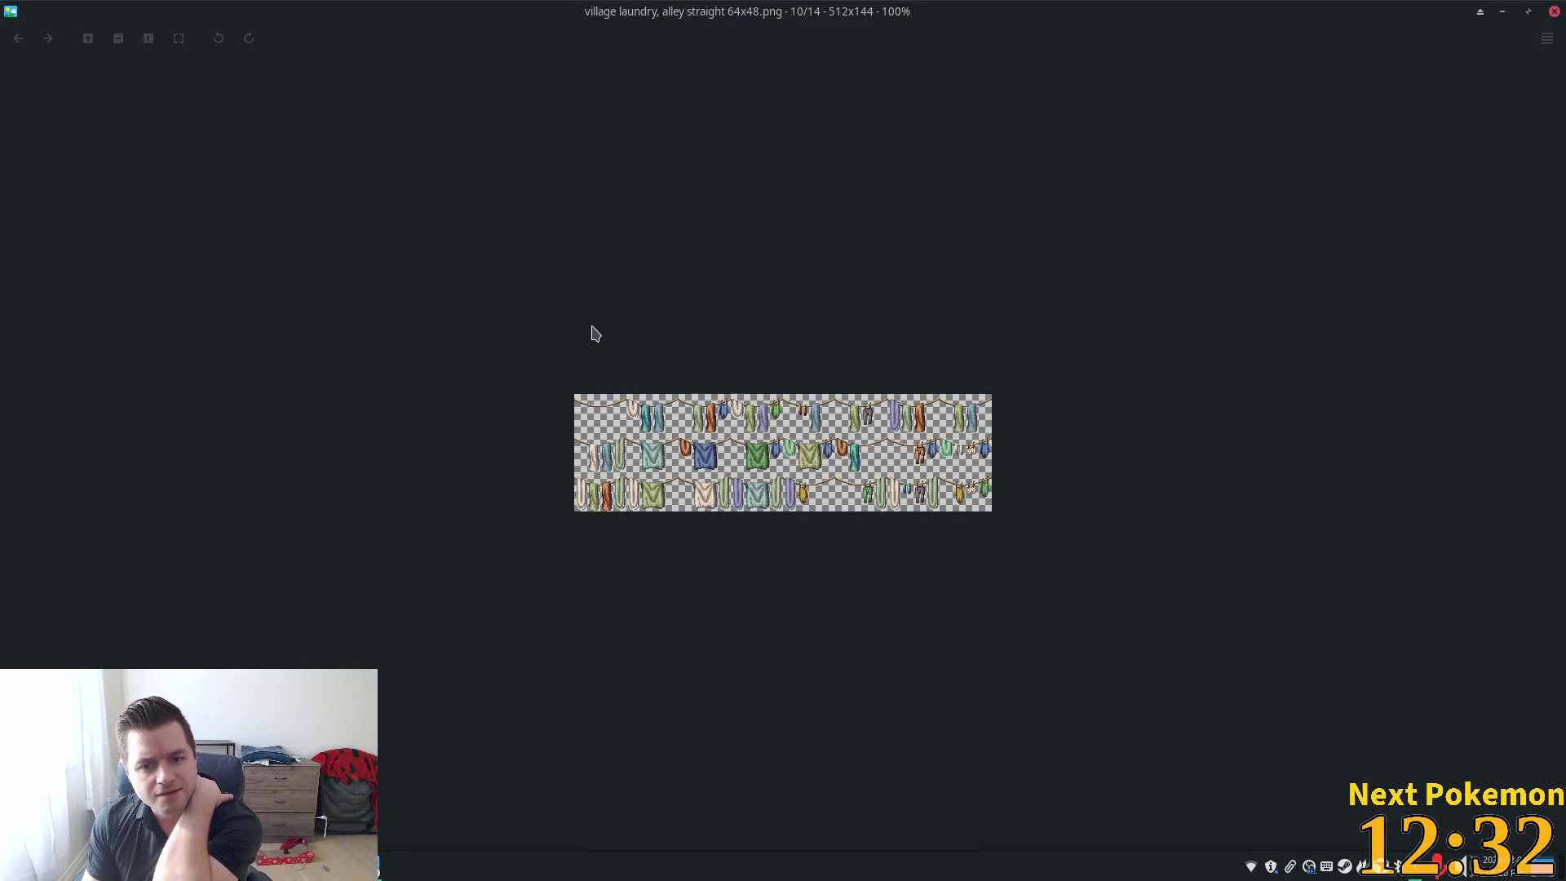
key(Right)
key(Right)
key(Right)
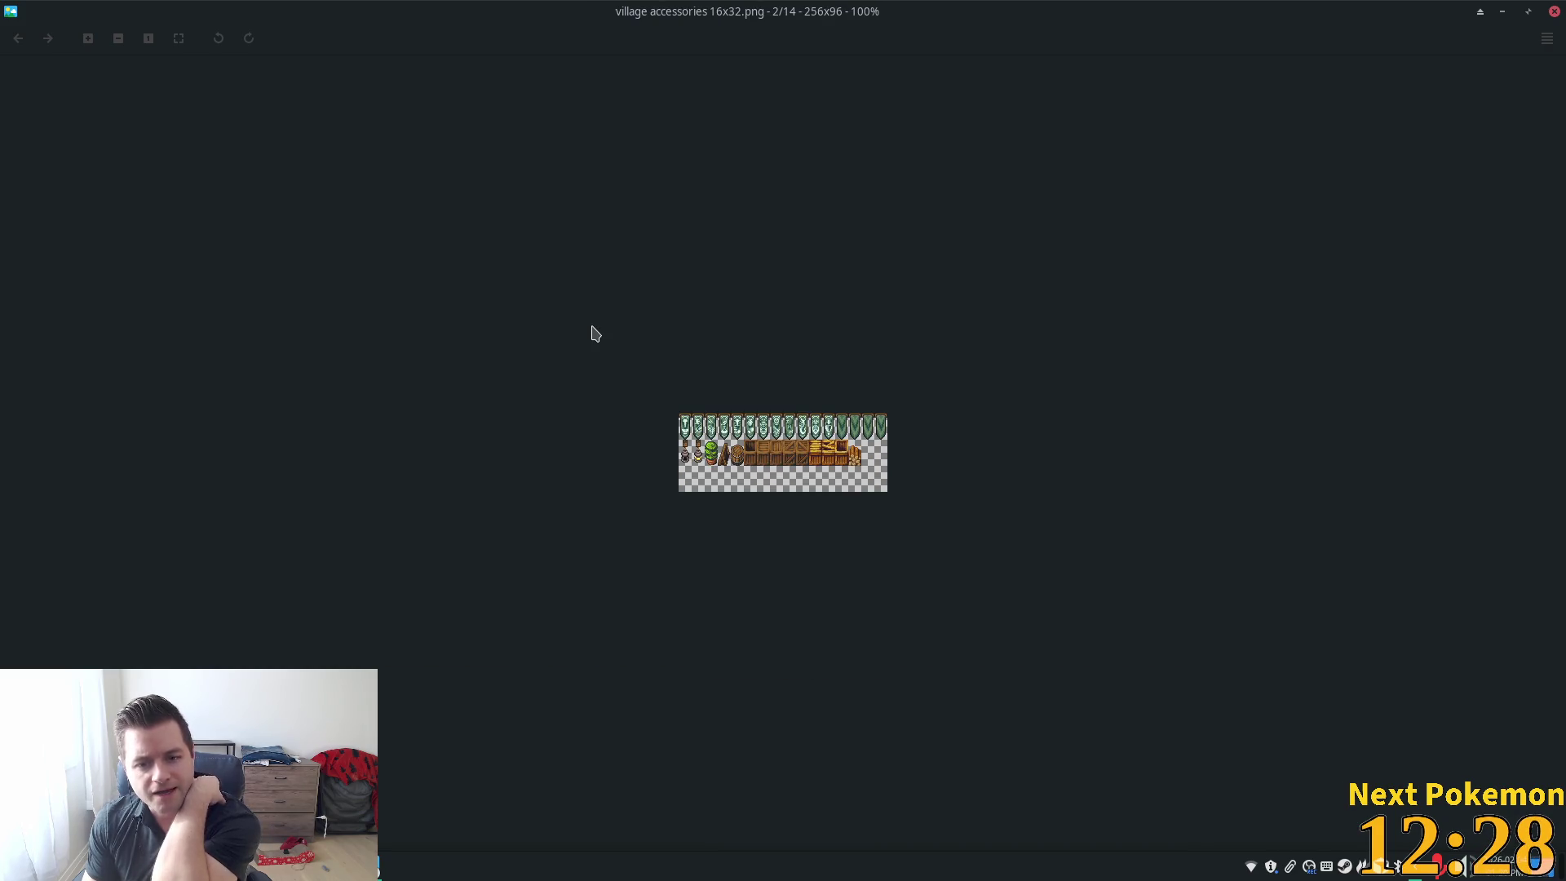
key(Right)
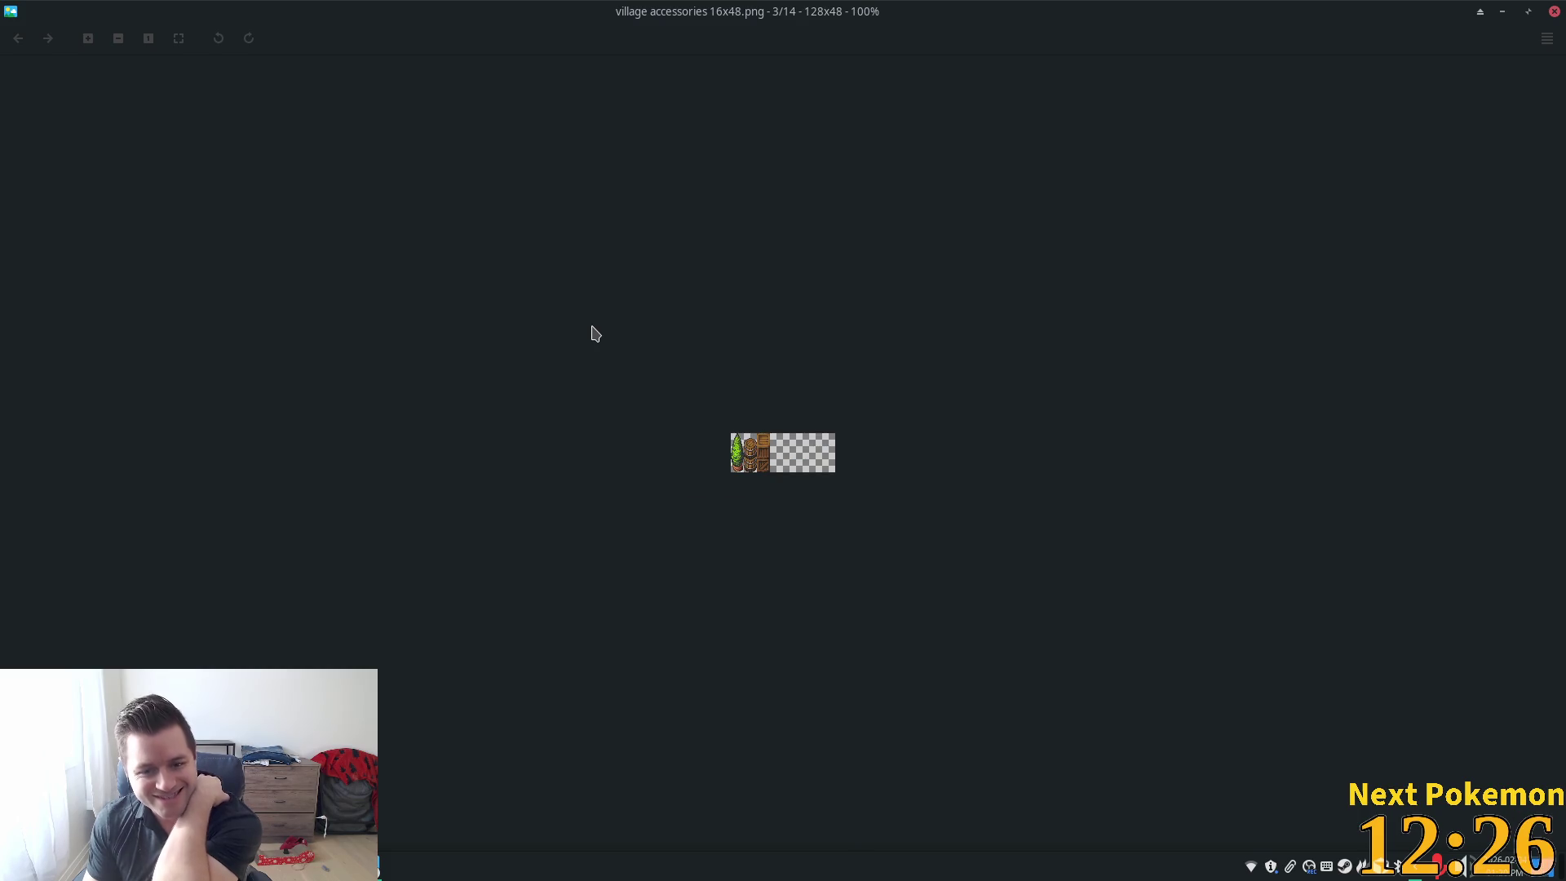
key(Right)
key(Right)
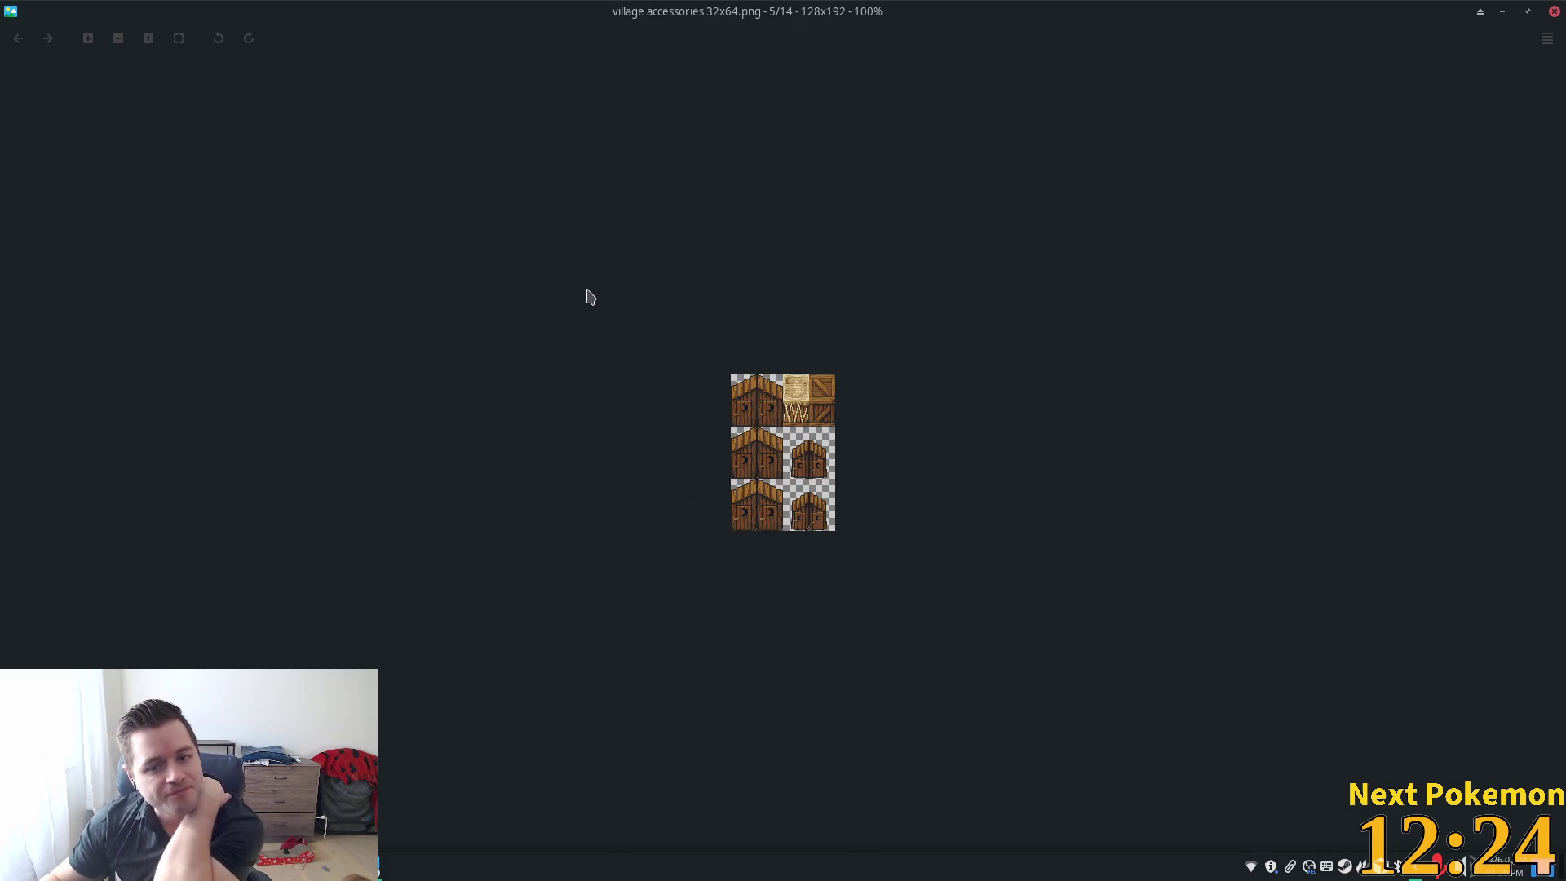
click(18, 38)
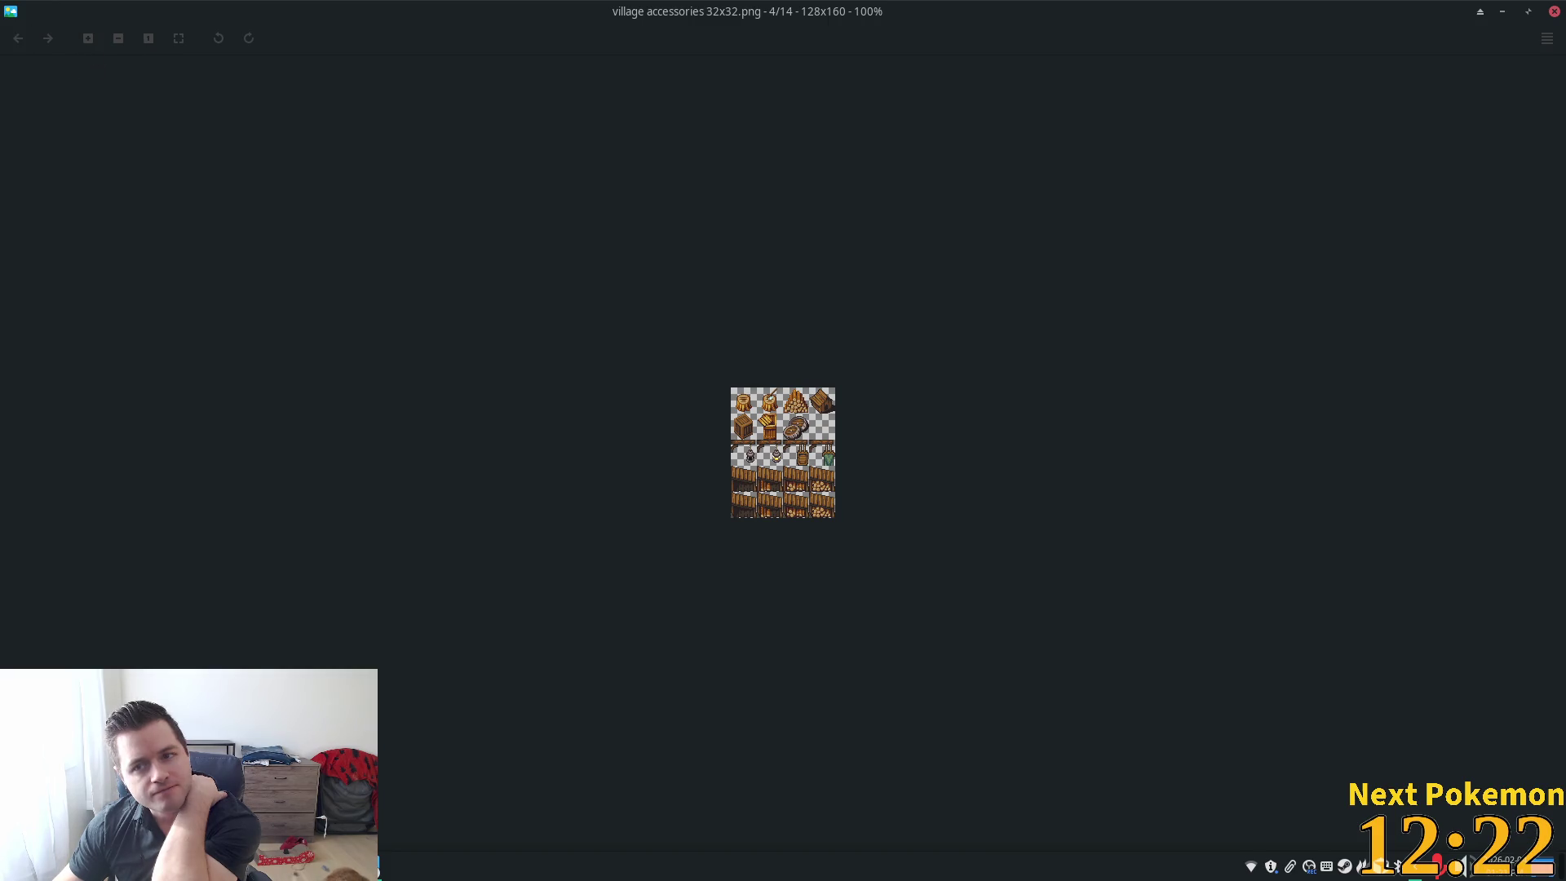
click(1554, 12)
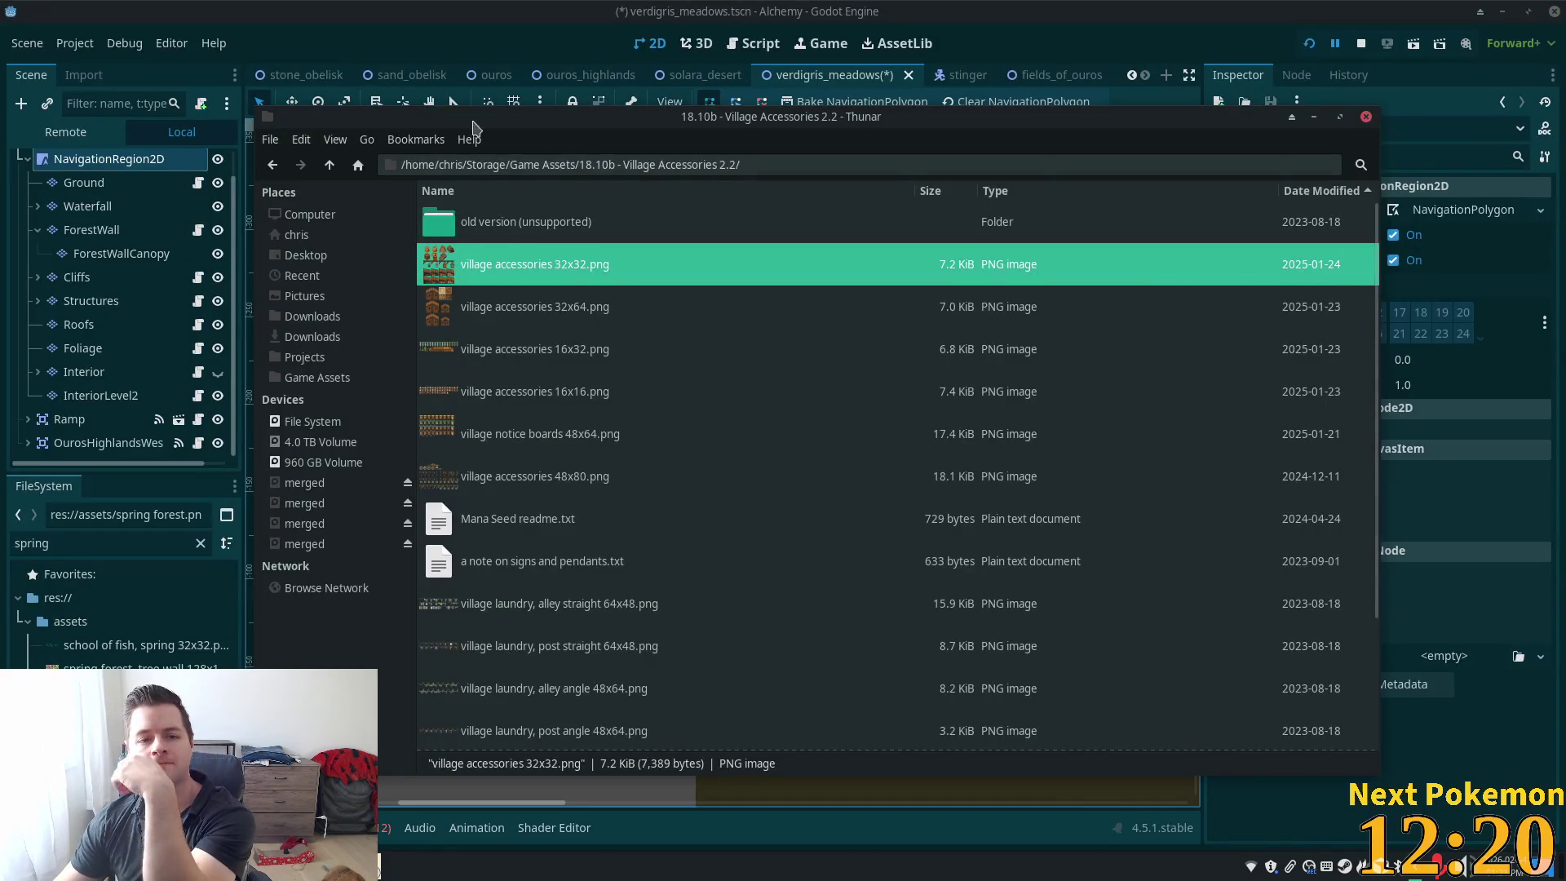
Look inside 18.10a - Fences & Walls 3.0 and return to Game Assets
click(329, 165)
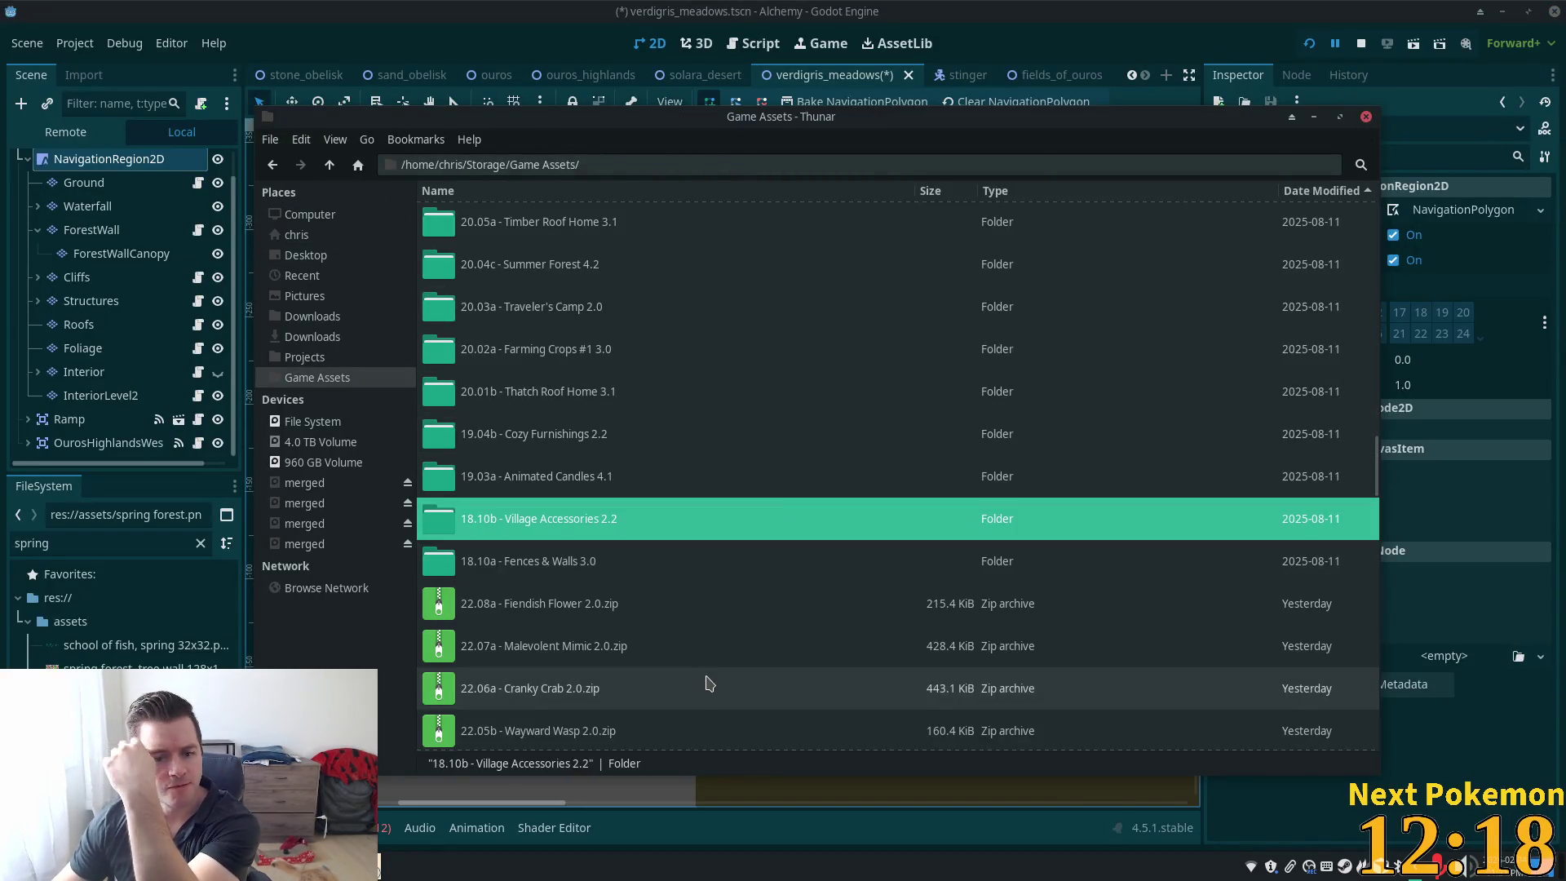
double_click(550, 561)
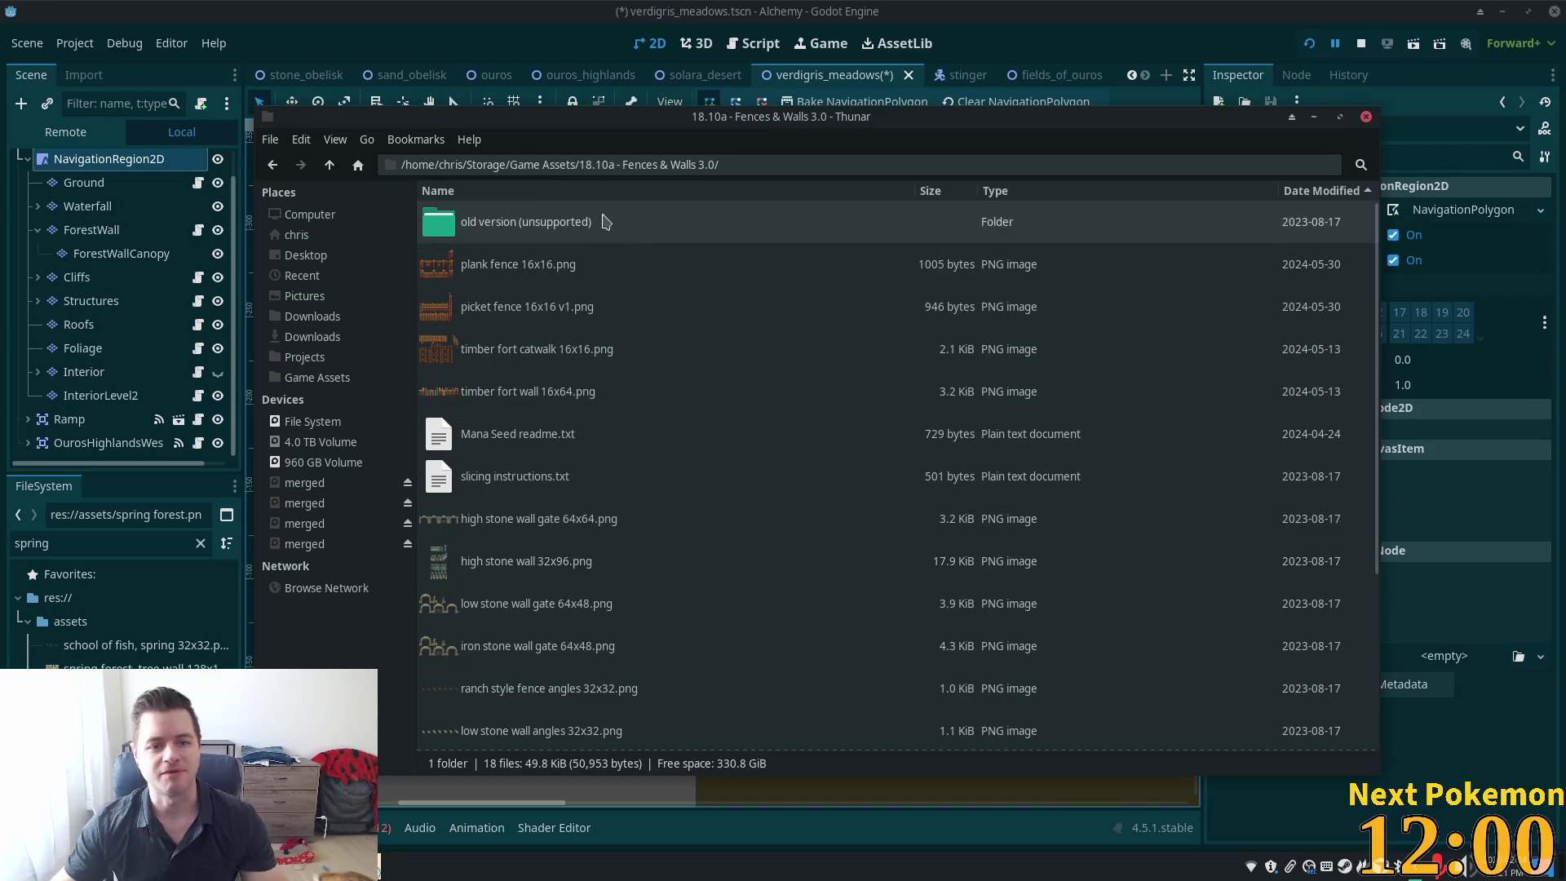
click(333, 171)
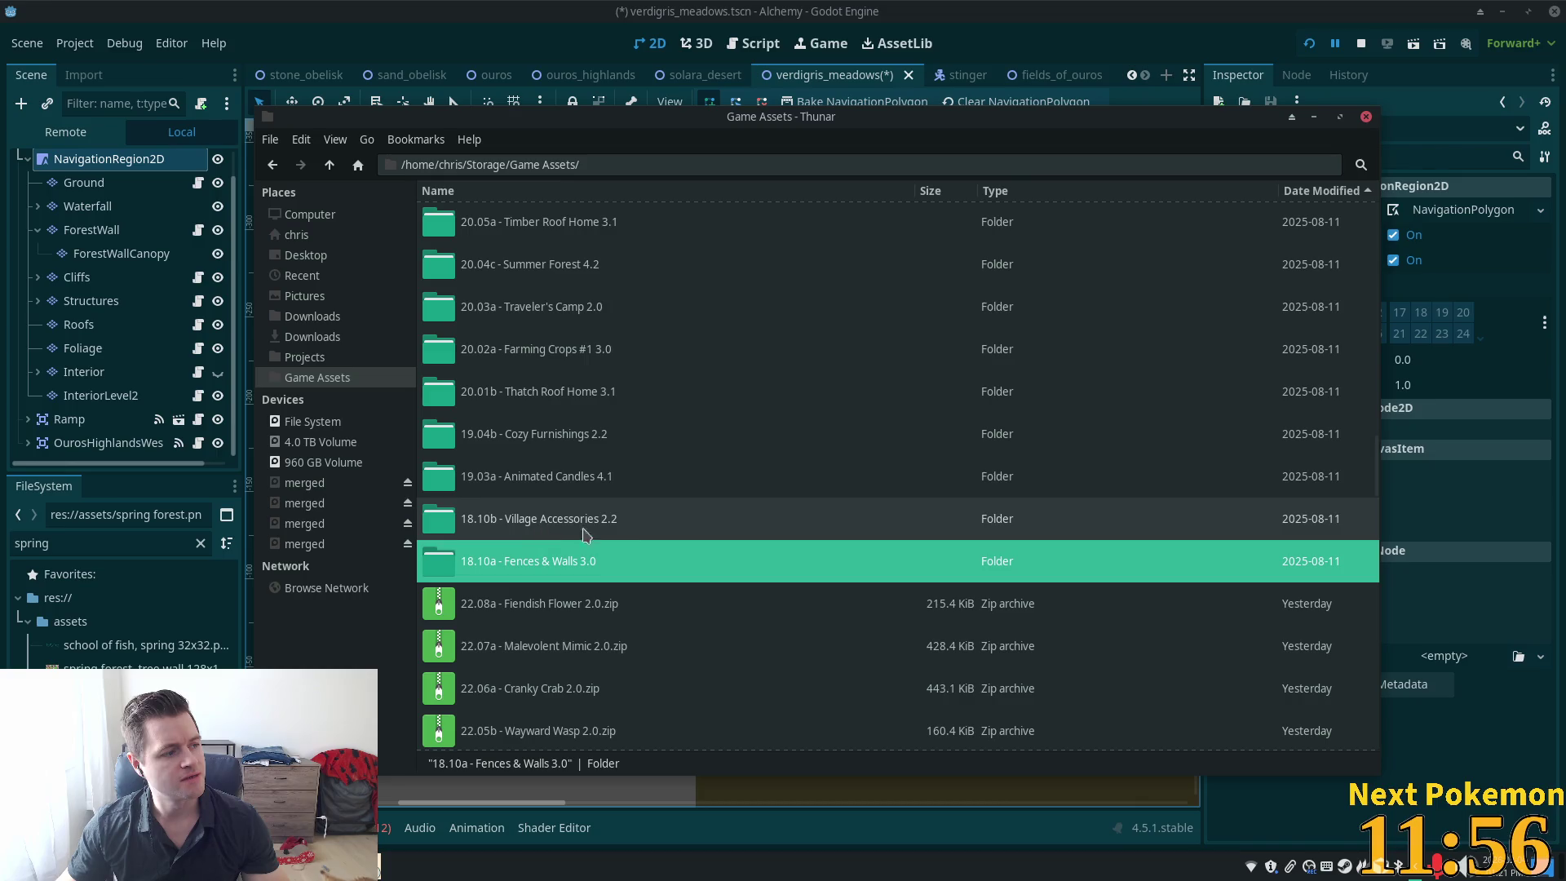
Scroll up the Game Assets list and open the 23.09a - Fishing Gear 2.0 folder
scroll(587, 445, up, 3)
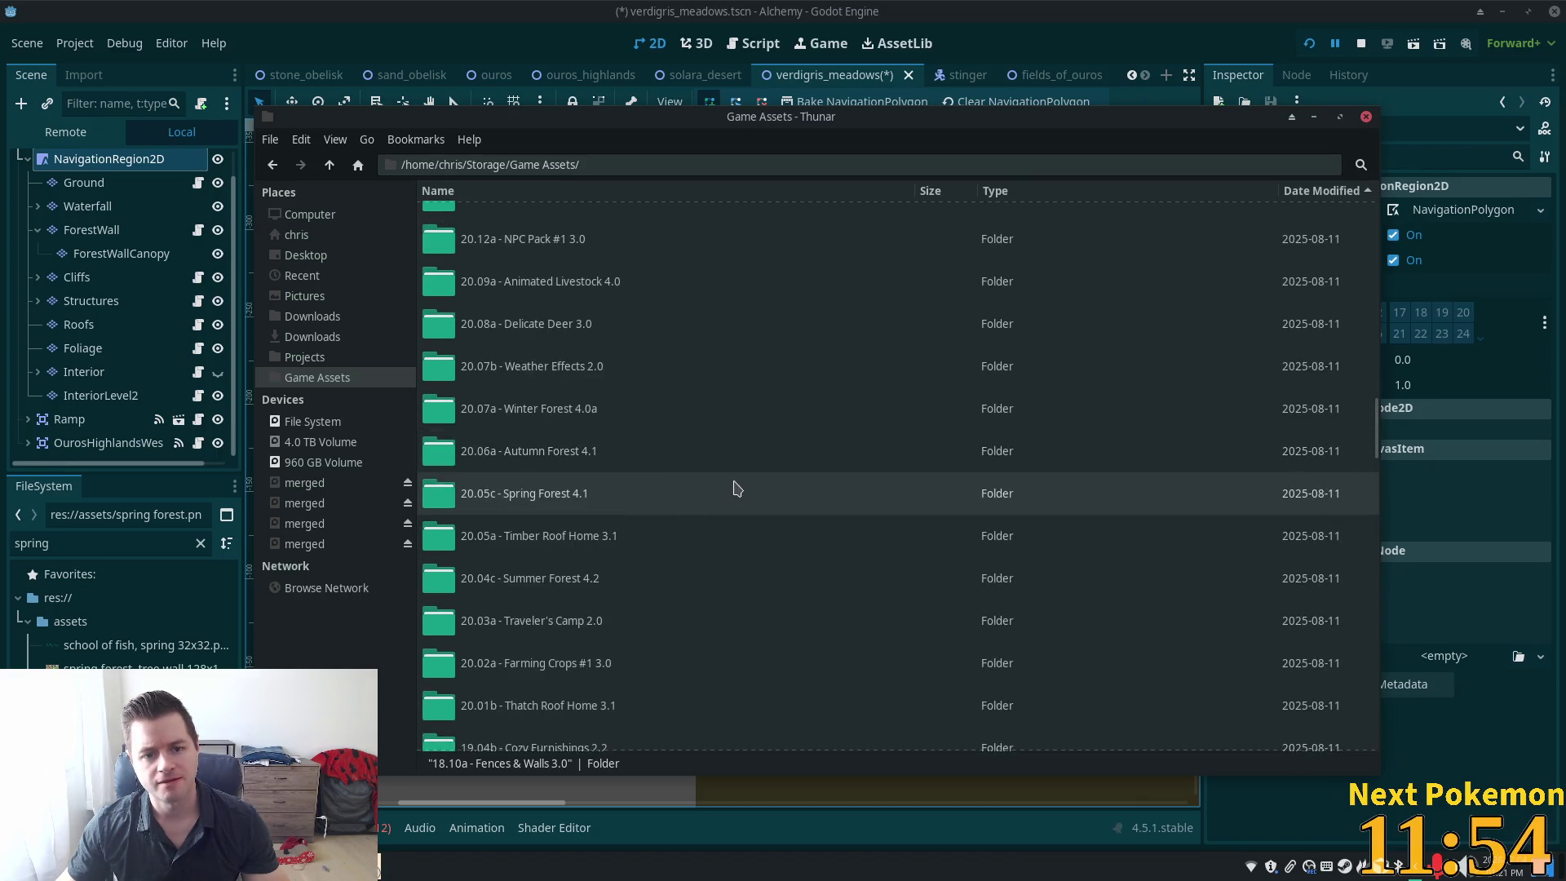
click(690, 535)
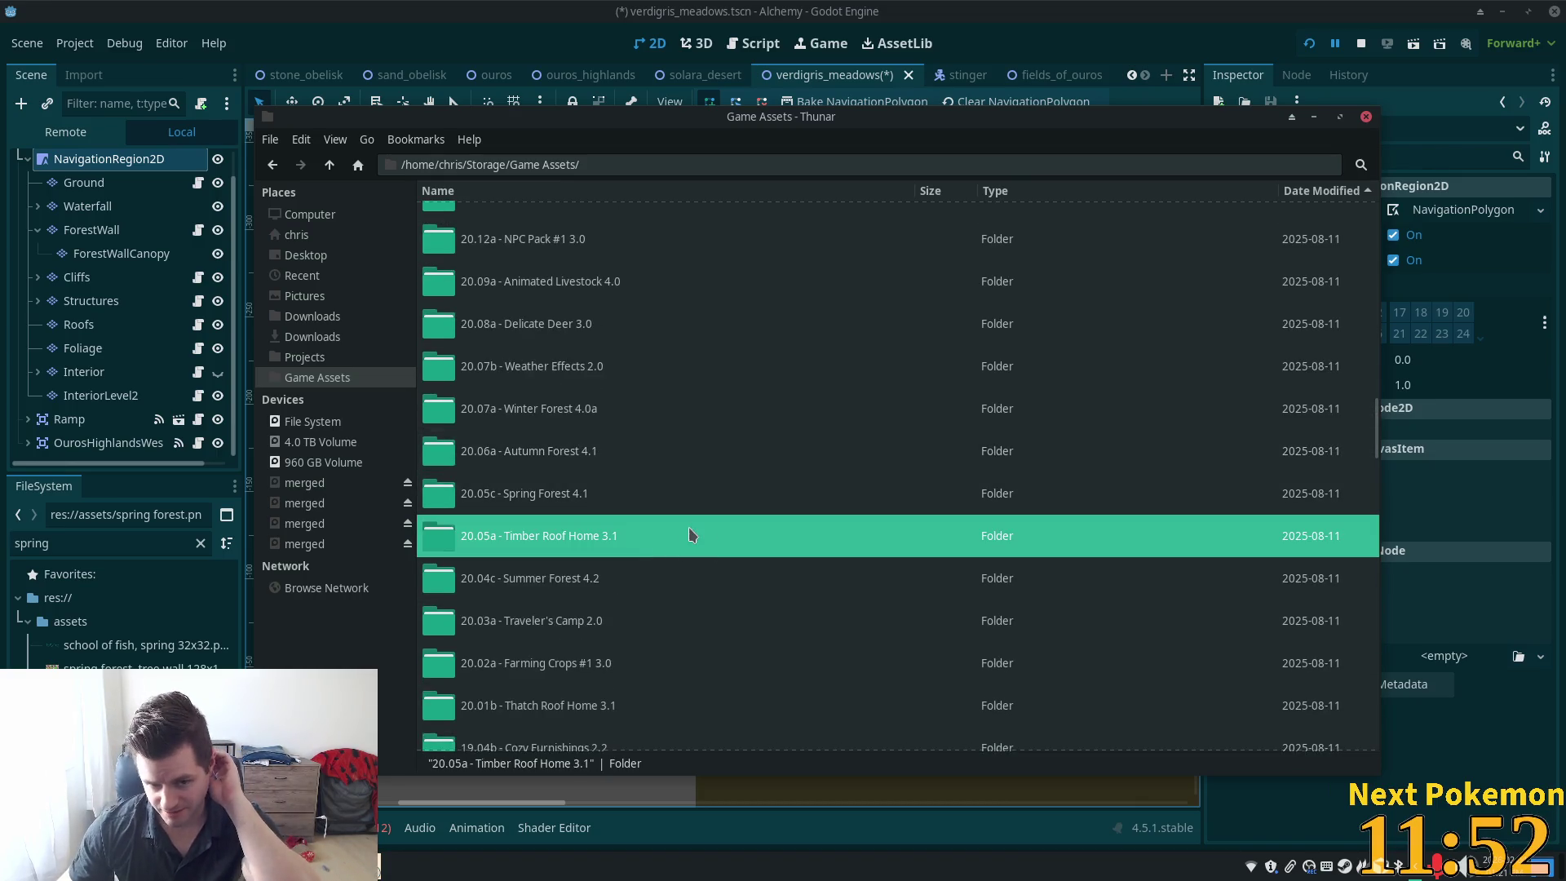
click(644, 409)
scroll(653, 457, up, 3)
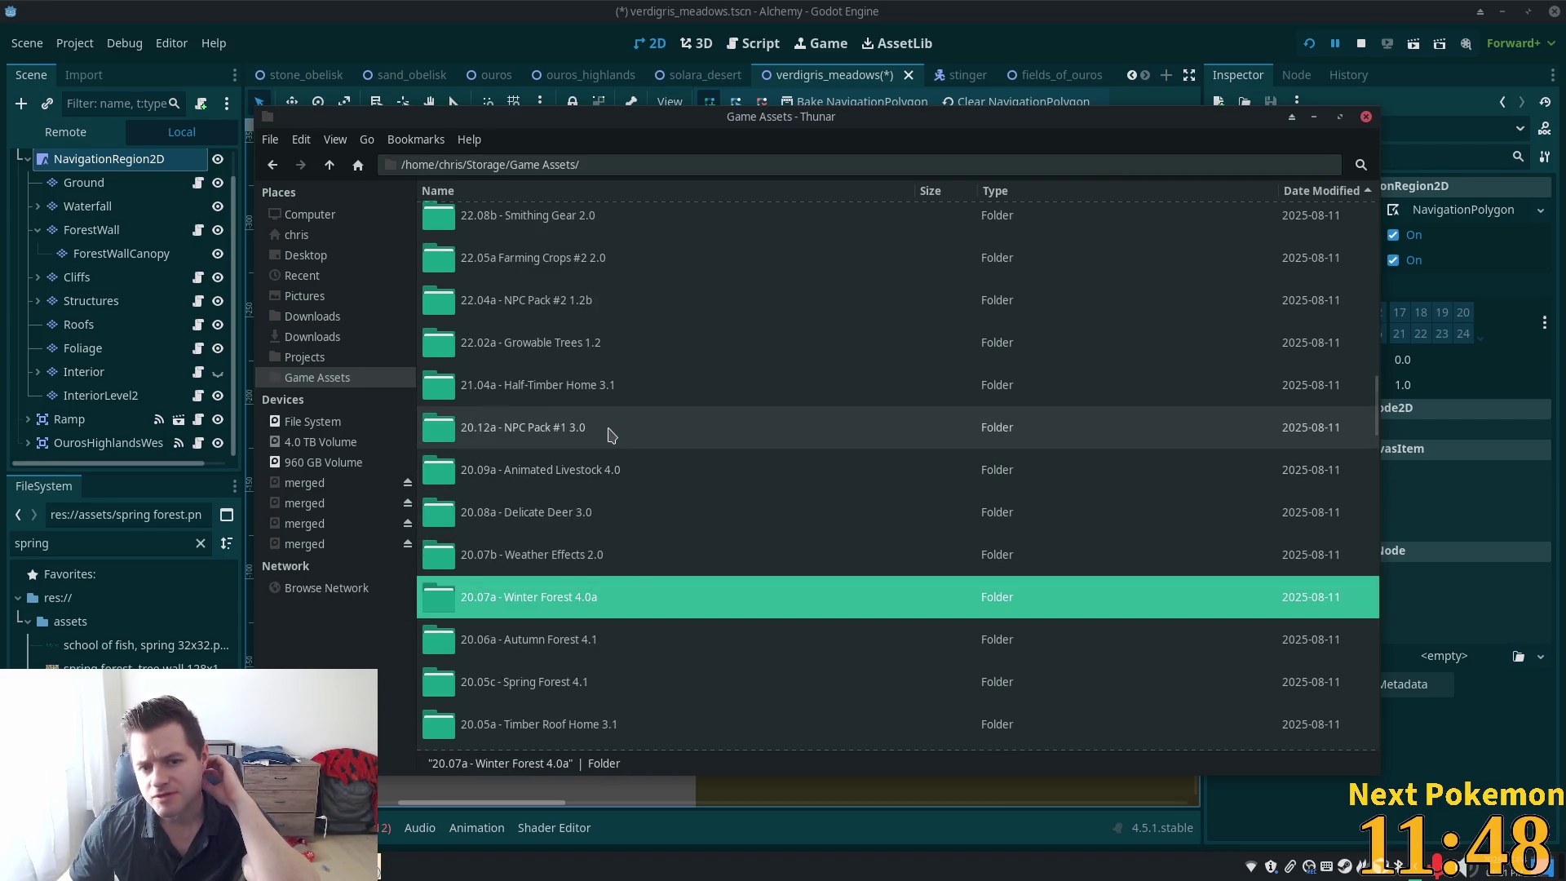
scroll(618, 440, up, 3)
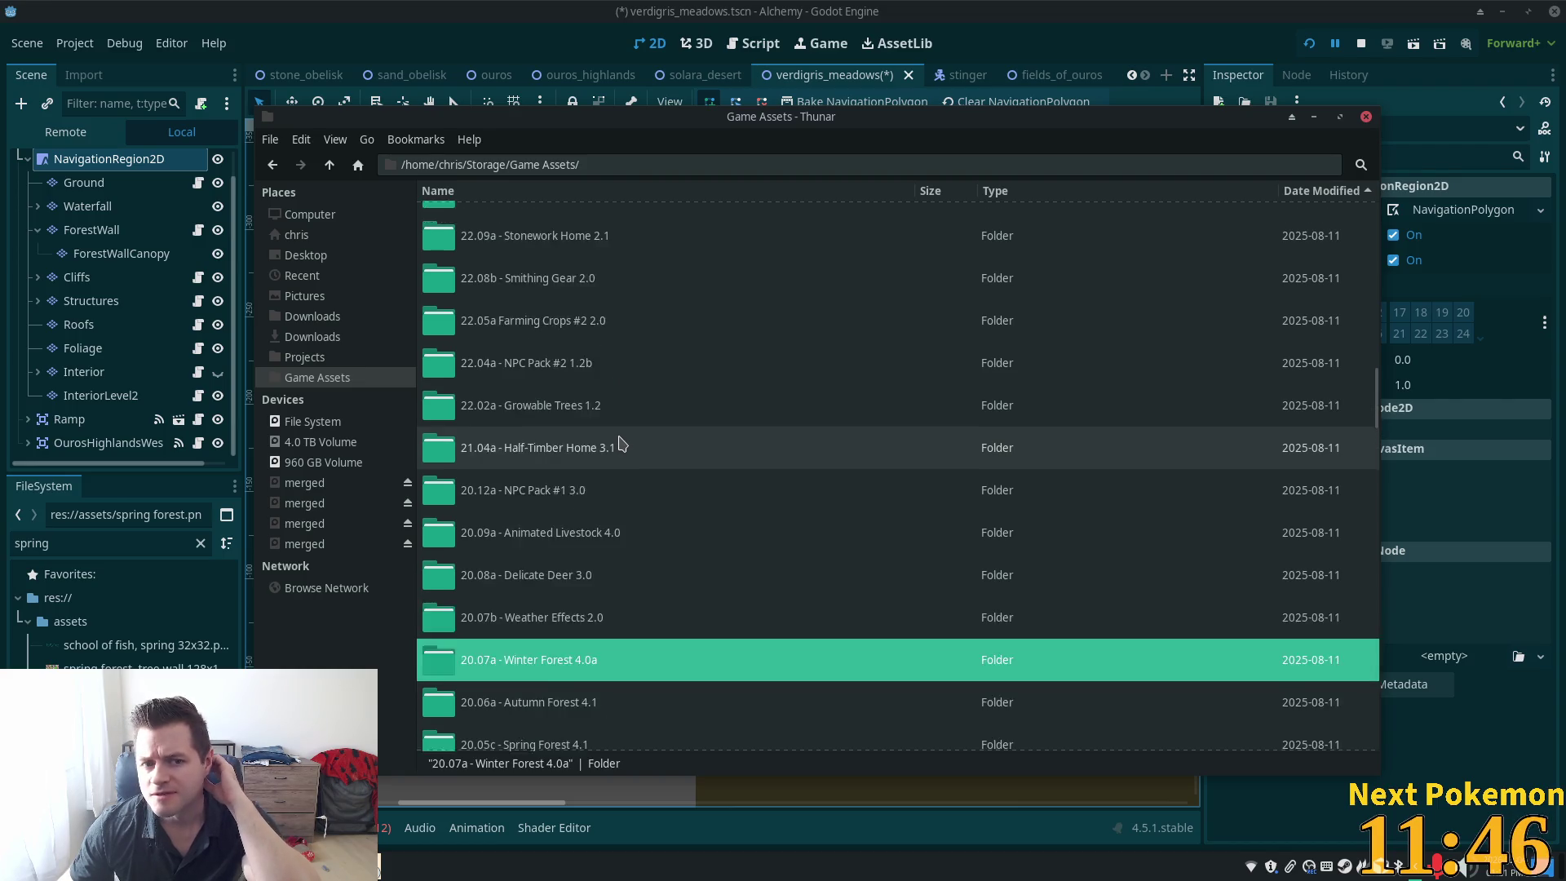
scroll(586, 398, up, 4)
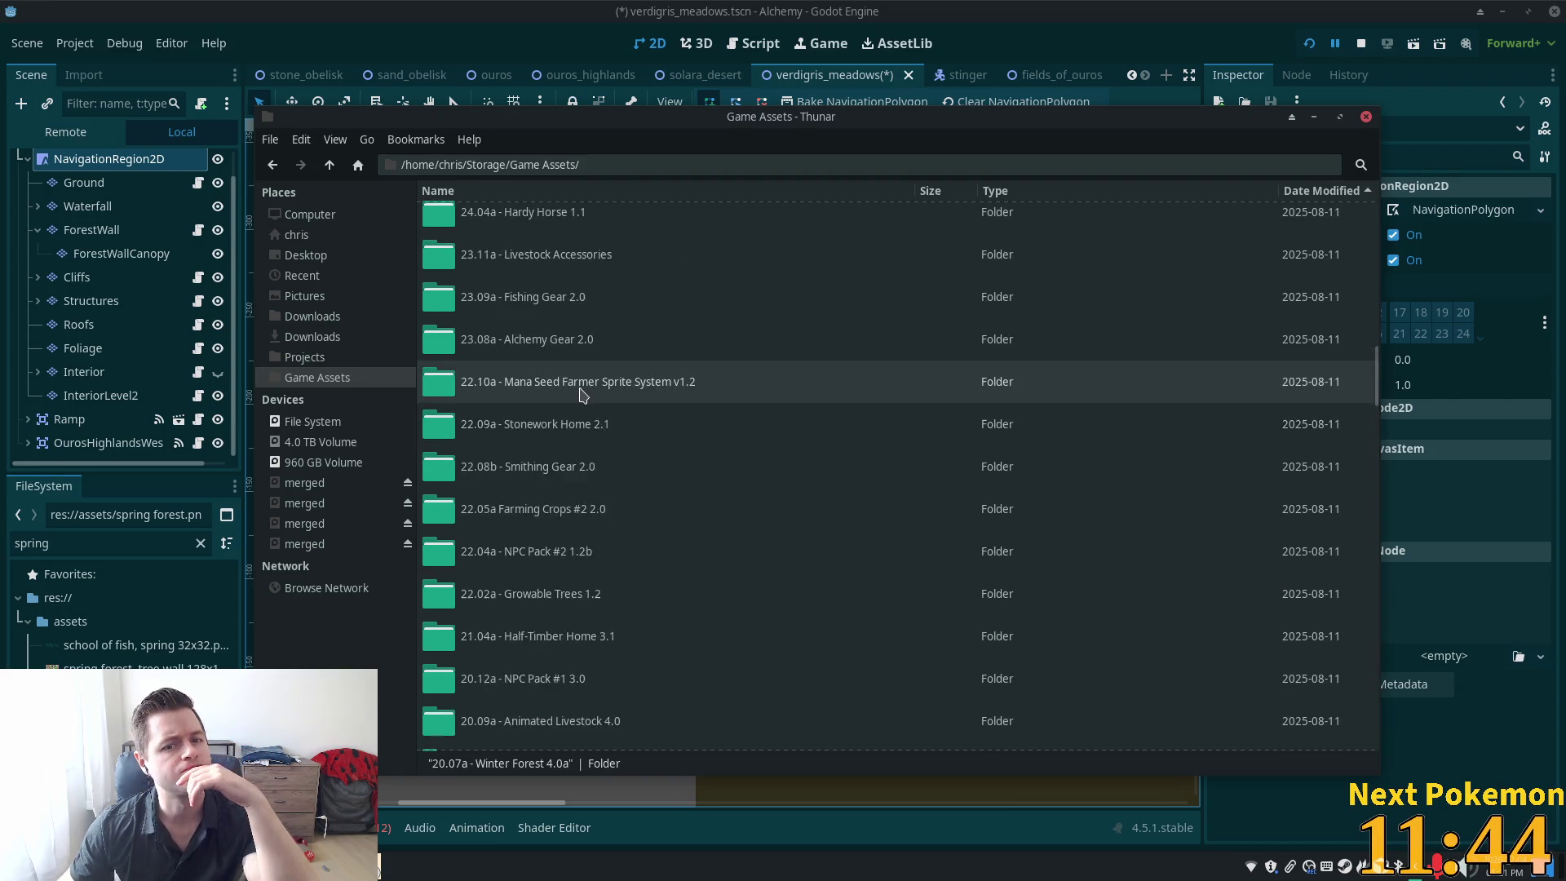
scroll(604, 408, up, 2)
double_click(619, 427)
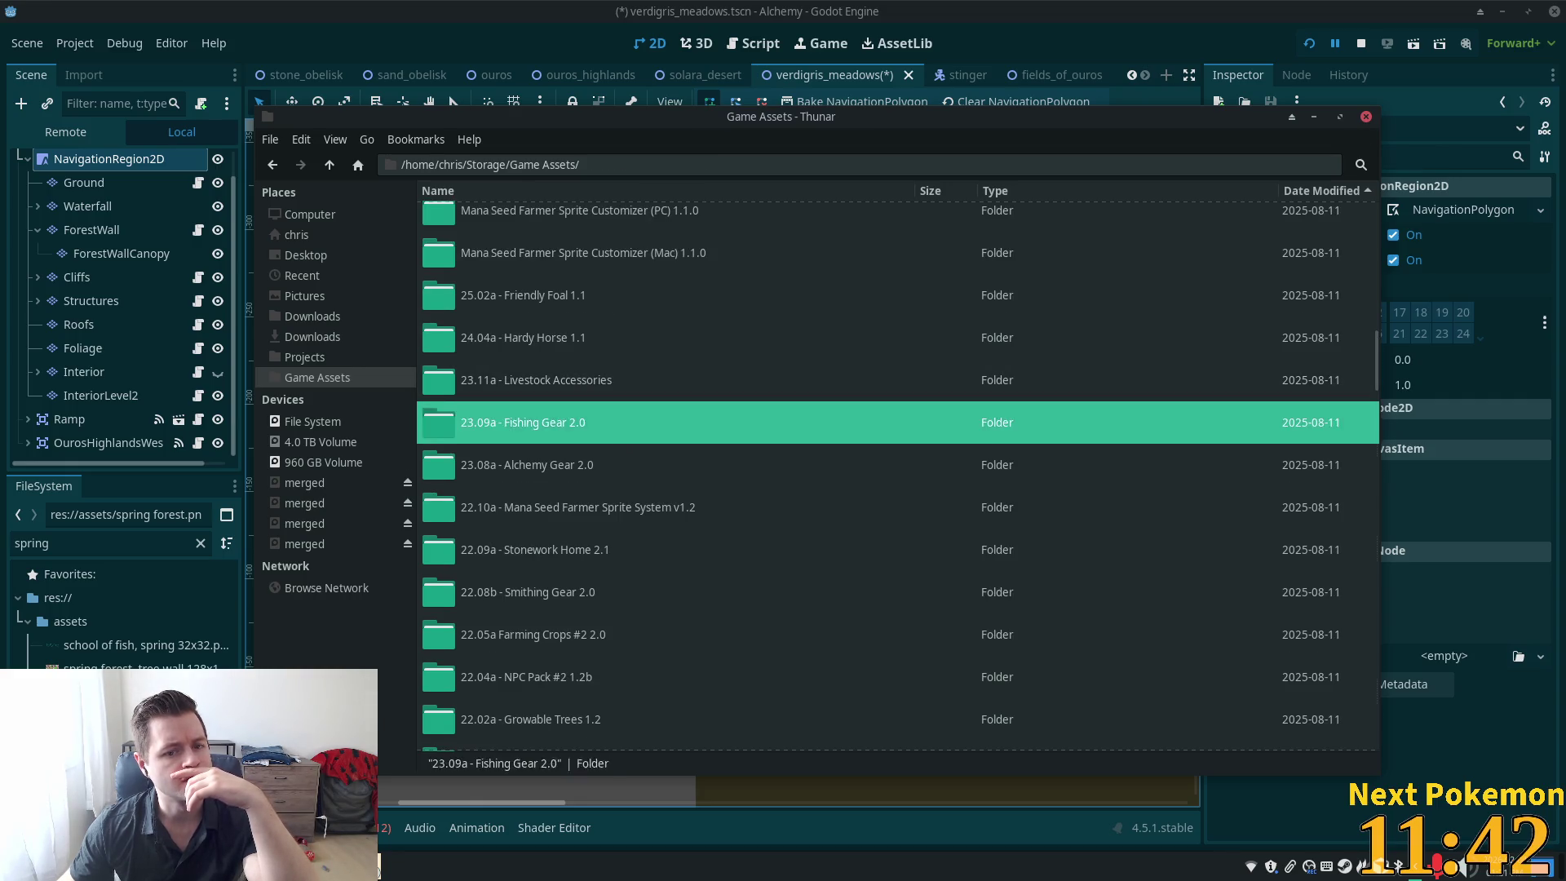
Browse fishing anim 32x32.png, the icons 16x16 and objects 16x32 sheets, then close and return to Game Assets
double_click(466, 277)
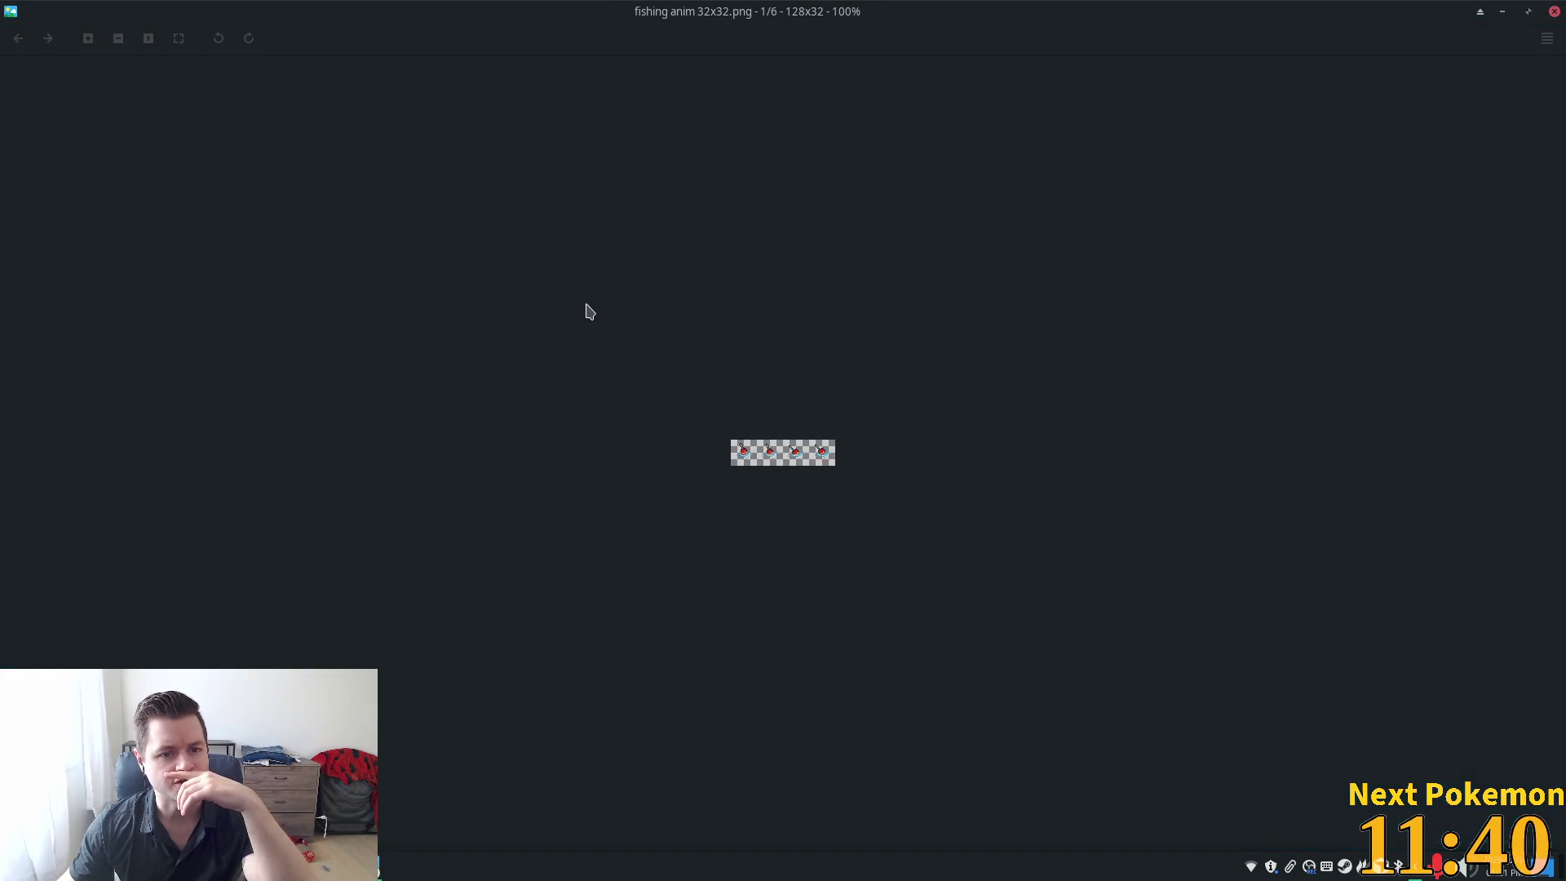
key(Right)
key(Right)
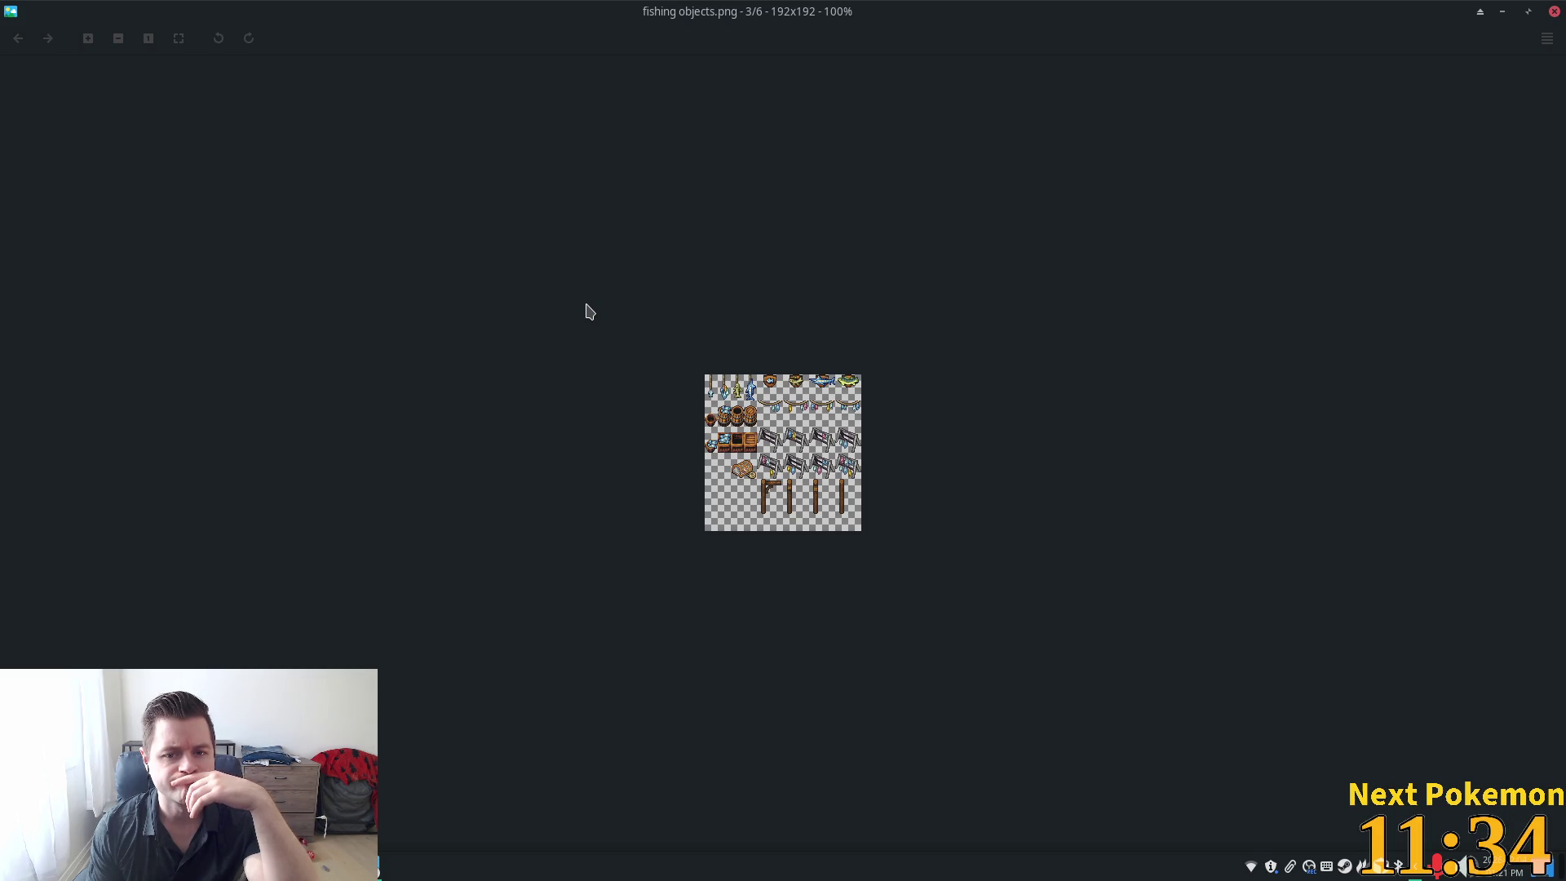
key(Right)
key(Right)
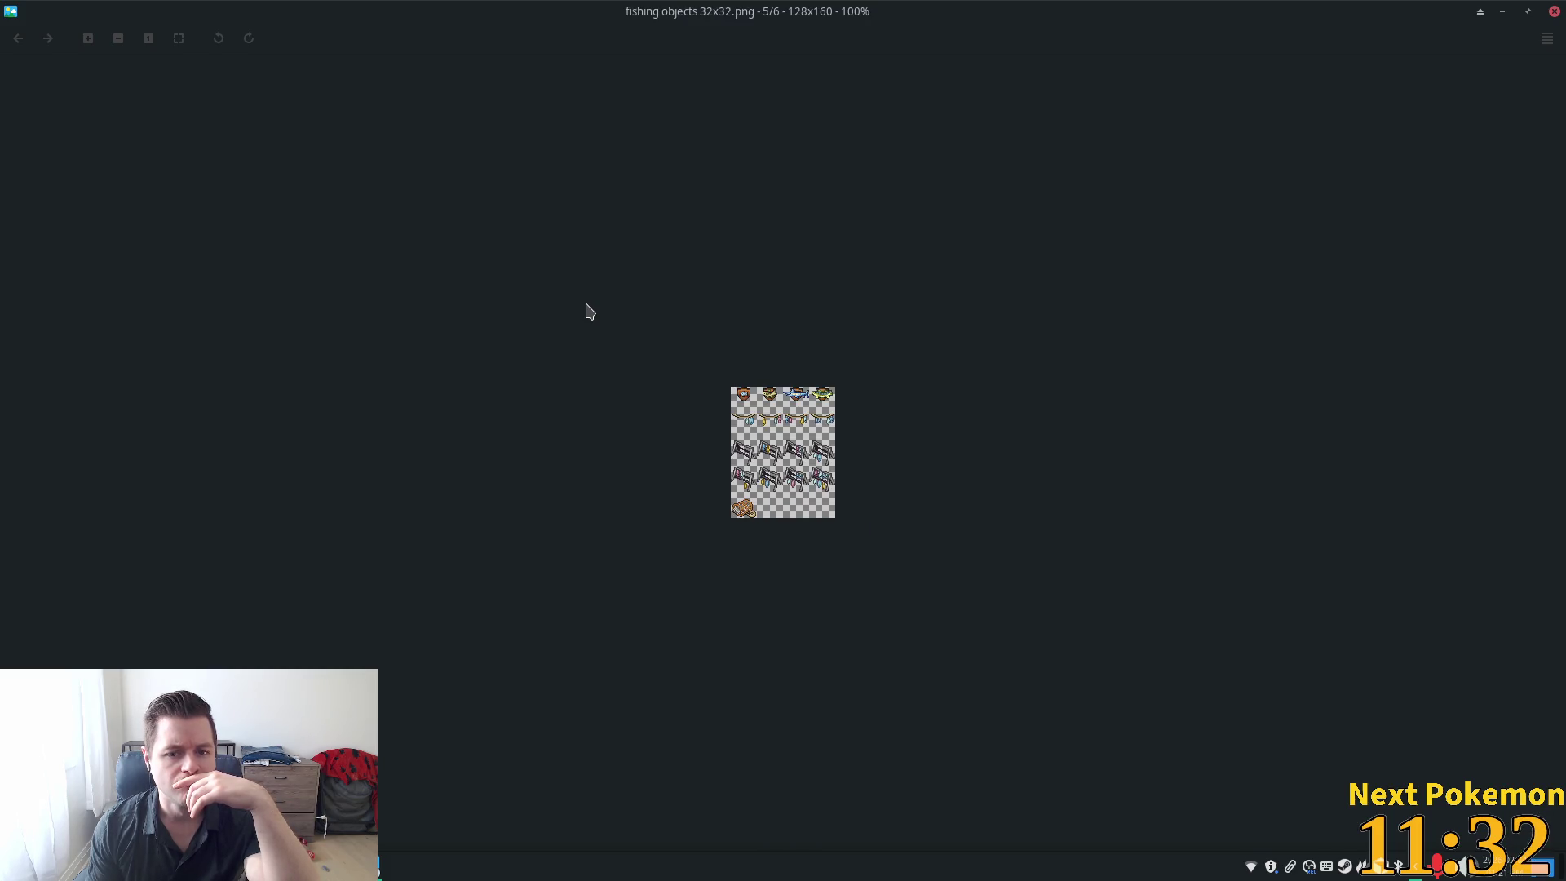
key(Left)
key(Left)
key(Left)
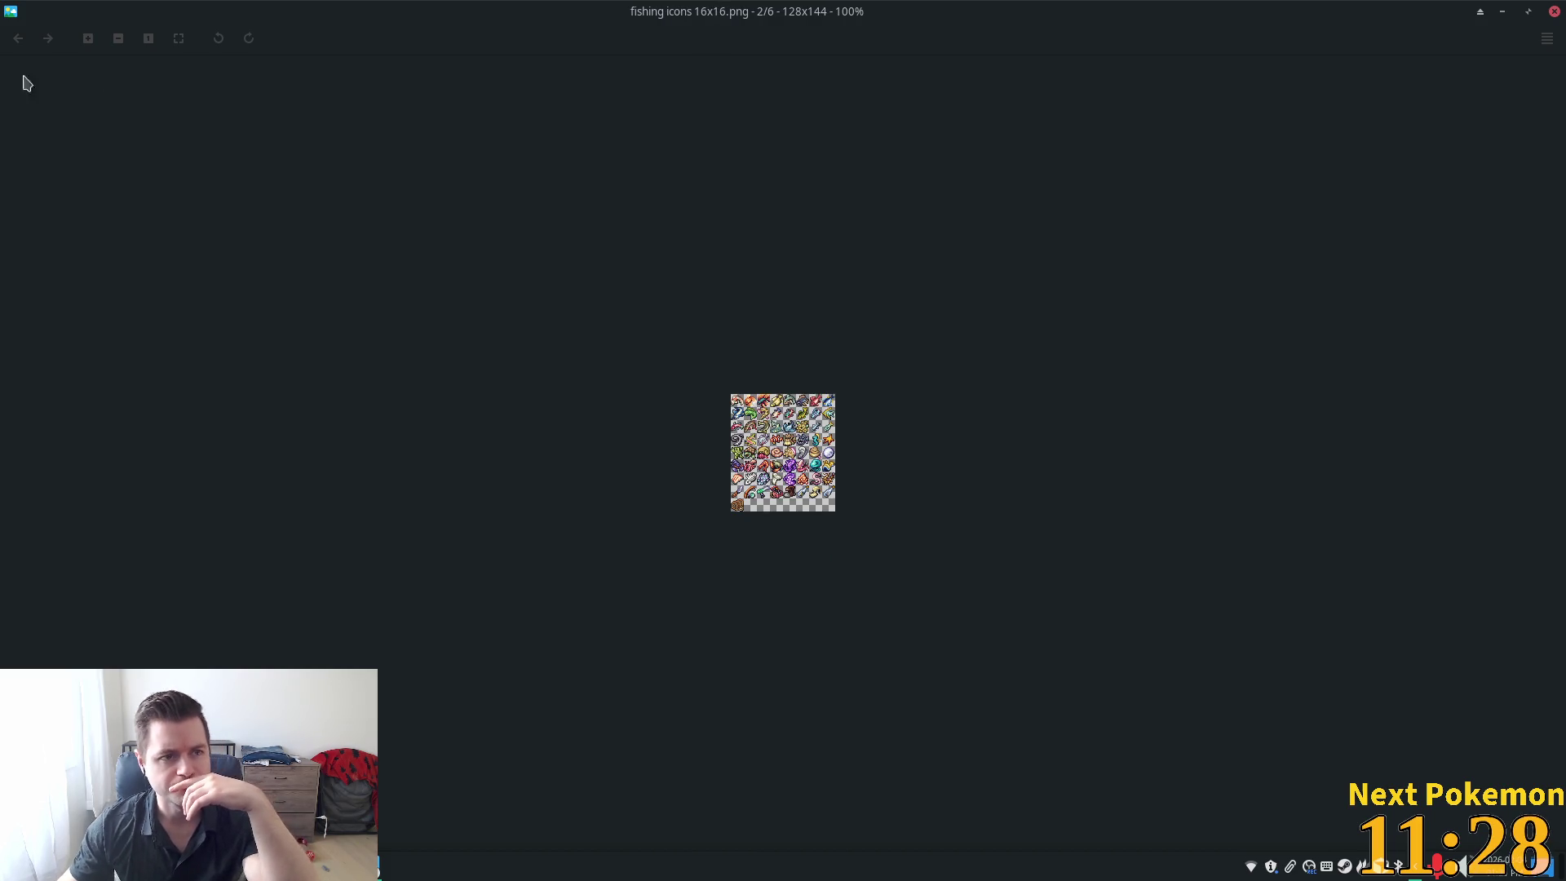
click(1553, 12)
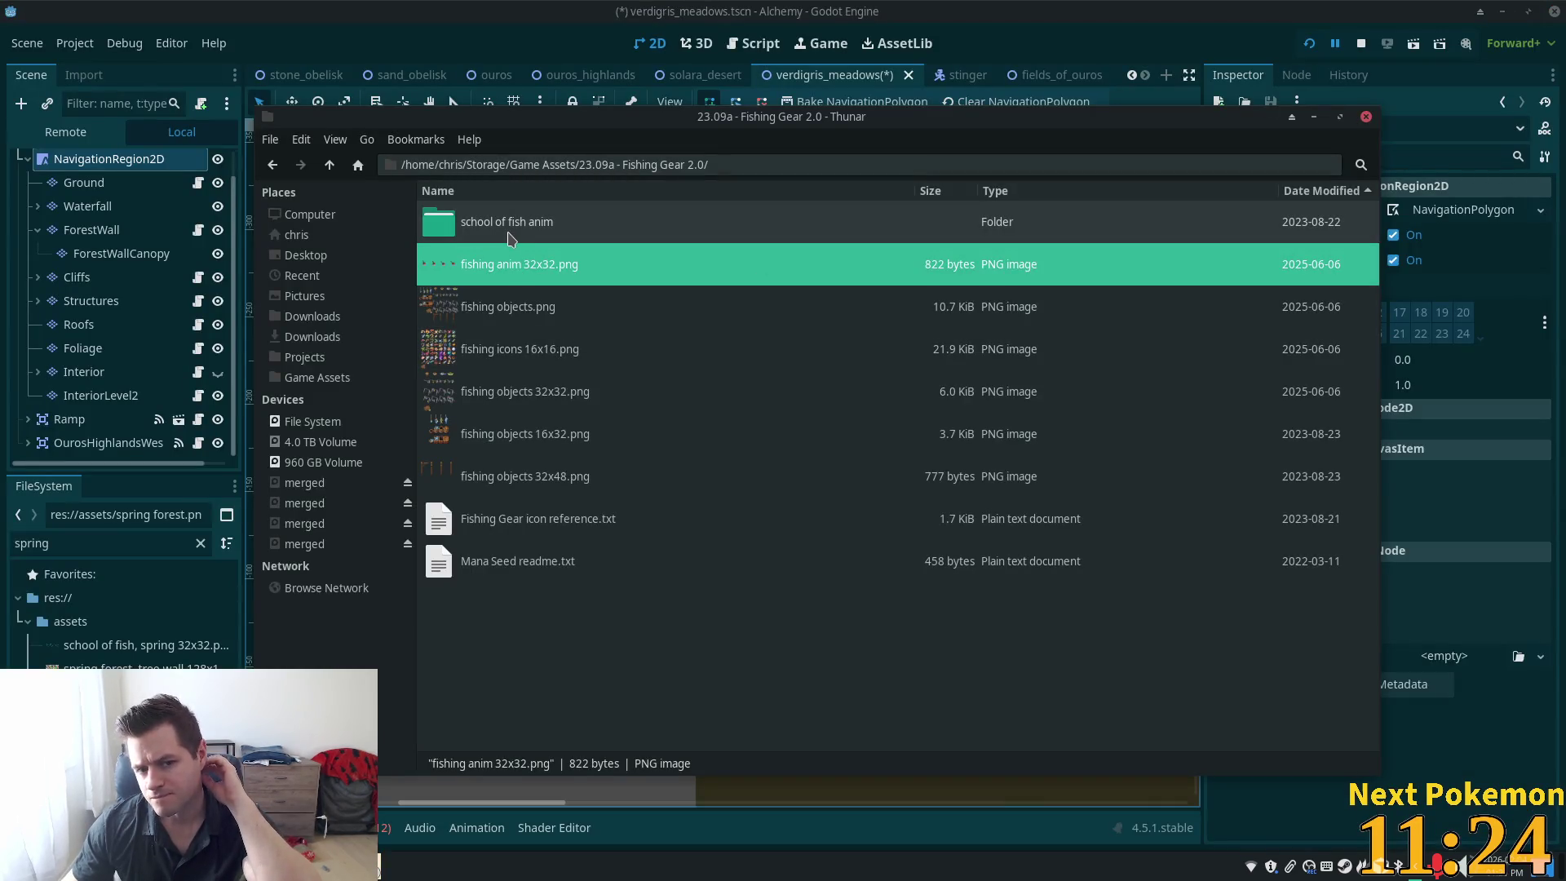
click(330, 165)
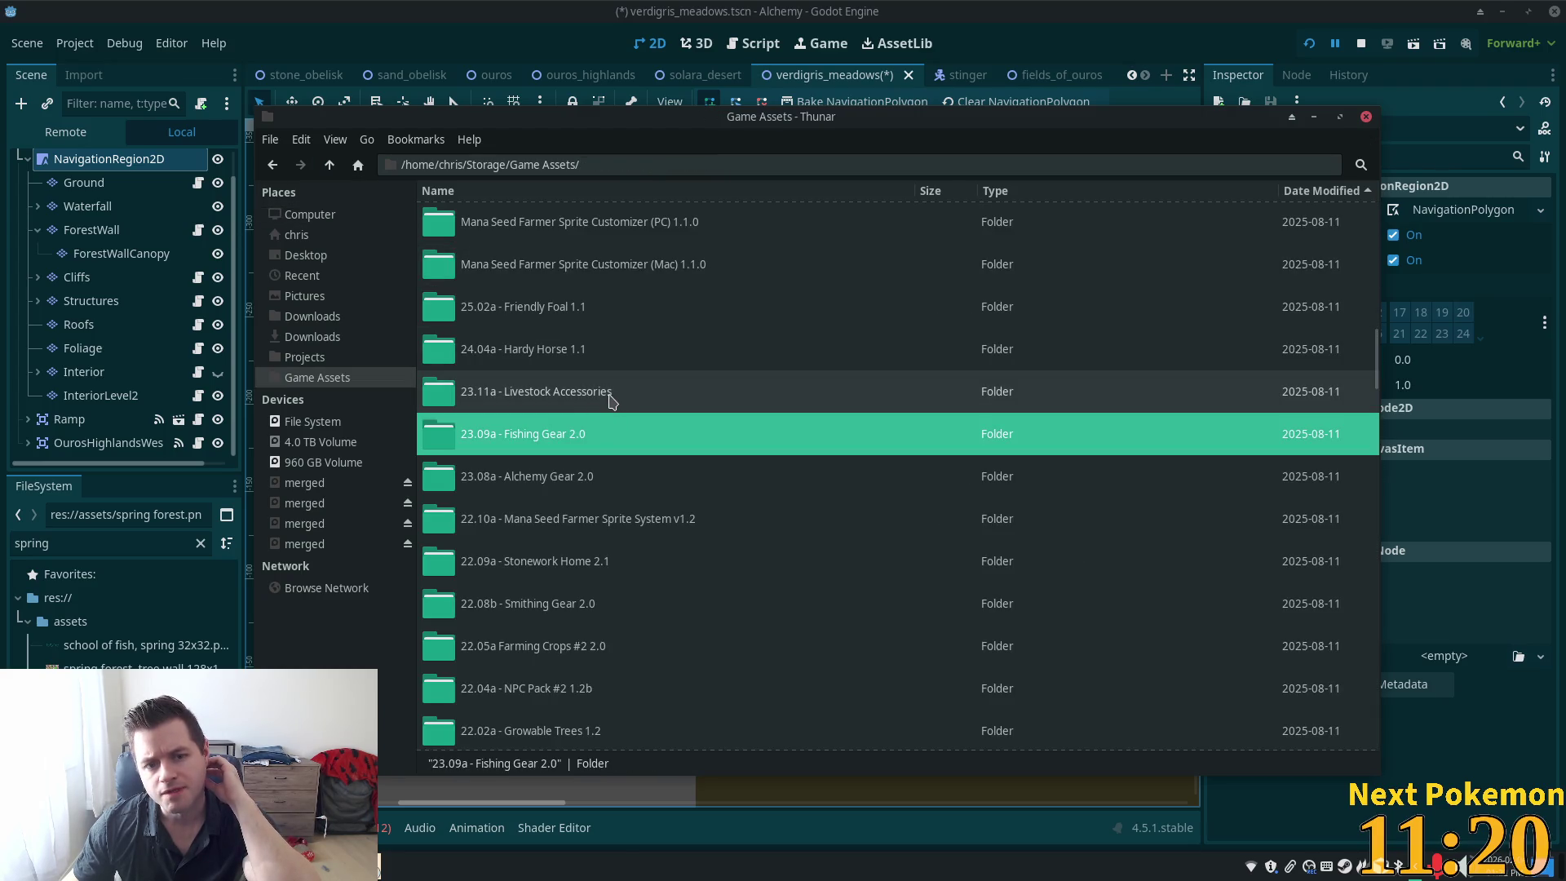
Open 19.07d - Steampunk Airship 1.1 and view the steampunk airship v2 image
scroll(609, 400, up, 3)
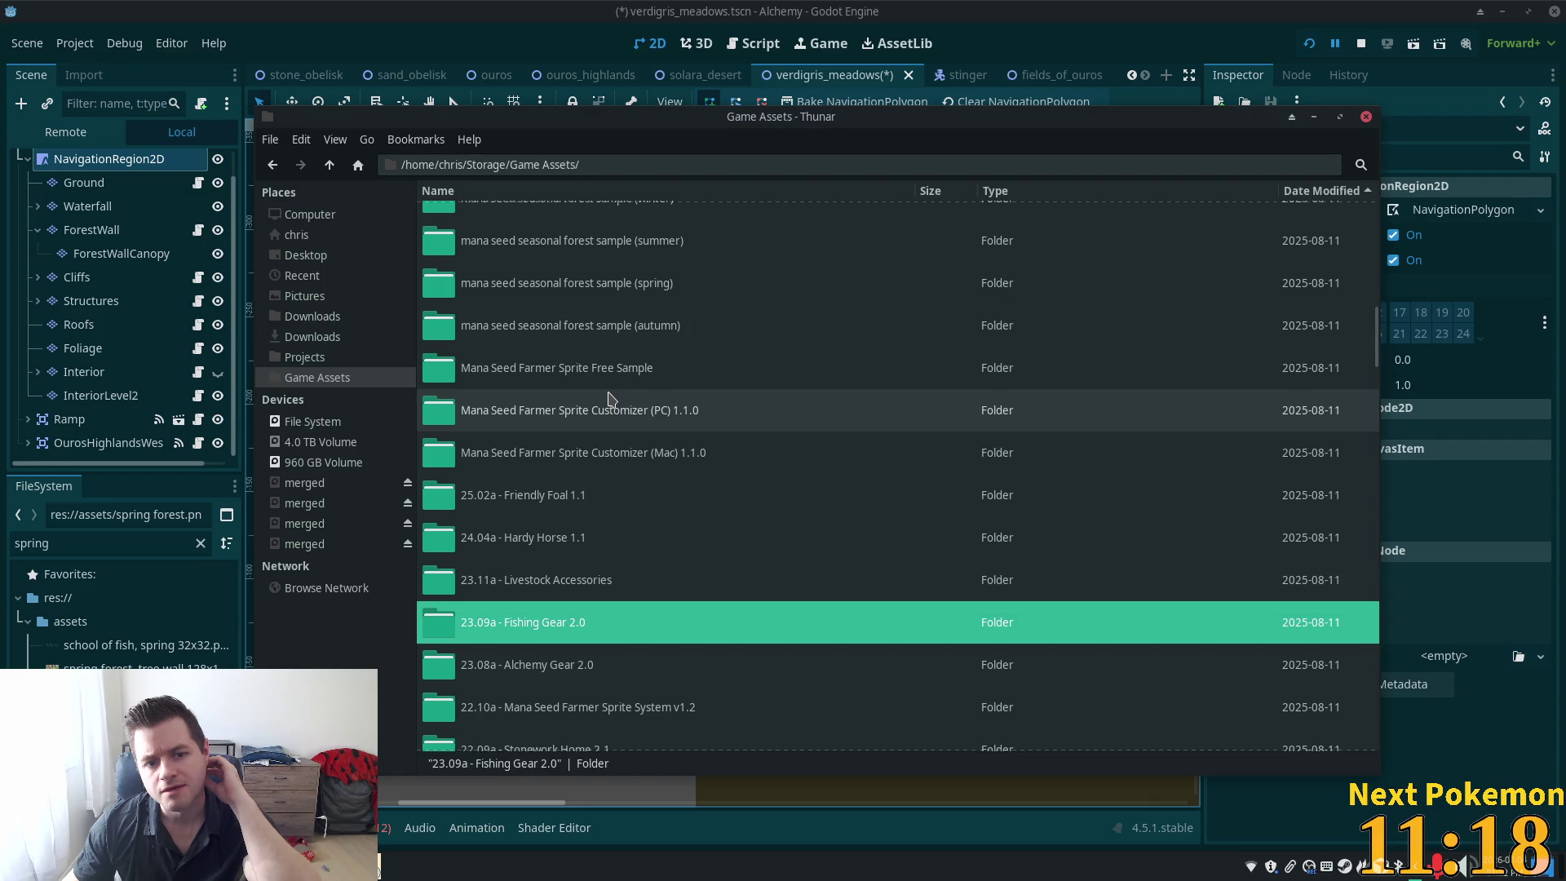
scroll(610, 400, up, 5)
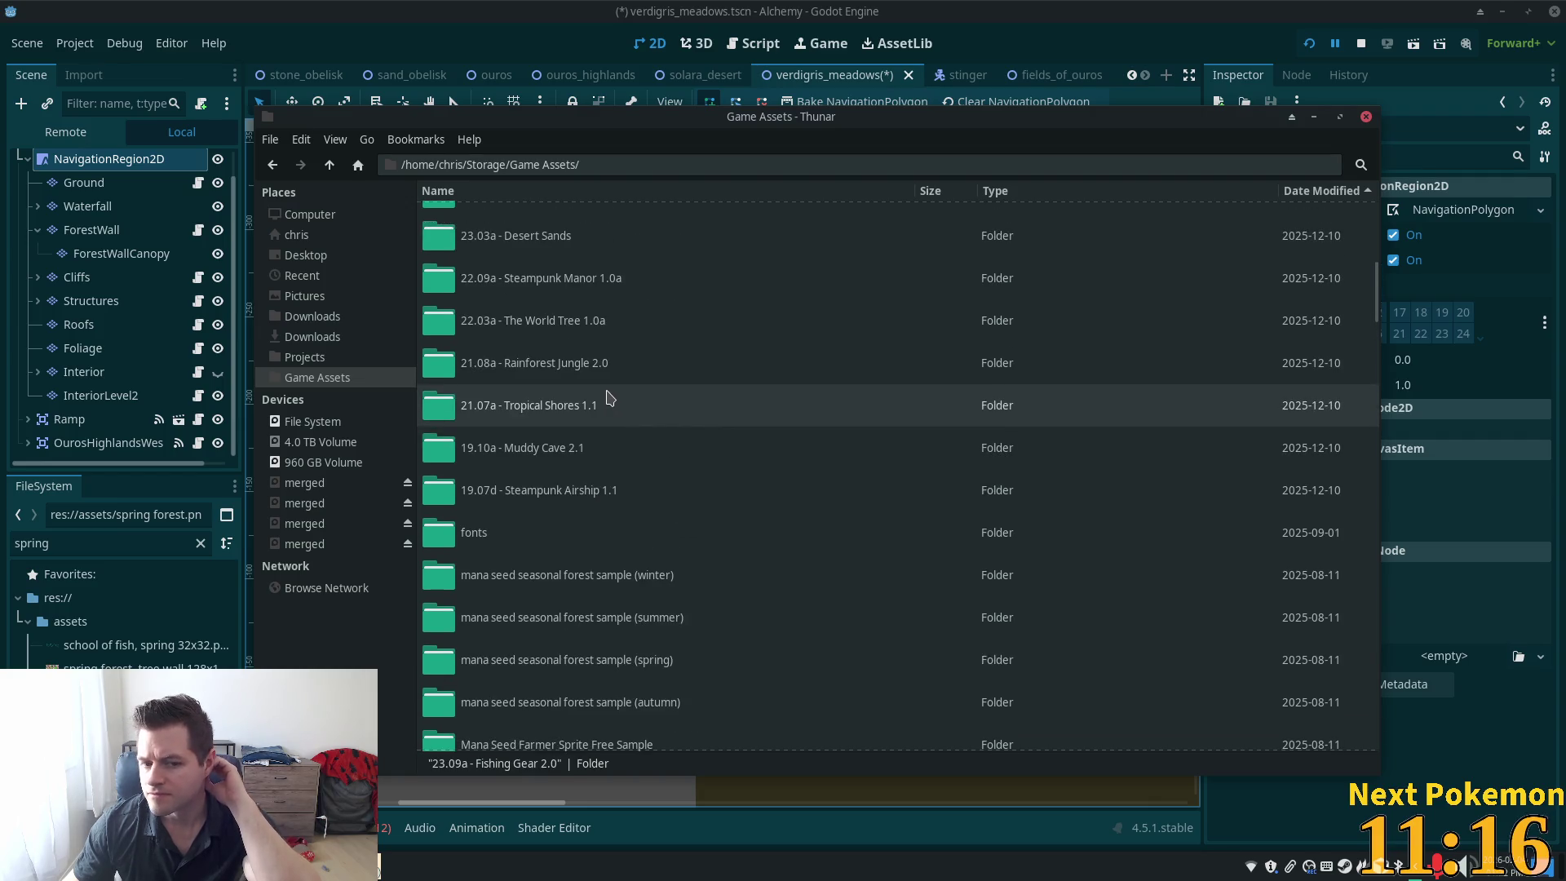
double_click(571, 487)
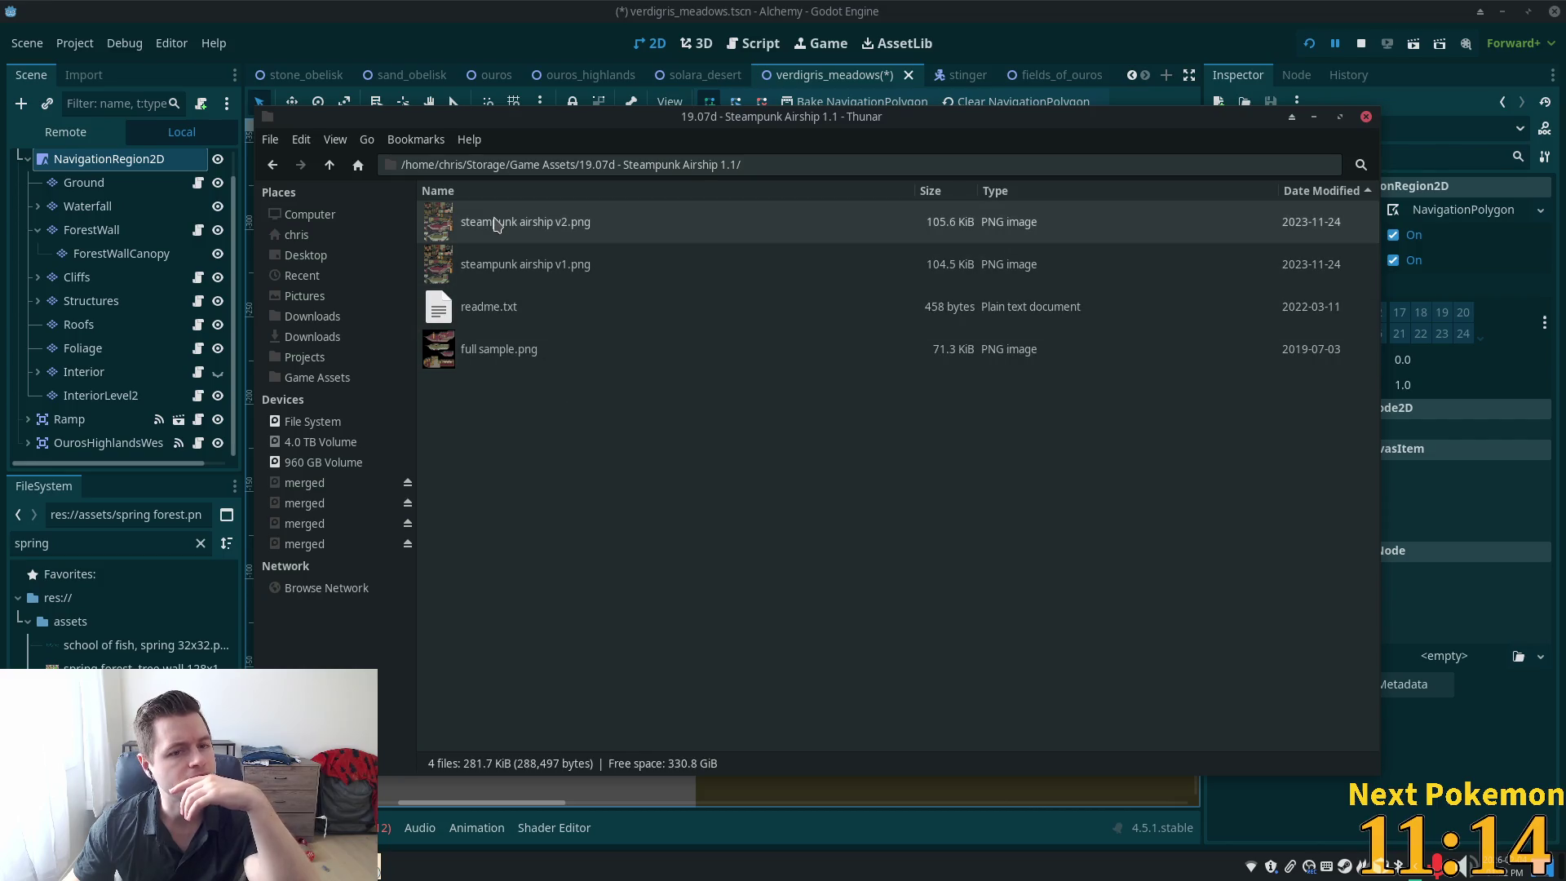
double_click(497, 224)
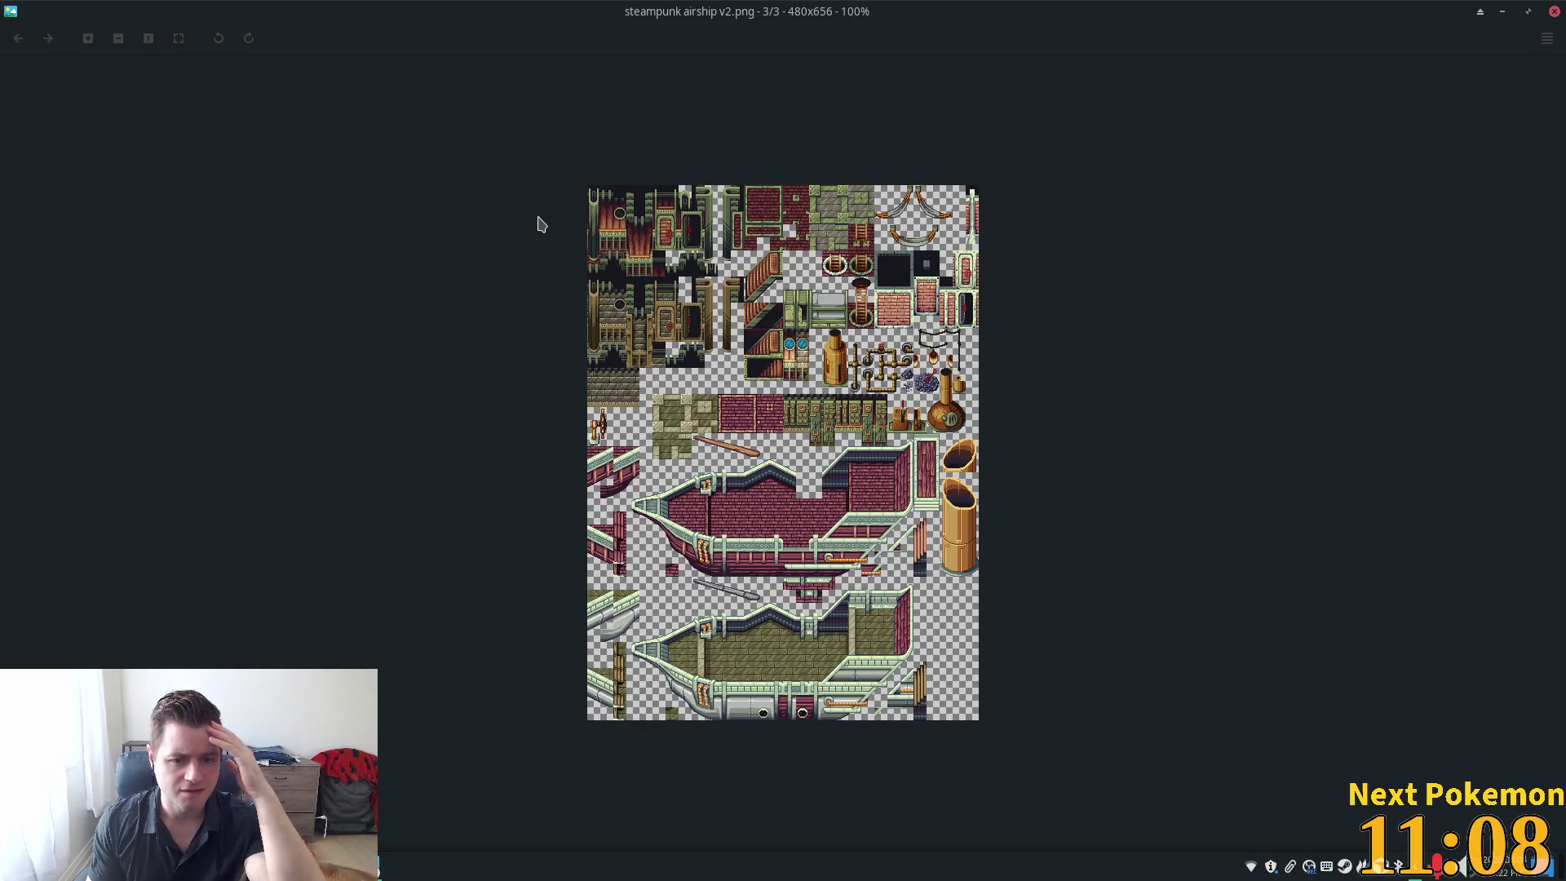
Page through the full sample, v1 and v2 airship images, then close the viewer
key(Right)
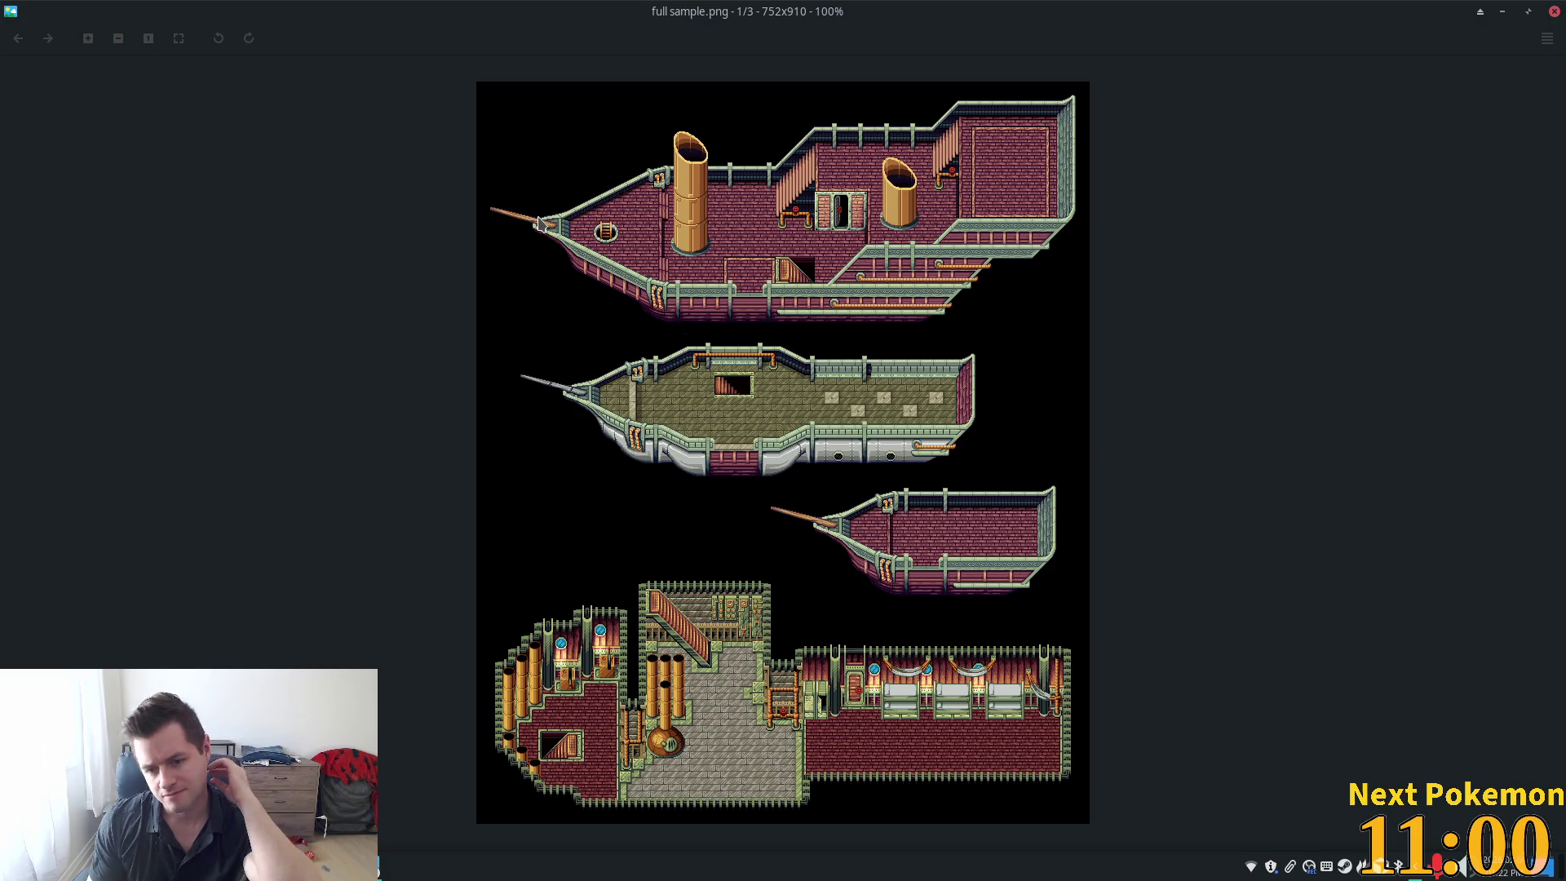
key(Right)
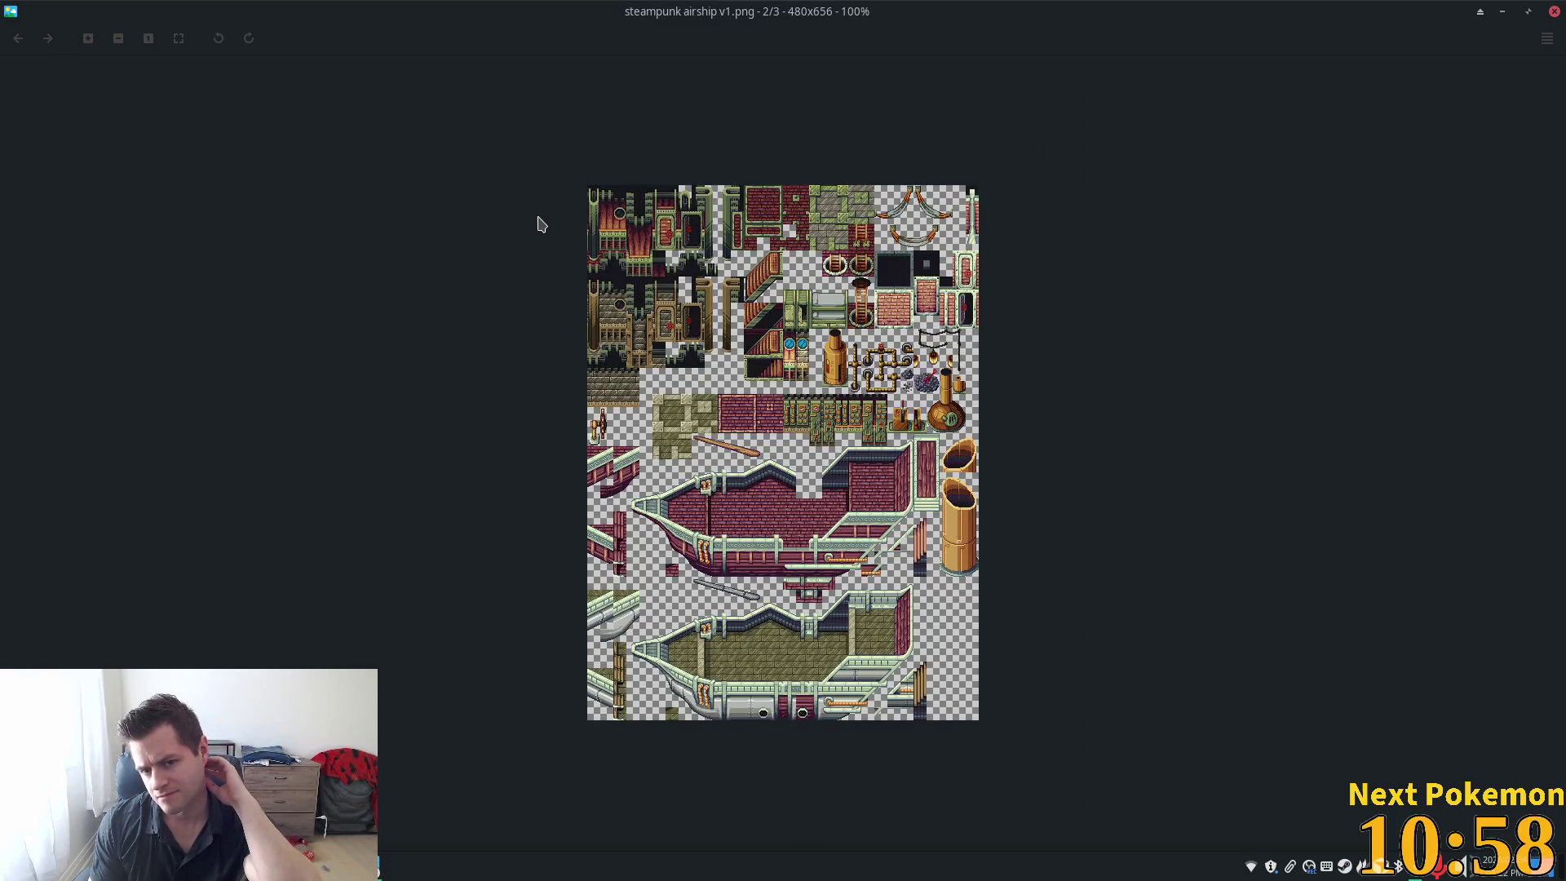
key(Right)
key(Right)
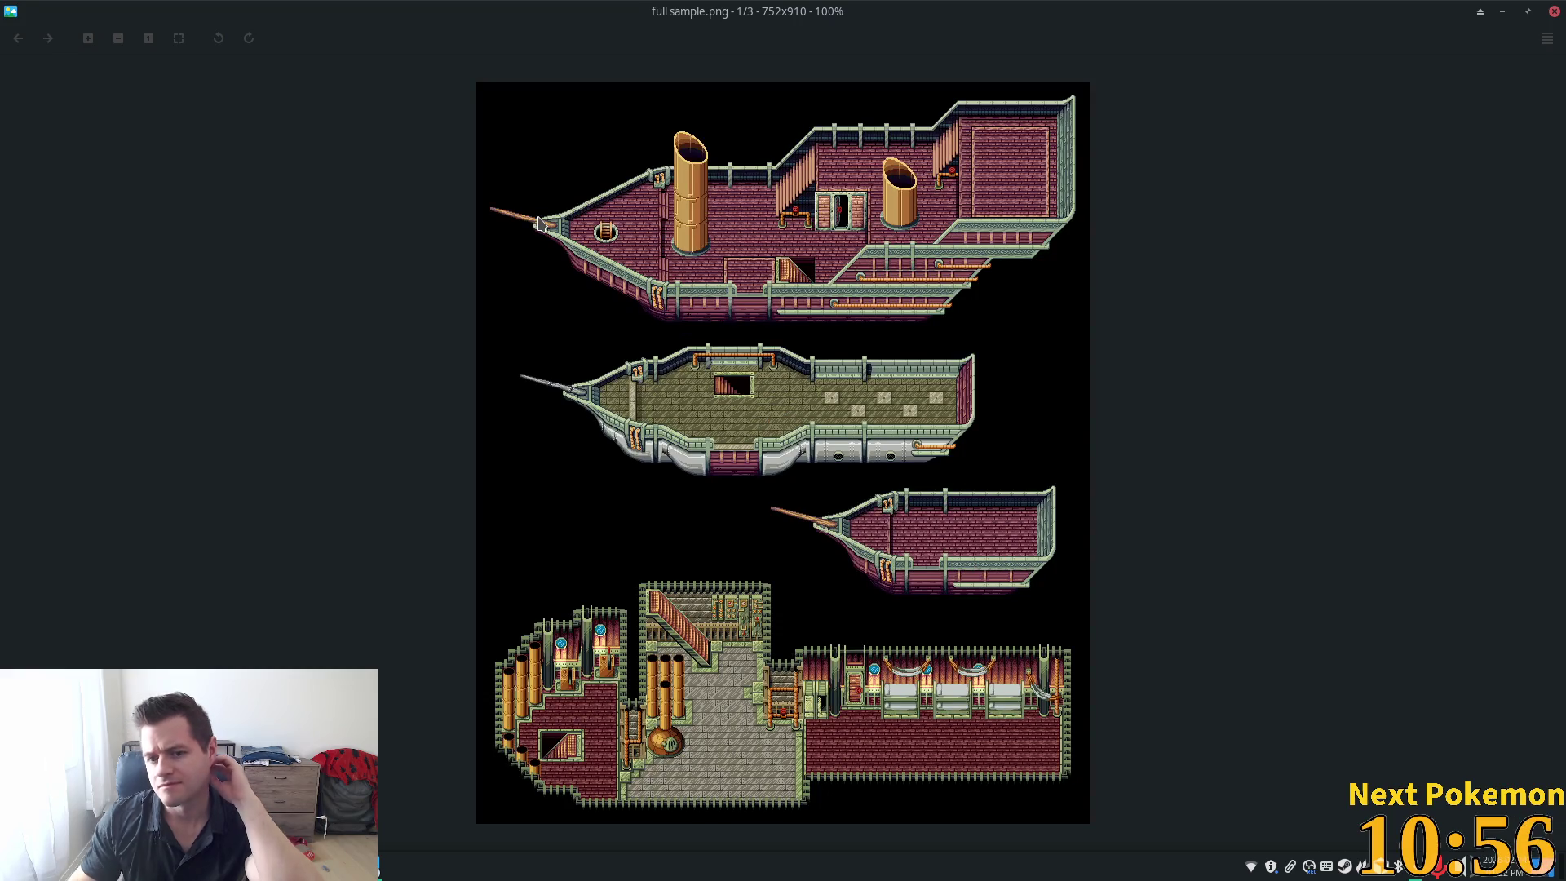
click(1555, 12)
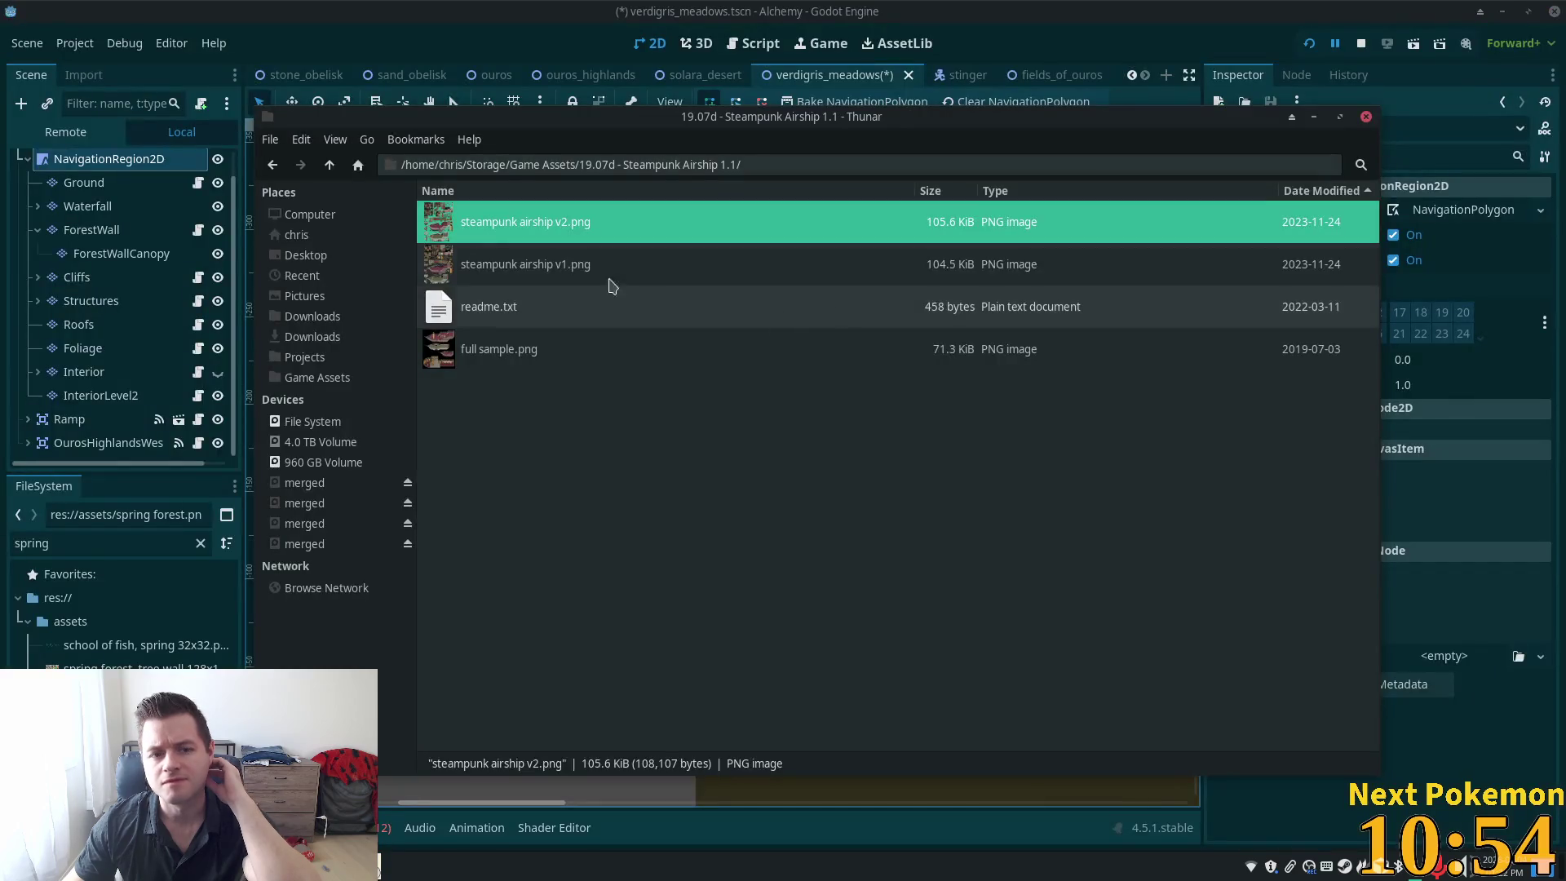
Browse from Game Assets into 19.10a - Muddy Cave 2.1's muddy cave sheets folder, then back up
click(329, 164)
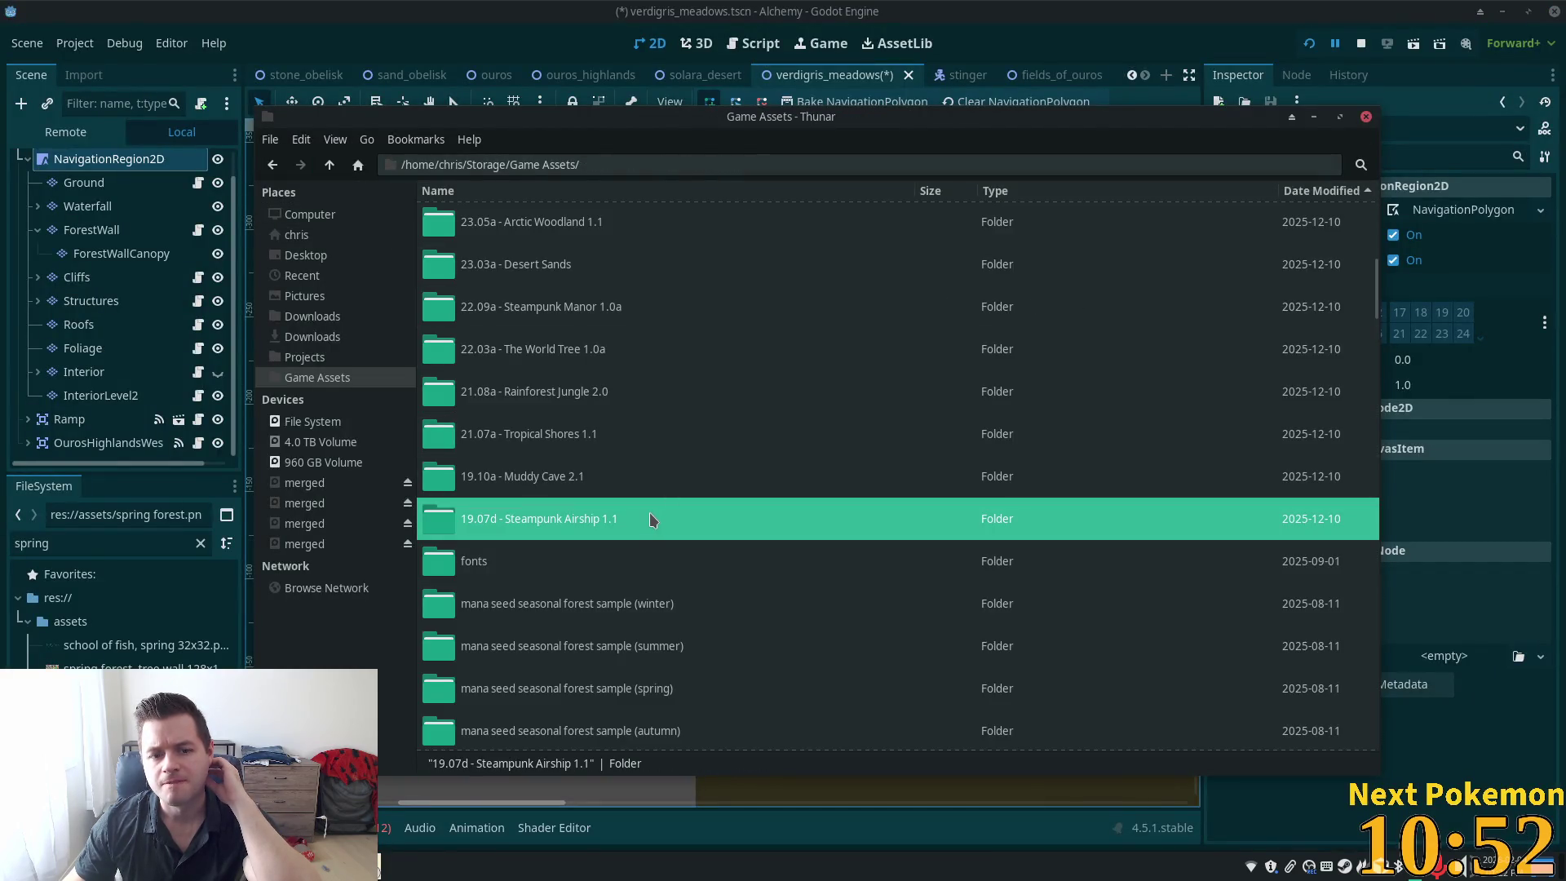
scroll(642, 514, up, 3)
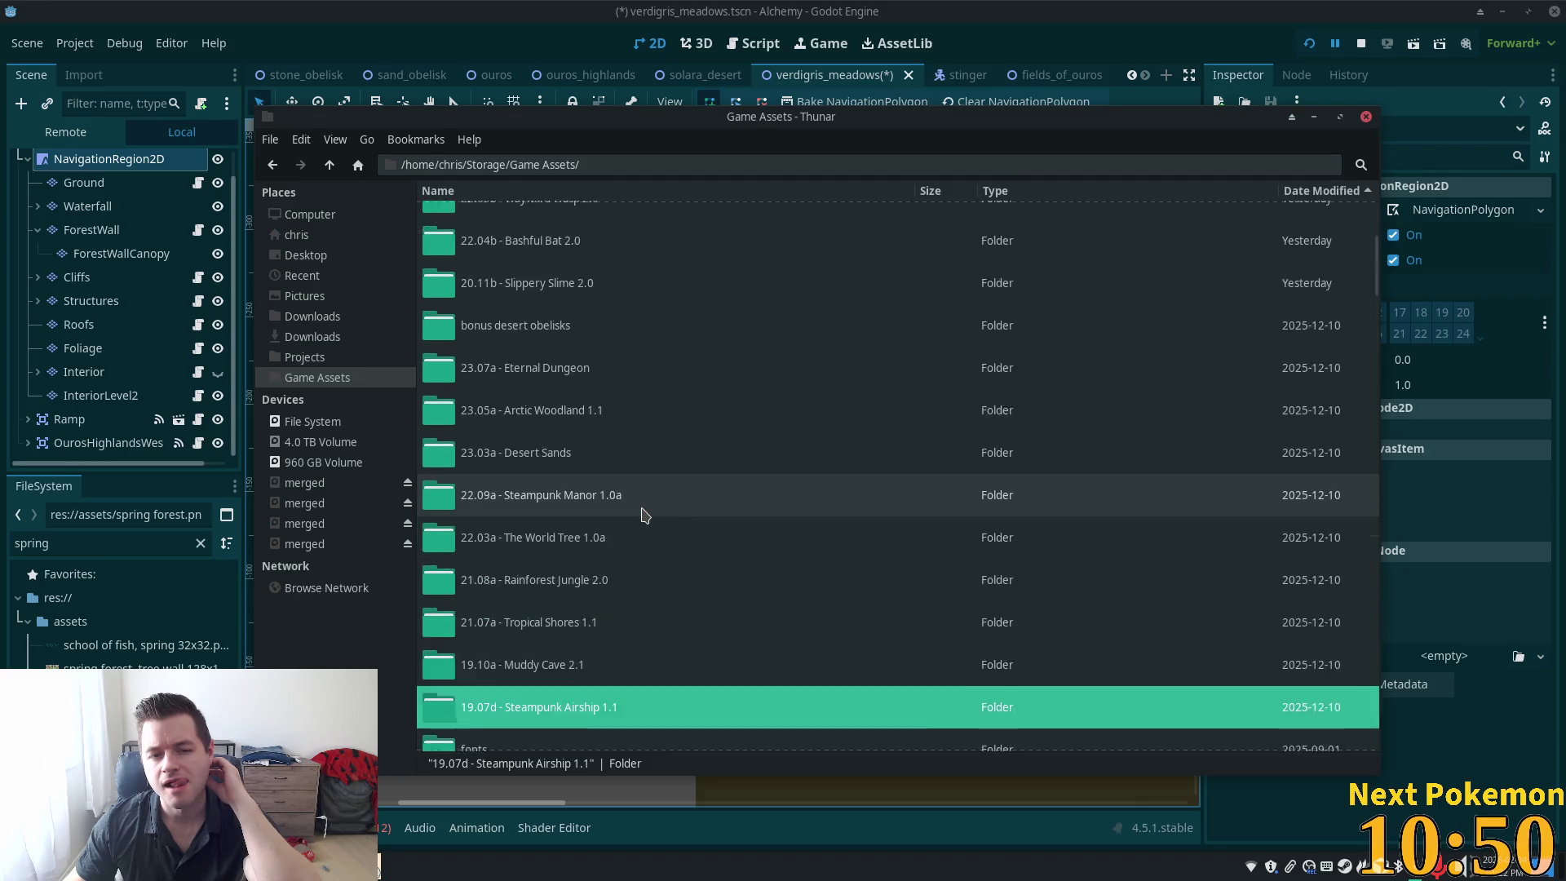
scroll(642, 513, down, 1)
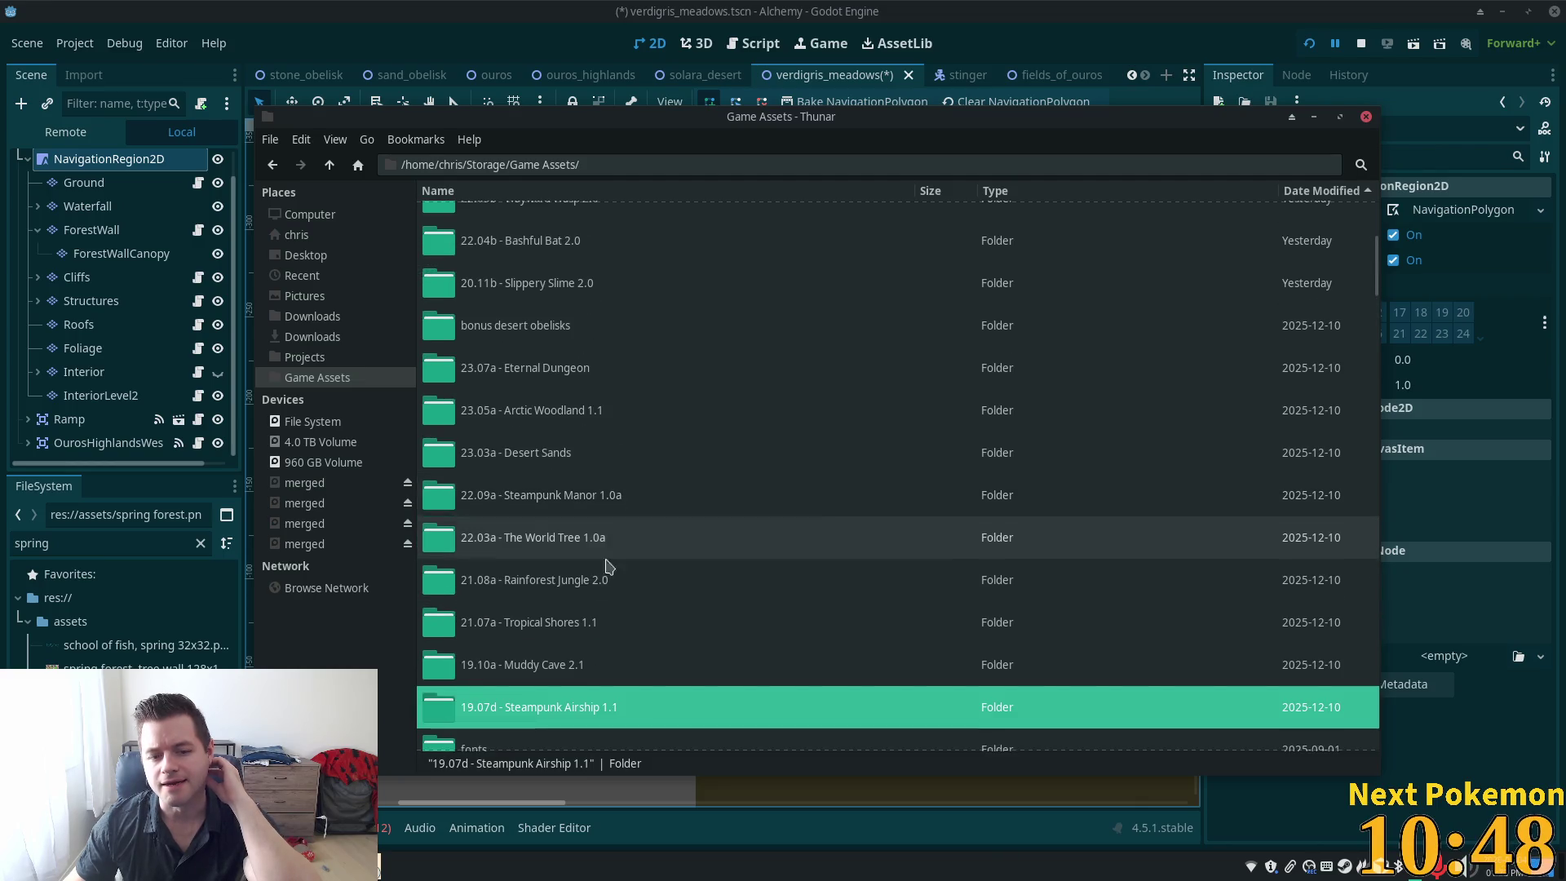
double_click(593, 663)
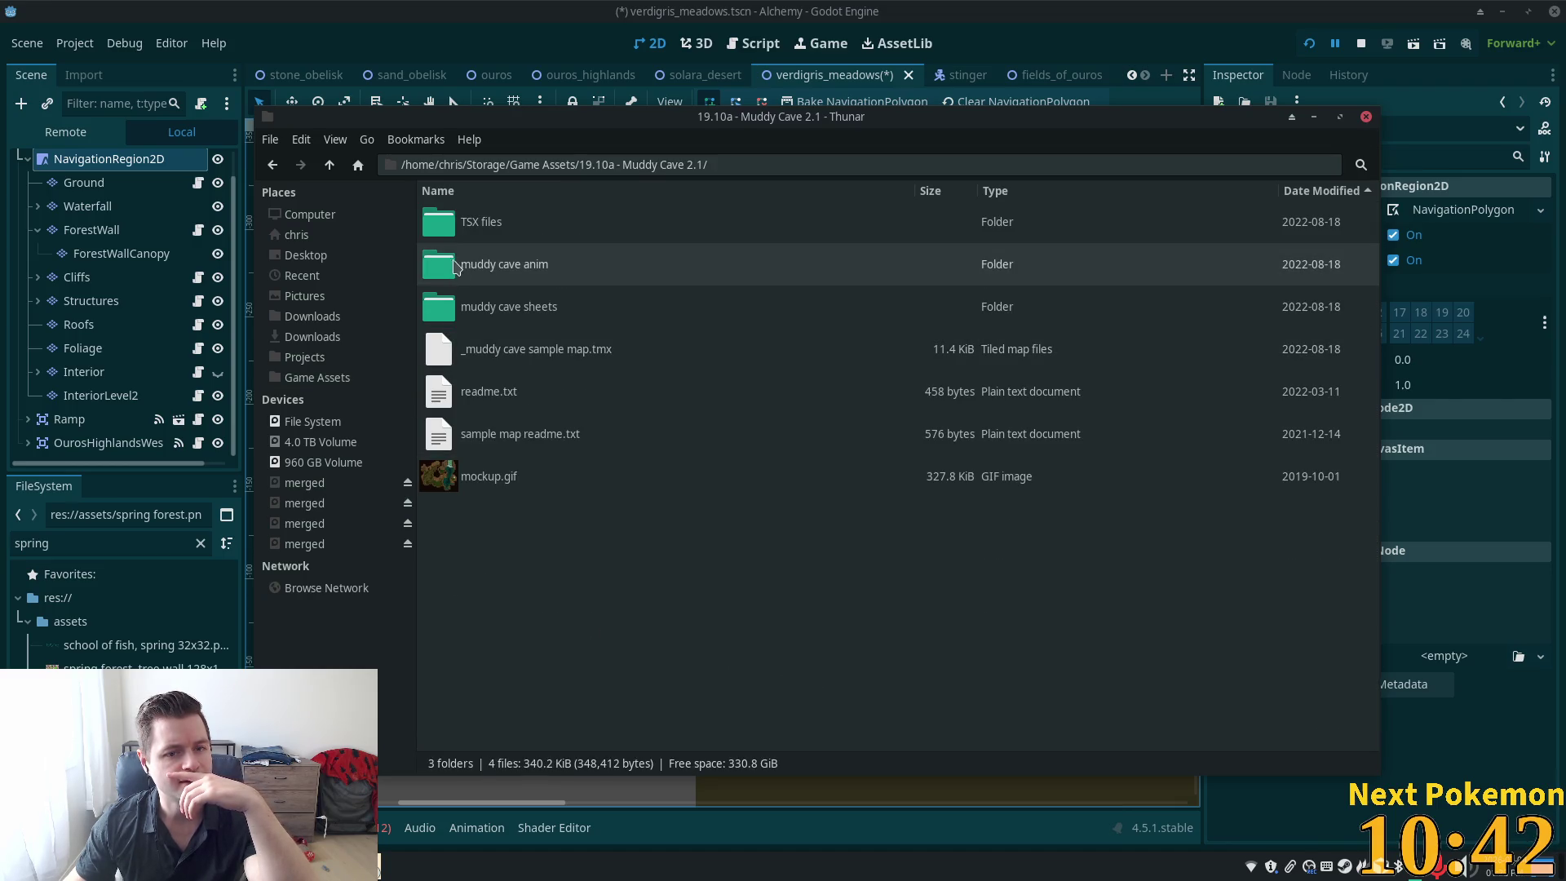
double_click(473, 314)
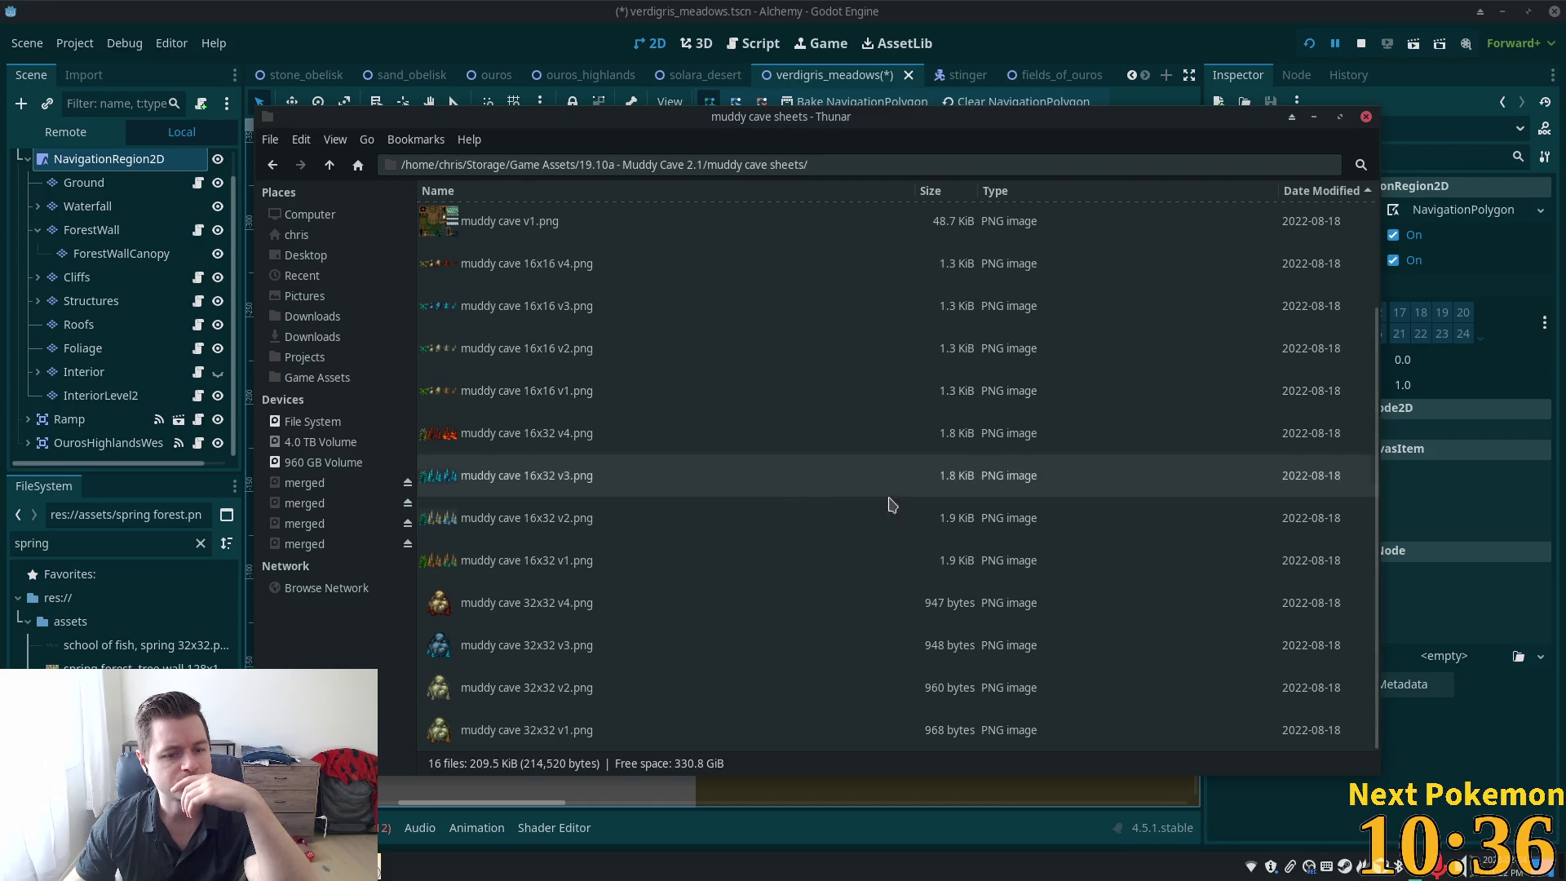
click(330, 172)
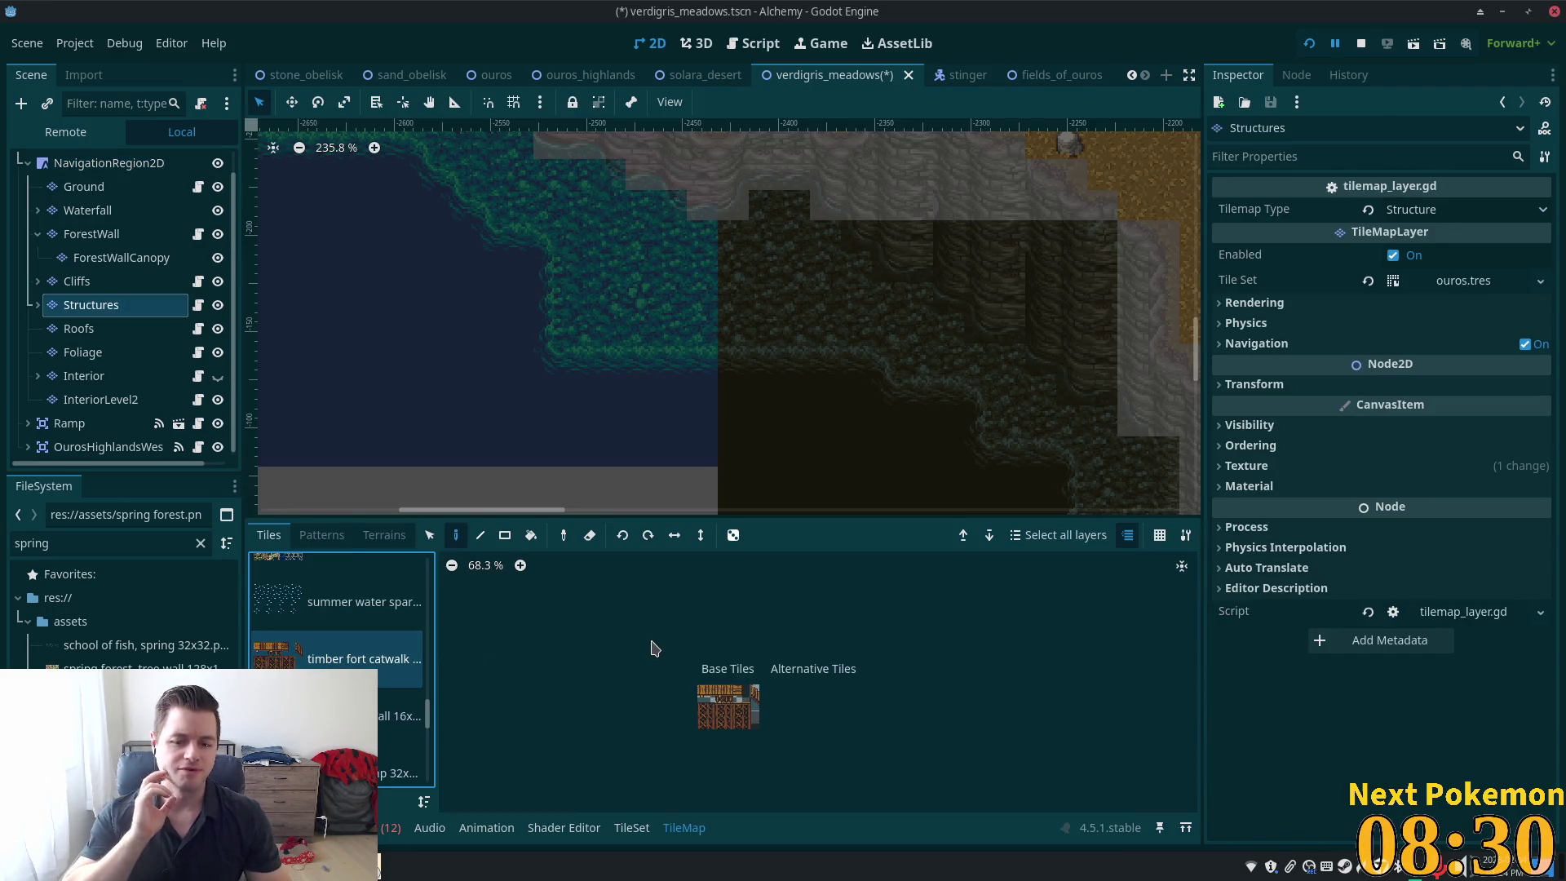
Place two wooden catwalk tiles on the Structures layer
click(746, 708)
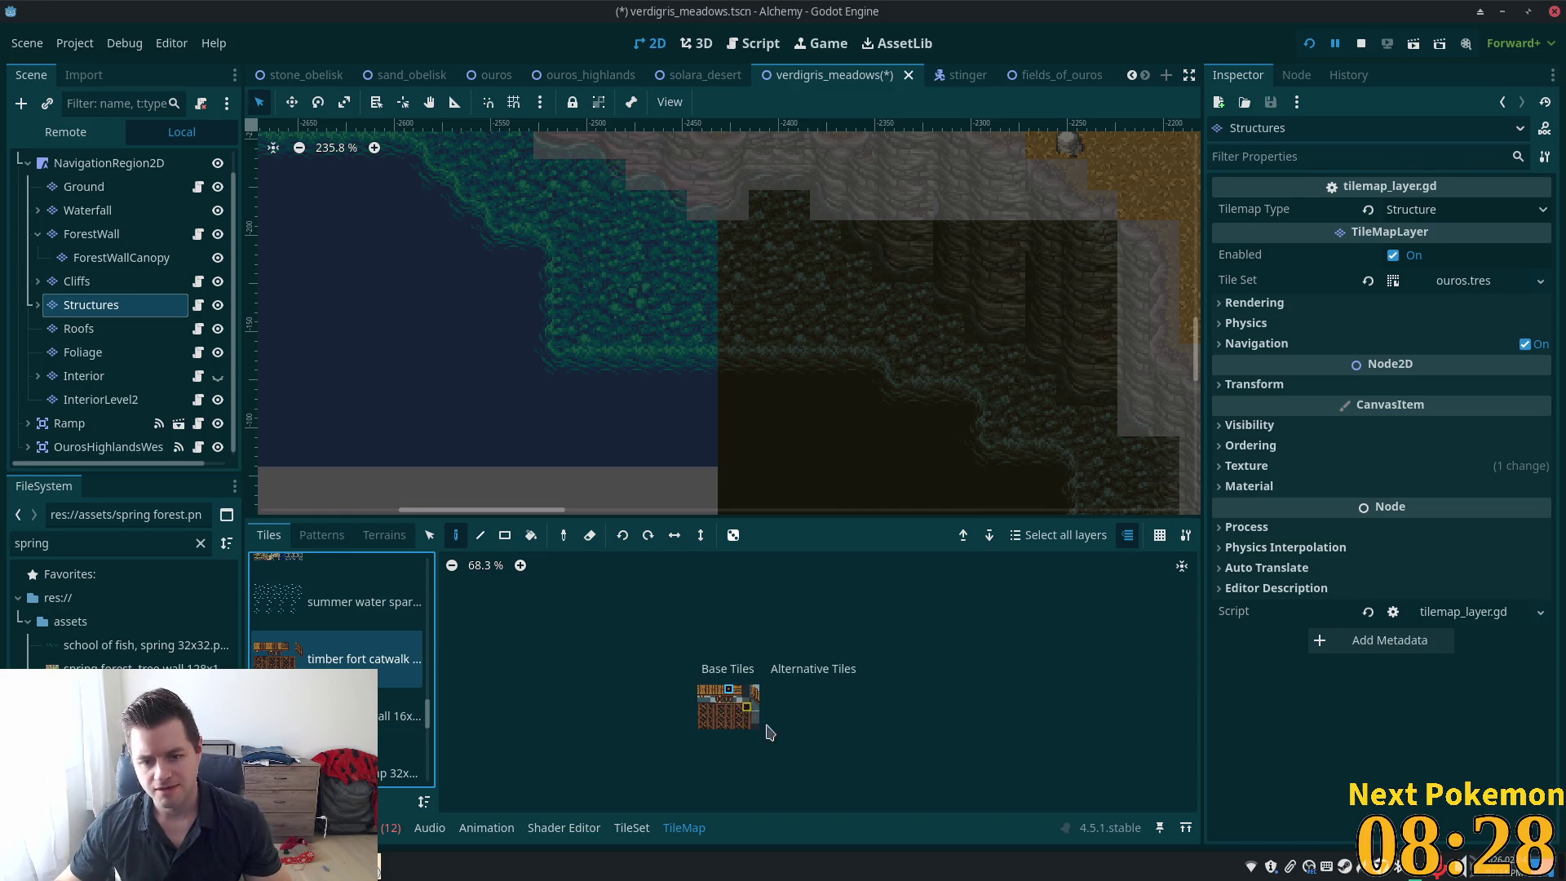
click(719, 238)
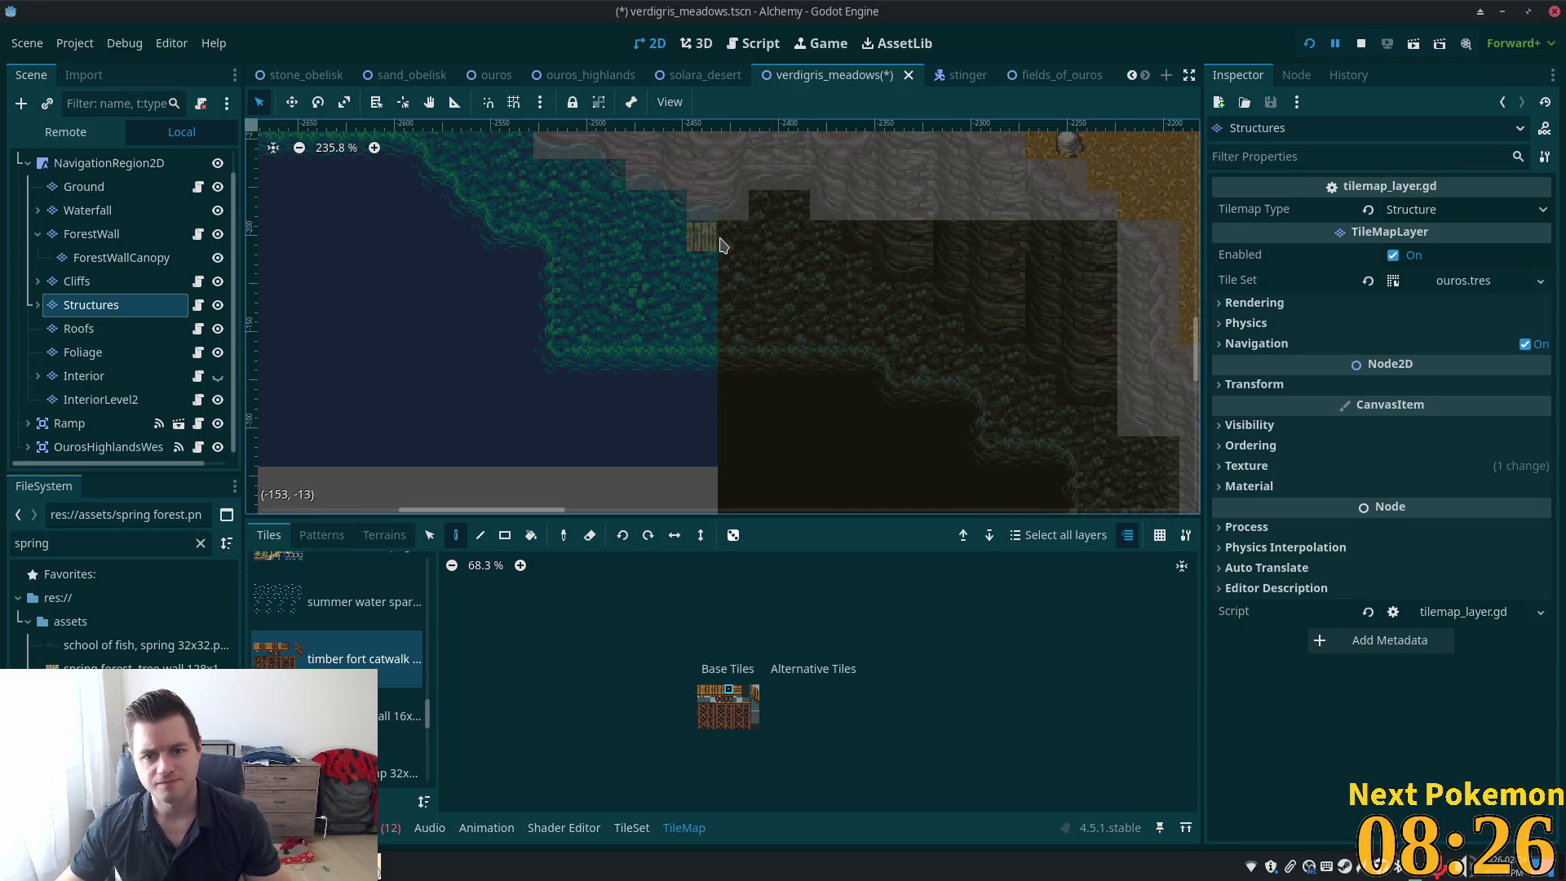
click(771, 335)
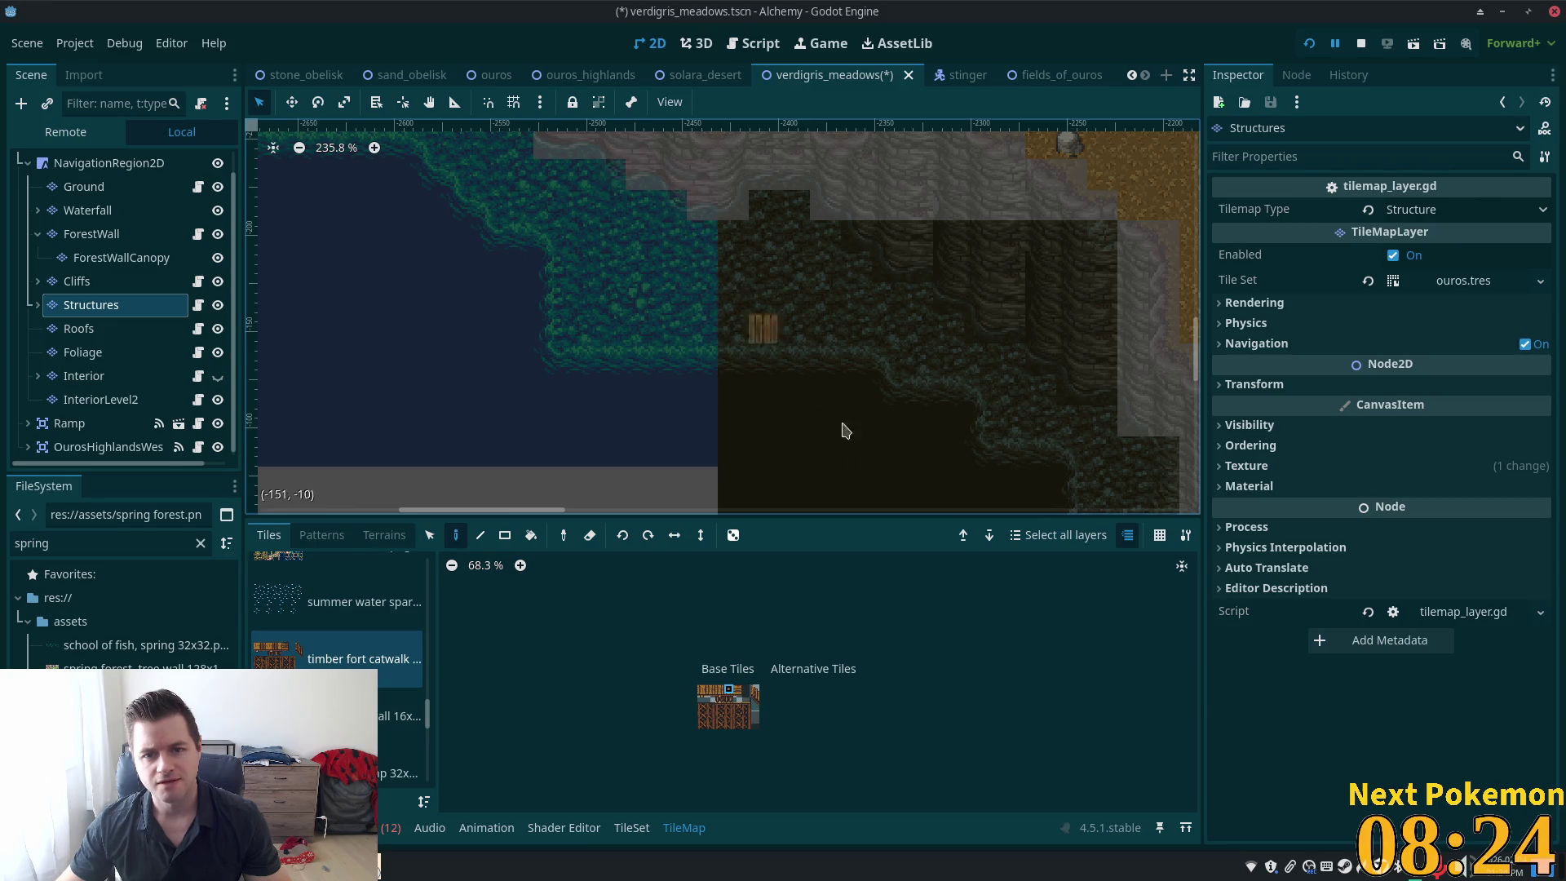
scroll(772, 405, up, 5)
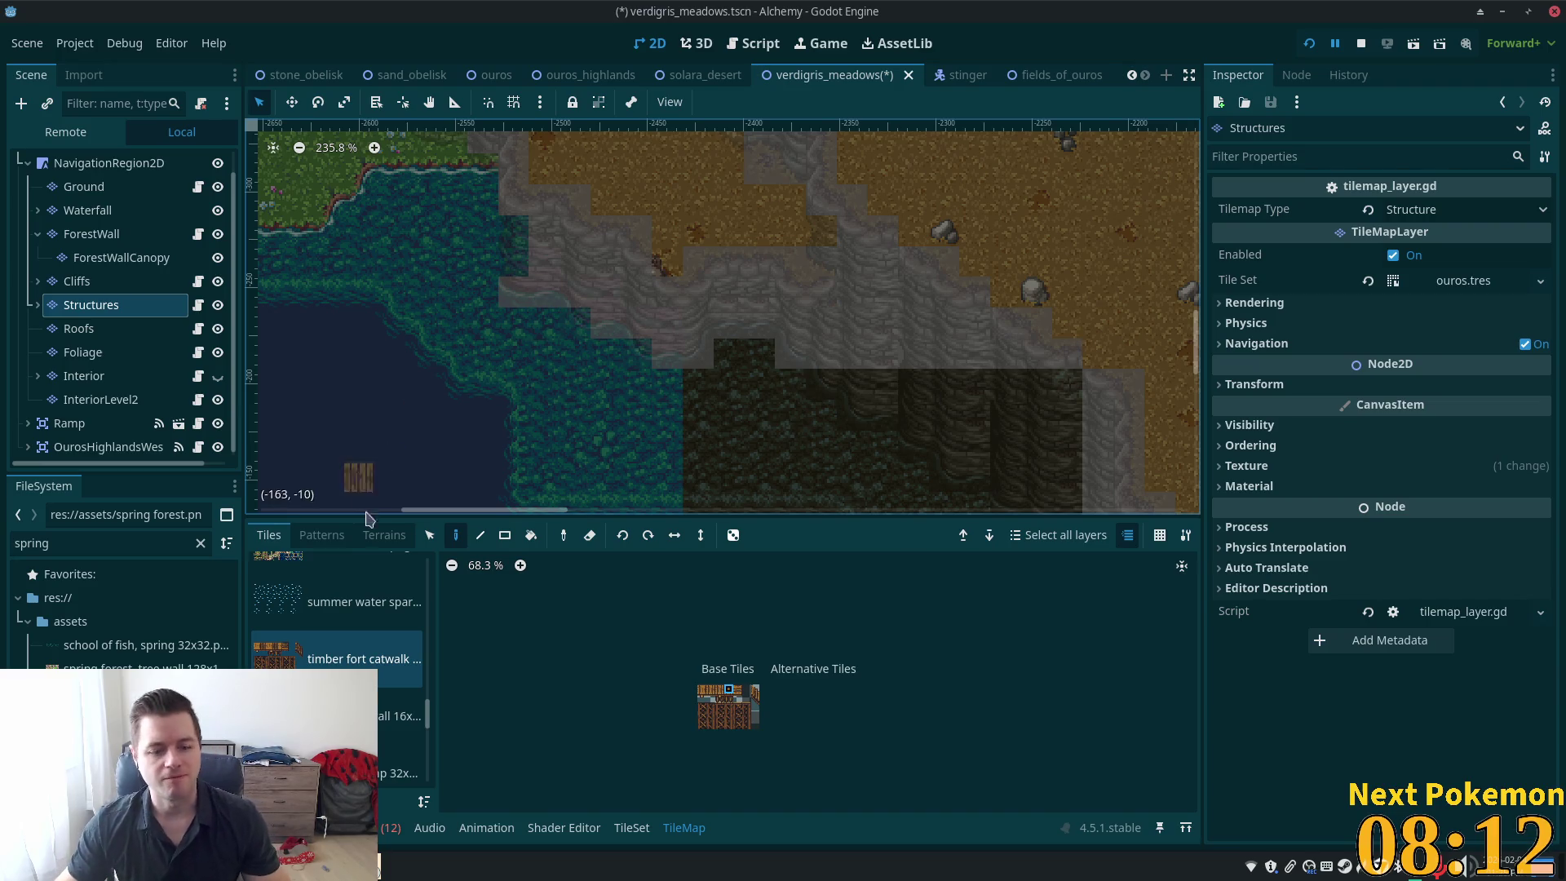
Paint a column of timber fort wall tiles at the lake edge, undo extras, and save
click(399, 716)
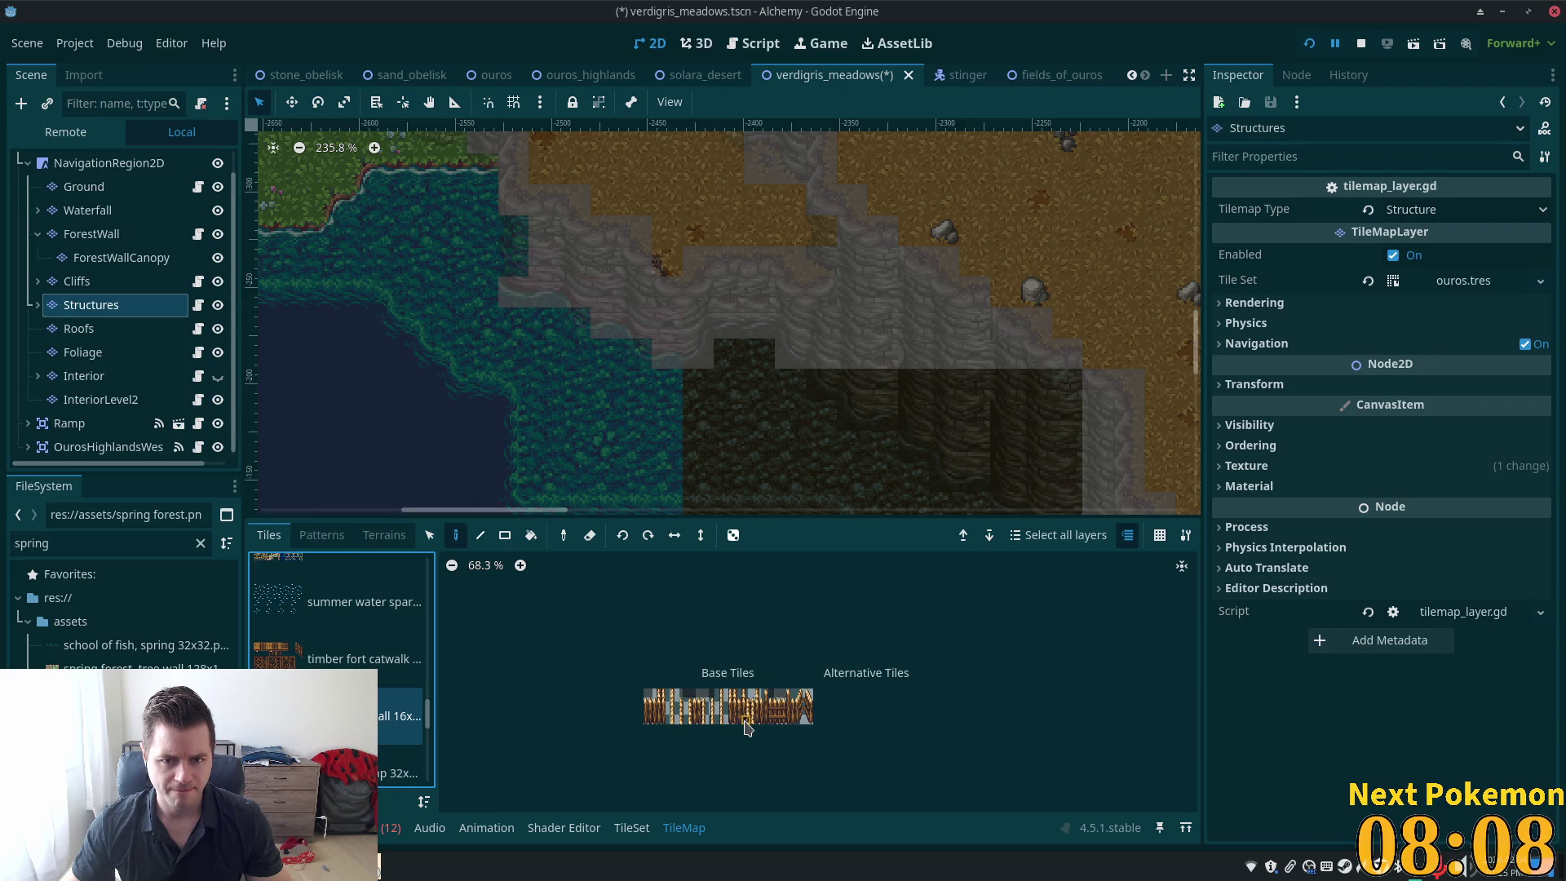
click(756, 718)
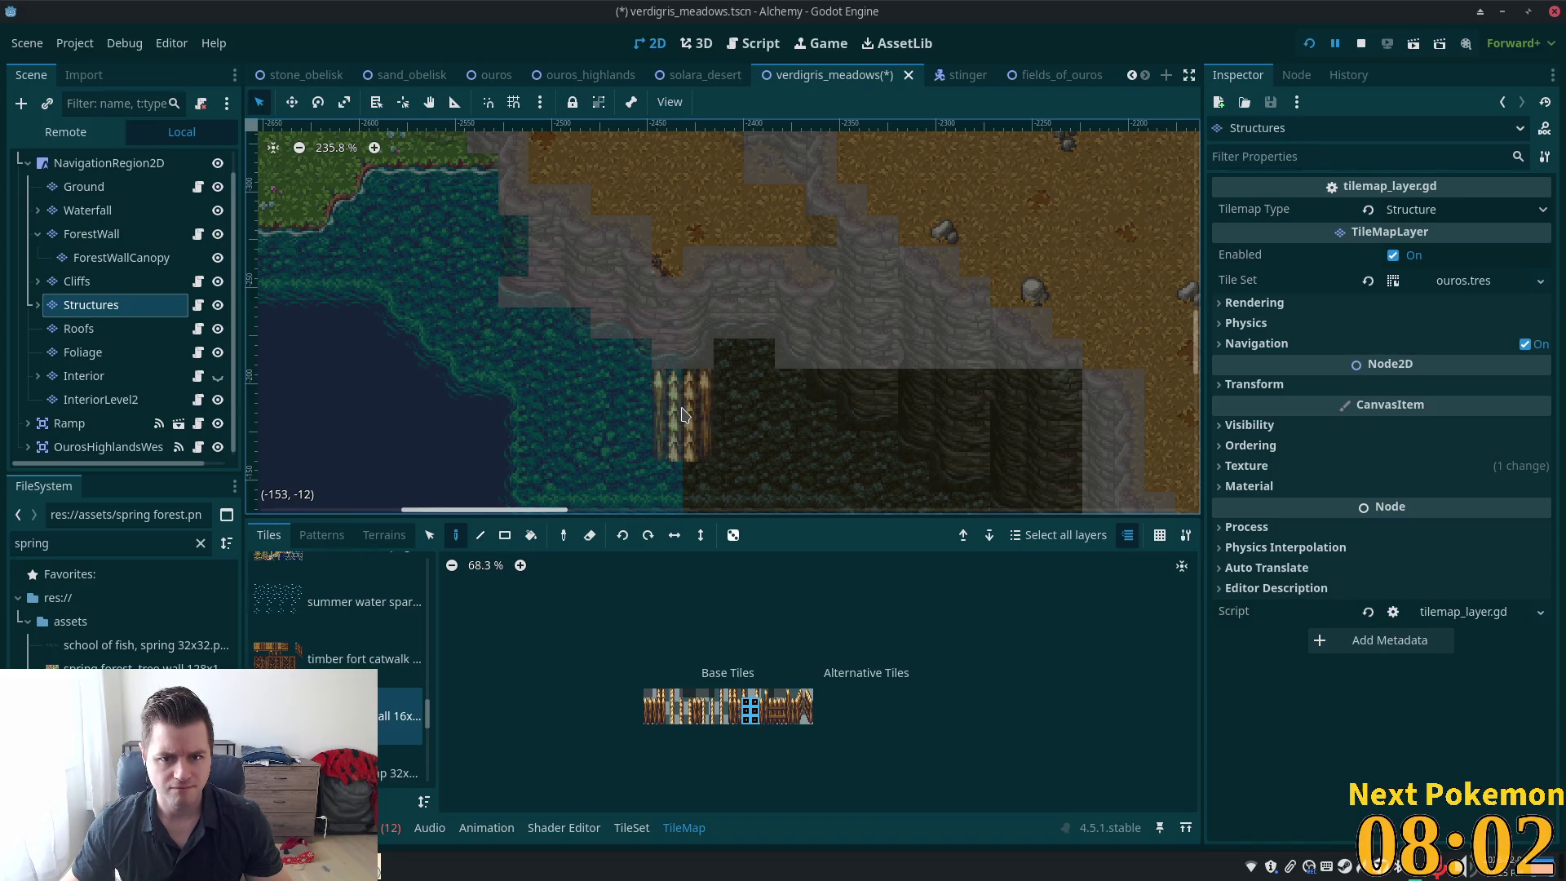
mouse_move(677, 400)
mouse_down()
mouse_move(681, 469)
mouse_move(705, 489)
mouse_move(729, 451)
mouse_up()
key(ctrl+z)
key(ctrl+z)
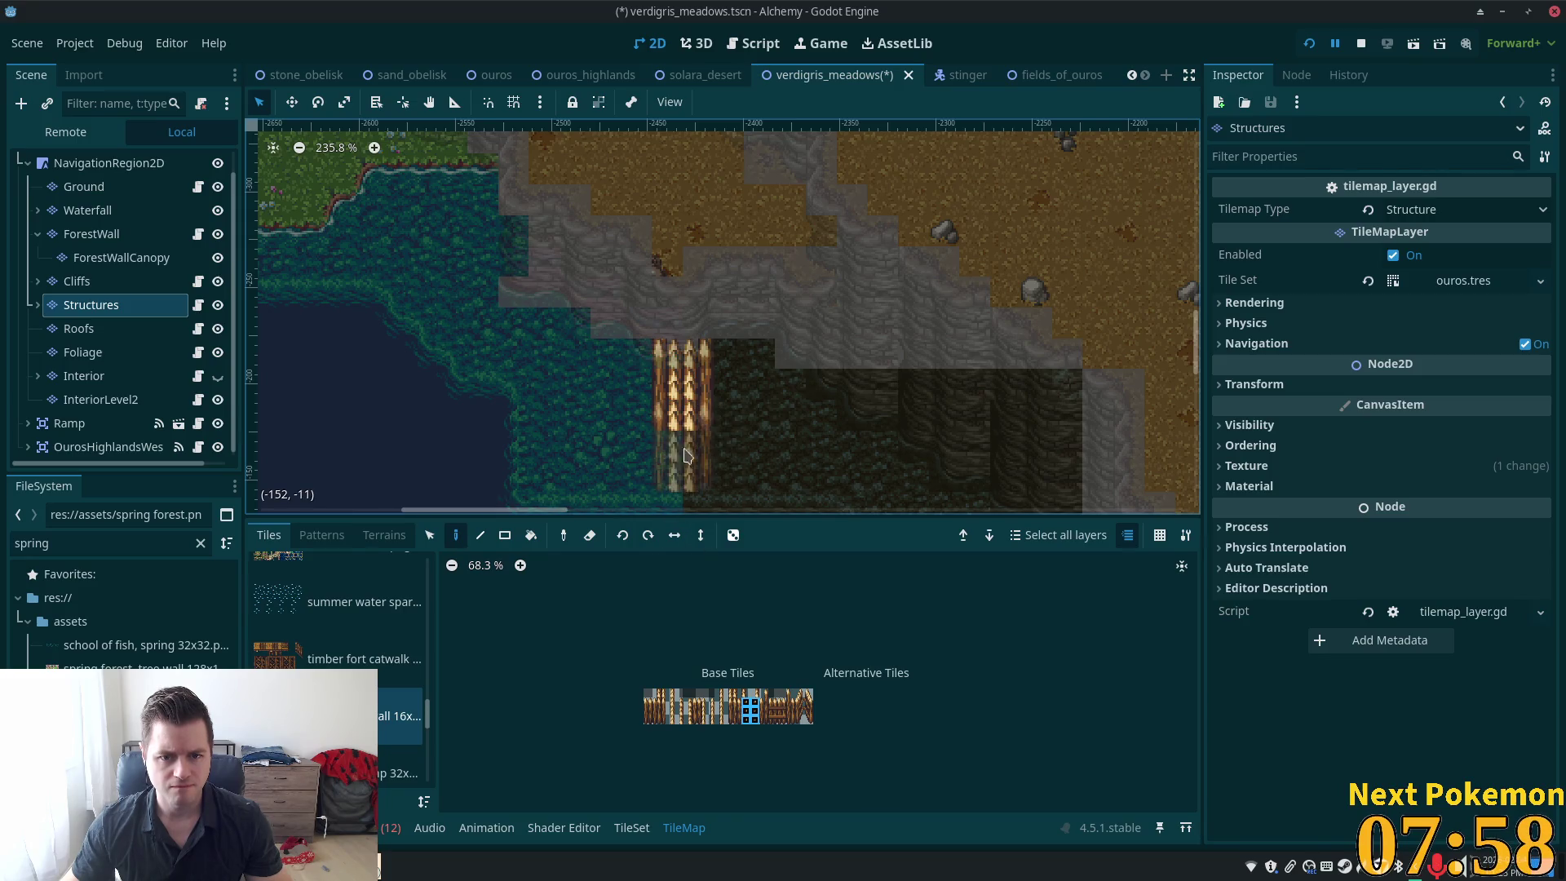
click(756, 717)
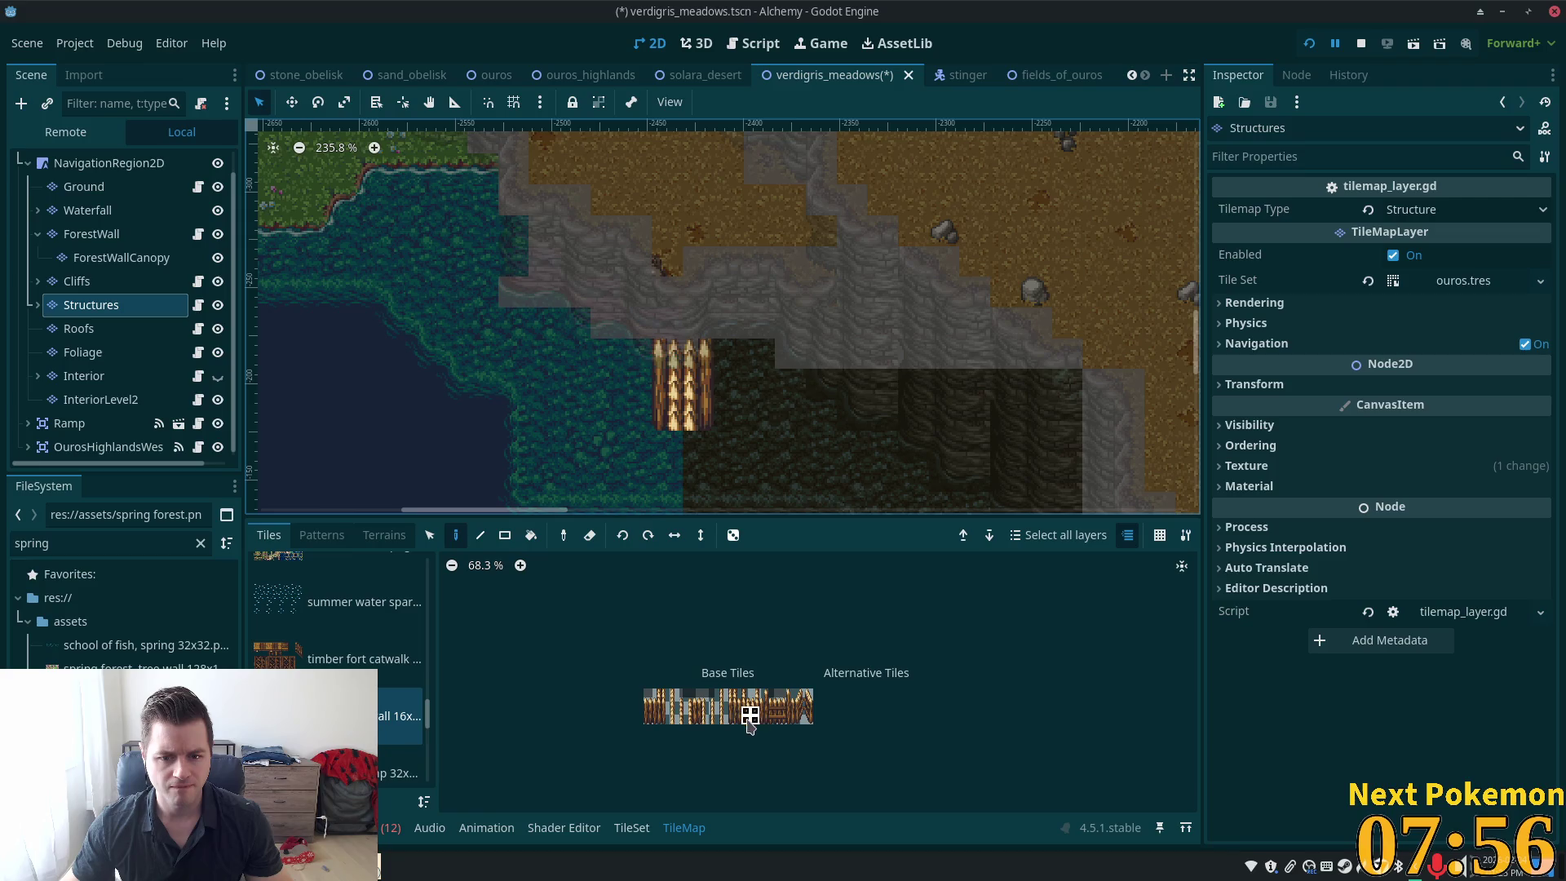
click(685, 400)
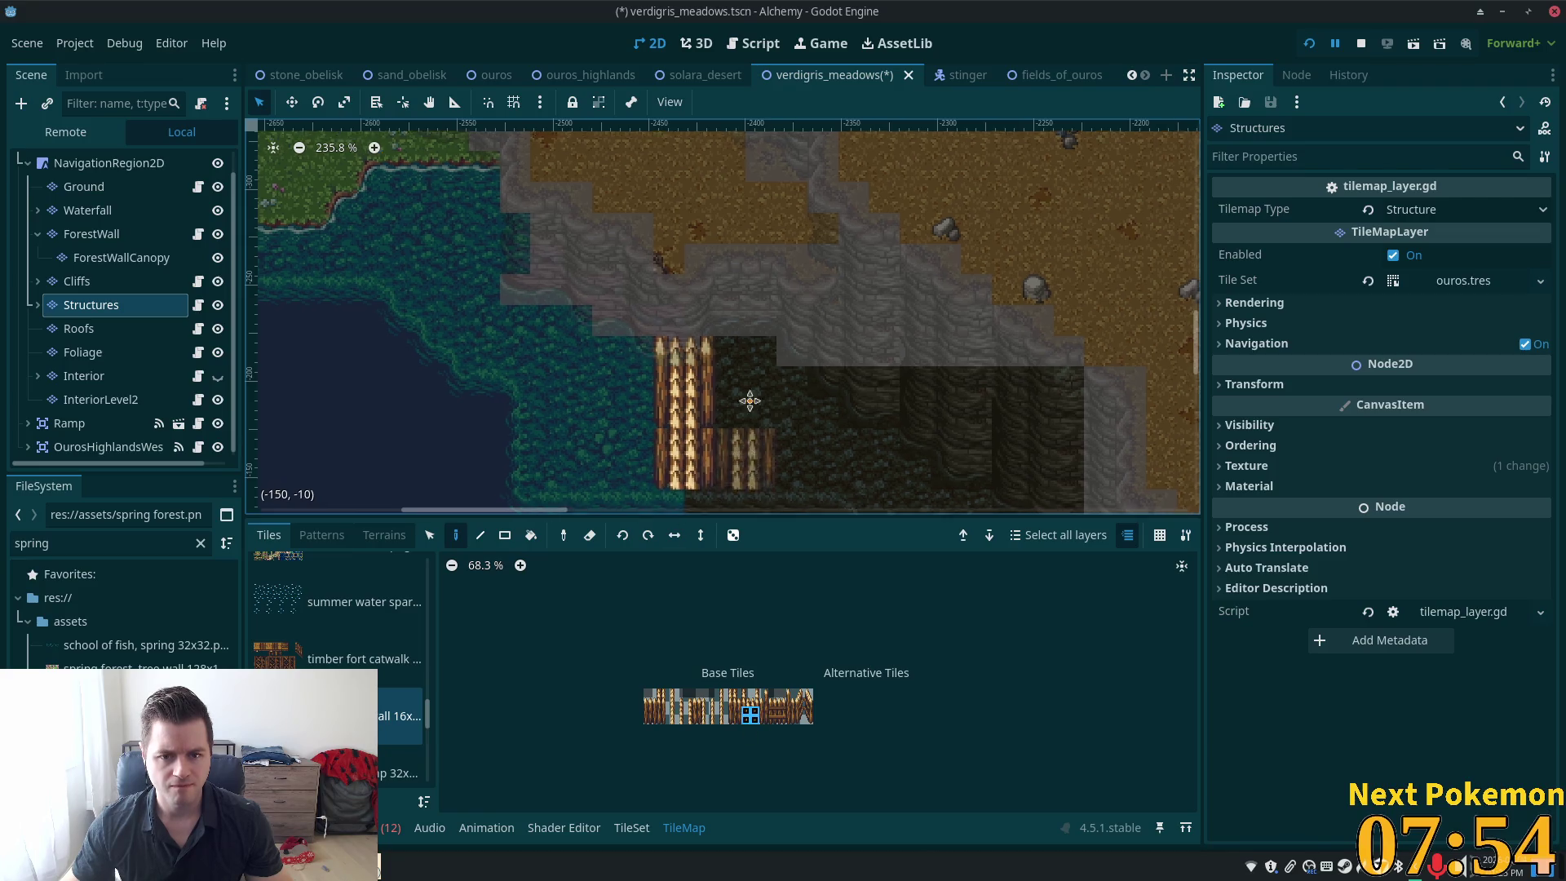
drag(750, 400, 730, 227)
key(ctrl+s)
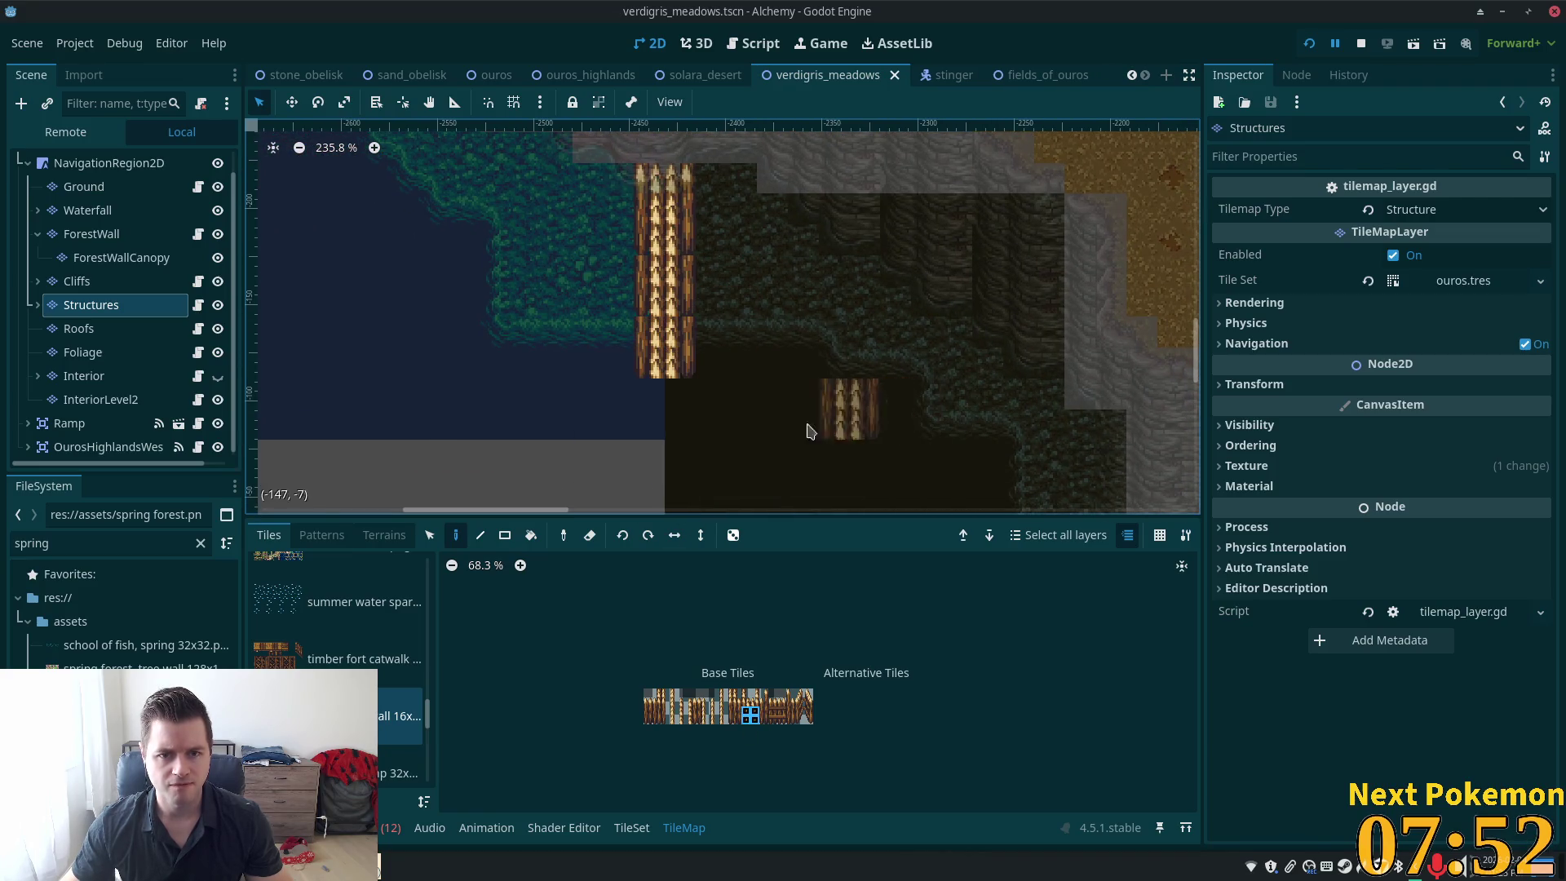
click(108, 162)
Undo the stacked tree-trunk blocks, add a two-tile timber wall row on Structures, and save
scroll(661, 344, up, 5)
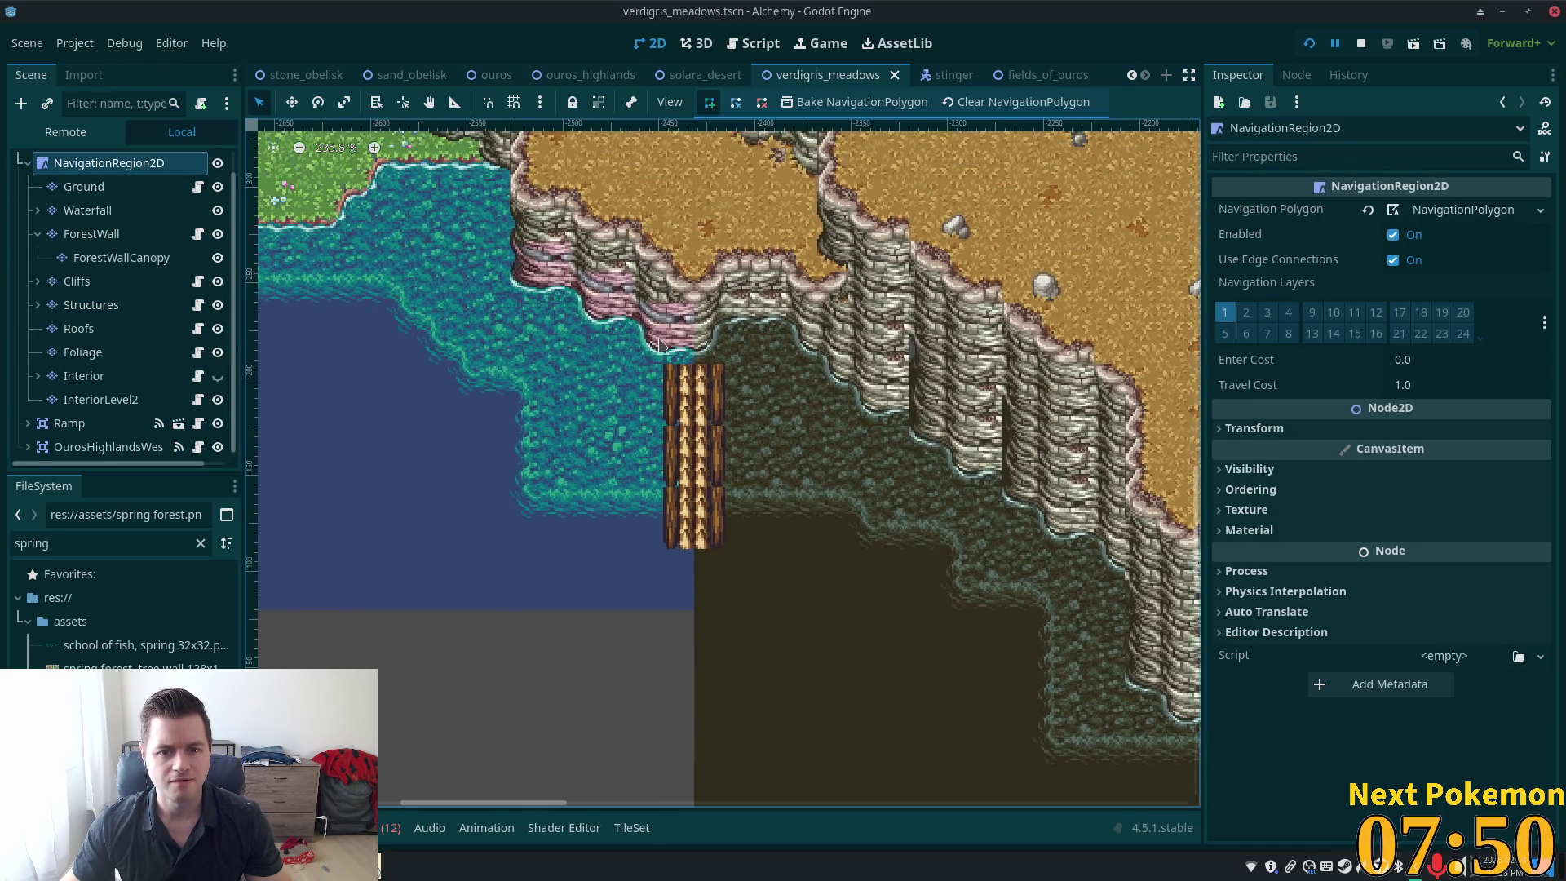
scroll(661, 344, up, 4)
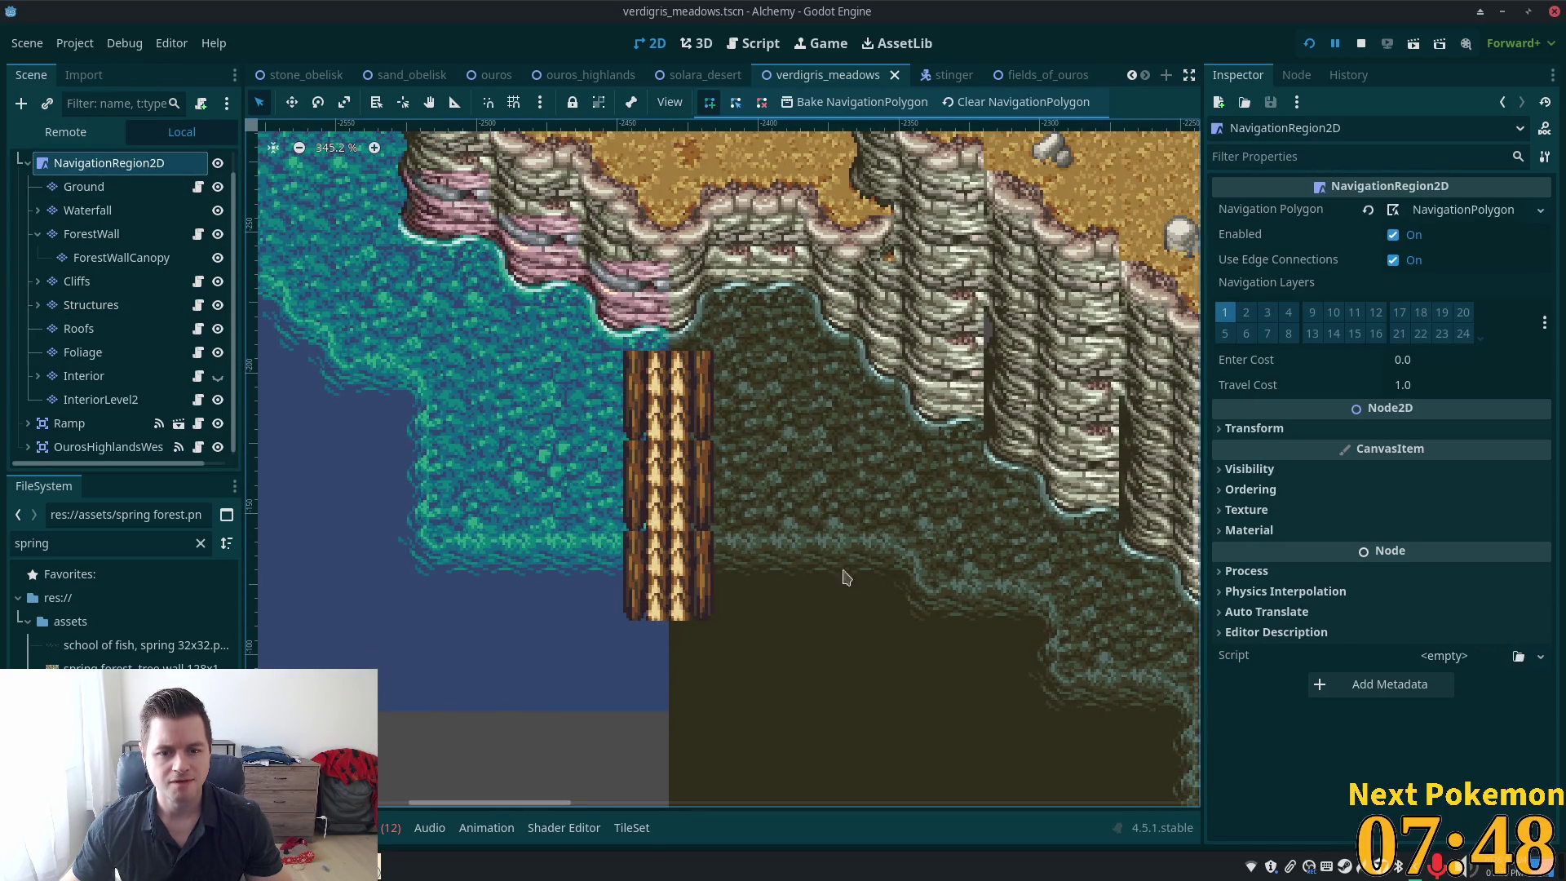
key(ctrl+z)
key(ctrl+z)
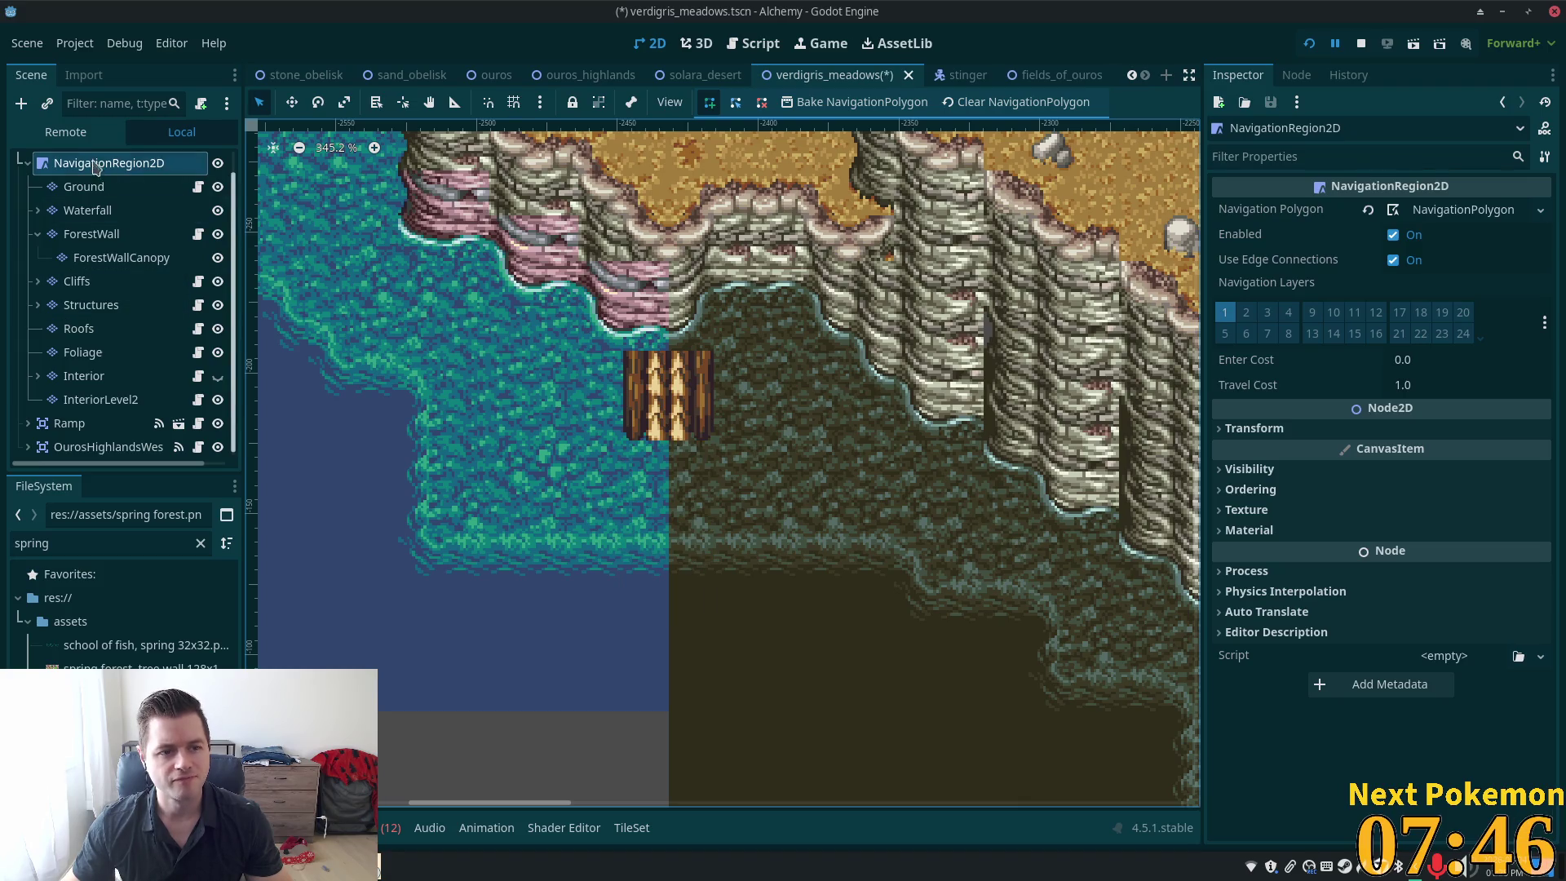
click(91, 305)
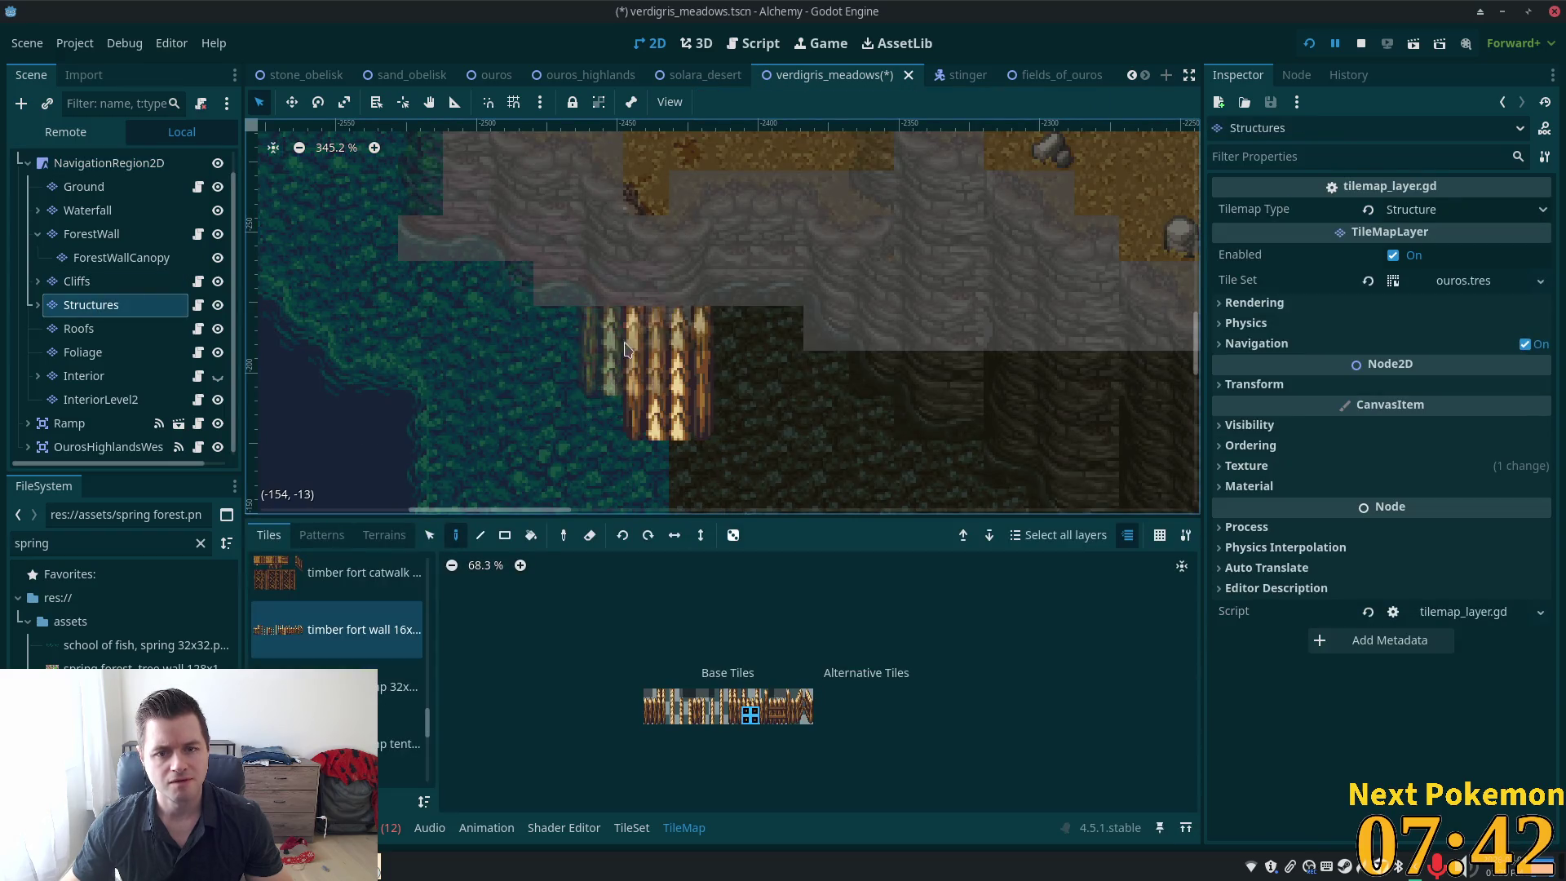
click(750, 719)
click(669, 463)
key(ctrl+s)
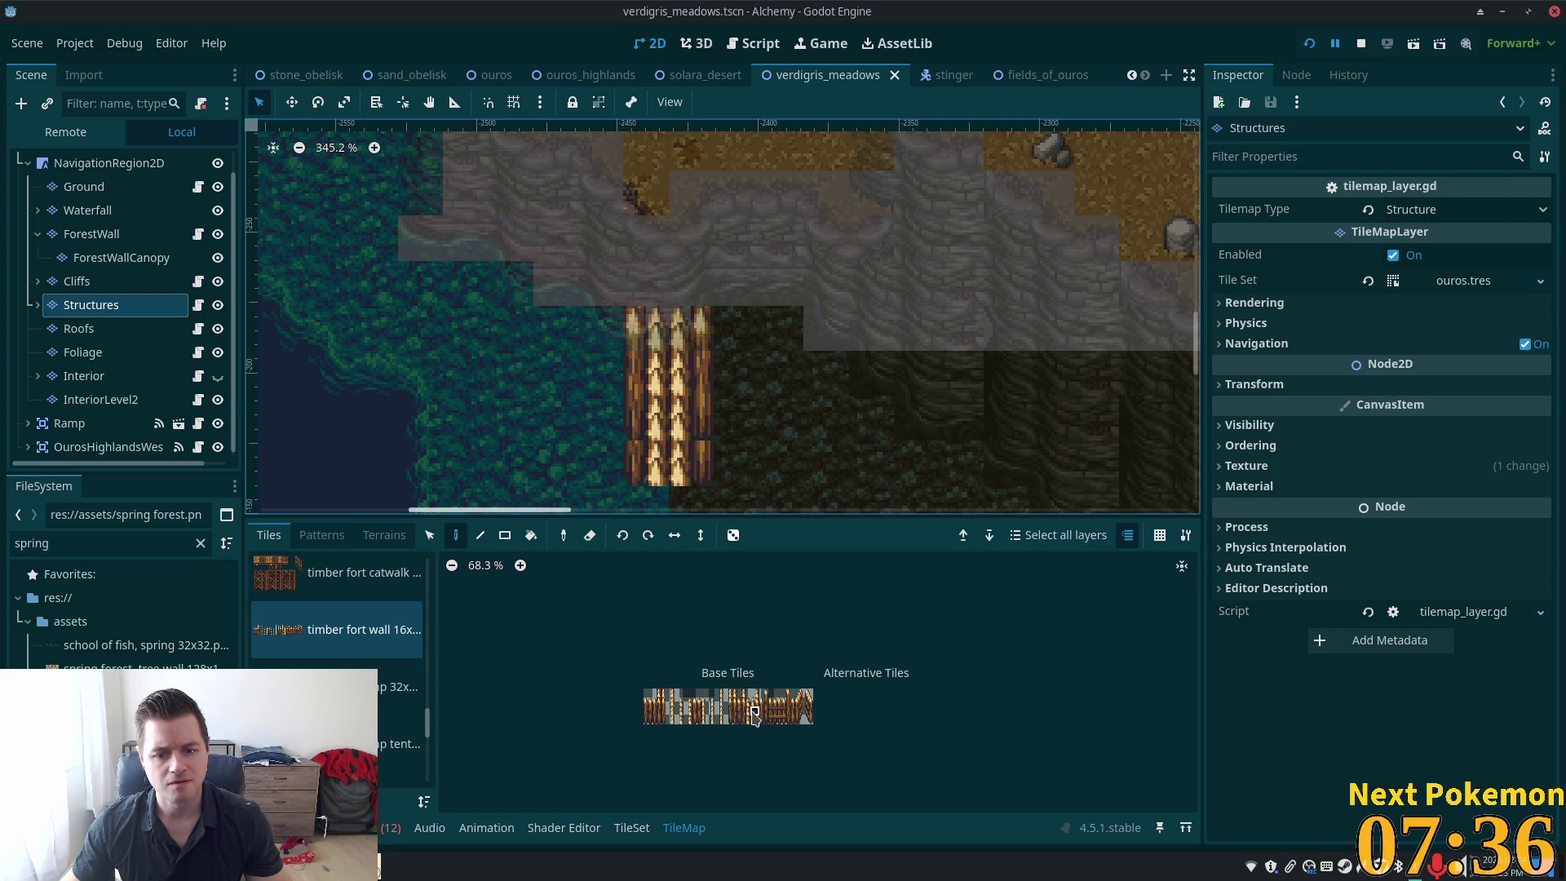
Paint timber fort wall tiles down the canvas and extend the column one tile upward
click(754, 716)
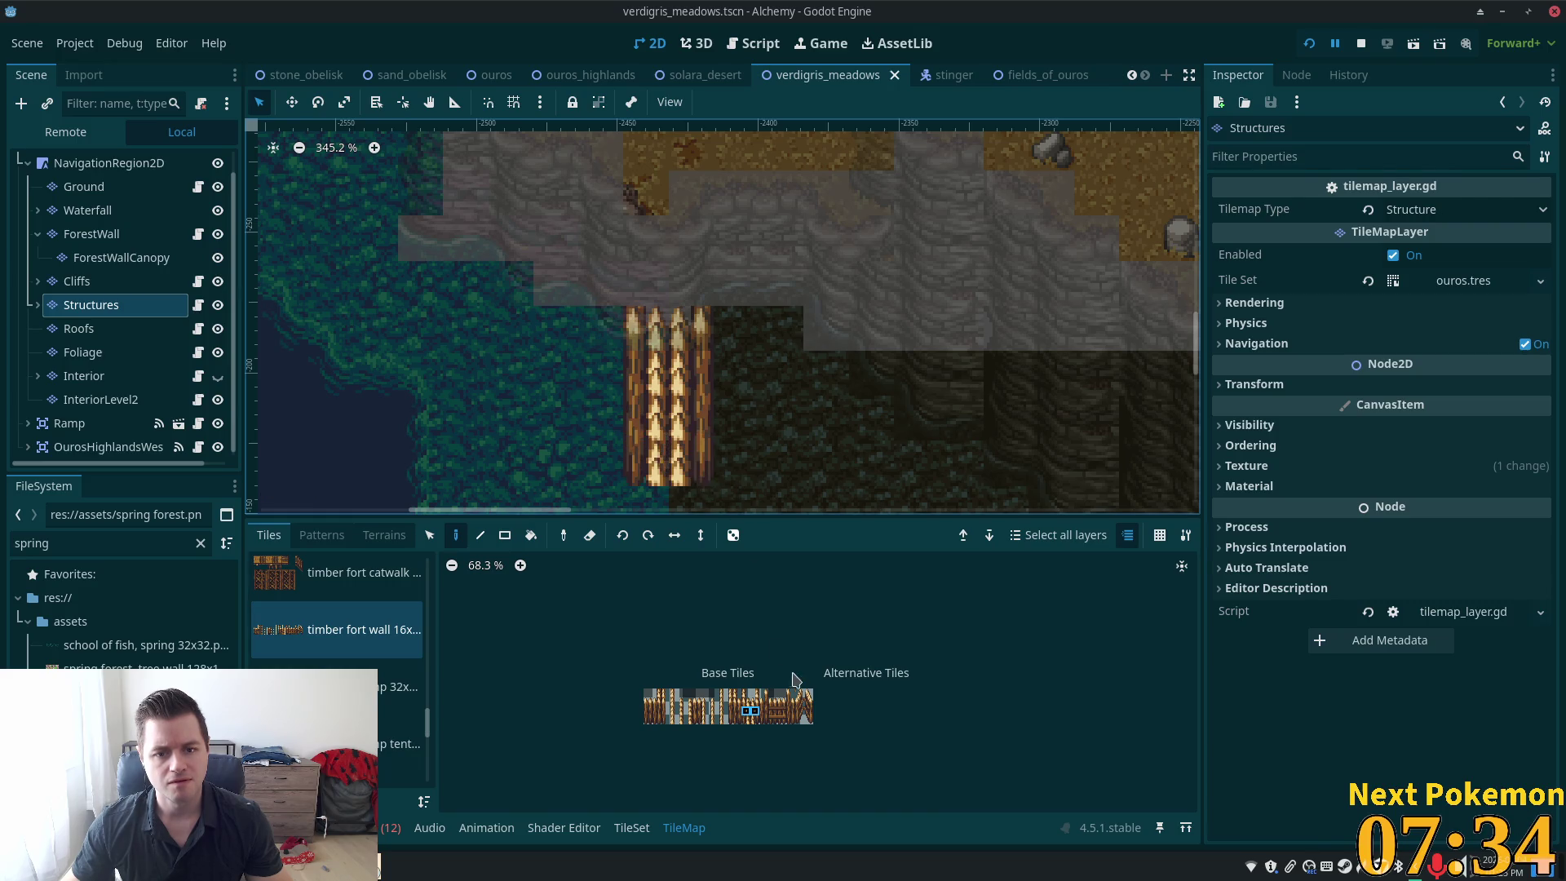
drag(648, 505, 693, 506)
scroll(689, 273, down, 2)
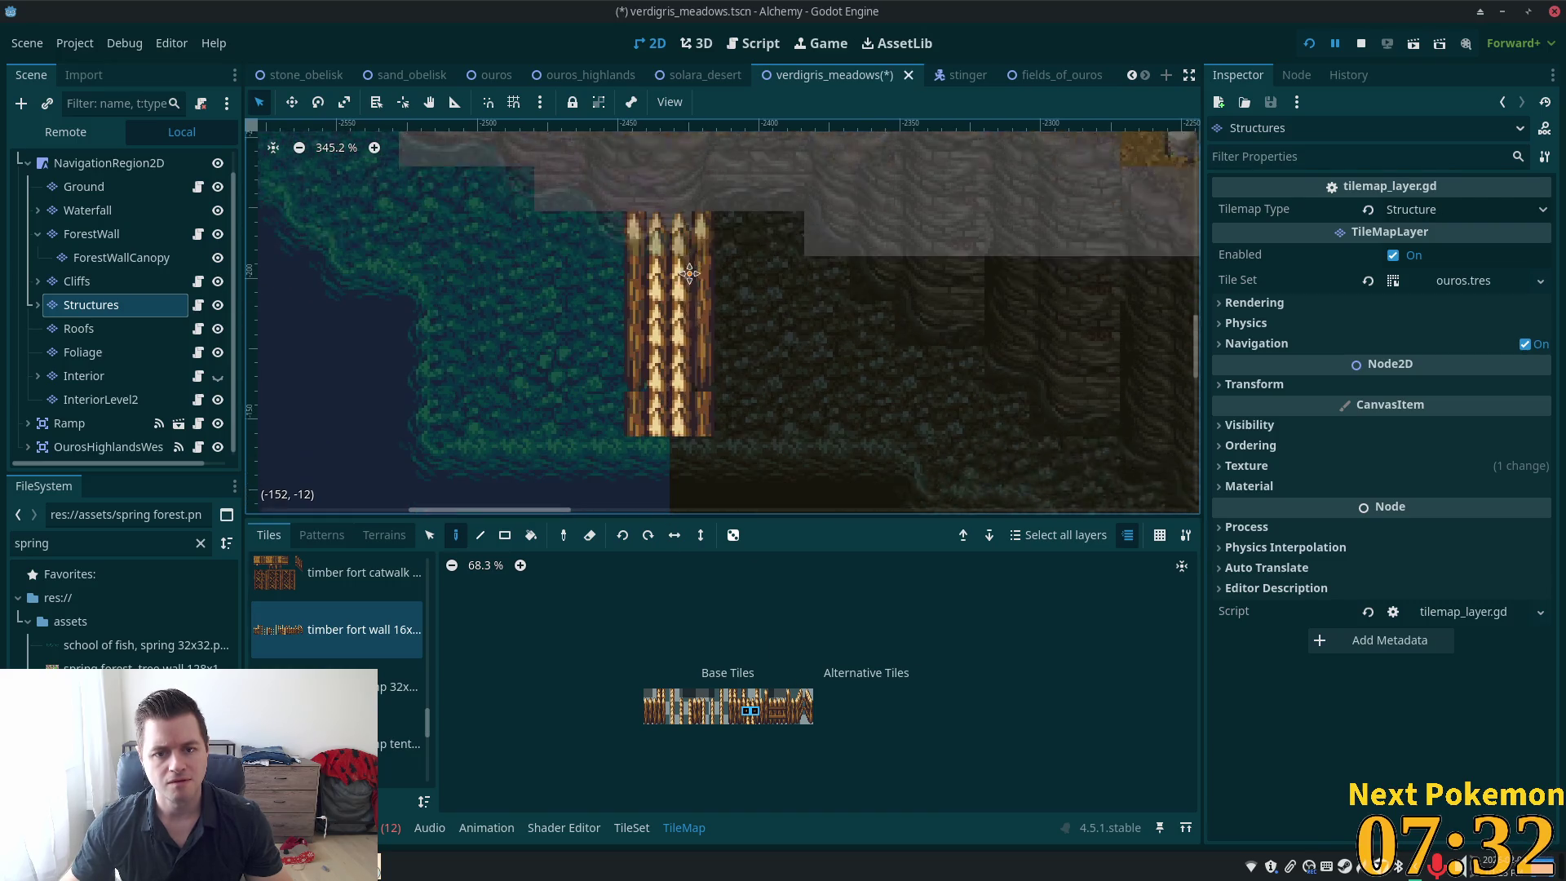
scroll(689, 274, down, 2)
drag(681, 363, 682, 499)
scroll(726, 335, up, 4)
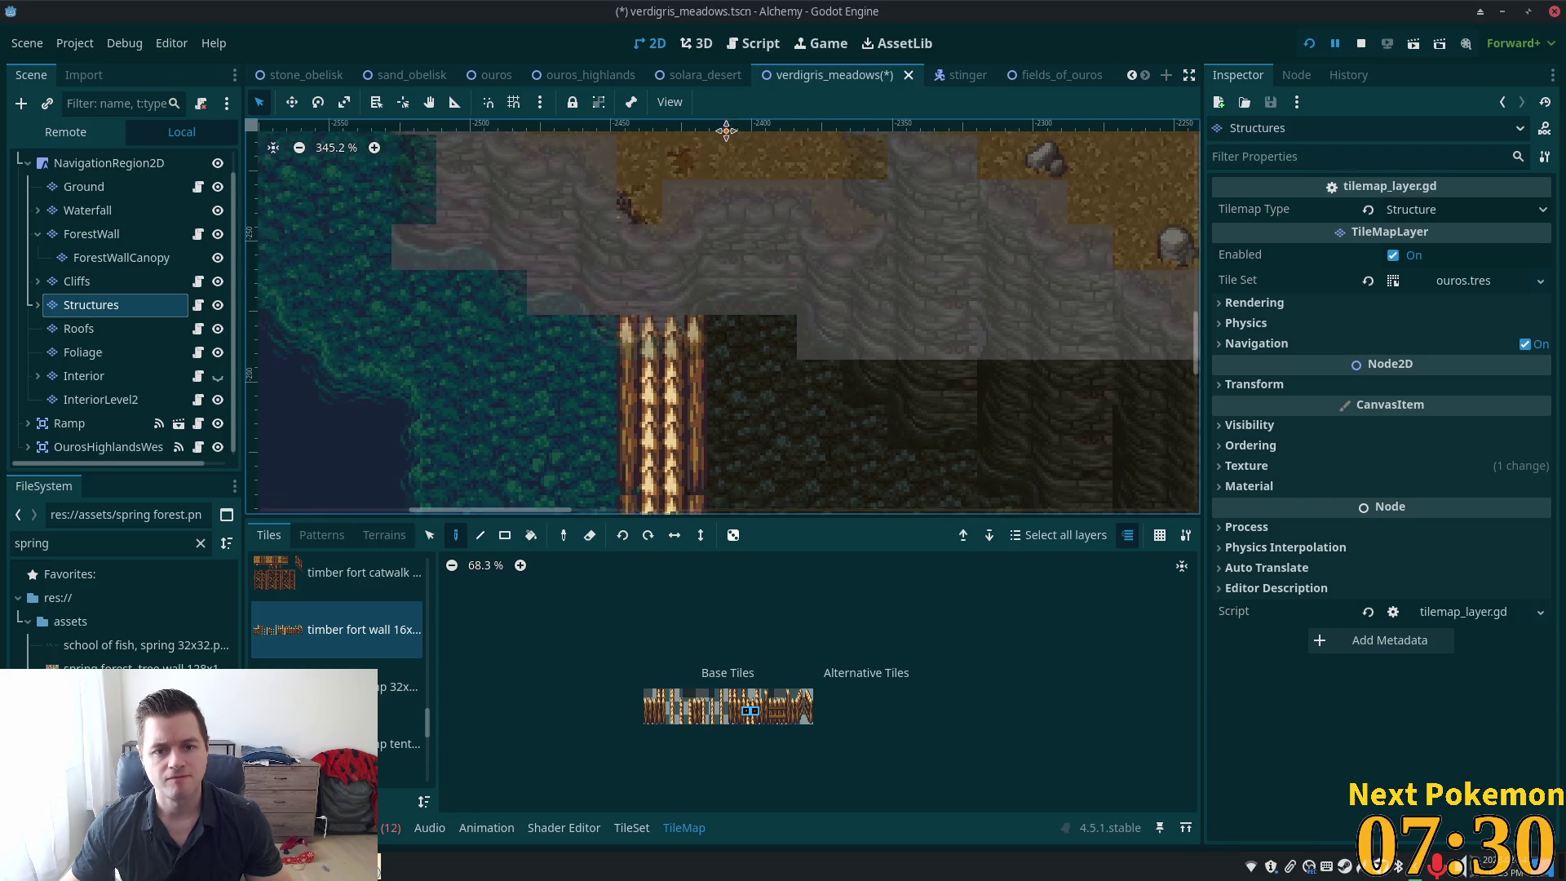
scroll(726, 130, up, 1)
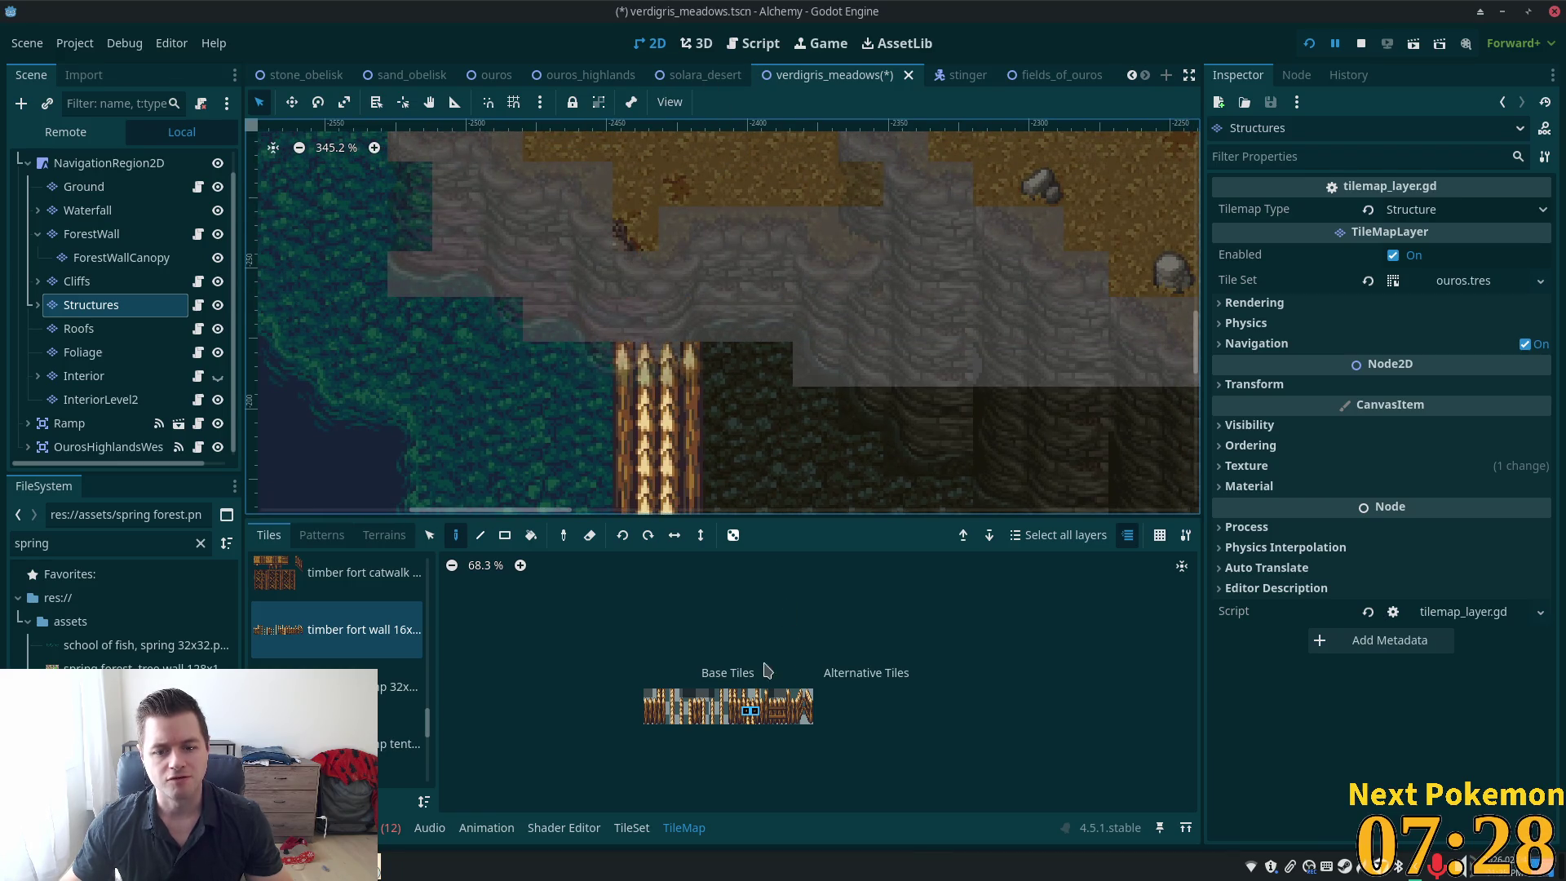
click(657, 319)
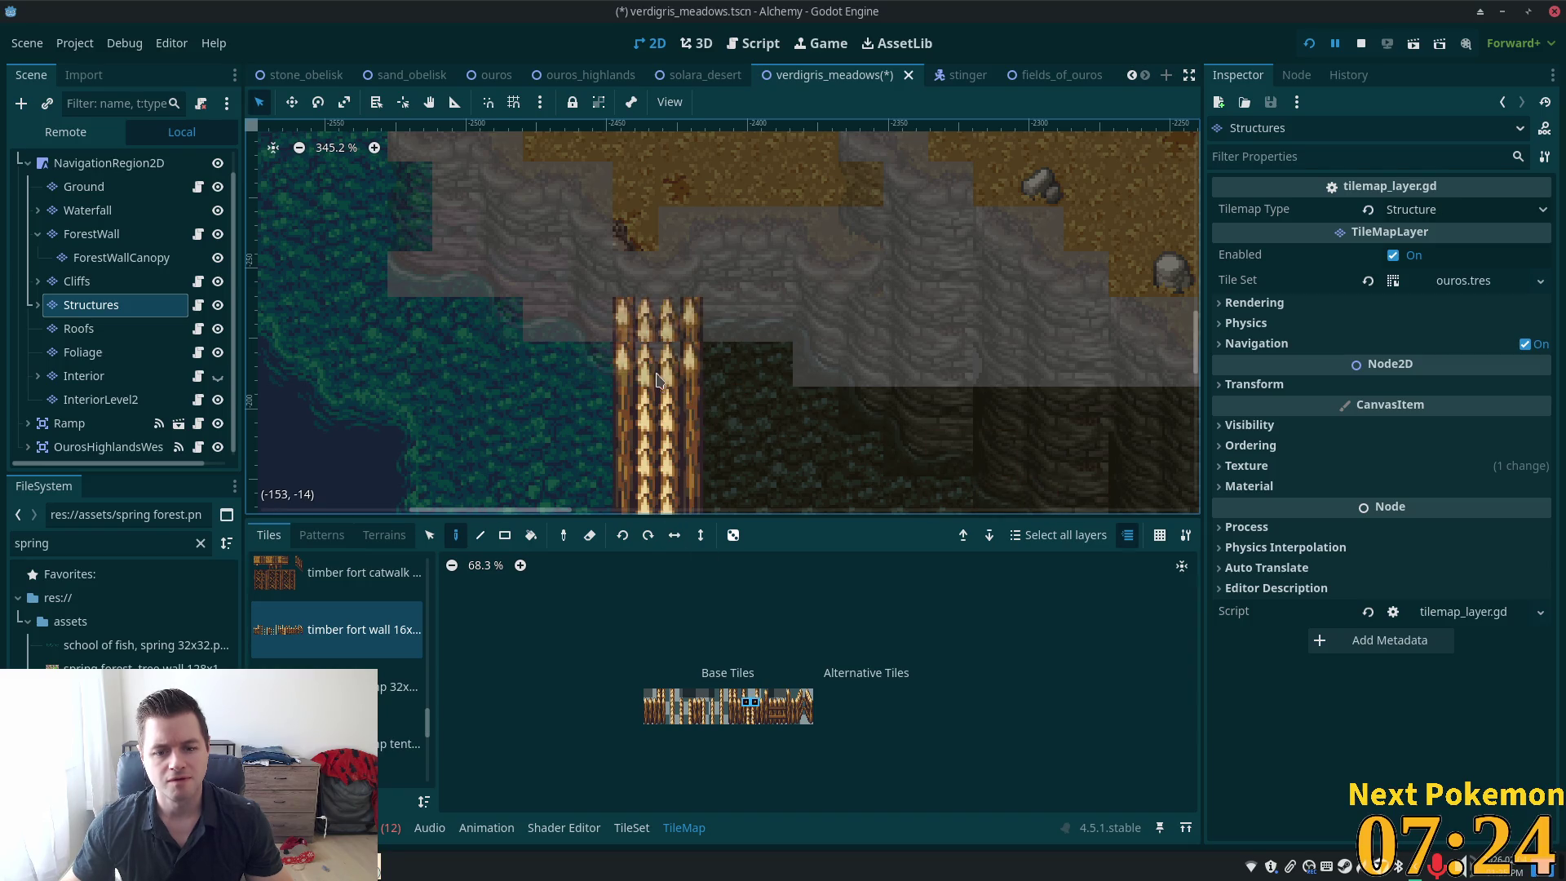
click(749, 713)
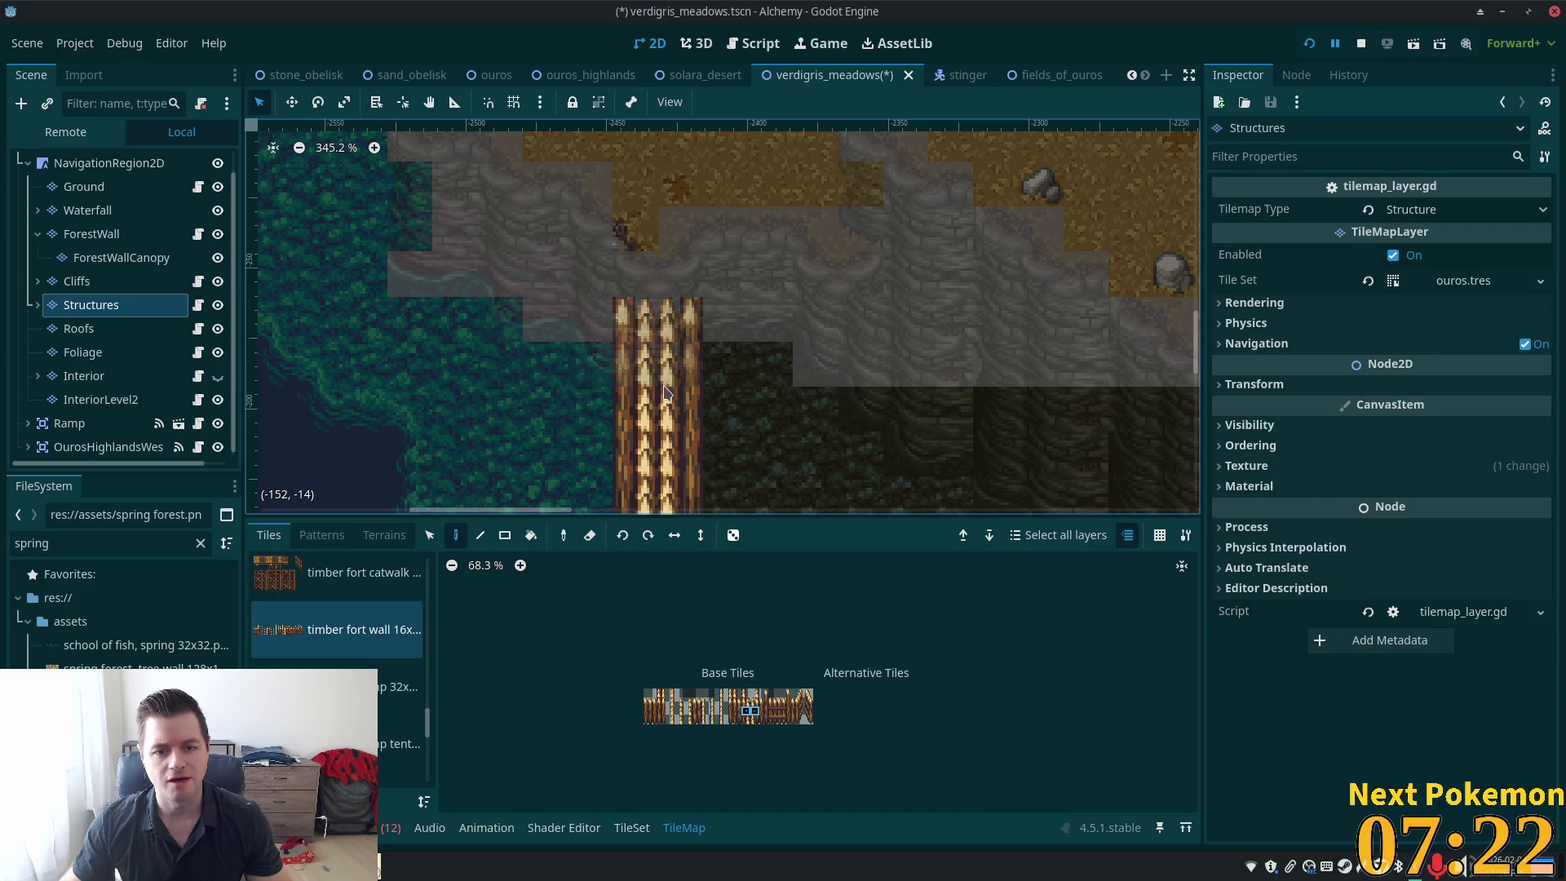
Switch between the Ground layer, Structures layer and full-map view to check the wall column
click(74, 186)
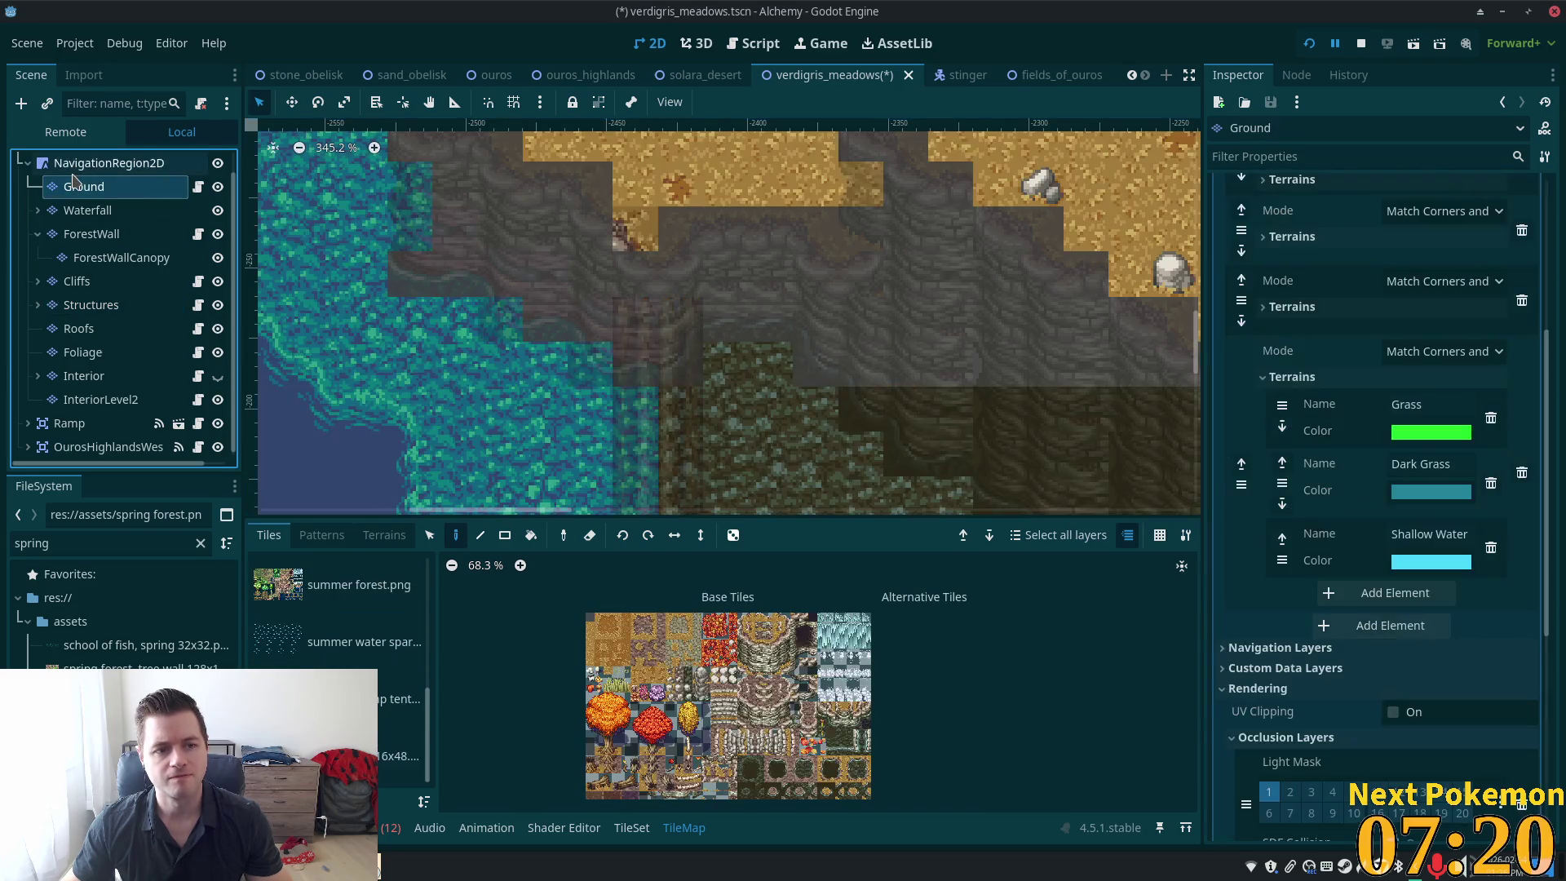
click(90, 163)
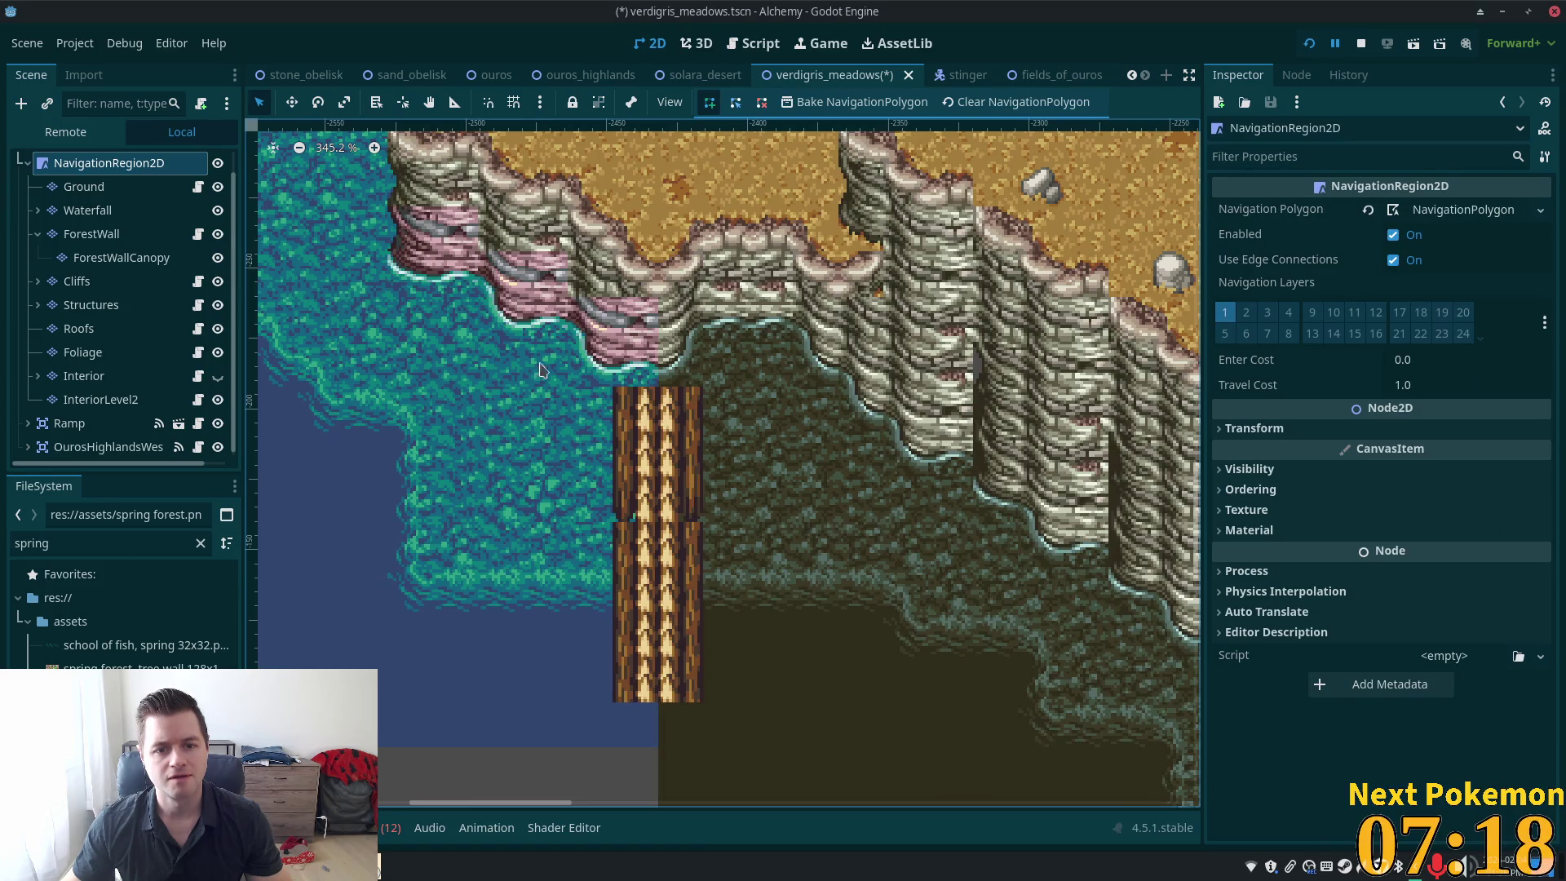
click(86, 305)
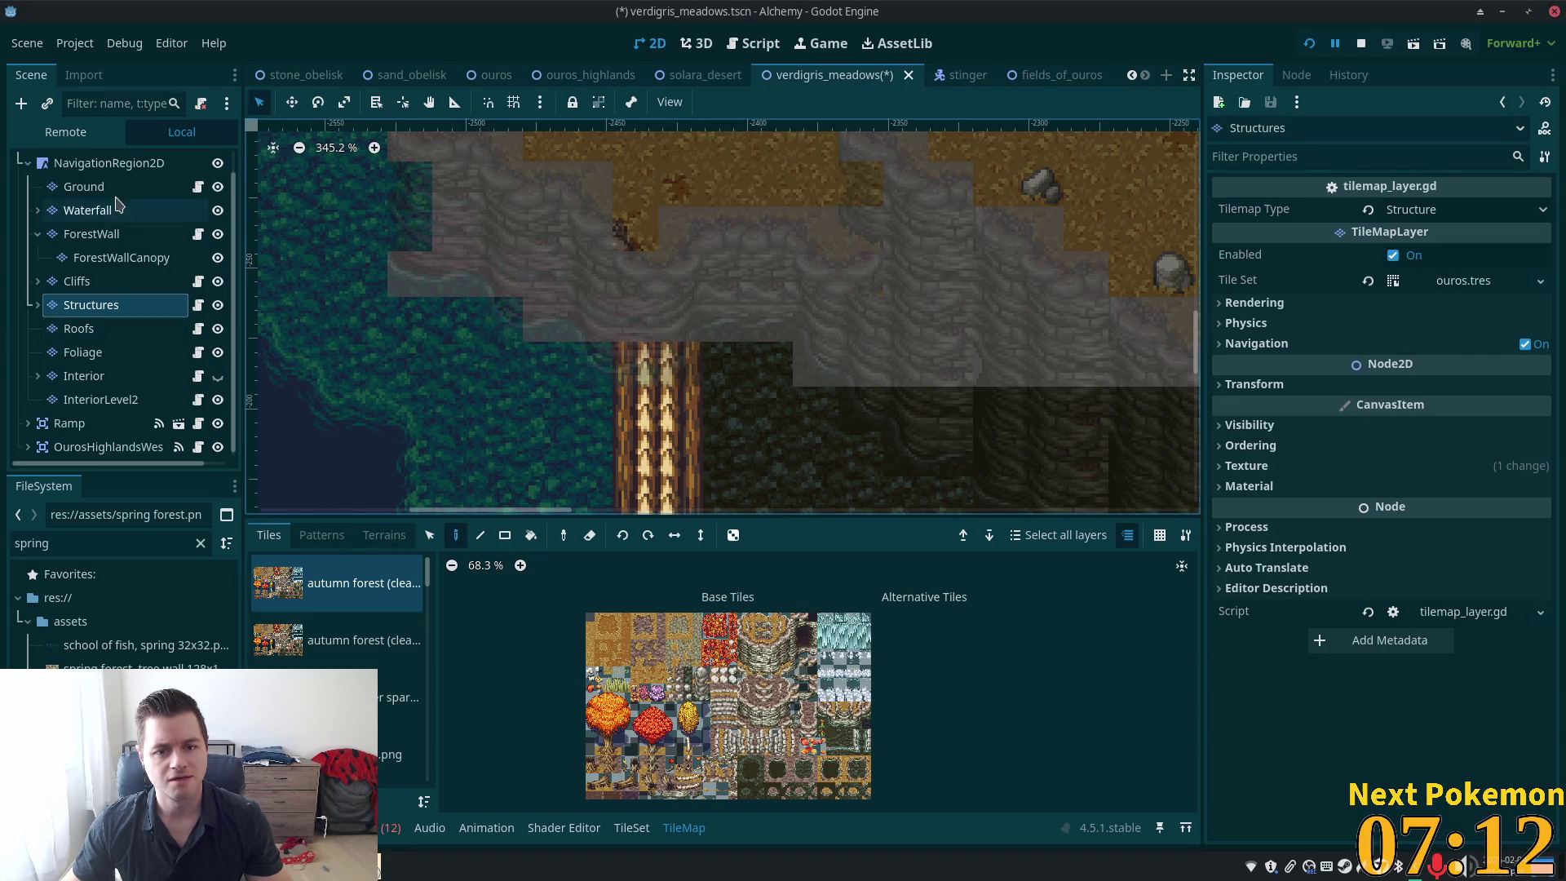
click(84, 187)
click(108, 162)
scroll(727, 451, down, 5)
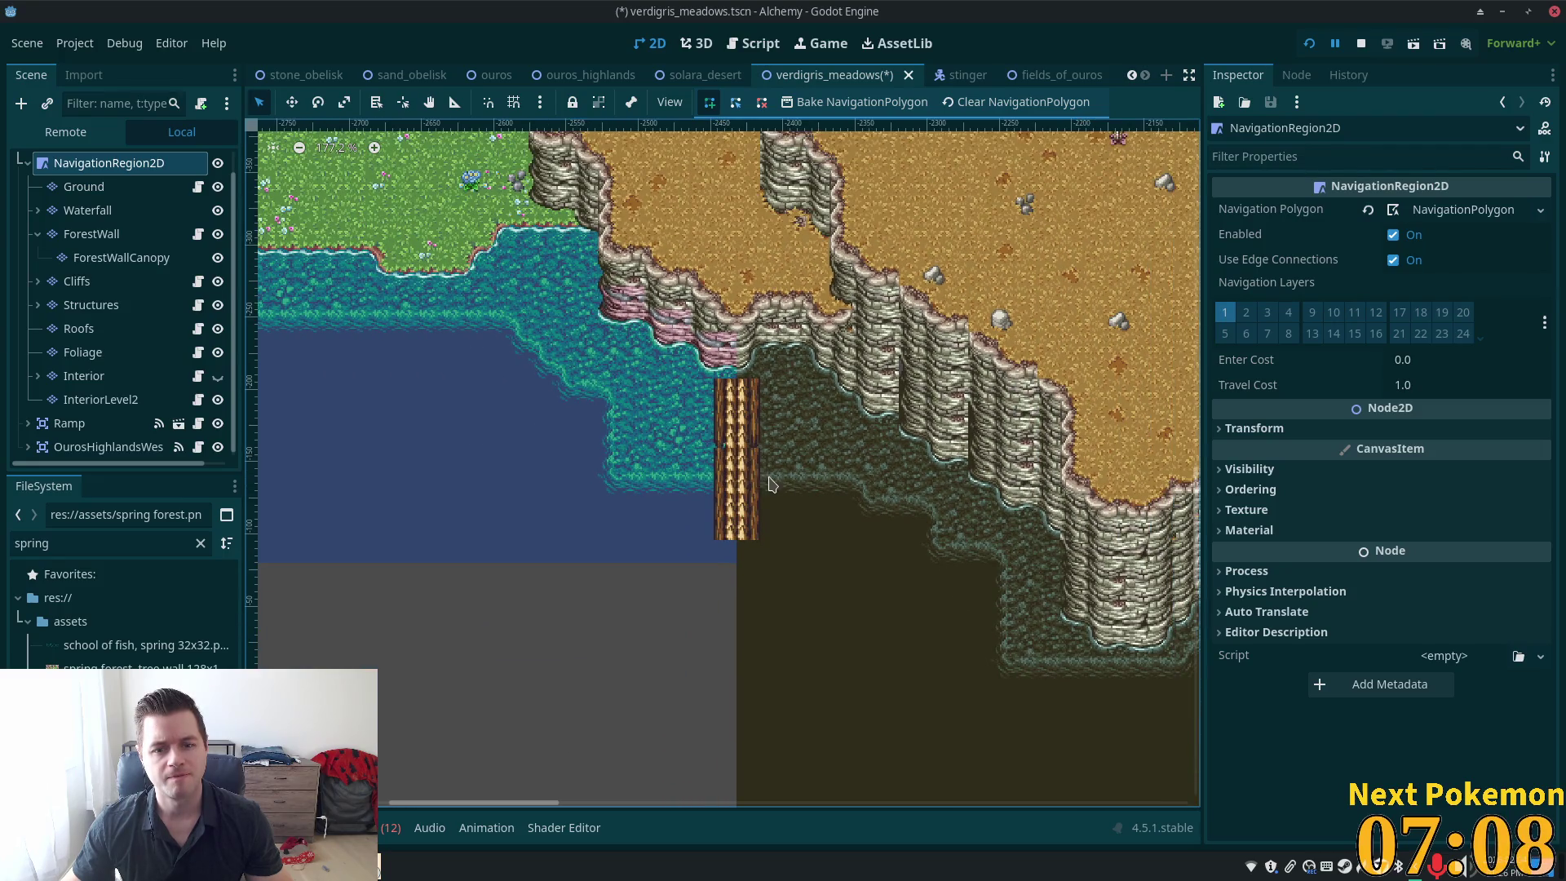
scroll(808, 416, up, 6)
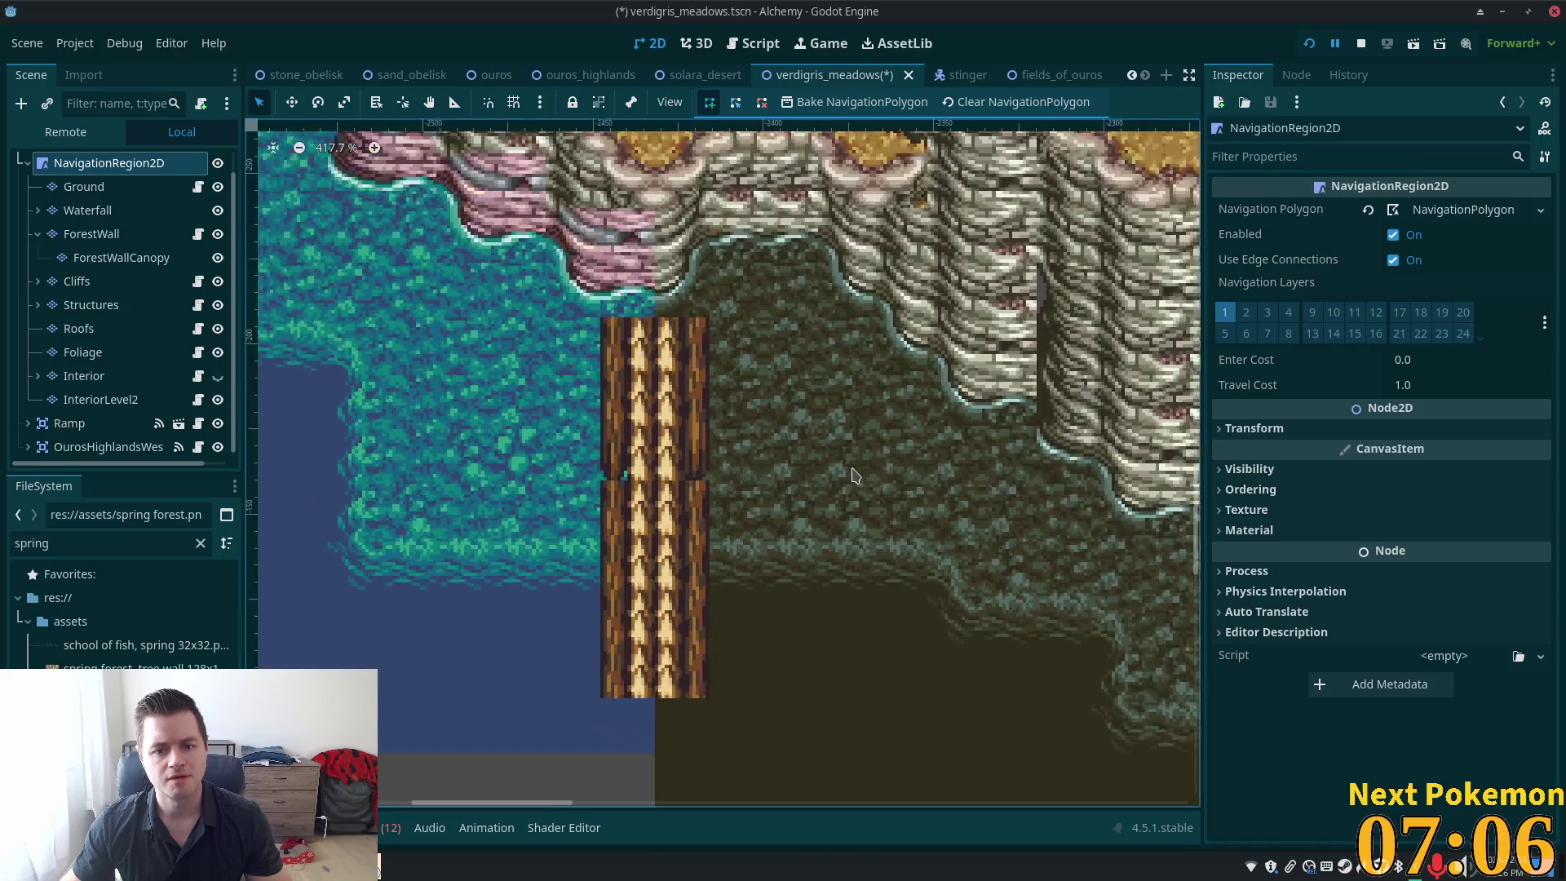
scroll(855, 476, up, 1)
right_click(598, 348)
Select the Structures layer and erase the lower timber wall tiles
click(121, 257)
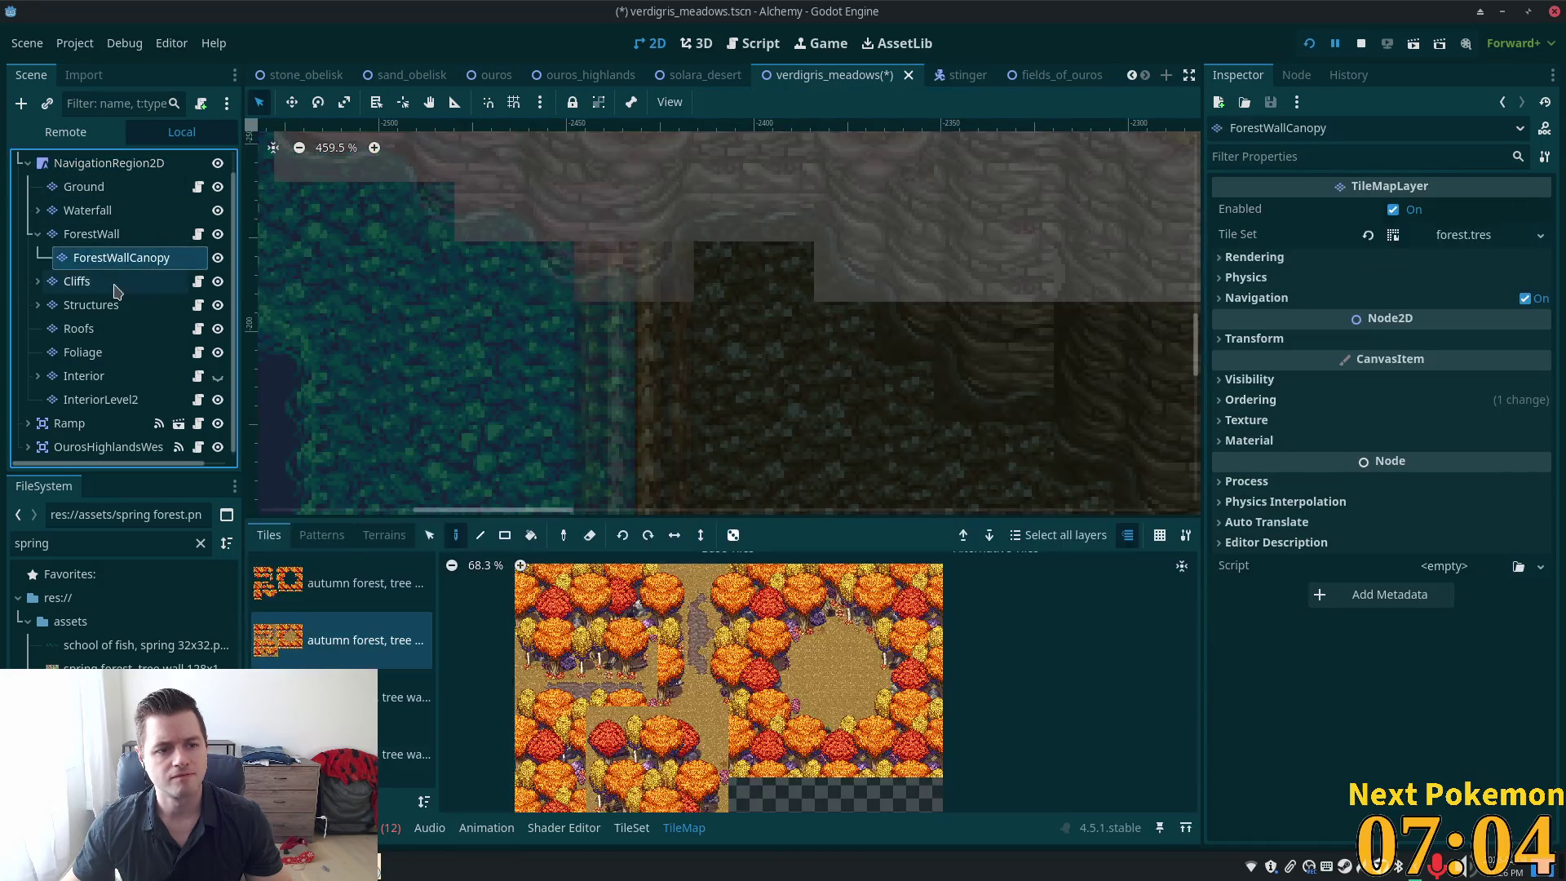
click(117, 286)
click(114, 305)
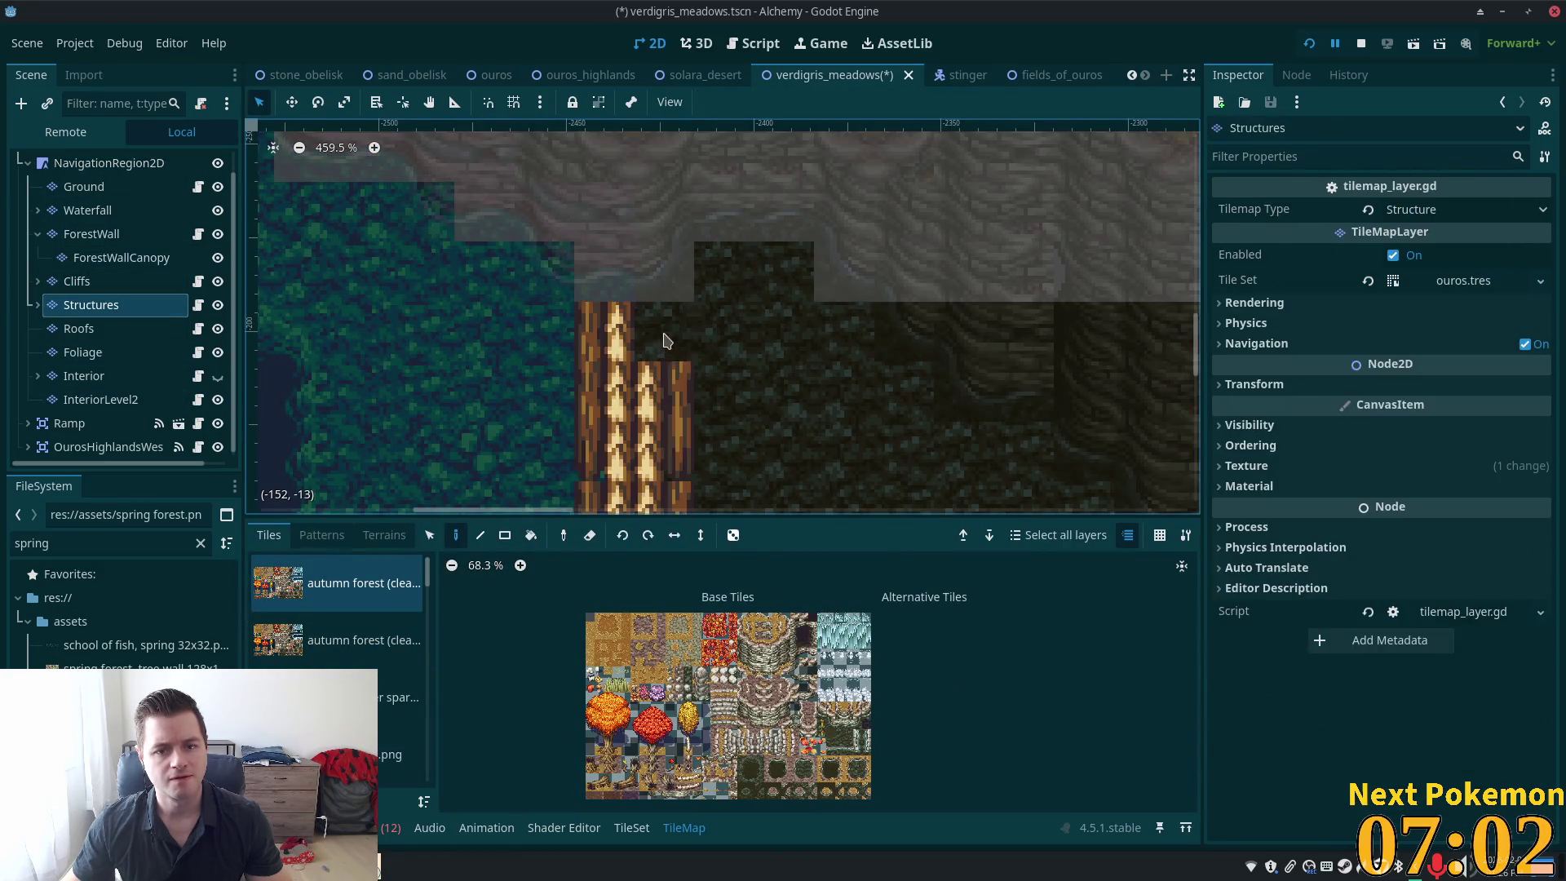
right_click(665, 392)
right_click(605, 391)
right_click(605, 331)
right_click(605, 470)
right_click(665, 457)
Erase the remaining upper timber wall tiles
drag(661, 423, 673, 297)
right_click(677, 388)
right_click(678, 447)
right_click(618, 447)
right_click(619, 498)
right_click(677, 497)
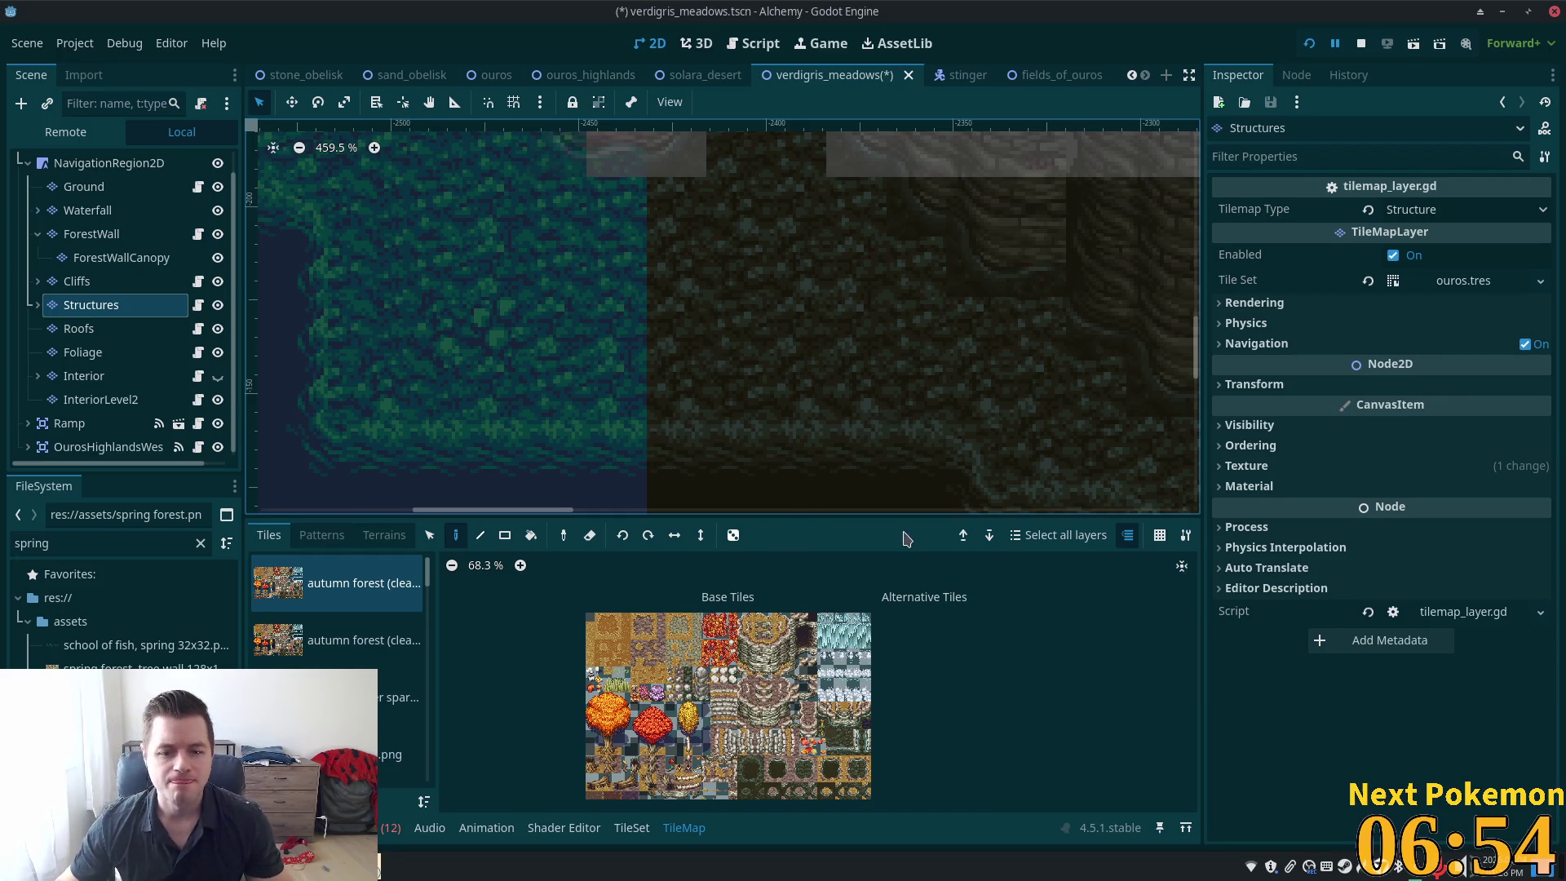
scroll(676, 695, up, 6)
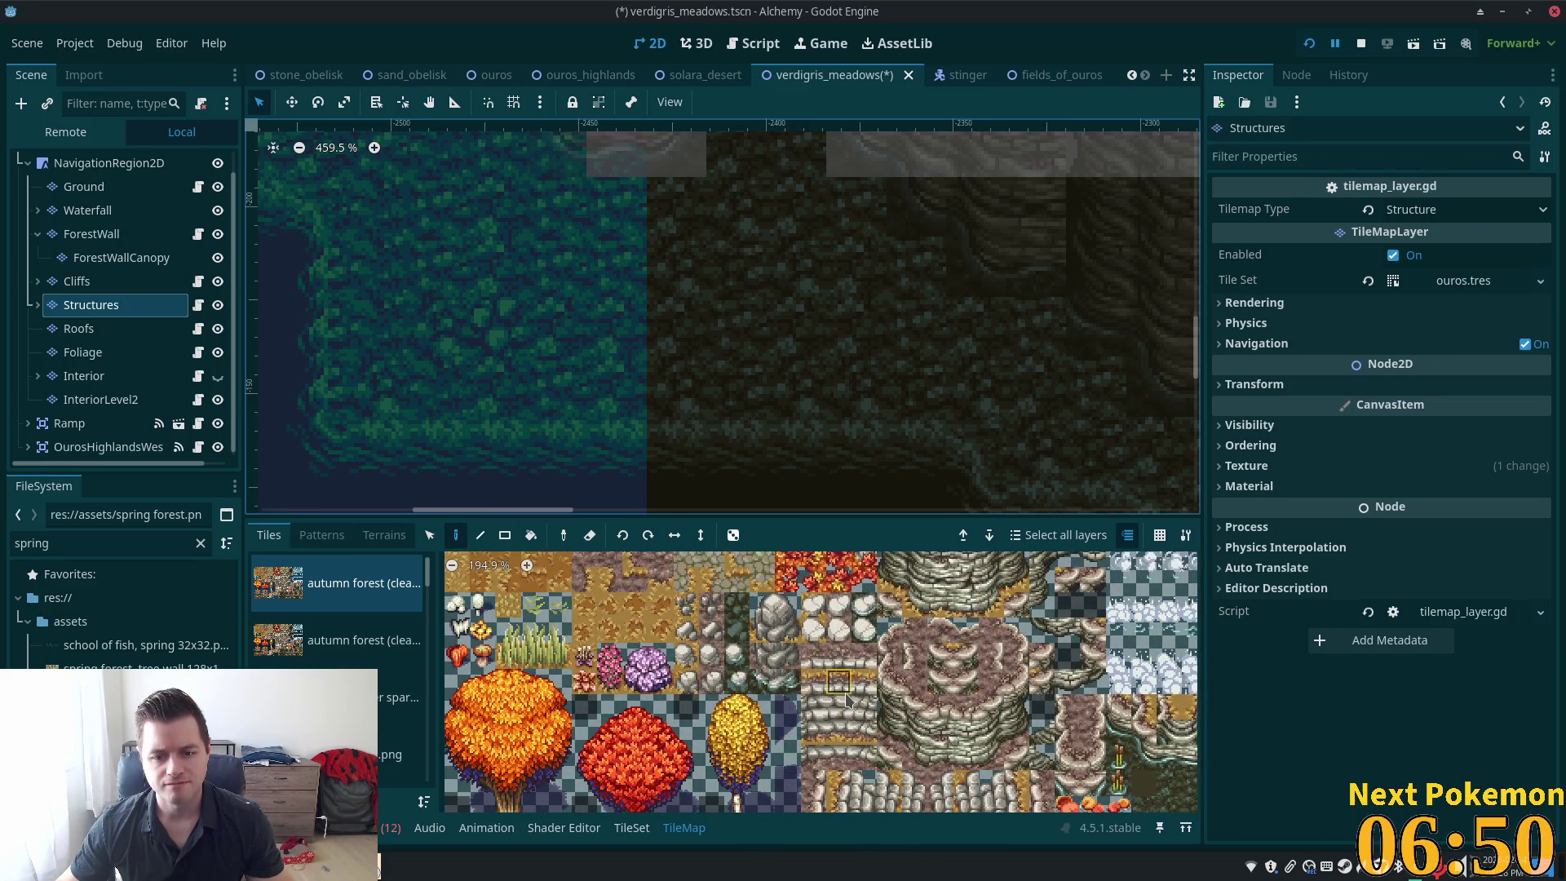
scroll(849, 700, down, 1)
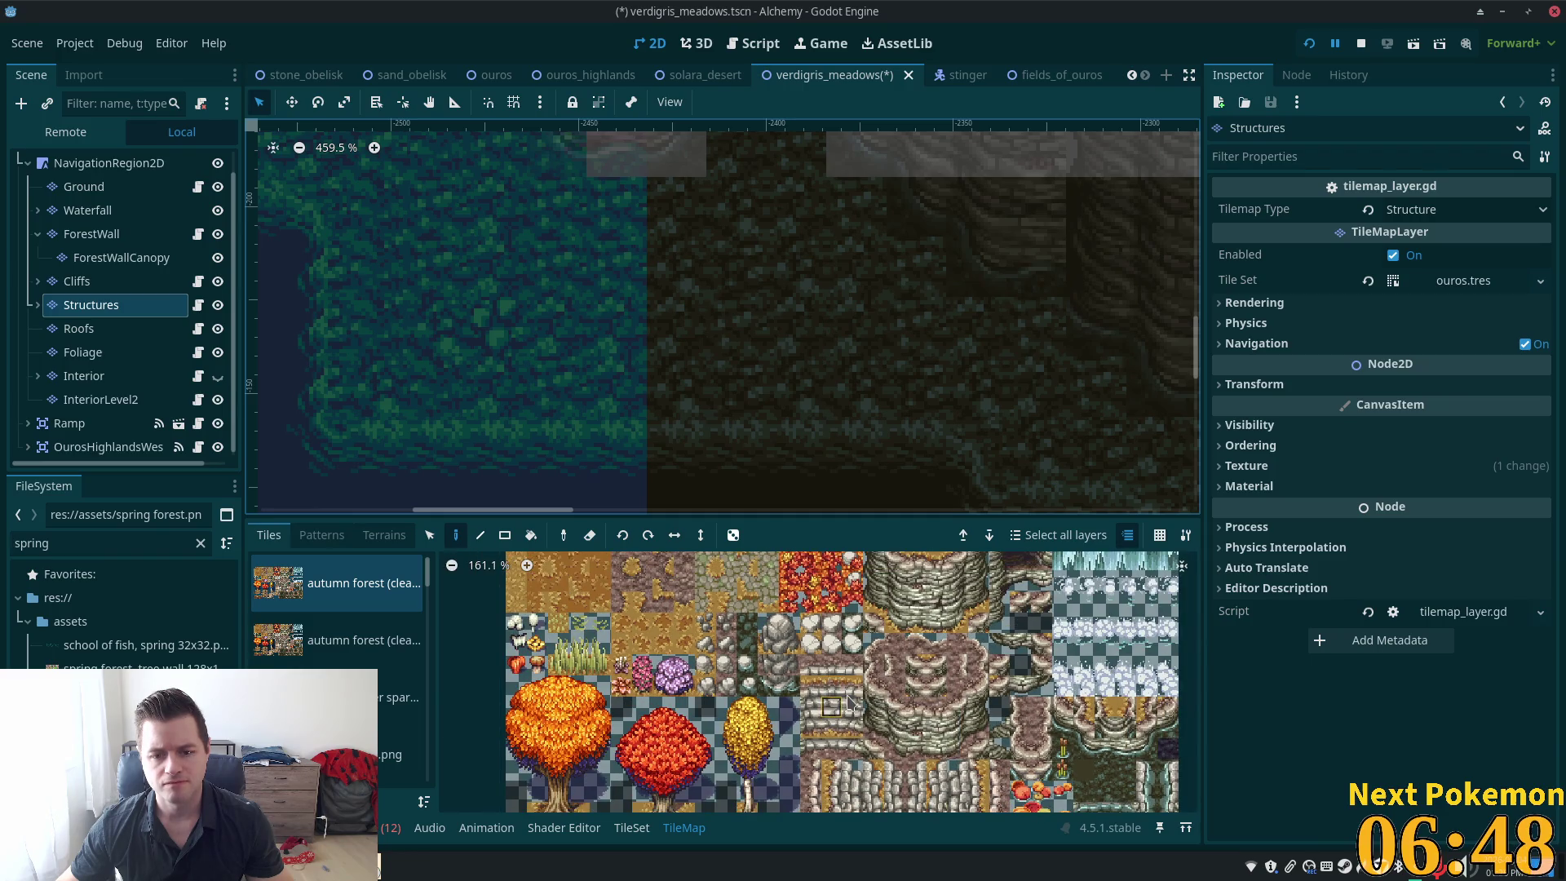
scroll(848, 700, down, 3)
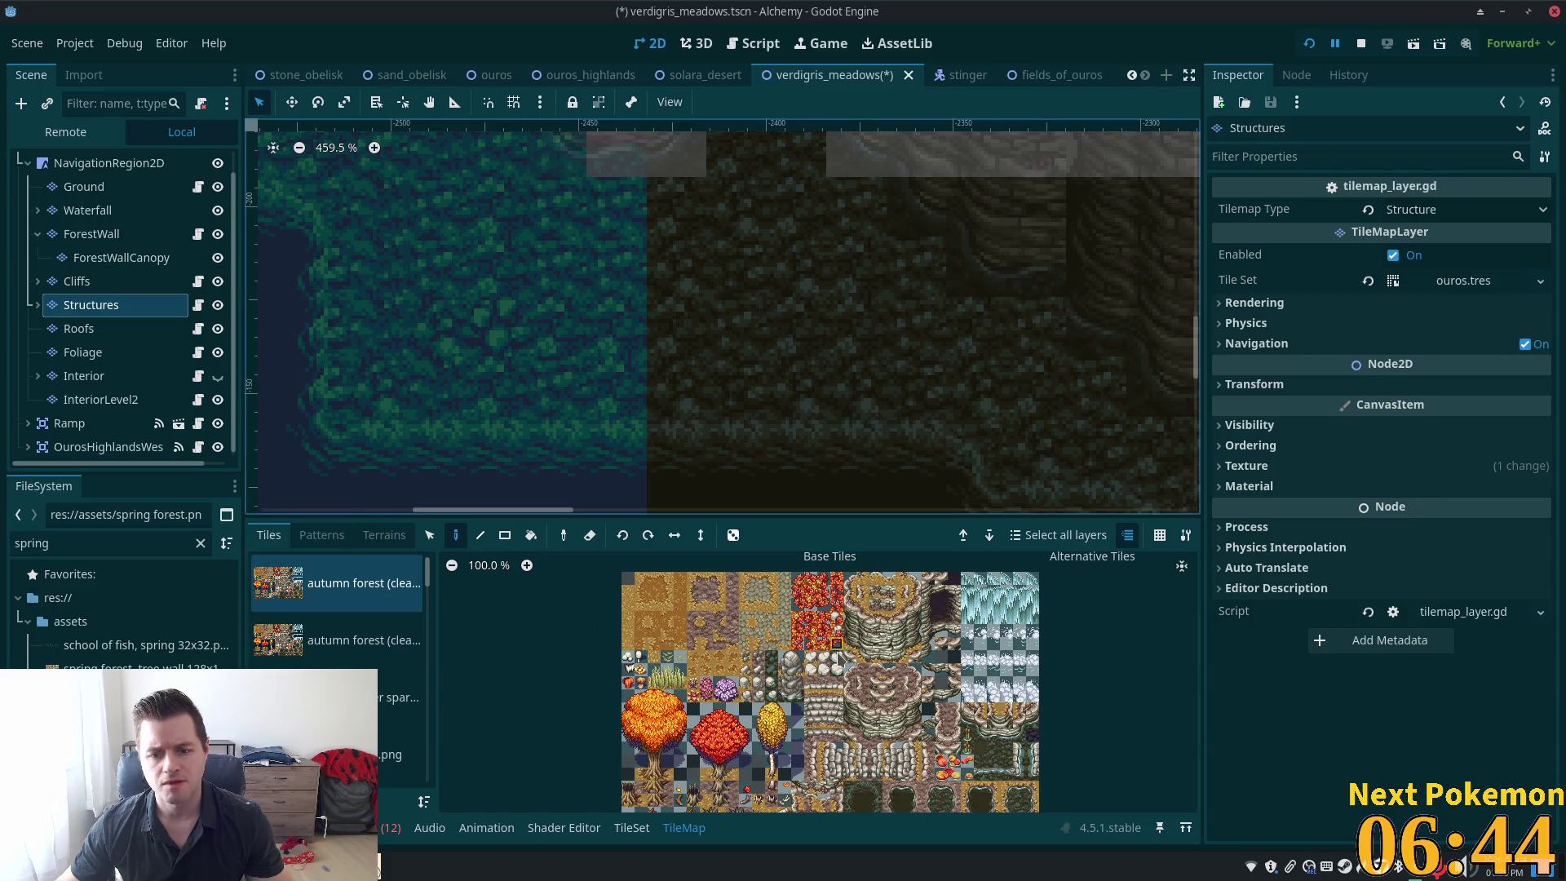
scroll(845, 644, down, 3)
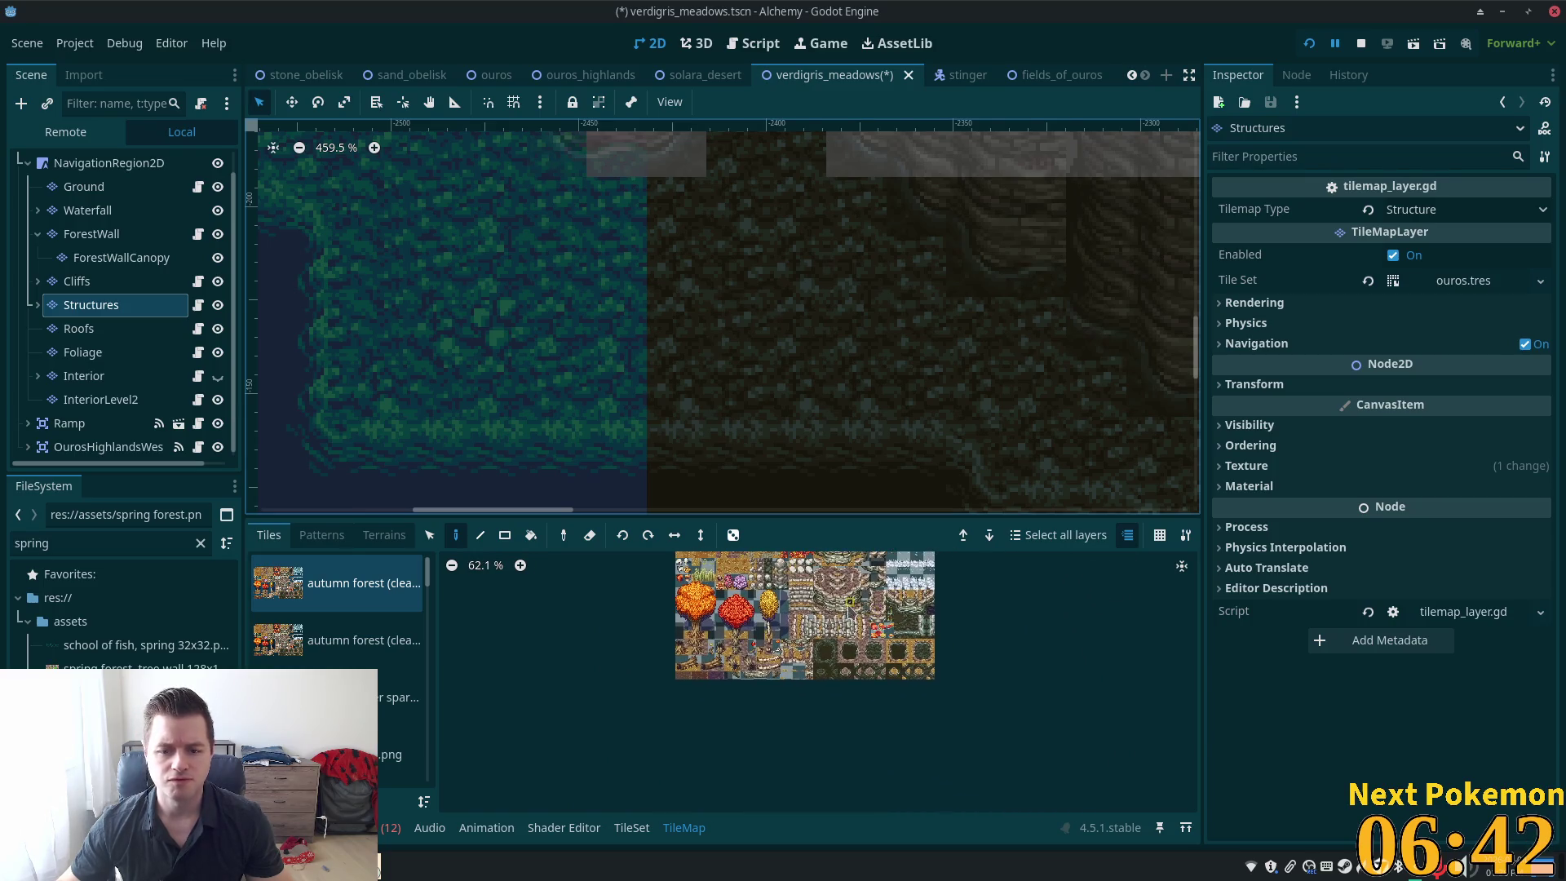
scroll(727, 364, down, 2)
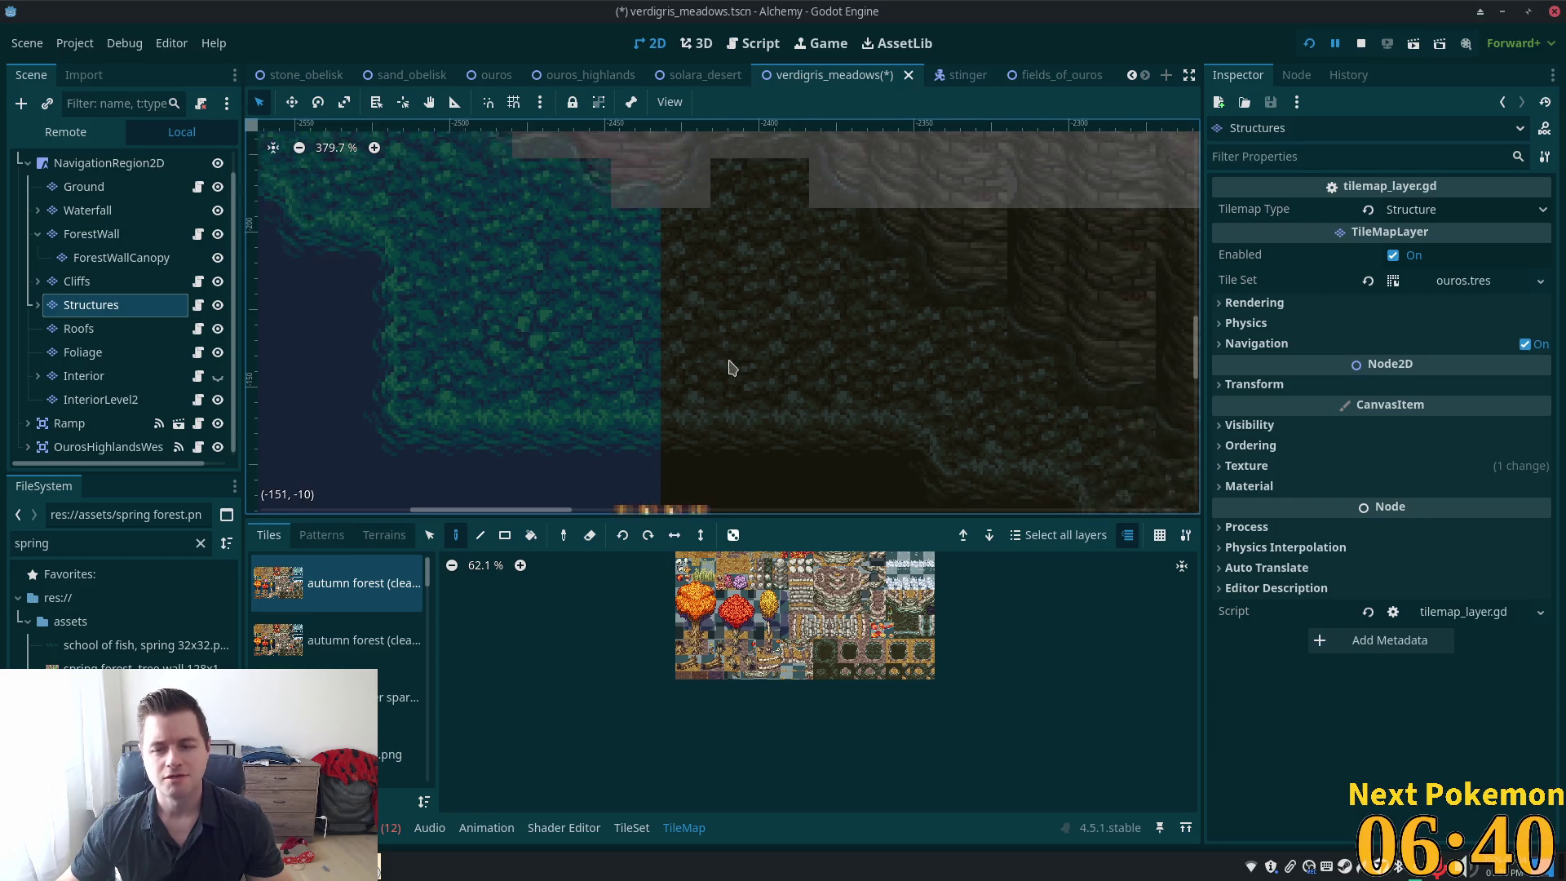
scroll(938, 156, up, 5)
scroll(938, 155, left, 5)
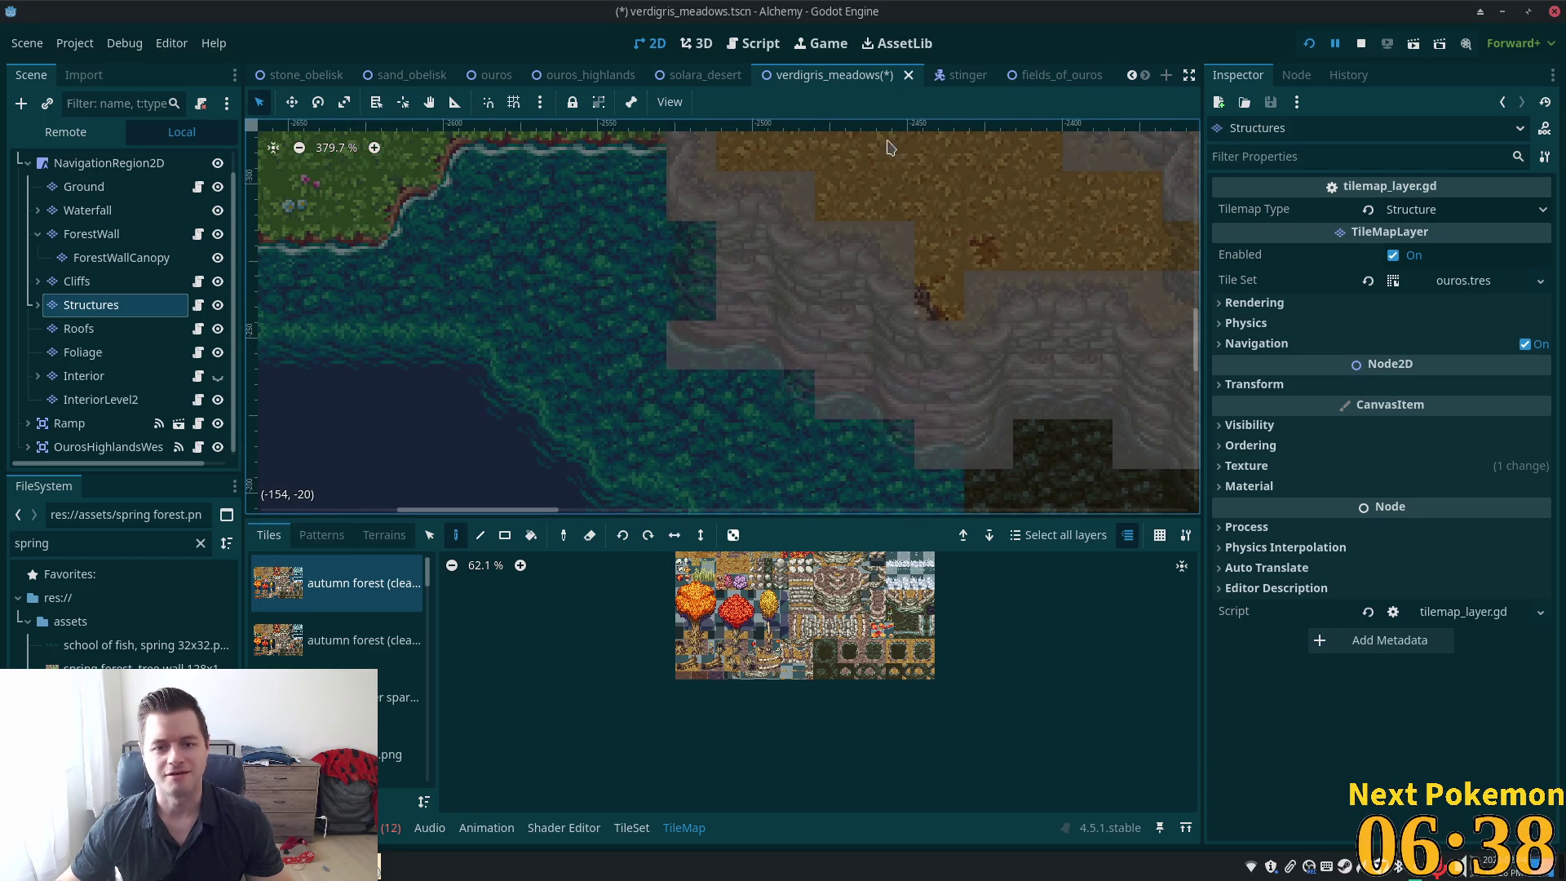
scroll(728, 311, down, 3)
Pan around the fully lit map to review the meadow, lake shoreline and cliffs
click(103, 170)
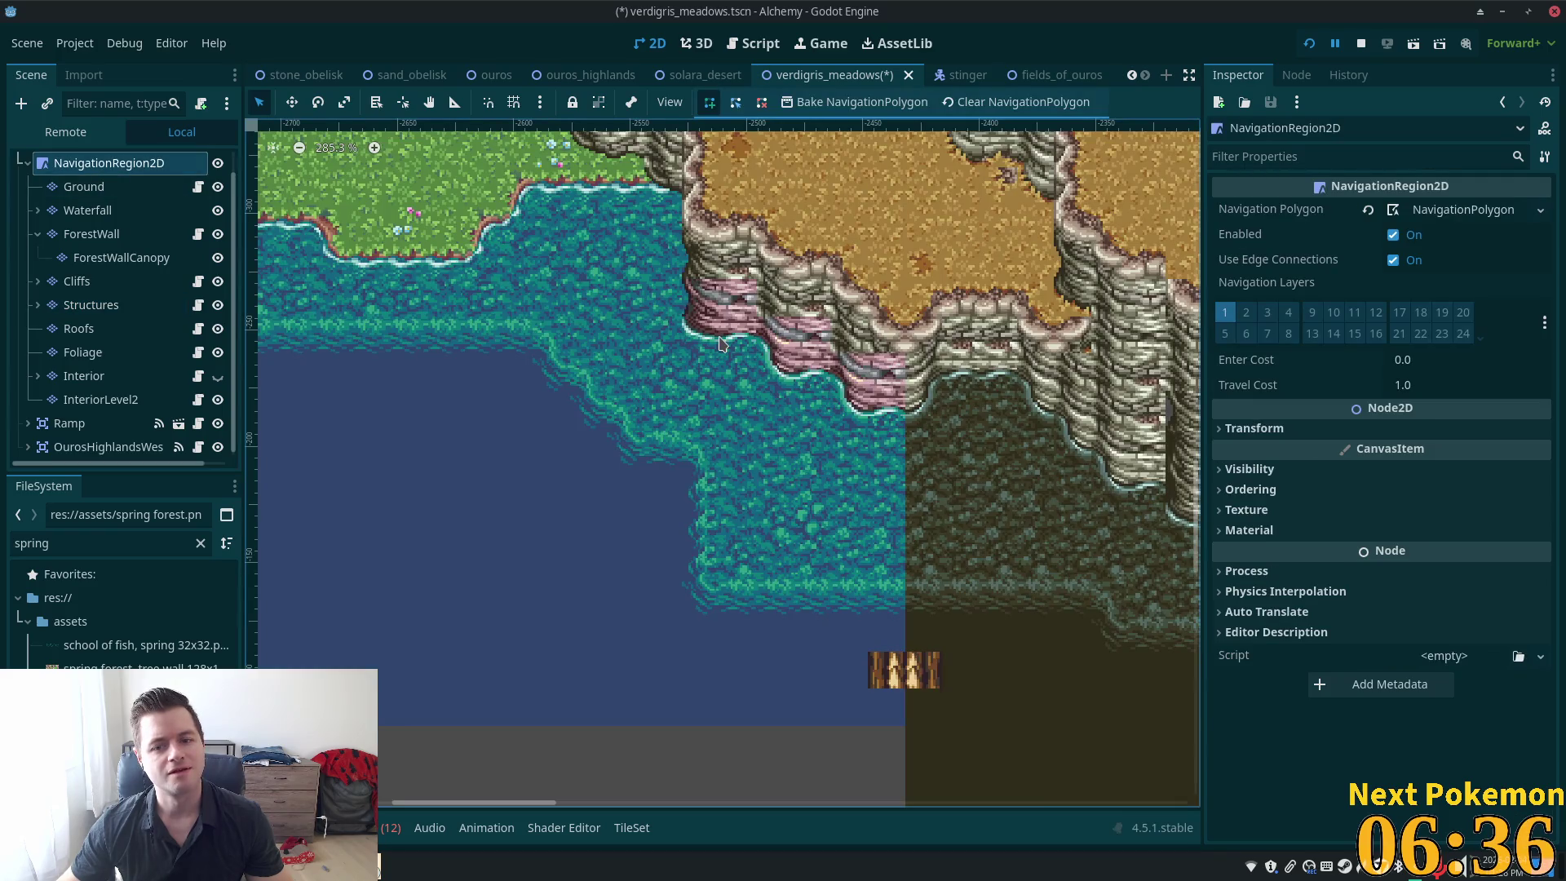
click(91, 304)
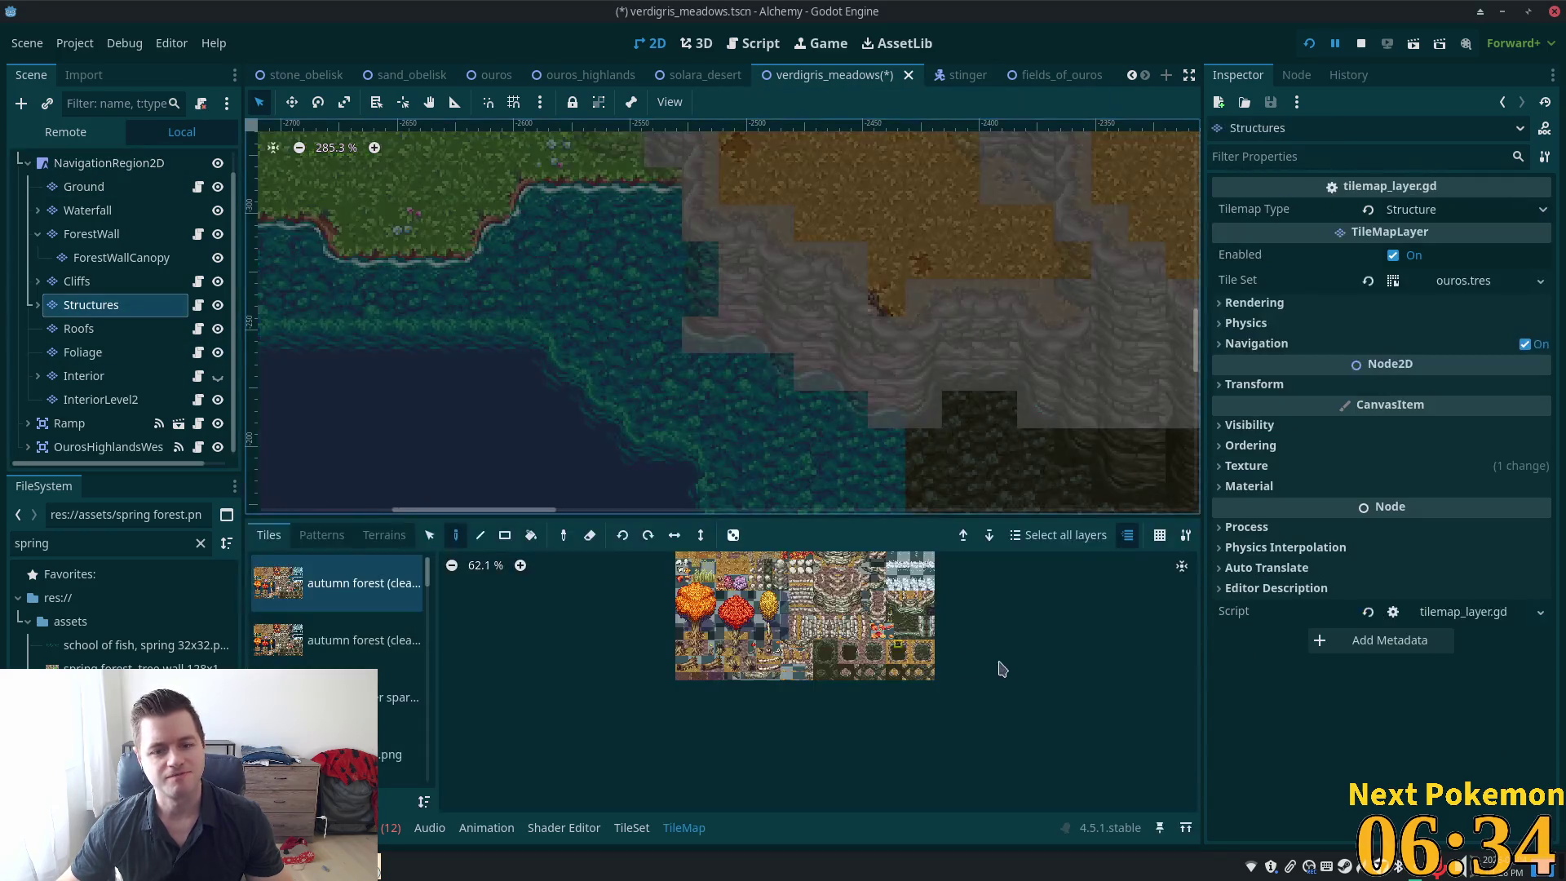
scroll(659, 419, down, 6)
scroll(659, 420, right, 3)
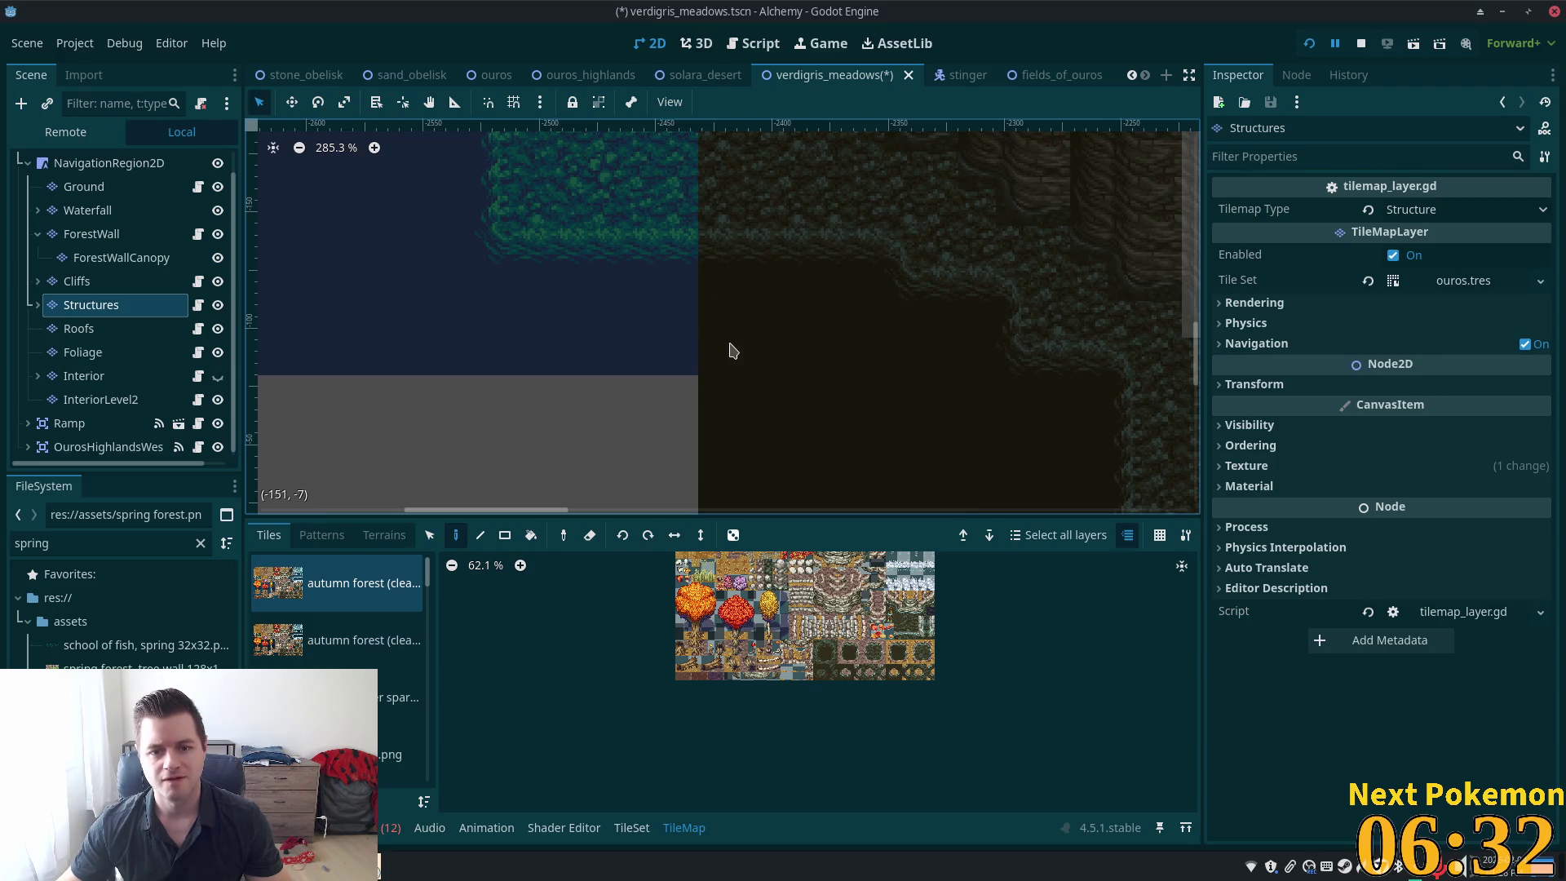
click(90, 171)
scroll(552, 377, up, 5)
scroll(553, 377, left, 3)
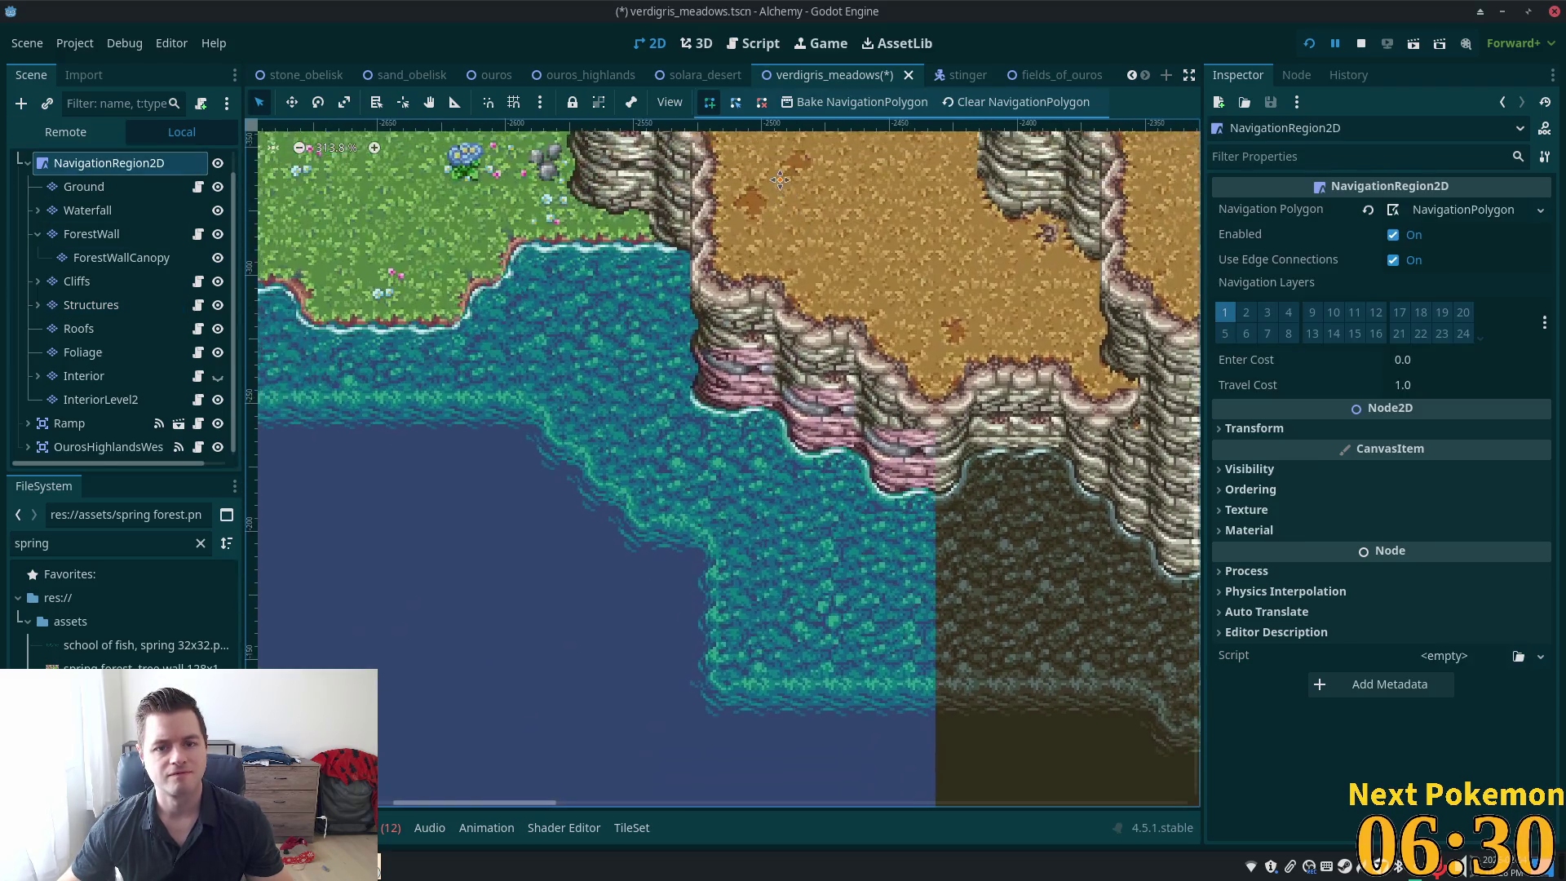
scroll(1093, 341, down, 1)
scroll(1093, 341, right, 4)
scroll(1093, 341, down, 3)
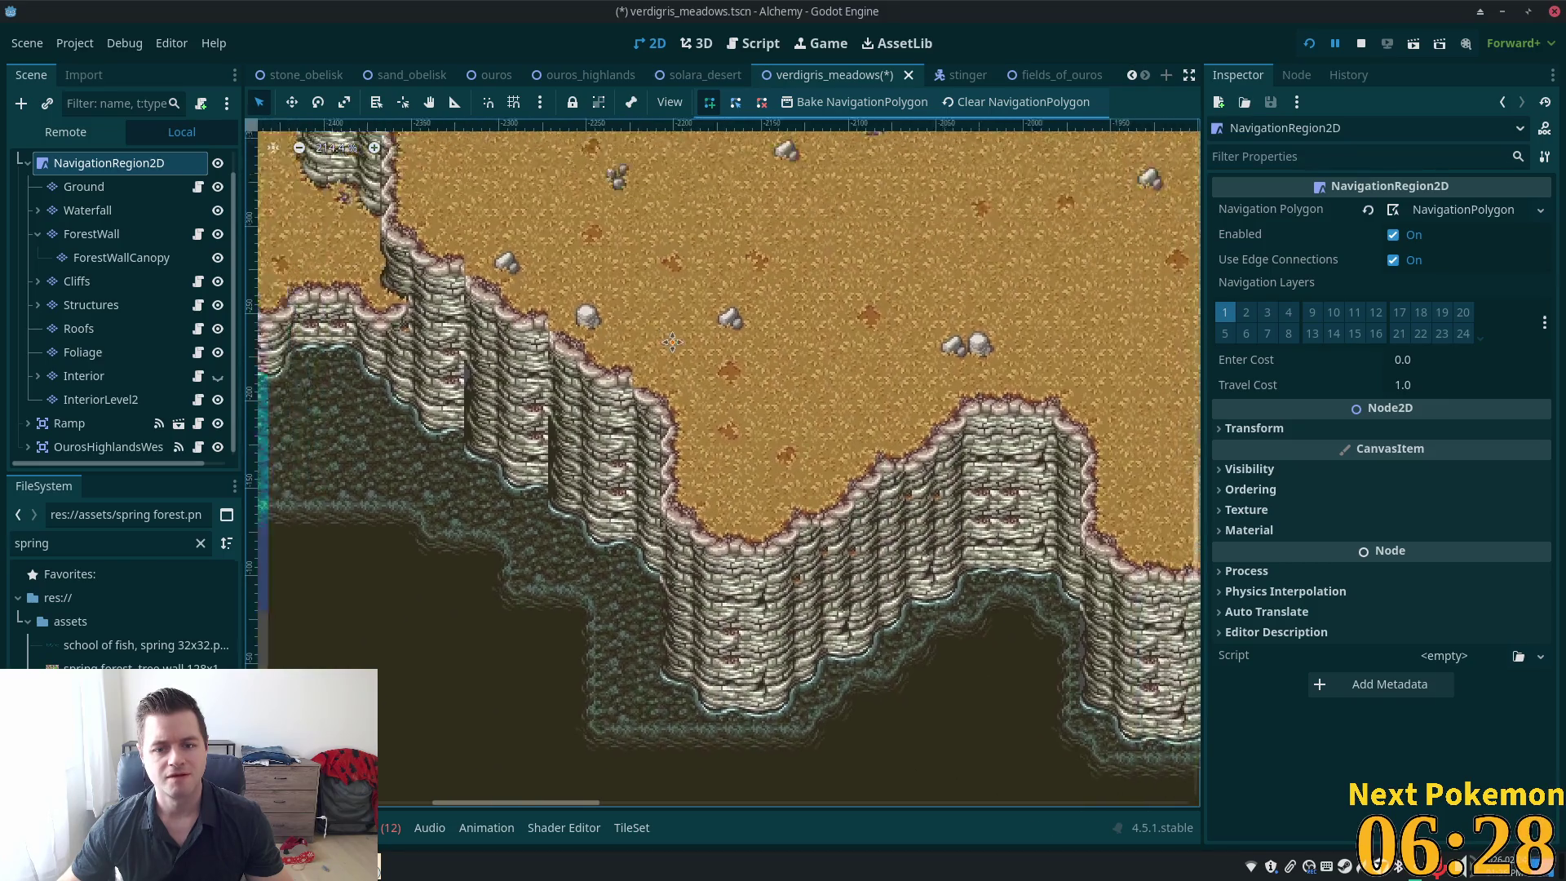
scroll(684, 384, up, 4)
scroll(683, 384, down, 3)
scroll(684, 383, left, 3)
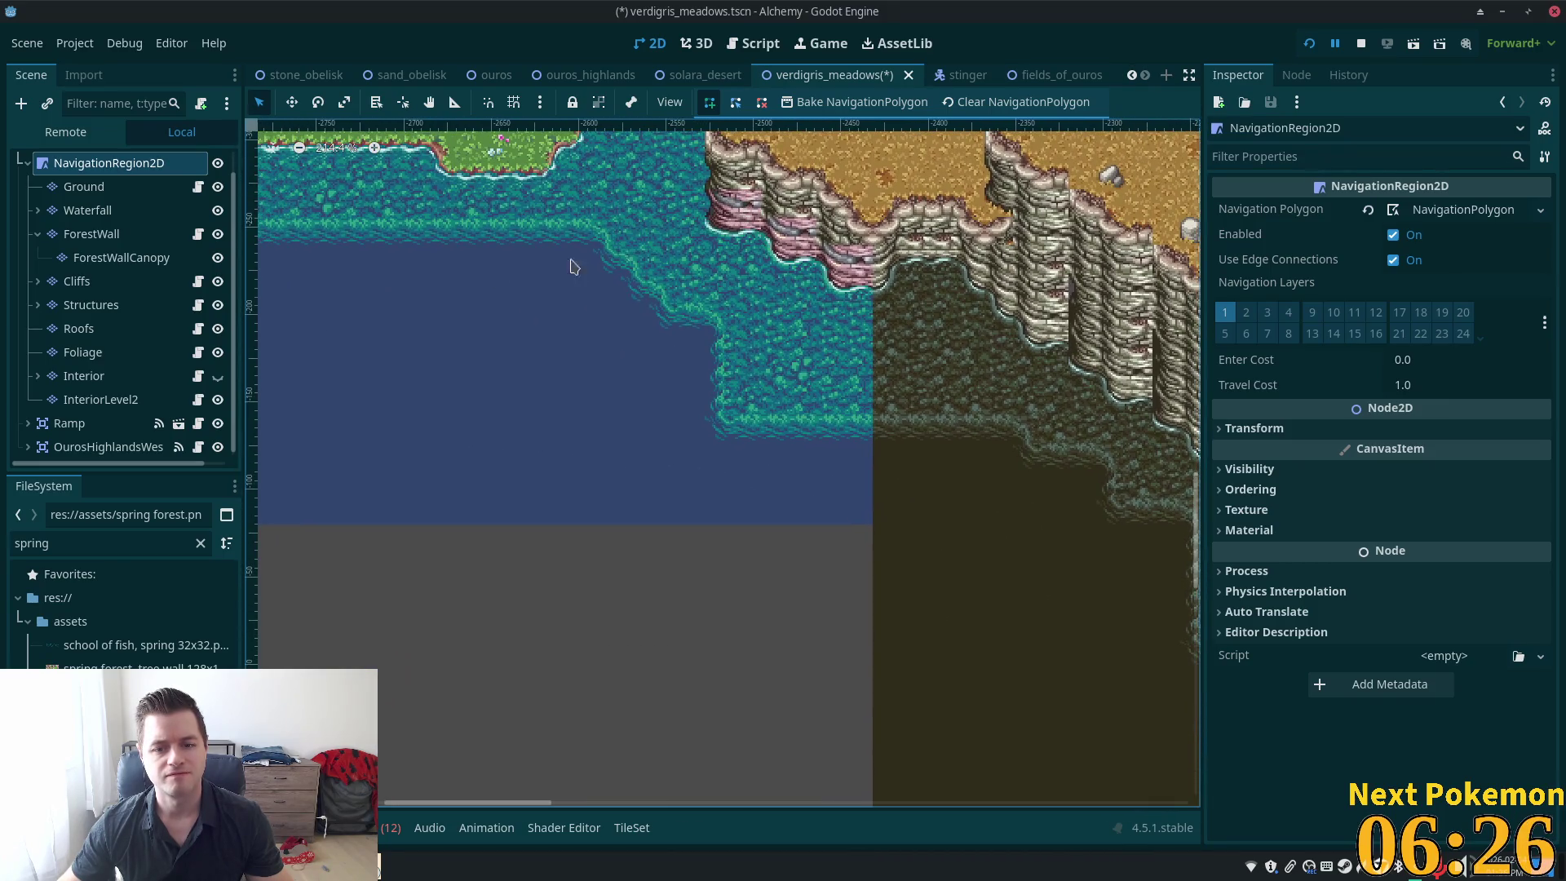
Launch the game with F5 and walk the character north, east, south and west through the meadow
key(F5)
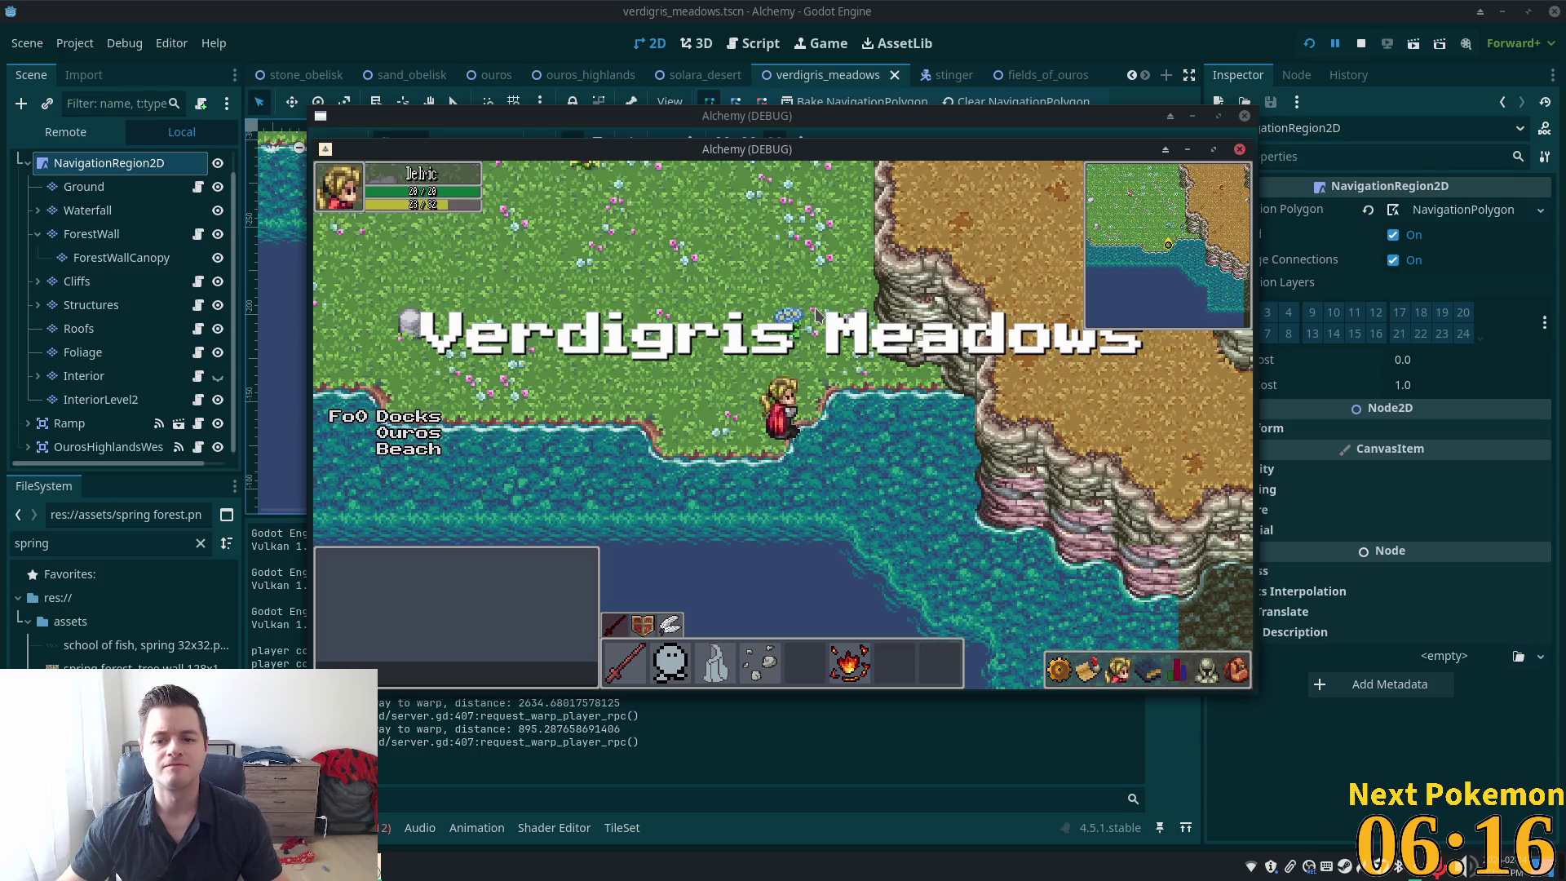
key(w)
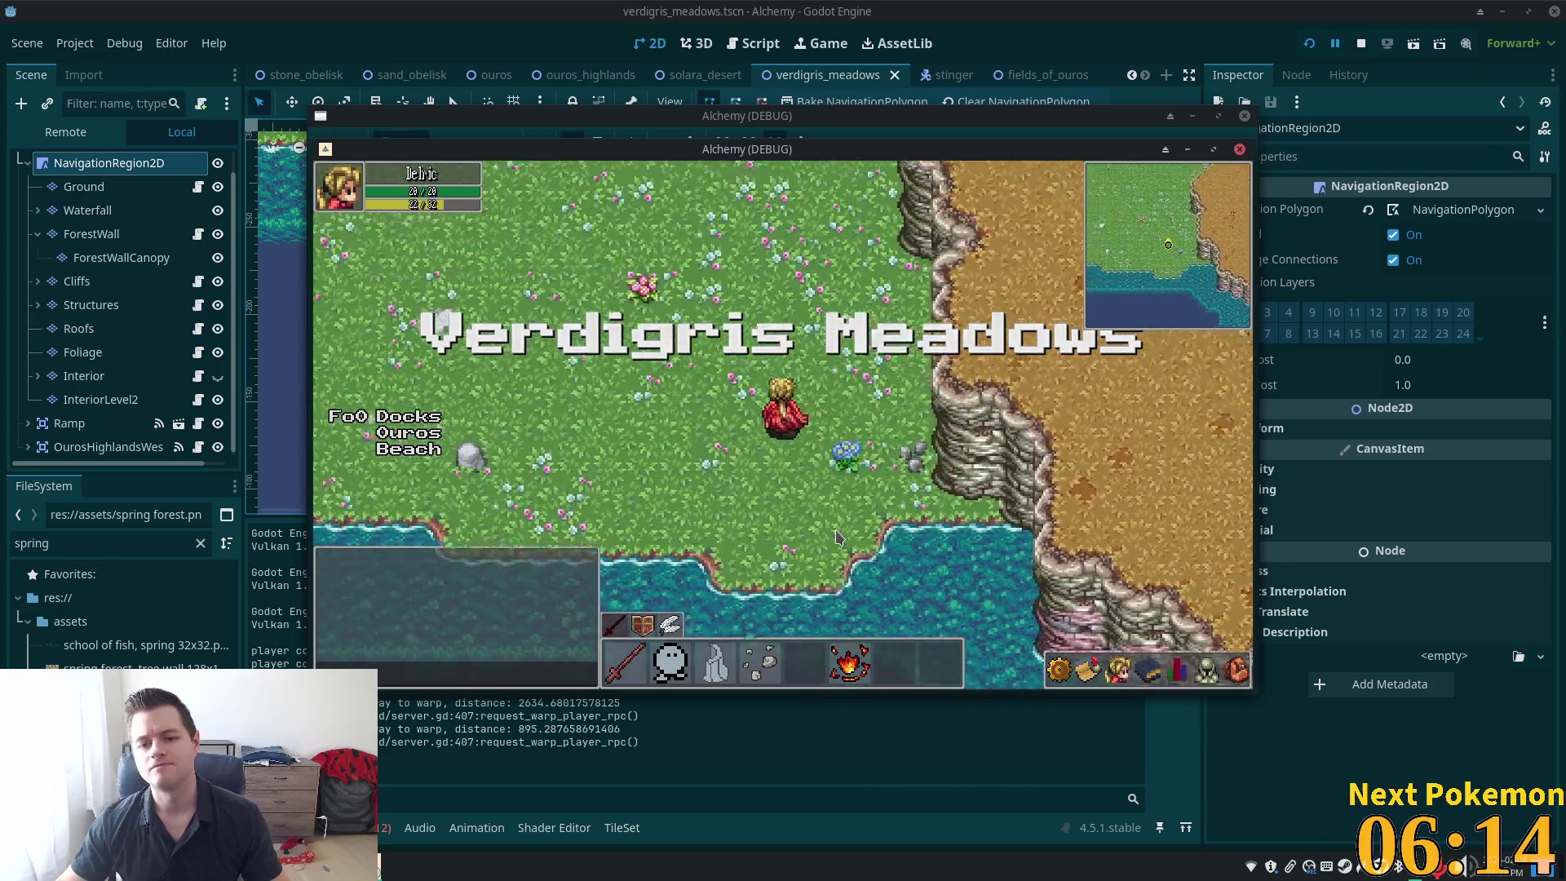
key(d)
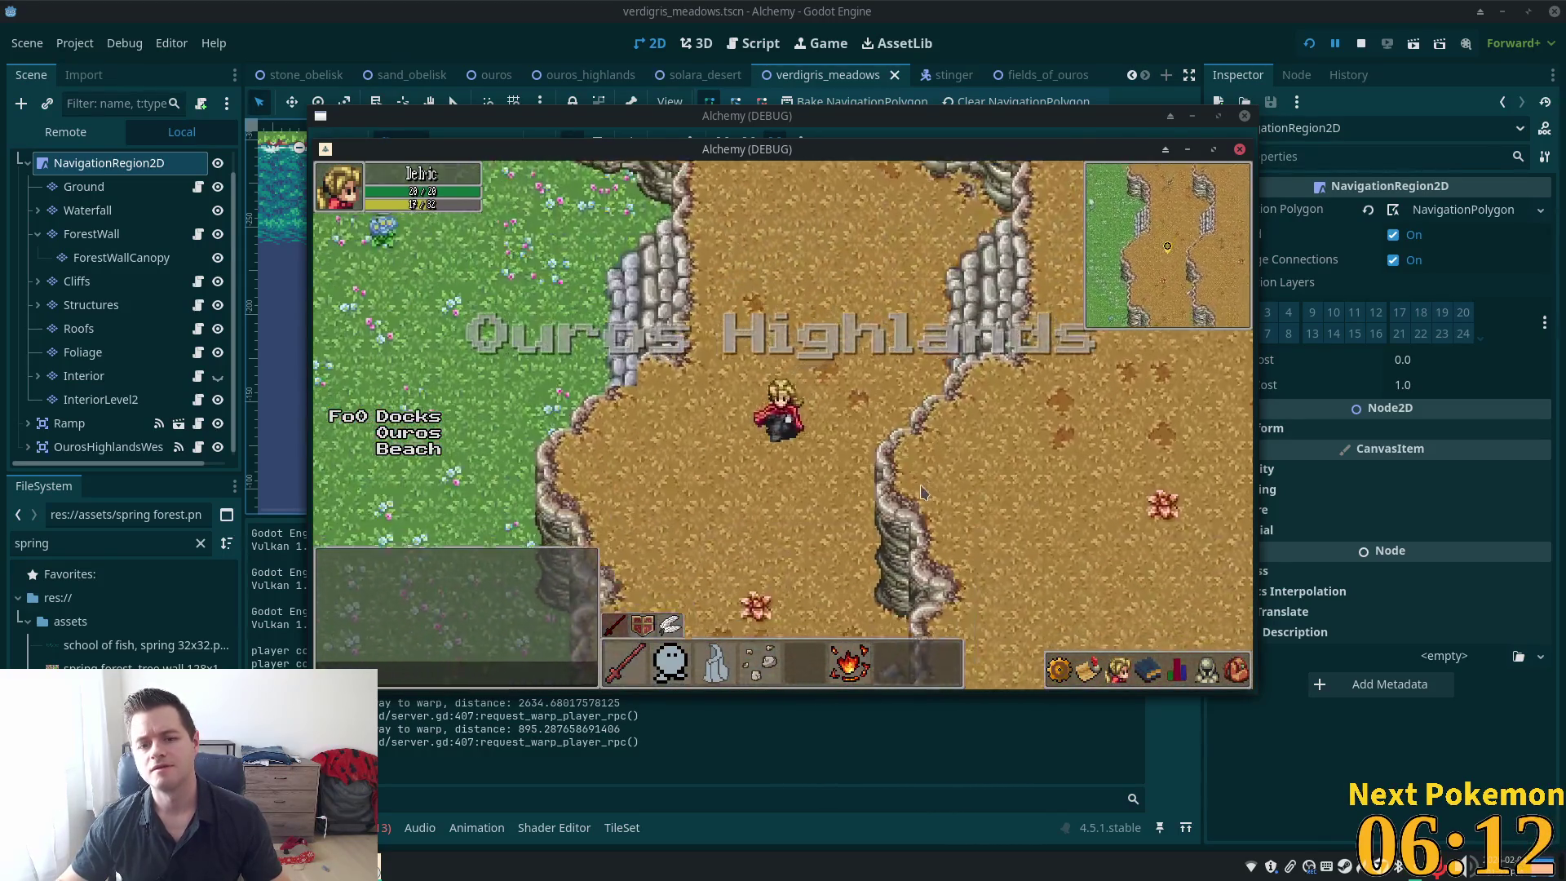
key(s)
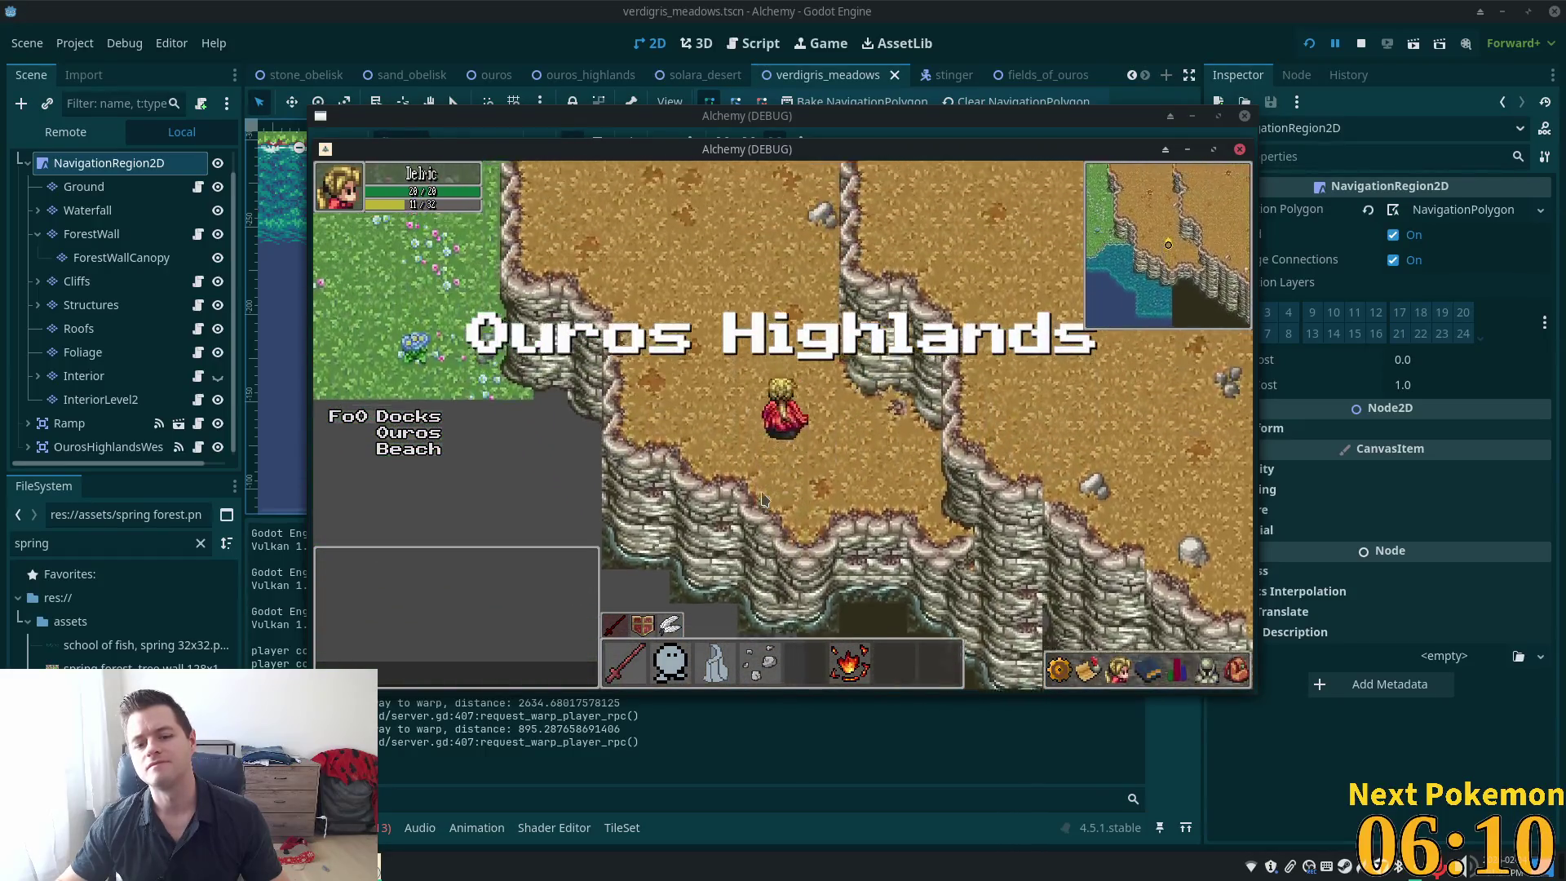
key(w)
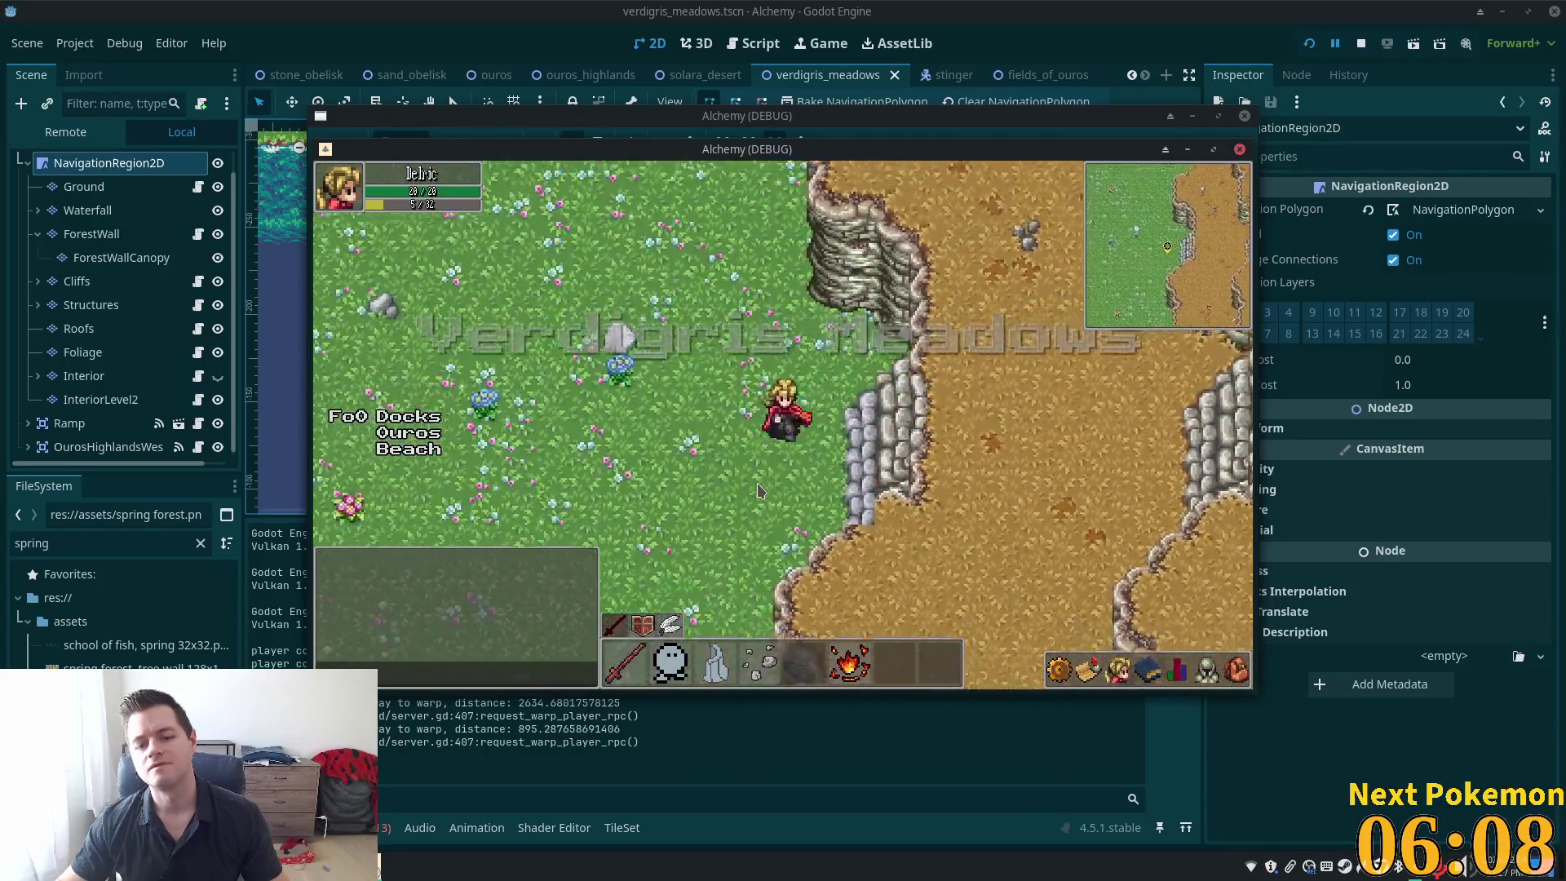
key(a)
Walk the character along the lake shoreline and cliff, then stop the game
key(s)
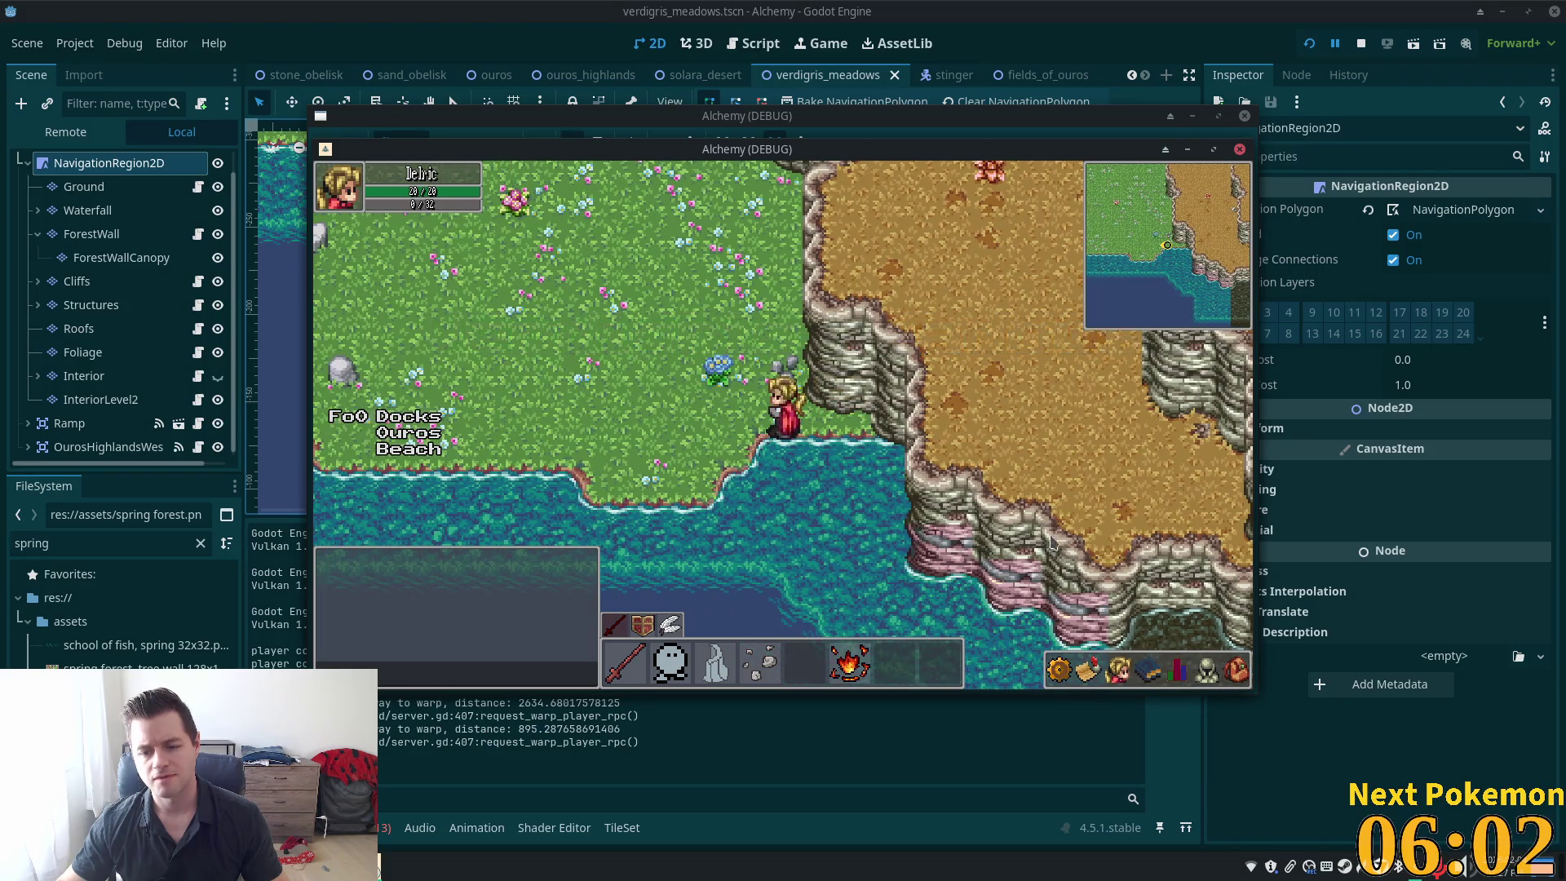
key(w)
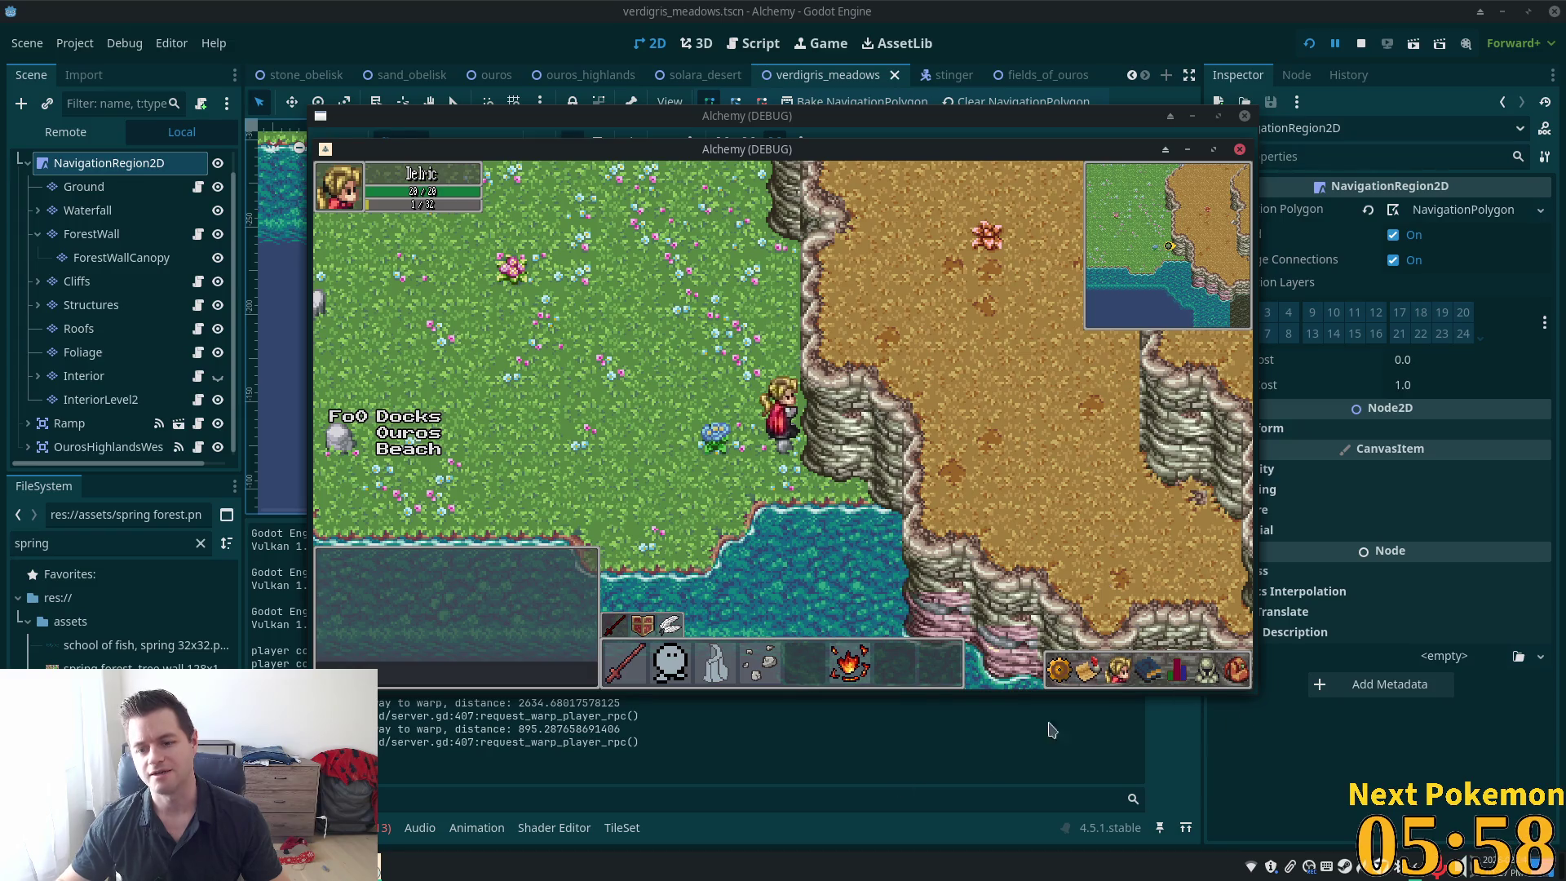
key(s)
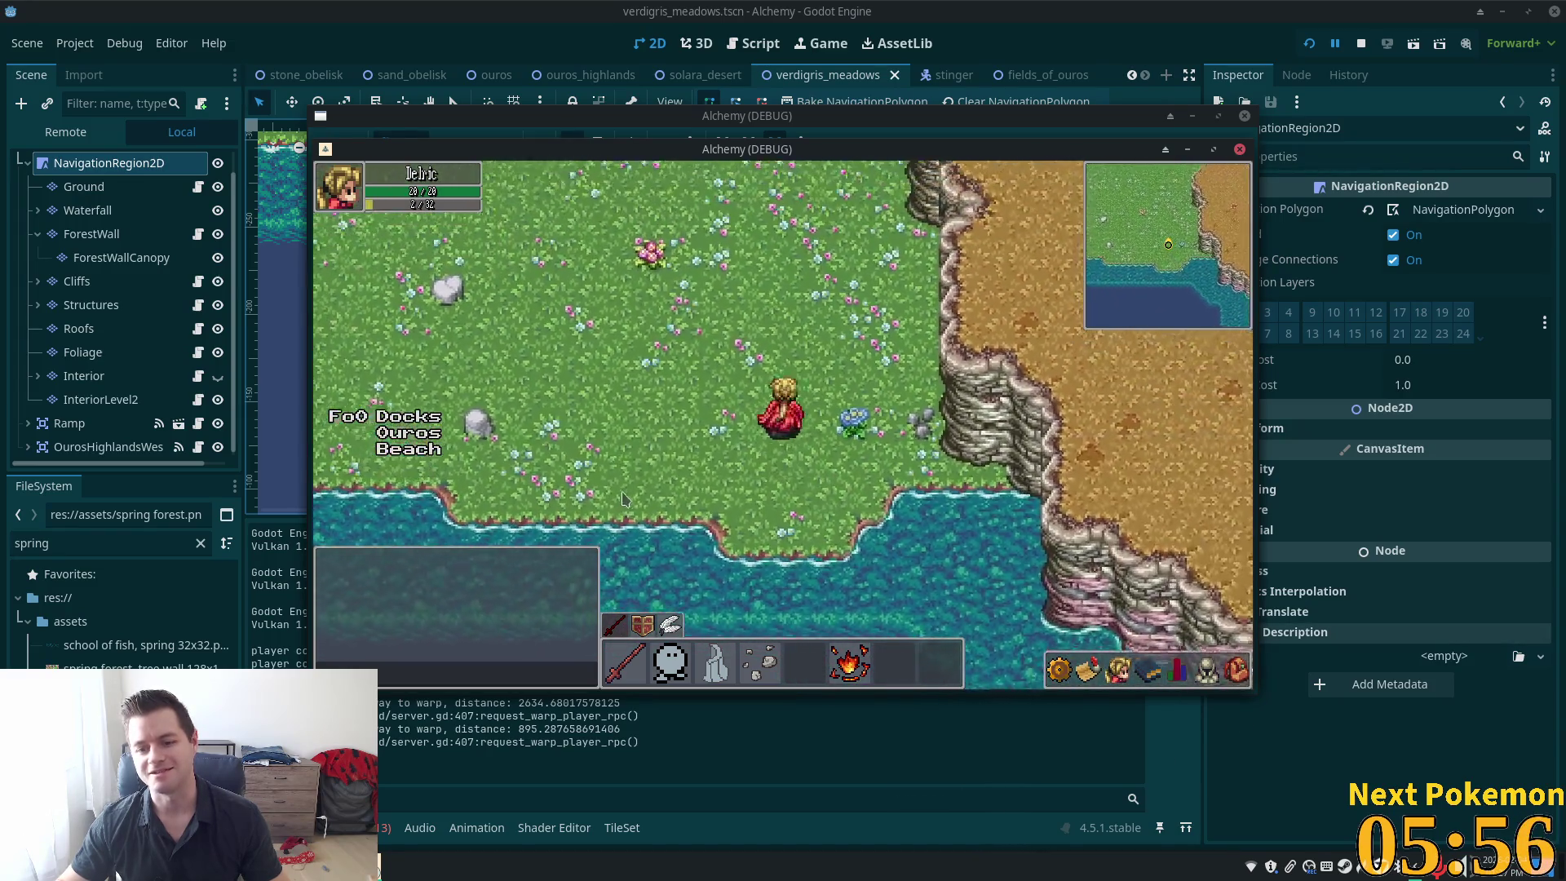
key(d)
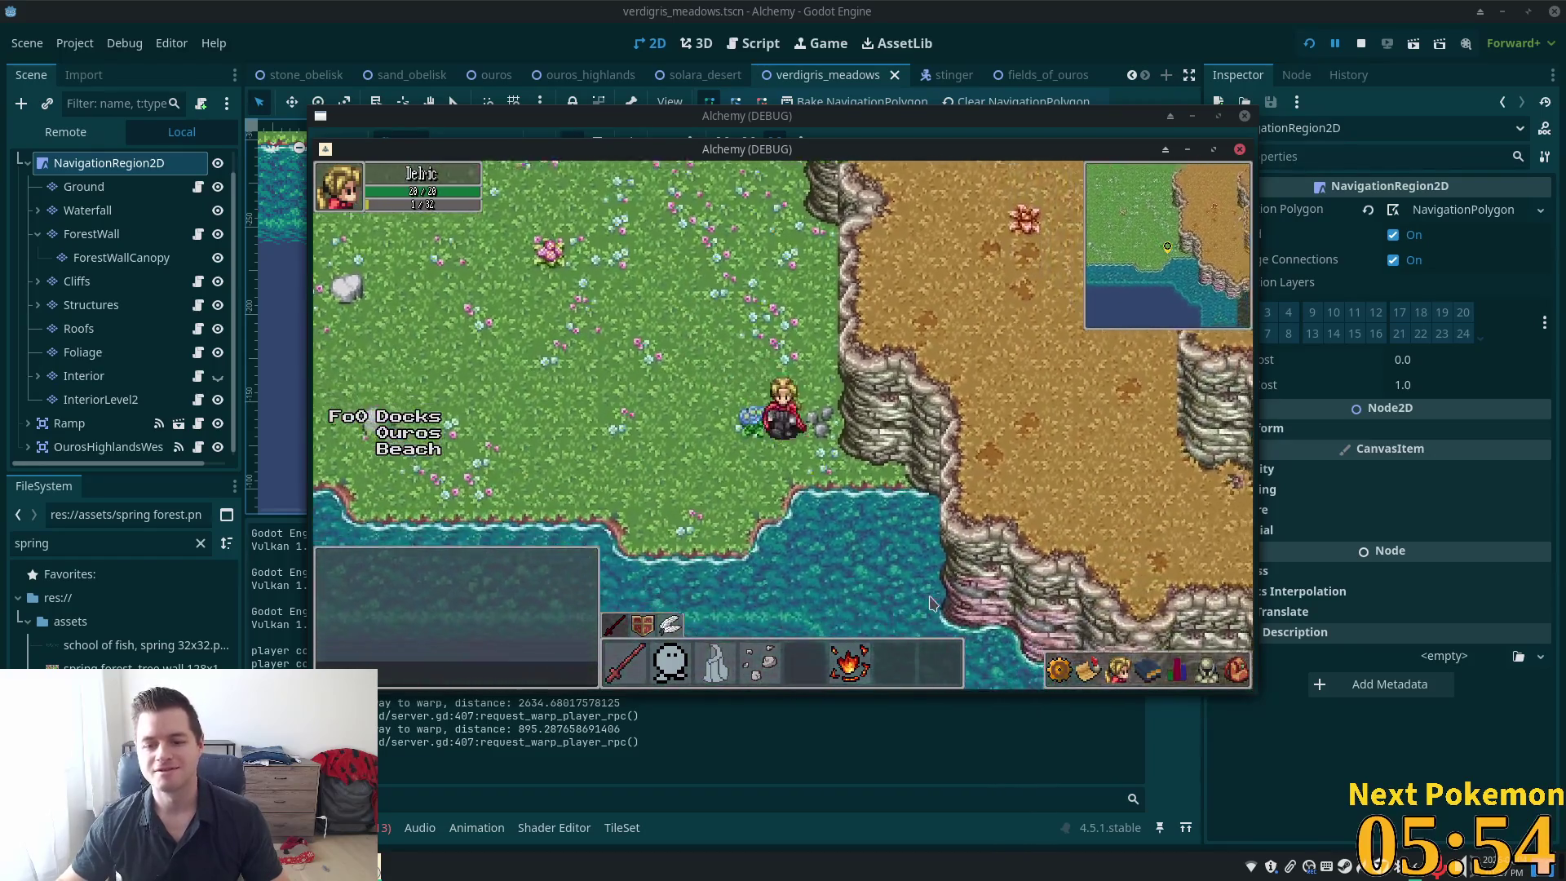
key(s)
key(a)
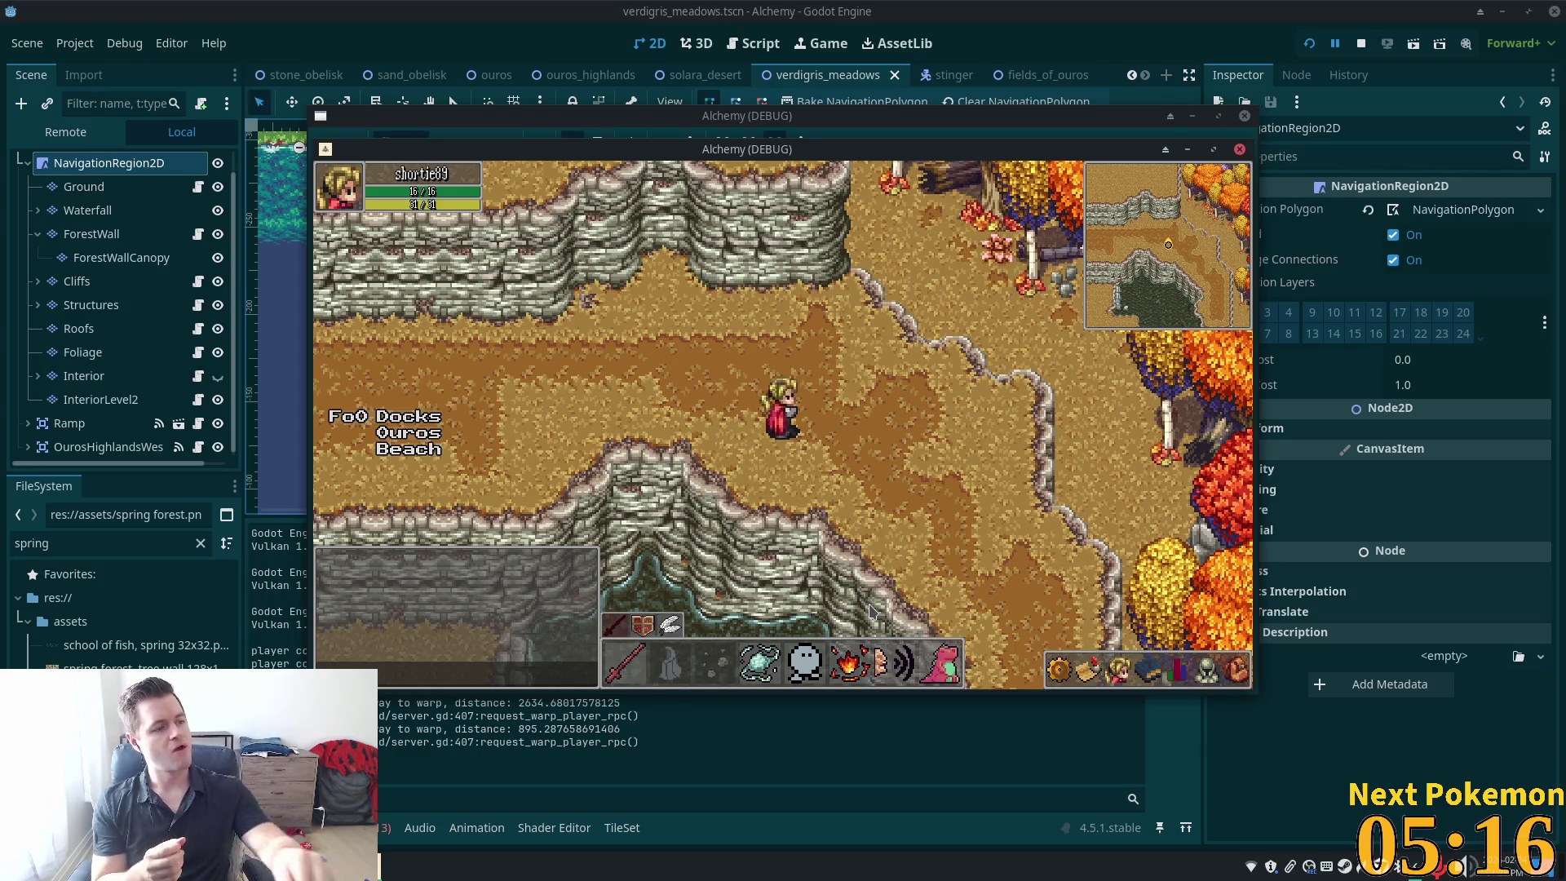
click(781, 428)
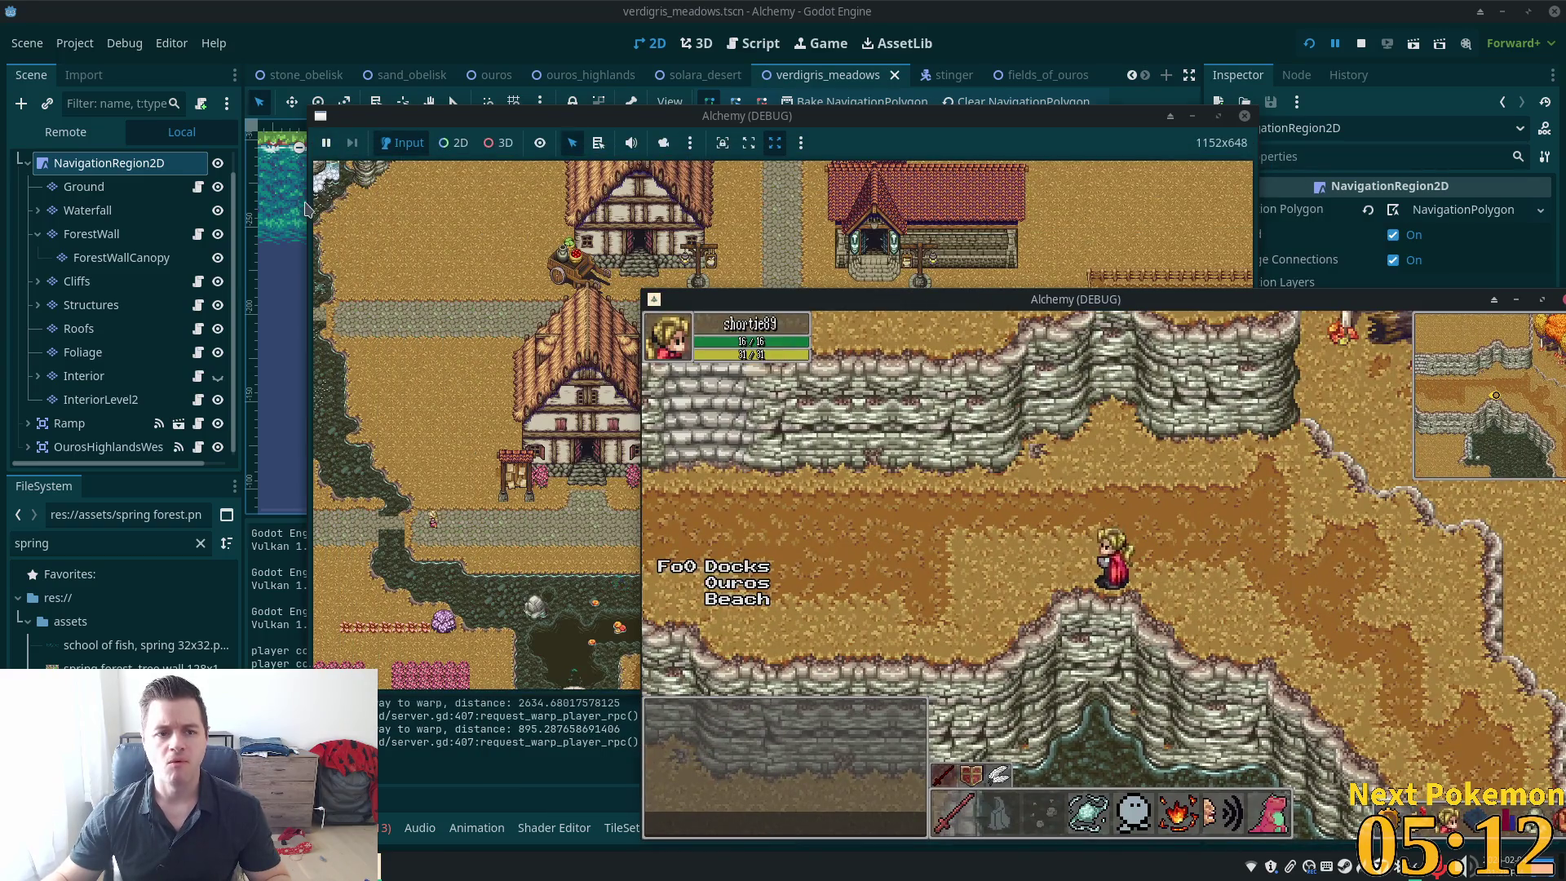
click(306, 210)
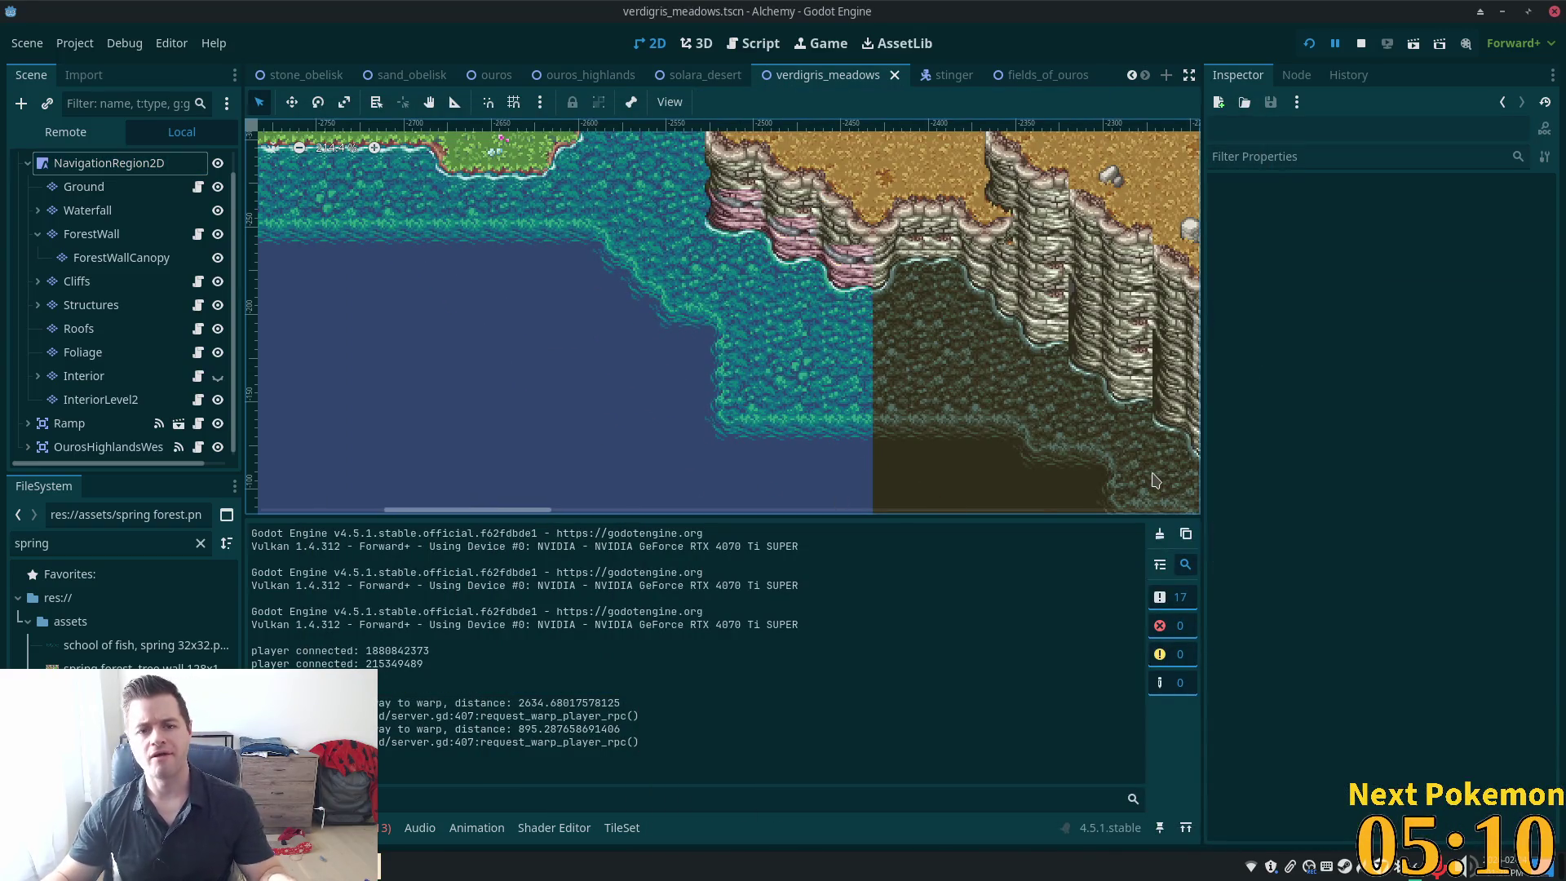
Select the Ground tile layer and bring the map's western shoreline edge into view
click(84, 187)
scroll(781, 437, down, 4)
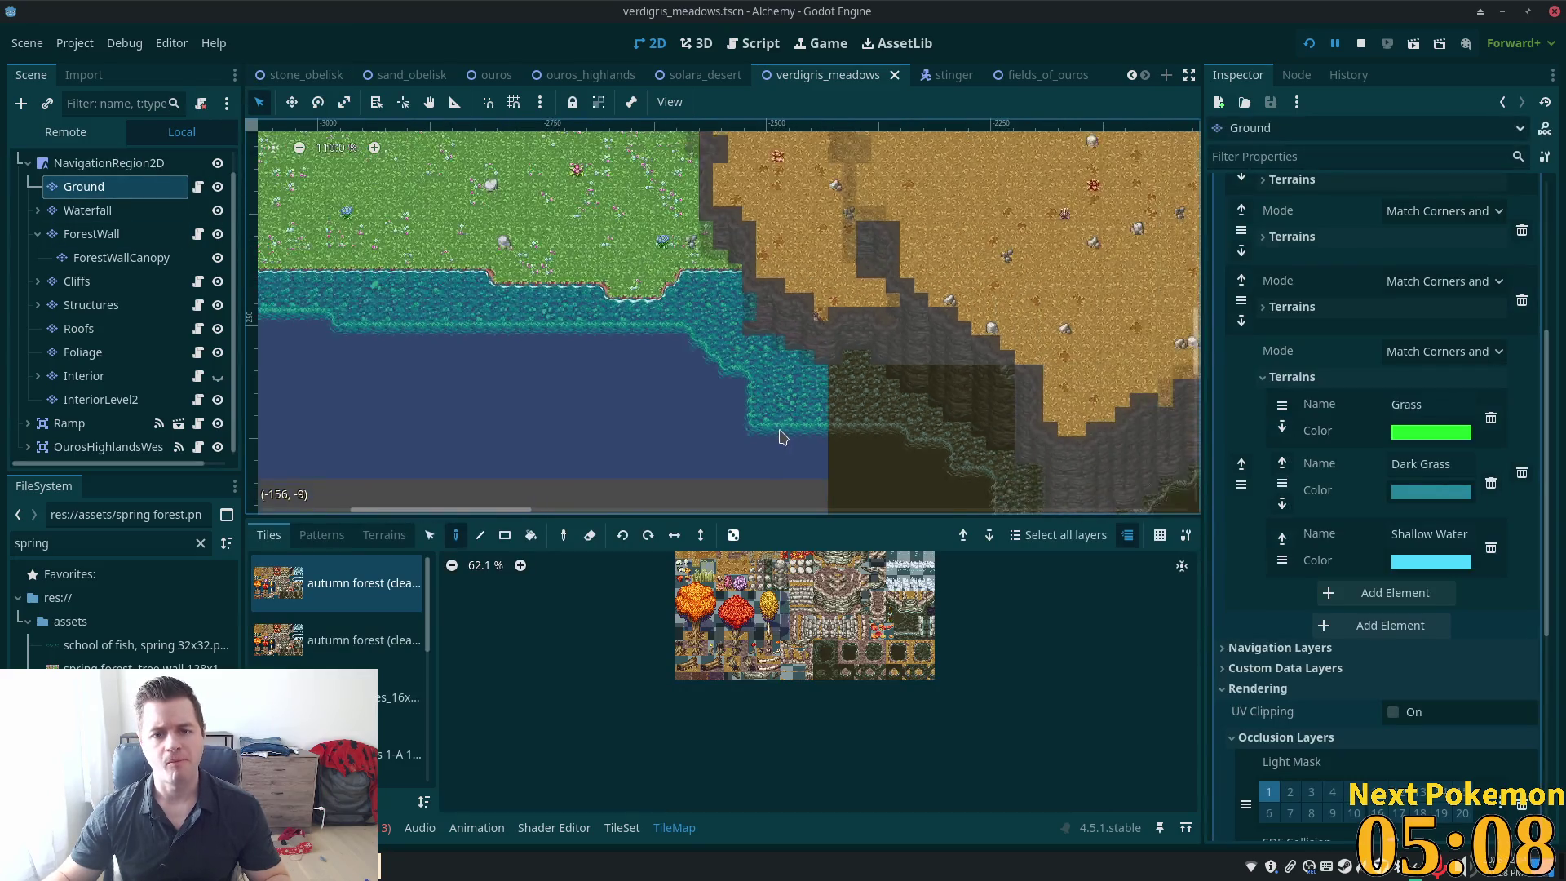
scroll(781, 437, down, 3)
scroll(767, 420, left, 10)
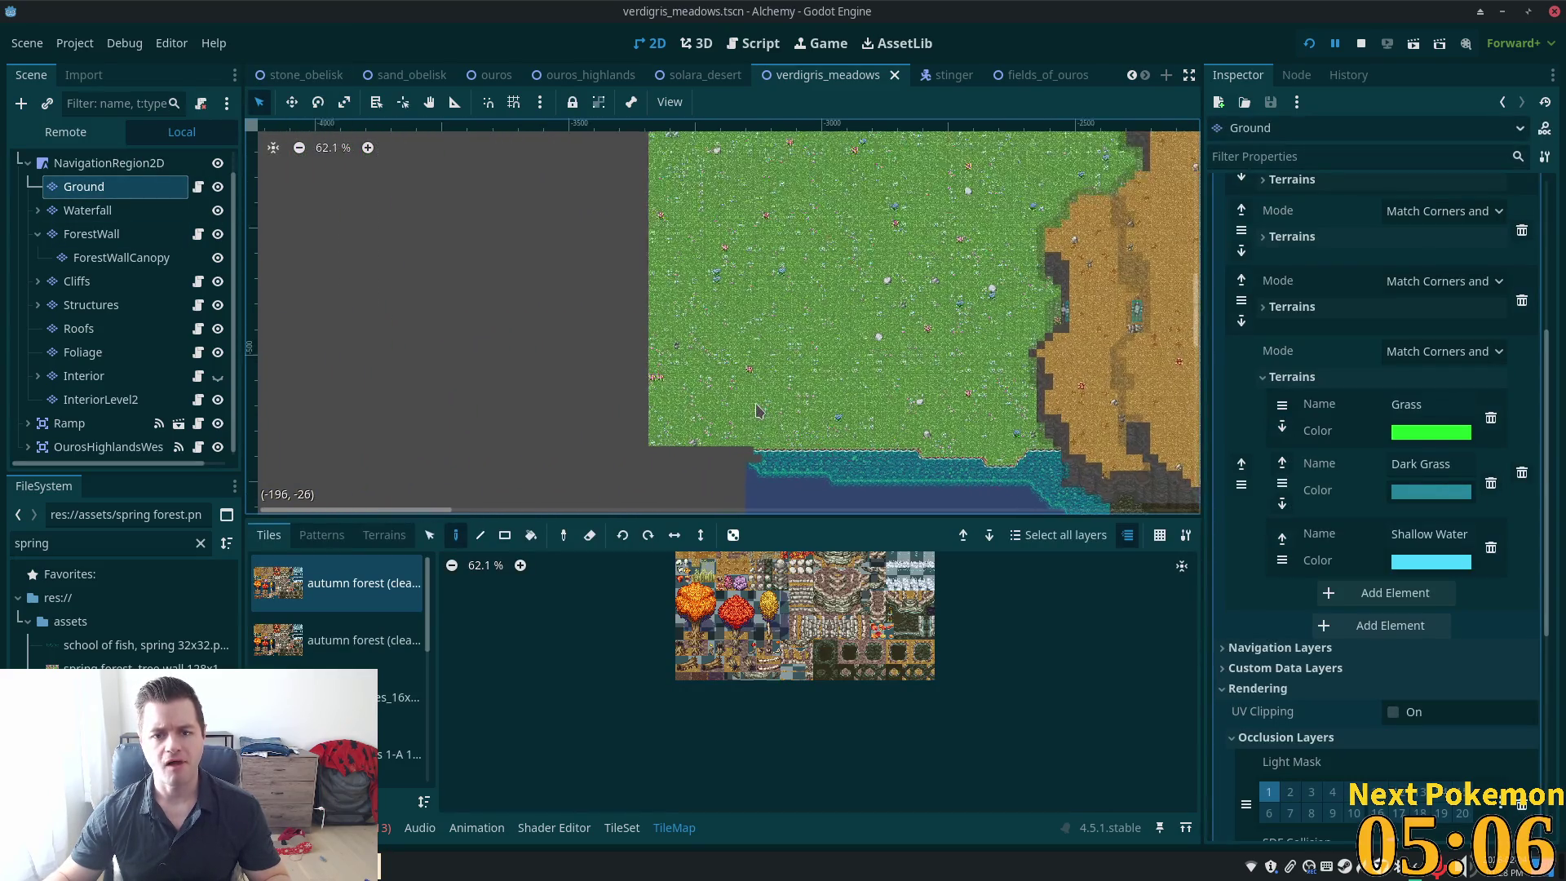
scroll(758, 412, up, 5)
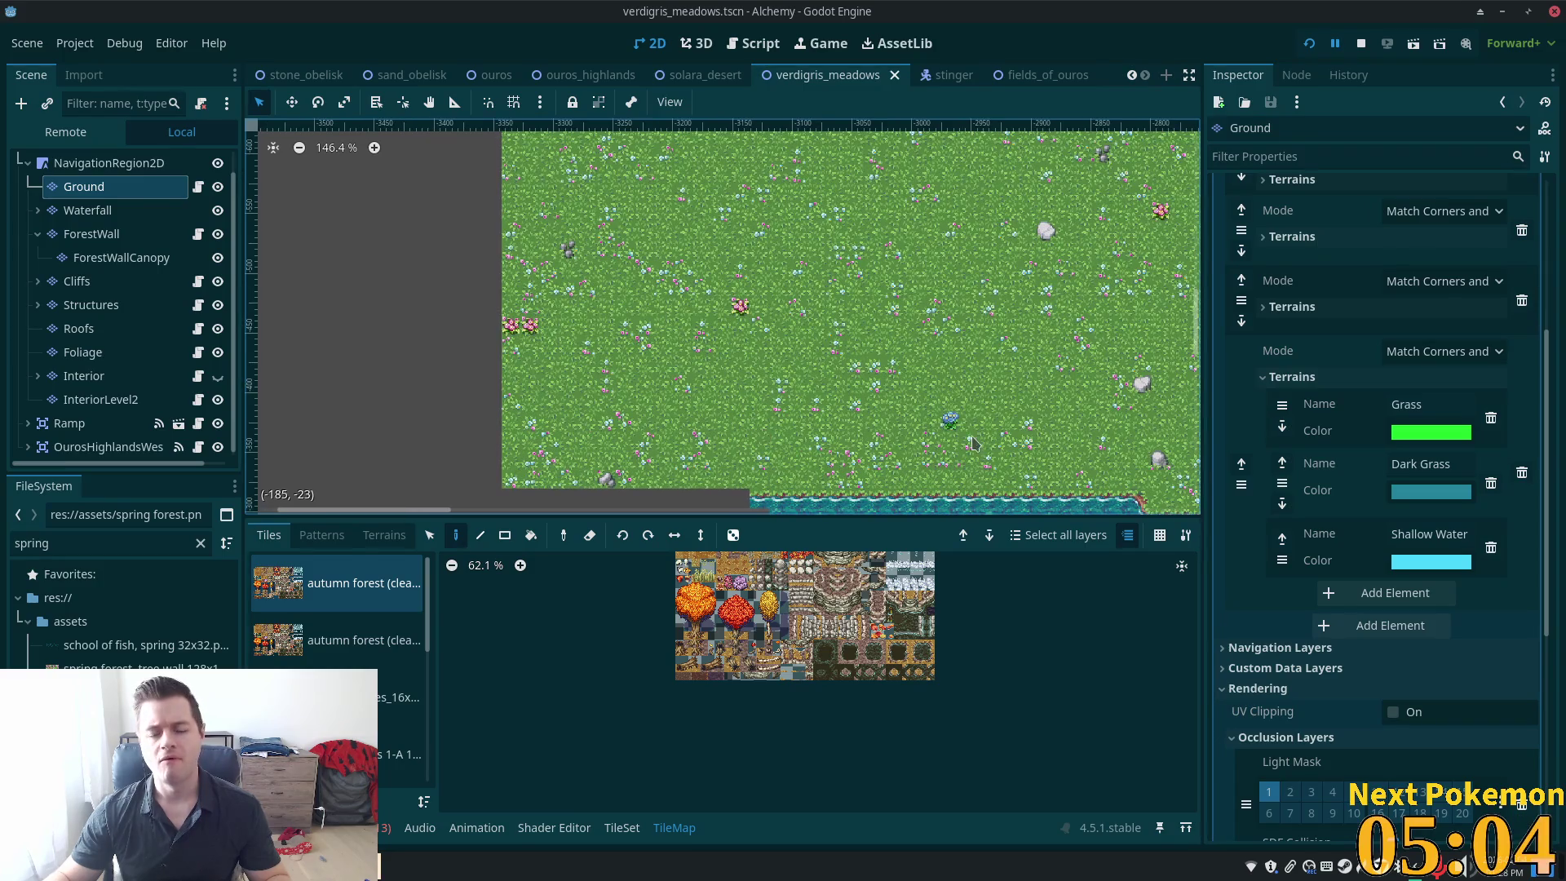
scroll(968, 421, down, 4)
scroll(968, 421, left, 5)
scroll(916, 244, right, 5)
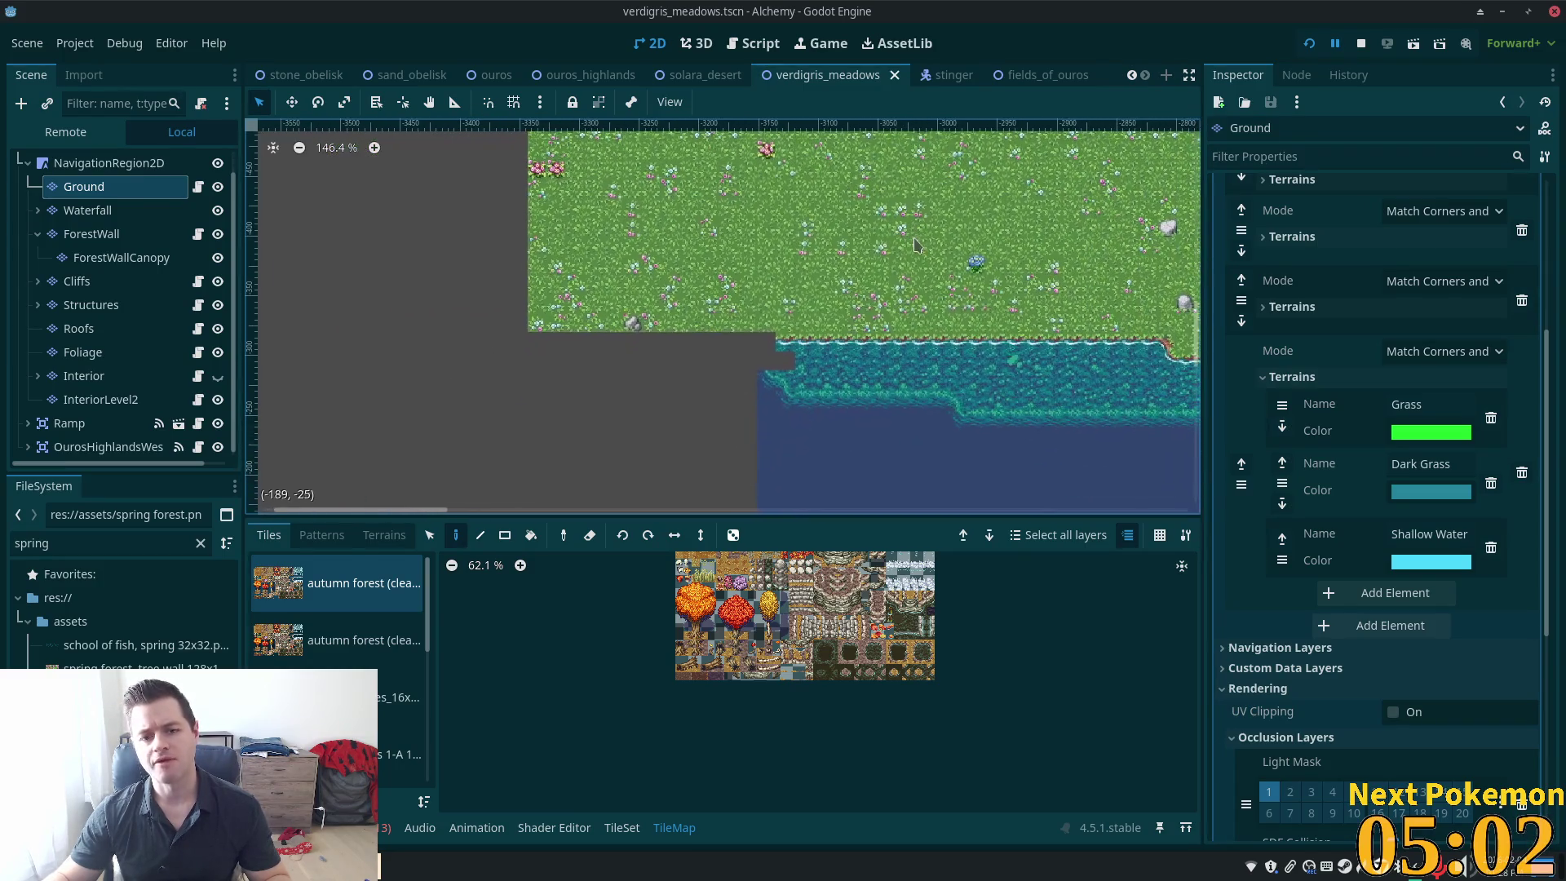
mouse_move(854, 397)
mouse_down()
mouse_move(507, 168)
mouse_move(939, 337)
mouse_up()
scroll(724, 384, up, 4)
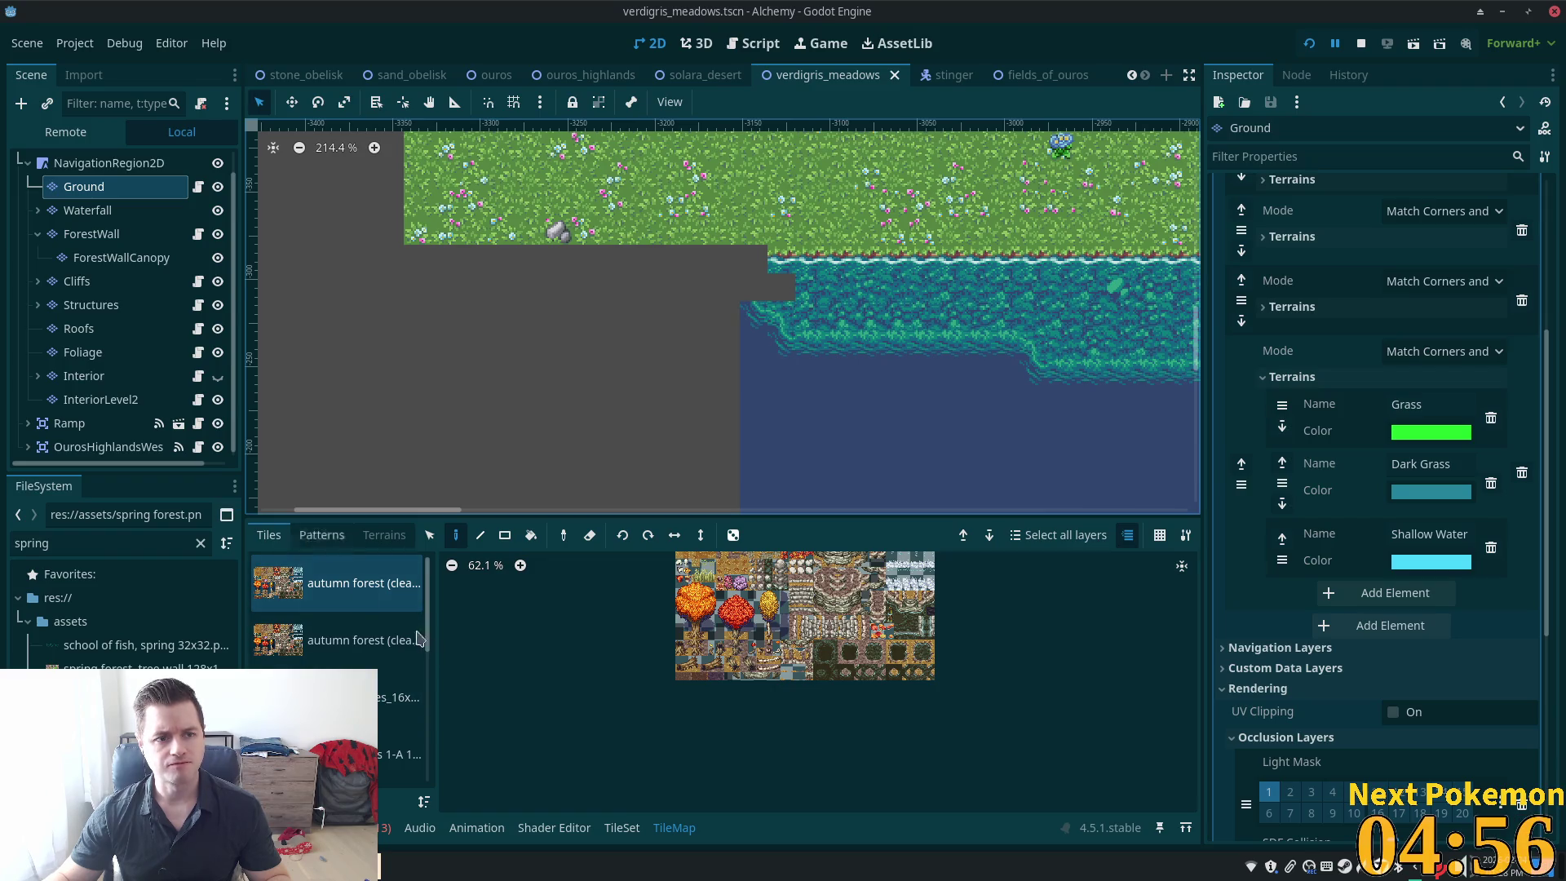
scroll(367, 628, down, 5)
Choose spring forest.png as the tile source in the Tiles list
click(336, 617)
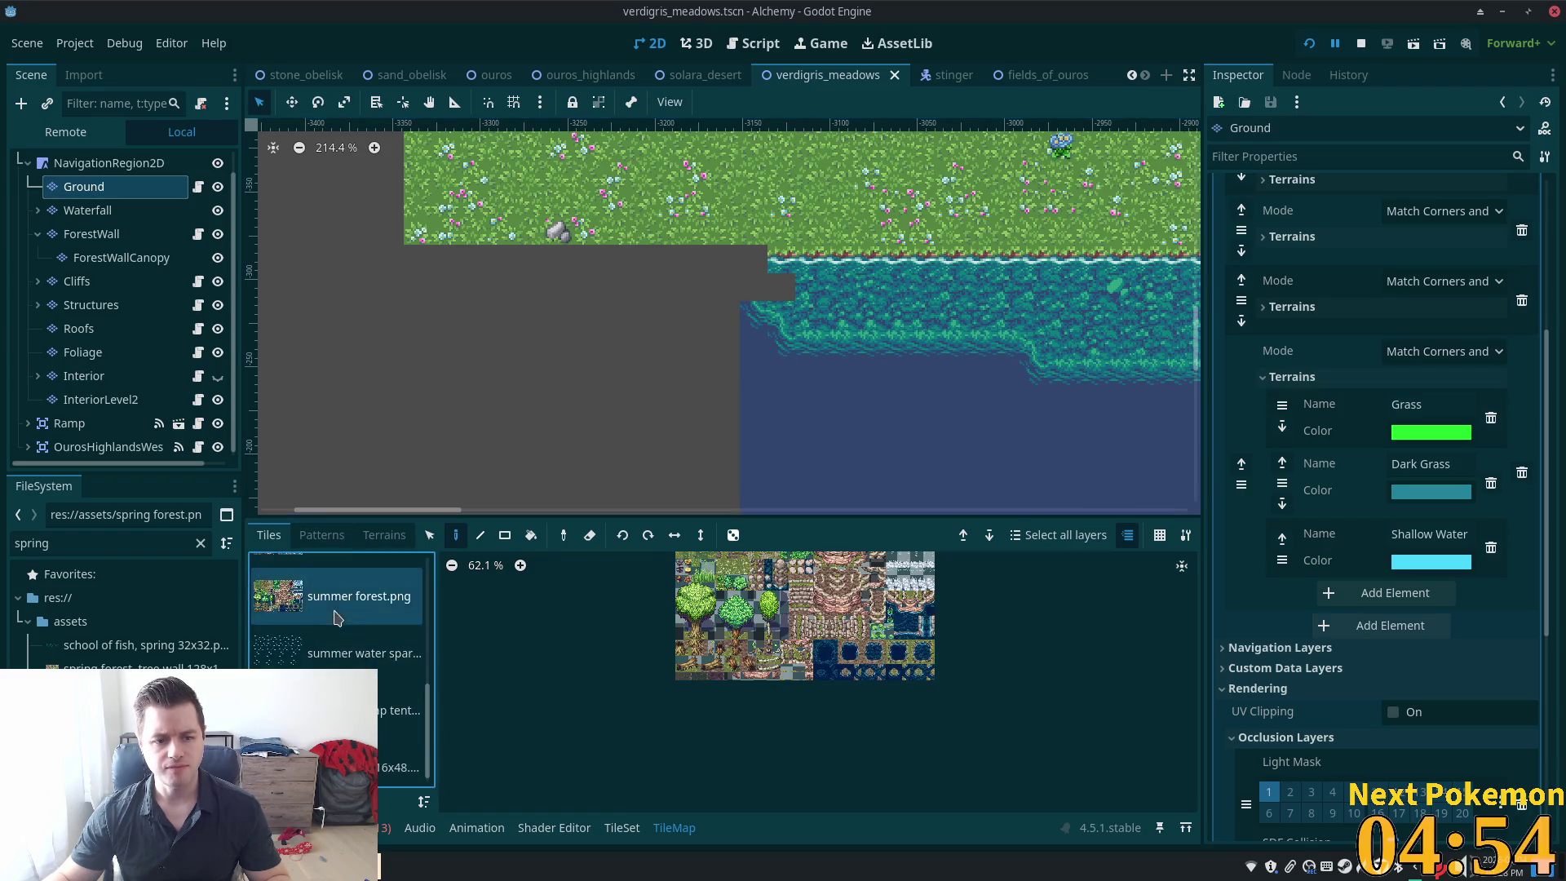
scroll(336, 618, up, 1)
click(327, 655)
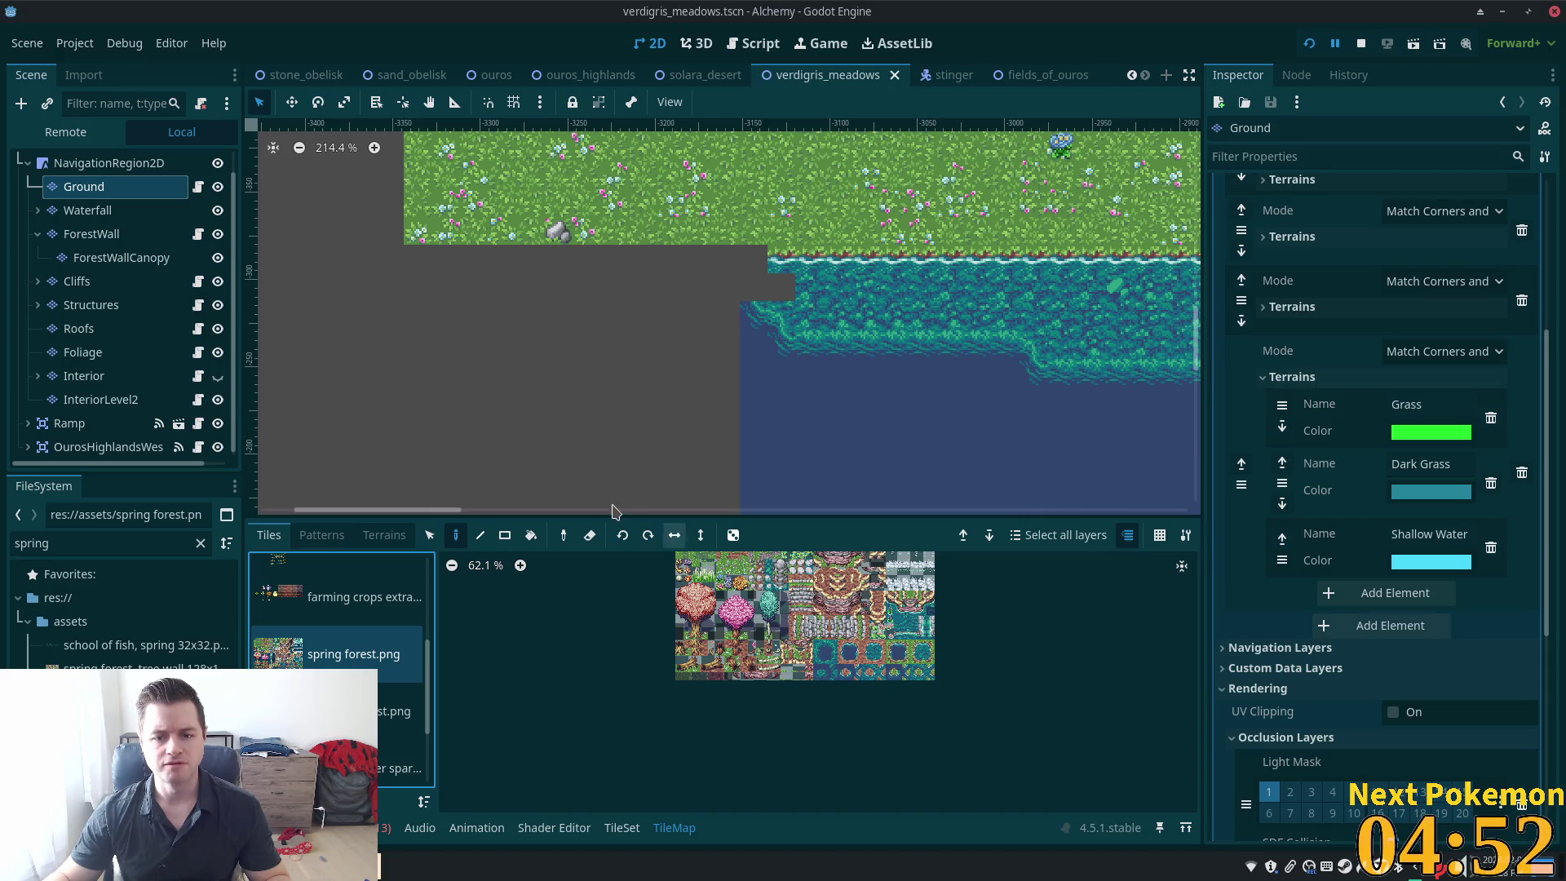
scroll(947, 633, up, 5)
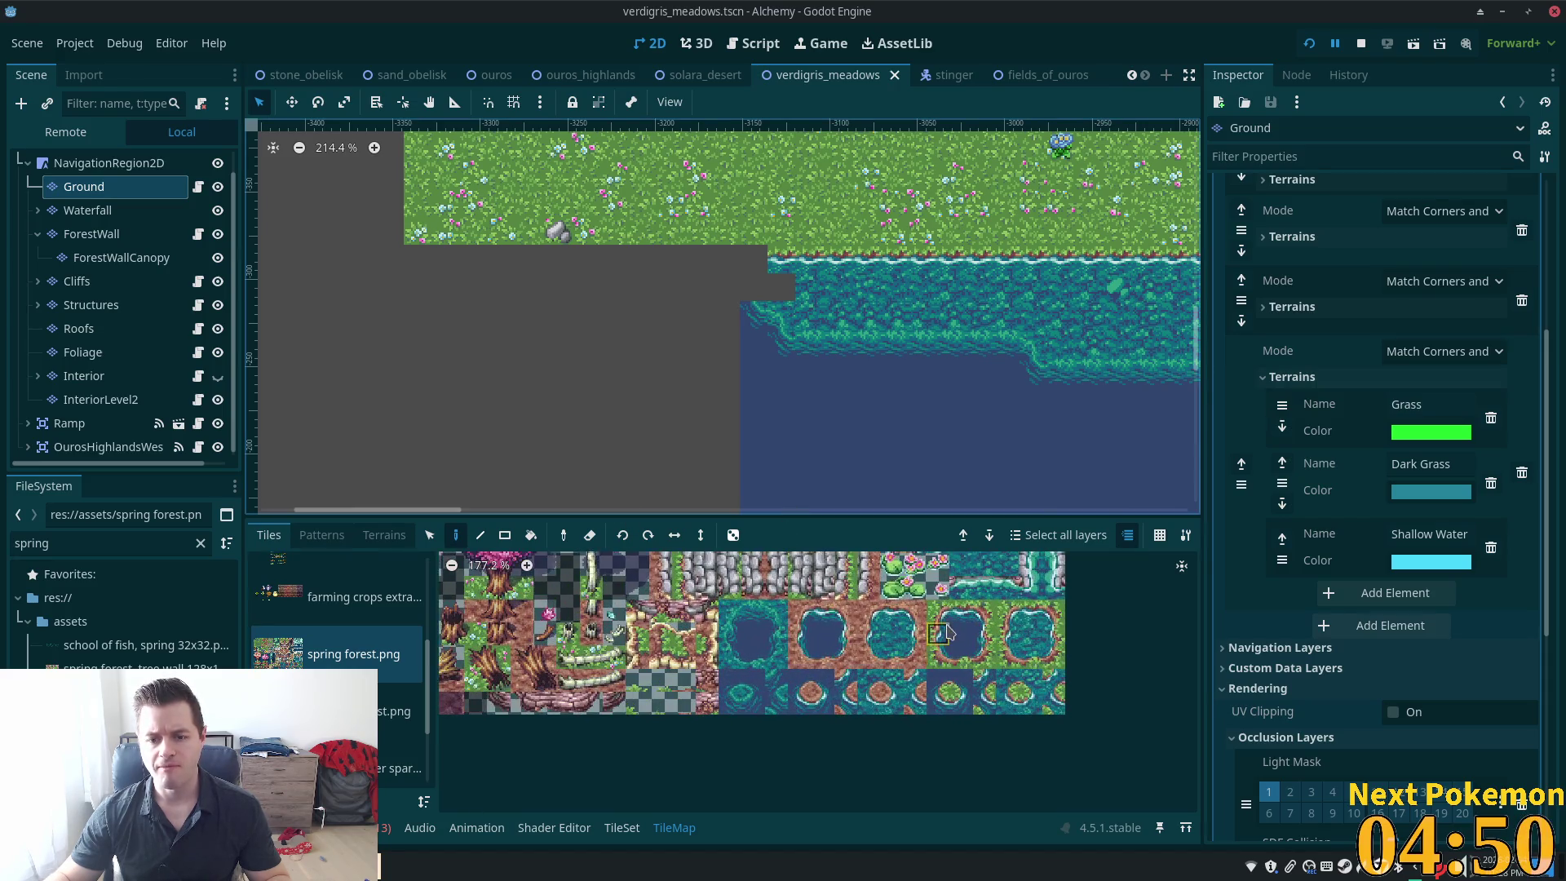
Paint spring forest grass-to-water edge tiles into the gap at the lake's west corner
scroll(946, 633, up, 2)
click(974, 655)
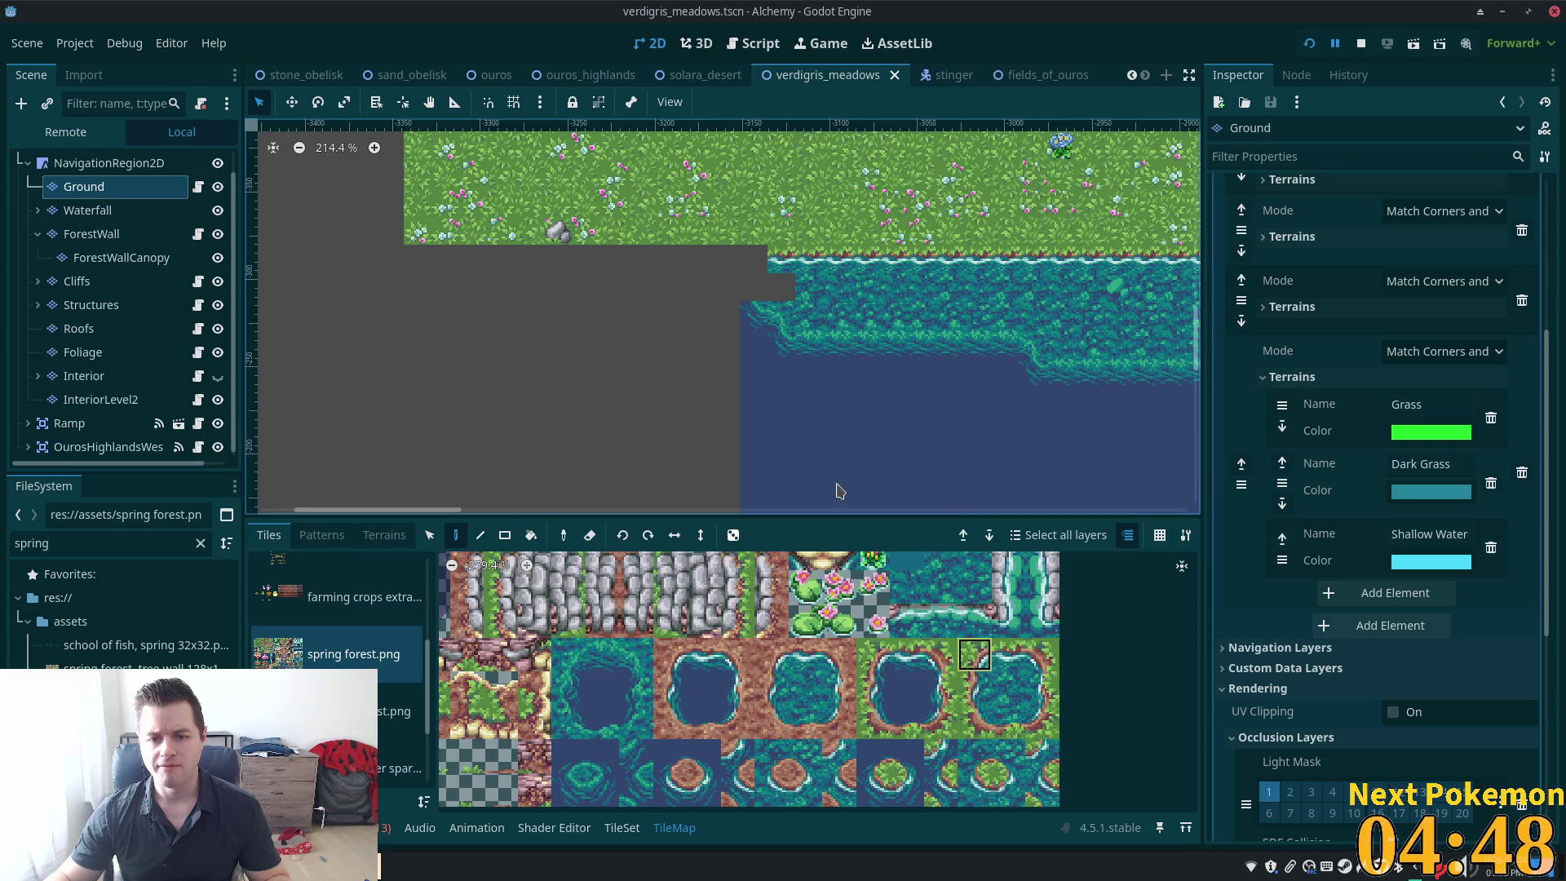
click(747, 261)
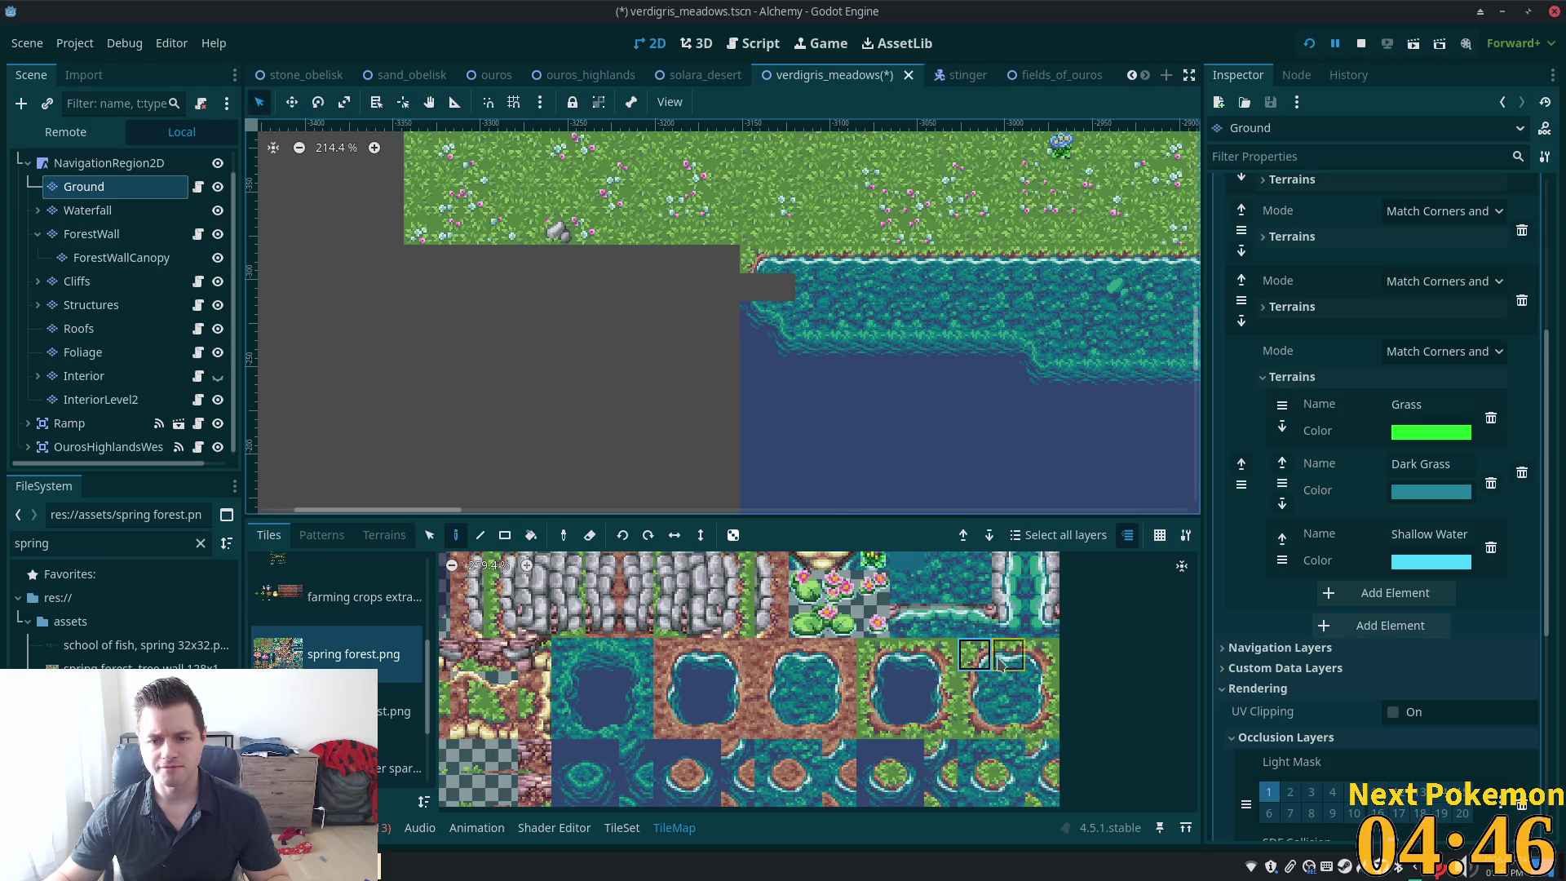
click(986, 795)
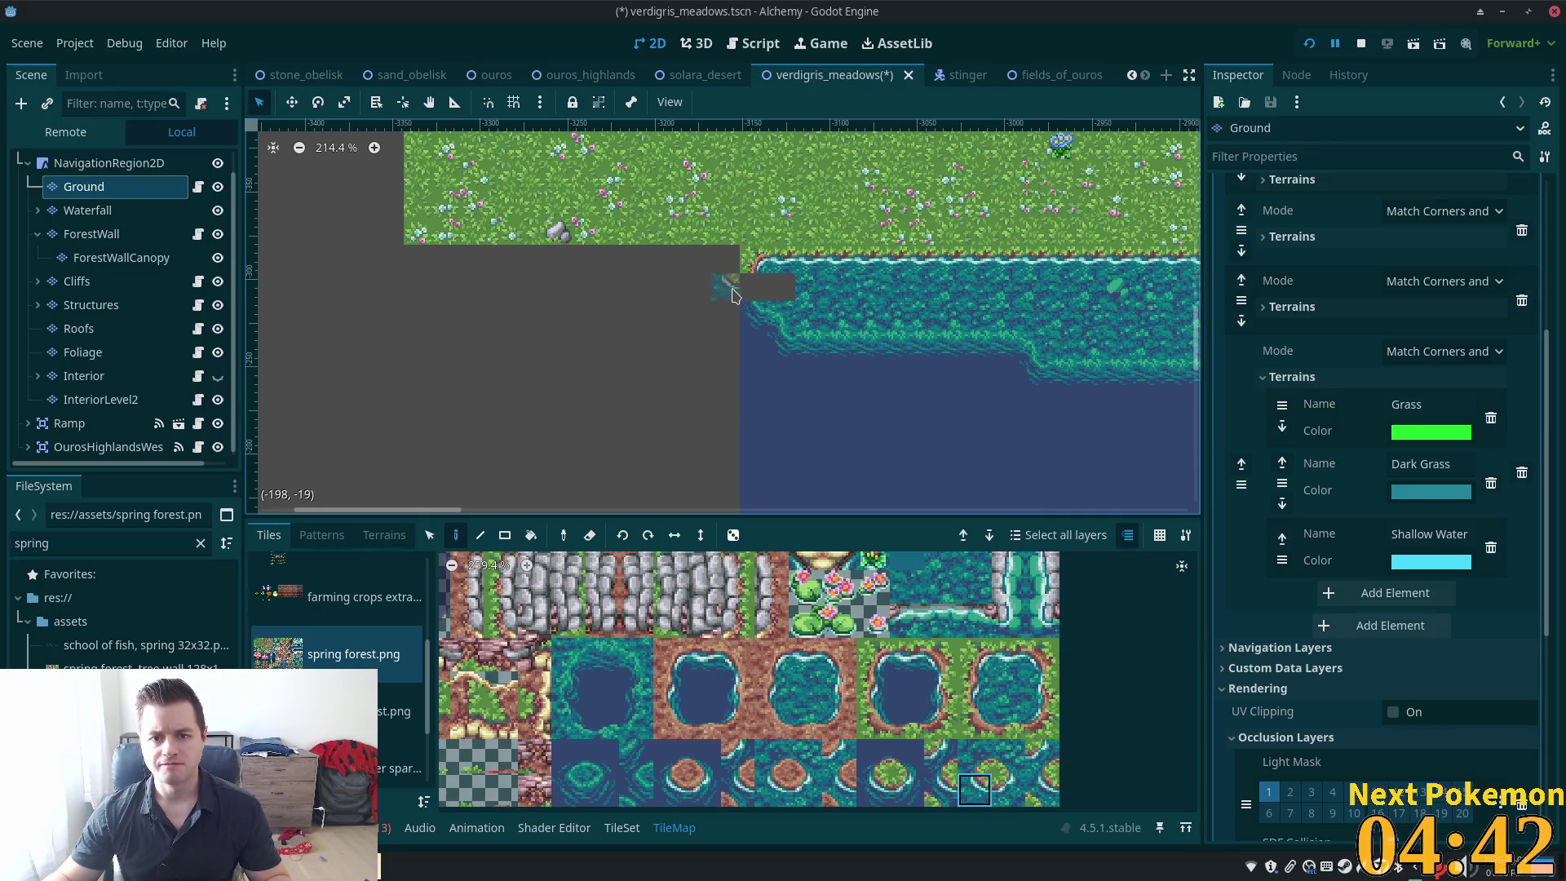
click(1009, 790)
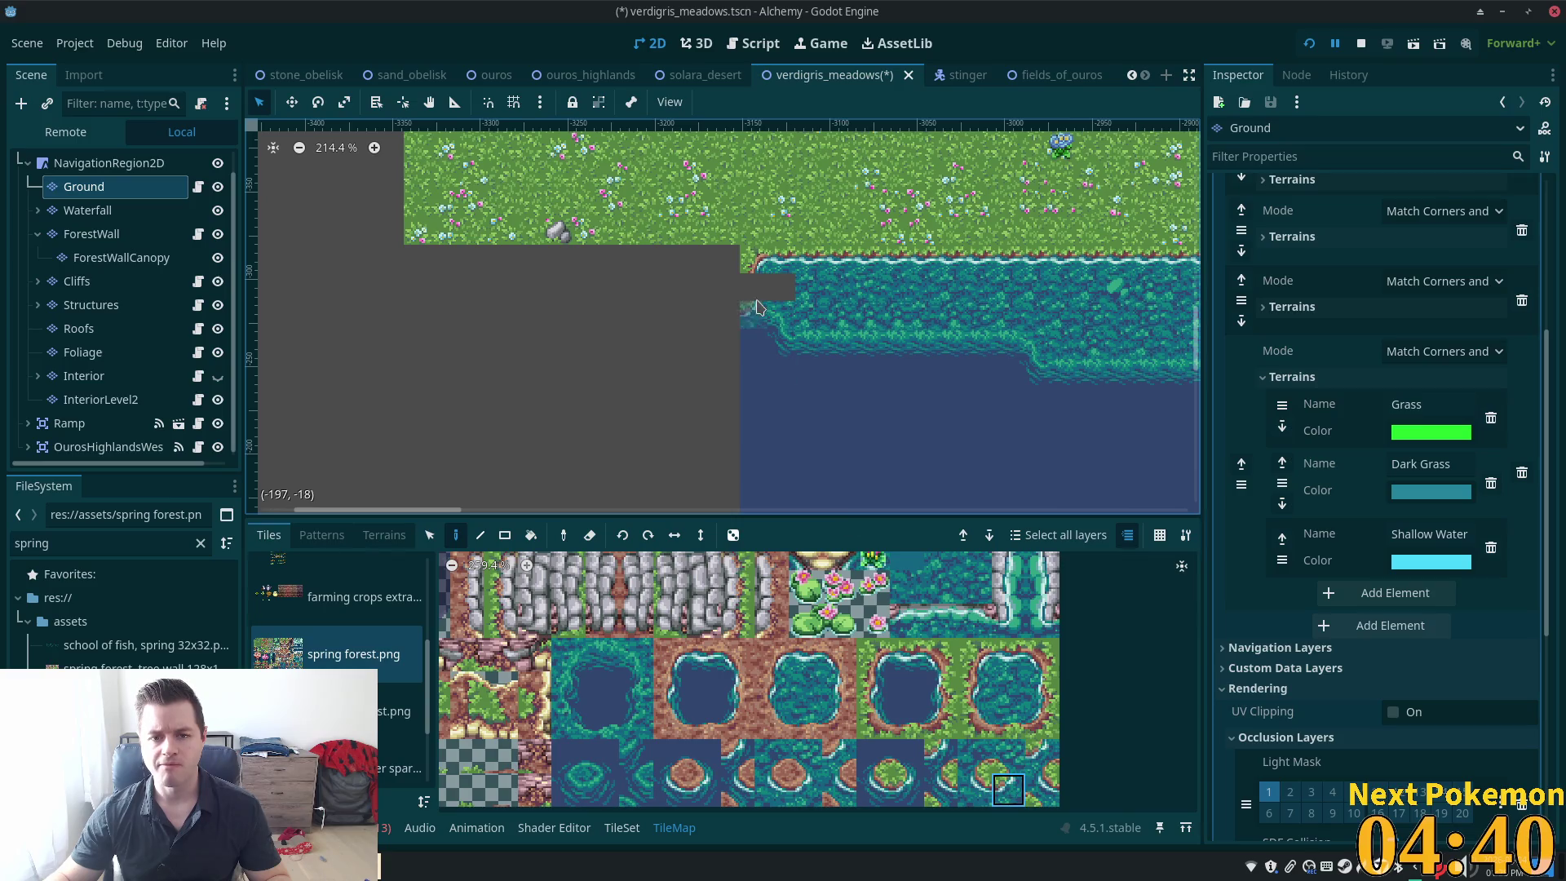
click(975, 790)
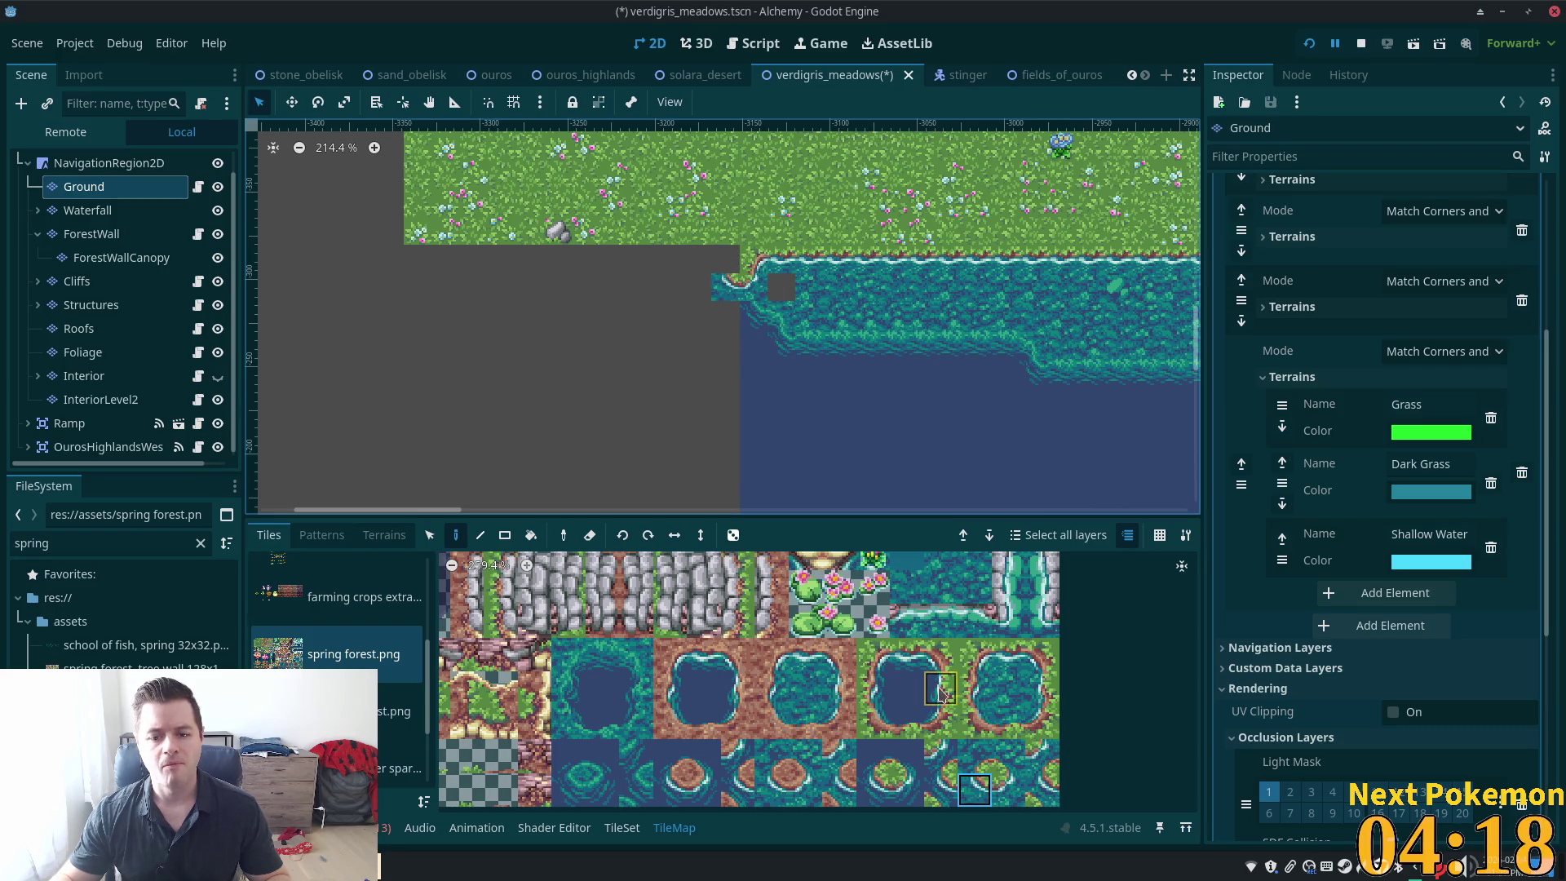
click(727, 285)
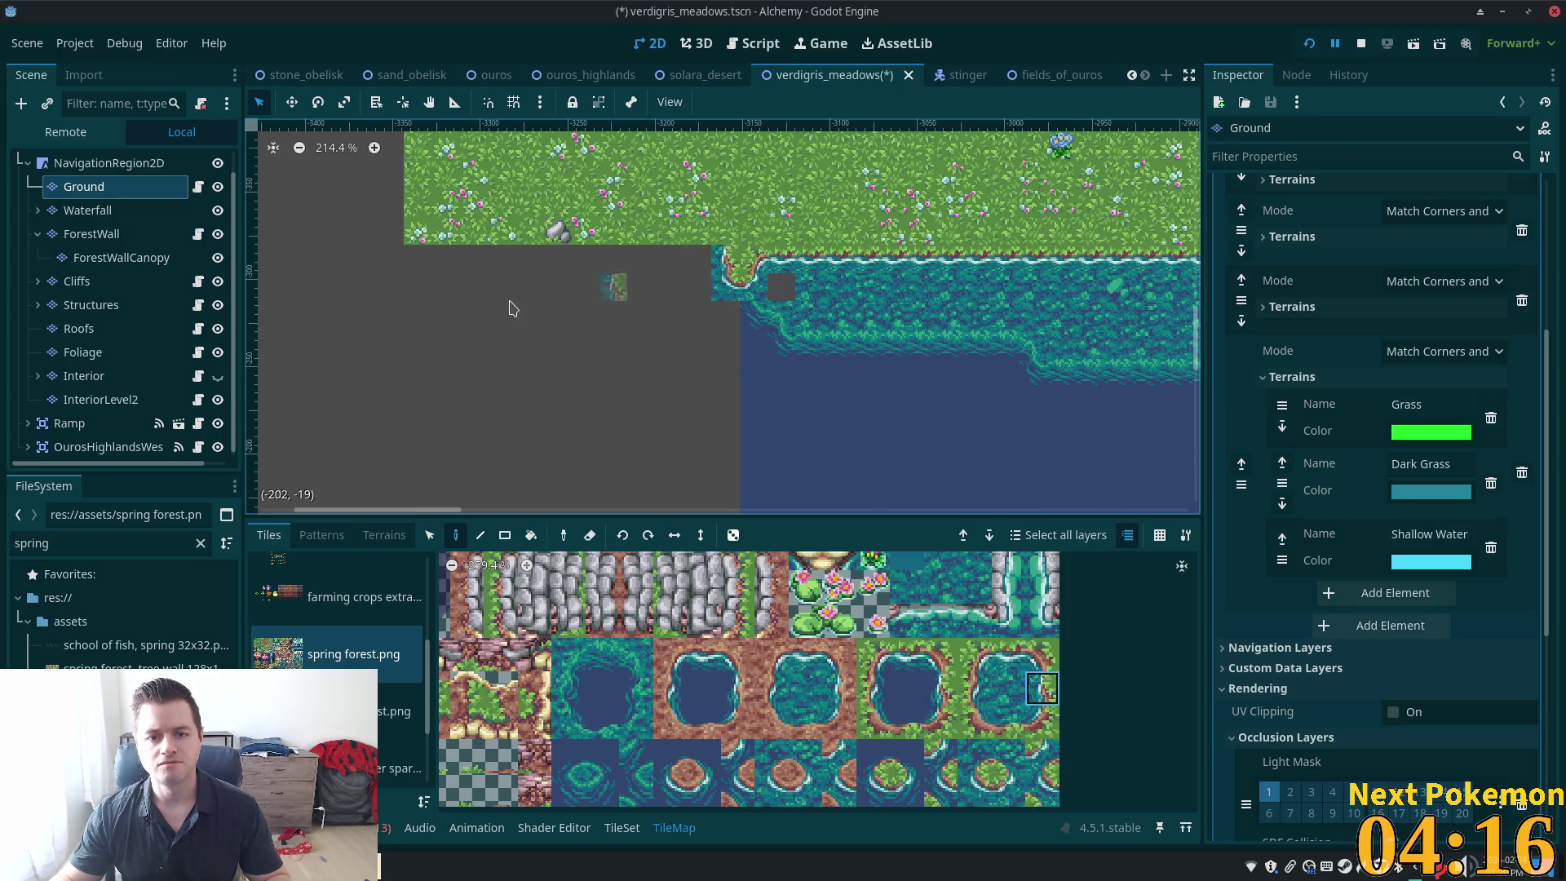
click(1042, 662)
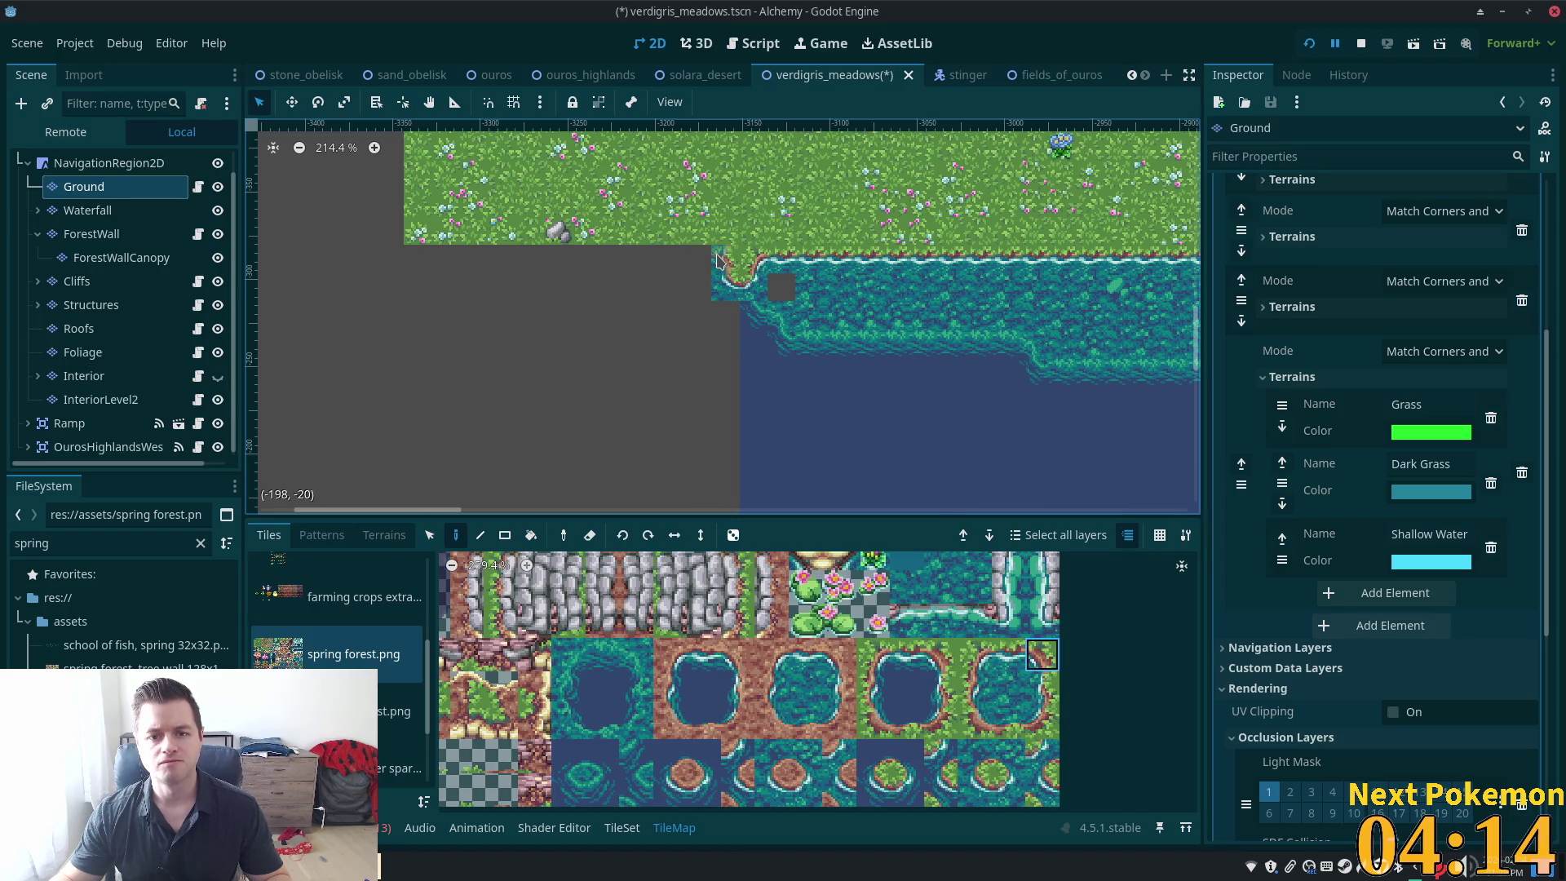
scroll(916, 343, up, 3)
scroll(917, 343, left, 3)
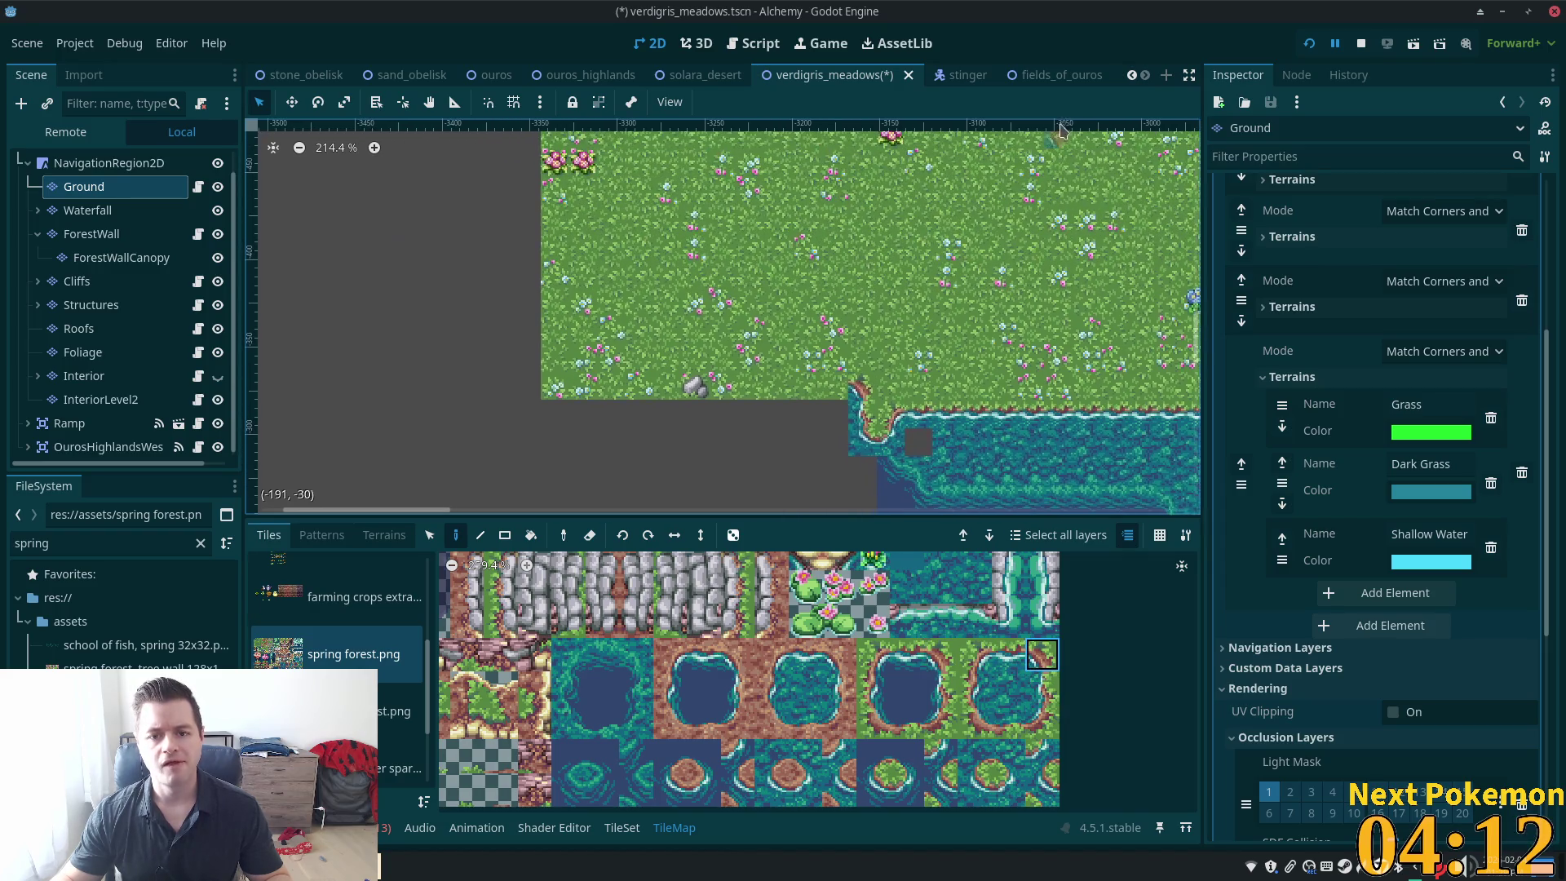
Place a shoreline corner tile and paint a row of straight edge tiles westward
ctrl+click(828, 395)
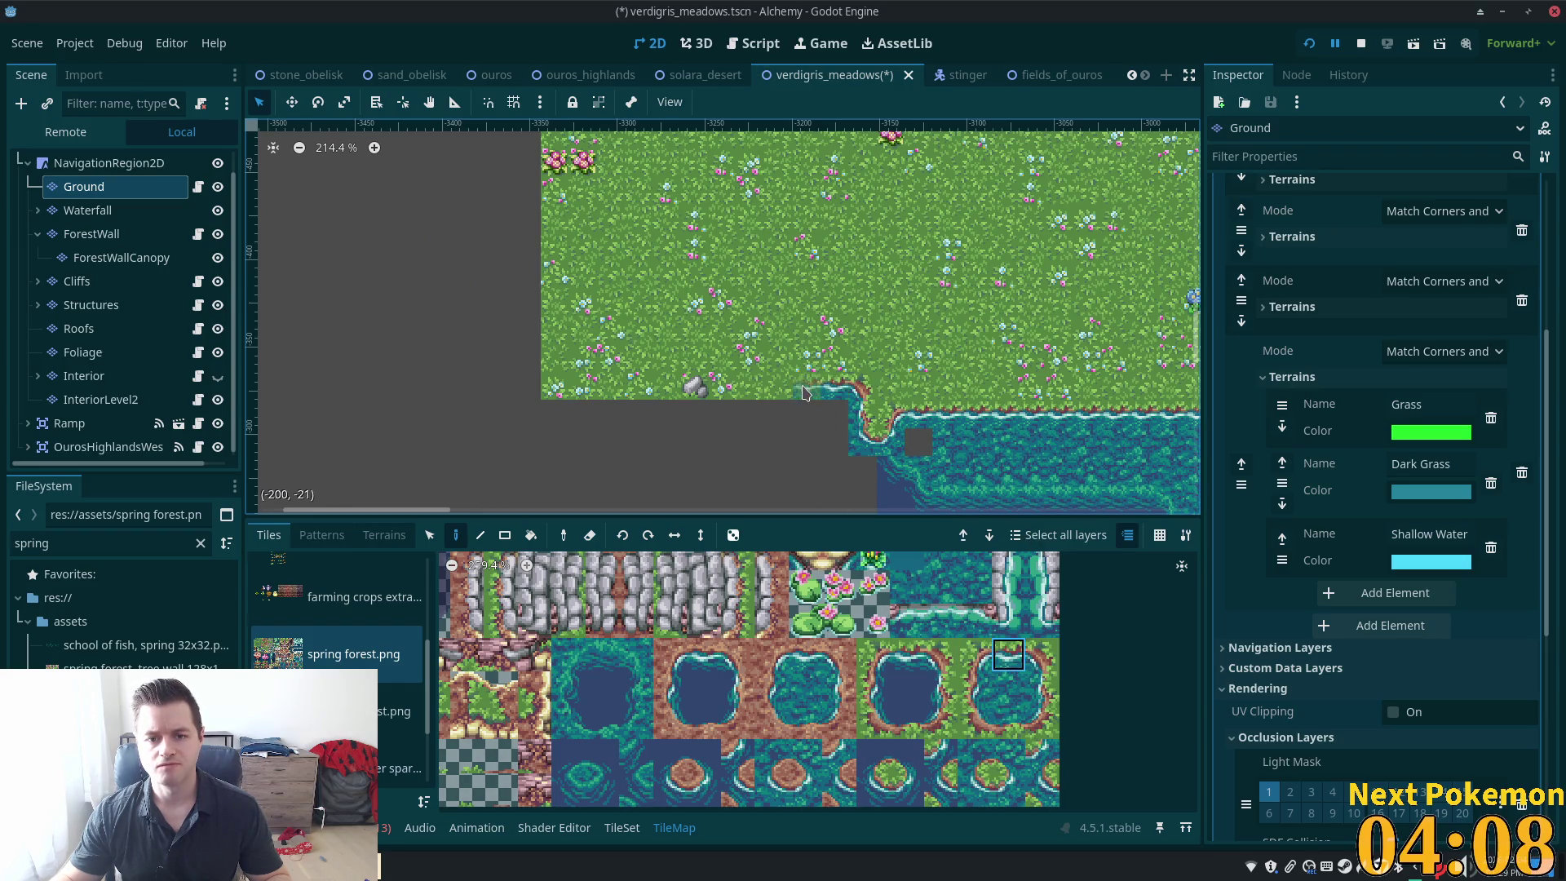
click(976, 655)
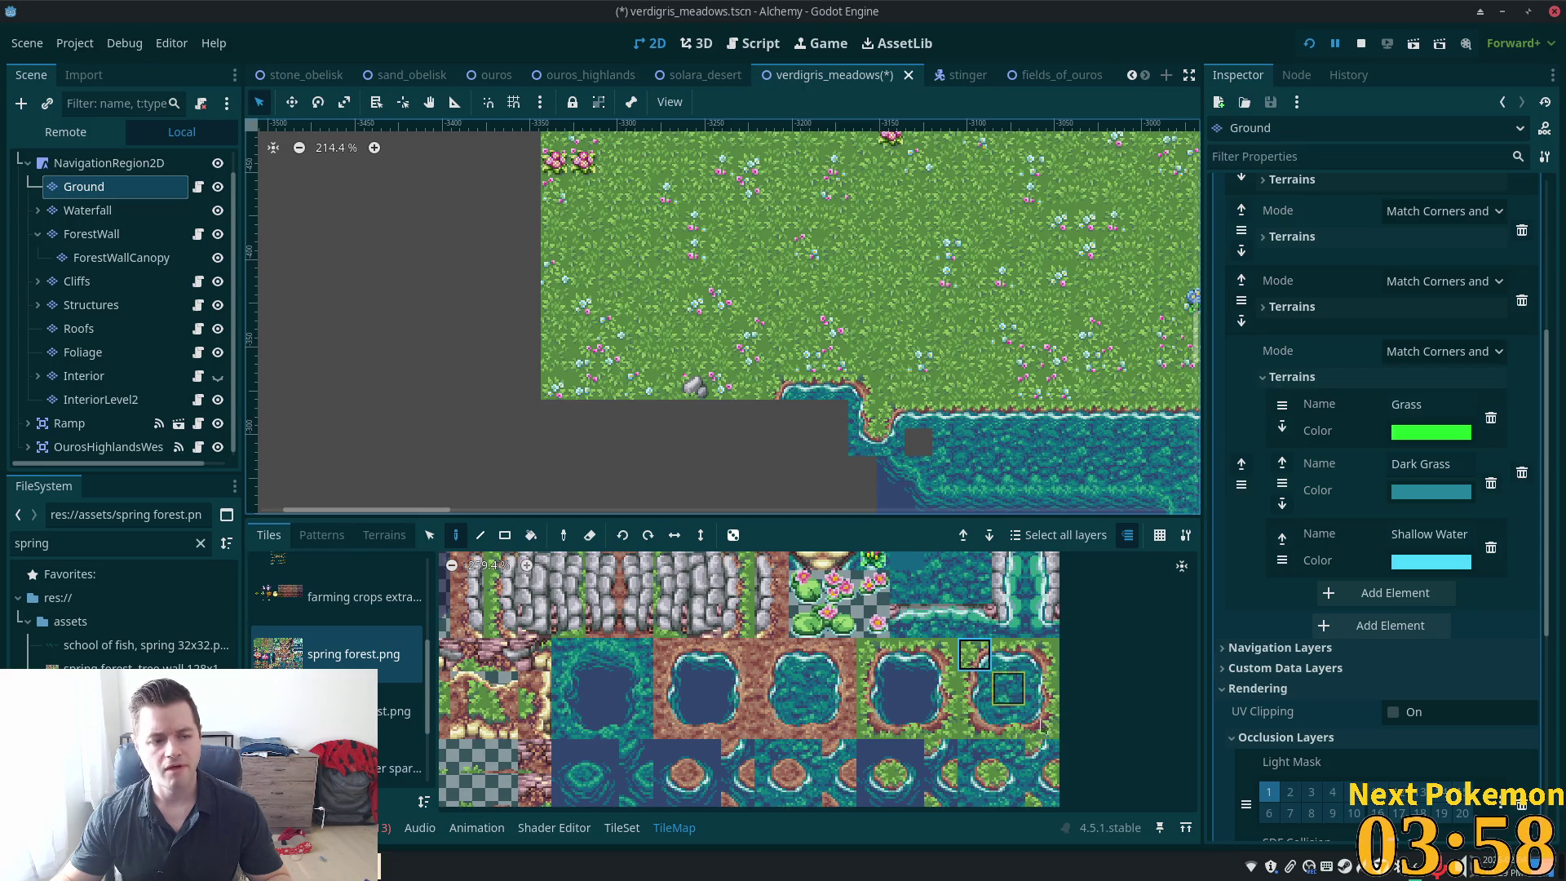
click(1008, 789)
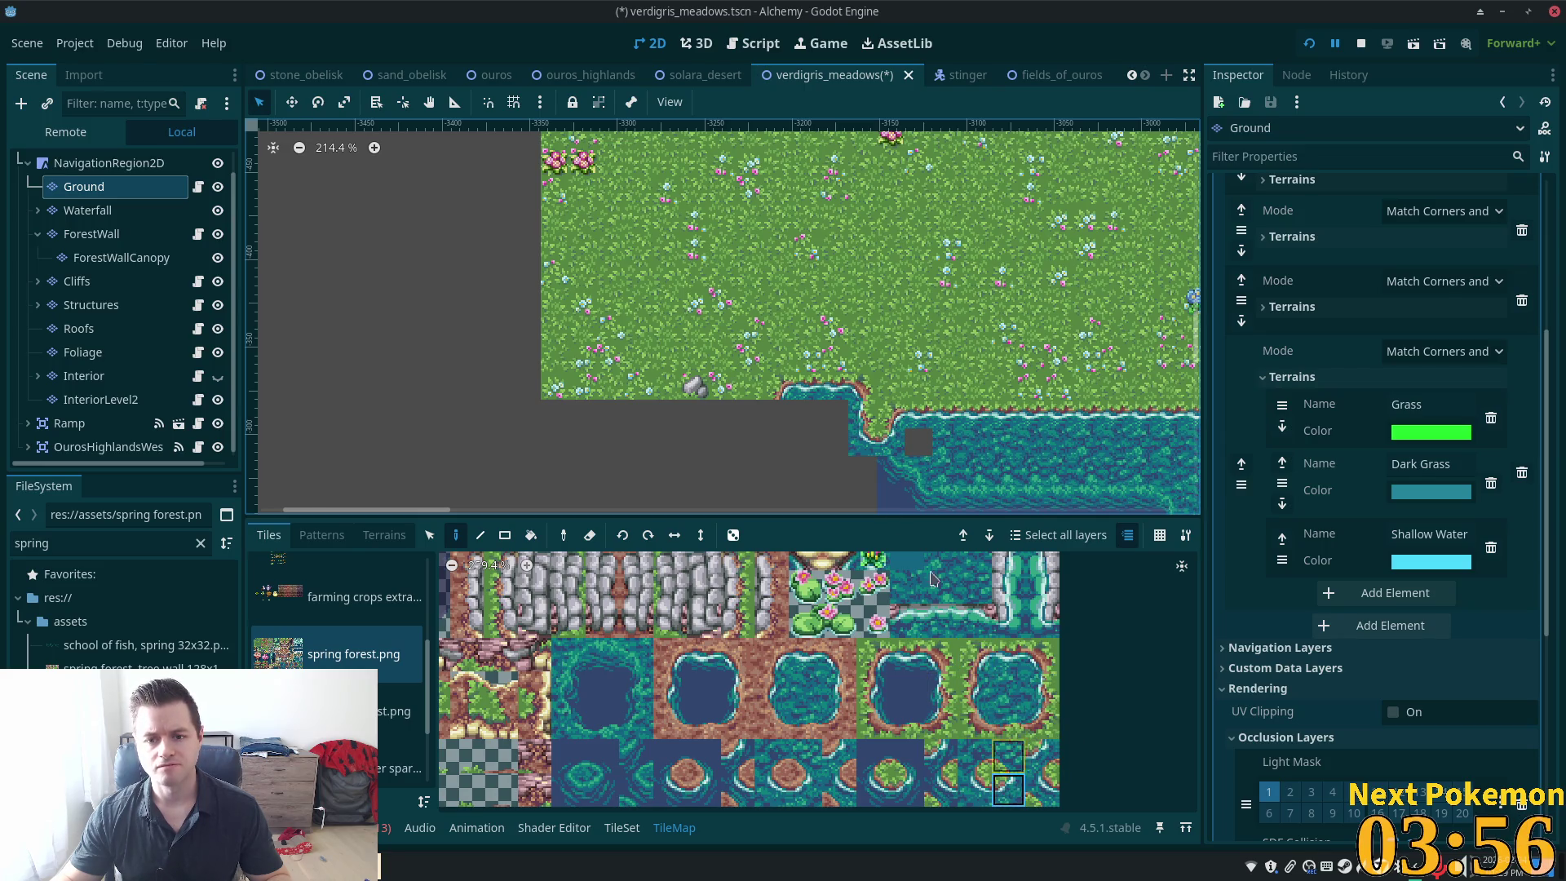
click(778, 421)
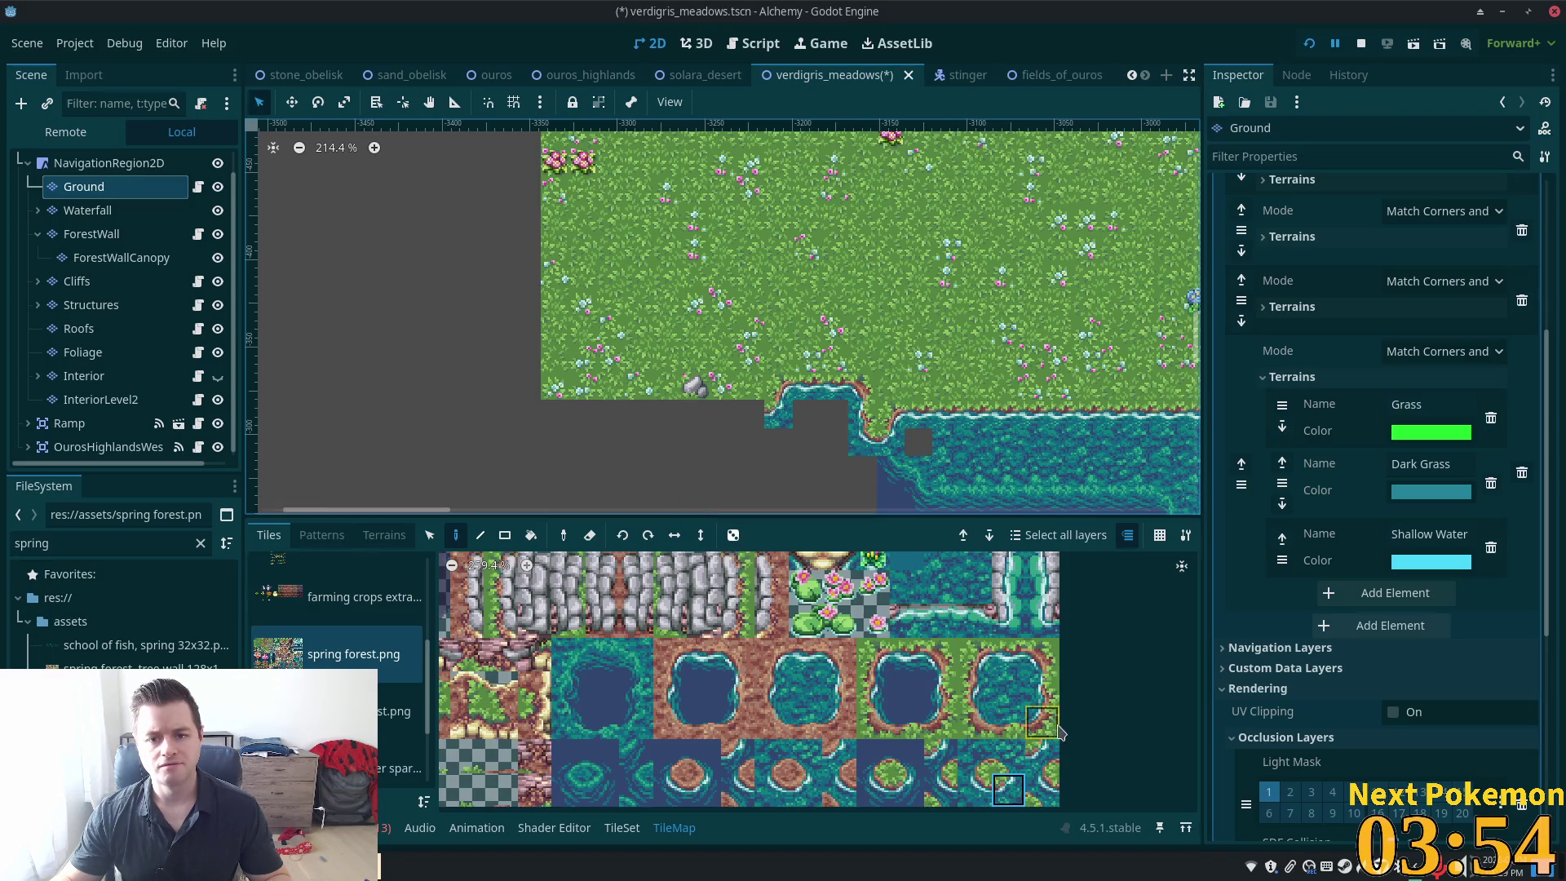
click(1009, 654)
drag(763, 413, 664, 414)
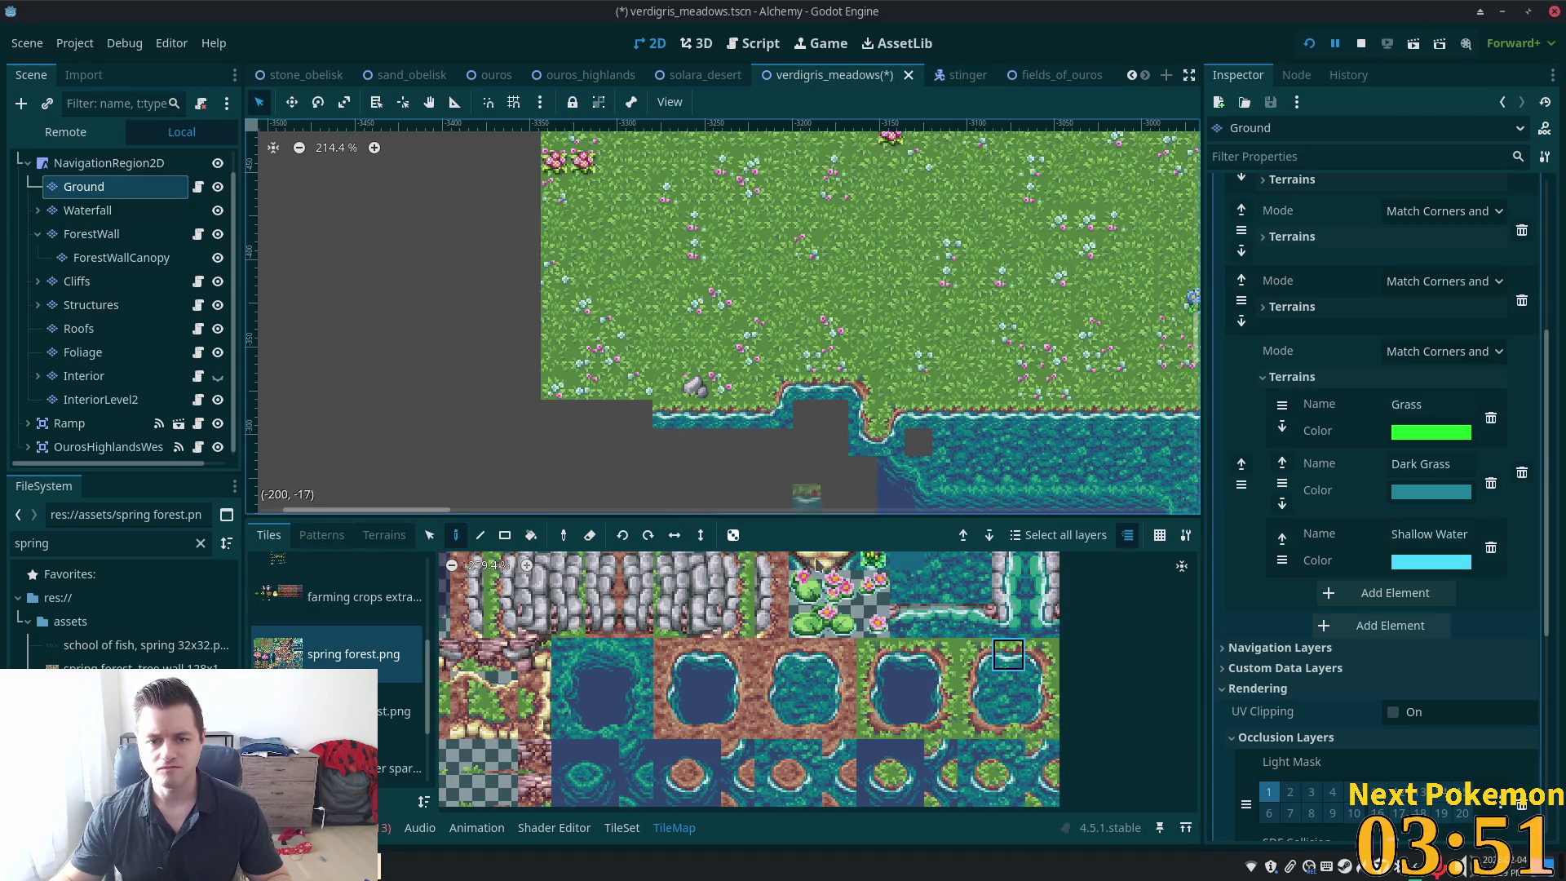
Add straight and lower shoreline tiles at the strip's end and extend it further west
click(999, 789)
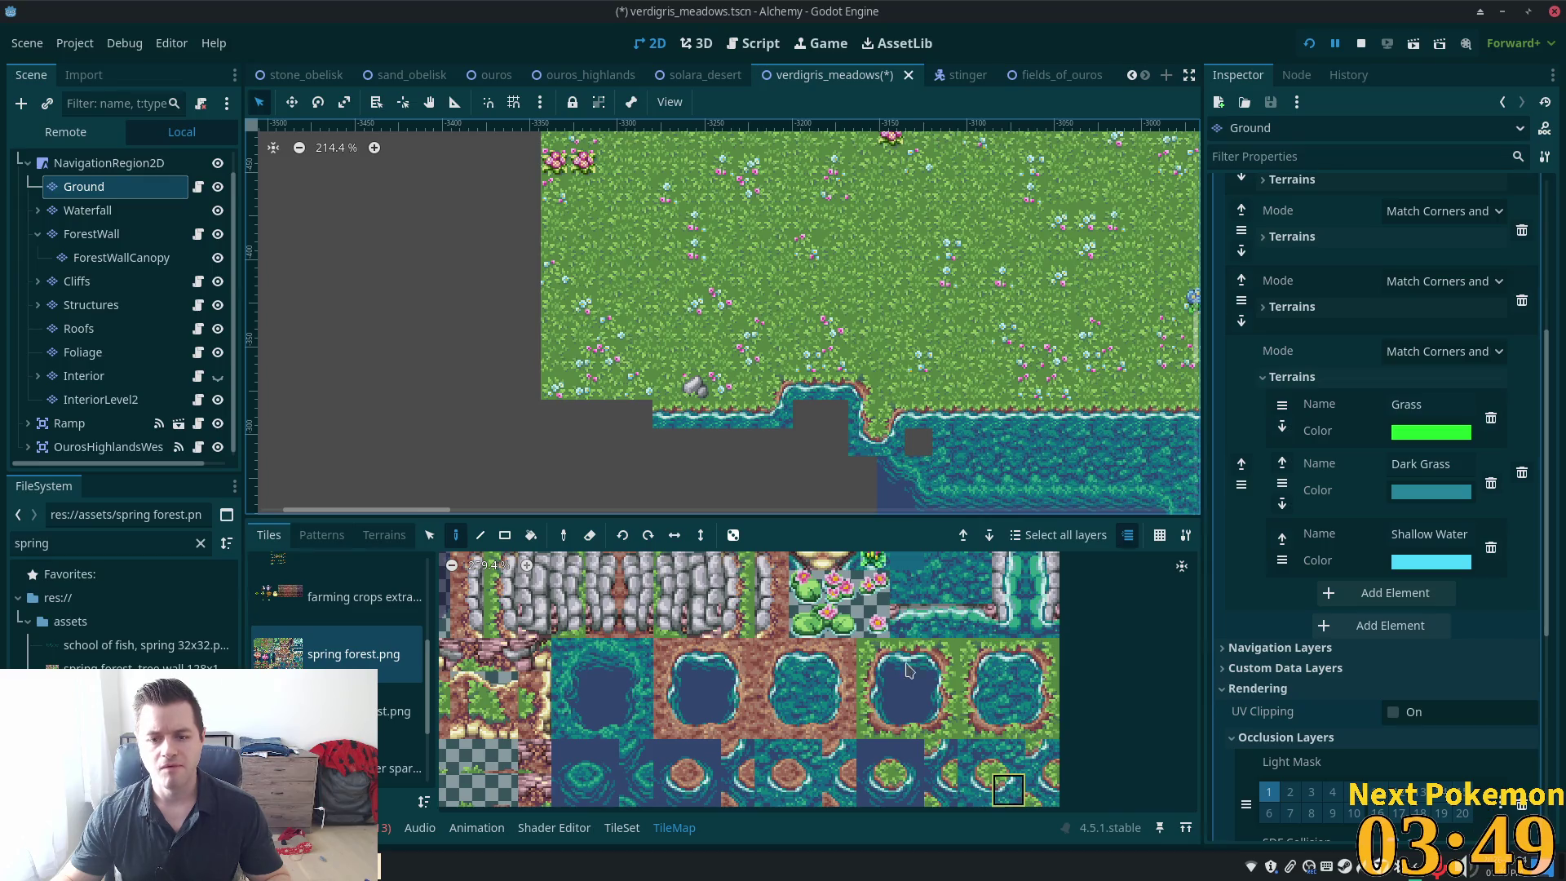
click(976, 654)
click(639, 414)
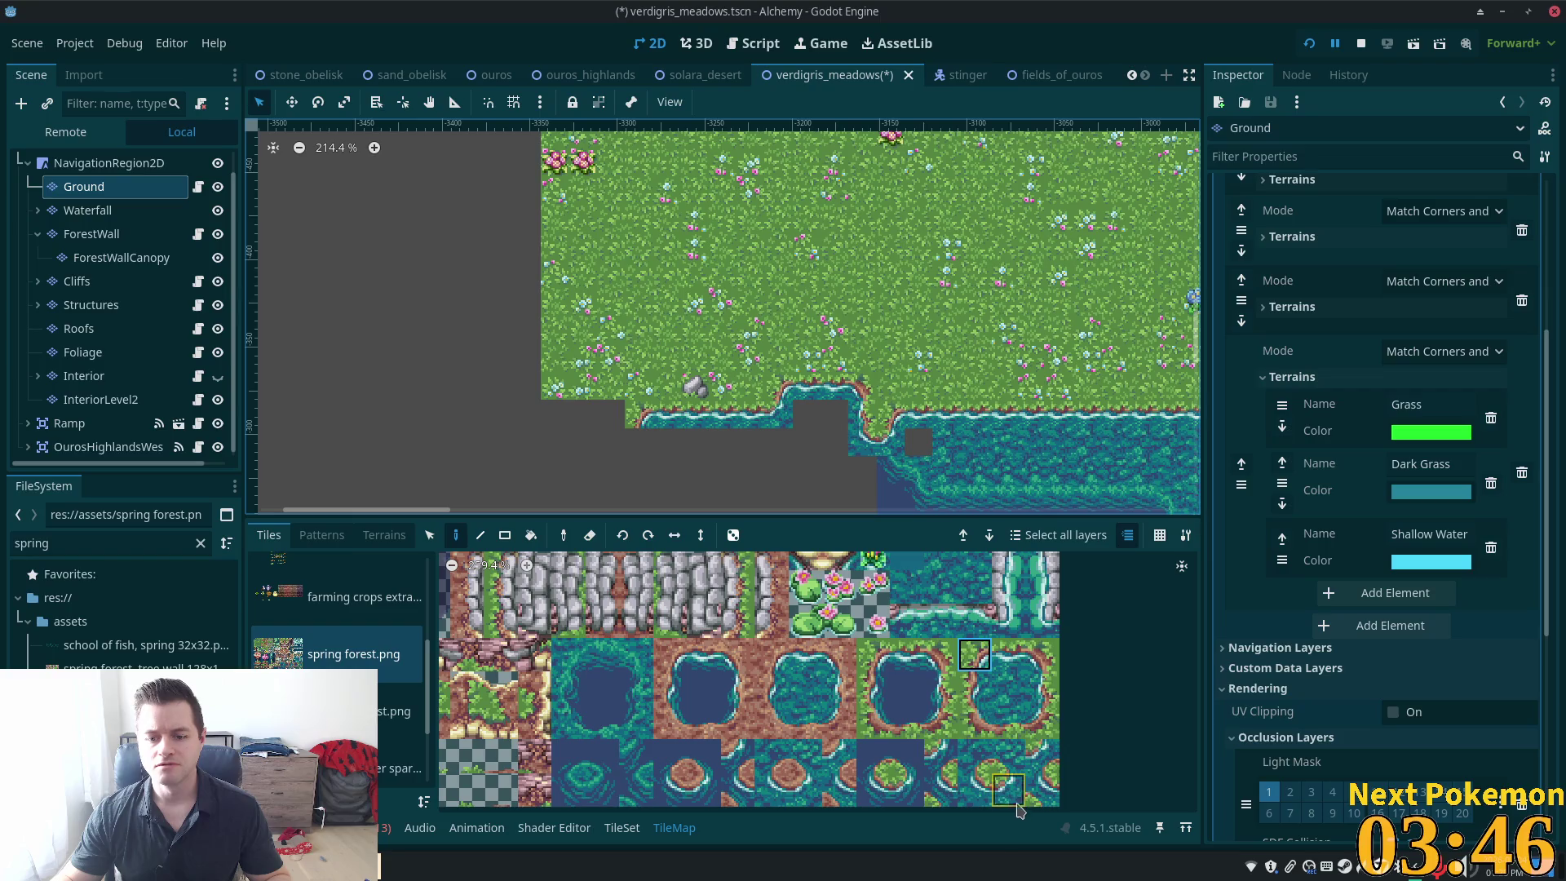
click(1011, 798)
click(639, 441)
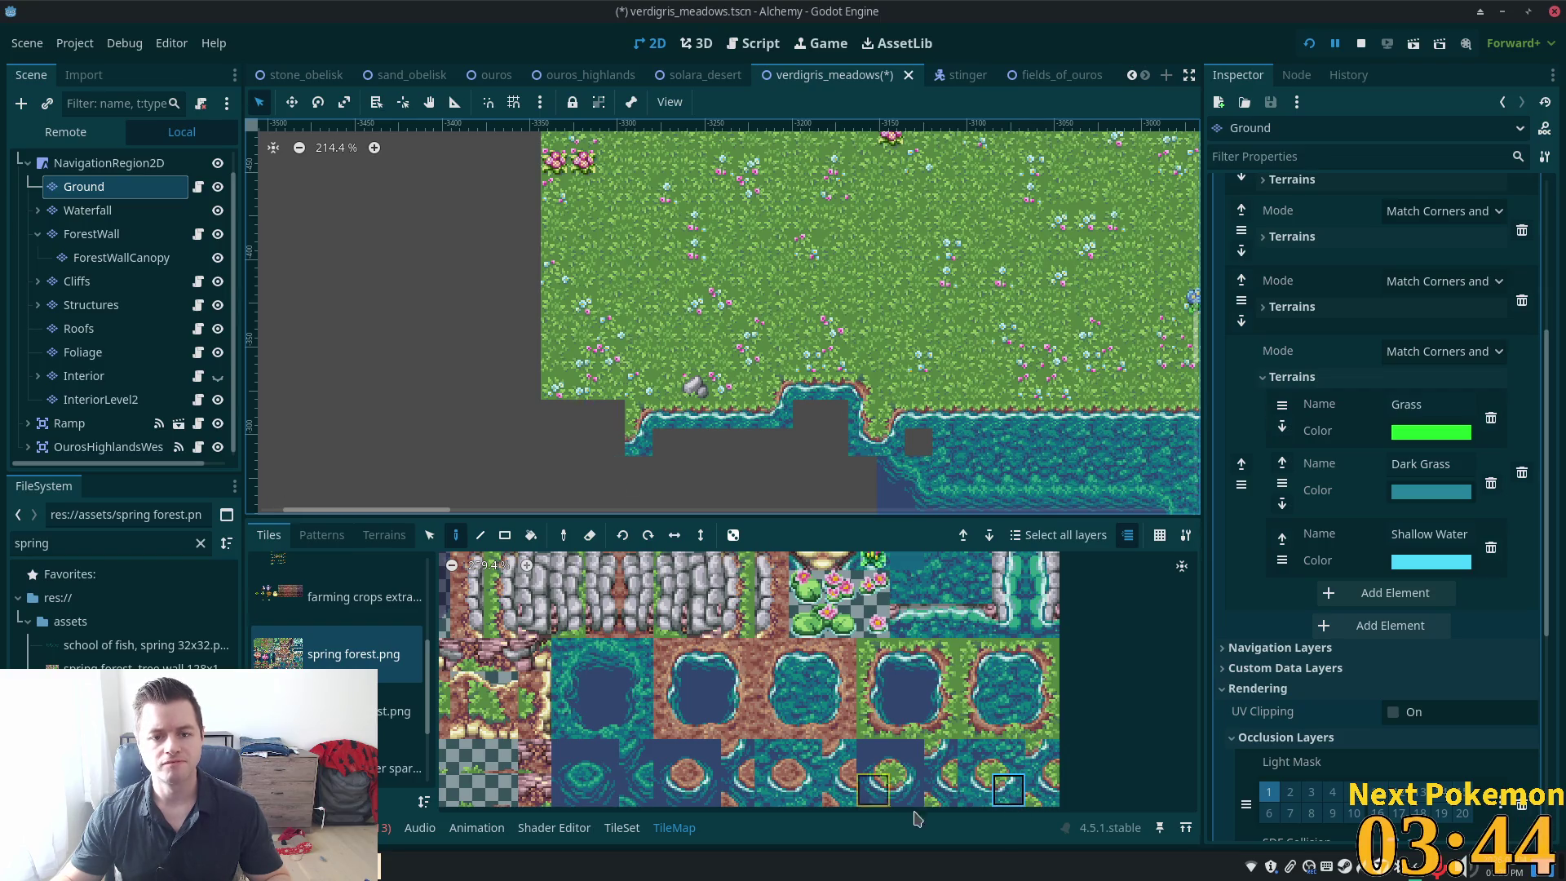
click(1008, 653)
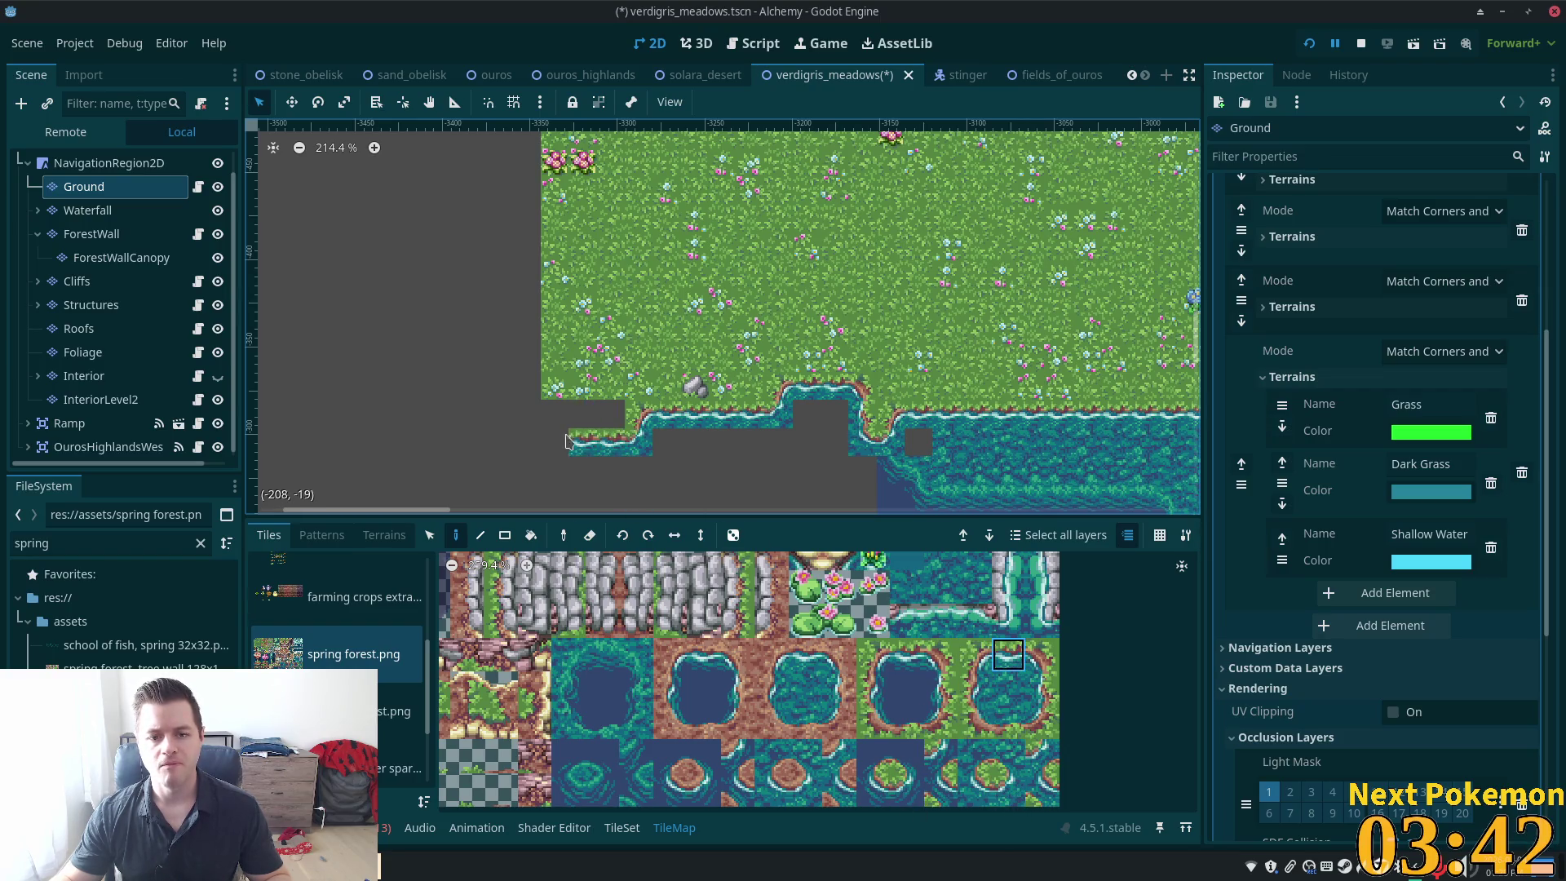
drag(569, 442, 456, 441)
scroll(873, 424, down, 5)
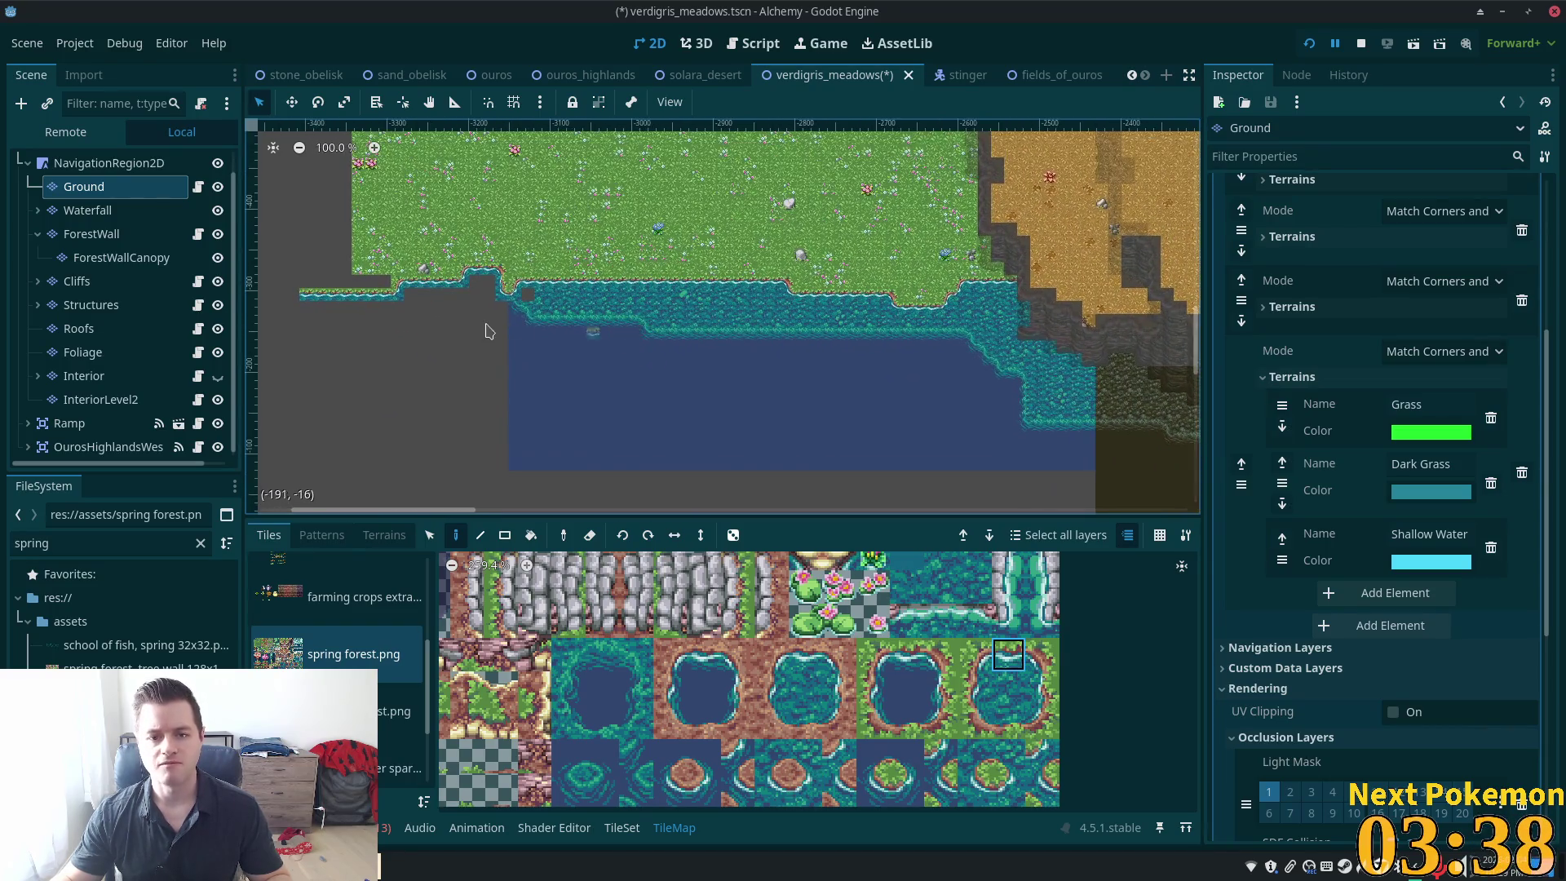
Rectangle-fill the grey shoreline notch with water terrain, extending the shore-and-water strip further west
scroll(776, 447, up, 5)
click(384, 534)
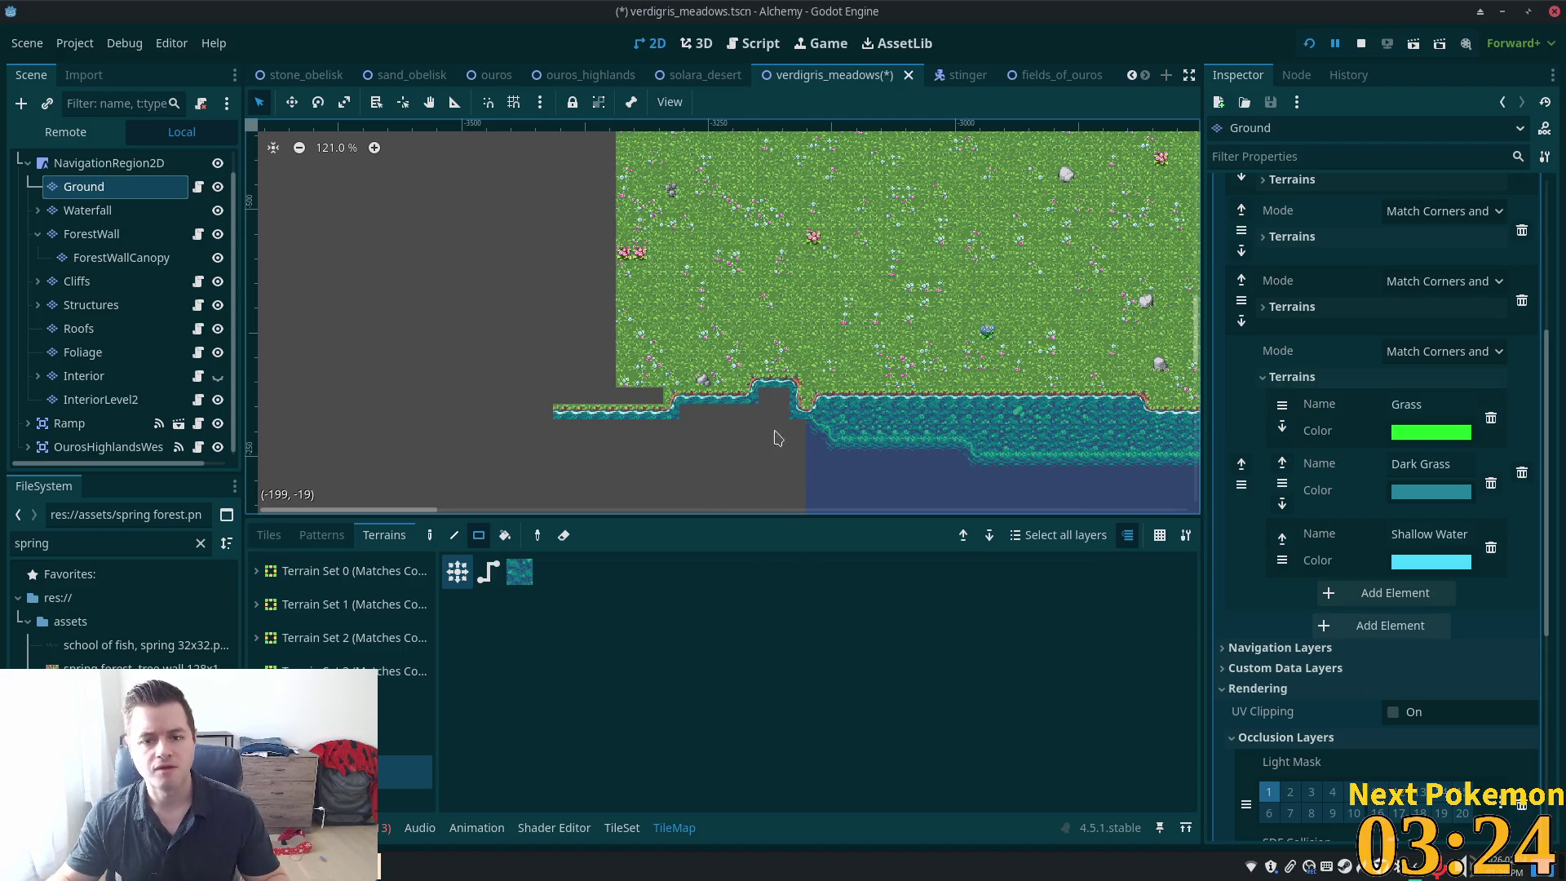
scroll(752, 419, up, 7)
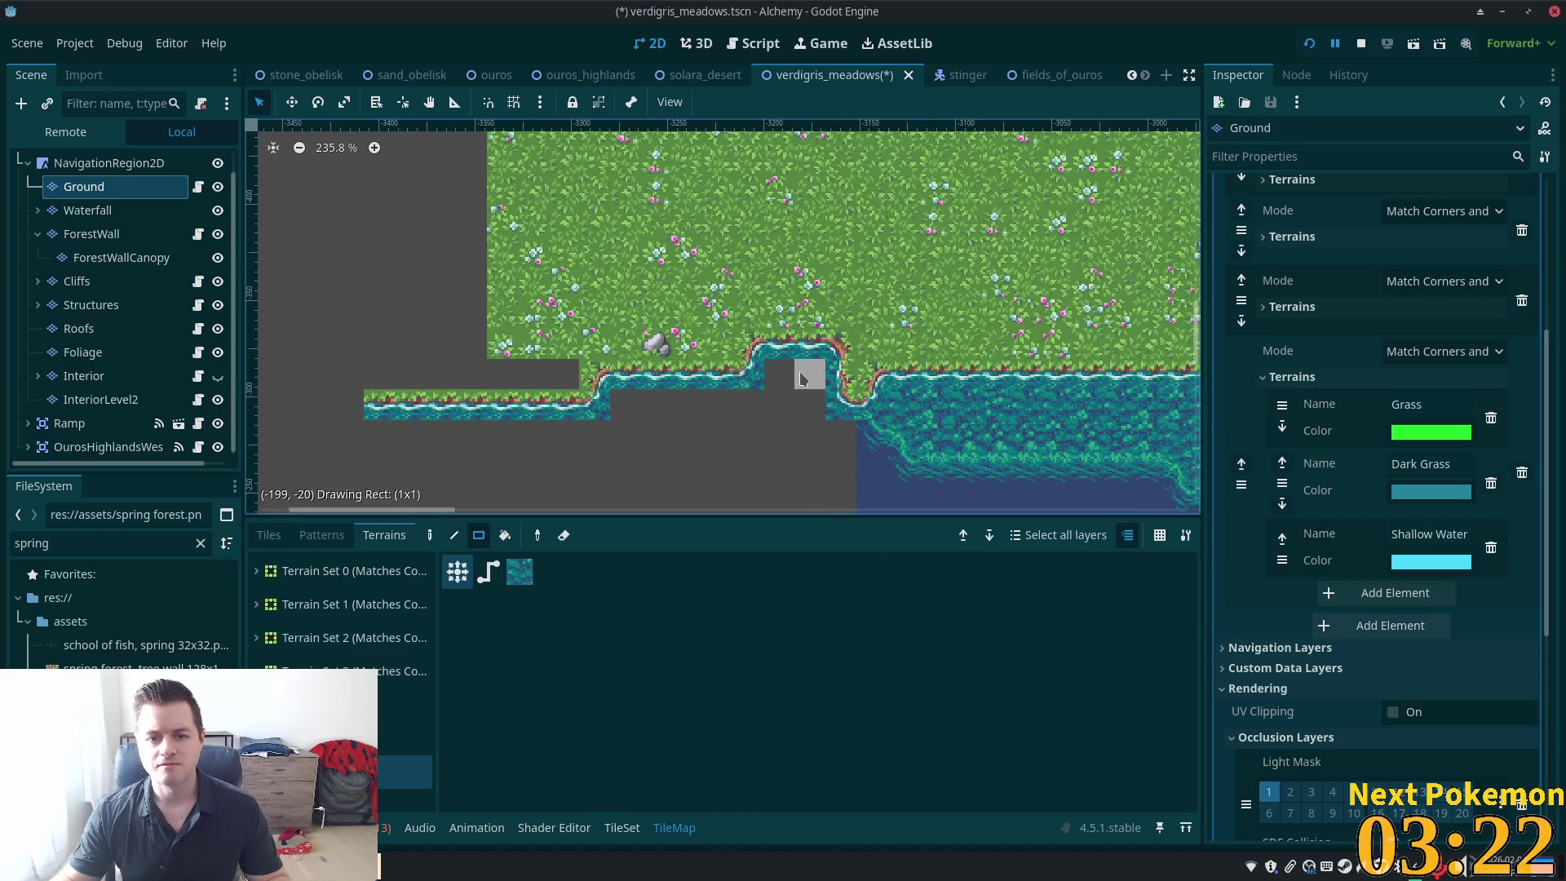
mouse_move(811, 364)
mouse_down()
mouse_move(735, 405)
mouse_move(614, 406)
mouse_move(452, 437)
mouse_up()
scroll(701, 449, down, 3)
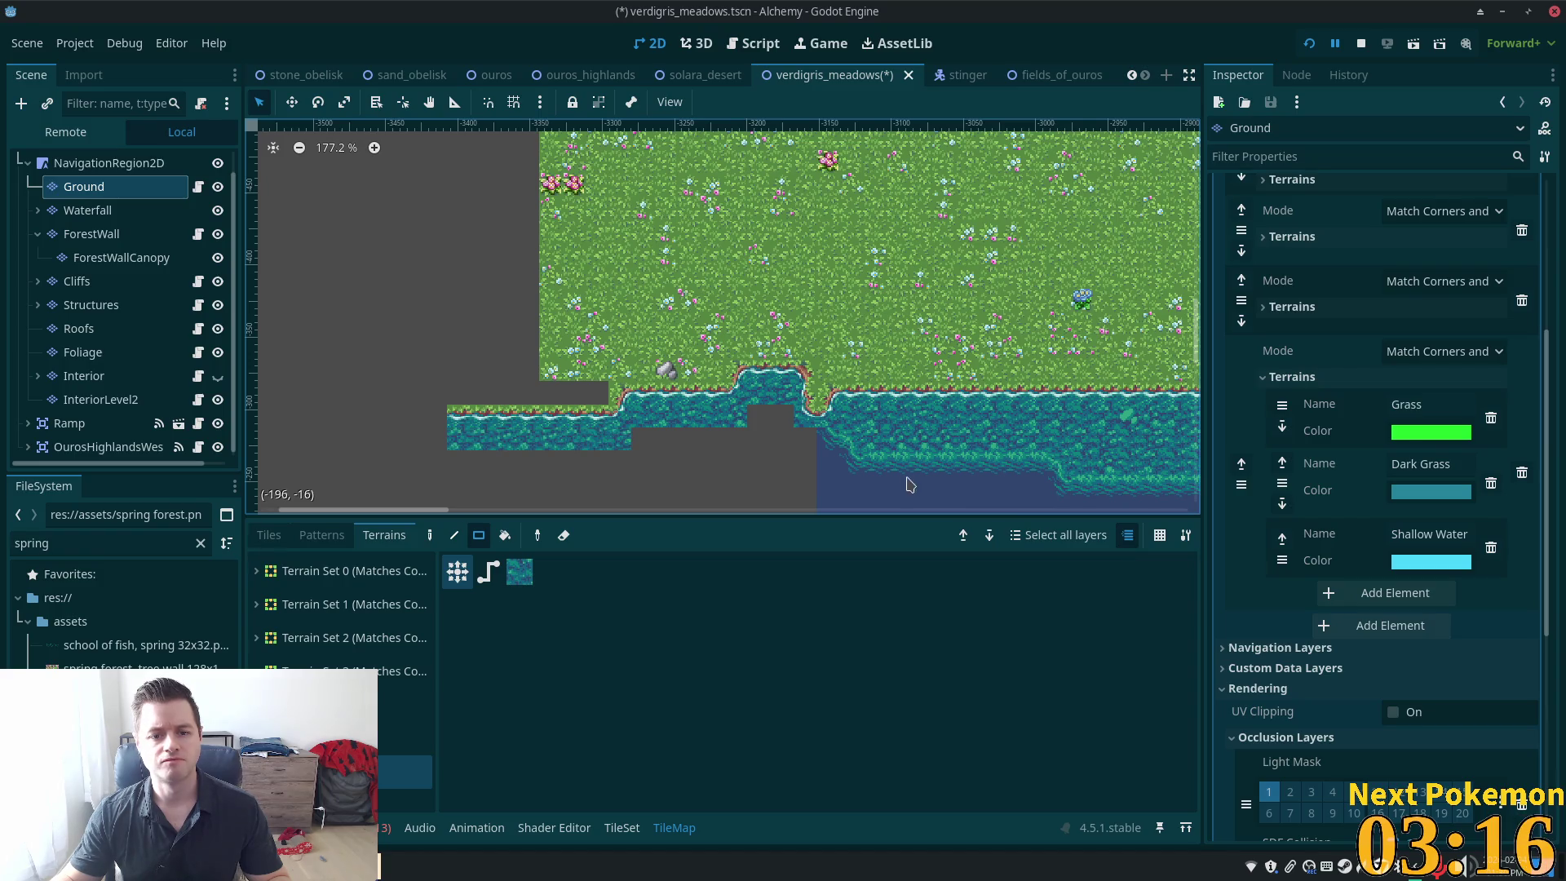
scroll(709, 465, up, 3)
scroll(718, 359, down, 3)
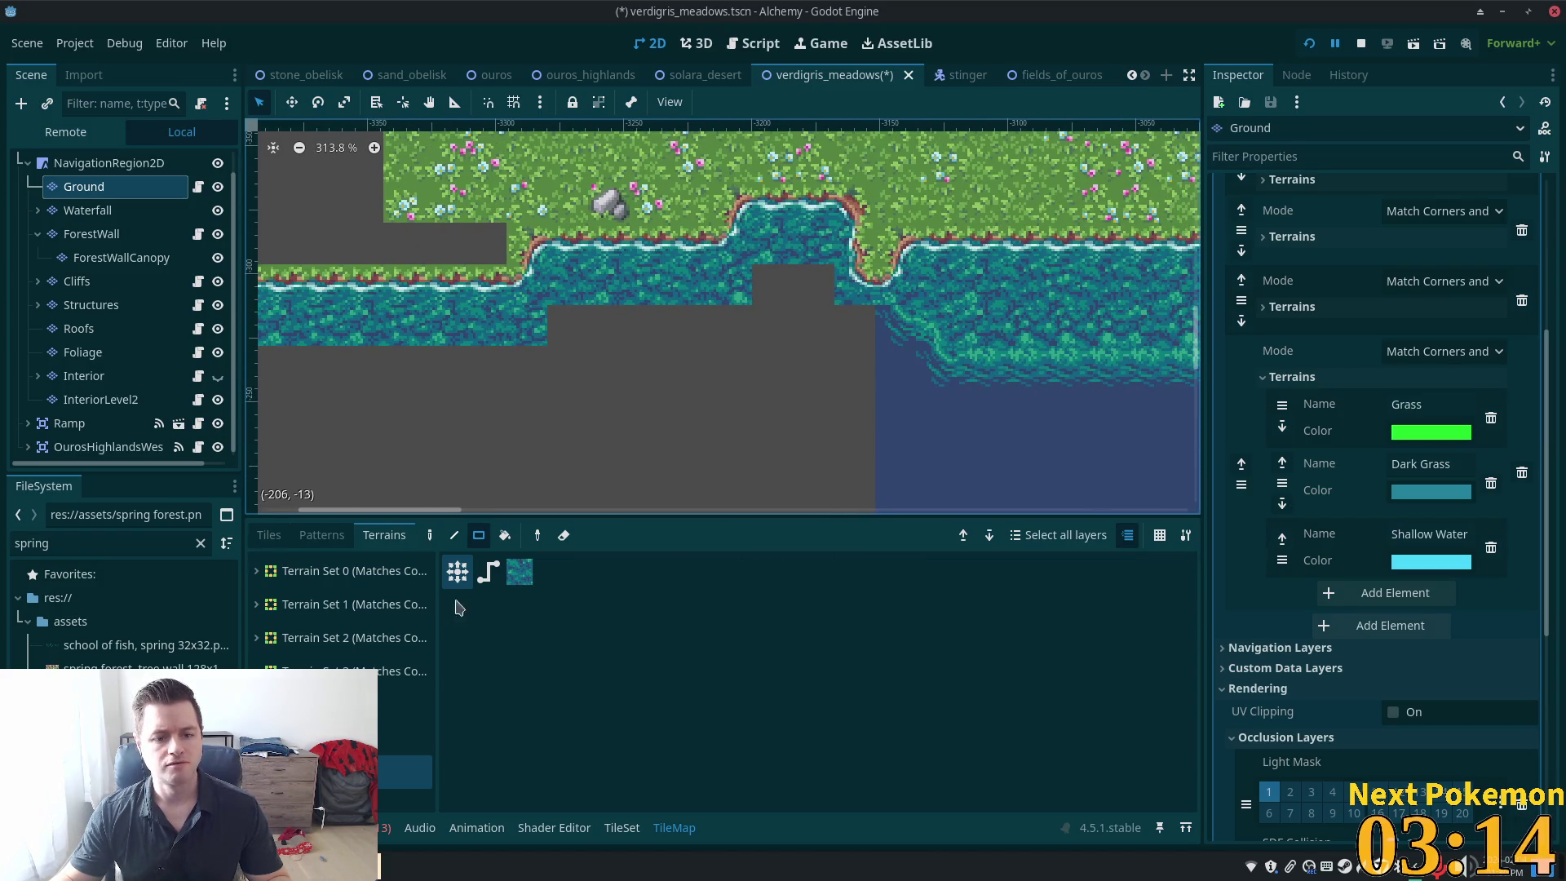
click(282, 540)
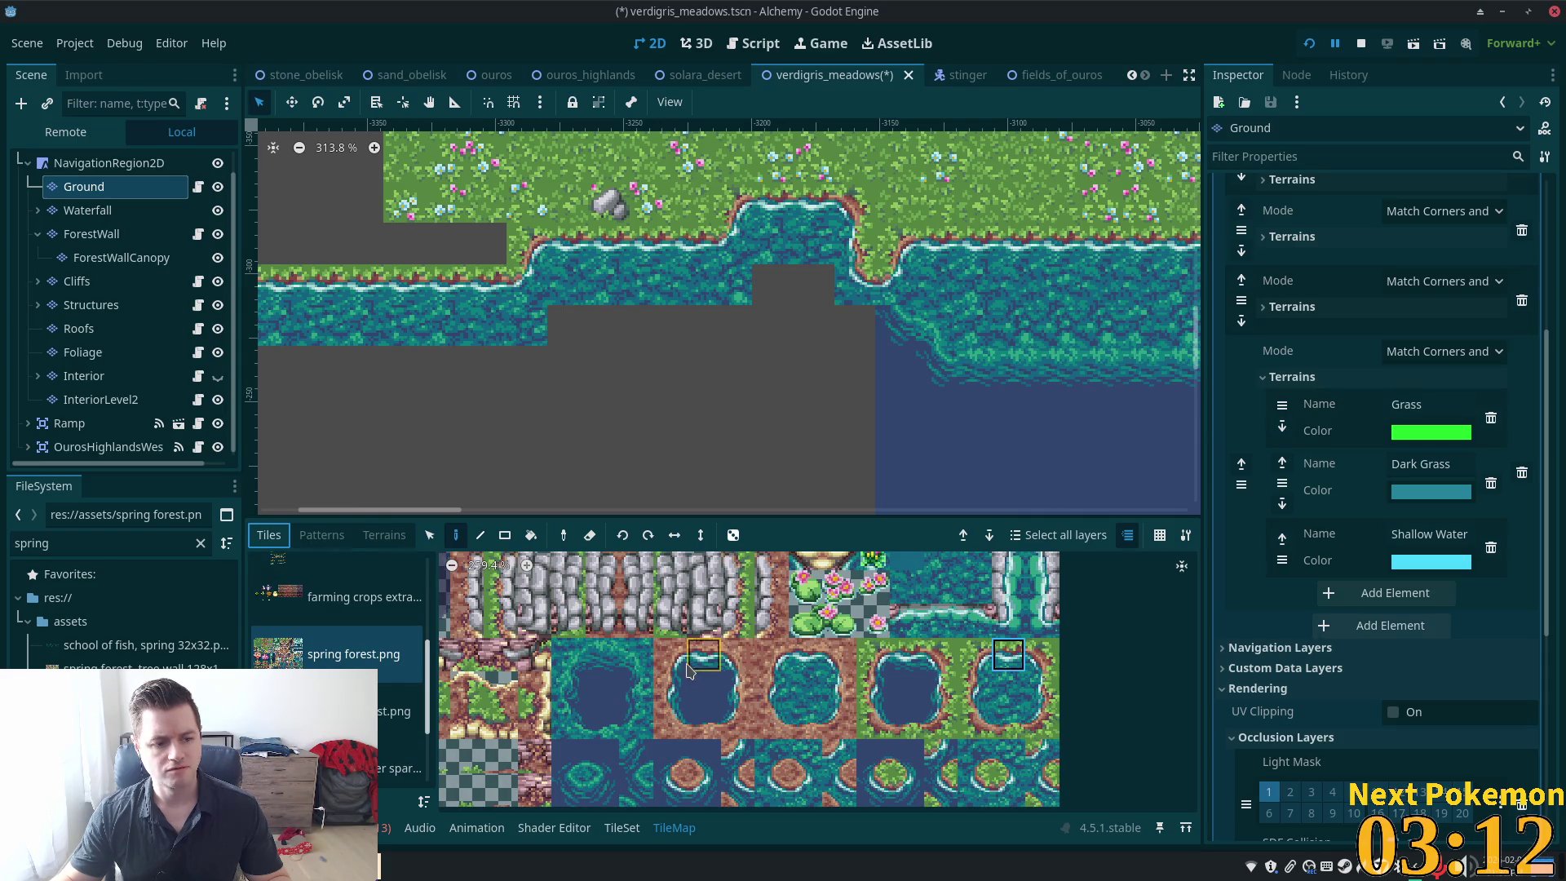
Compare water tiles in the spring forest atlas and paint a deeper water tile into the first gap
click(567, 665)
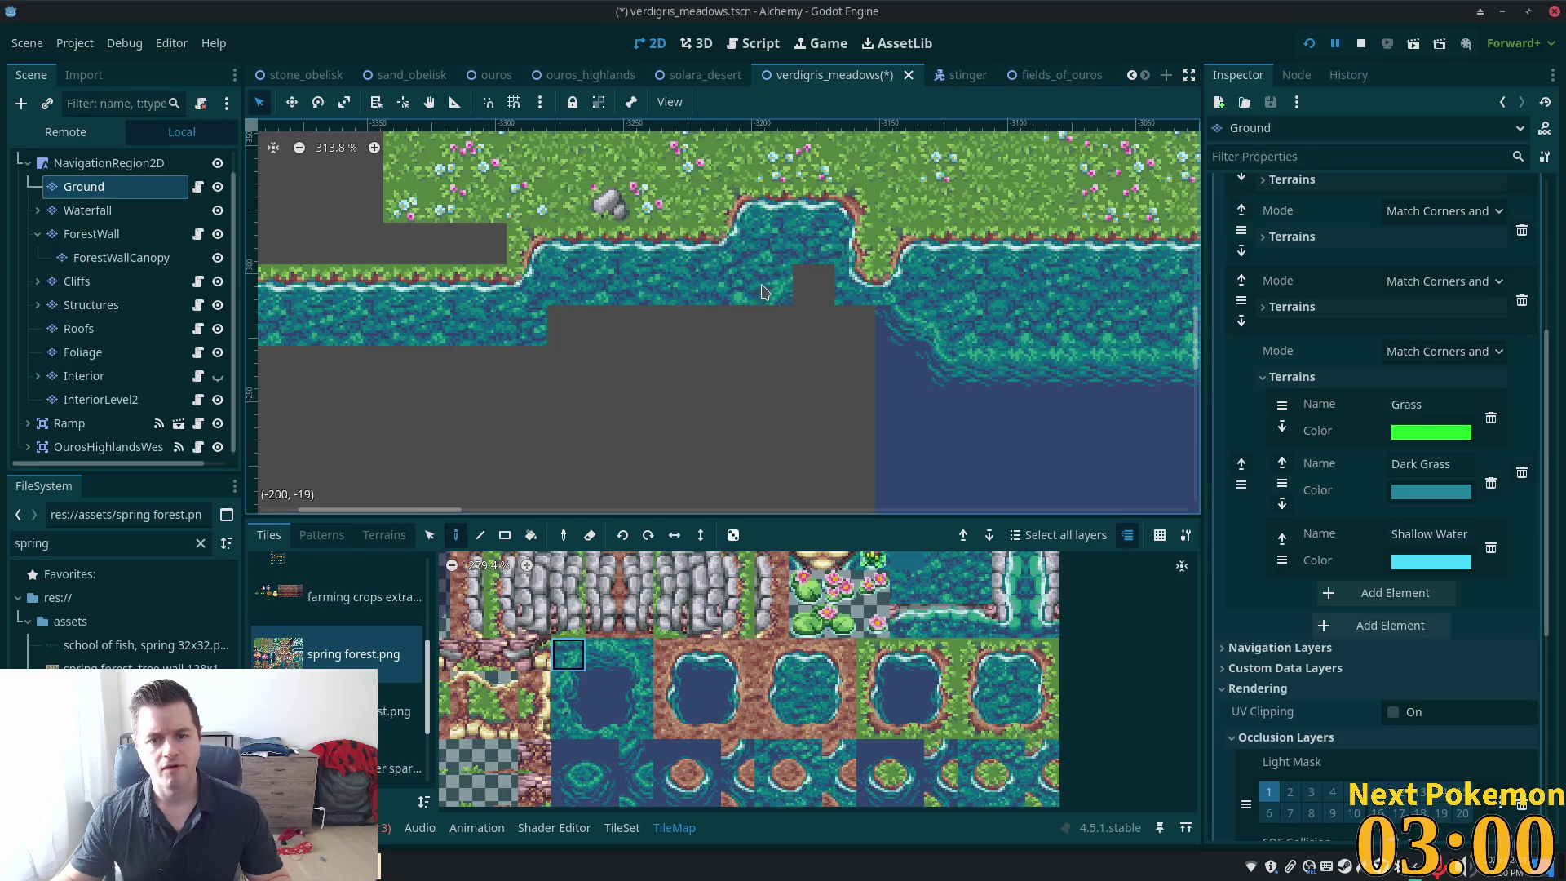
click(602, 654)
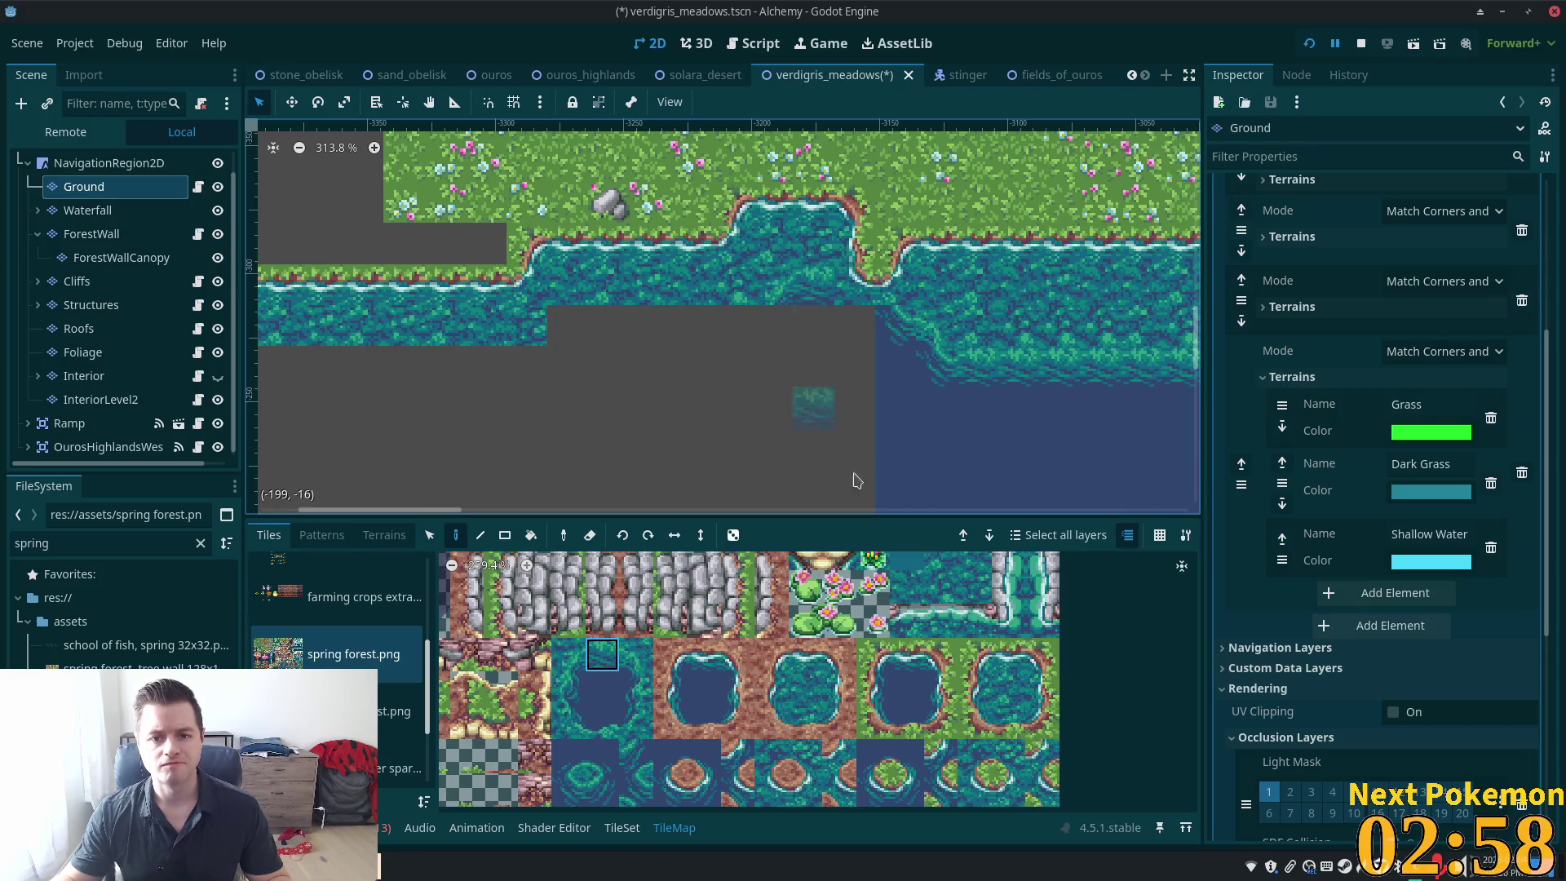
click(637, 653)
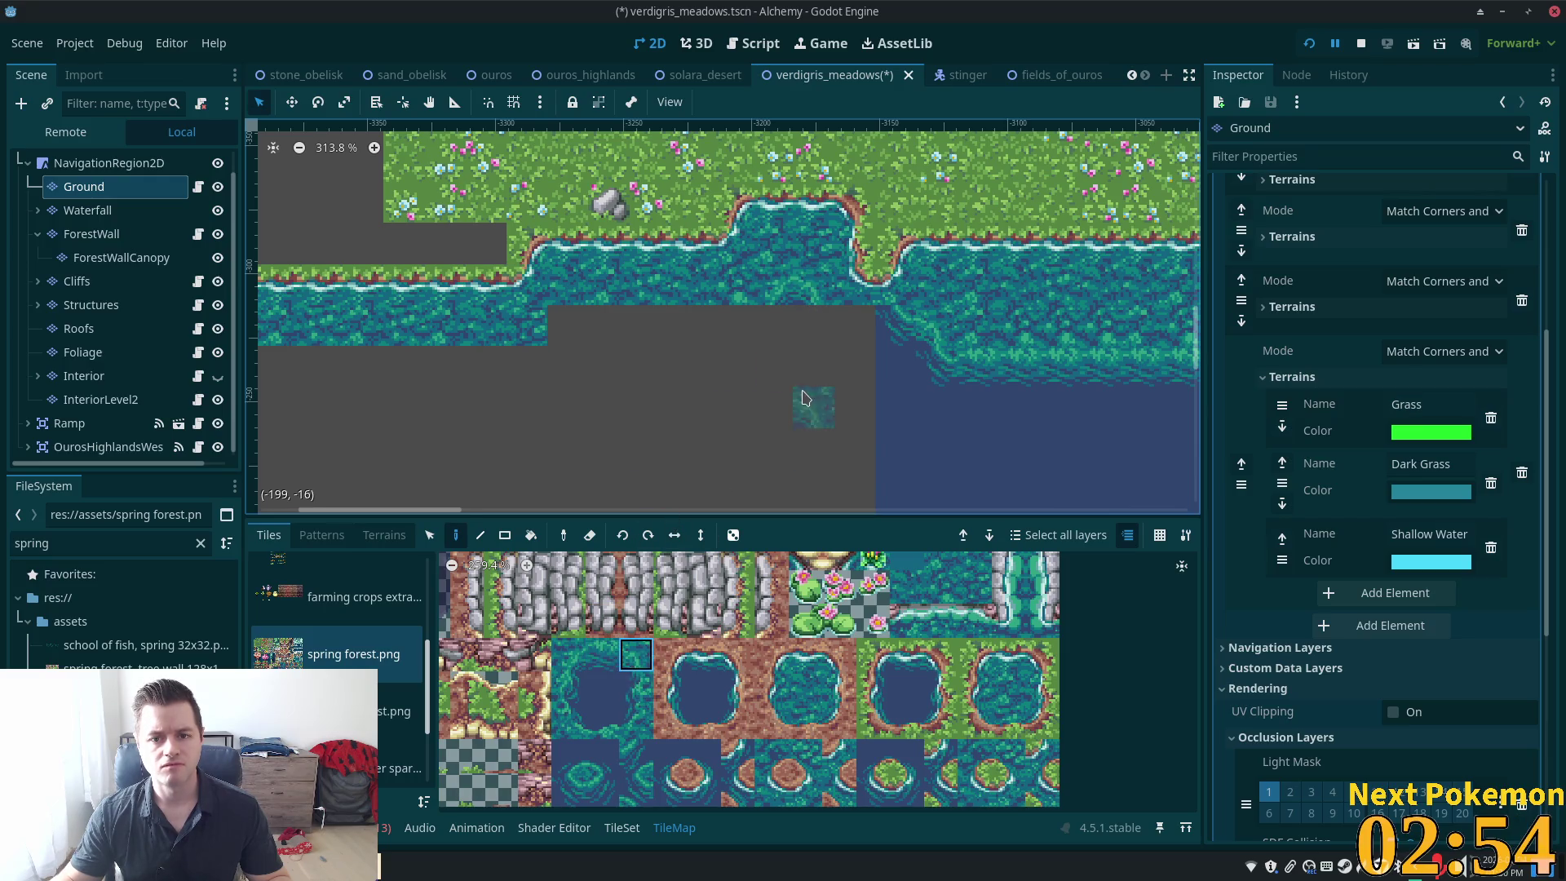
click(602, 655)
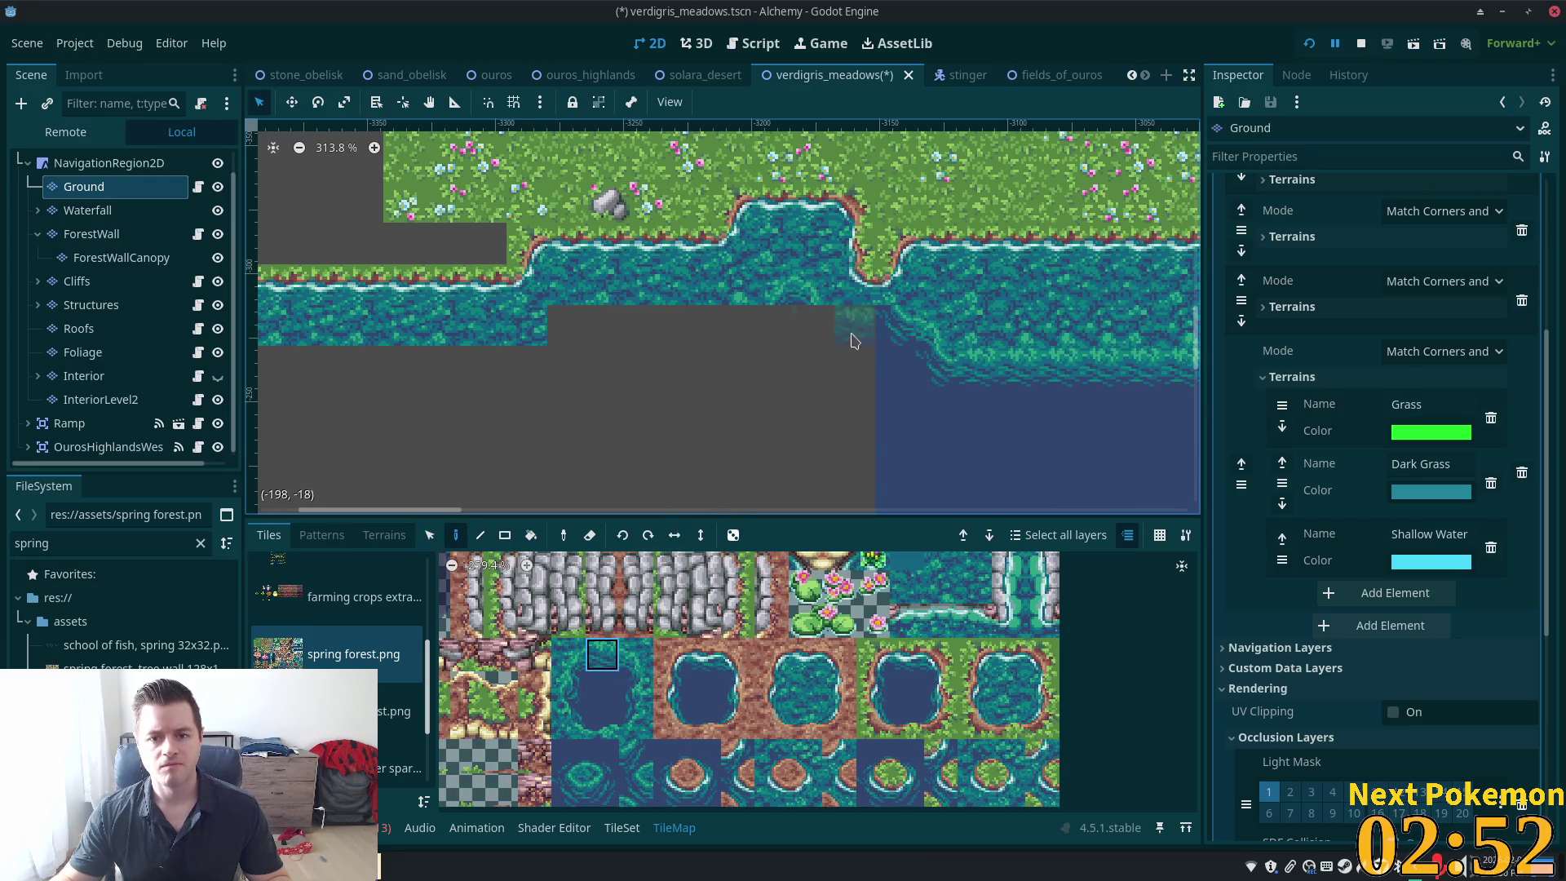
click(569, 789)
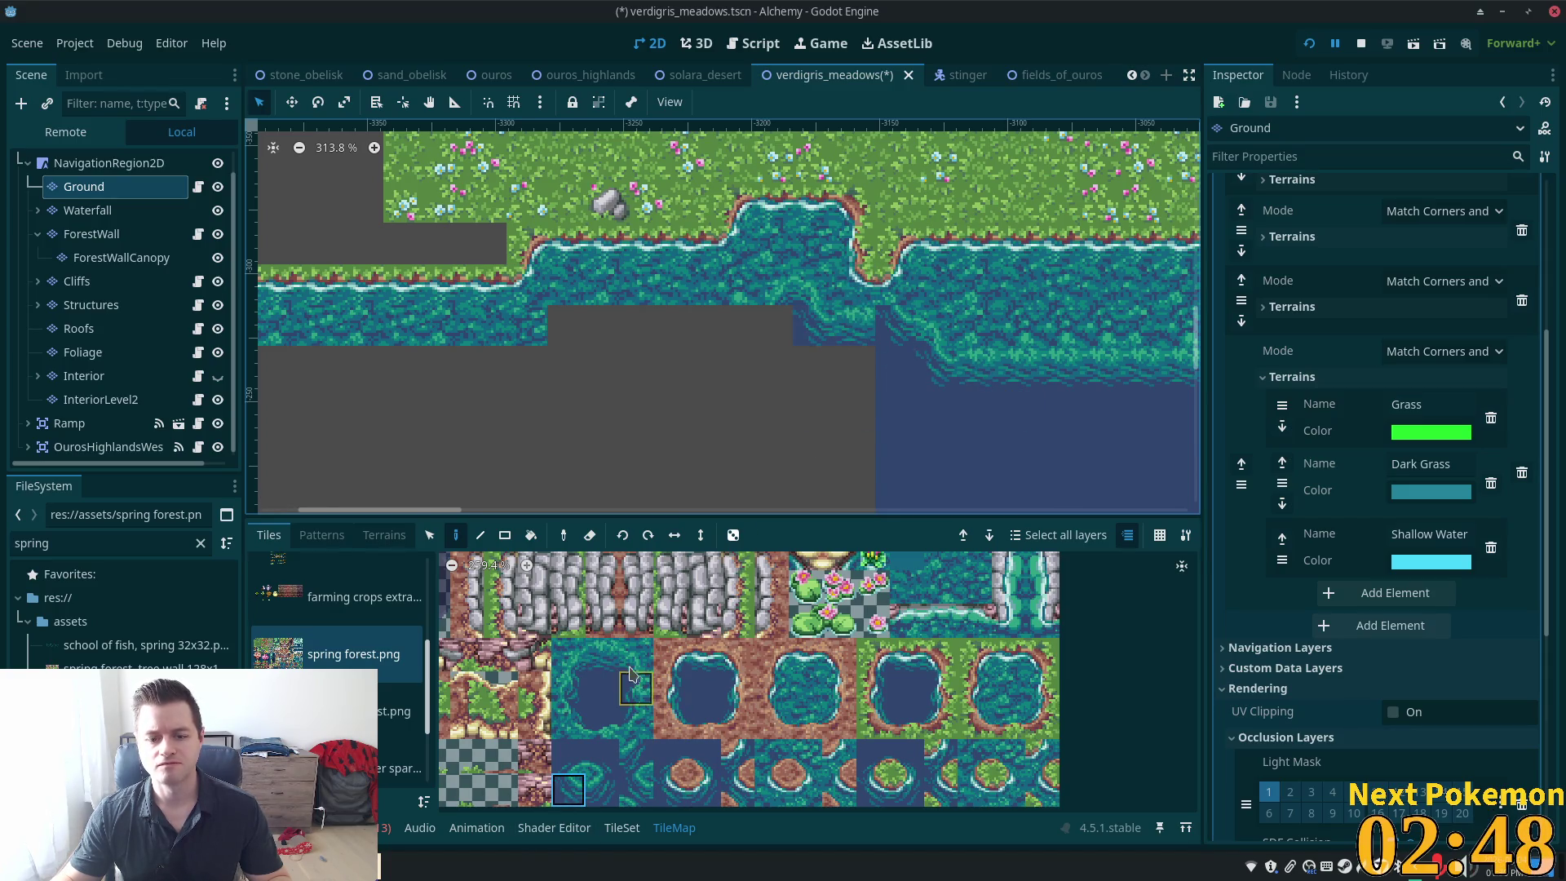
click(602, 654)
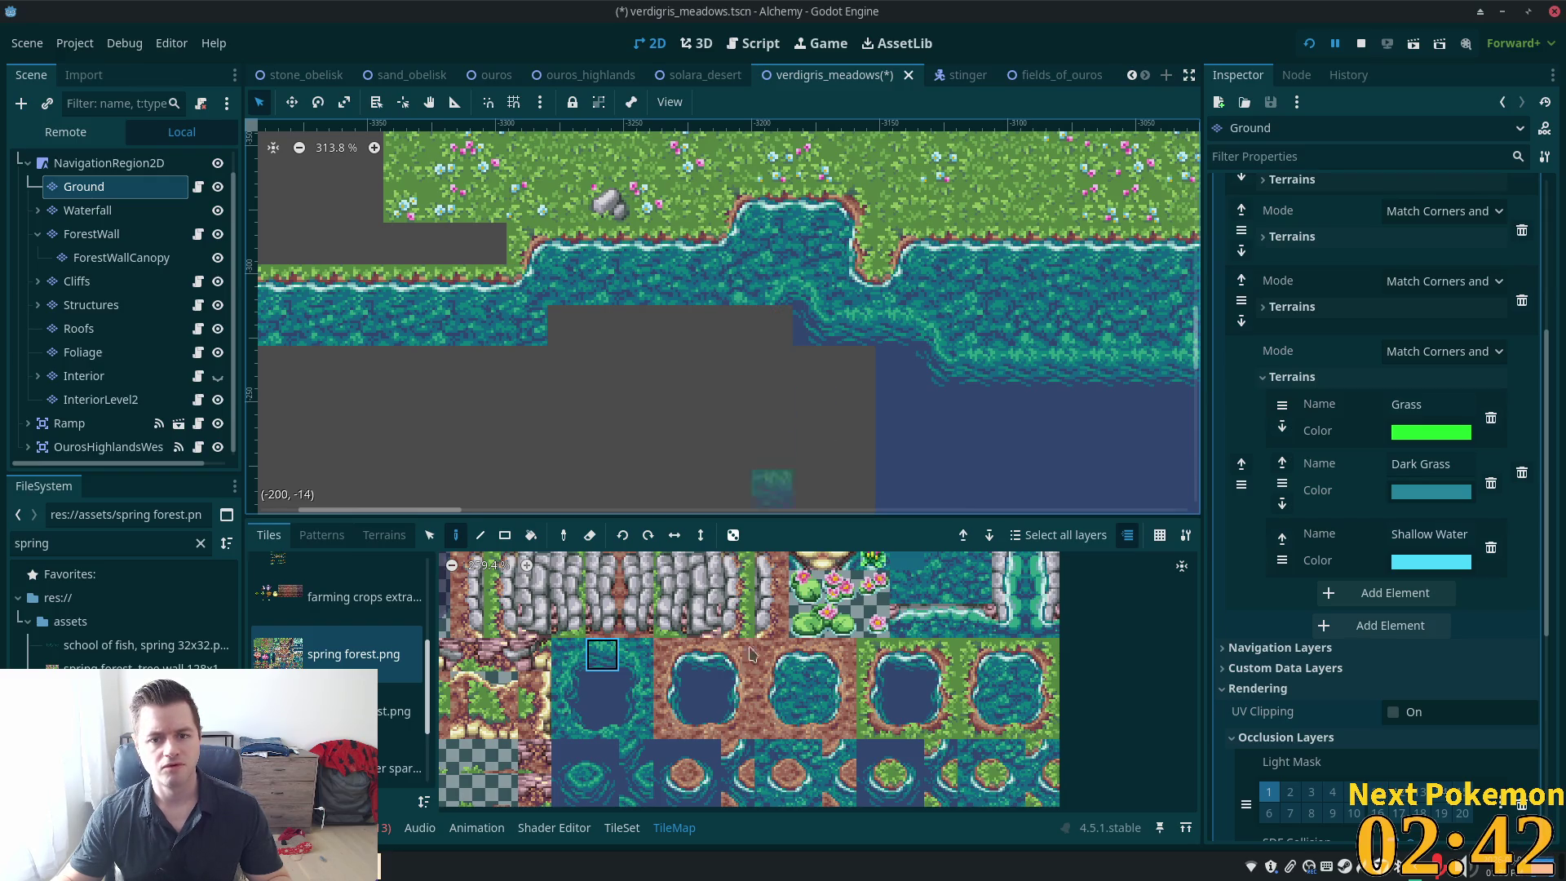
click(609, 775)
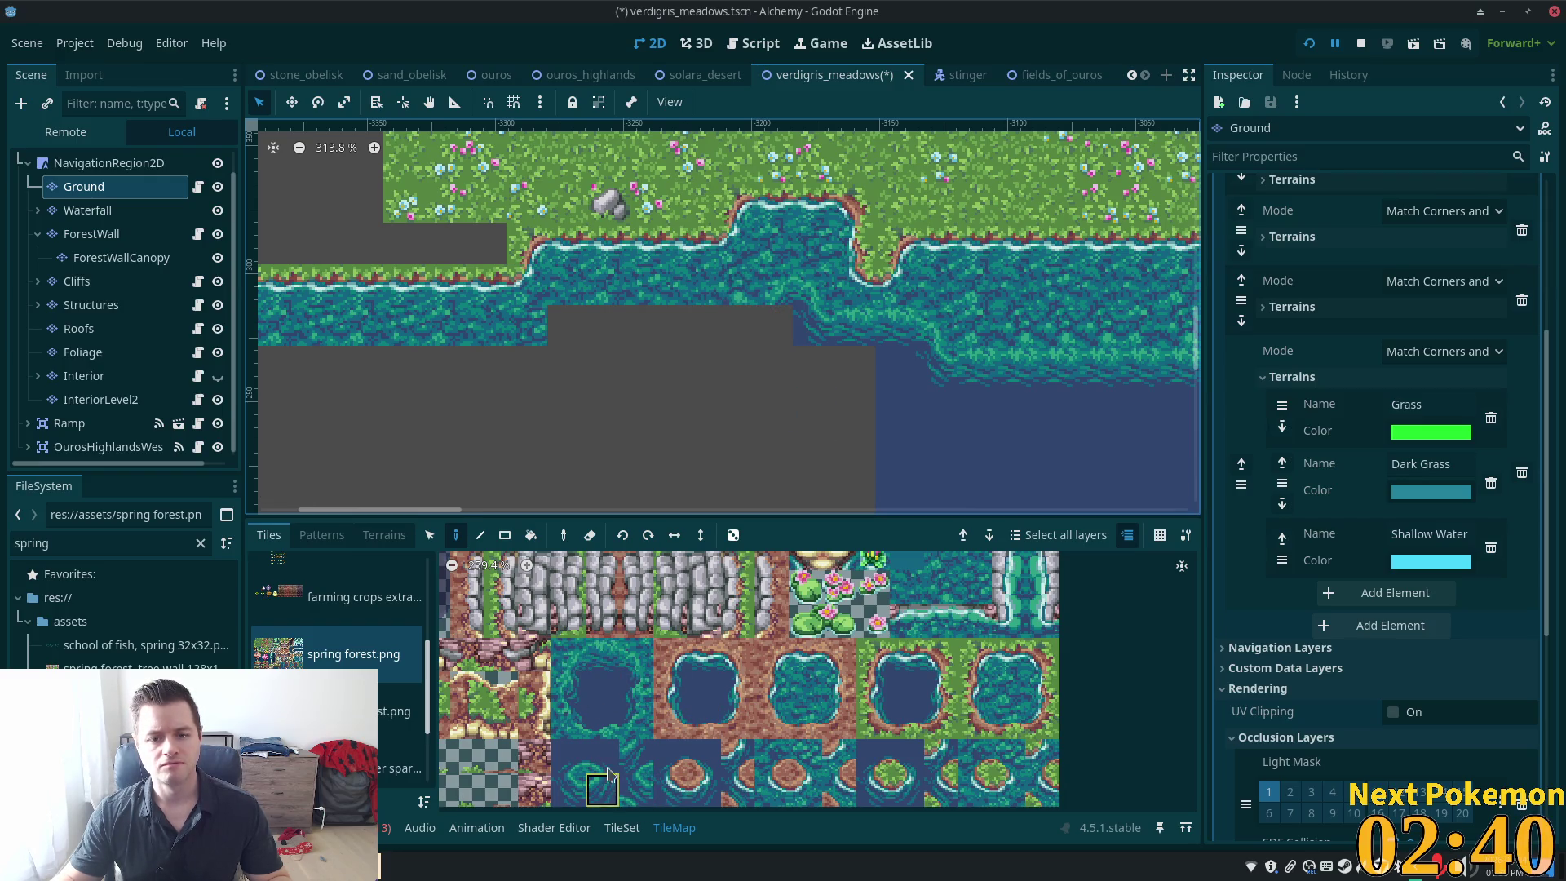
click(776, 334)
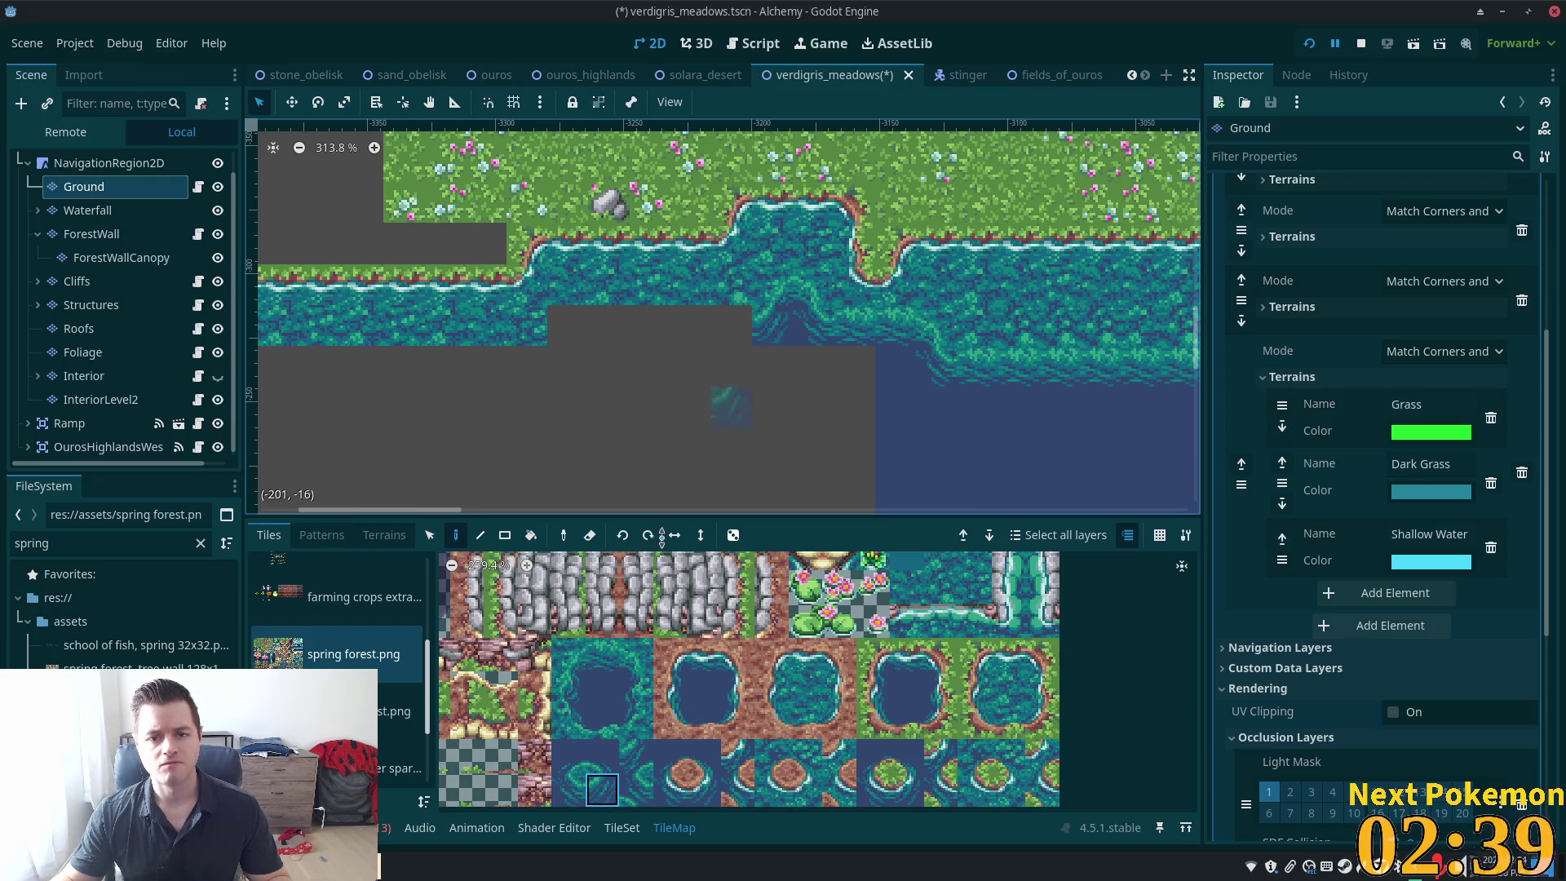
Fill the remaining empty cells and the grey row beneath the western shoreline with plain water
click(625, 644)
drag(723, 339, 573, 330)
click(565, 652)
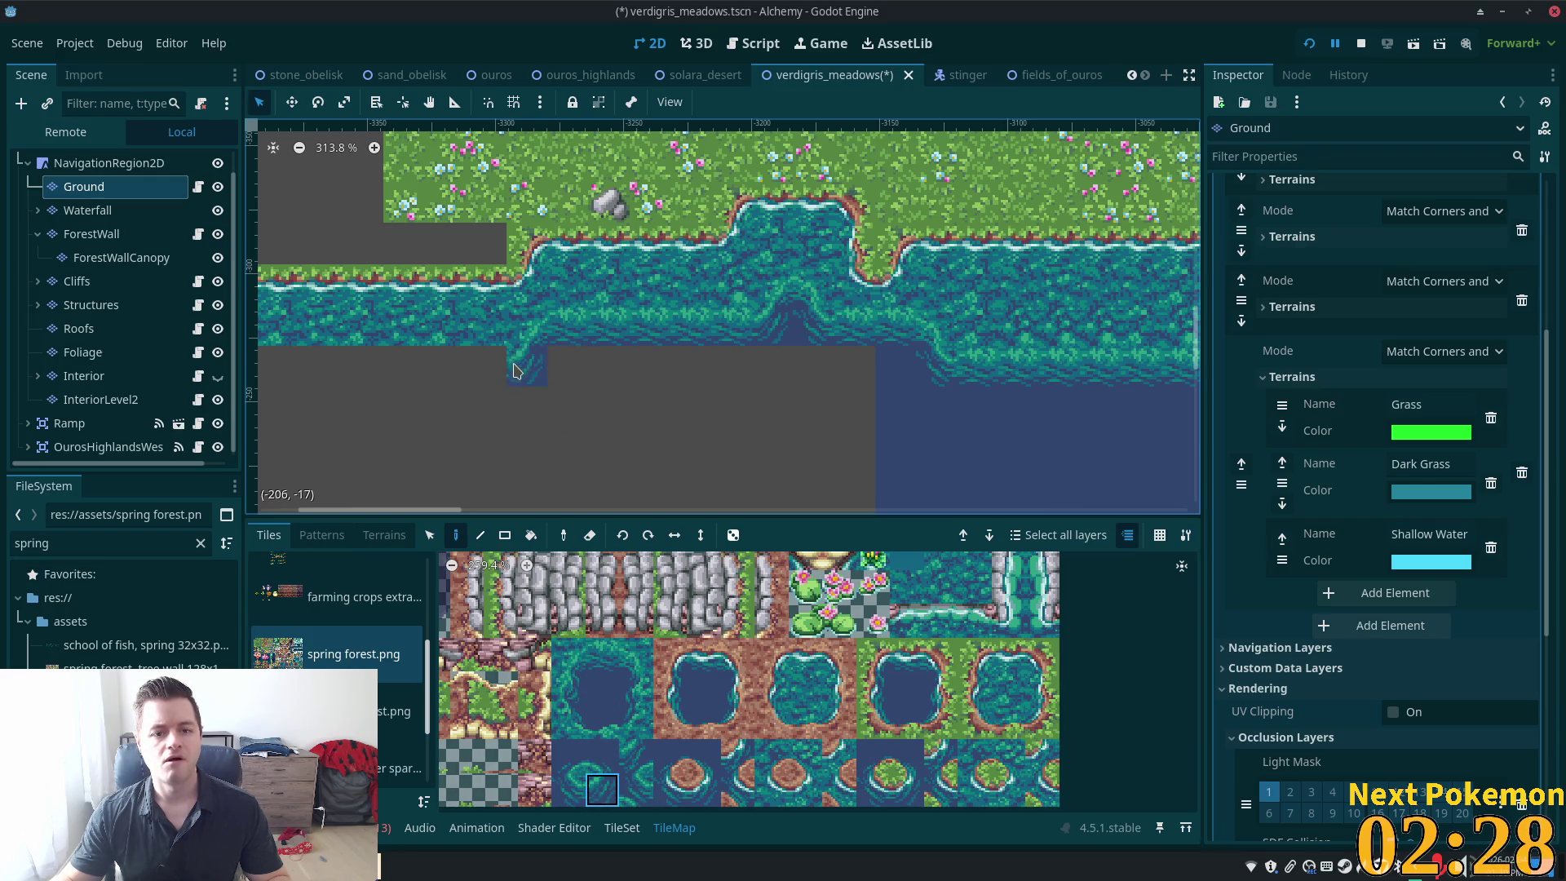
mouse_move(514, 371)
mouse_down()
mouse_move(481, 351)
mouse_move(302, 373)
mouse_up()
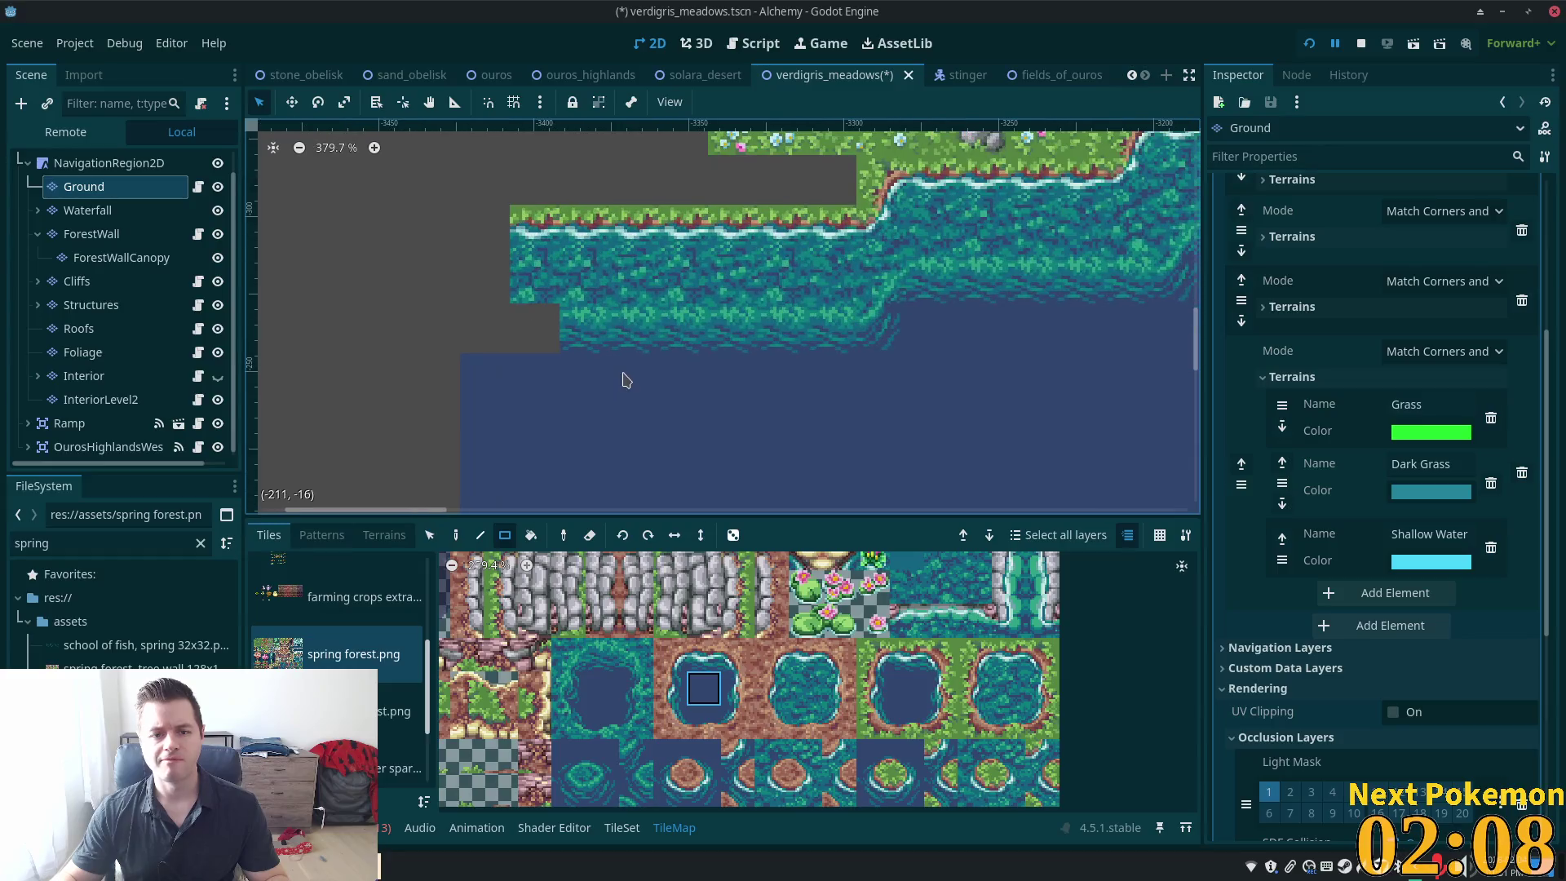
Select the deep water tile in the atlas and pan the view right
click(604, 652)
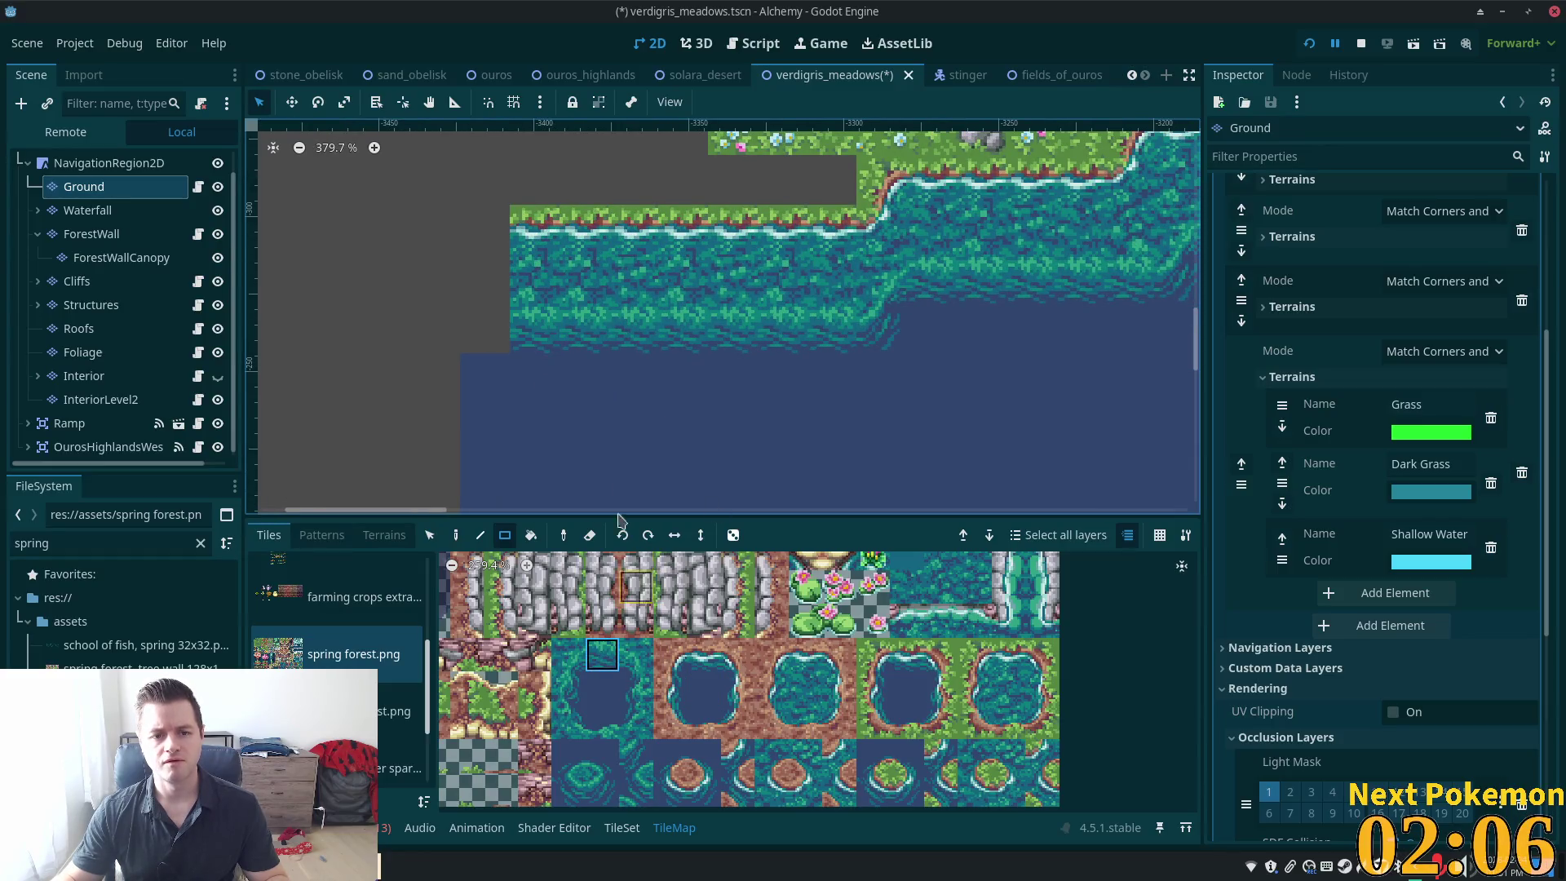
scroll(816, 445, right, 5)
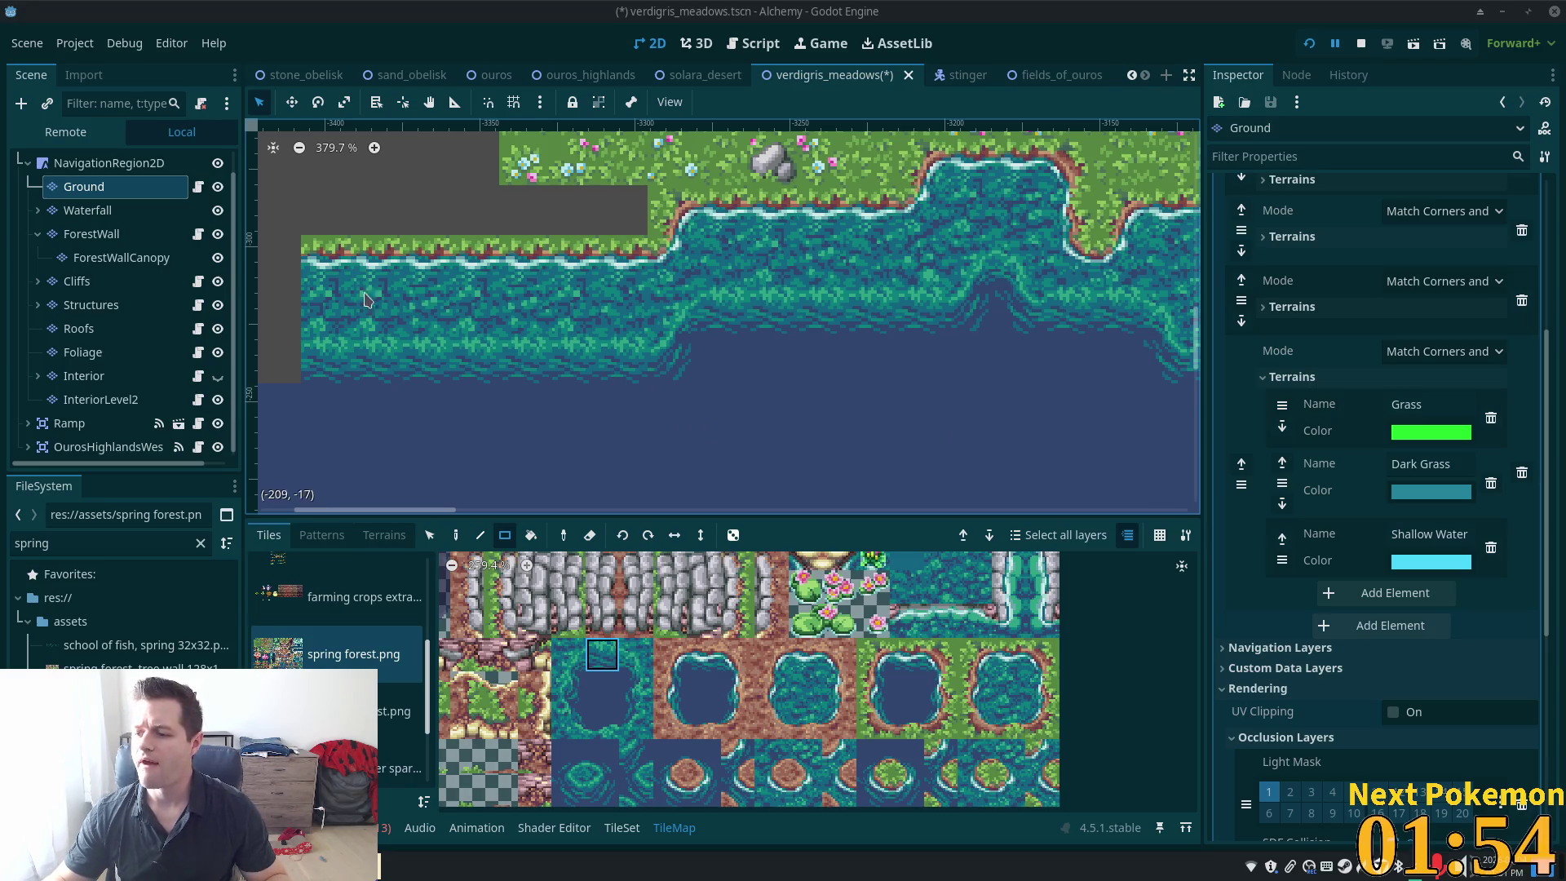
scroll(740, 373, down, 3)
mouse_move(800, 375)
mouse_down()
mouse_move(559, 346)
mouse_move(391, 239)
mouse_up()
scroll(377, 307, down, 5)
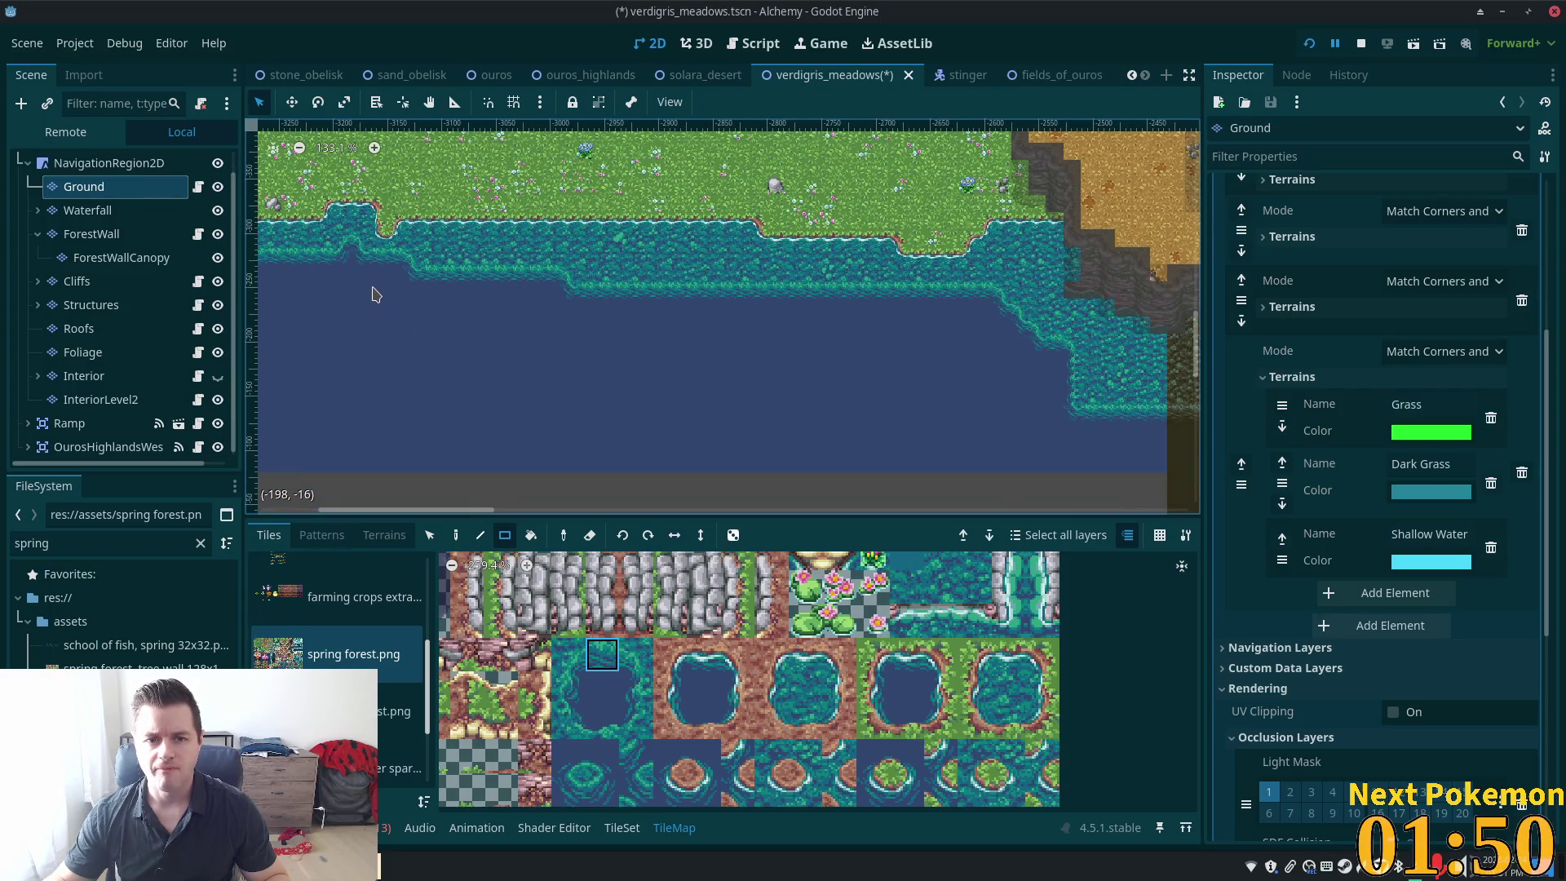
drag(384, 304, 694, 379)
drag(820, 396, 500, 307)
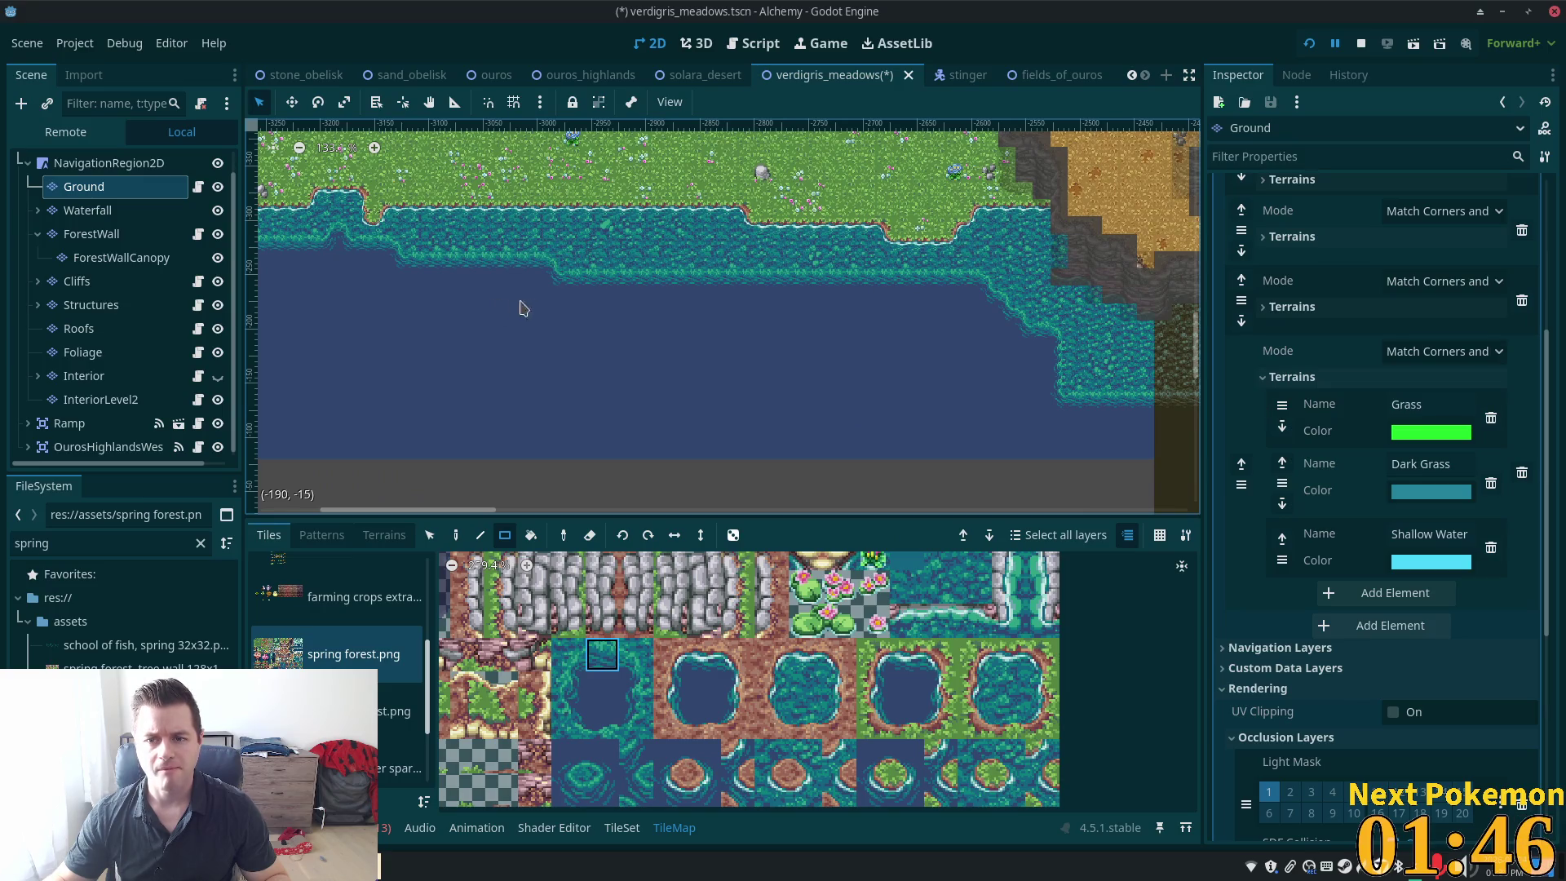
scroll(531, 308, down, 5)
scroll(489, 307, up, 3)
drag(490, 307, 900, 526)
scroll(862, 342, down, 6)
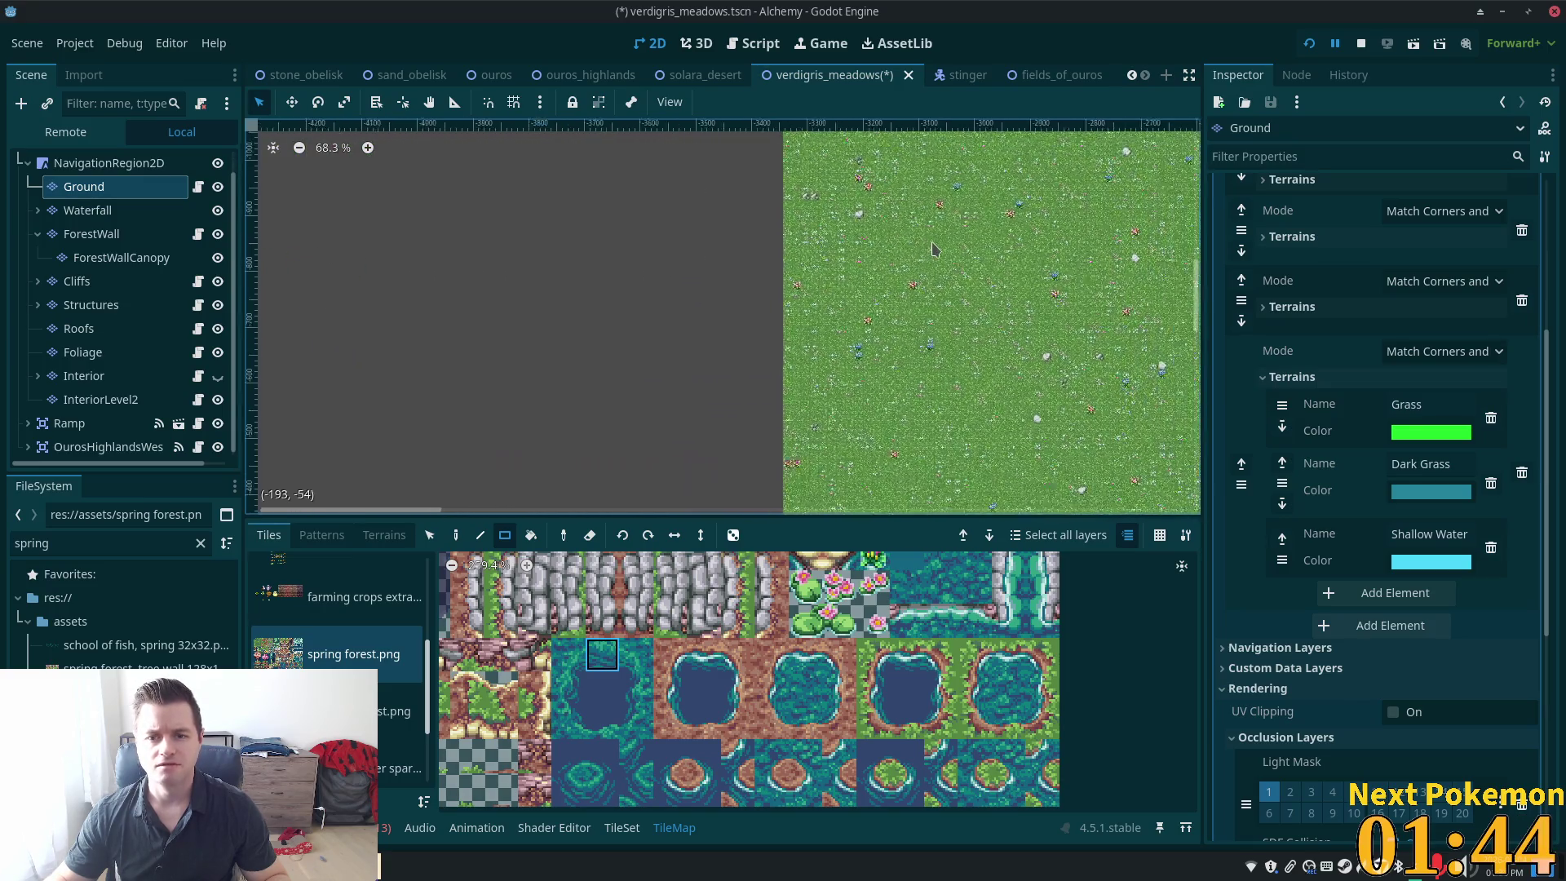
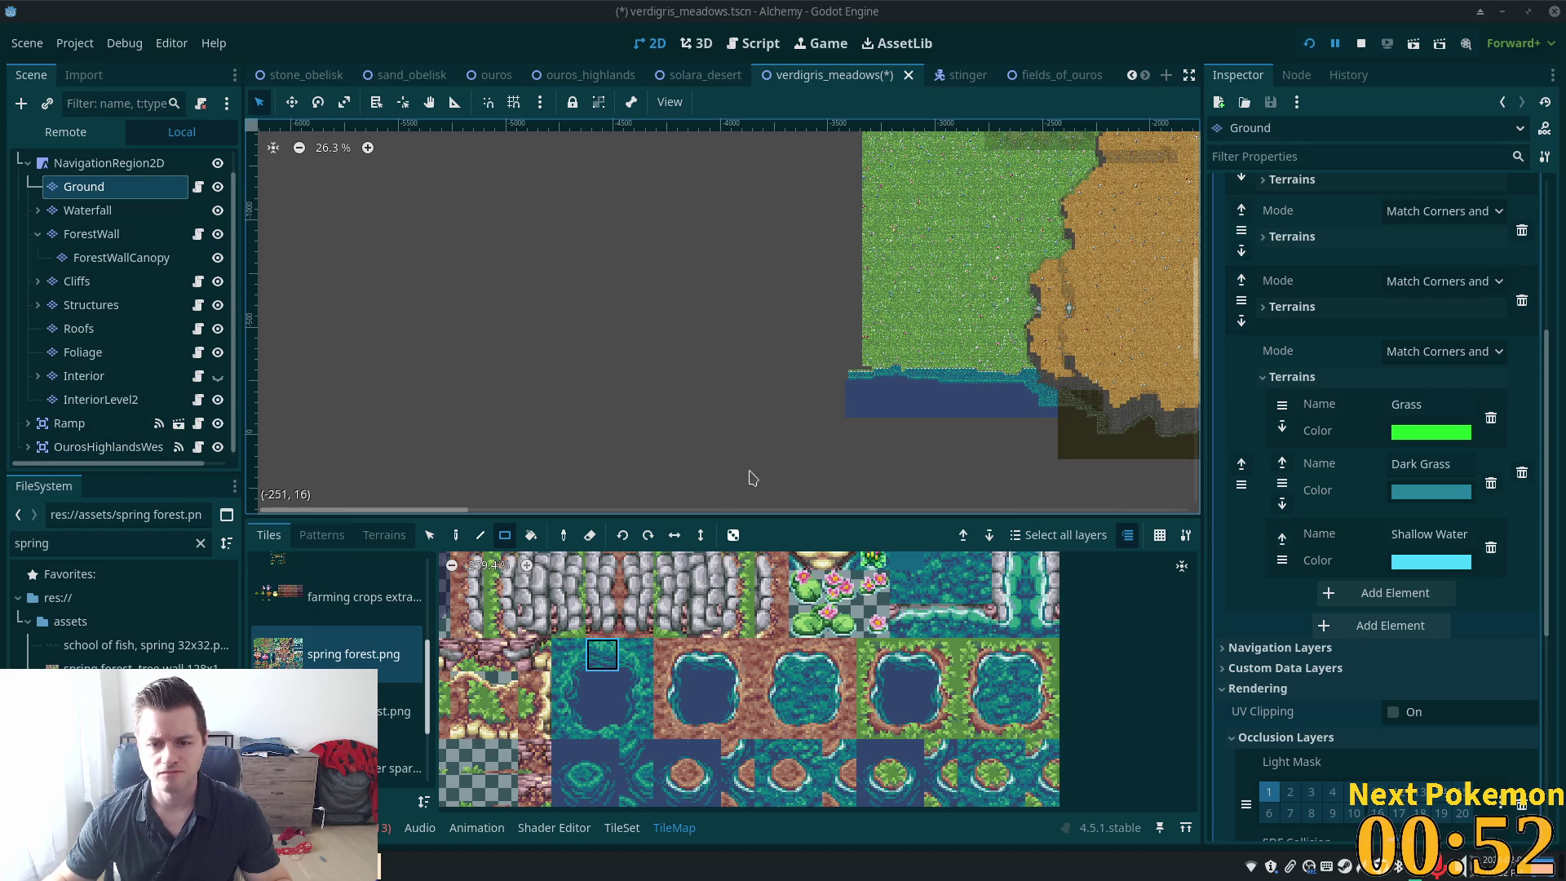
Bring the meadow into view and select a 5×5 block of tree tiles in the atlas
scroll(836, 326, up, 3)
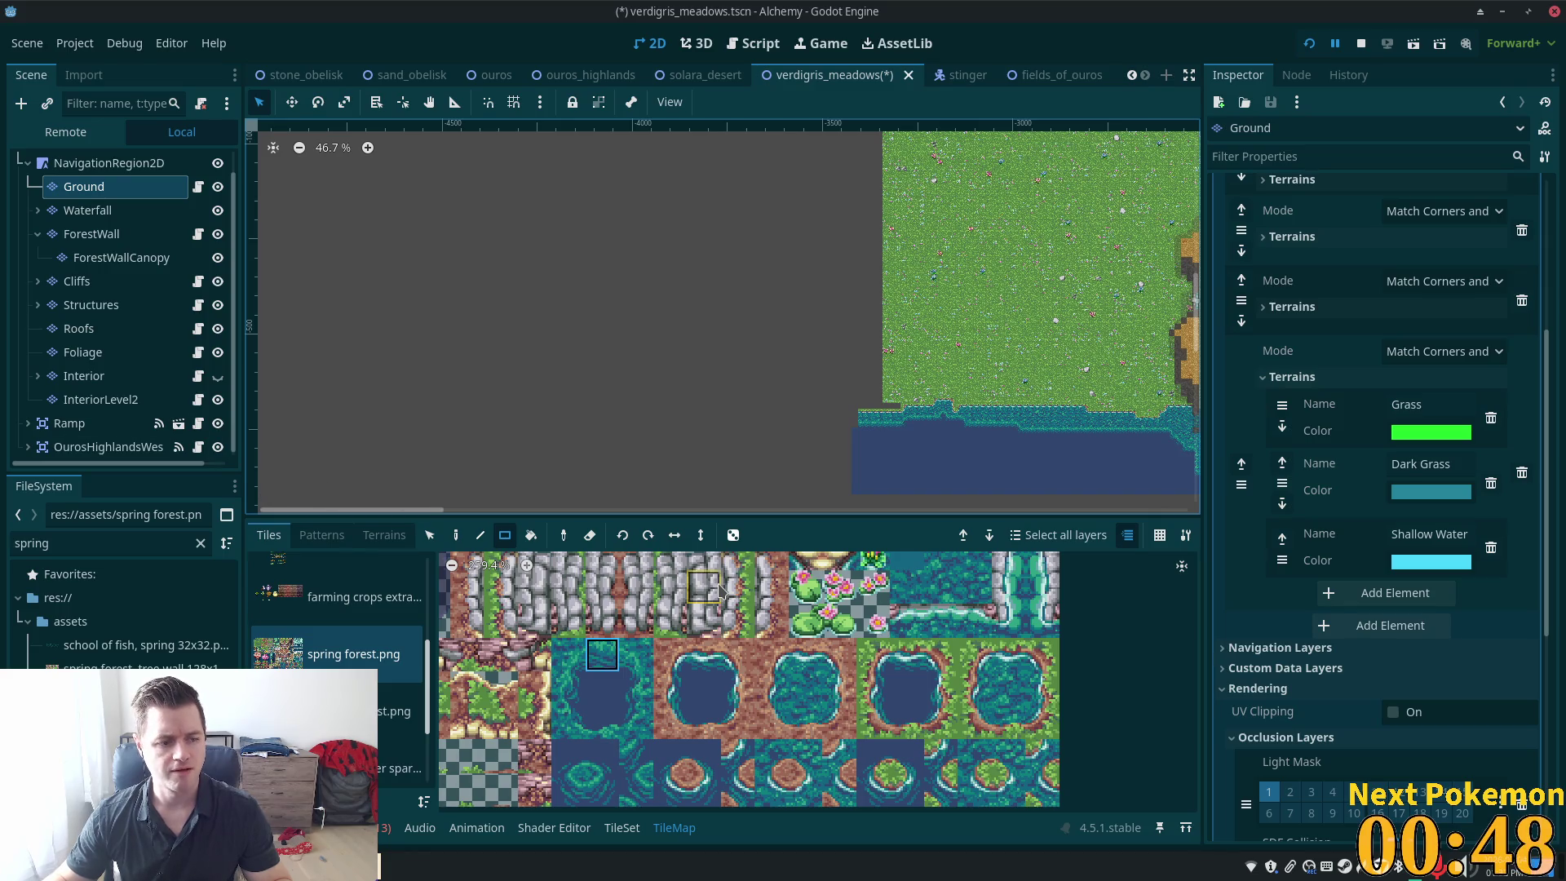
scroll(930, 746, down, 4)
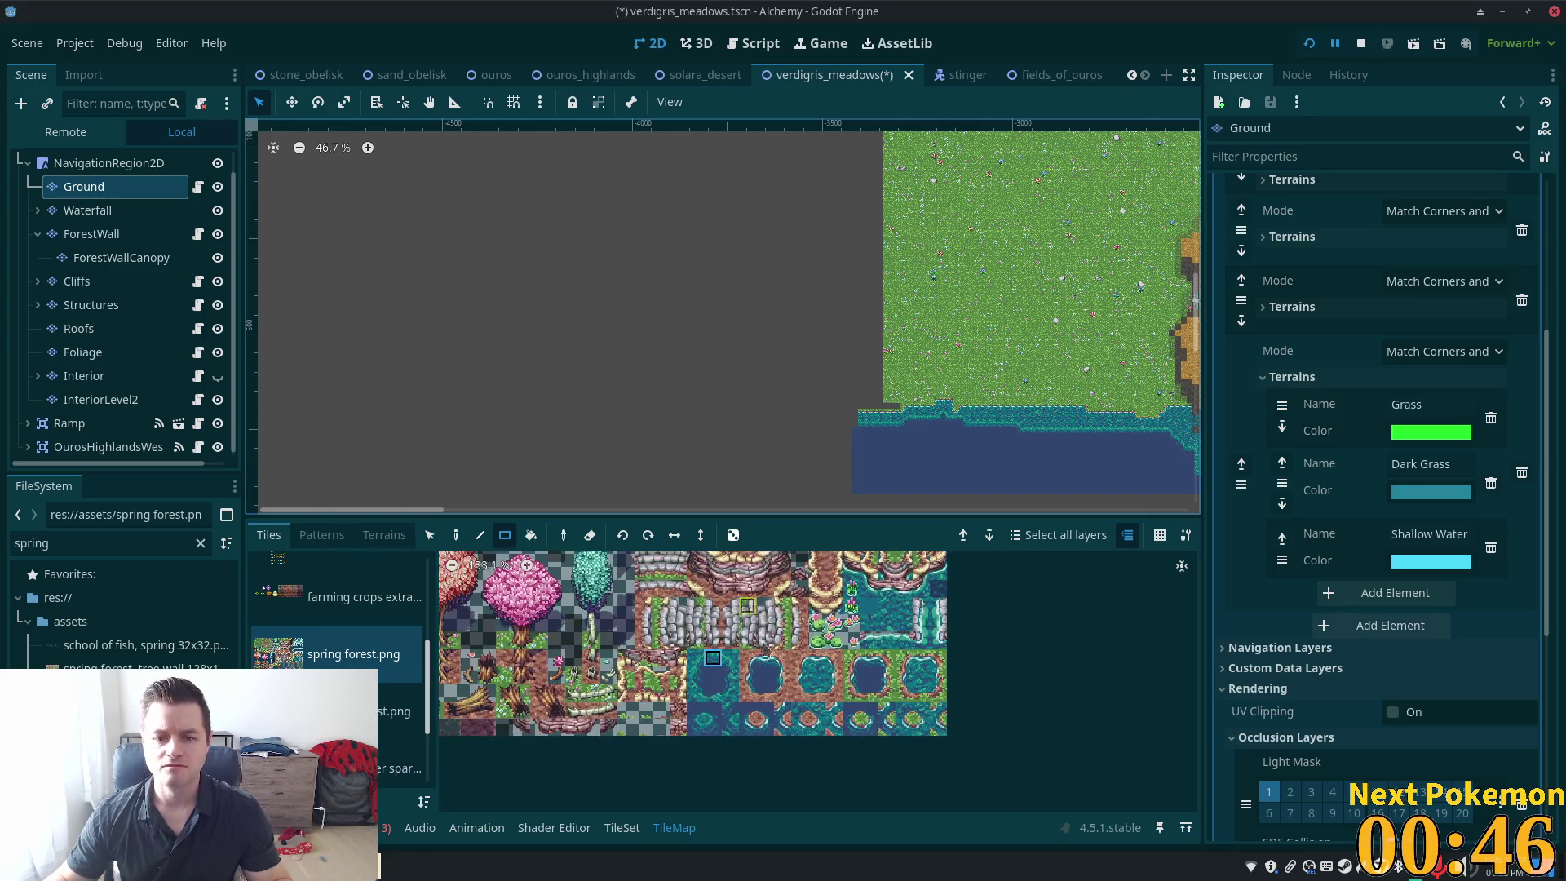
scroll(930, 744, down, 2)
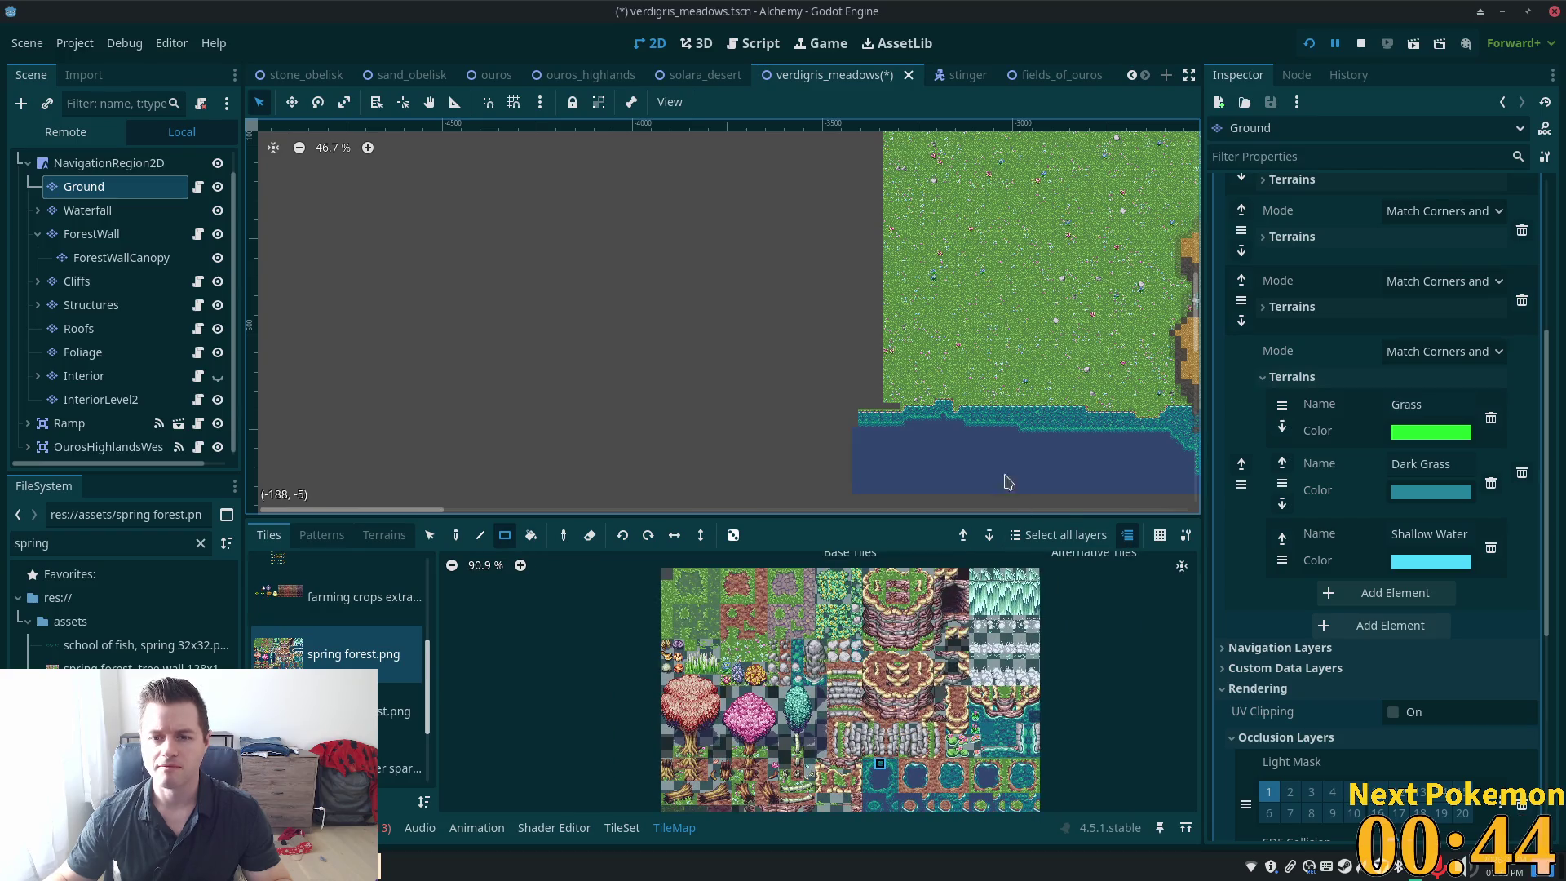
scroll(815, 310, right, 5)
scroll(740, 118, up, 3)
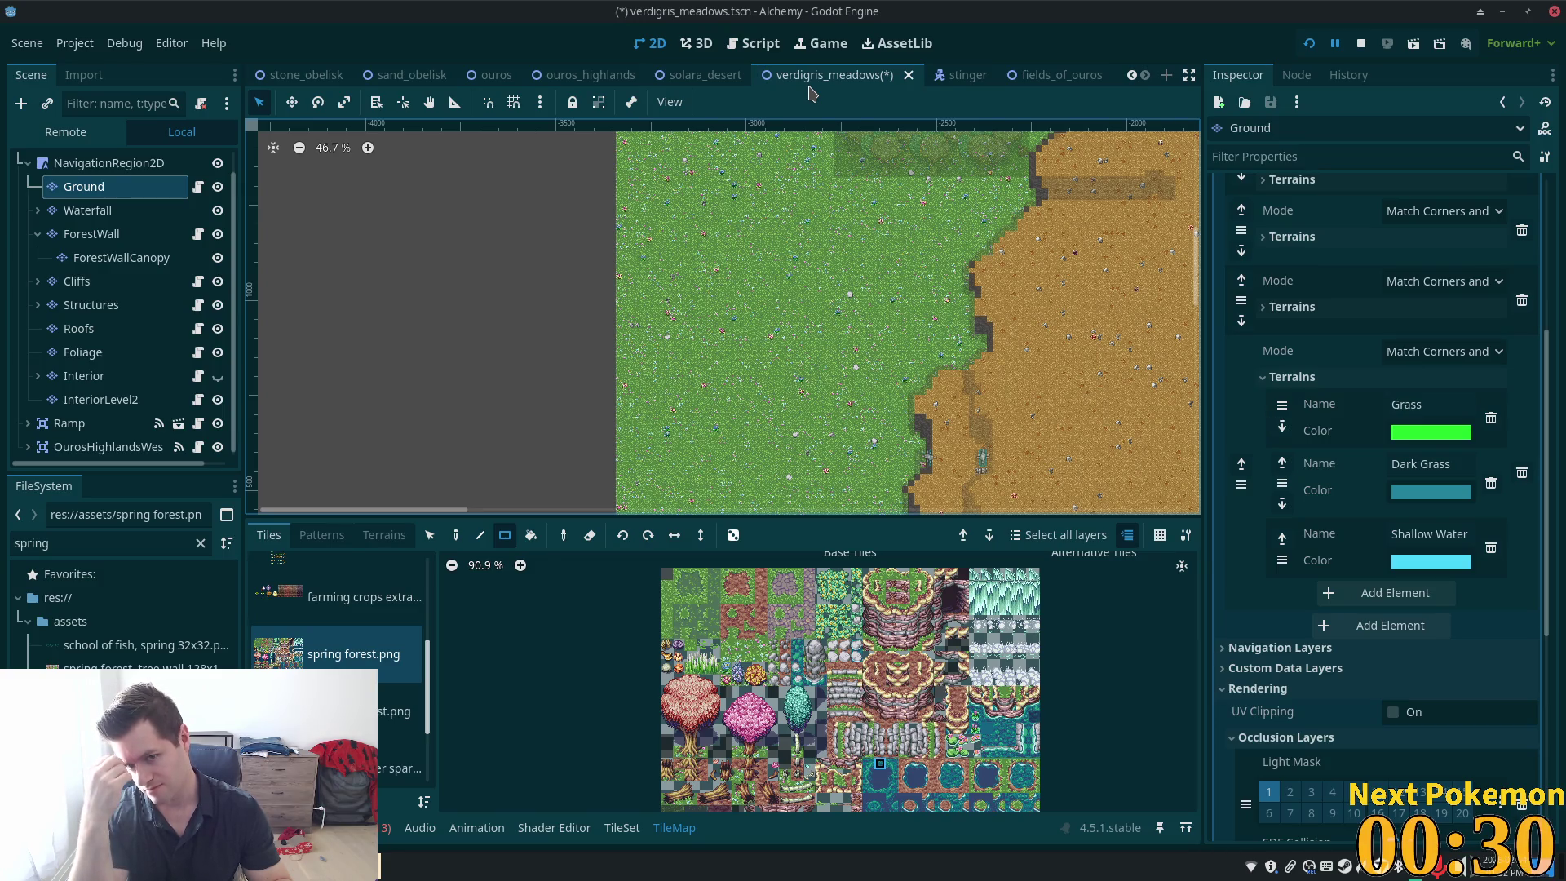
scroll(784, 368, up, 5)
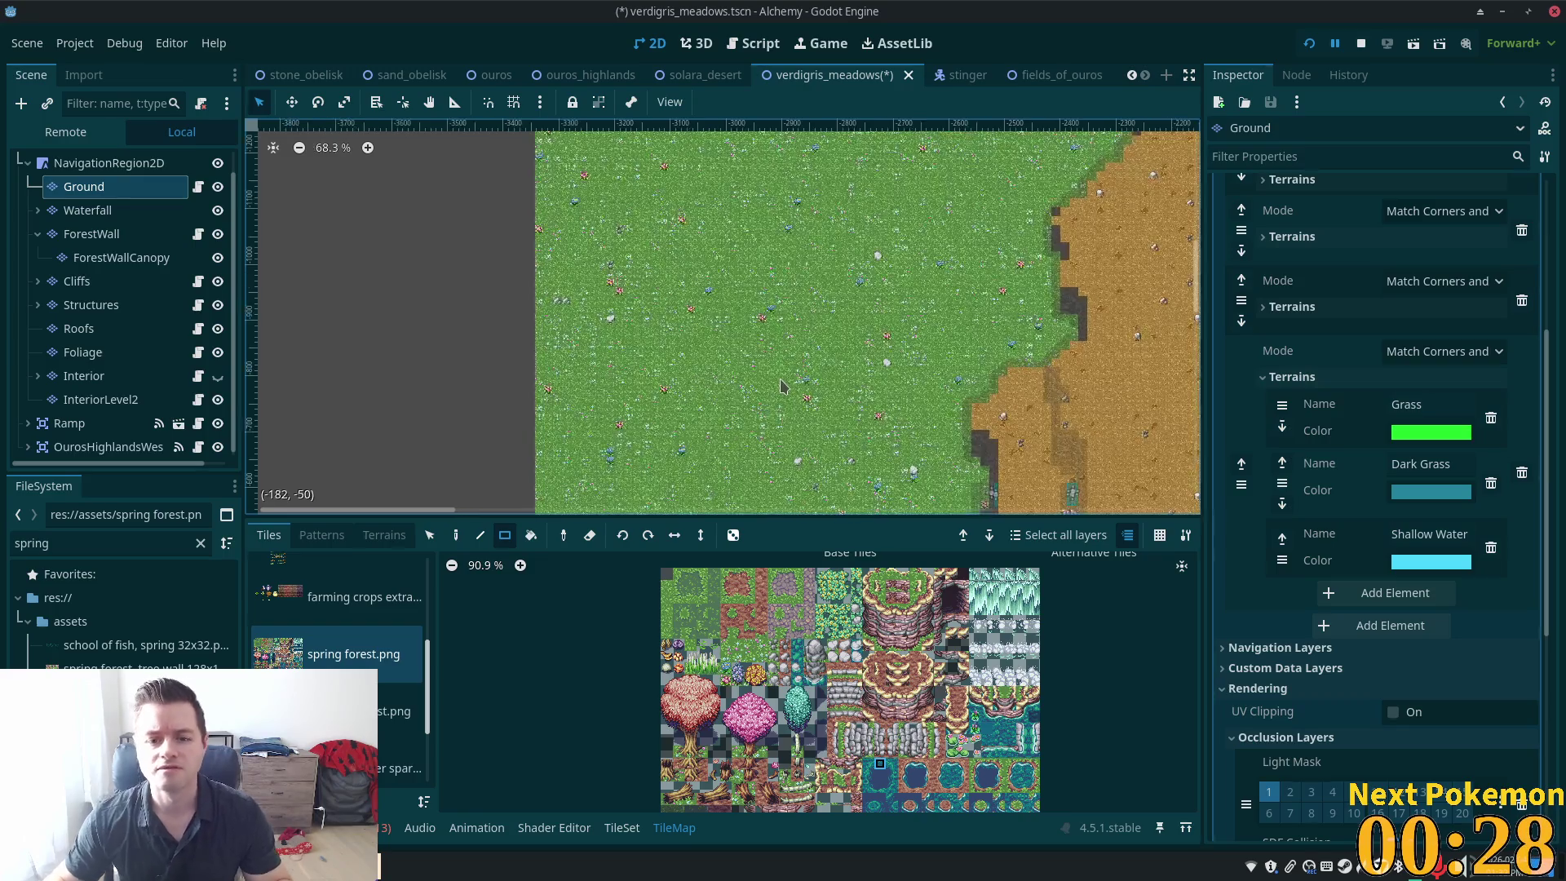
scroll(722, 316, down, 5)
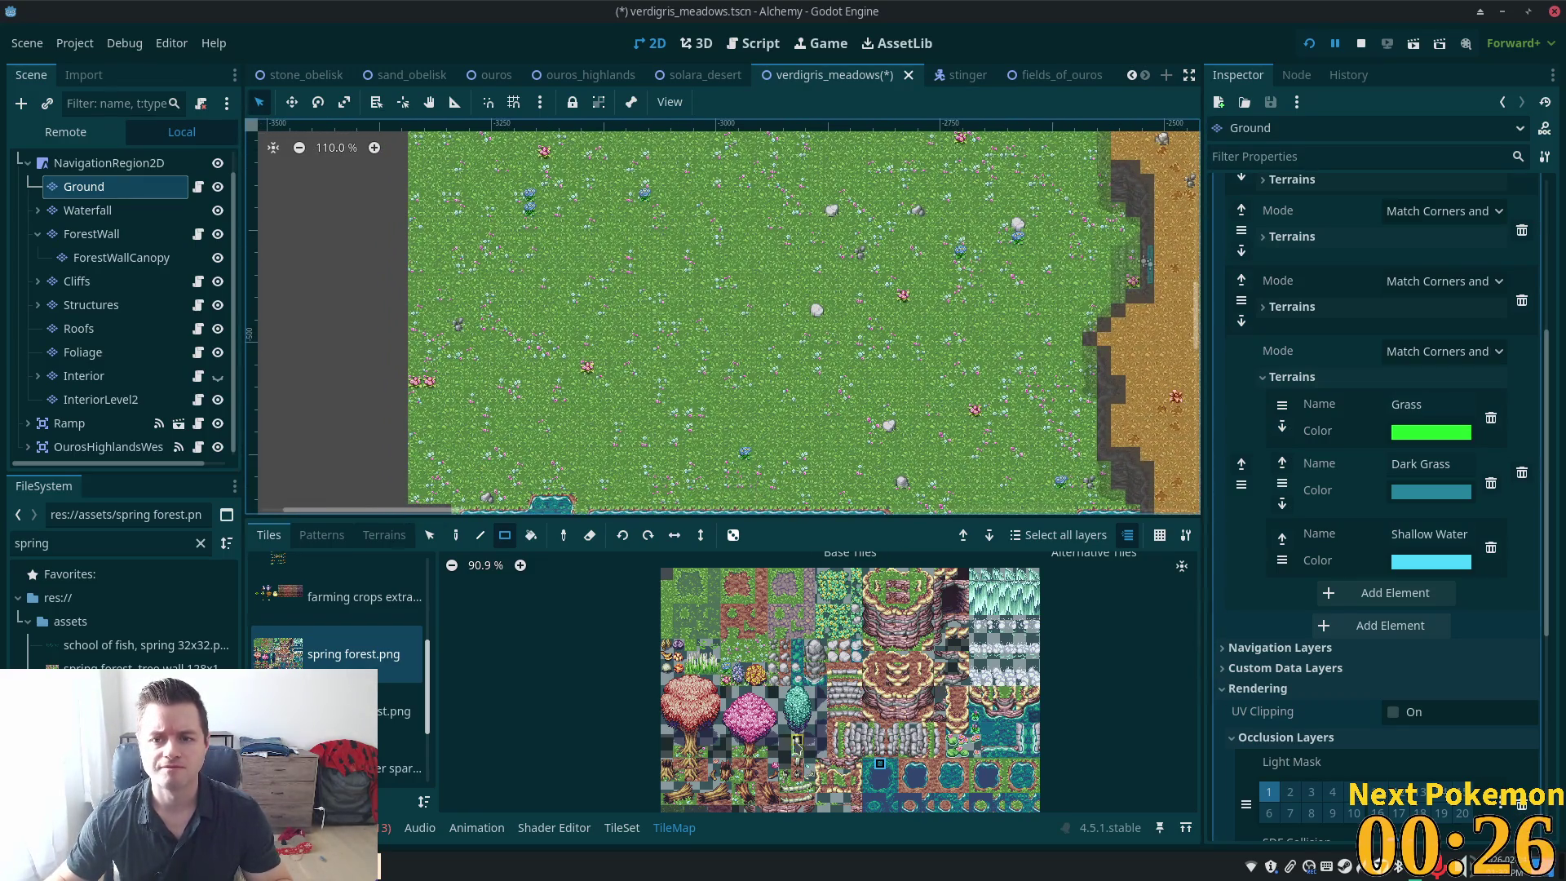
mouse_move(667, 678)
mouse_down()
mouse_move(692, 696)
mouse_move(695, 728)
mouse_move(718, 731)
mouse_up()
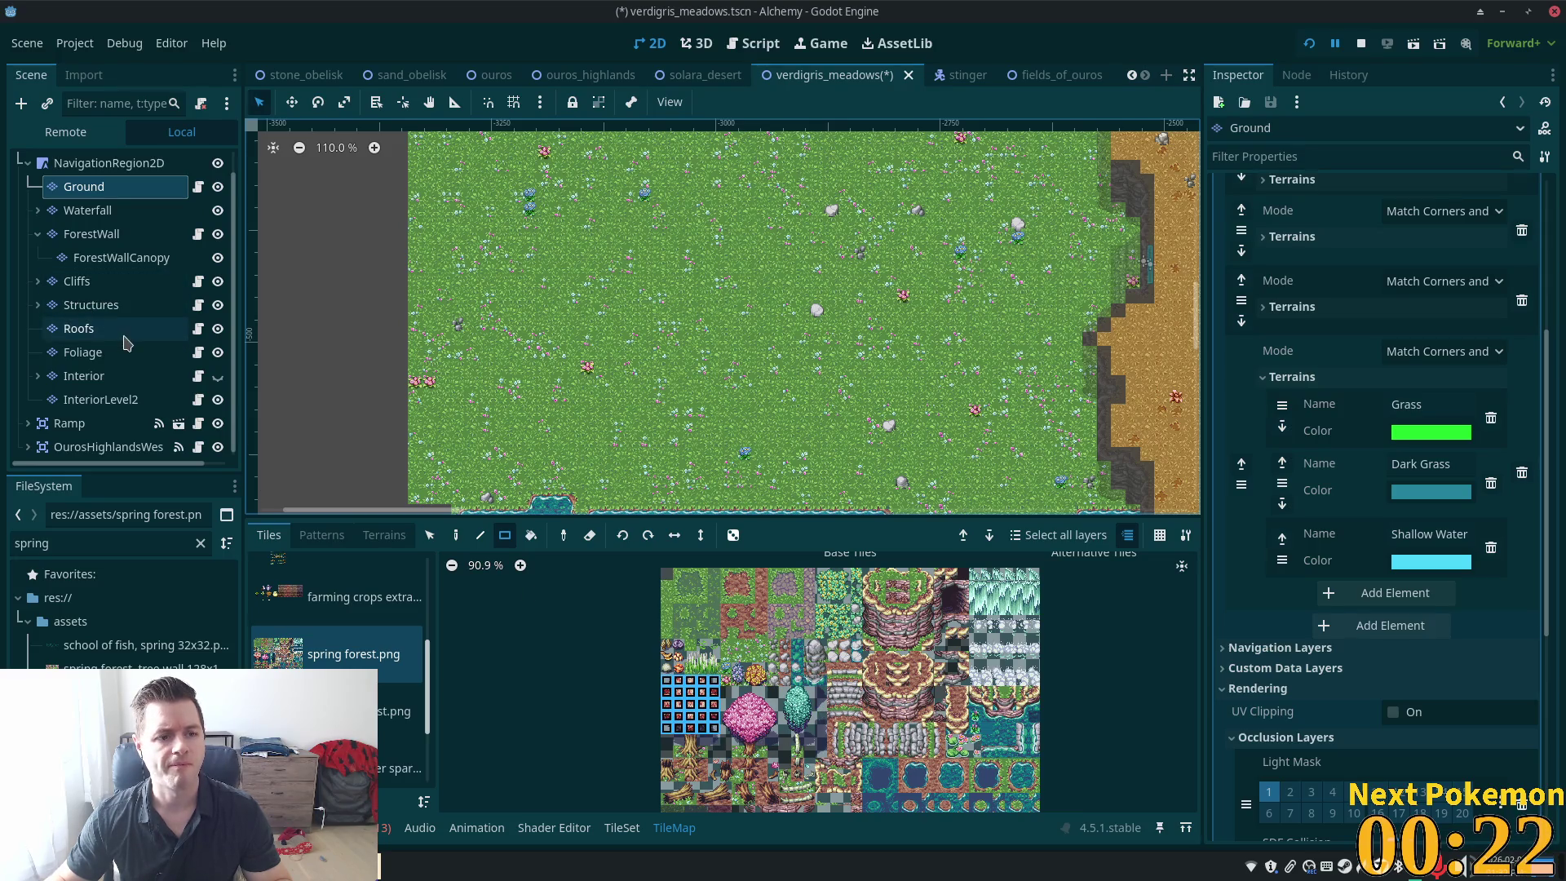
Make the Foliage layer the active layer for painting
click(155, 328)
click(163, 352)
click(678, 764)
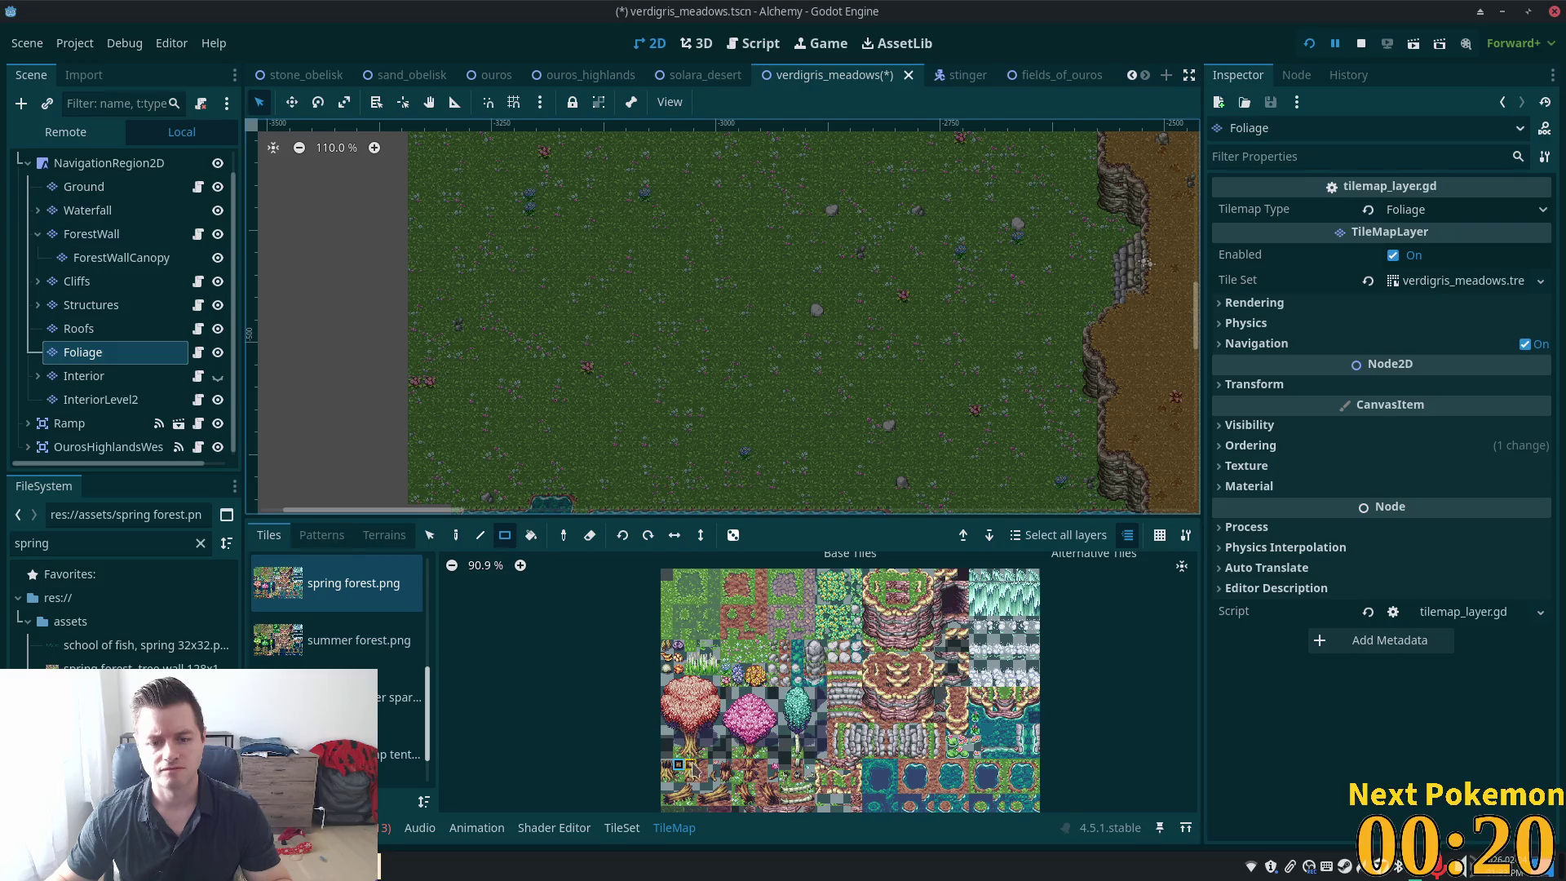
Select the red tree's 5×5 block plus the trunk's bottom row in the spring forest atlas
drag(667, 680, 714, 726)
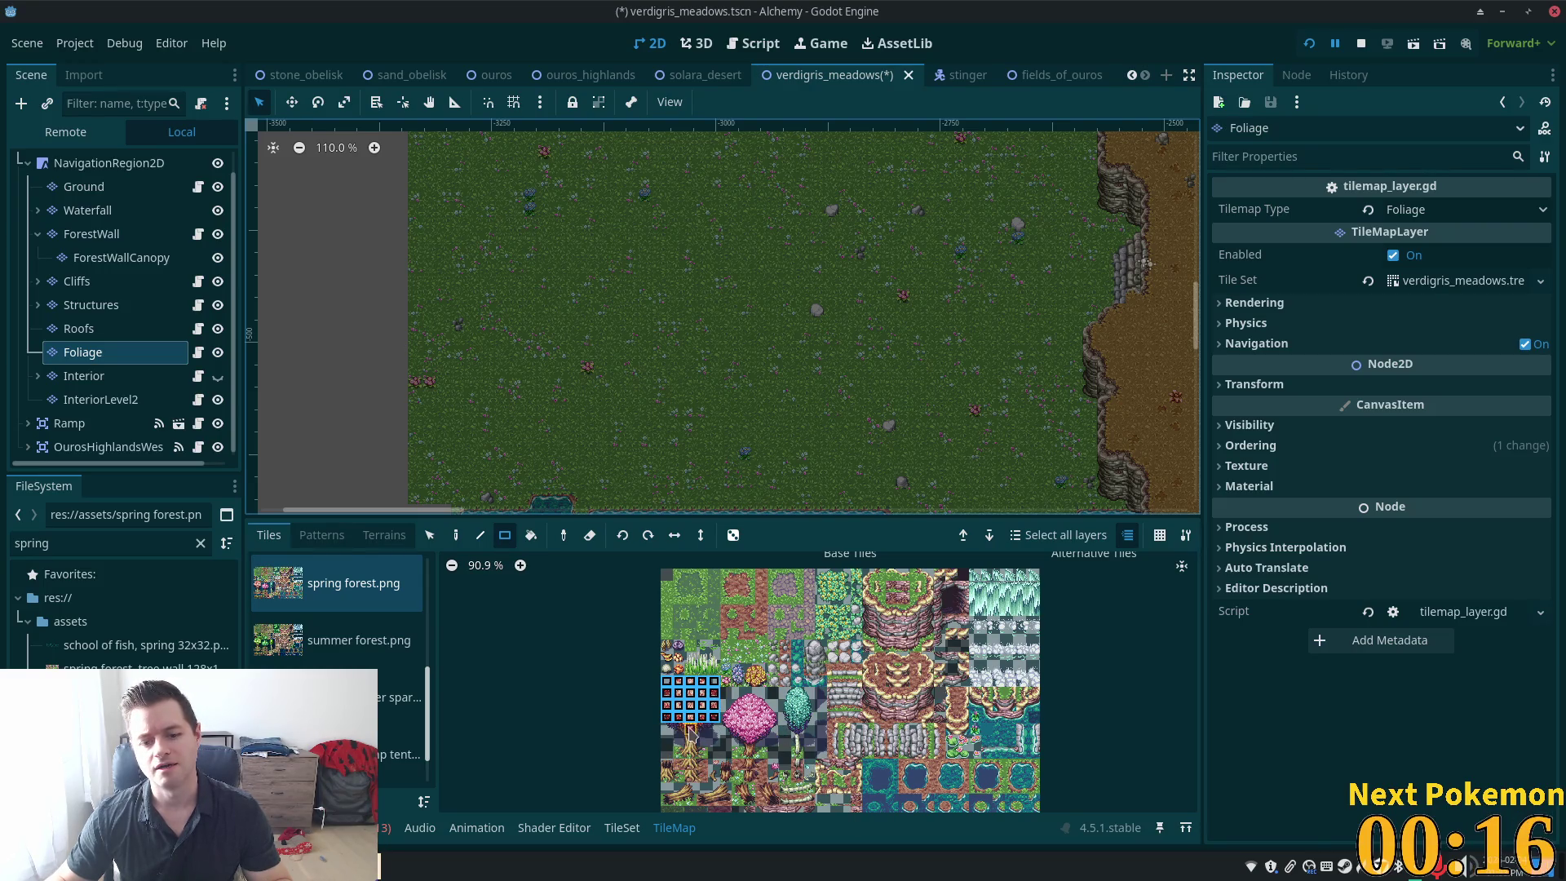
click(667, 729)
drag(667, 680, 715, 730)
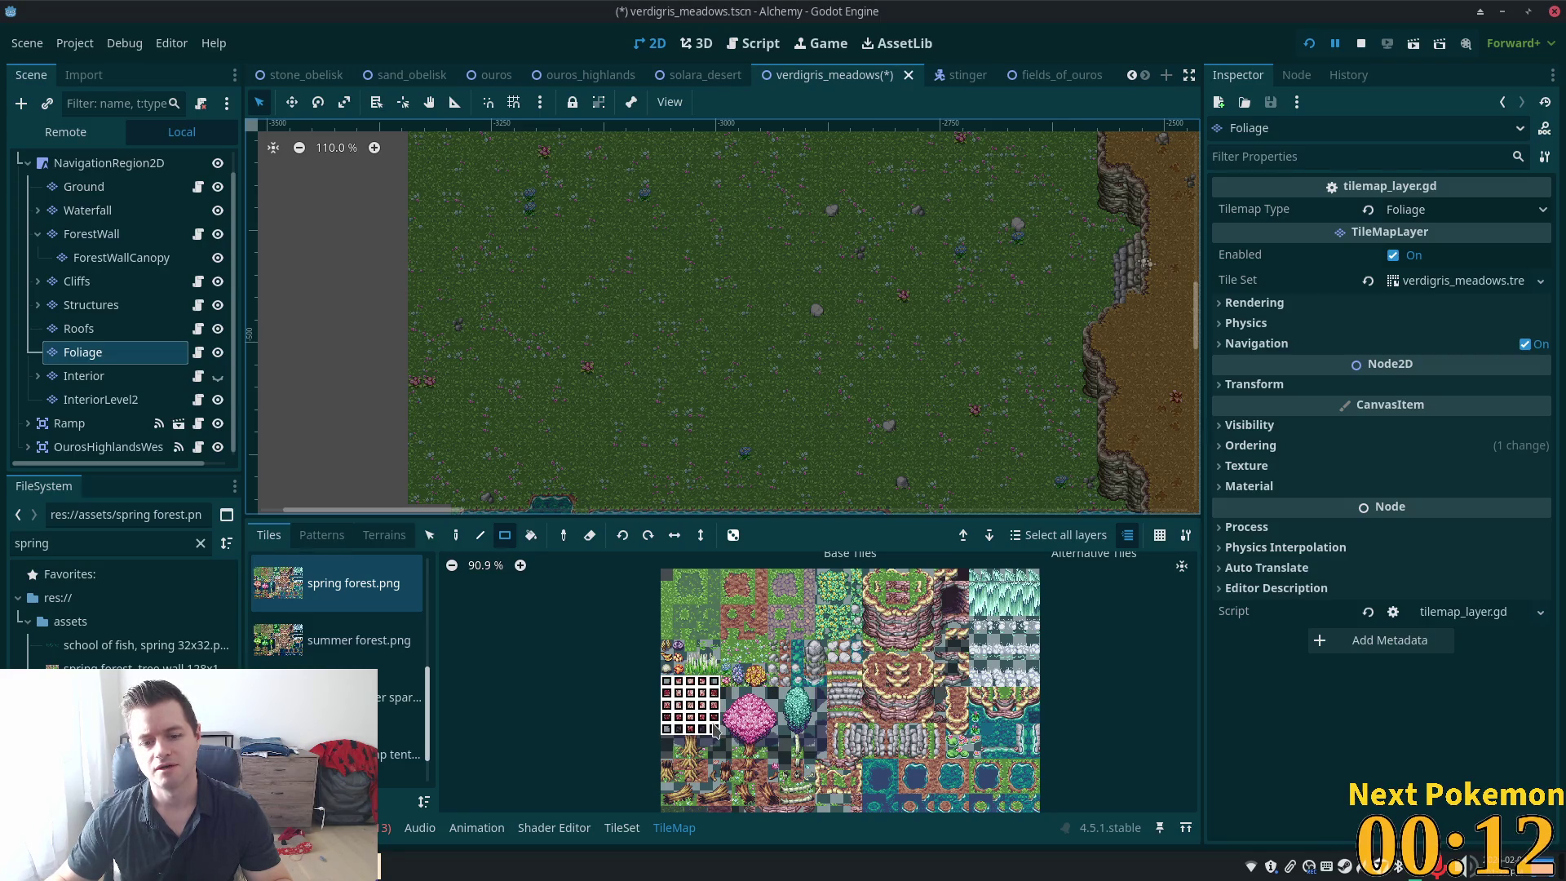
drag(716, 728, 715, 729)
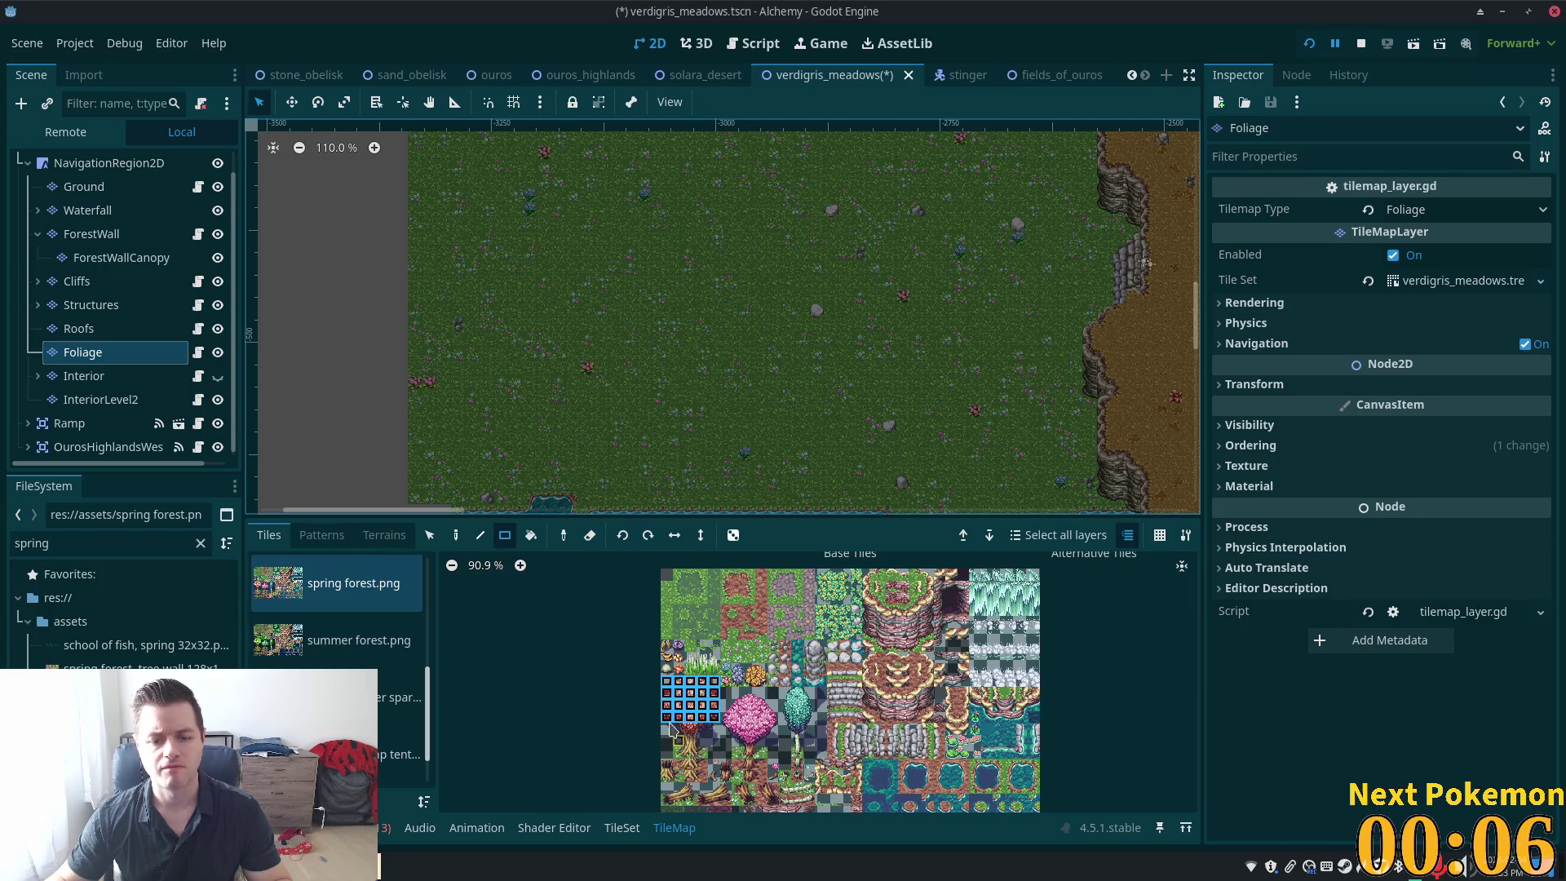
mouse_move(667, 729)
mouse_down()
mouse_move(713, 738)
mouse_move(709, 752)
mouse_up()
scroll(721, 756, up, 5)
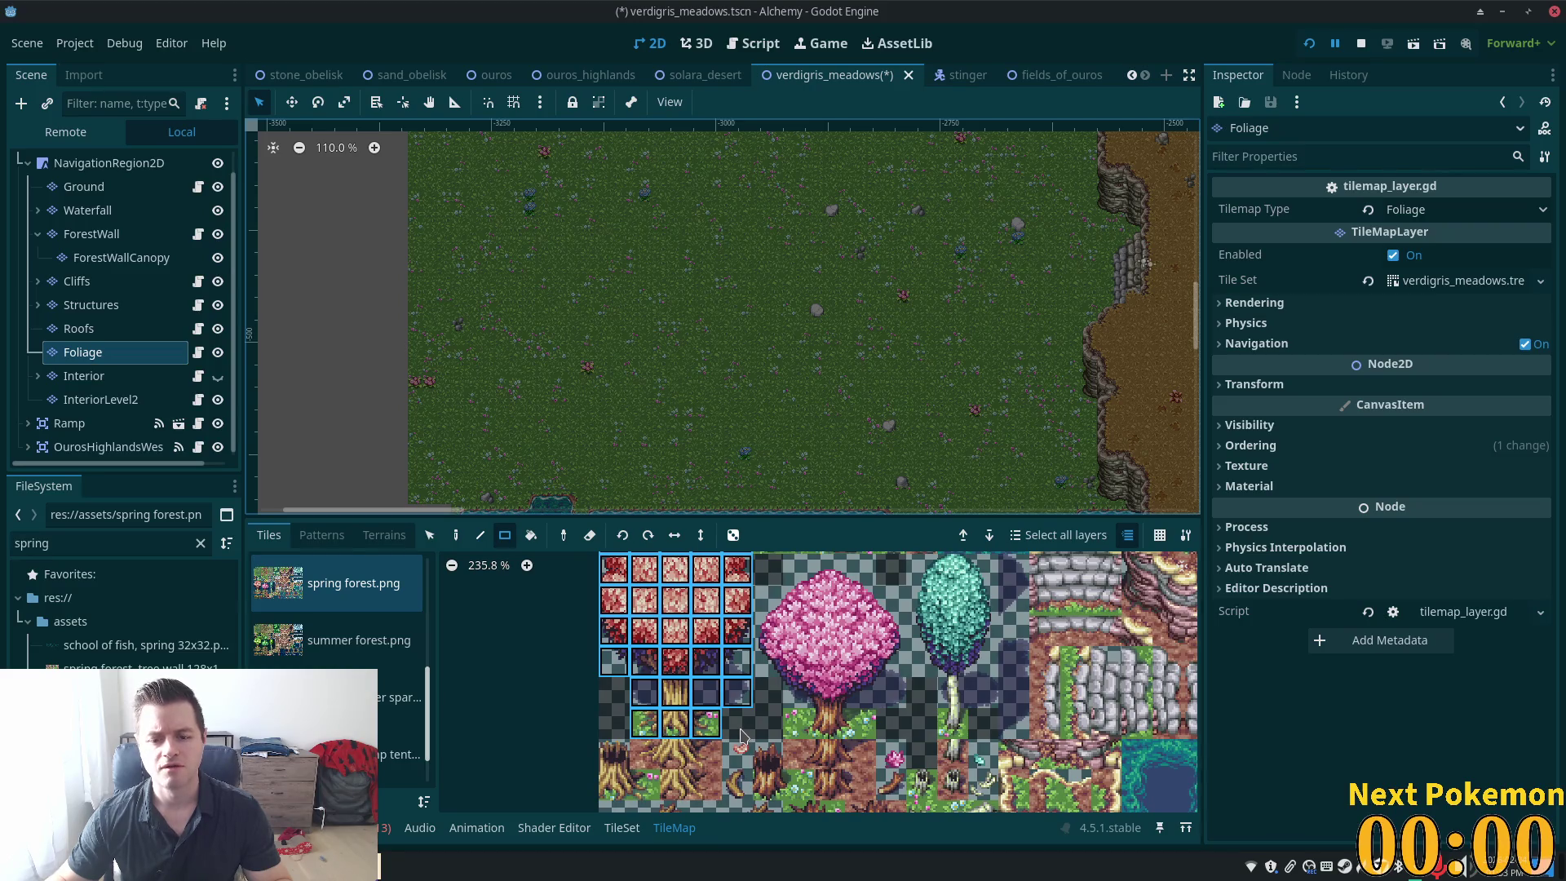
scroll(740, 734, down, 3)
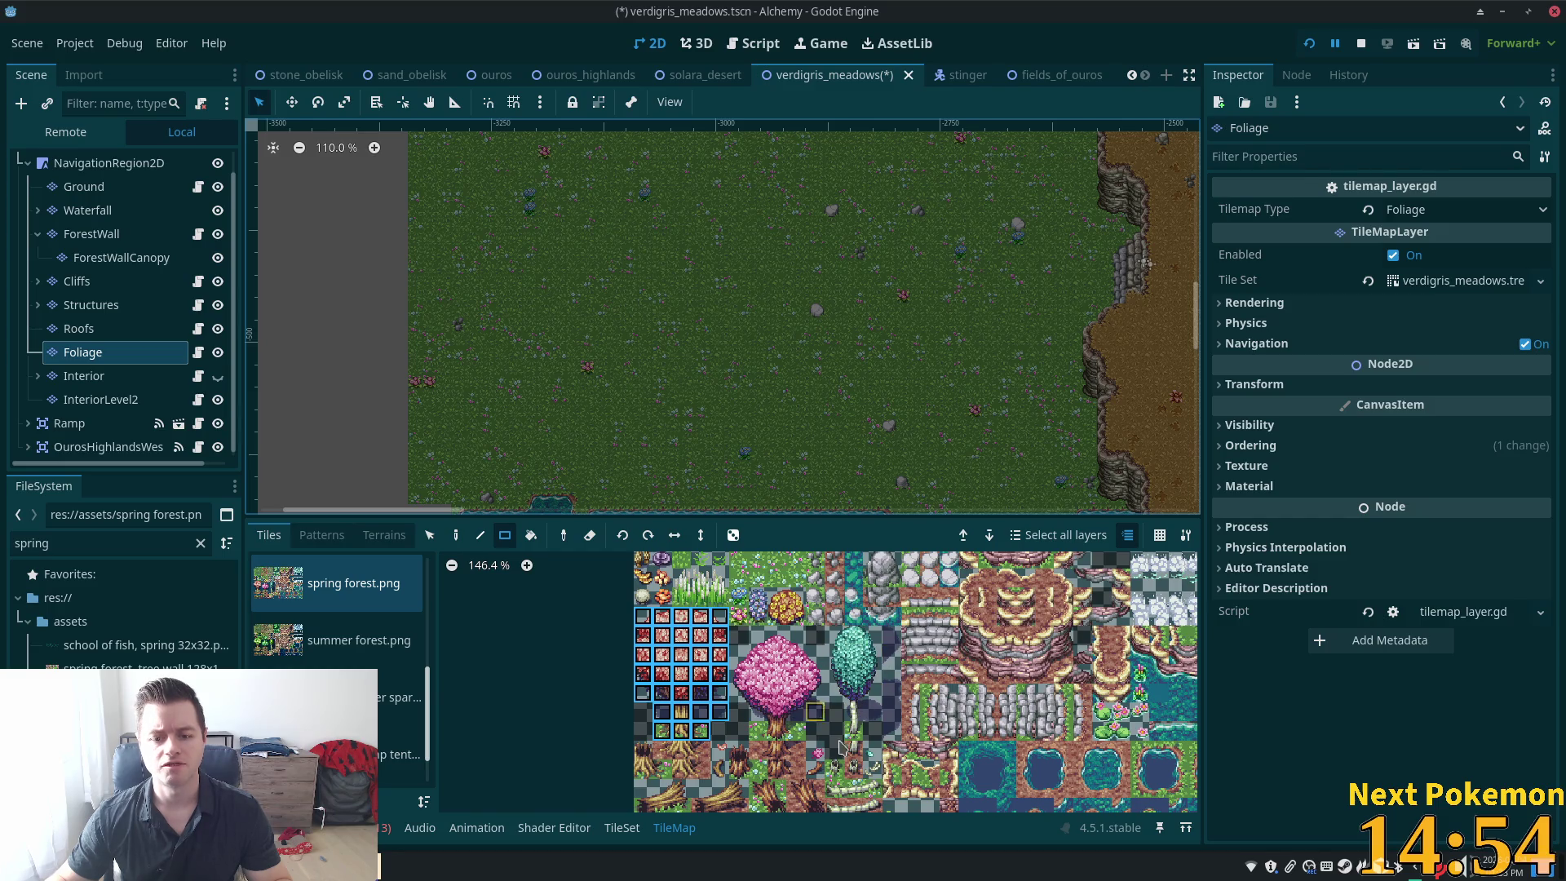
Stamp the red-leafed tree onto the meadow, then switch to the TileSet editor
click(456, 532)
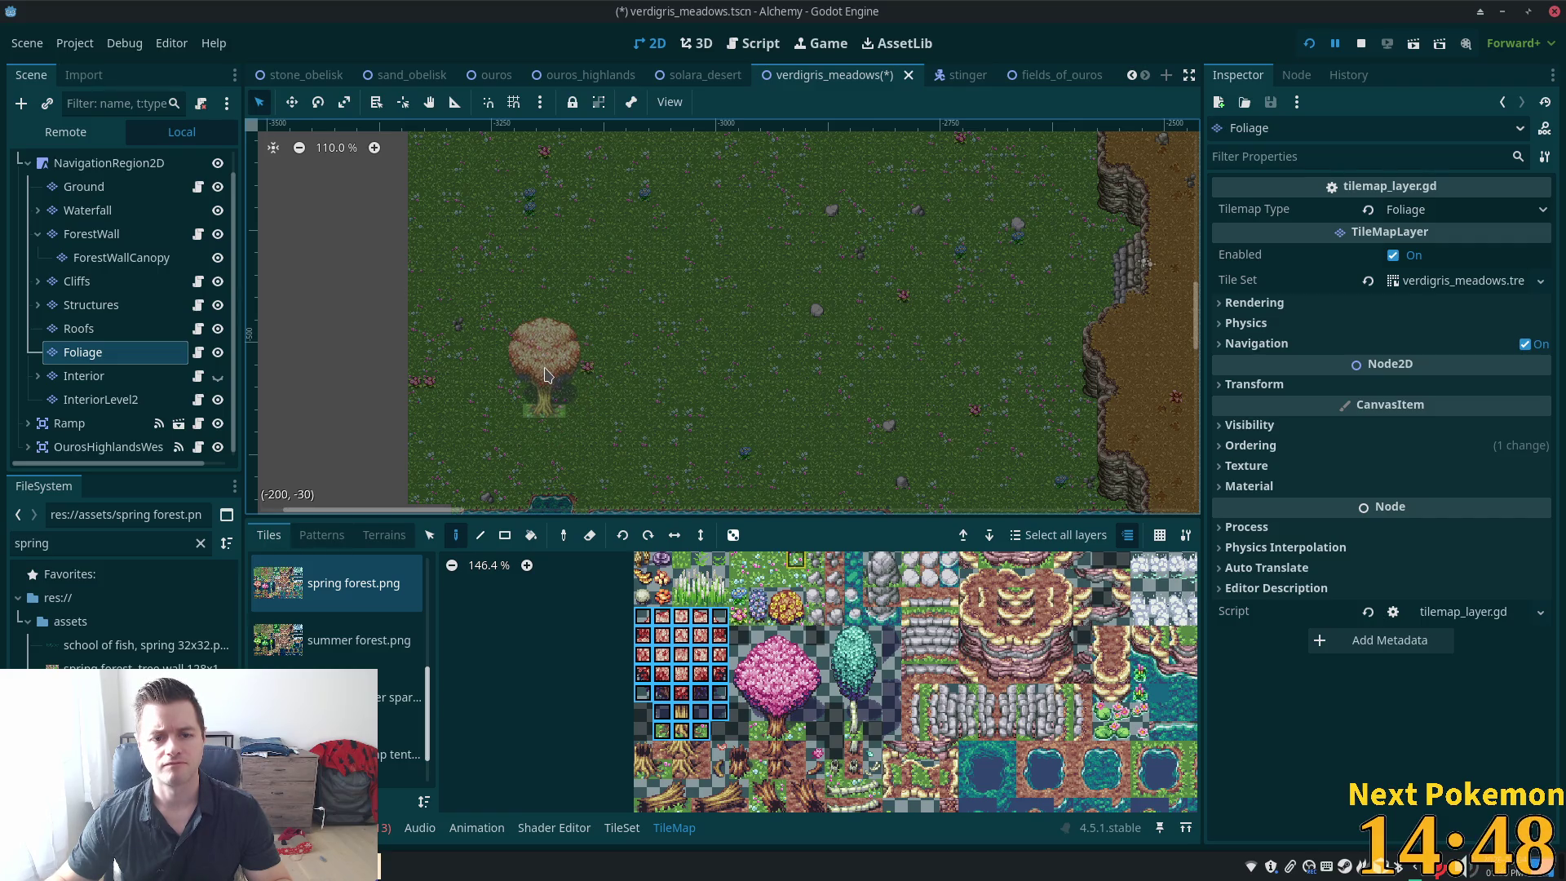
click(545, 375)
scroll(653, 412, up, 5)
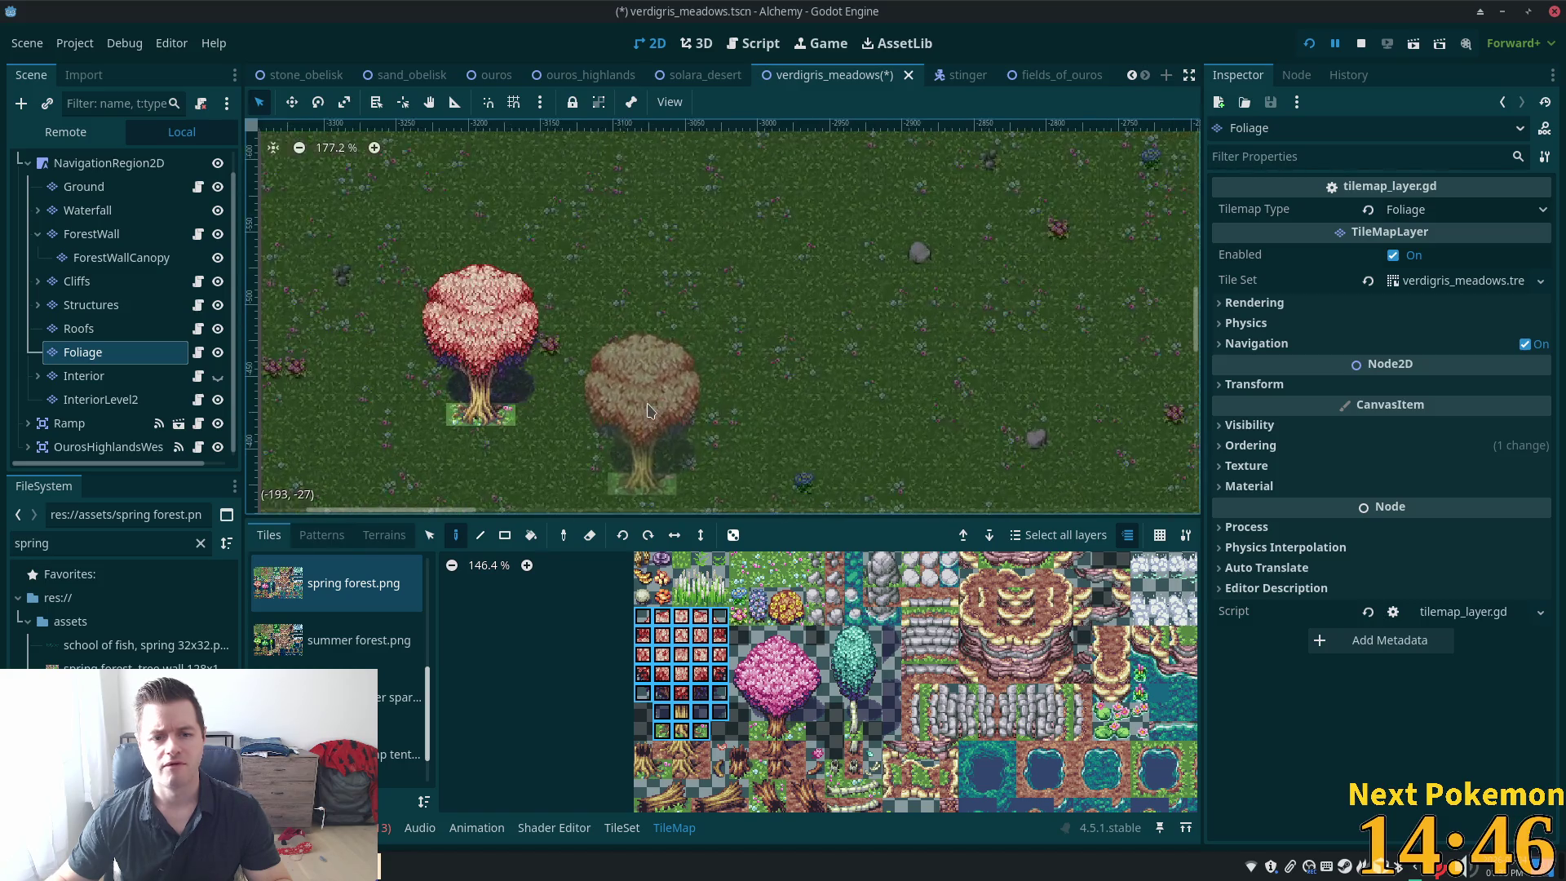
scroll(650, 410, up, 1)
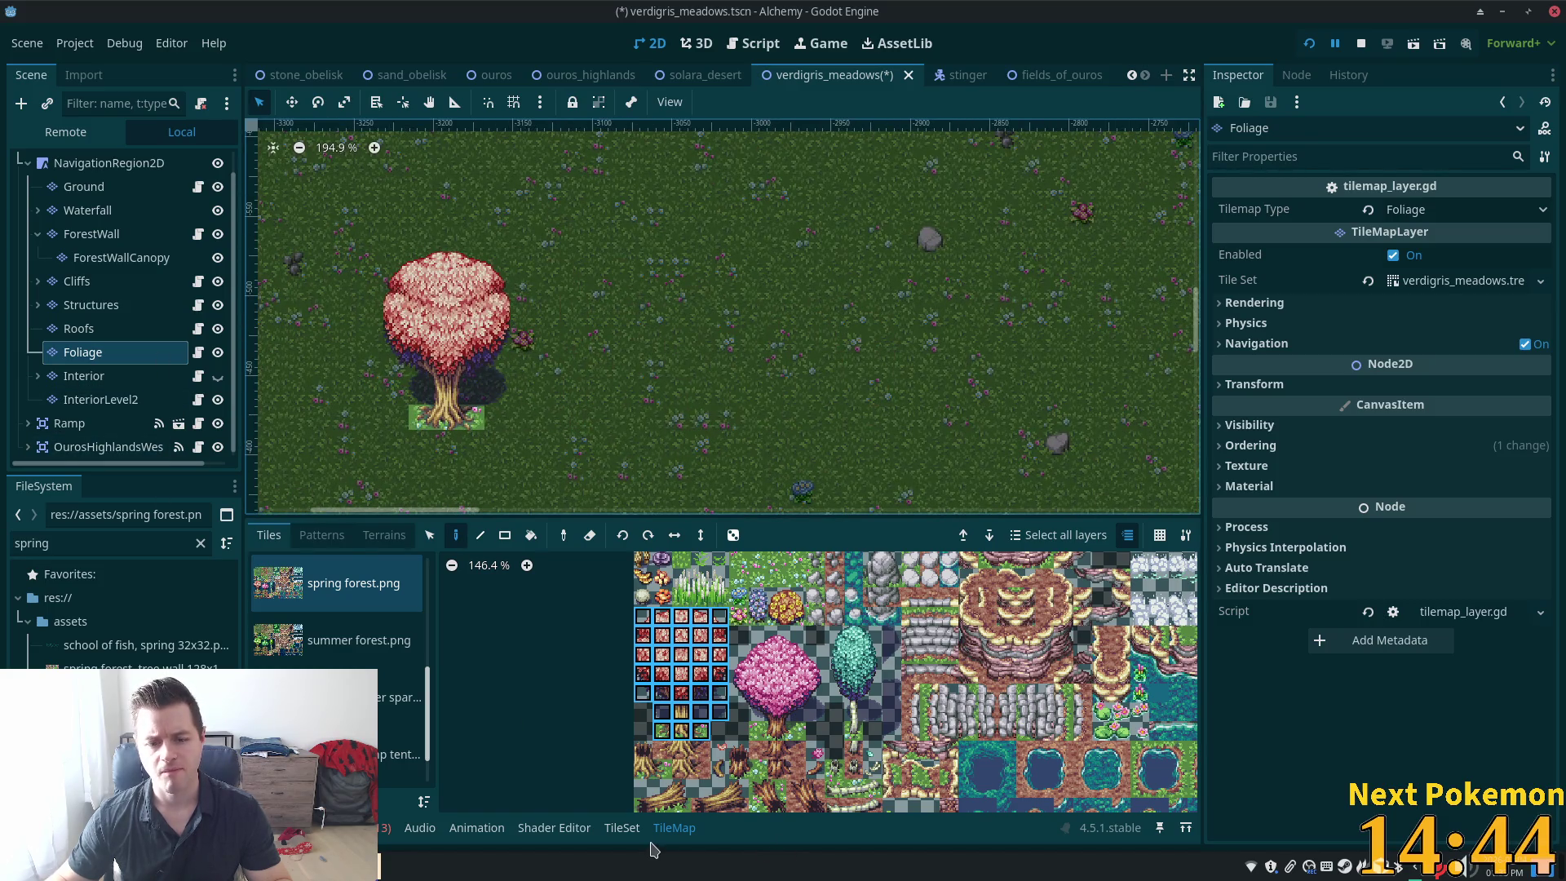
click(554, 828)
click(621, 828)
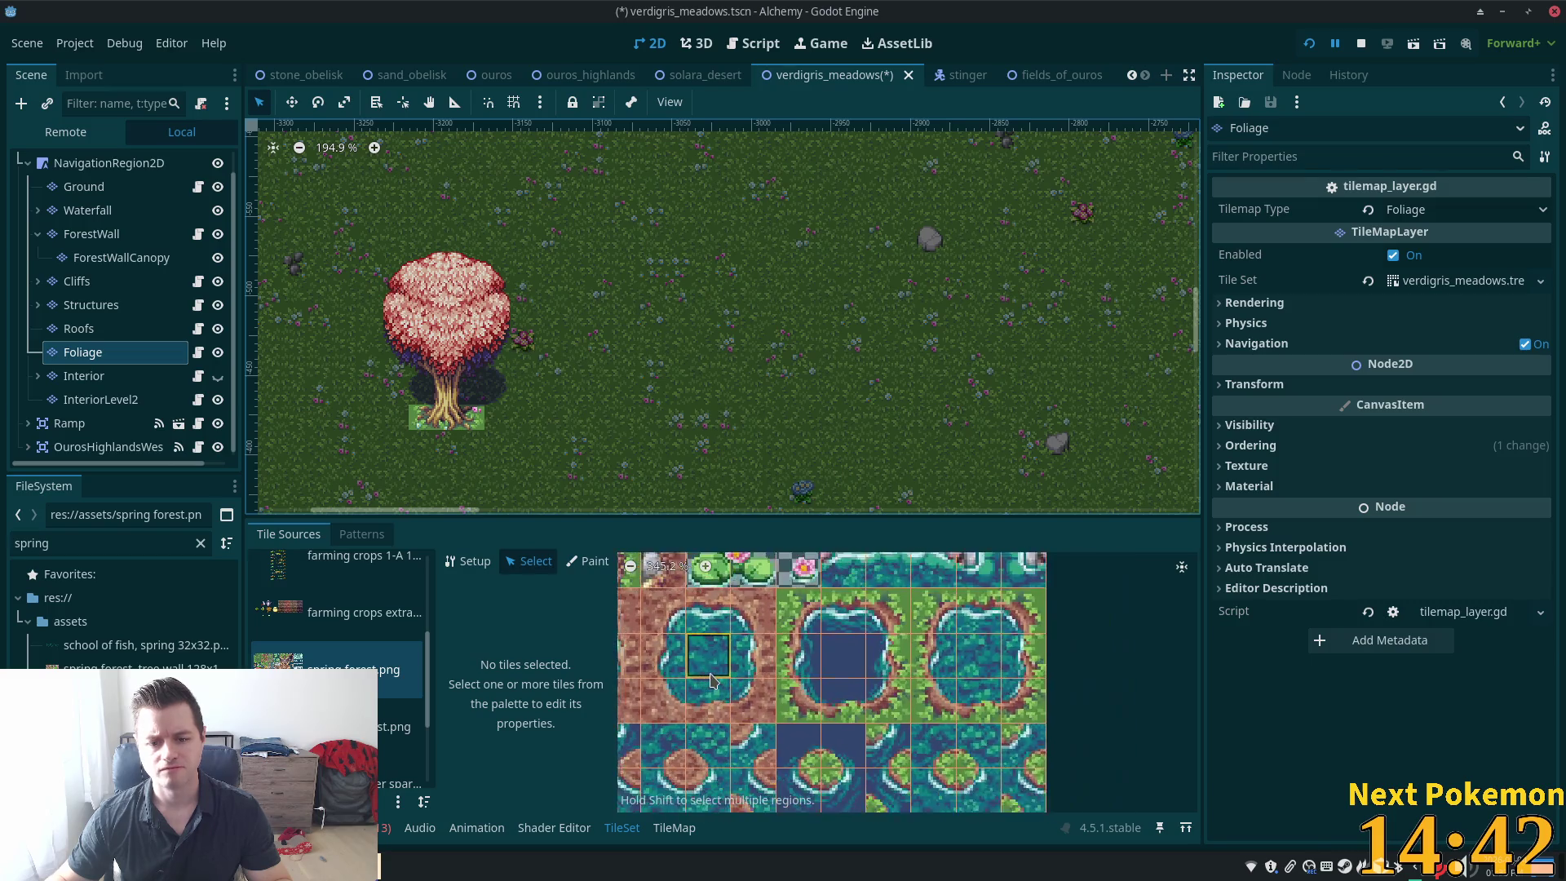
Select trunk-base tile (2, 15) and start its collision polygon at the bottom corners
scroll(711, 681, down, 5)
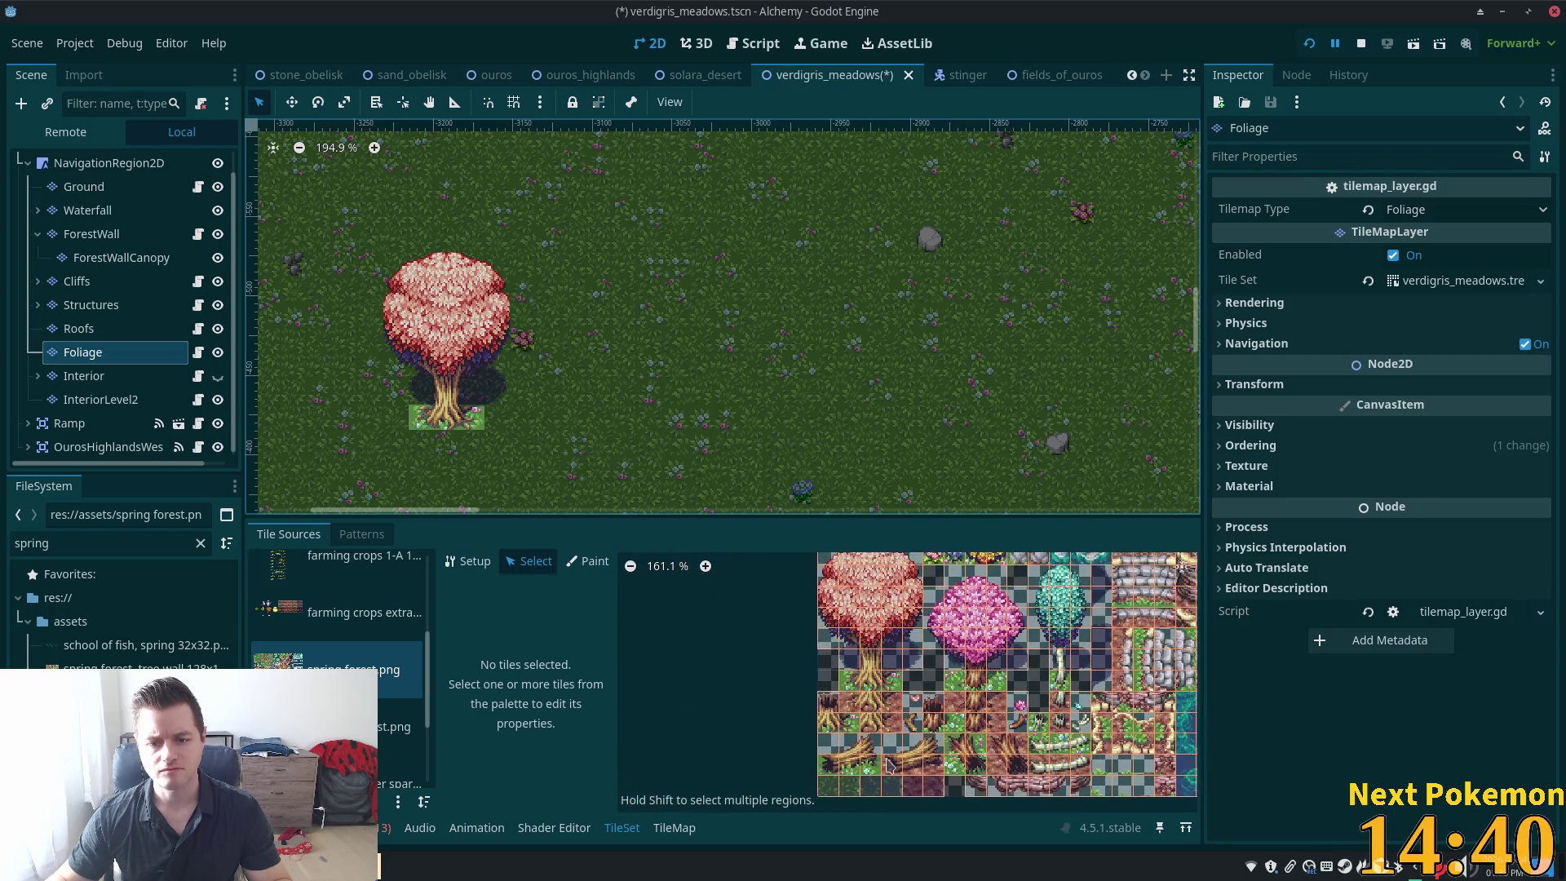
scroll(889, 764, up, 7)
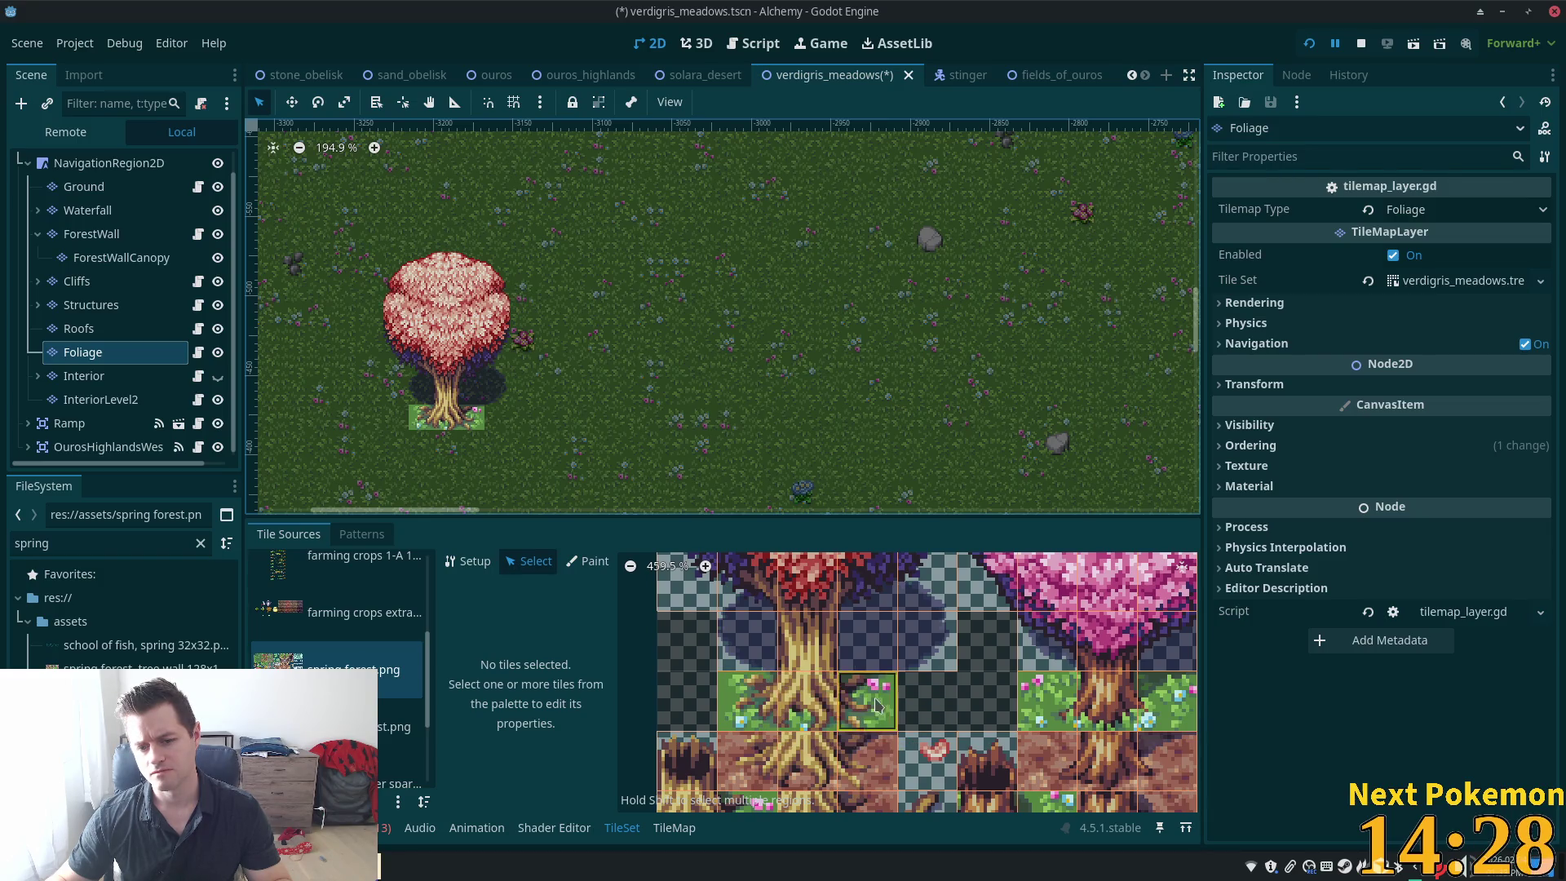
click(808, 703)
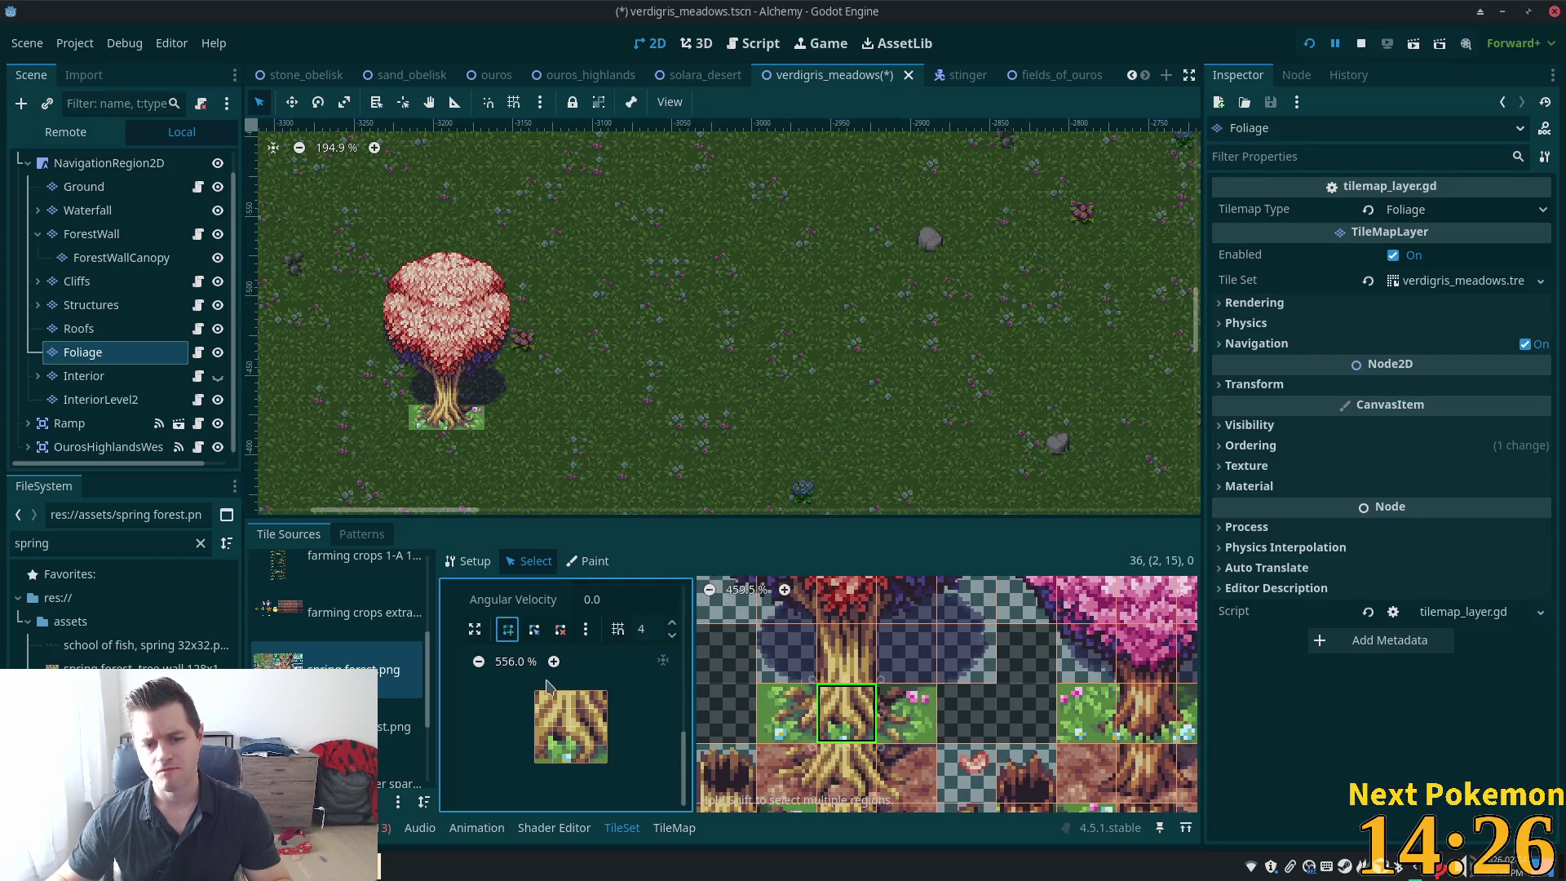
click(536, 726)
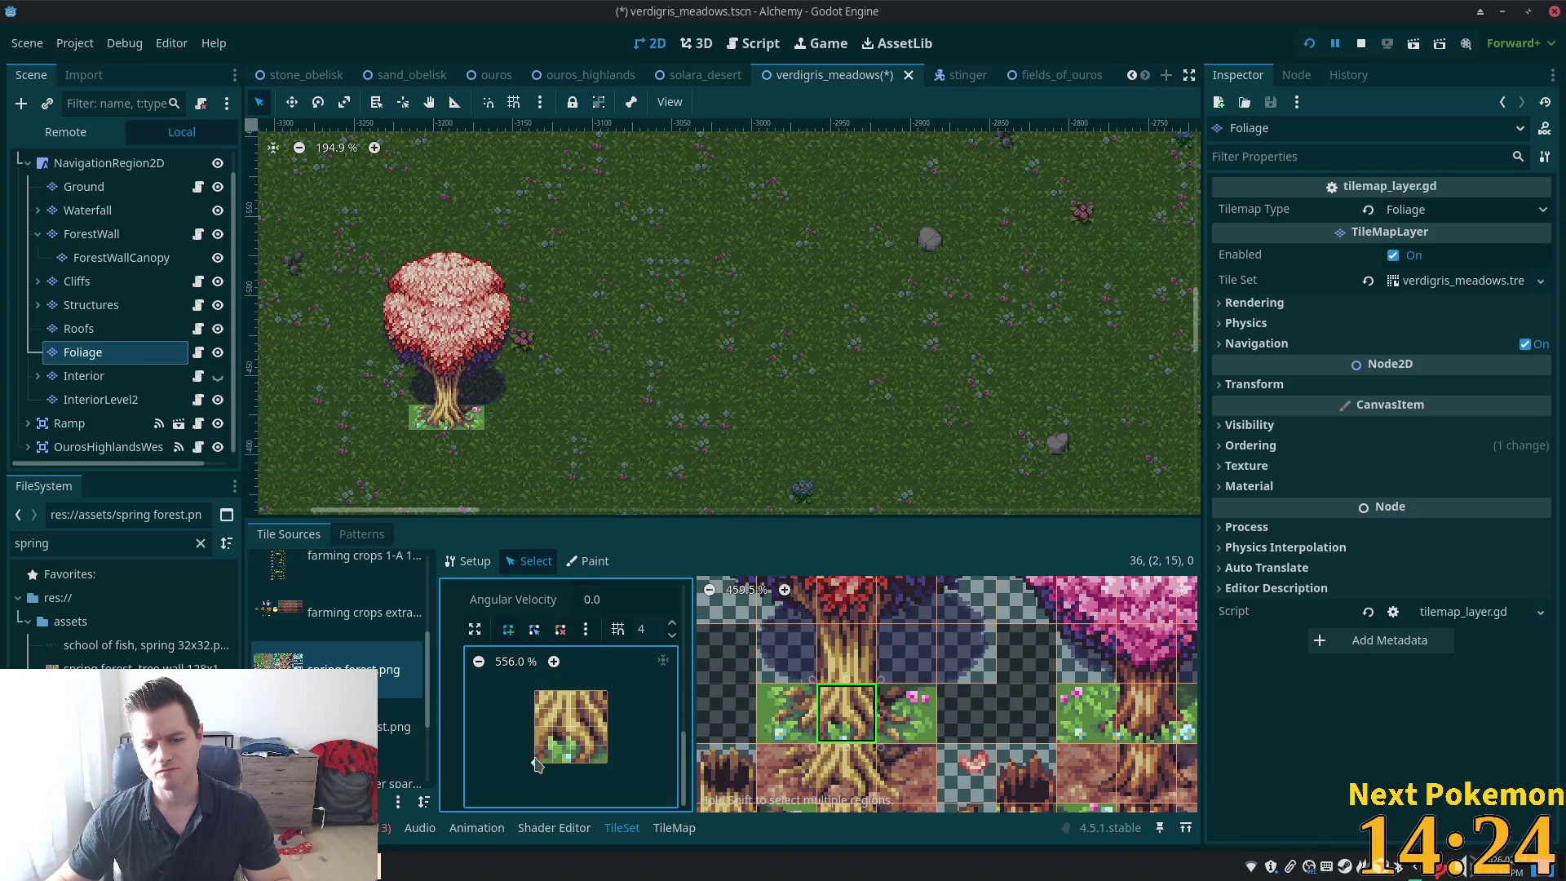
click(536, 763)
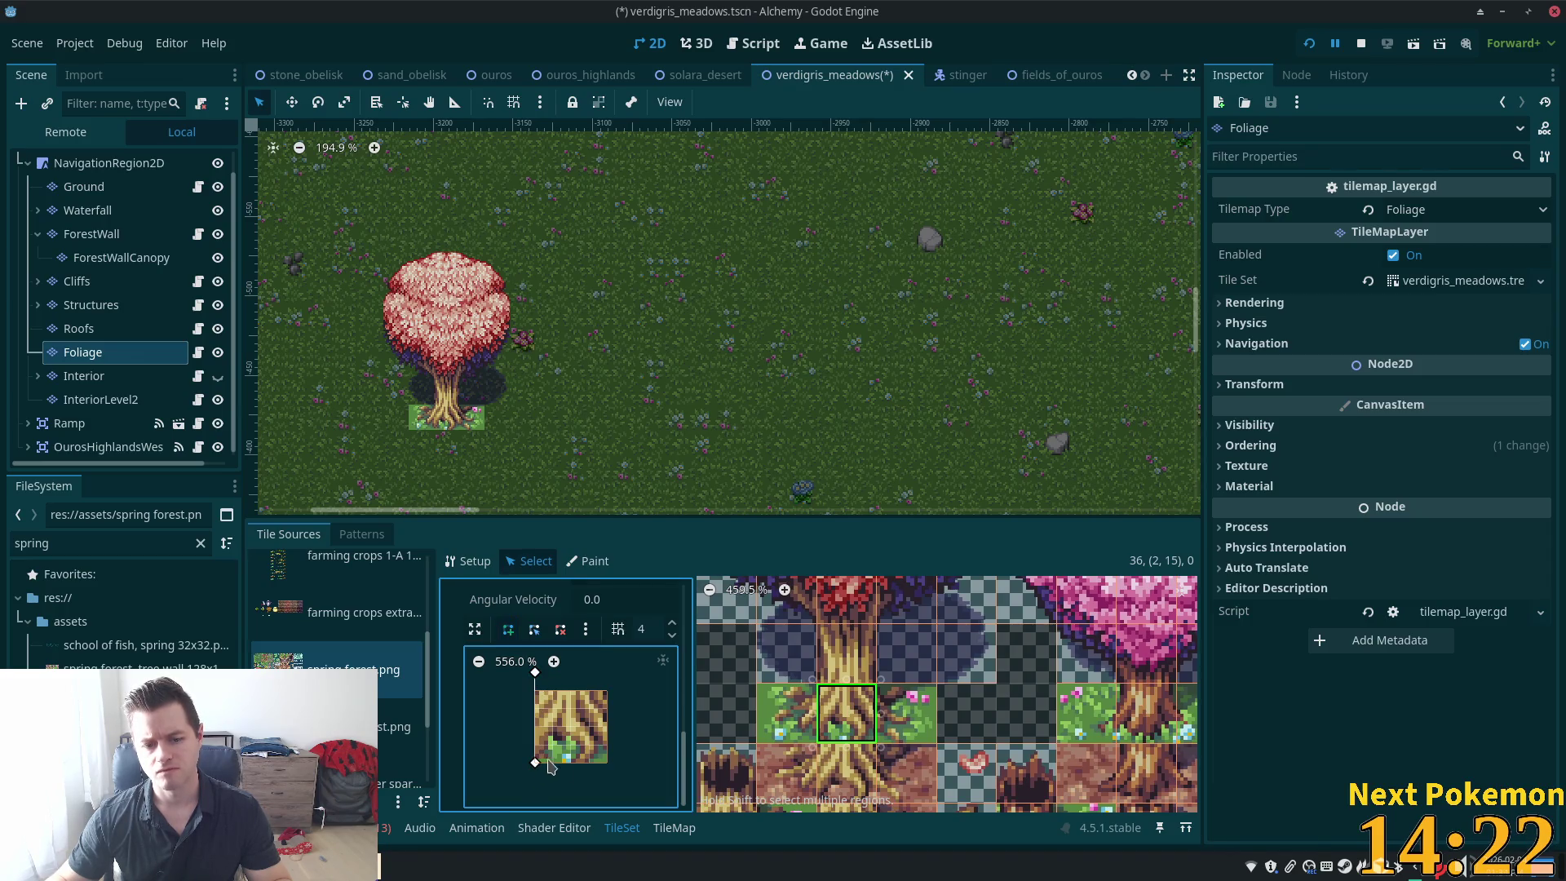
click(607, 763)
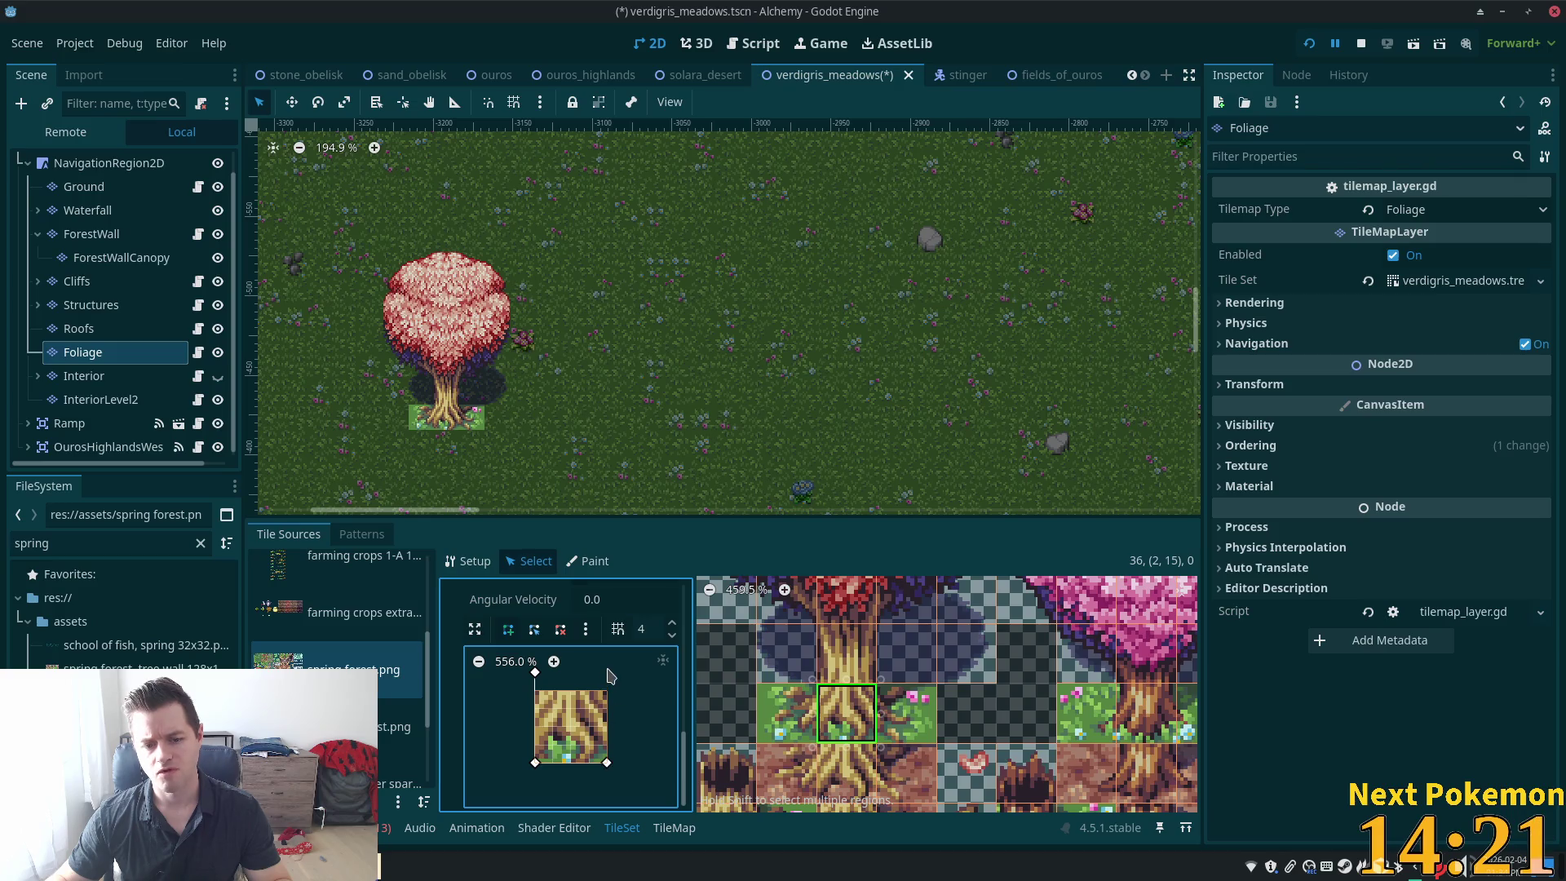
Reset the tile preview to actual size and make the collision polygon fill the whole tile
click(530, 666)
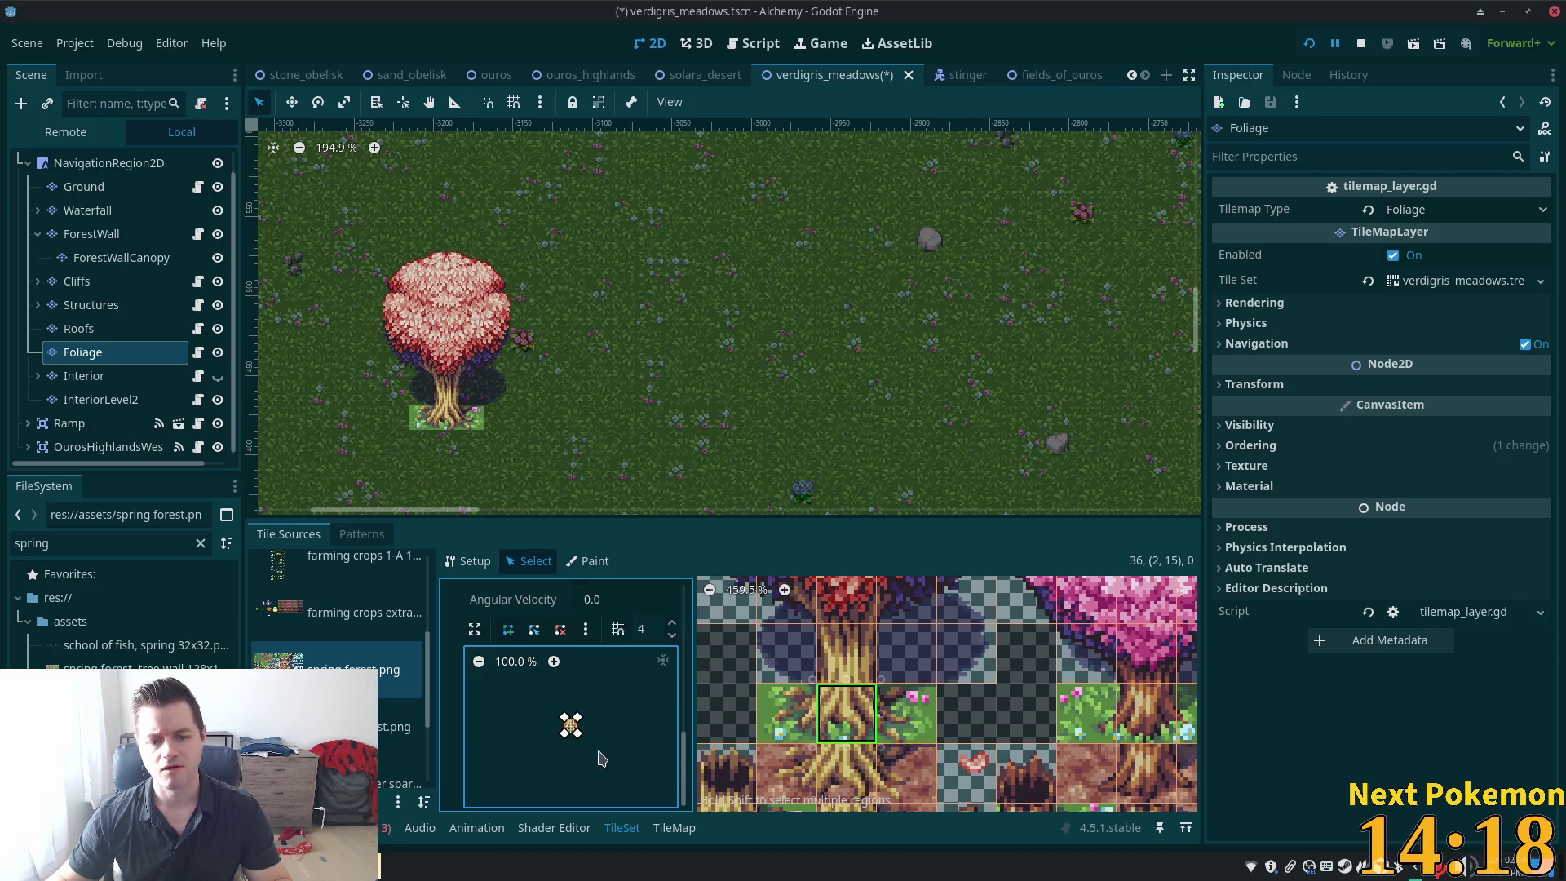
scroll(602, 759, up, 3)
scroll(602, 735, down, 3)
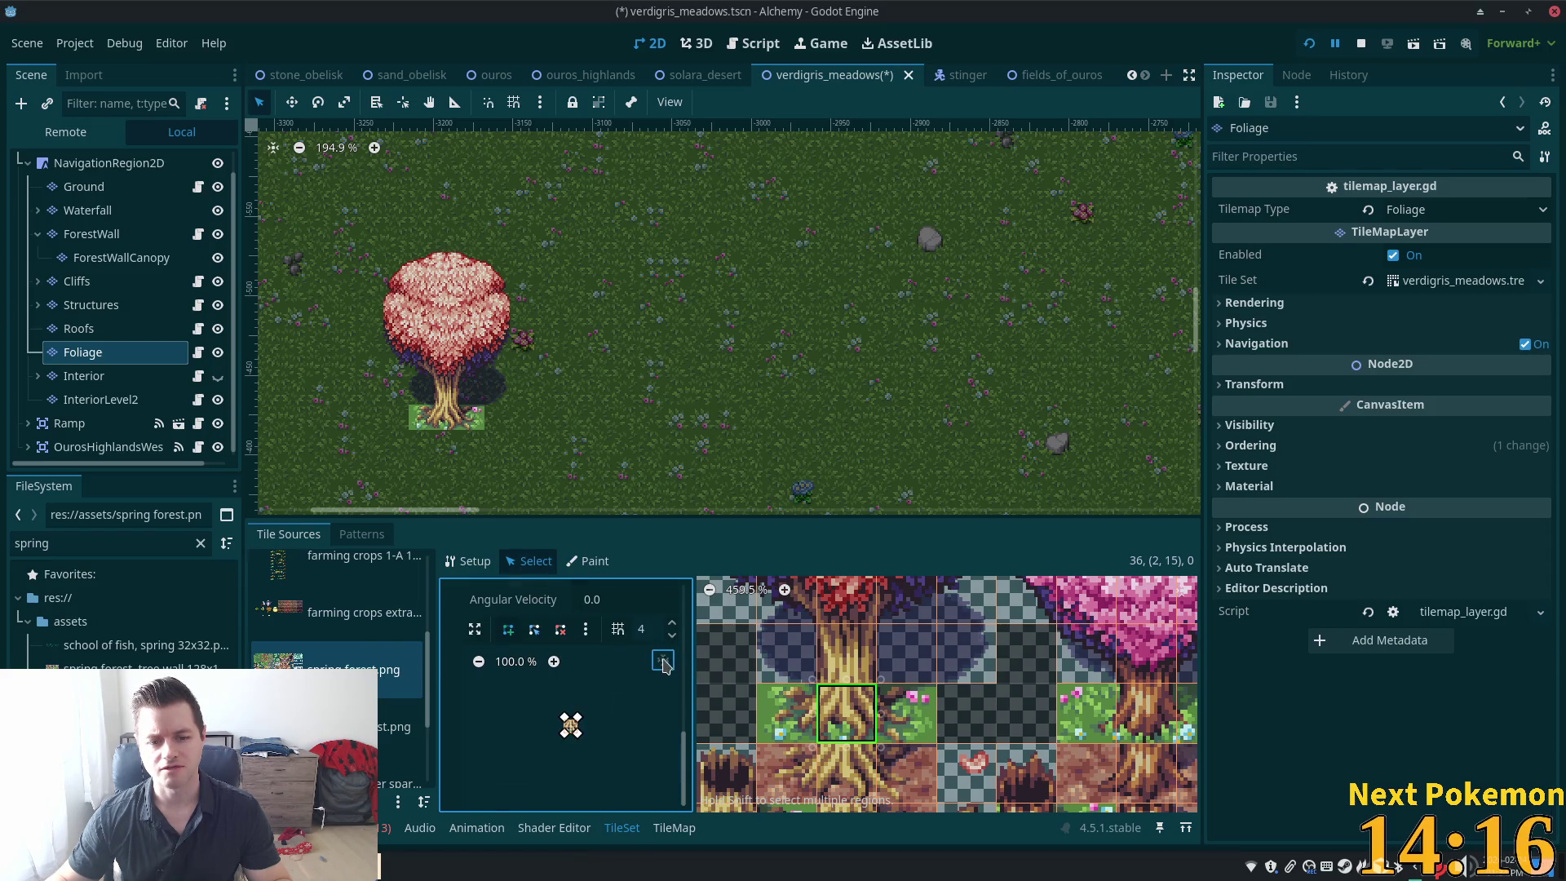
scroll(585, 734, down, 3)
scroll(586, 758, up, 3)
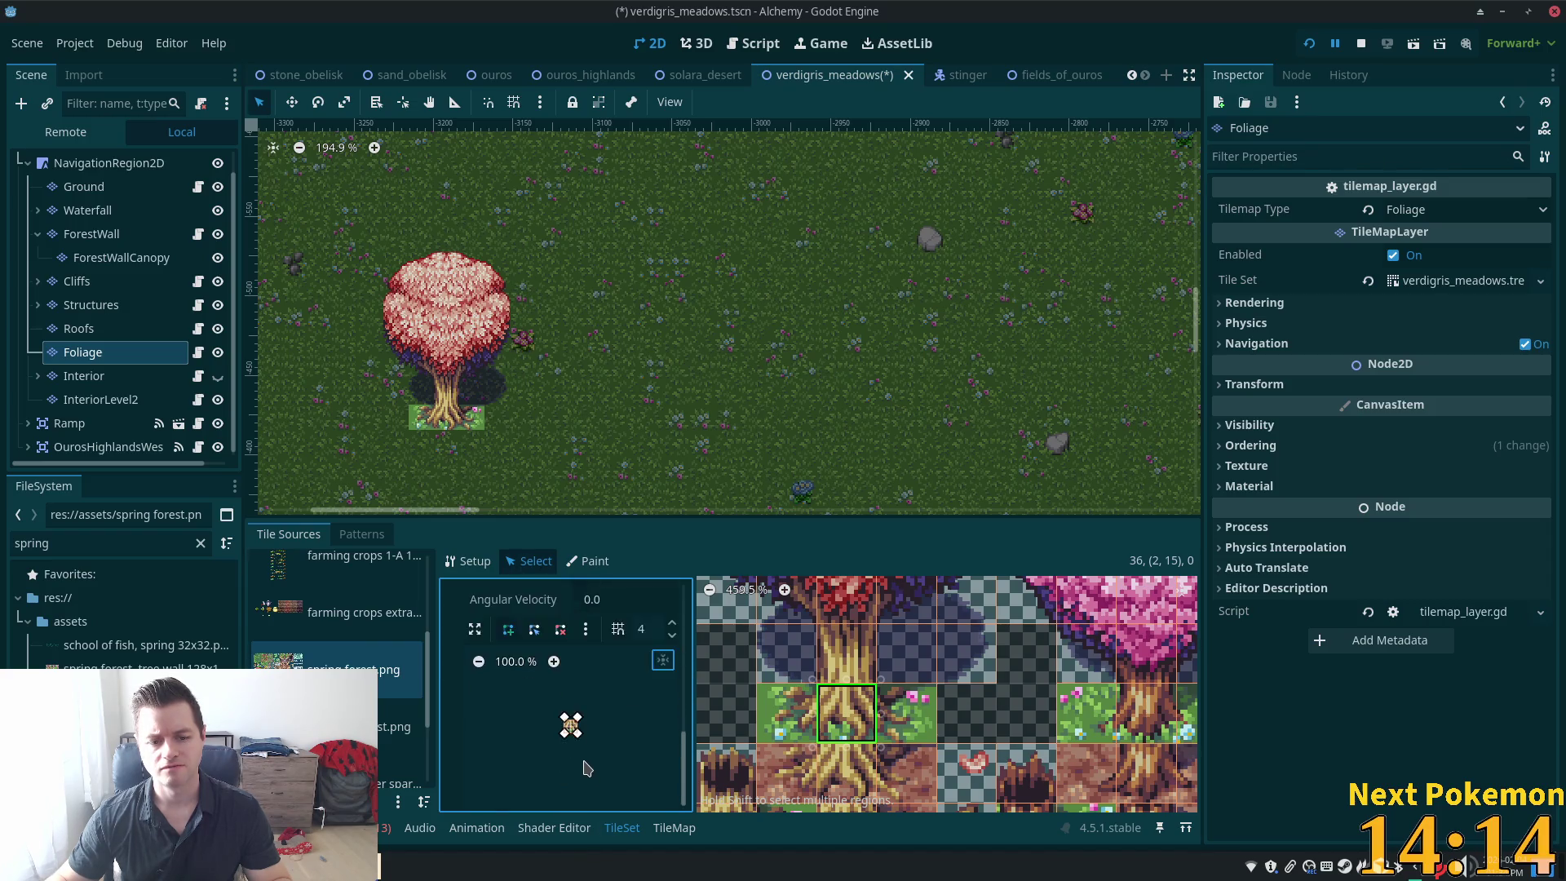
scroll(585, 767, up, 5)
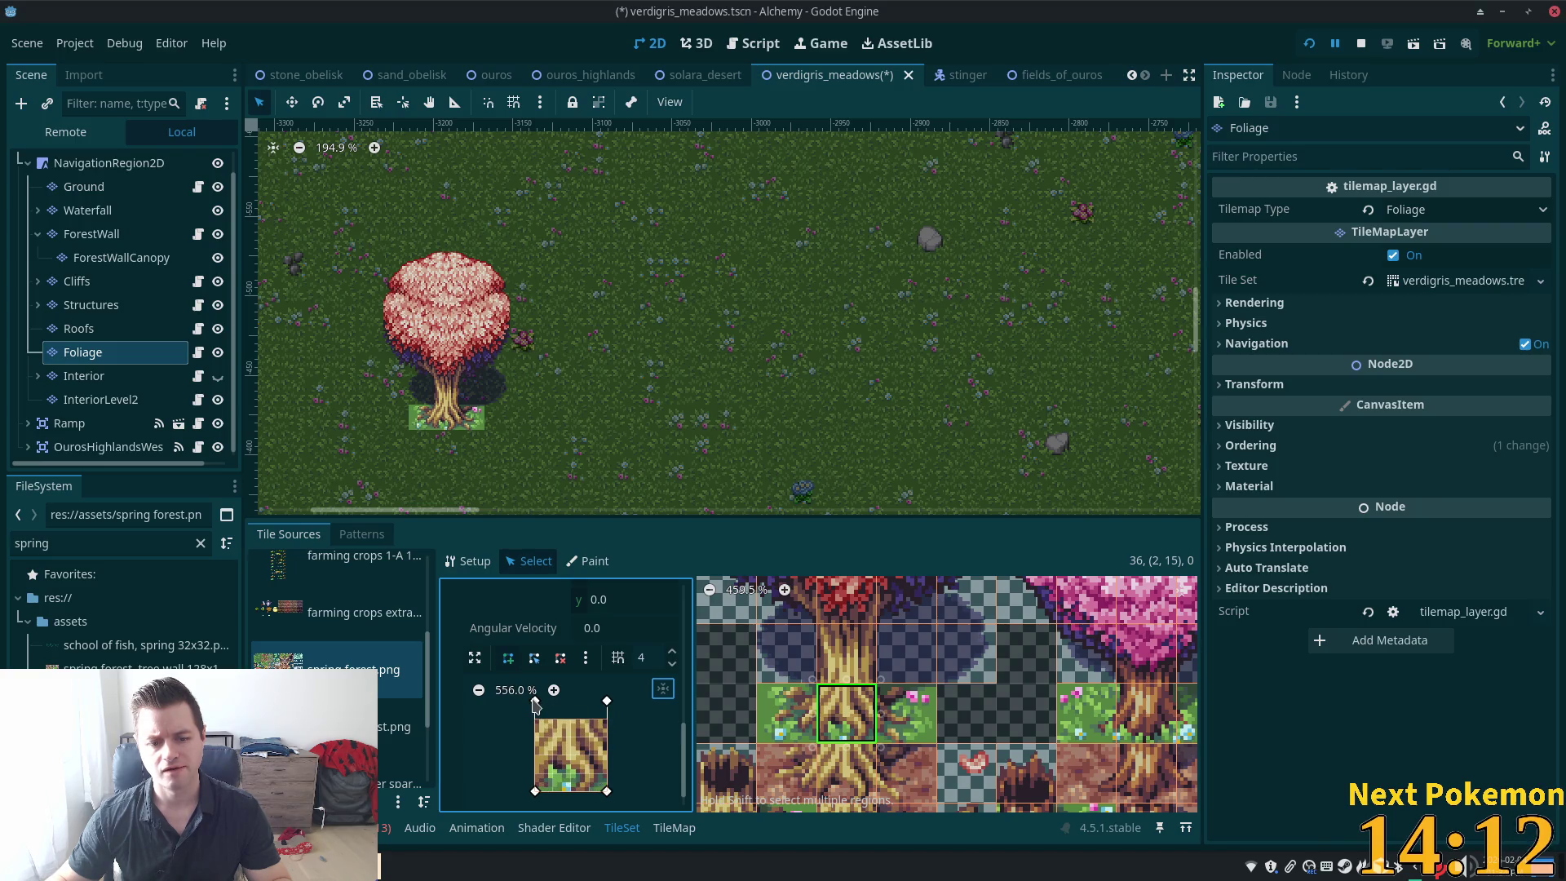
scroll(535, 706, down, 5)
scroll(574, 753, up, 5)
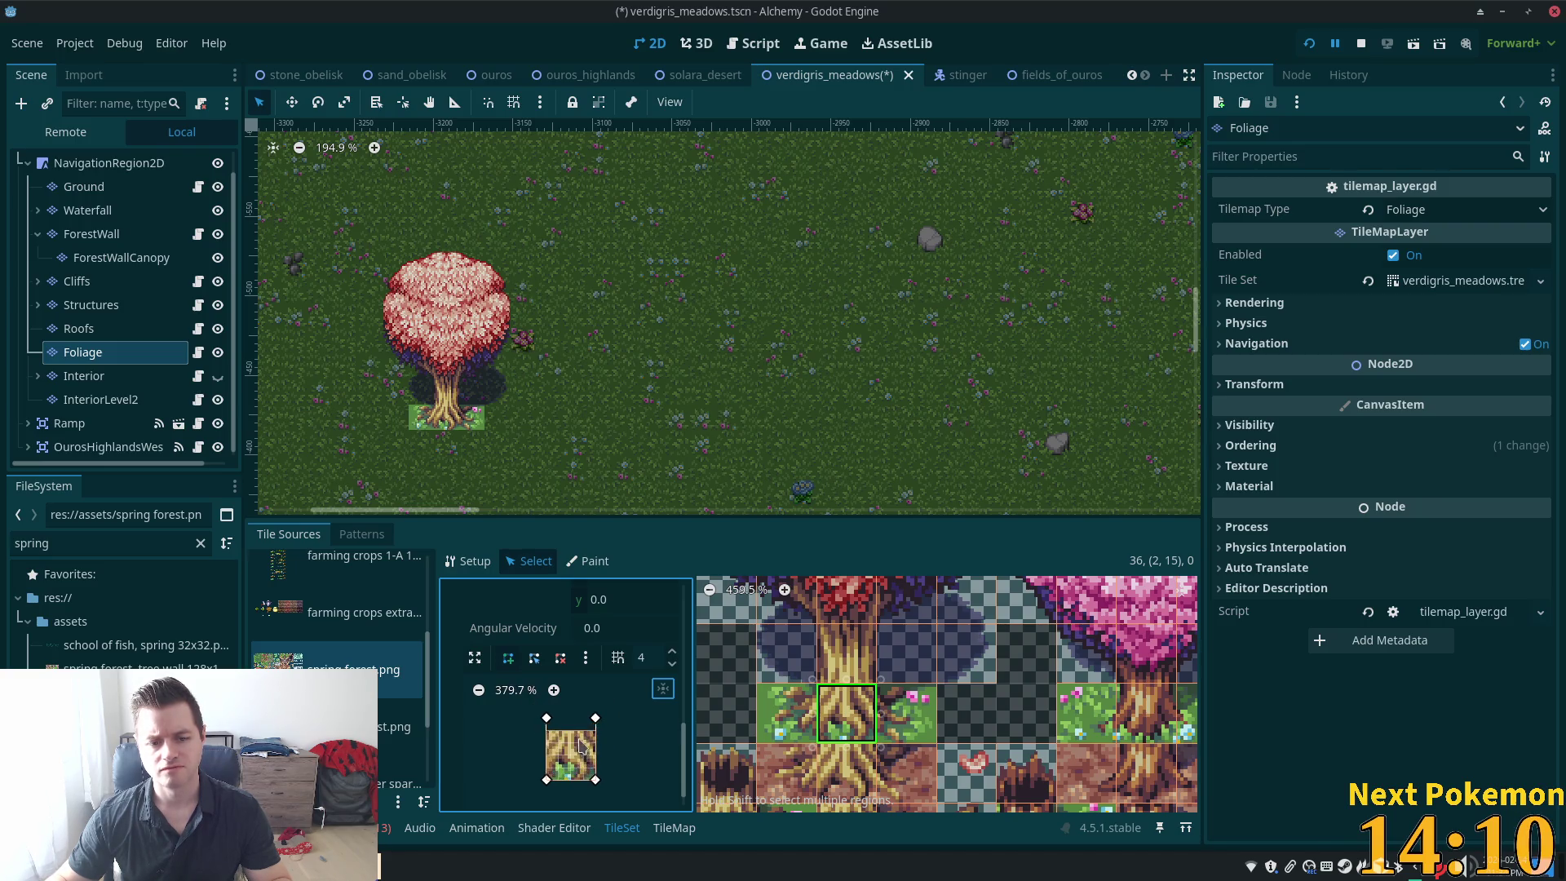
scroll(522, 702, down, 1)
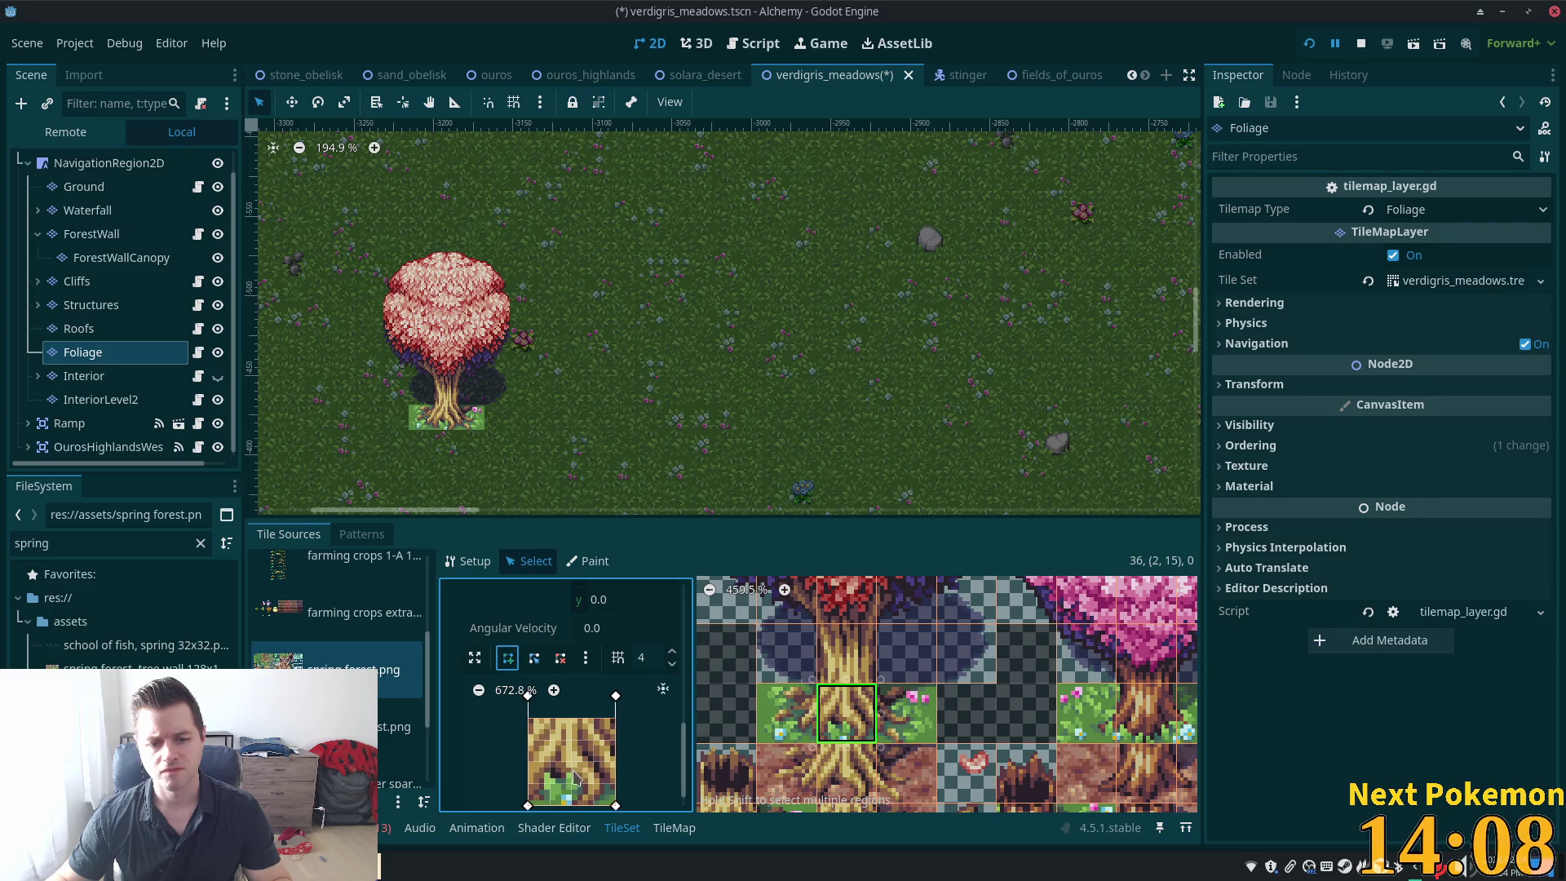
click(529, 713)
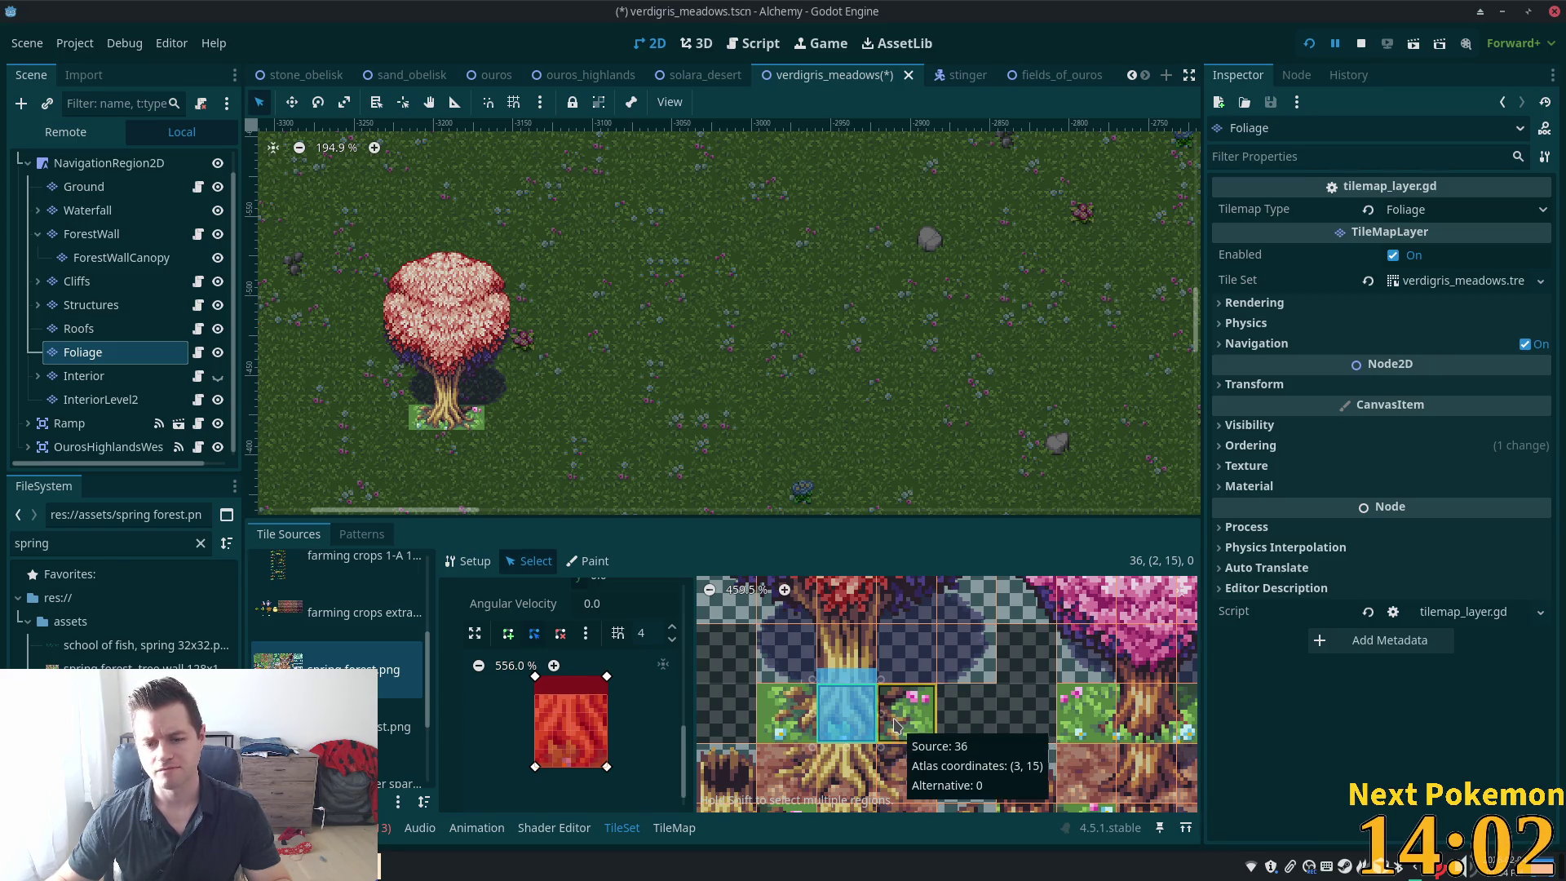
Draw a collision polygon over the trunk side of grass tile (3, 15)
click(894, 723)
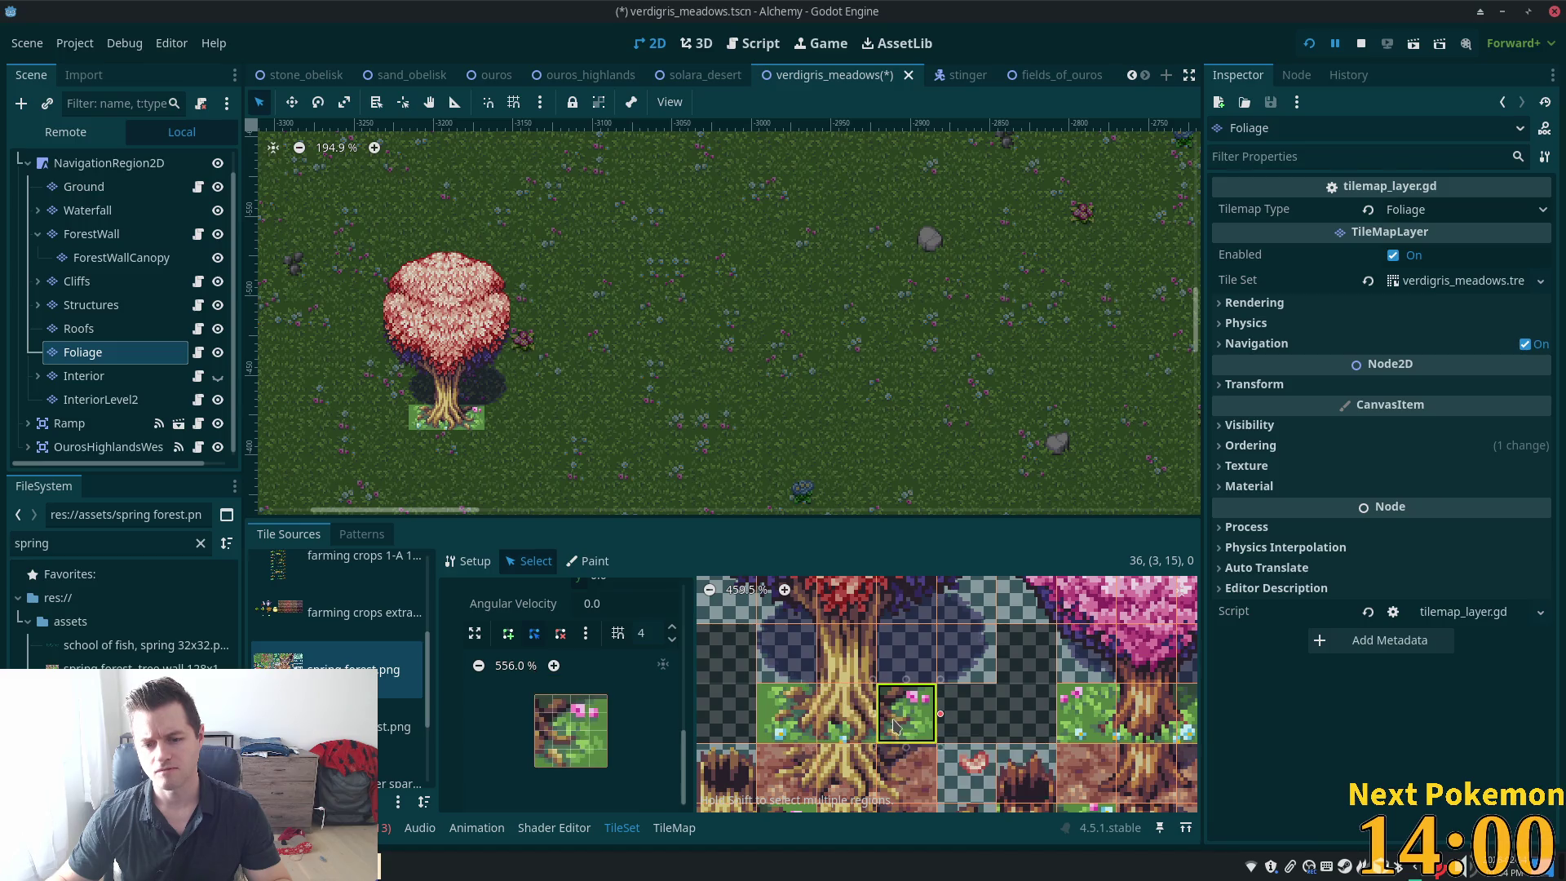
click(514, 634)
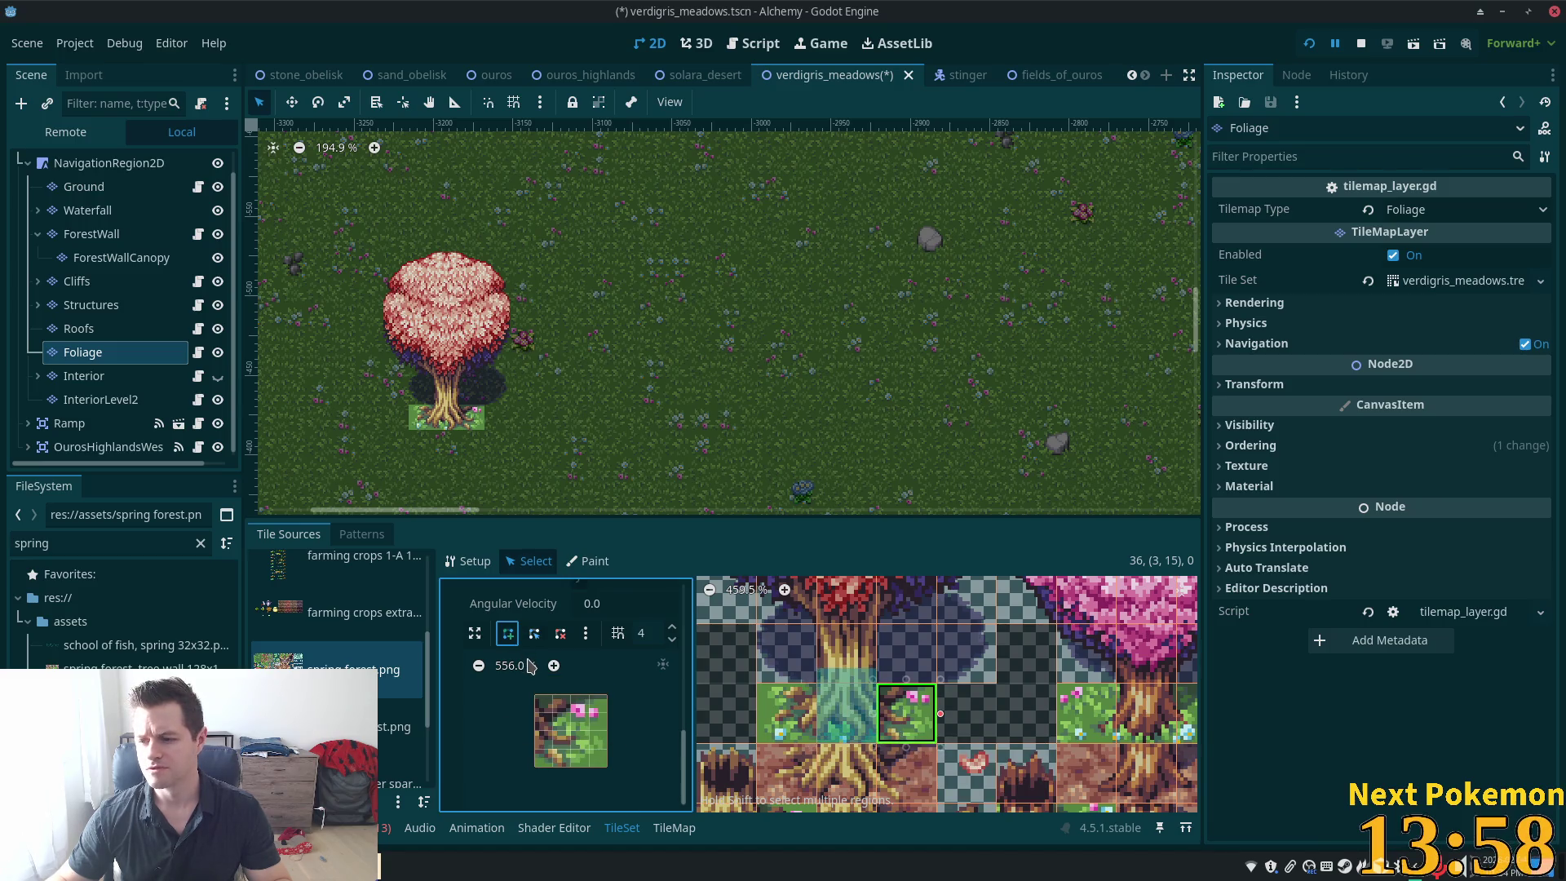
click(535, 767)
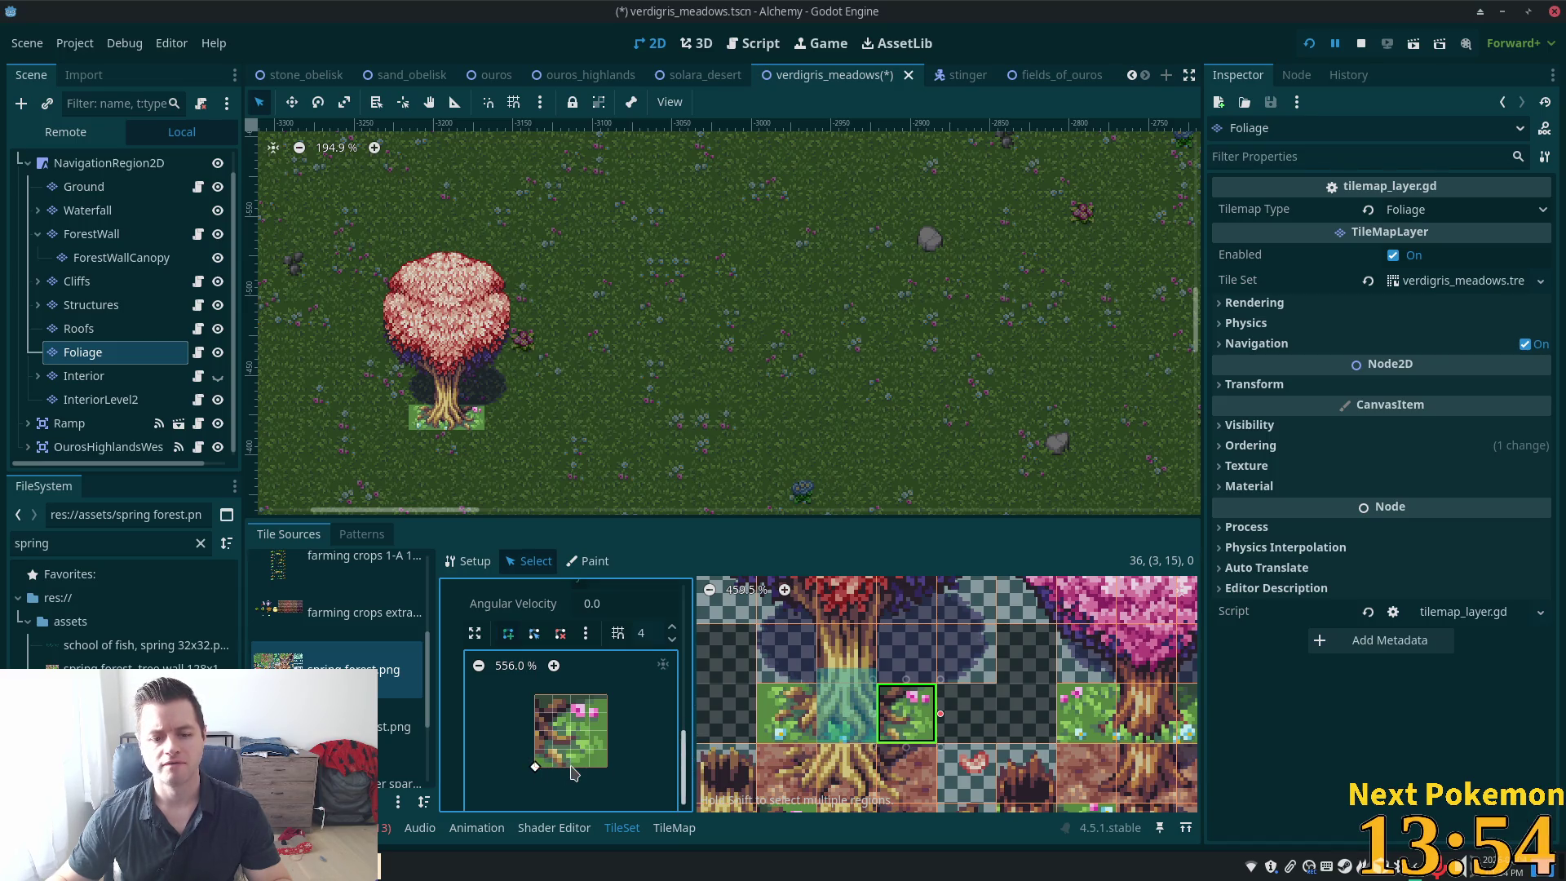
click(571, 766)
click(568, 696)
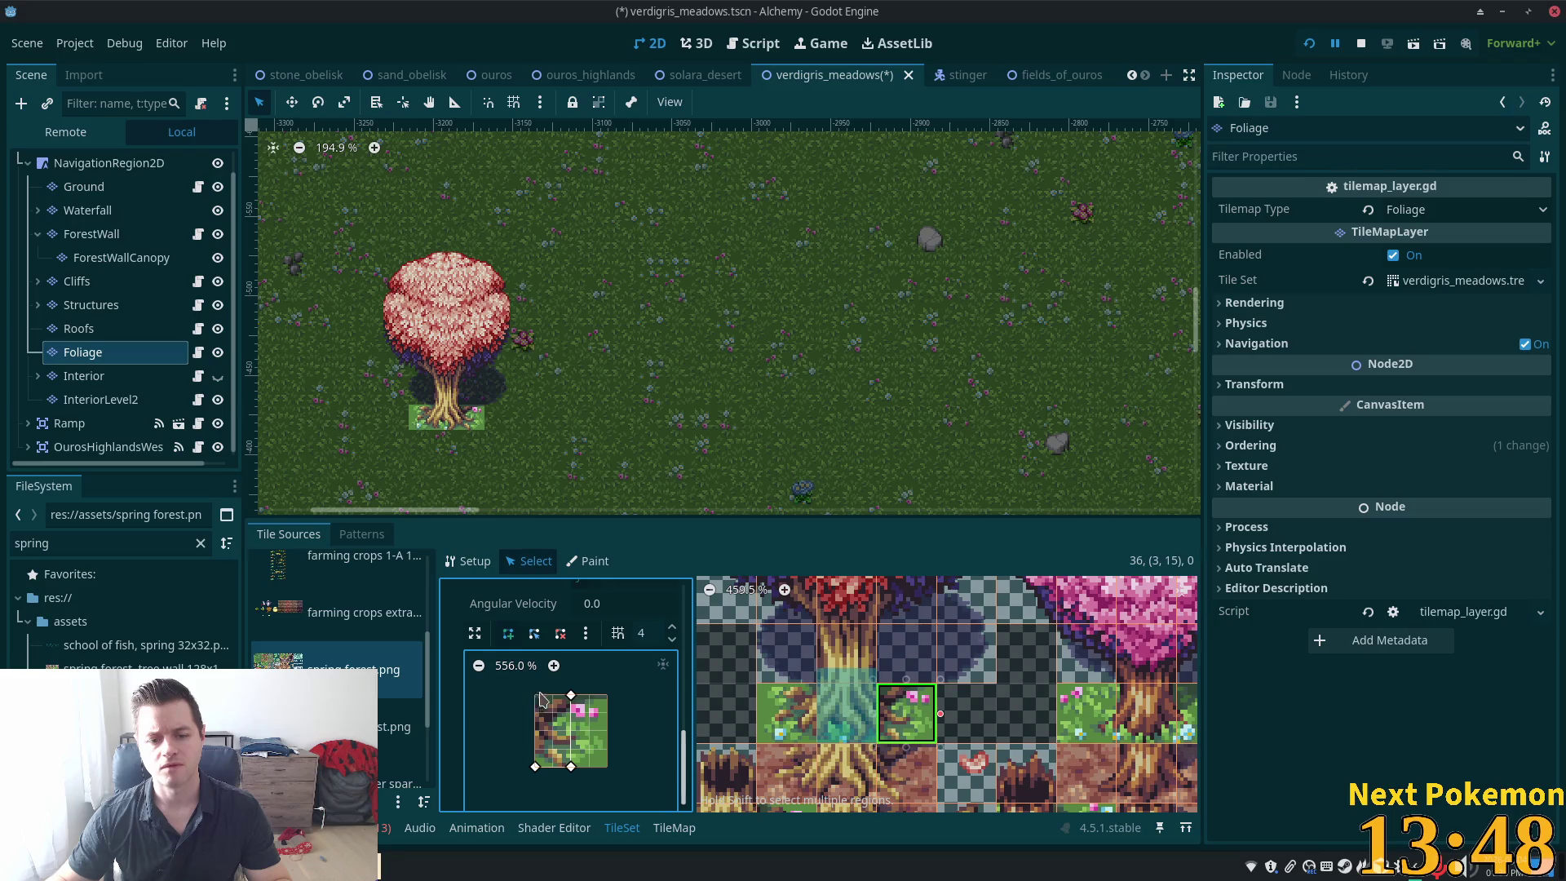
click(536, 677)
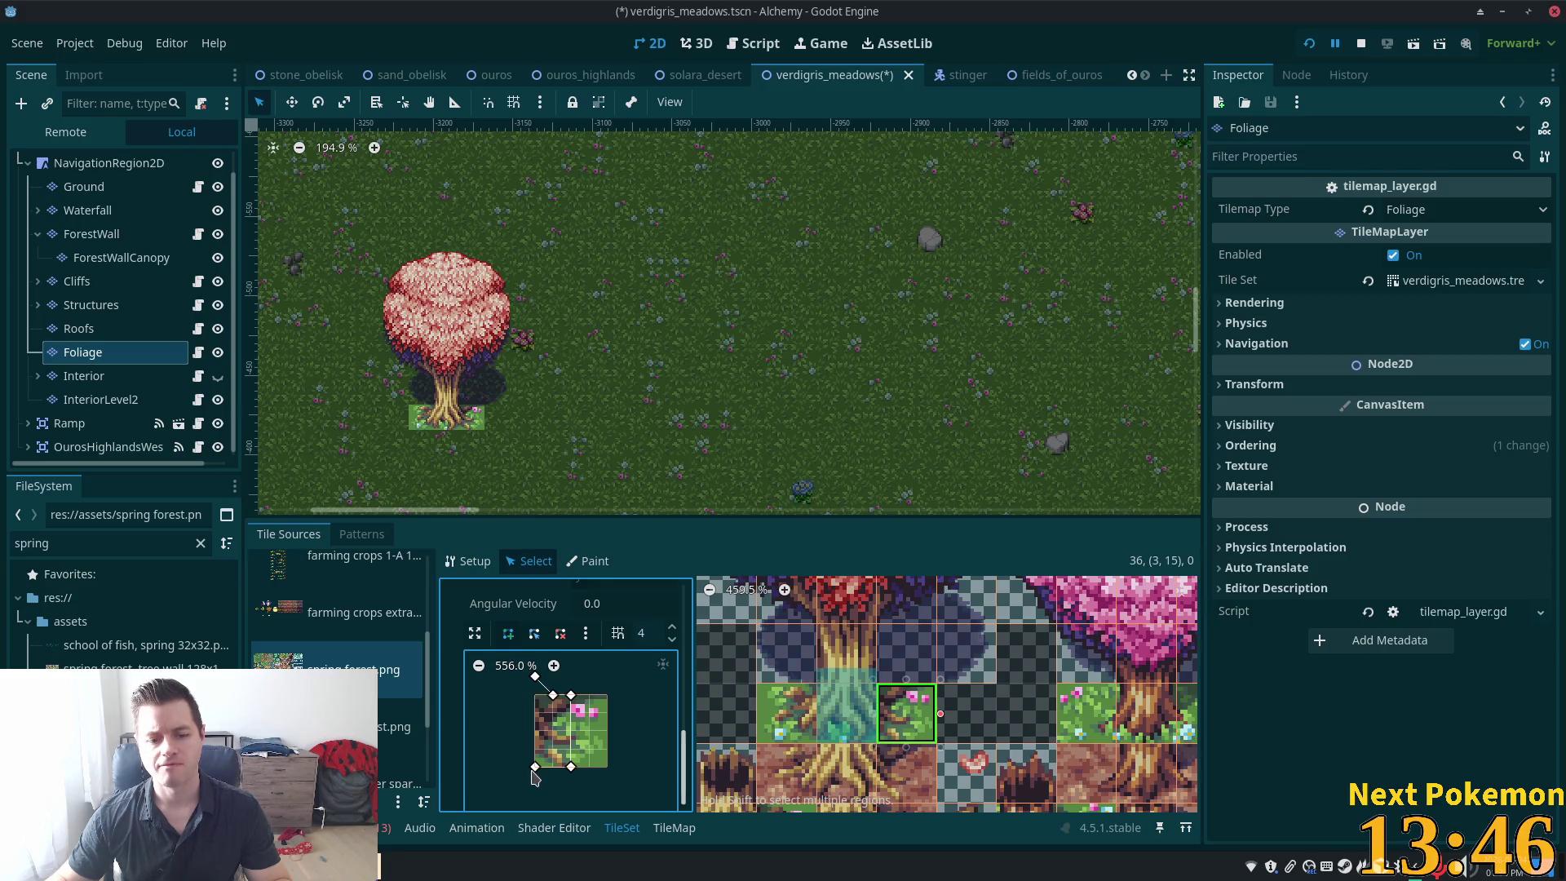
click(535, 767)
Draw a collision polygon over the trunk side of tile (1, 15) and save the scene
click(786, 713)
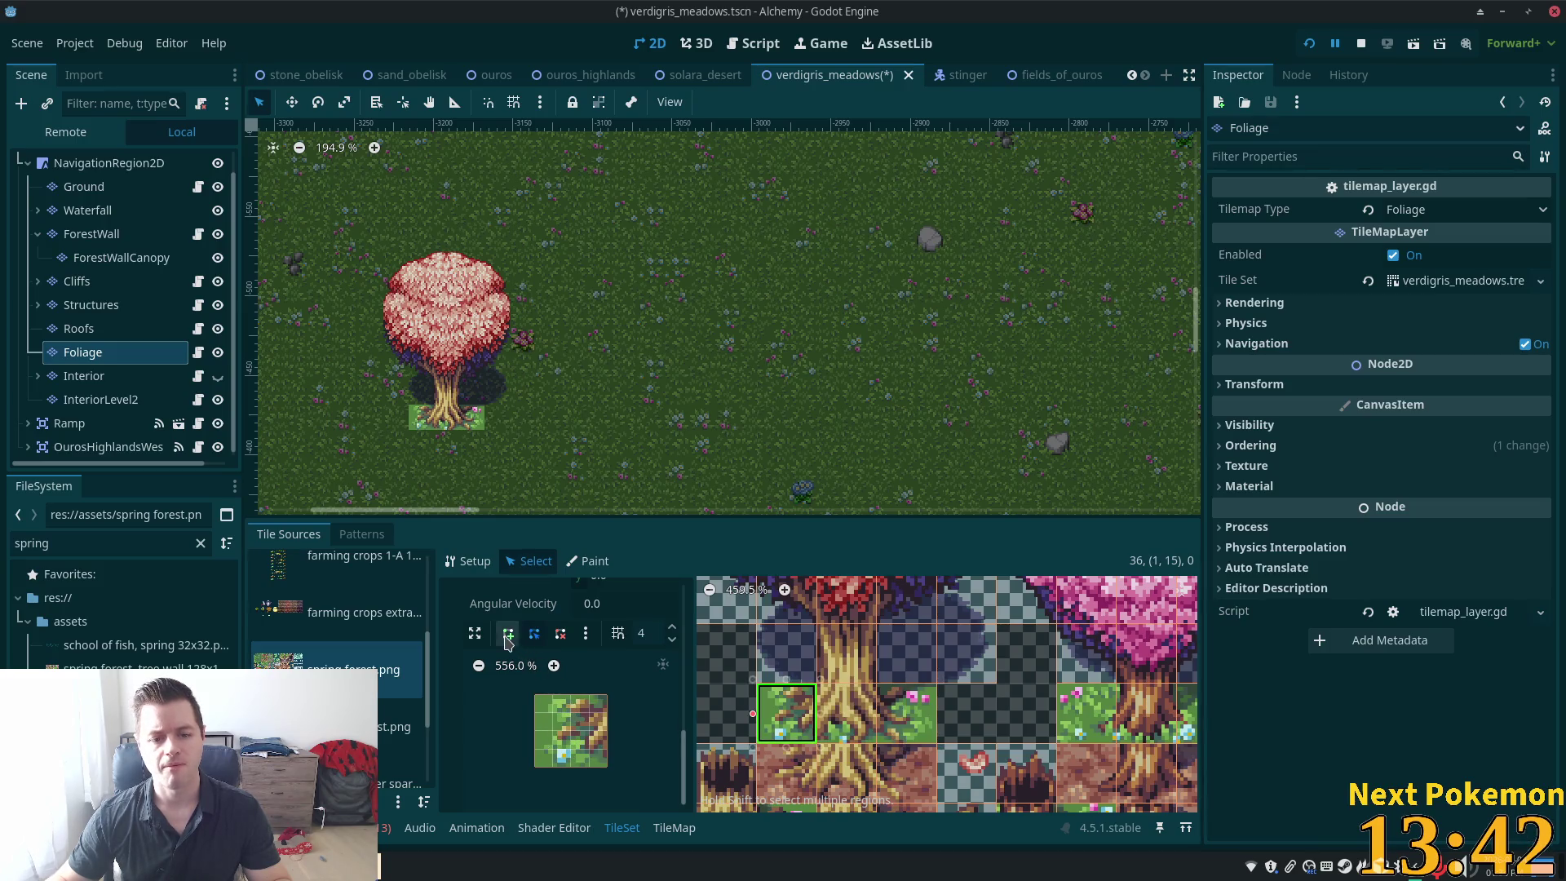
click(571, 698)
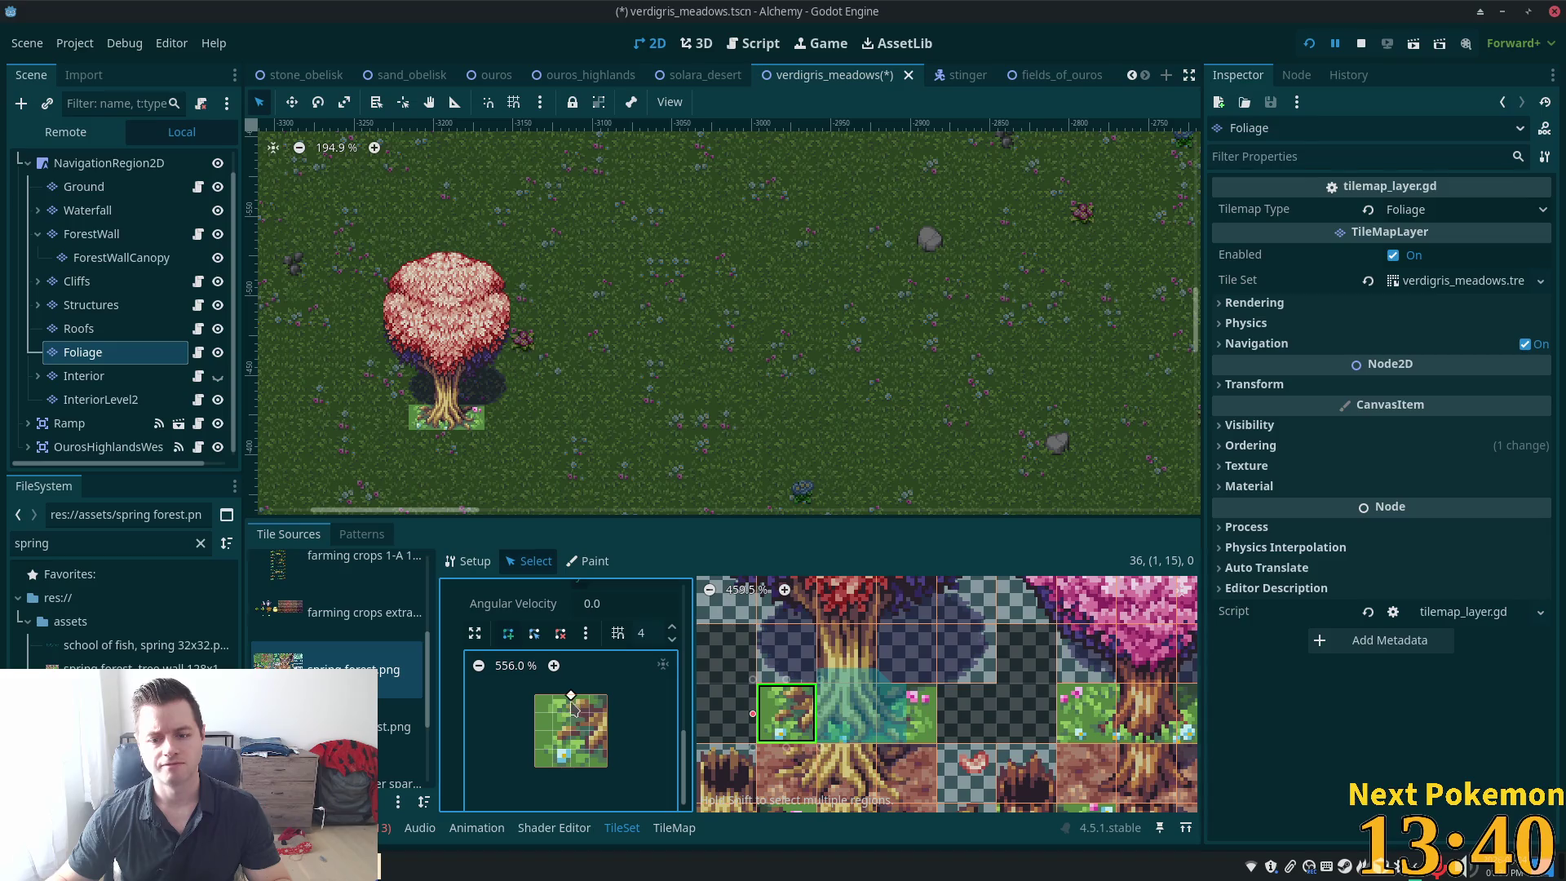
click(571, 767)
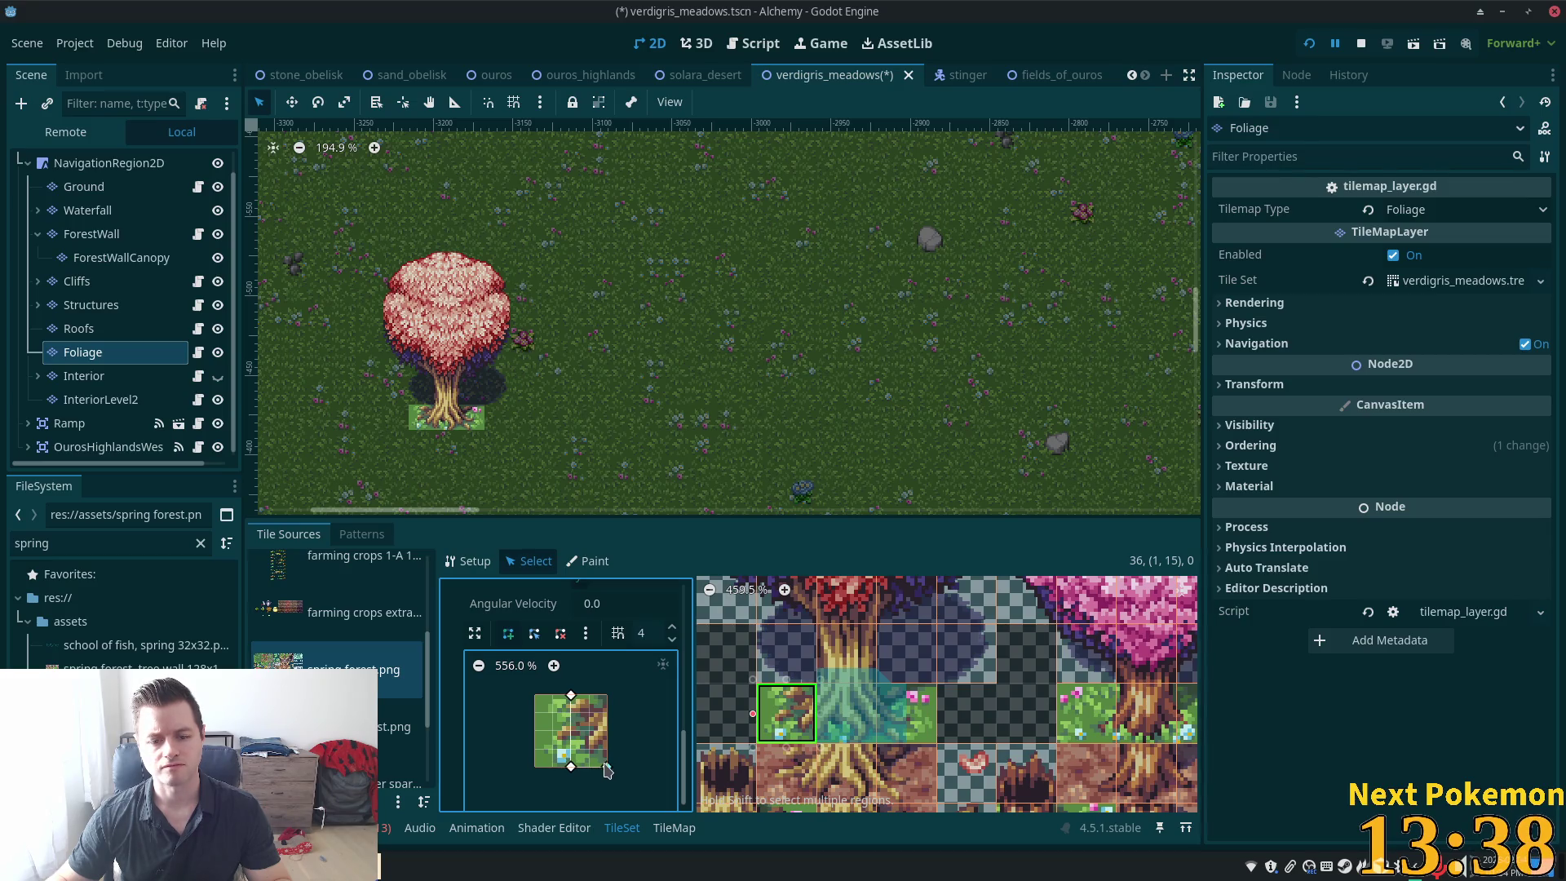
click(607, 768)
click(607, 677)
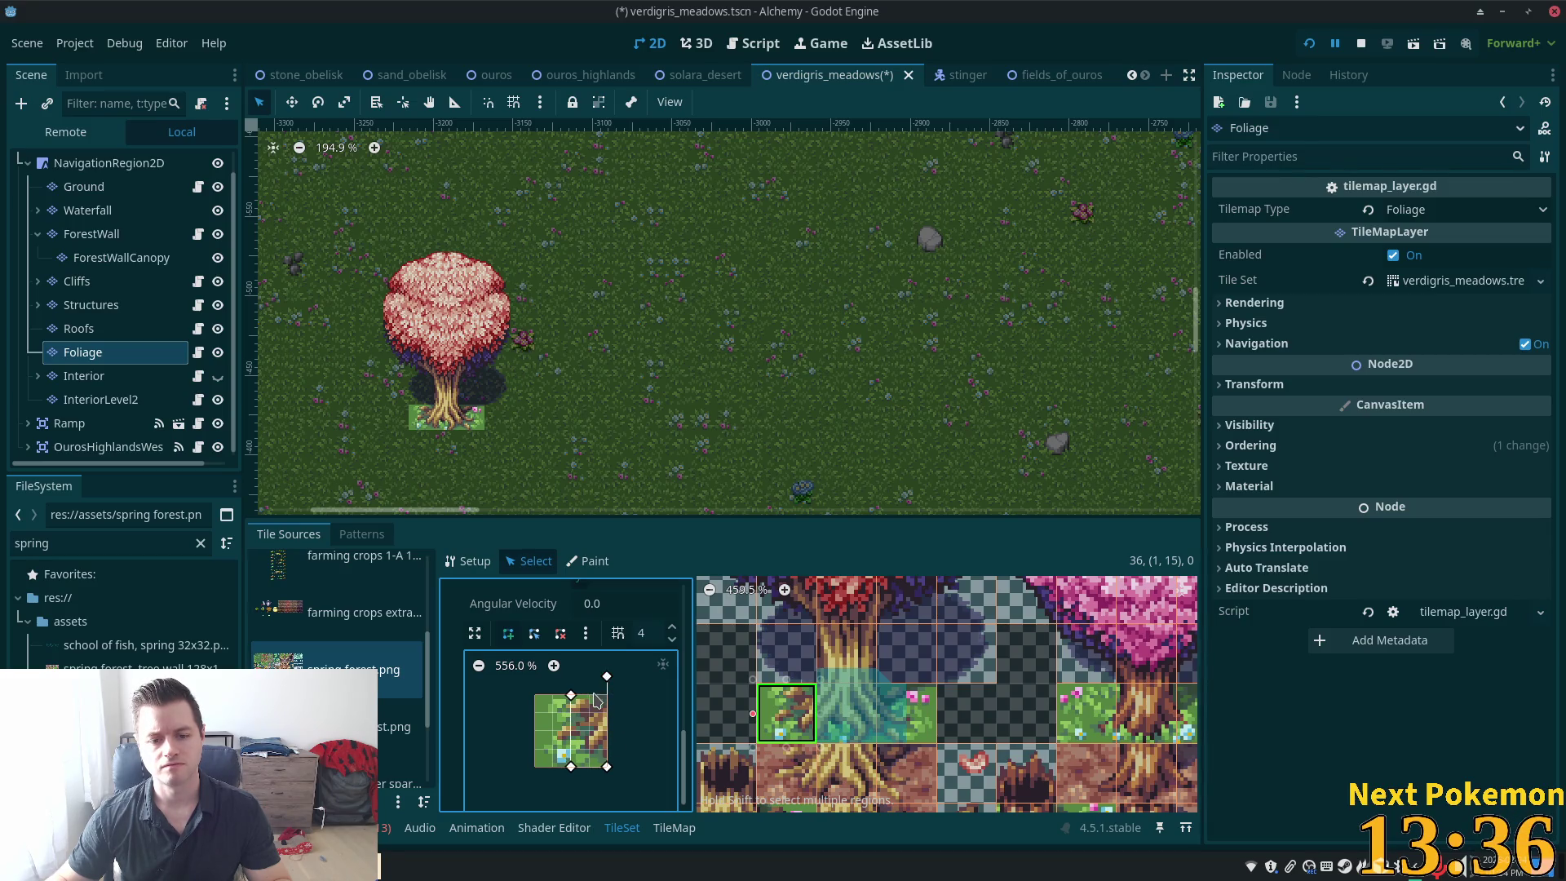
click(589, 695)
click(571, 696)
scroll(816, 775, up, 1)
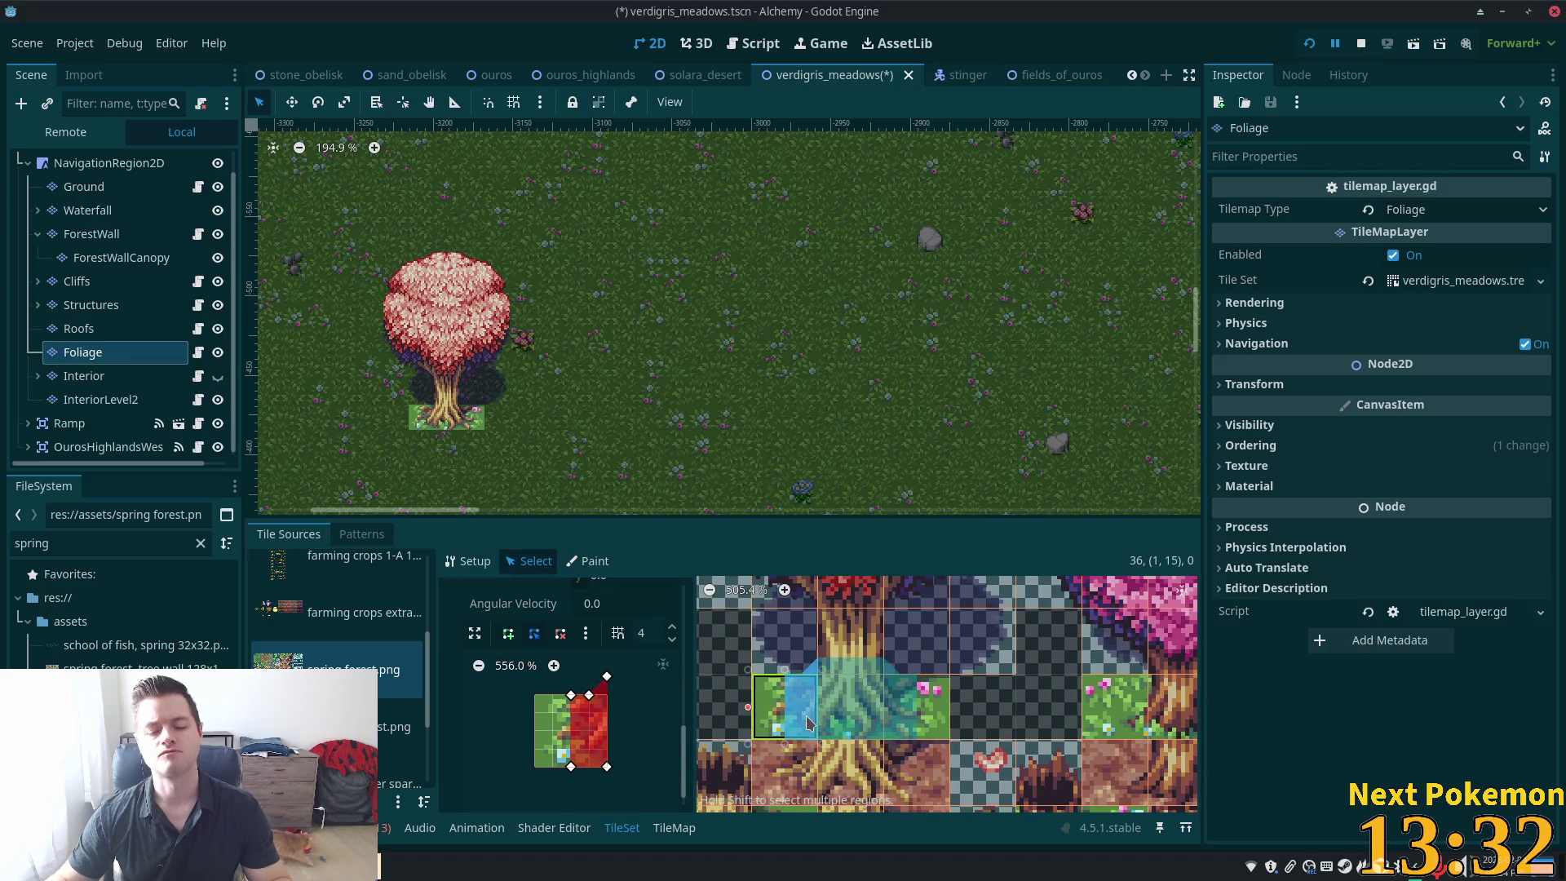
key(ctrl+s)
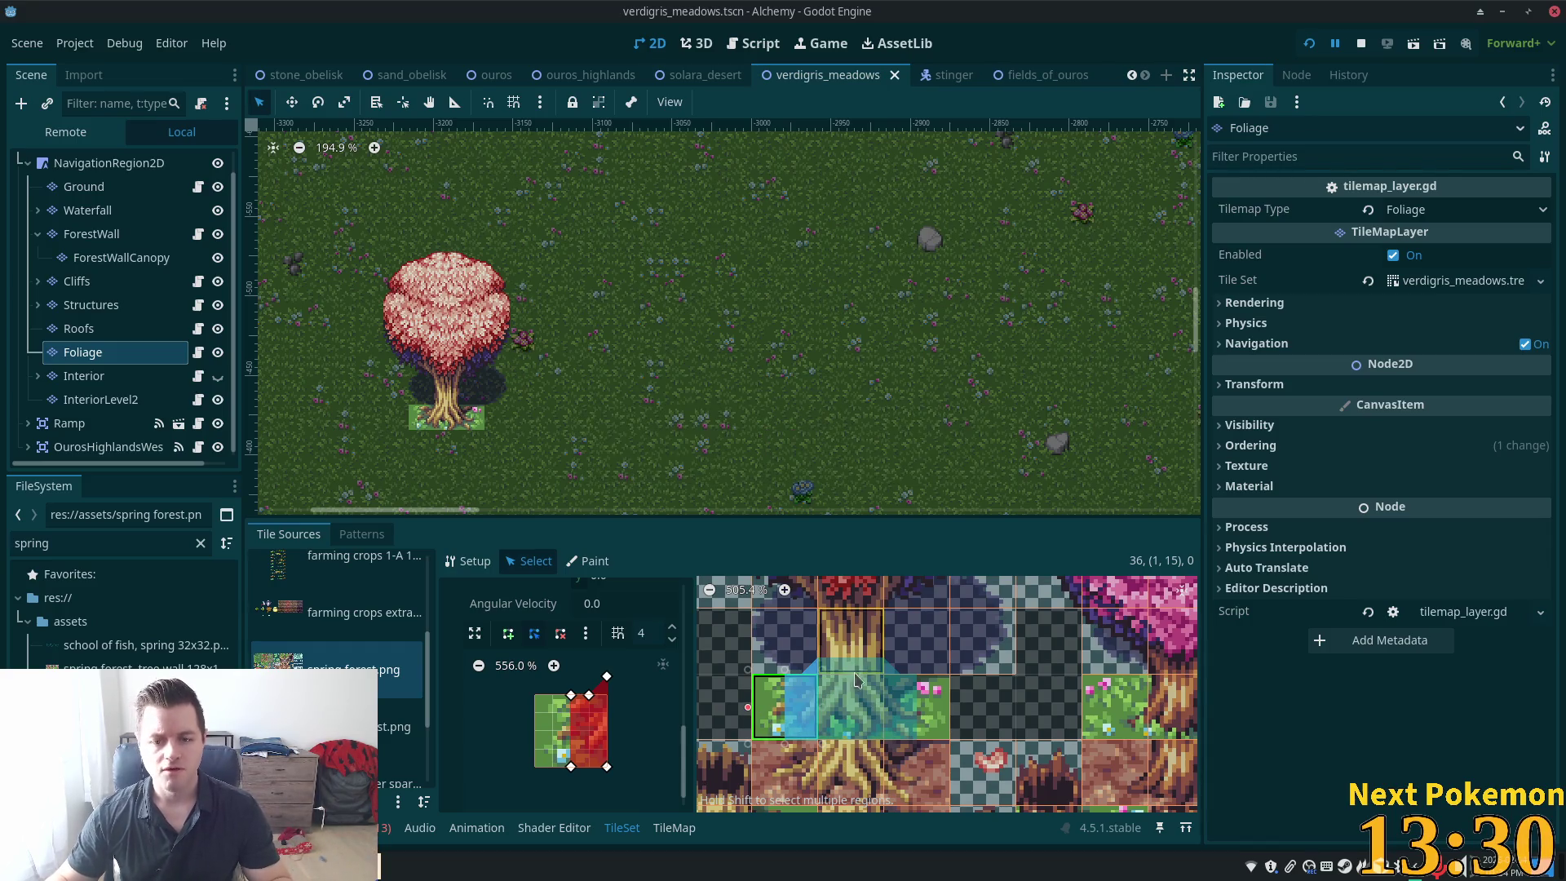
Zoom out the atlas and select the red tree's canopy tiles
scroll(775, 702, down, 3)
scroll(783, 692, down, 2)
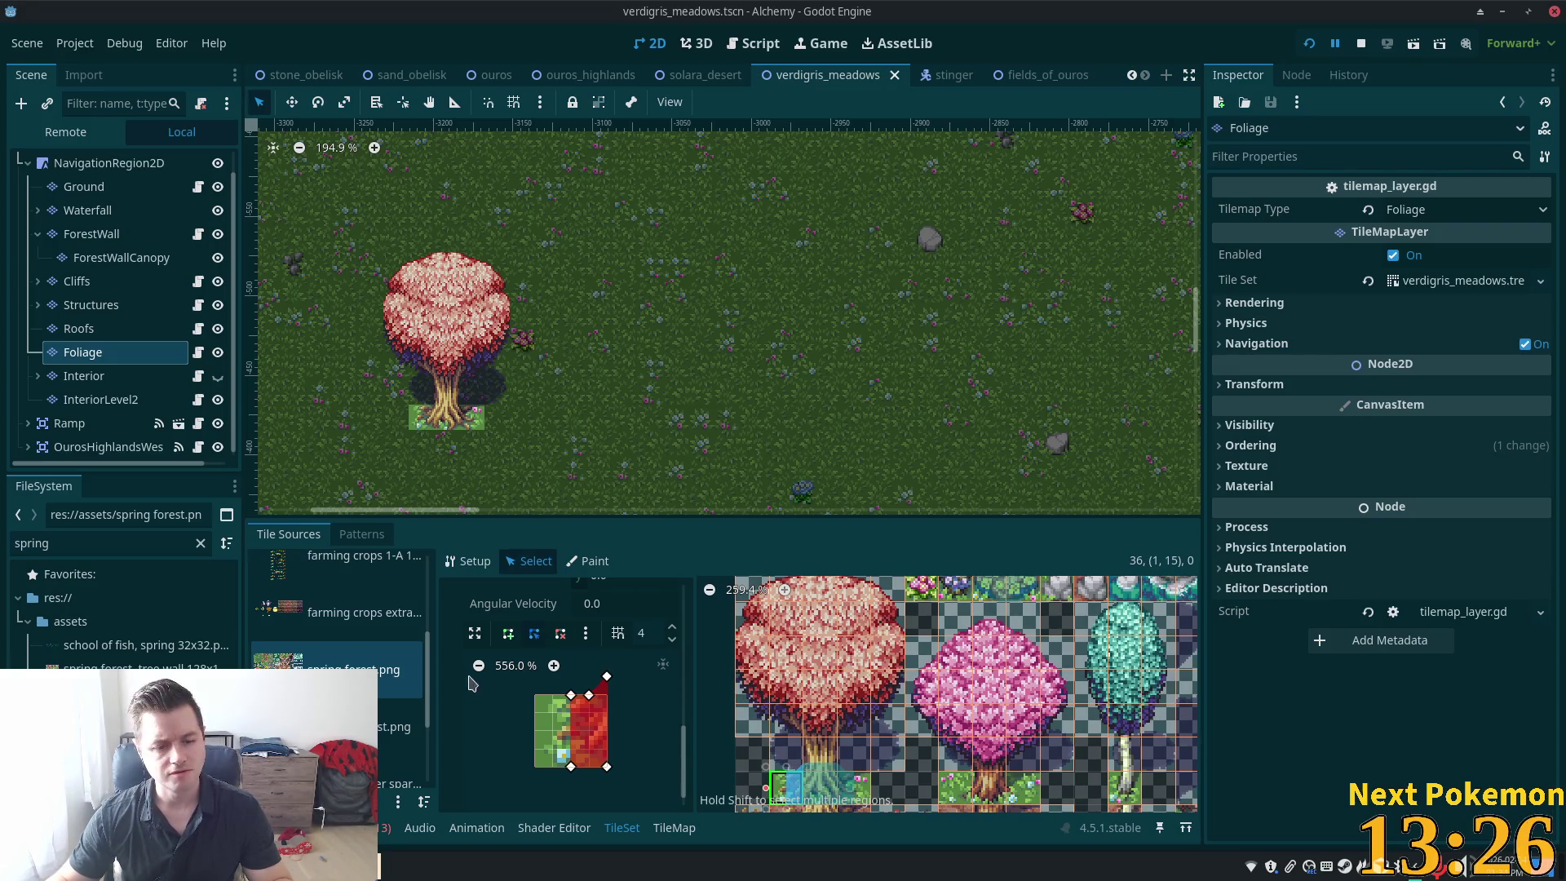
scroll(855, 686, down, 1)
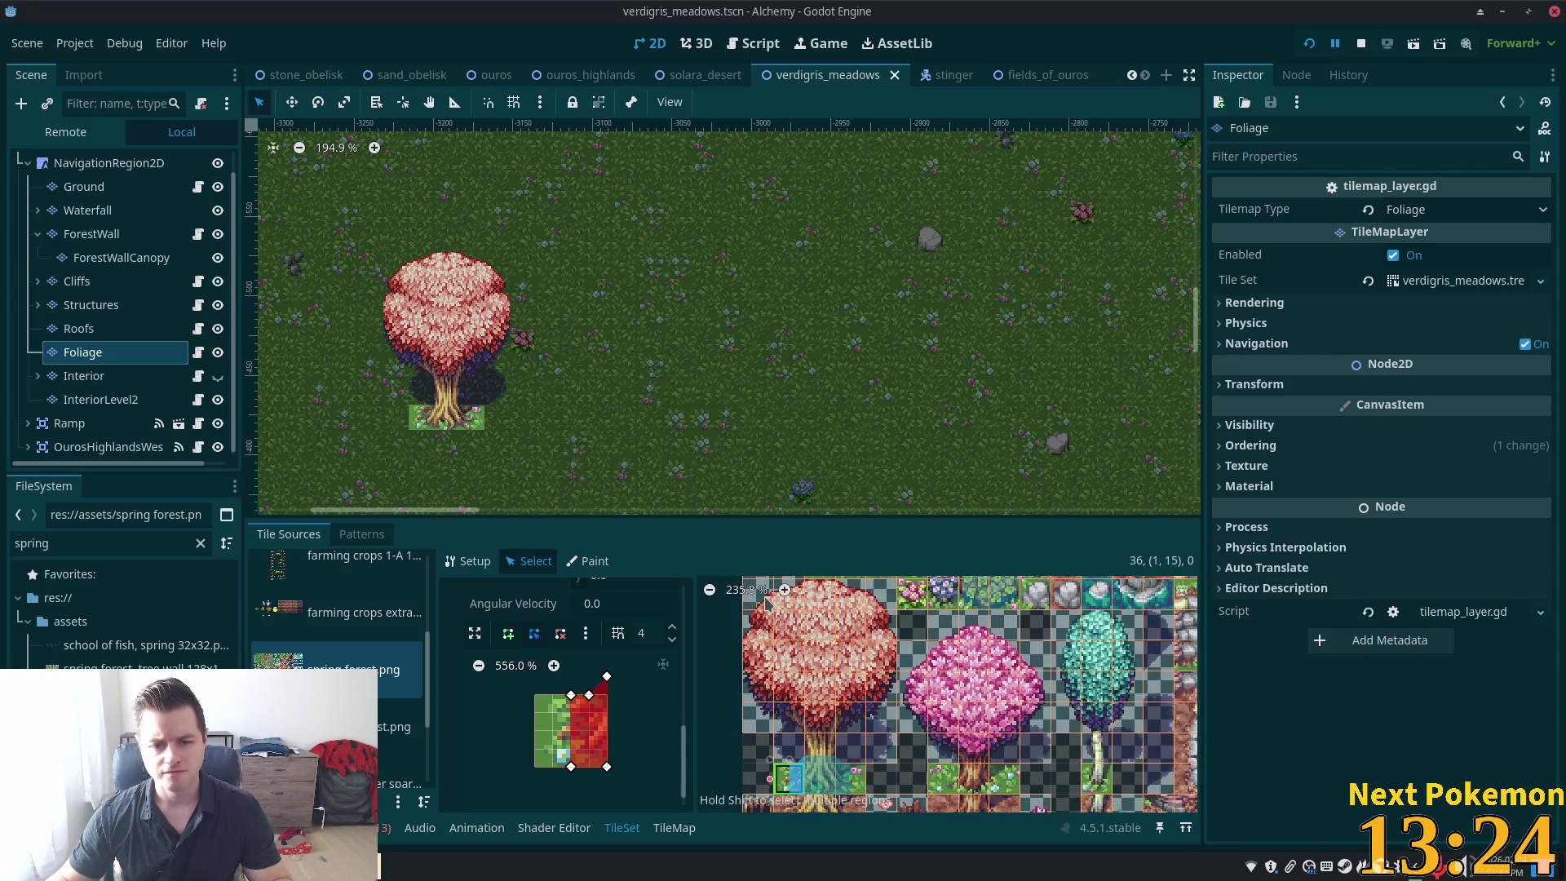
mouse_move(751, 587)
mouse_down()
mouse_move(855, 636)
mouse_move(875, 716)
mouse_up()
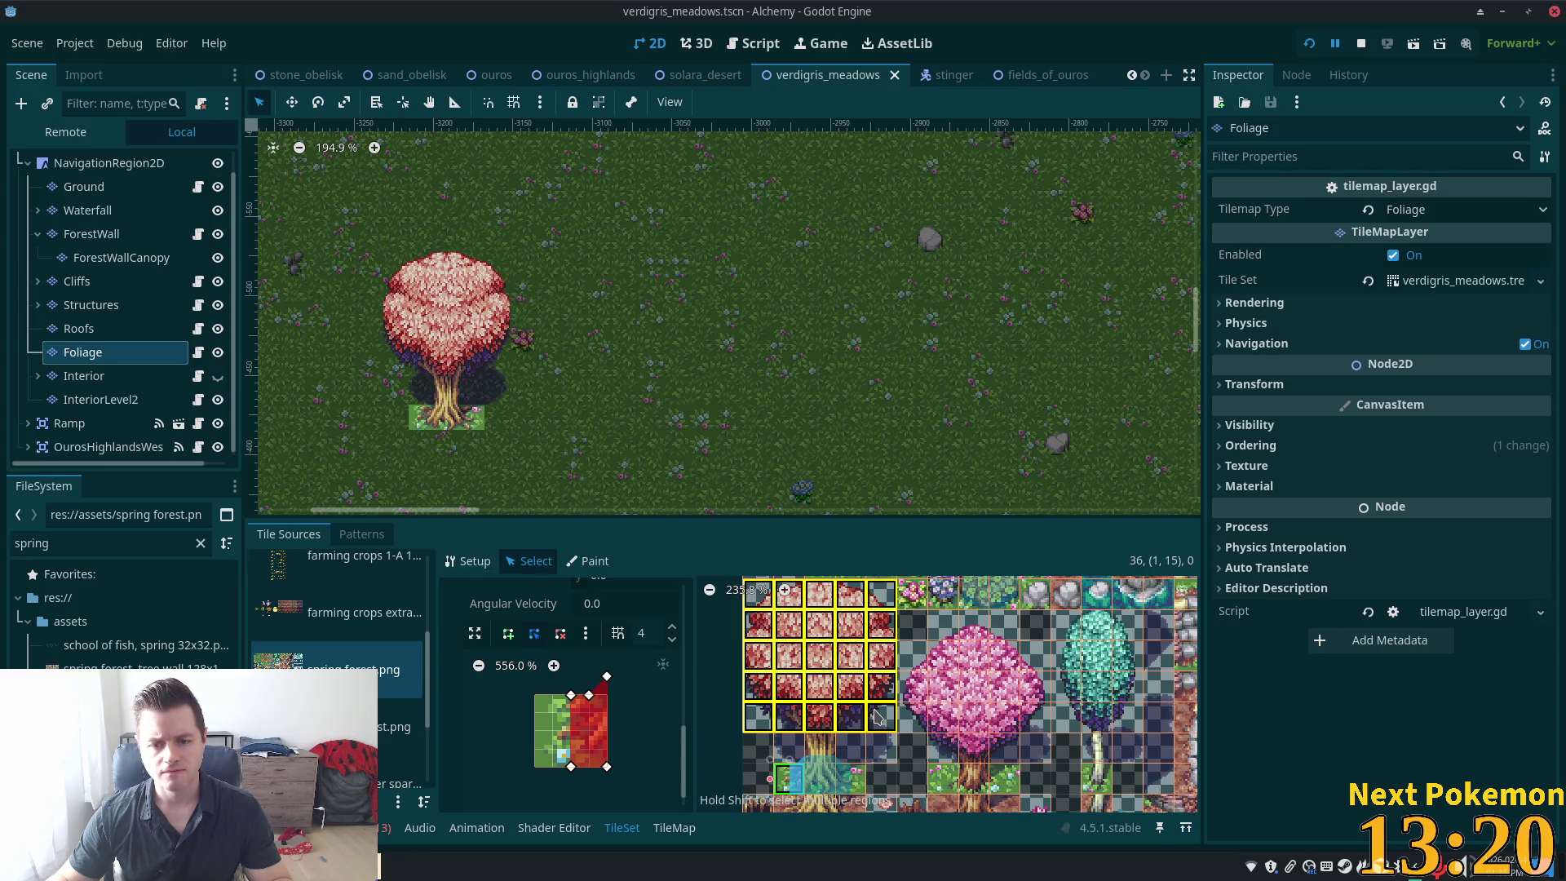
click(879, 718)
click(817, 739)
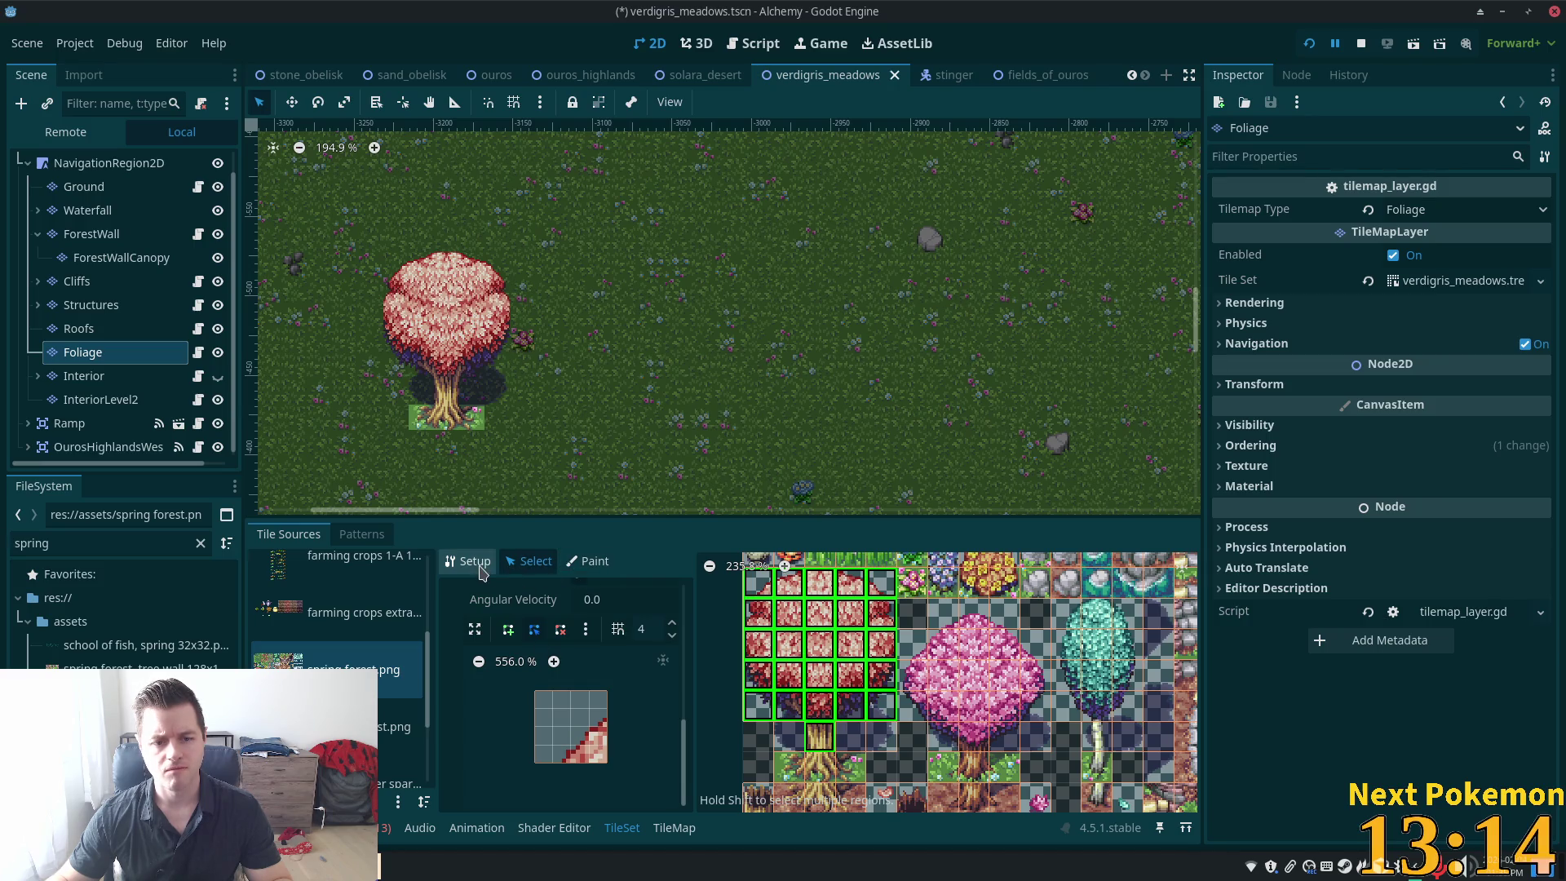
Set the canopy tiles' Rendering Z Index to 5, save the scene and launch the game
scroll(602, 693, up, 3)
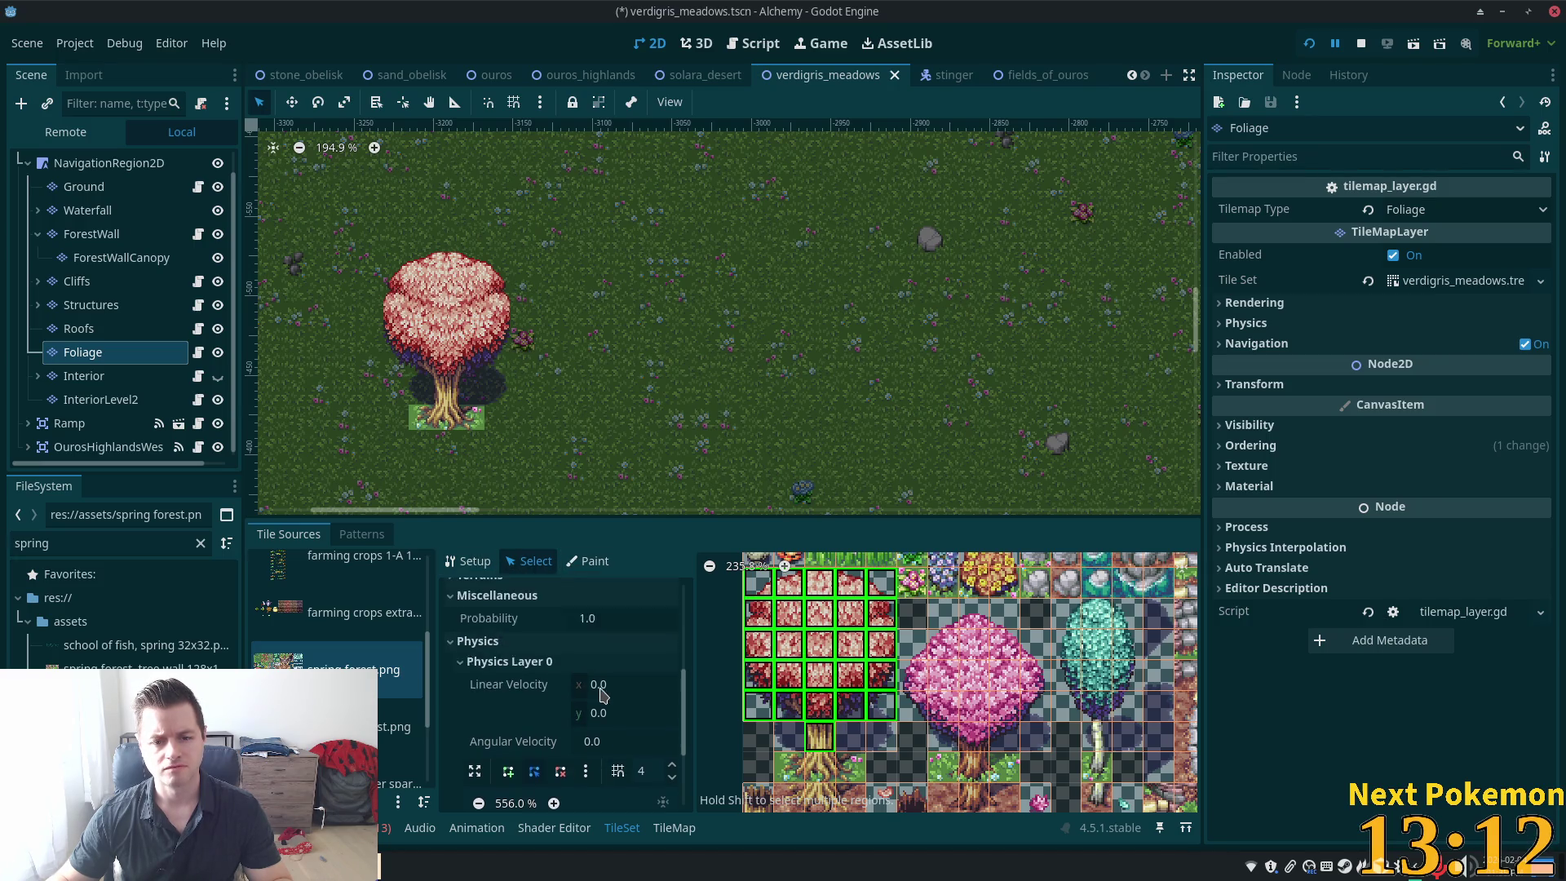
scroll(602, 693, up, 5)
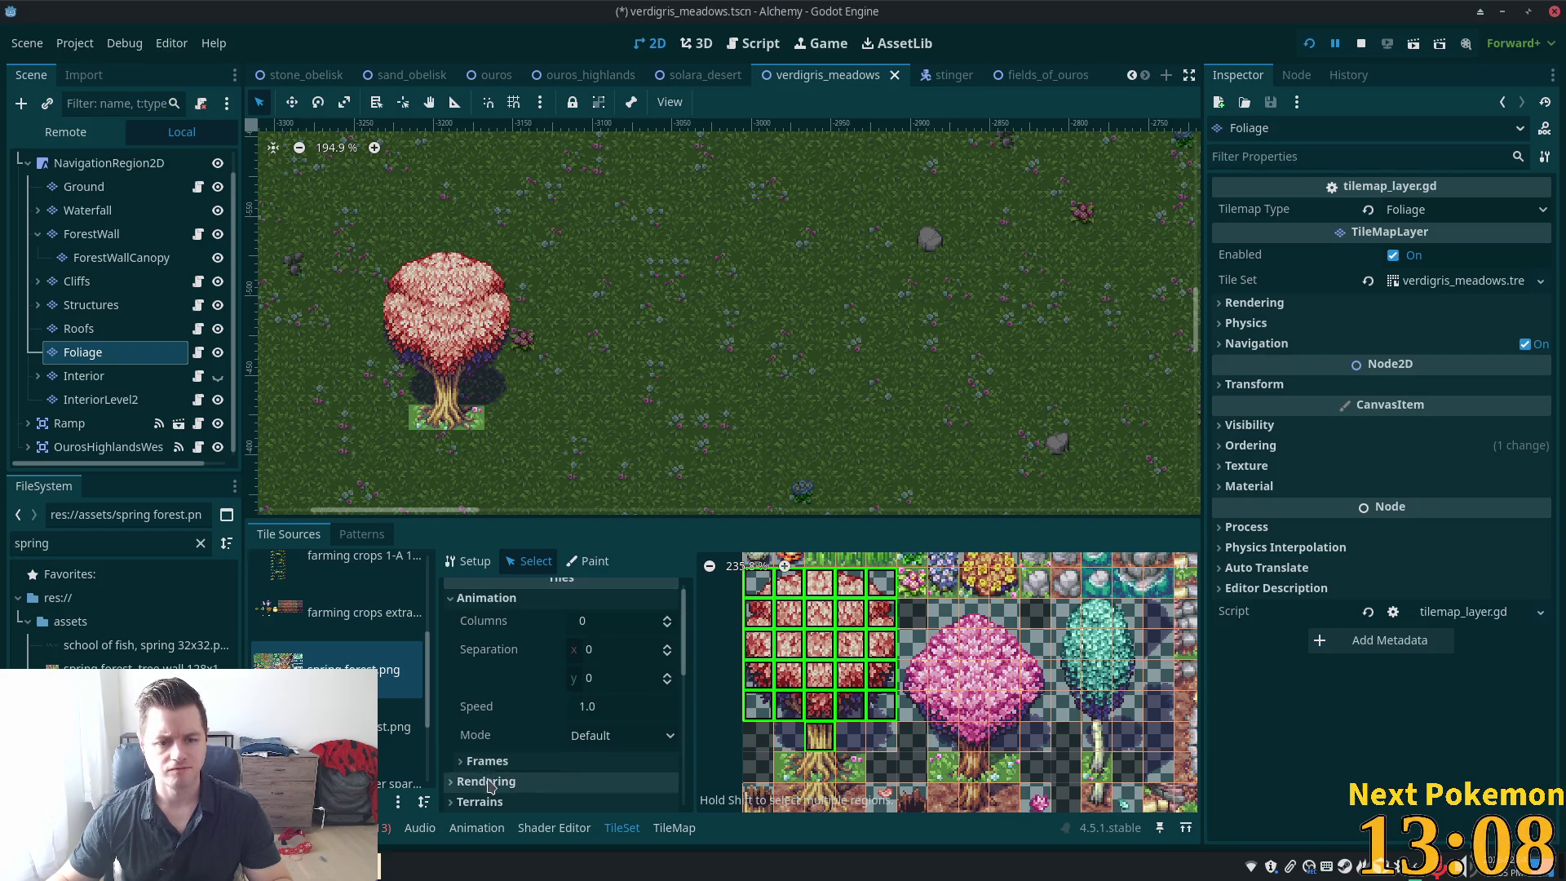
click(488, 783)
scroll(551, 745, down, 3)
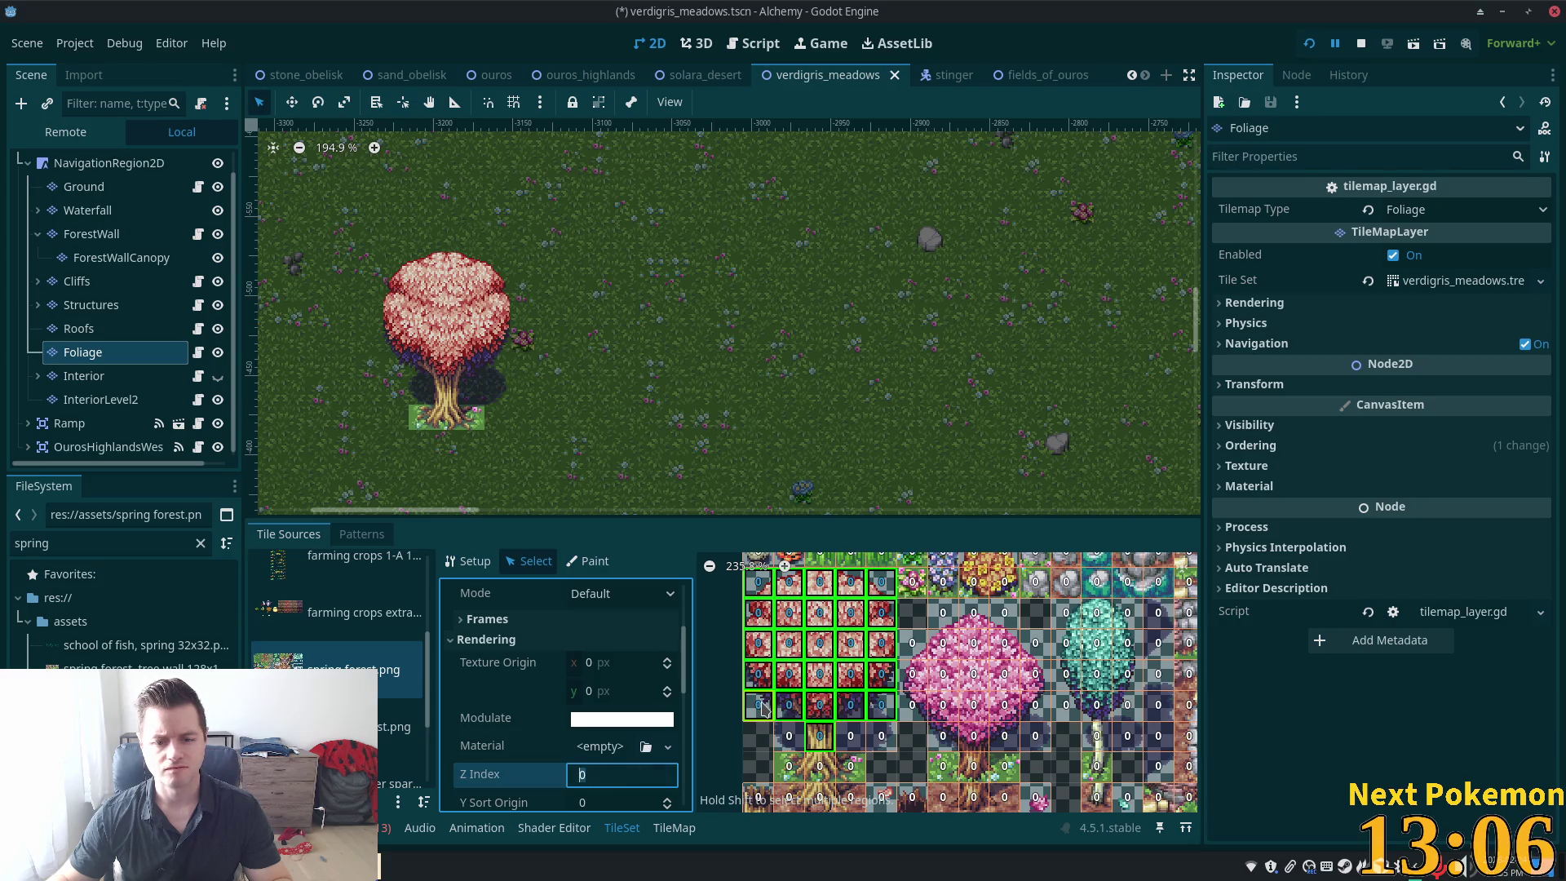
text(5)
key(Tab)
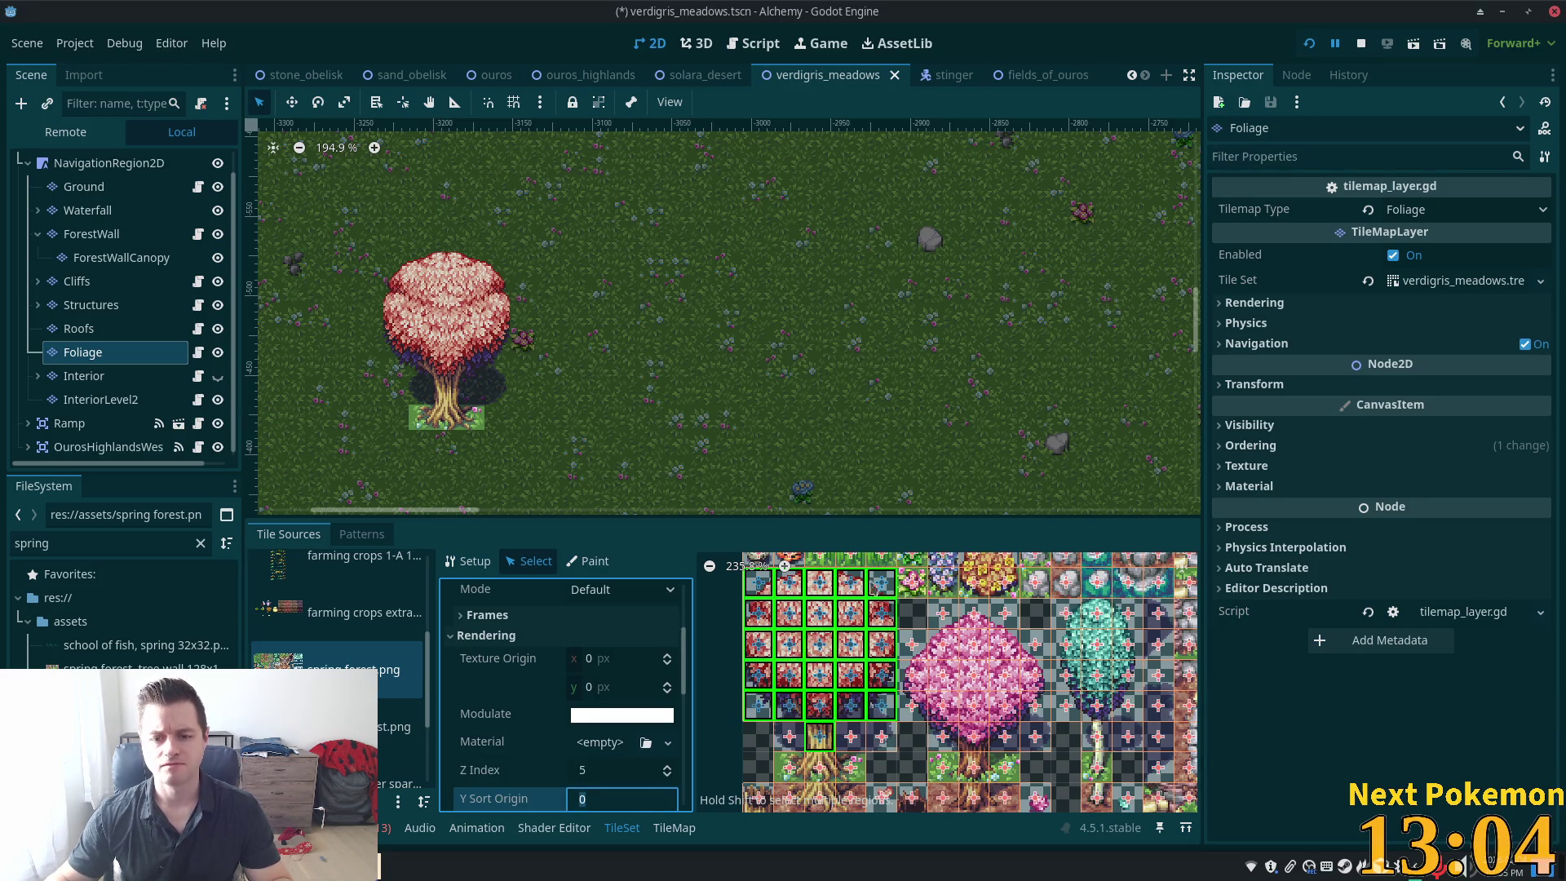
key(ctrl+s)
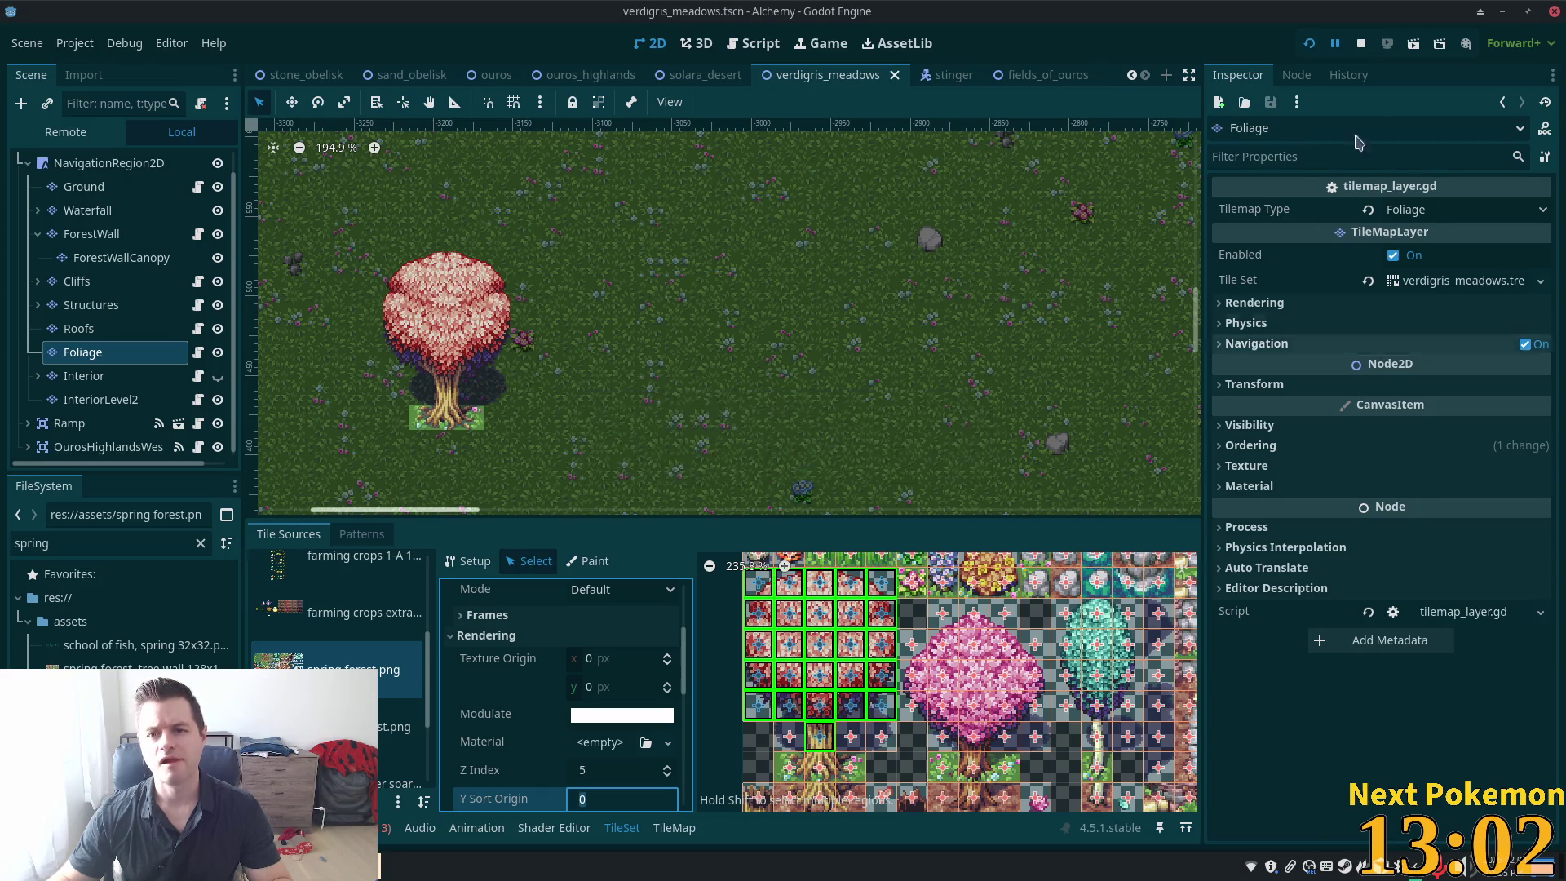
click(1312, 44)
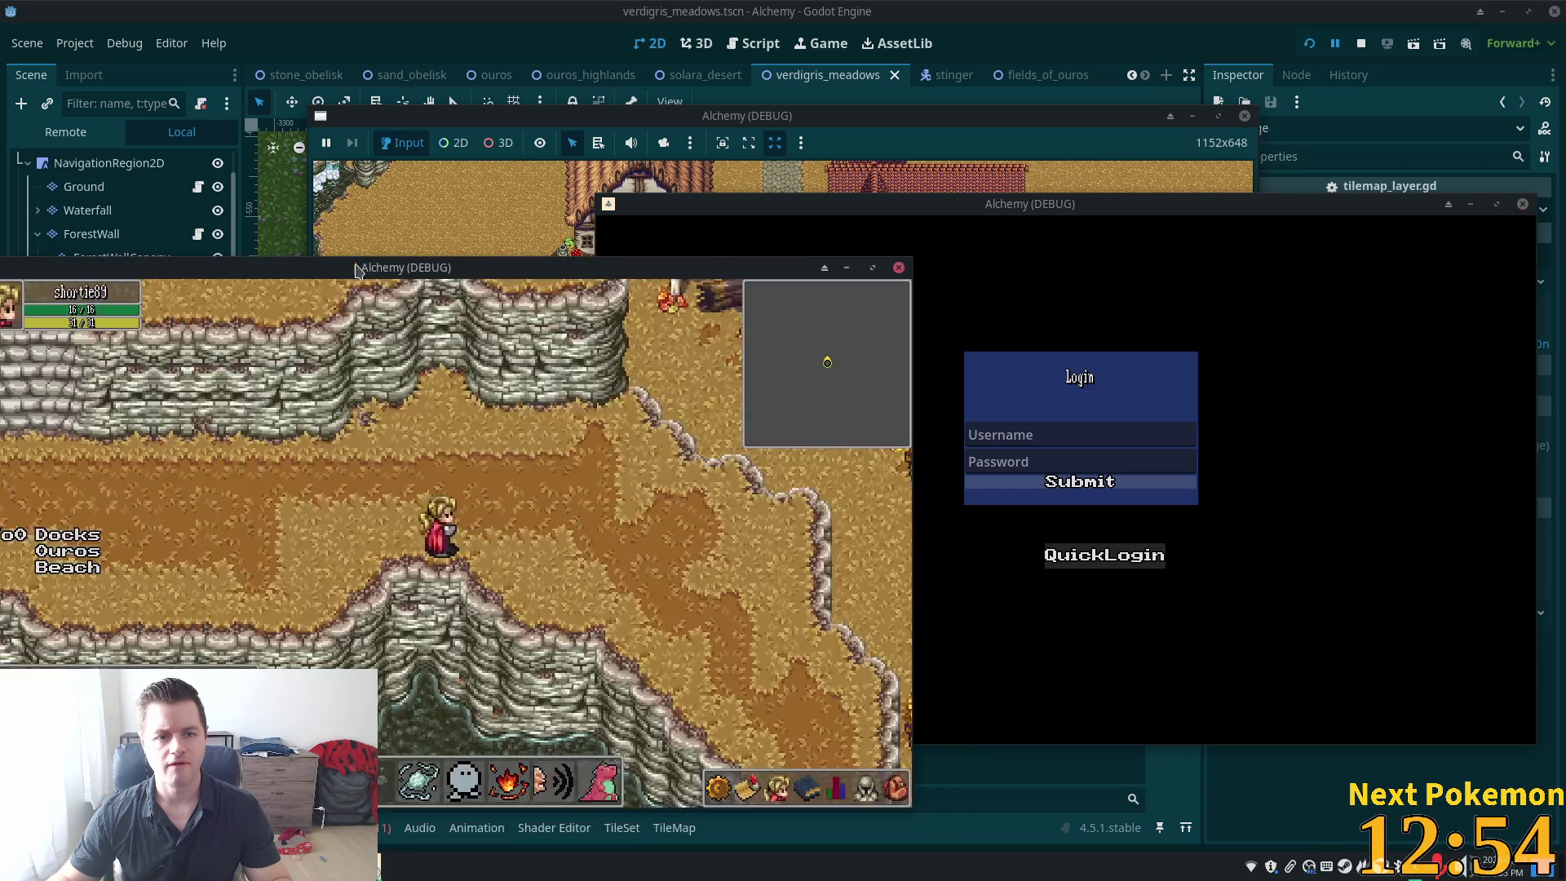
Walk the character north from the shore and around the red tree, then focus the debug window
click(1090, 401)
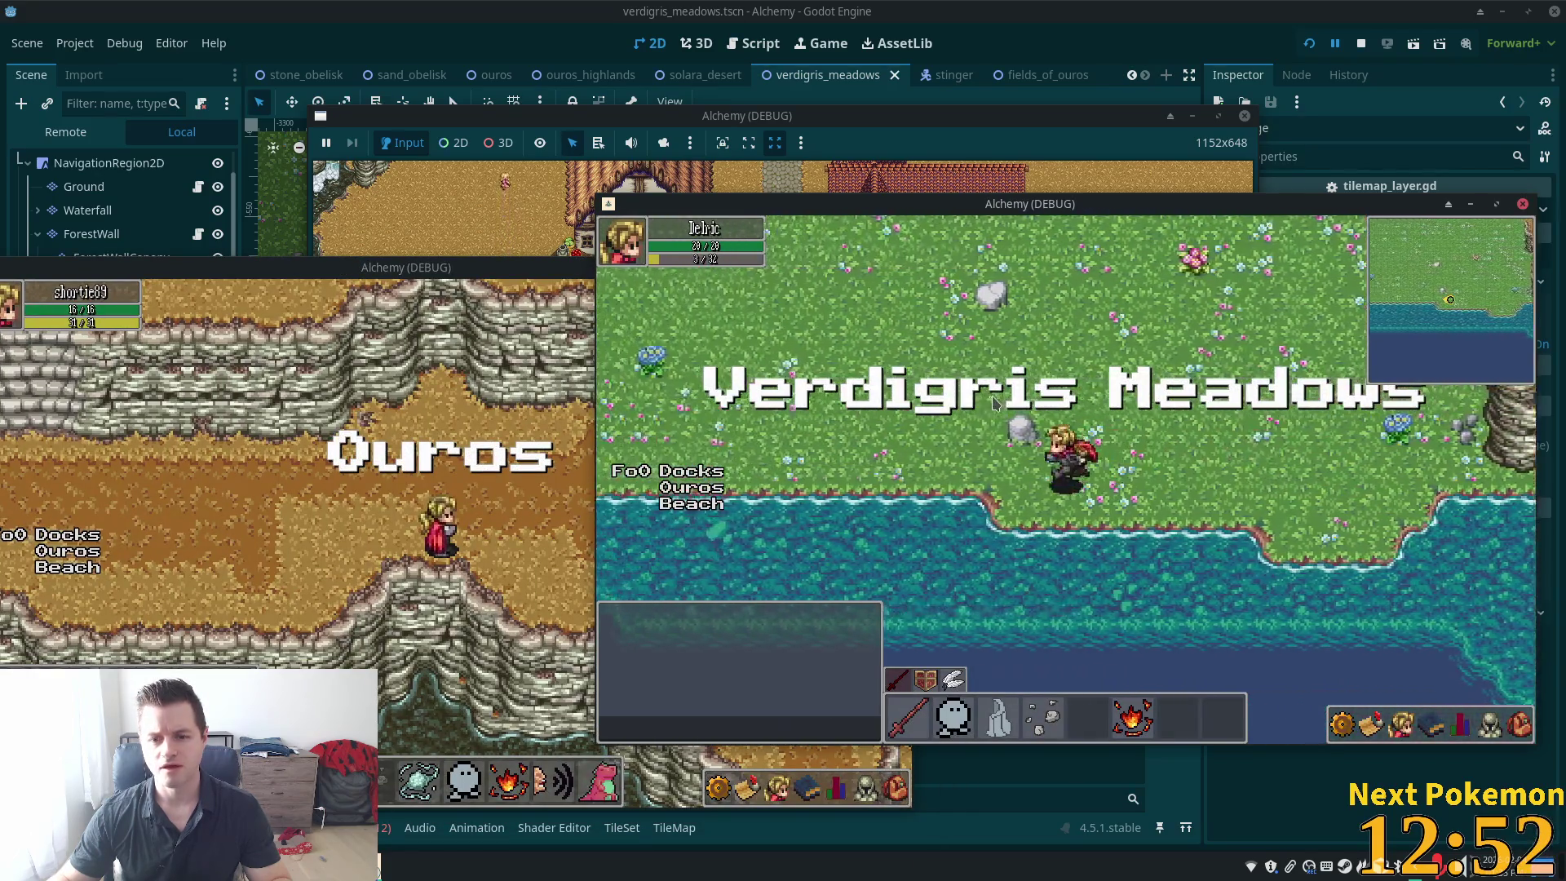
click(983, 402)
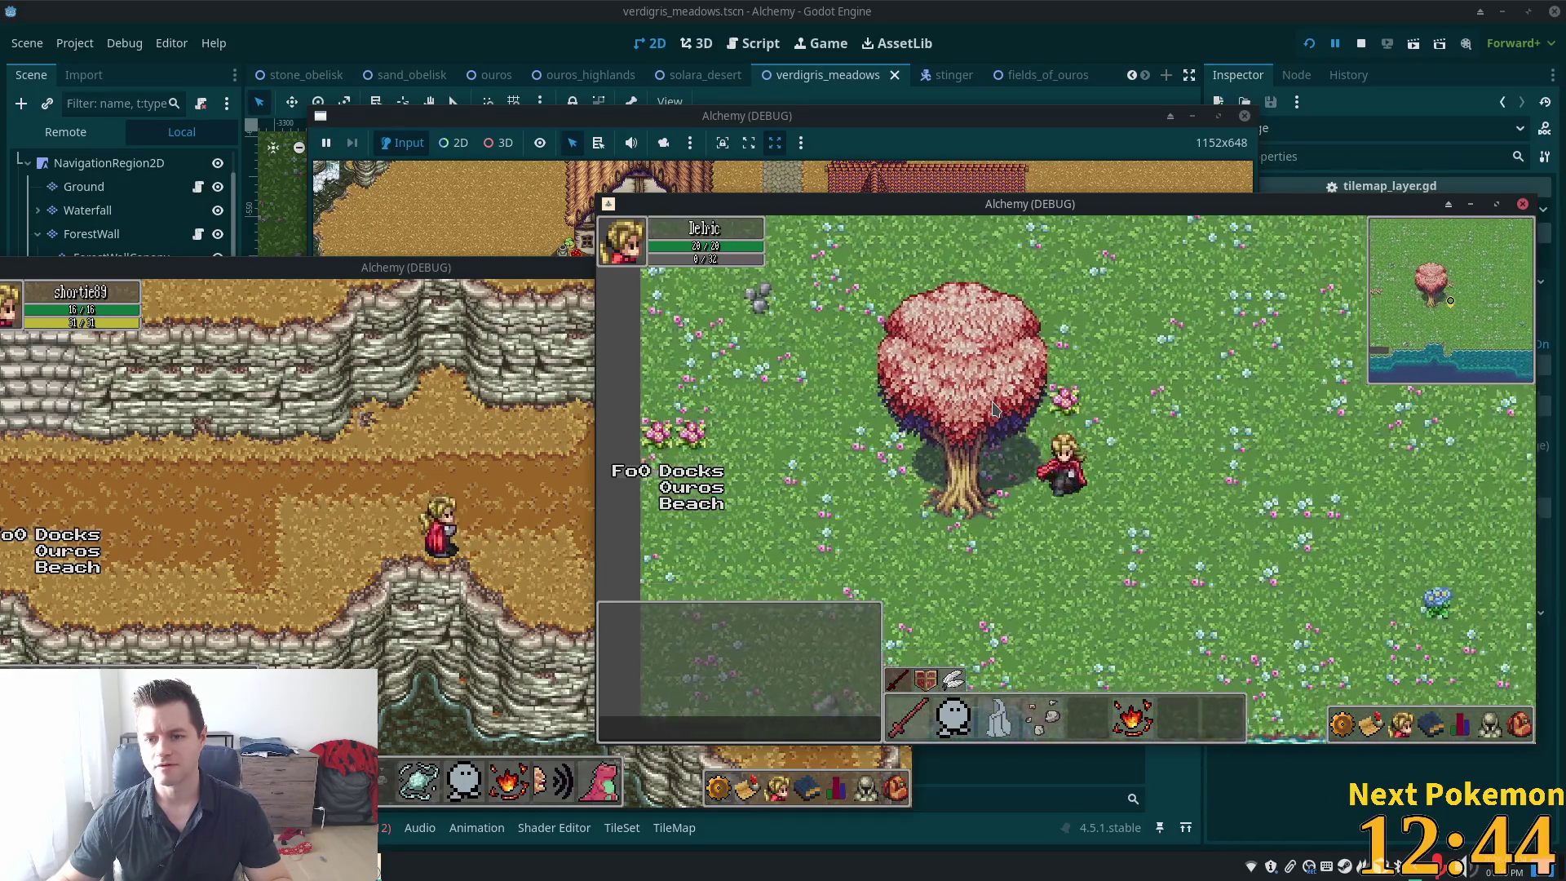
click(993, 409)
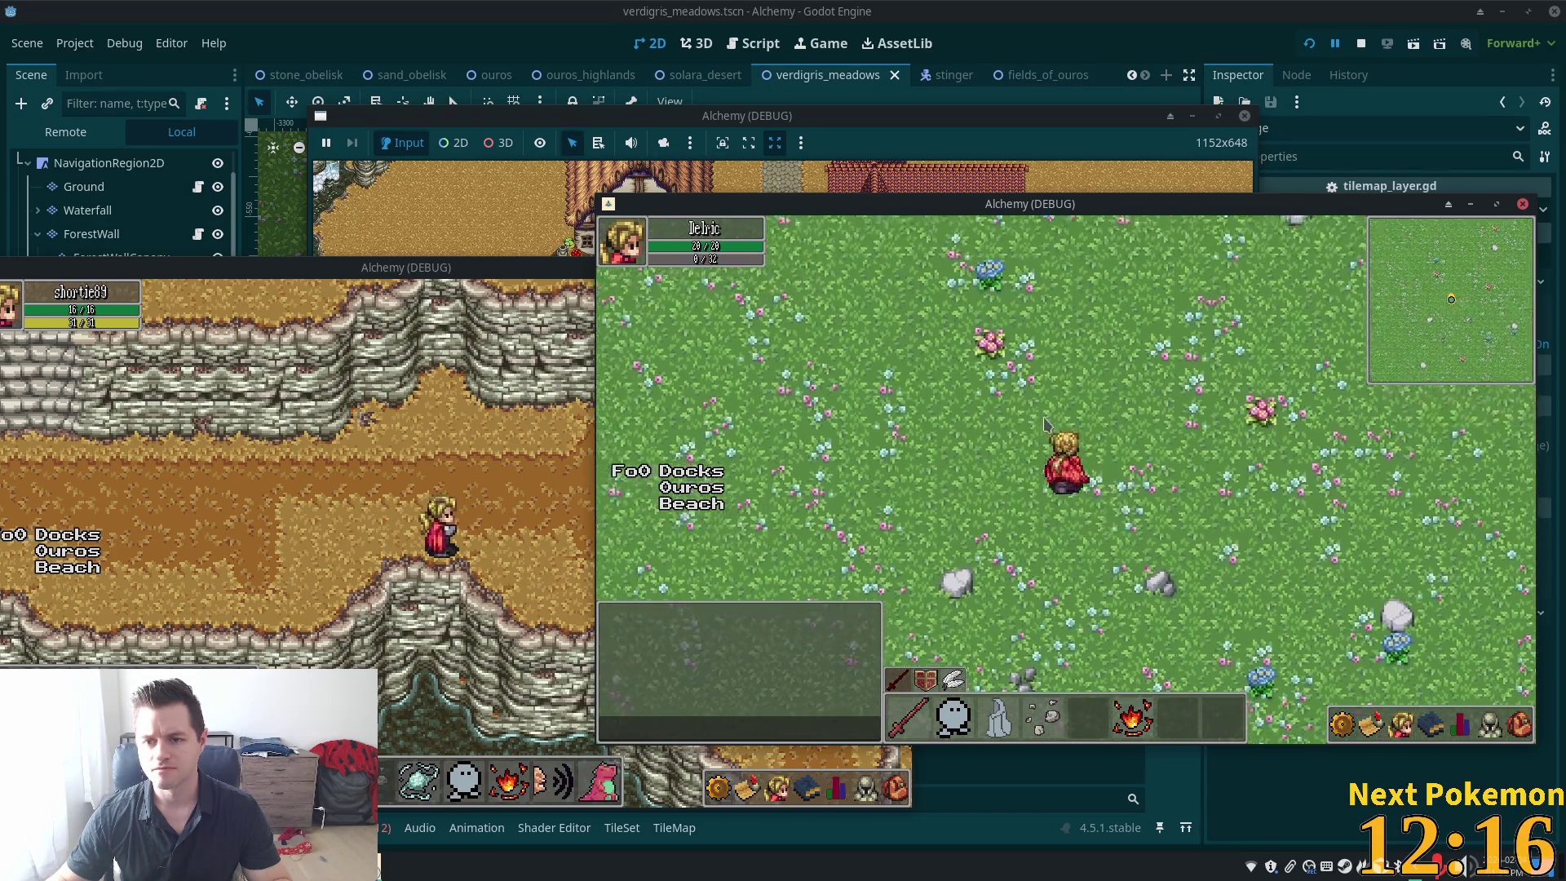
click(1047, 424)
click(1041, 418)
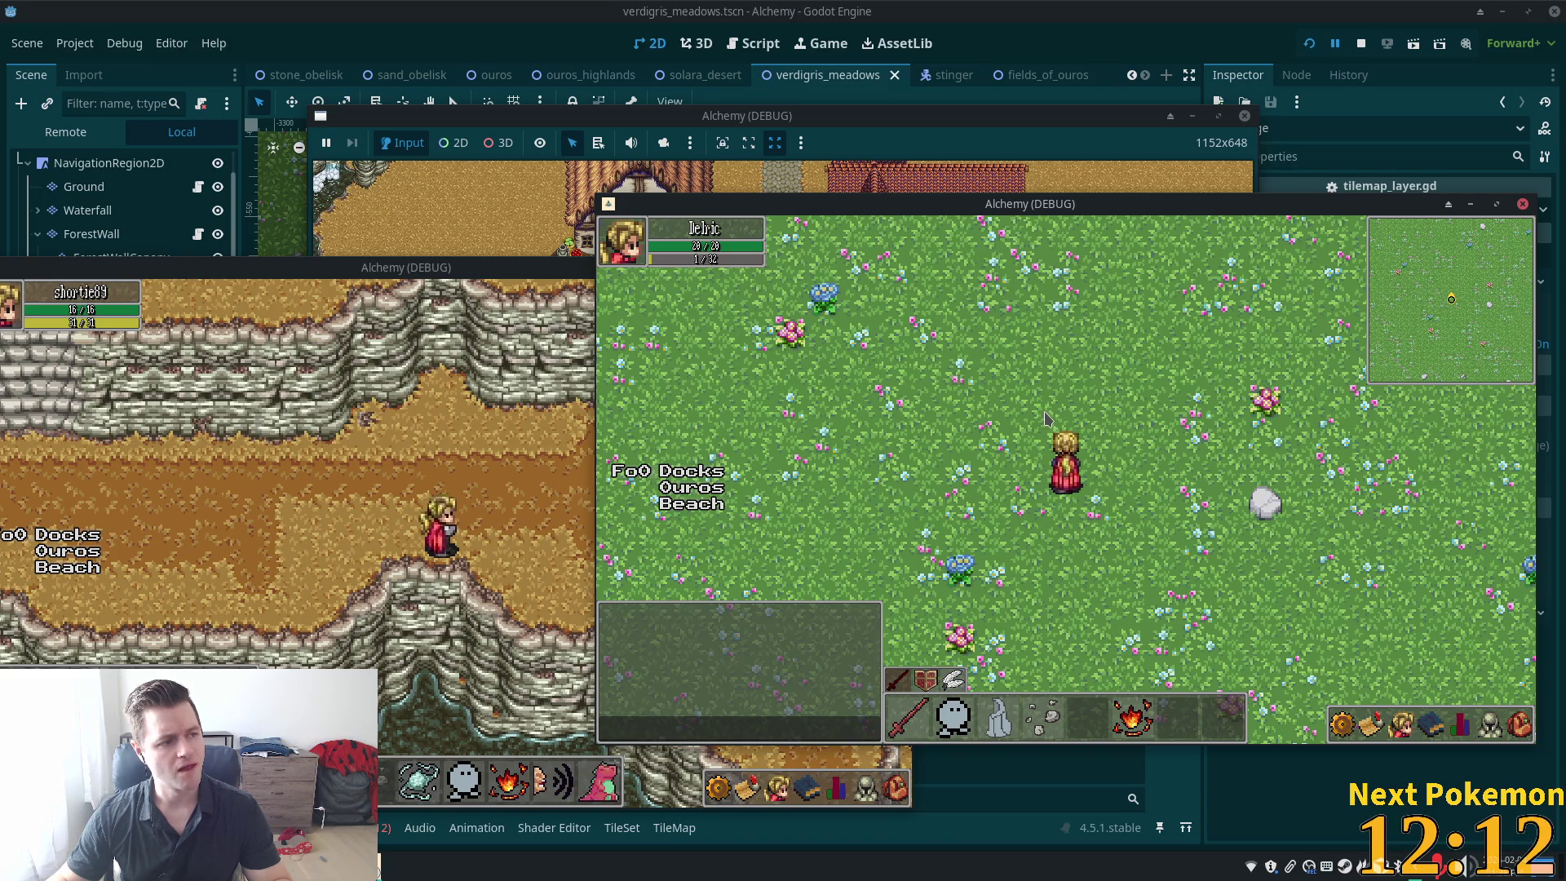
click(1338, 447)
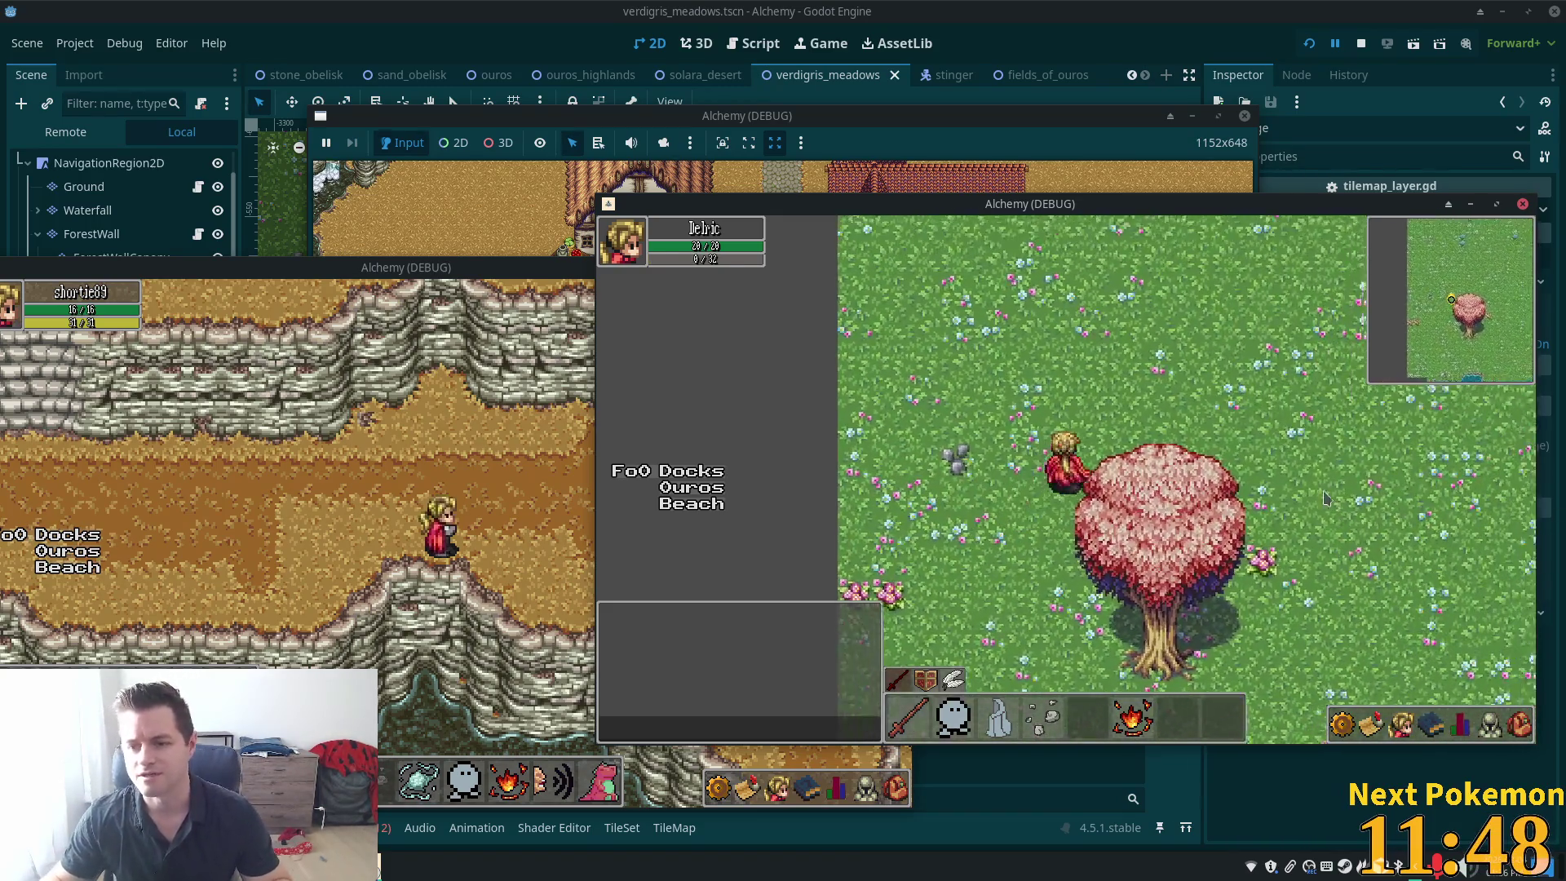
key(d)
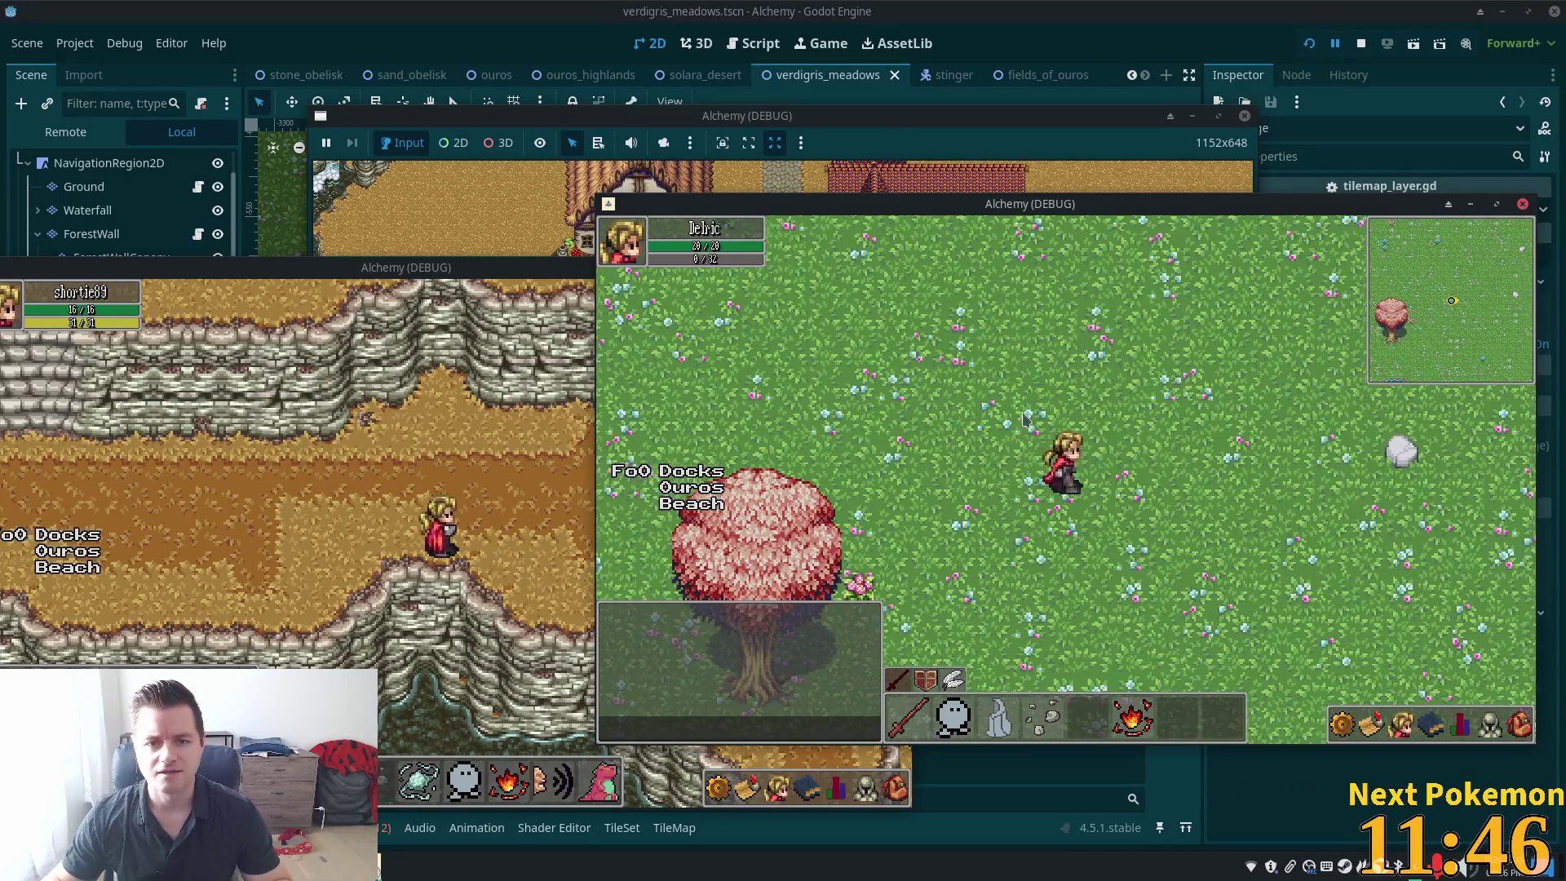
click(747, 116)
scroll(606, 369, down, 10)
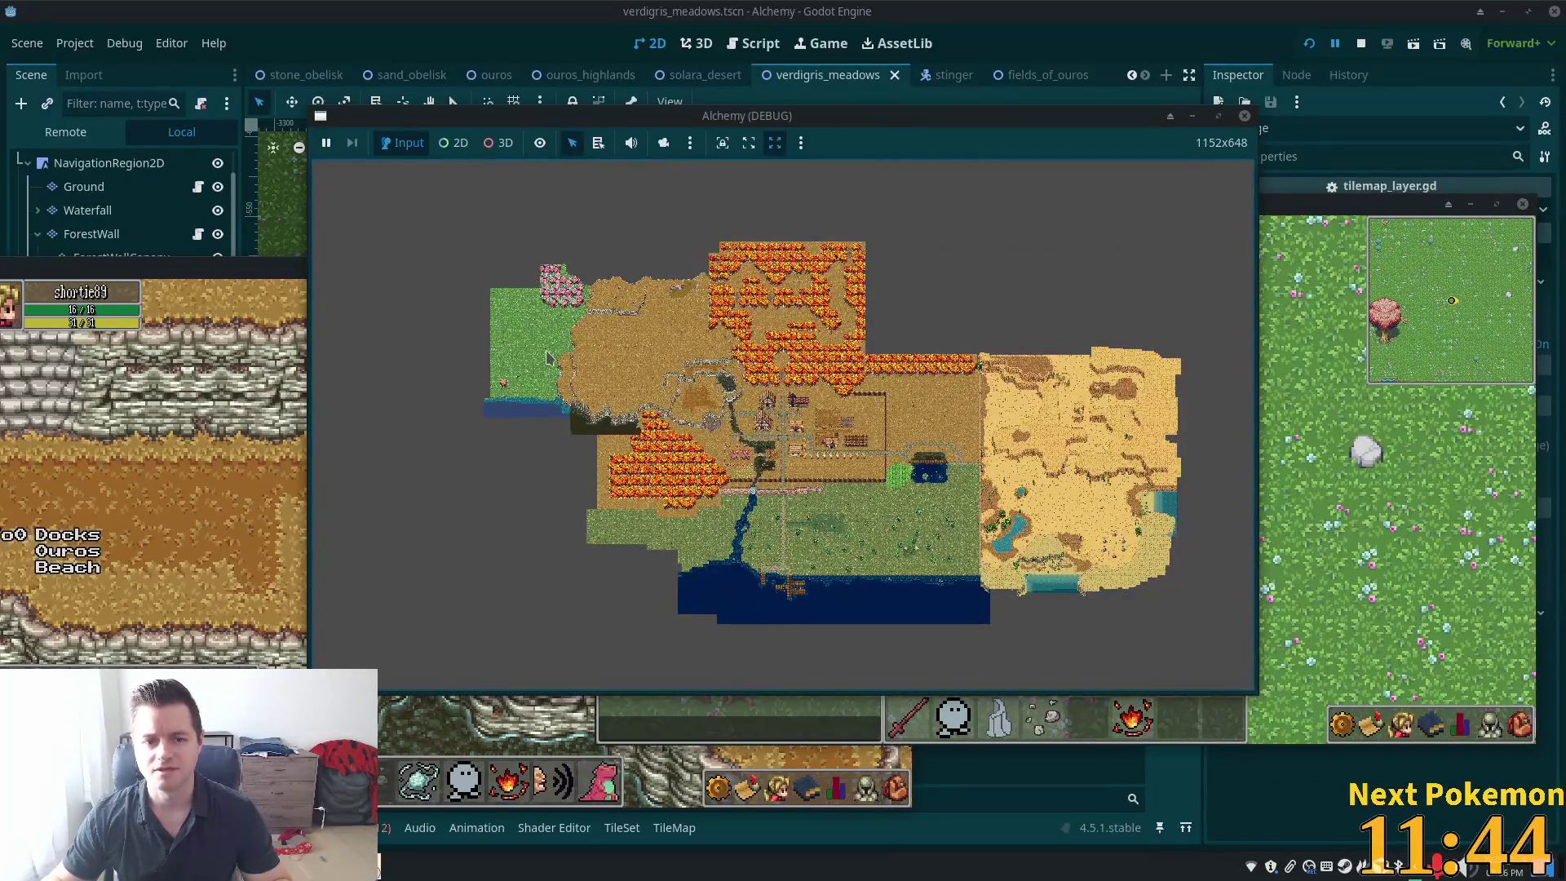
Pan the debug view across the meadow, then return to the verdigris_meadows editor
mouse_move(548, 357)
mouse_down()
mouse_move(702, 469)
mouse_move(766, 424)
mouse_move(867, 402)
mouse_move(646, 401)
mouse_up()
scroll(701, 470, up, 5)
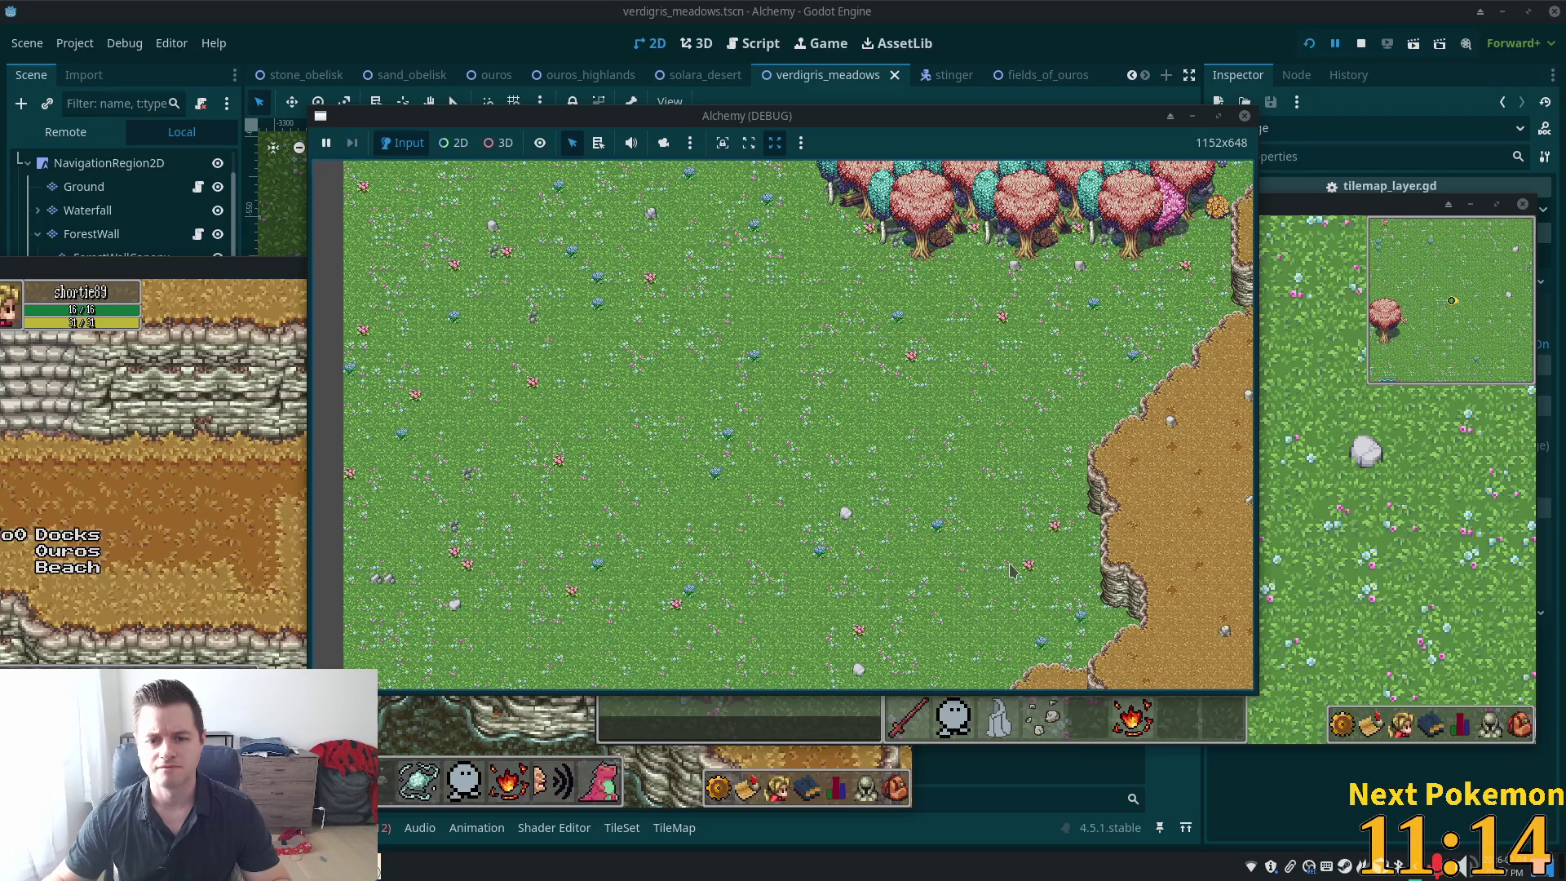
drag(712, 554, 914, 399)
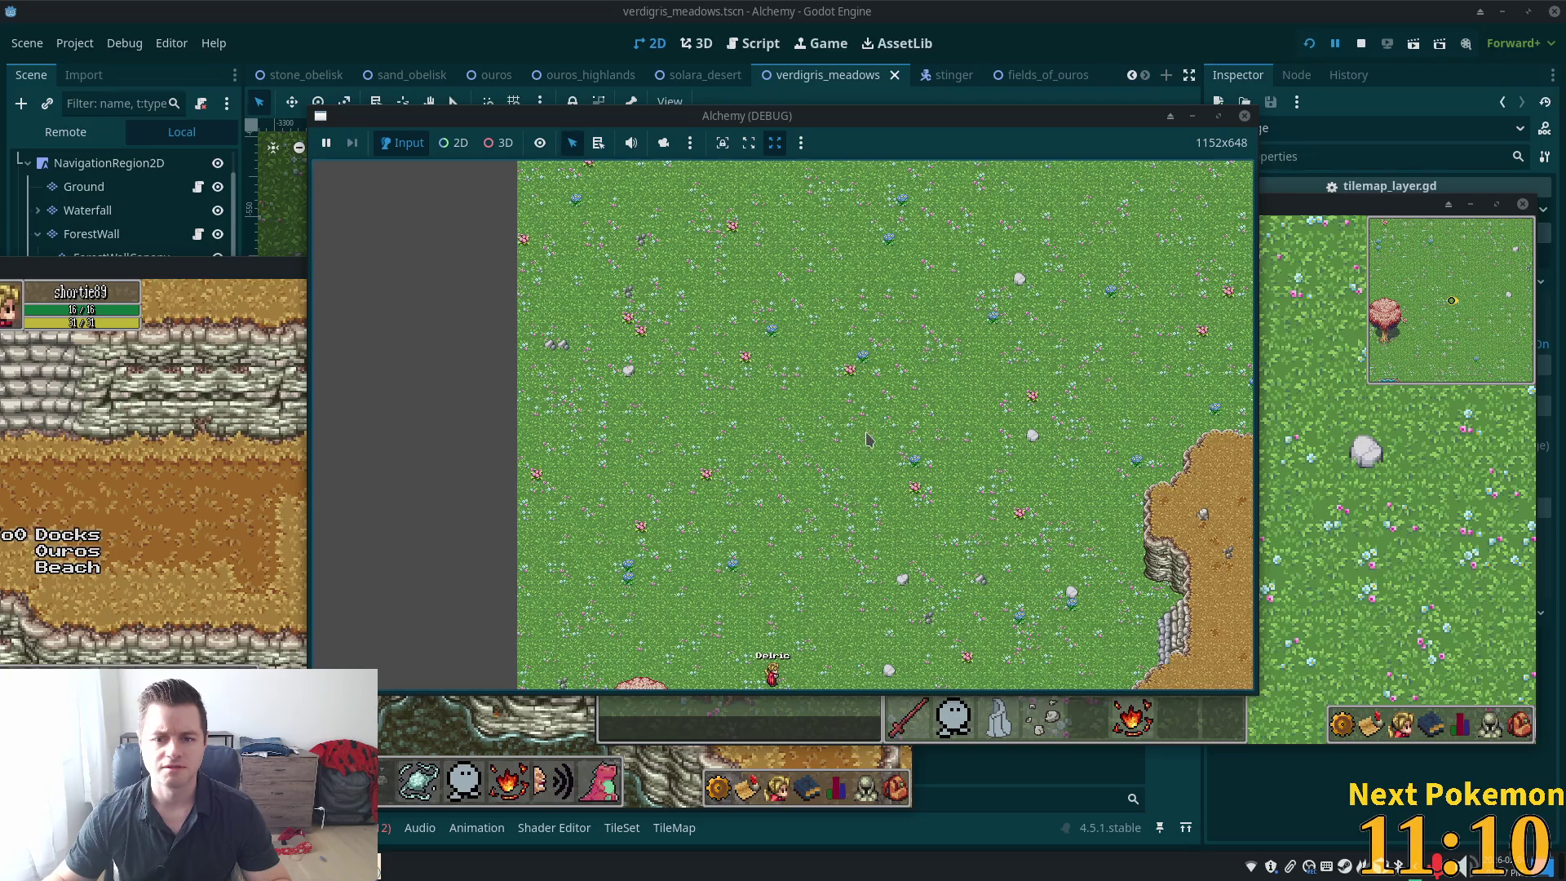
mouse_move(1003, 348)
mouse_down()
mouse_move(1001, 391)
mouse_move(938, 444)
mouse_up()
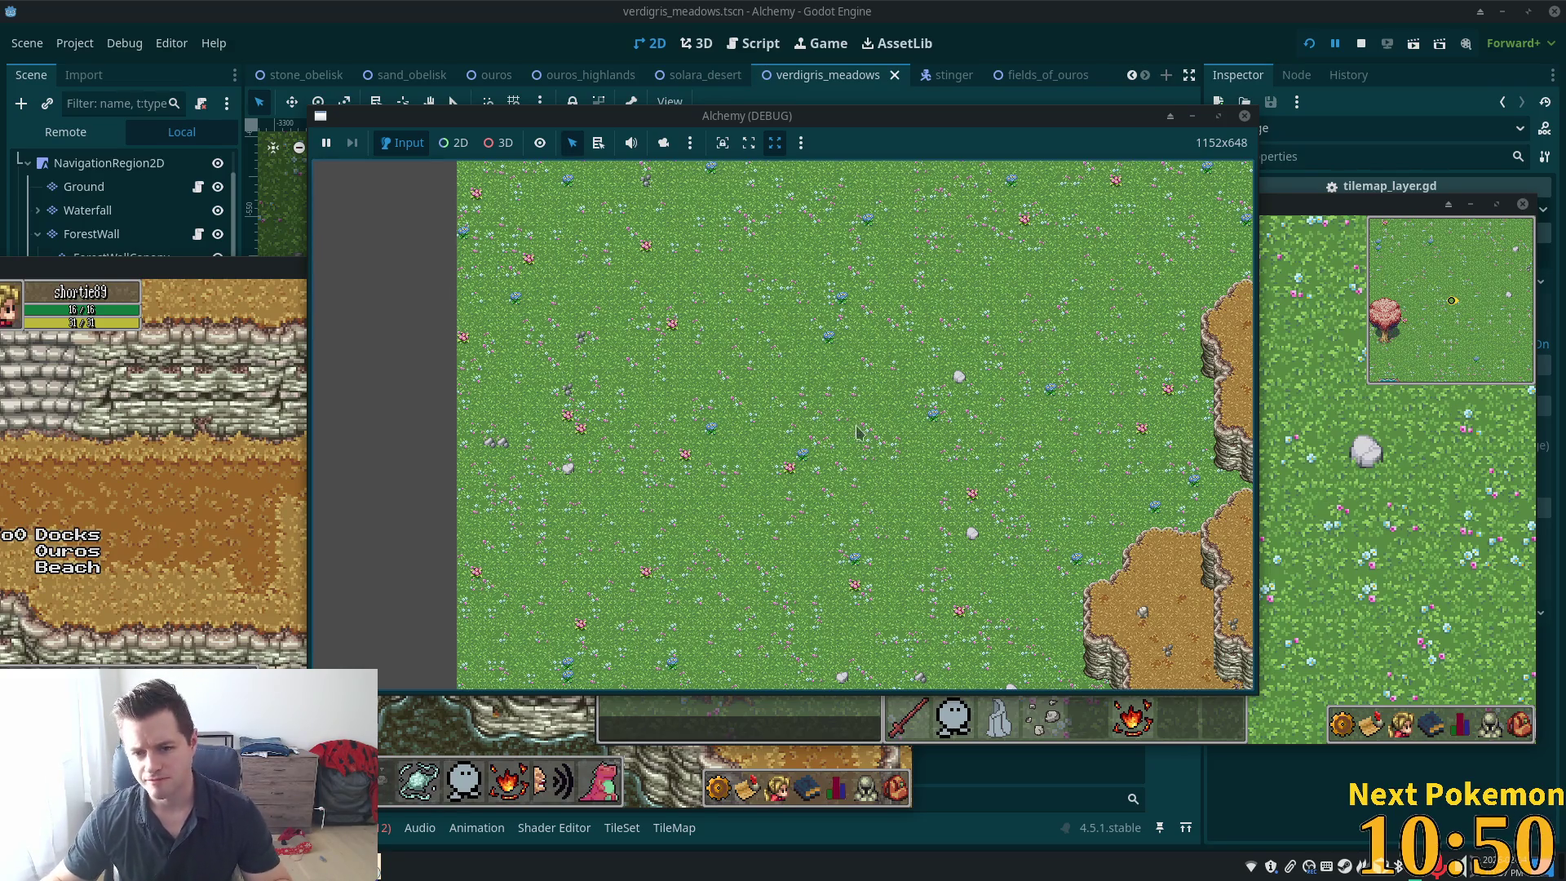
key(Up)
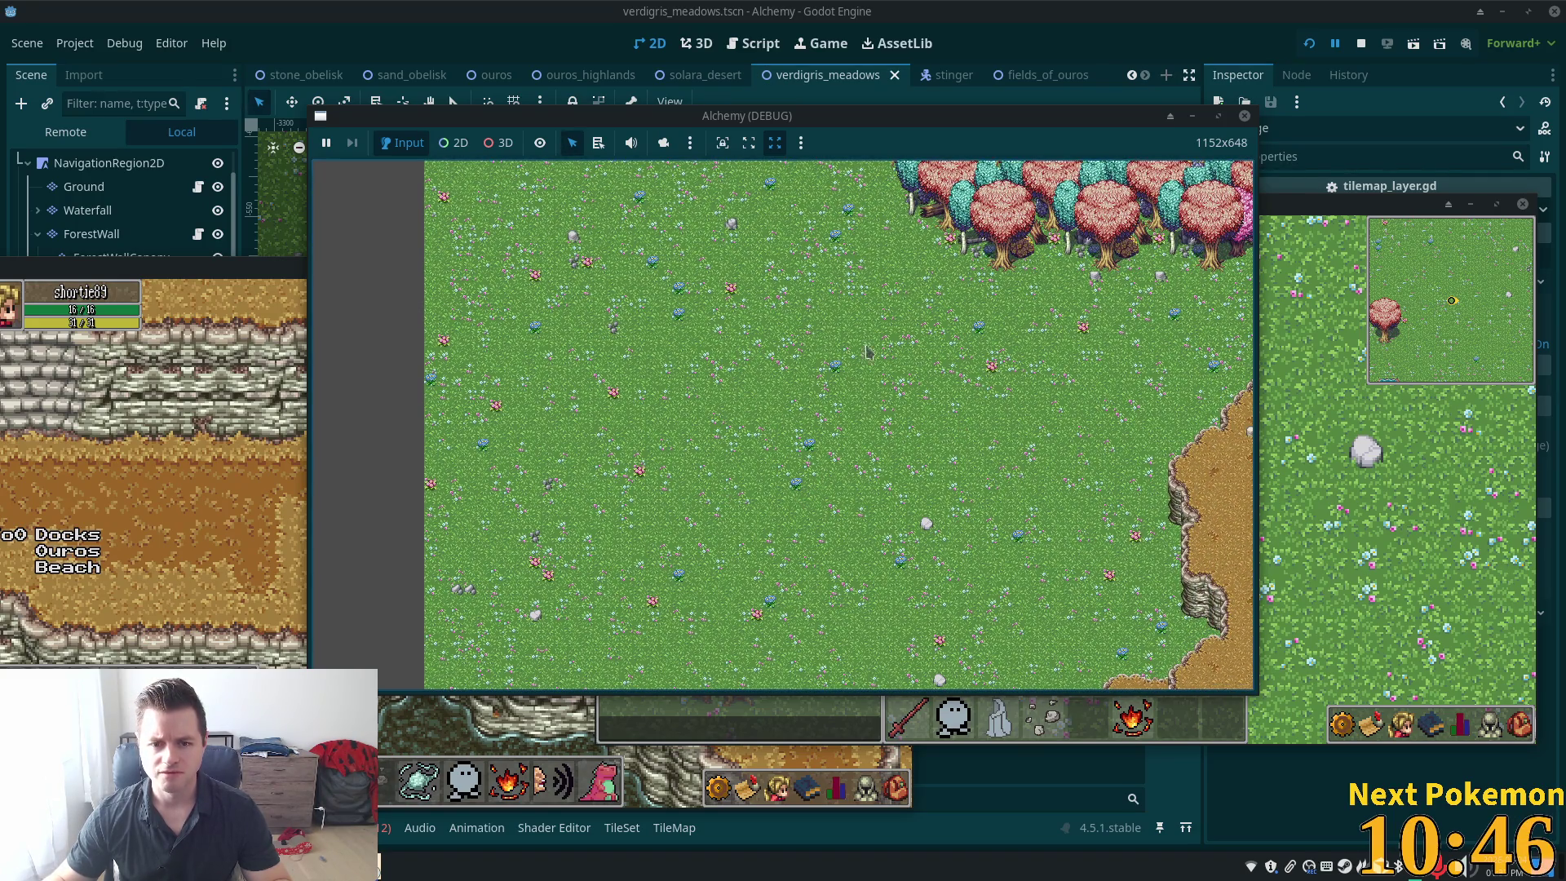
click(1172, 63)
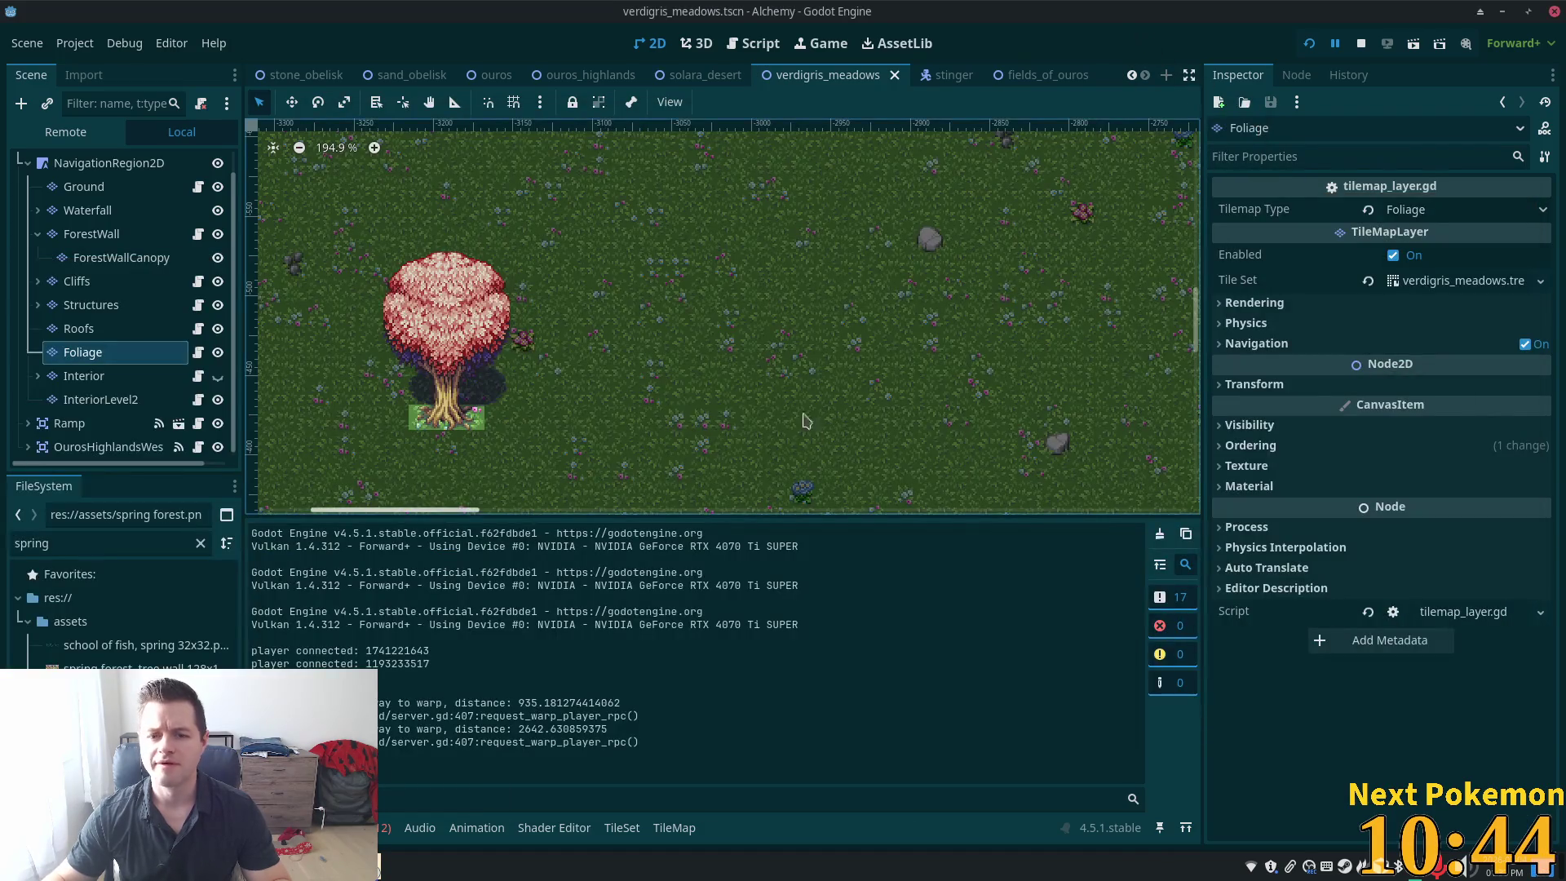
Select the Cliffs TileMapLayer in the Scene tree
scroll(785, 334, left, 2)
scroll(786, 334, down, 1)
scroll(851, 321, right, 3)
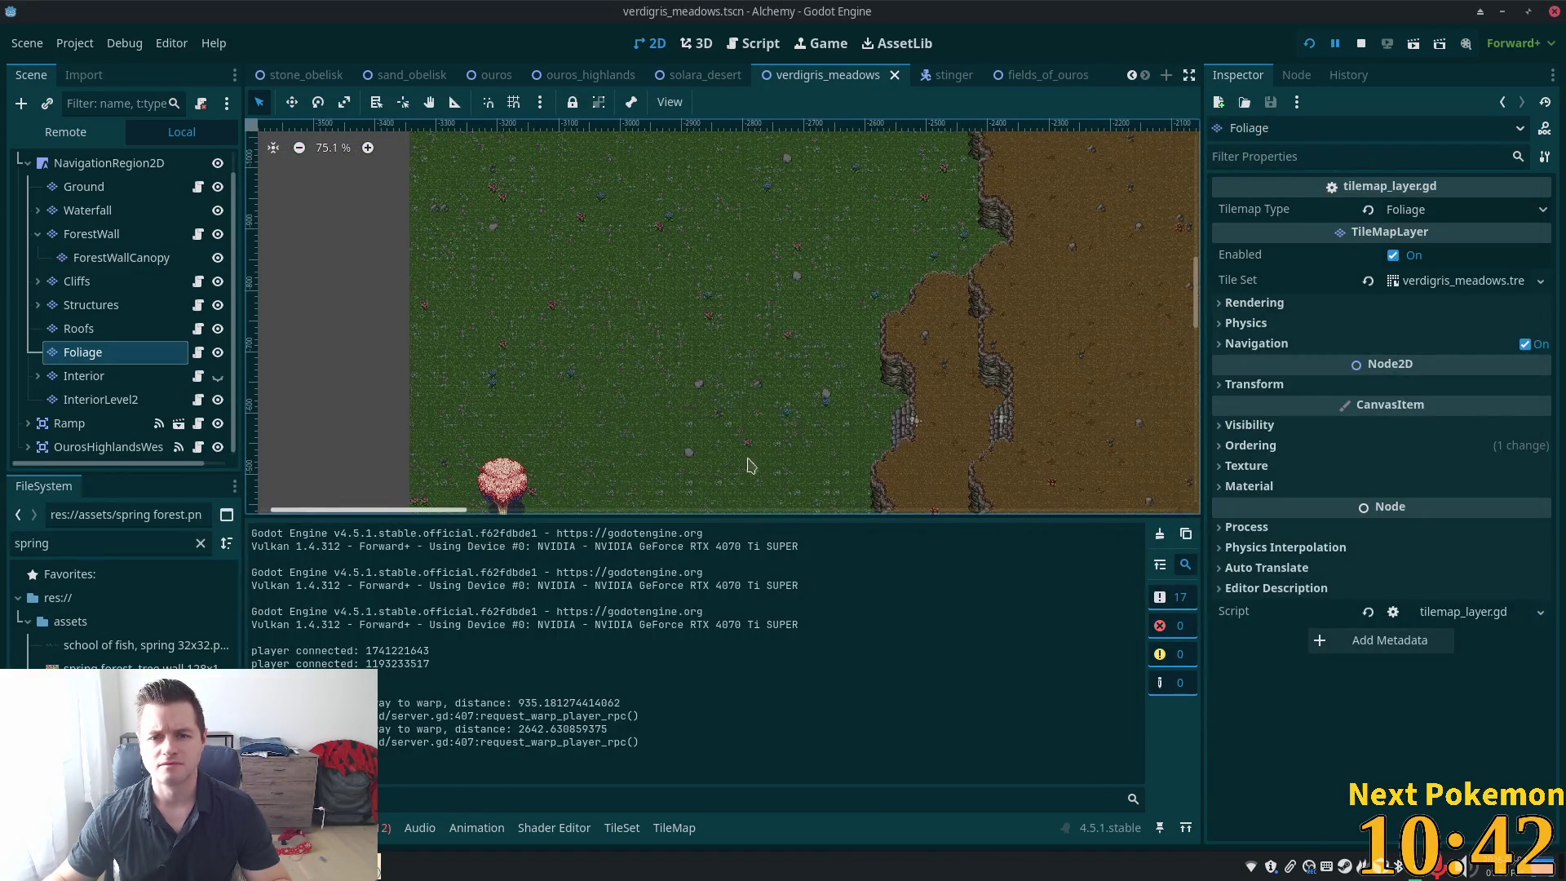
scroll(742, 383, right, 2)
scroll(717, 302, up, 5)
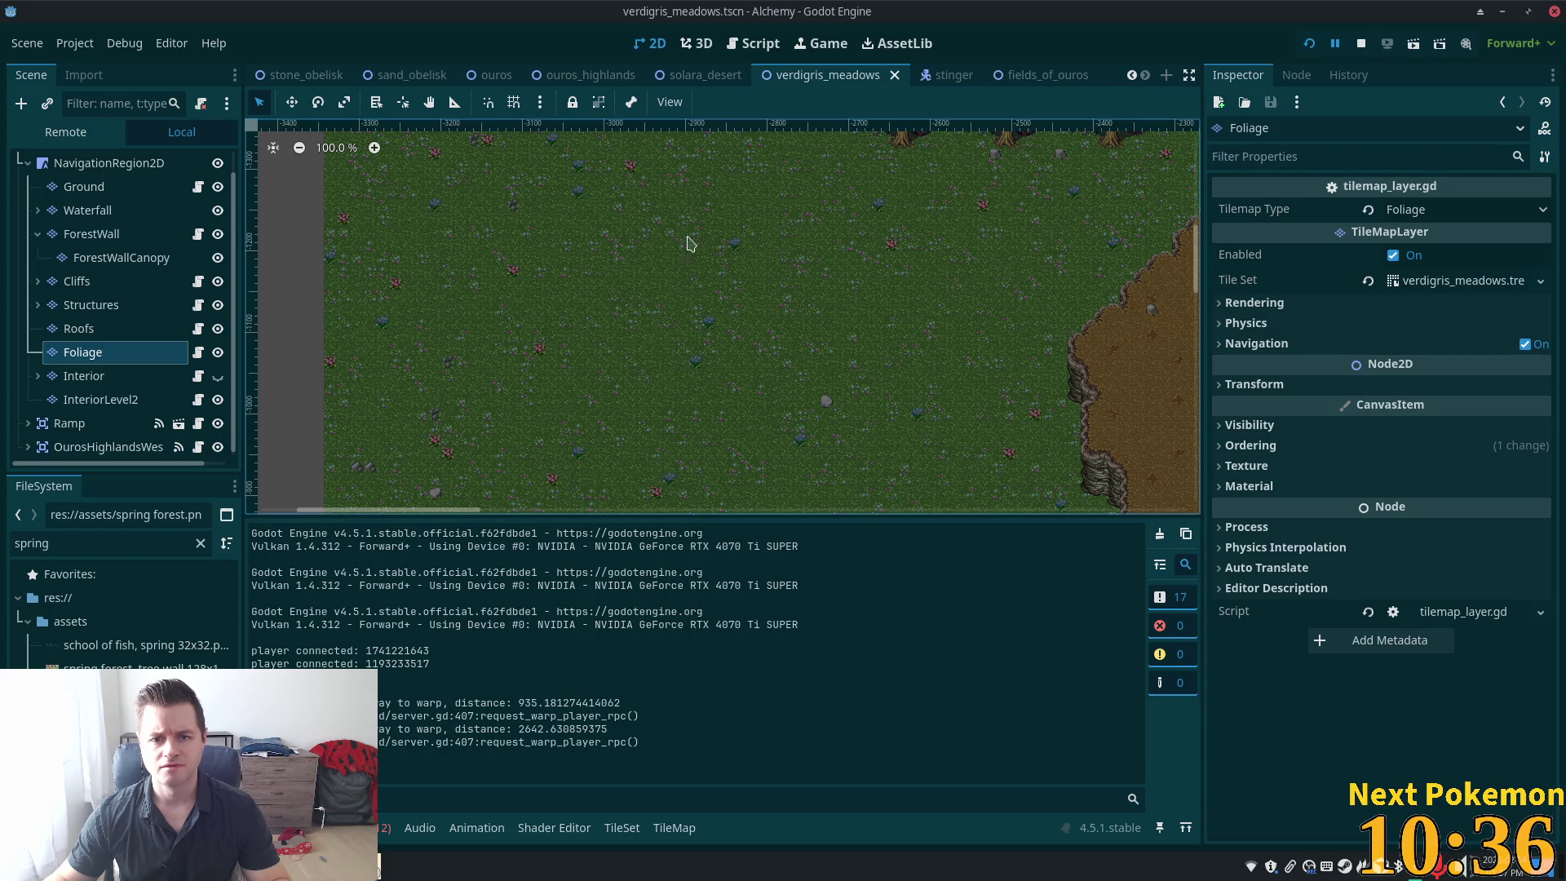
click(77, 281)
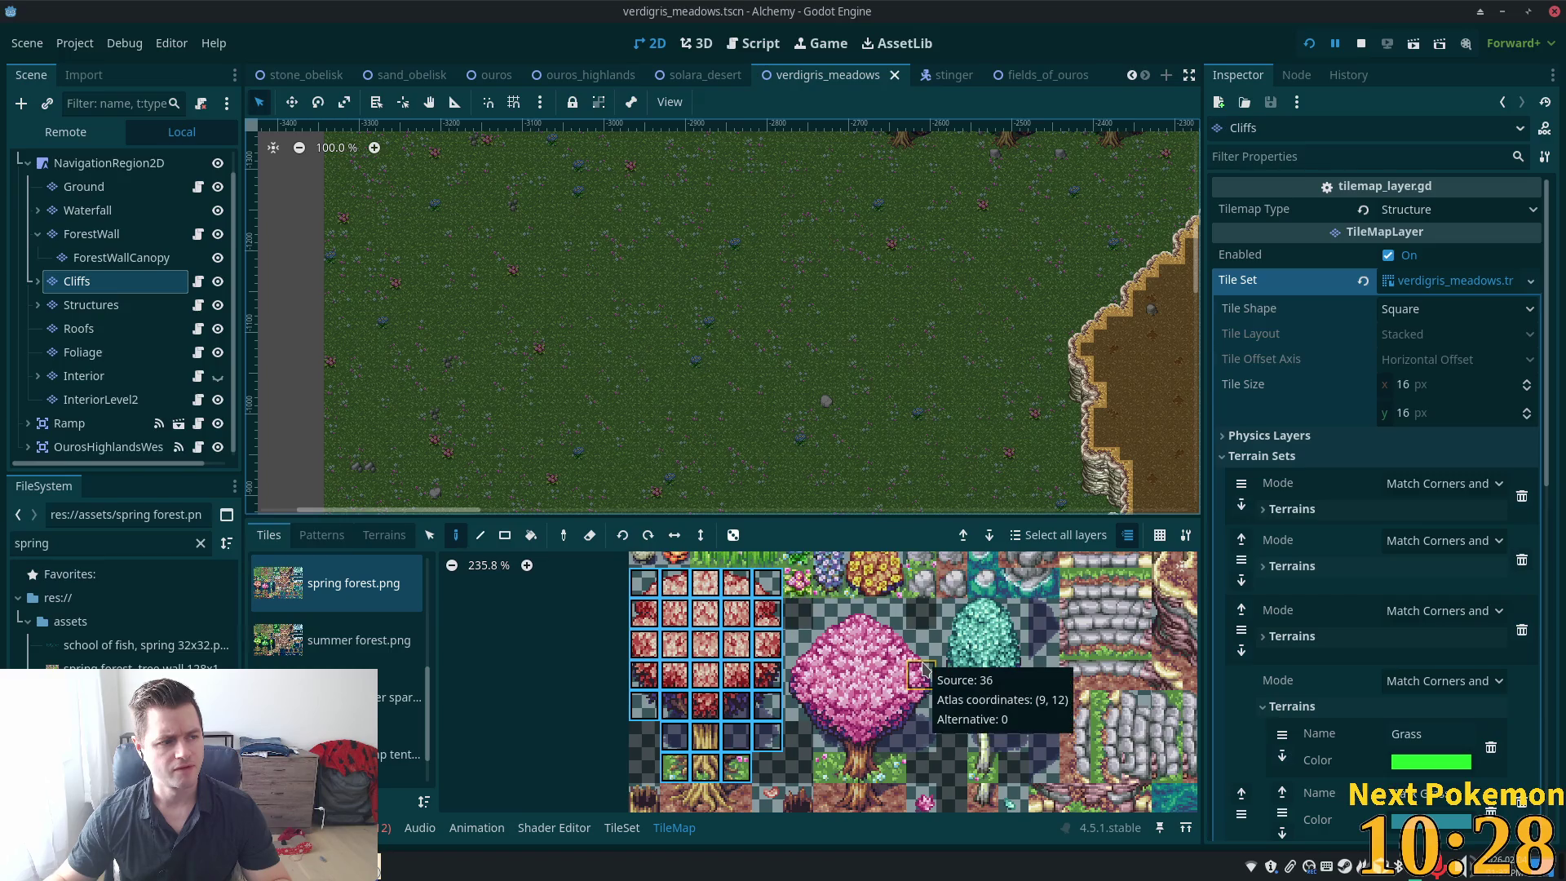
Scroll the spring forest atlas to the cliff tiles and pick a row of four
scroll(930, 677, down, 1)
scroll(897, 669, right, 2)
scroll(783, 653, down, 1)
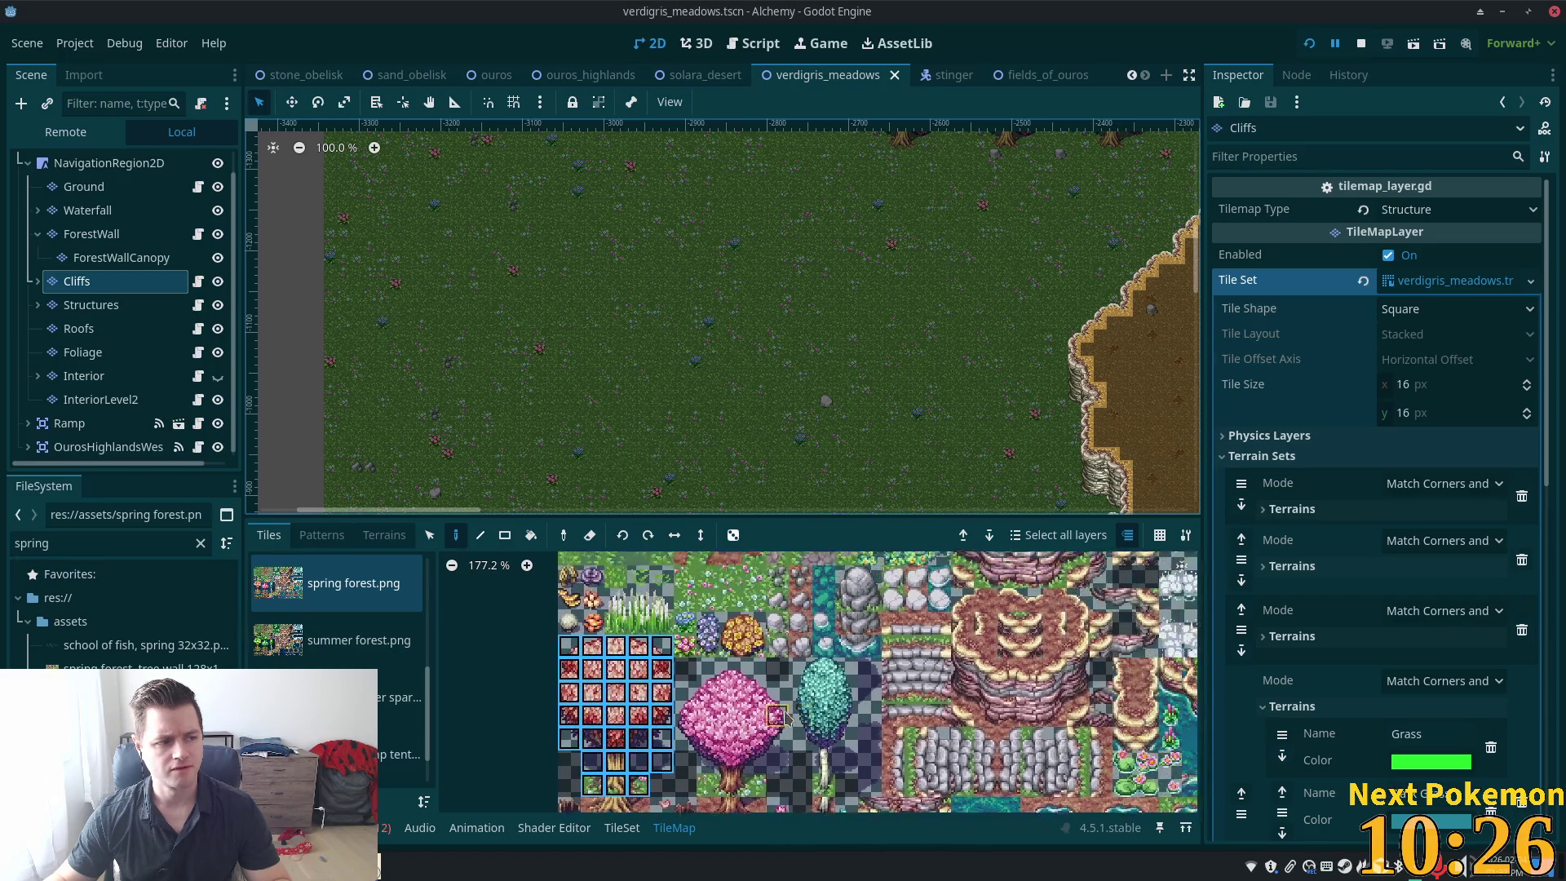
scroll(773, 651, up, 3)
scroll(734, 735, right, 1)
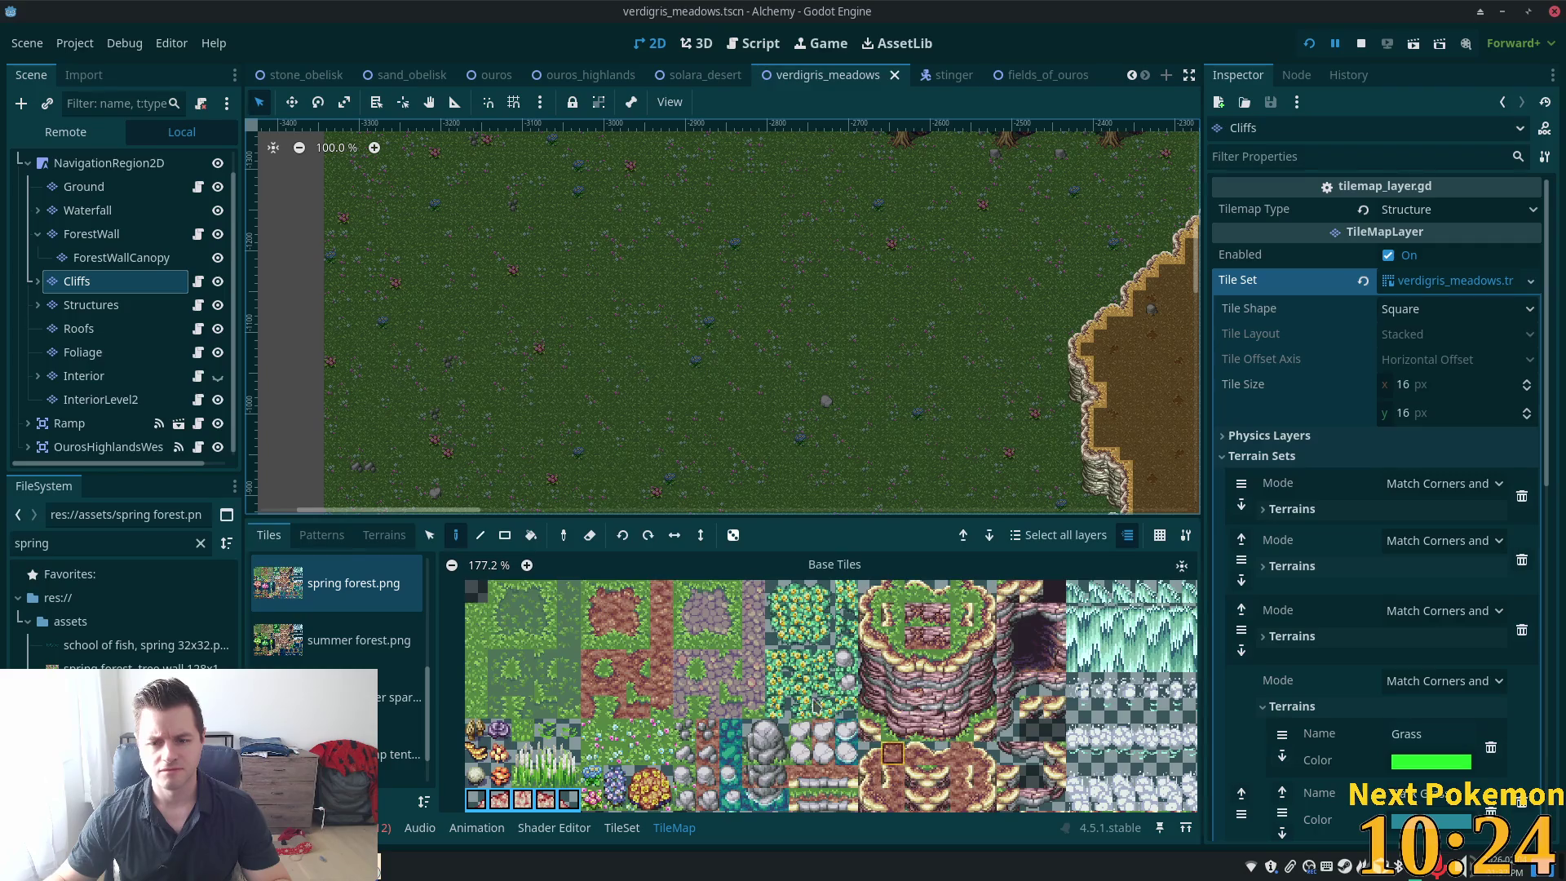
scroll(814, 706, right, 3)
scroll(813, 655, down, 2)
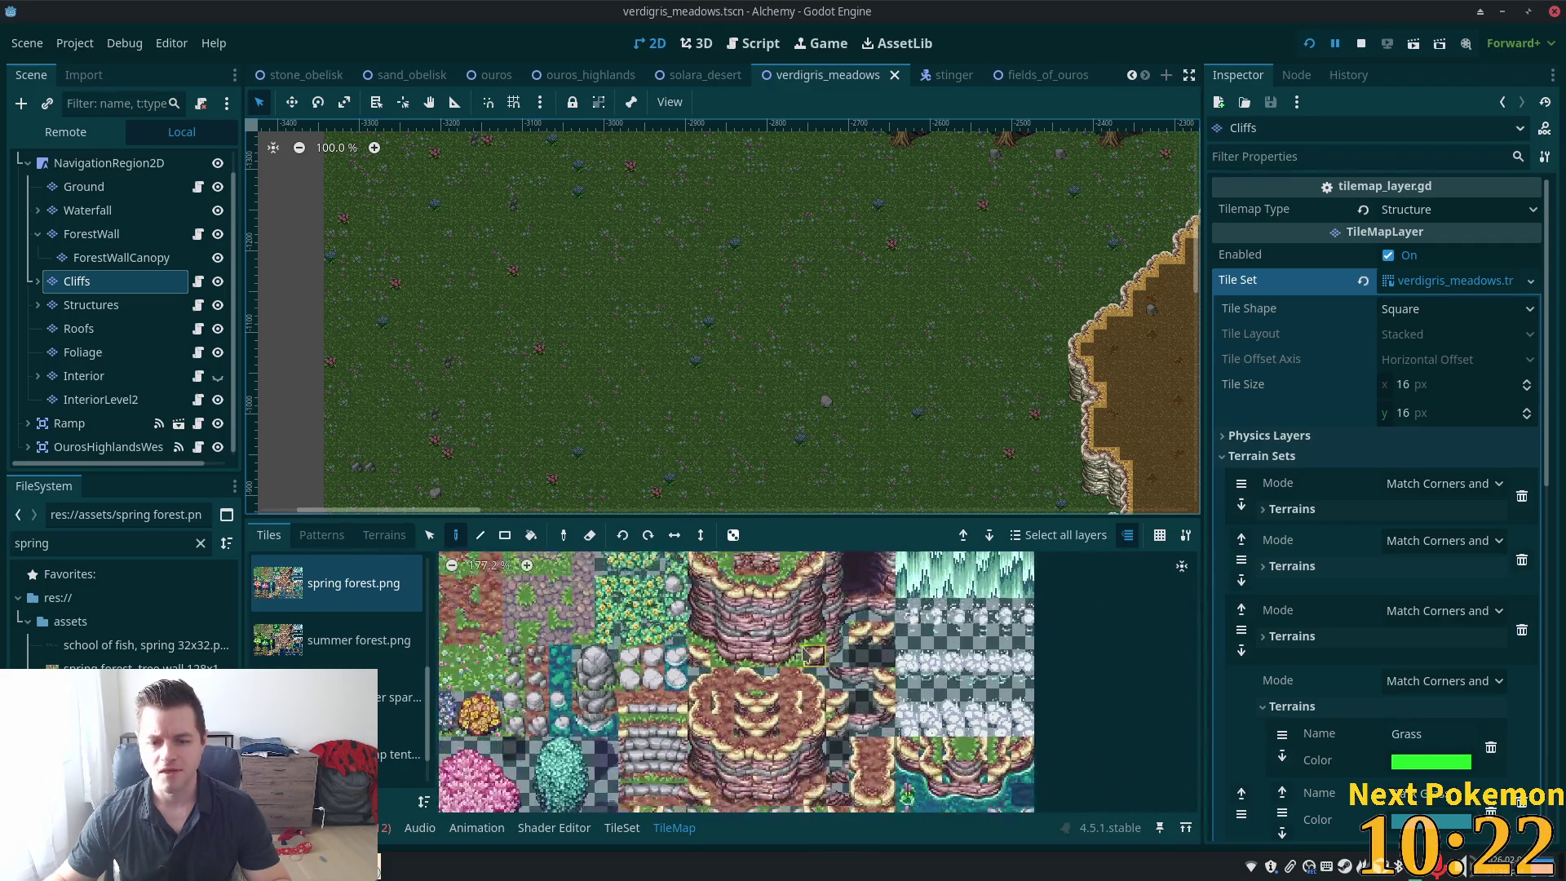
scroll(808, 653, down, 2)
scroll(767, 644, up, 2)
scroll(720, 633, down, 1)
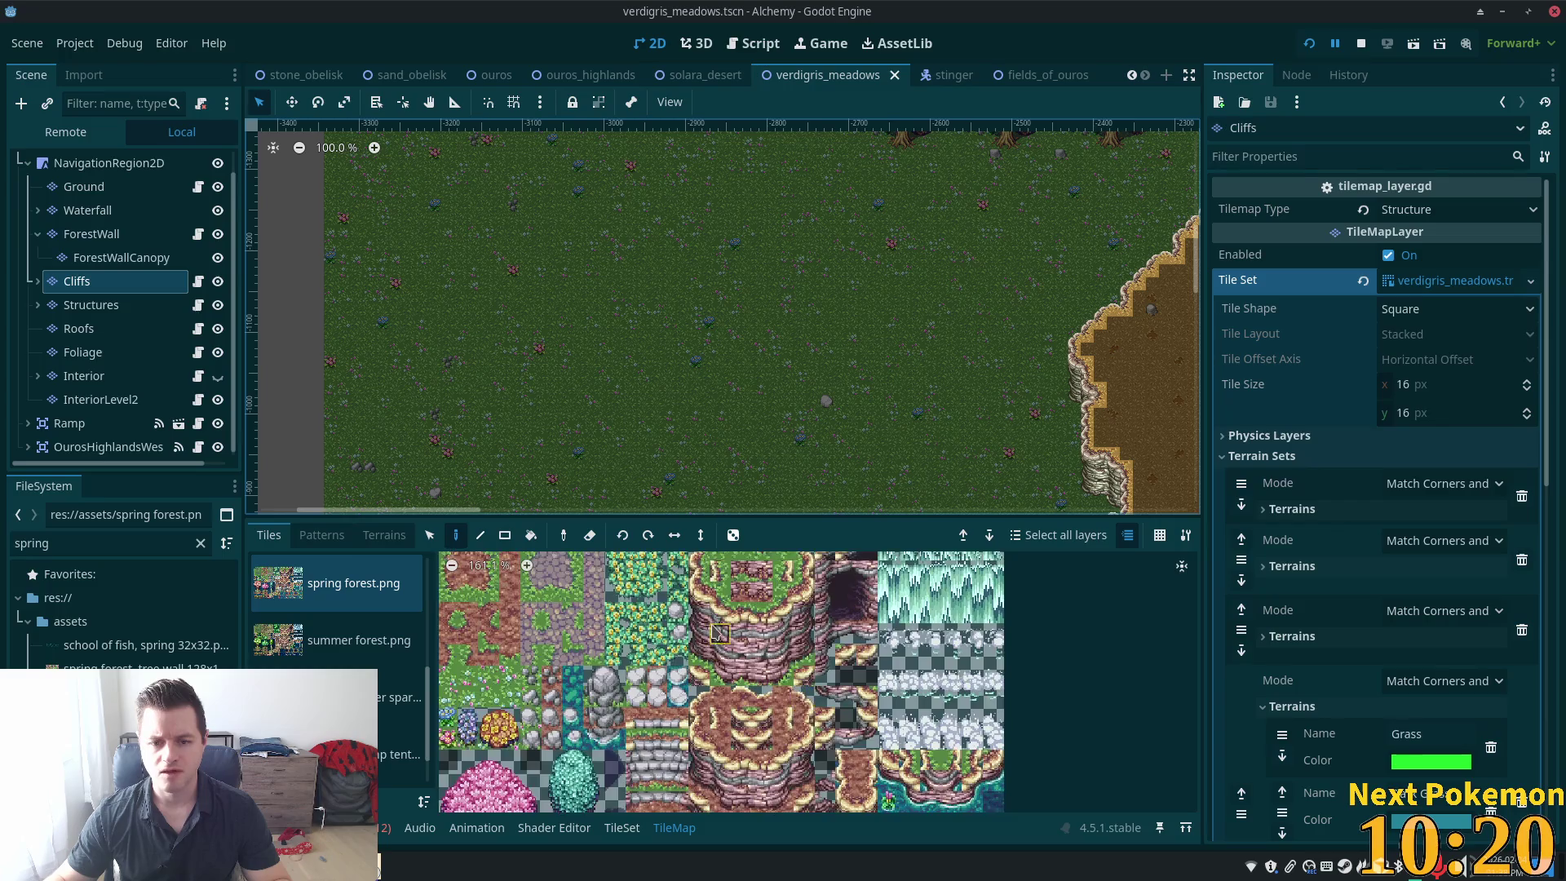
scroll(719, 633, up, 5)
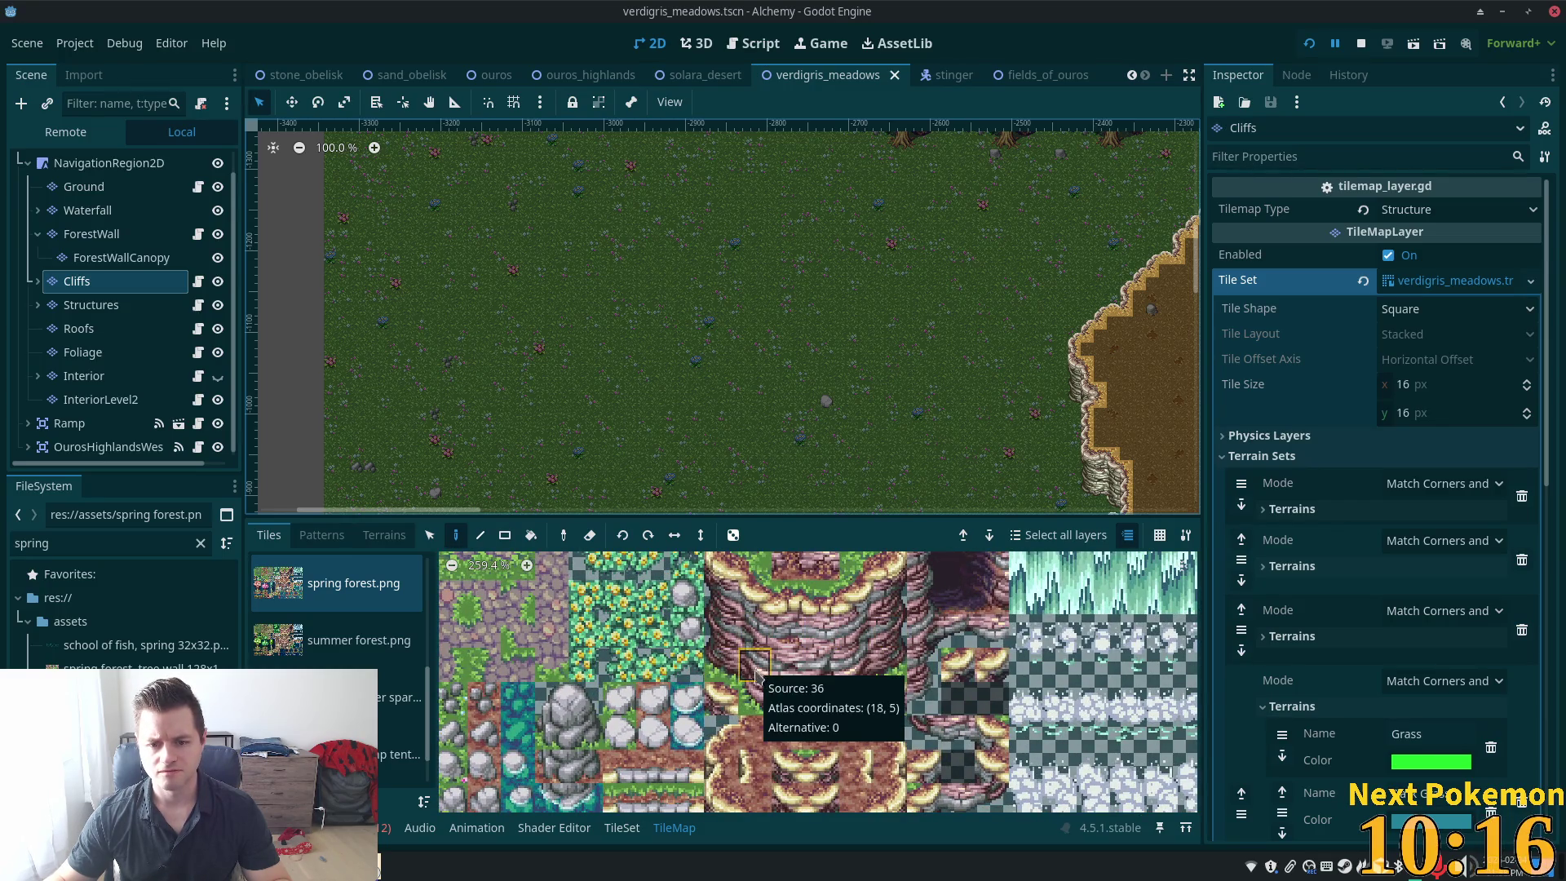
drag(755, 699, 856, 698)
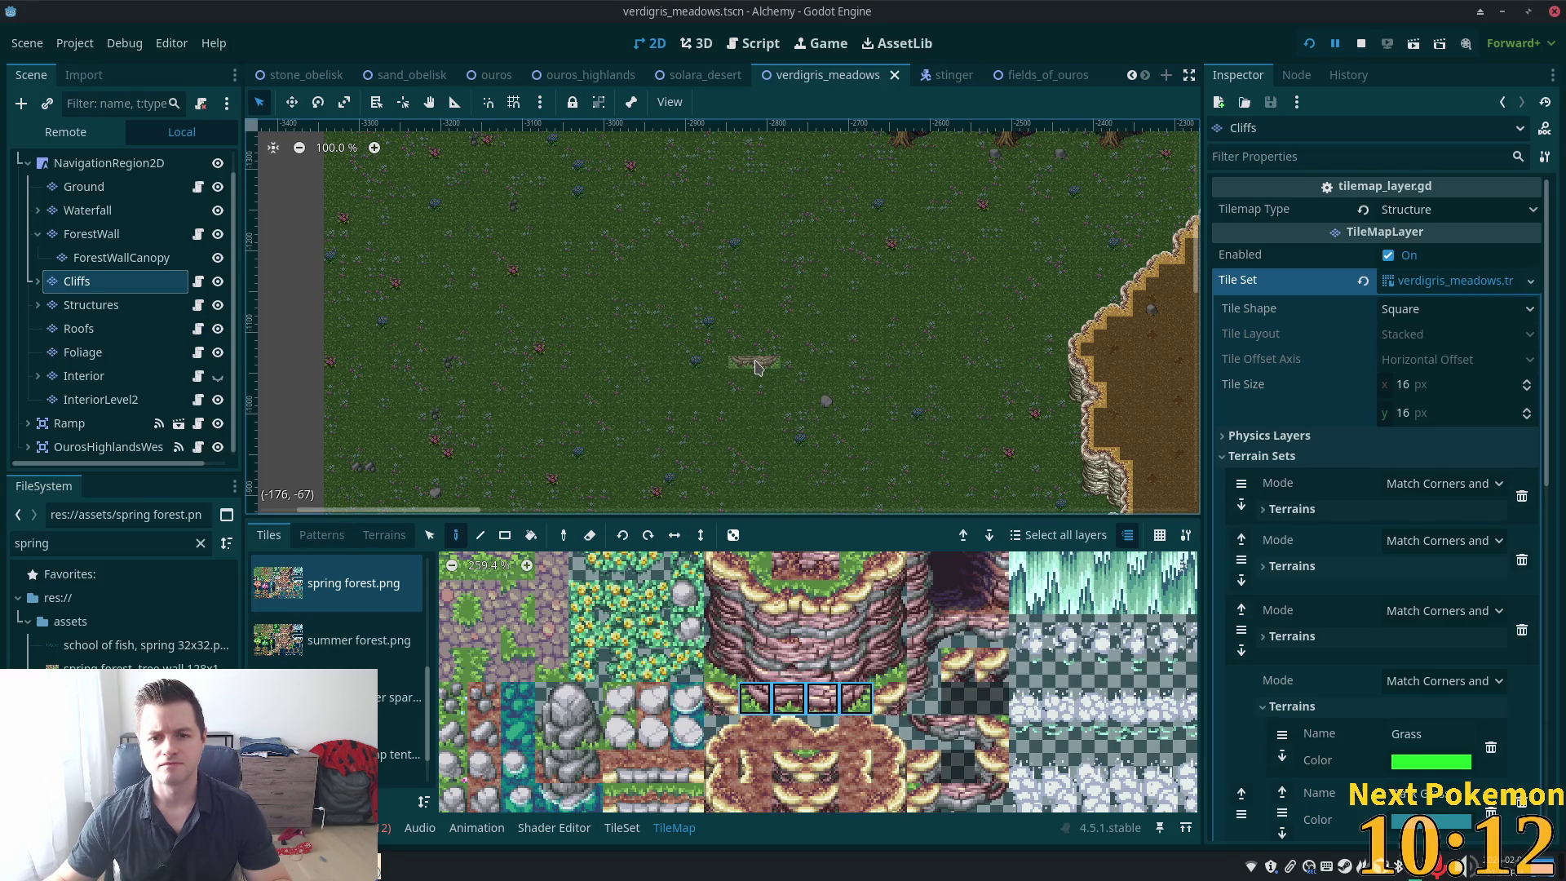
Paint a cliff row, then pick and place a 4×2 cliff block in the meadow
click(755, 363)
scroll(832, 400, up, 7)
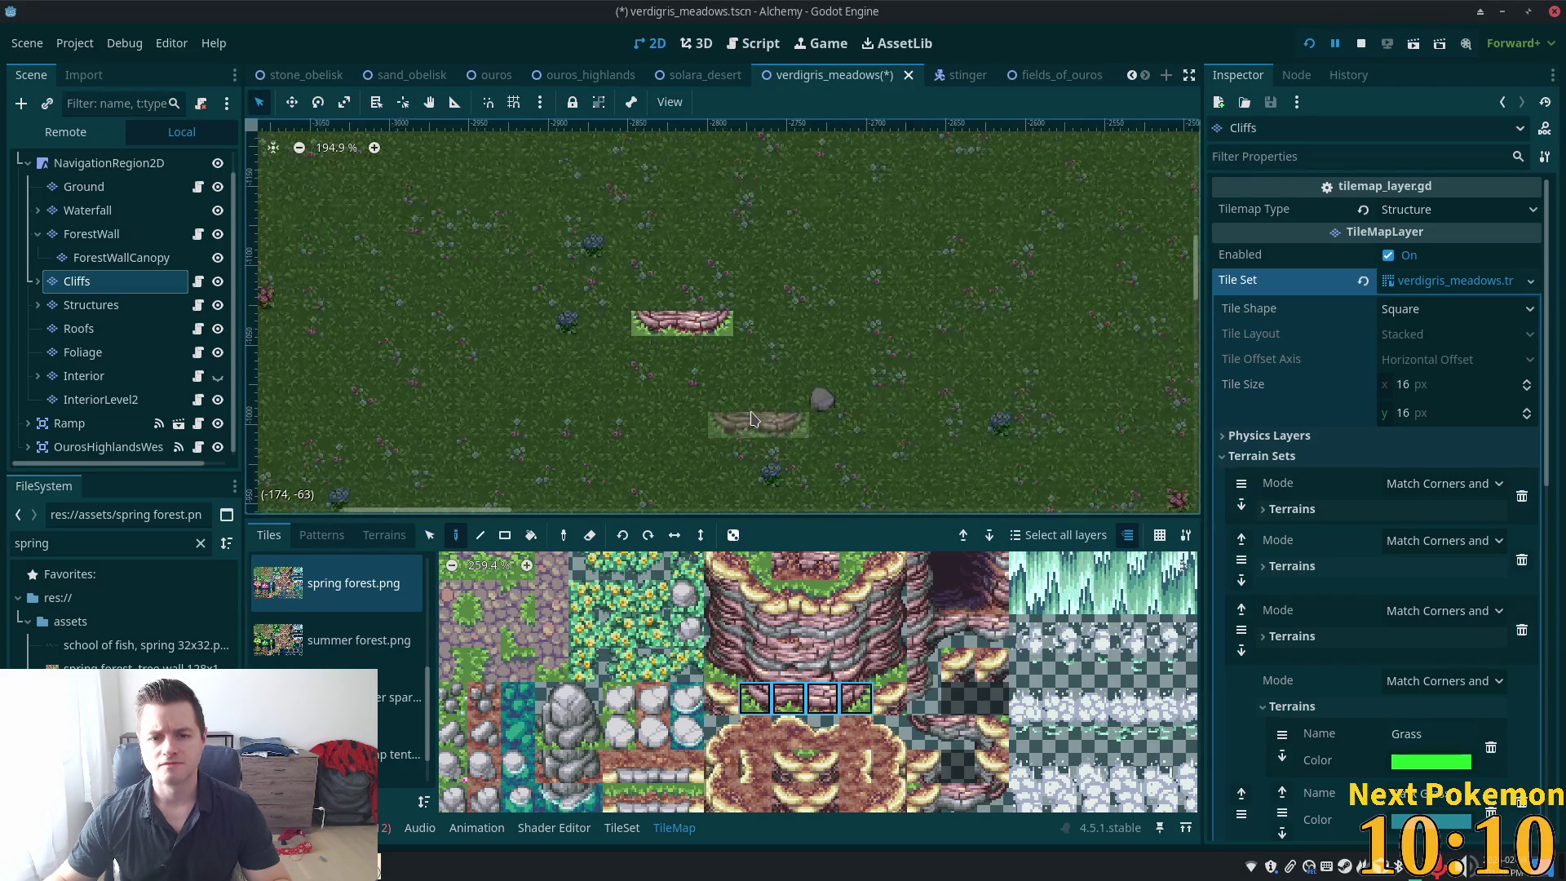
scroll(751, 419, up, 1)
click(765, 602)
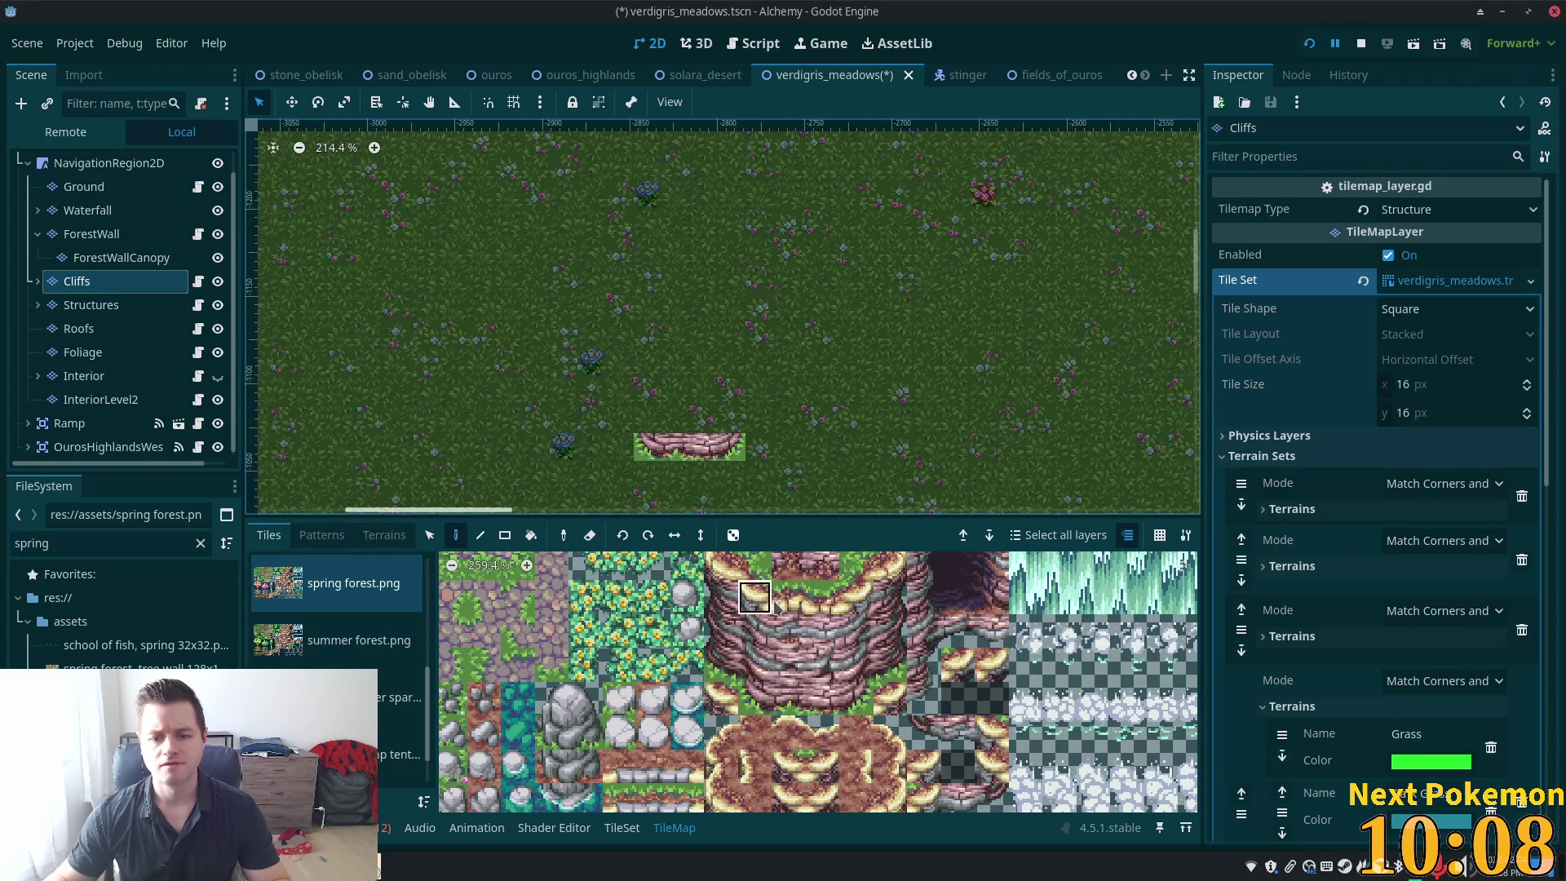
mouse_move(776, 608)
mouse_down()
mouse_move(849, 610)
mouse_move(853, 635)
mouse_up()
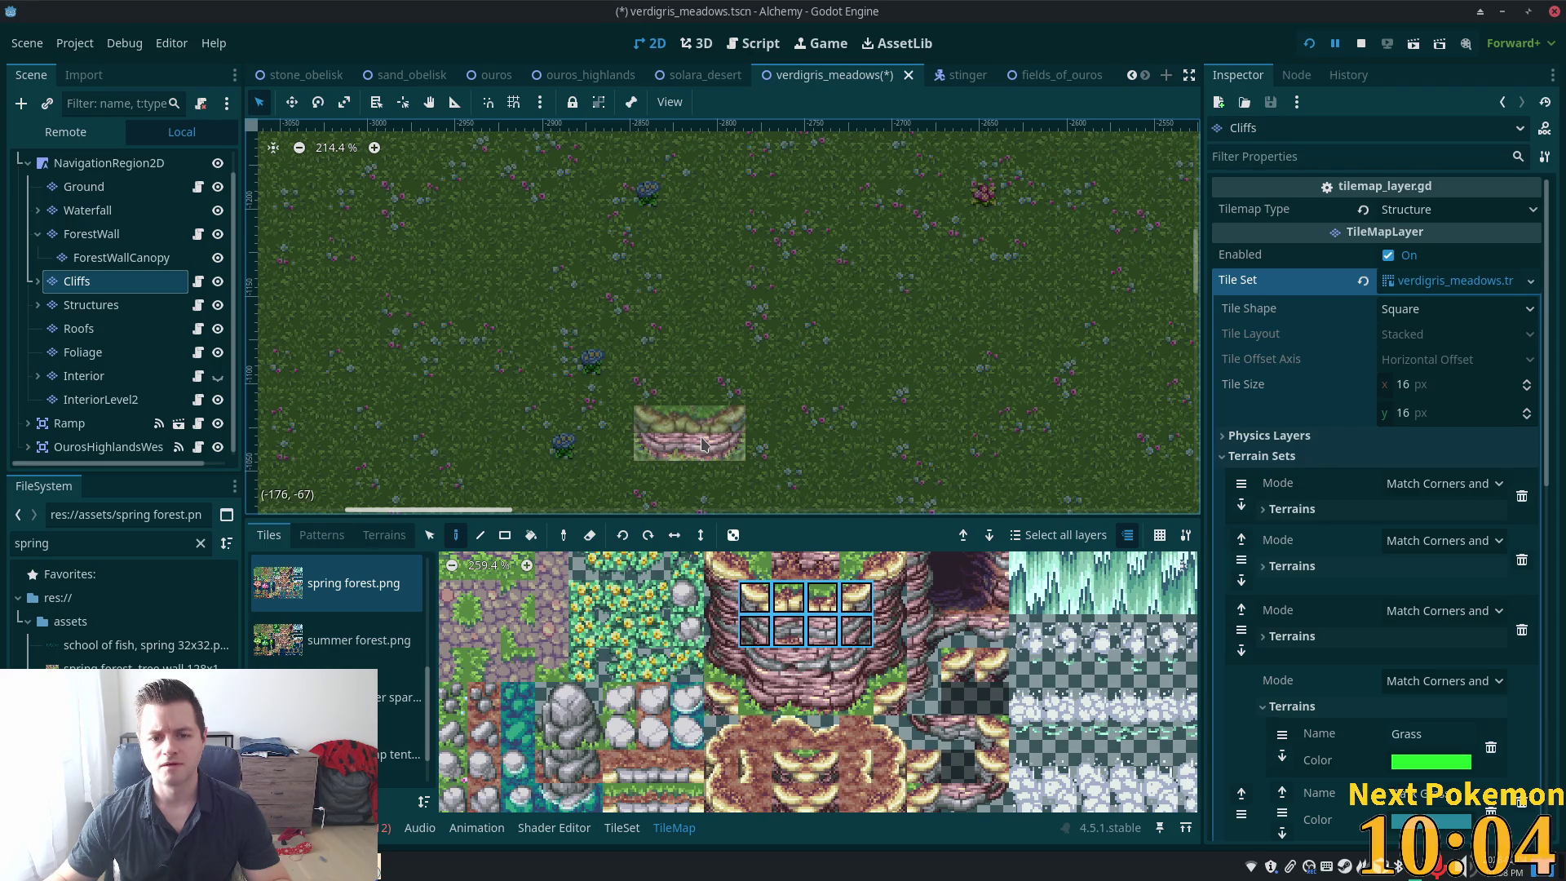
mouse_move(755, 598)
mouse_down()
mouse_move(895, 614)
mouse_move(863, 612)
mouse_up()
click(687, 432)
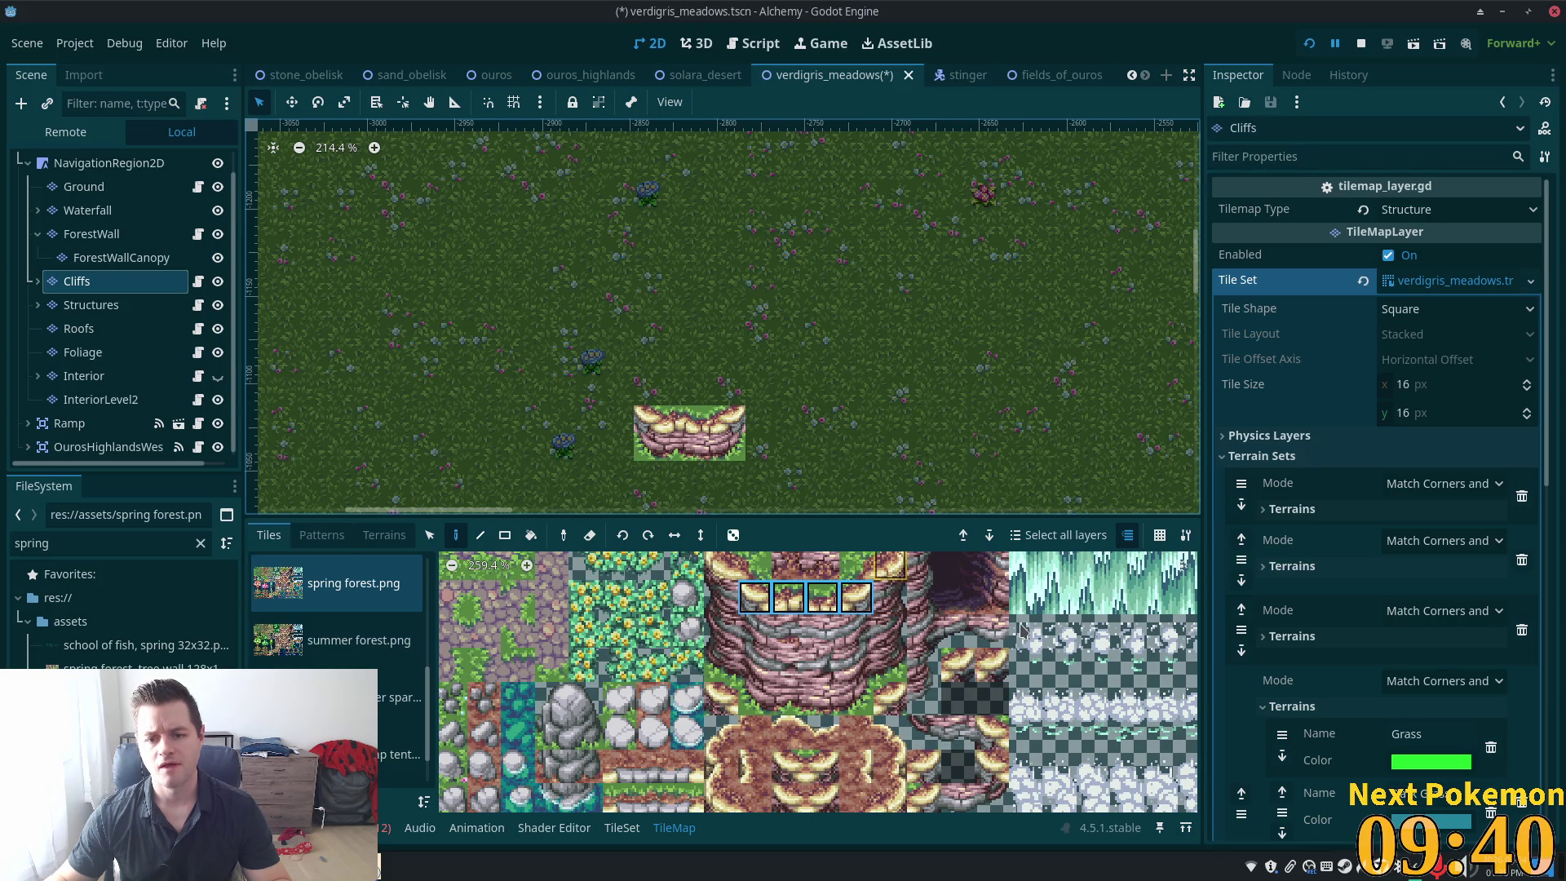
Paint a cliff-edge tile beside the ledge and a short cliff column above it
scroll(1021, 631, up, 3)
drag(798, 647, 797, 688)
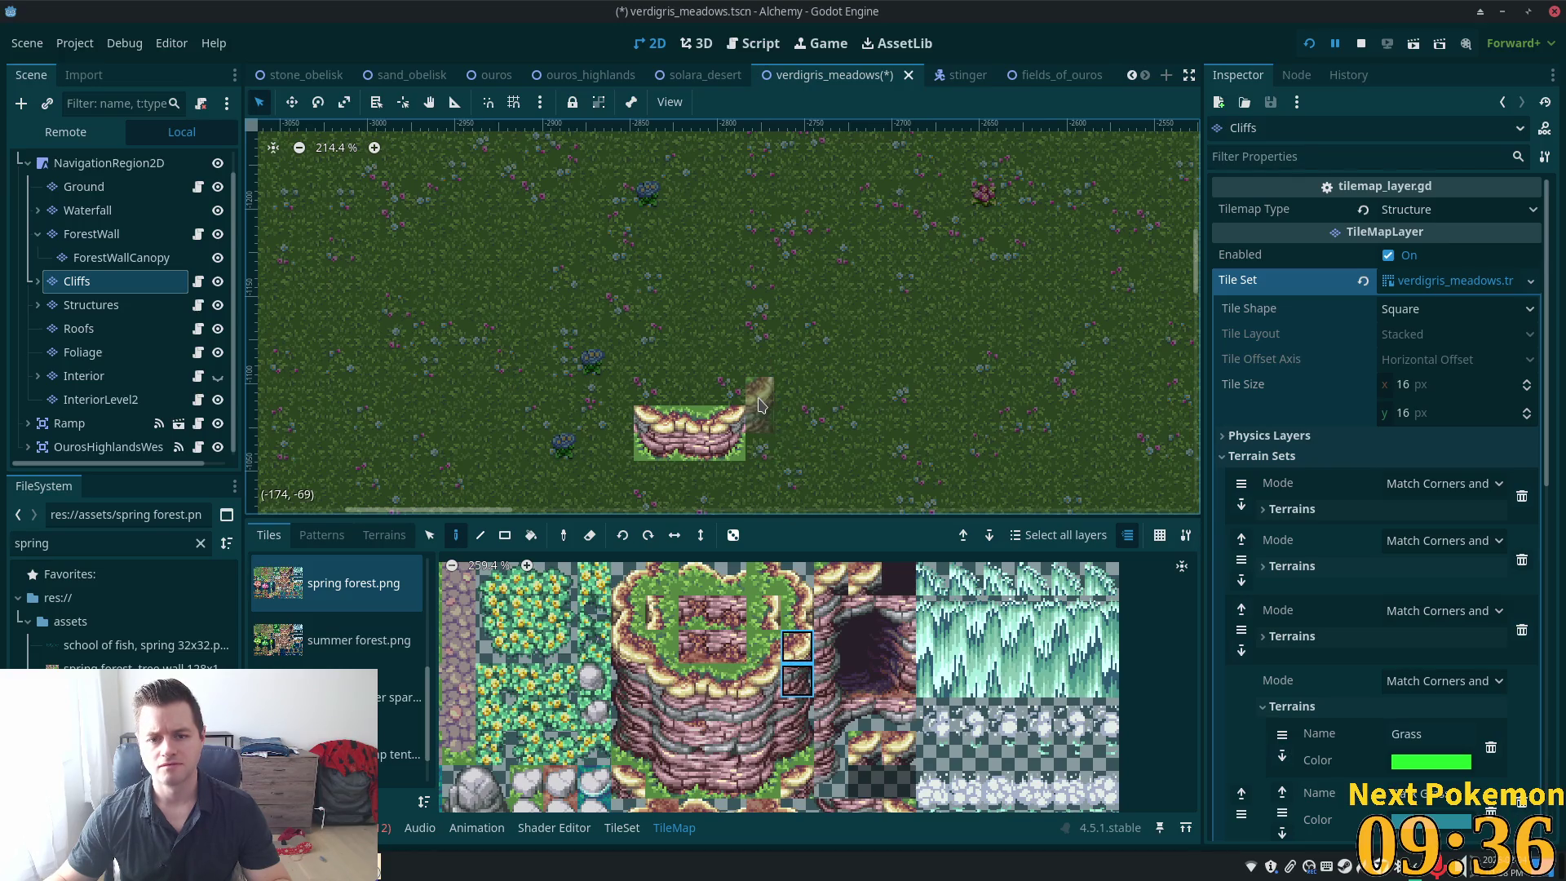
click(798, 647)
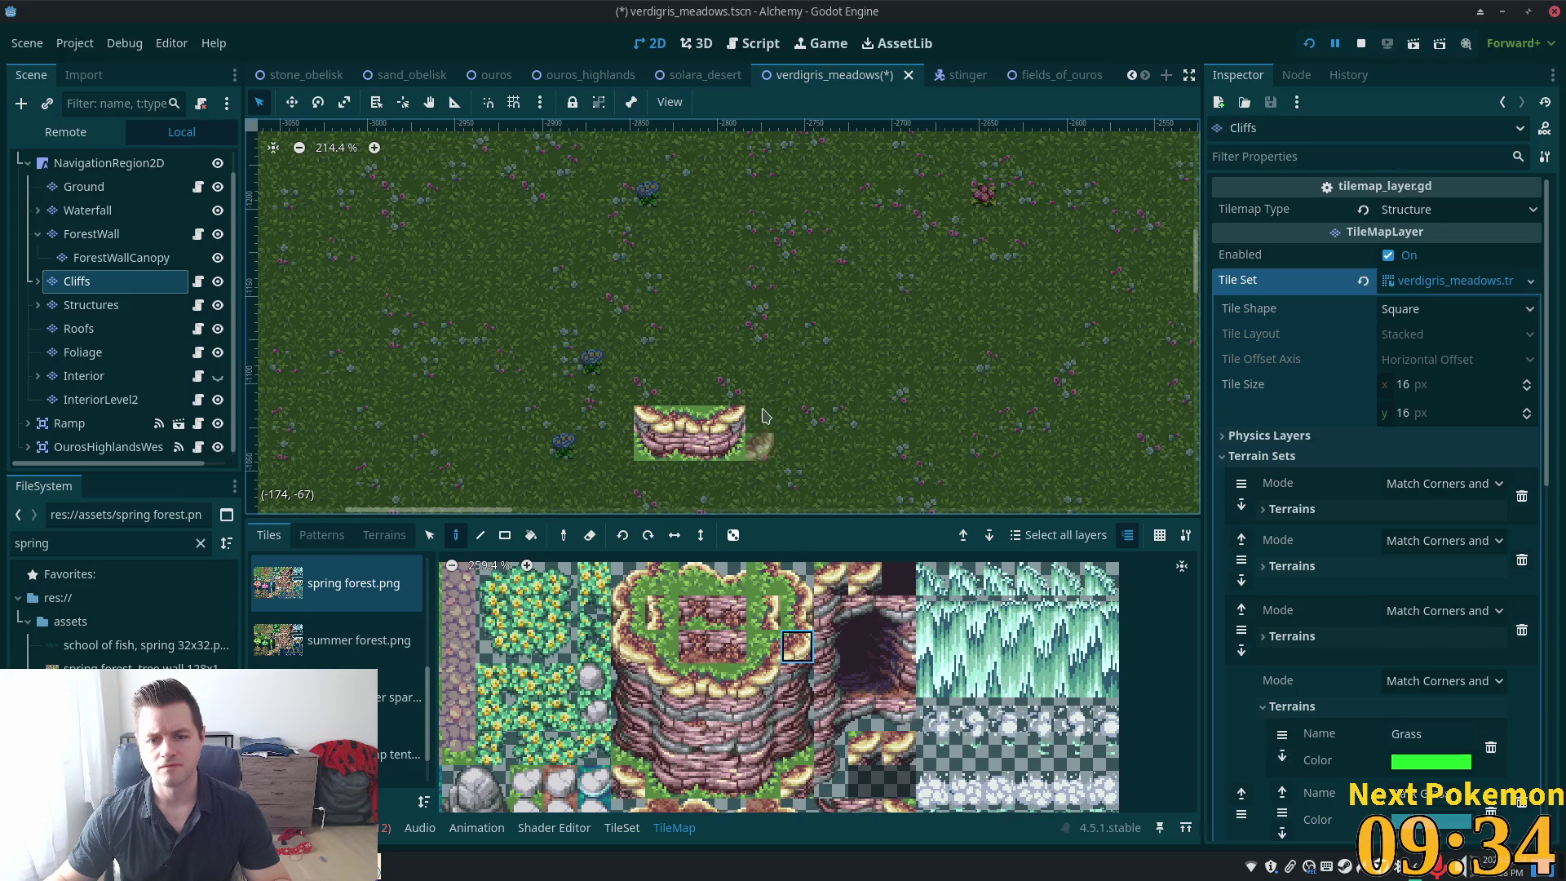
click(798, 748)
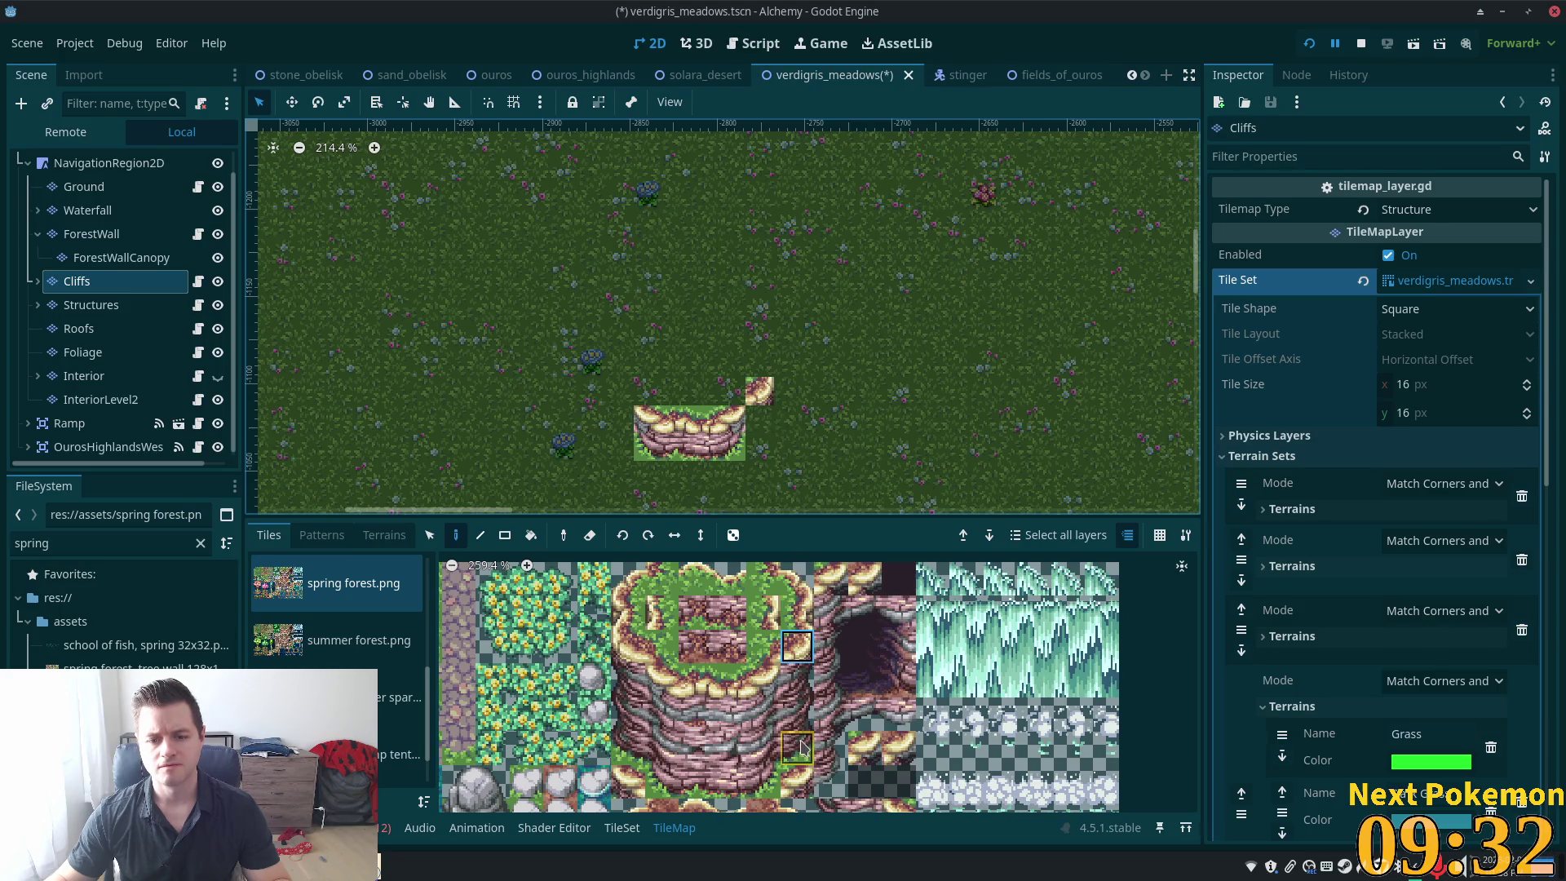
click(760, 418)
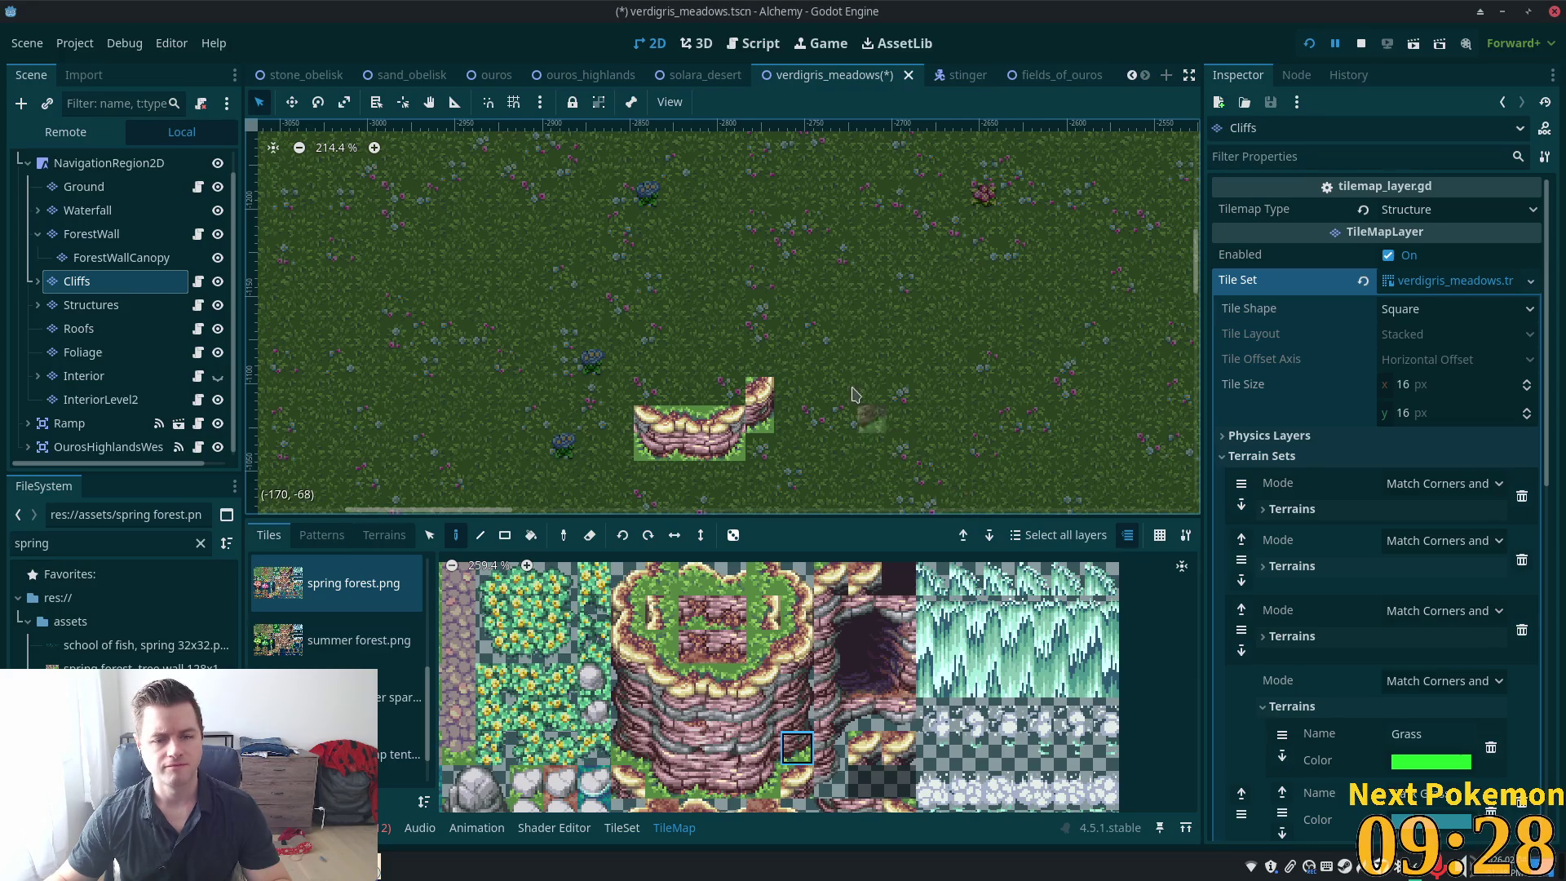
drag(957, 510, 629, 471)
scroll(629, 472, down, 6)
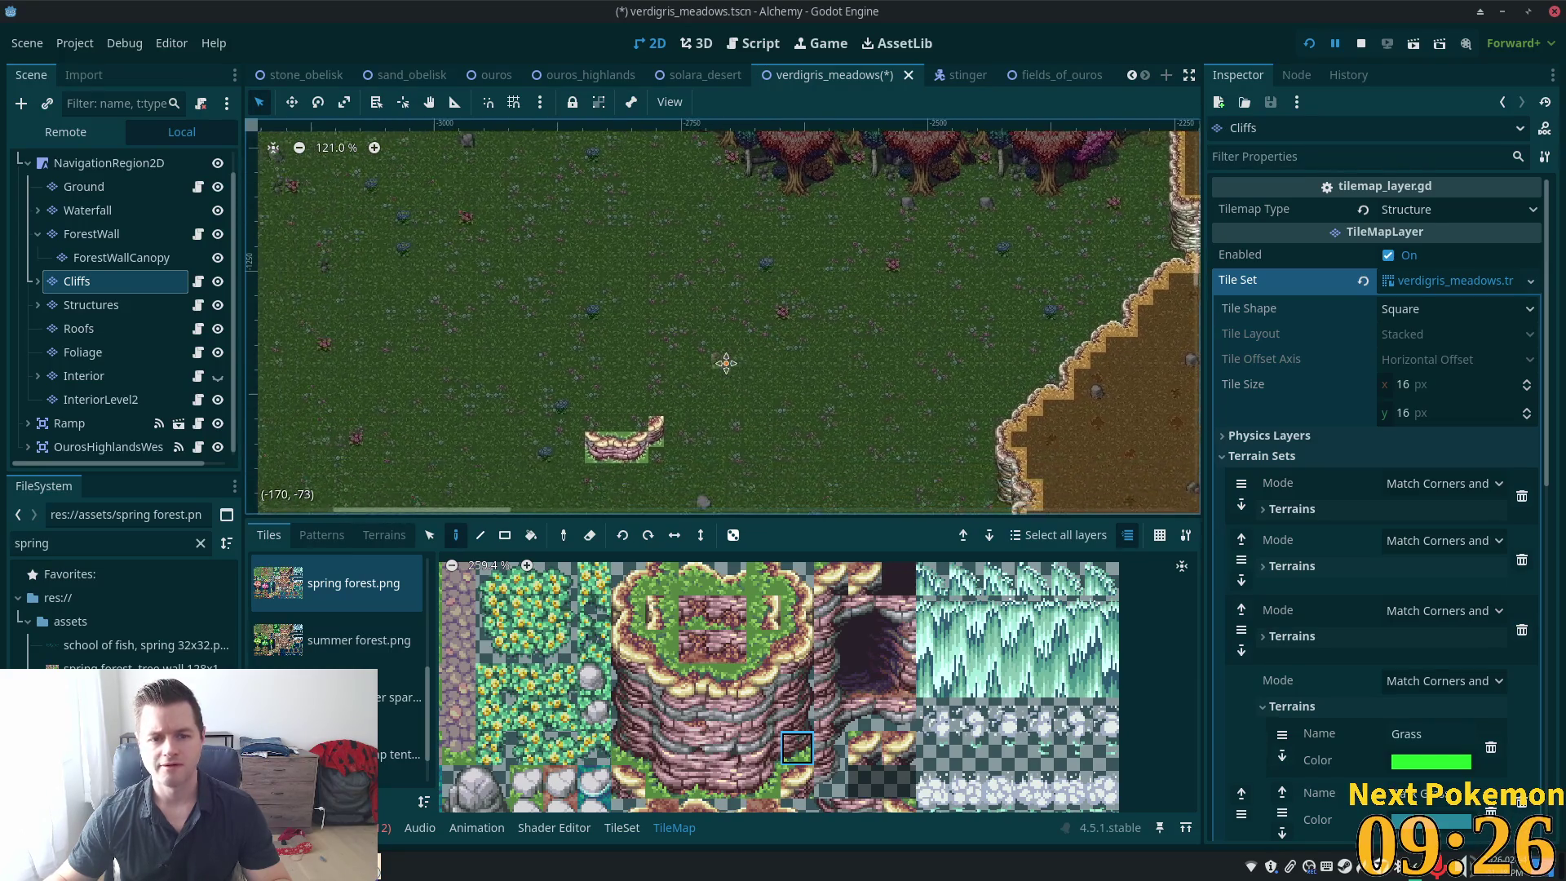
click(797, 615)
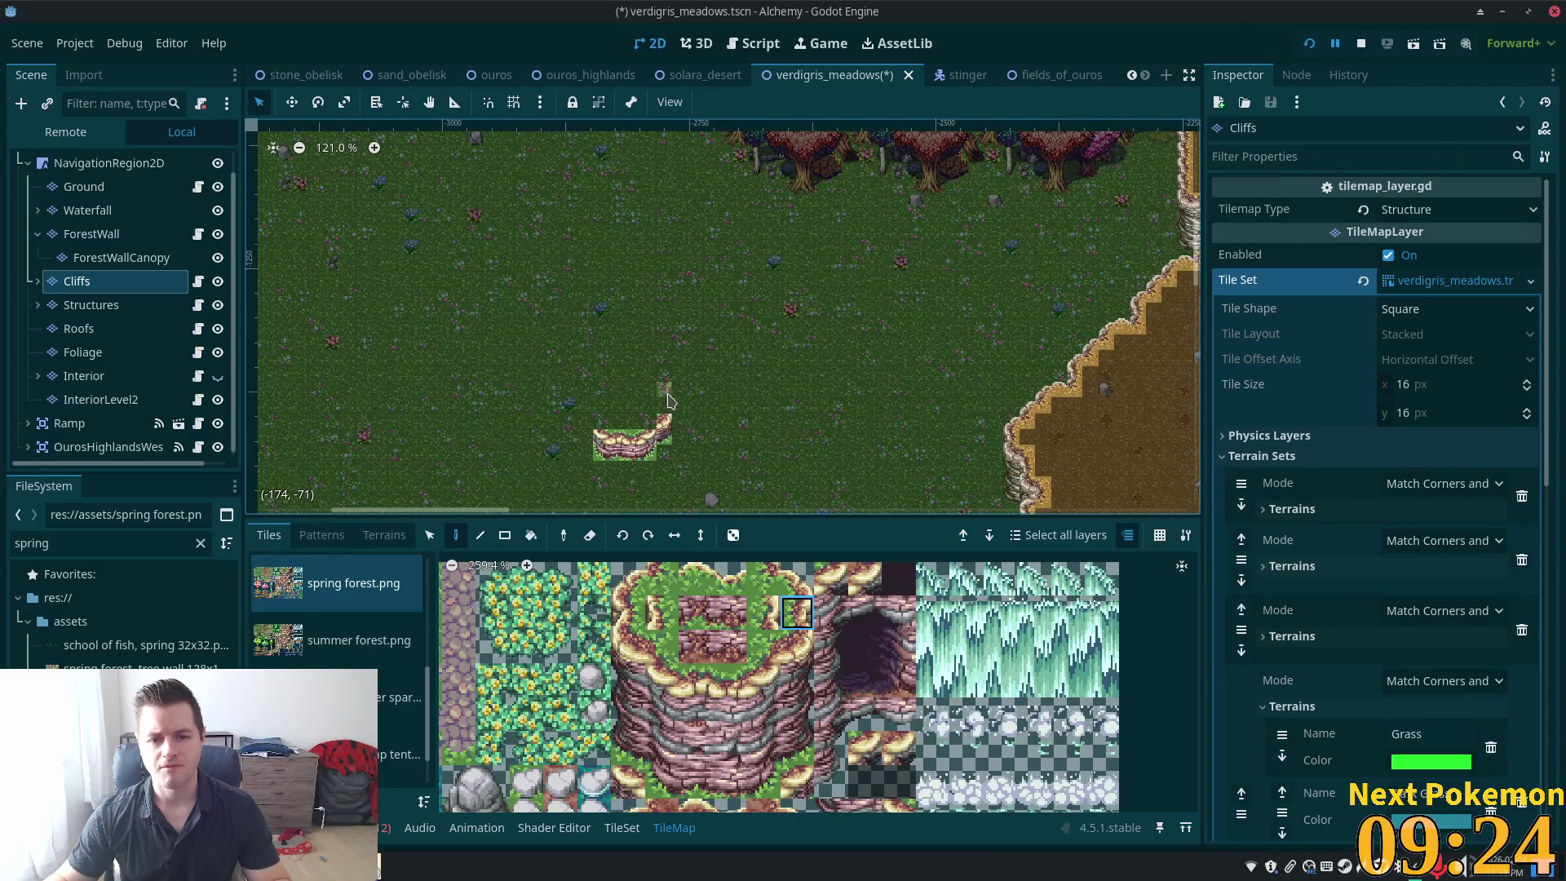
click(667, 404)
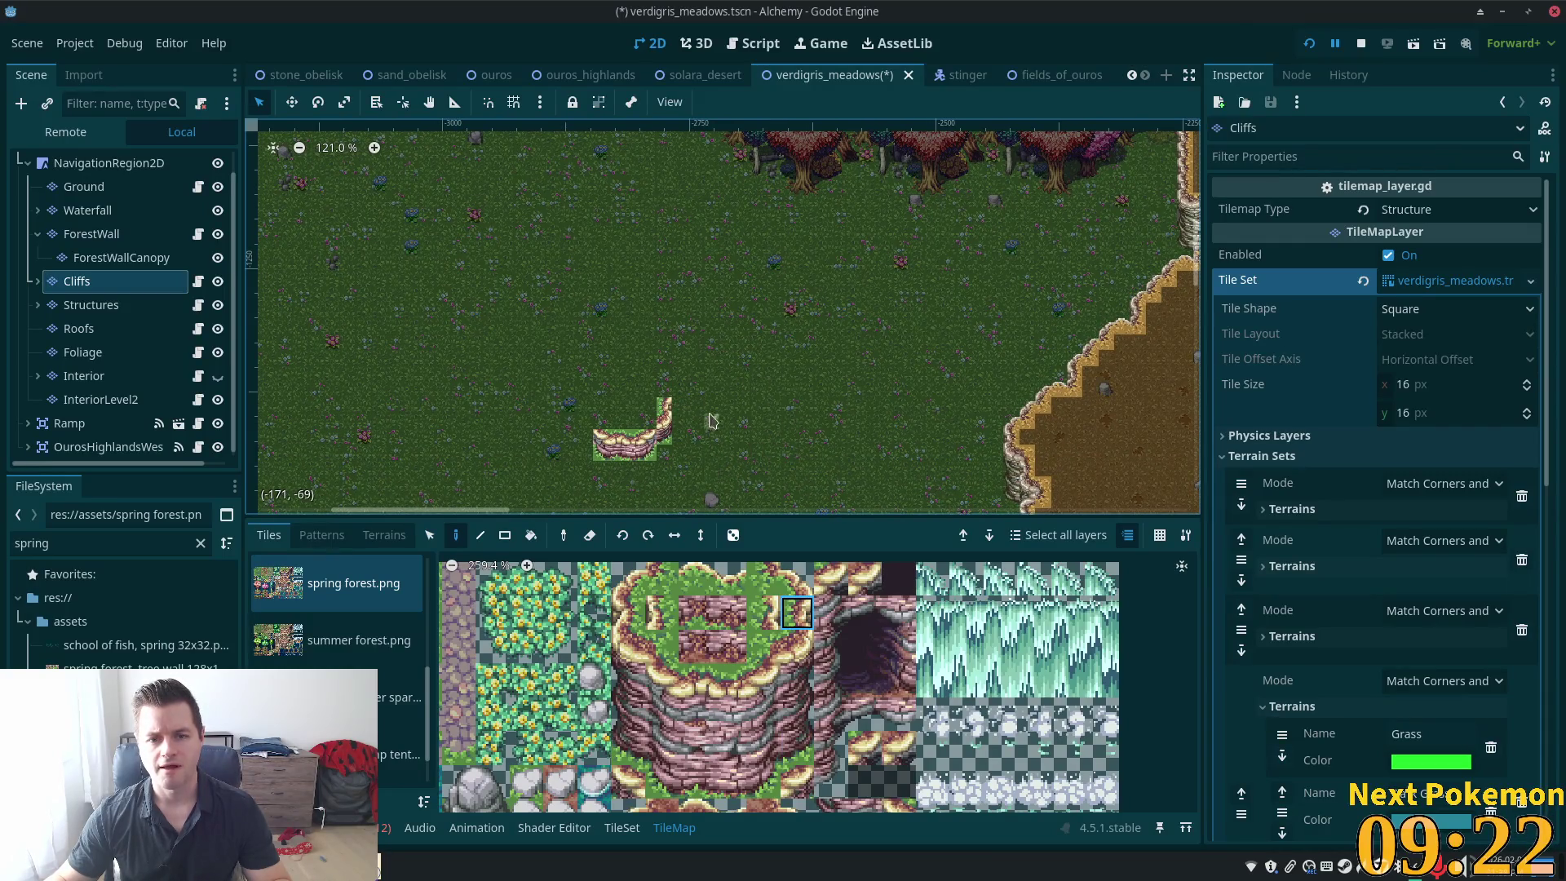
click(667, 390)
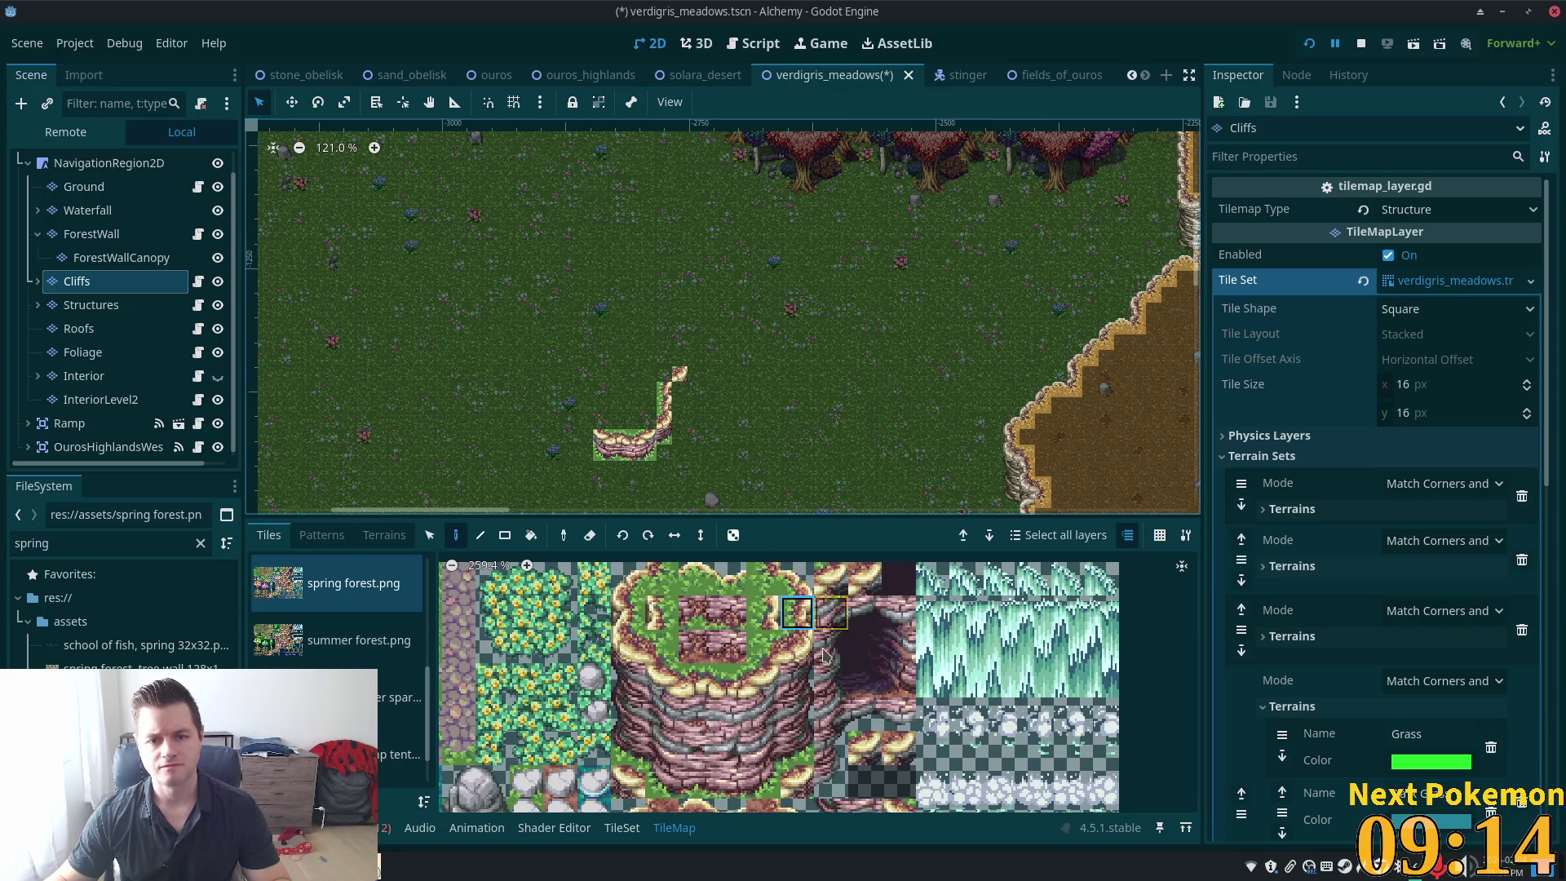
Extend the cliff curve northward with more edge tiles, then select NavigationRegion2D
click(797, 646)
click(699, 359)
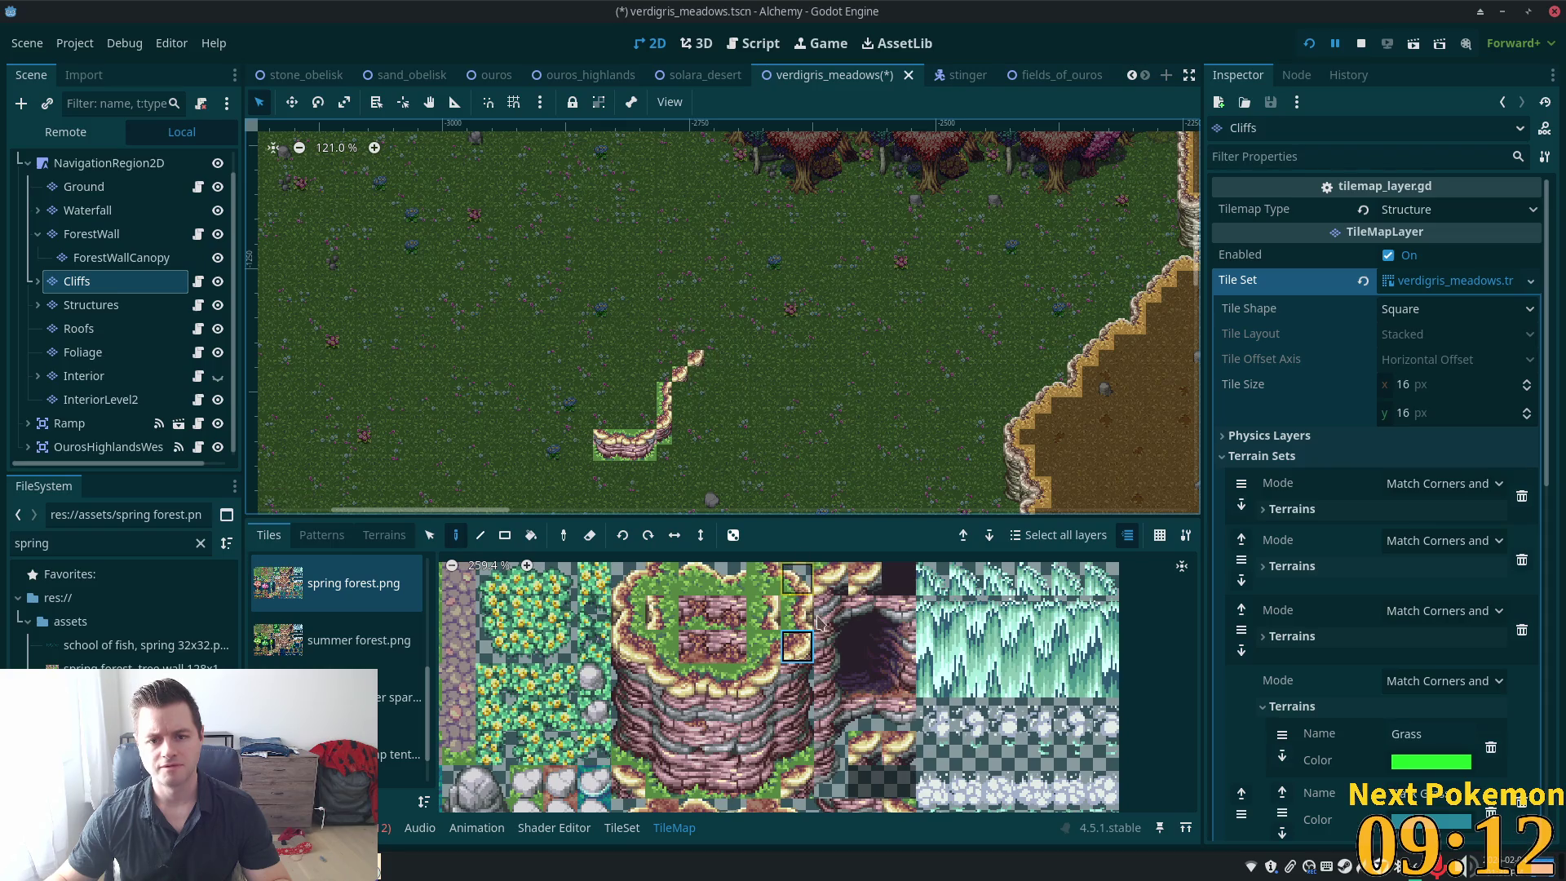
click(795, 613)
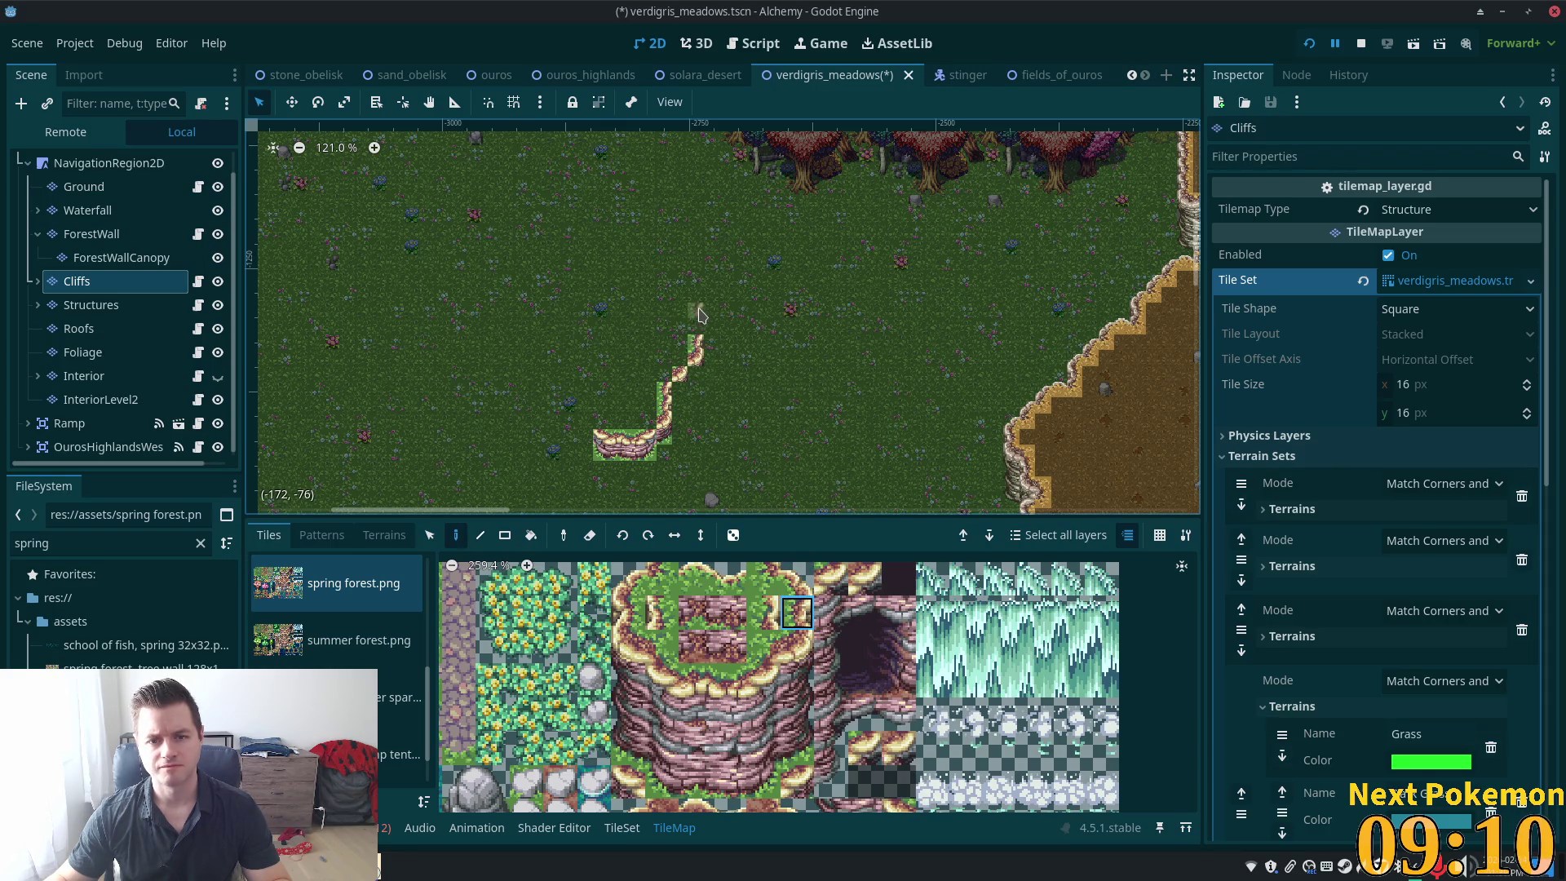
click(799, 593)
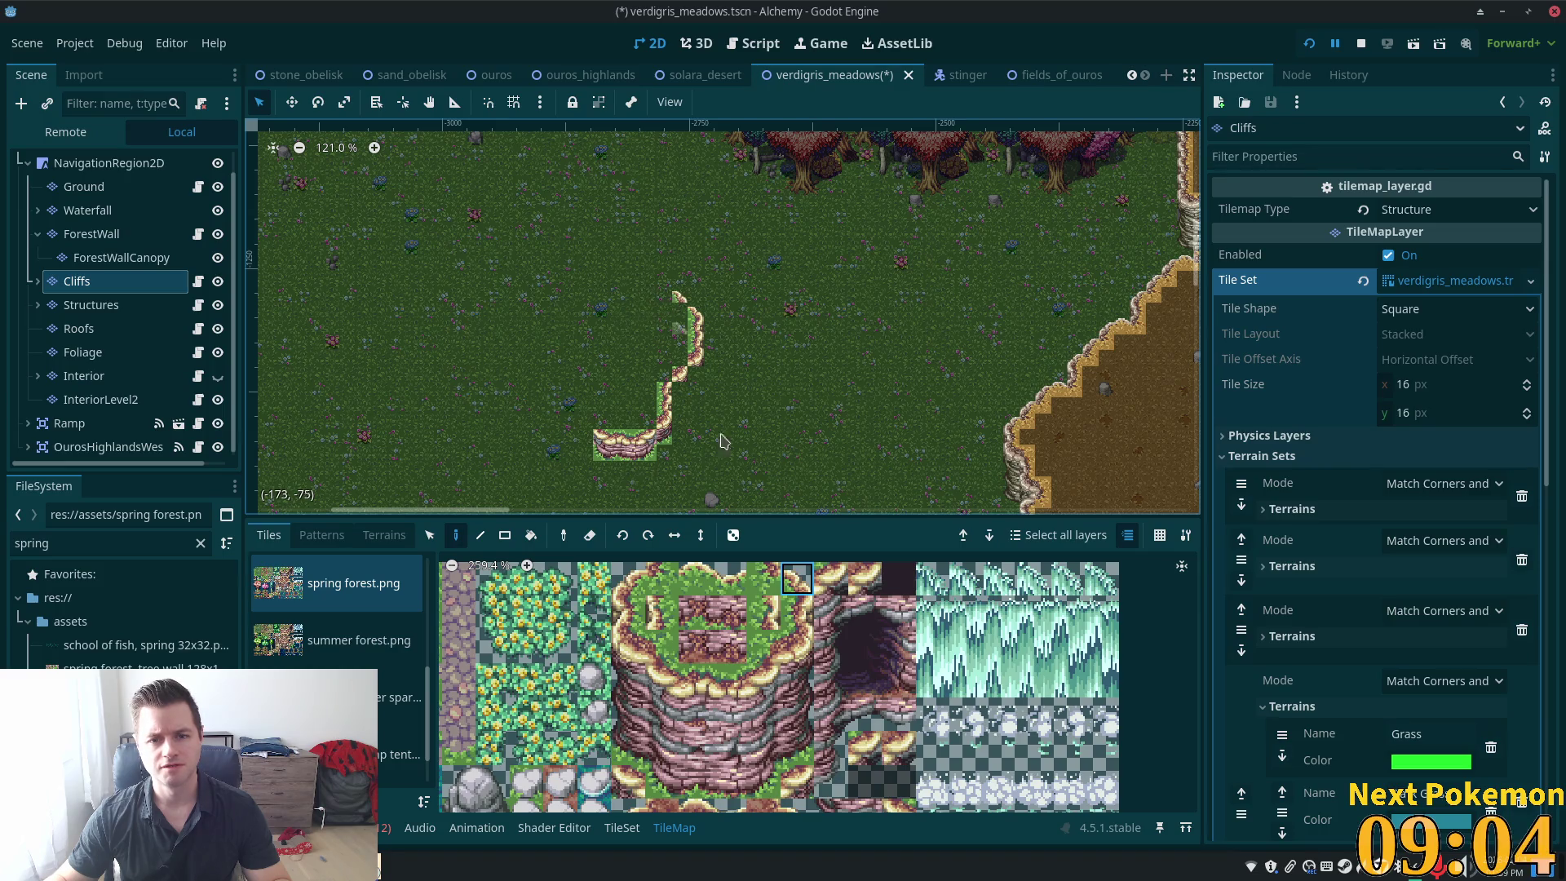
click(767, 582)
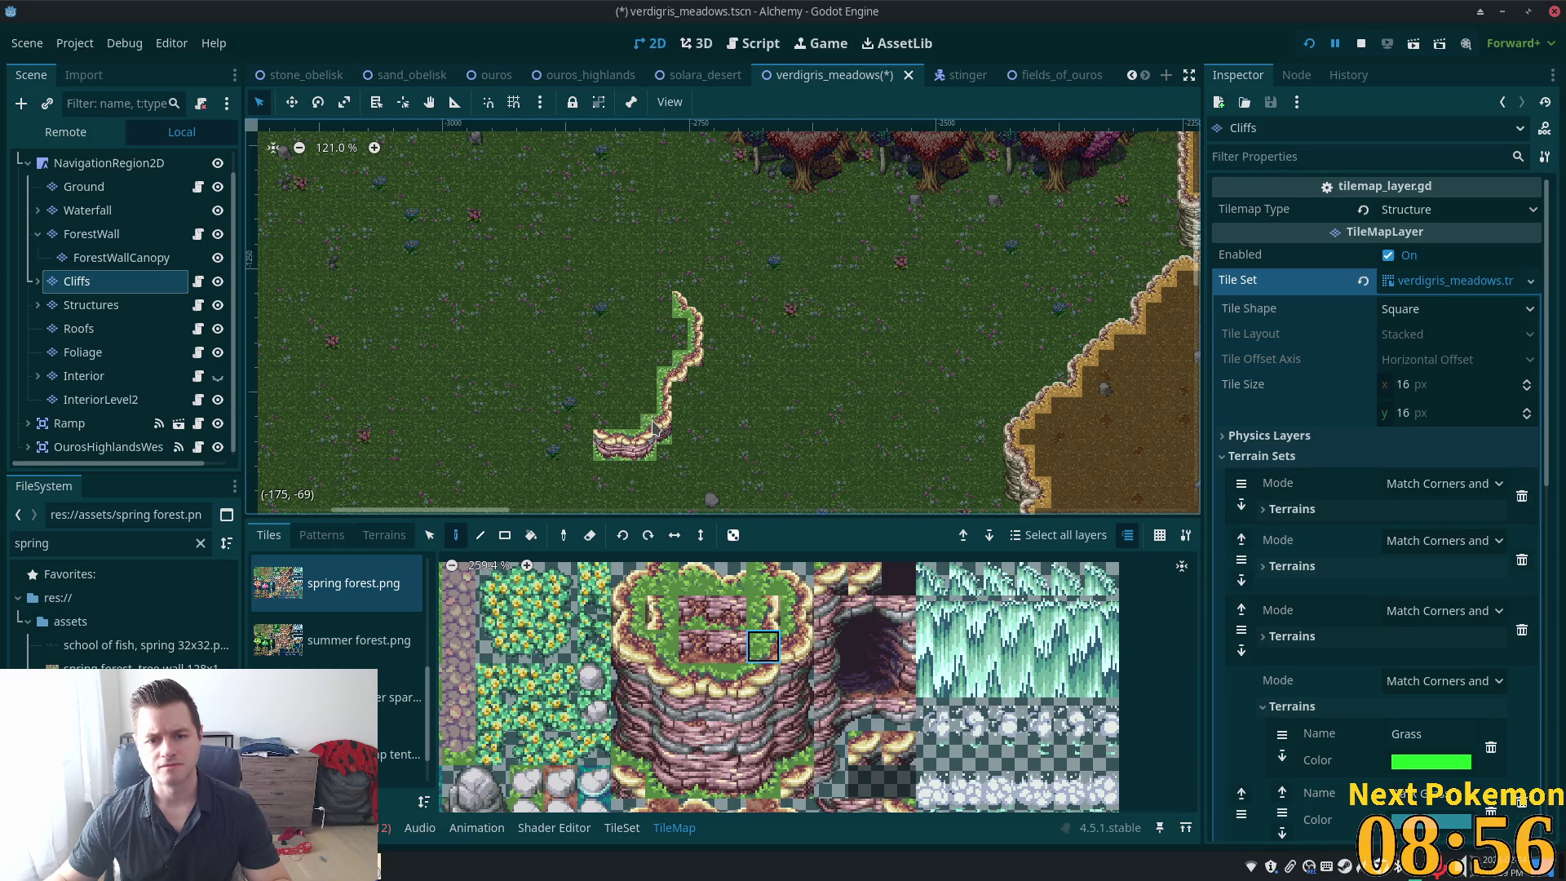
scroll(677, 469, up, 4)
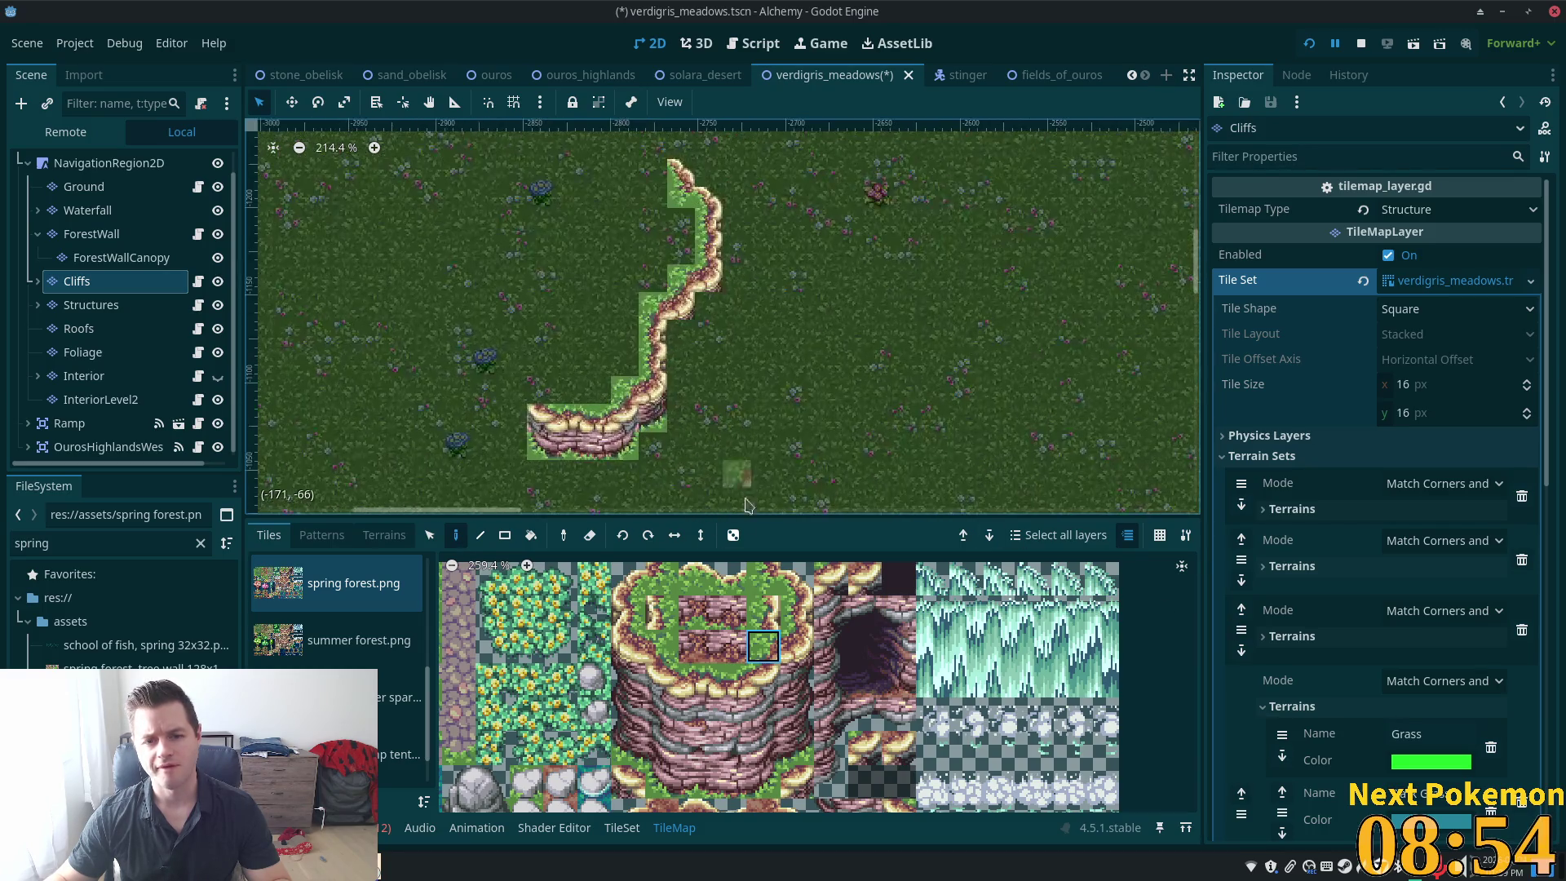
drag(737, 390, 729, 451)
click(797, 748)
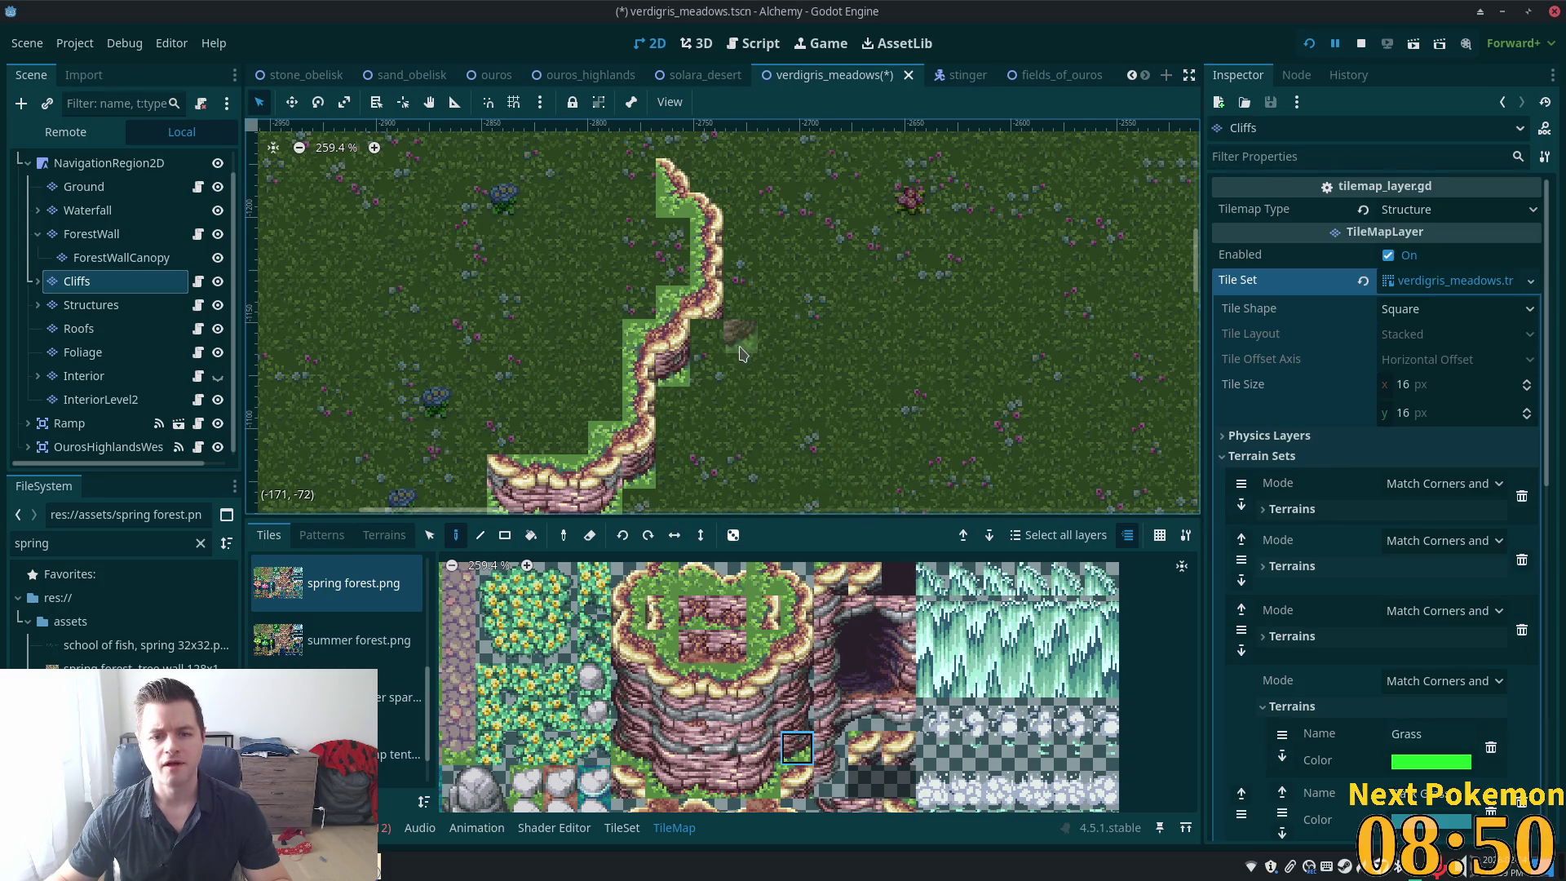
click(706, 337)
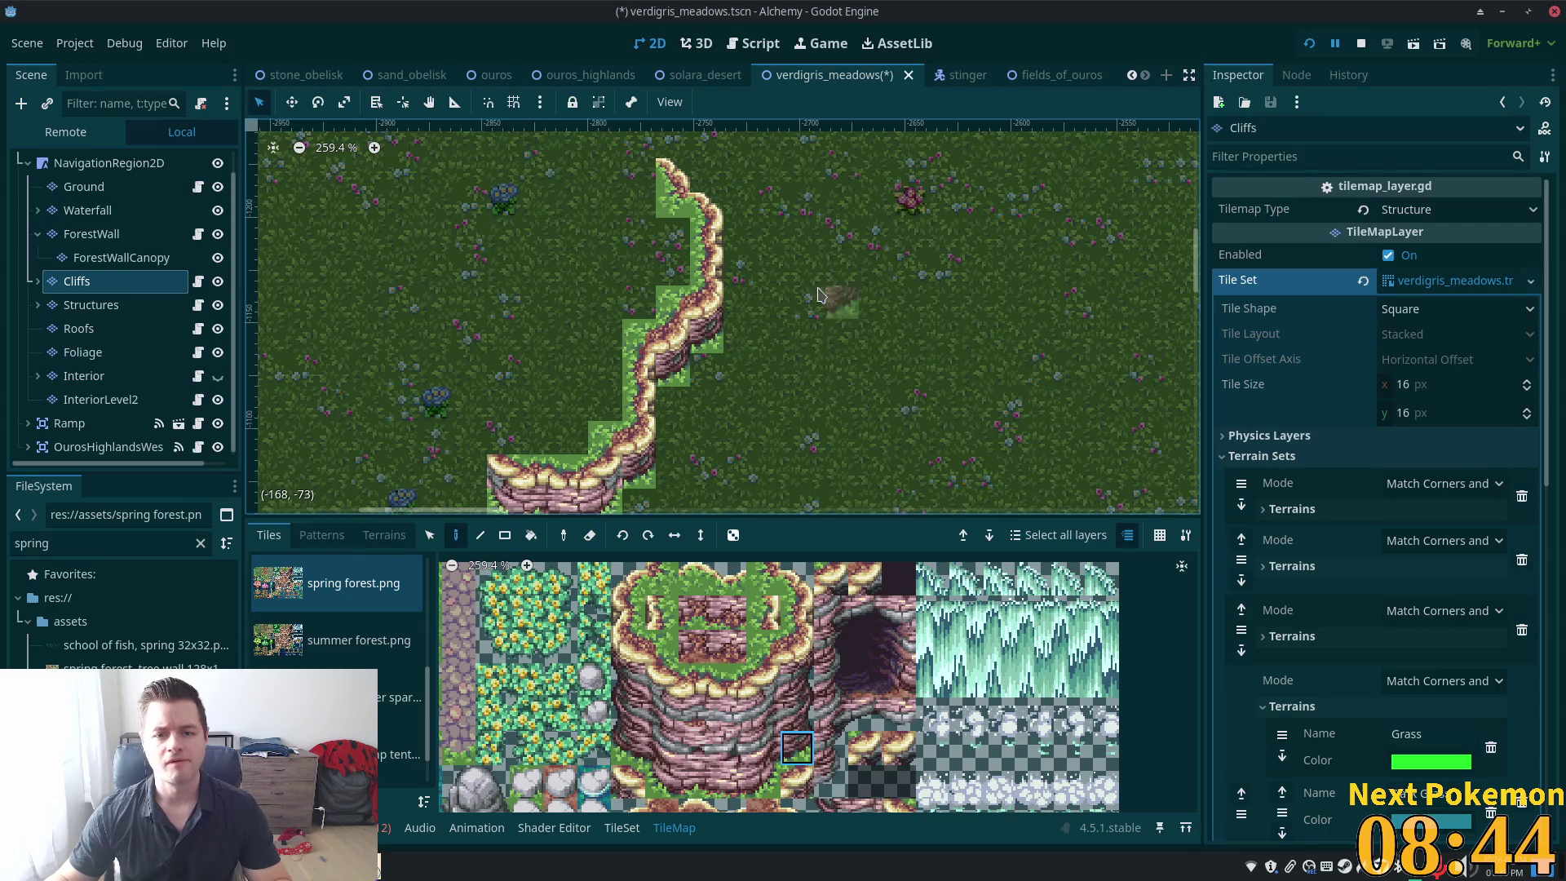
scroll(796, 298, down, 2)
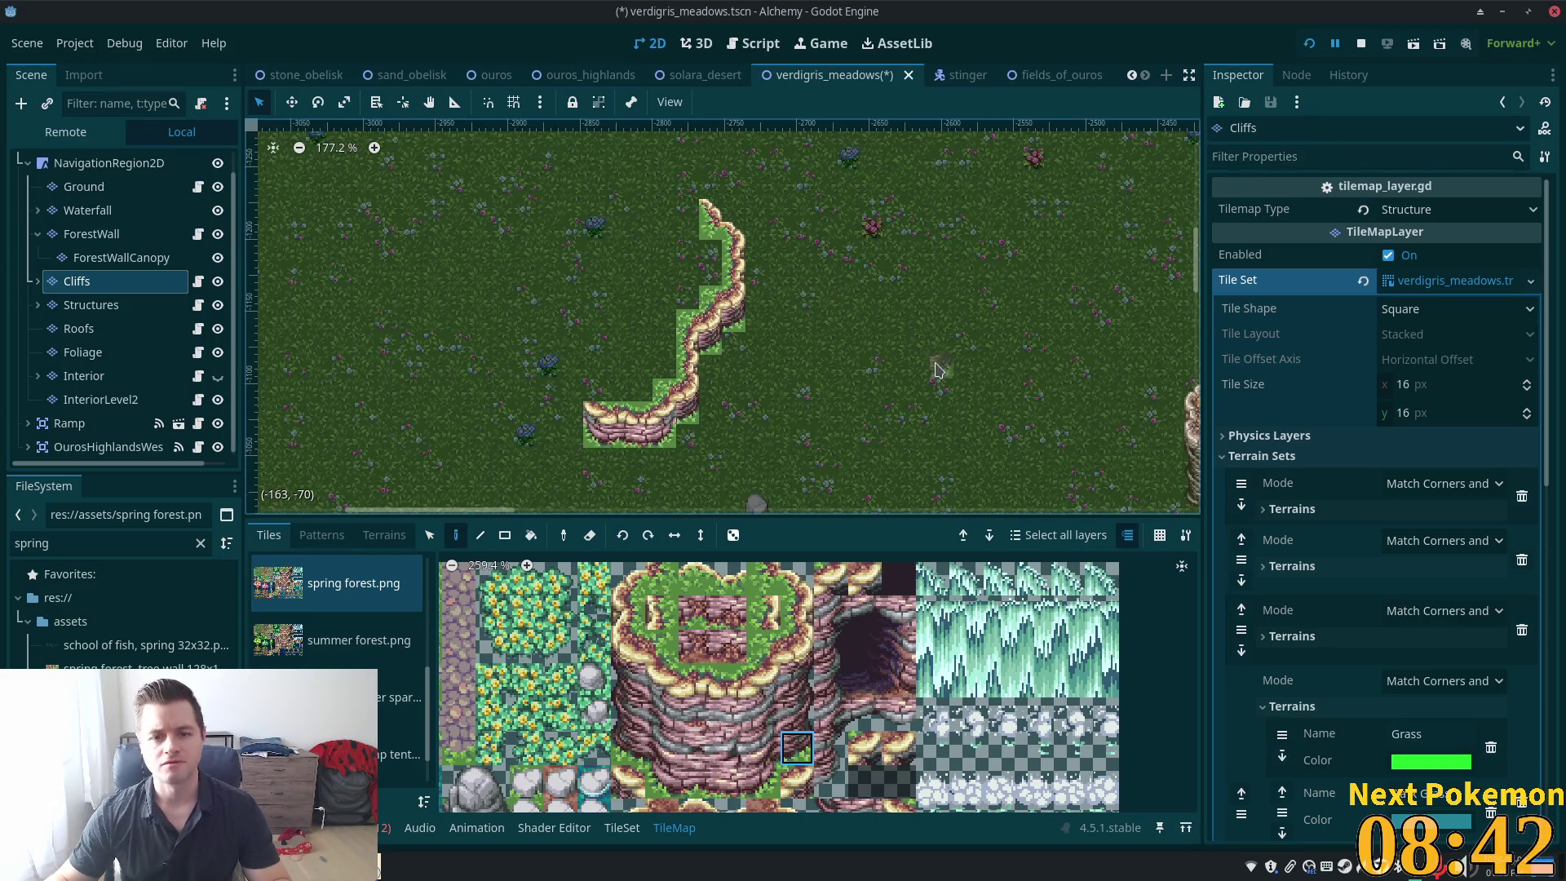
scroll(936, 369, down, 1)
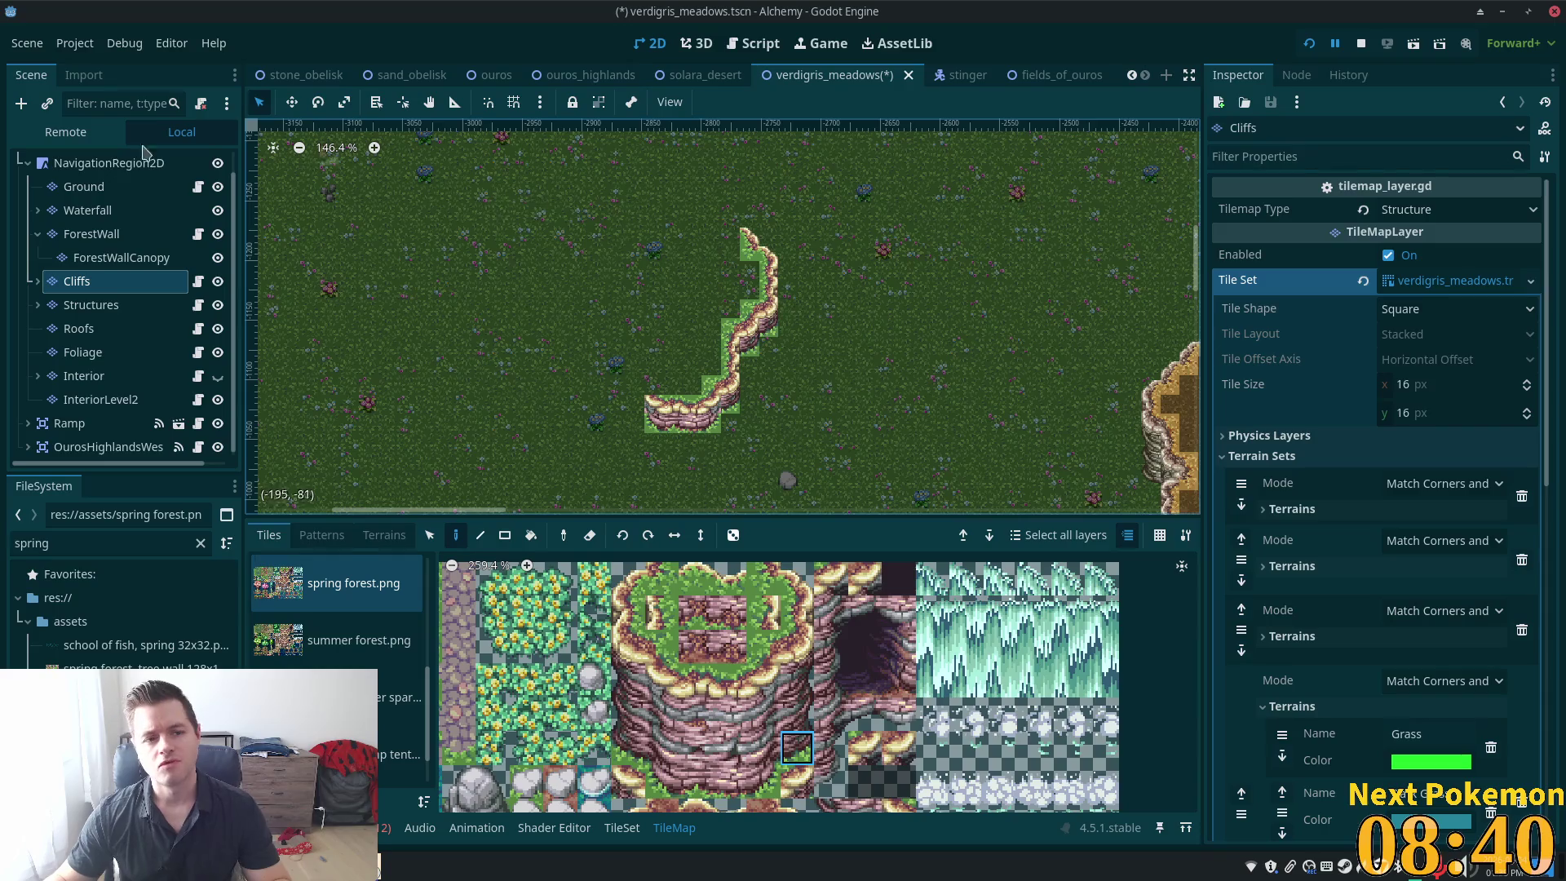
click(118, 164)
scroll(744, 393, up, 5)
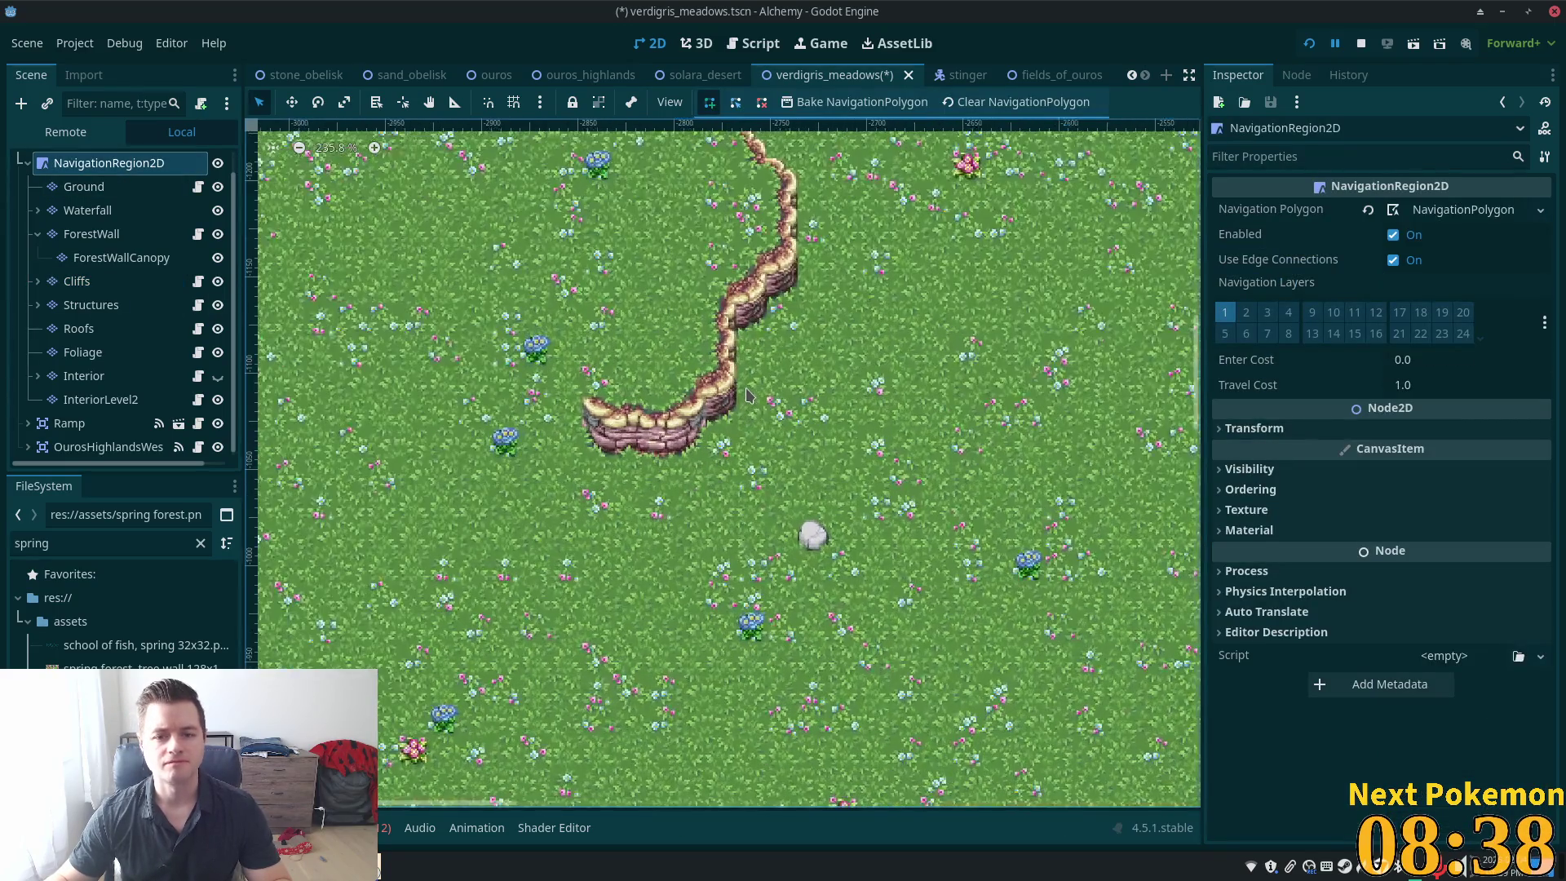
scroll(831, 384, down, 2)
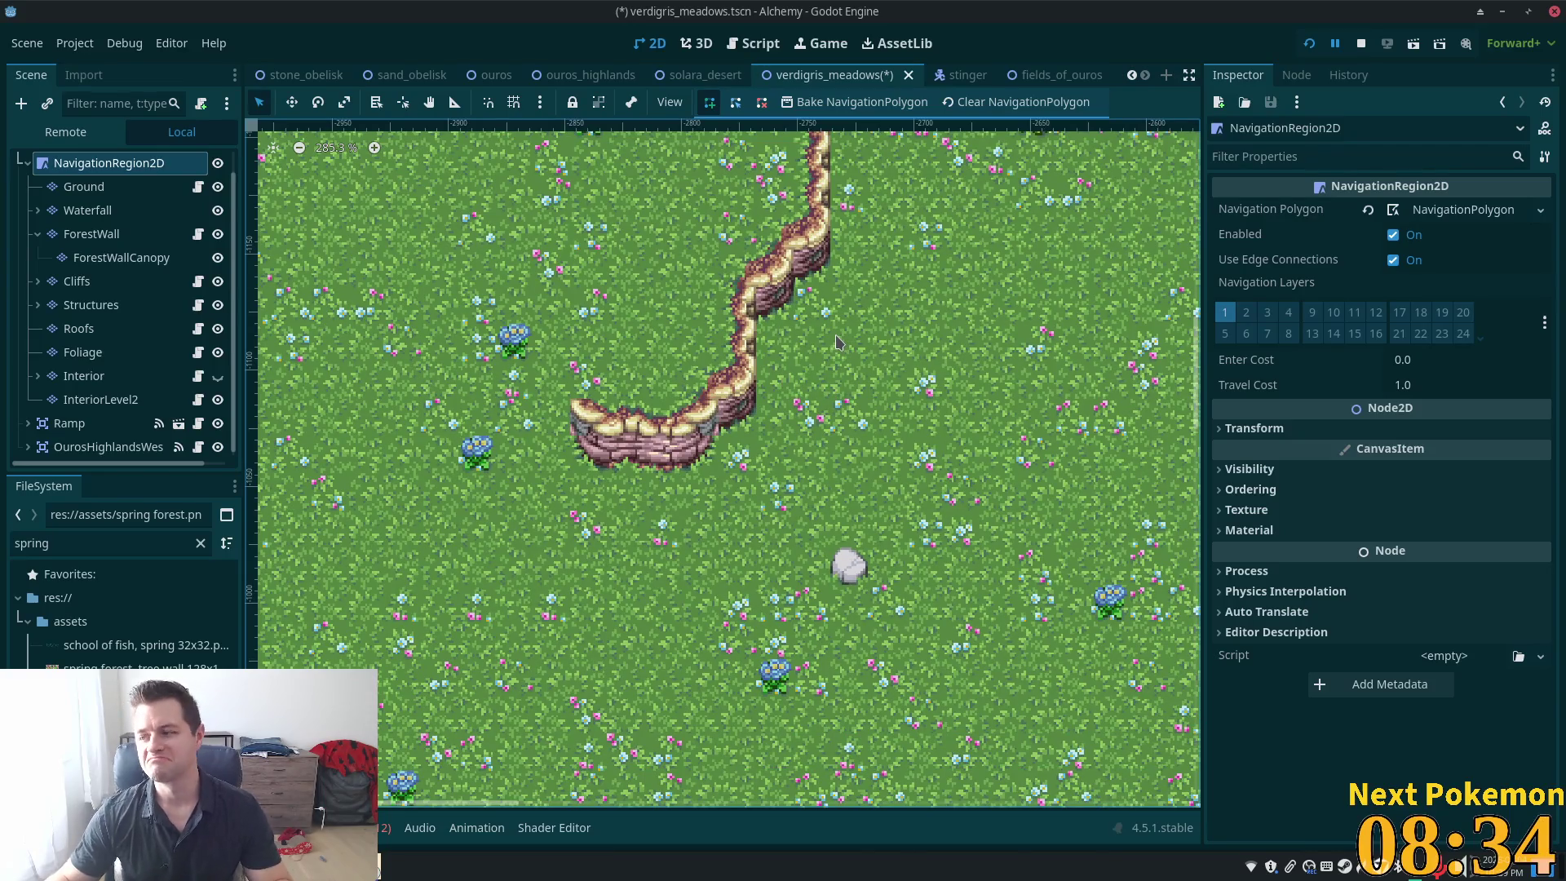
scroll(824, 339, down, 3)
scroll(840, 323, up, 3)
scroll(840, 323, right, 5)
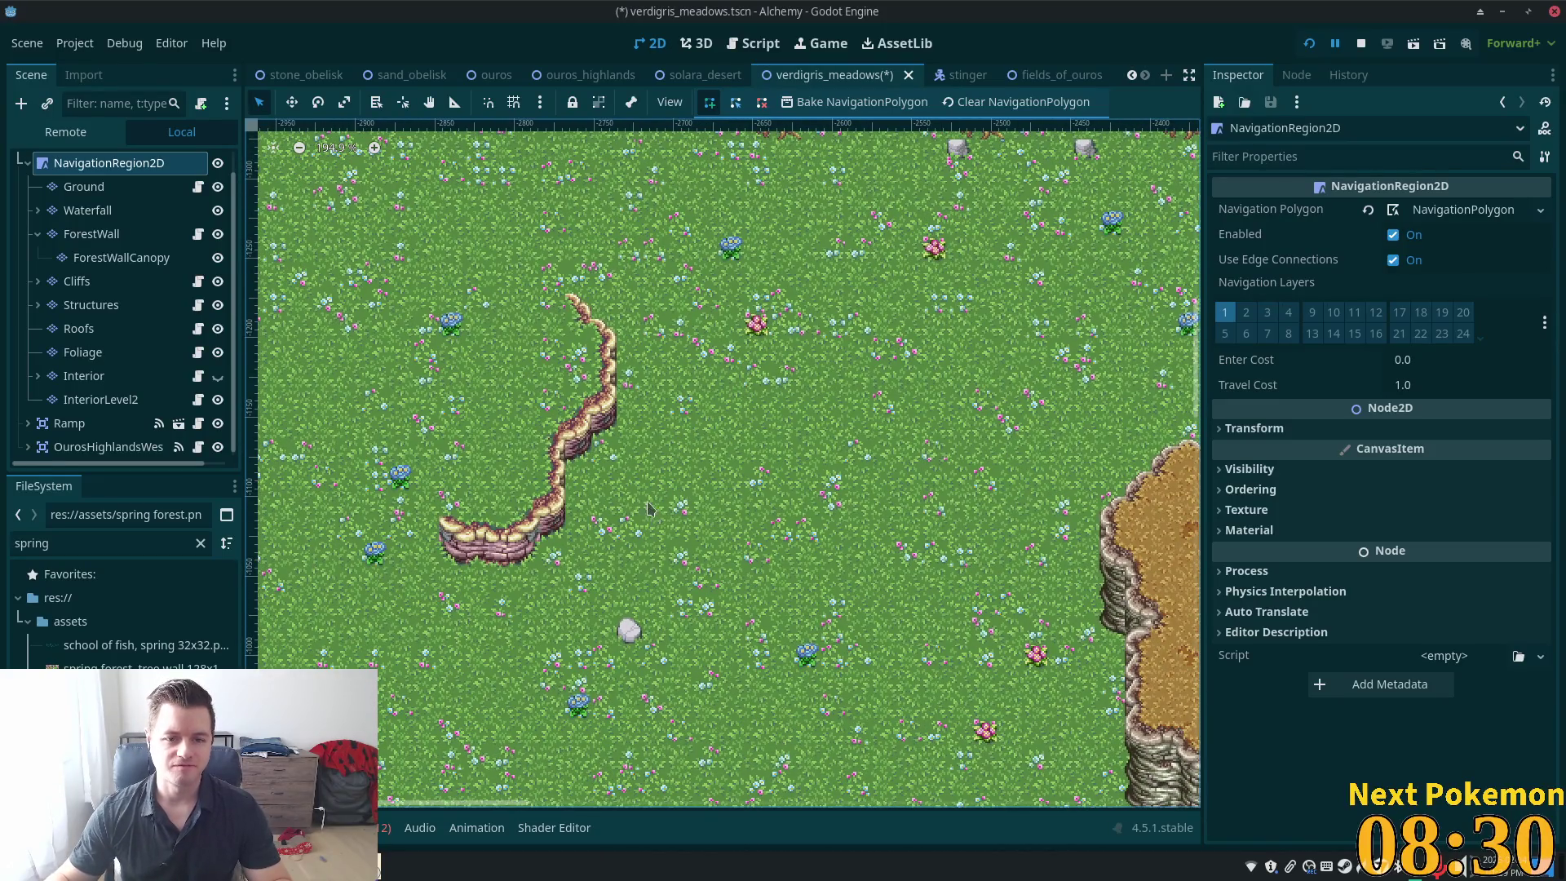
scroll(563, 490, up, 4)
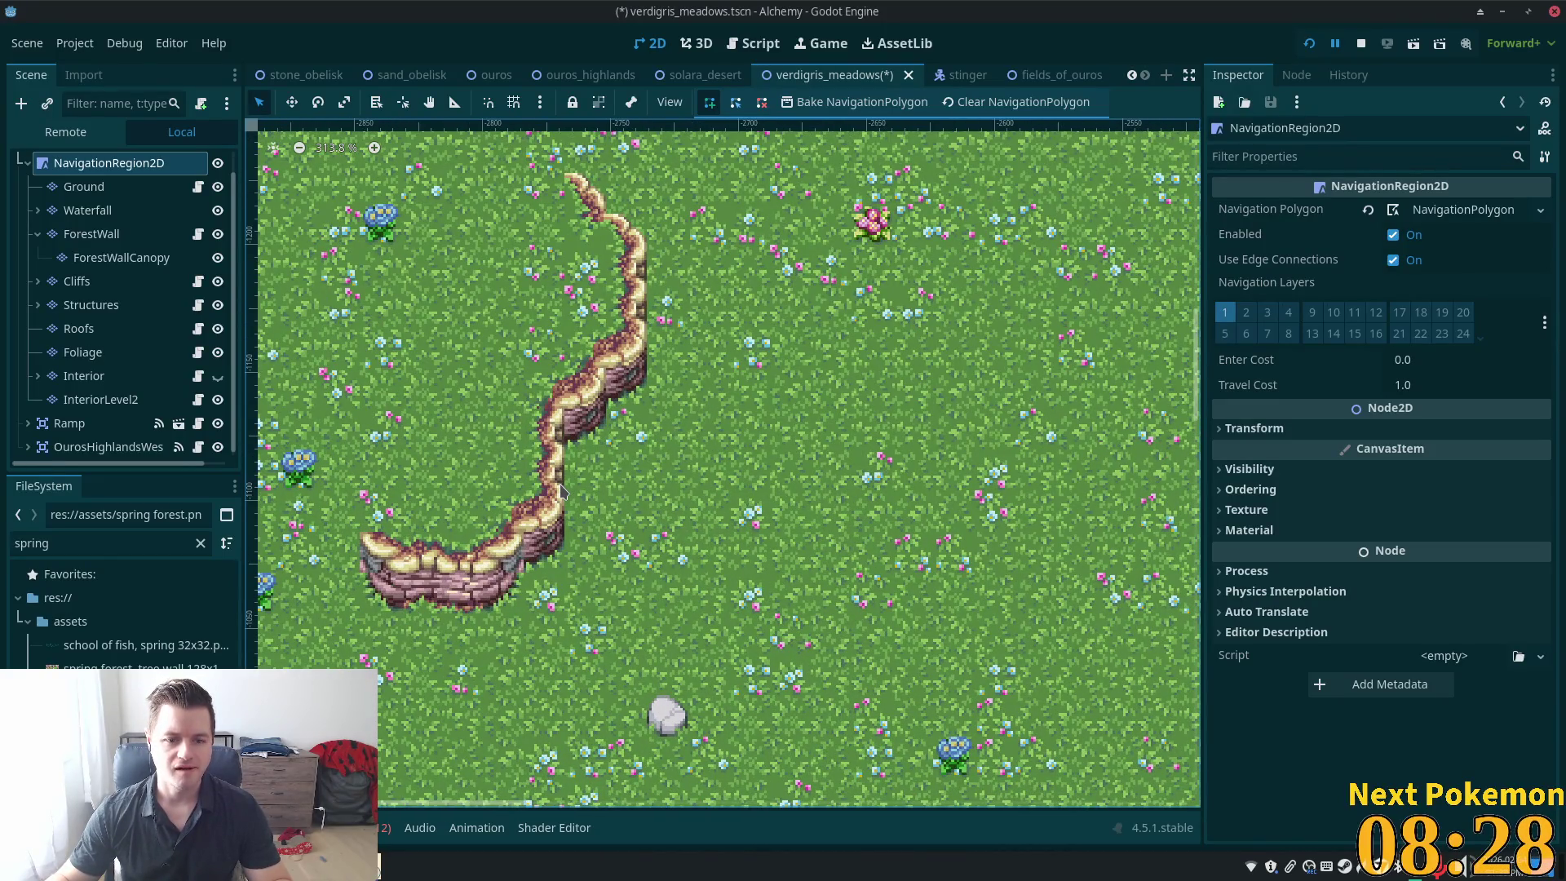
scroll(822, 540, down, 1)
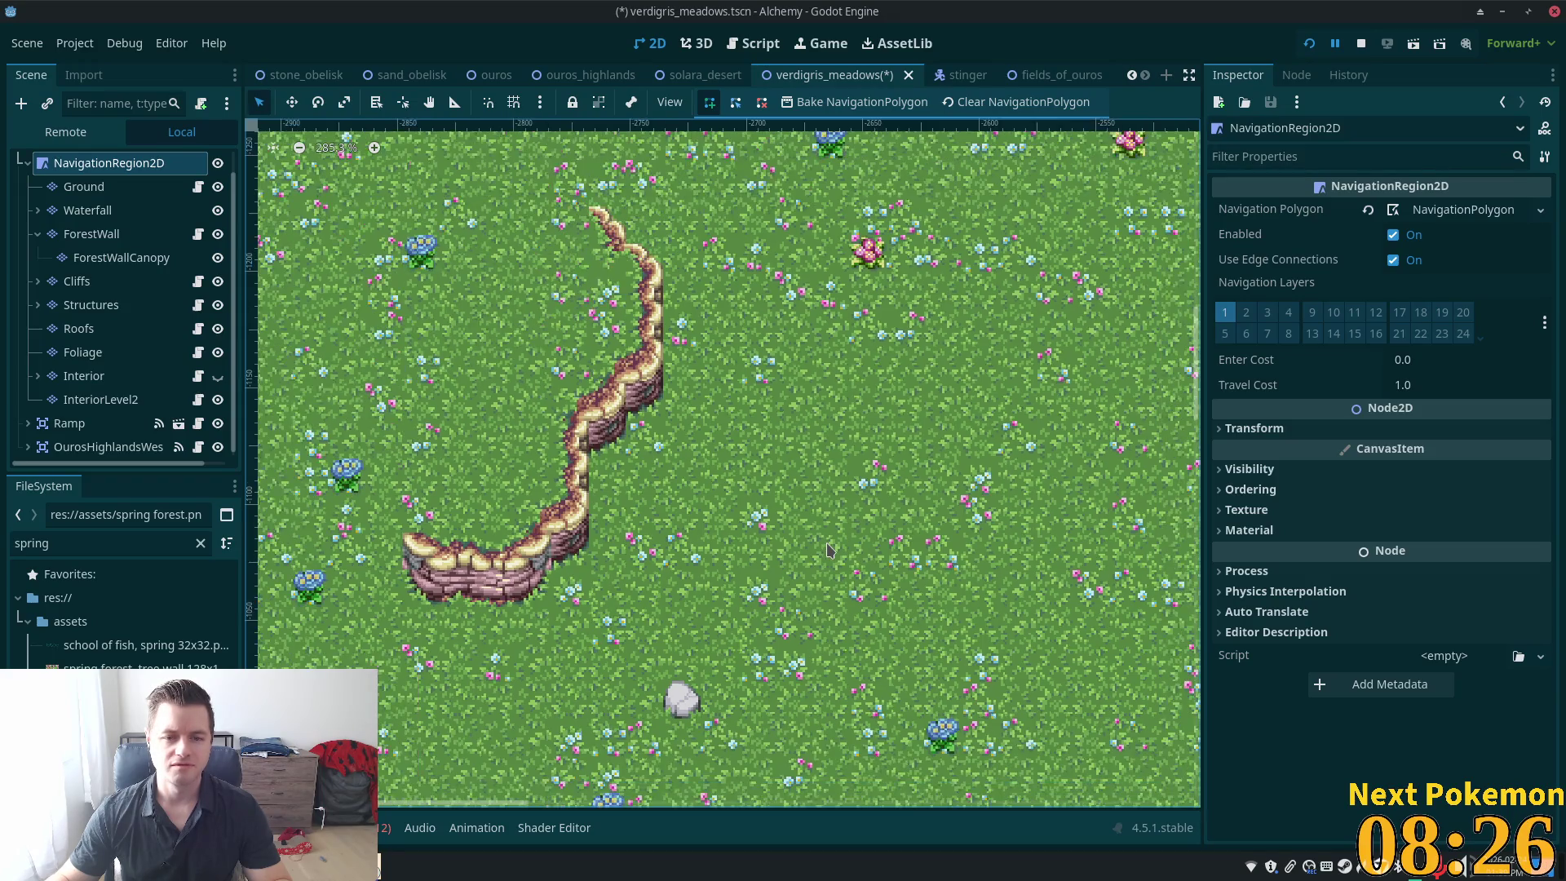
scroll(827, 550, down, 3)
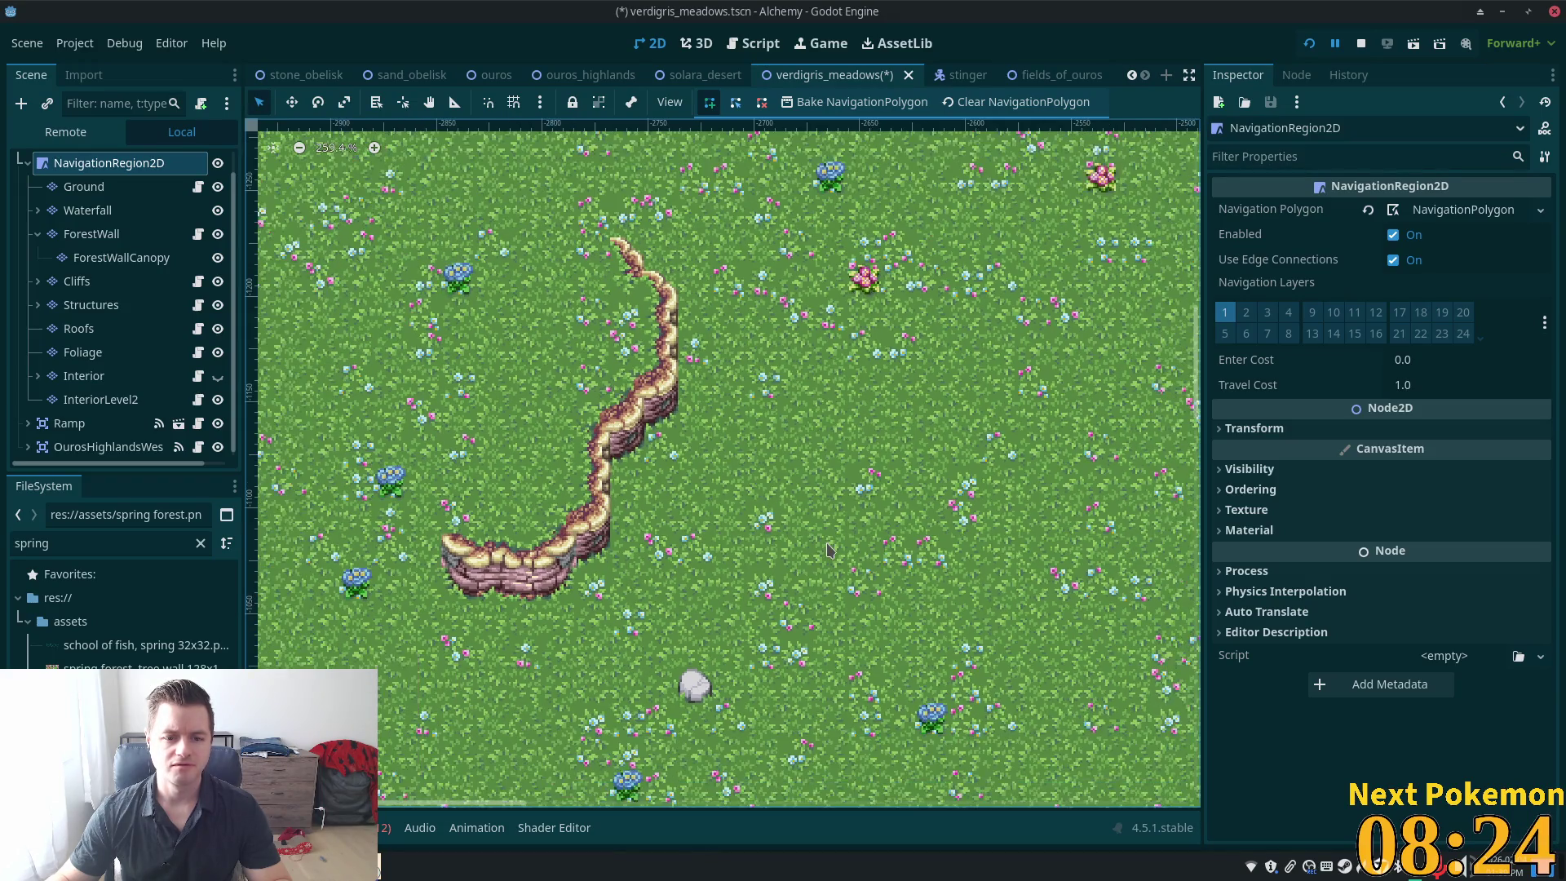
scroll(810, 555, down, 1)
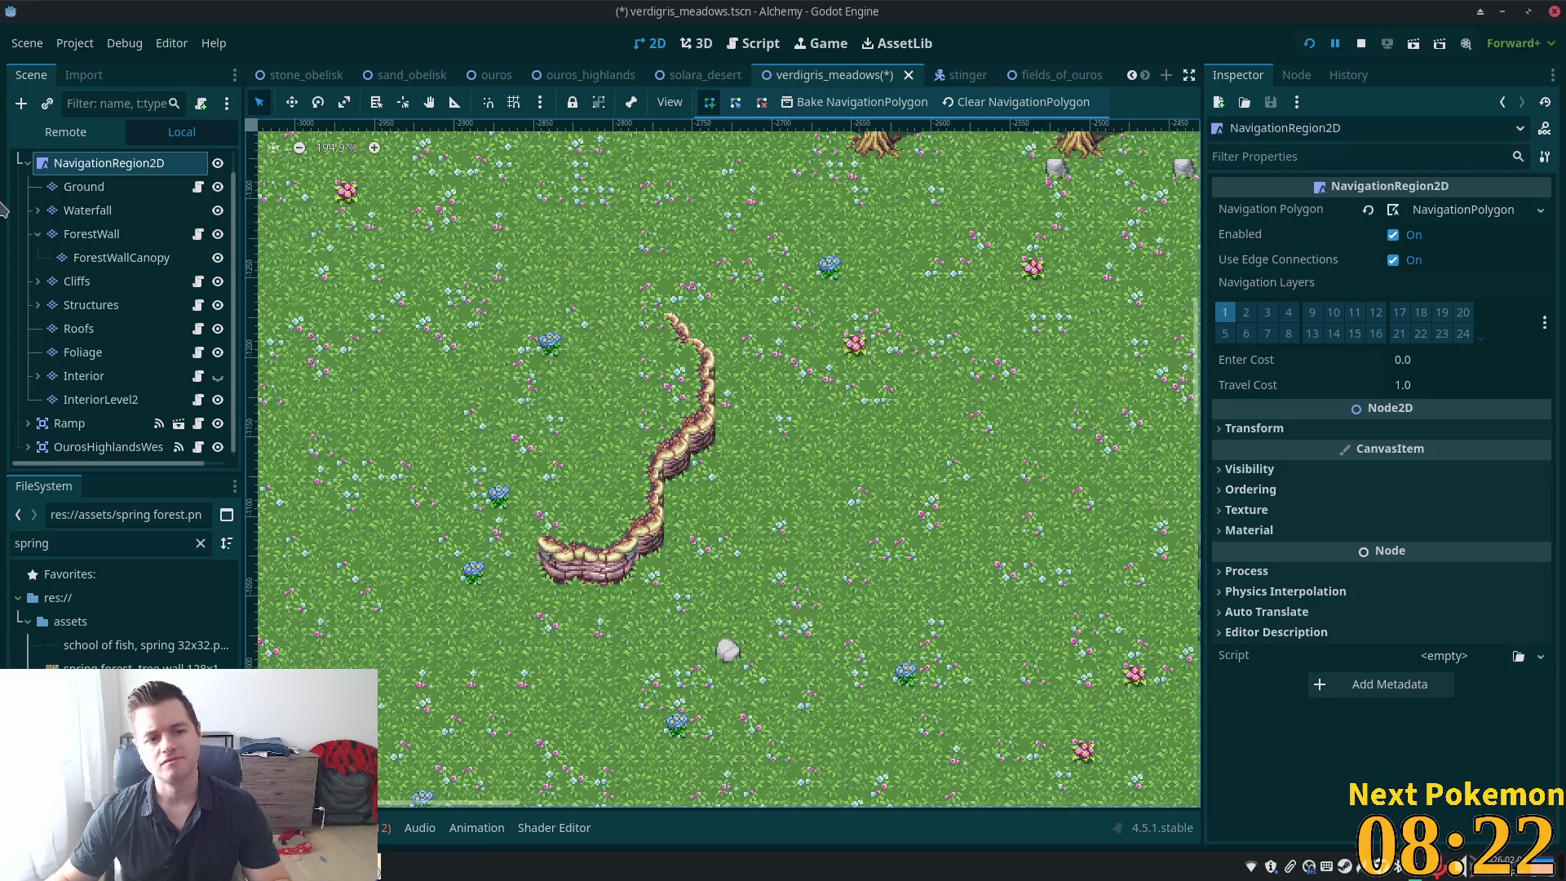
click(126, 190)
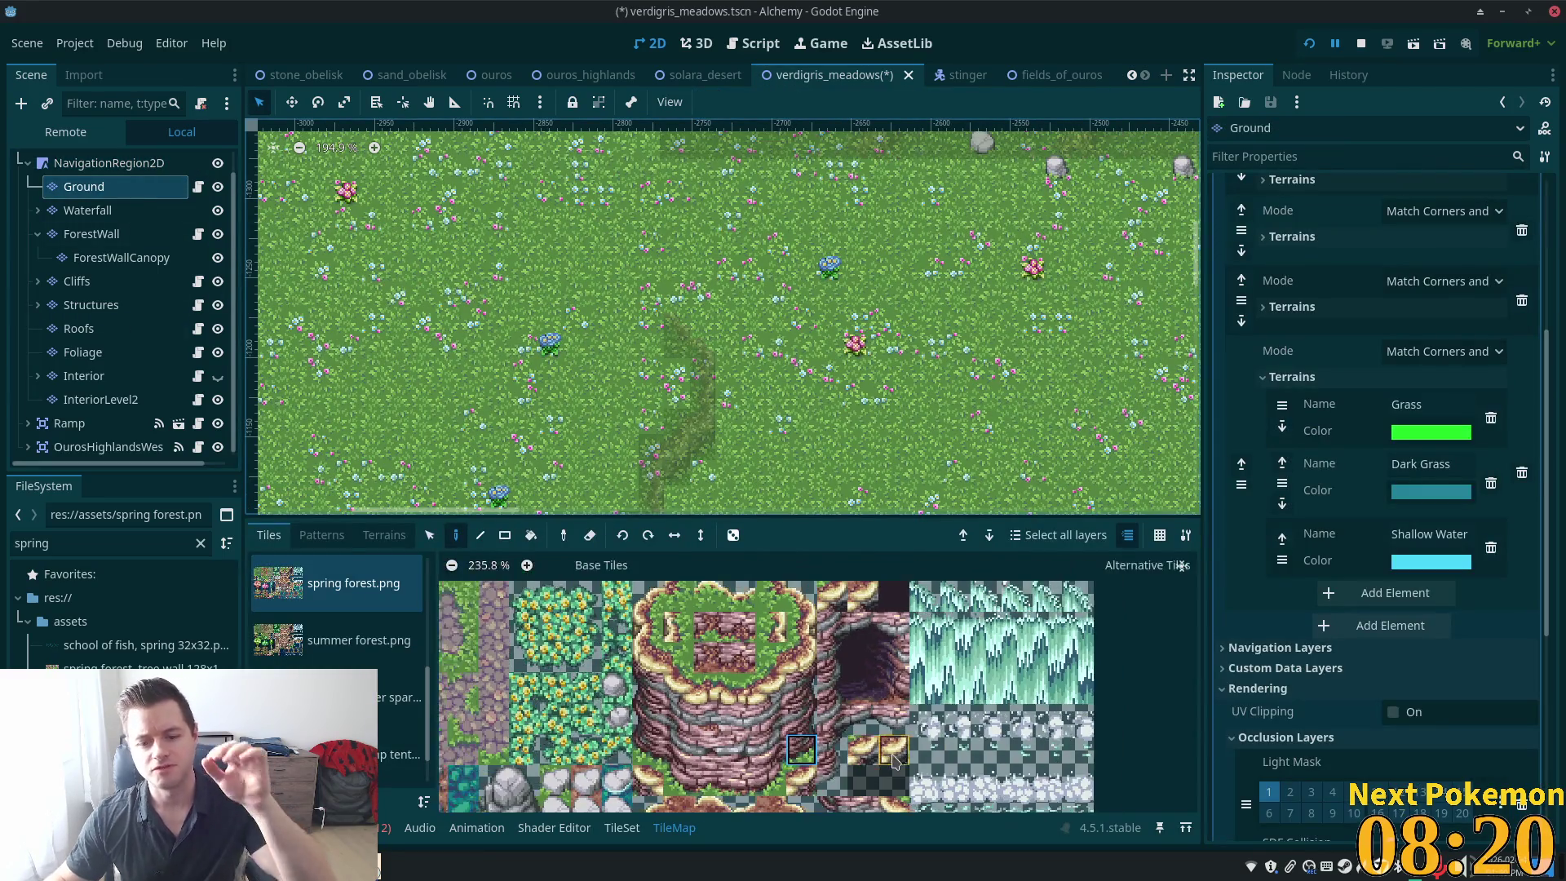
Paint one dark grass tile in the meadow beside the cliff, then return to the Cliffs layer
scroll(894, 760, down, 2)
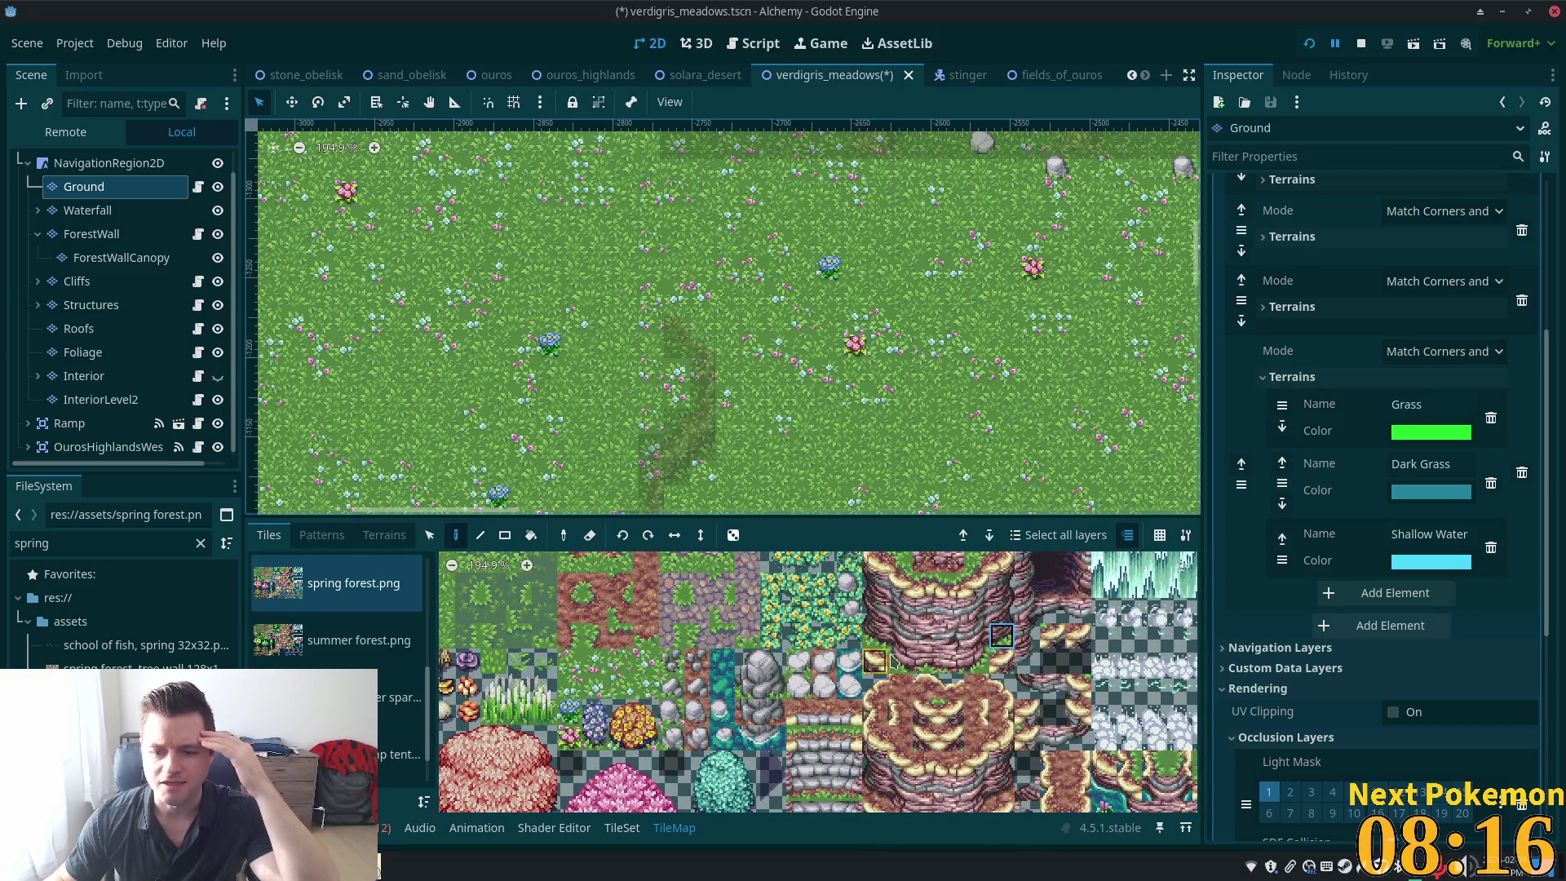
ctrl+scroll(841, 647, down, 3)
scroll(844, 669, down, 5)
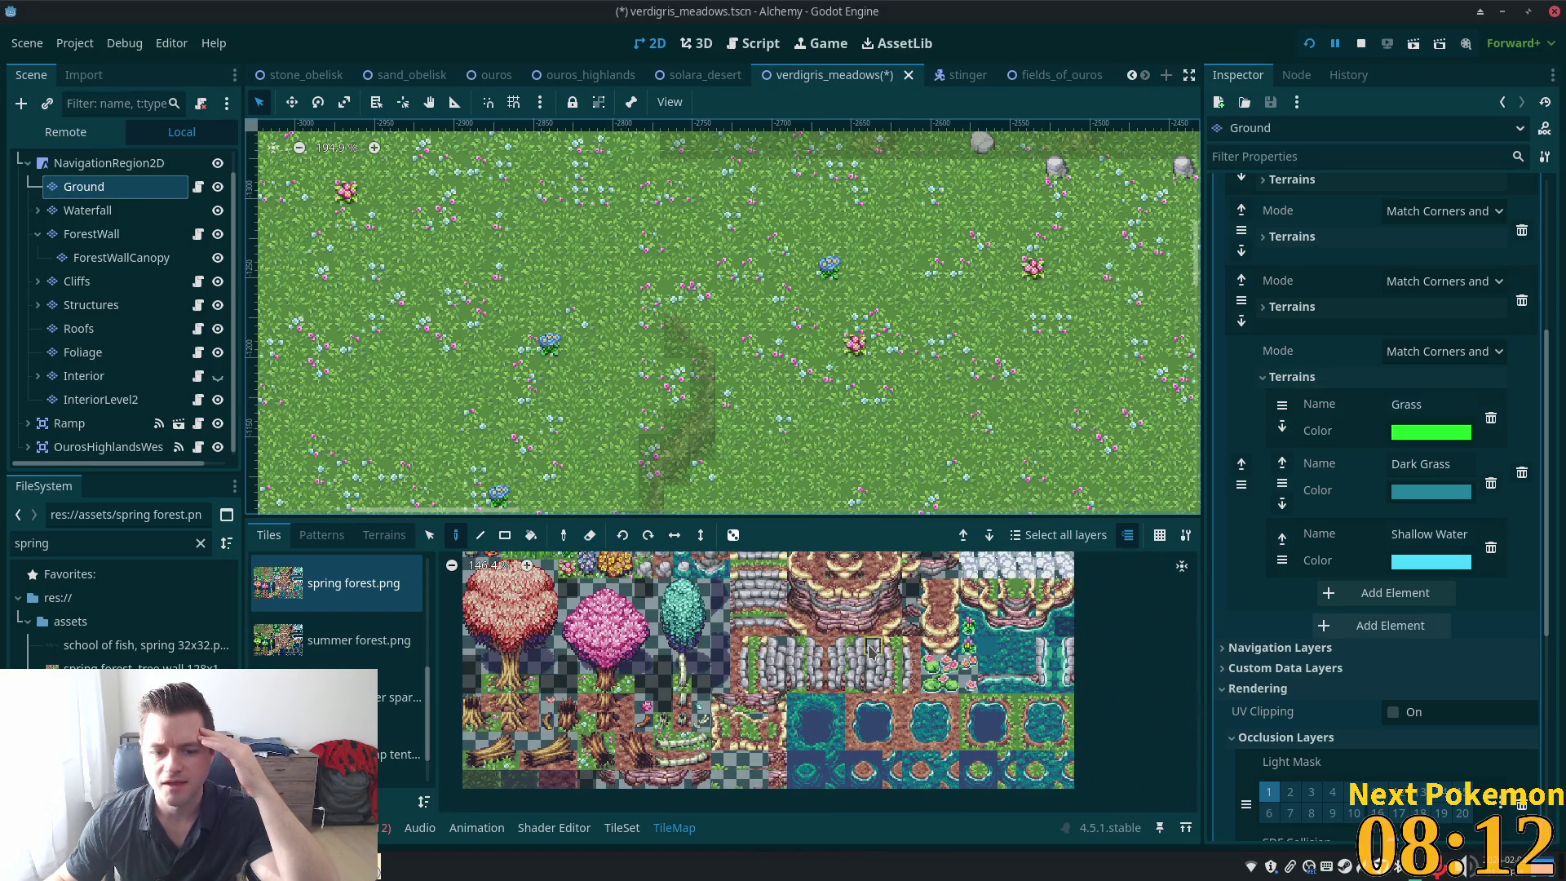
scroll(870, 644, up, 5)
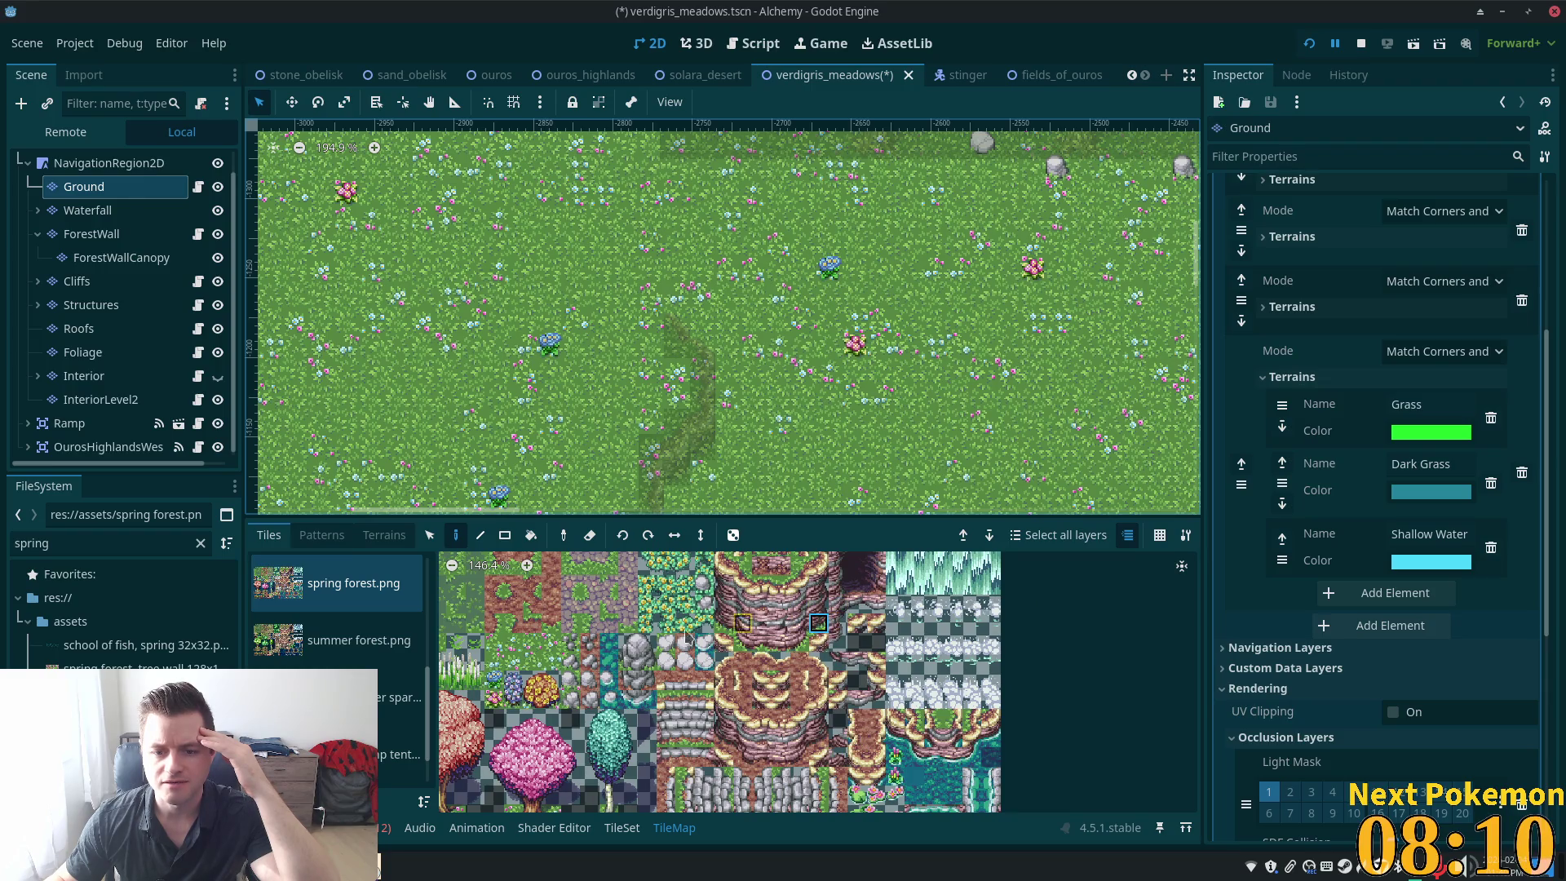
scroll(687, 635, up, 5)
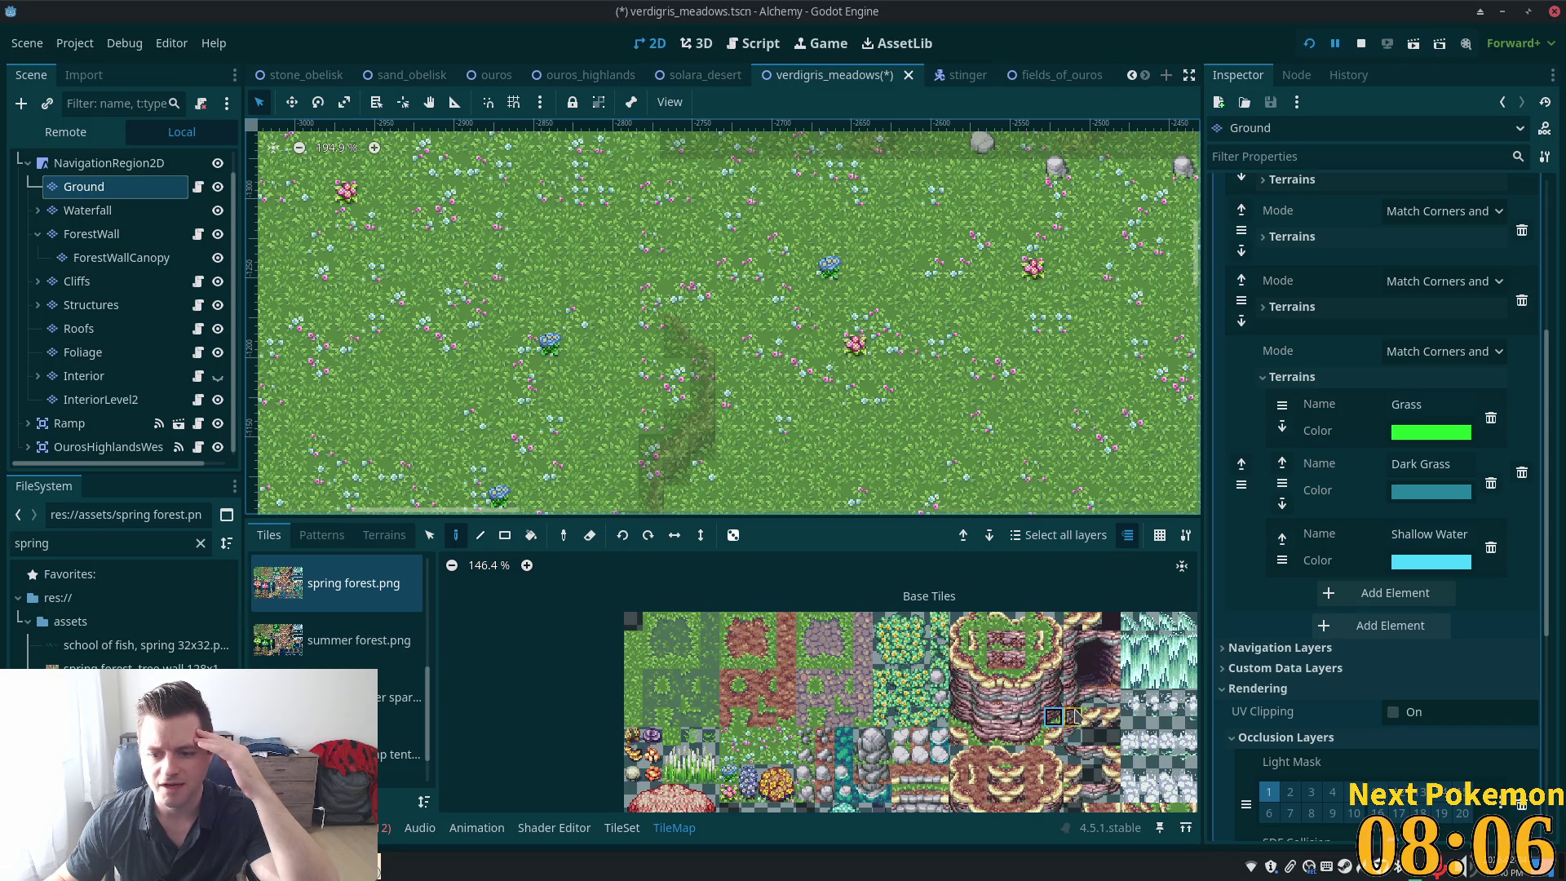
scroll(1053, 713, up, 1)
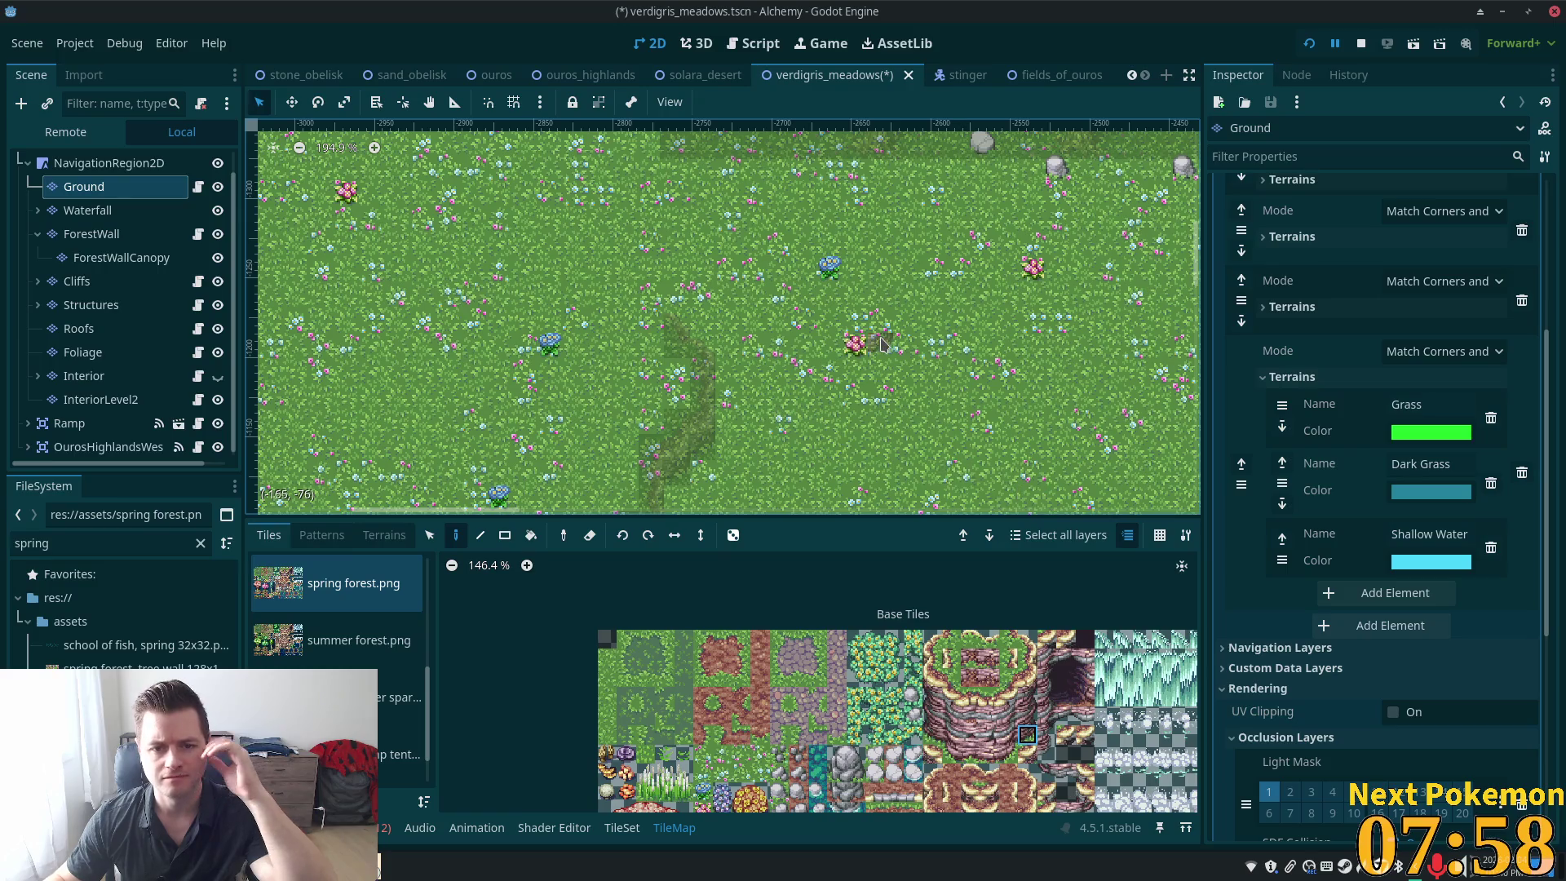
scroll(712, 317, down, 1)
scroll(711, 317, down, 4)
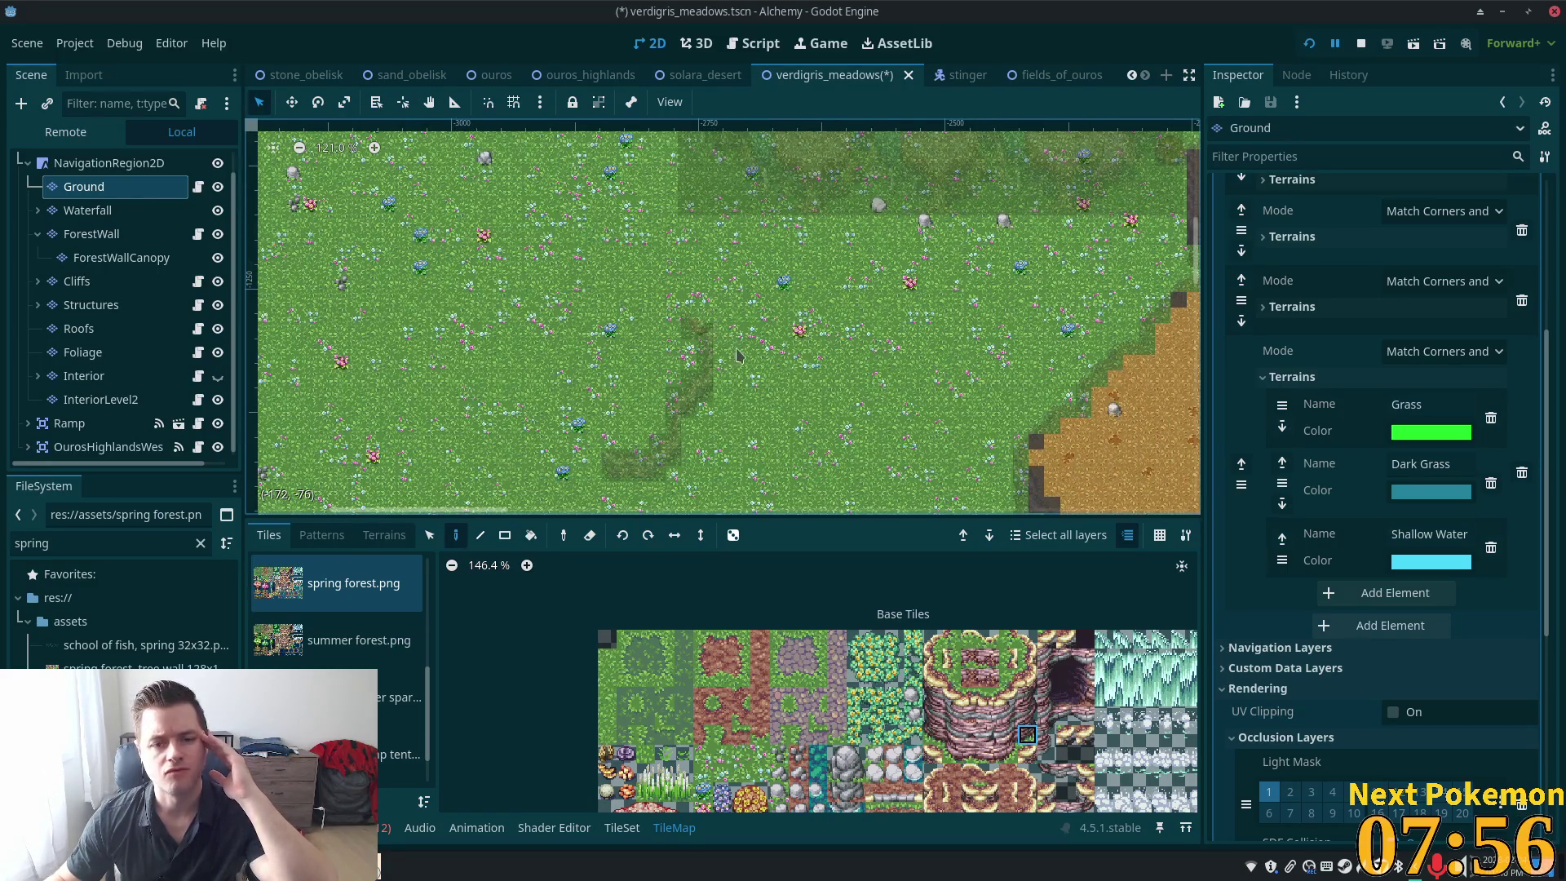
scroll(711, 366, up, 5)
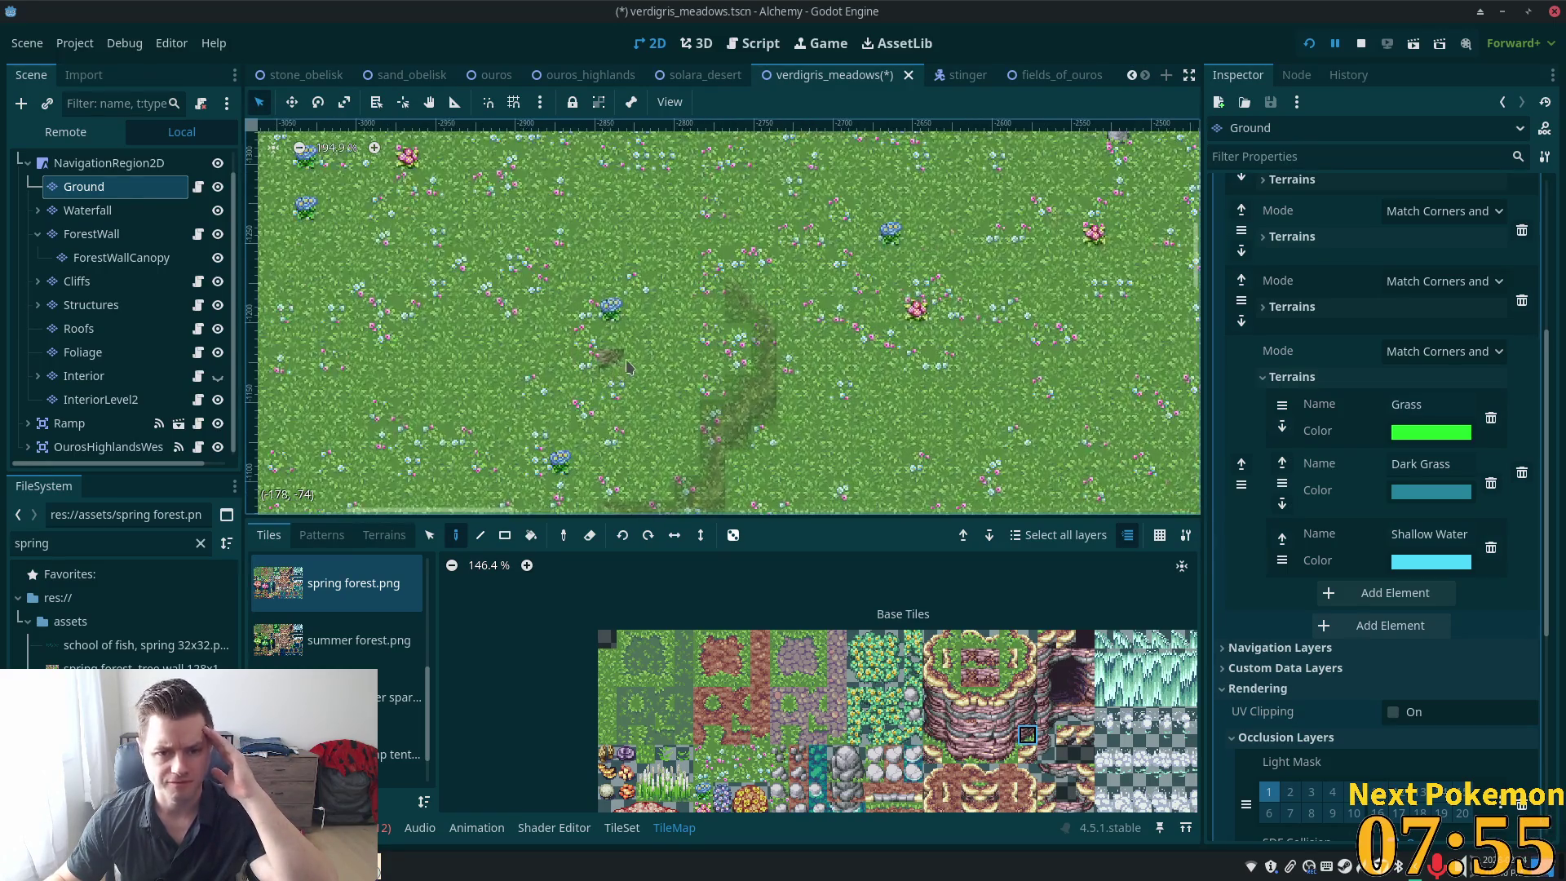
click(702, 426)
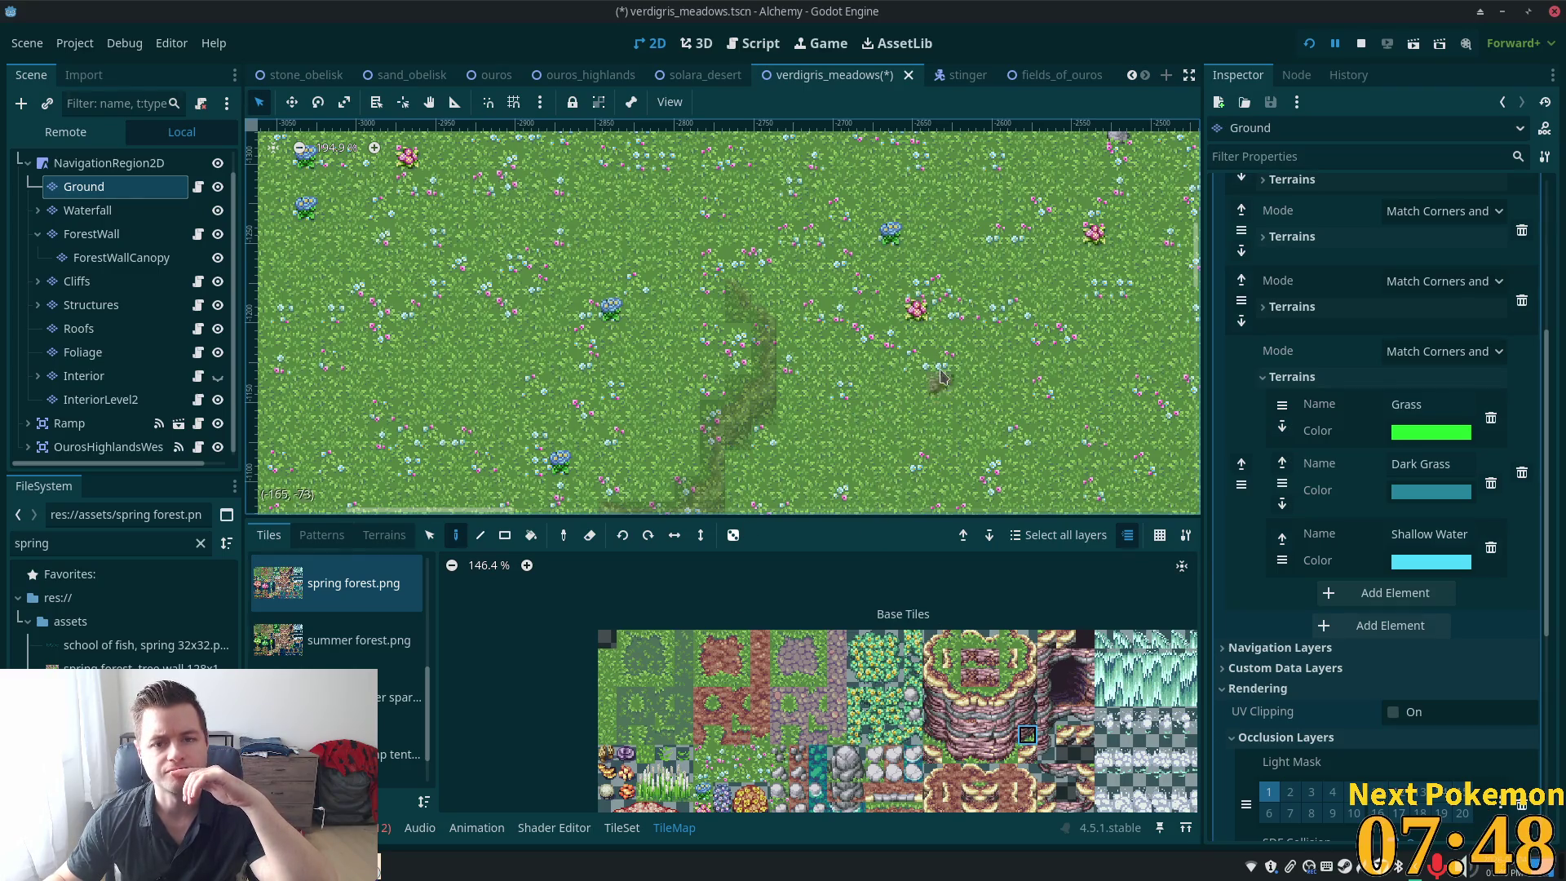
scroll(943, 377, up, 5)
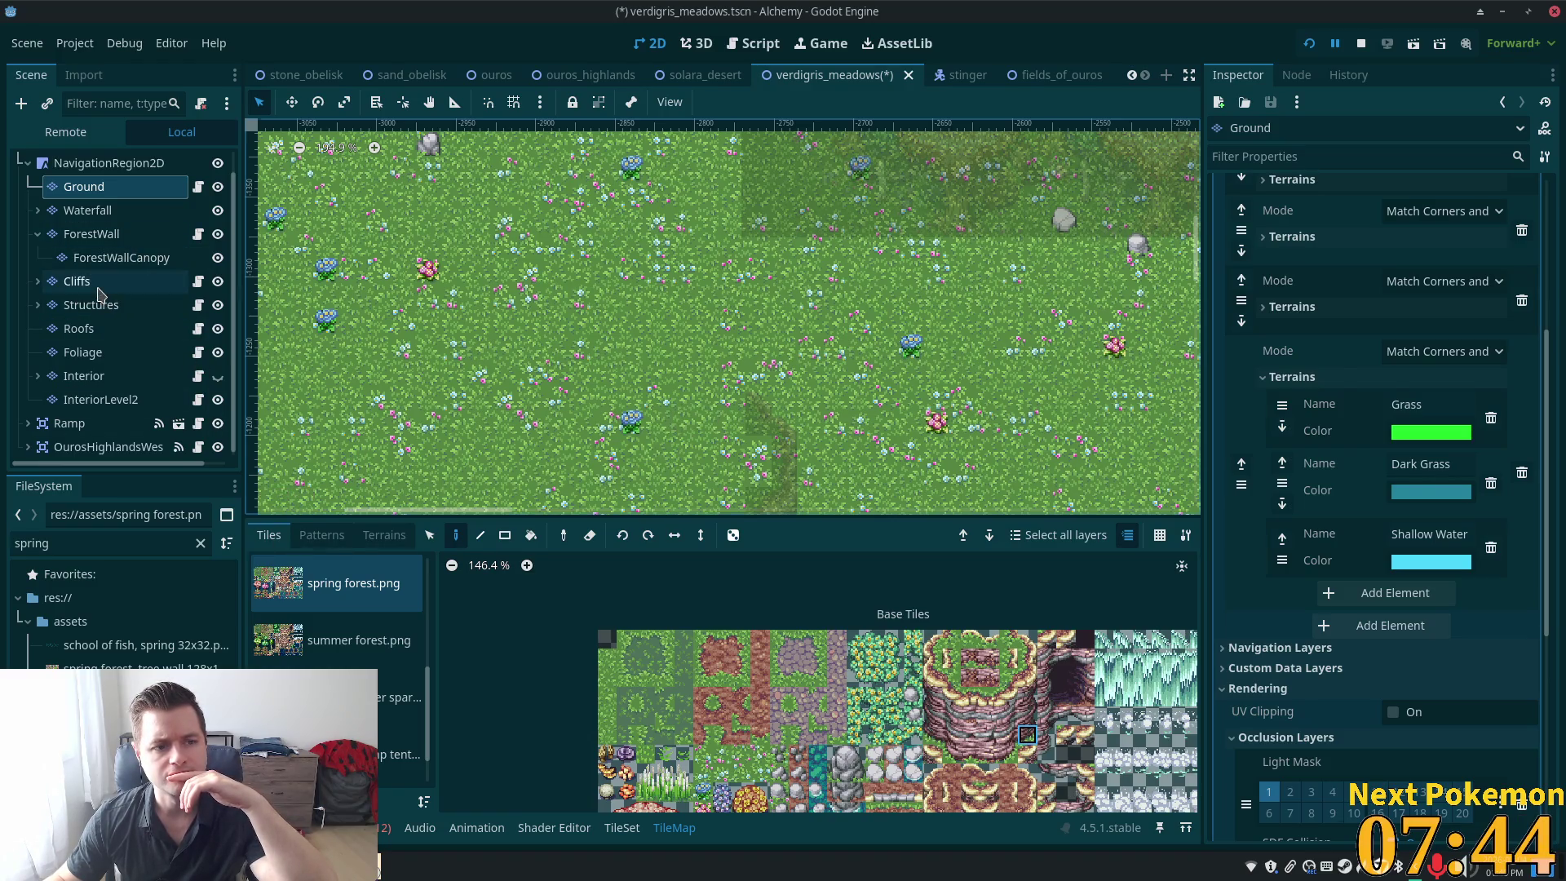
click(163, 280)
scroll(759, 314, down, 2)
scroll(759, 314, right, 3)
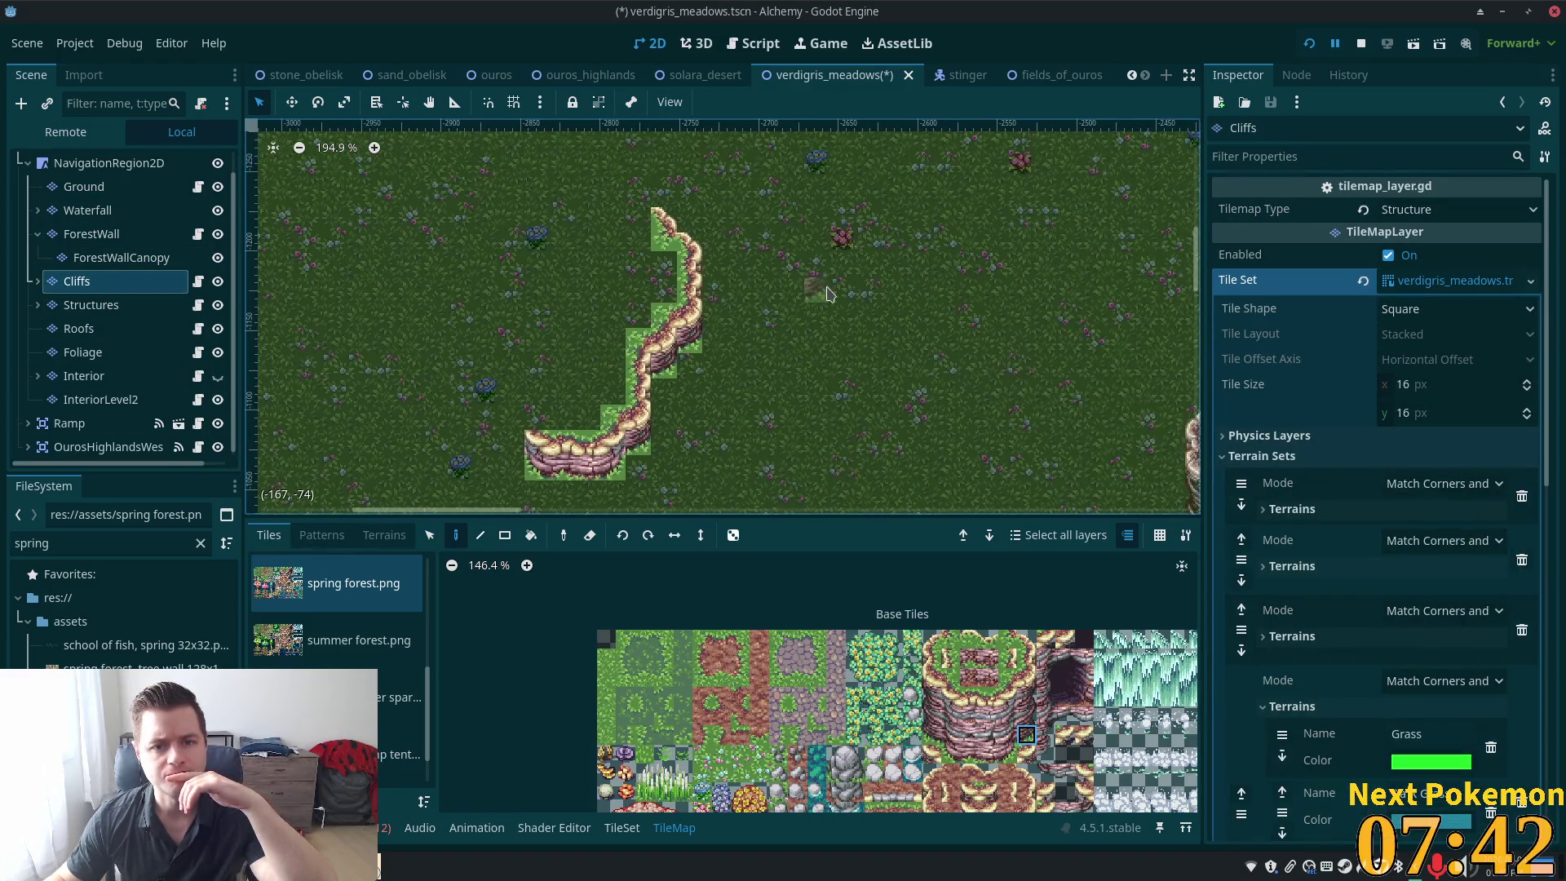
scroll(759, 314, up, 2)
scroll(775, 310, down, 3)
scroll(775, 310, left, 3)
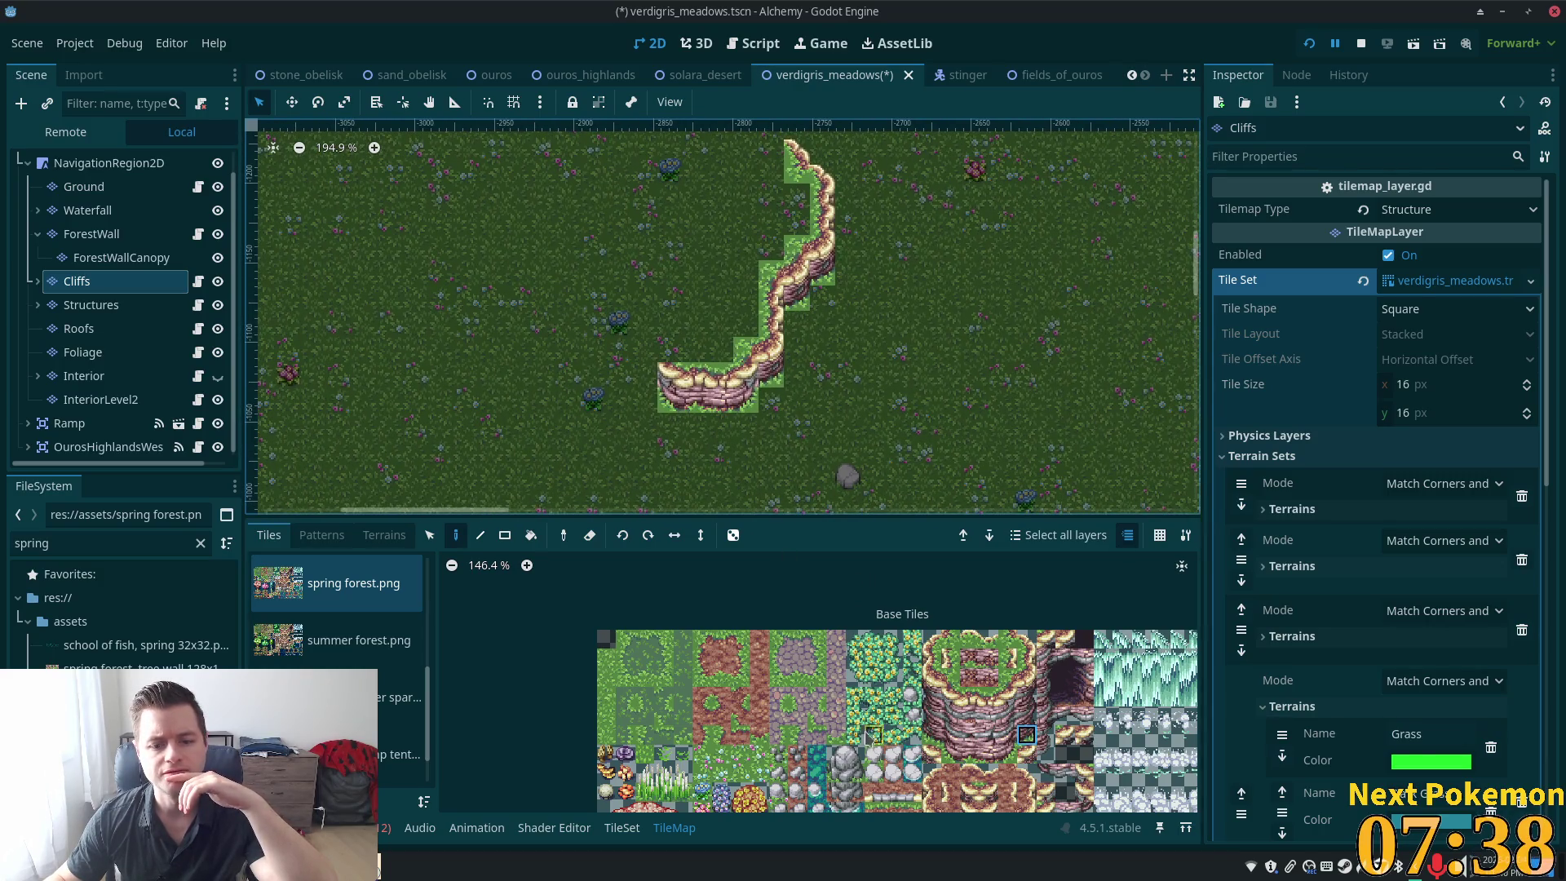
scroll(871, 737, down, 3)
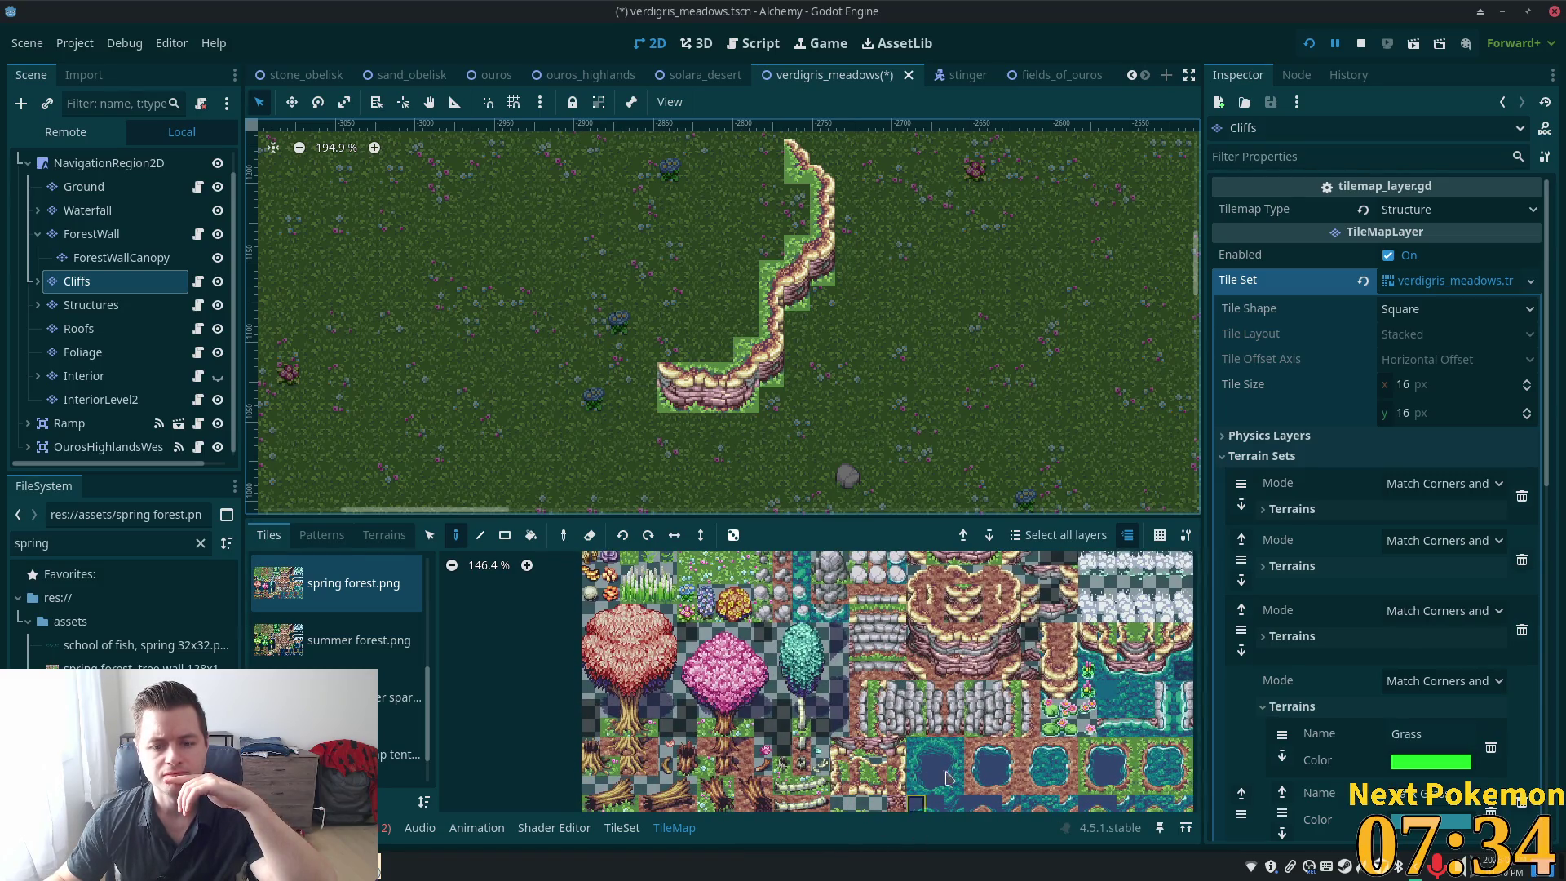
ctrl+scroll(895, 787, up, 2)
scroll(885, 613, down, 3)
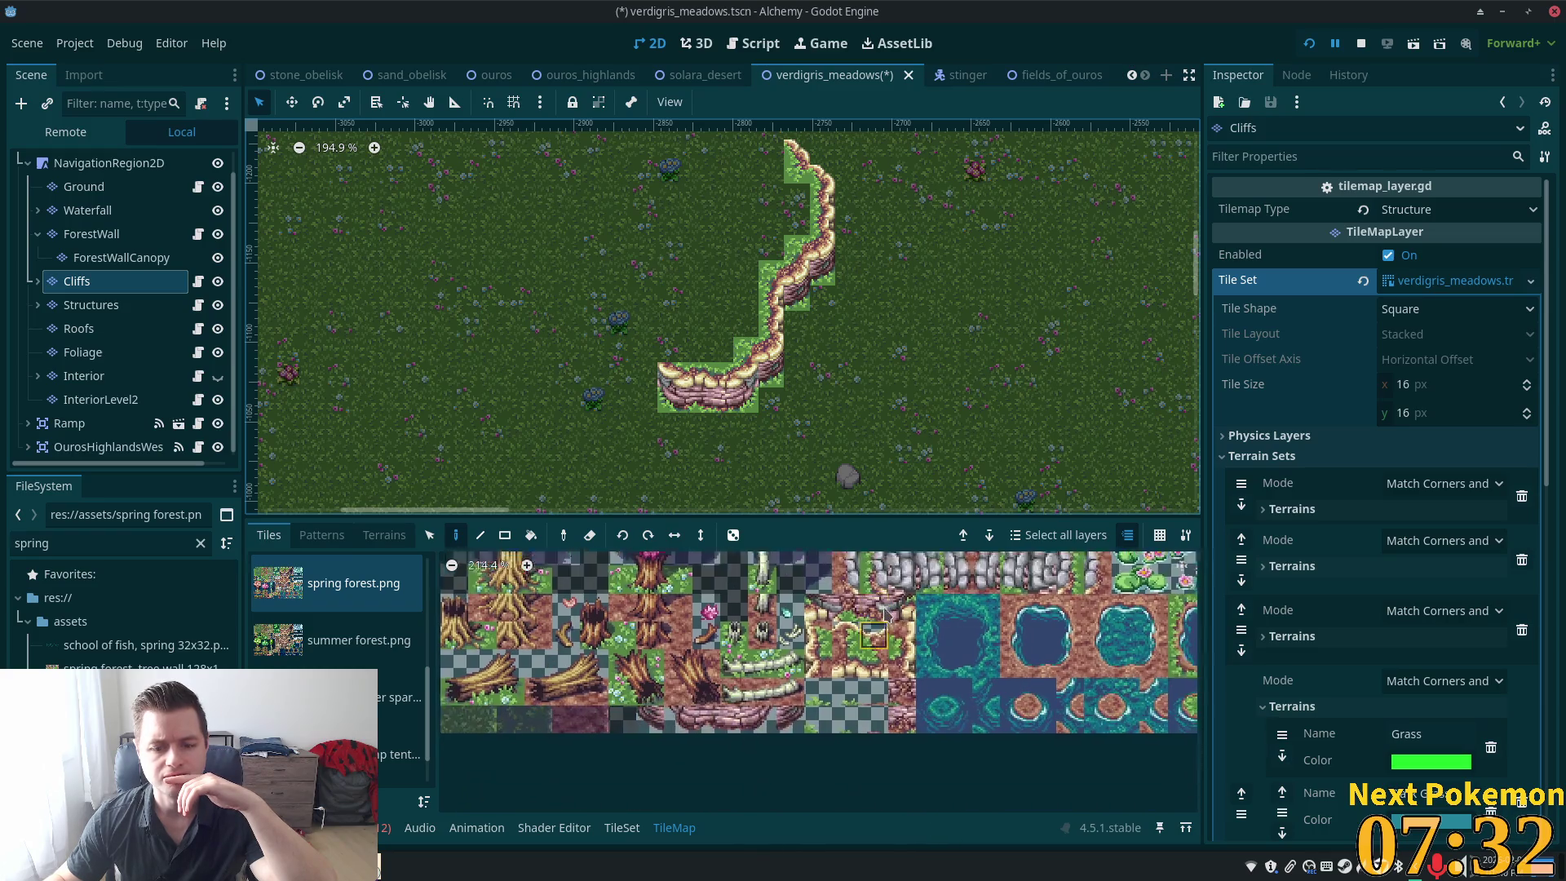
scroll(885, 613, down, 1)
scroll(877, 615, right, 1)
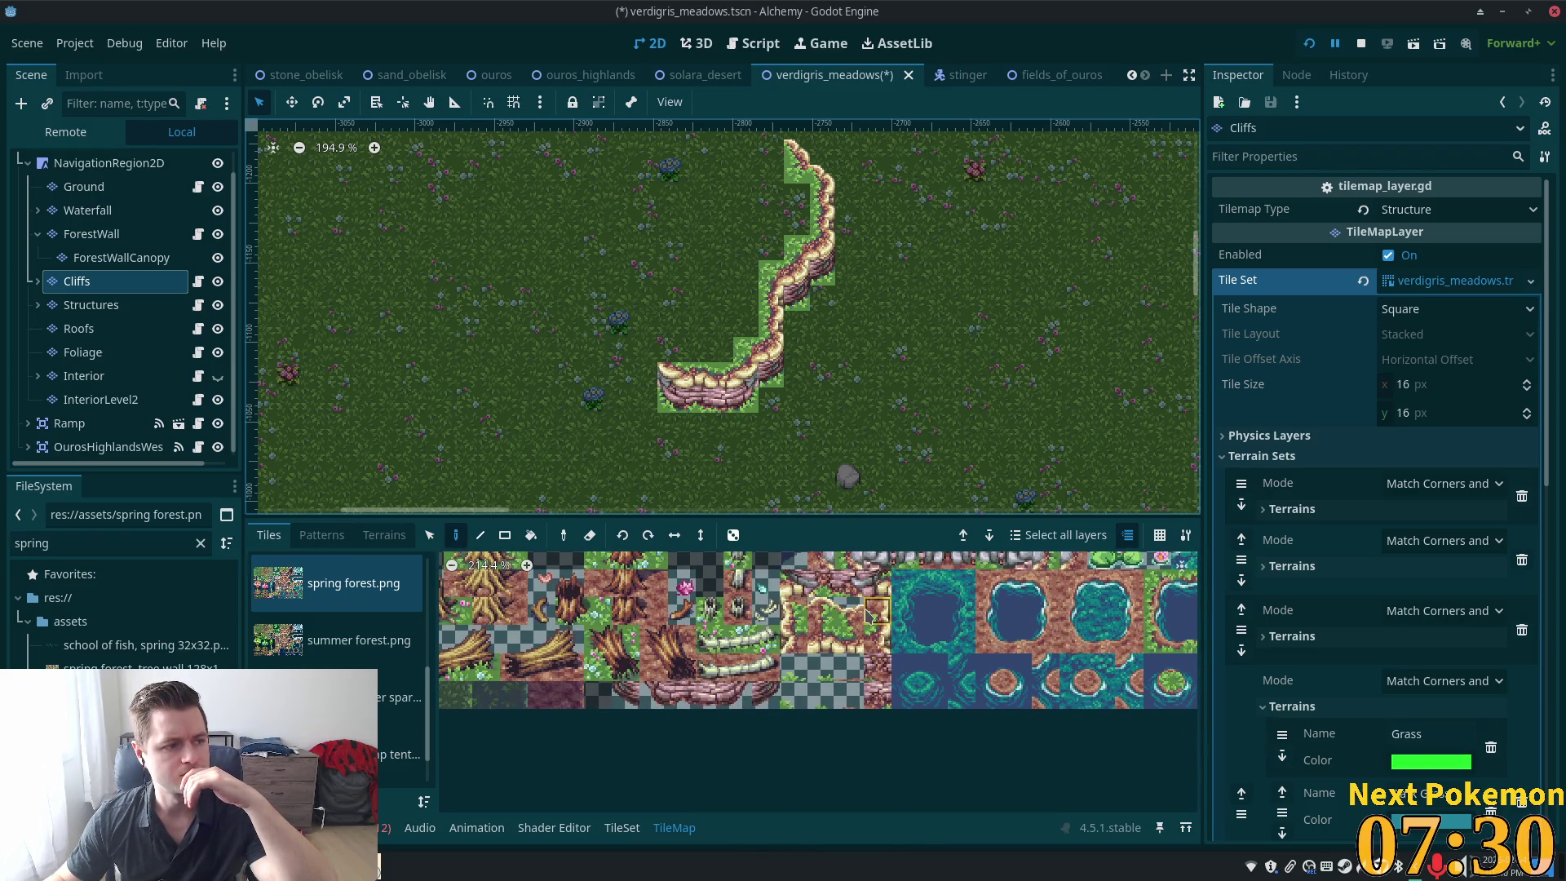
scroll(866, 615, up, 3)
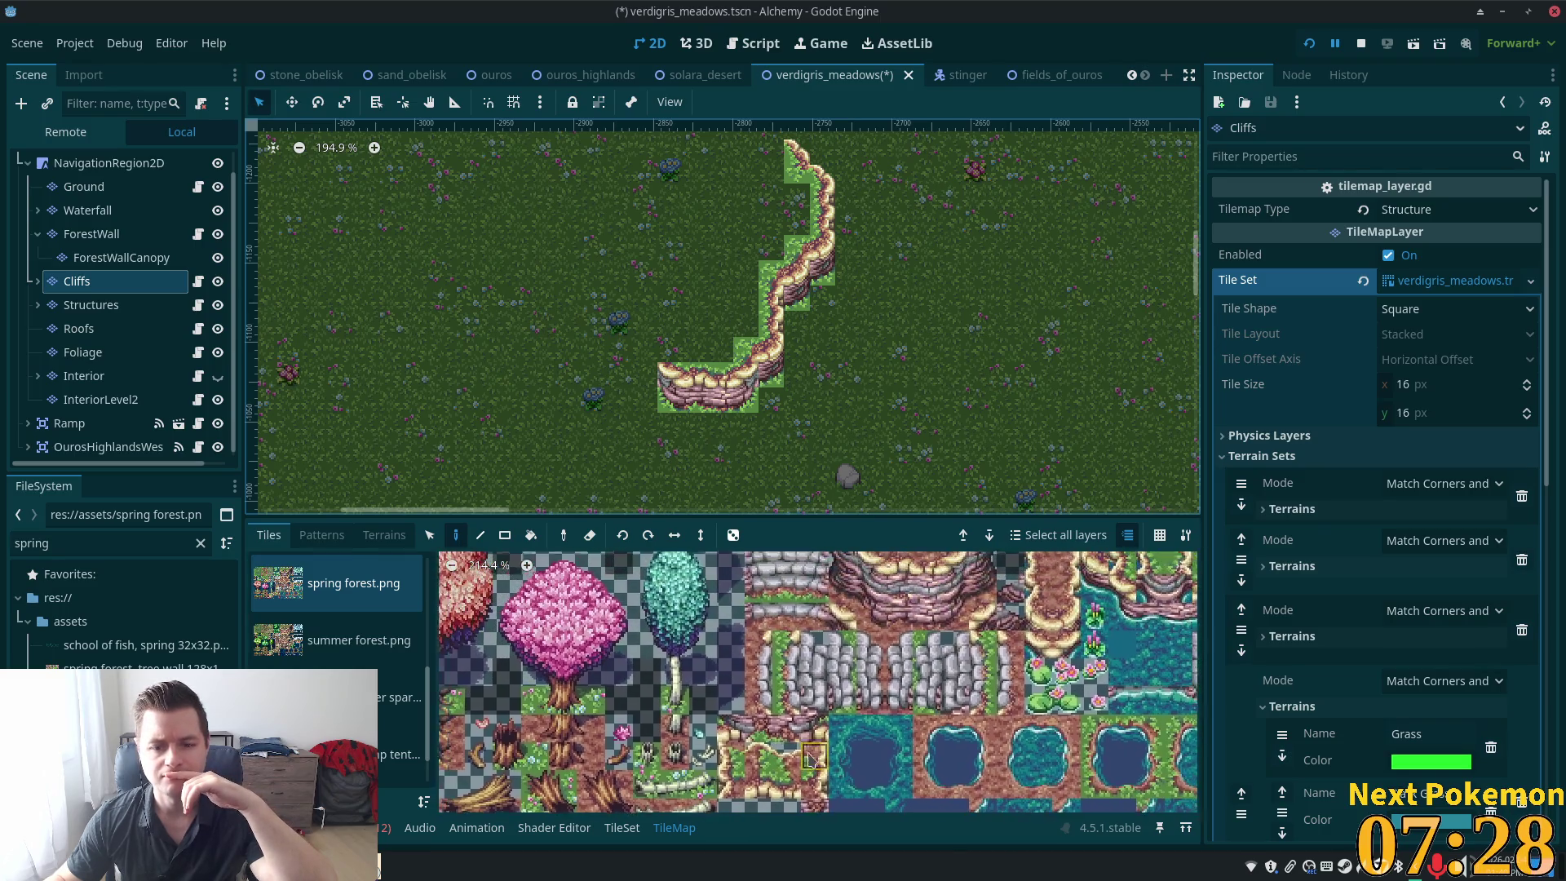
scroll(888, 797, down, 4)
scroll(887, 797, left, 3)
scroll(886, 804, up, 1)
scroll(886, 803, left, 1)
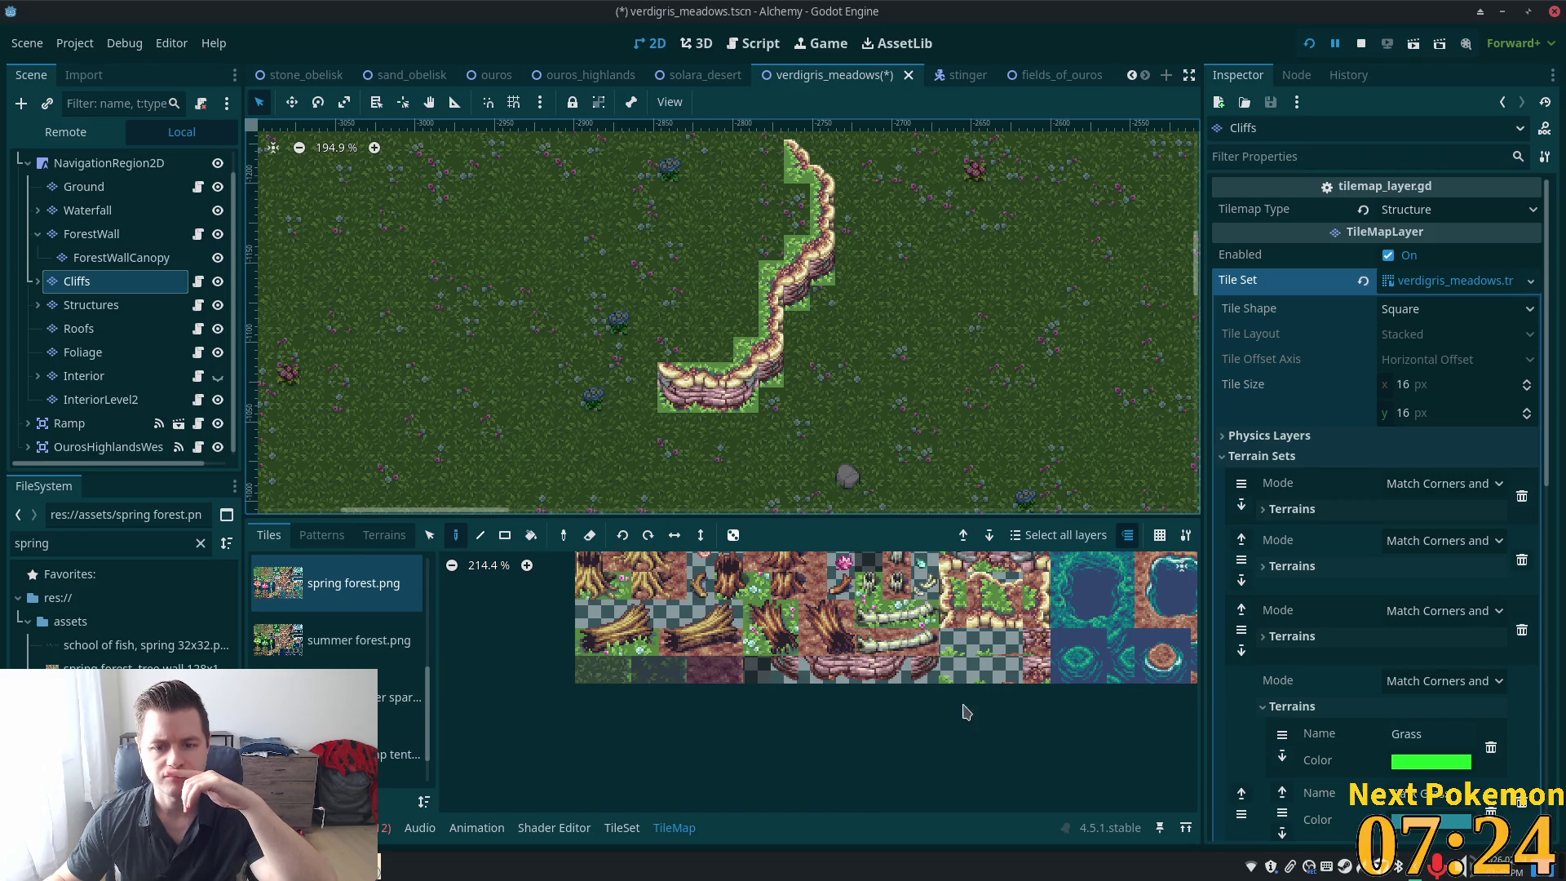
scroll(966, 712, up, 3)
scroll(965, 712, right, 3)
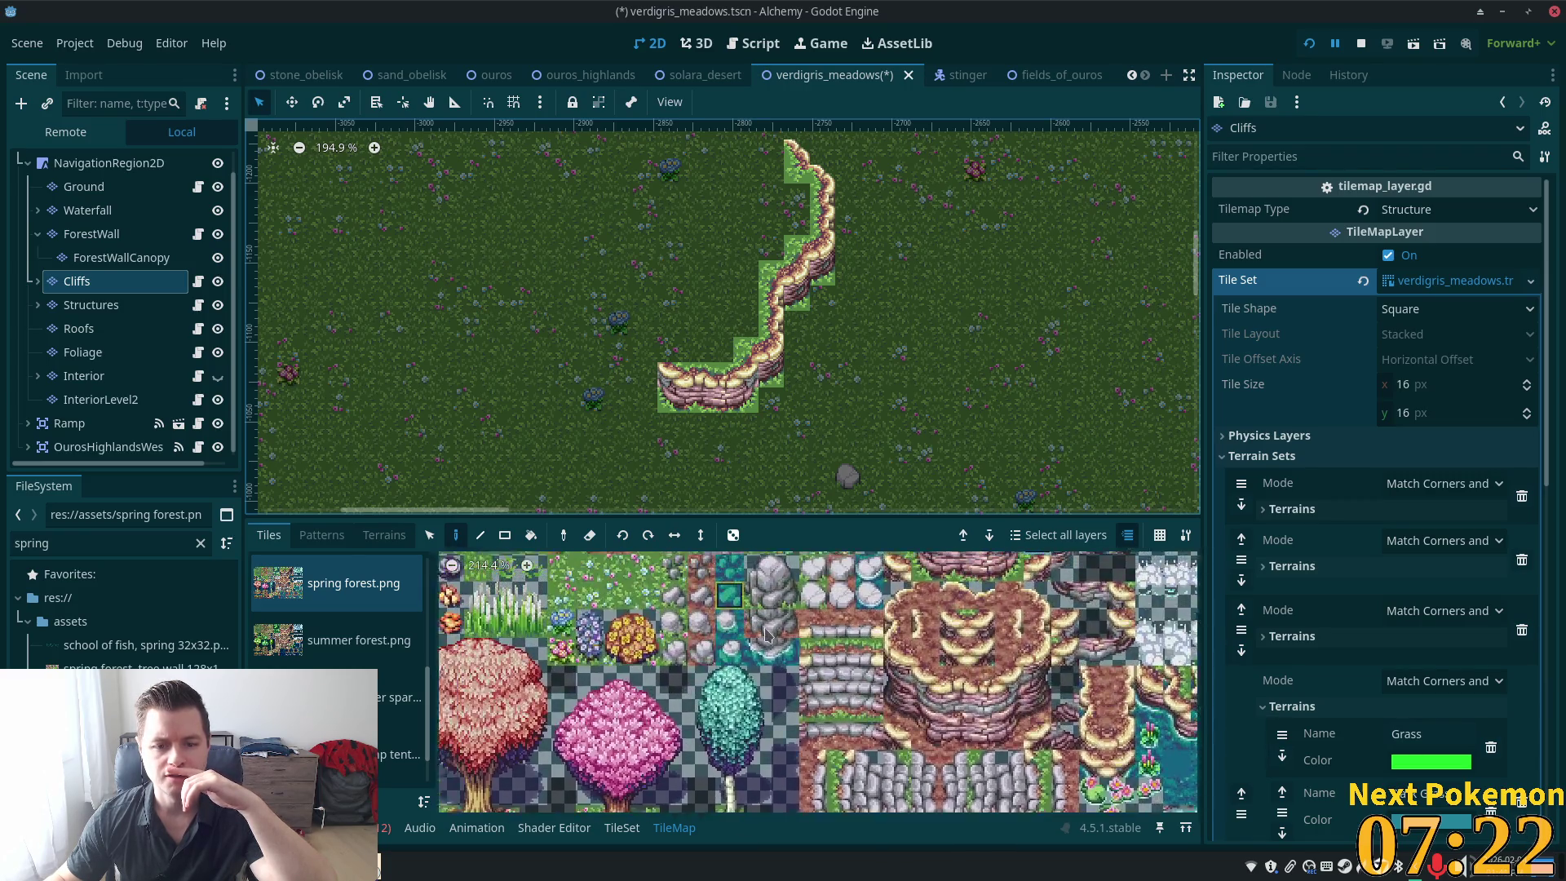
scroll(767, 635, up, 5)
scroll(772, 669, left, 5)
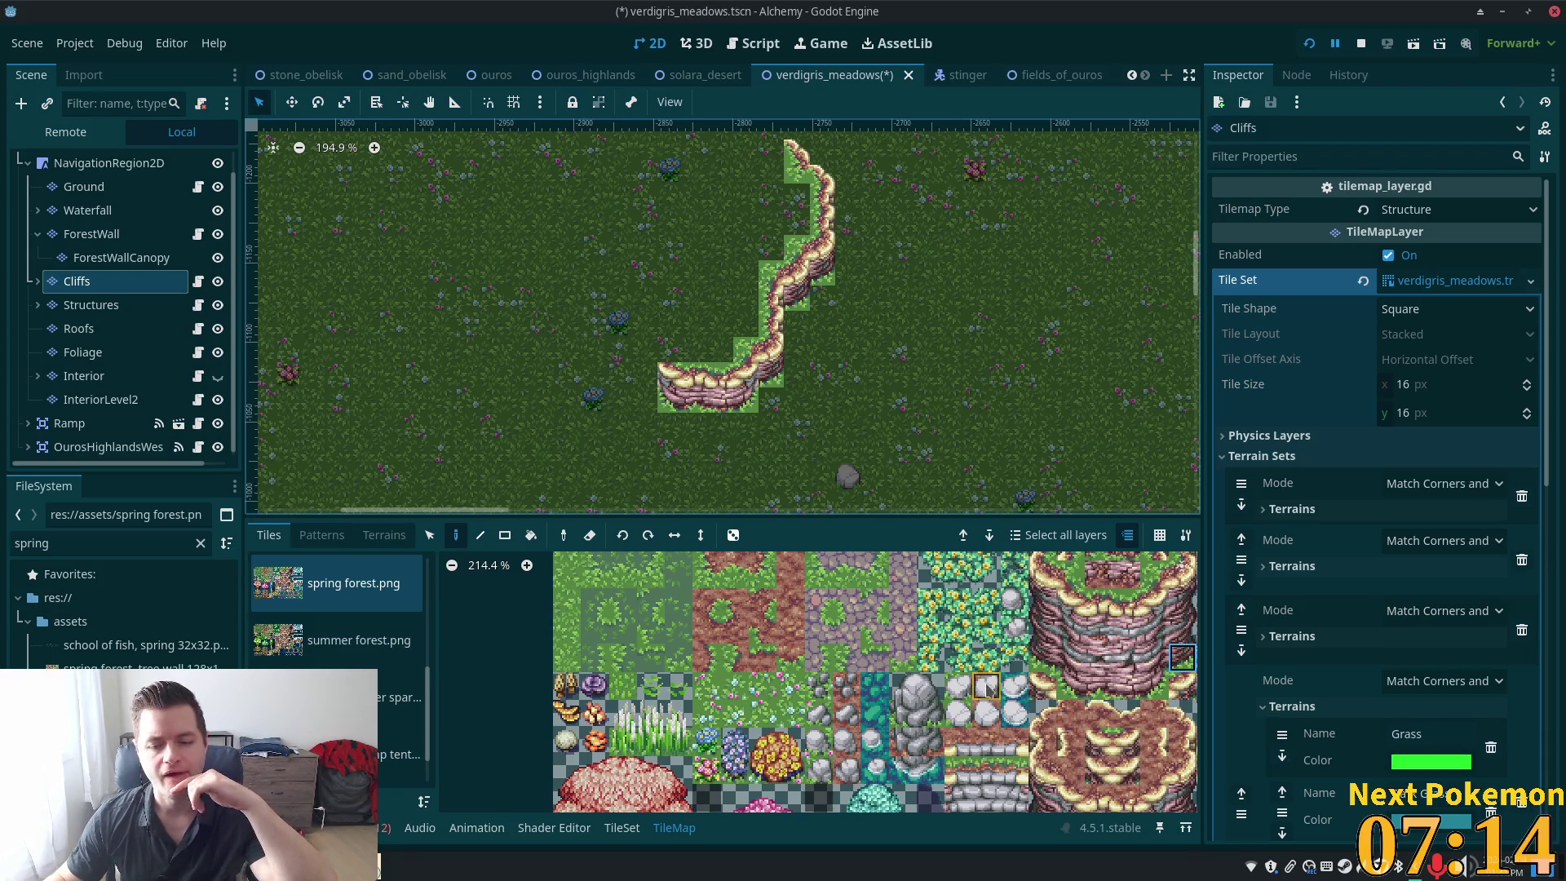
scroll(1012, 636, up, 3)
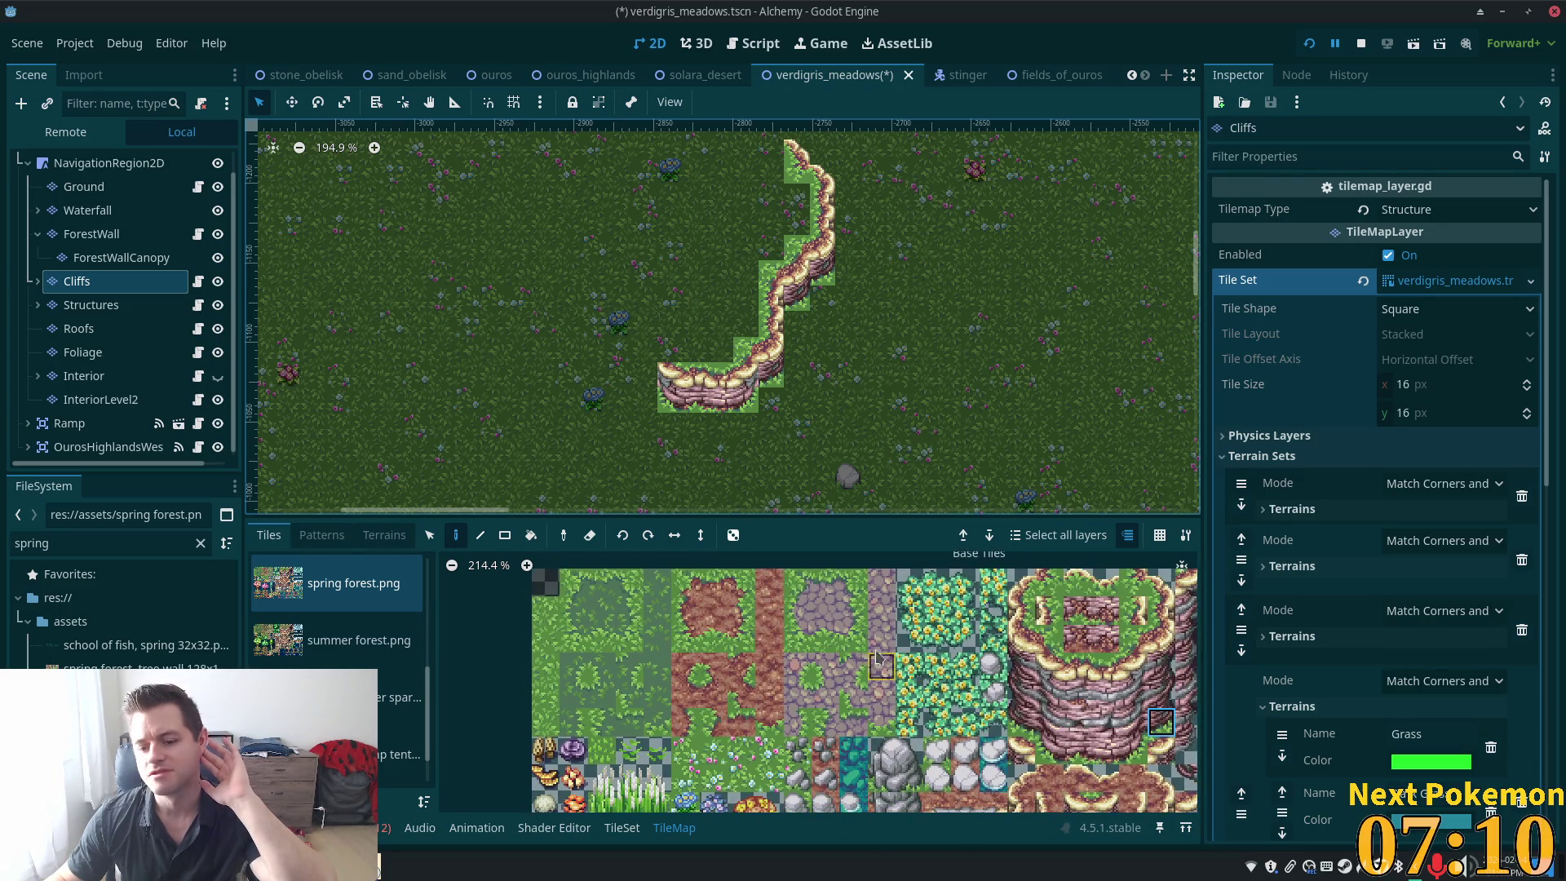
scroll(878, 658, right, 3)
scroll(865, 657, up, 1)
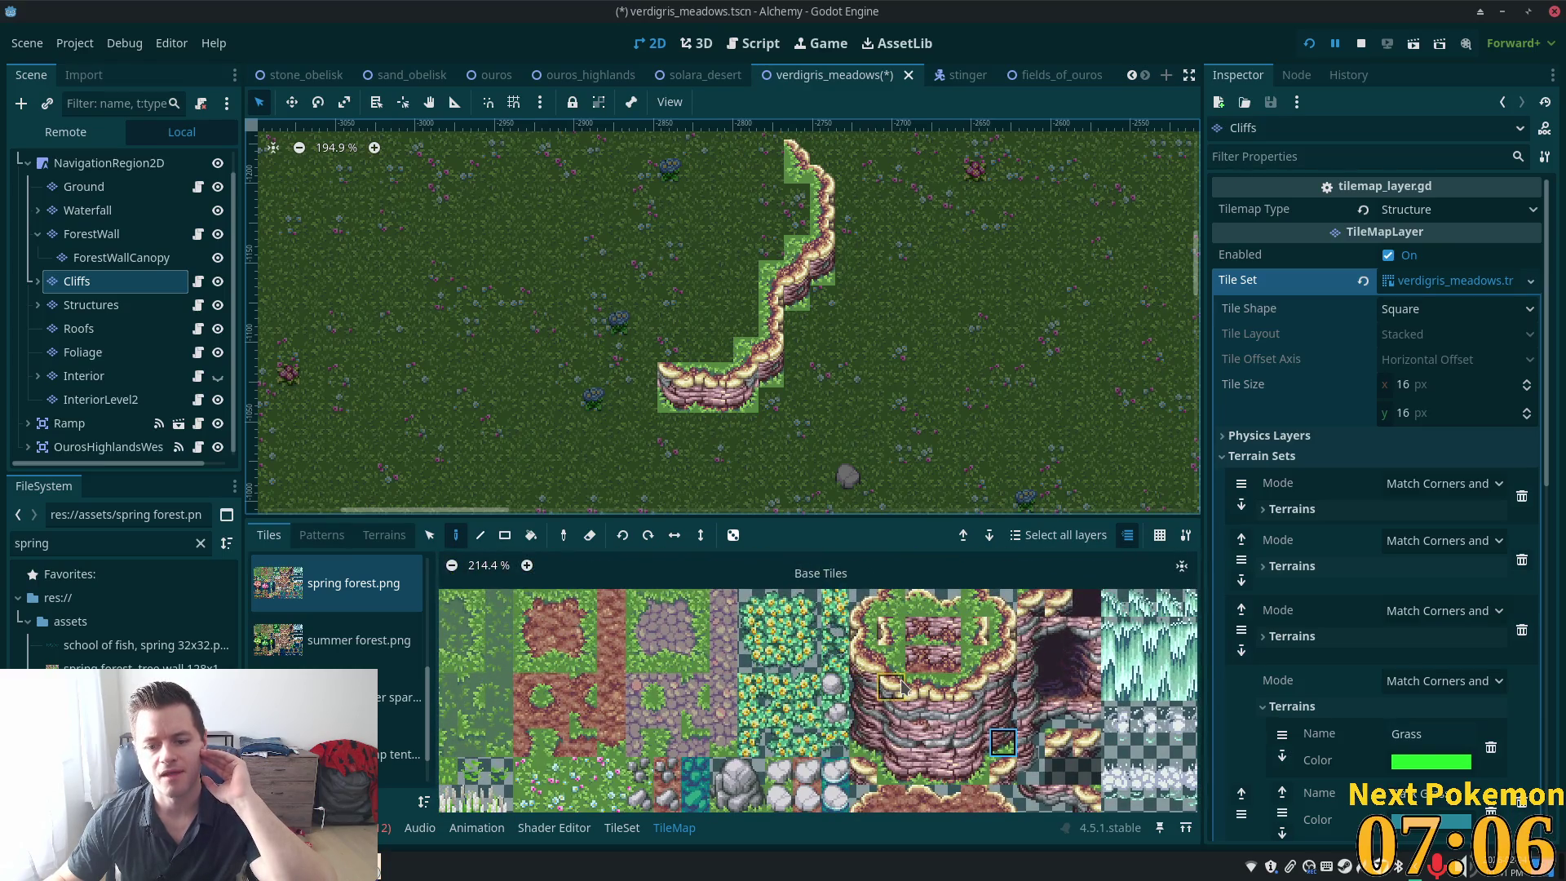
Pick a pair of cliff tiles and paint one left of the cliff's bottom
drag(902, 688, 908, 692)
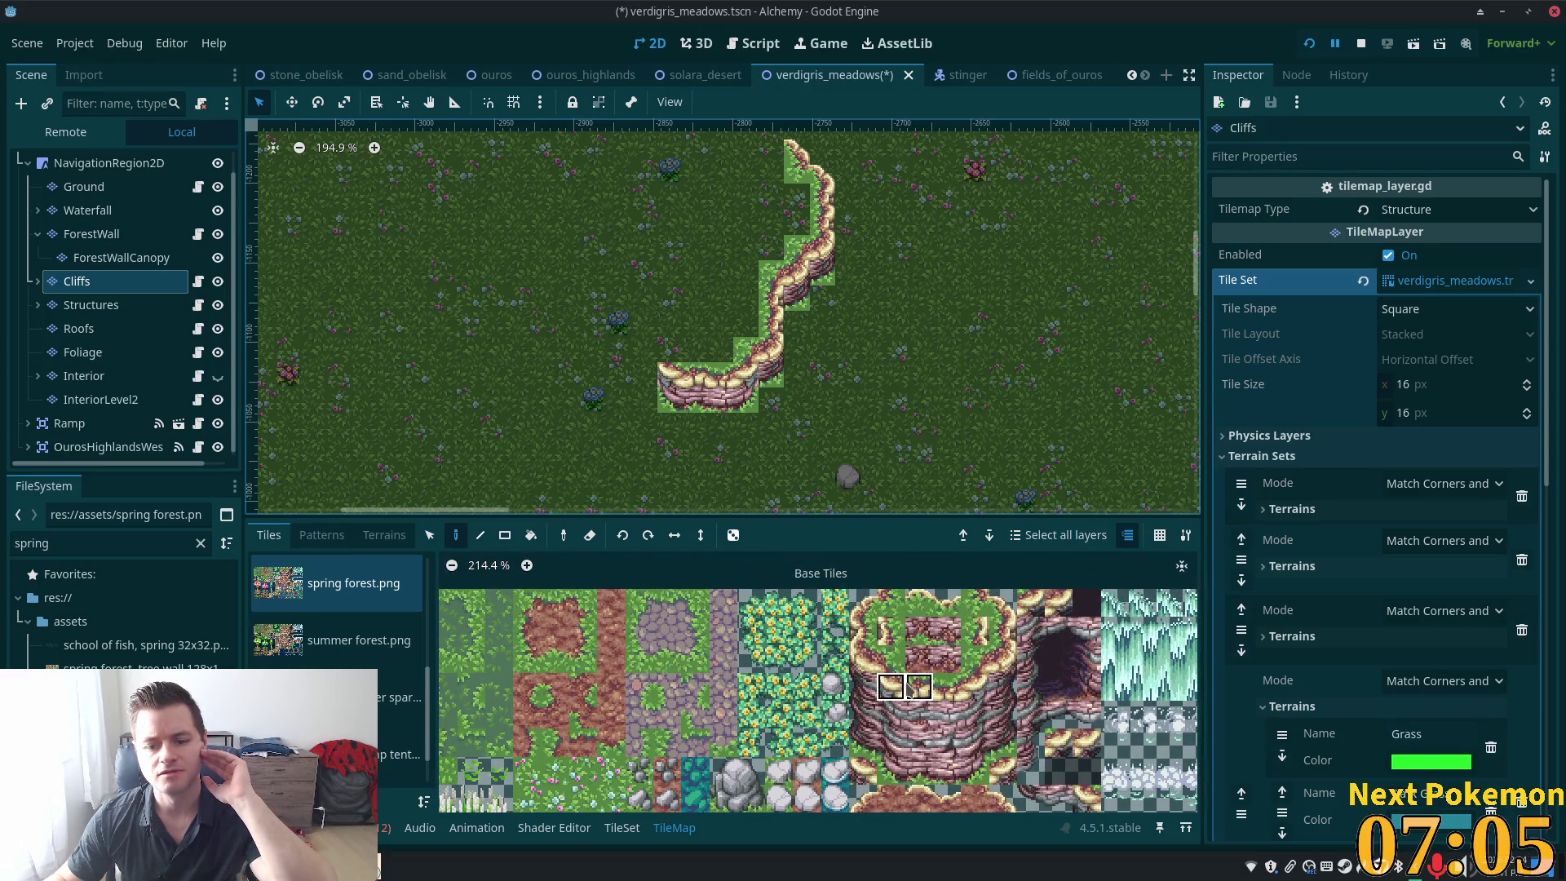
click(653, 351)
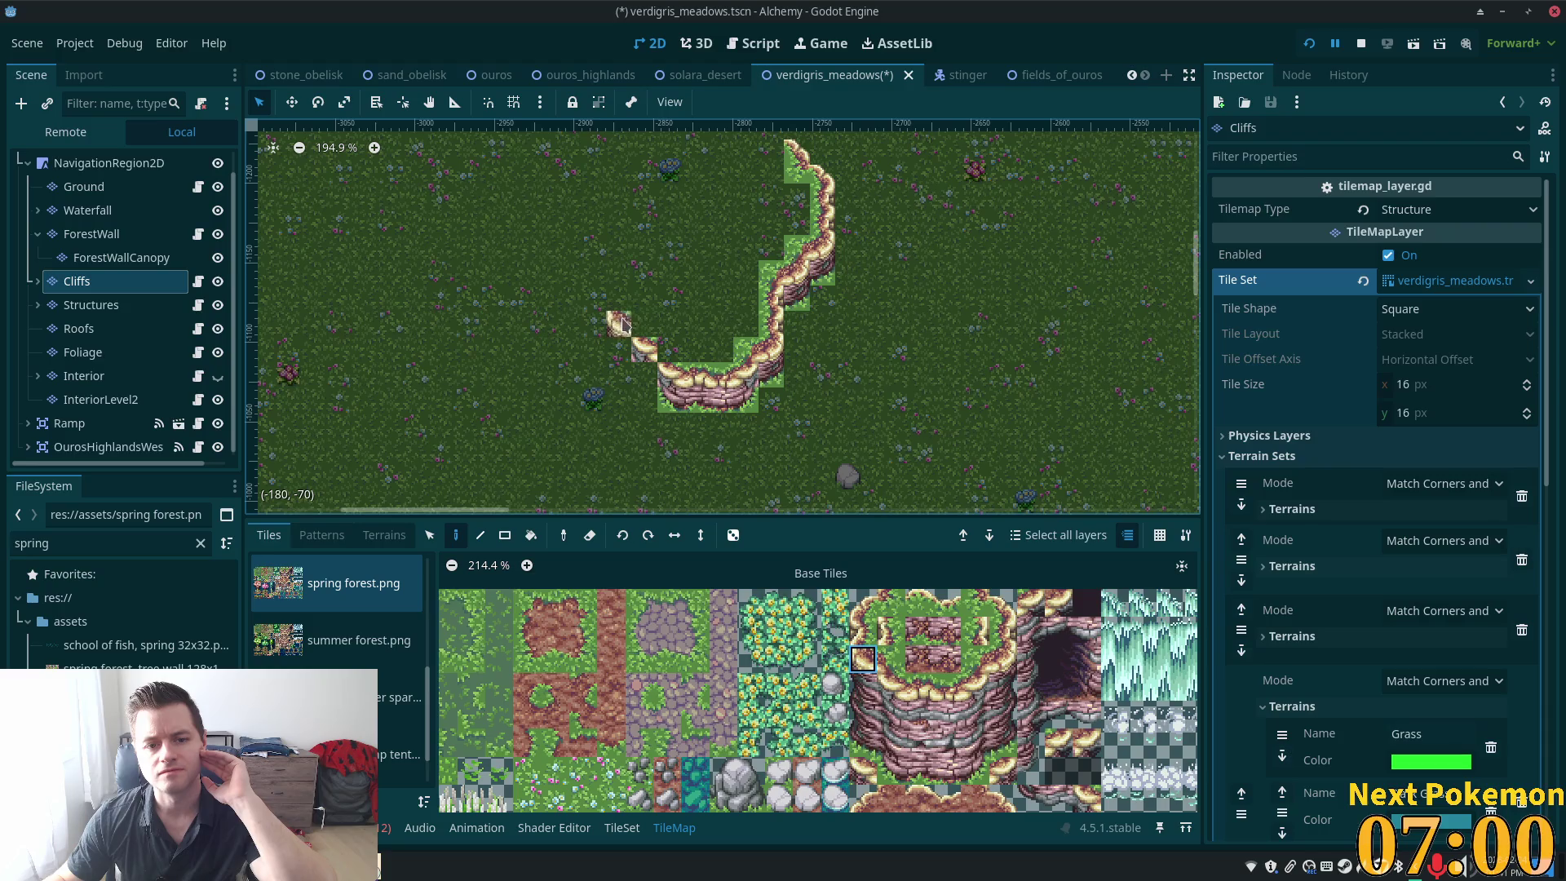
click(891, 659)
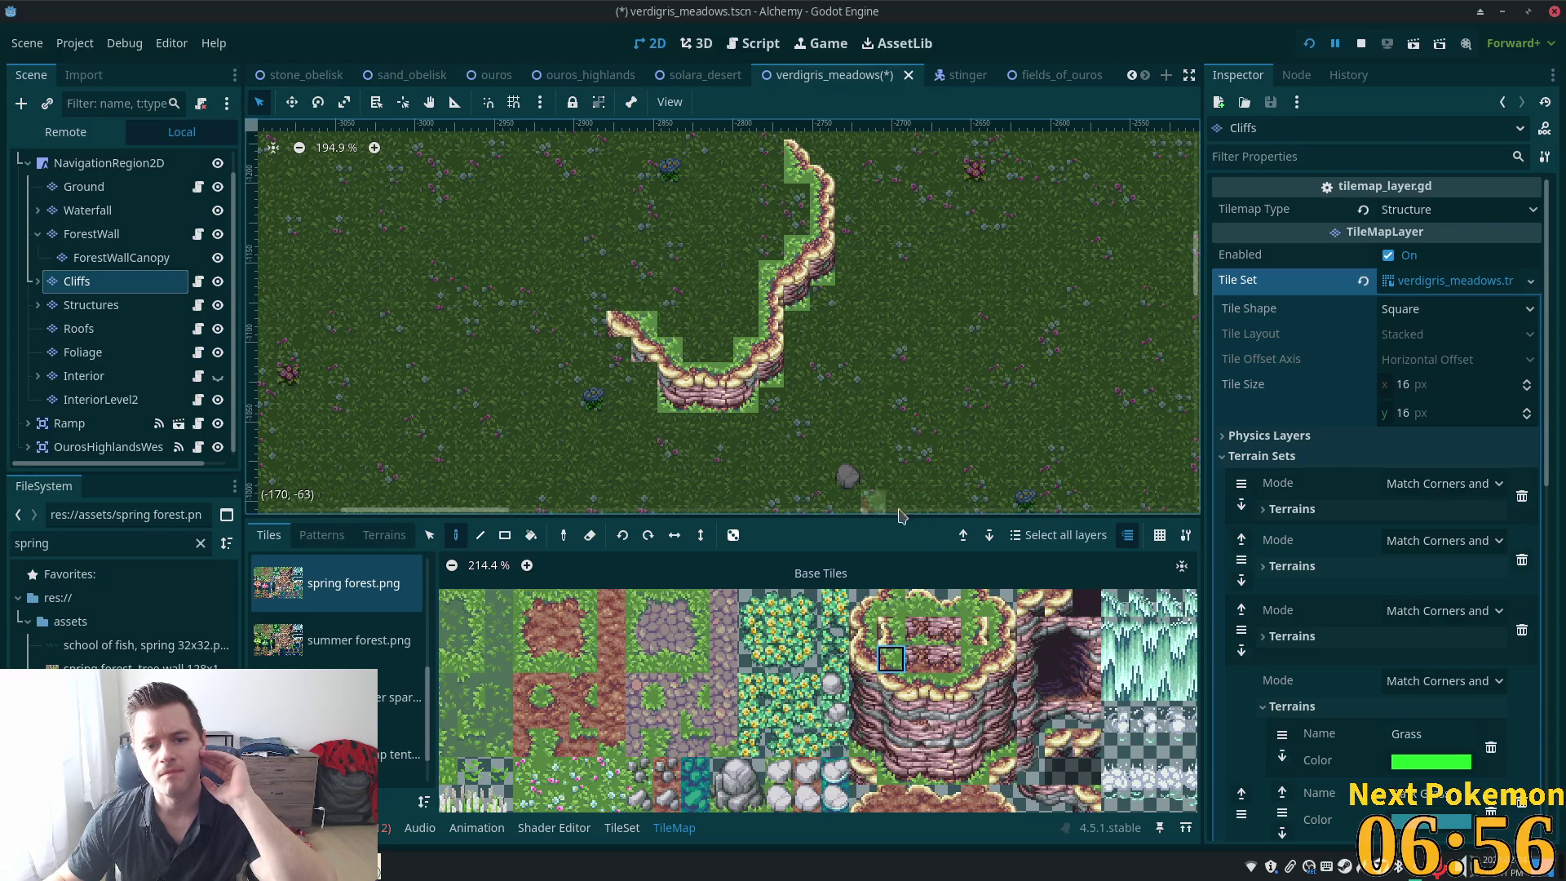
click(863, 631)
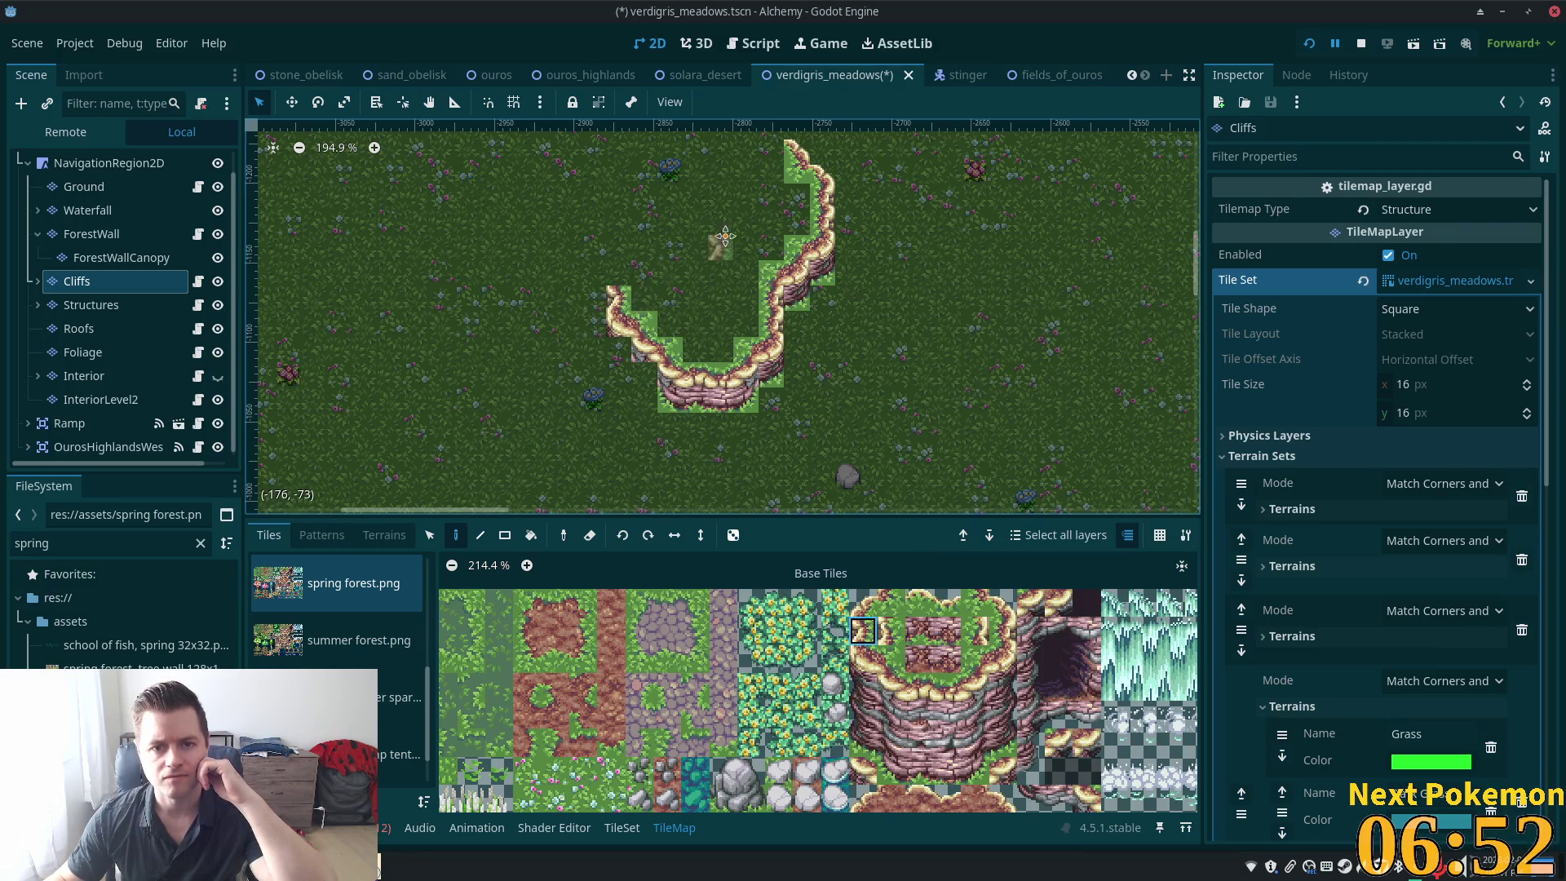
Build the loop's left cliff up two tiles and cap it with a cliff-top tile
mouse_move(638, 229)
mouse_down()
mouse_move(748, 273)
mouse_move(625, 485)
mouse_move(632, 473)
mouse_up()
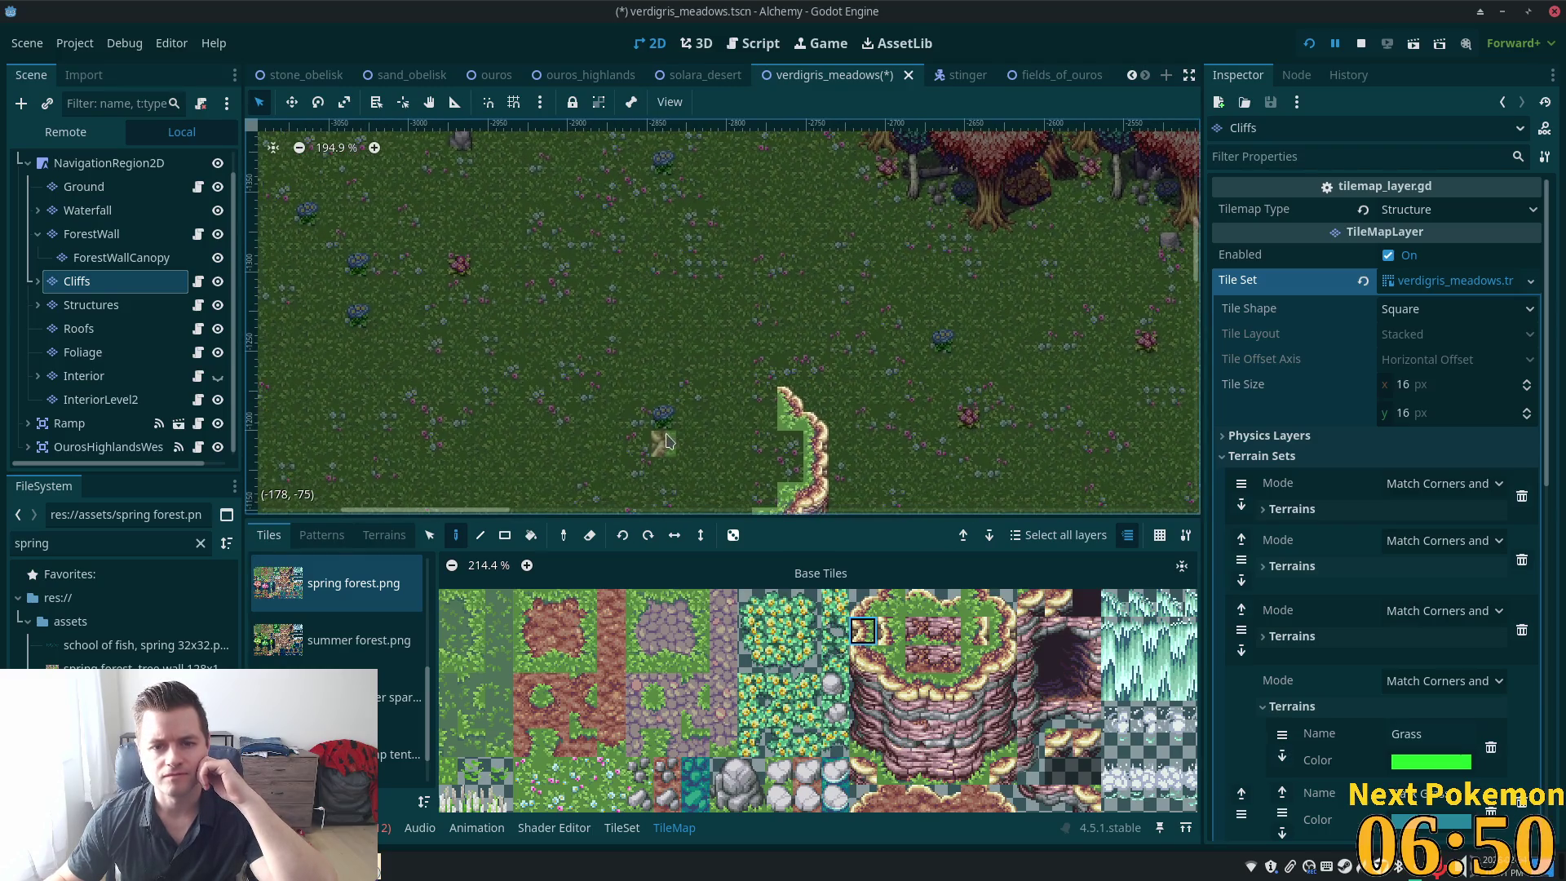
scroll(665, 430, down, 6)
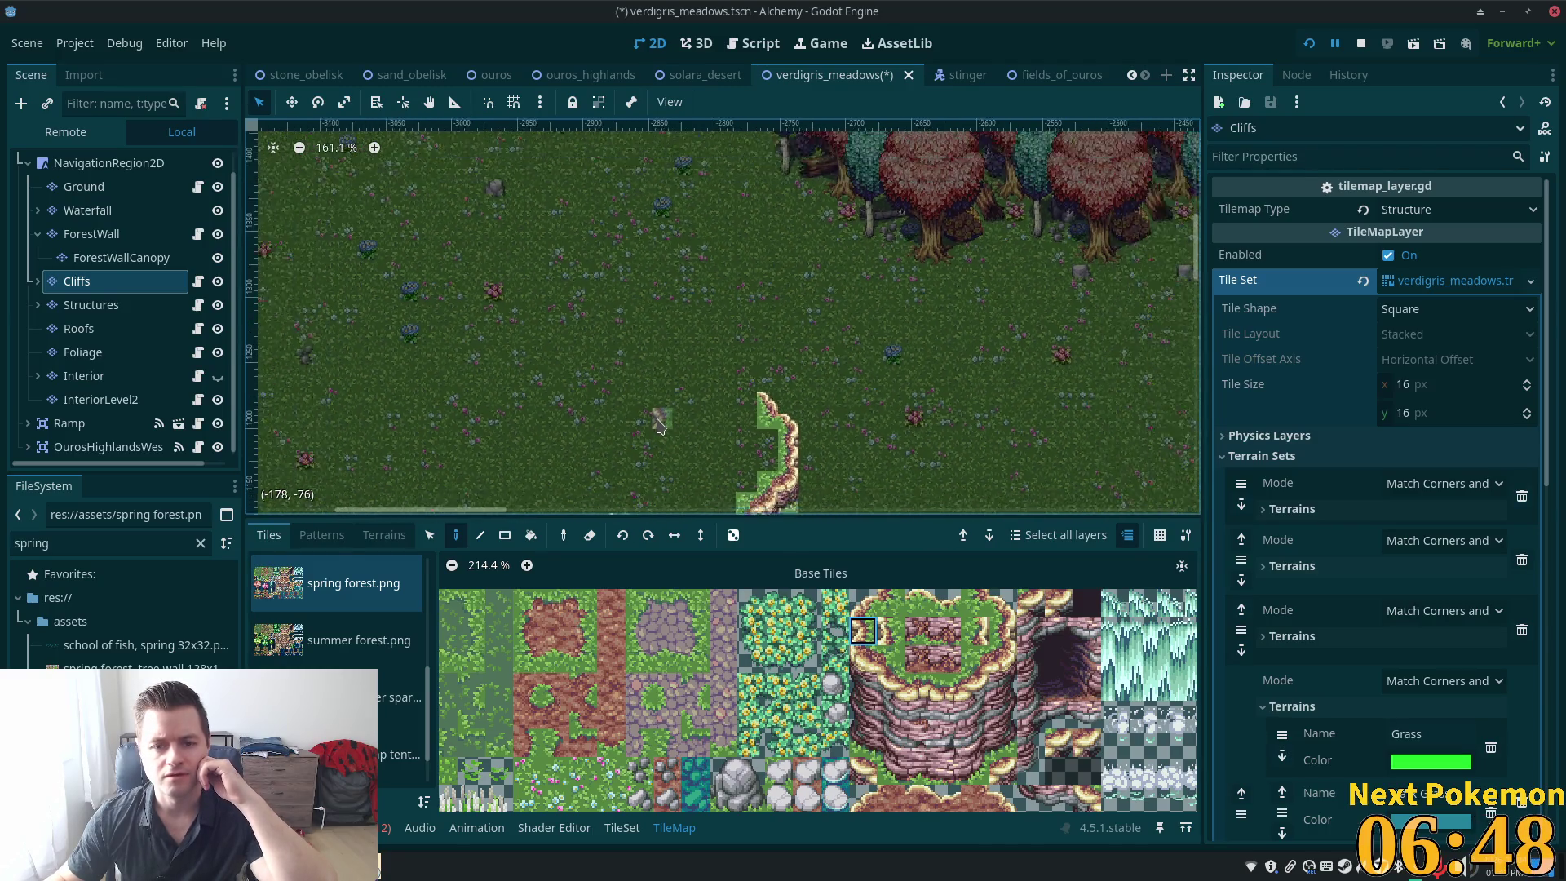
mouse_move(665, 430)
mouse_down()
mouse_move(710, 222)
mouse_move(743, 216)
mouse_up()
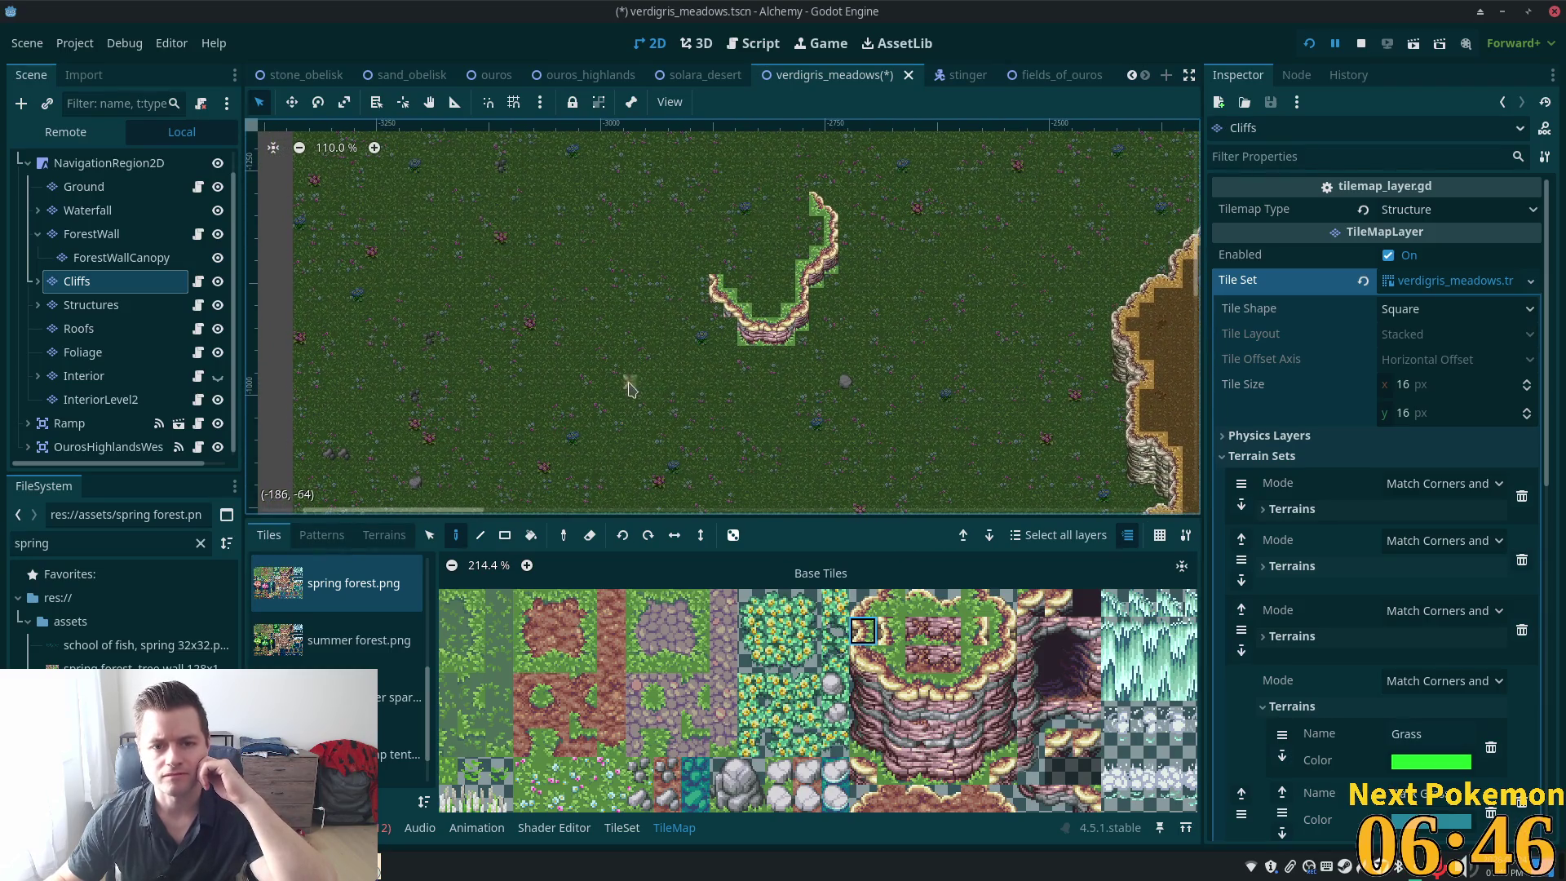
scroll(669, 327, down, 5)
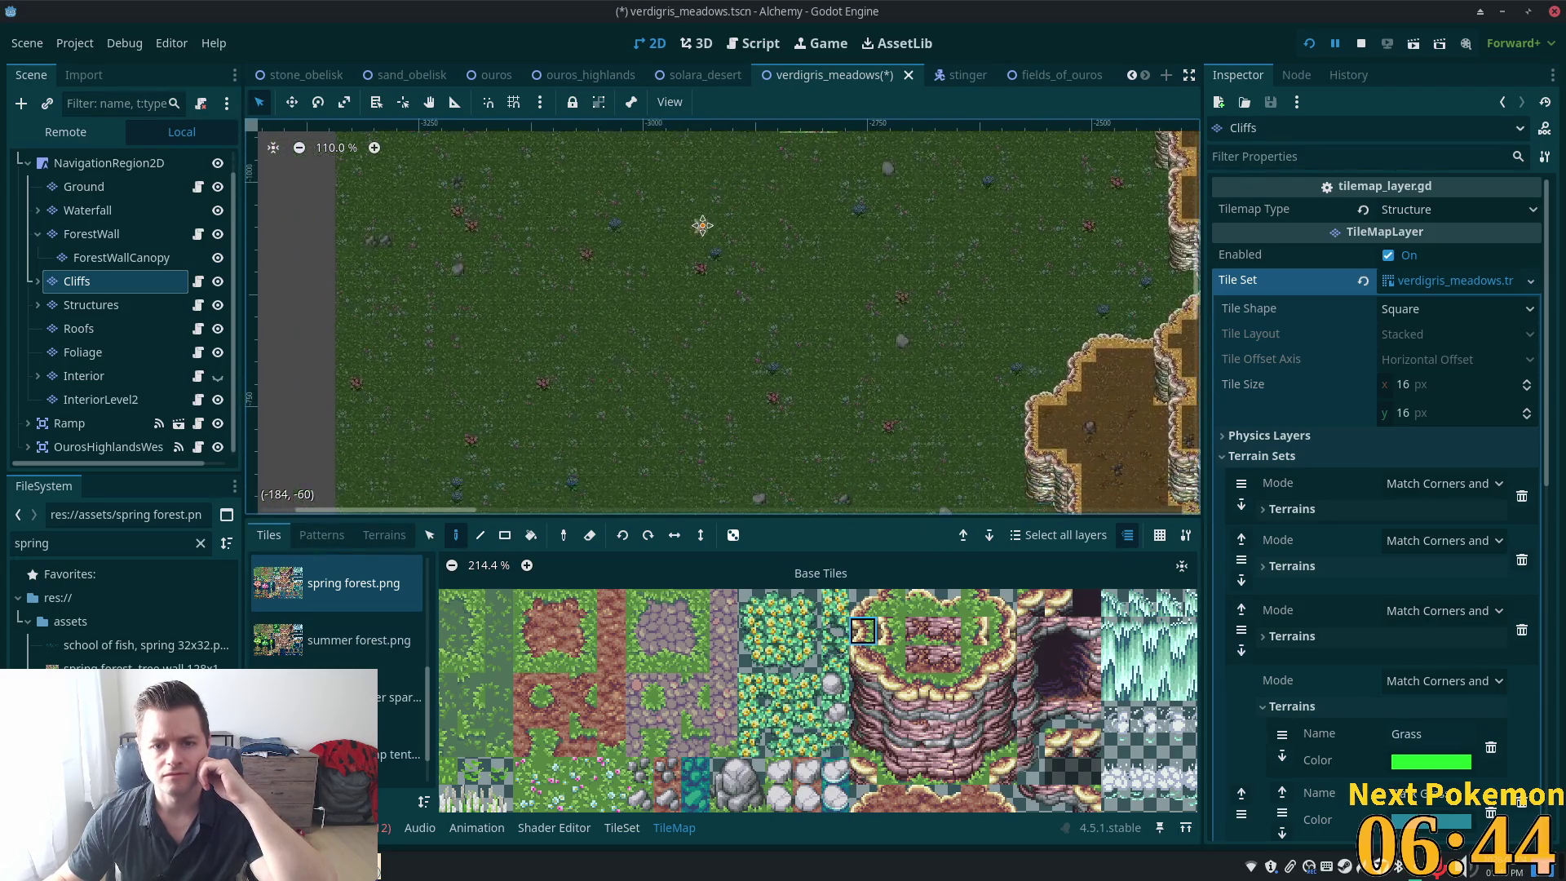
scroll(766, 231, up, 5)
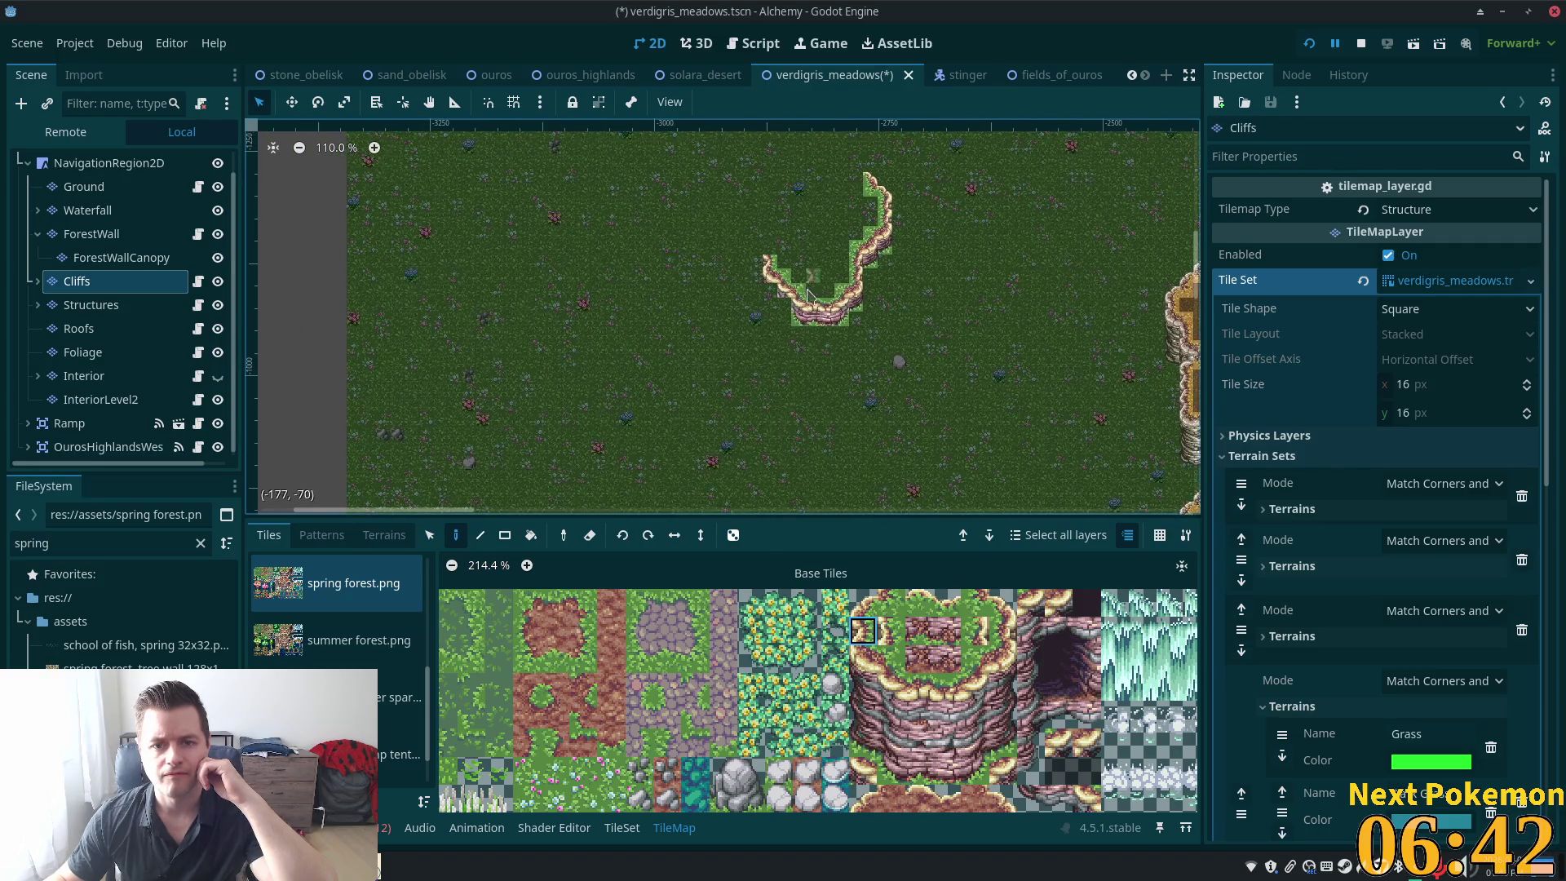
scroll(816, 385, up, 2)
scroll(950, 620, down, 10)
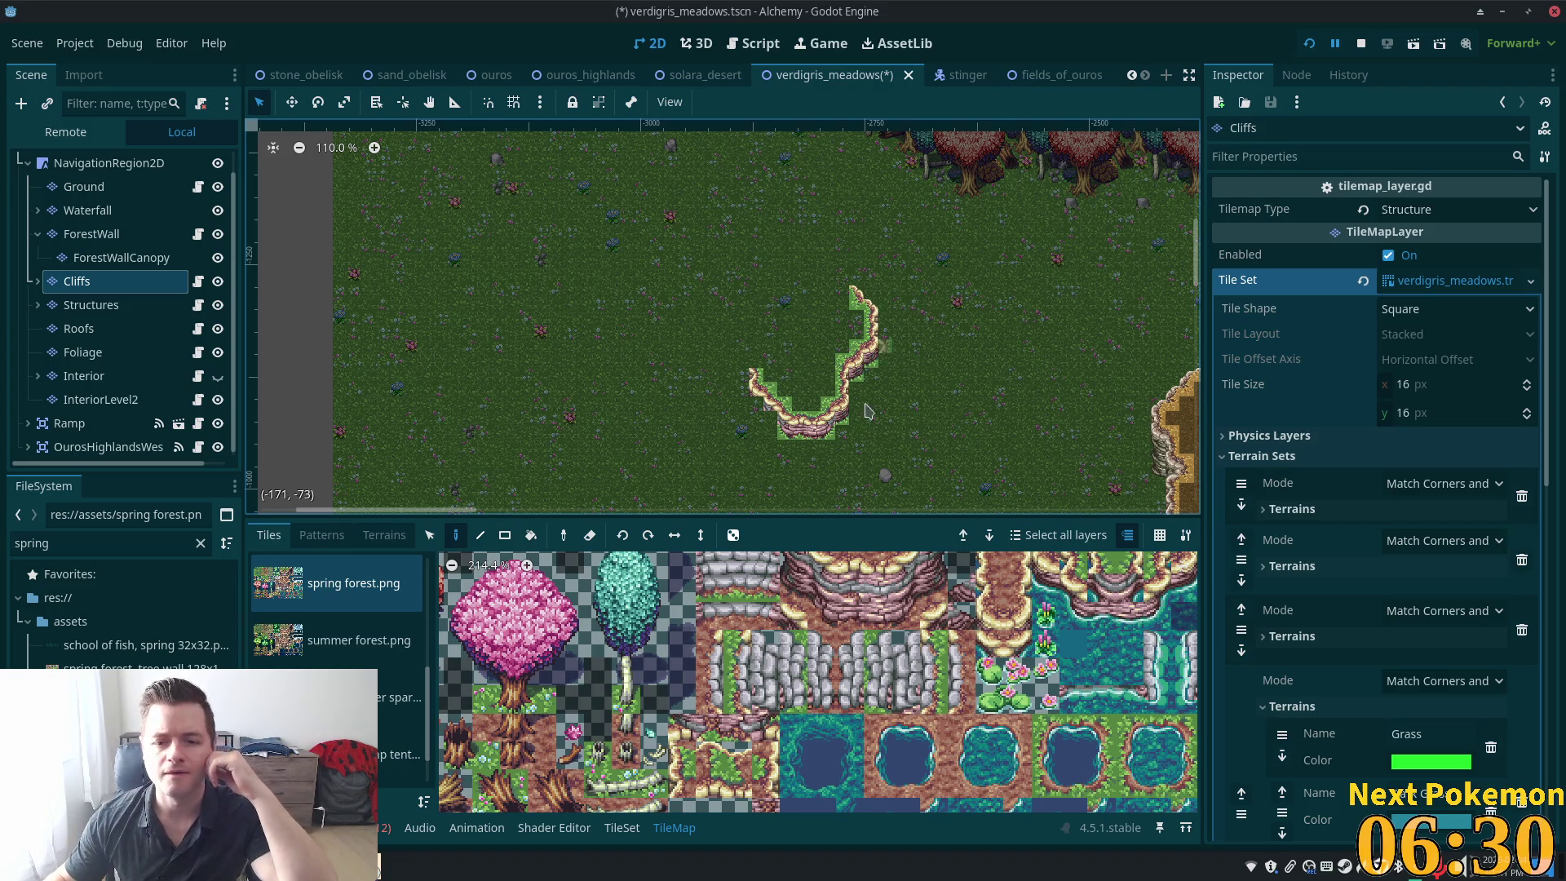
scroll(857, 363, up, 3)
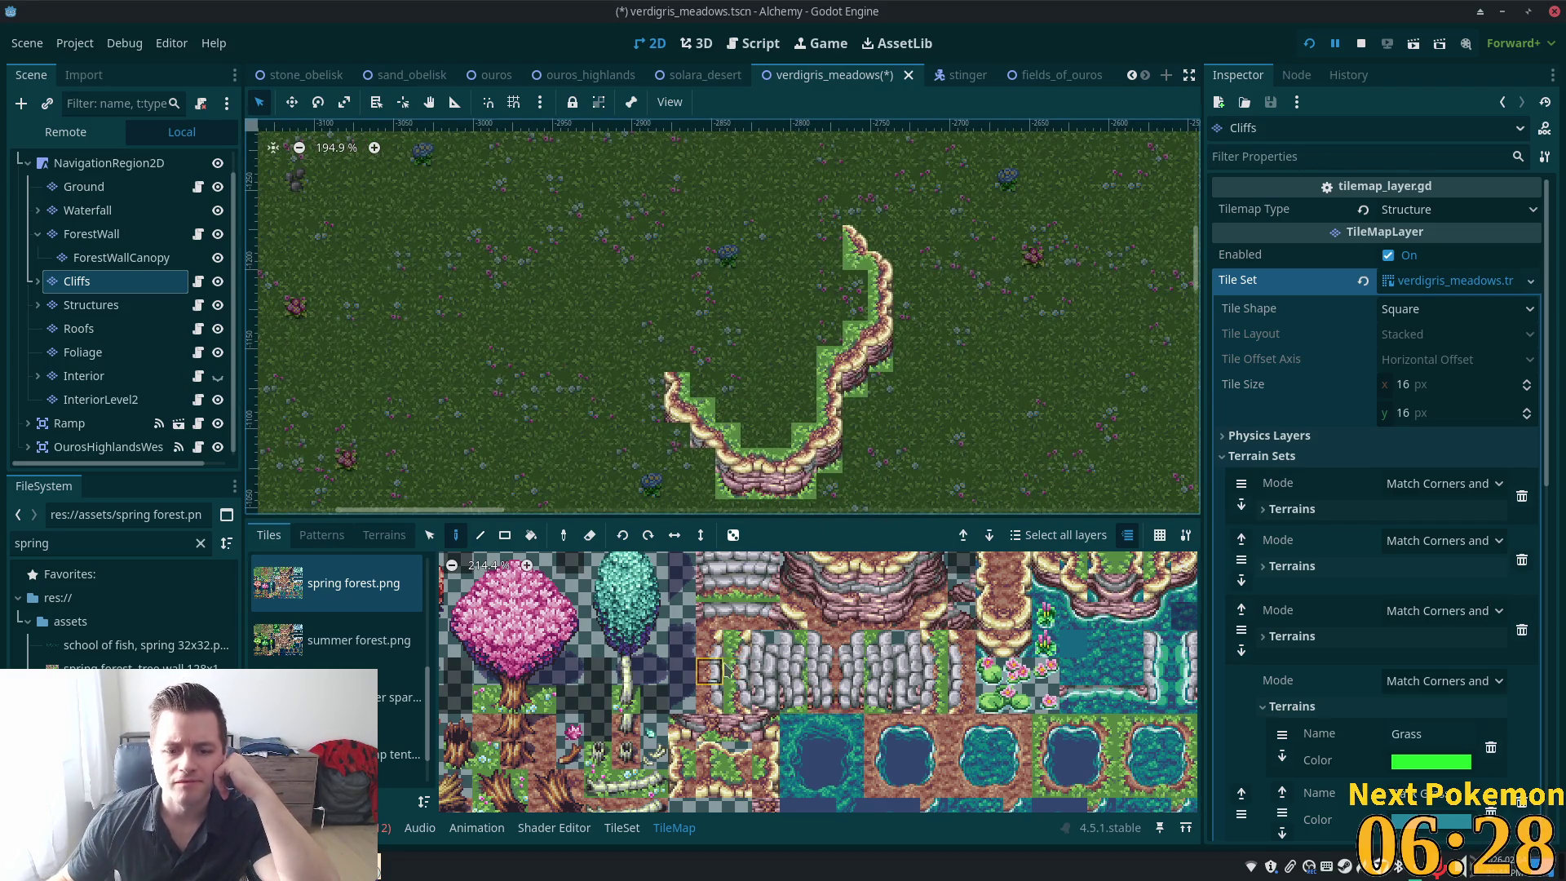
scroll(881, 681, up, 2)
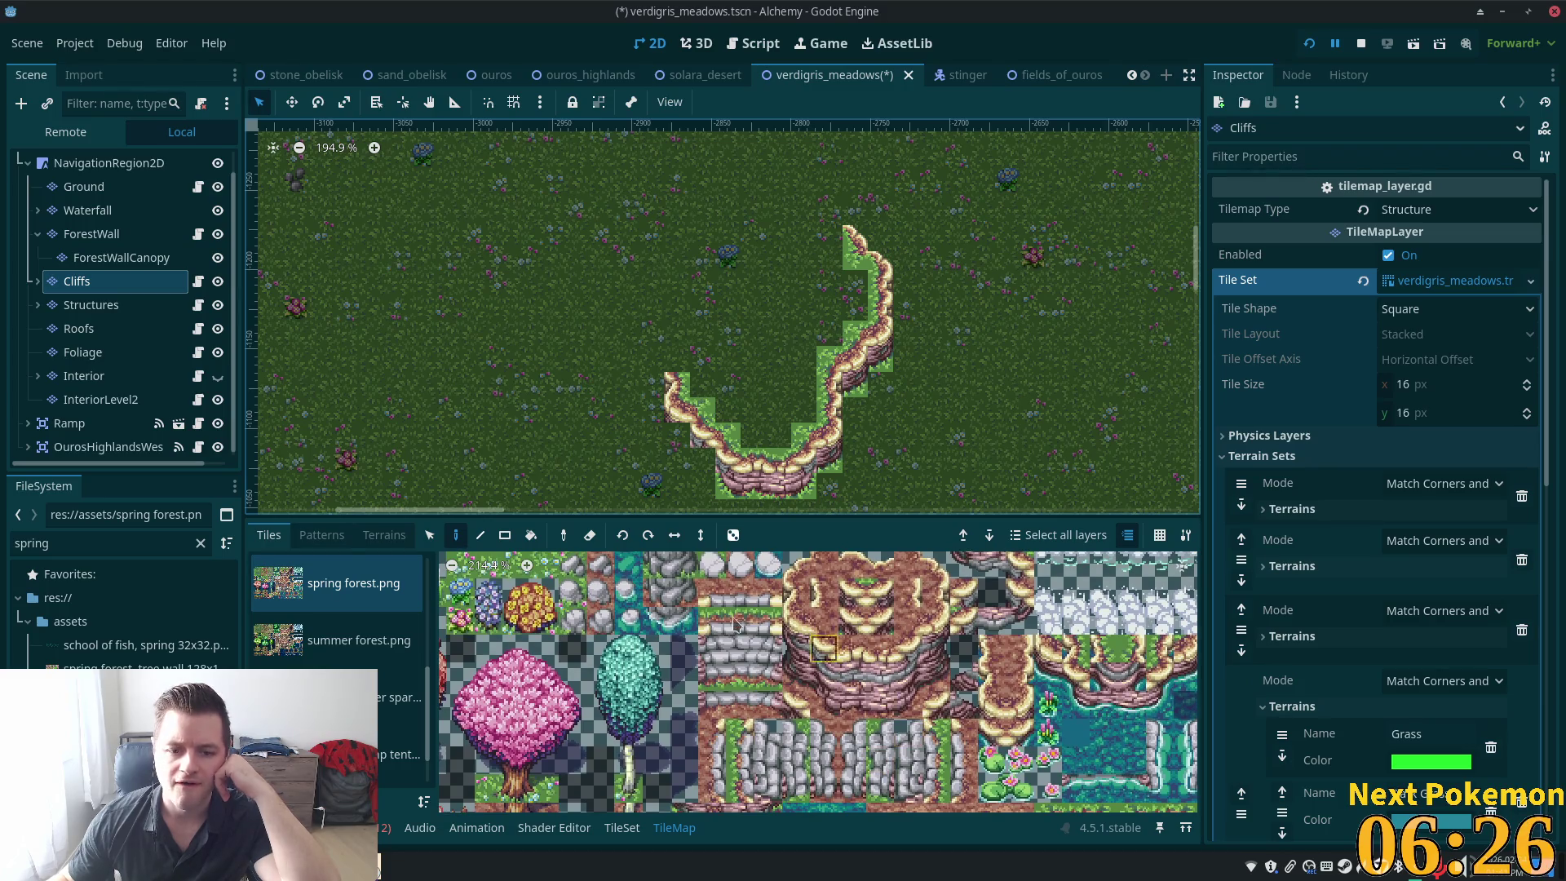
scroll(726, 636, up, 3)
scroll(705, 677, up, 2)
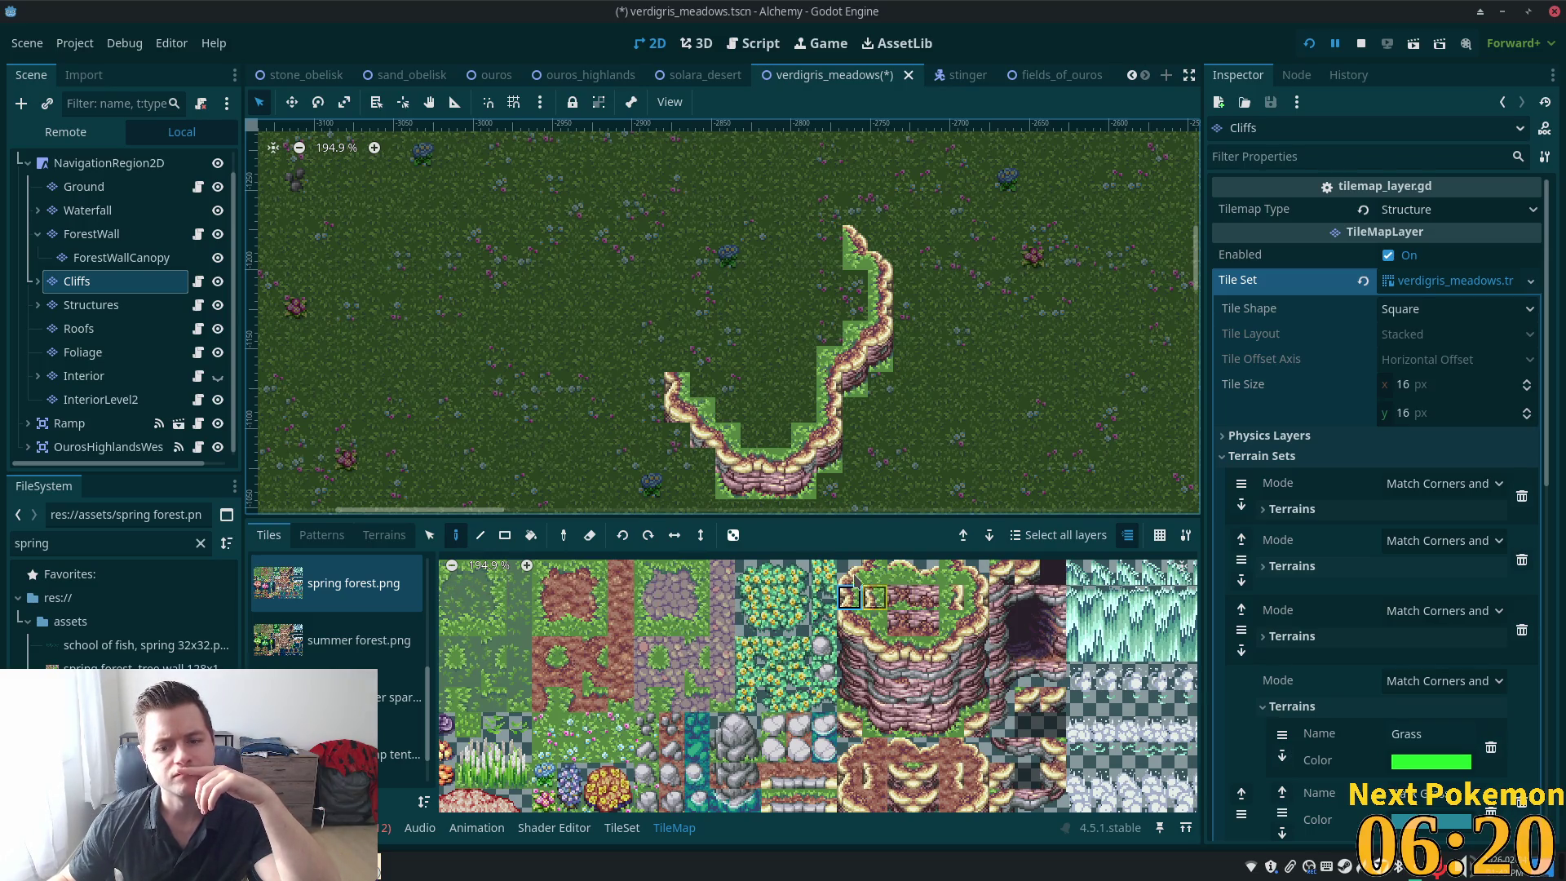
drag(708, 356, 675, 439)
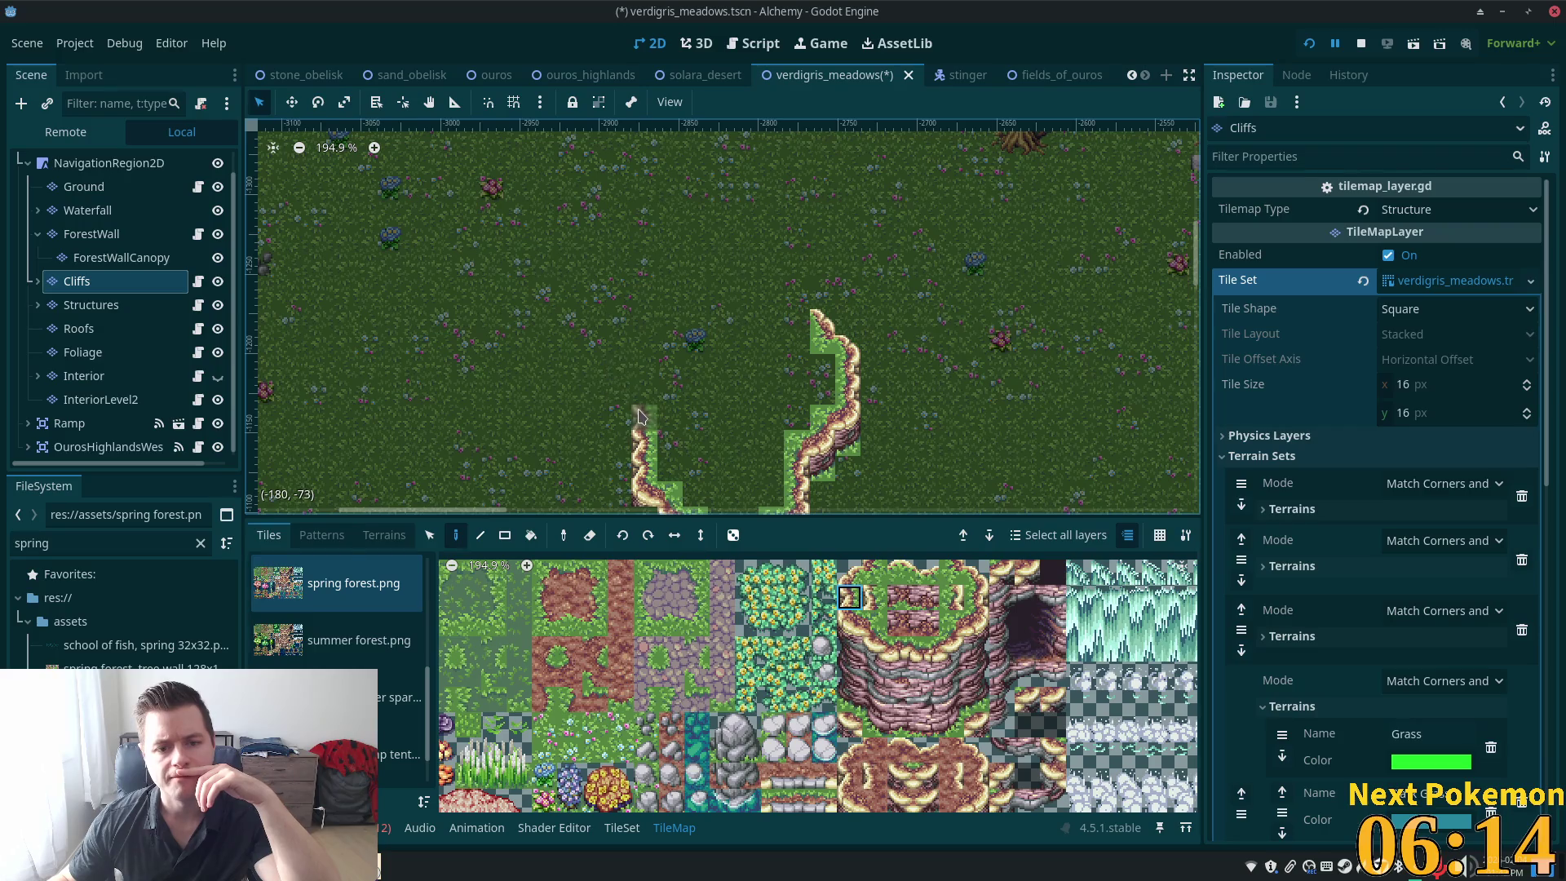
click(849, 623)
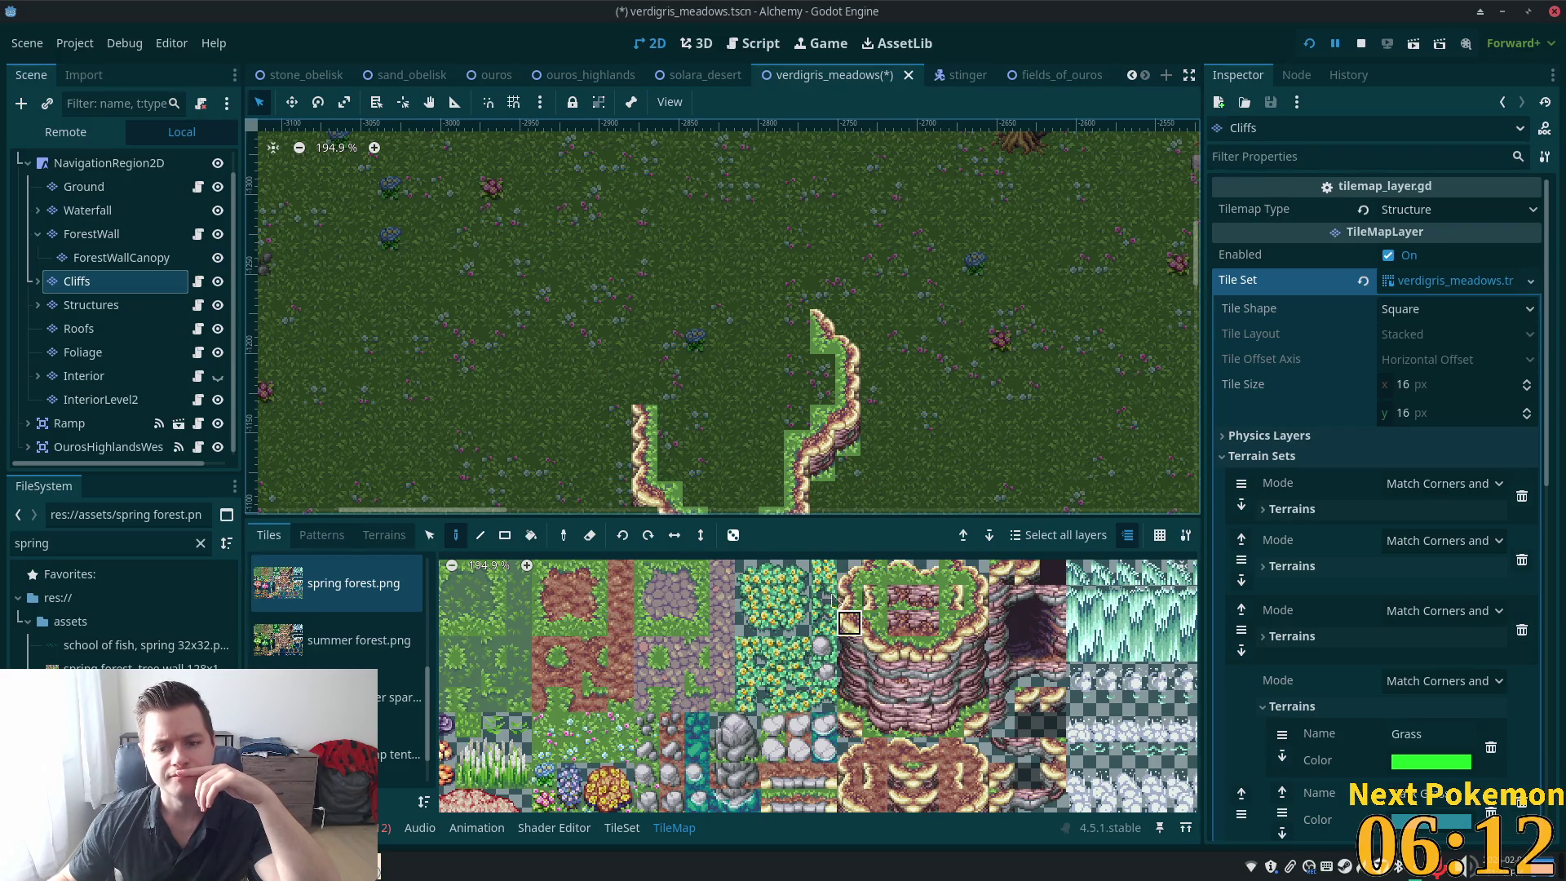
click(628, 393)
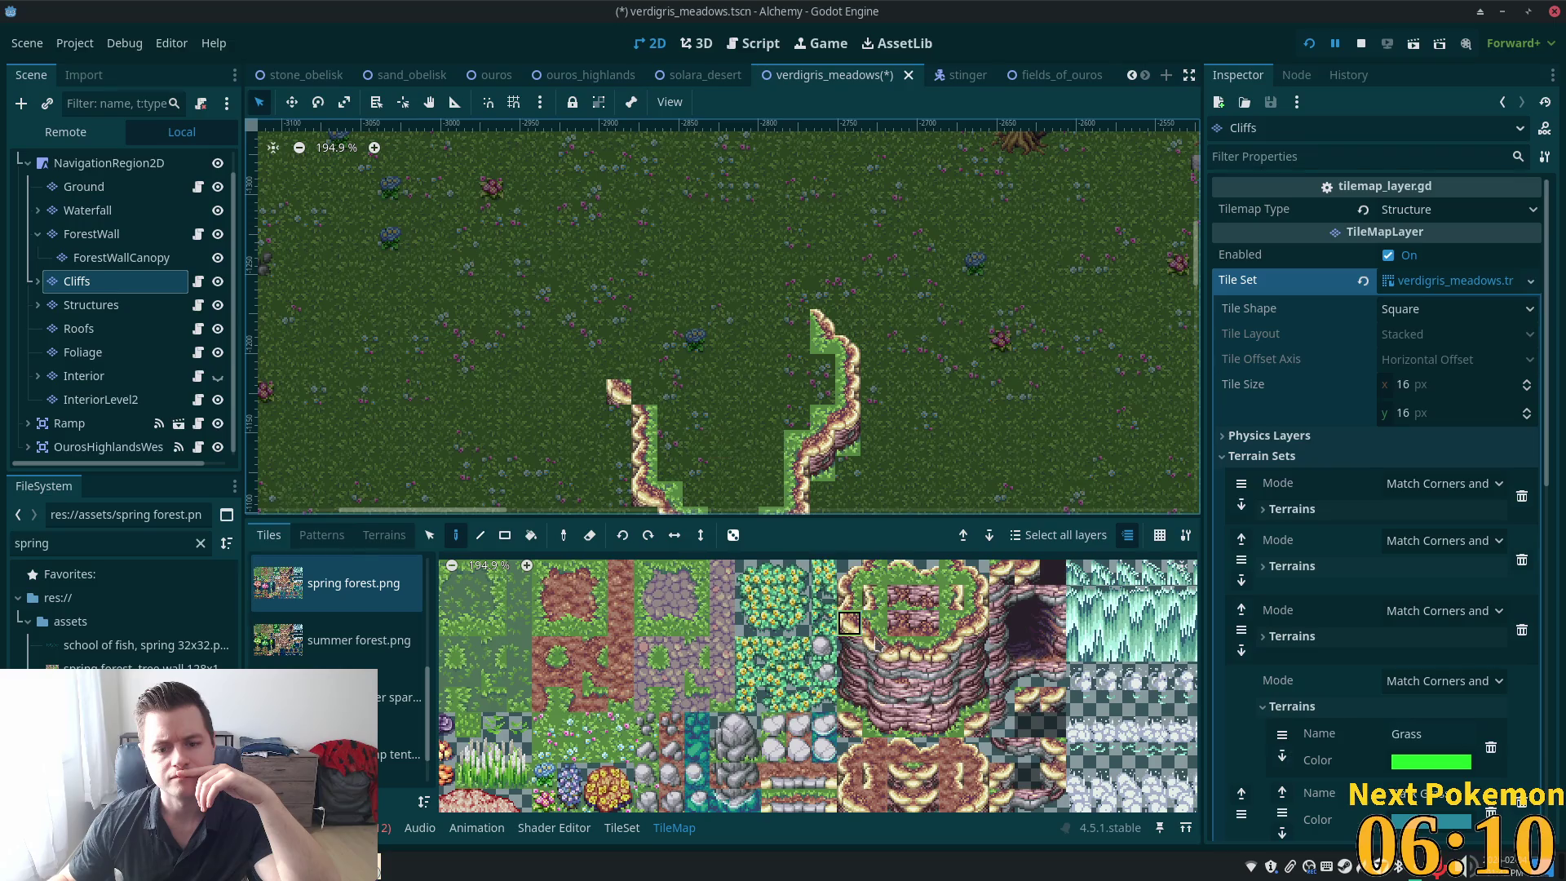
click(618, 367)
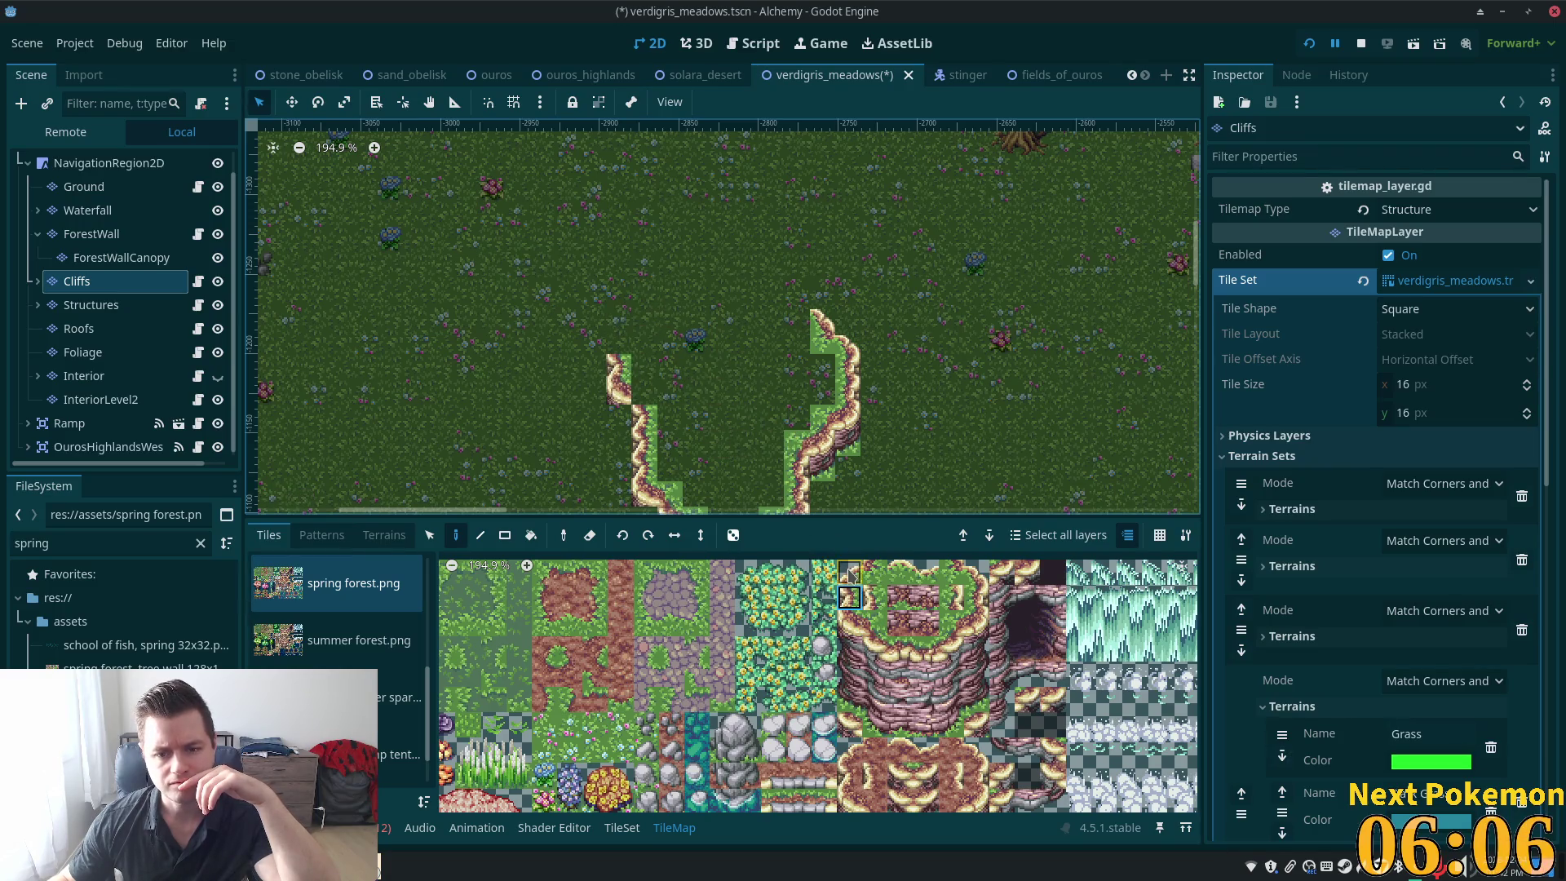
click(626, 338)
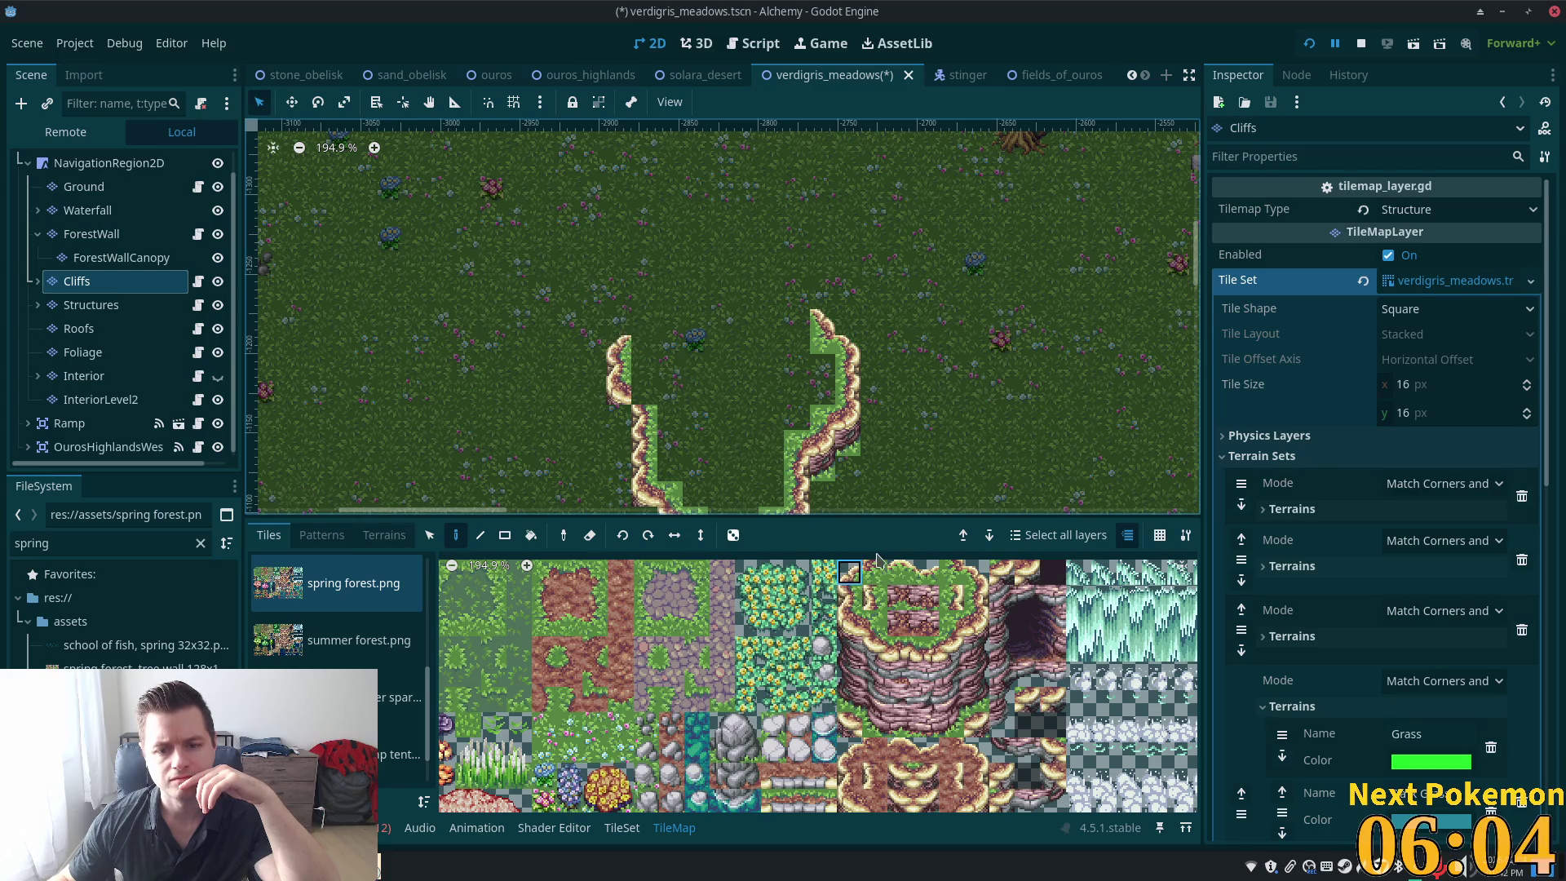
Add a corner tile and grassy cliff-top tiles higher up the left cliff
click(876, 571)
click(644, 341)
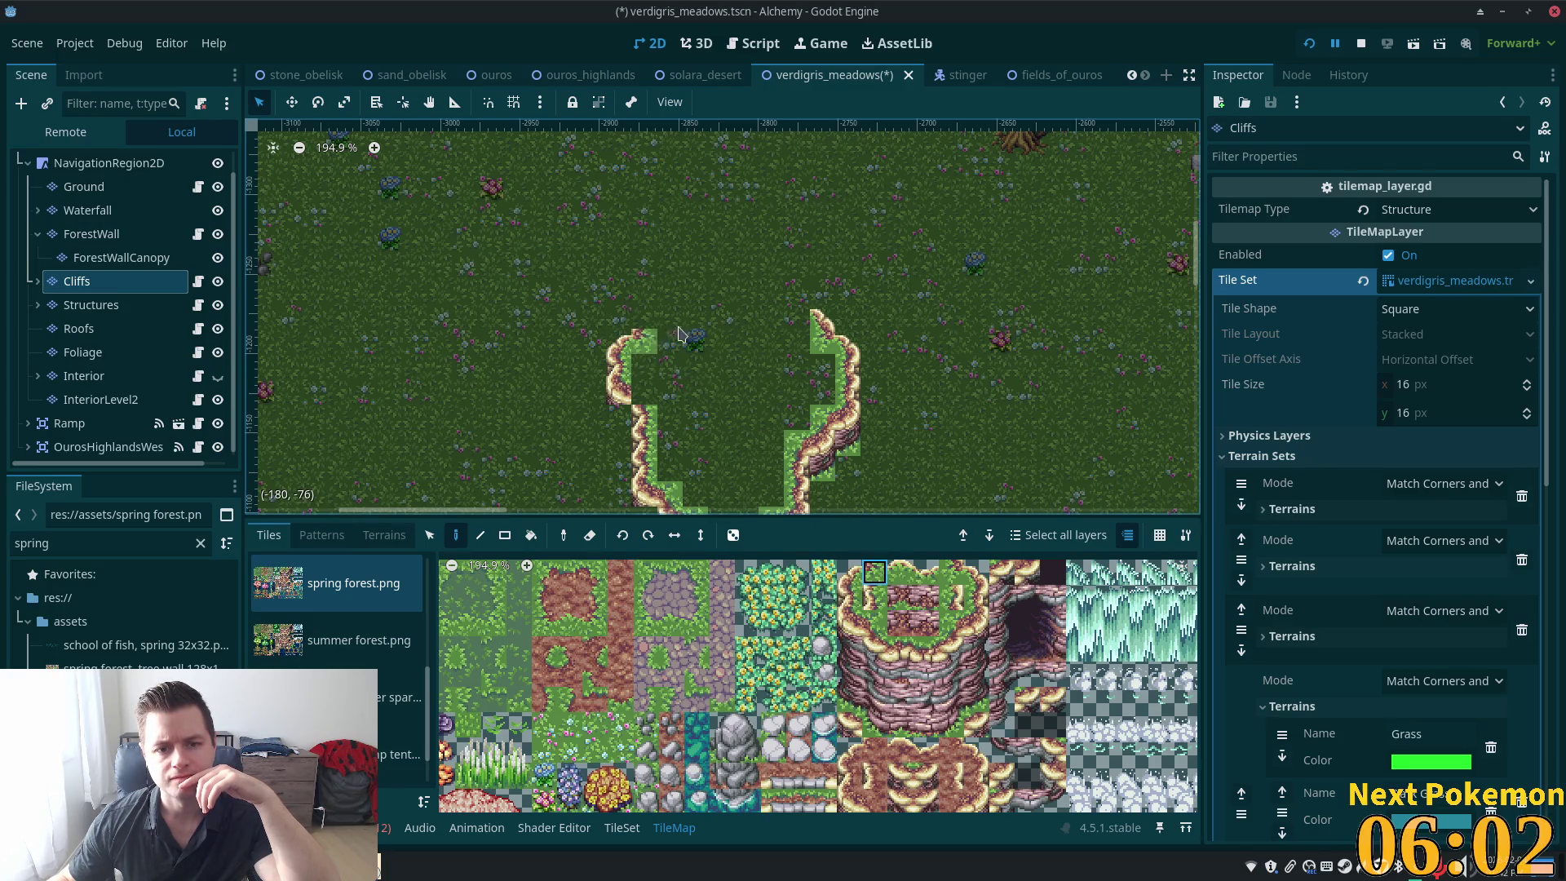
click(875, 597)
click(644, 316)
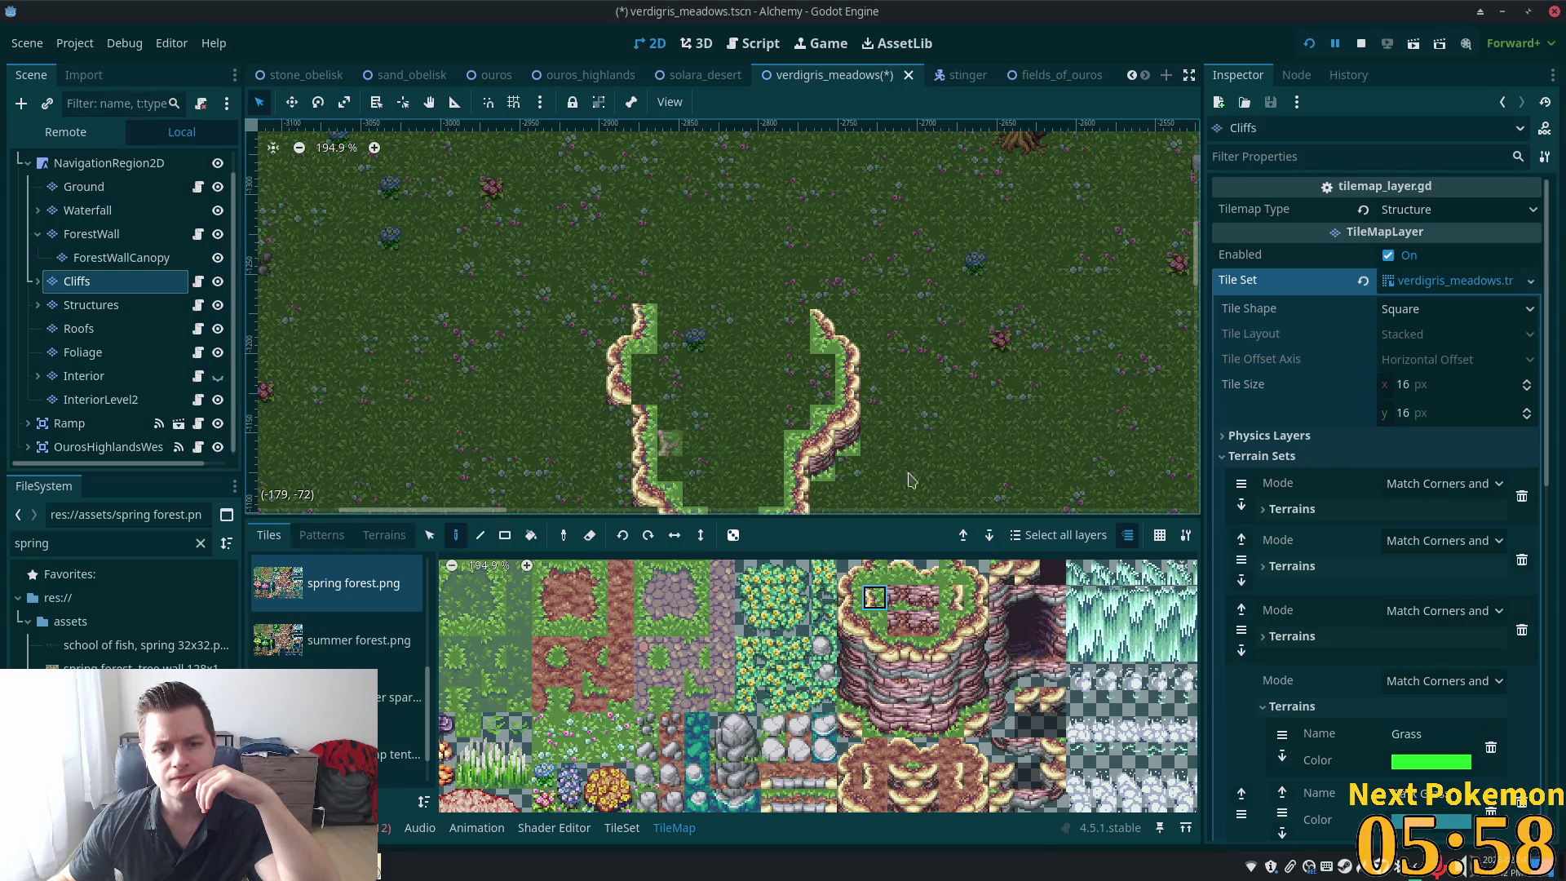
drag(816, 302, 775, 328)
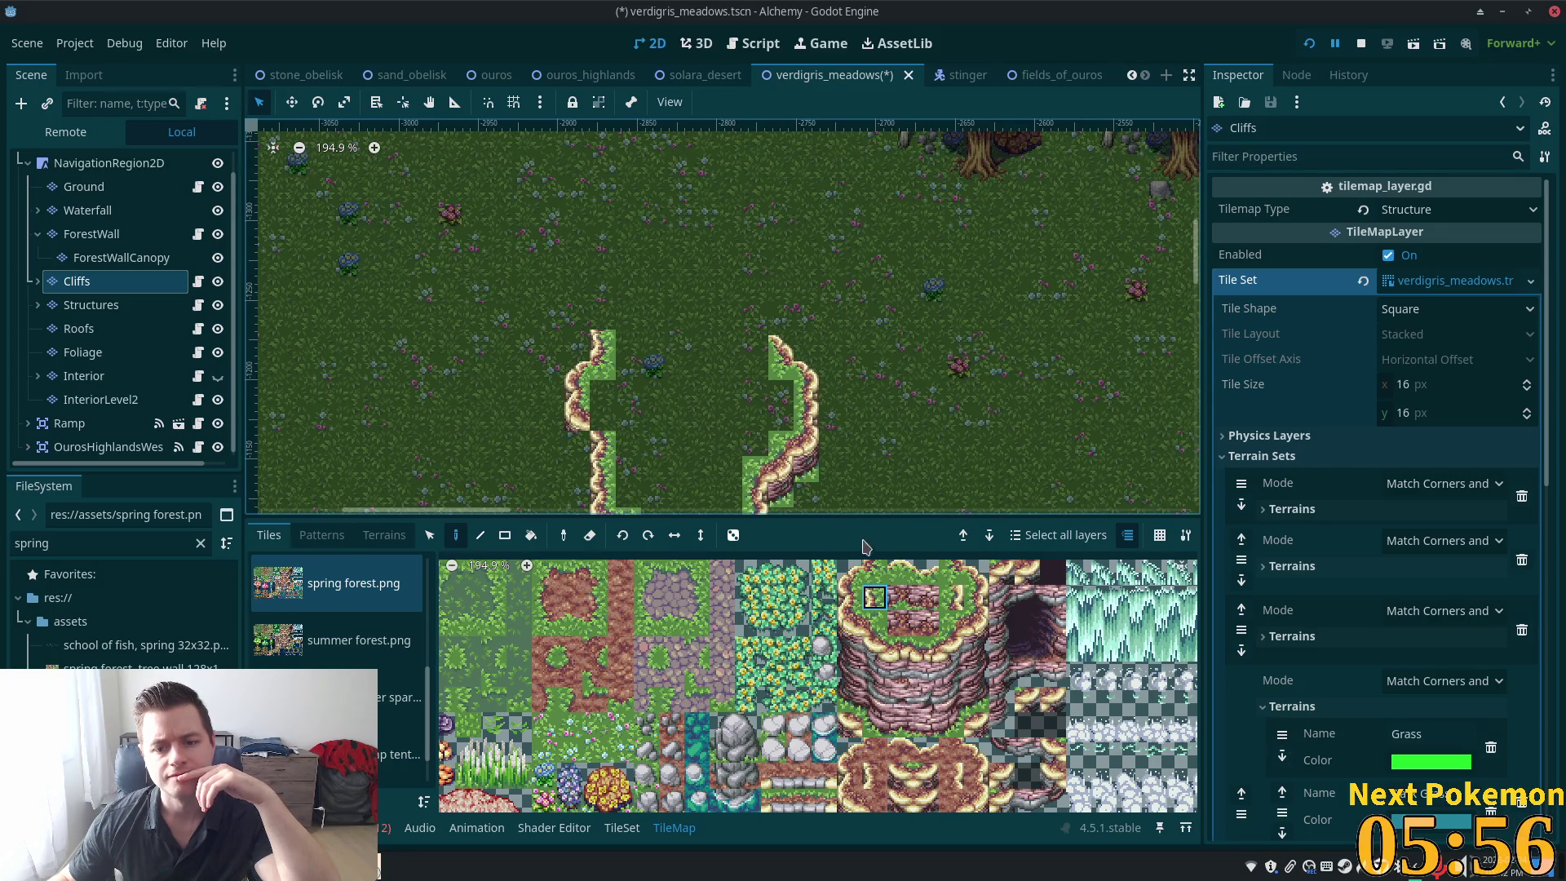
click(850, 572)
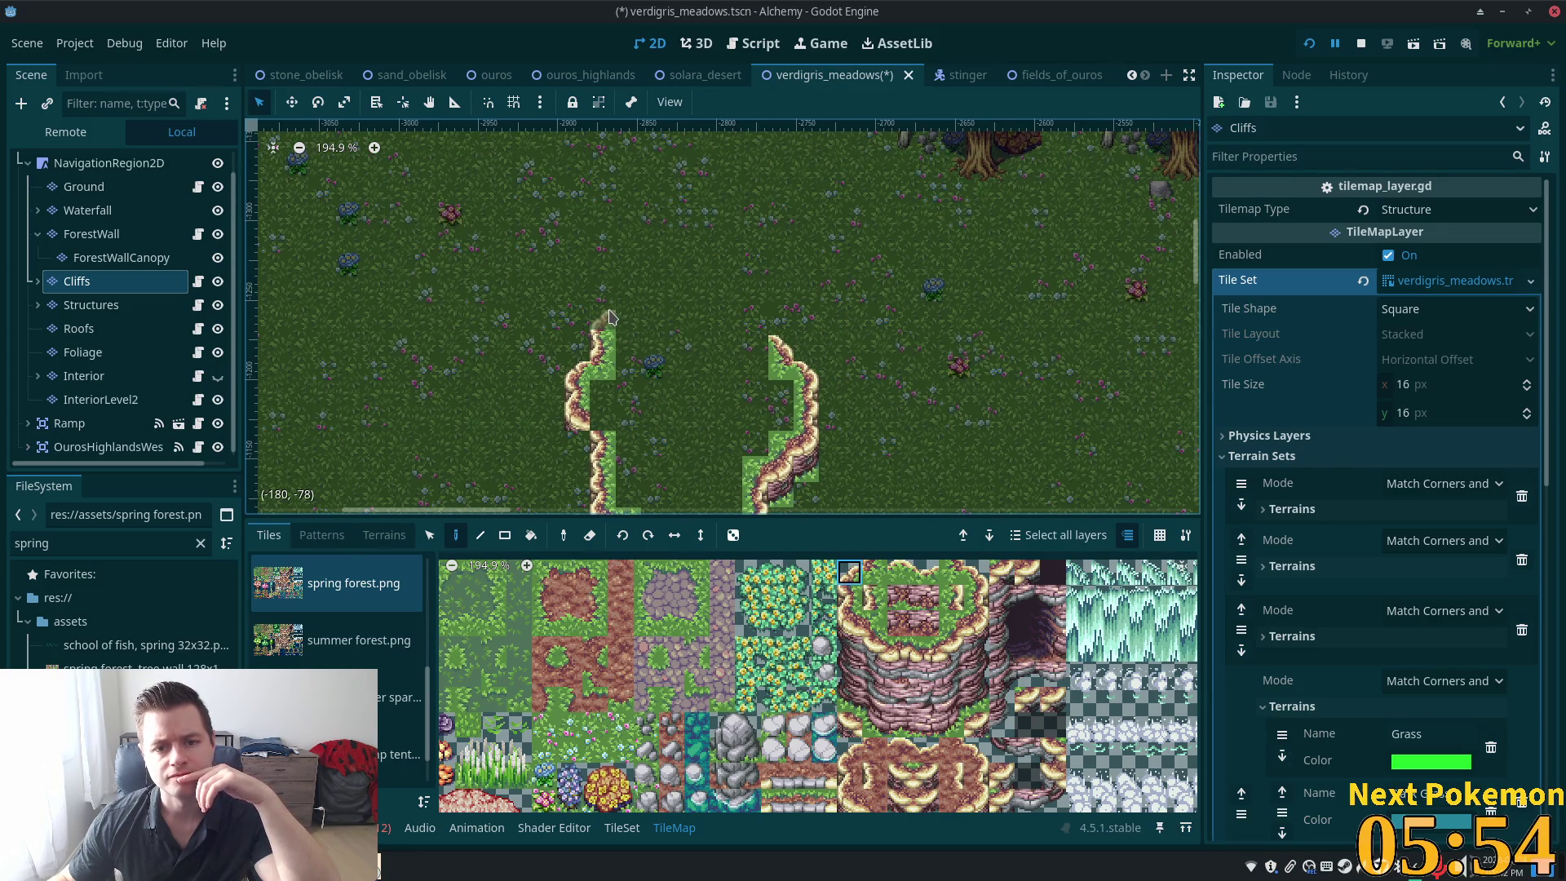
click(874, 571)
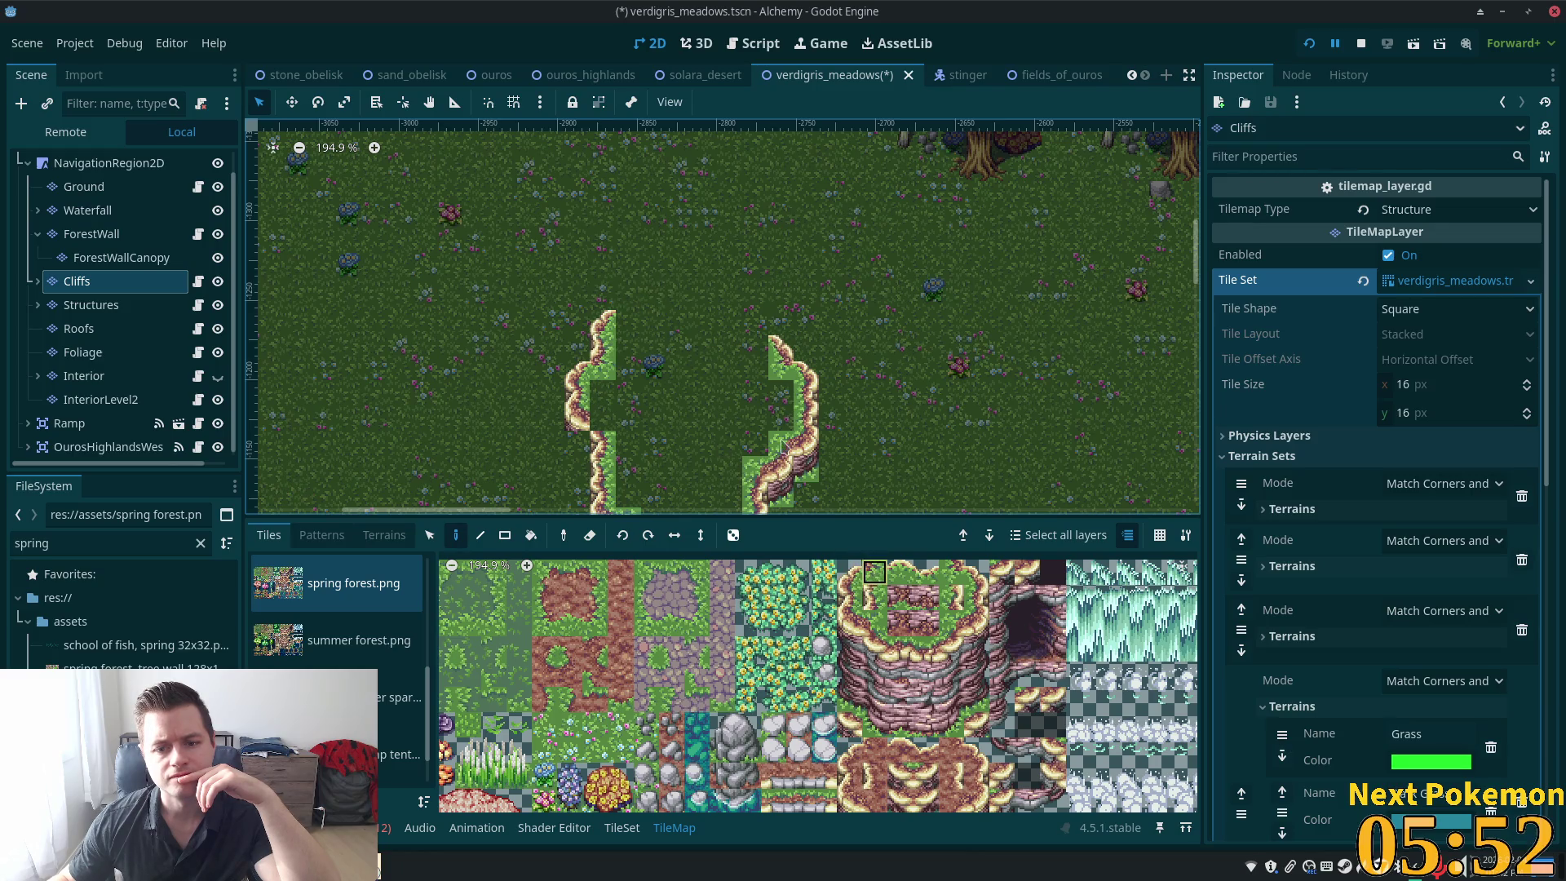
click(630, 318)
click(874, 597)
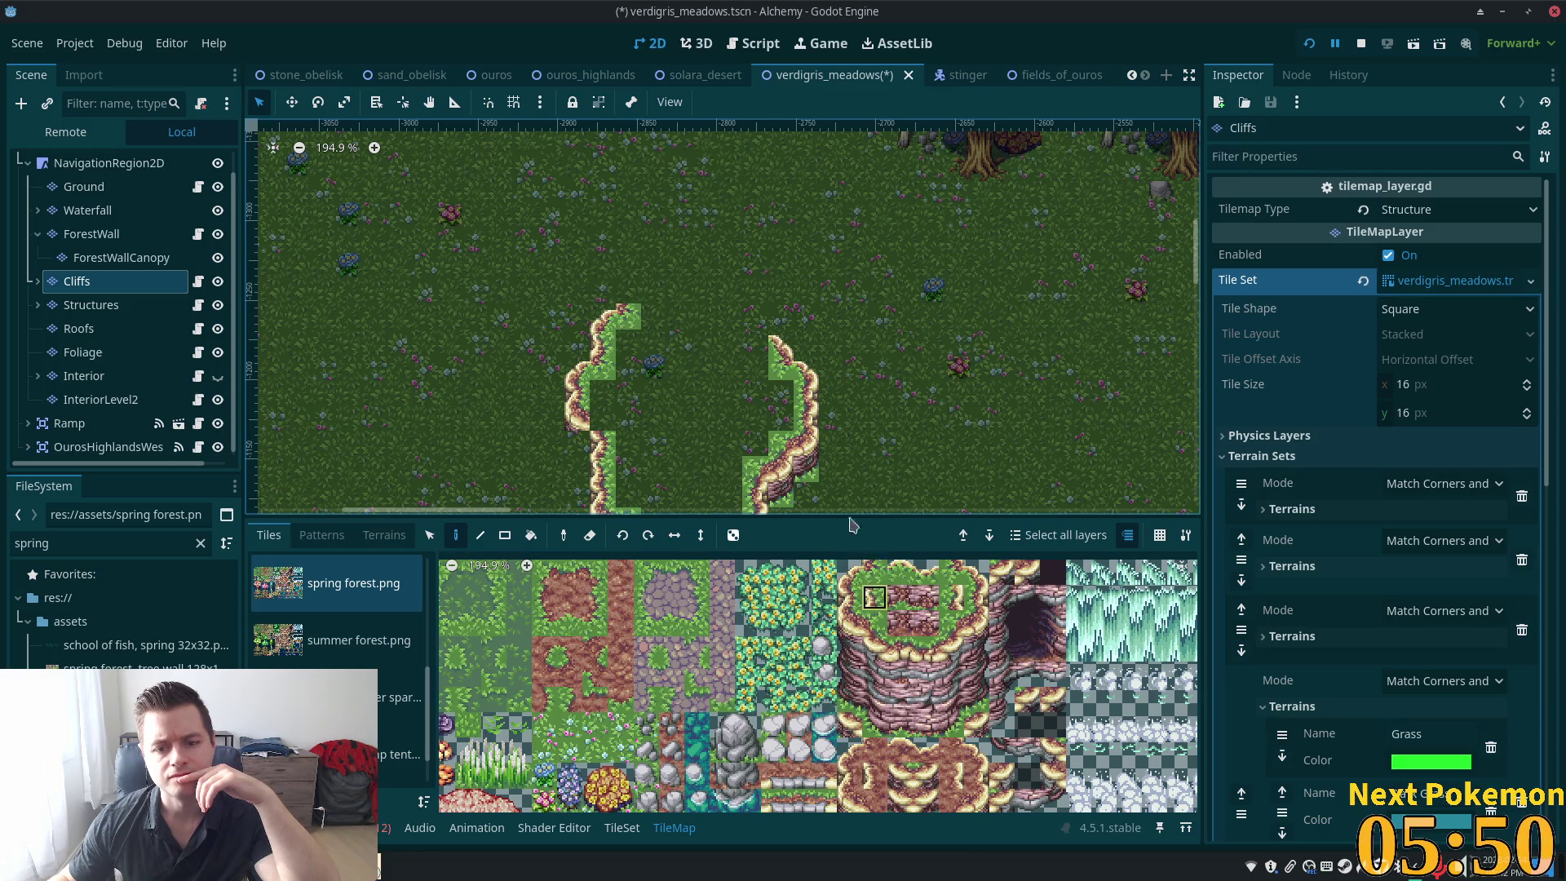
click(632, 296)
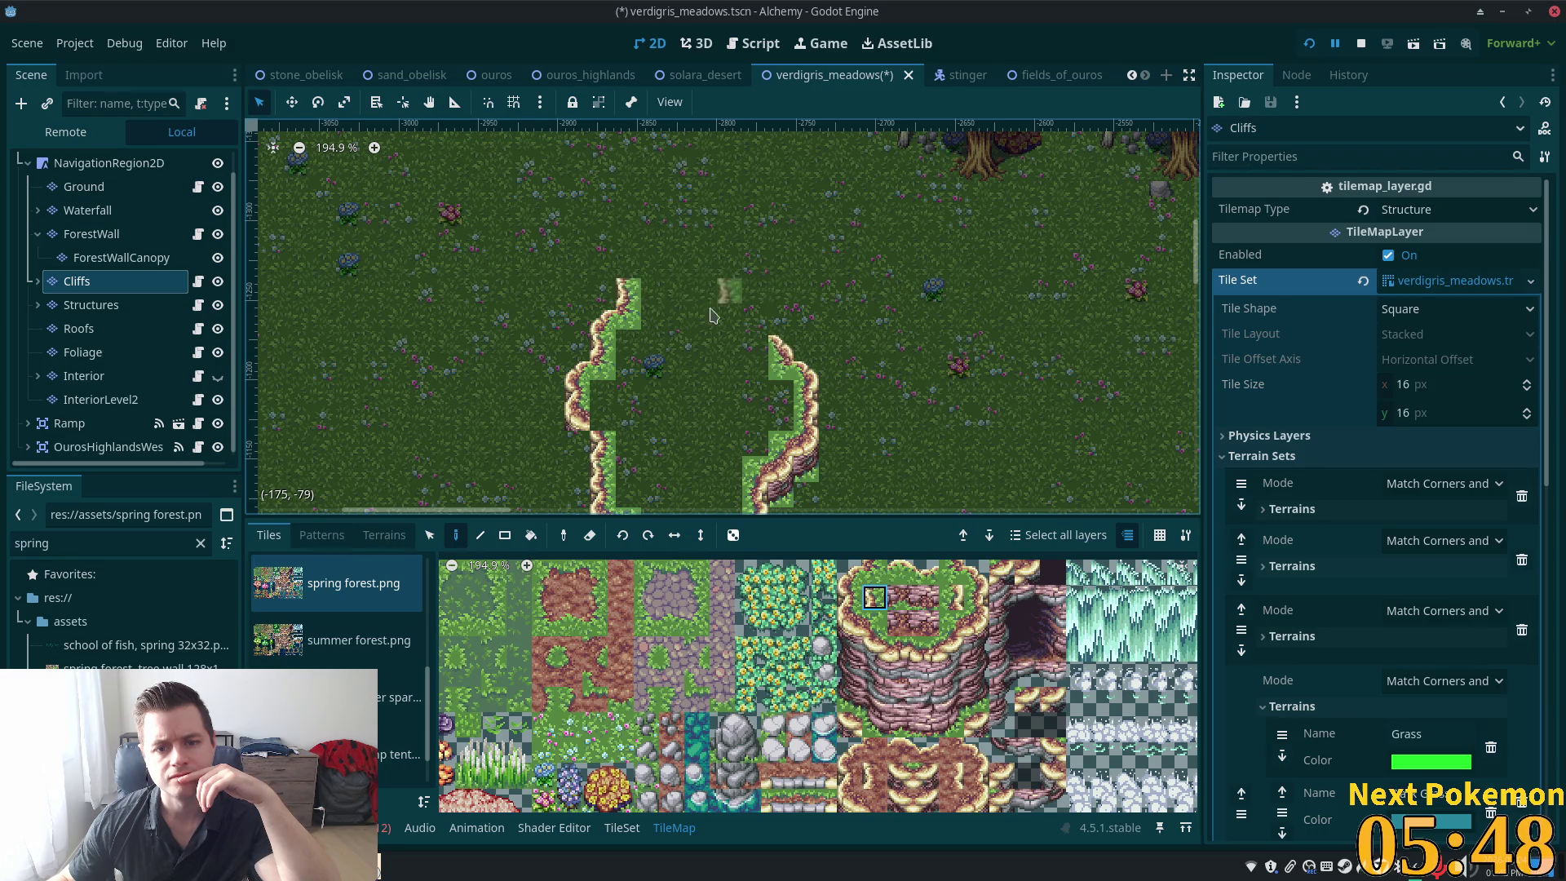
Extend the grassy cliff top up-right along the loop's upper rim with edge tiles
click(849, 572)
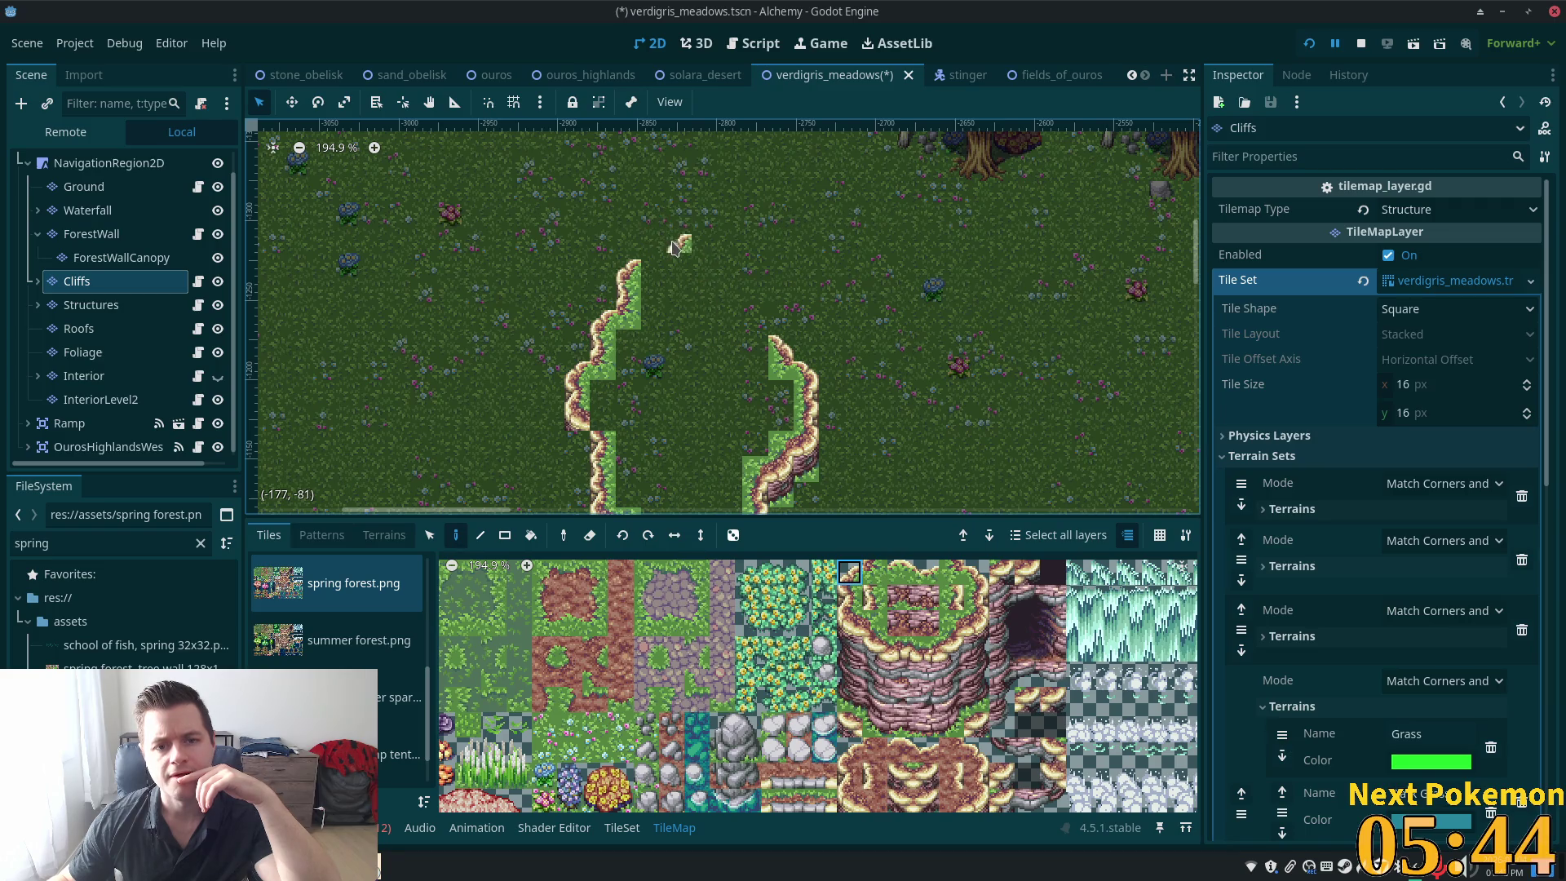
click(907, 577)
click(656, 263)
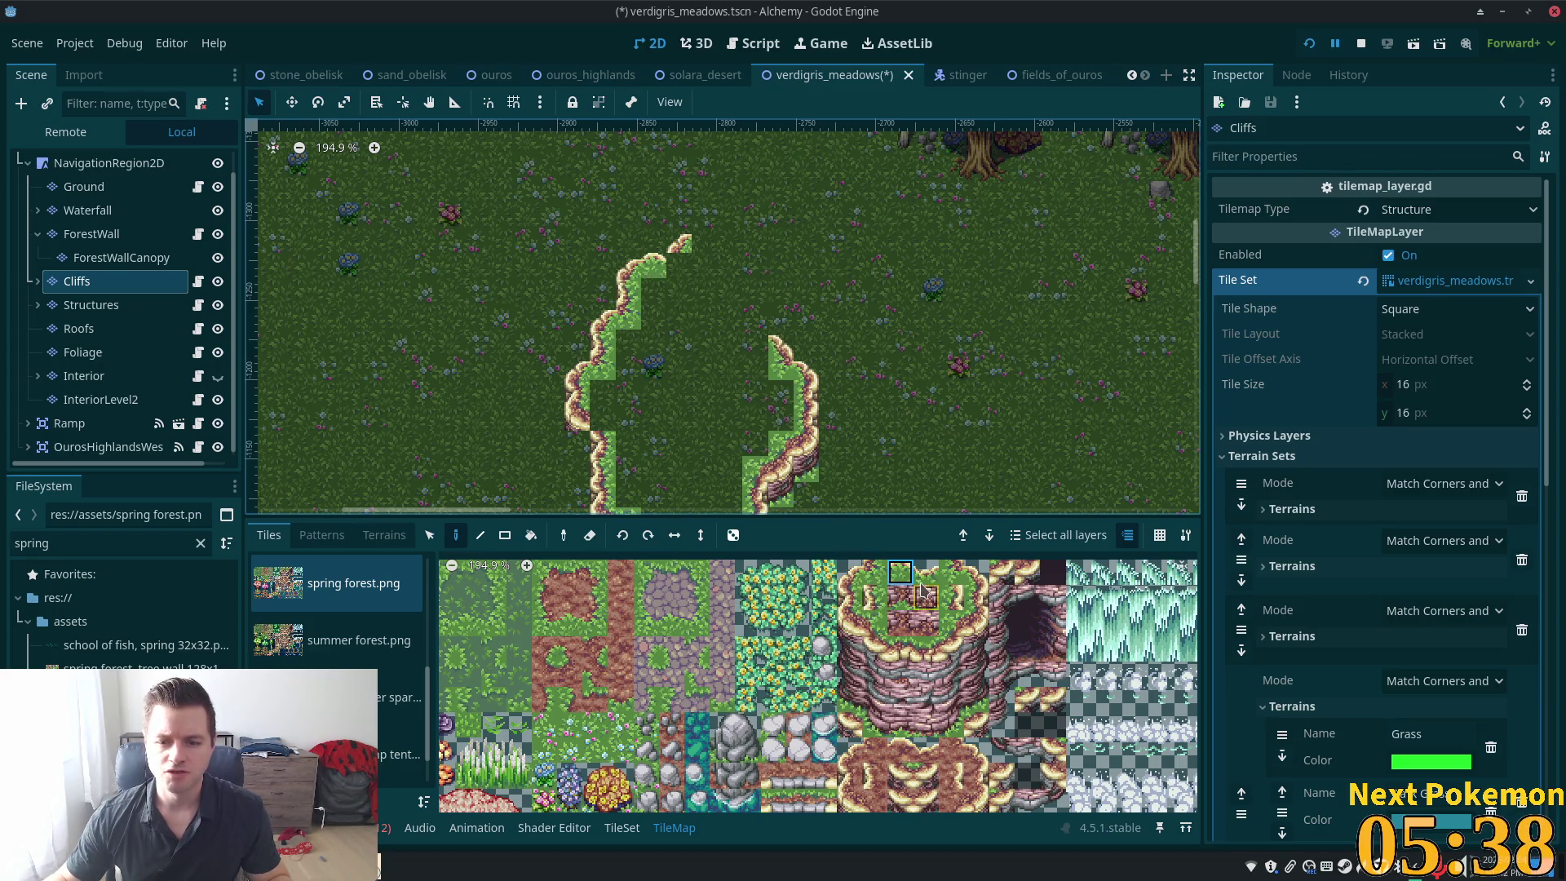
click(874, 572)
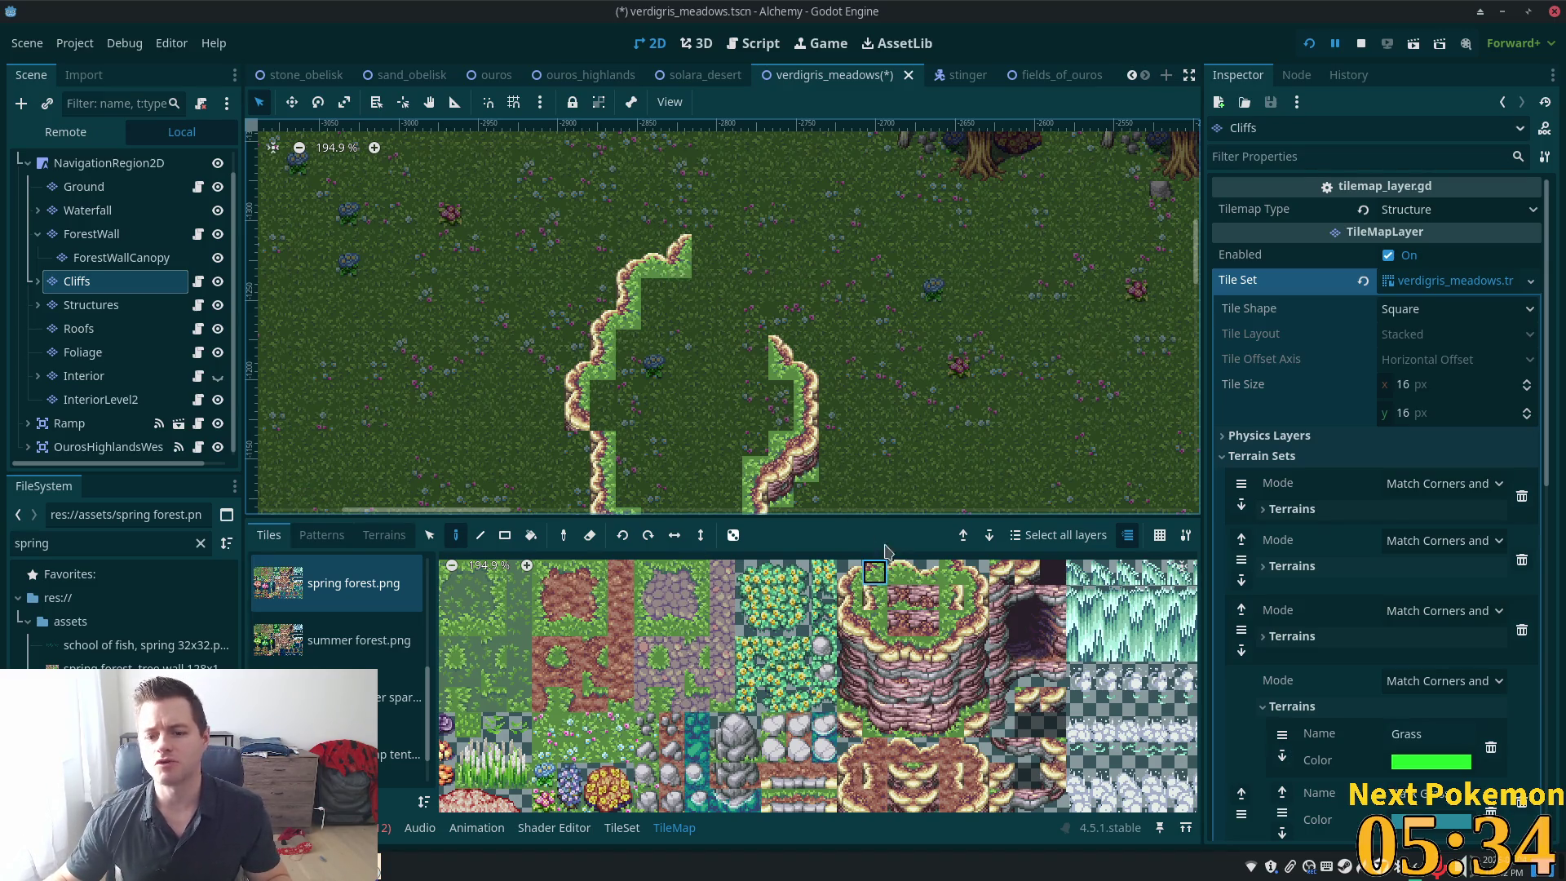
click(927, 574)
click(706, 244)
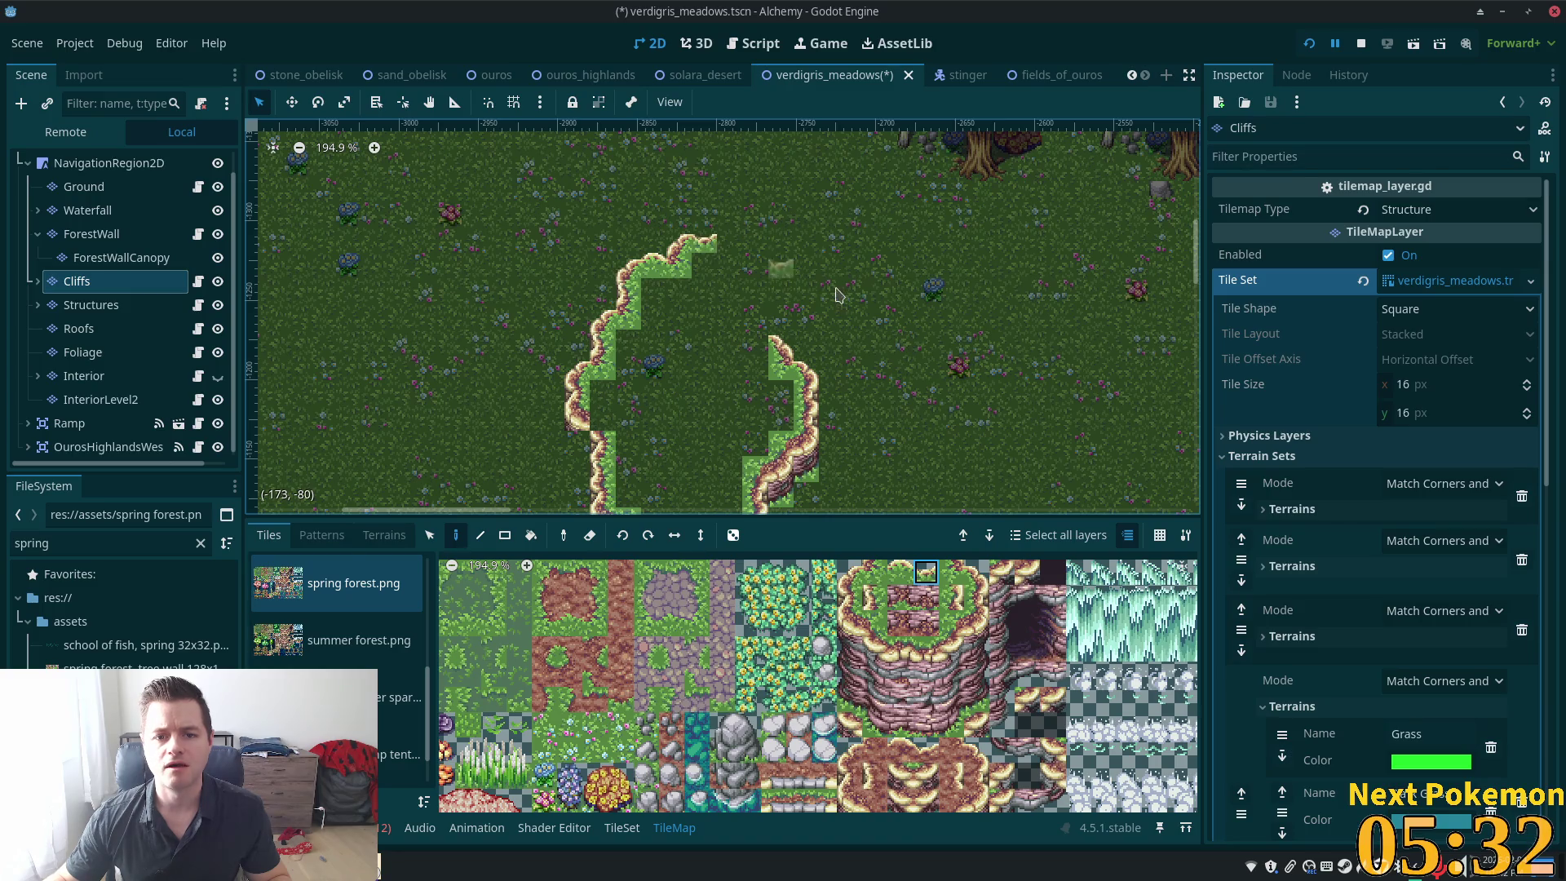
click(900, 572)
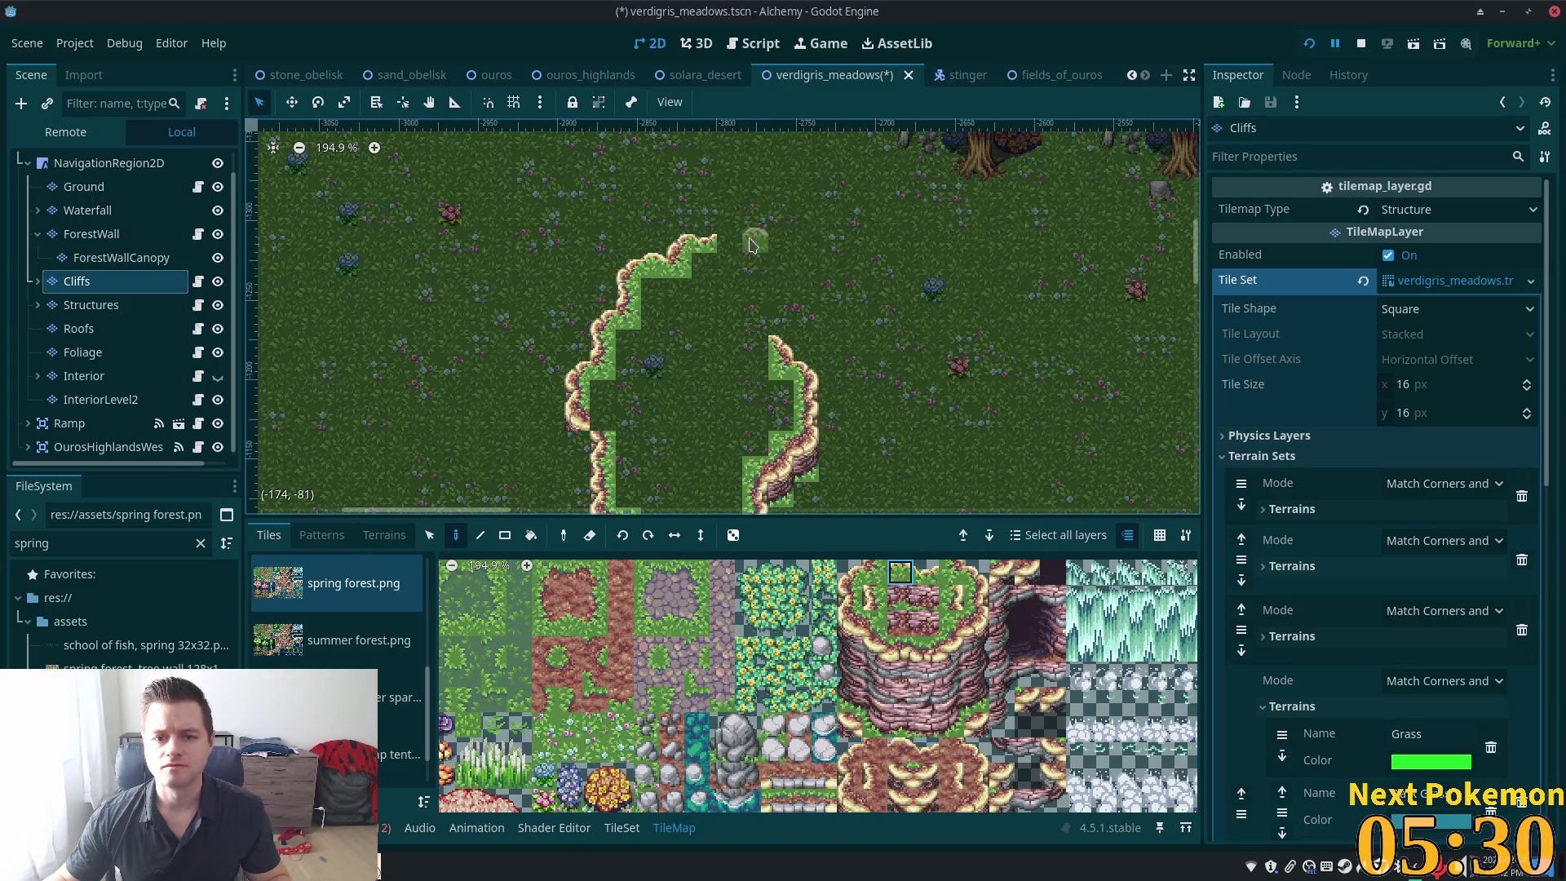
click(730, 240)
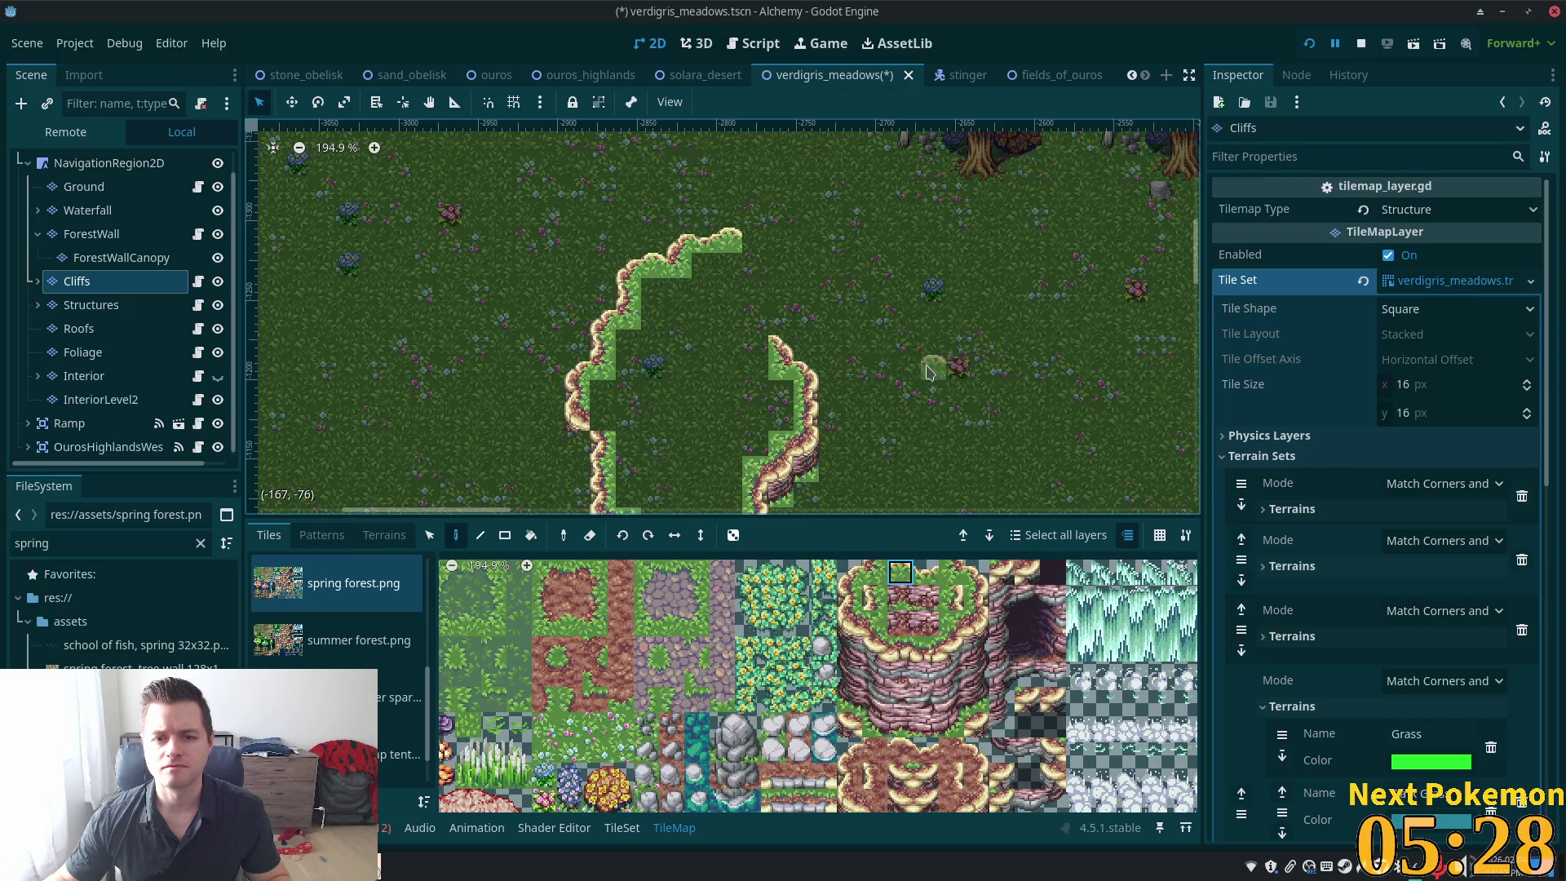
Pick another cliff-top tile for the loop's edge and view the whole cliff loop
click(976, 571)
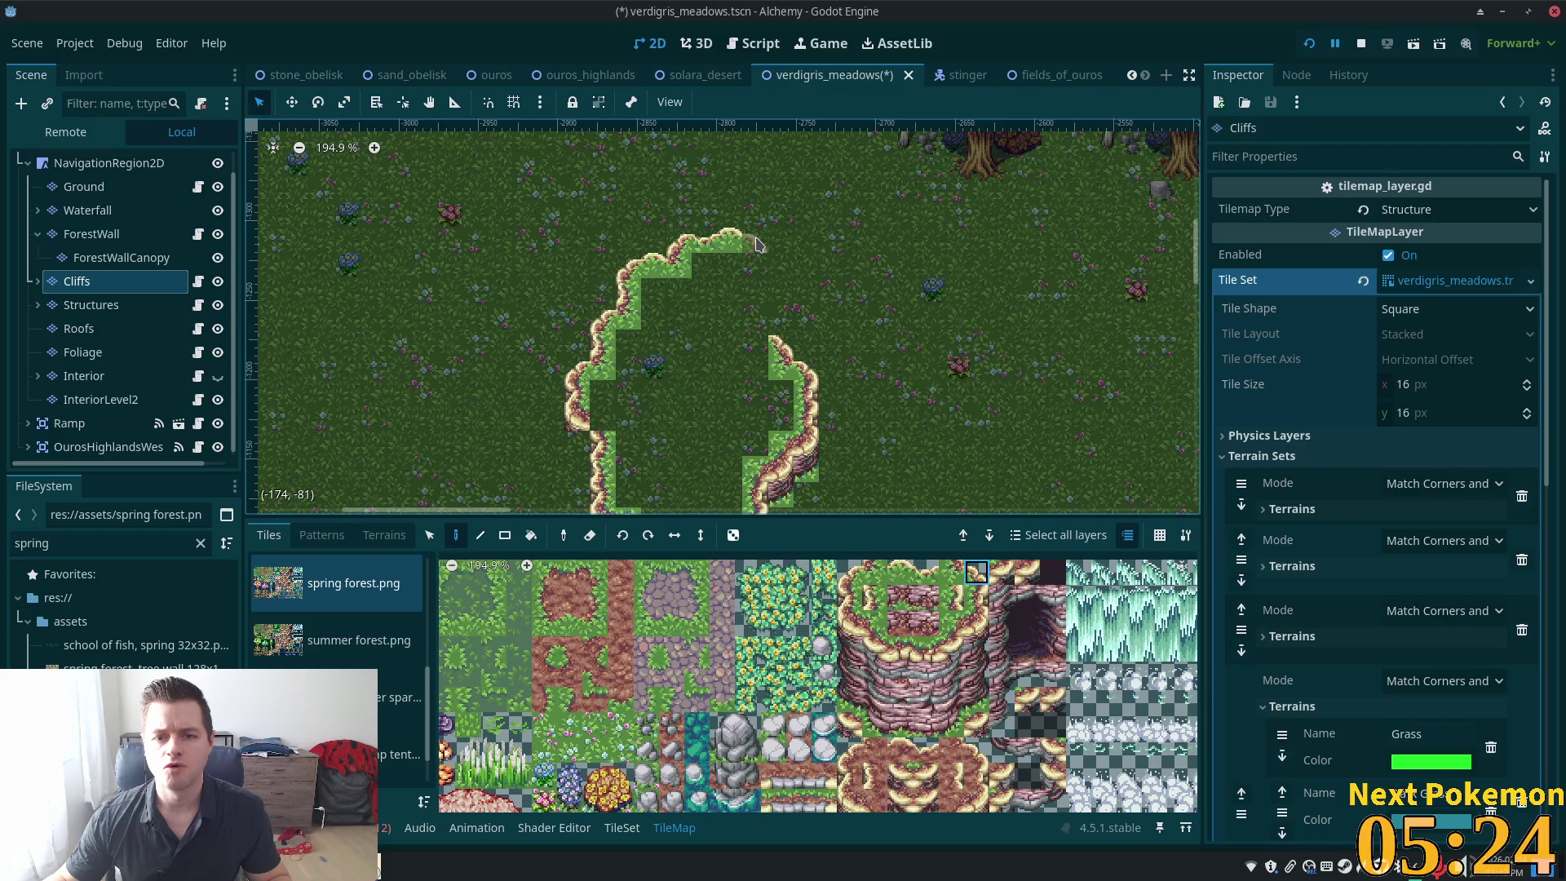
mouse_move(959, 268)
mouse_down()
mouse_move(1036, 444)
mouse_move(999, 259)
mouse_up()
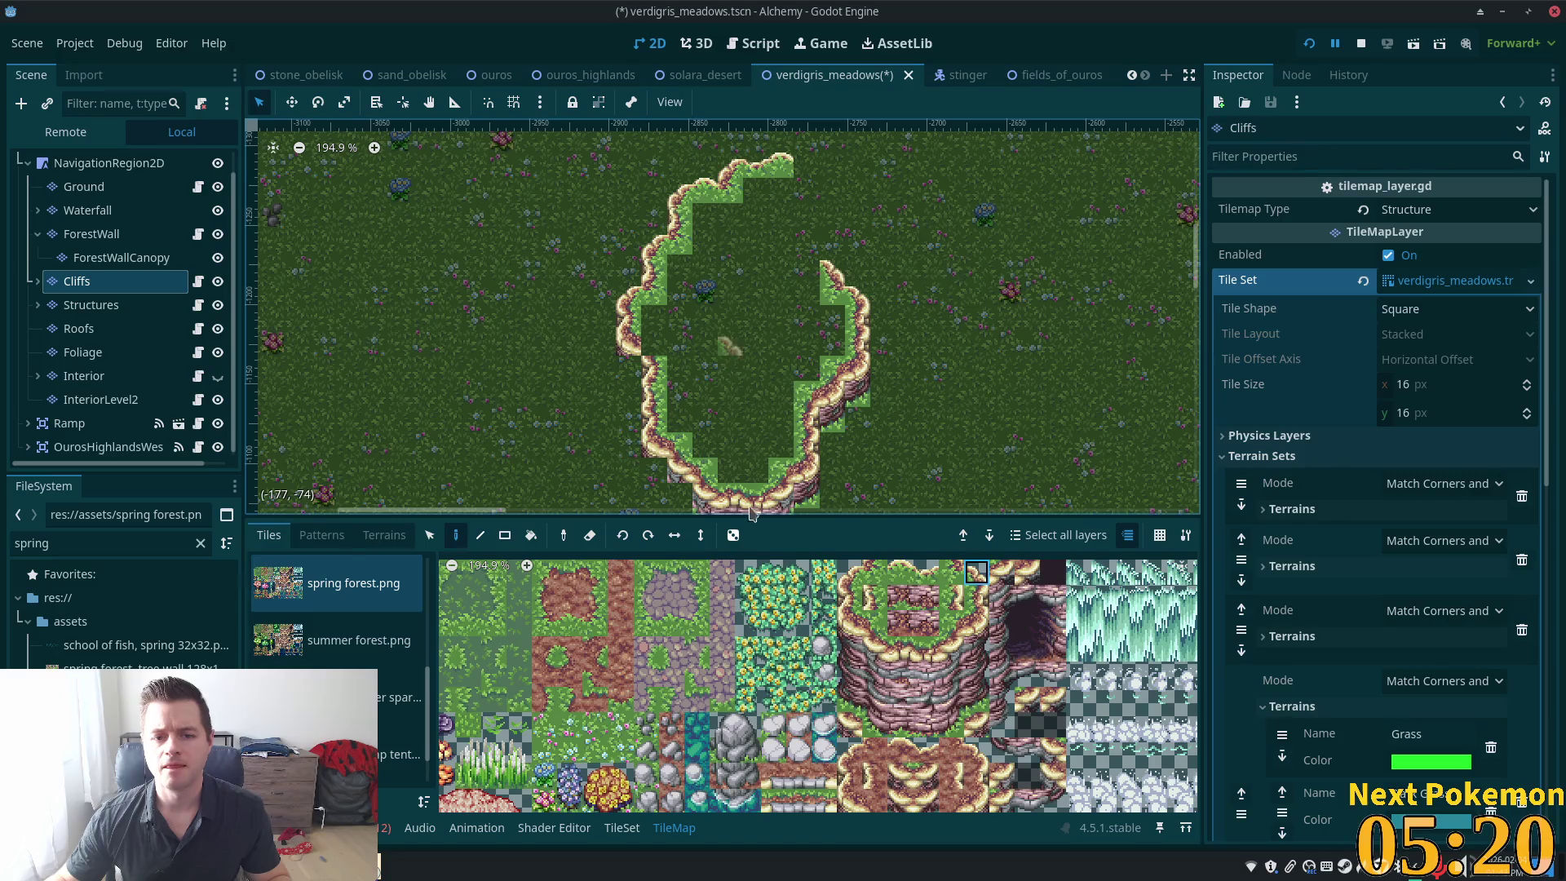
click(875, 622)
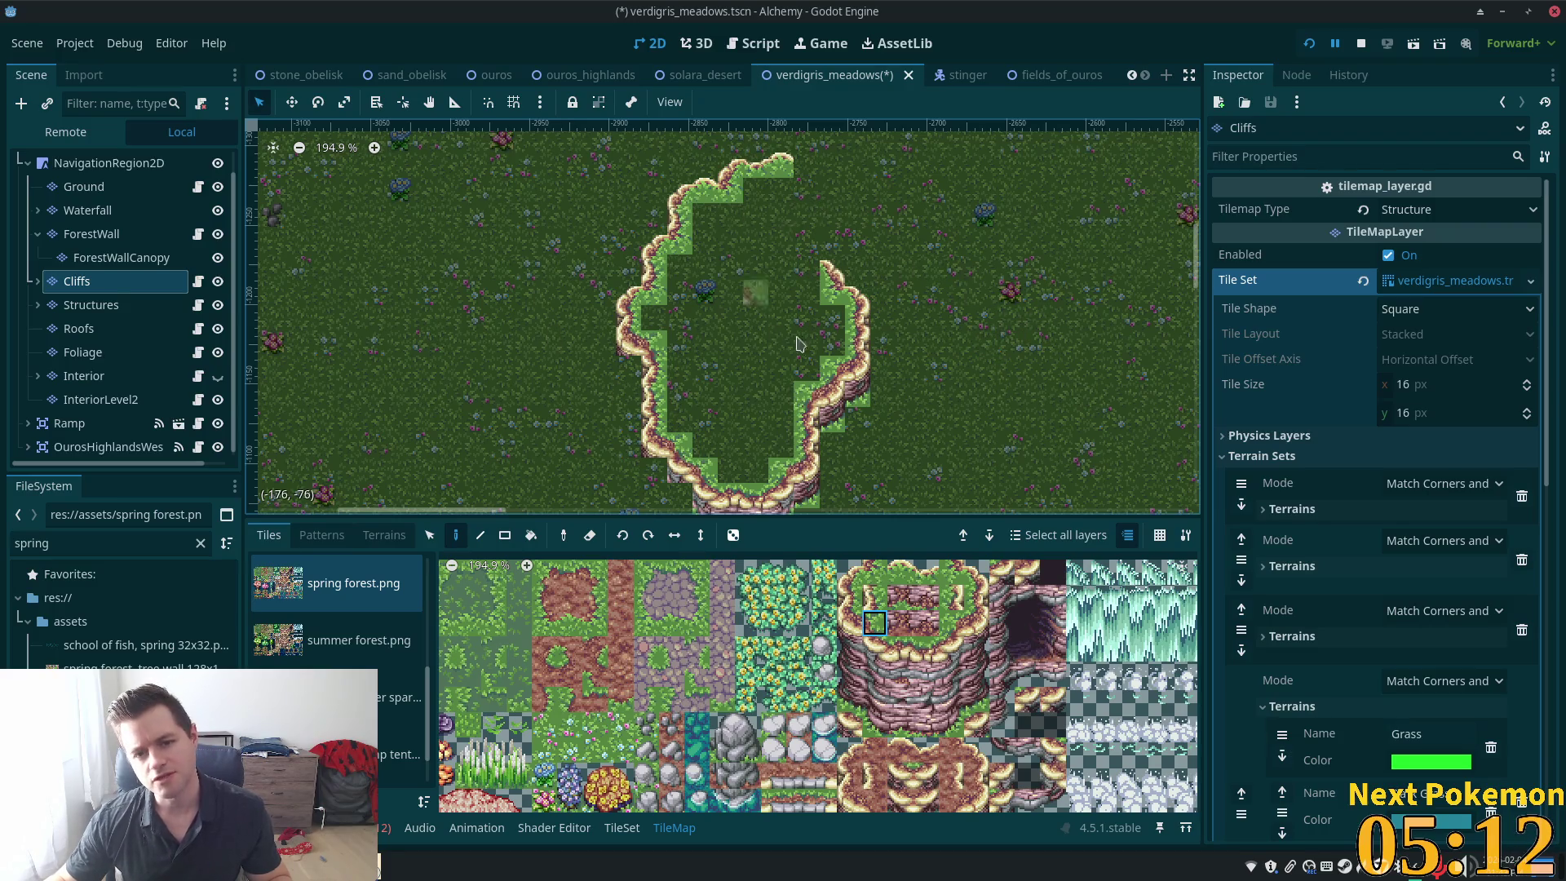
click(114, 163)
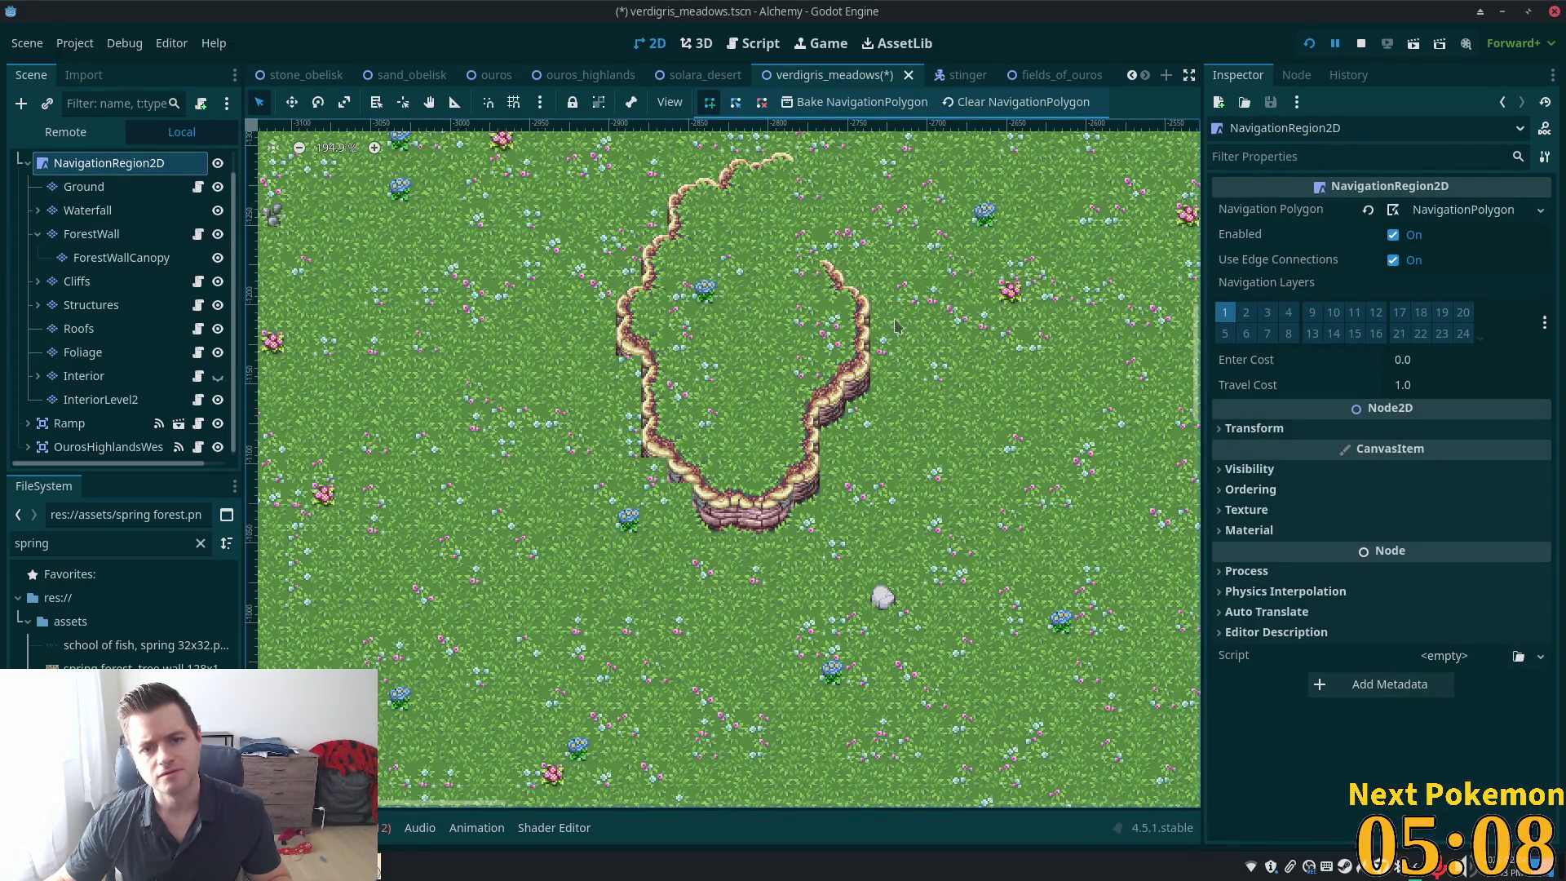
Fill one more cliff edge cell on the loop's left side in the Cliffs layer
click(94, 187)
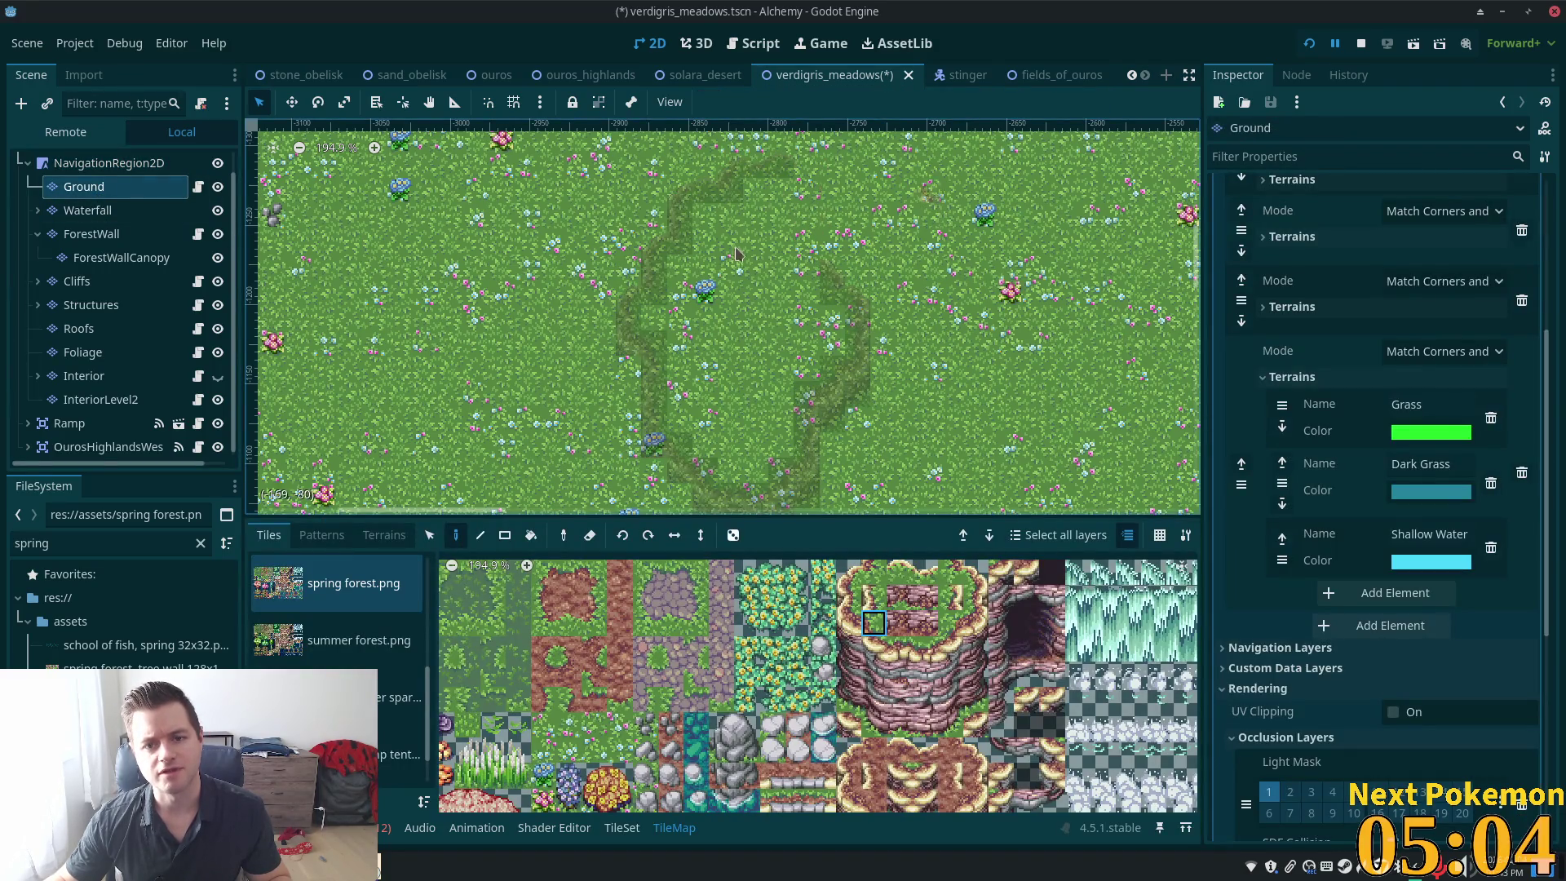
scroll(775, 395, down, 1)
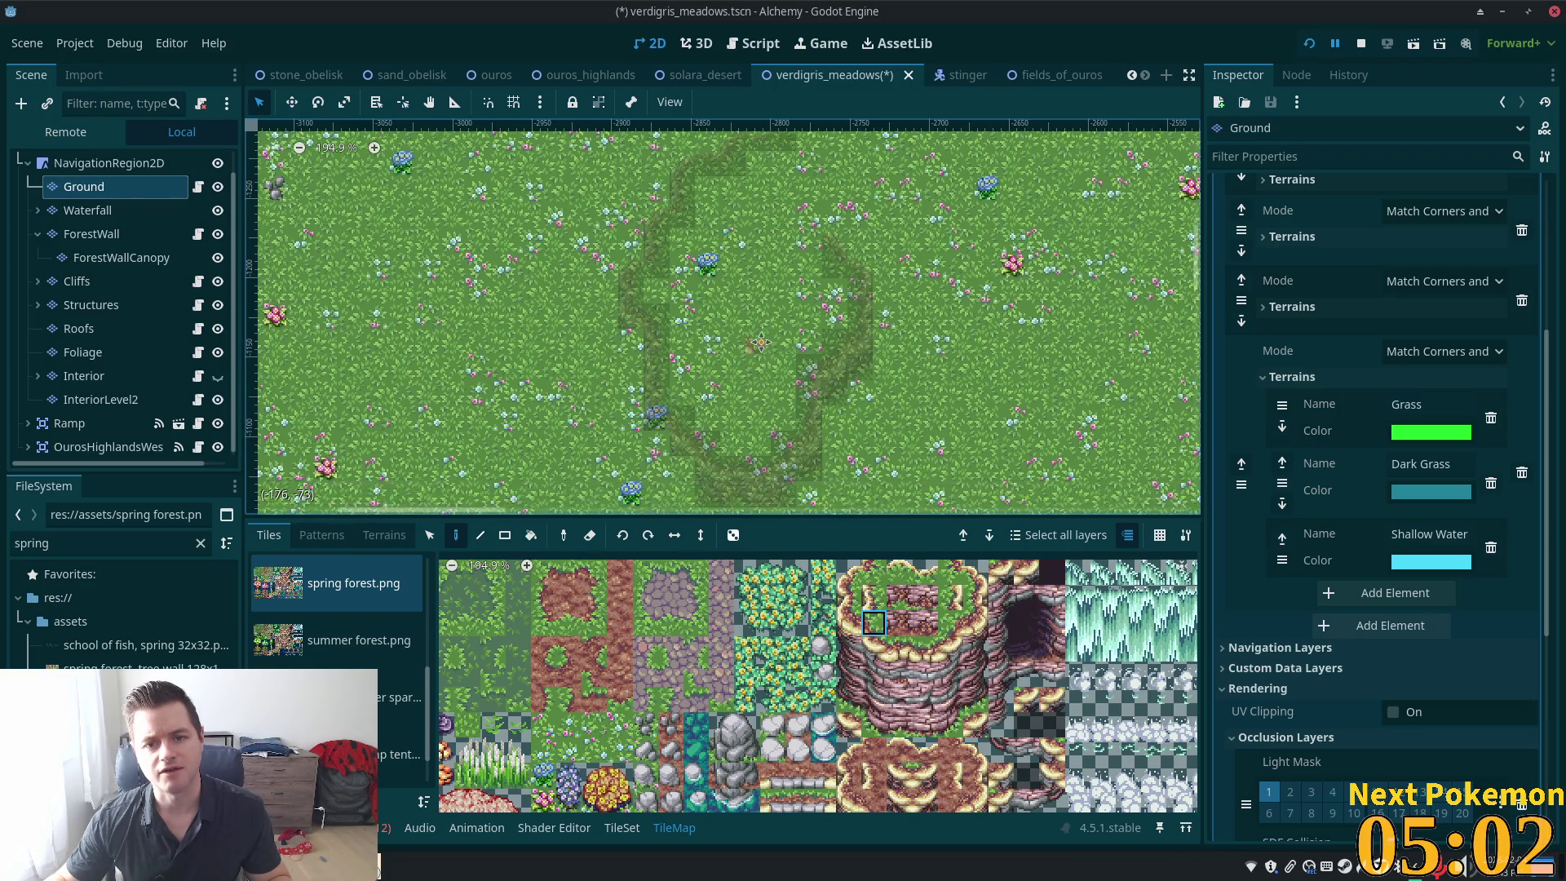
scroll(781, 314, up, 2)
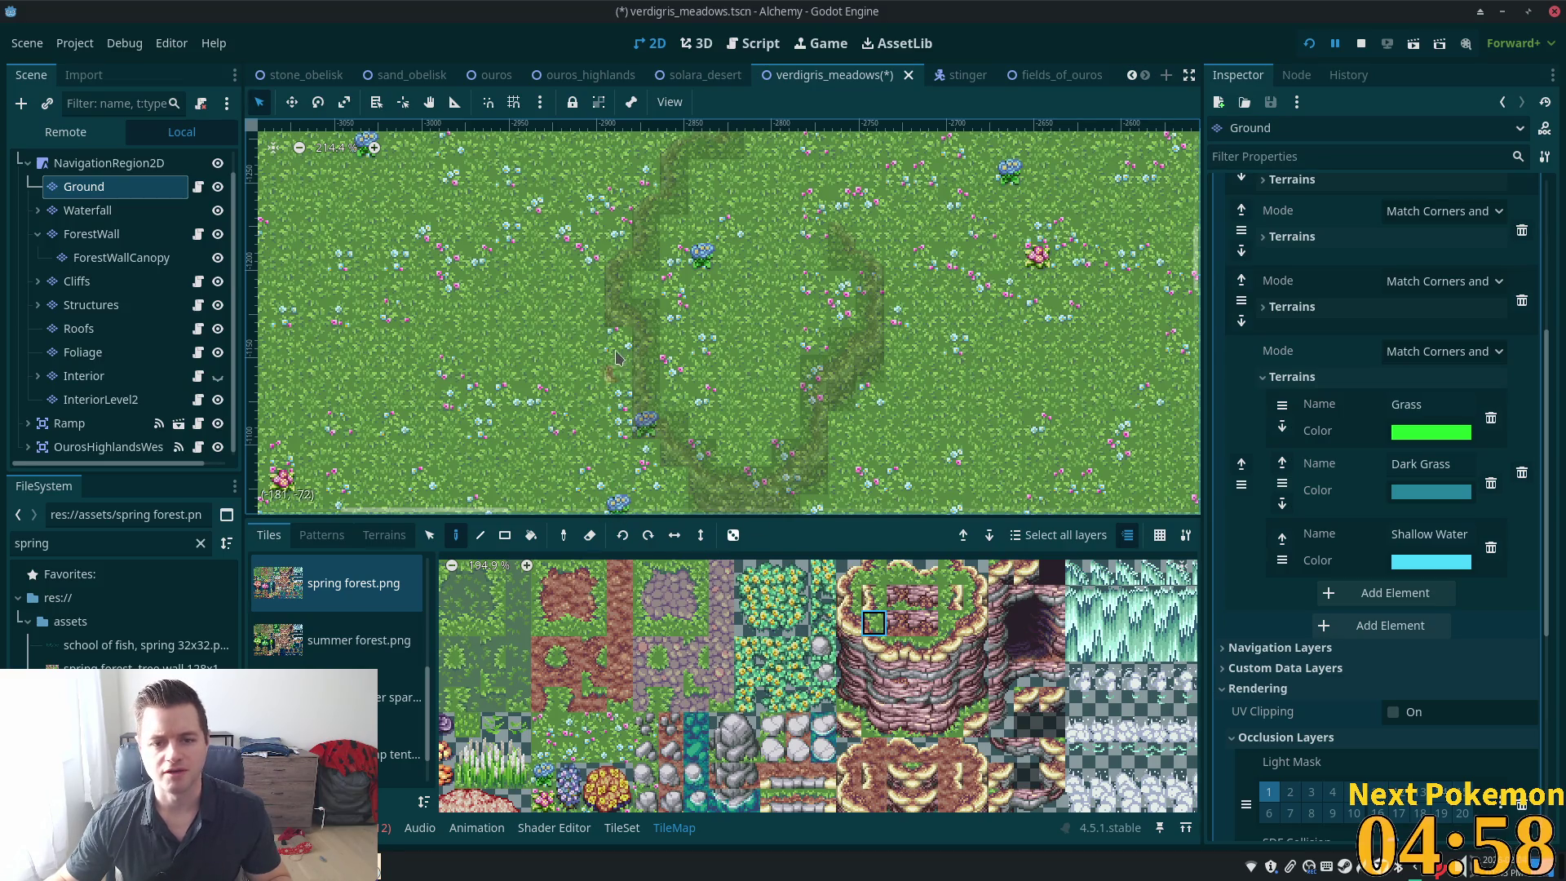
click(81, 280)
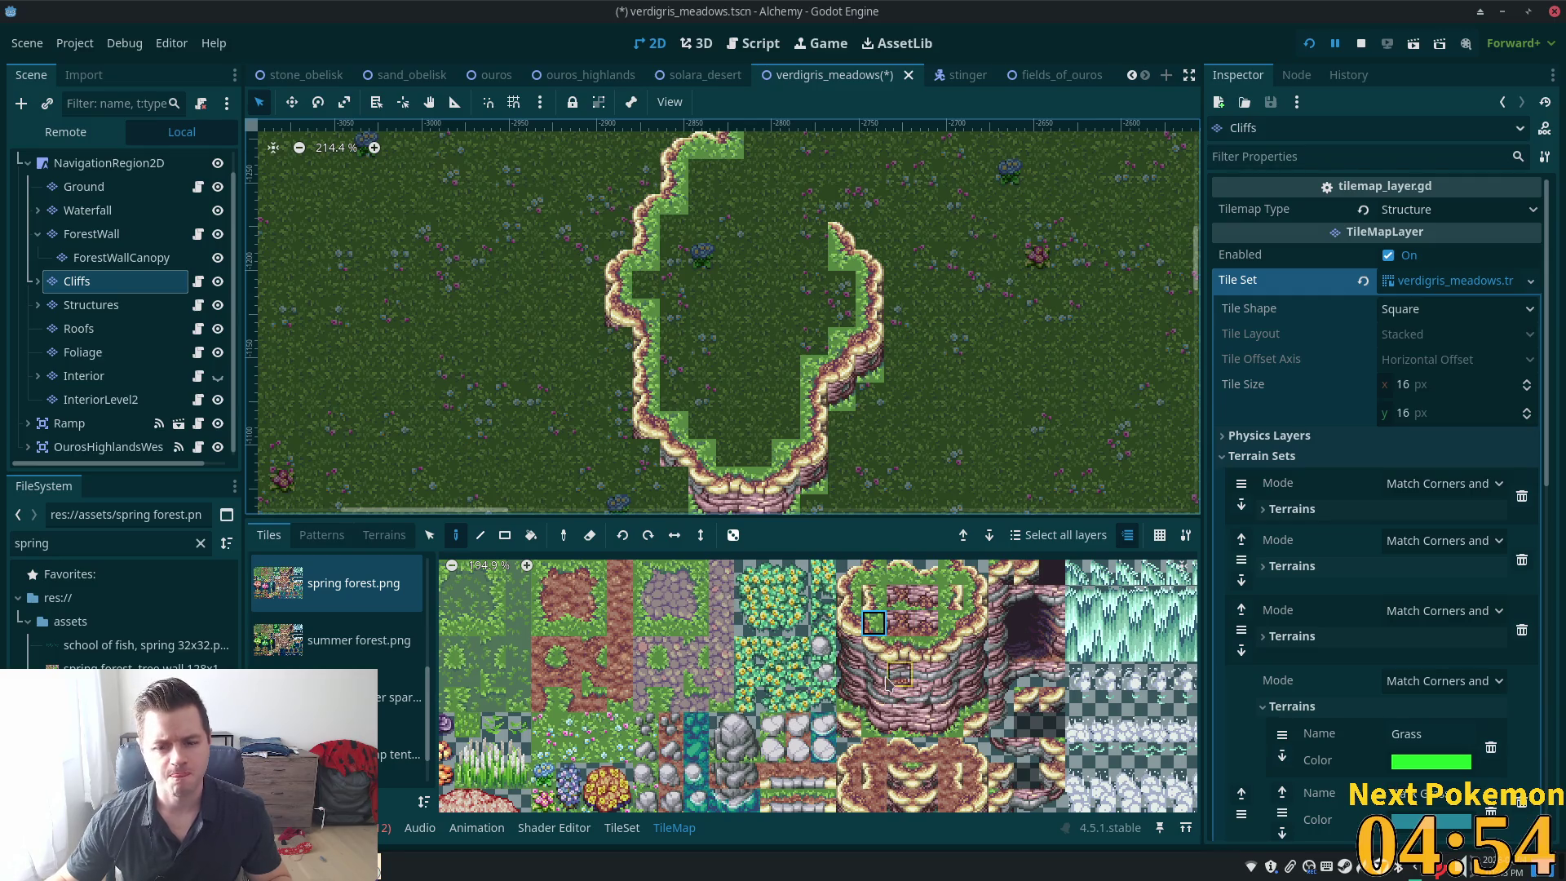
click(848, 700)
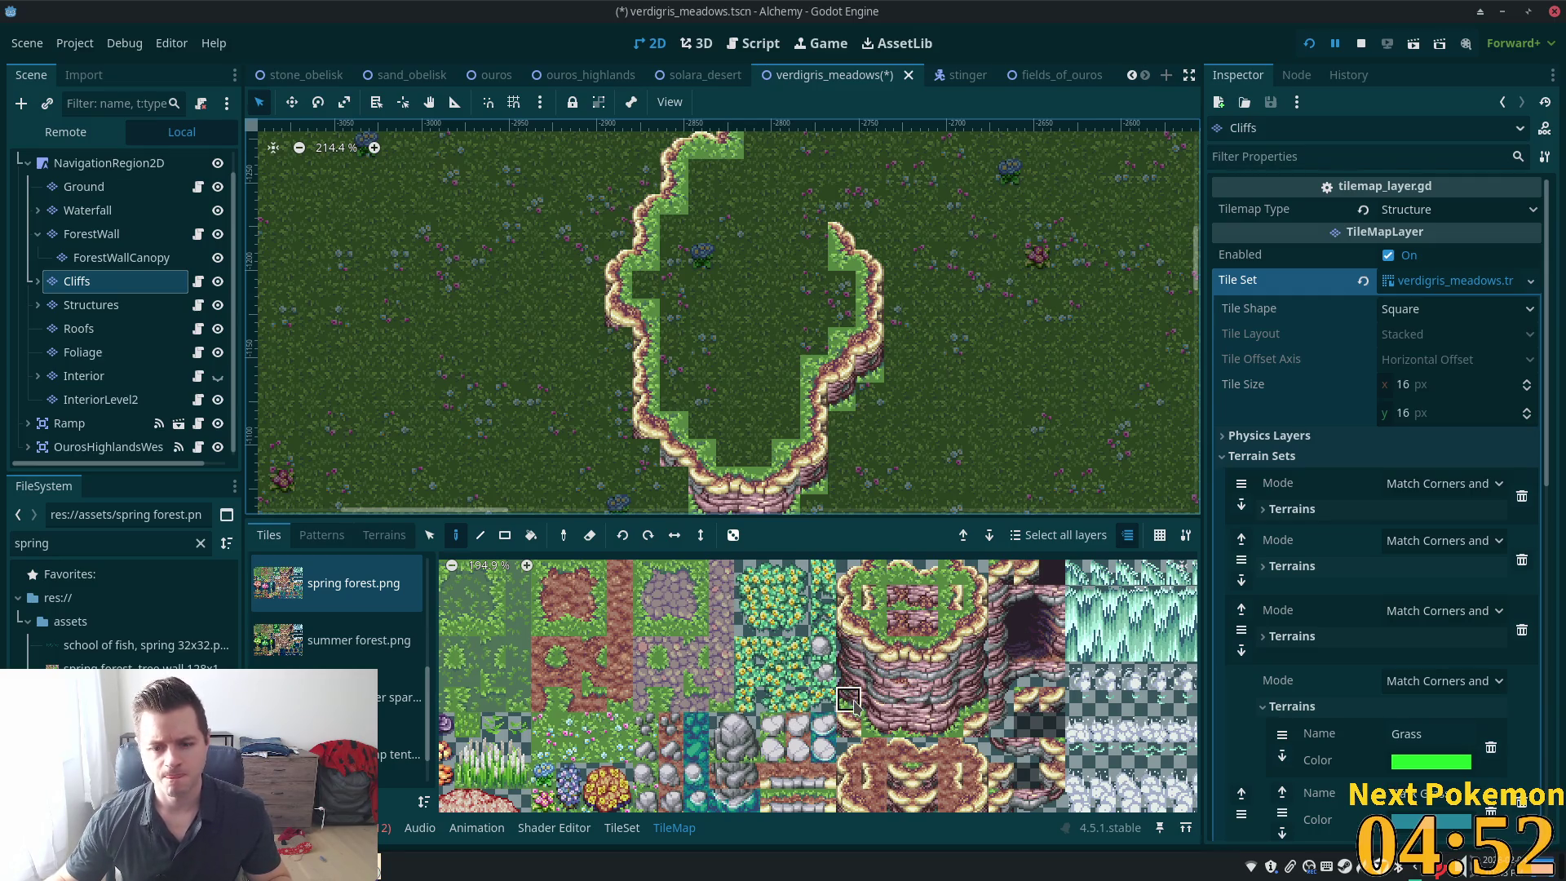
click(618, 340)
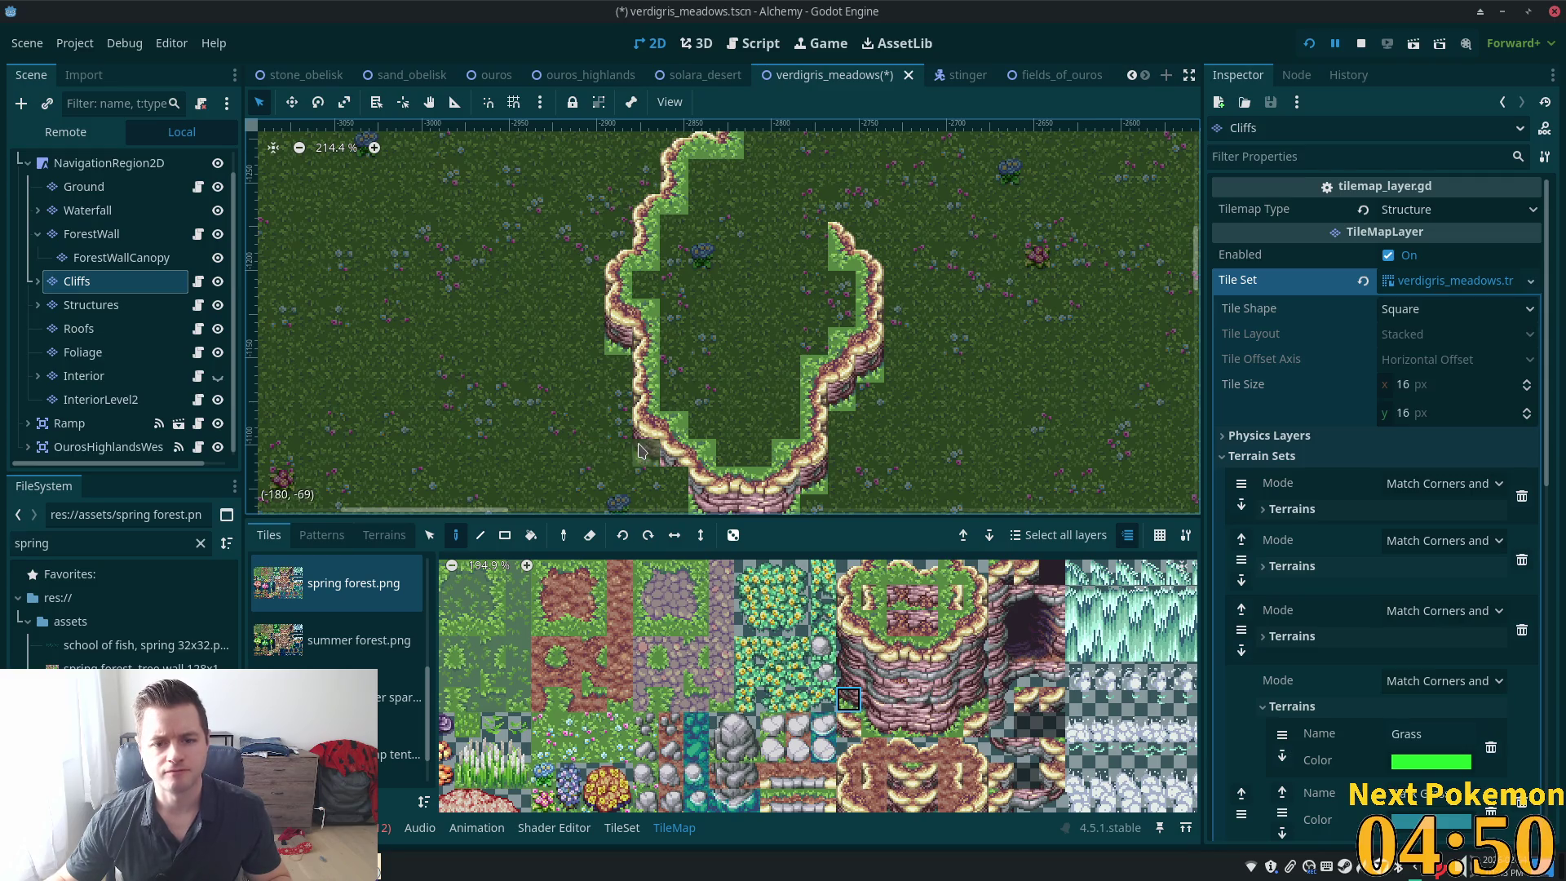
scroll(982, 481, right, 3)
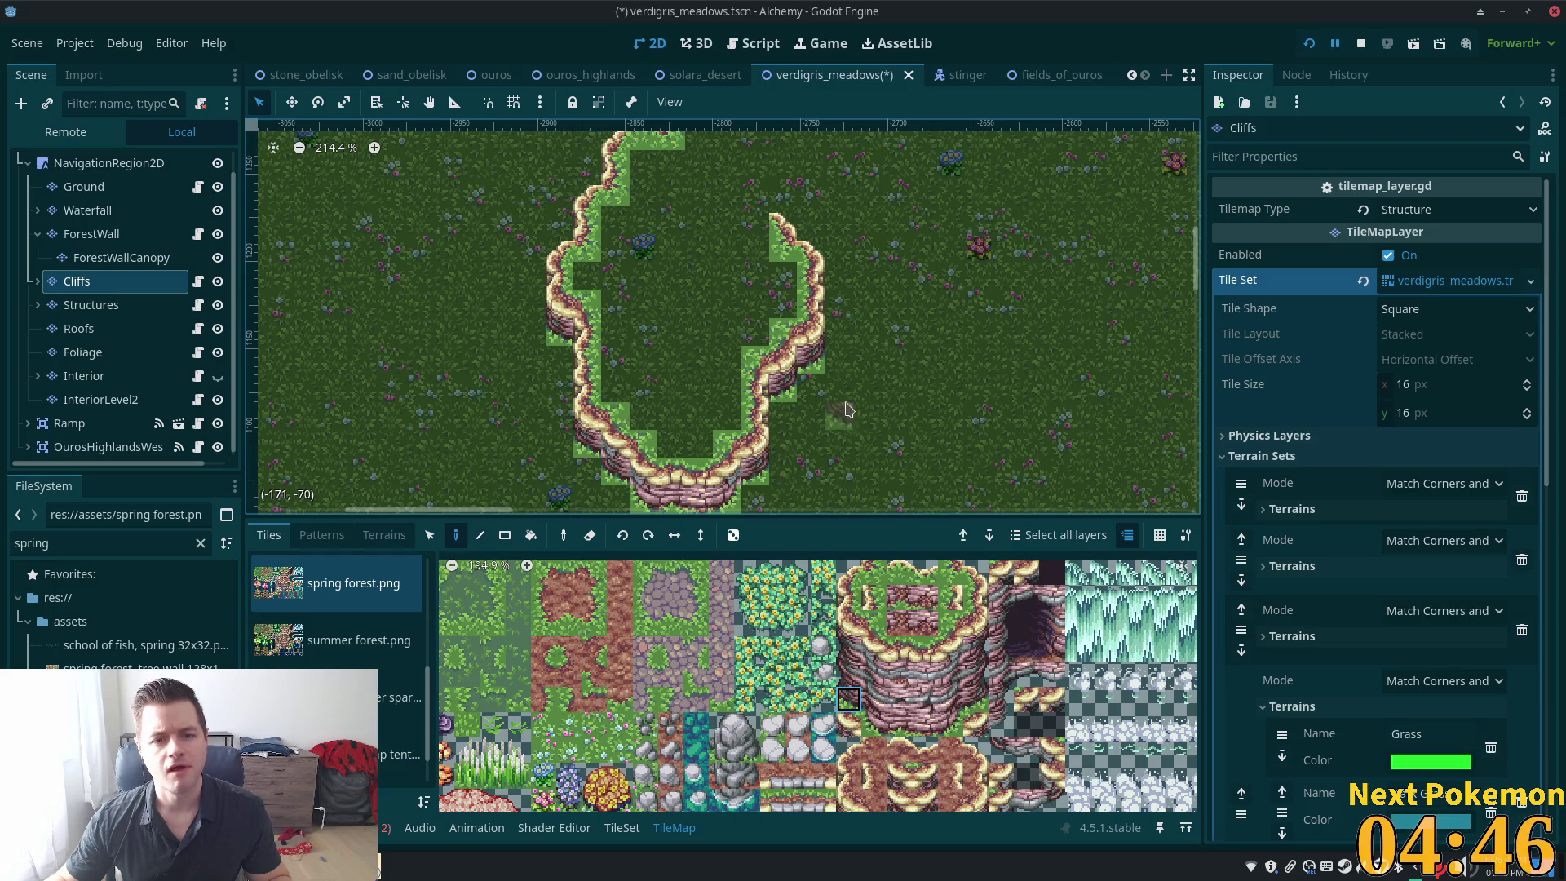
Preview the area above the loop, then switch to the Ground layer for painting
click(109, 162)
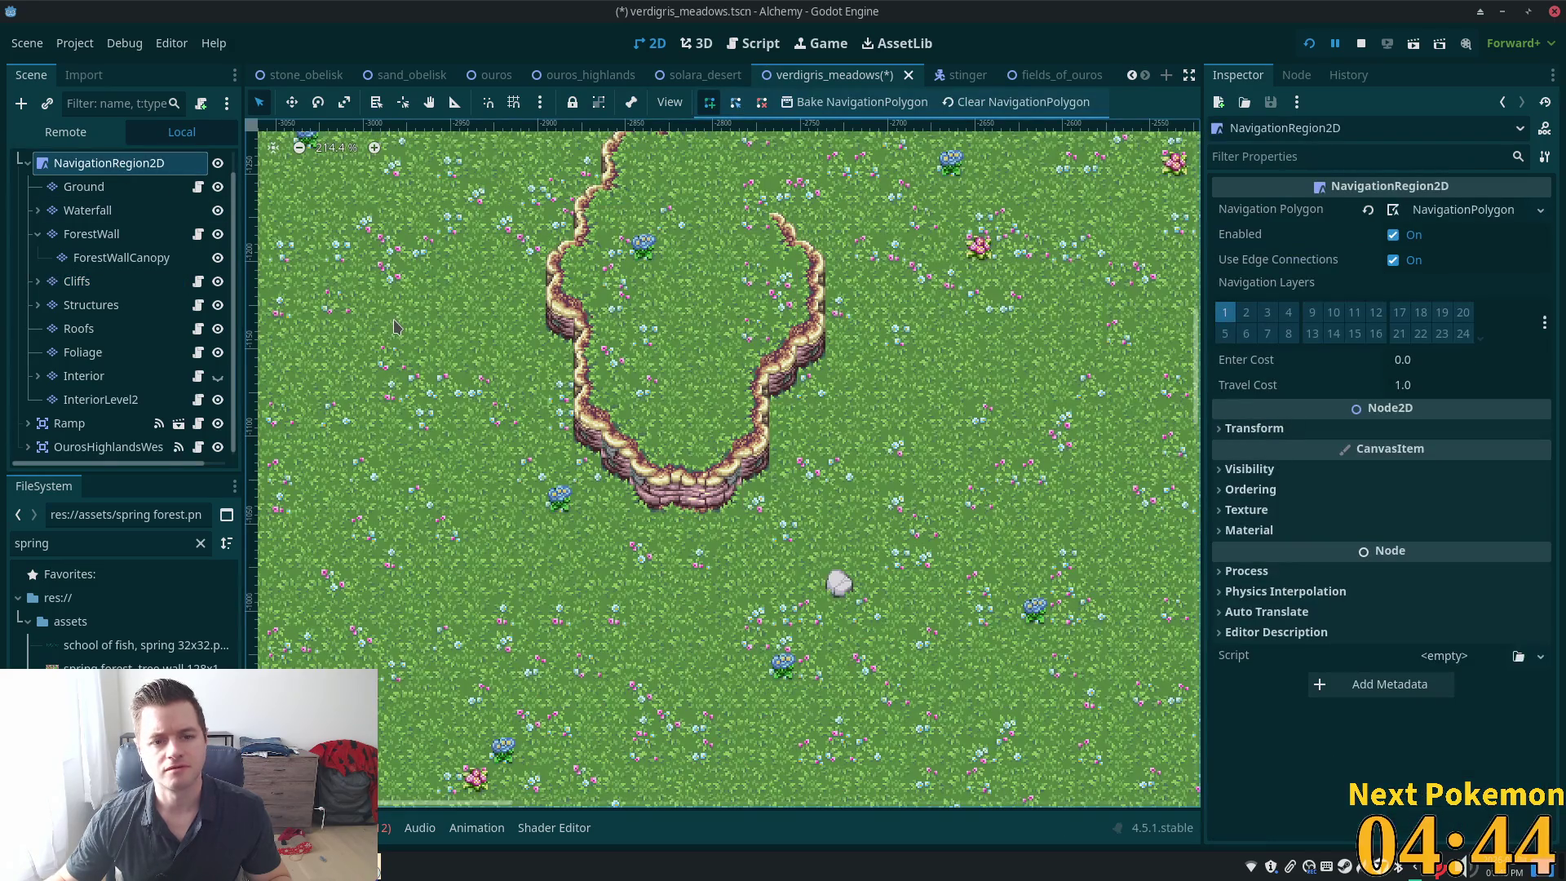
scroll(894, 398, down, 3)
scroll(849, 261, up, 6)
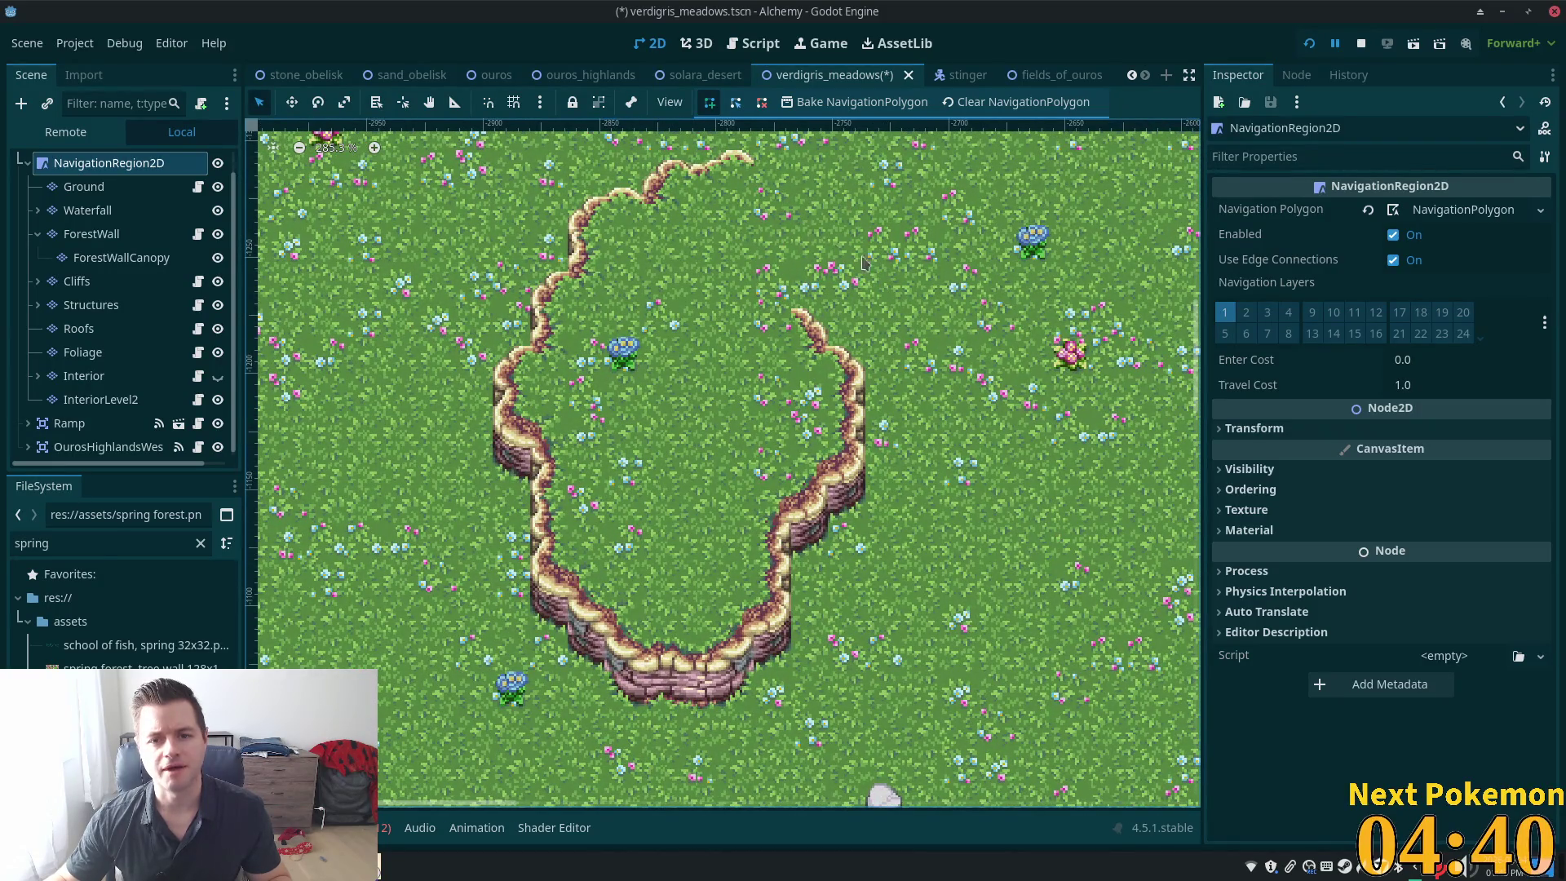
drag(862, 249, 623, 369)
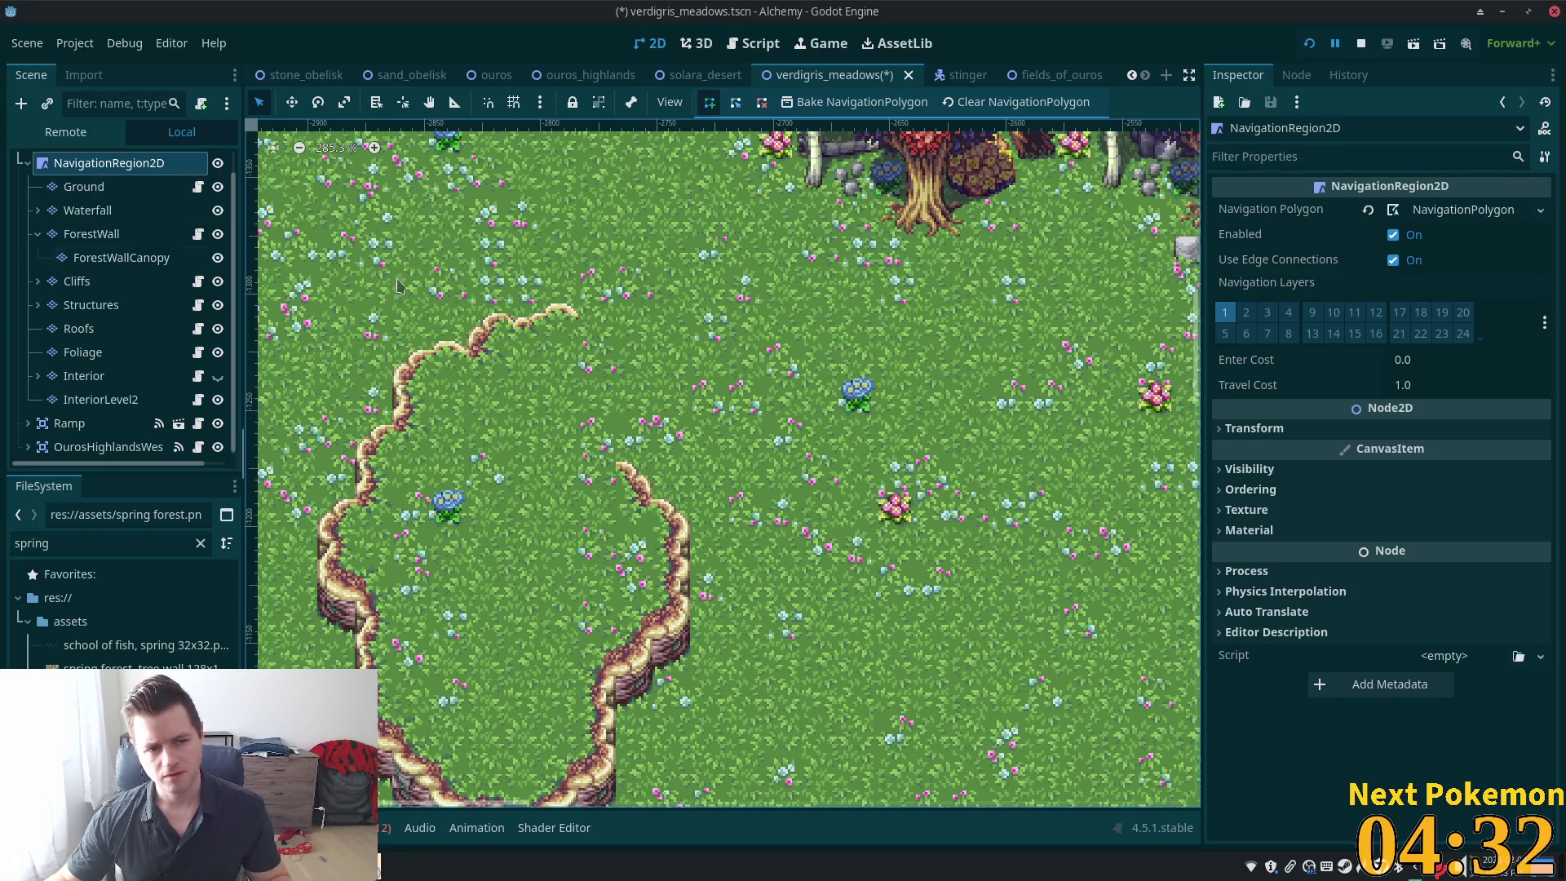
click(90, 187)
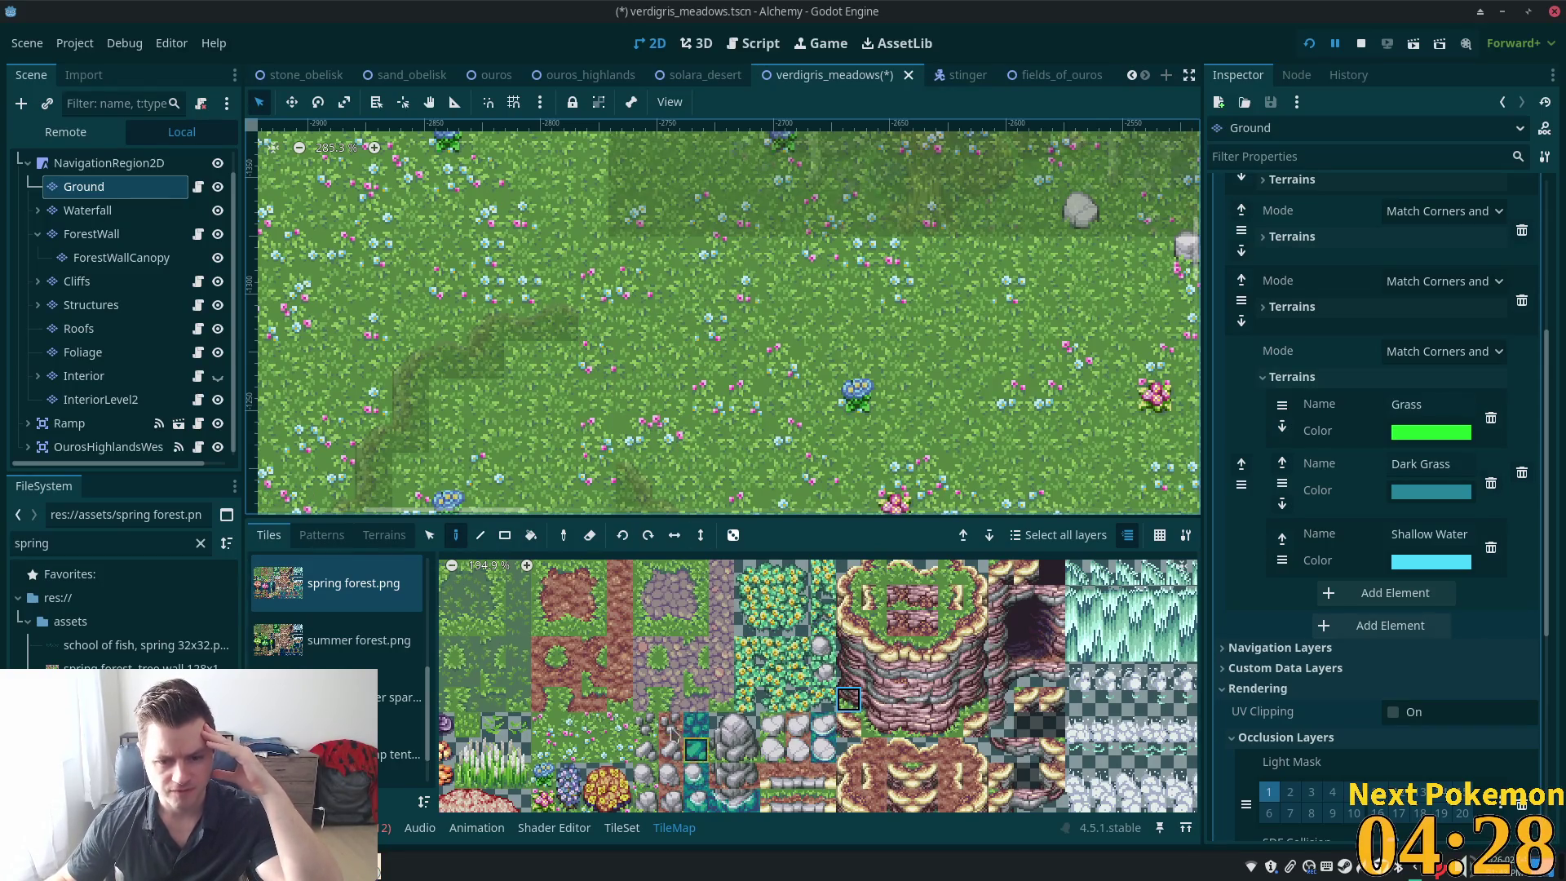
Paint three darker grass tiles side by side above the cliff loop
click(467, 649)
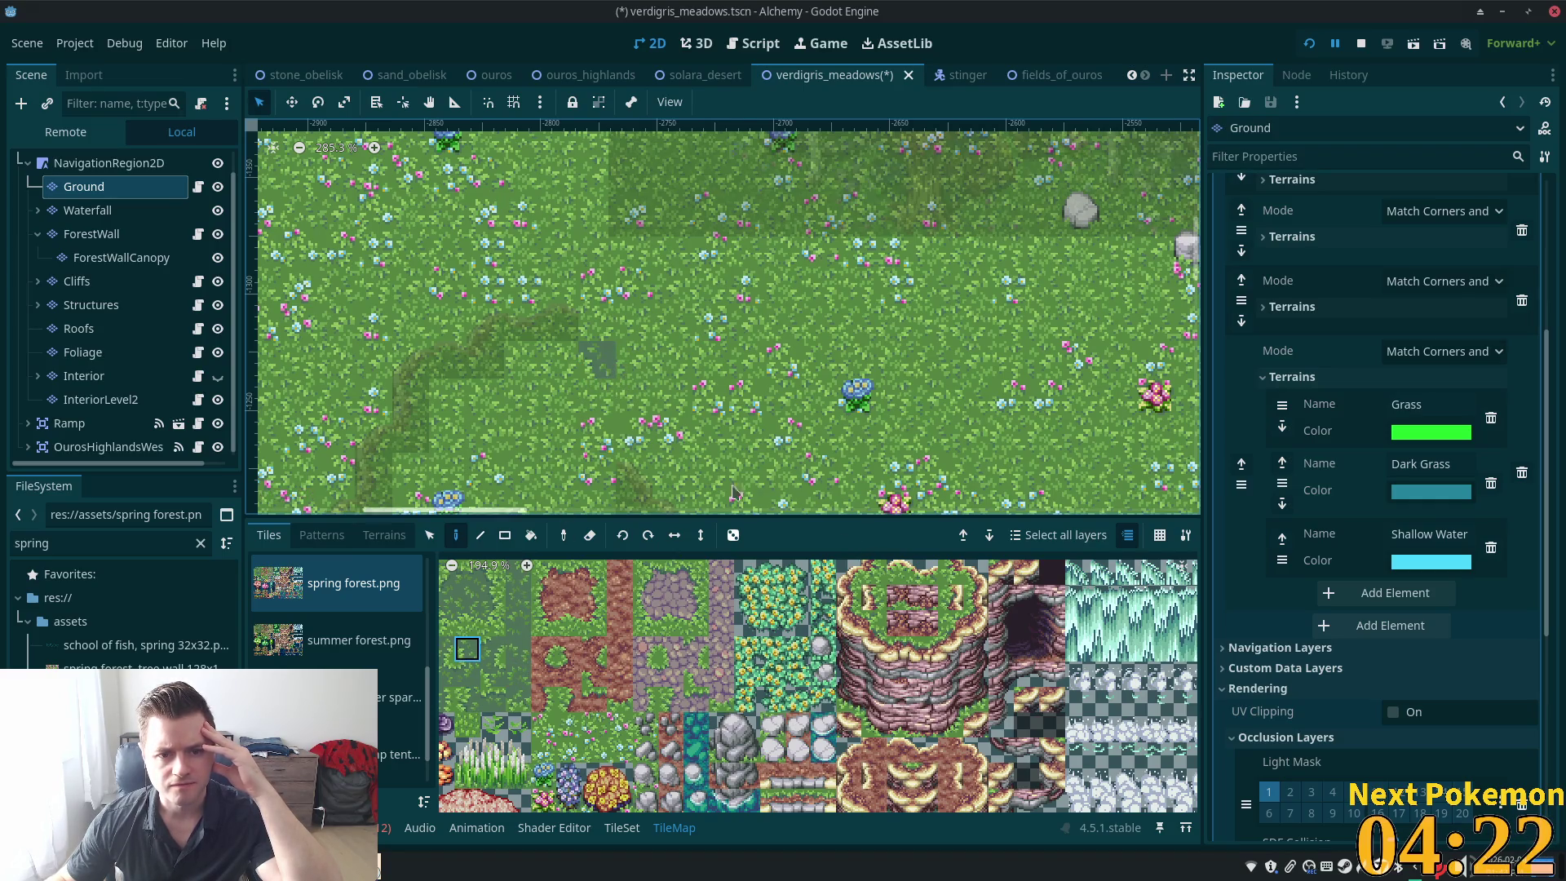
click(449, 624)
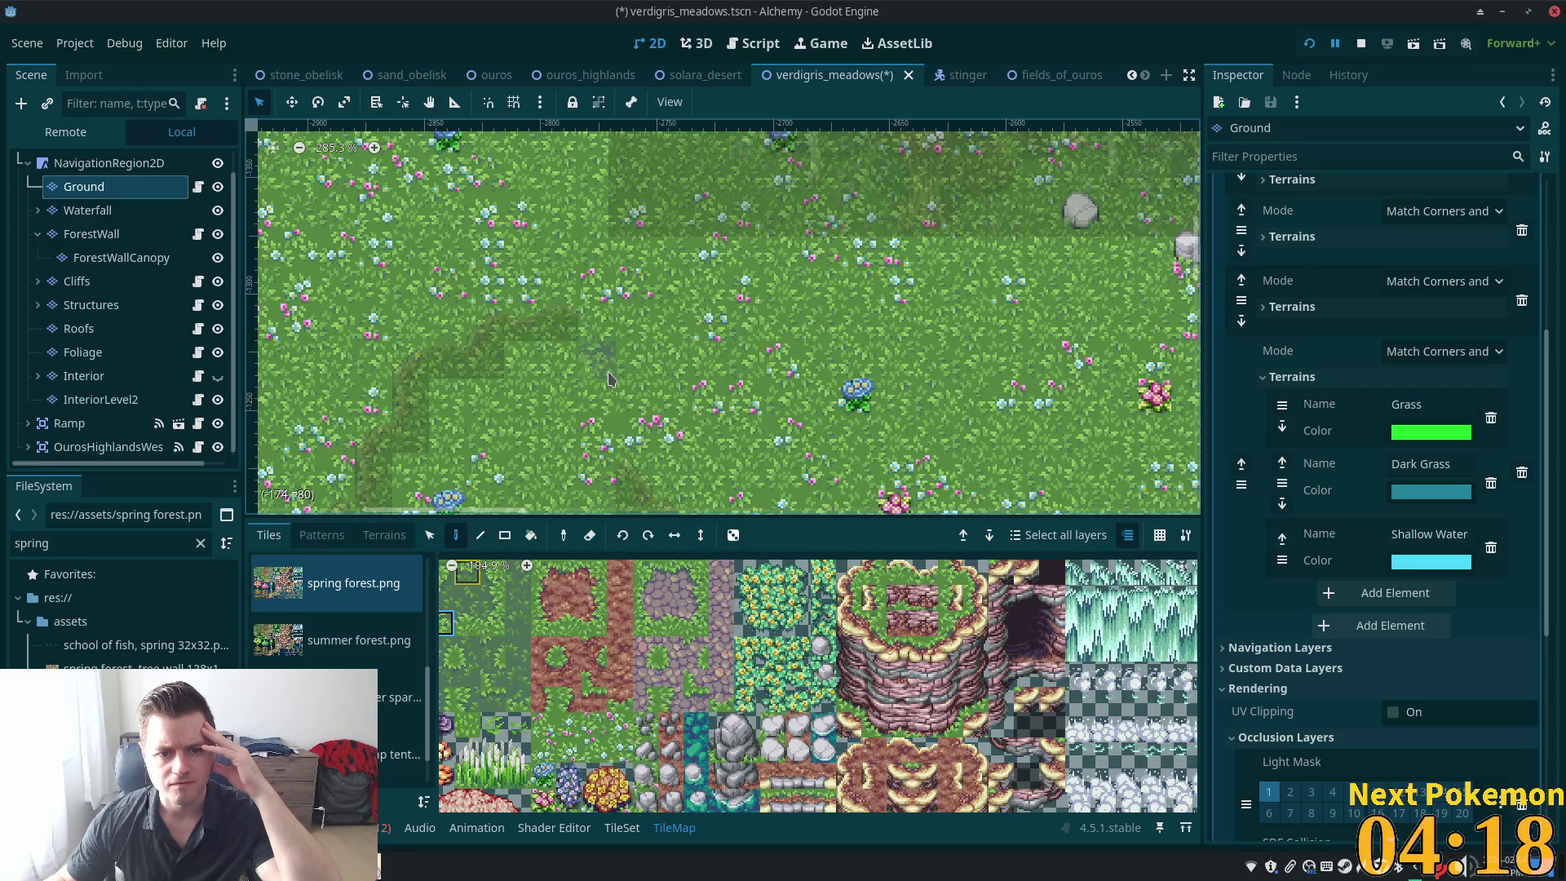
click(605, 369)
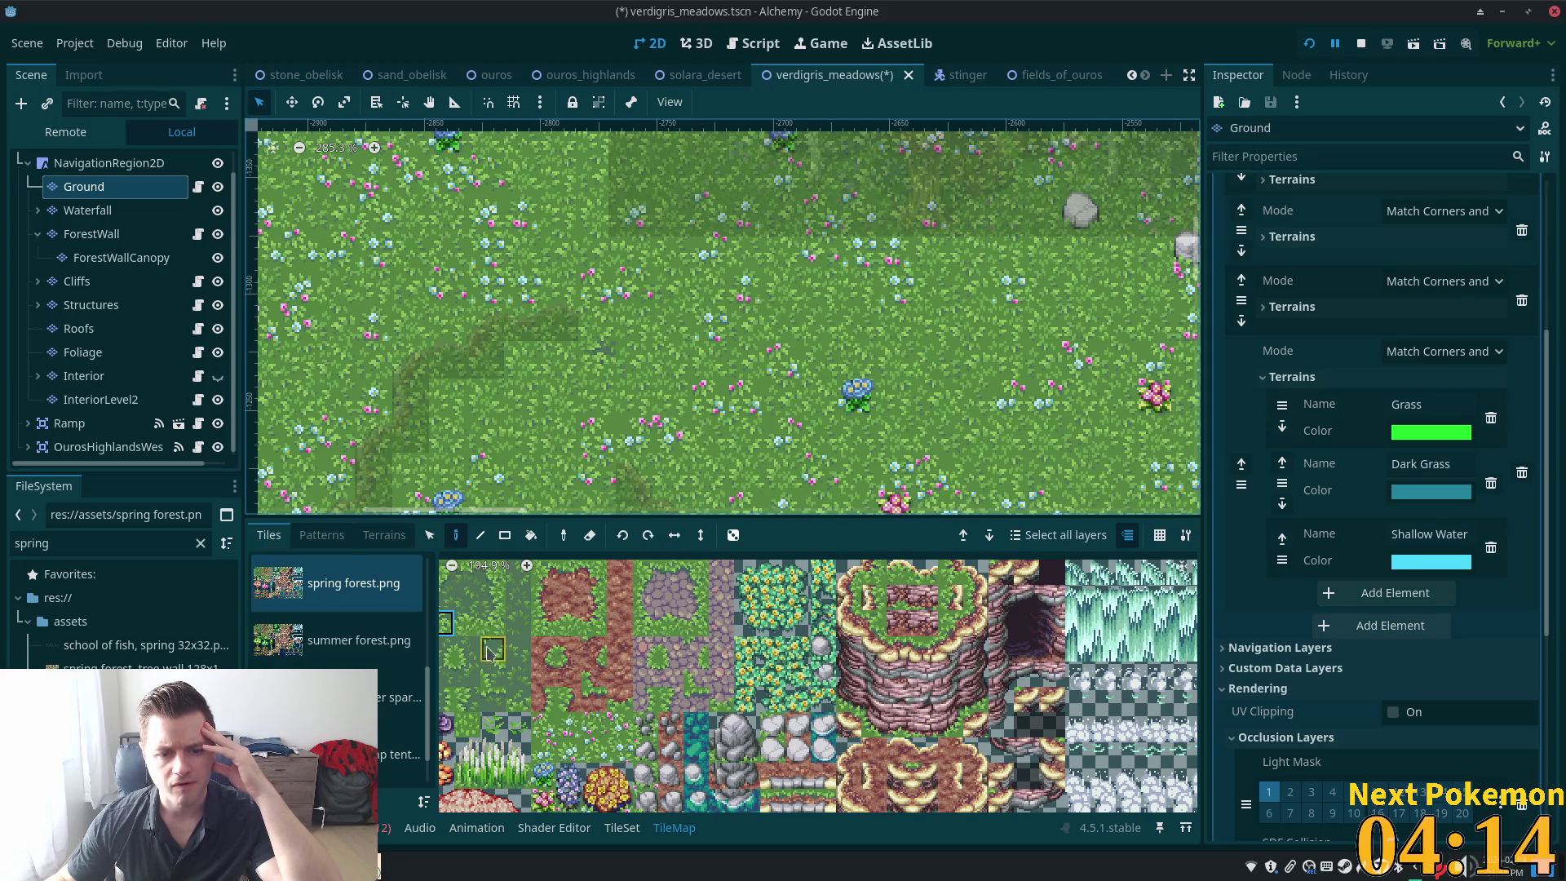
click(450, 600)
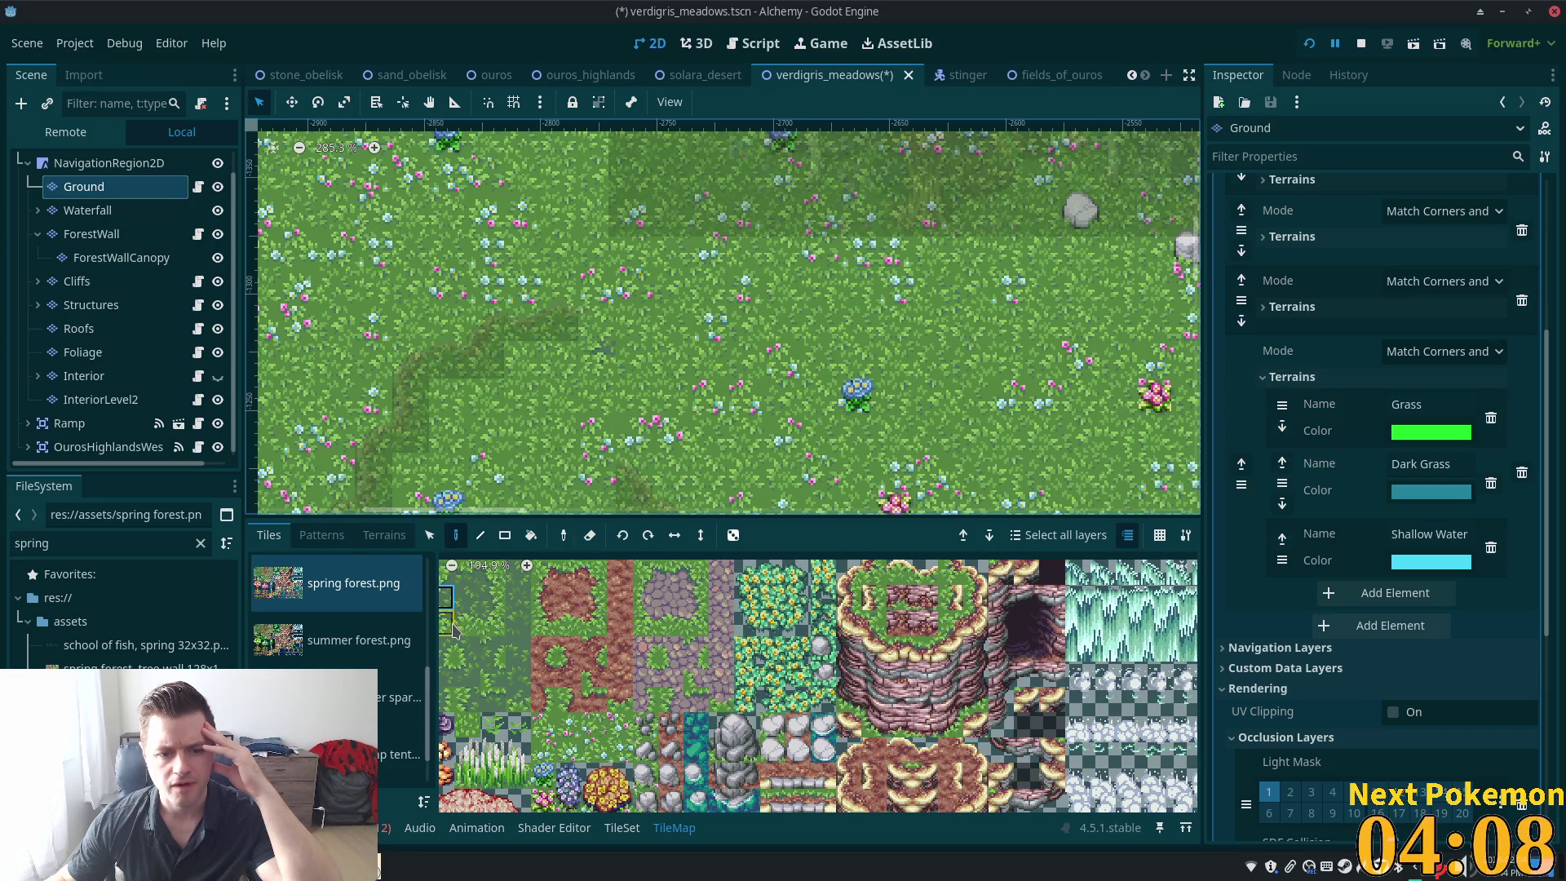
click(470, 653)
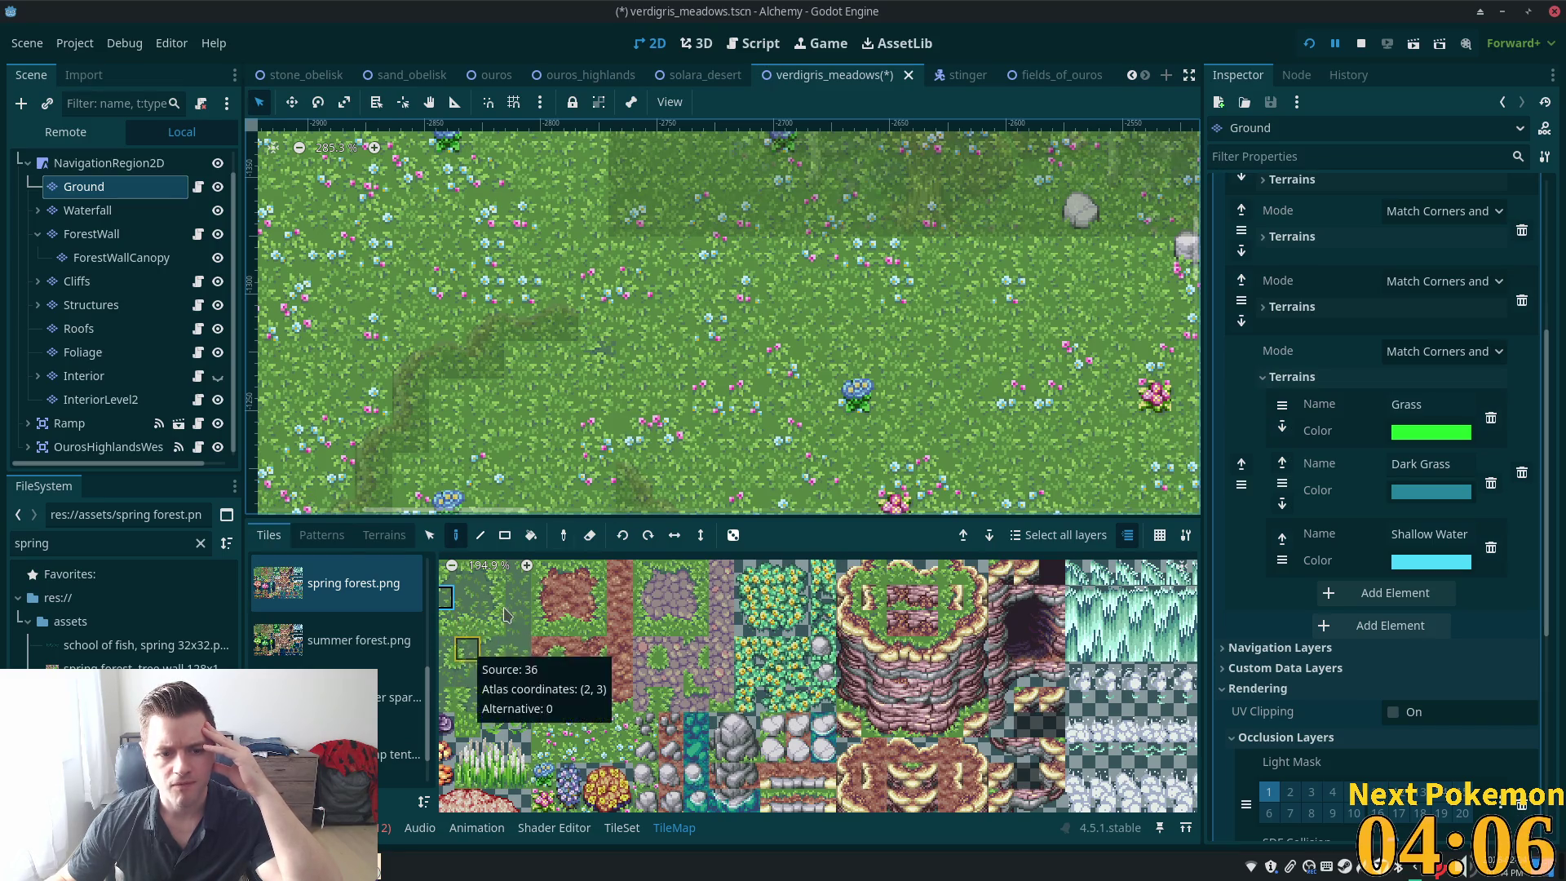
click(620, 377)
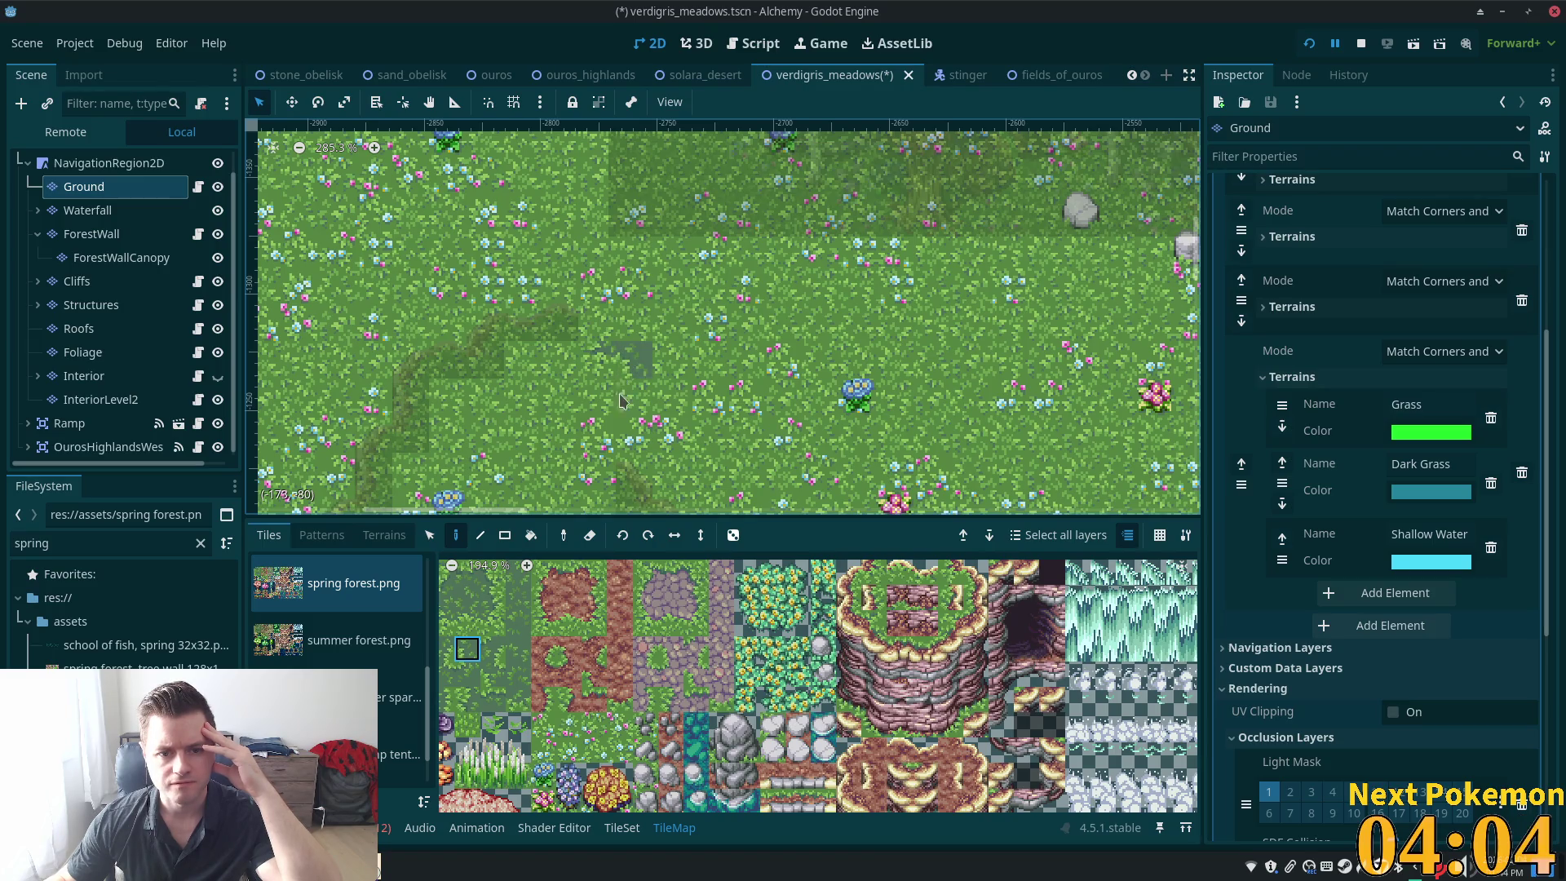
click(669, 397)
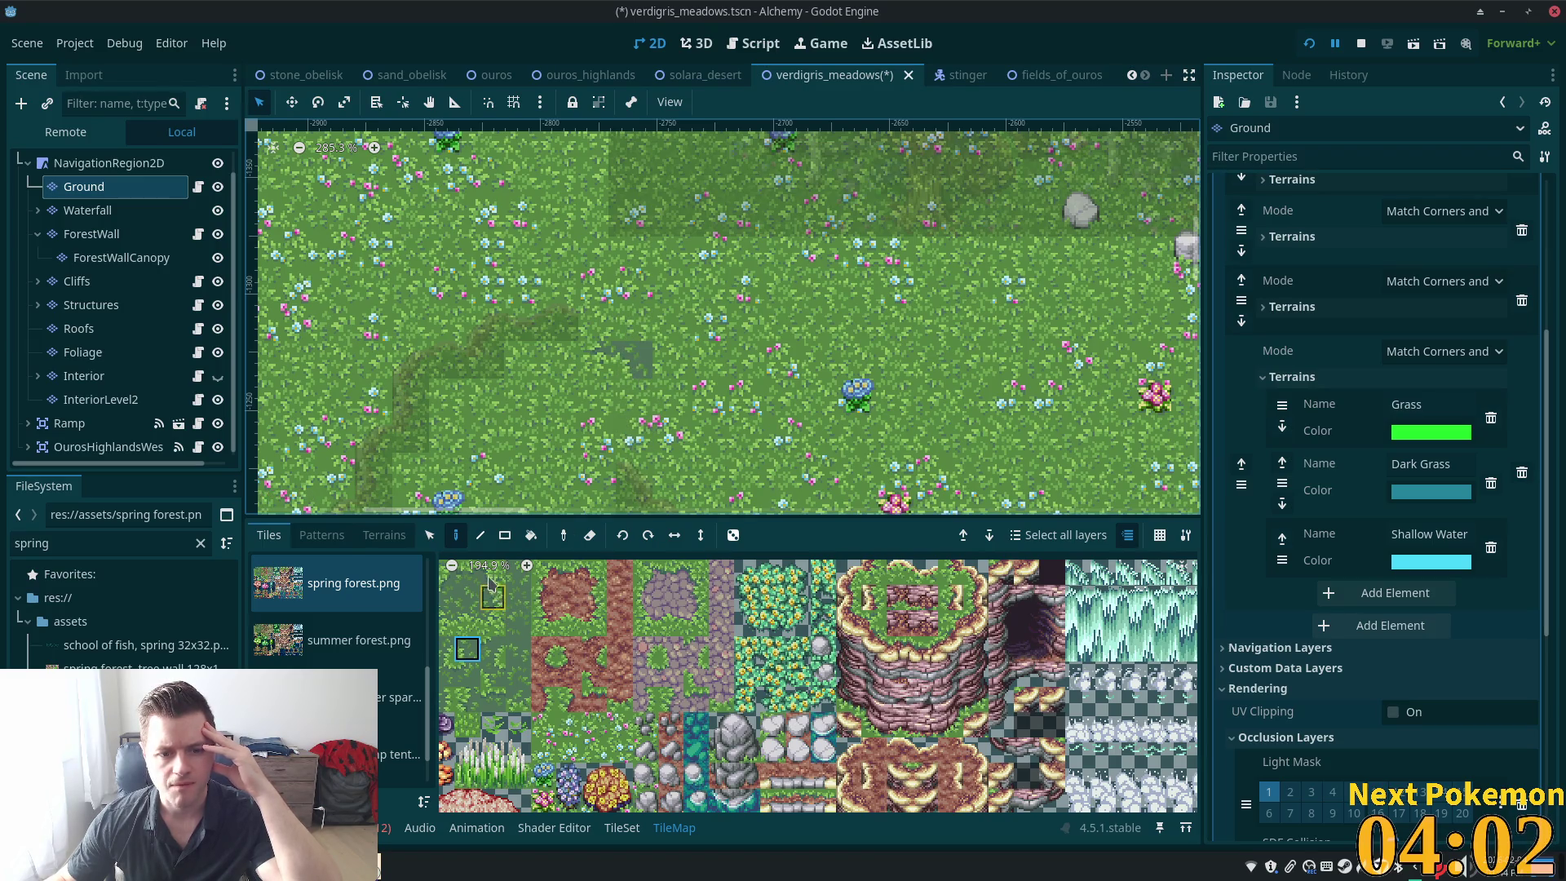
Reset the tile atlas to 100% and pick neighbouring dark grass tiles
click(499, 564)
click(627, 633)
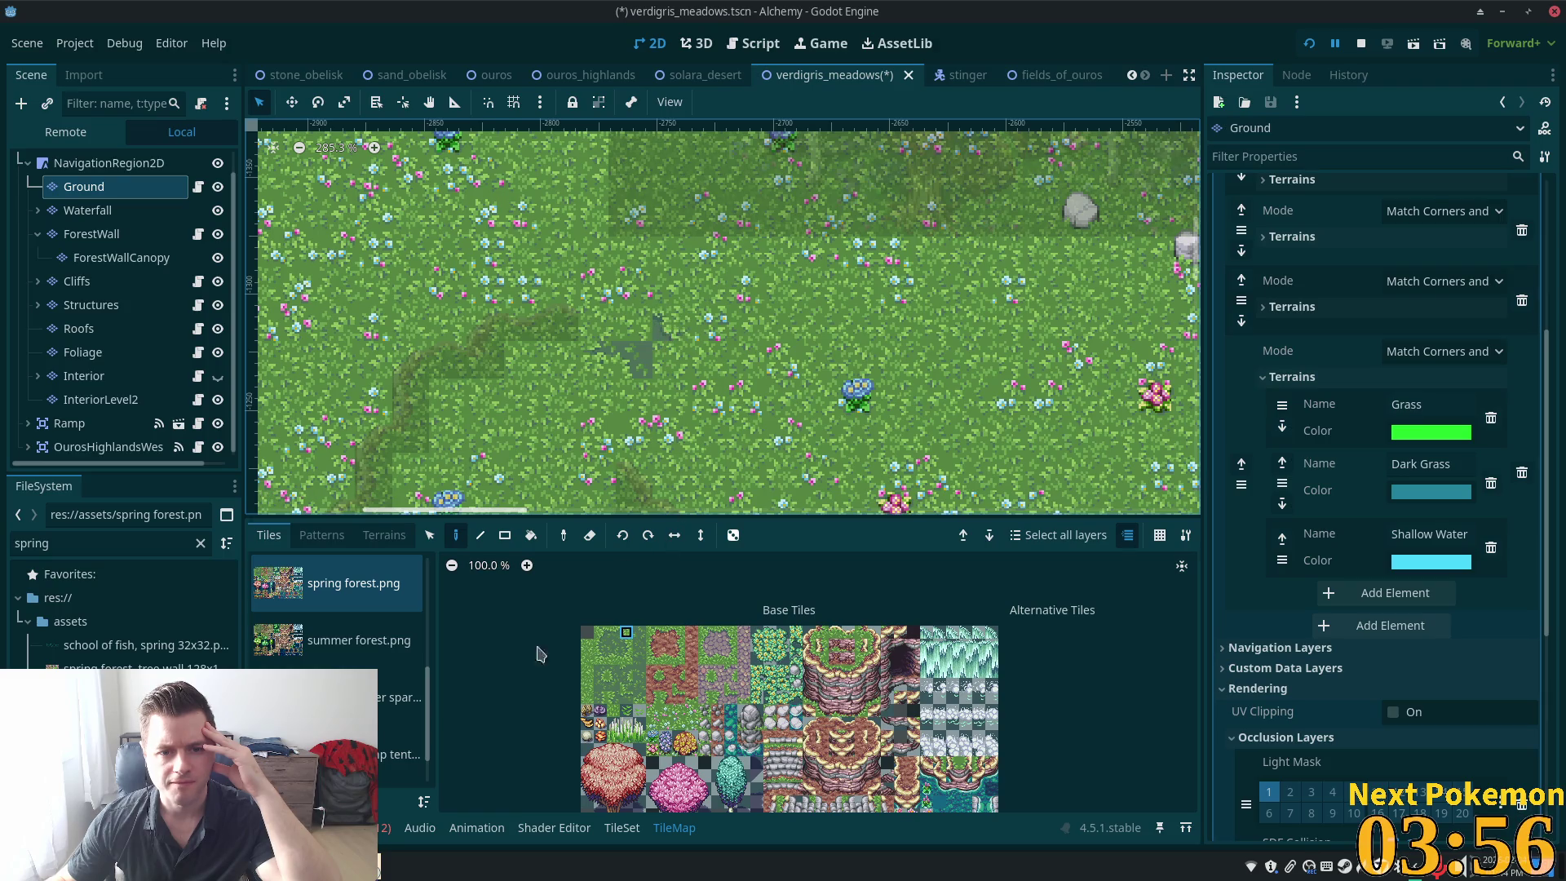
click(614, 633)
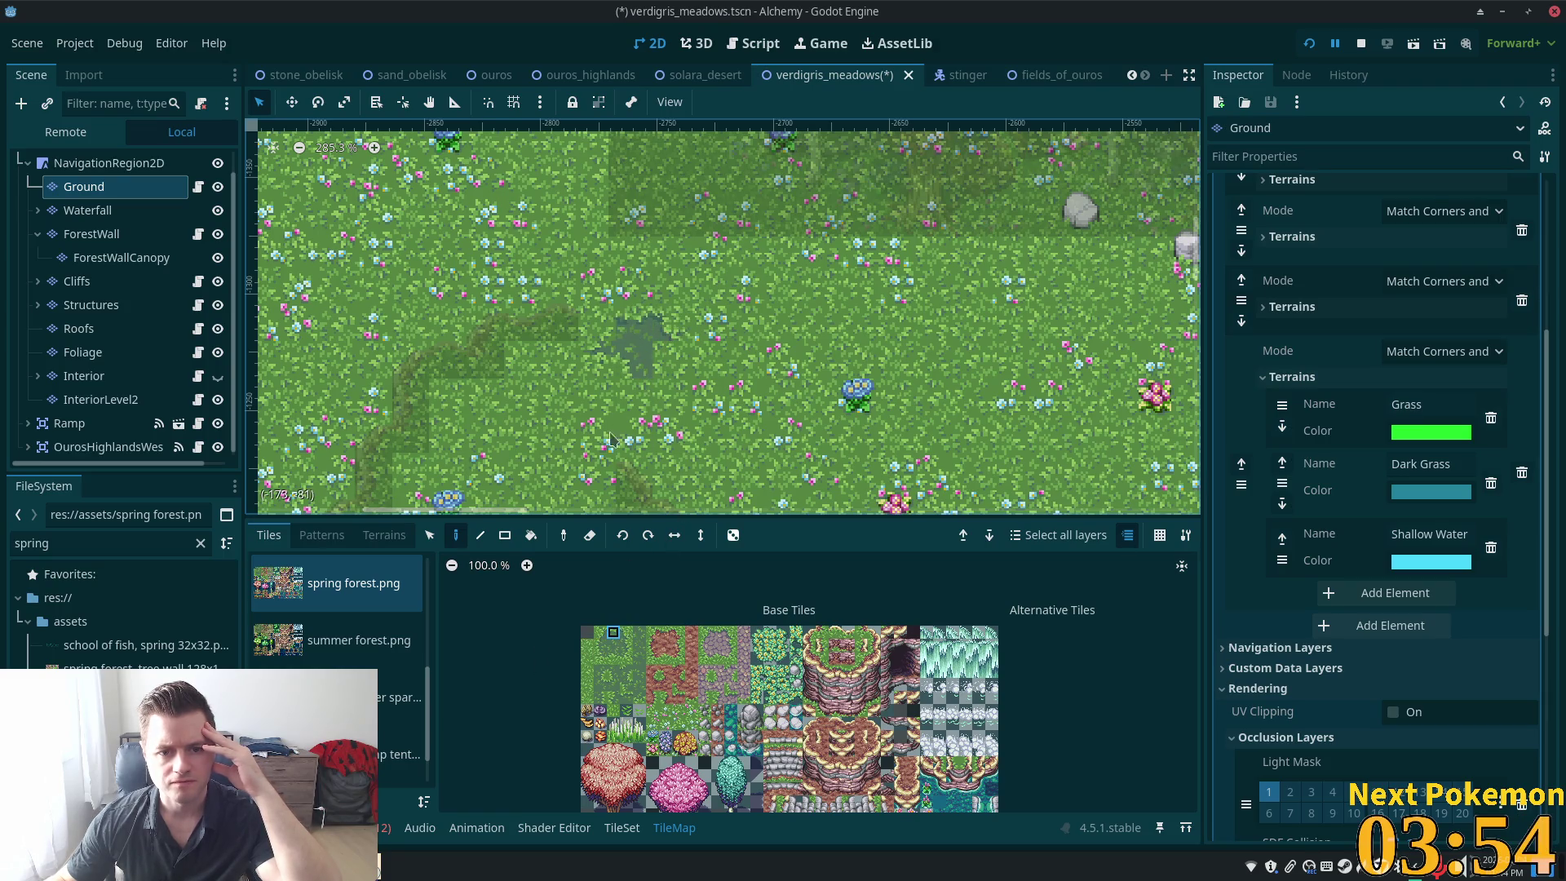
Add a few more dark grass tiles to the patch, ending with a two-tile vertical block
click(614, 684)
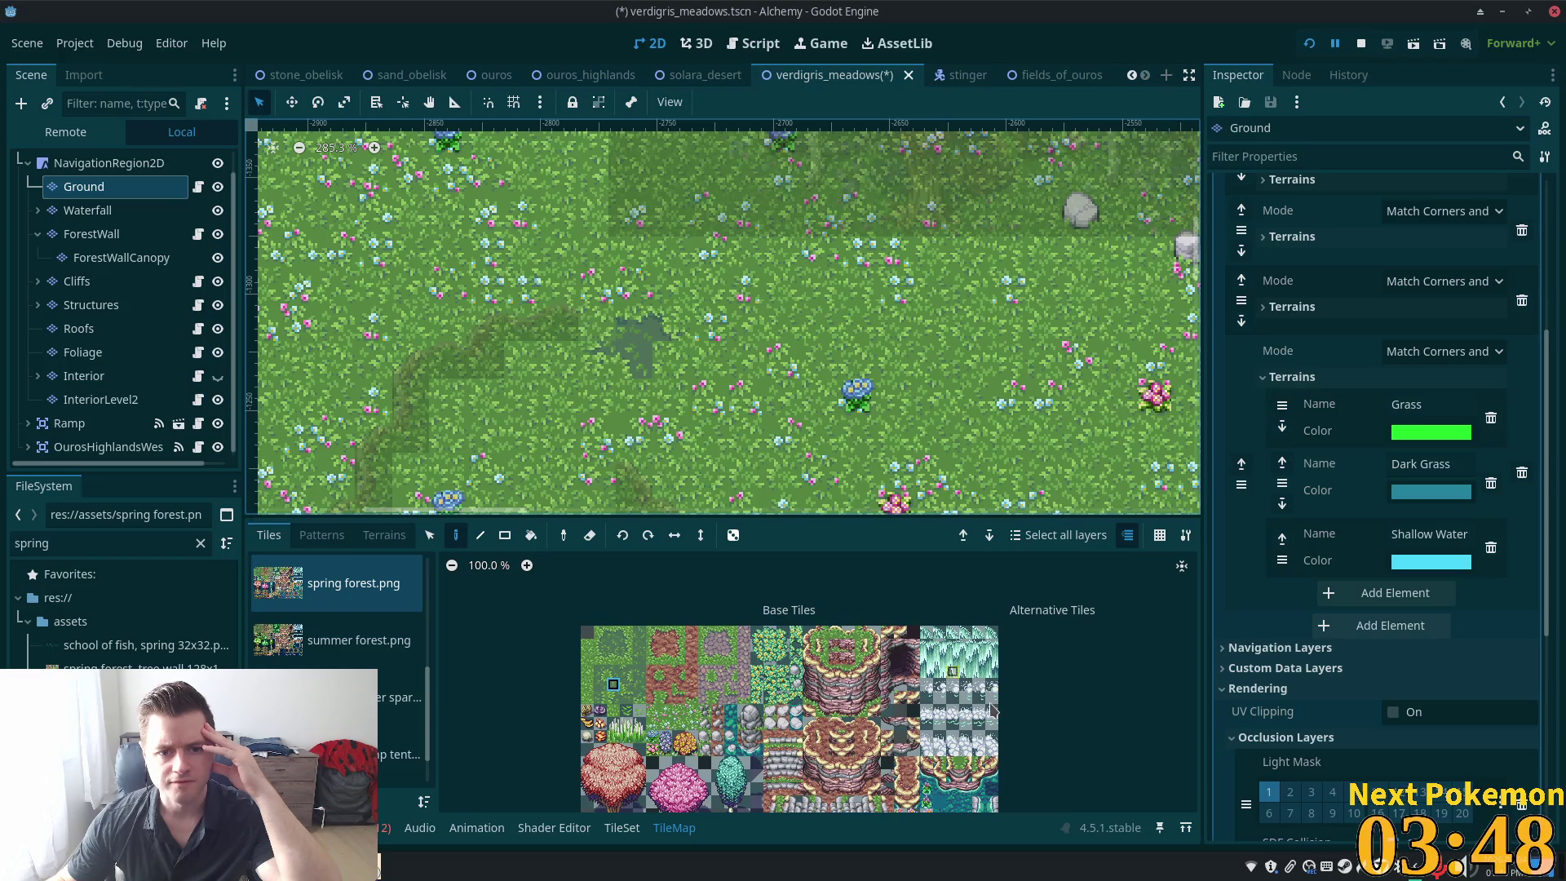
click(598, 632)
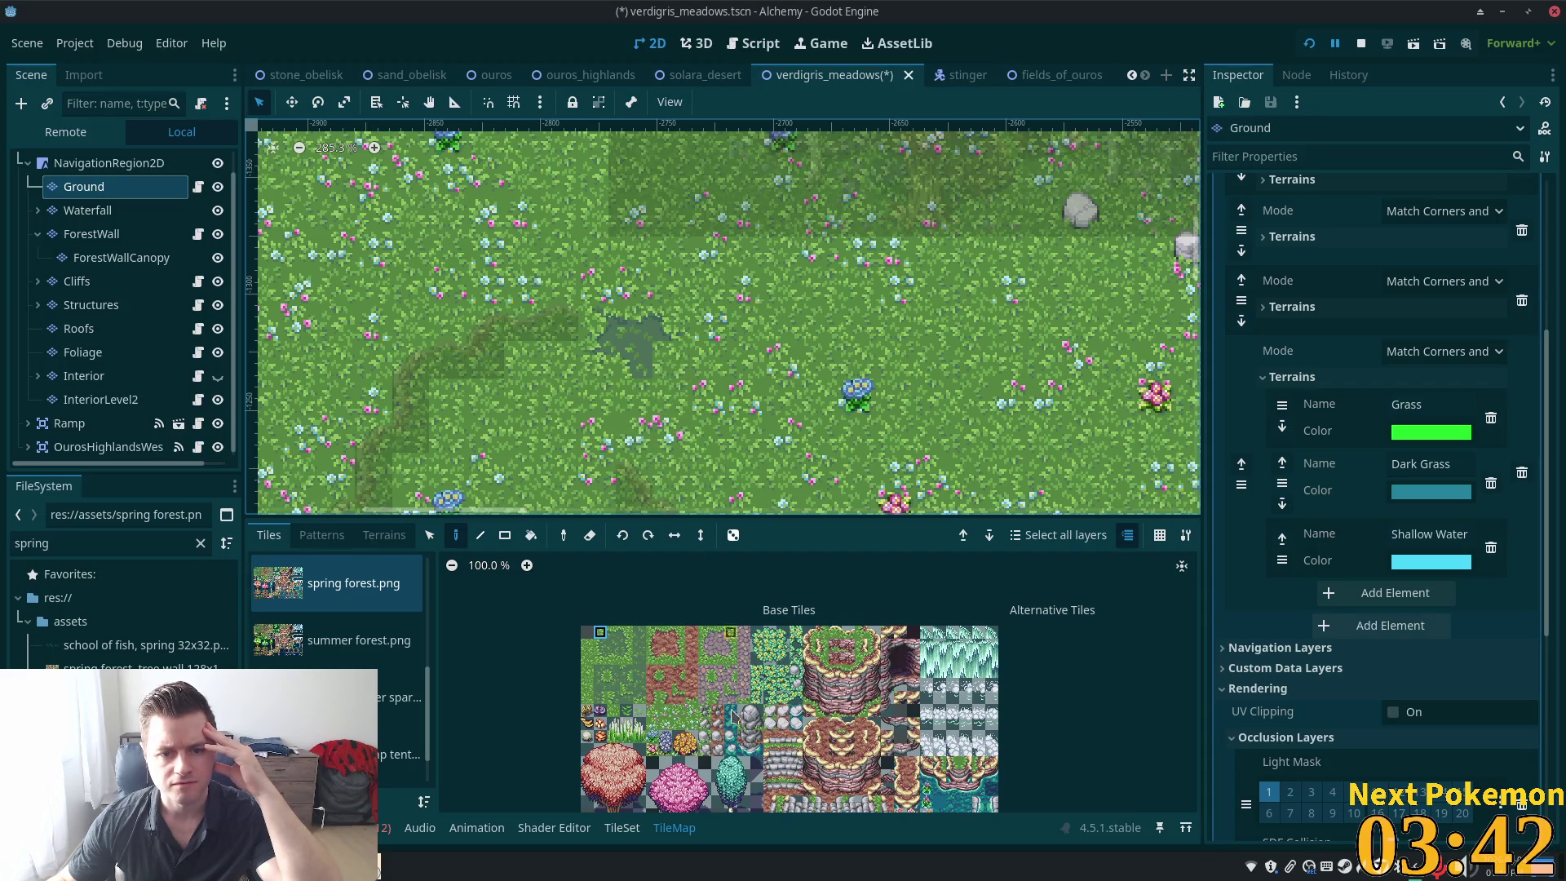
click(626, 634)
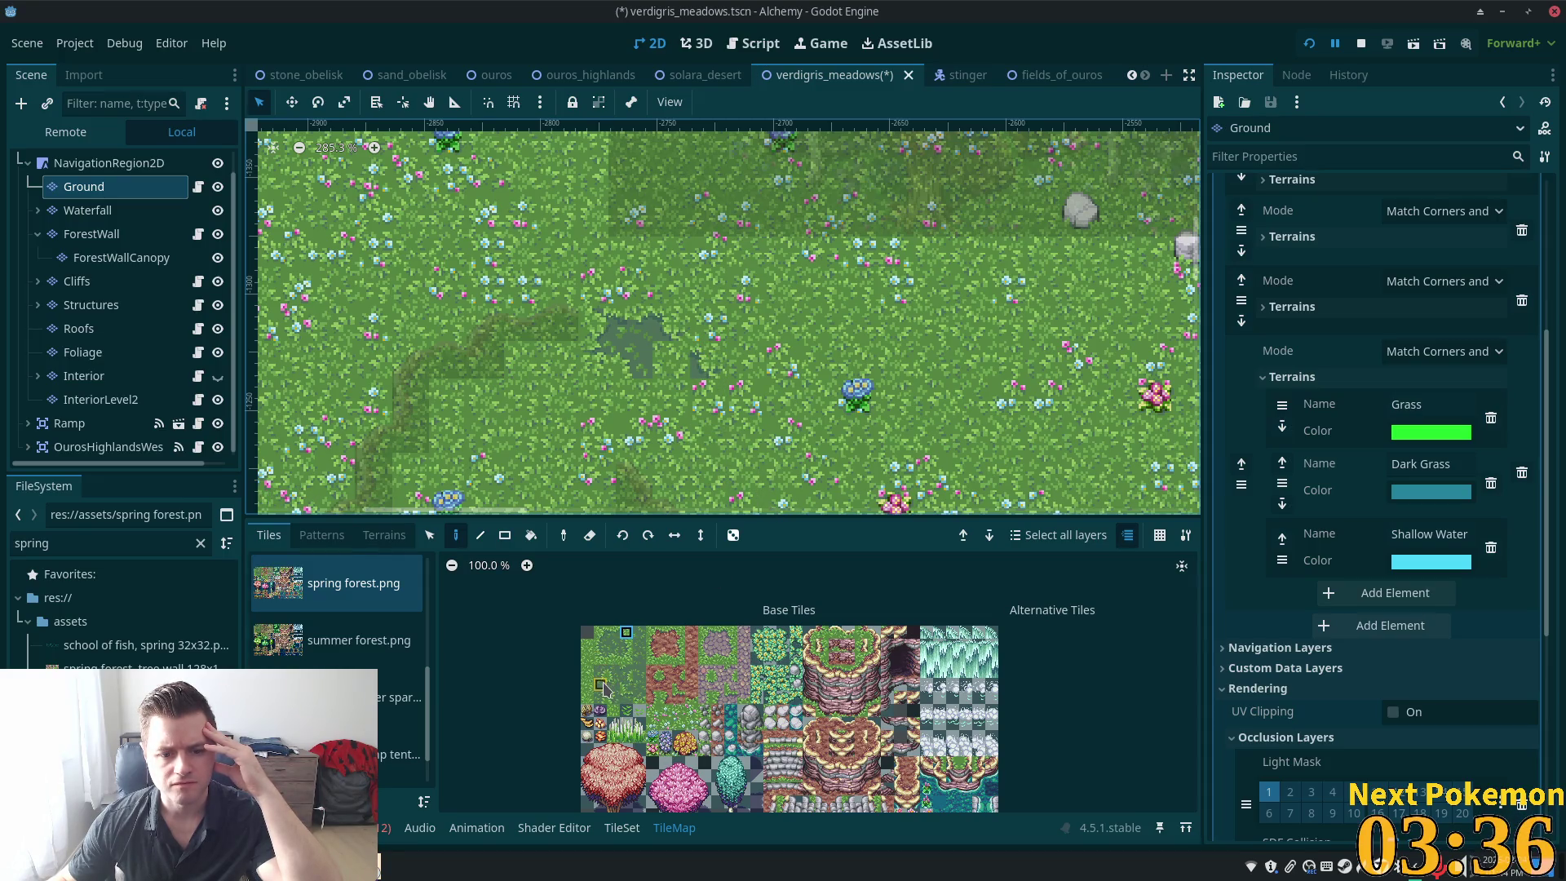
drag(600, 673, 601, 685)
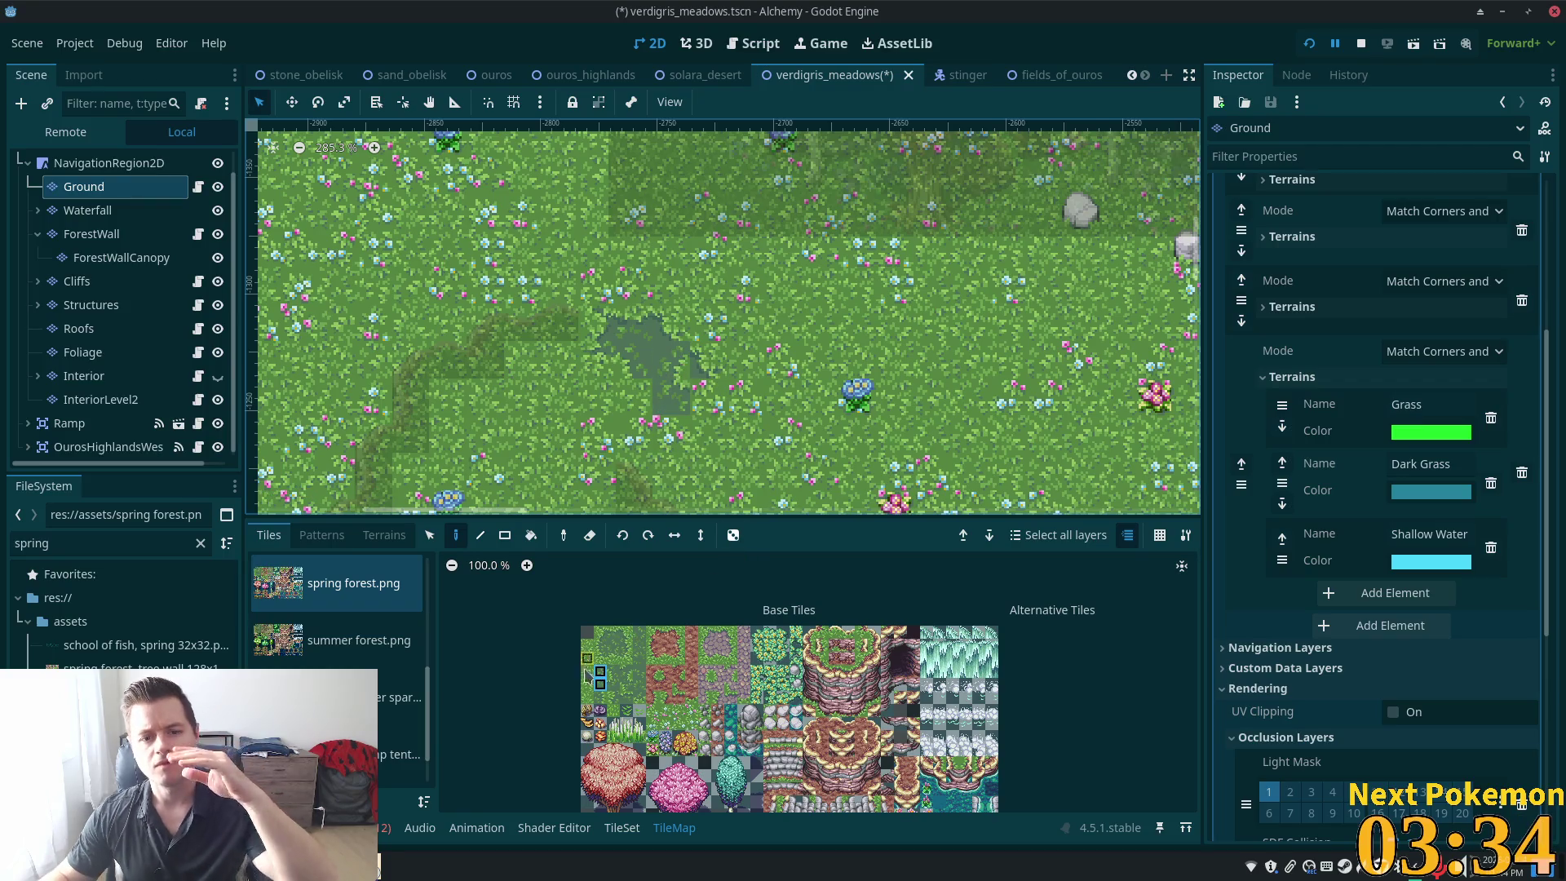
Undo the last dark-grass stroke and repaint with top and edge dark-grass tiles
key(ctrl+z)
scroll(629, 708, up, 5)
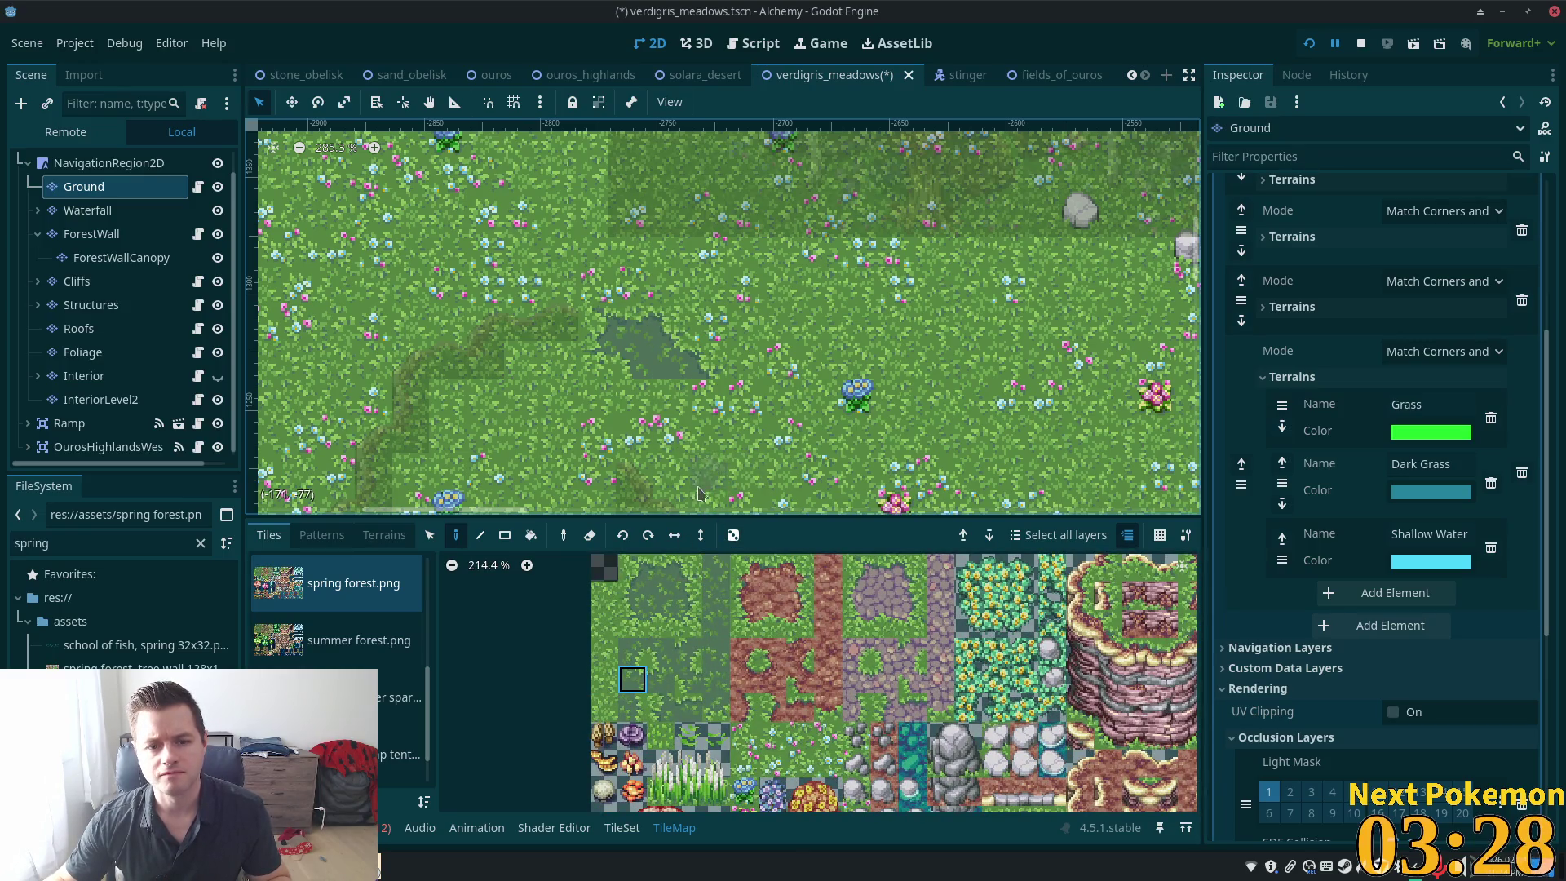
click(632, 595)
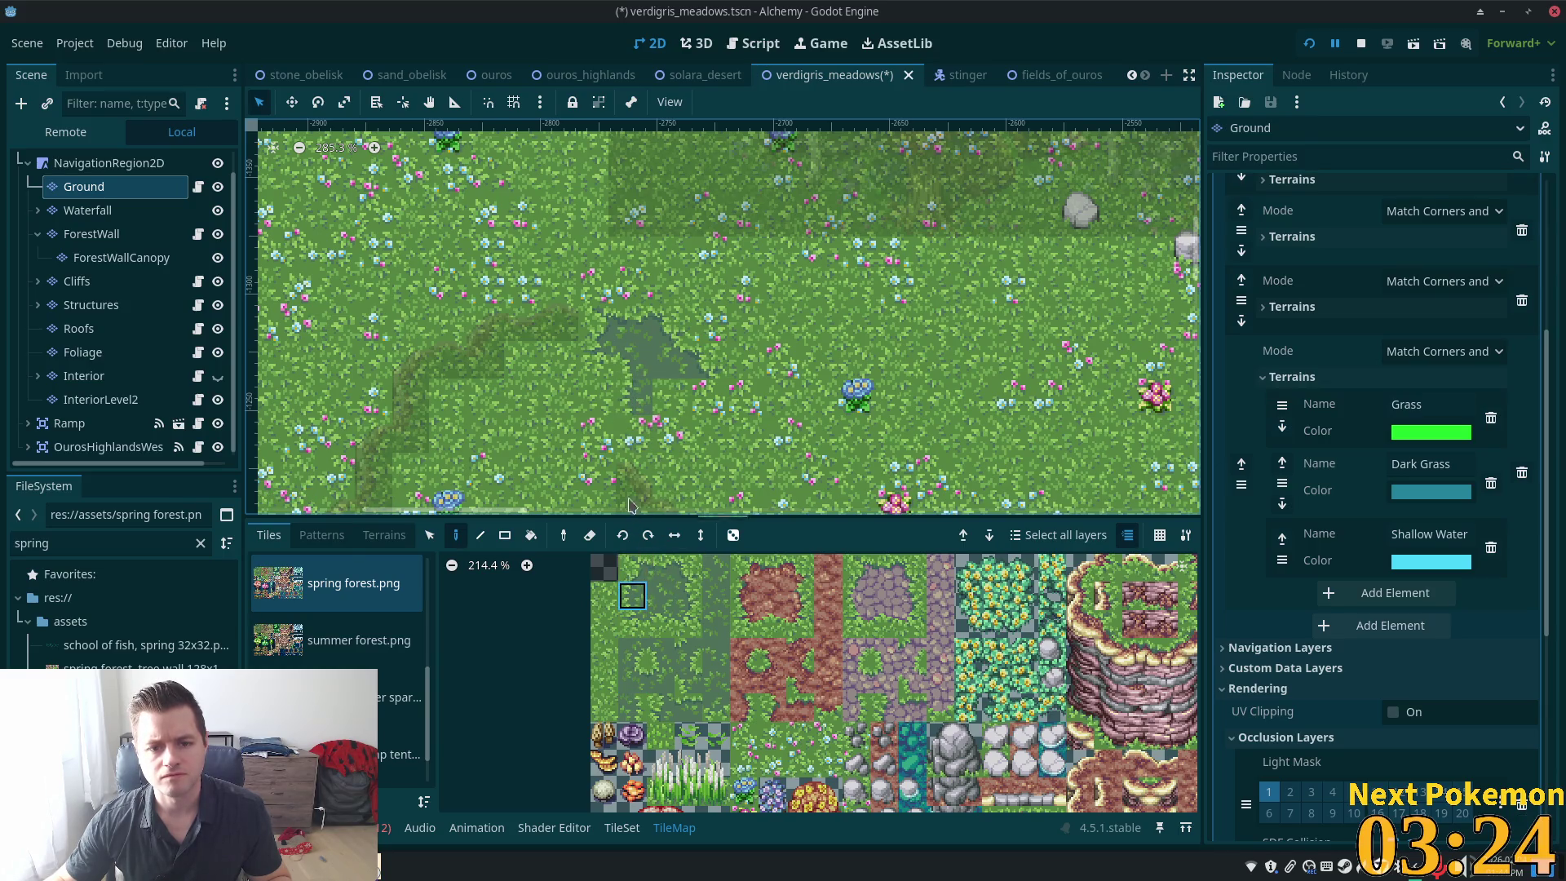
click(636, 573)
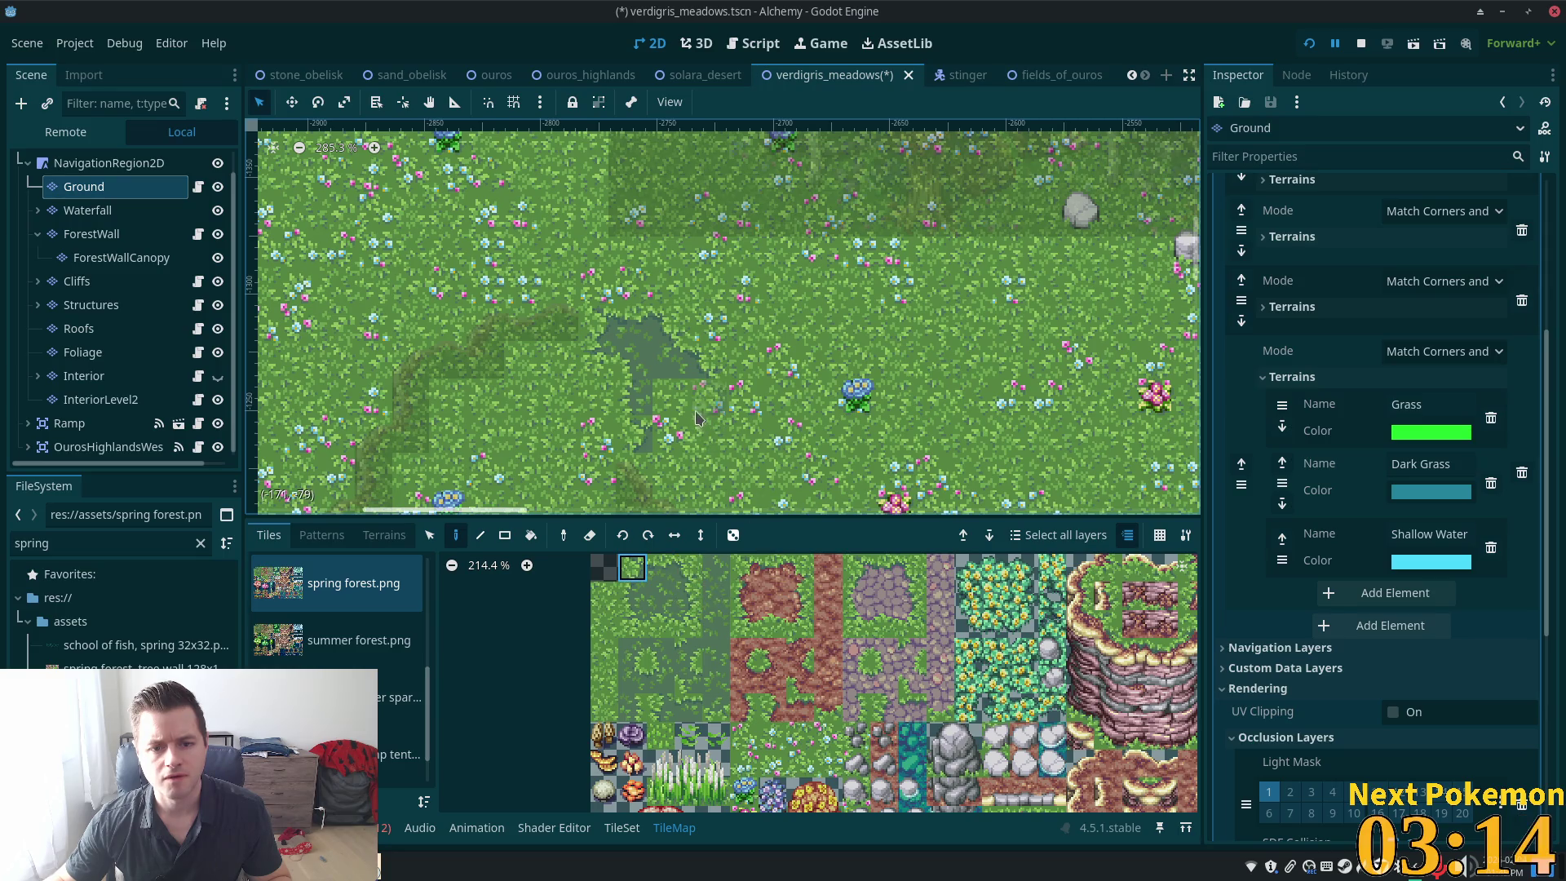
click(630, 605)
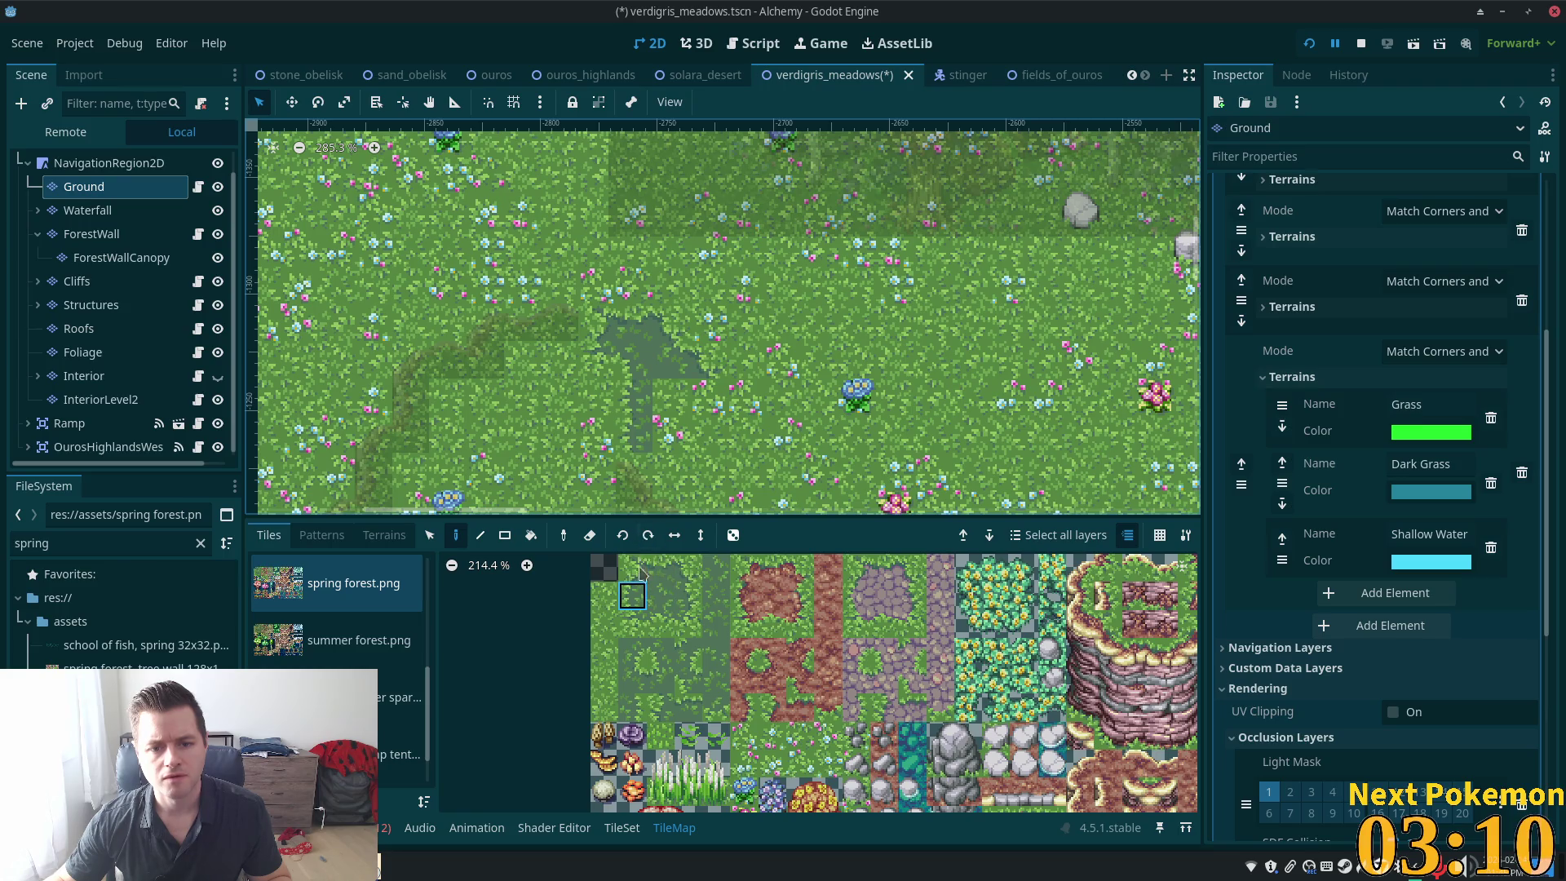
click(637, 625)
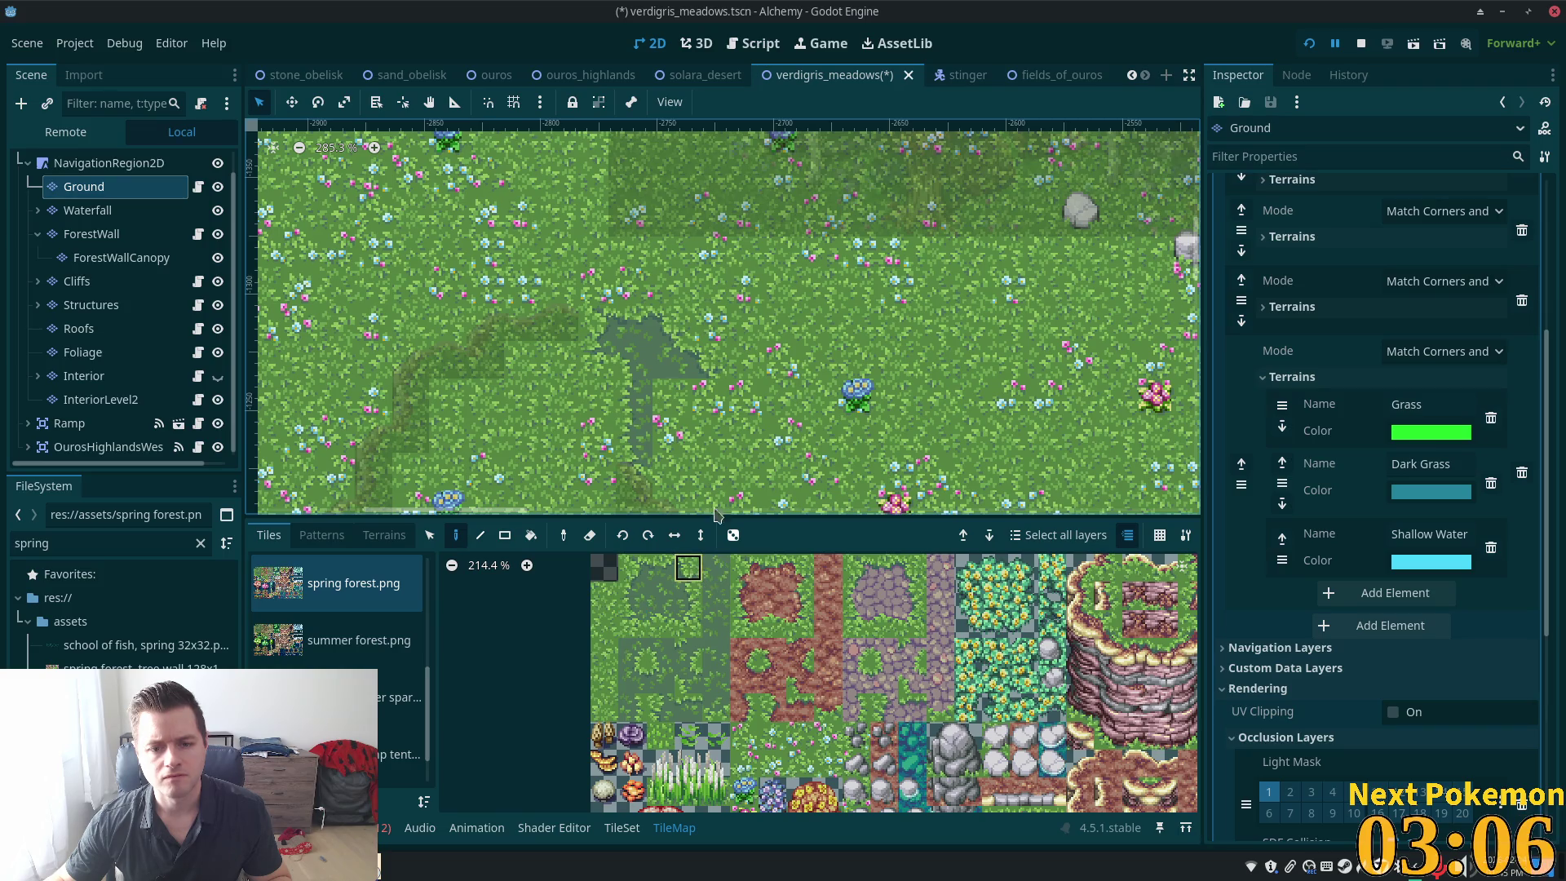
Fill in the corner and border dark-grass tiles to round out the patch
click(689, 596)
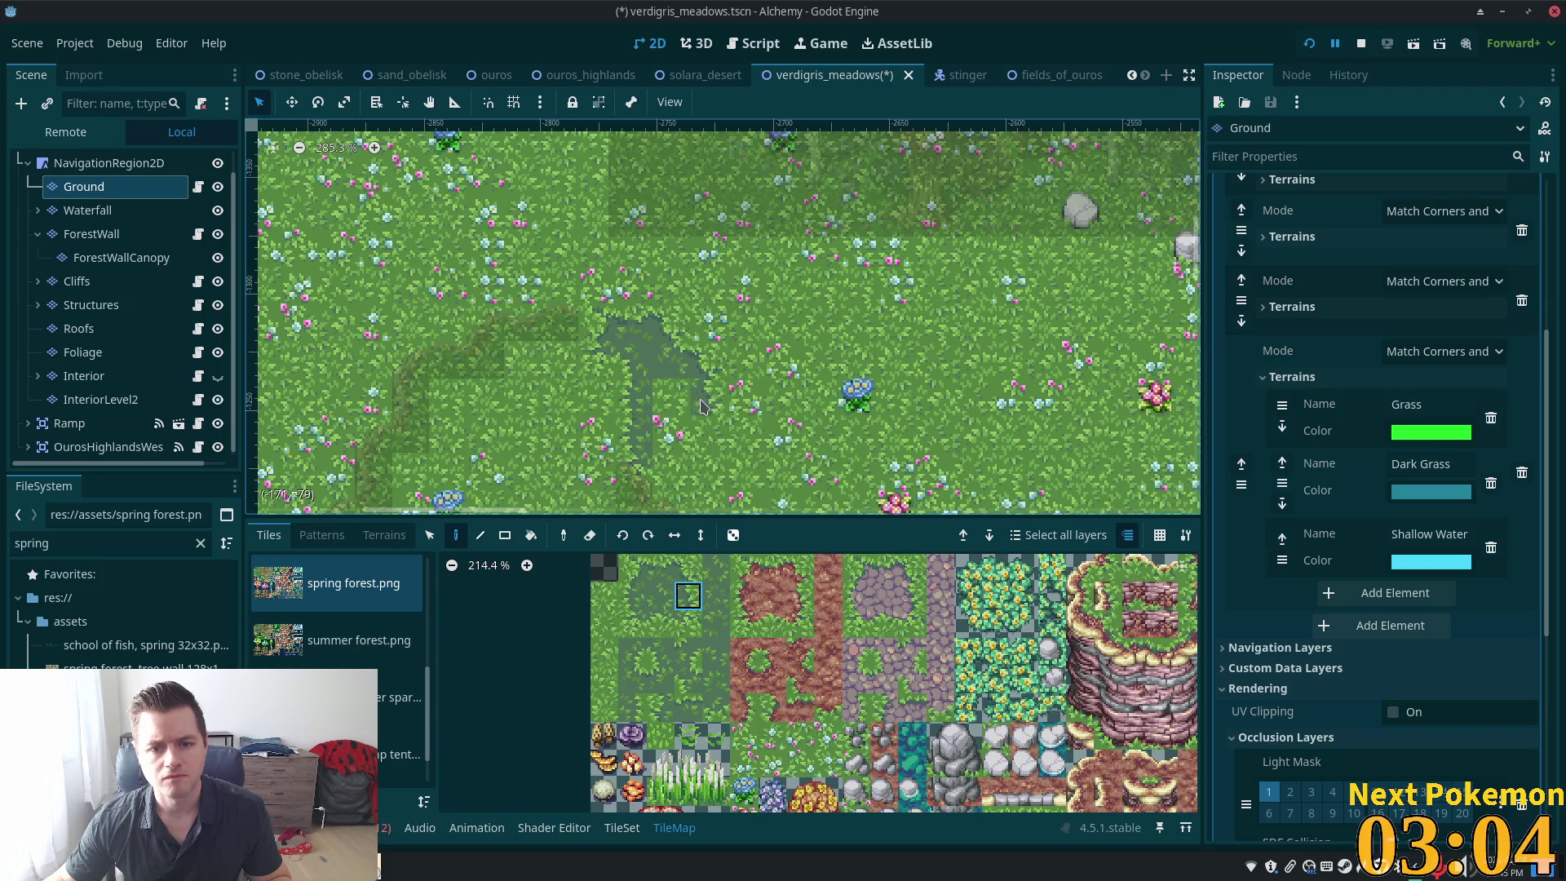
click(689, 625)
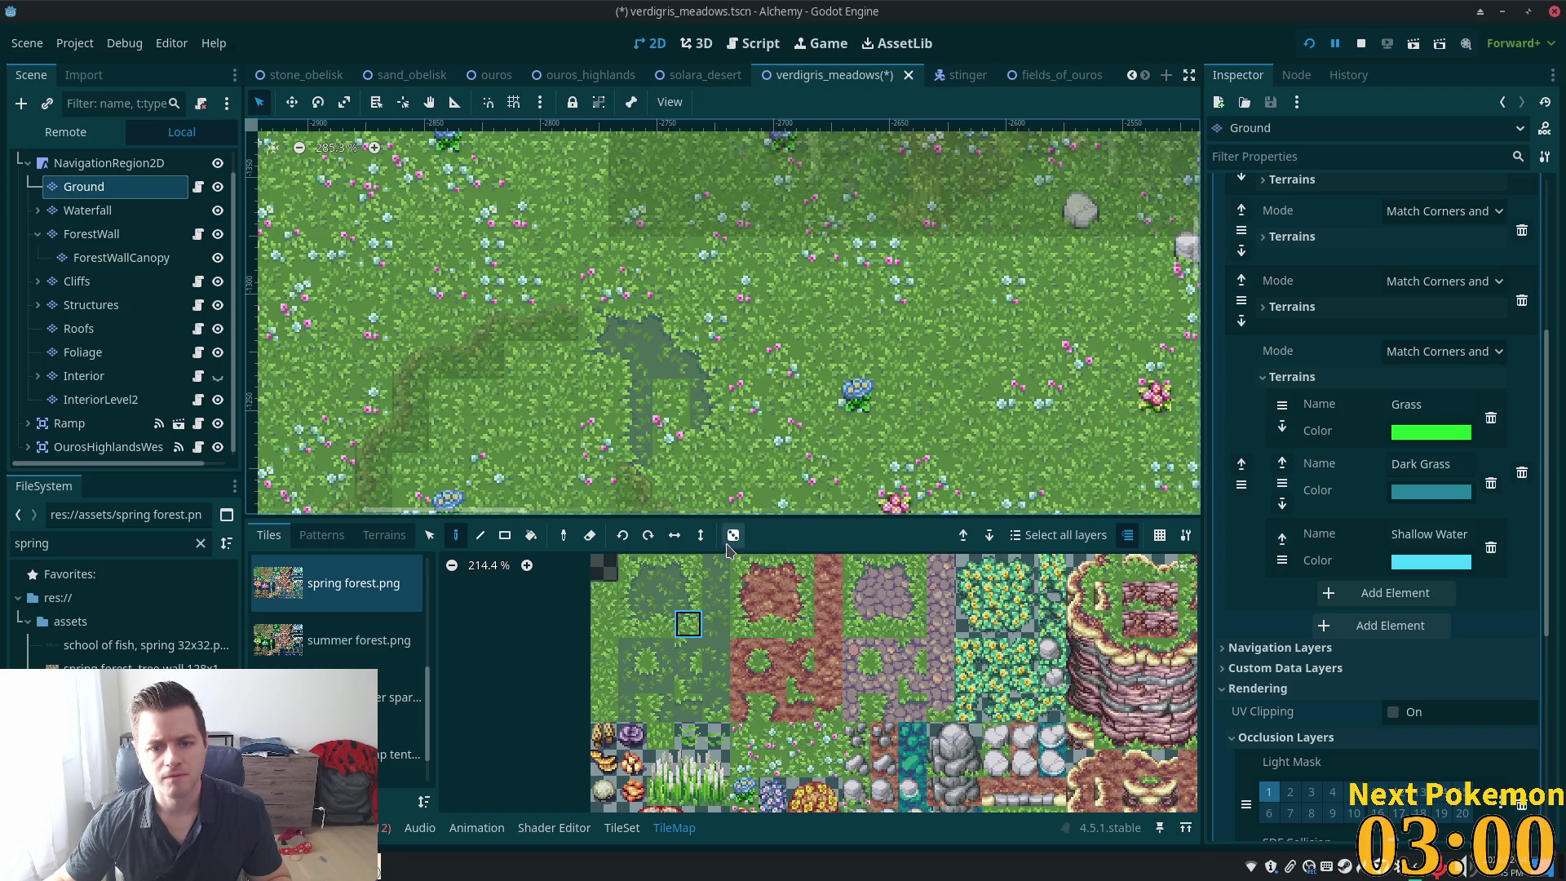
click(661, 678)
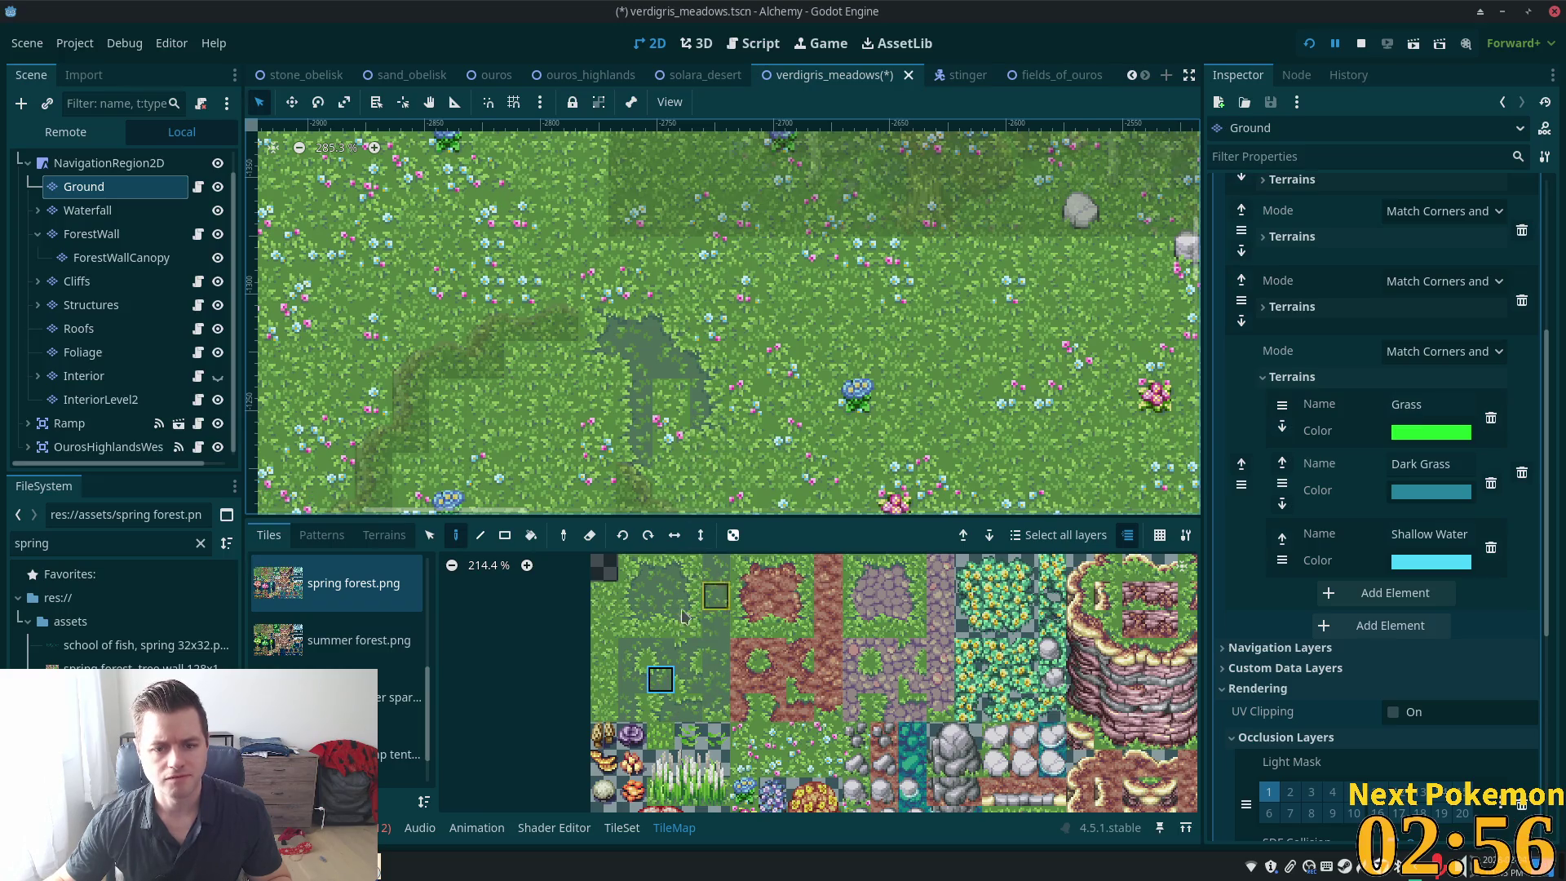
click(632, 653)
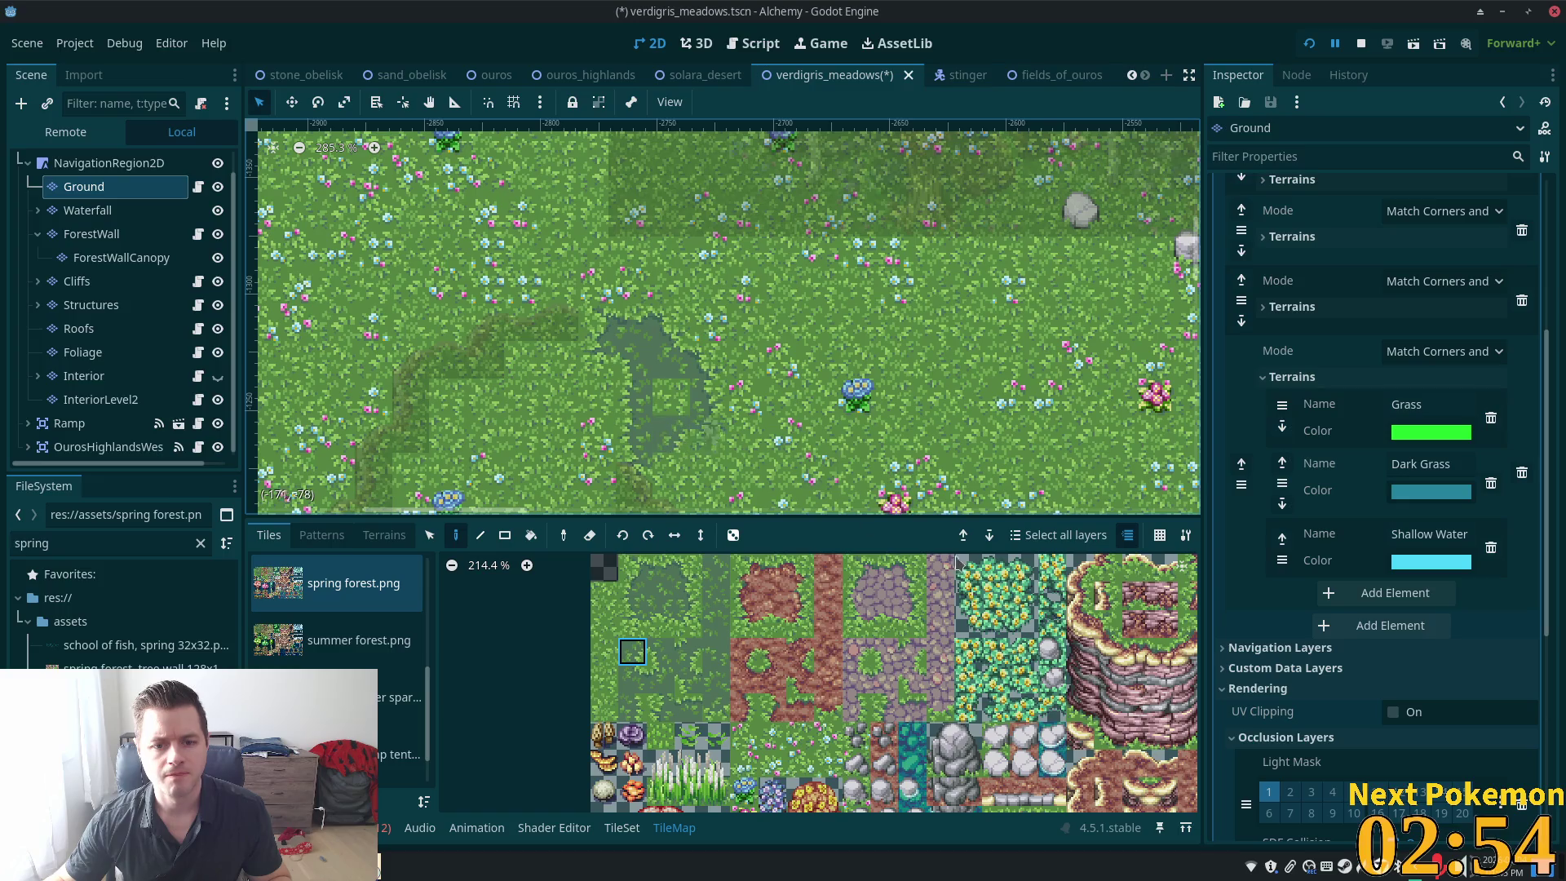
click(661, 595)
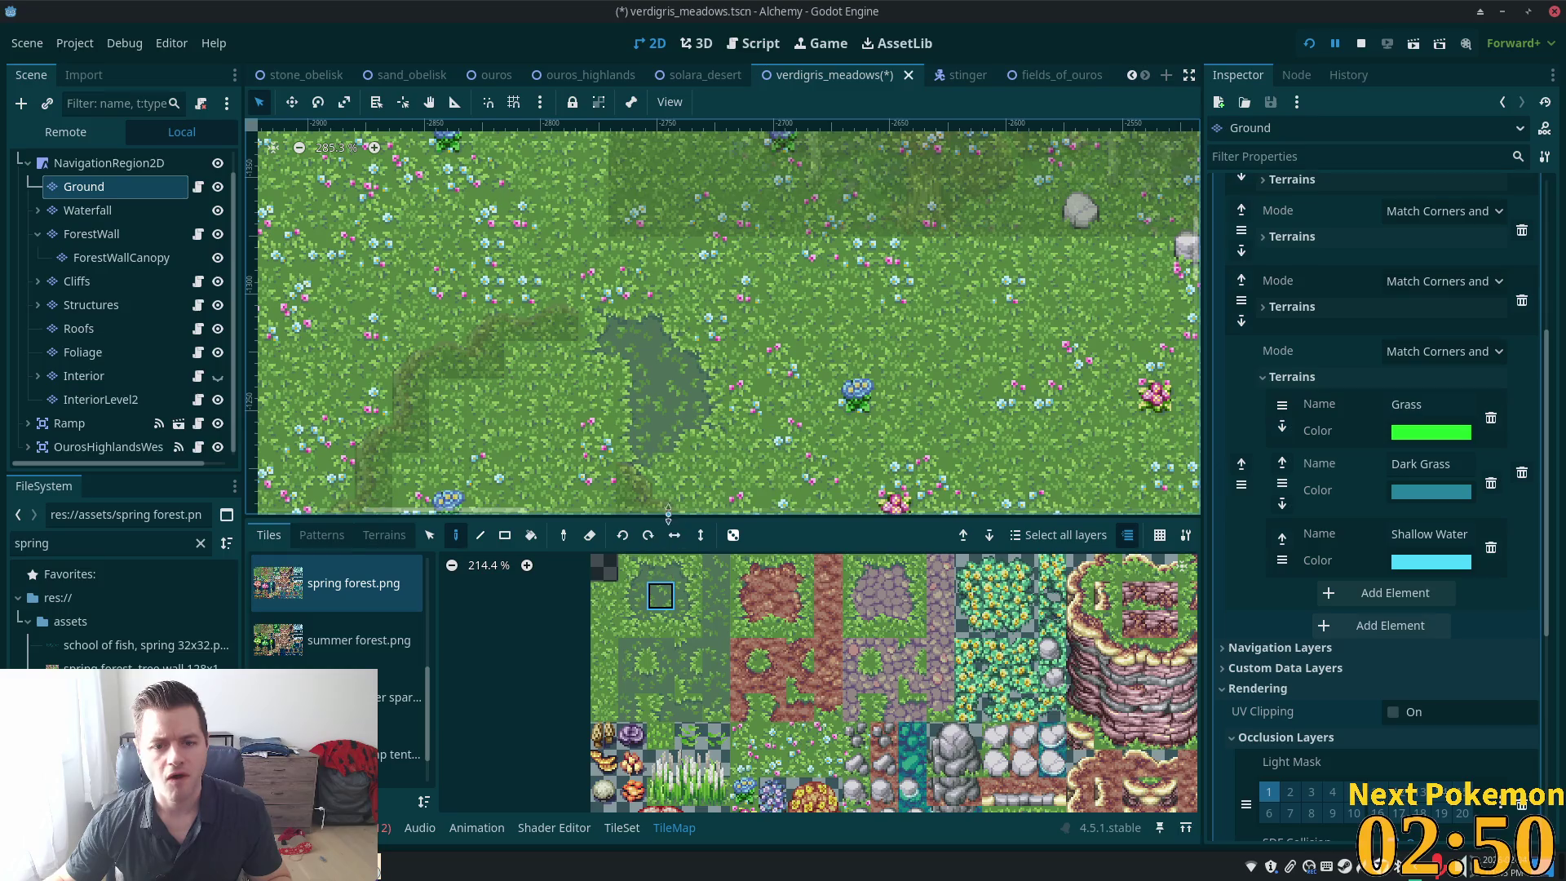
click(640, 663)
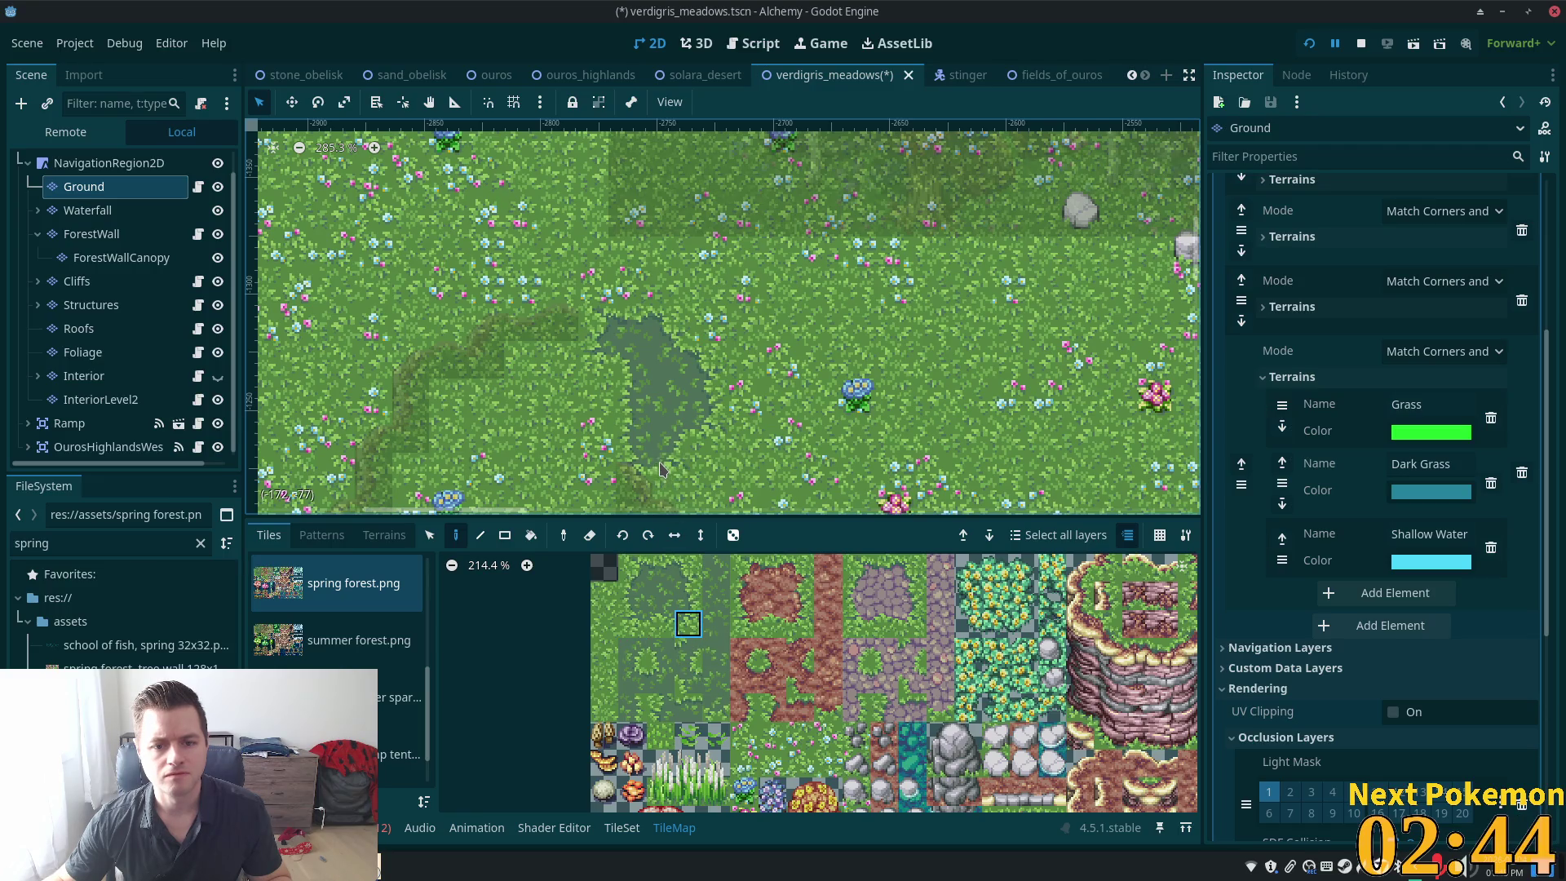
scroll(735, 449, down, 4)
click(109, 163)
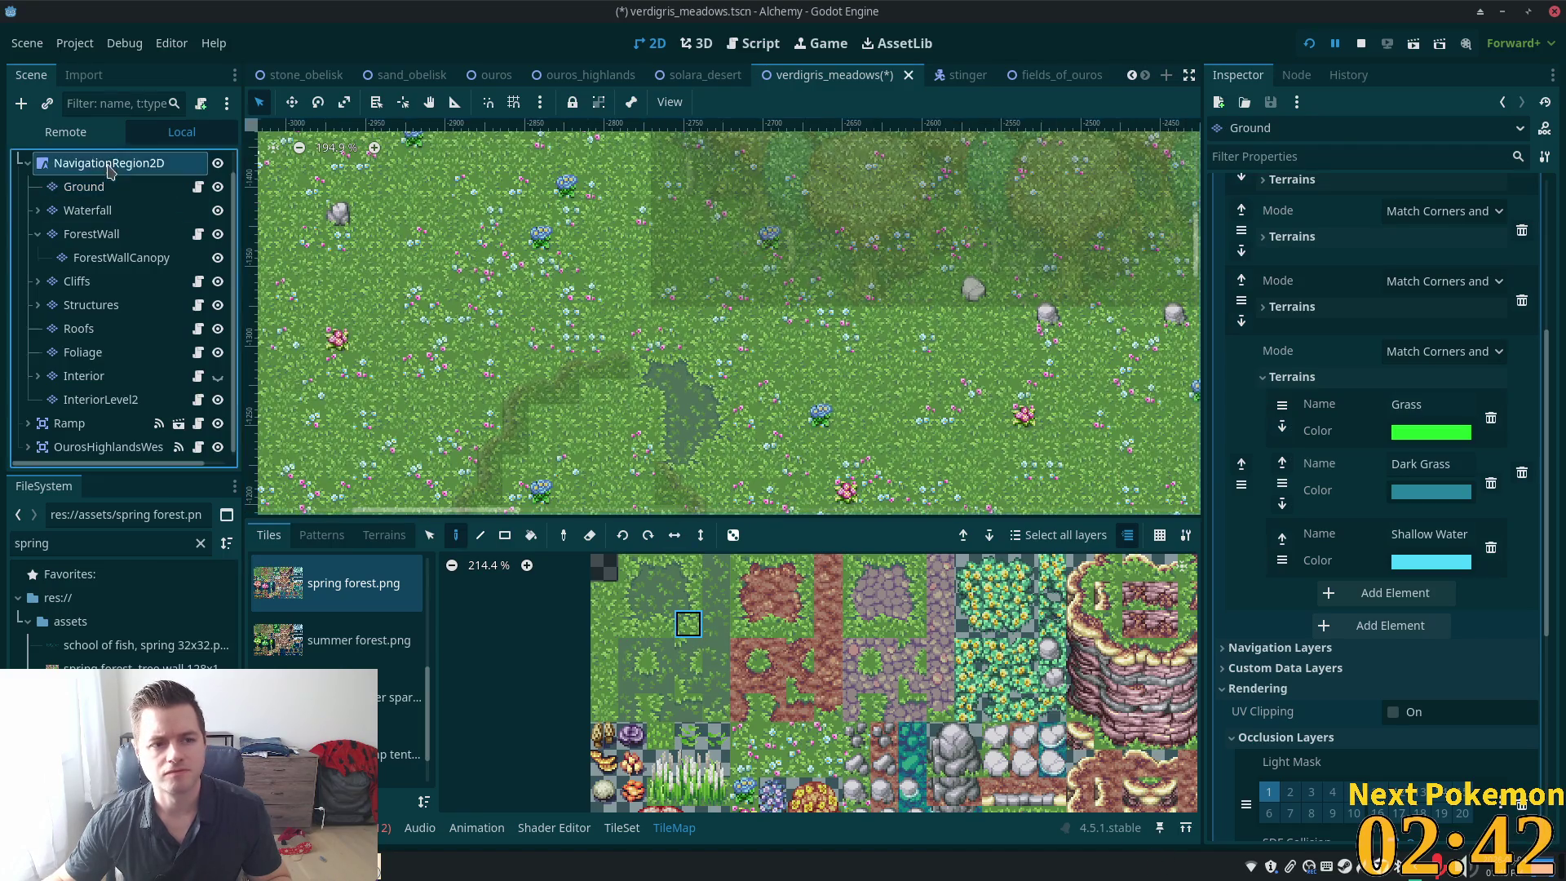
Save the verdigris_meadows scene with Ctrl+S
scroll(896, 356, up, 1)
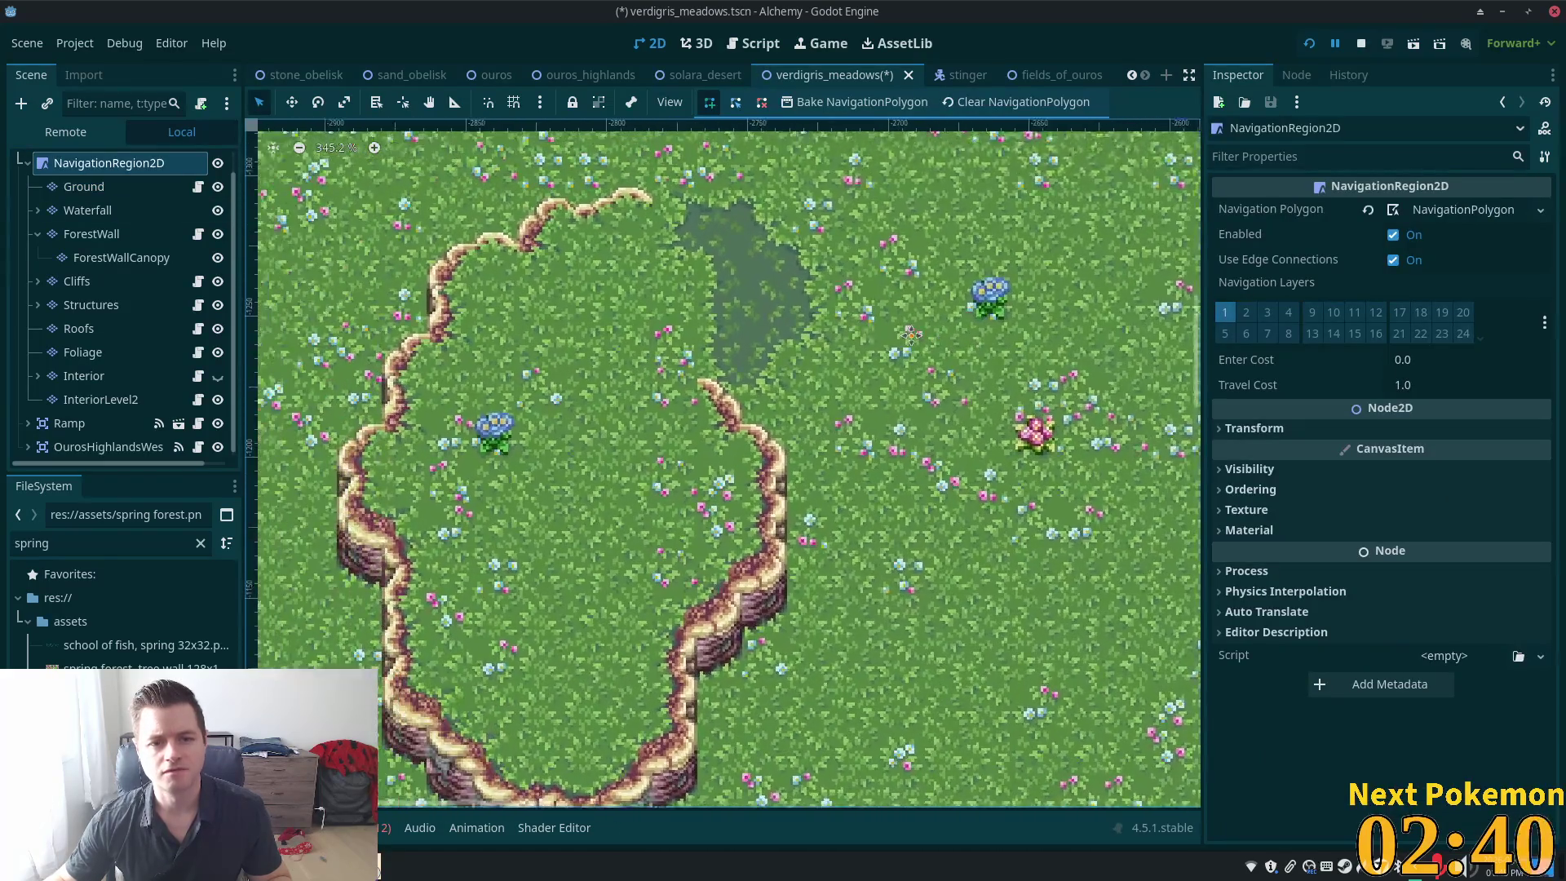
scroll(896, 356, down, 4)
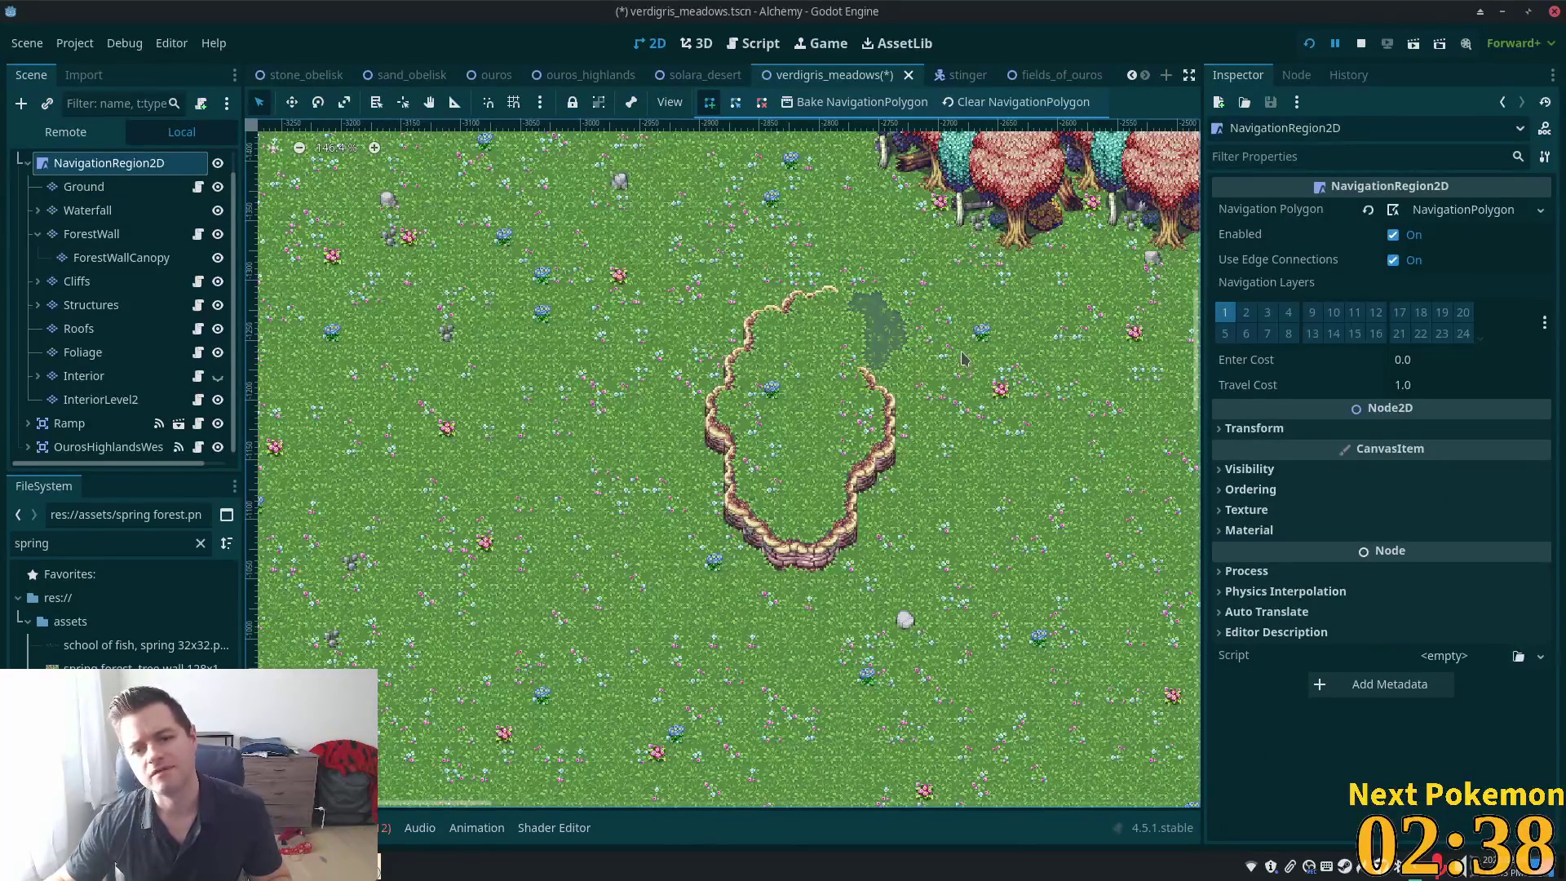
scroll(922, 297, up, 7)
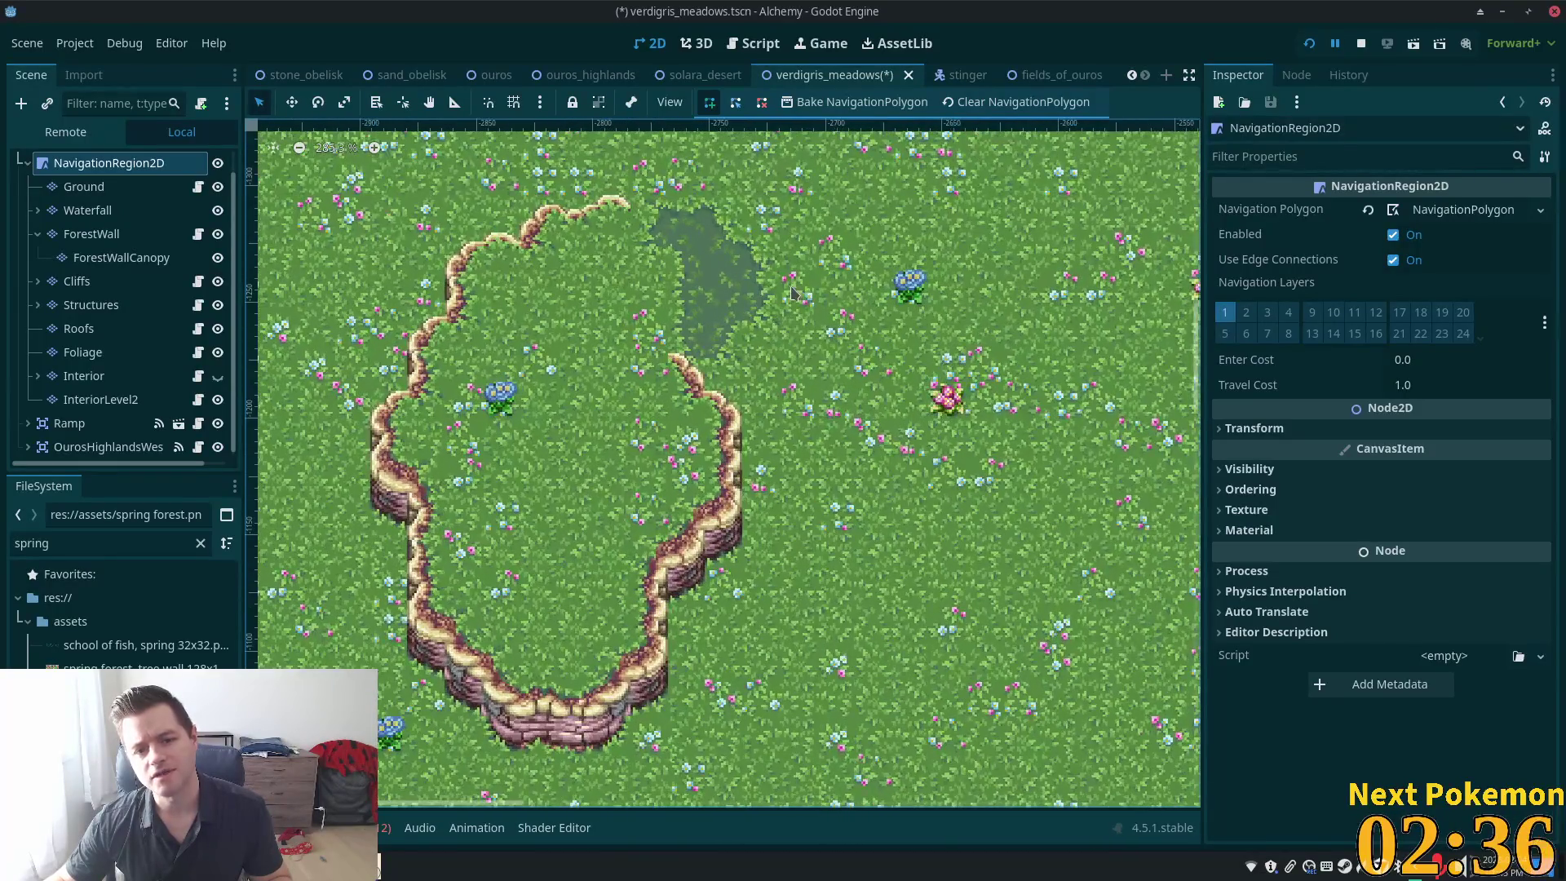
scroll(714, 277, down, 4)
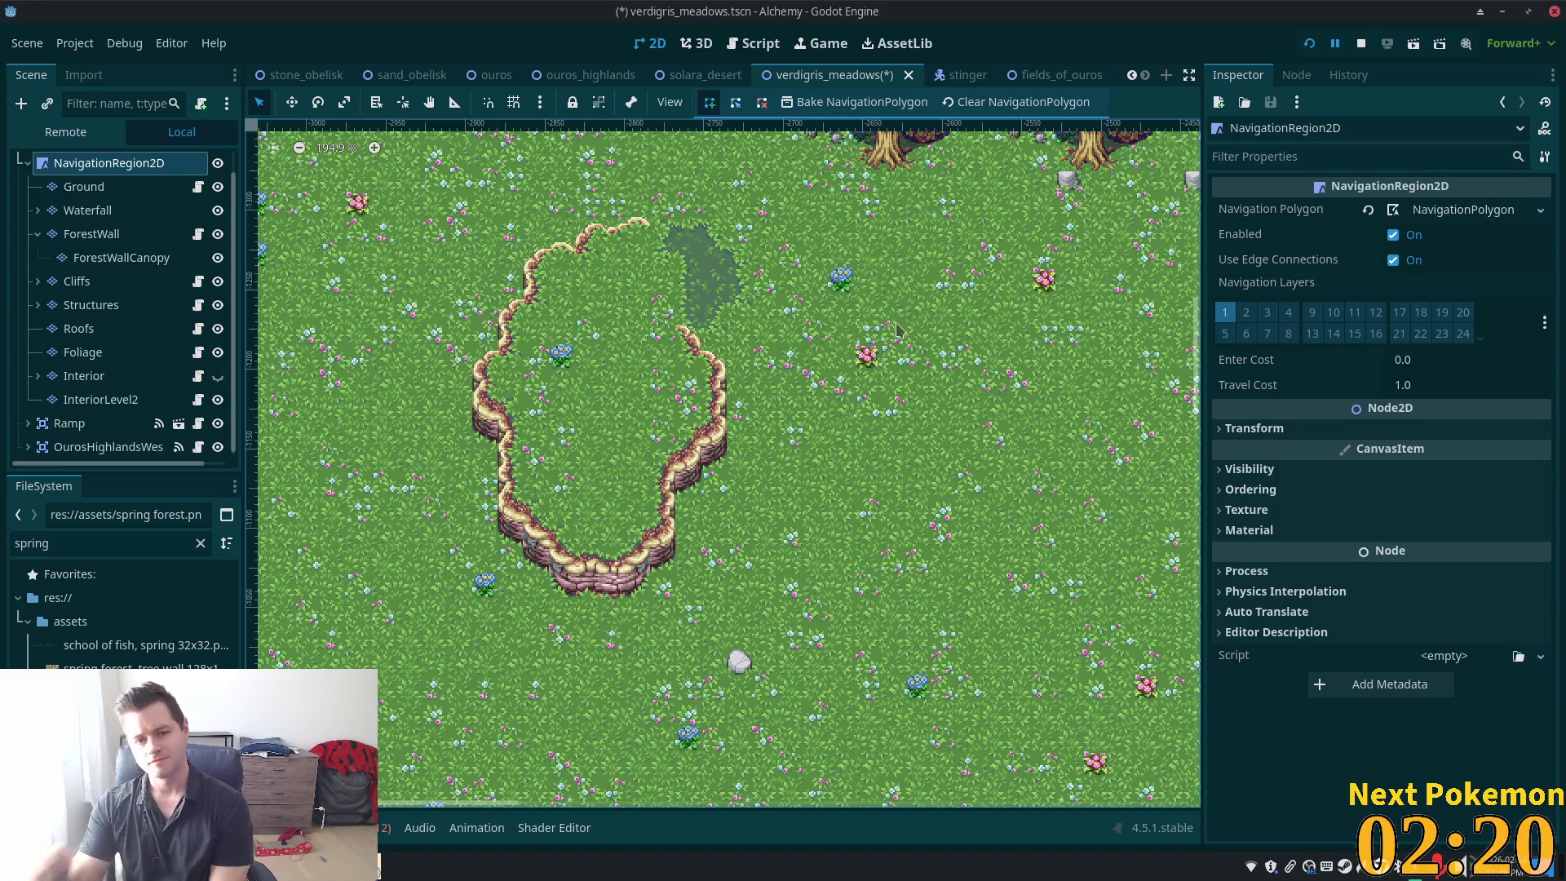
scroll(671, 246, up, 6)
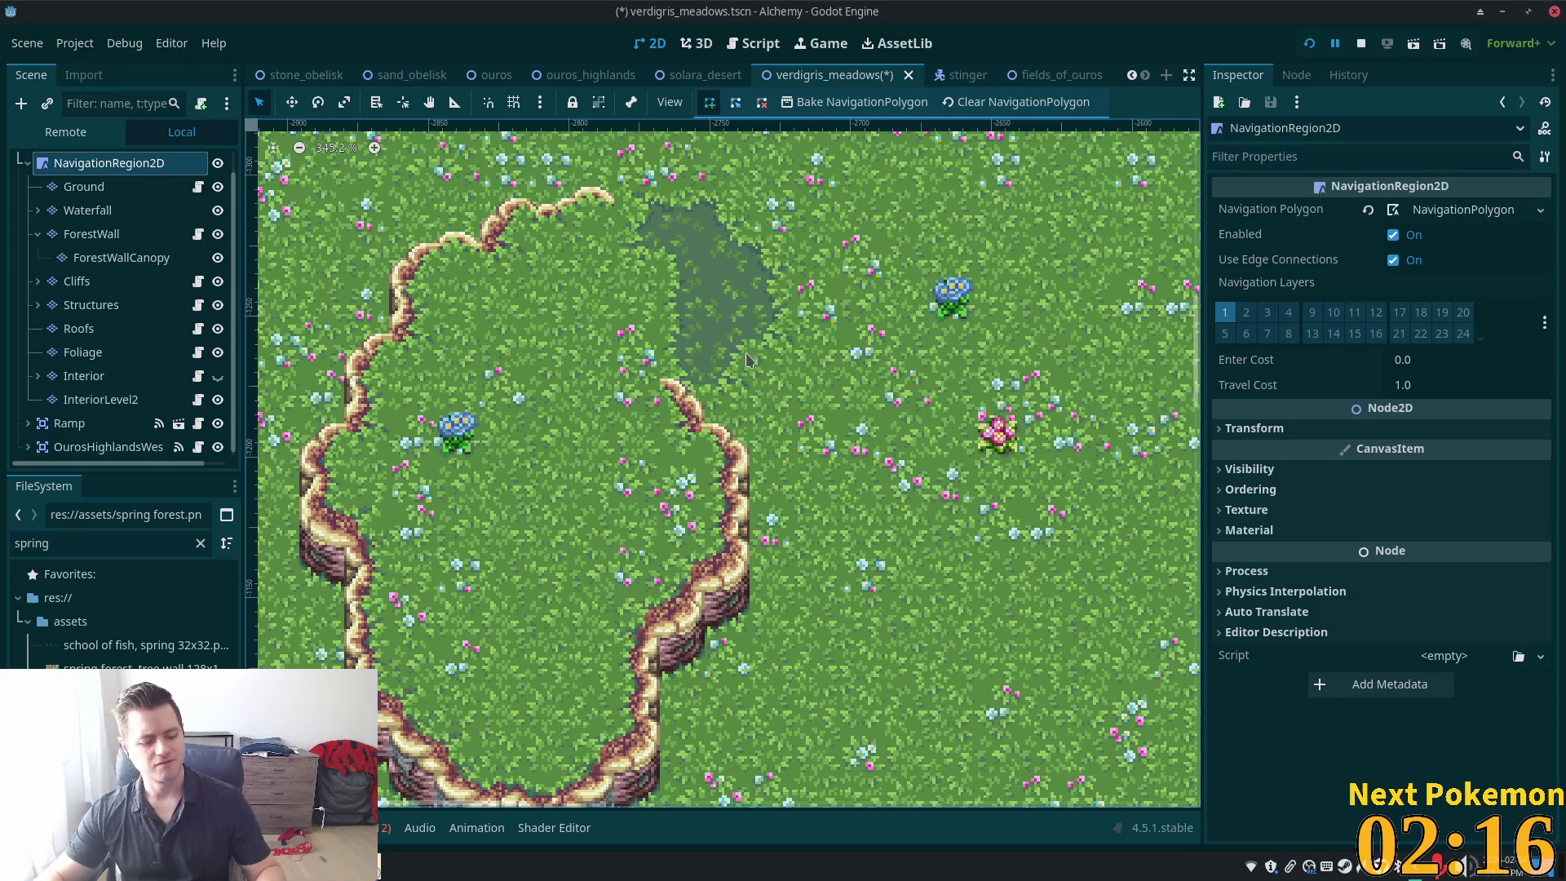
key(ctrl+s)
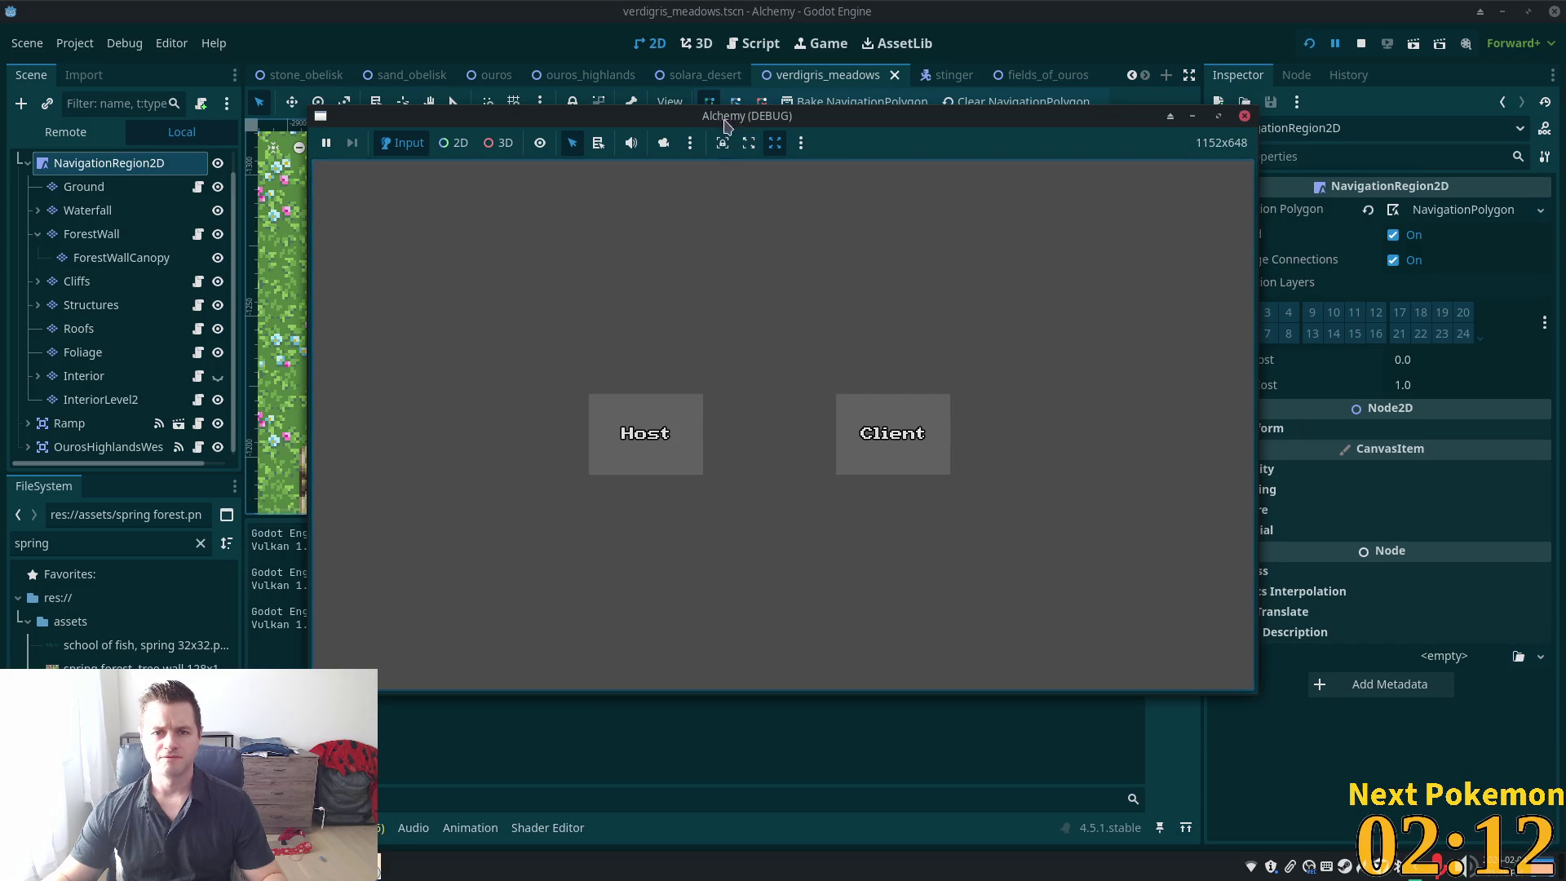
Walk the character up into the cliff loop, down through it and out the right side
drag(482, 244, 576, 179)
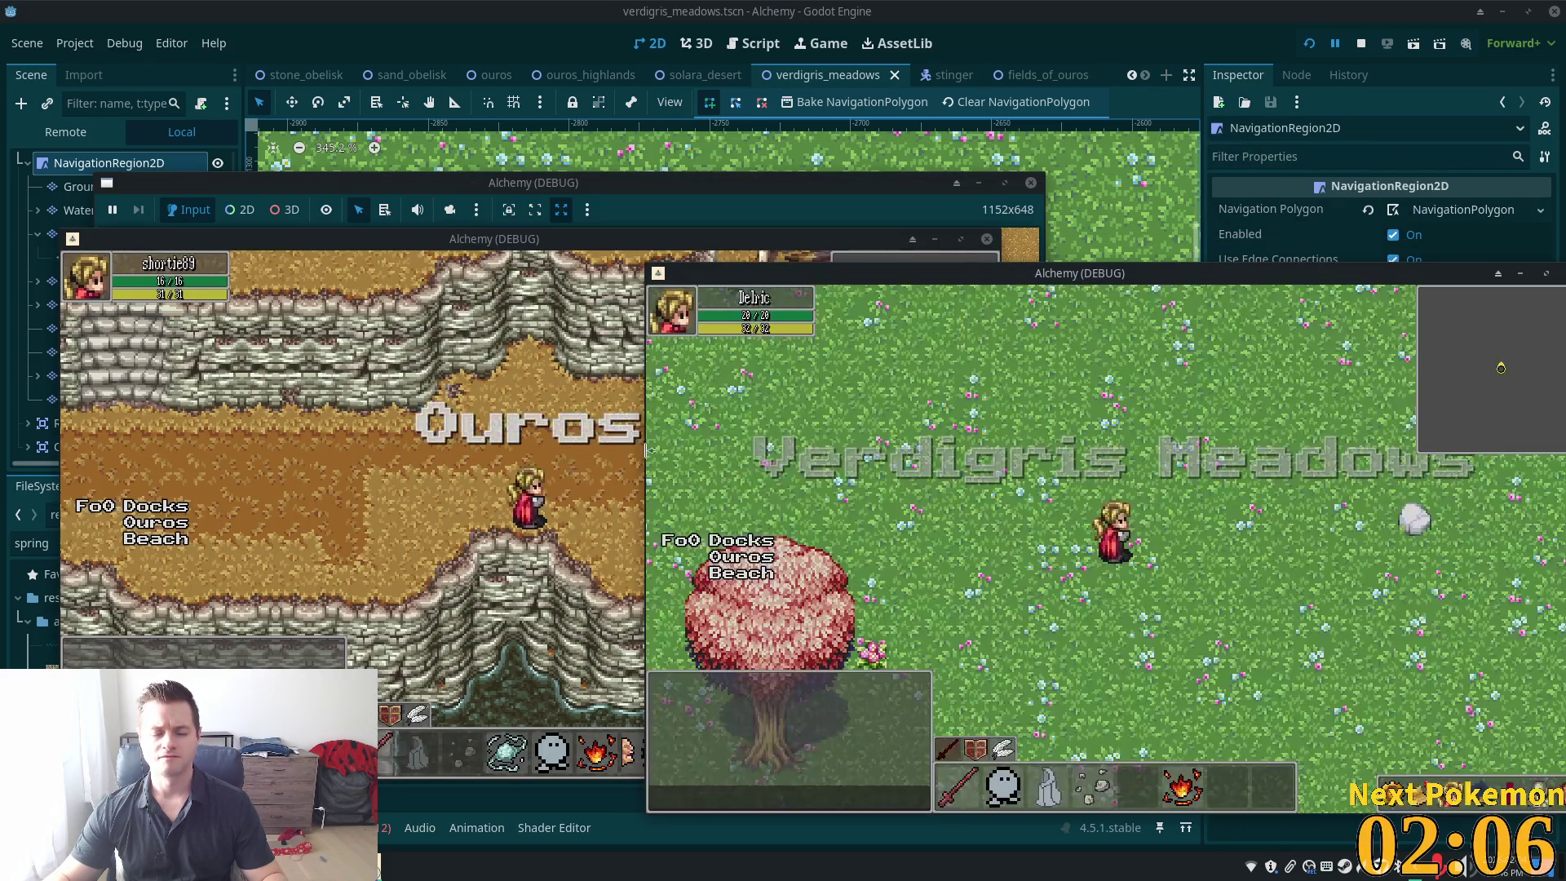
key(Up)
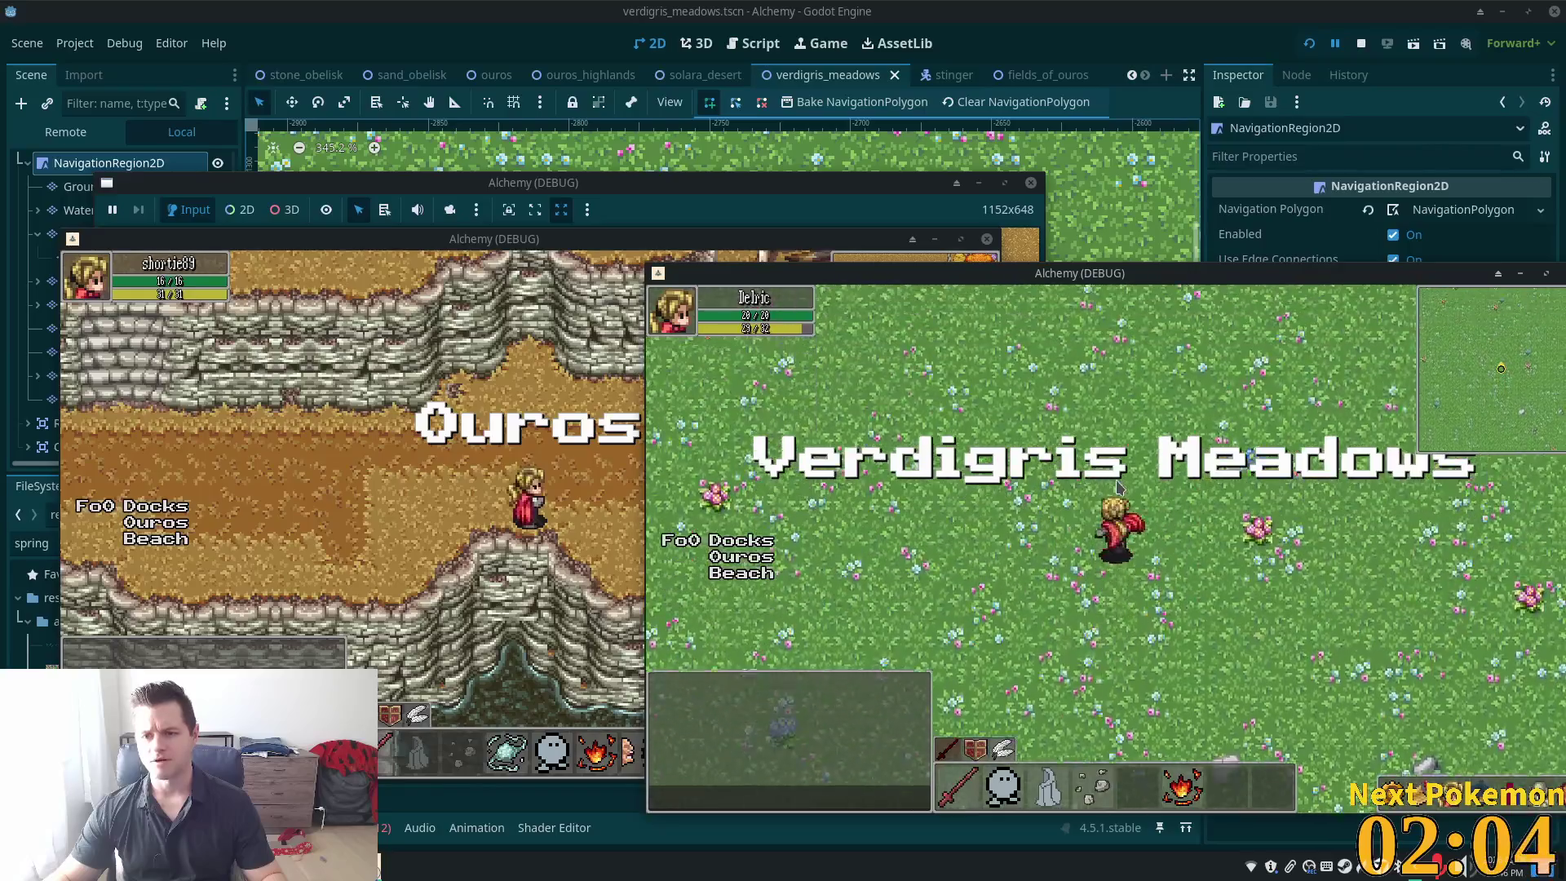
key(Up)
key(Right)
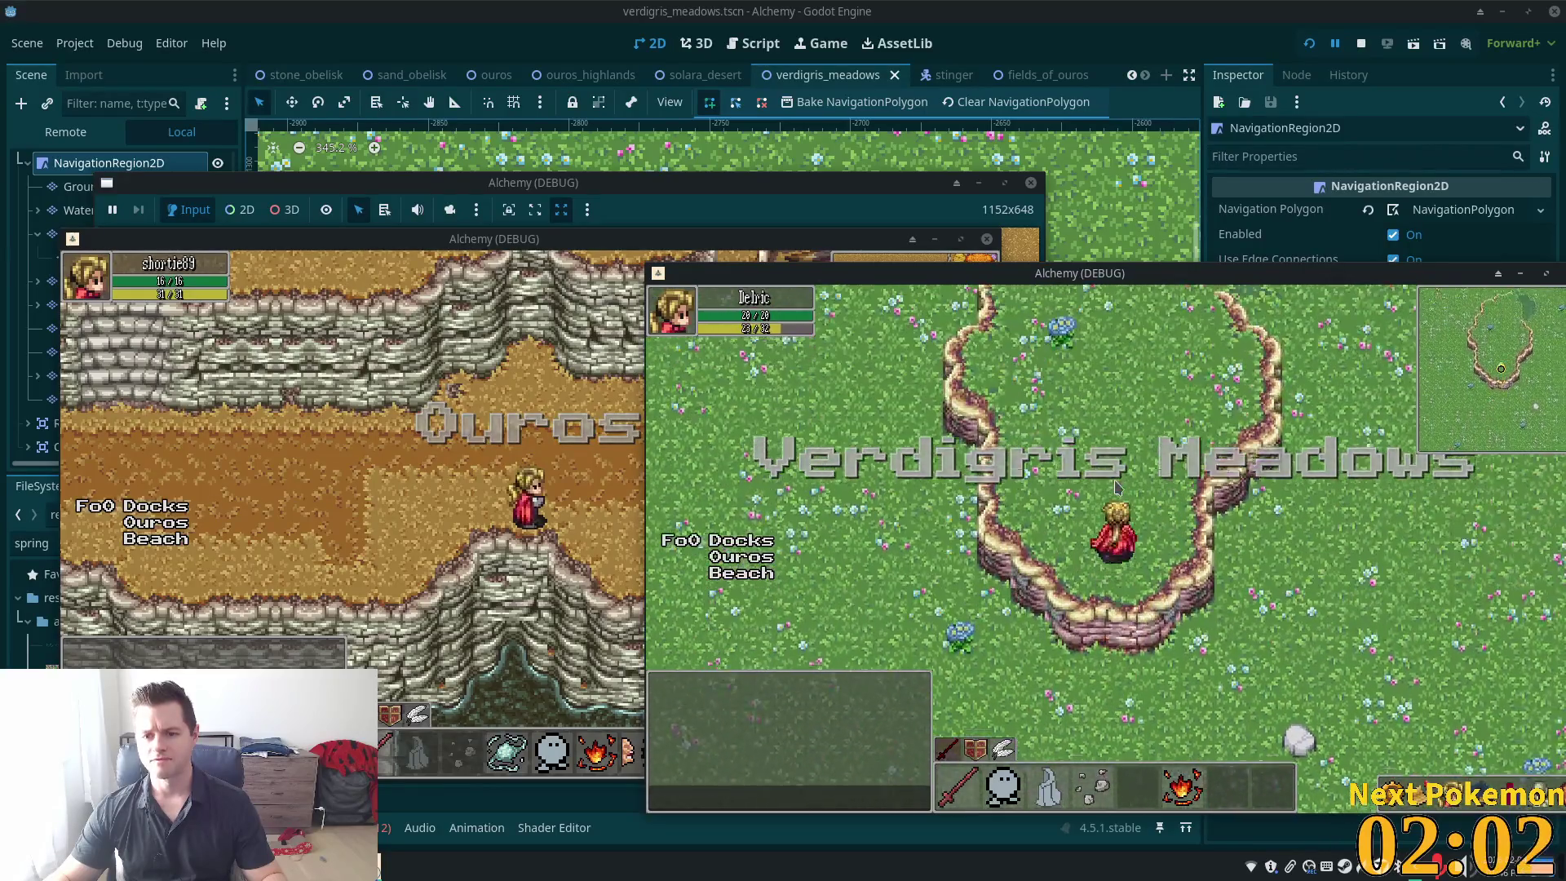
key(Up)
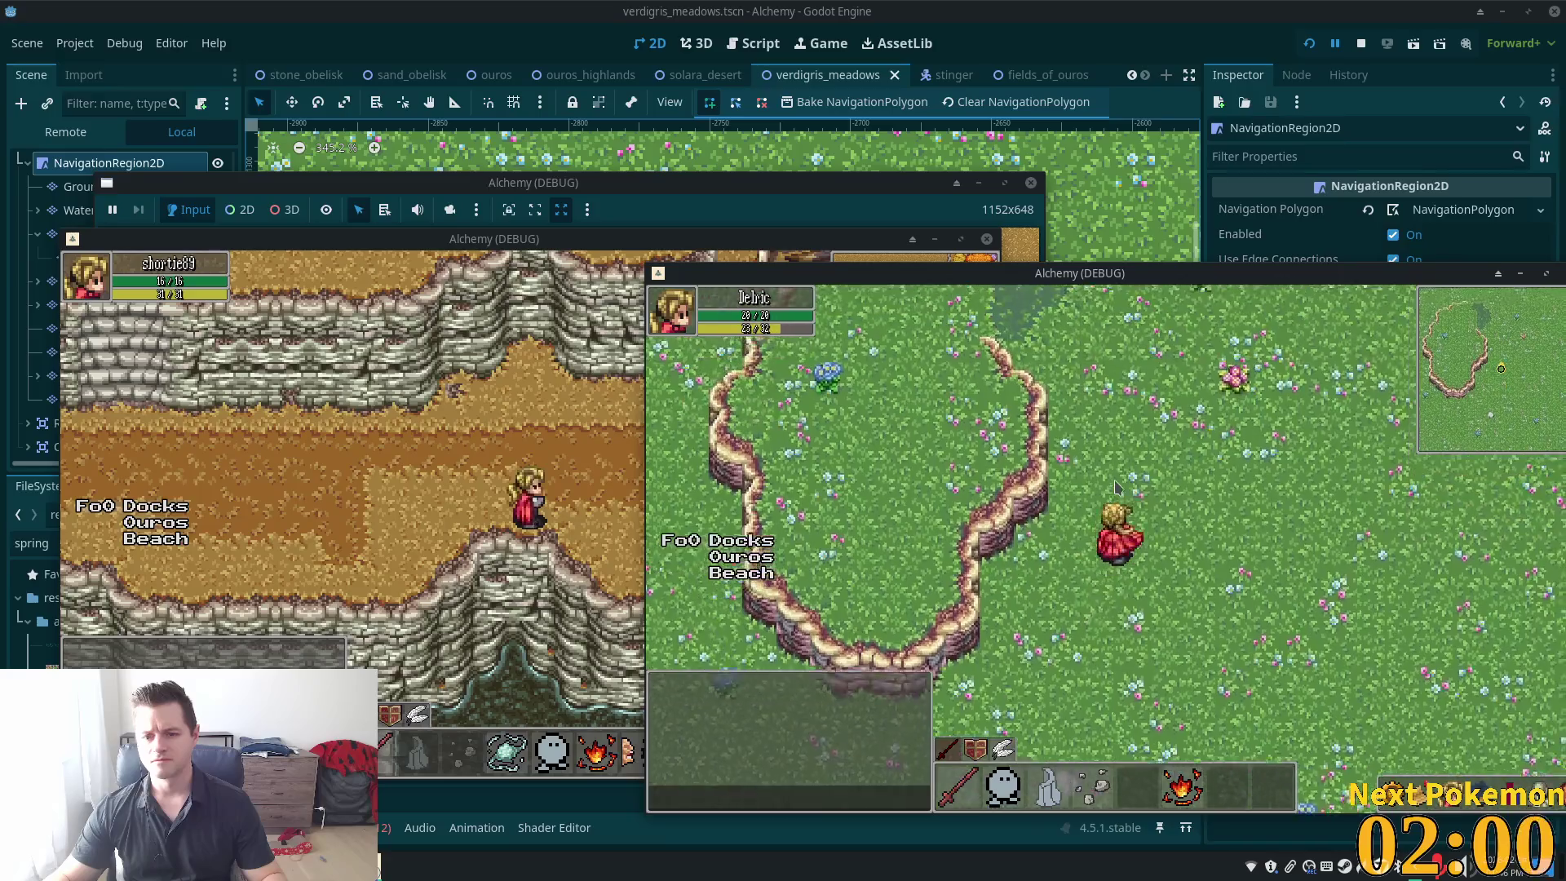
key(Left)
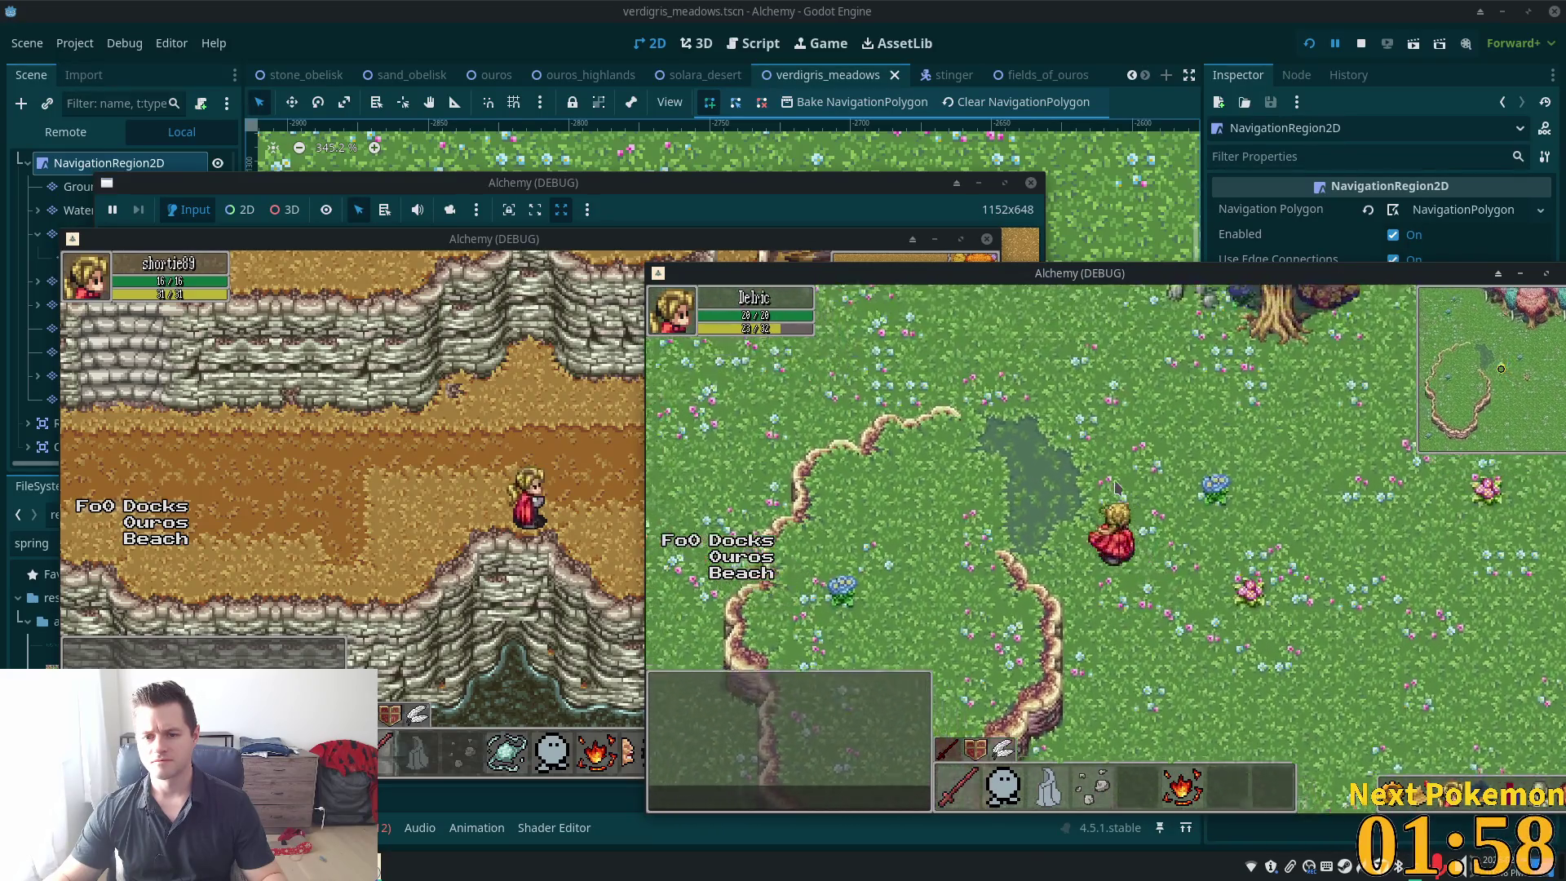
key(Down)
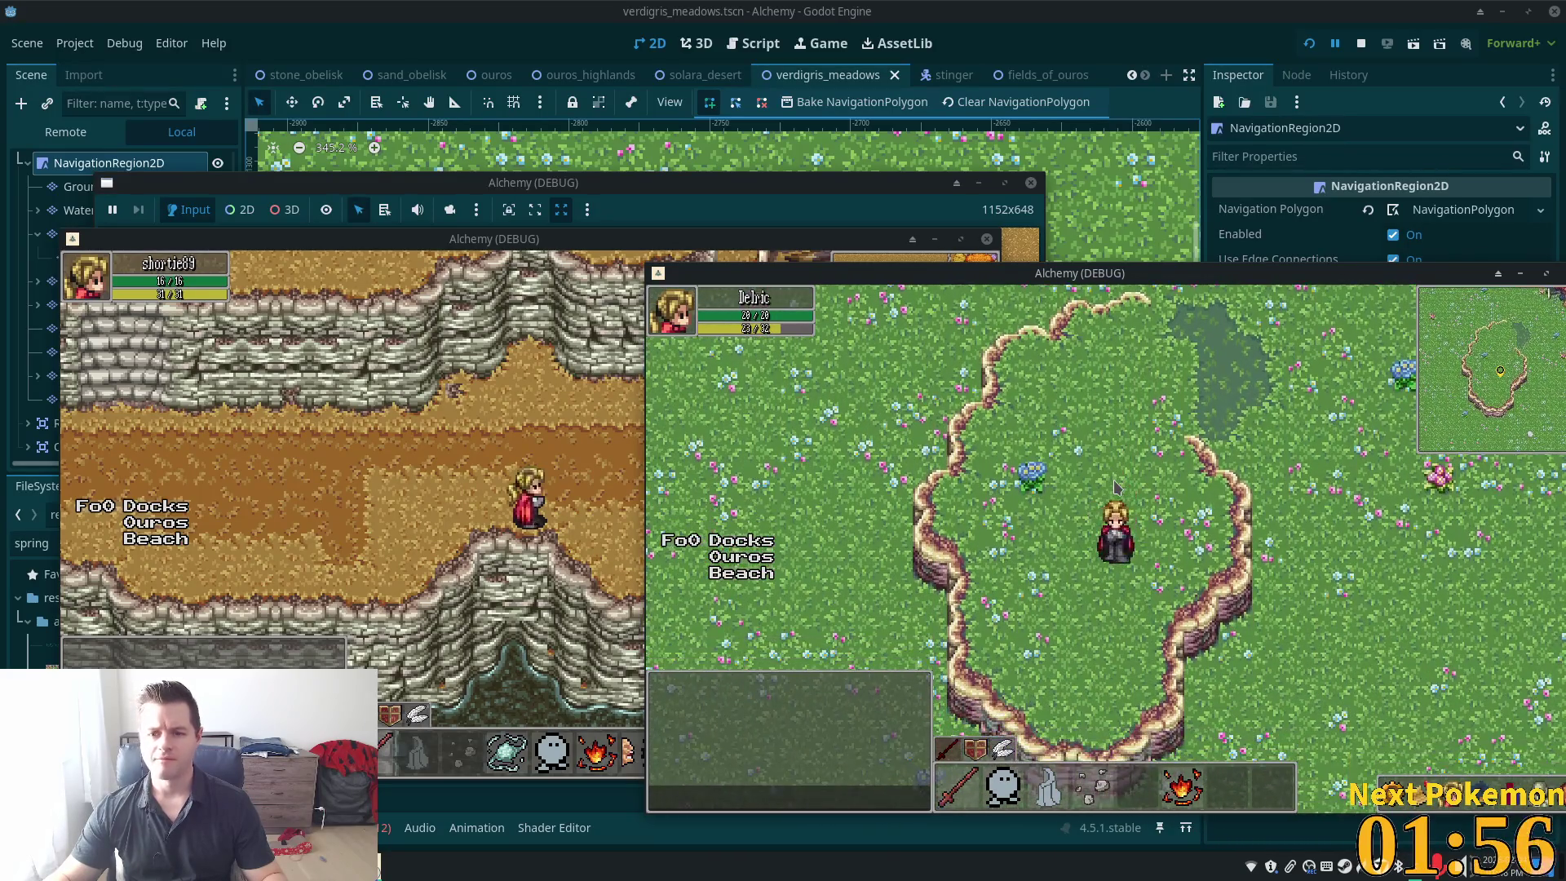
key(Right)
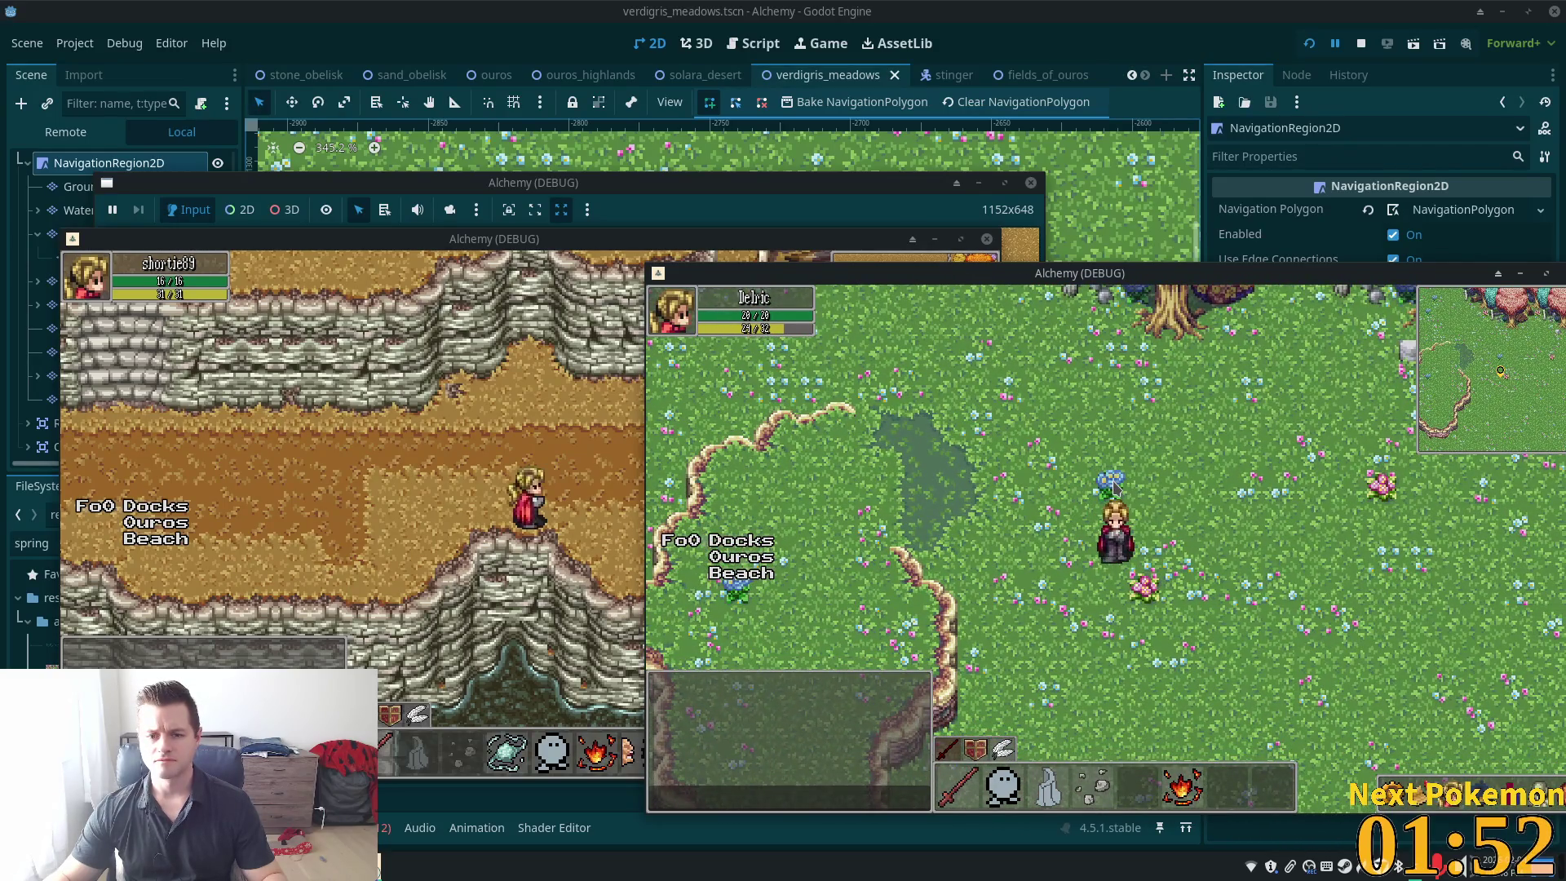
key(Down)
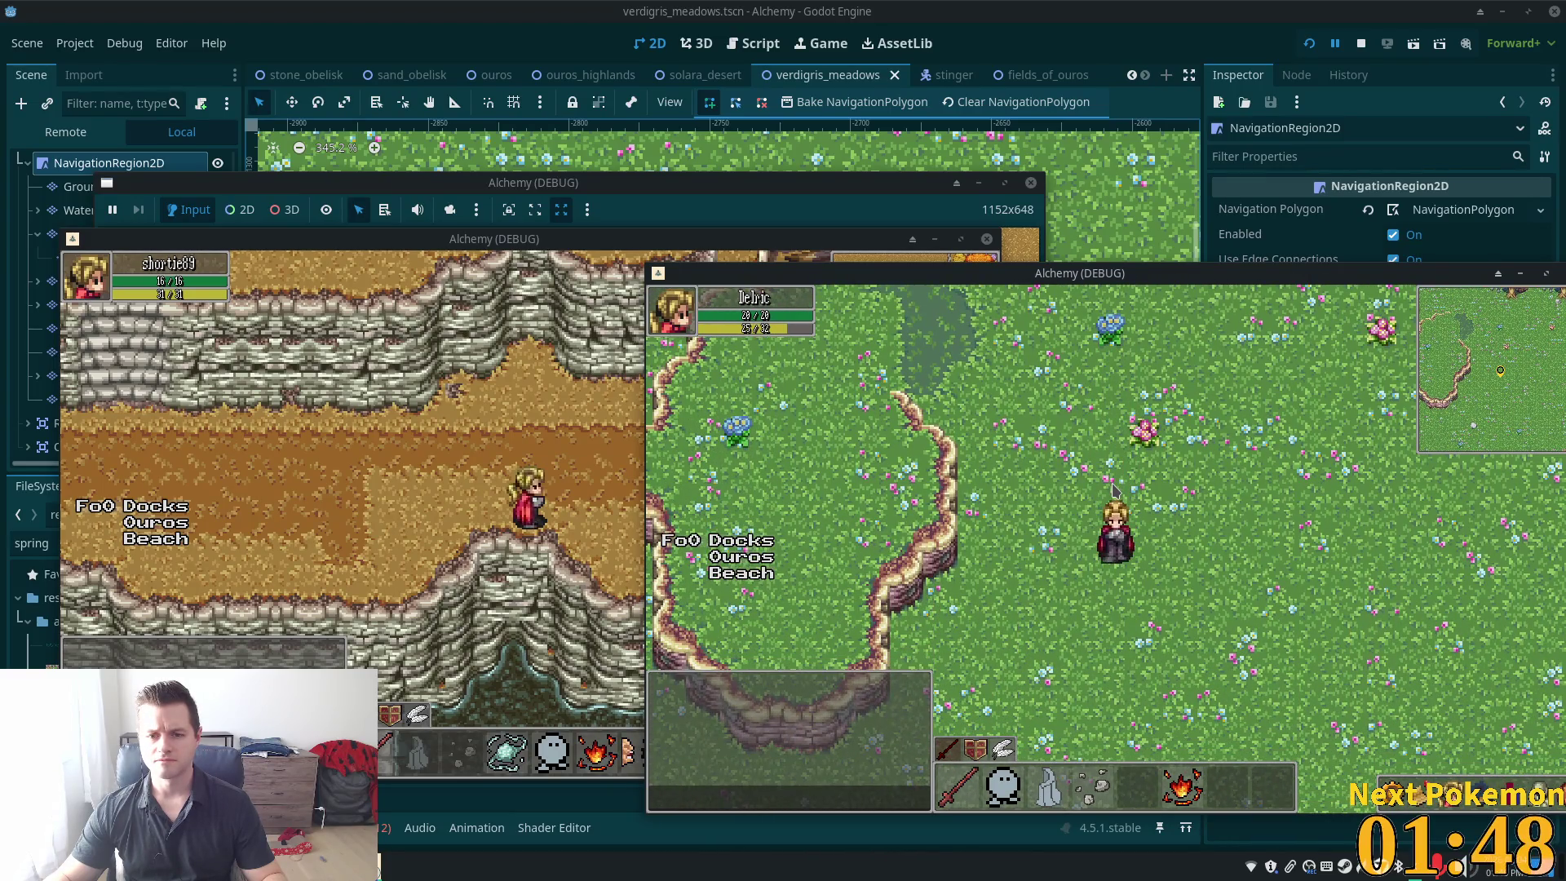
Walk the character across the meadow past the dark-grass patch, then stop the game with F8
key(Up)
key(Left)
key(Left)
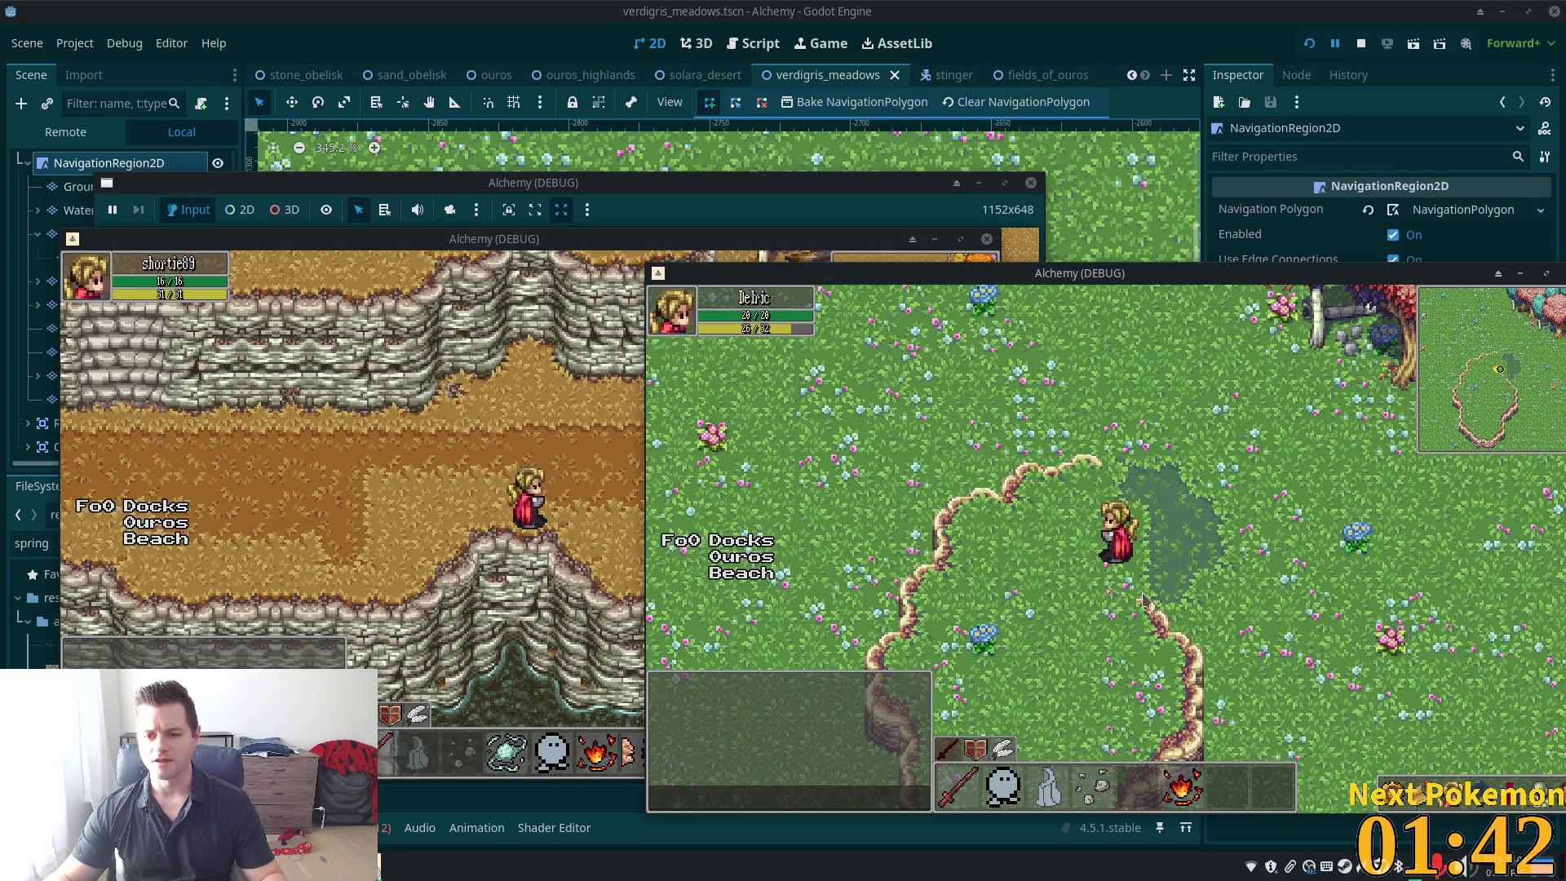
key(Right)
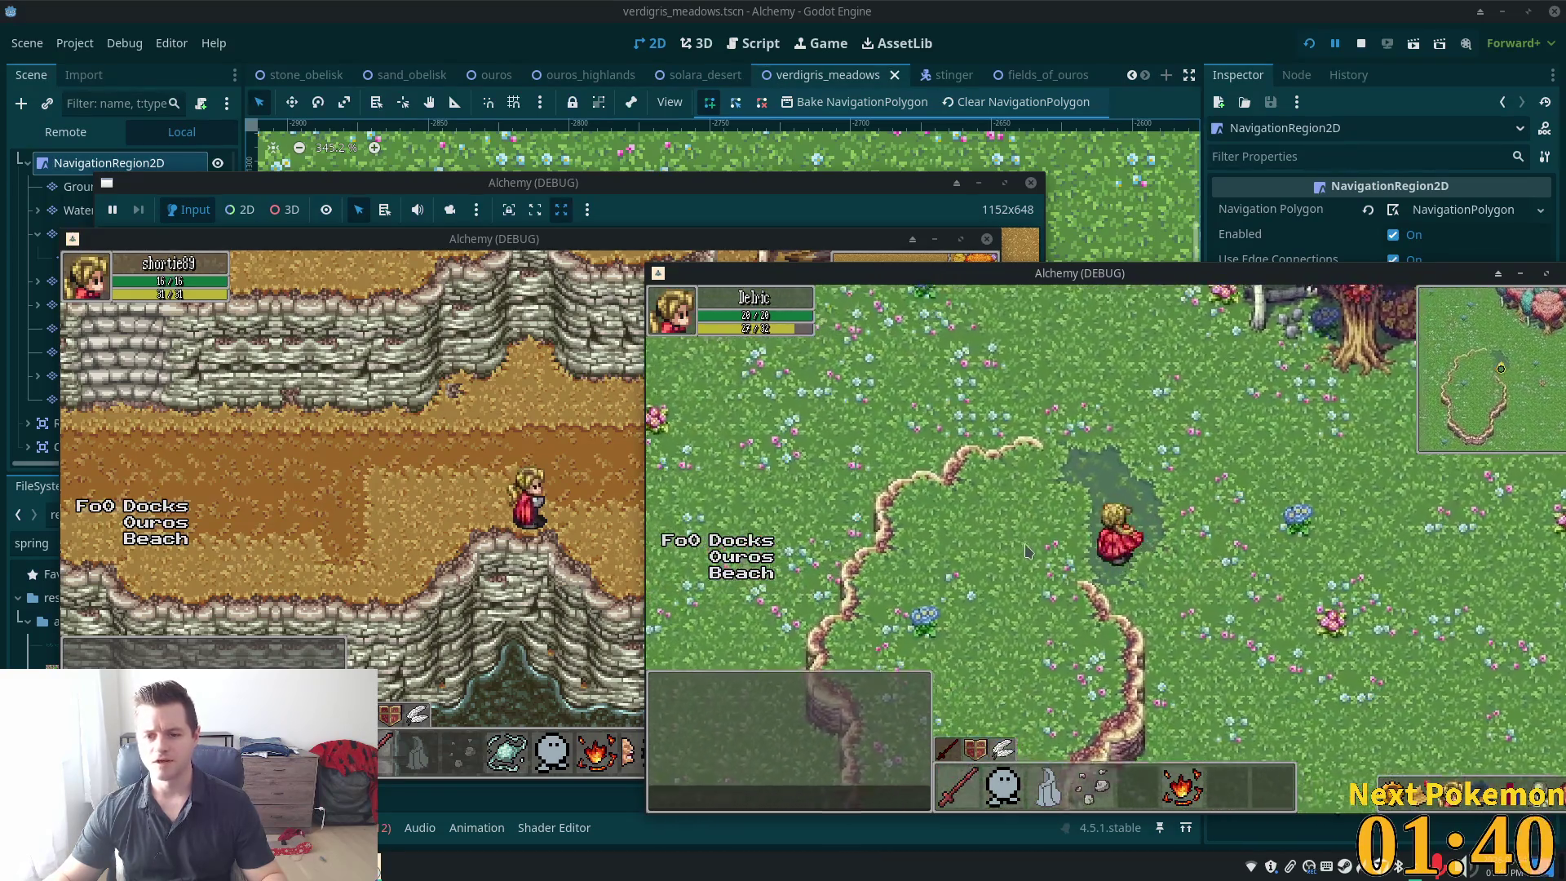
key(Left)
key(Left)
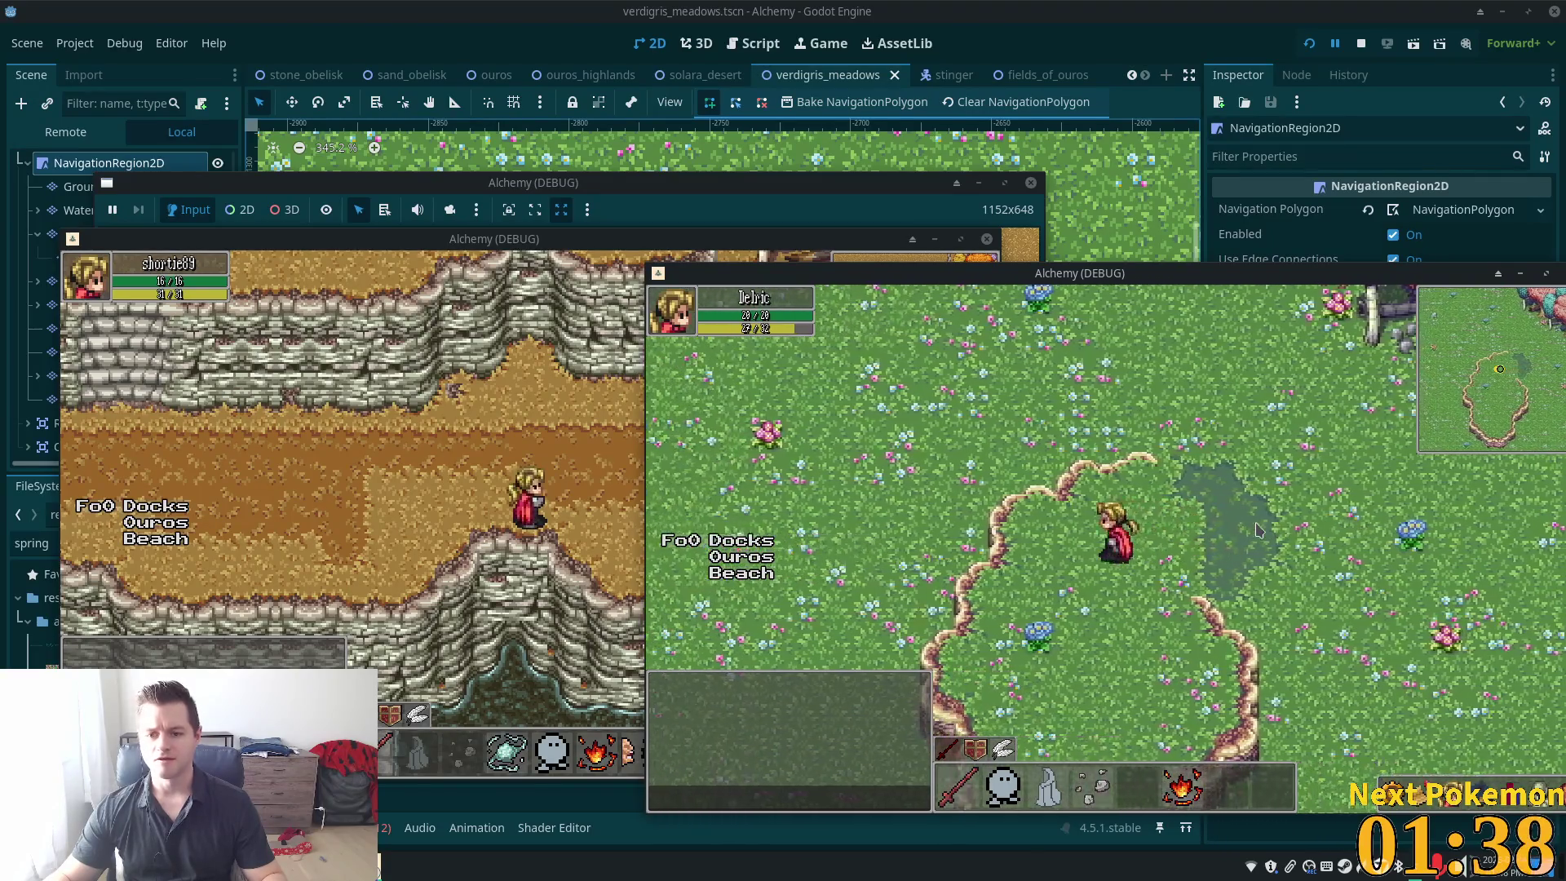
key(Right)
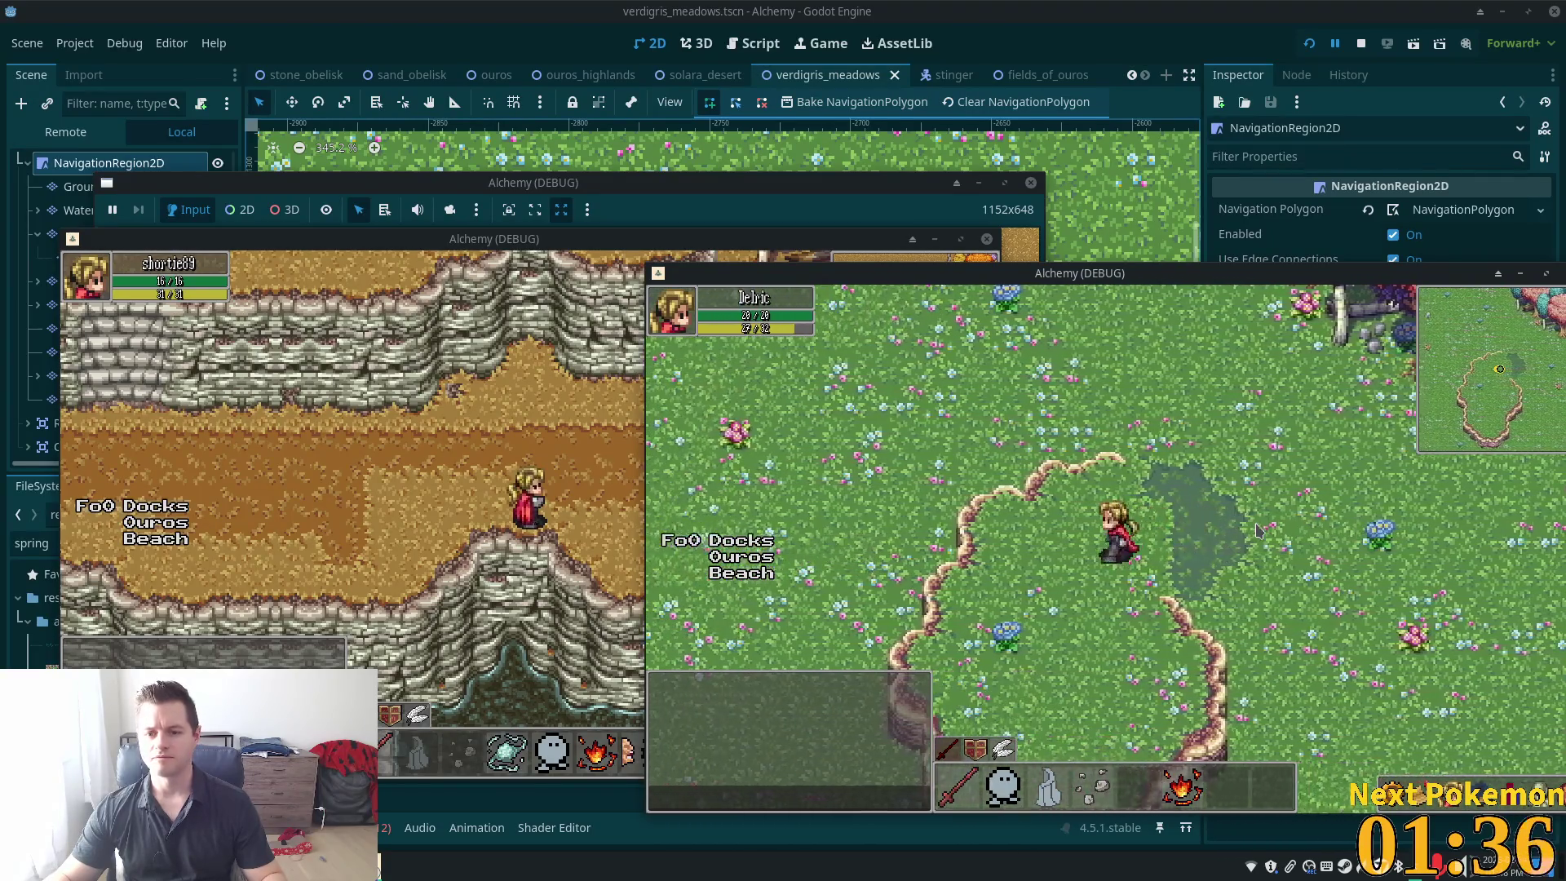
key(Right)
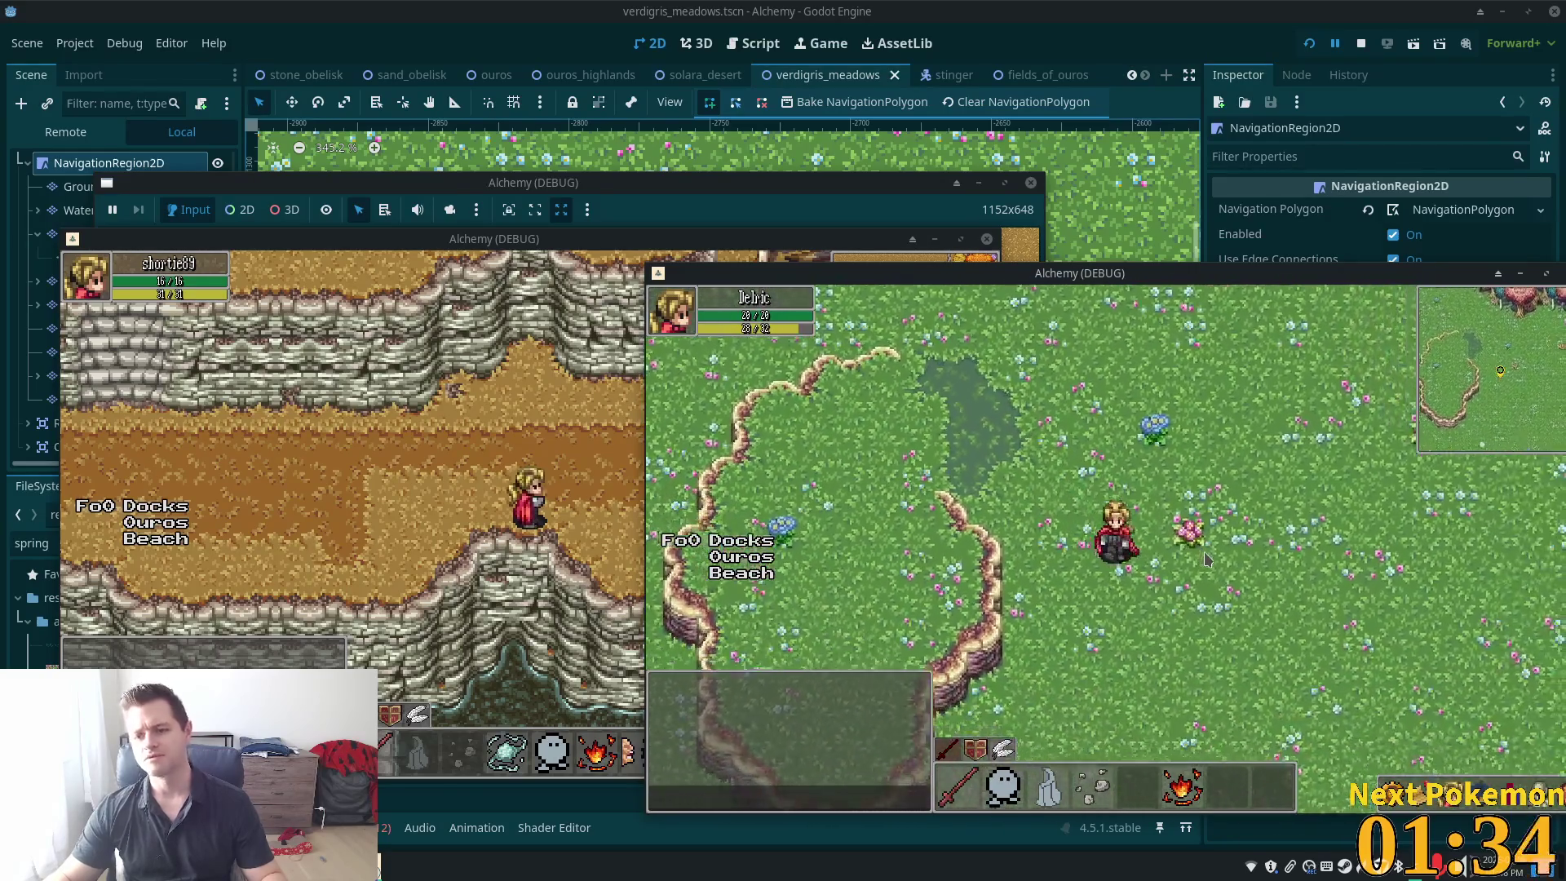
key(Down)
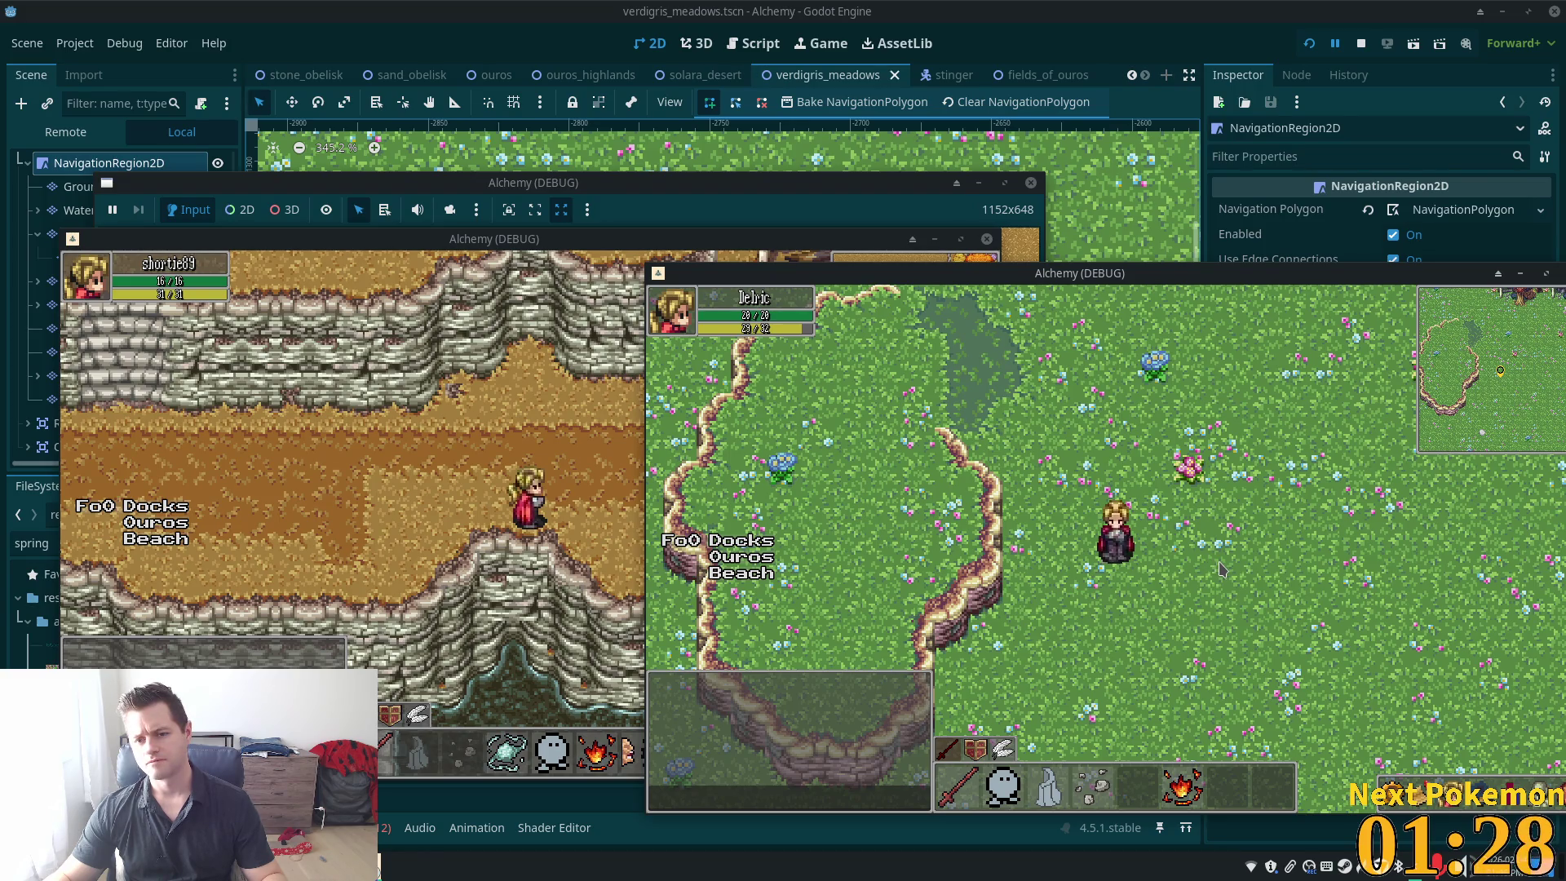
key(Up)
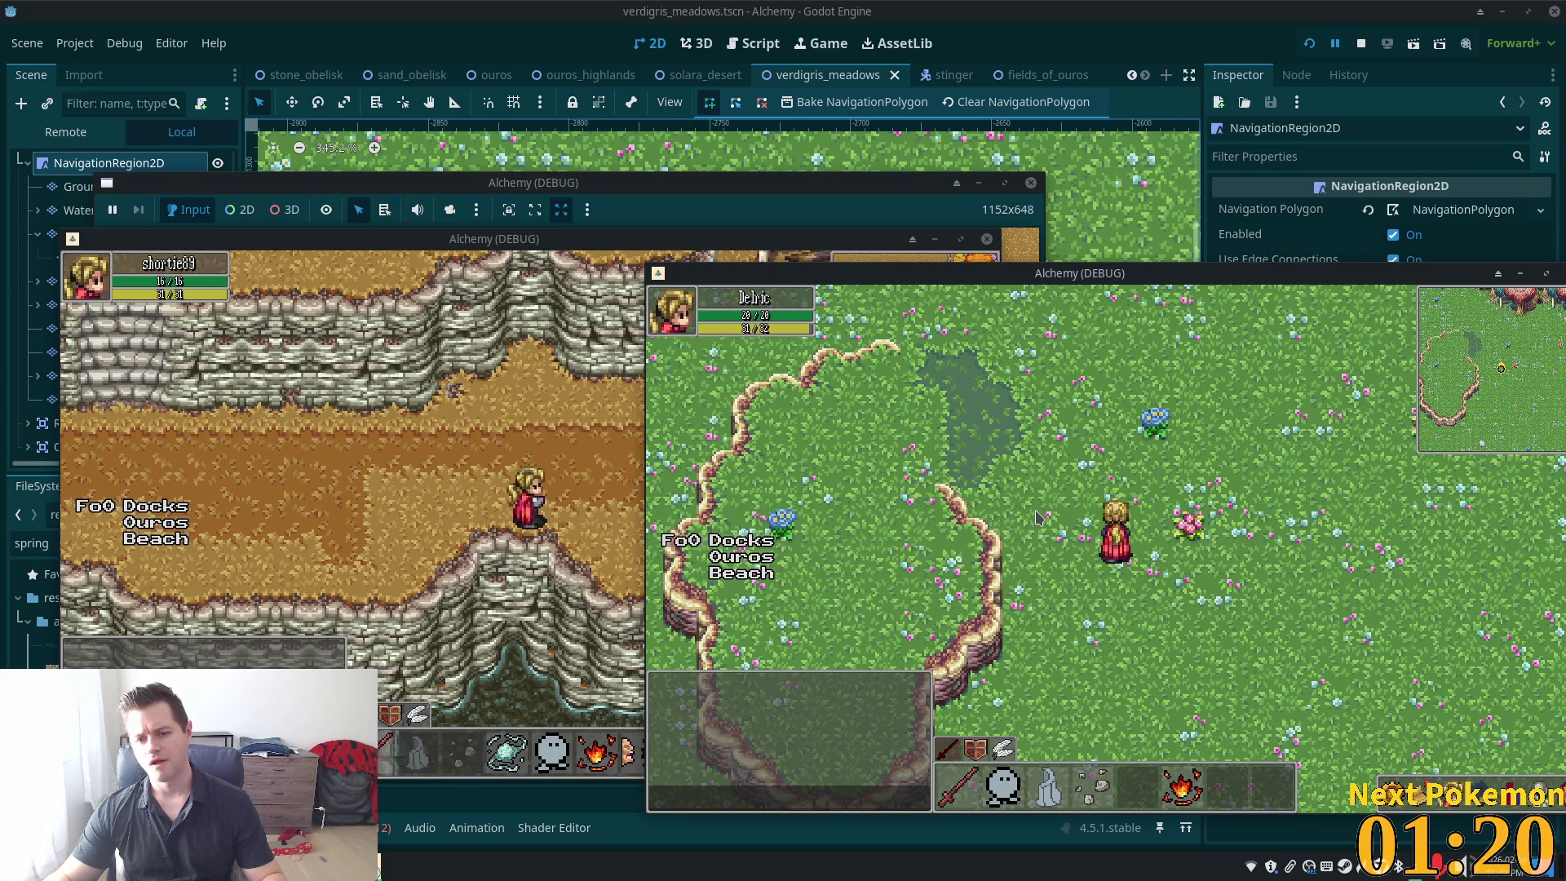
key(Down)
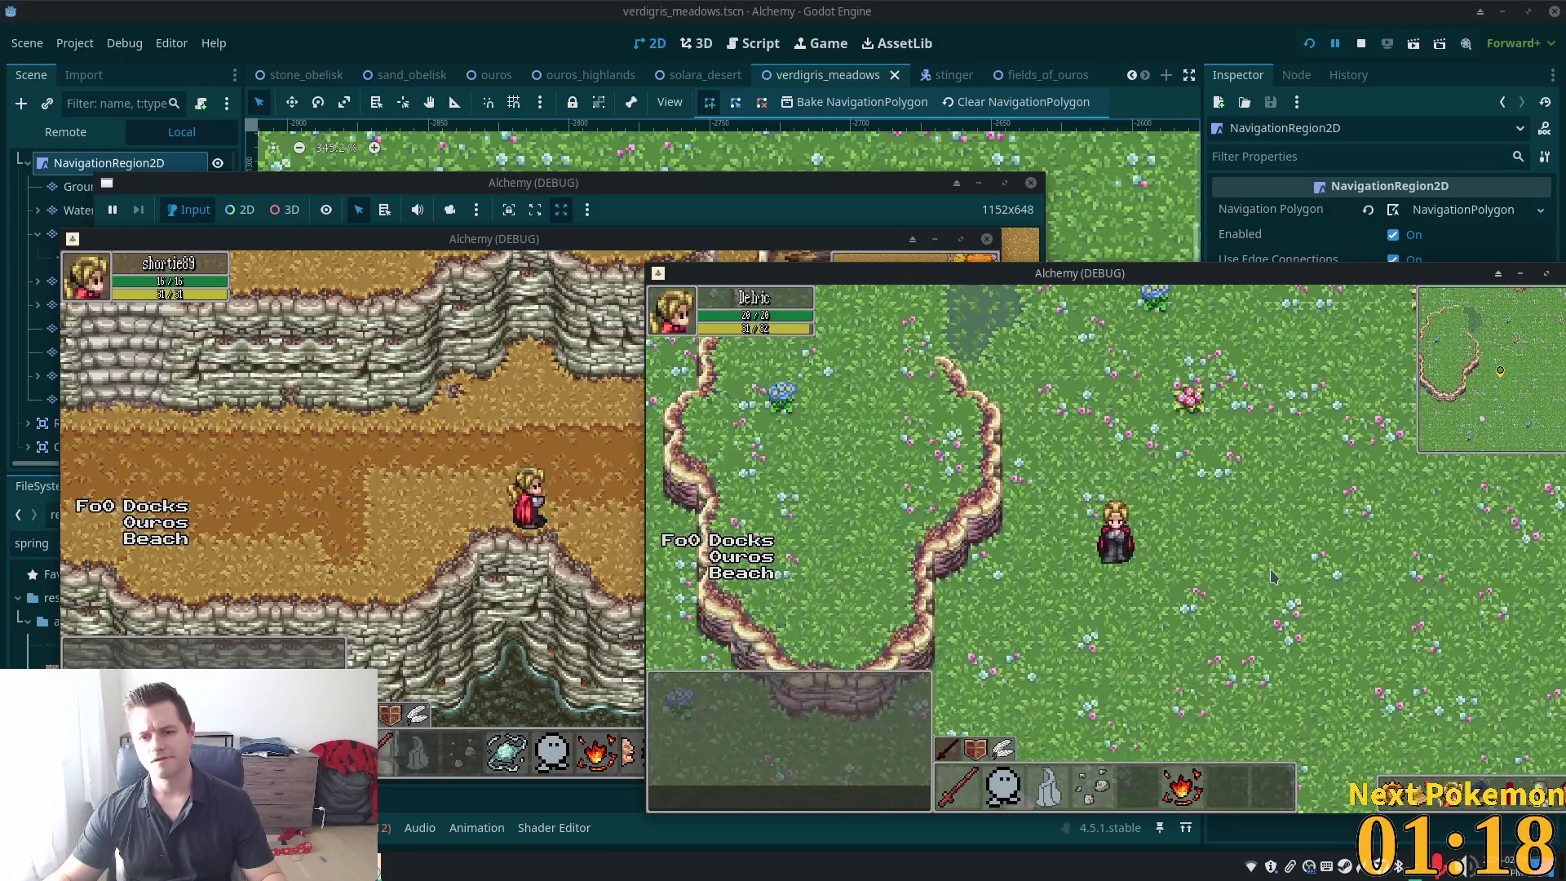
key(Up)
key(Left)
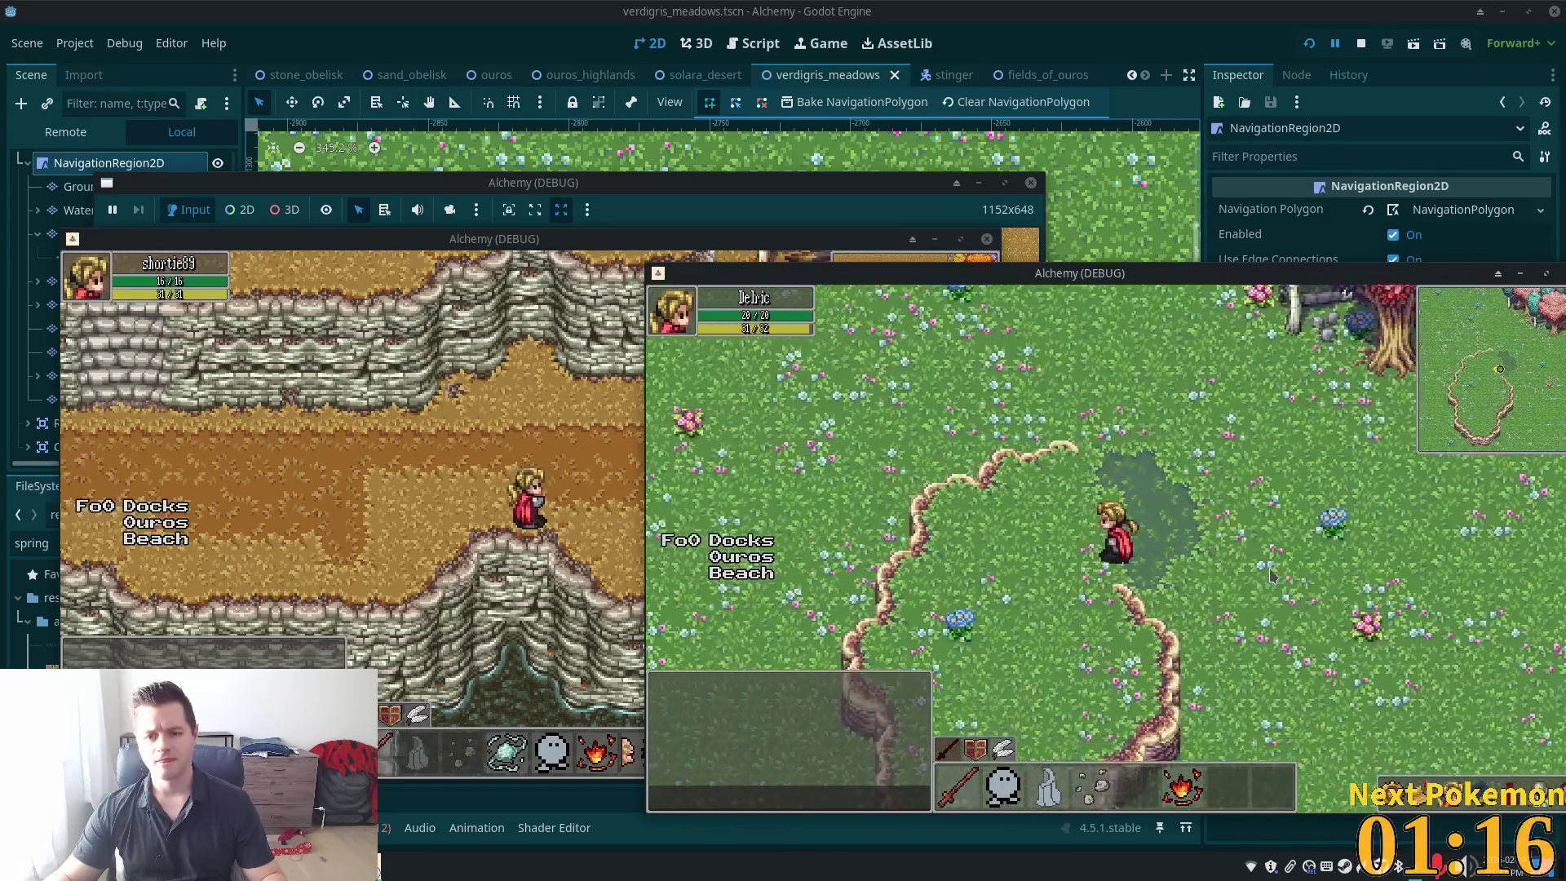
key(F8)
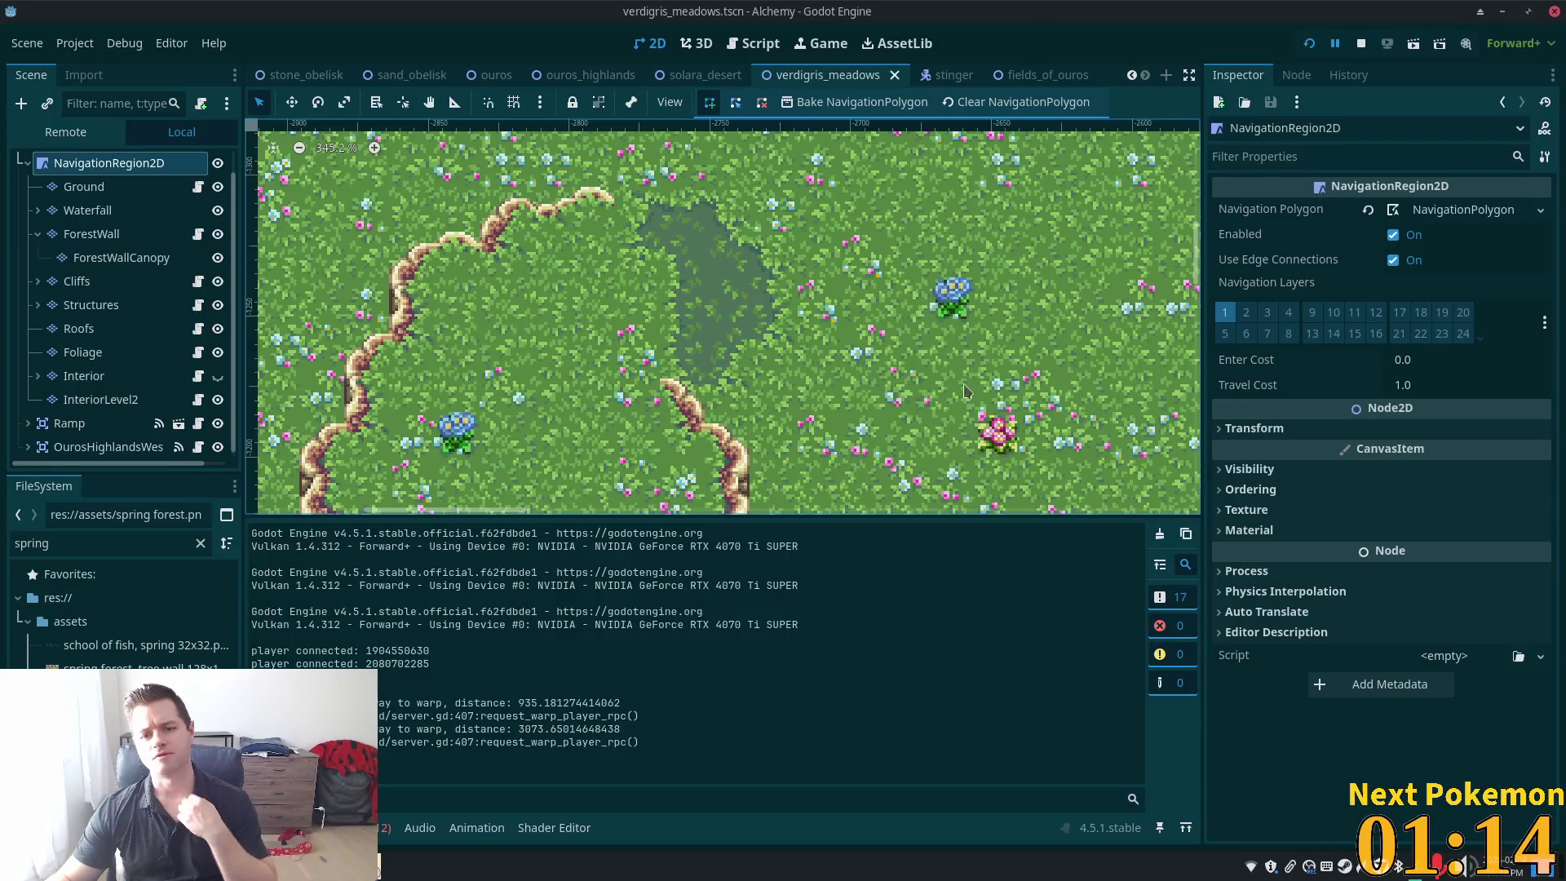
Inspect the Ramp area (ramp.gd, Offset -20, Left to Right on) and expand it to show its CollisionShape2D
scroll(864, 279, down, 3)
scroll(864, 280, down, 17)
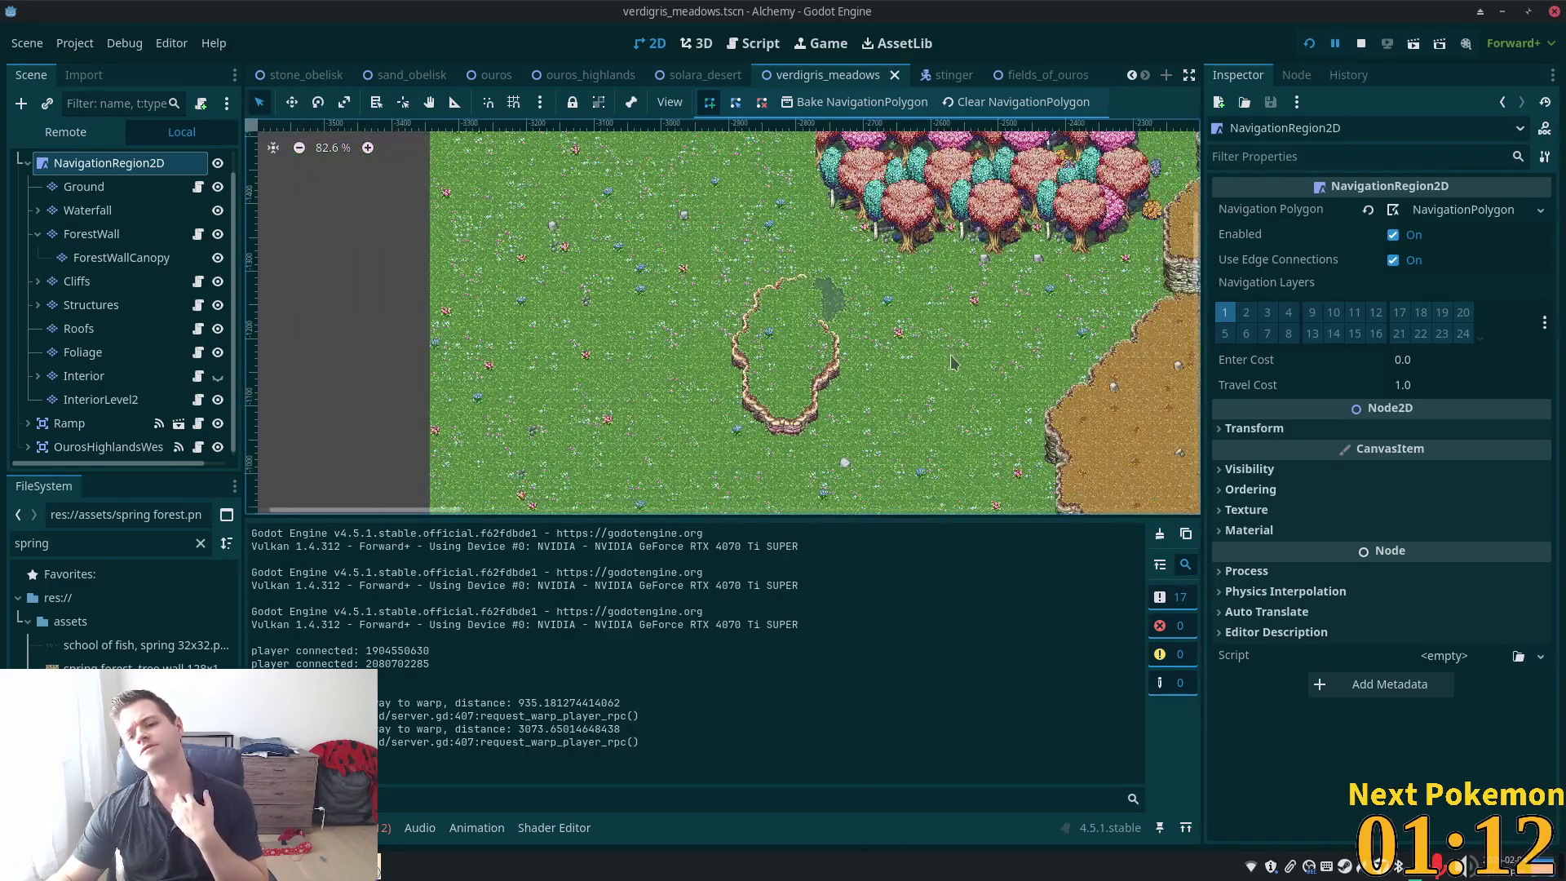
drag(986, 367, 259, 331)
drag(393, 387, 439, 400)
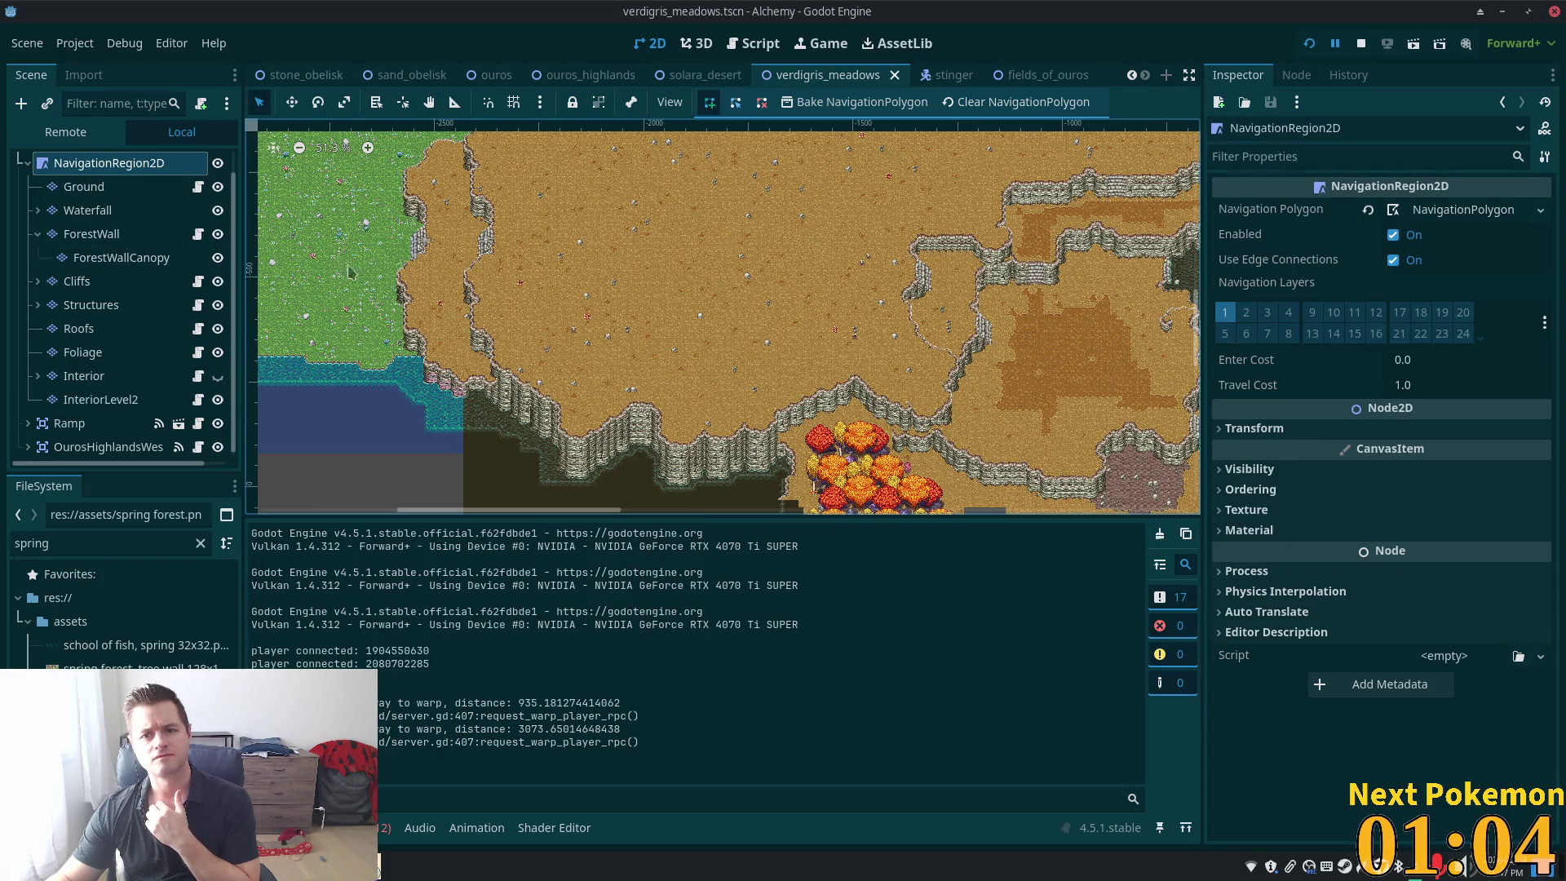
scroll(98, 245, up, 1)
click(68, 165)
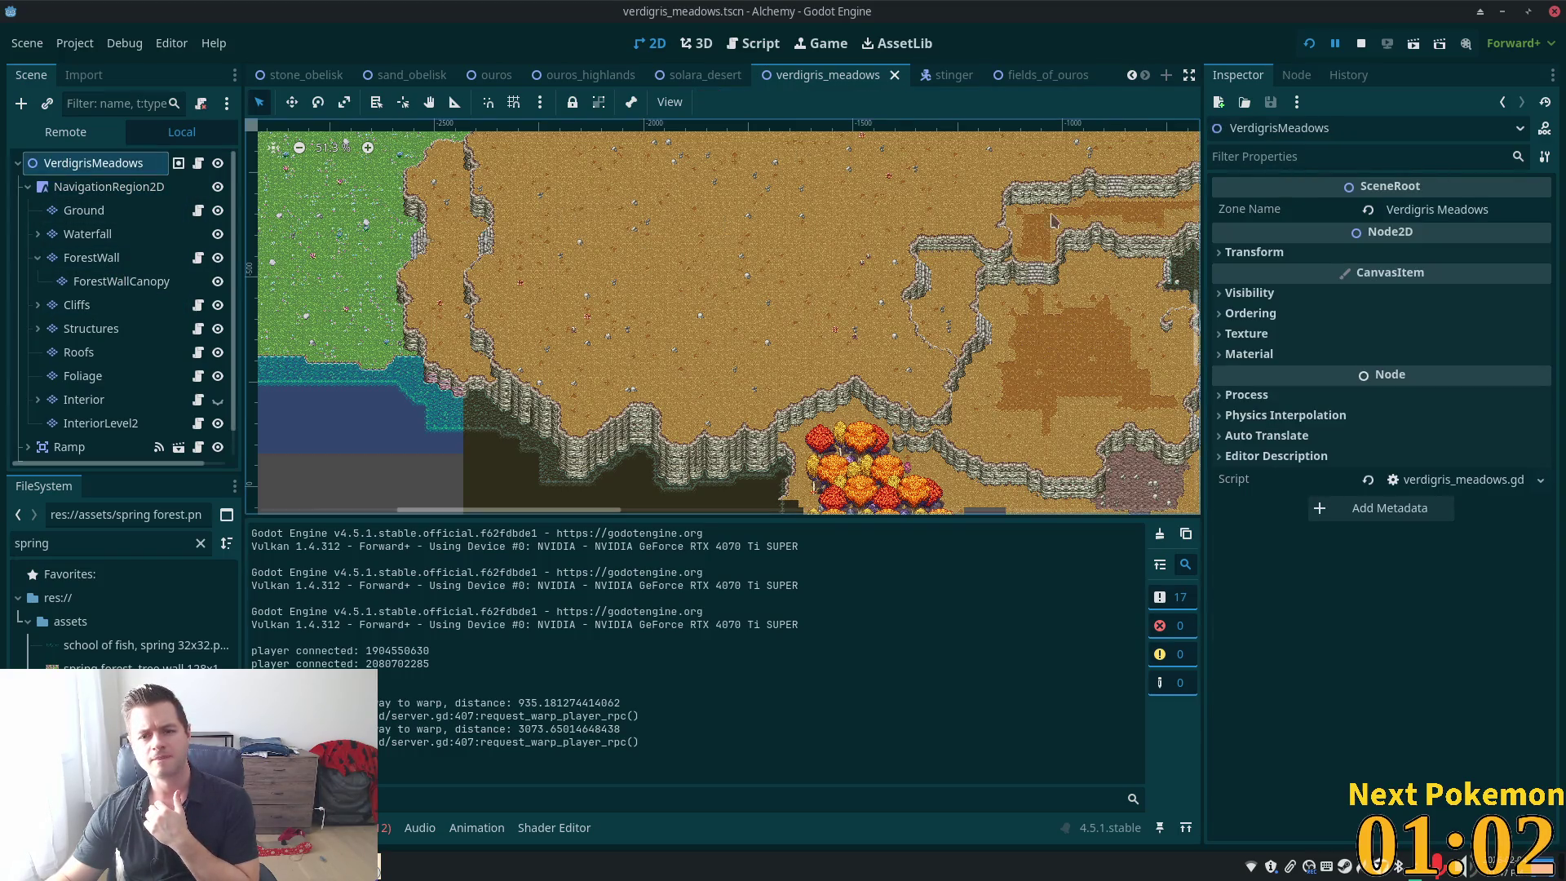
scroll(98, 302, down, 1)
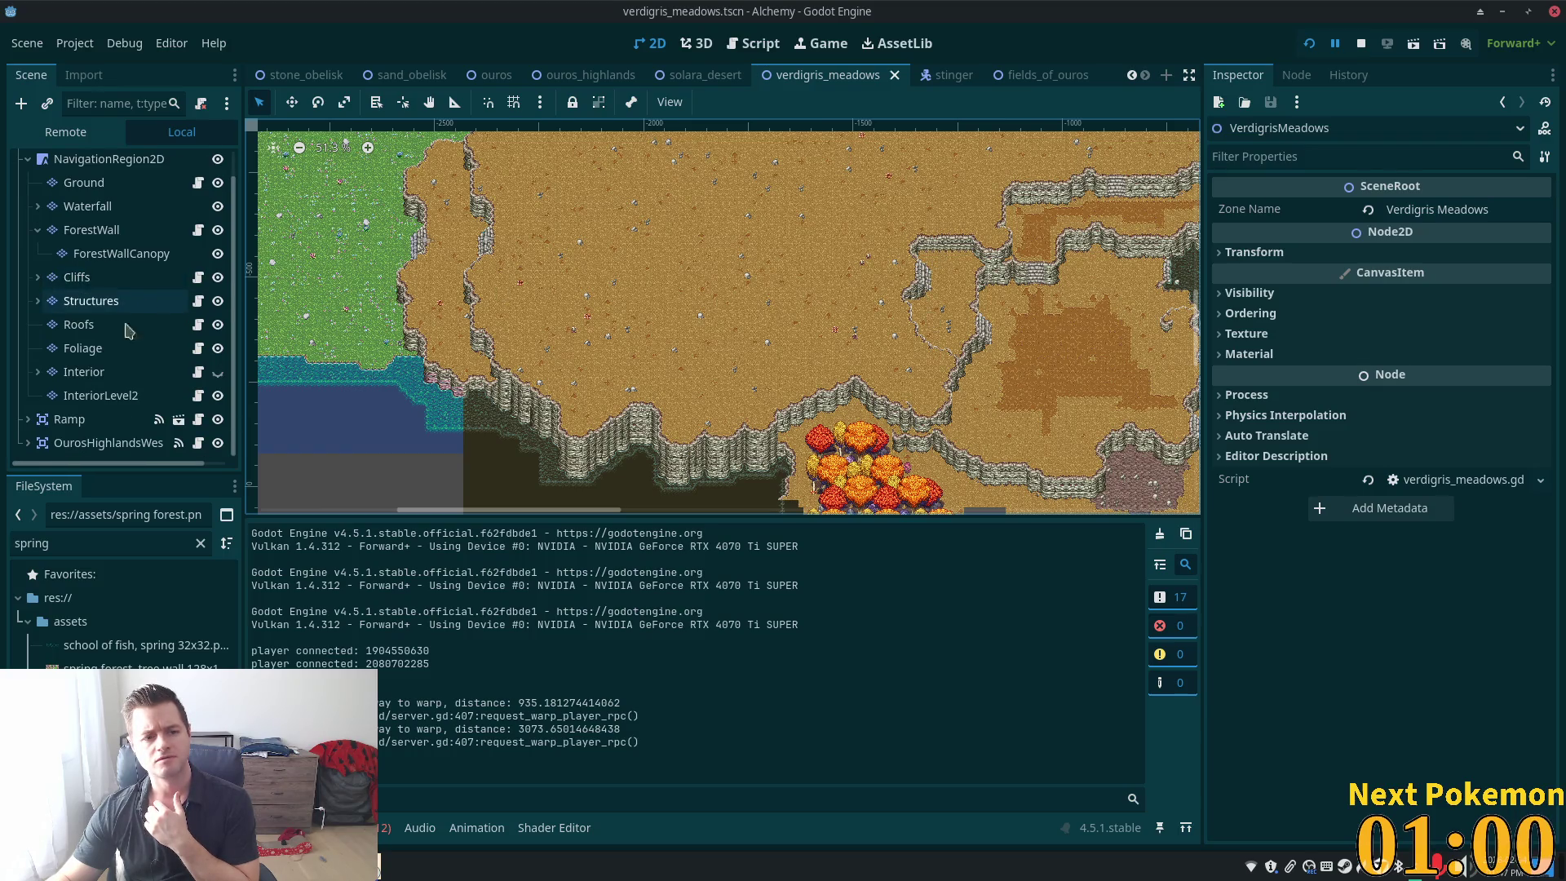
click(47, 424)
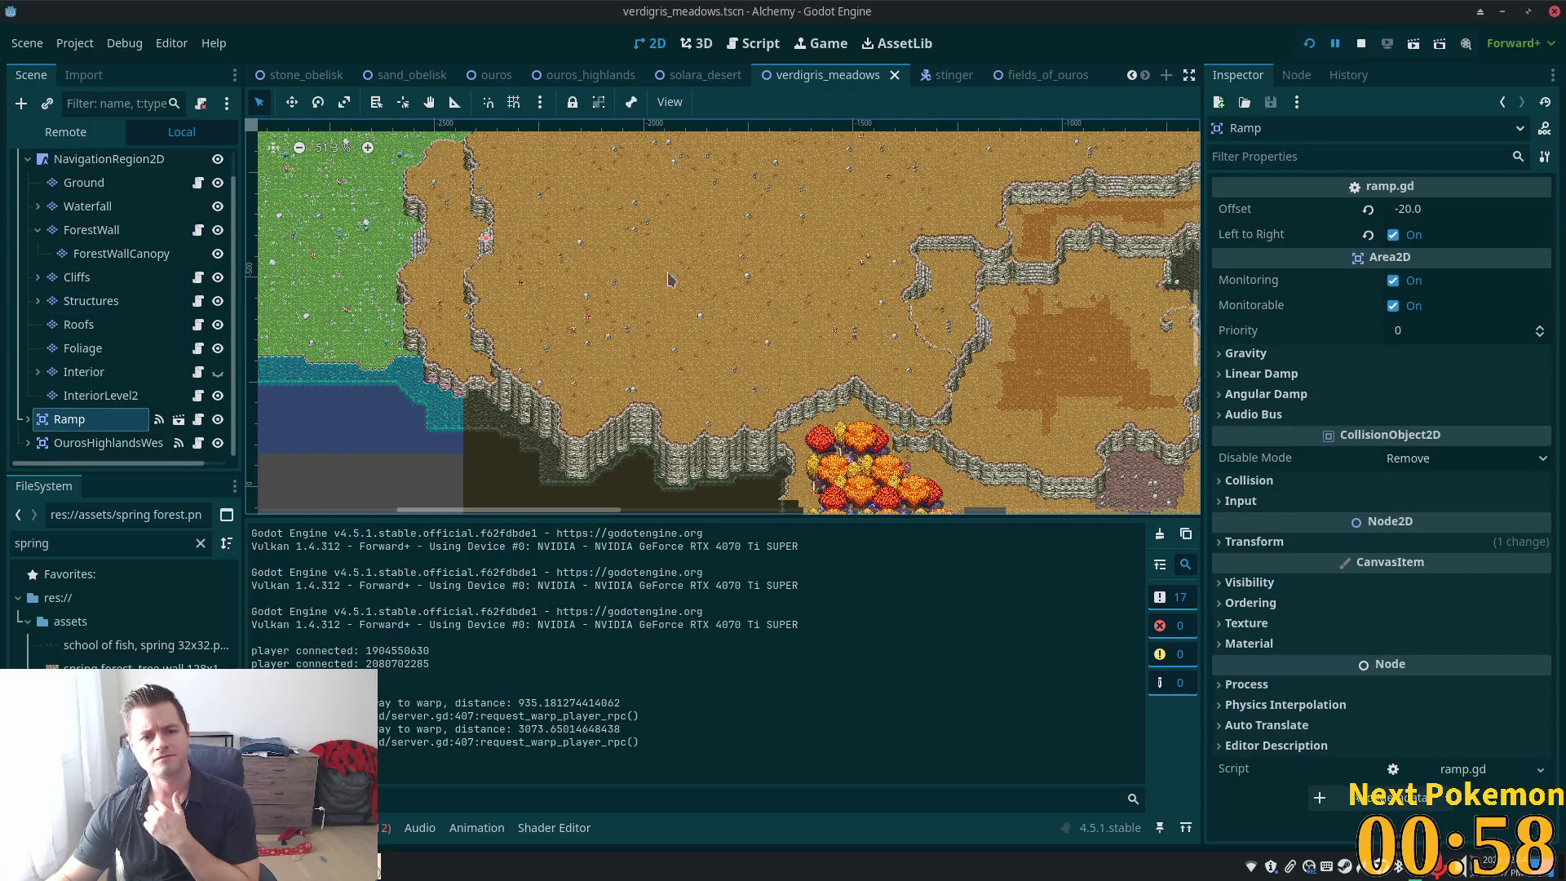
click(29, 419)
Duplicate the Ramp area as Ramp2 and make its rectangle collision shape unique
scroll(98, 383, down, 1)
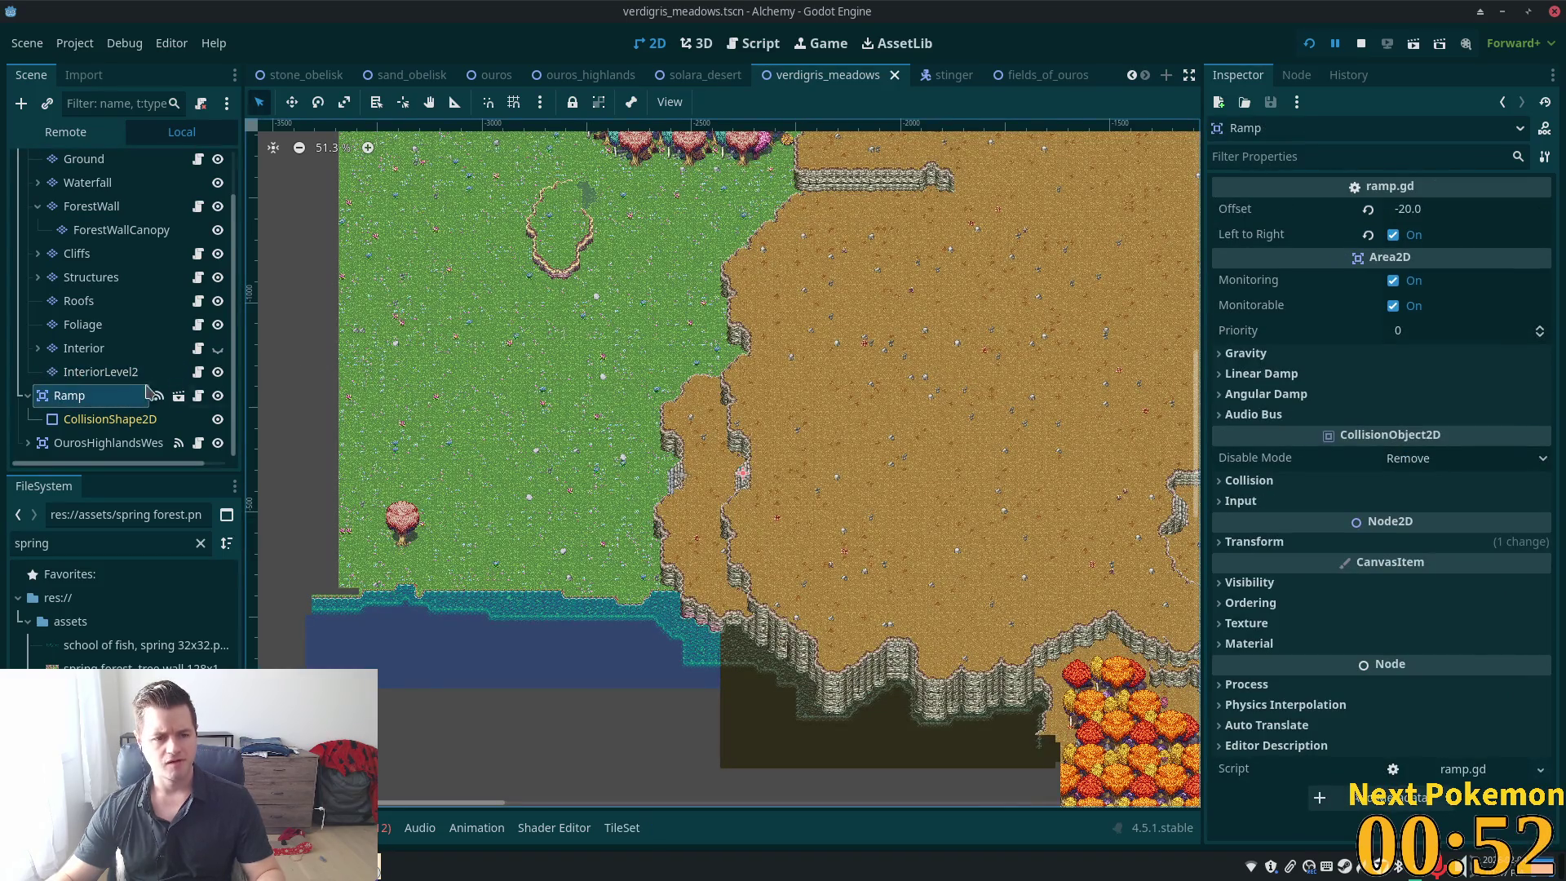
key(ctrl+d)
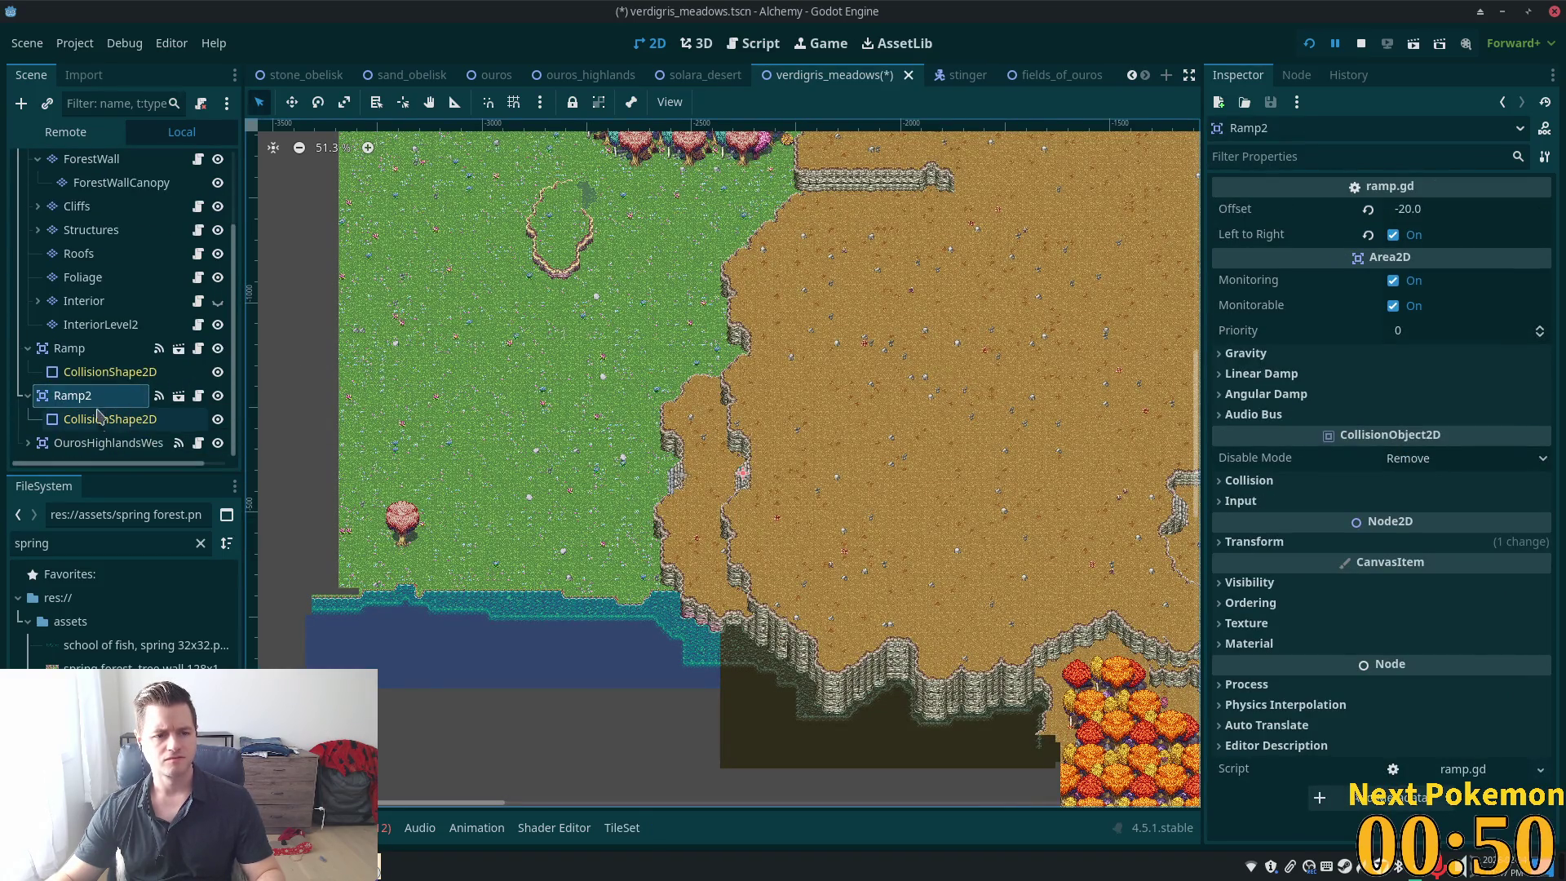
click(78, 418)
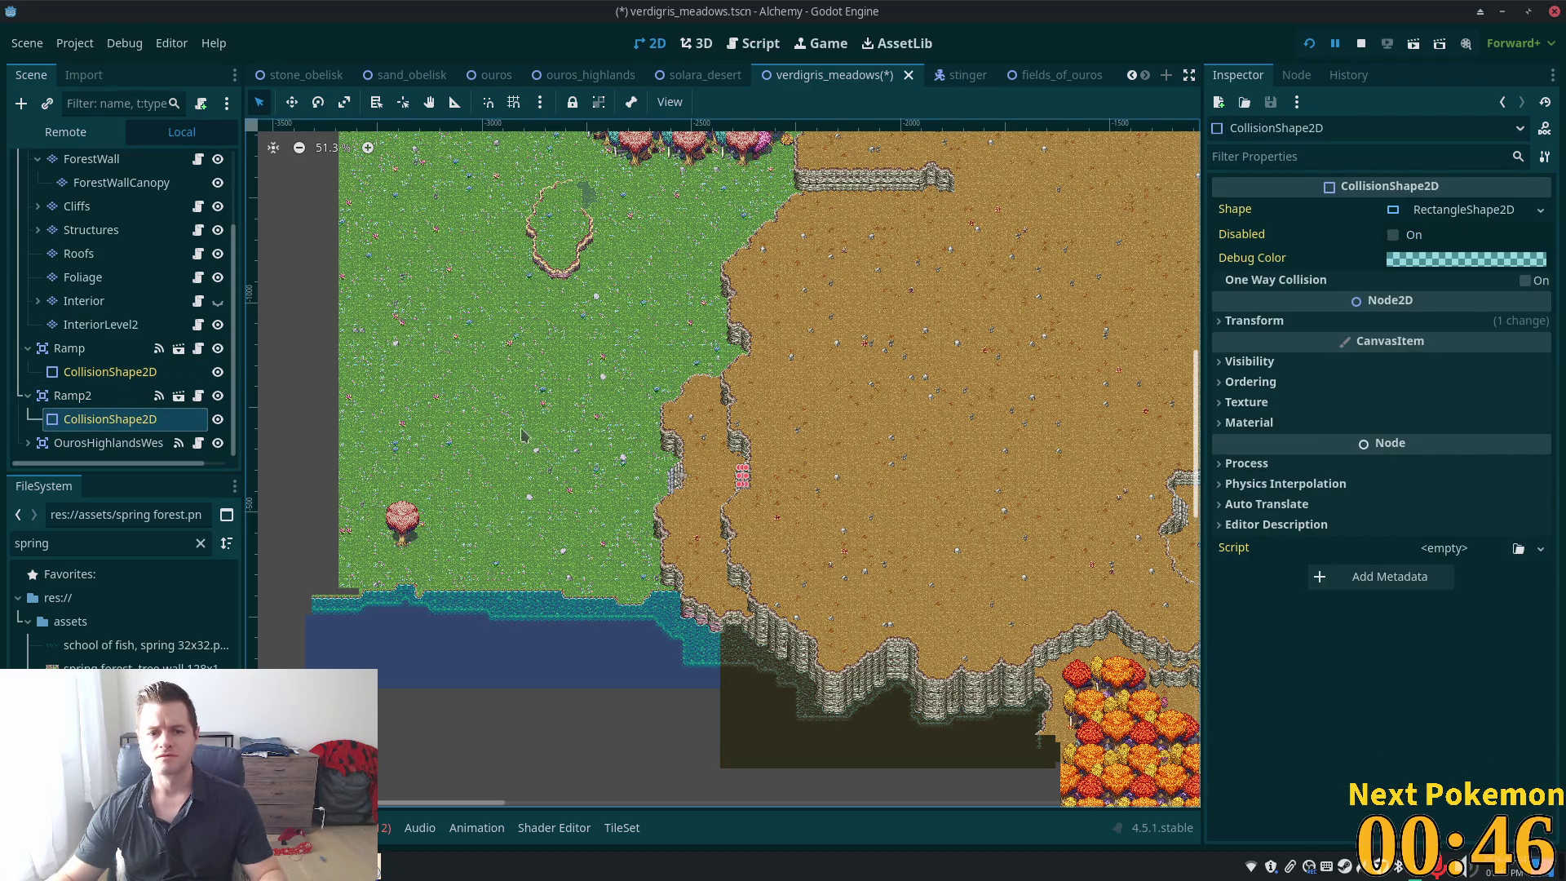
click(58, 398)
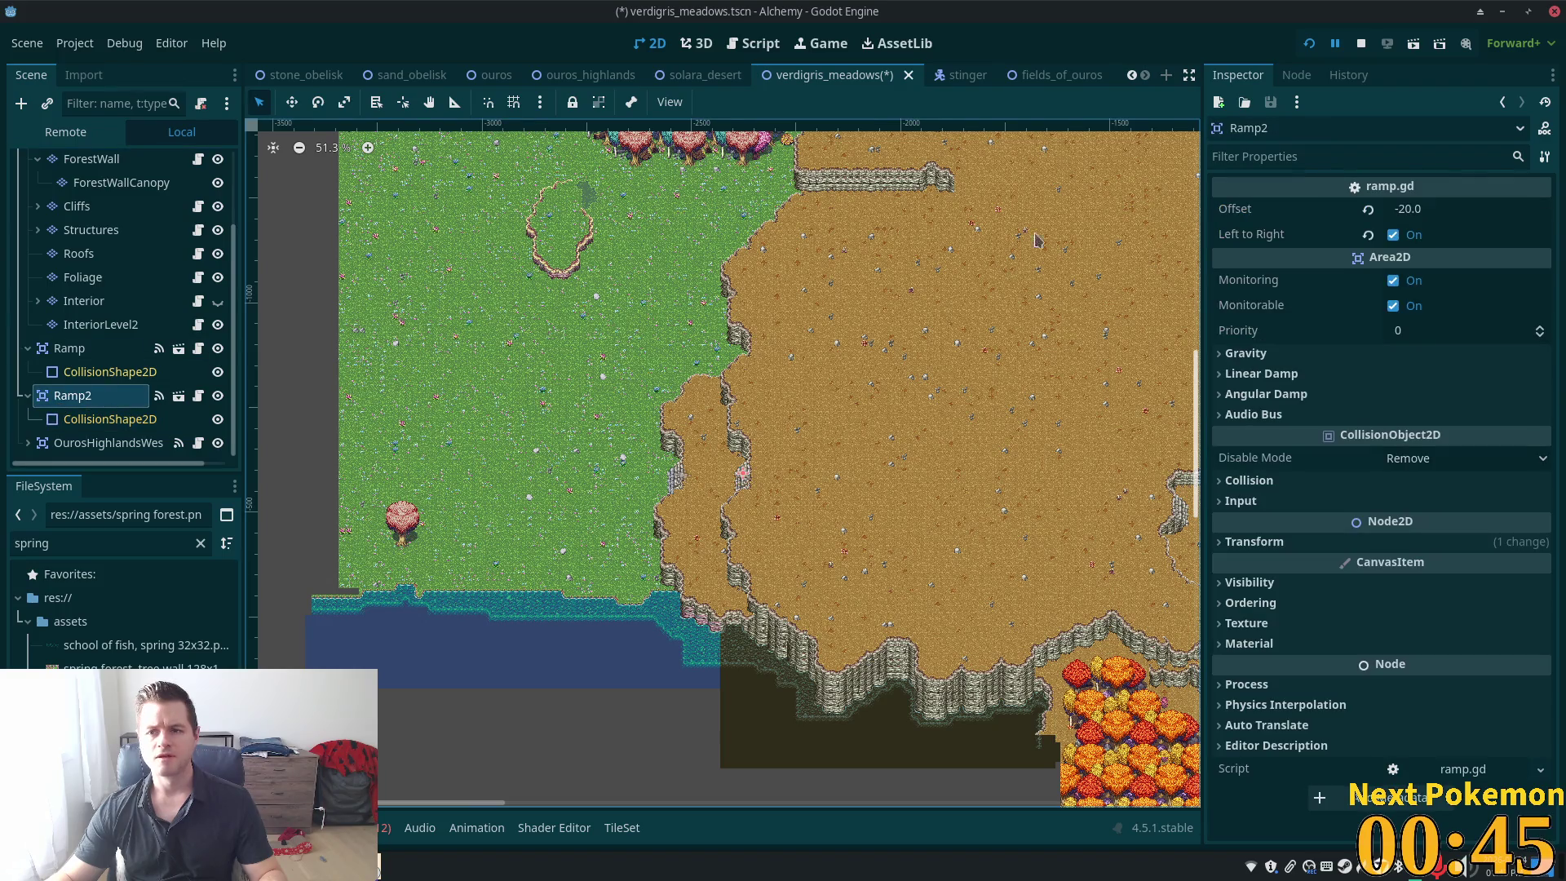
click(114, 418)
right_click(1467, 209)
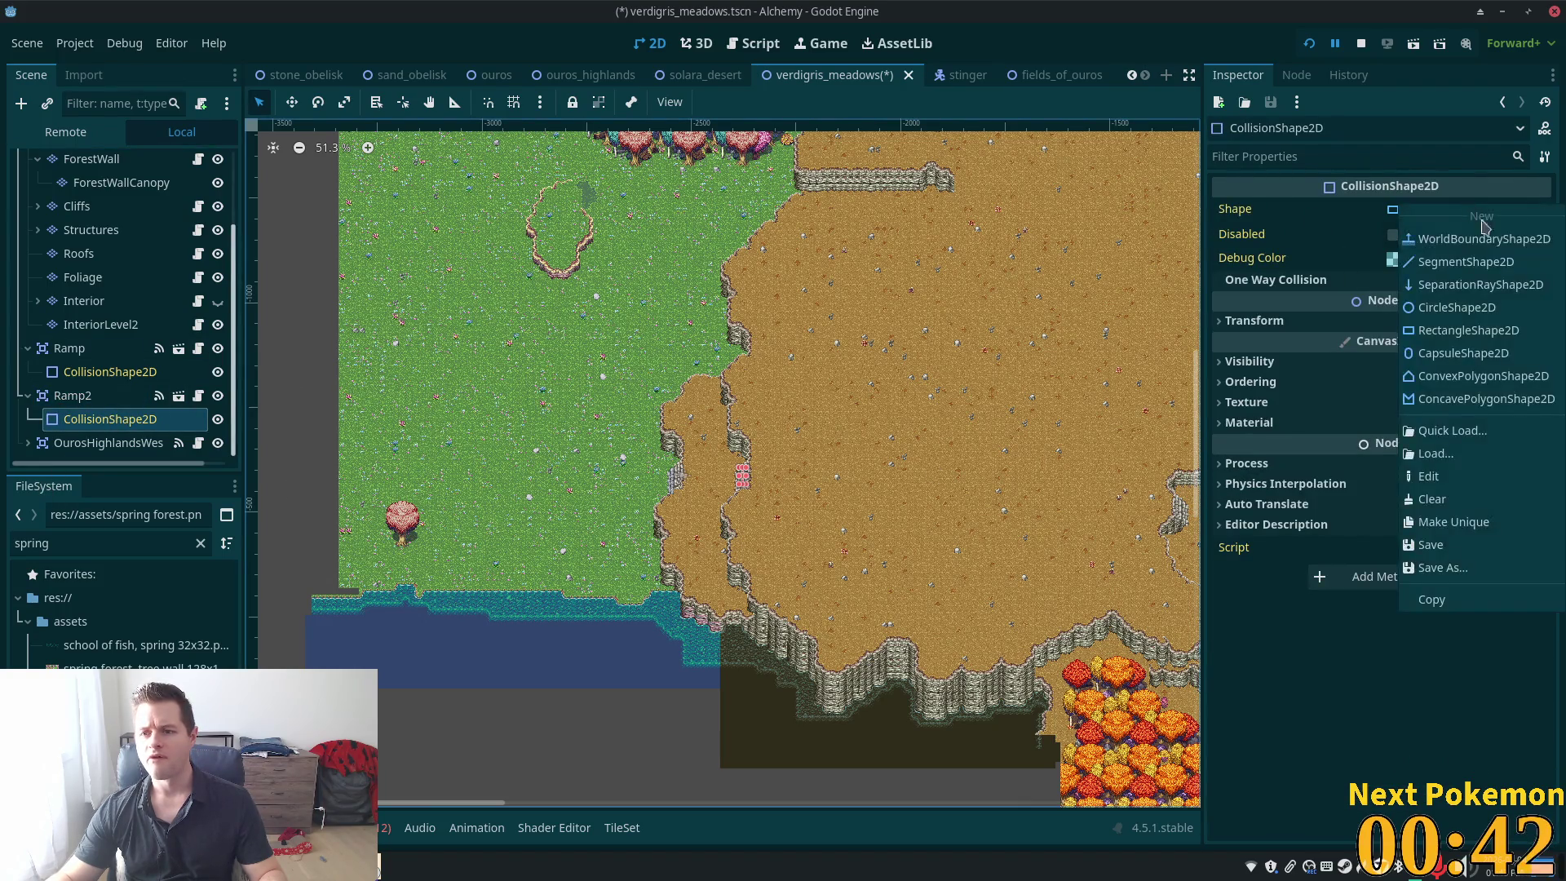
click(1519, 530)
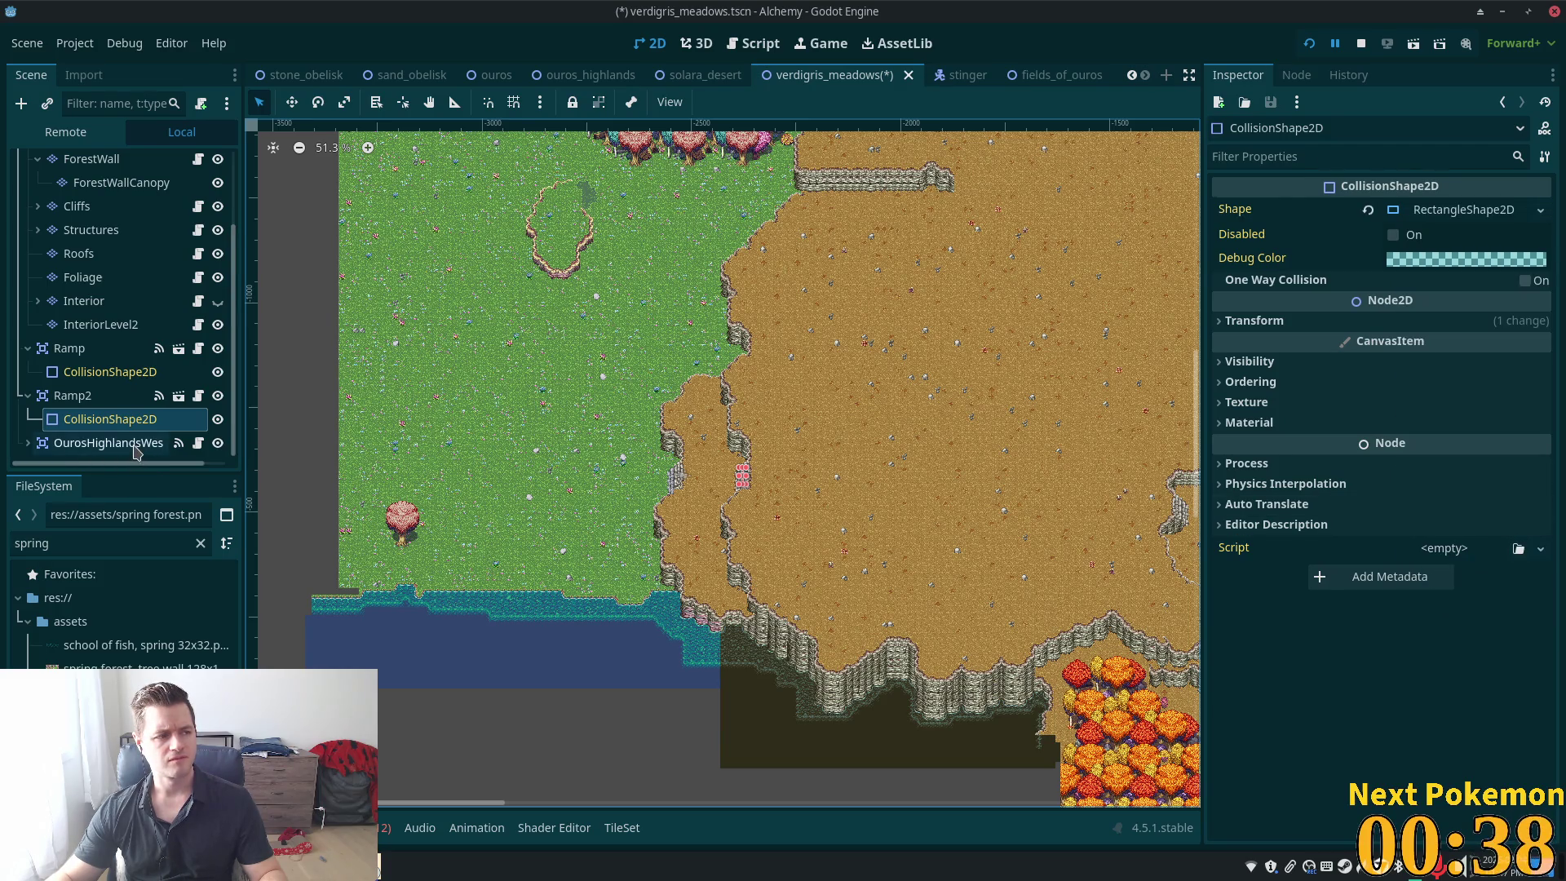
Move Ramp2 up-left into the cliff loop gap and turn off Left to Right
click(80, 399)
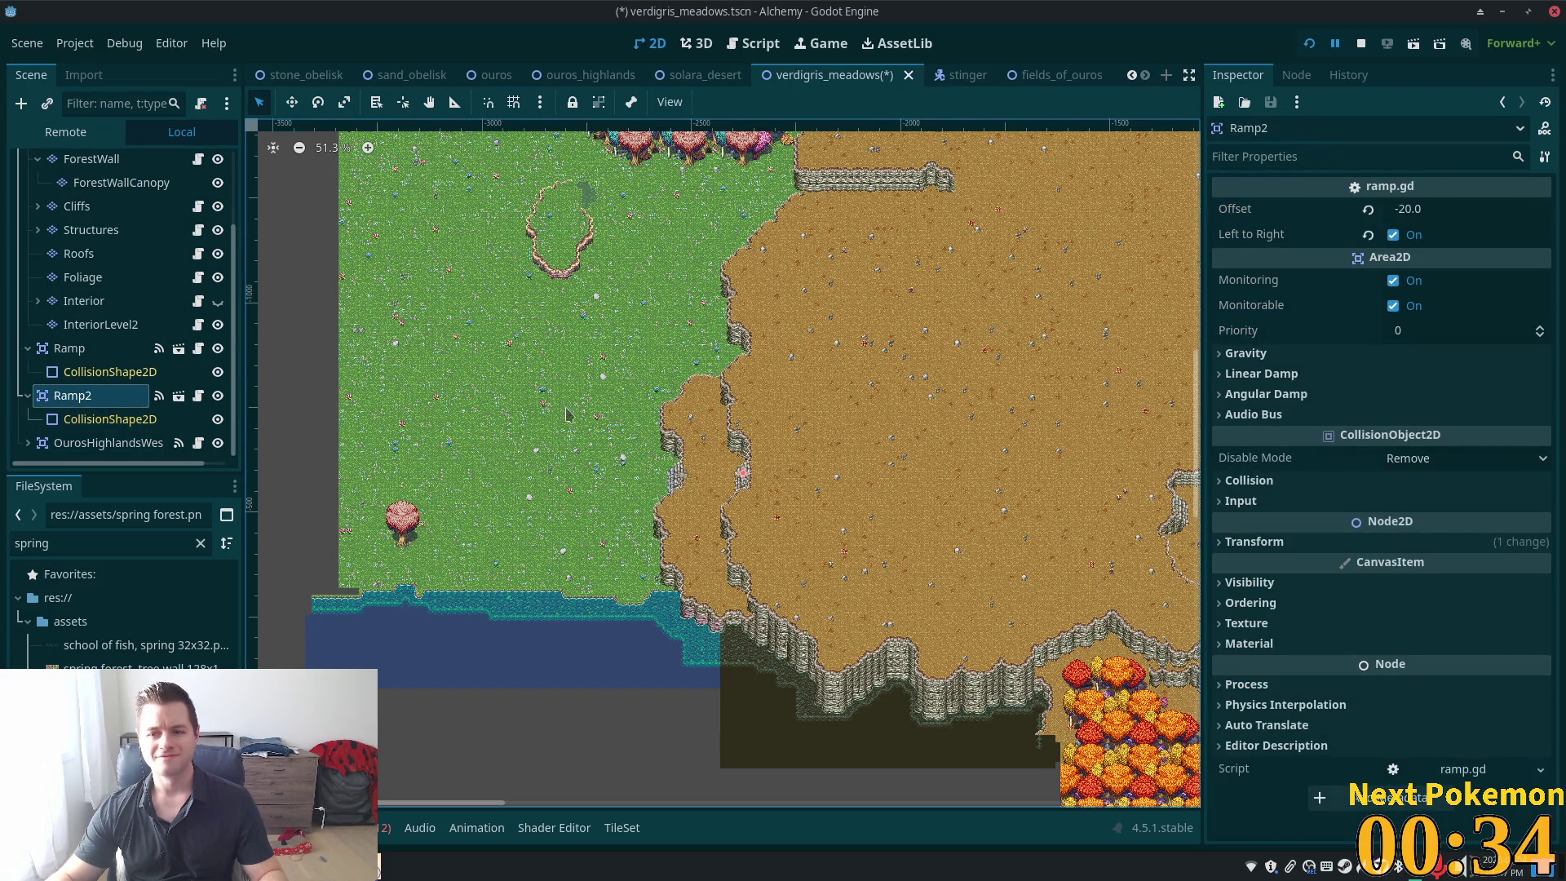
click(291, 102)
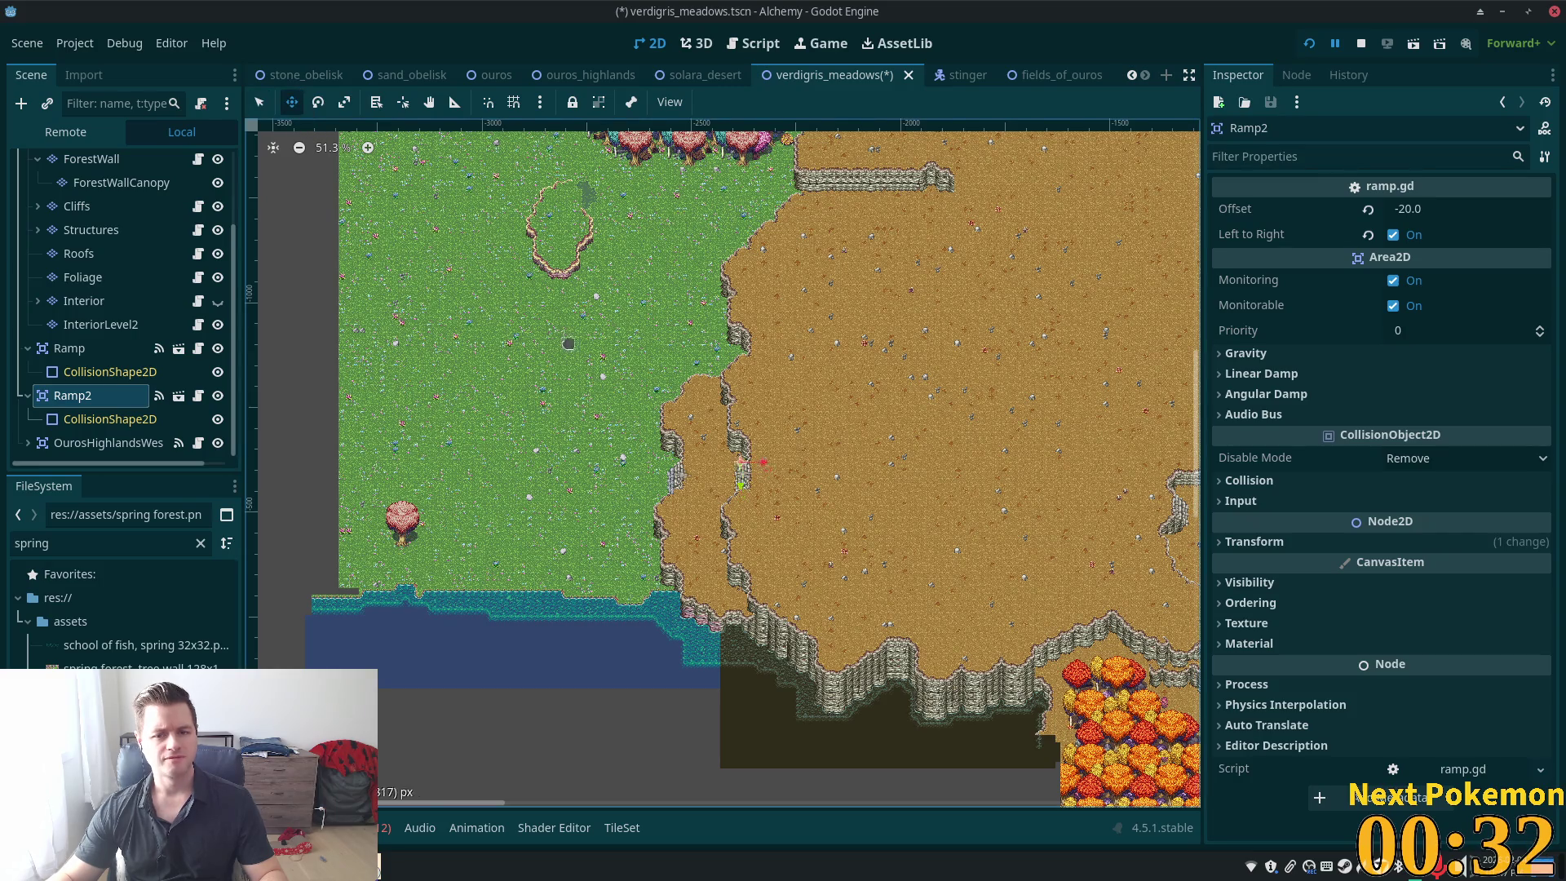
drag(506, 169, 472, 150)
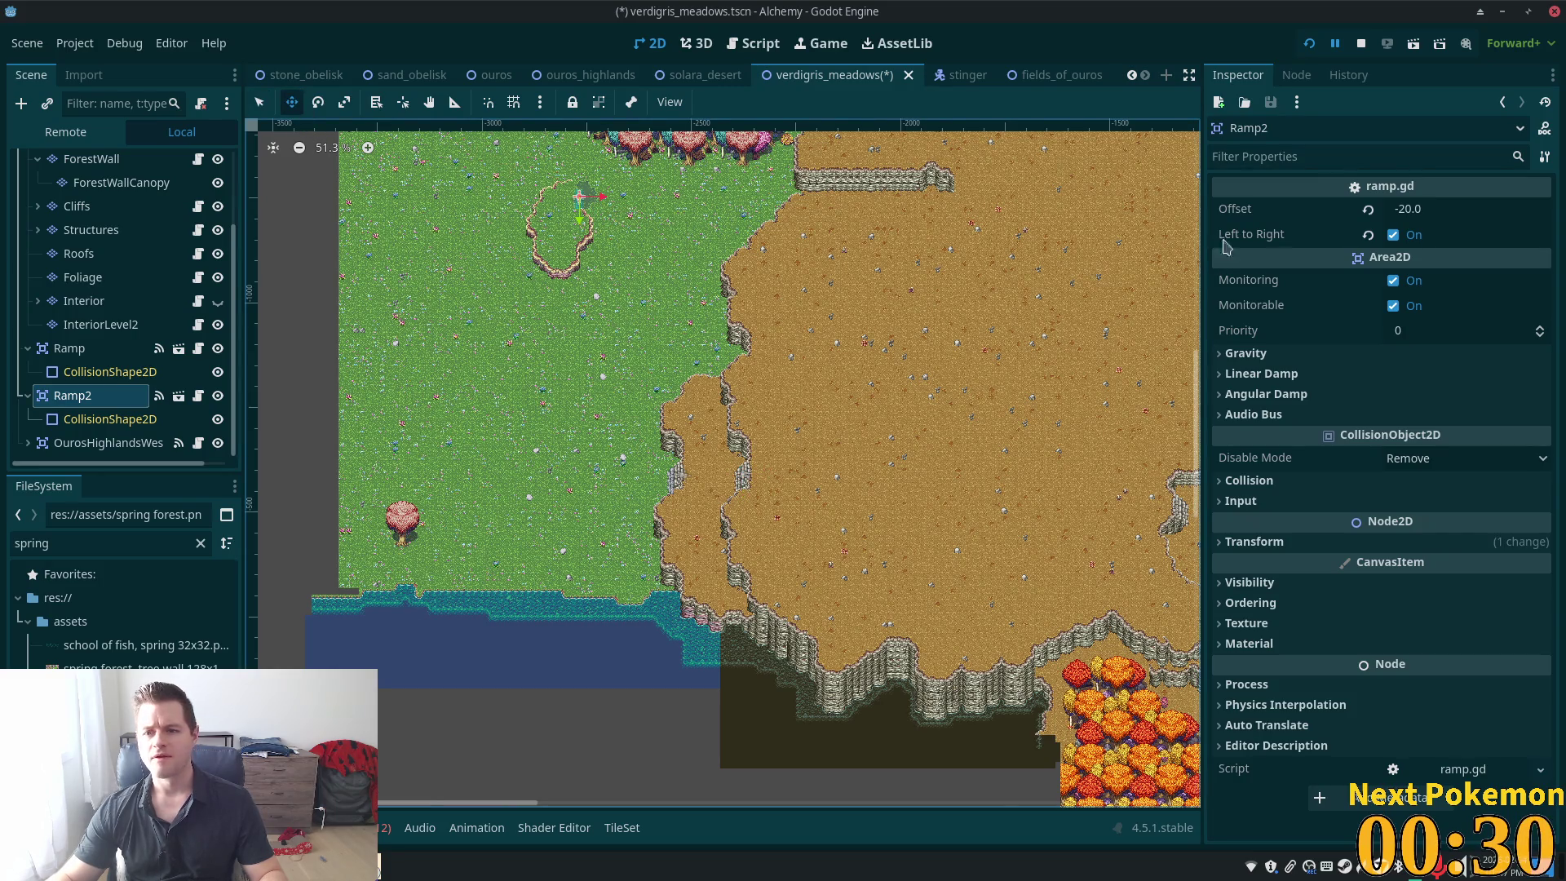
click(1393, 235)
scroll(612, 204, up, 10)
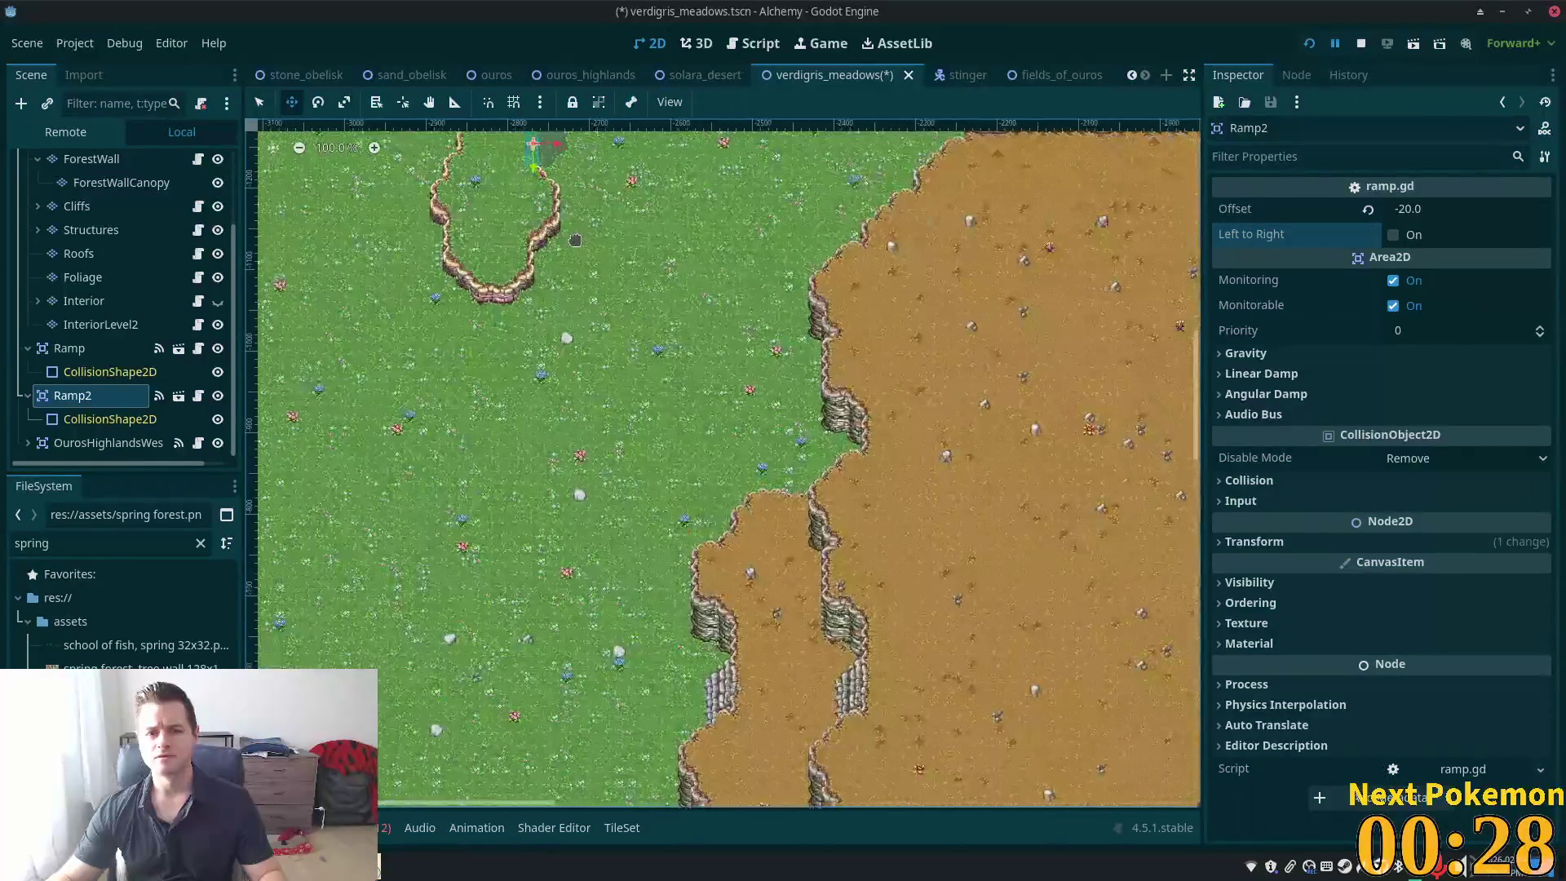
scroll(612, 351, up, 4)
scroll(669, 324, up, 8)
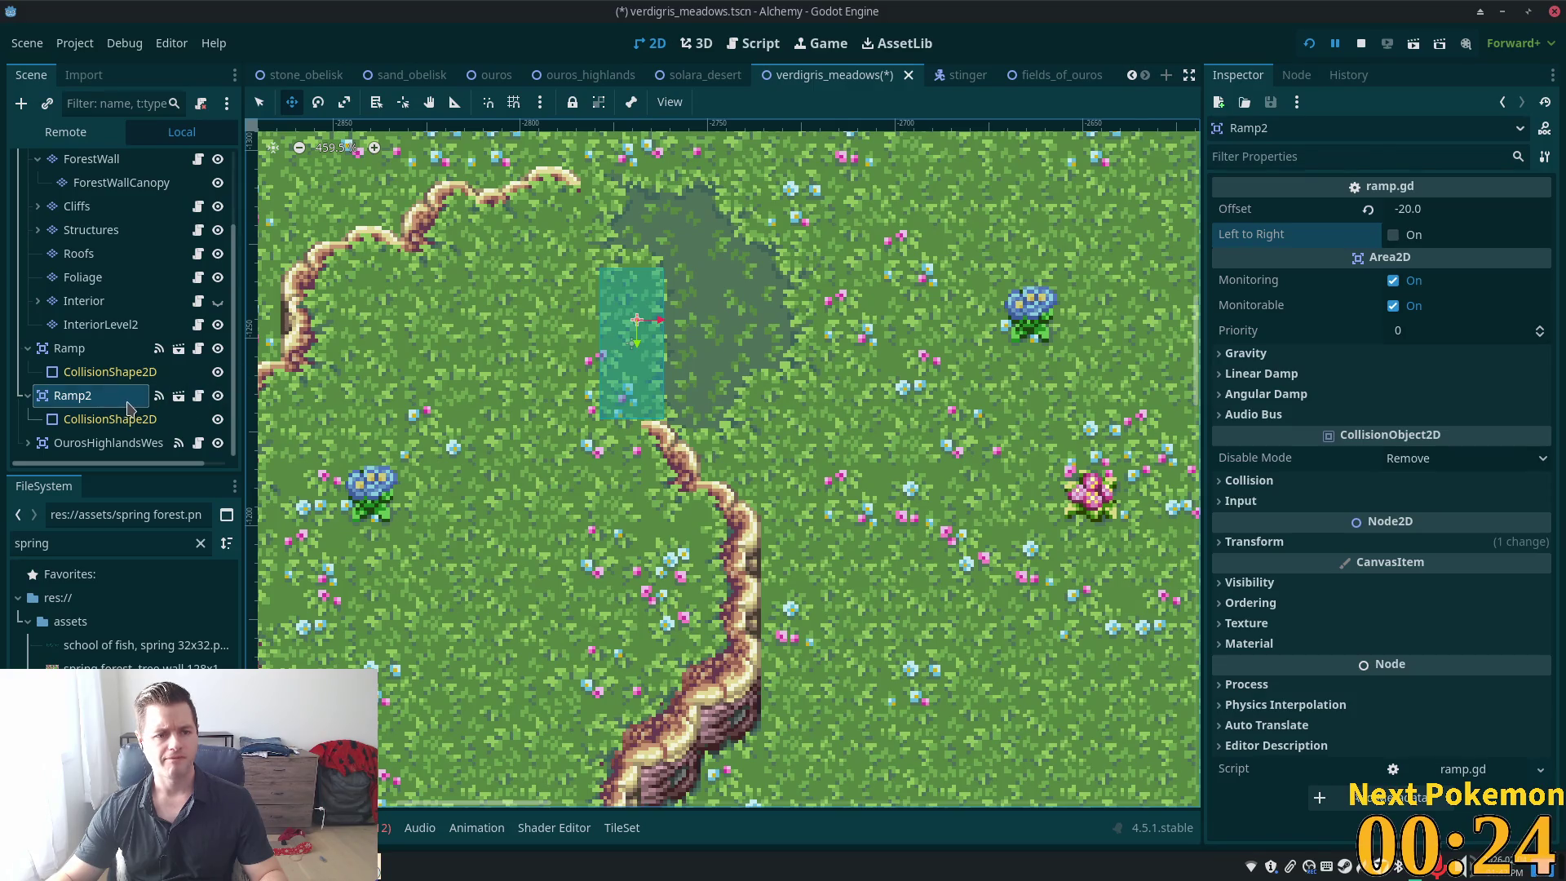
Stretch Ramp2's collision rectangle upward so it covers the gap
click(86, 420)
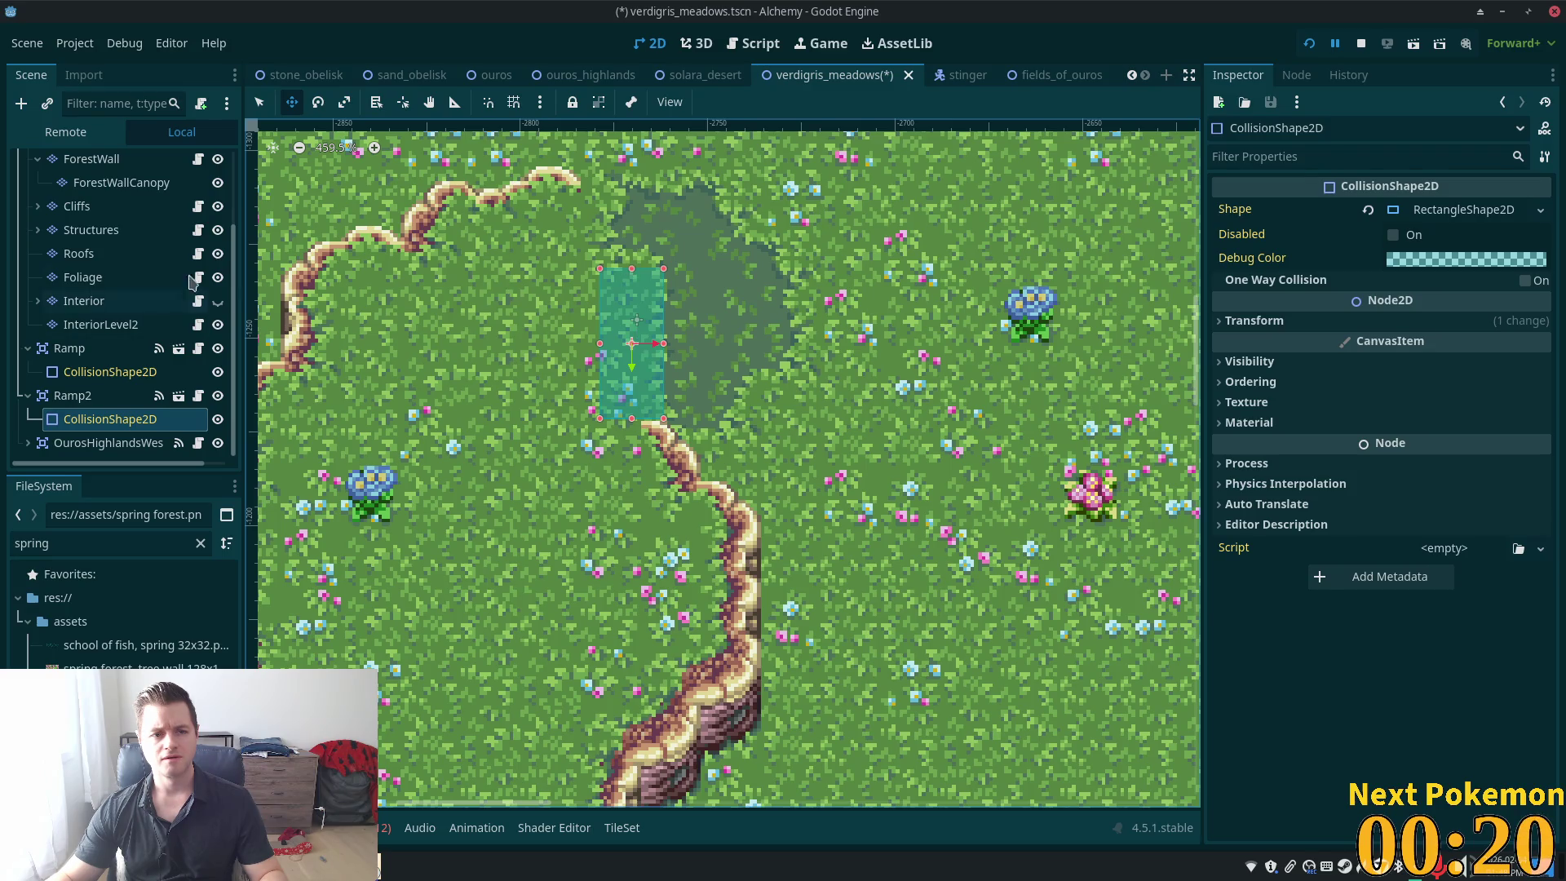
key(q)
drag(631, 269, 631, 197)
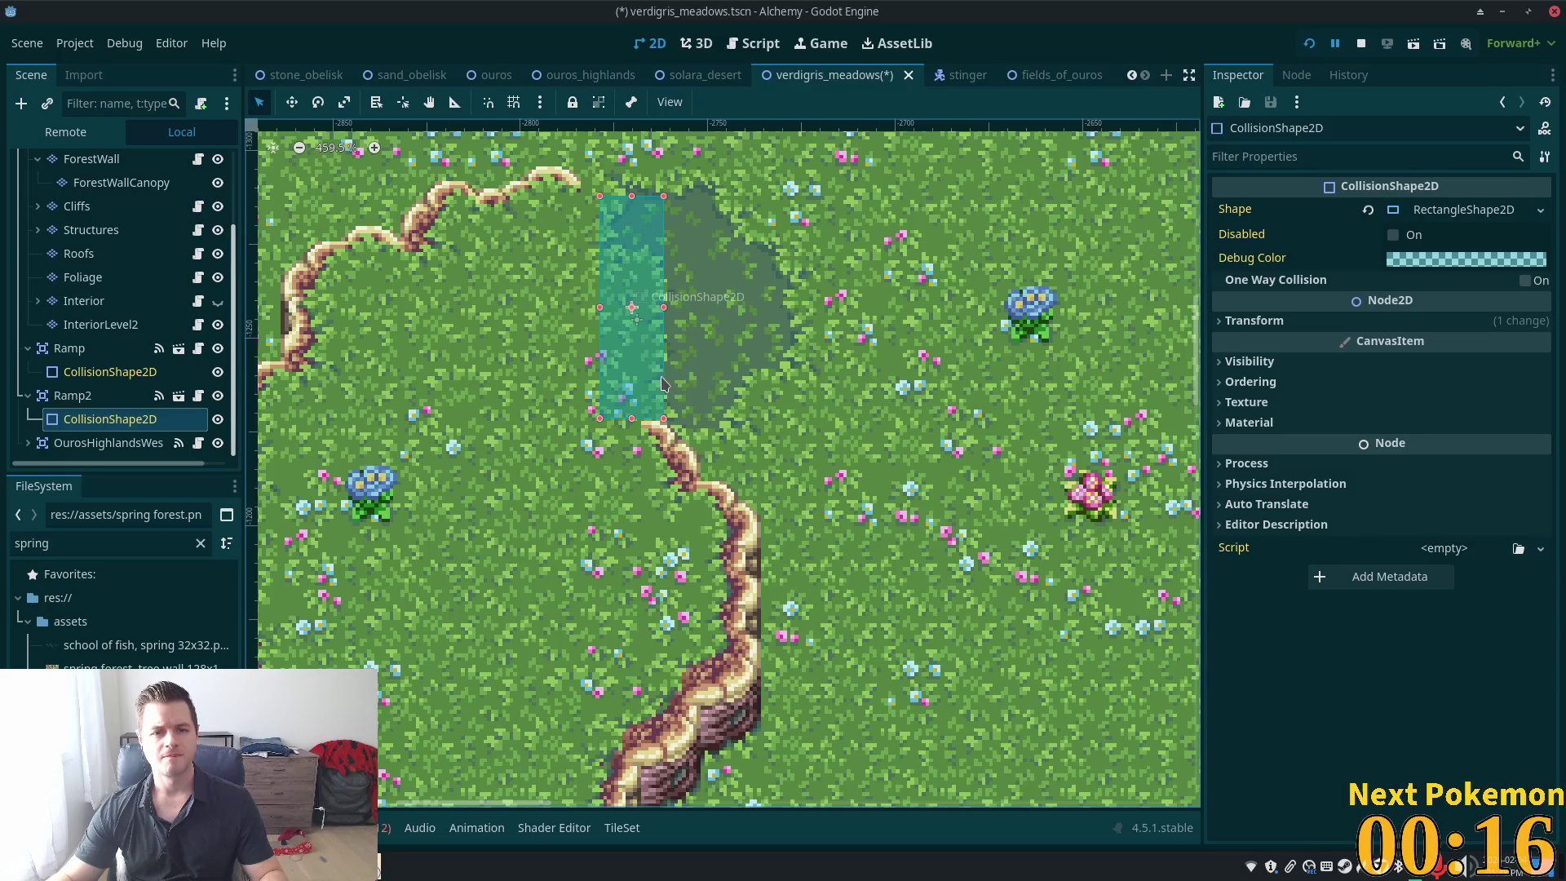
Save the scene and run the project to playtest the new ramp
key(ctrl+s)
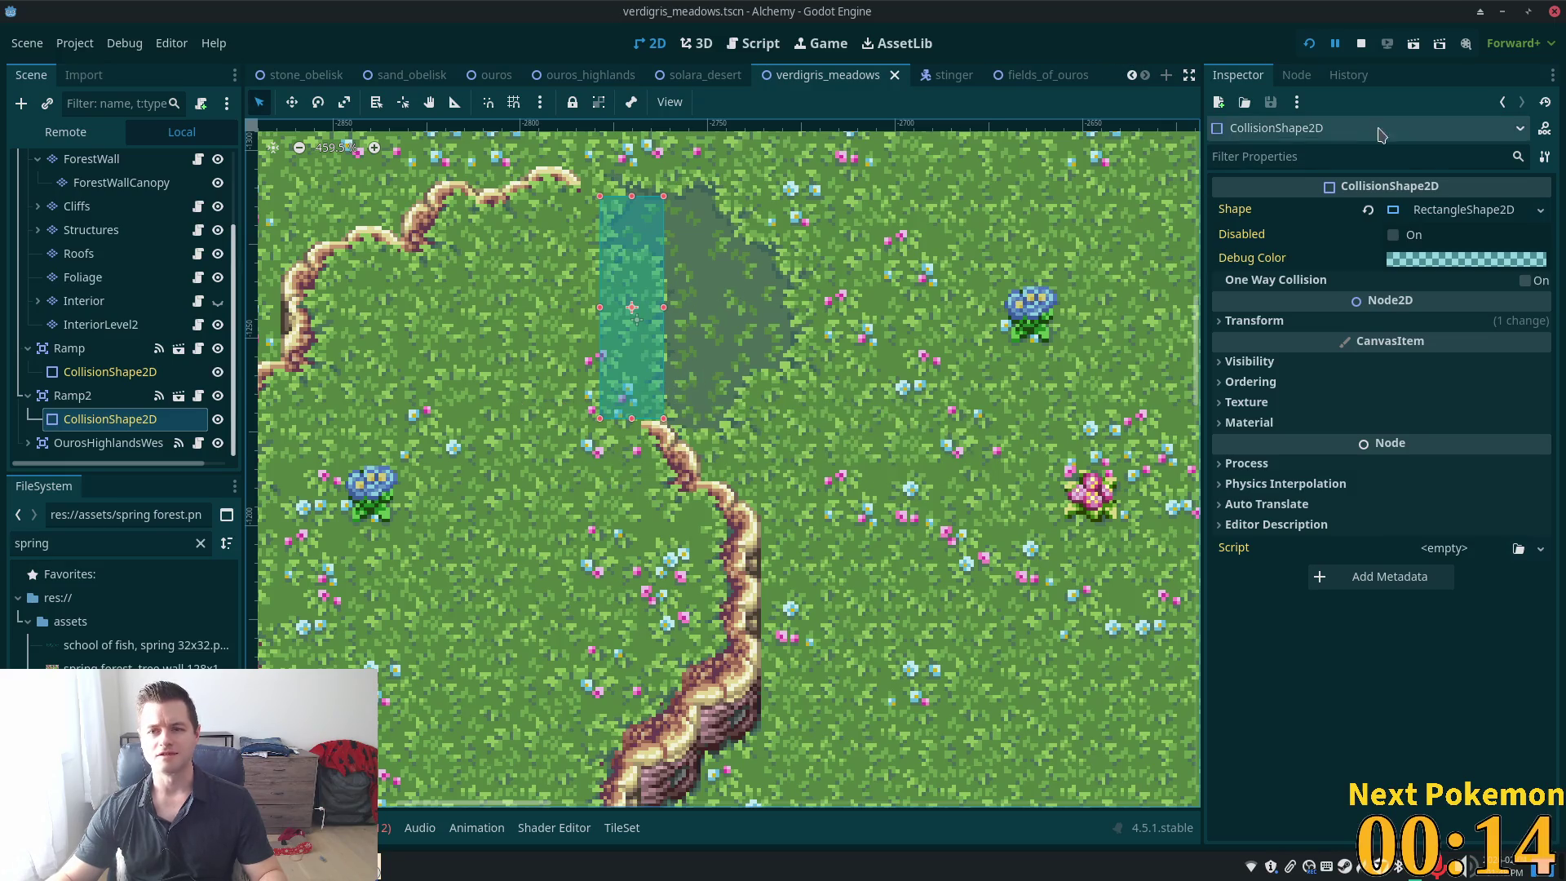
click(81, 396)
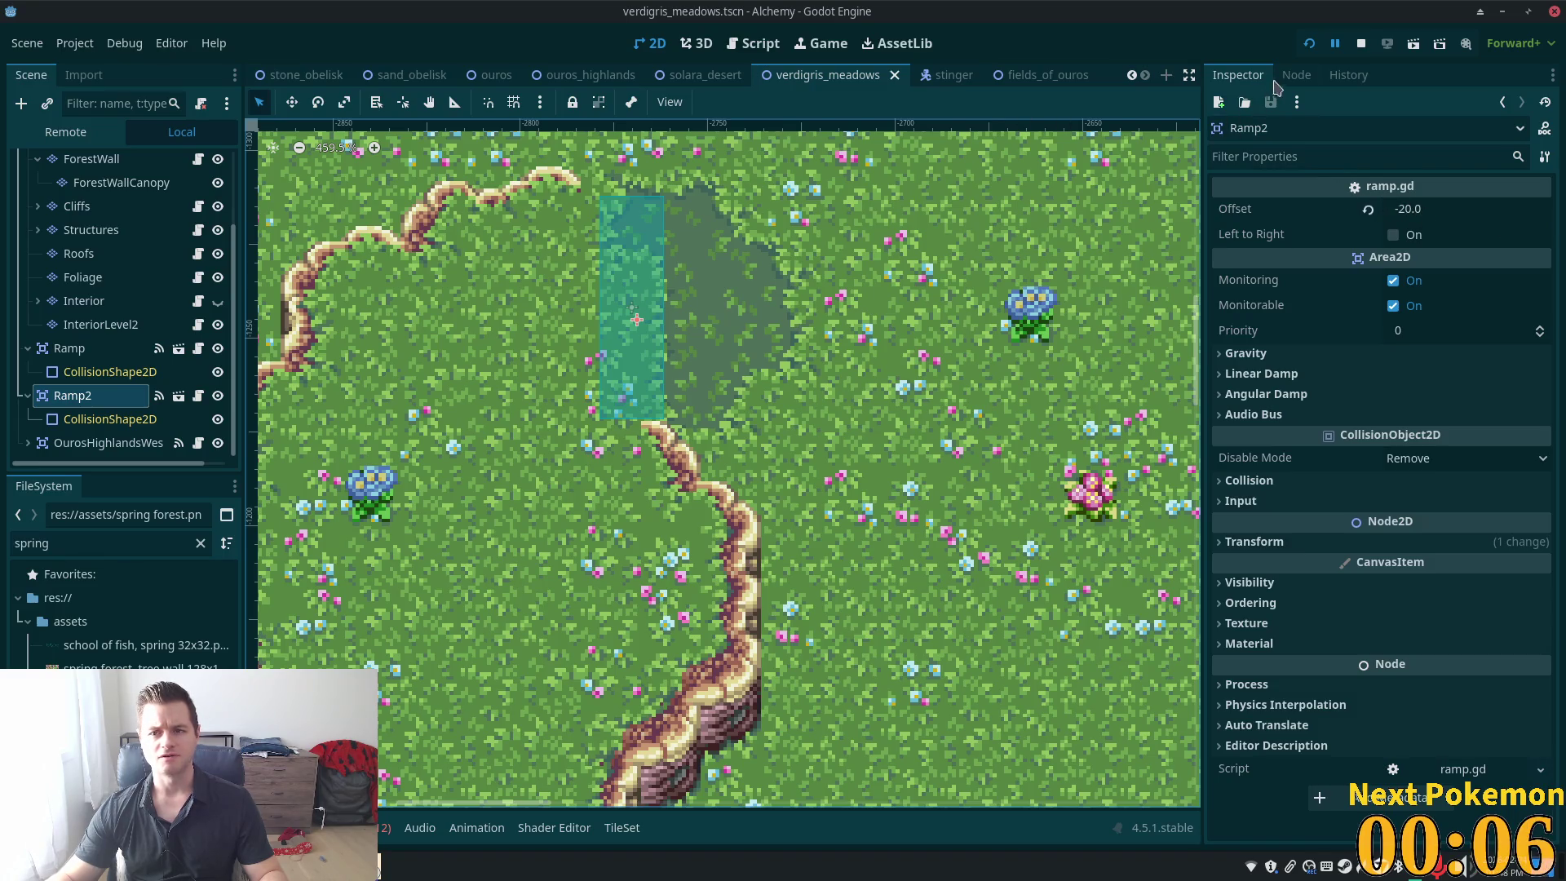
click(1308, 46)
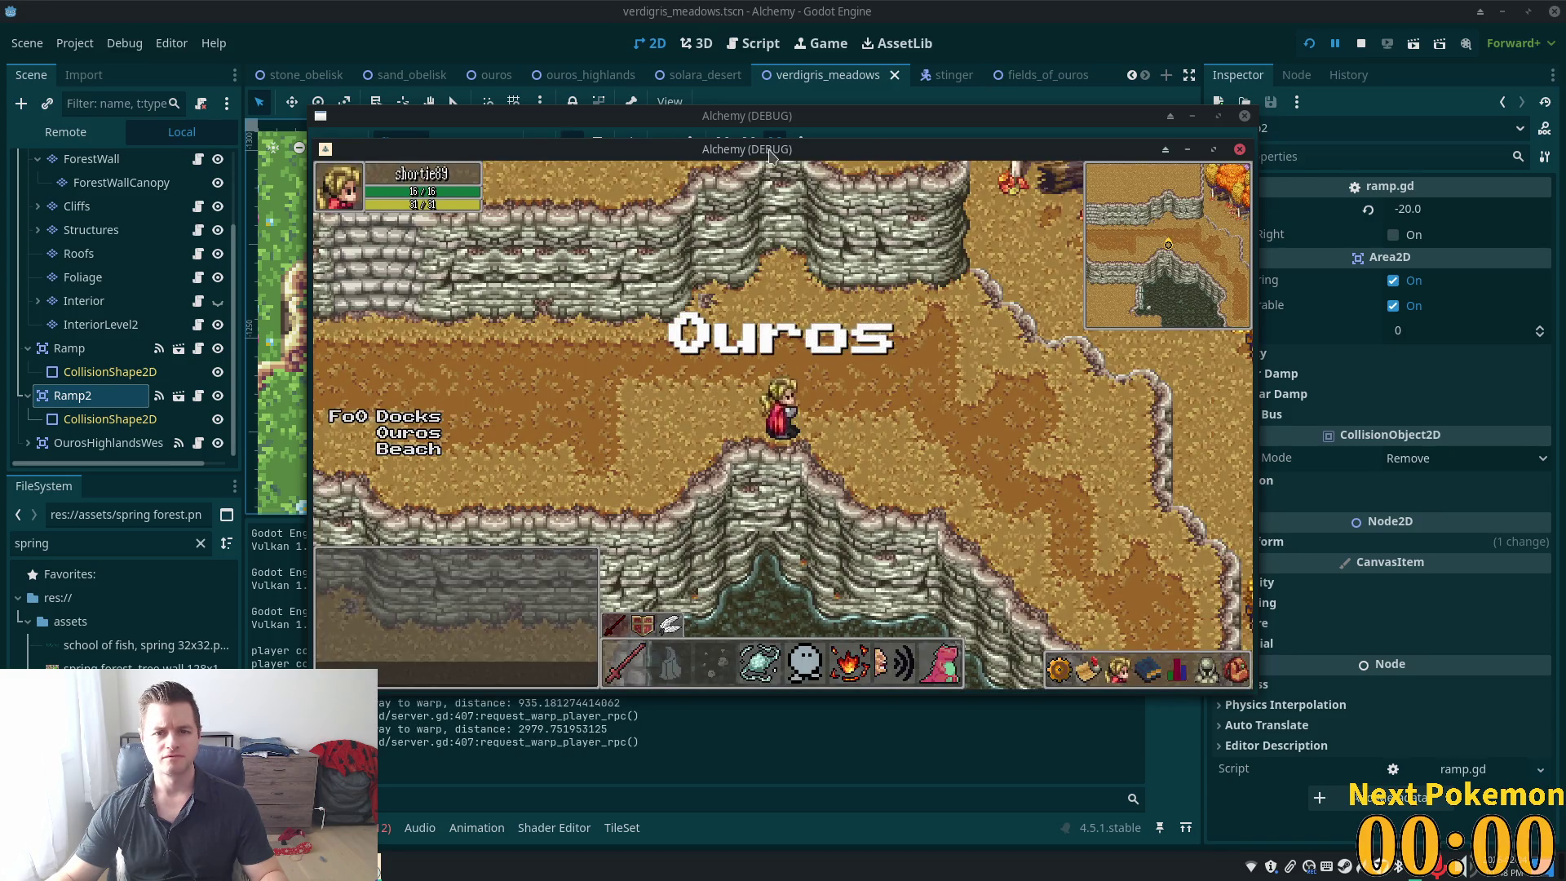
Arrange the Alchemy debug windows, test the Verdigris Meadows ramp, then return to the editor
drag(771, 145, 1051, 279)
drag(1113, 124, 923, 177)
click(1085, 152)
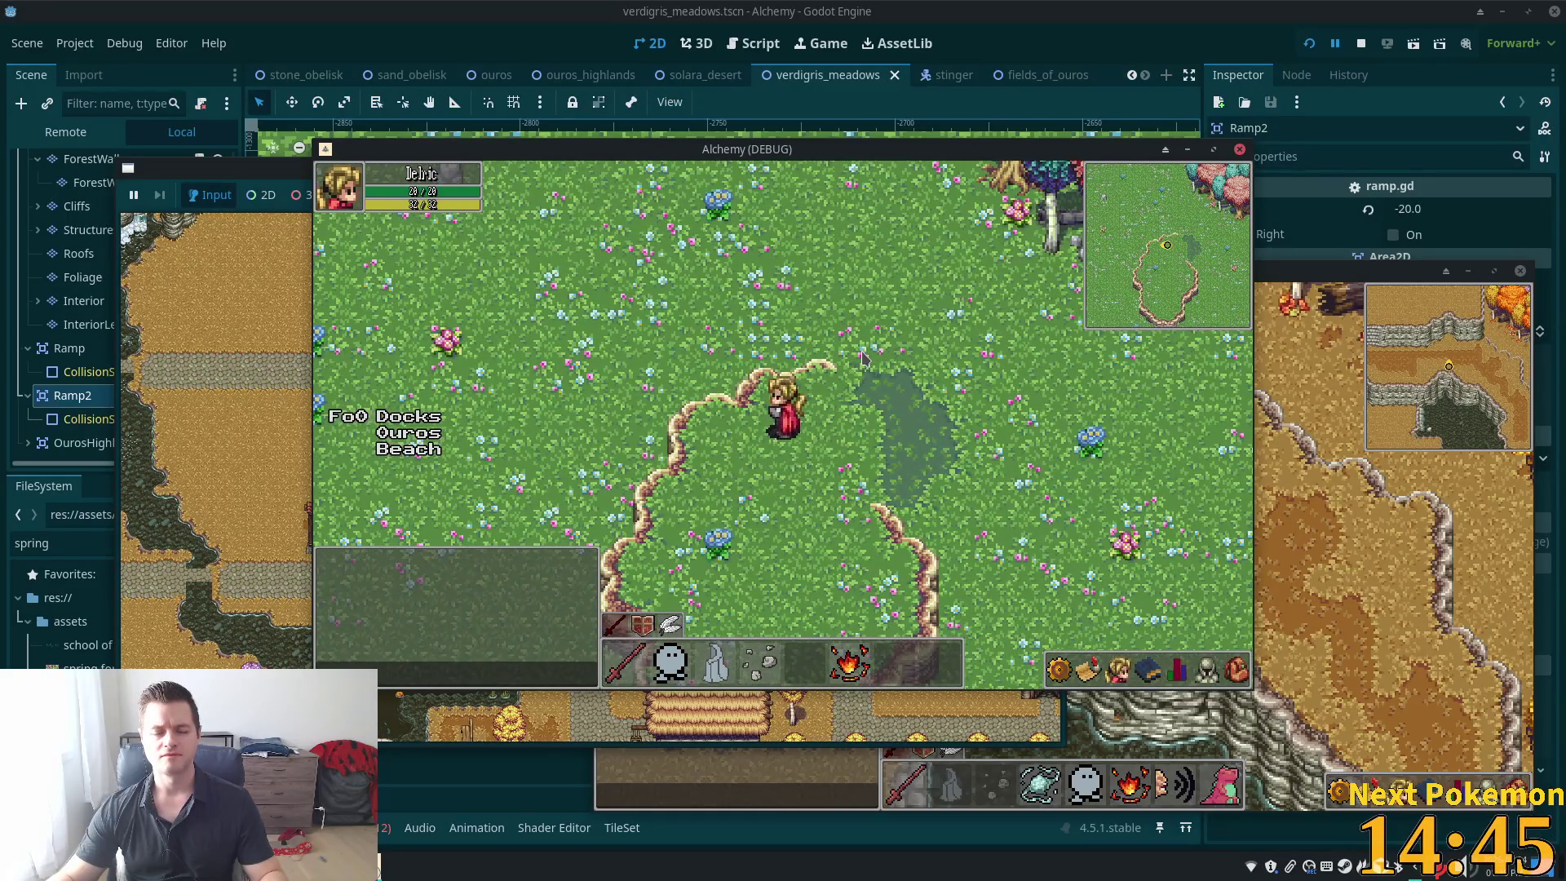
click(1102, 36)
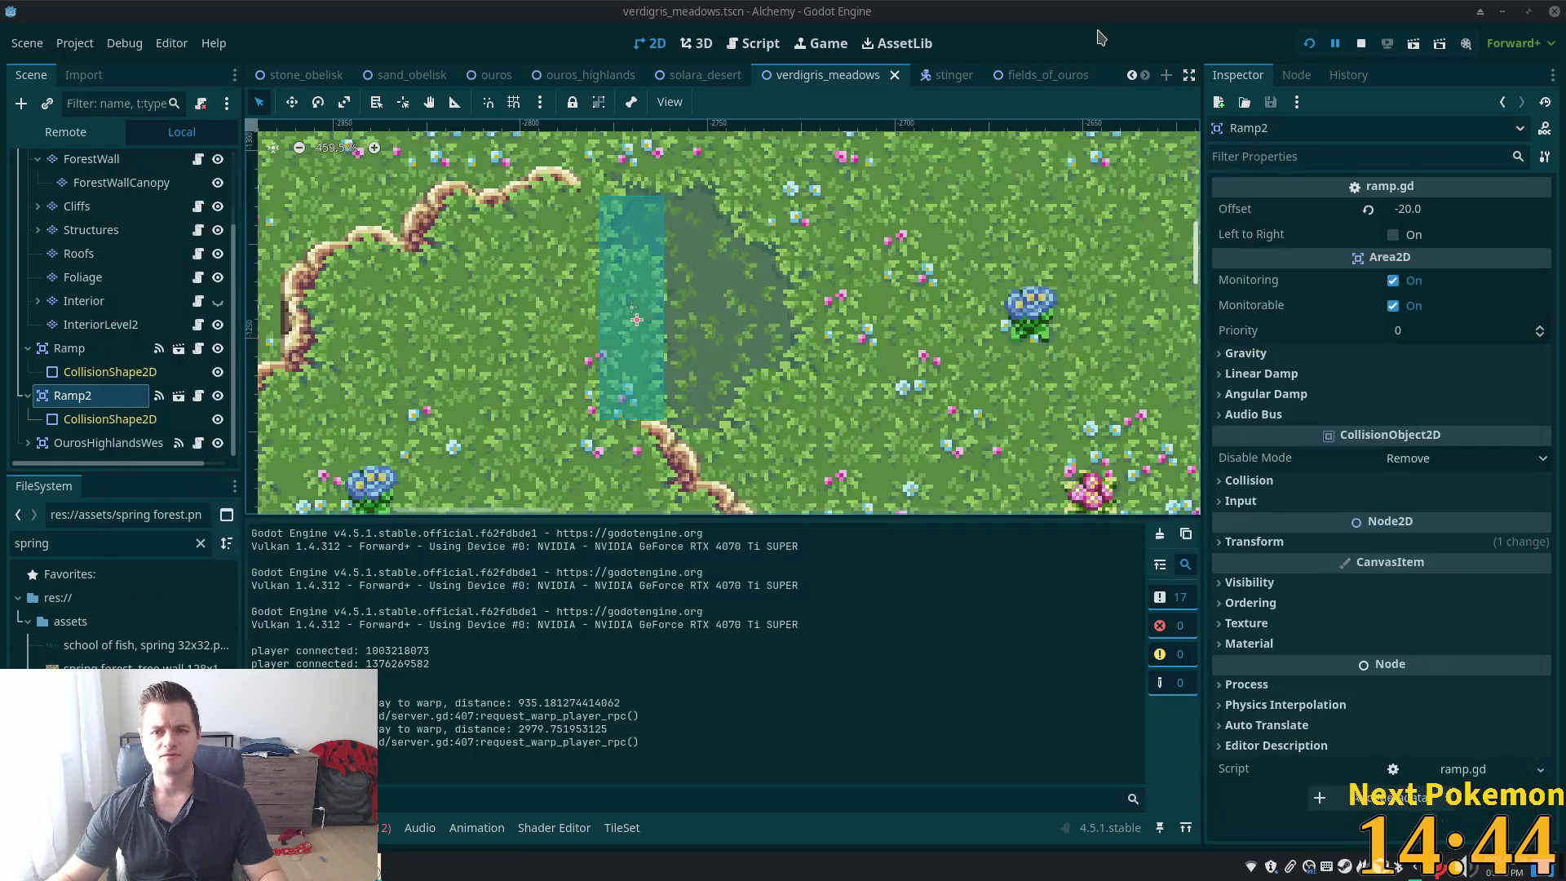
Shorten Ramp2's collision rectangle from the top and shift it slightly left
click(632, 202)
drag(633, 204, 633, 219)
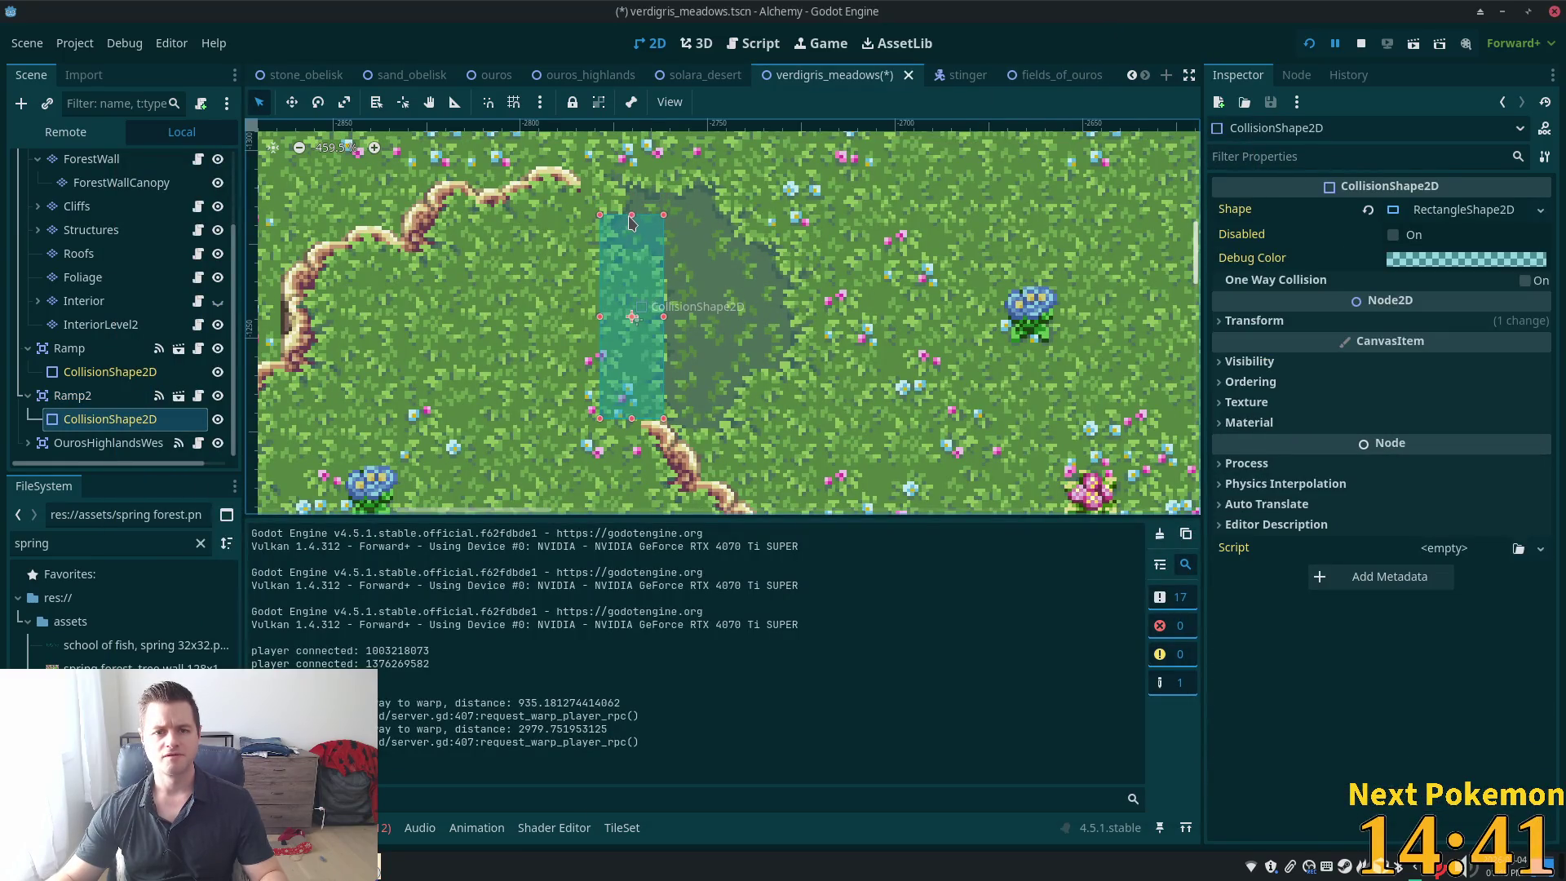
key(w)
drag(598, 279, 581, 279)
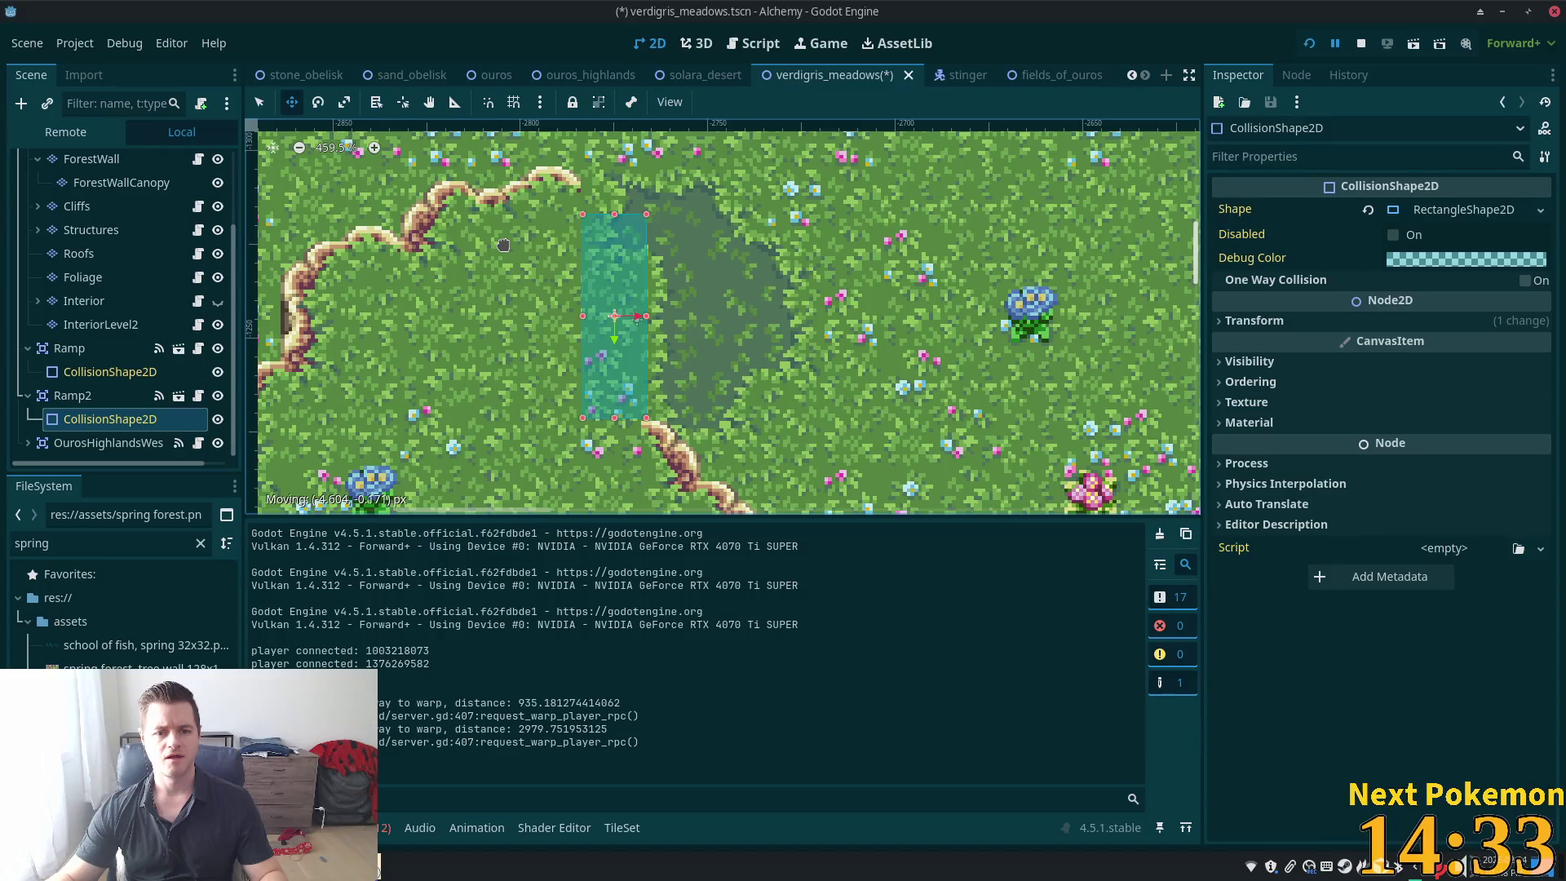
Change Ramp2's Offset from -20 to -10, save the scene, and relaunch the game
click(67, 396)
click(1462, 210)
key(Left)
key(Right)
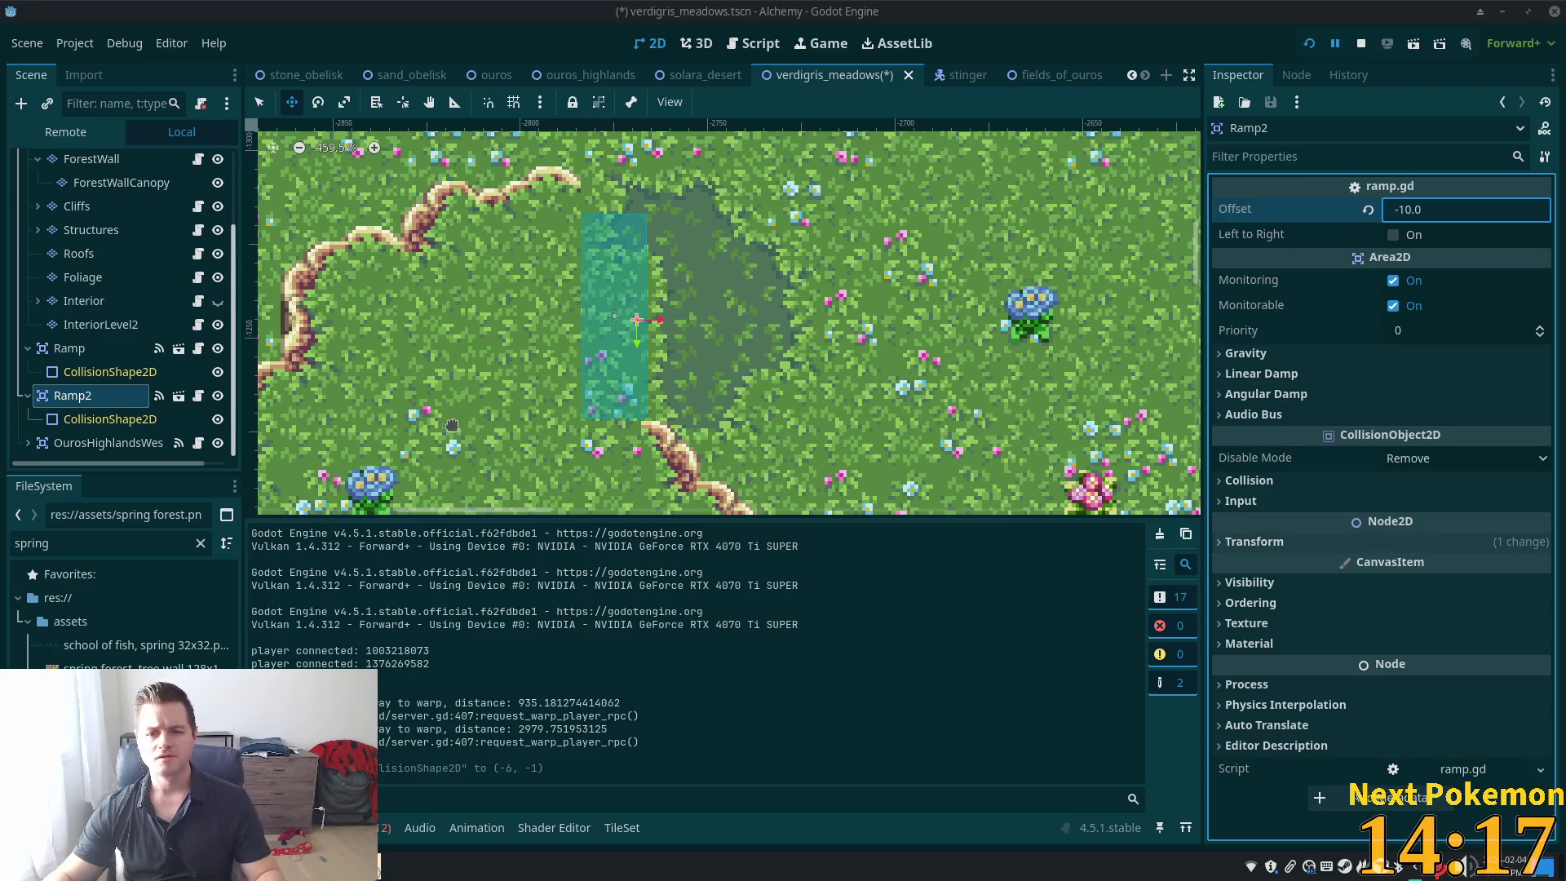
click(1313, 244)
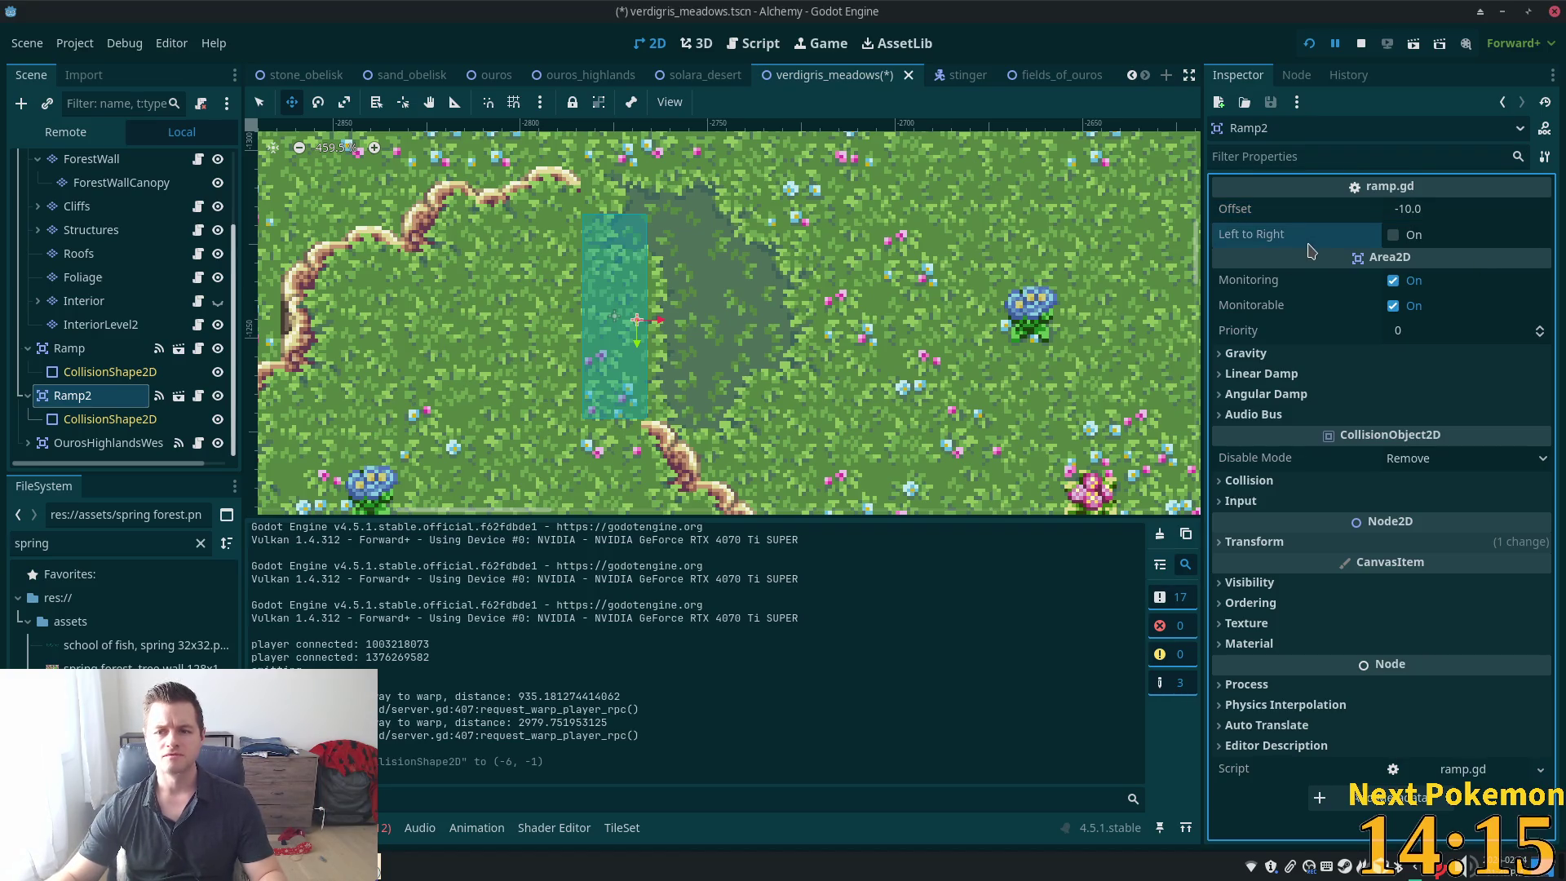
key(ctrl+s)
click(1309, 43)
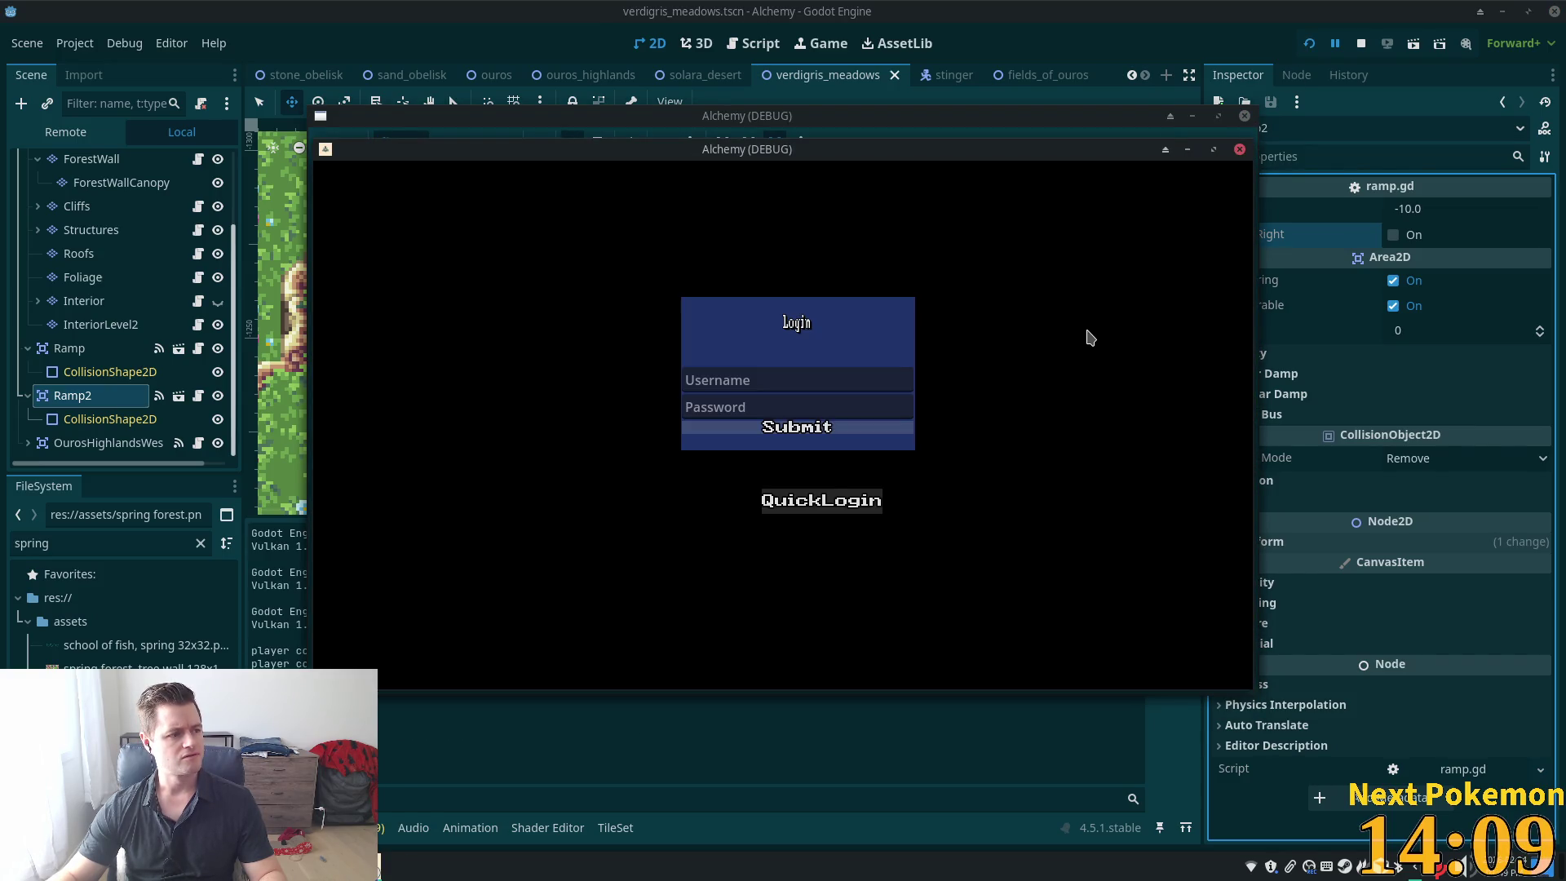
drag(843, 151, 683, 244)
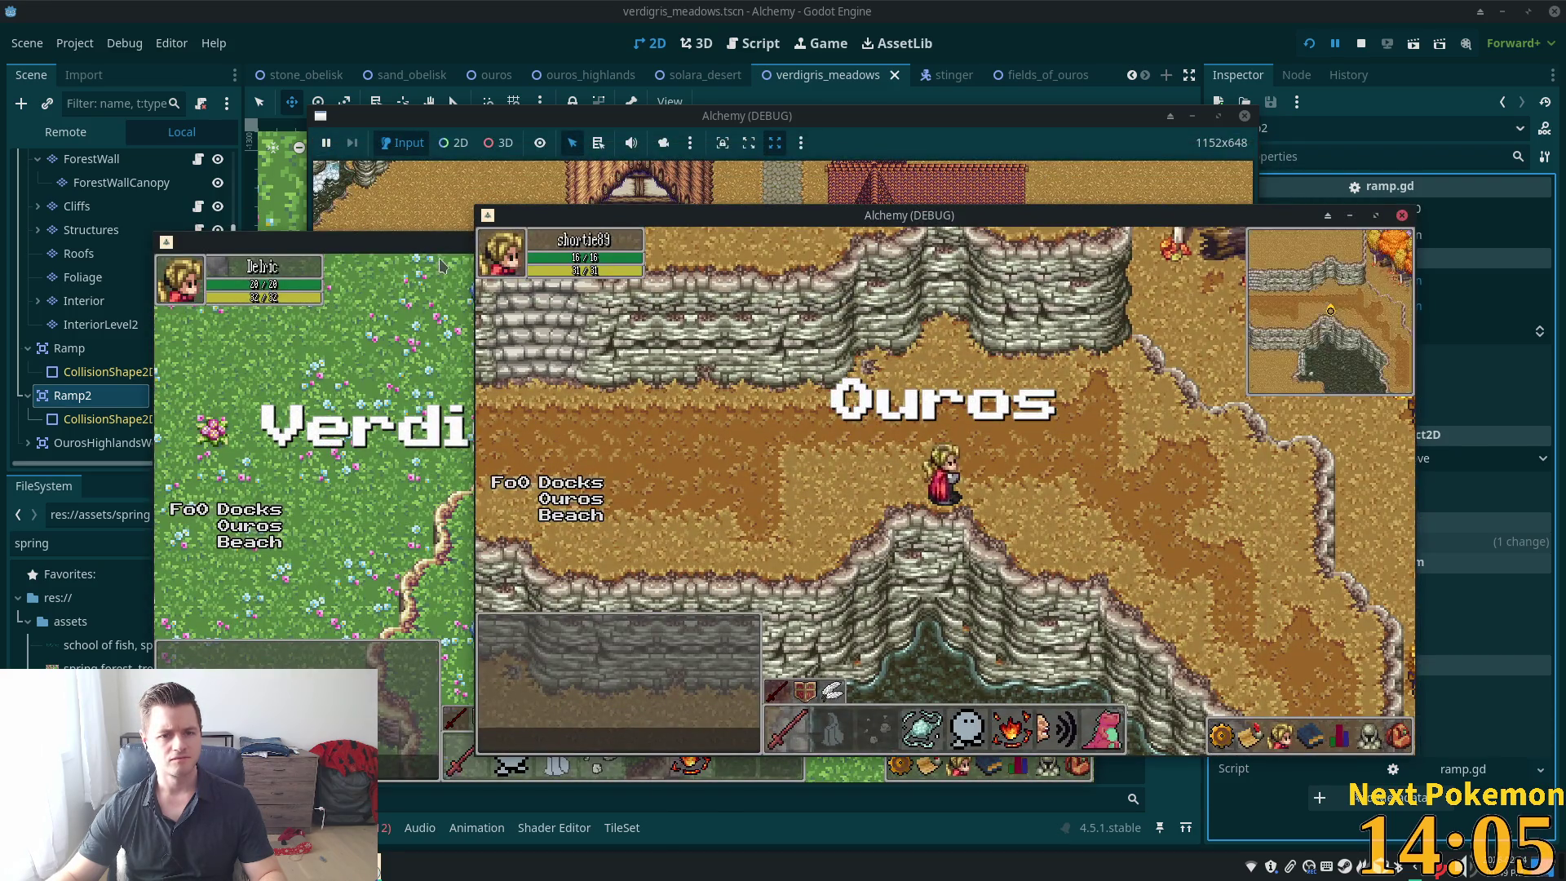
click(441, 265)
key(Left)
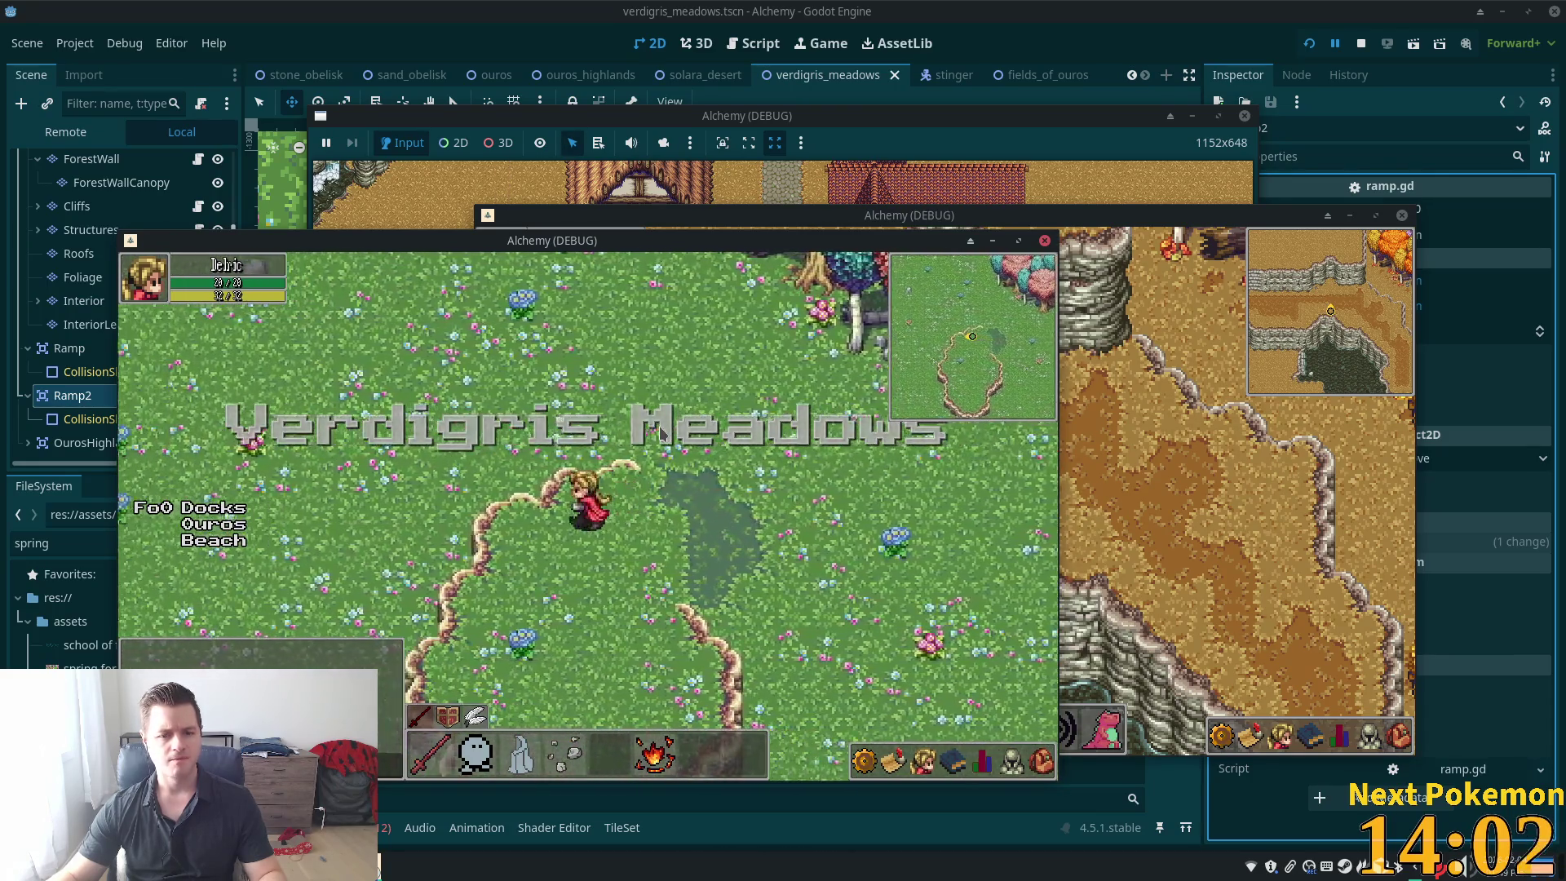
key(Down)
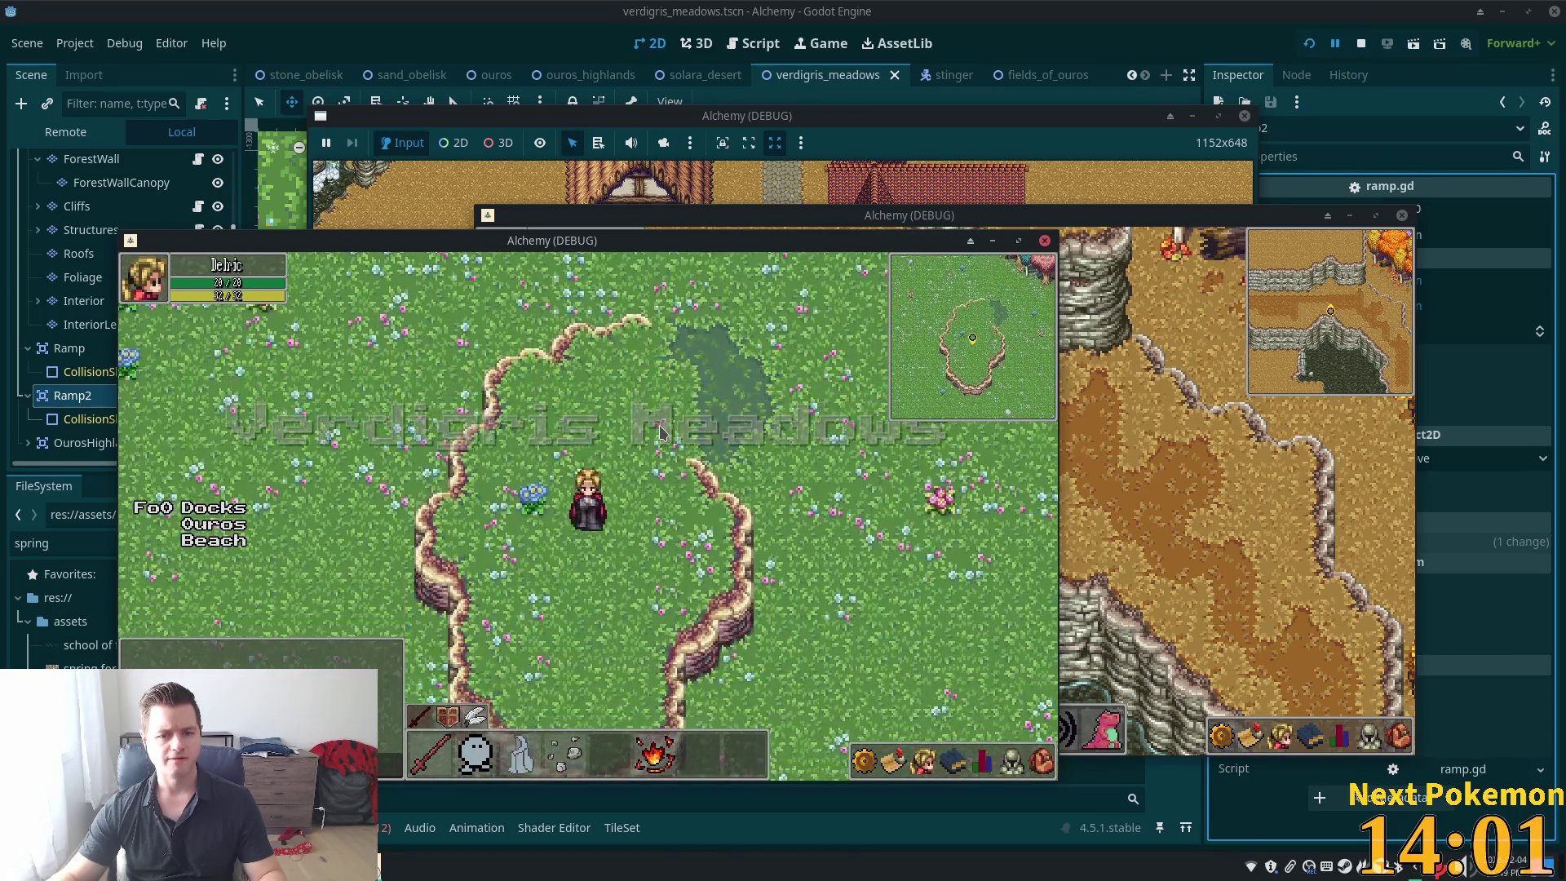
key(Up)
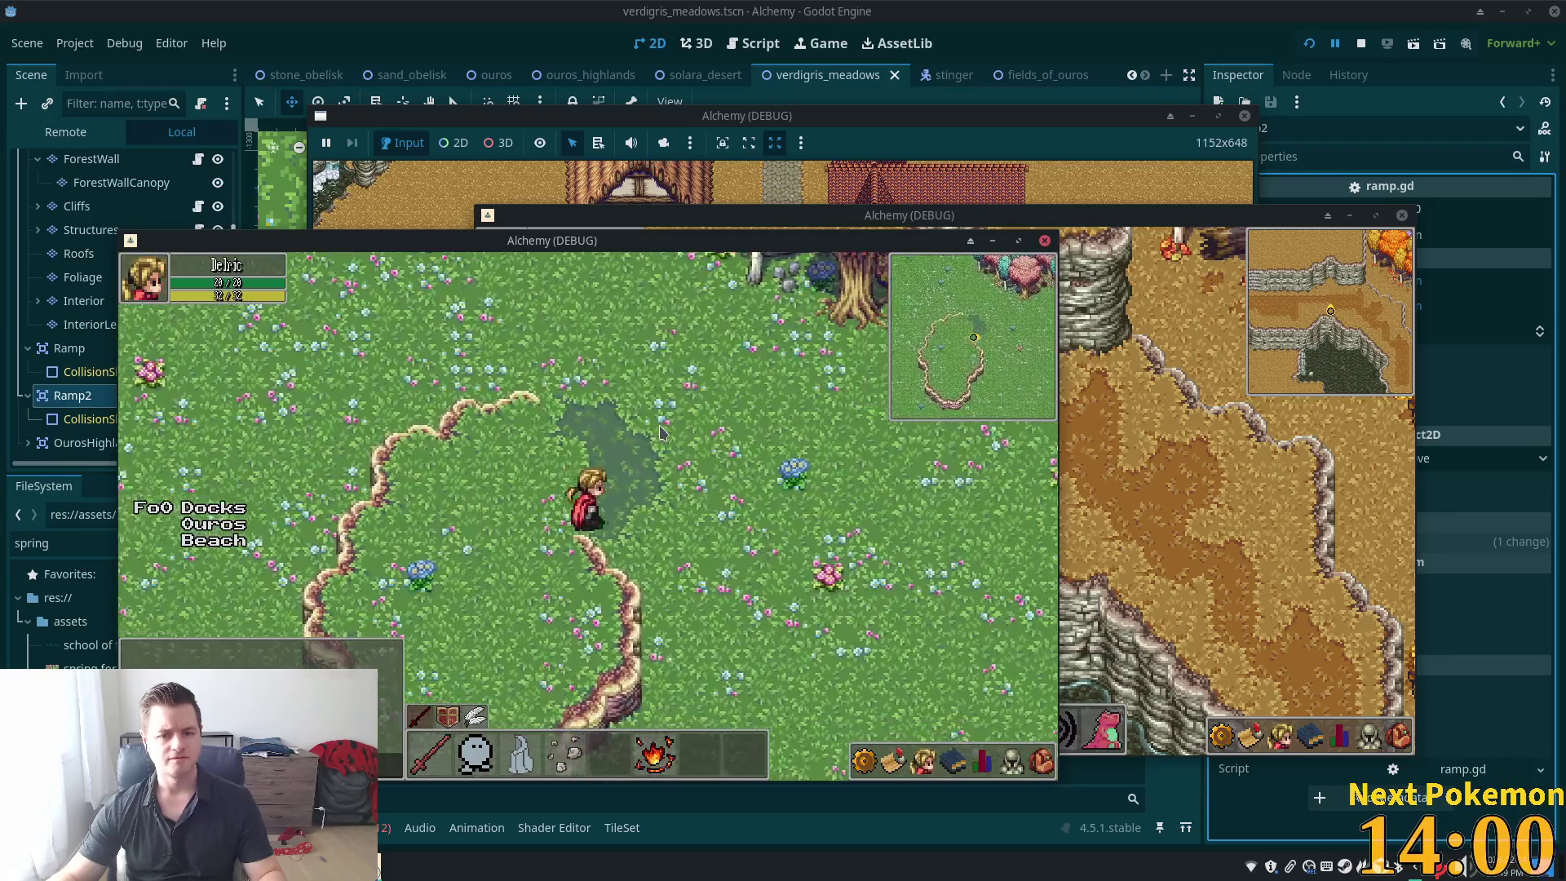
key(Right)
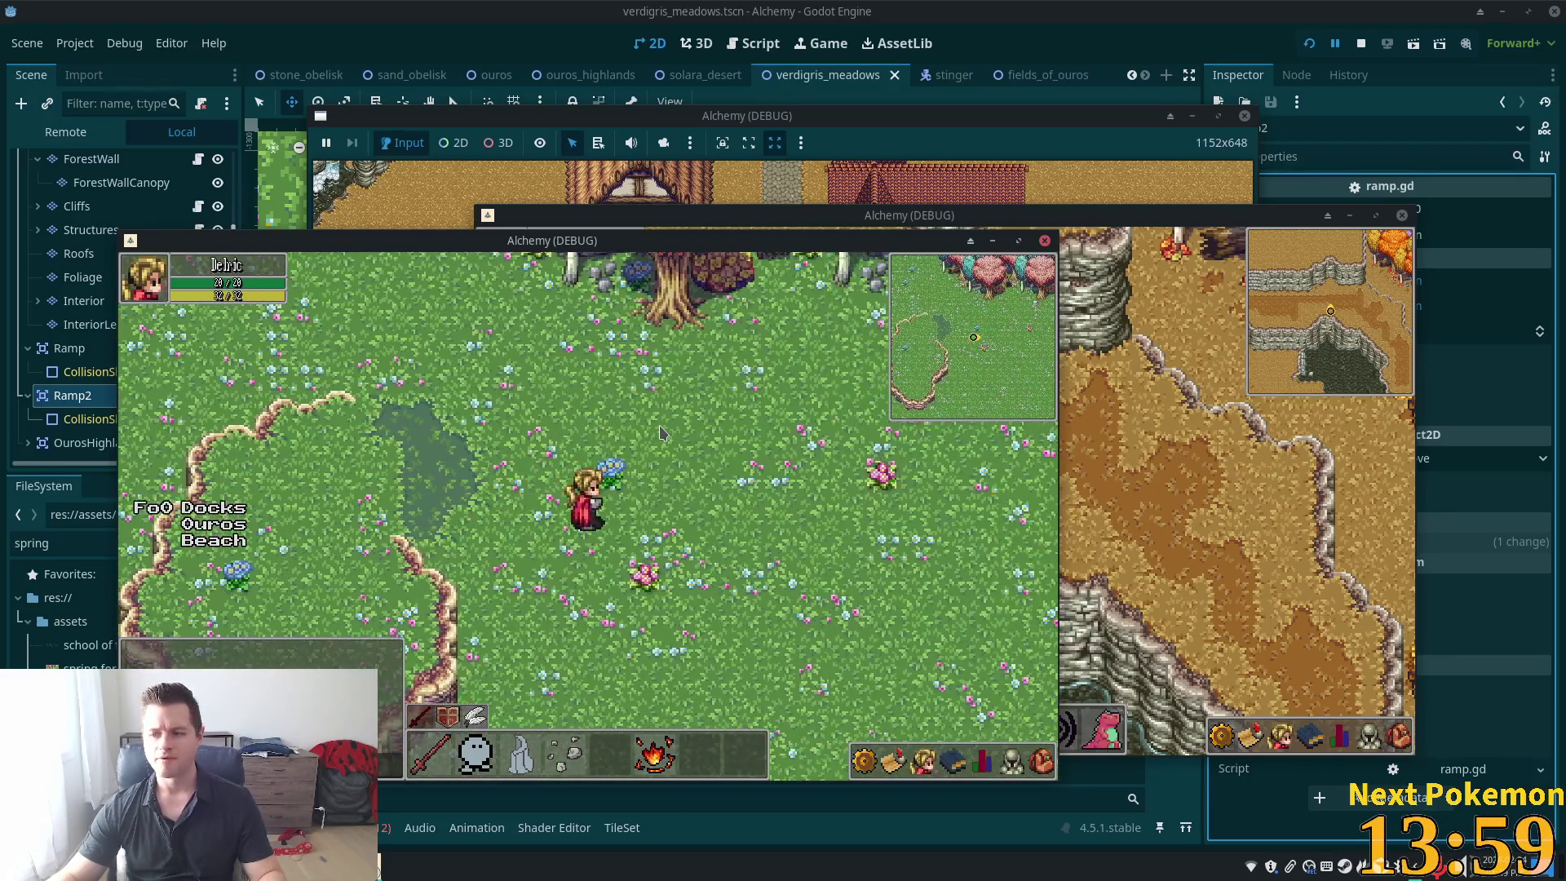
key(Left)
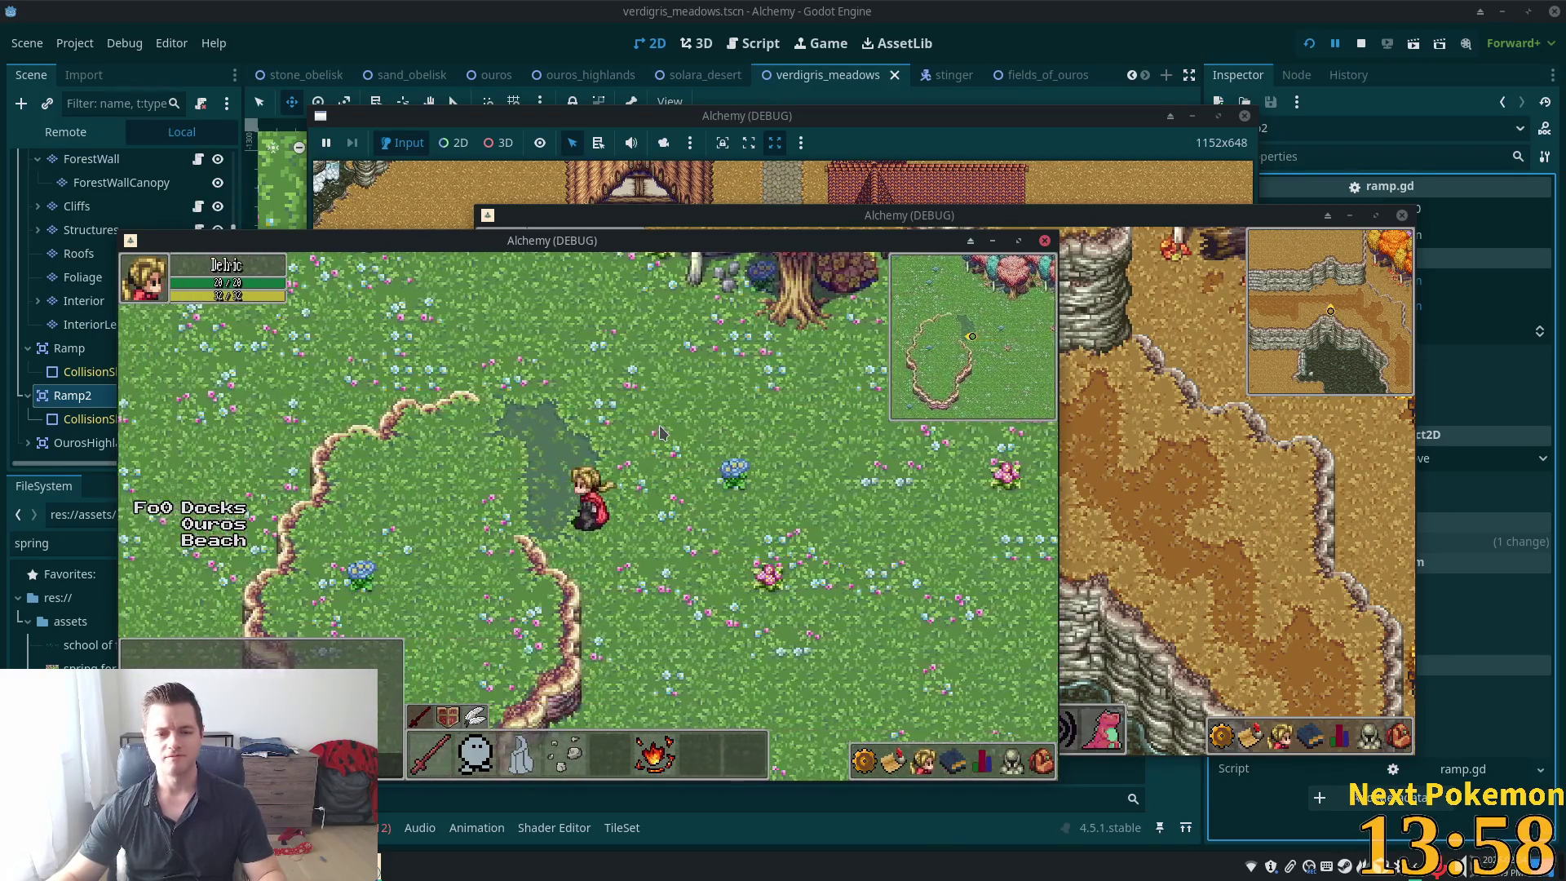
key(Left)
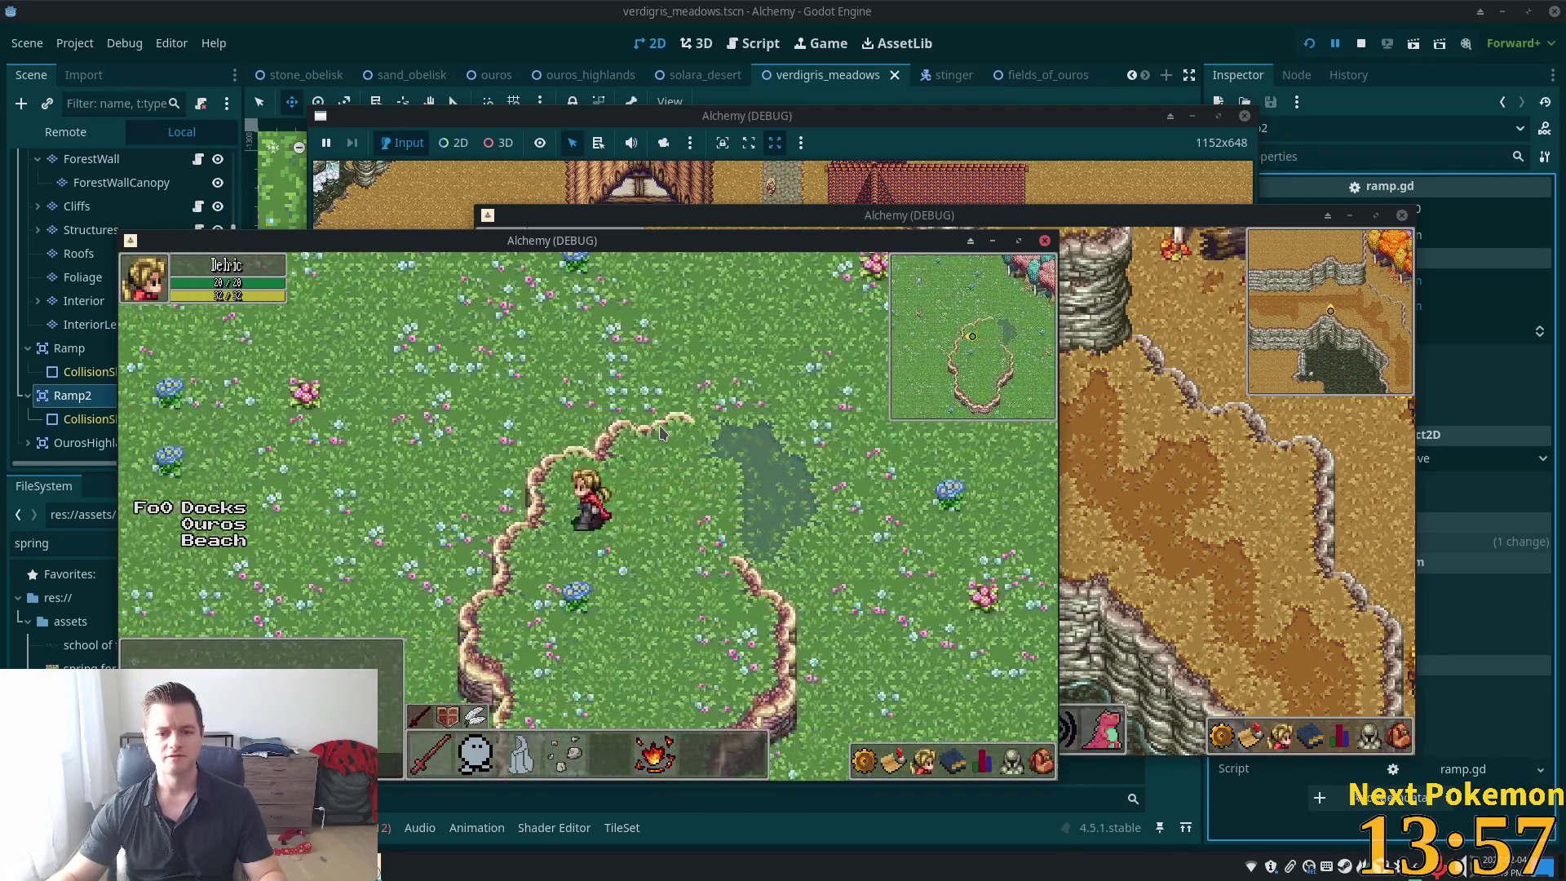
key(Down)
key(Right)
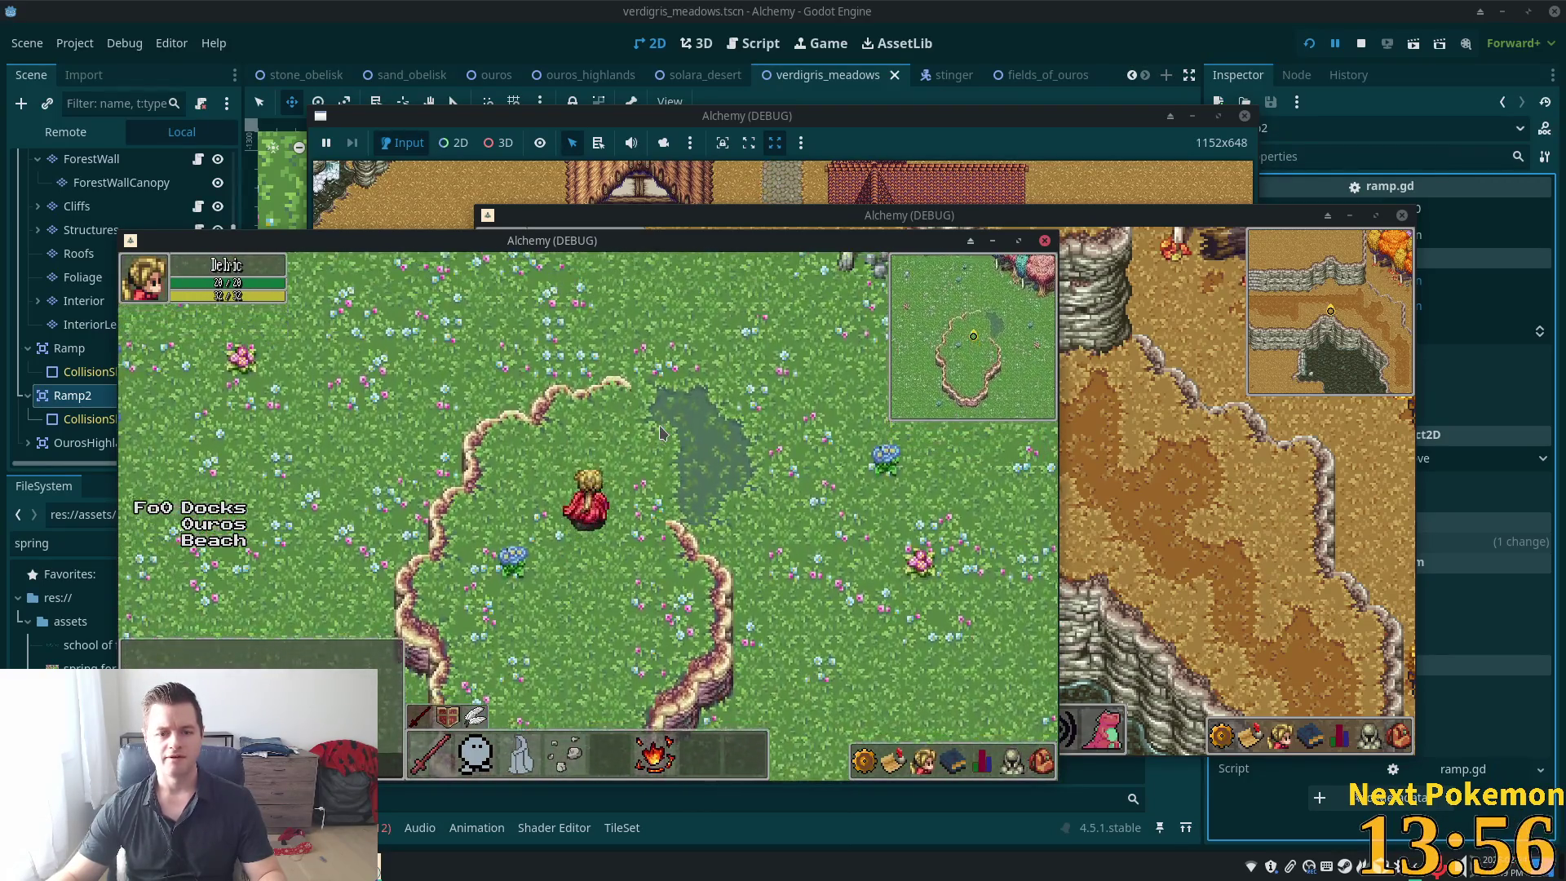
key(Up)
key(Right)
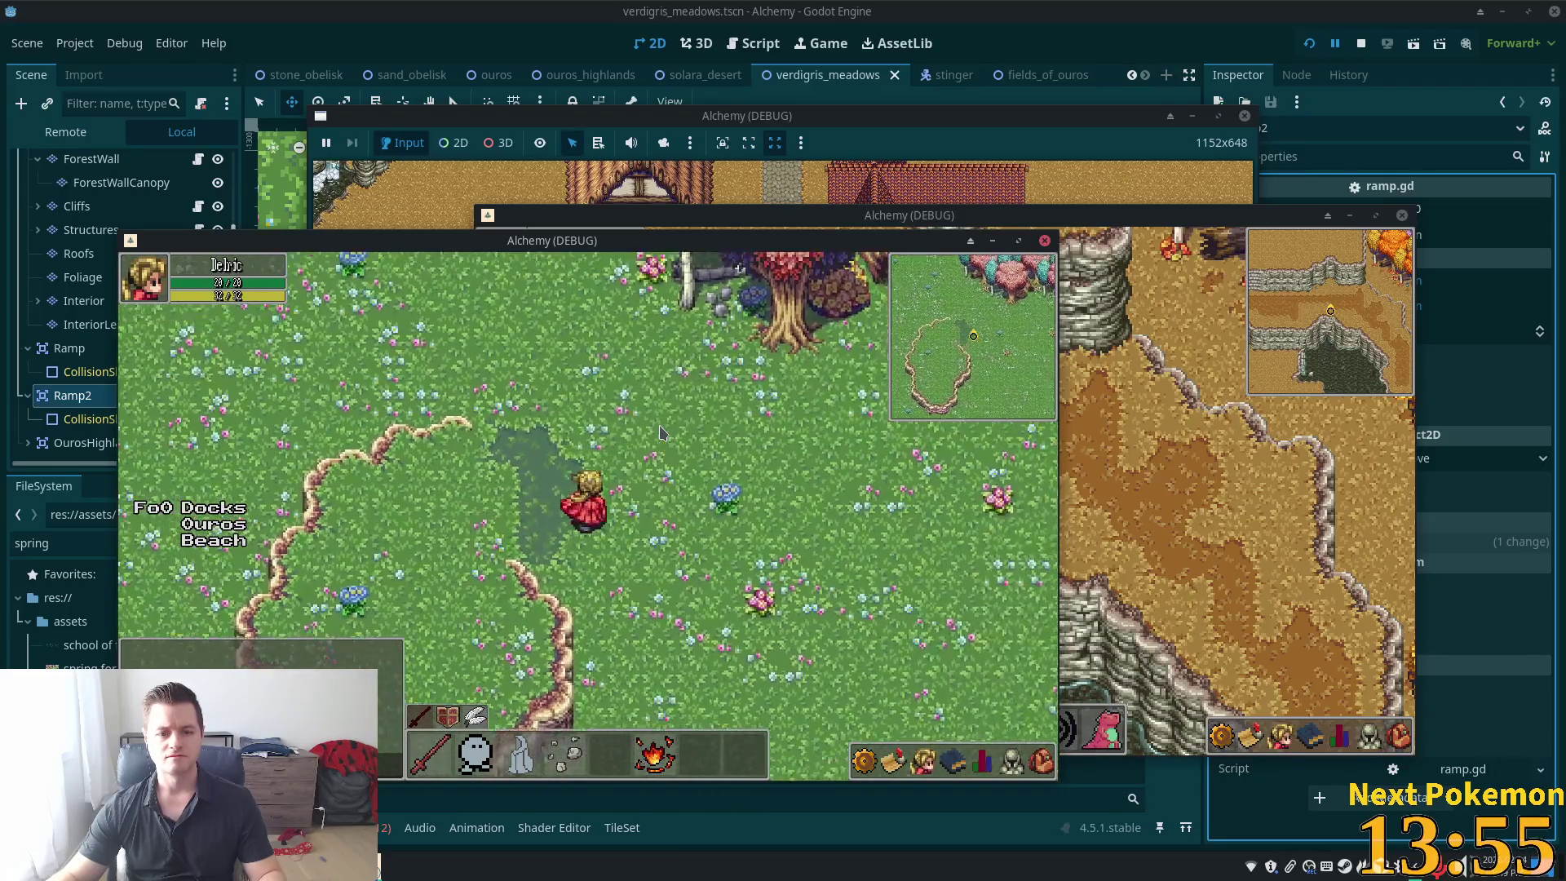
key(Up)
key(Left)
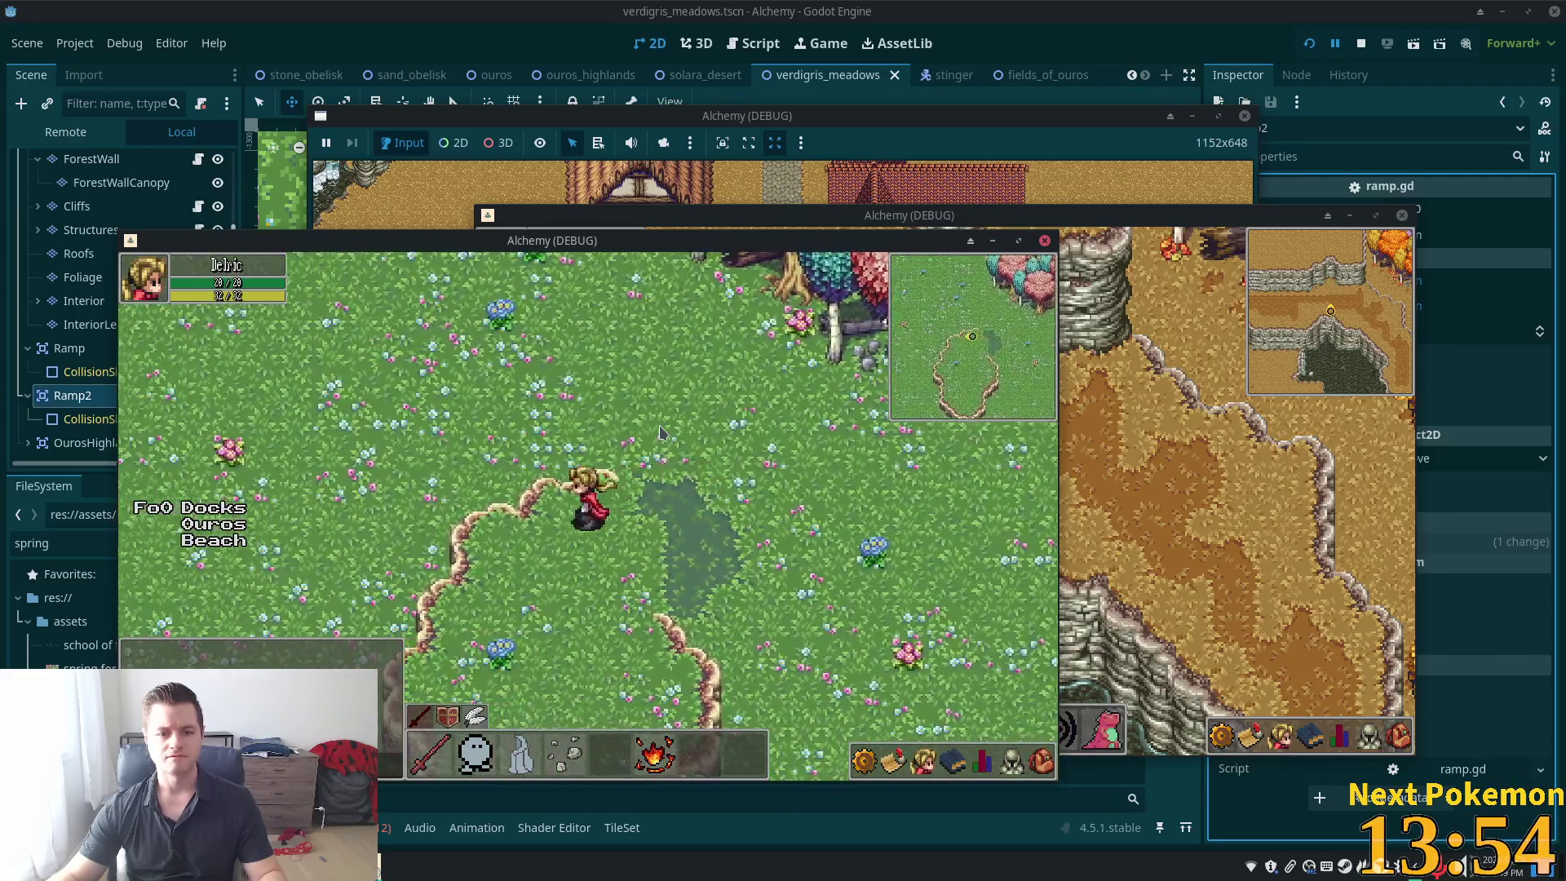
key(Down)
key(Left)
key(Right)
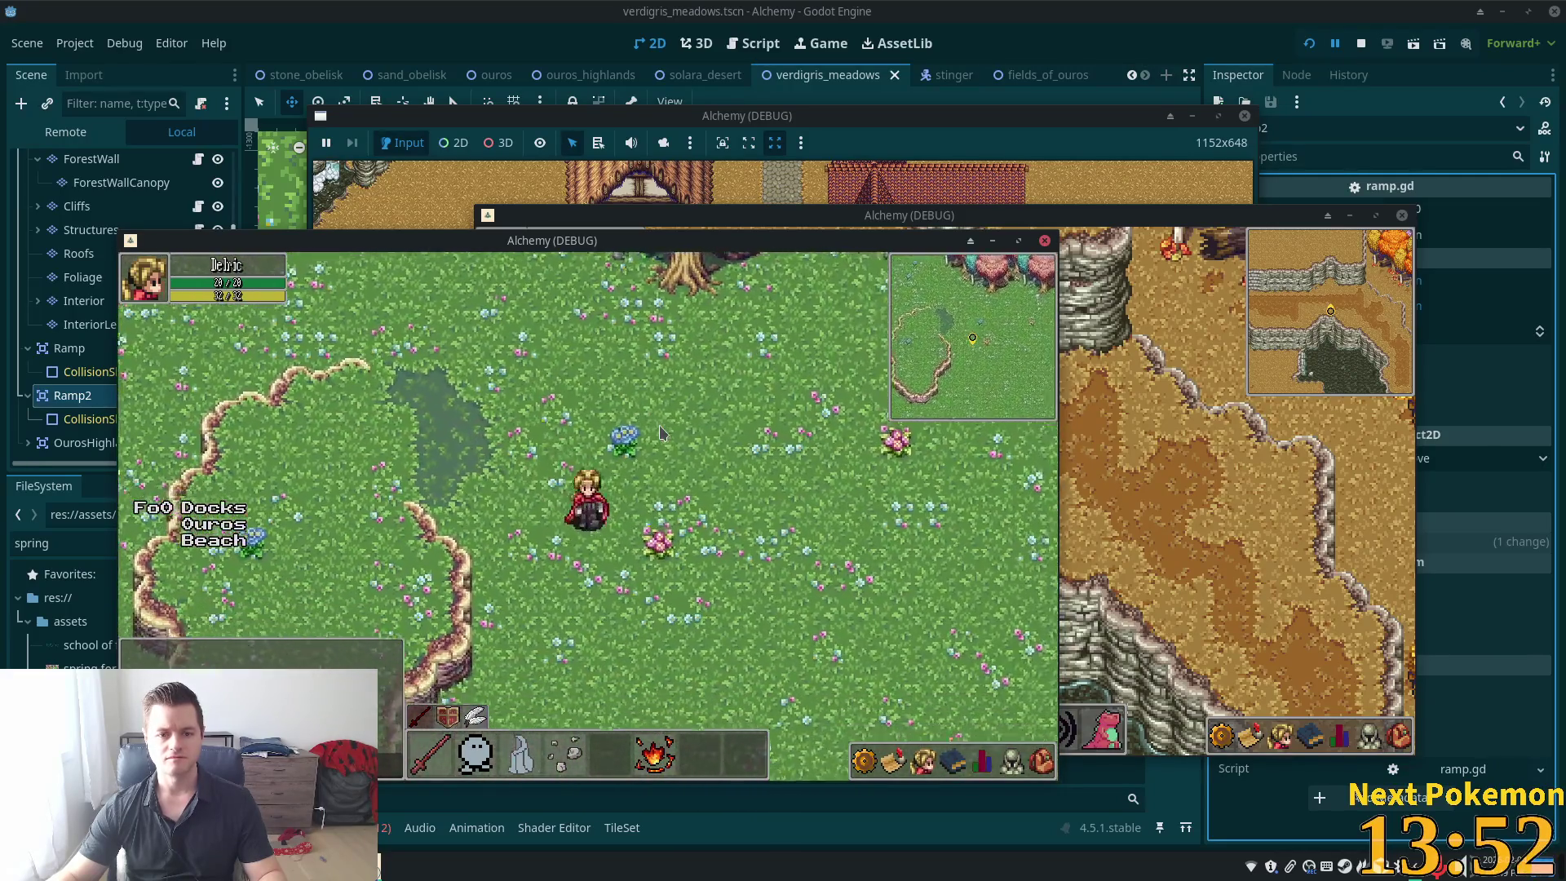
key(Down)
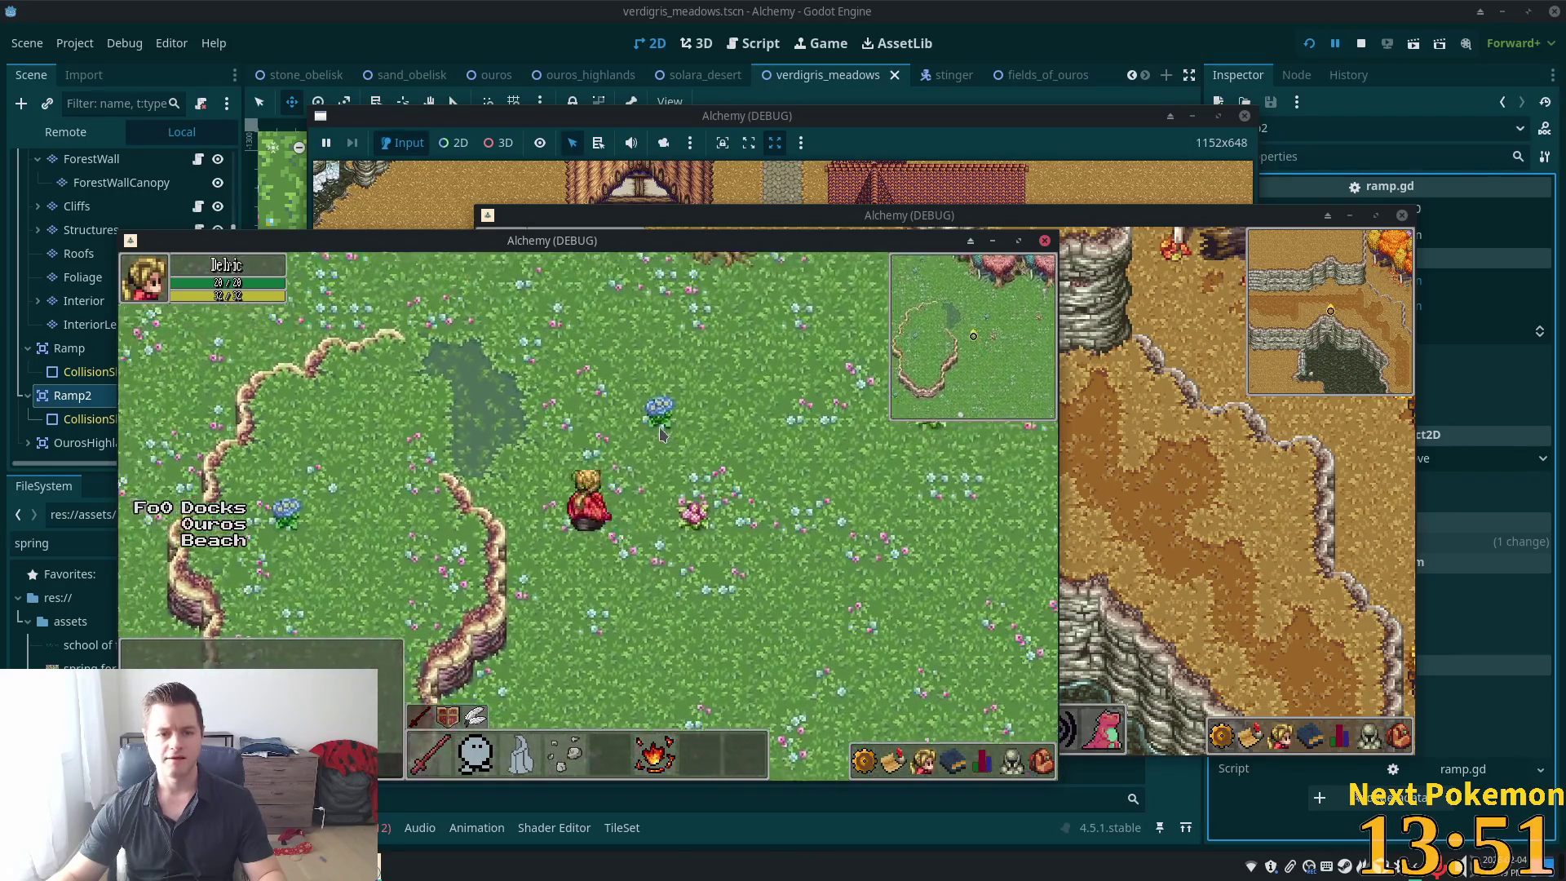
key(Up)
key(Left)
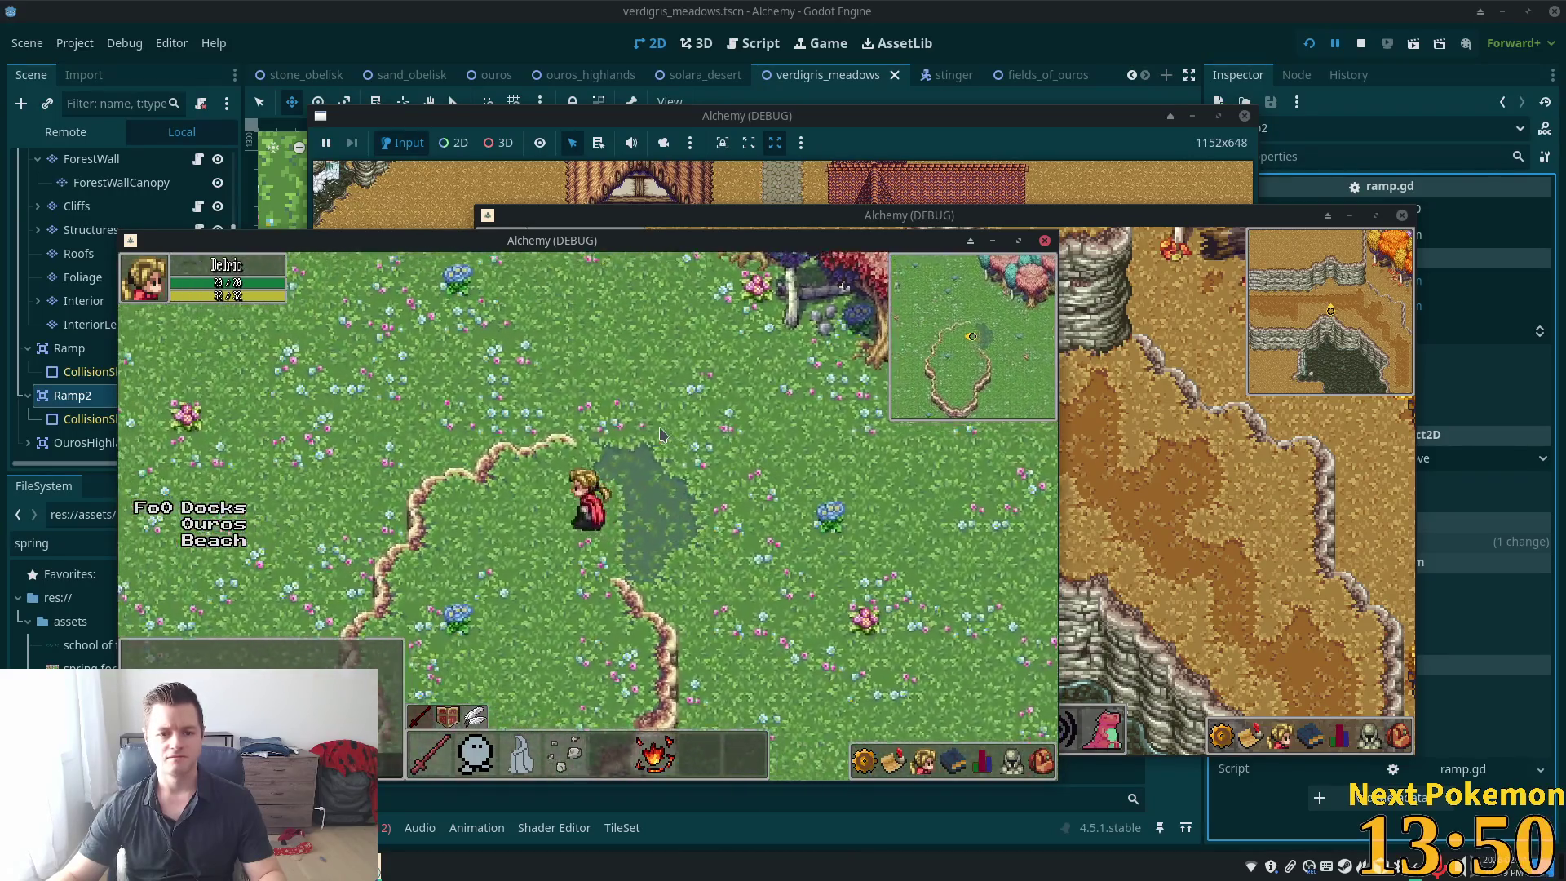
key(Left)
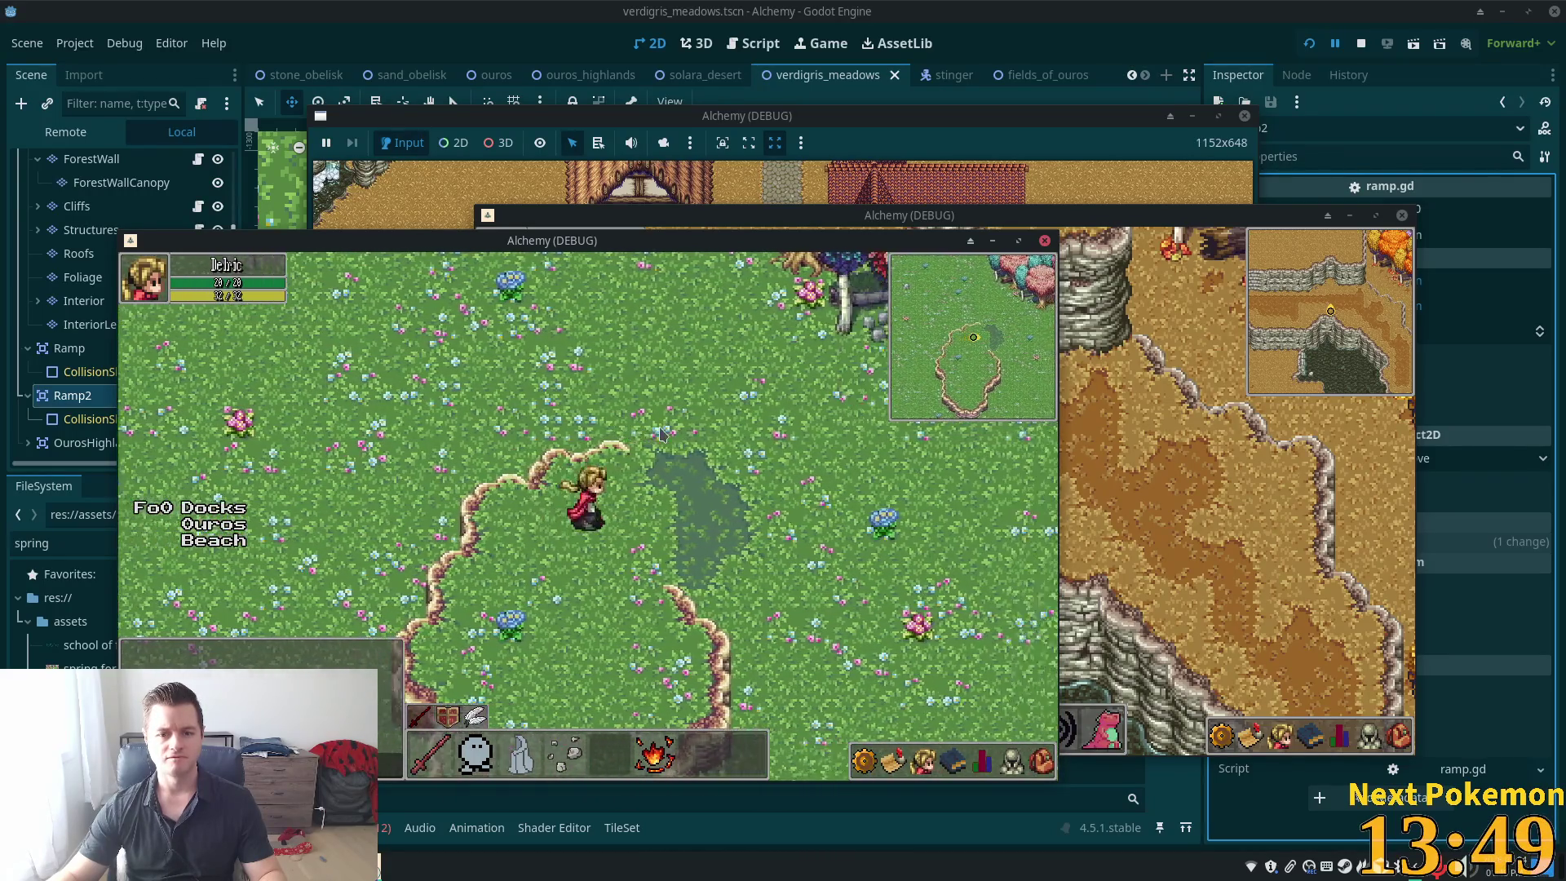
key(Right)
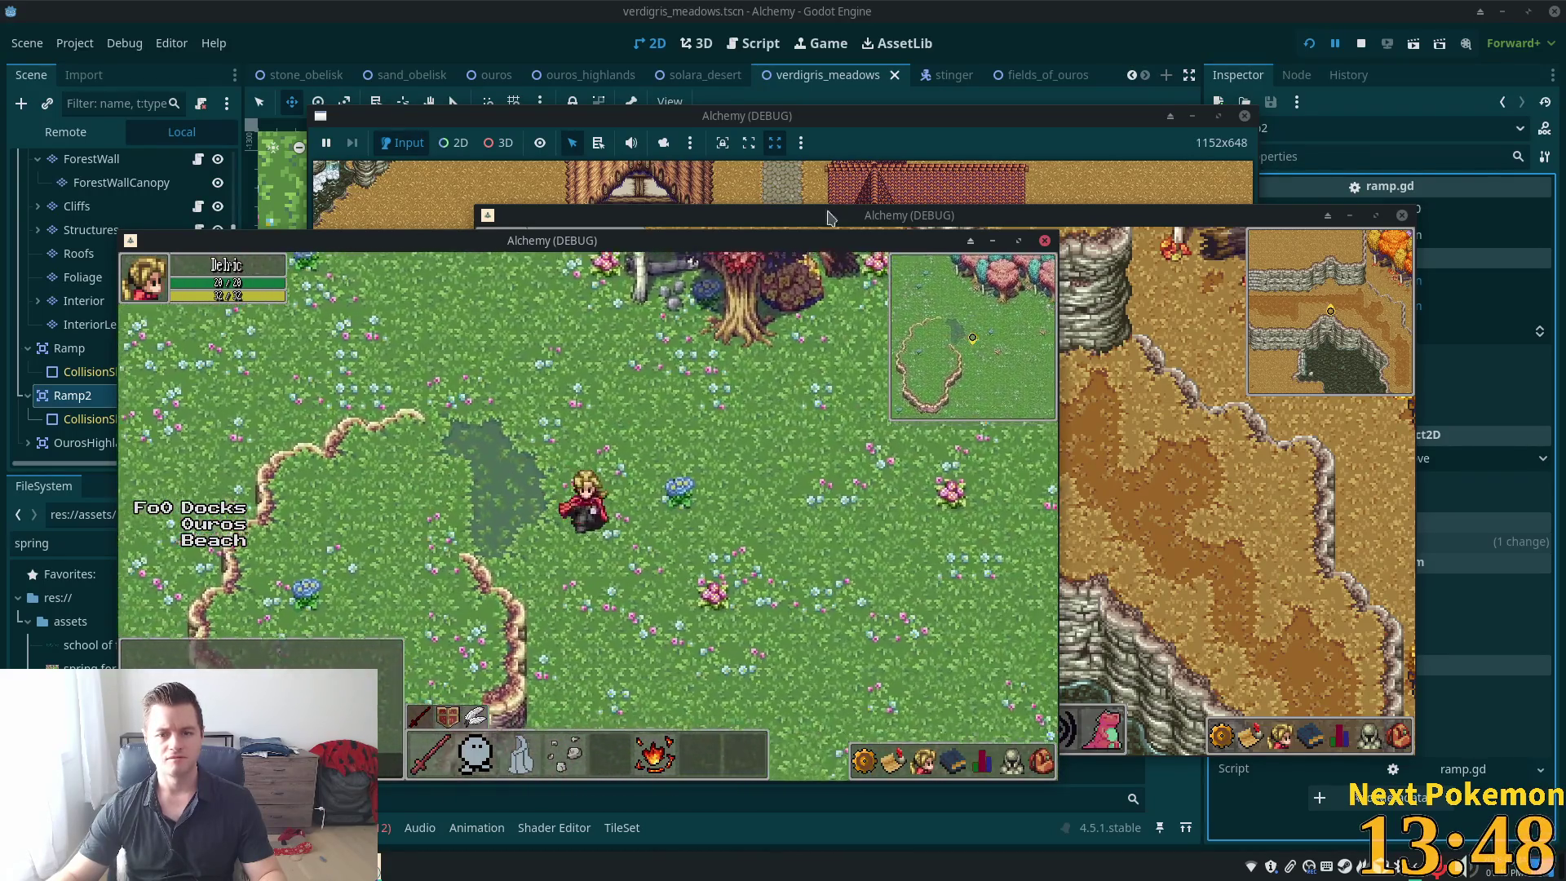
key(Down)
key(Right)
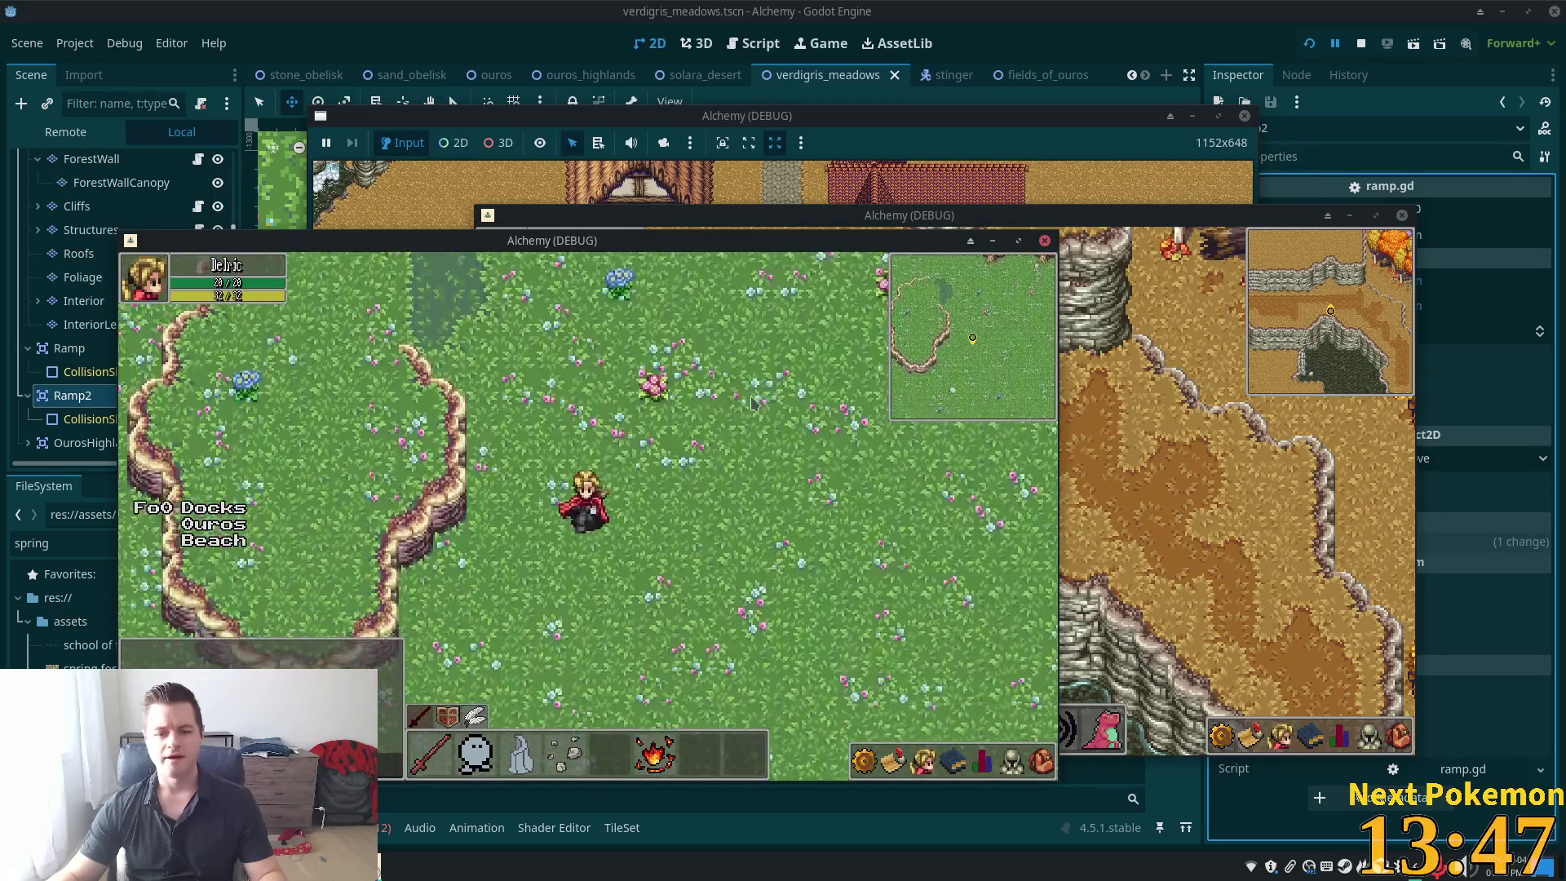
key(Down)
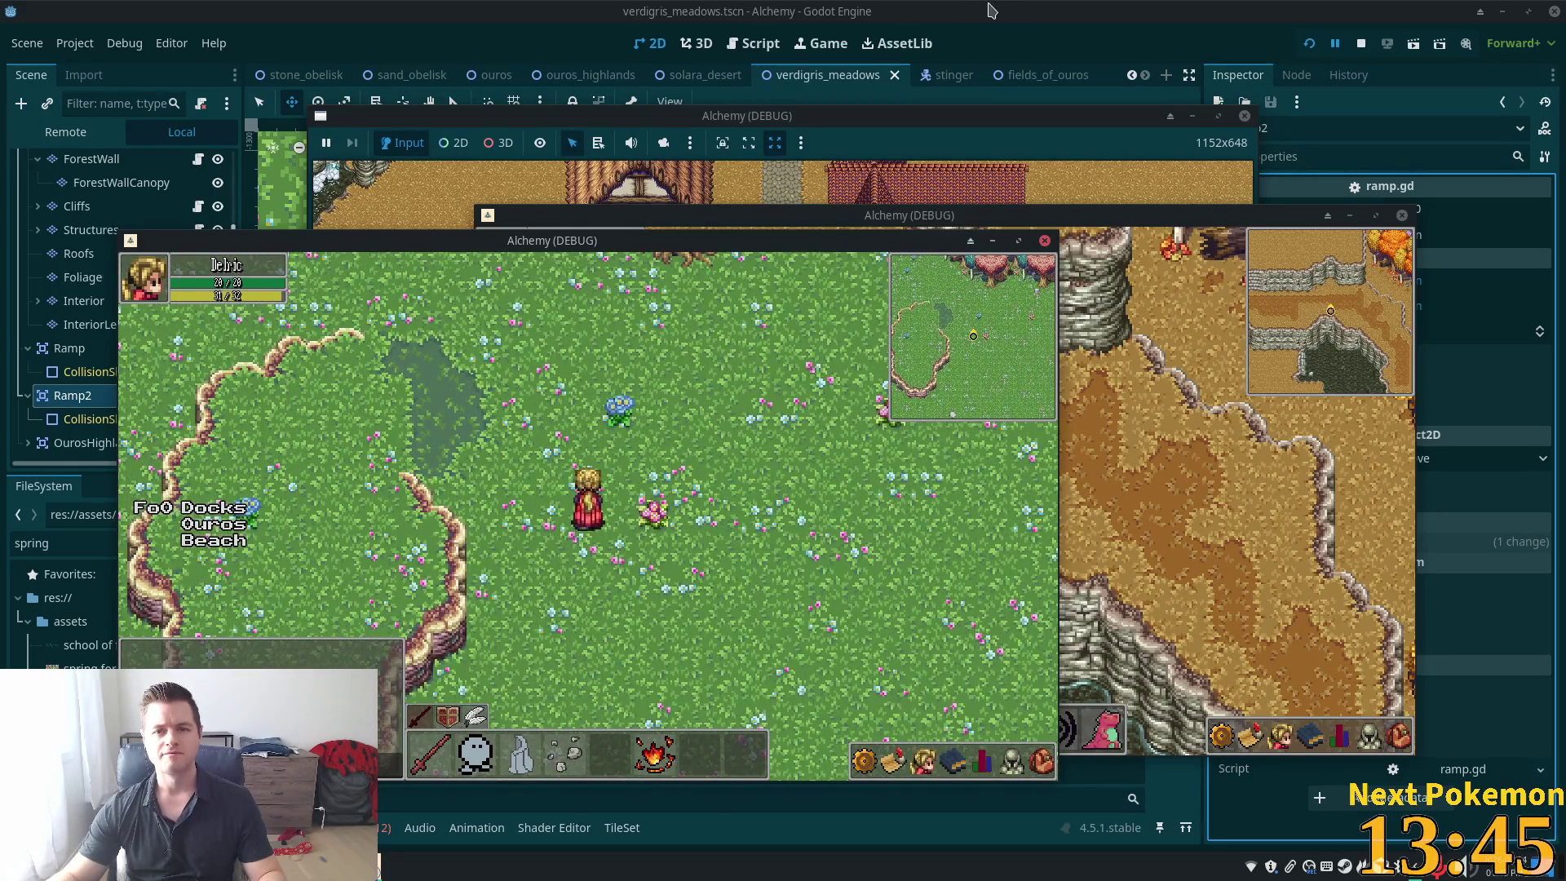
key(F8)
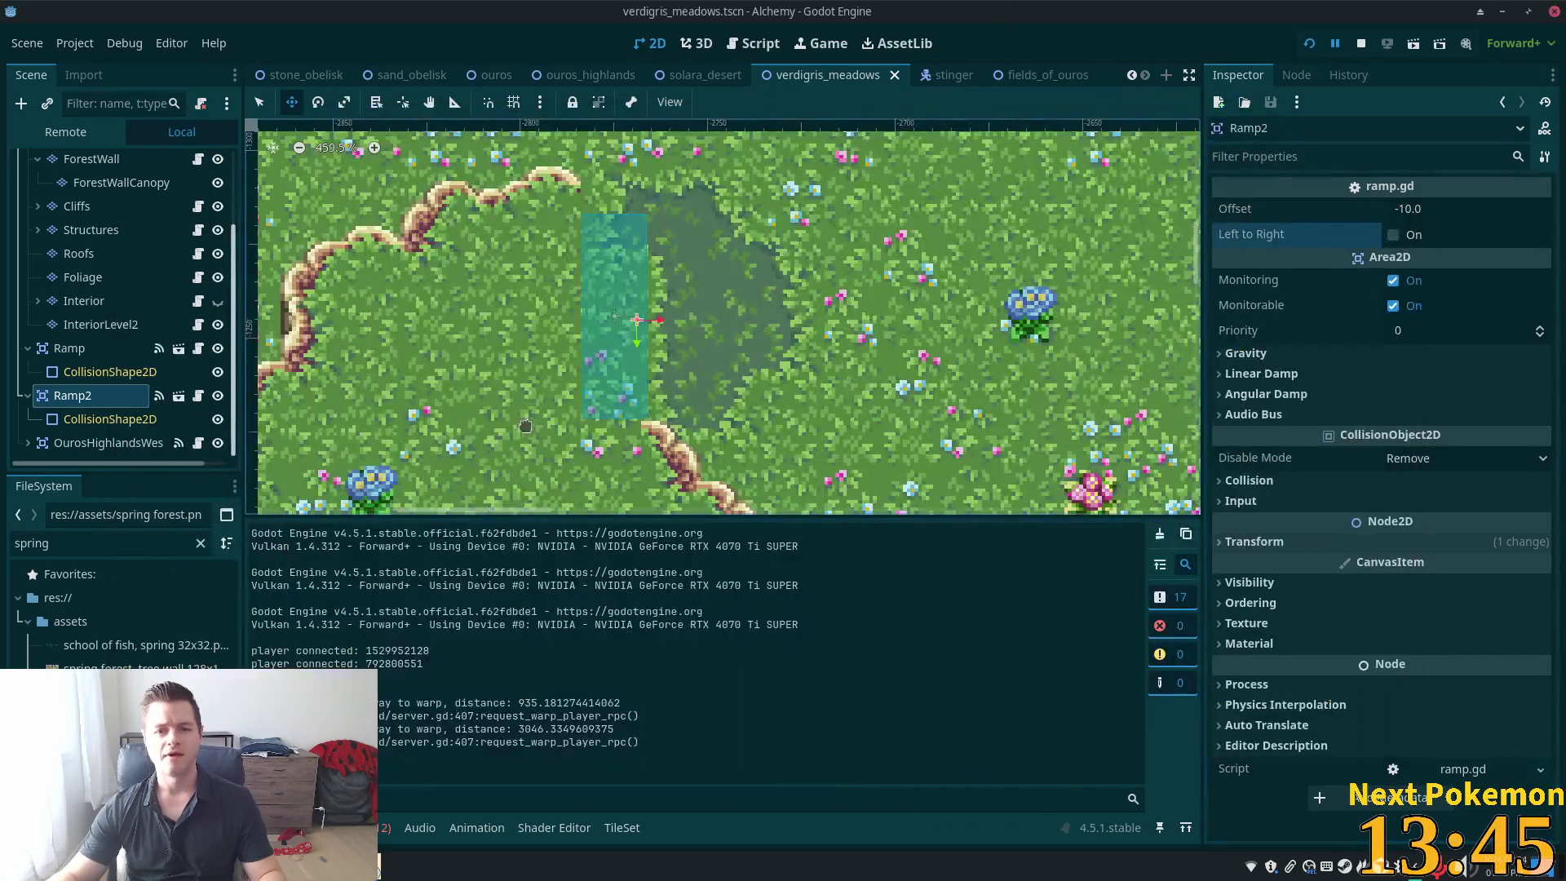
Select the Ground tile layer and pick the 2x2 tree-stump tiles in the atlas
scroll(120, 187, up, 5)
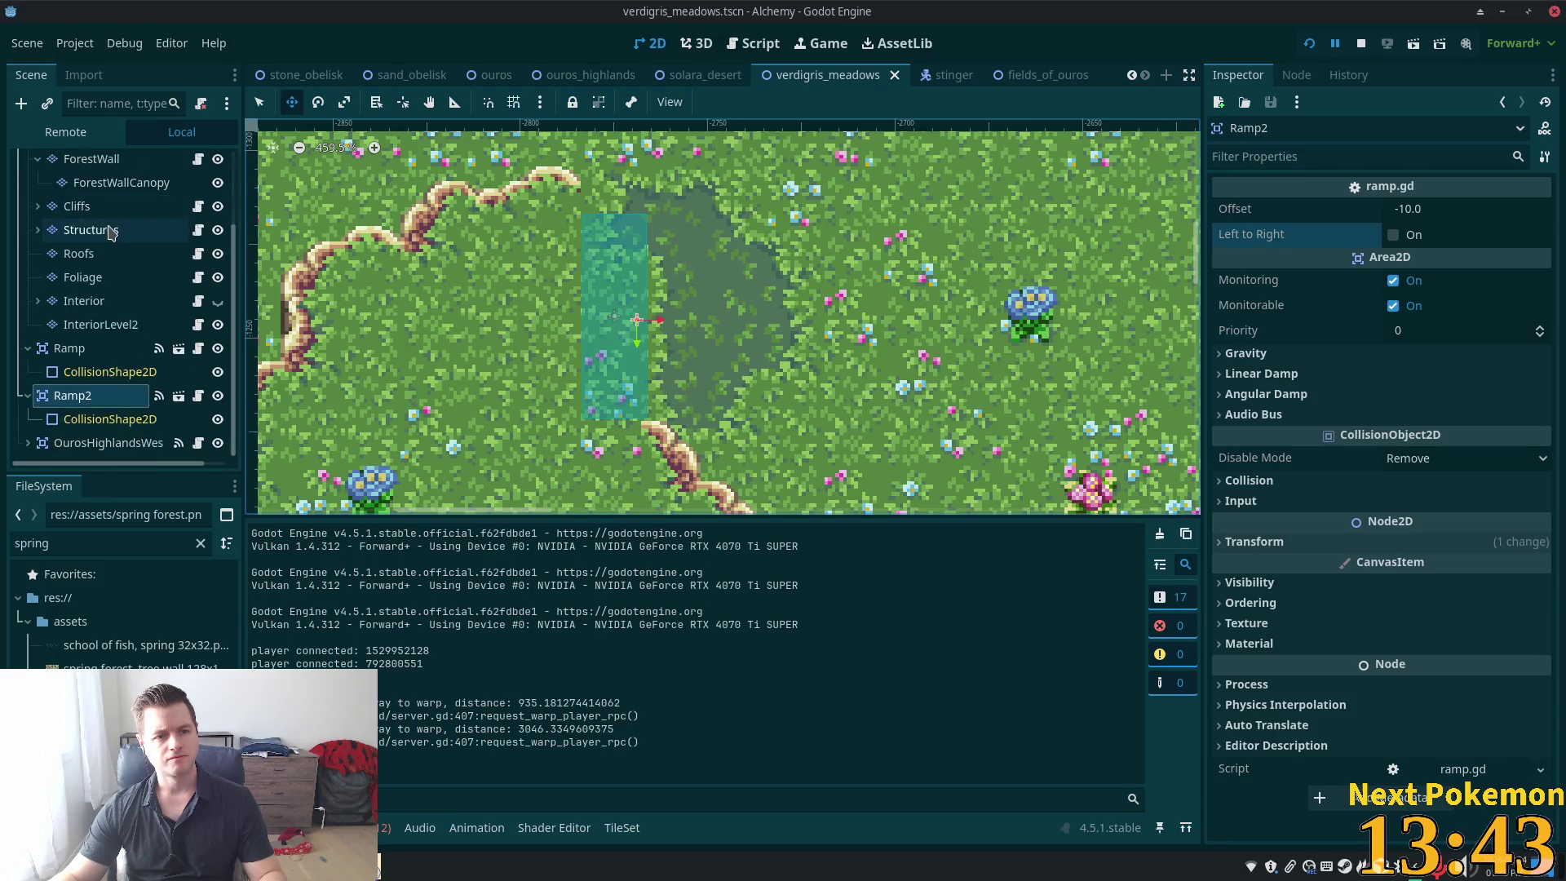
click(130, 211)
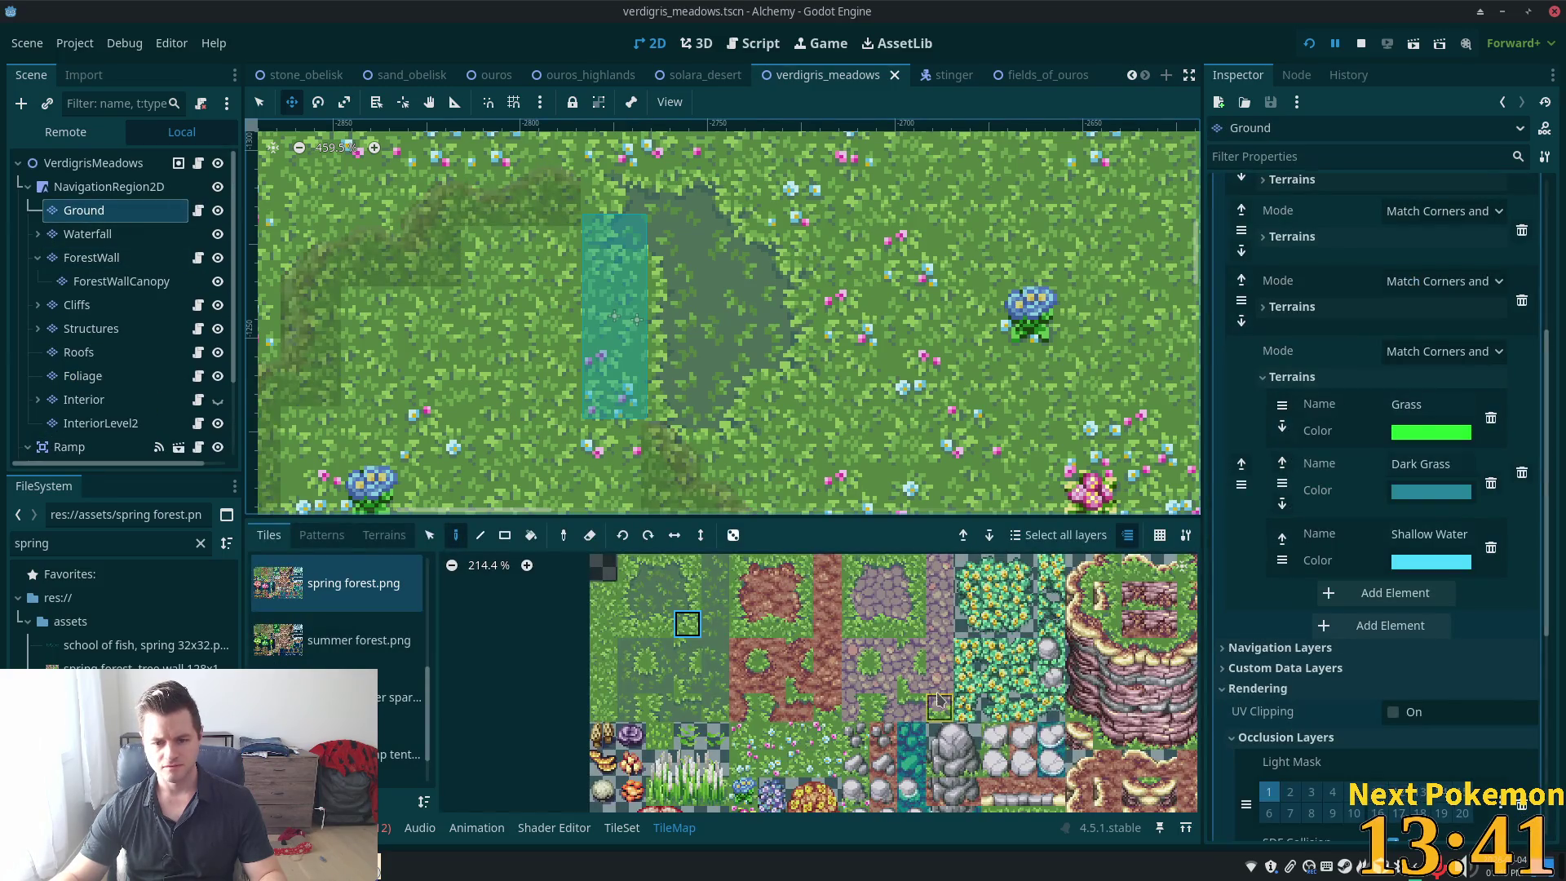
scroll(915, 707, down, 1)
scroll(916, 707, down, 4)
scroll(915, 706, right, 4)
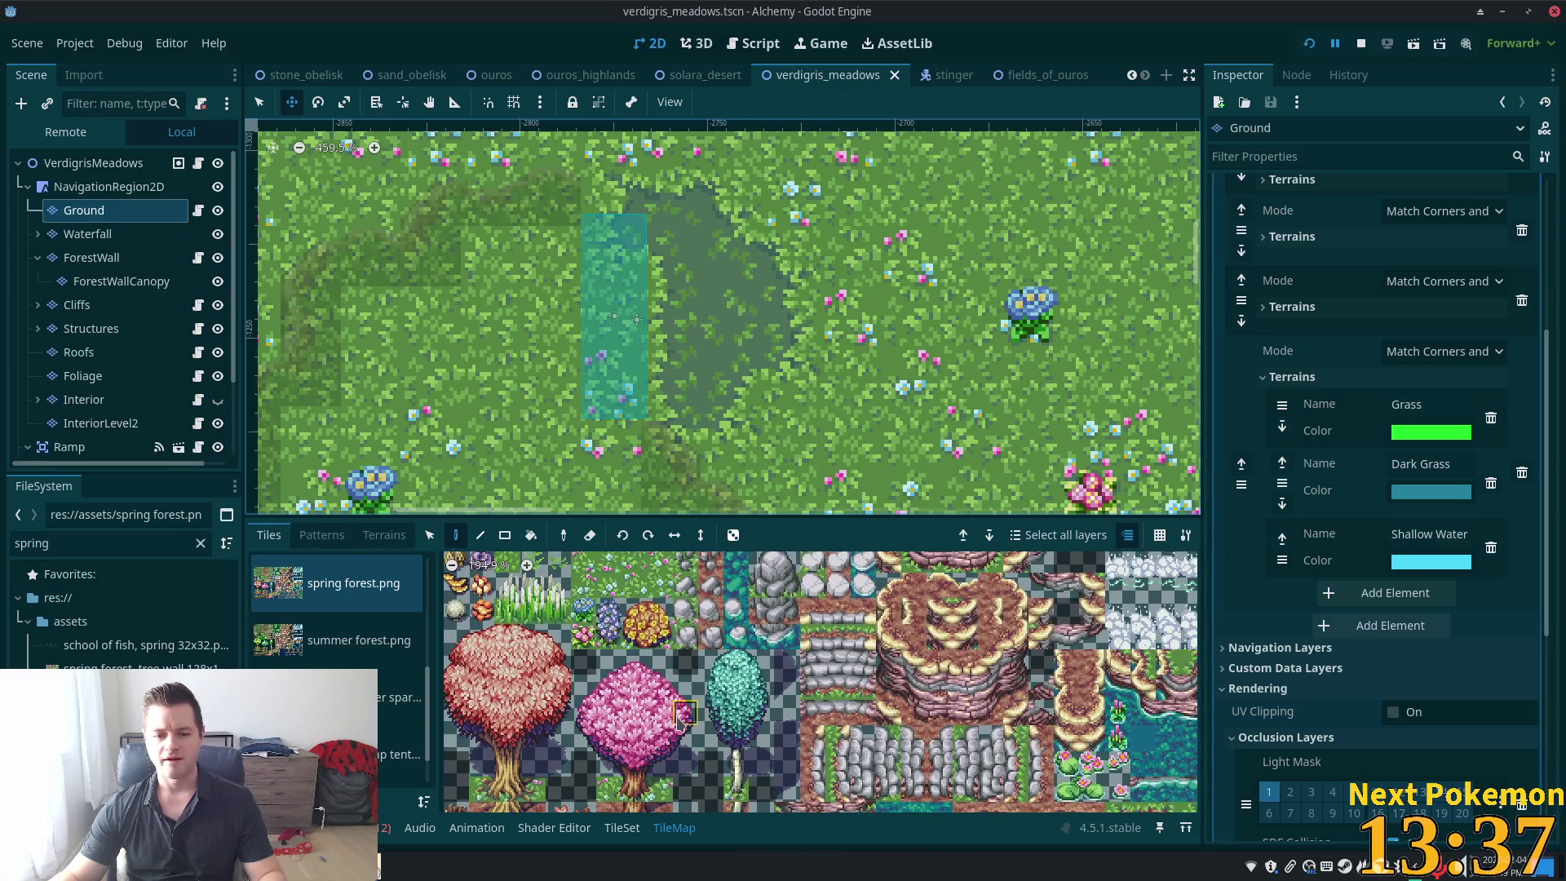
scroll(677, 710, down, 1)
scroll(669, 632, down, 3)
scroll(667, 635, down, 1)
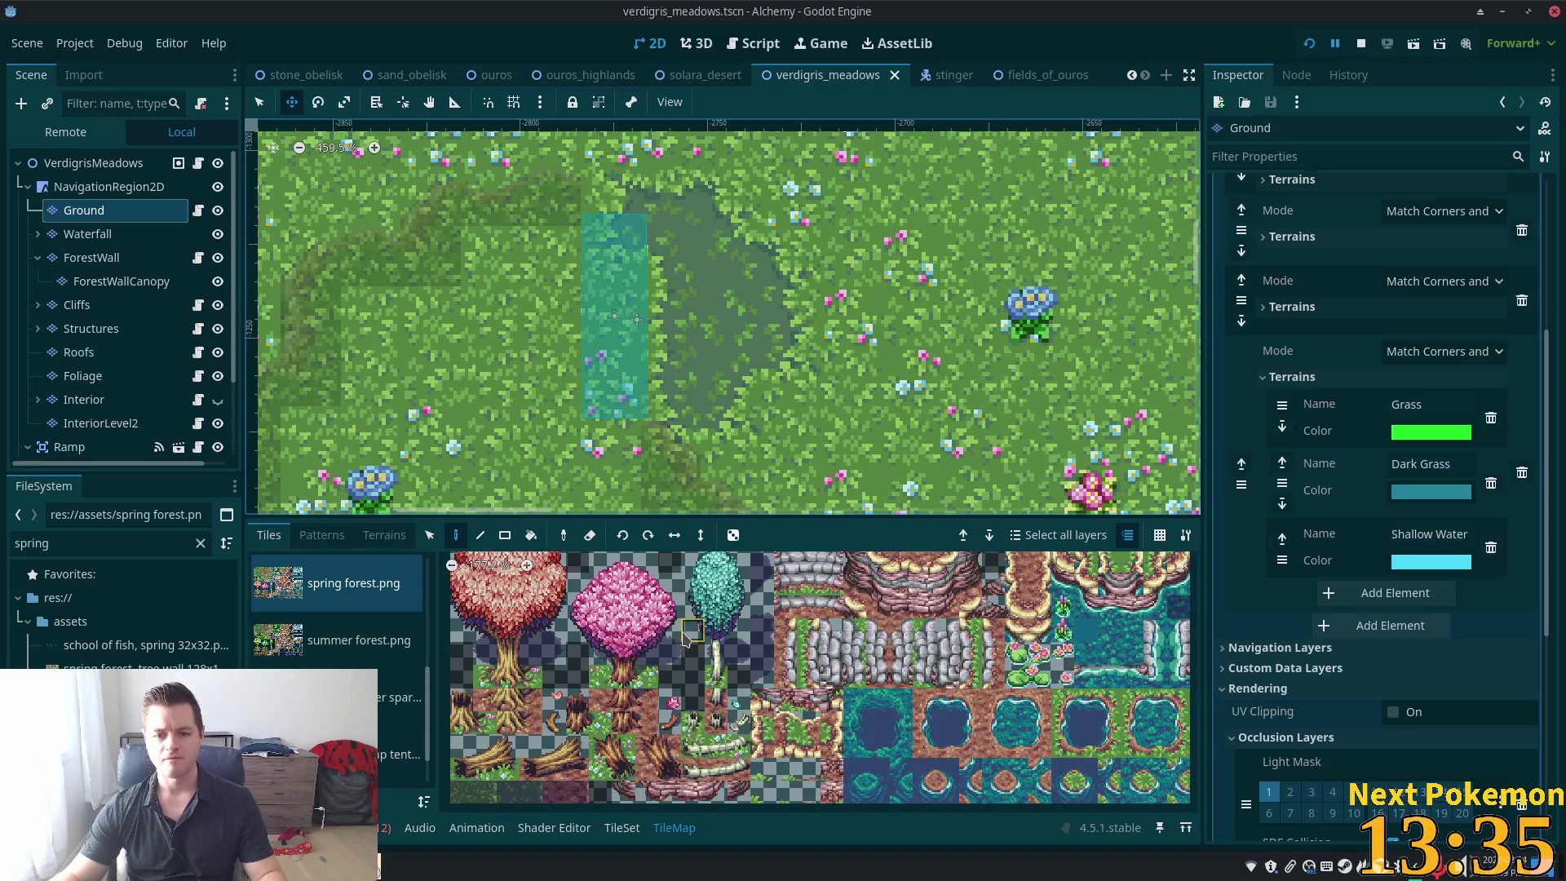
scroll(853, 714, up, 3)
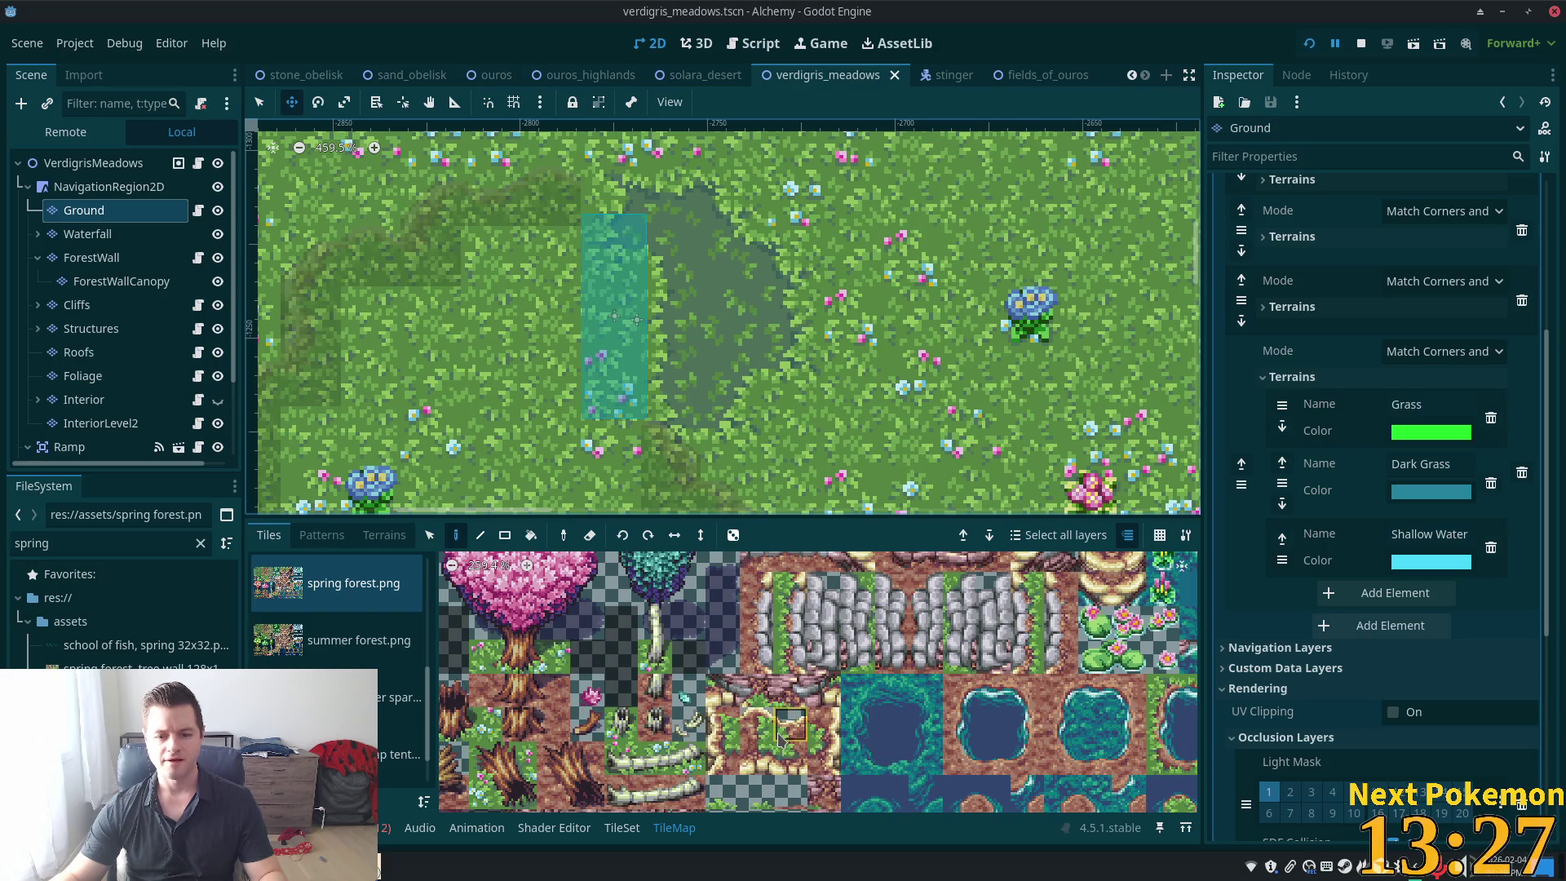
click(757, 729)
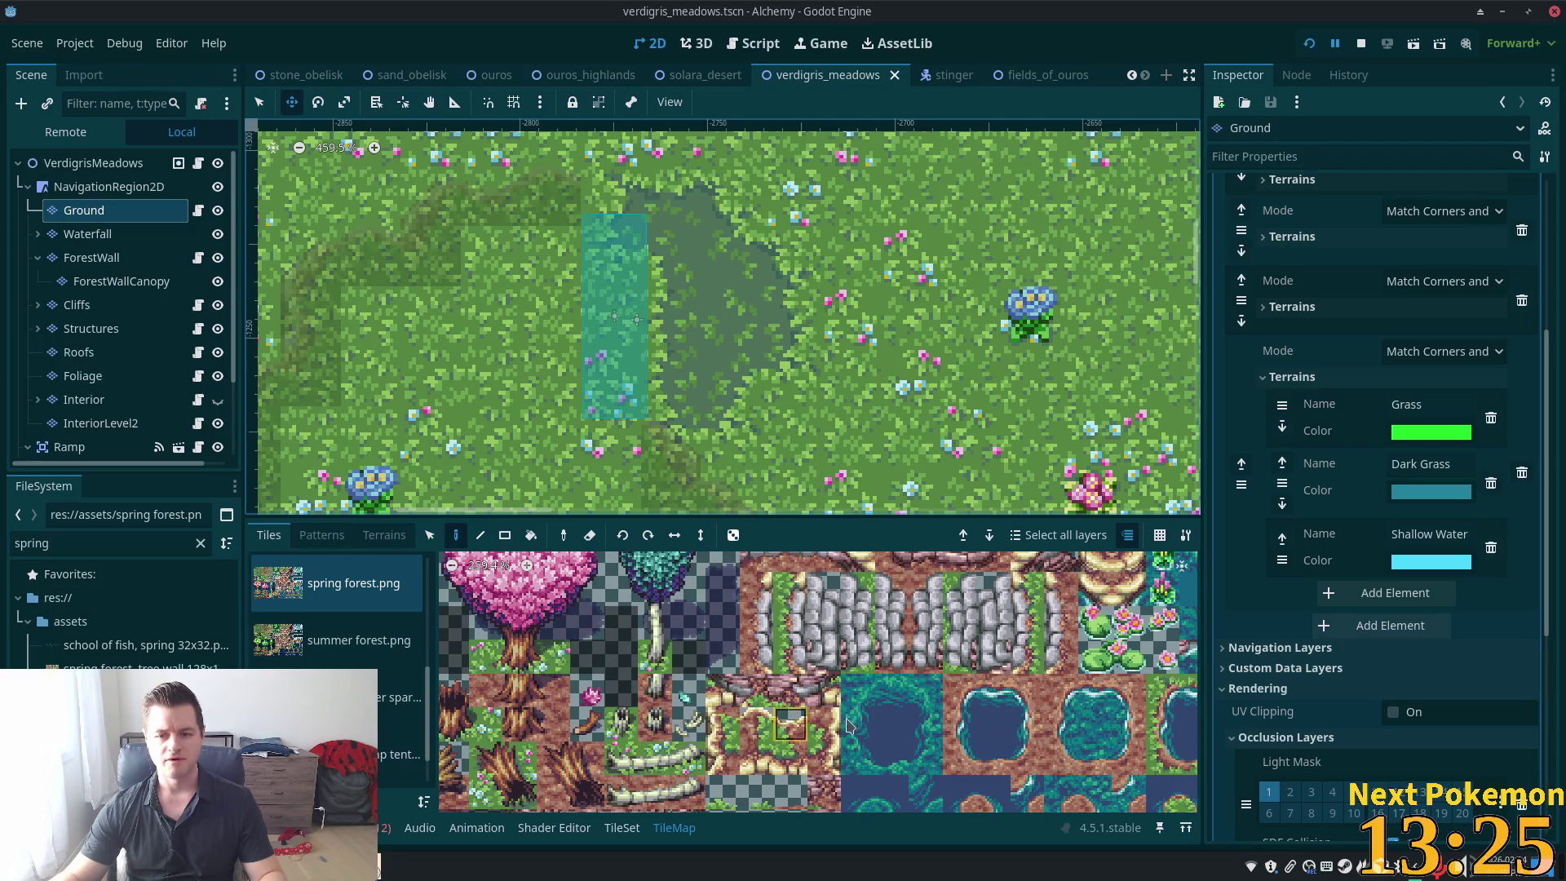
scroll(816, 720, down, 1)
scroll(857, 721, down, 1)
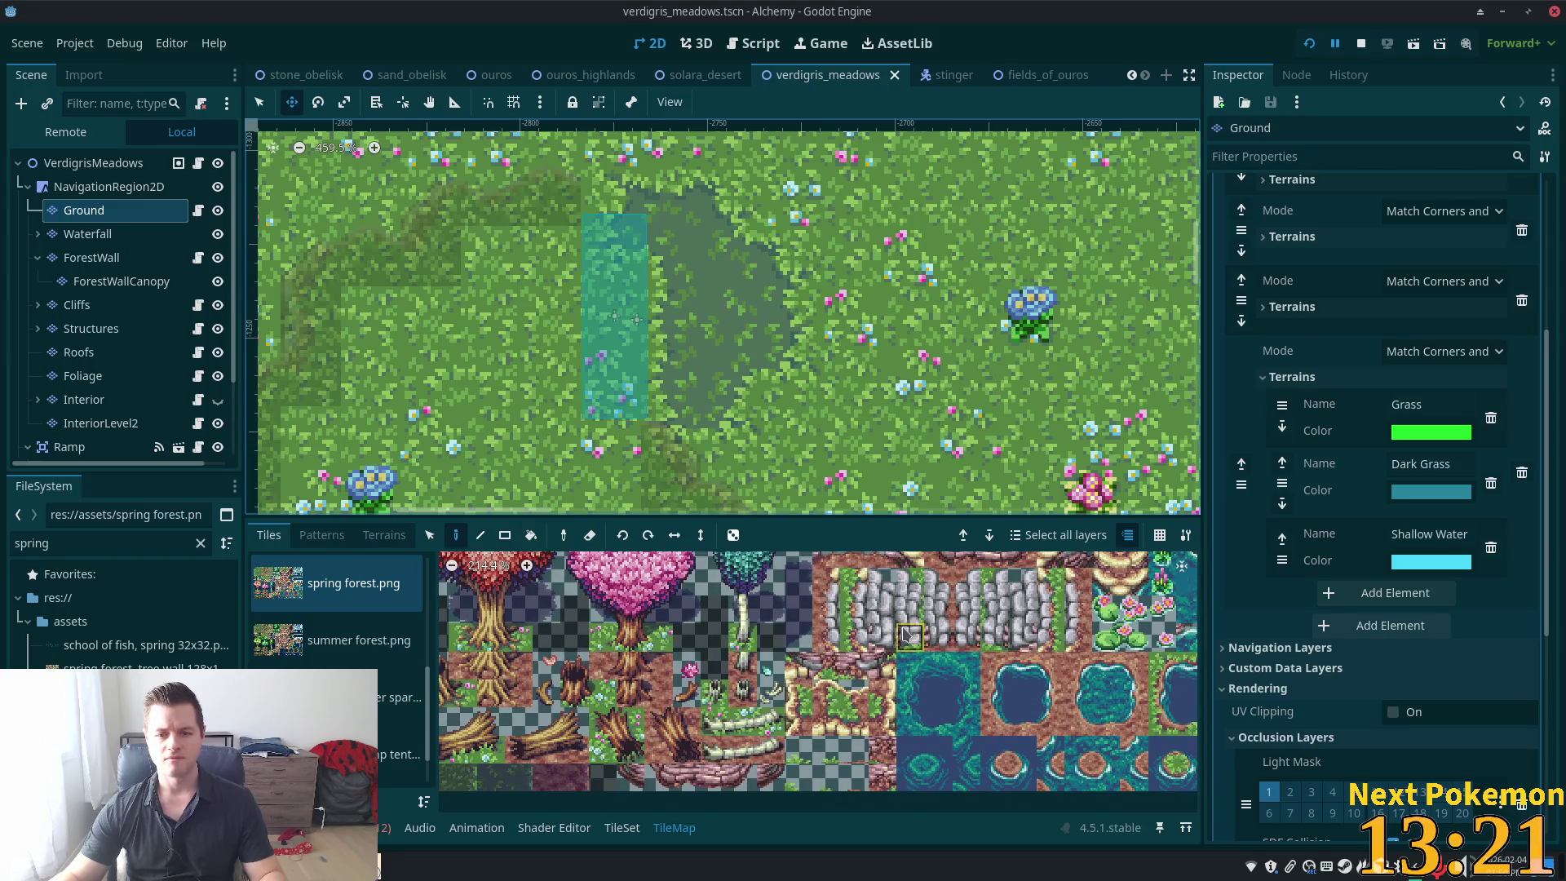
scroll(906, 636, down, 1)
drag(625, 713, 651, 740)
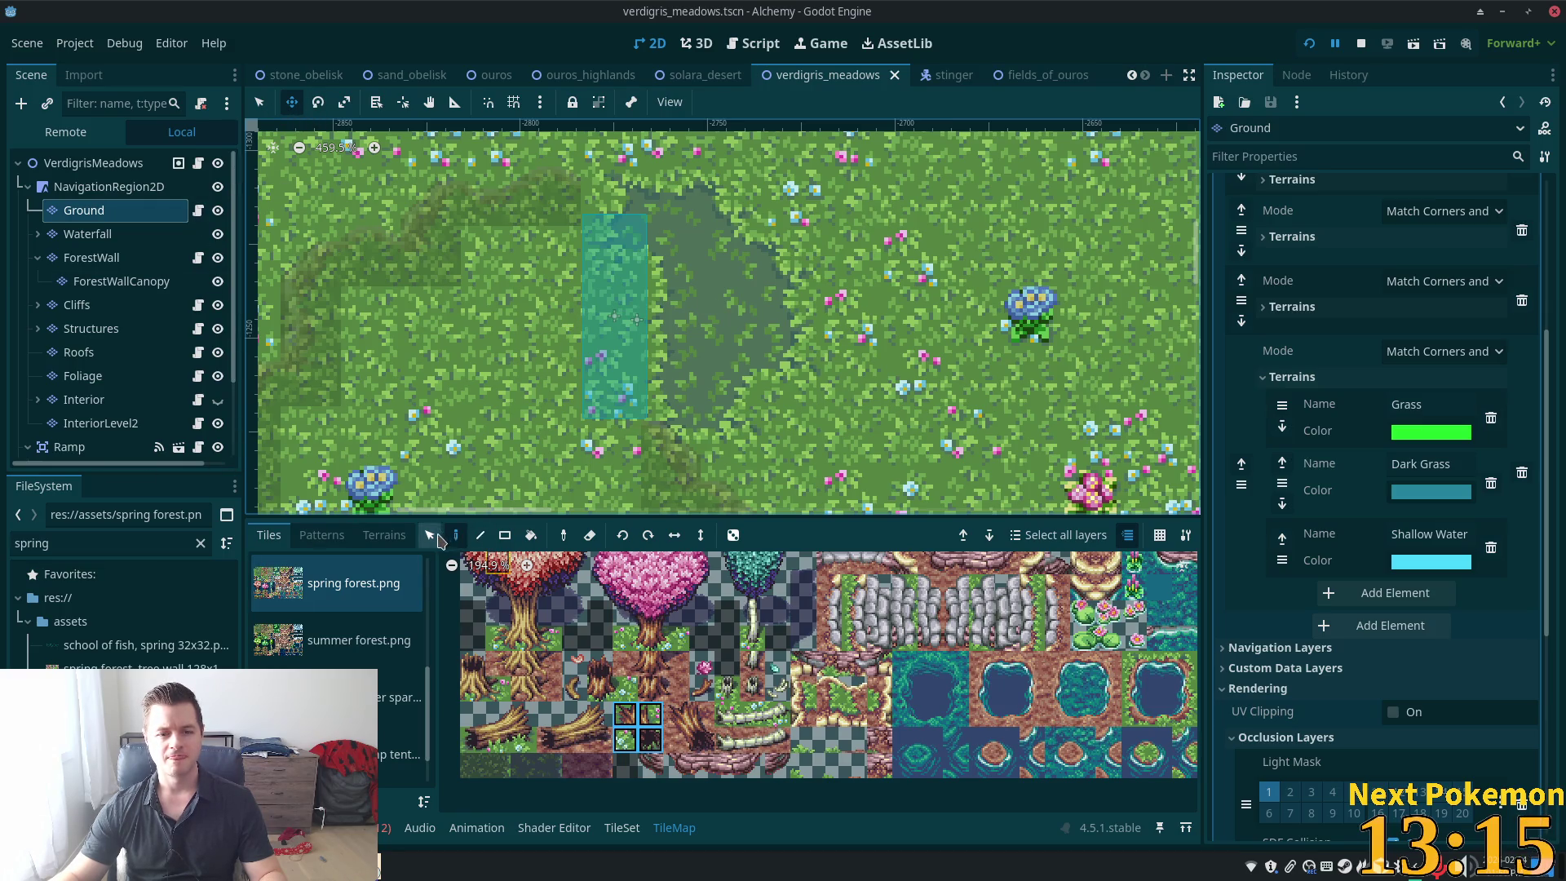
Paint the tree stump inside the cliff loop, save, and reselect the scene root
click(637, 457)
scroll(688, 338, down, 5)
scroll(688, 338, left, 4)
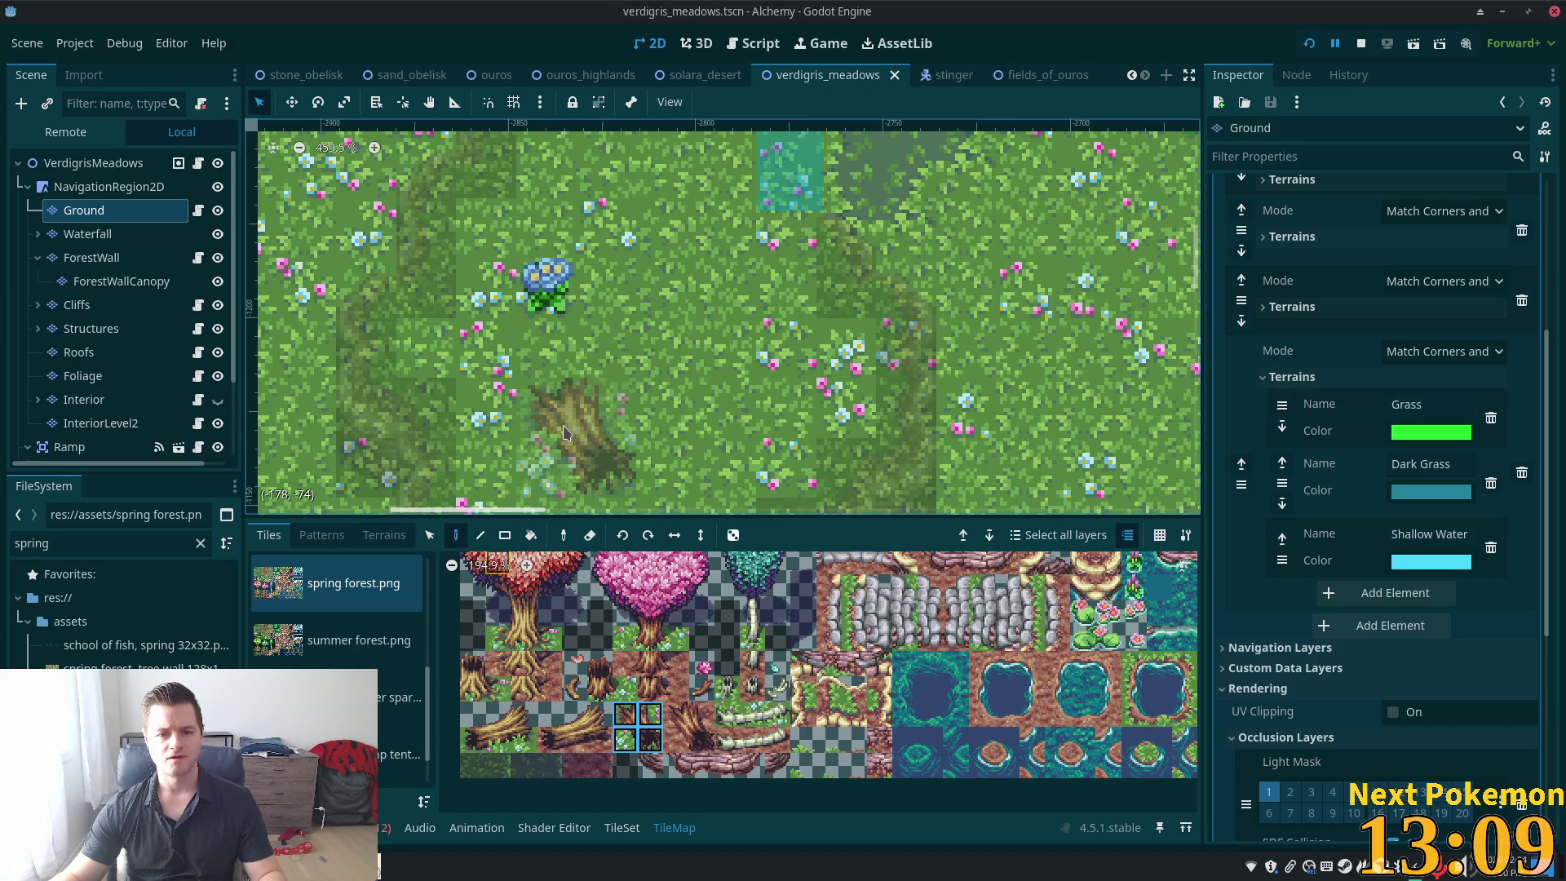
click(564, 432)
scroll(604, 228, down, 2)
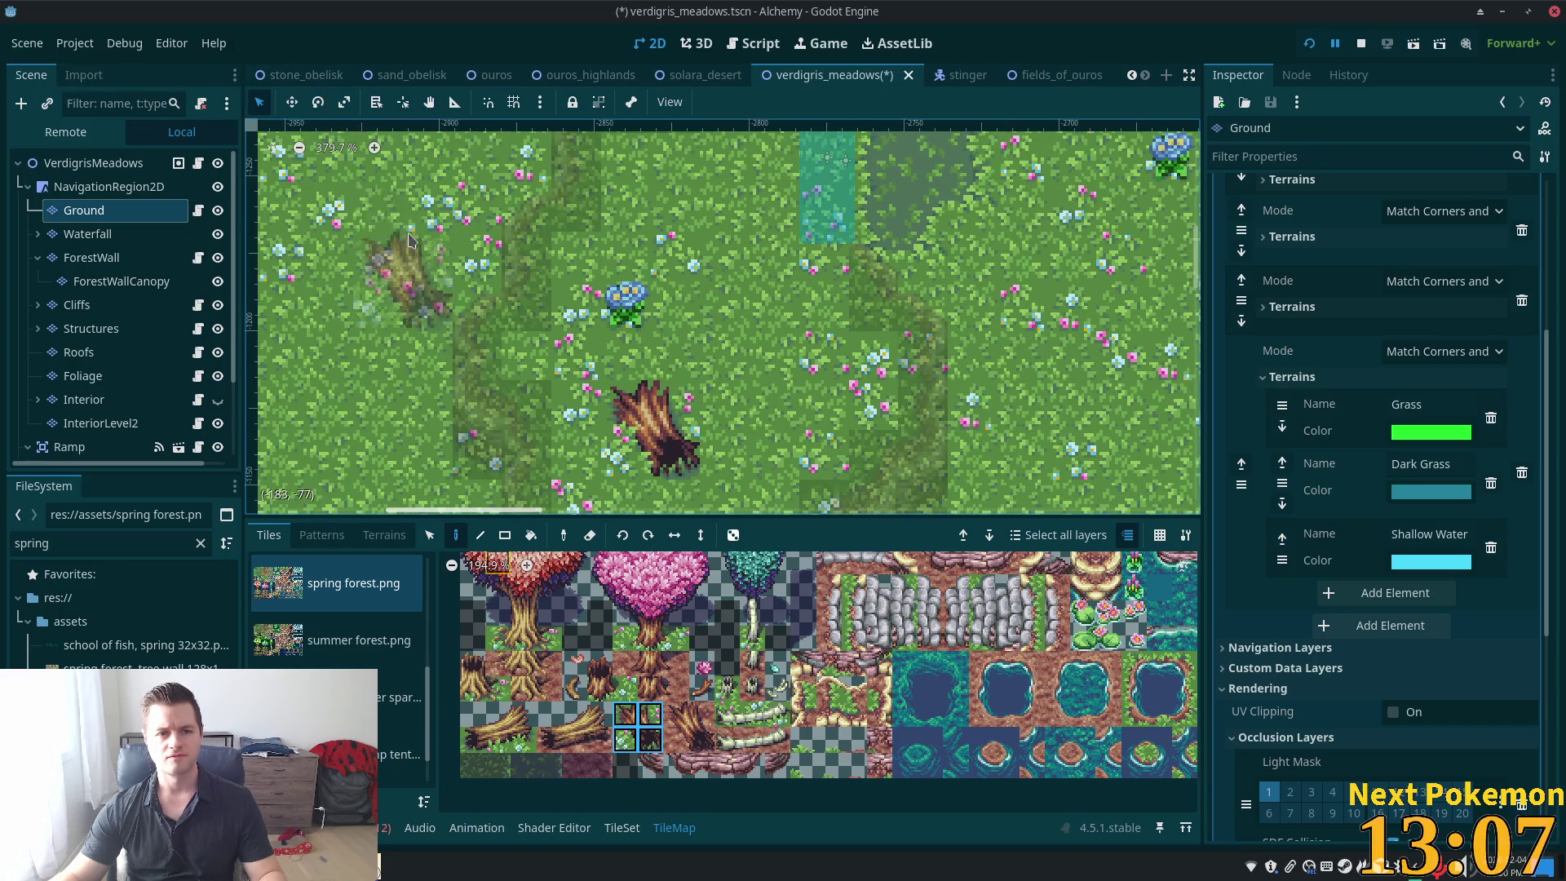
key(ctrl+s)
scroll(836, 363, down, 5)
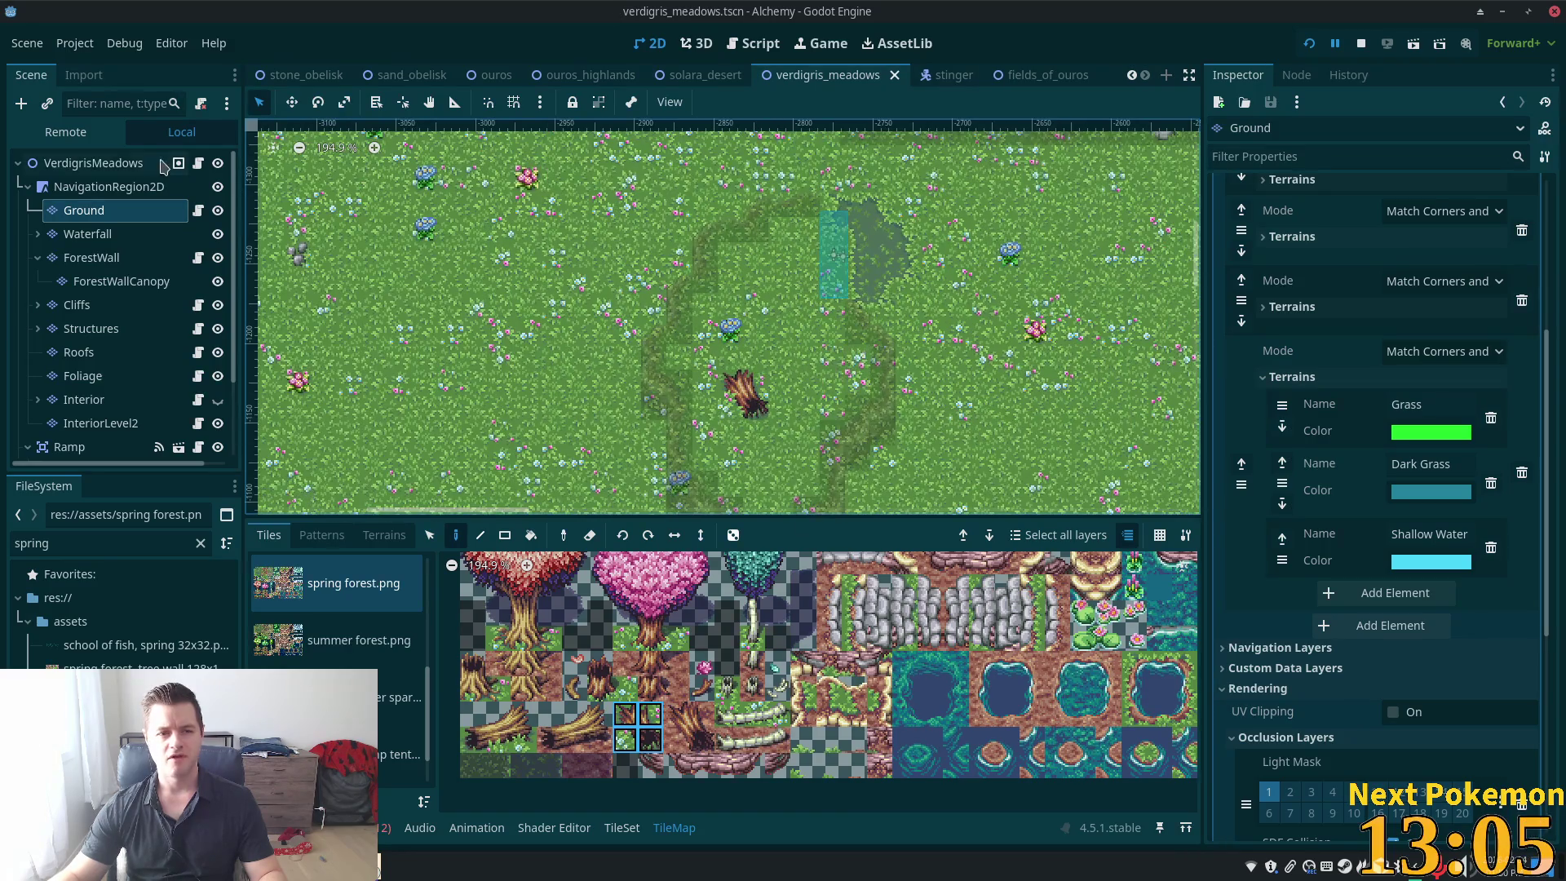
click(155, 163)
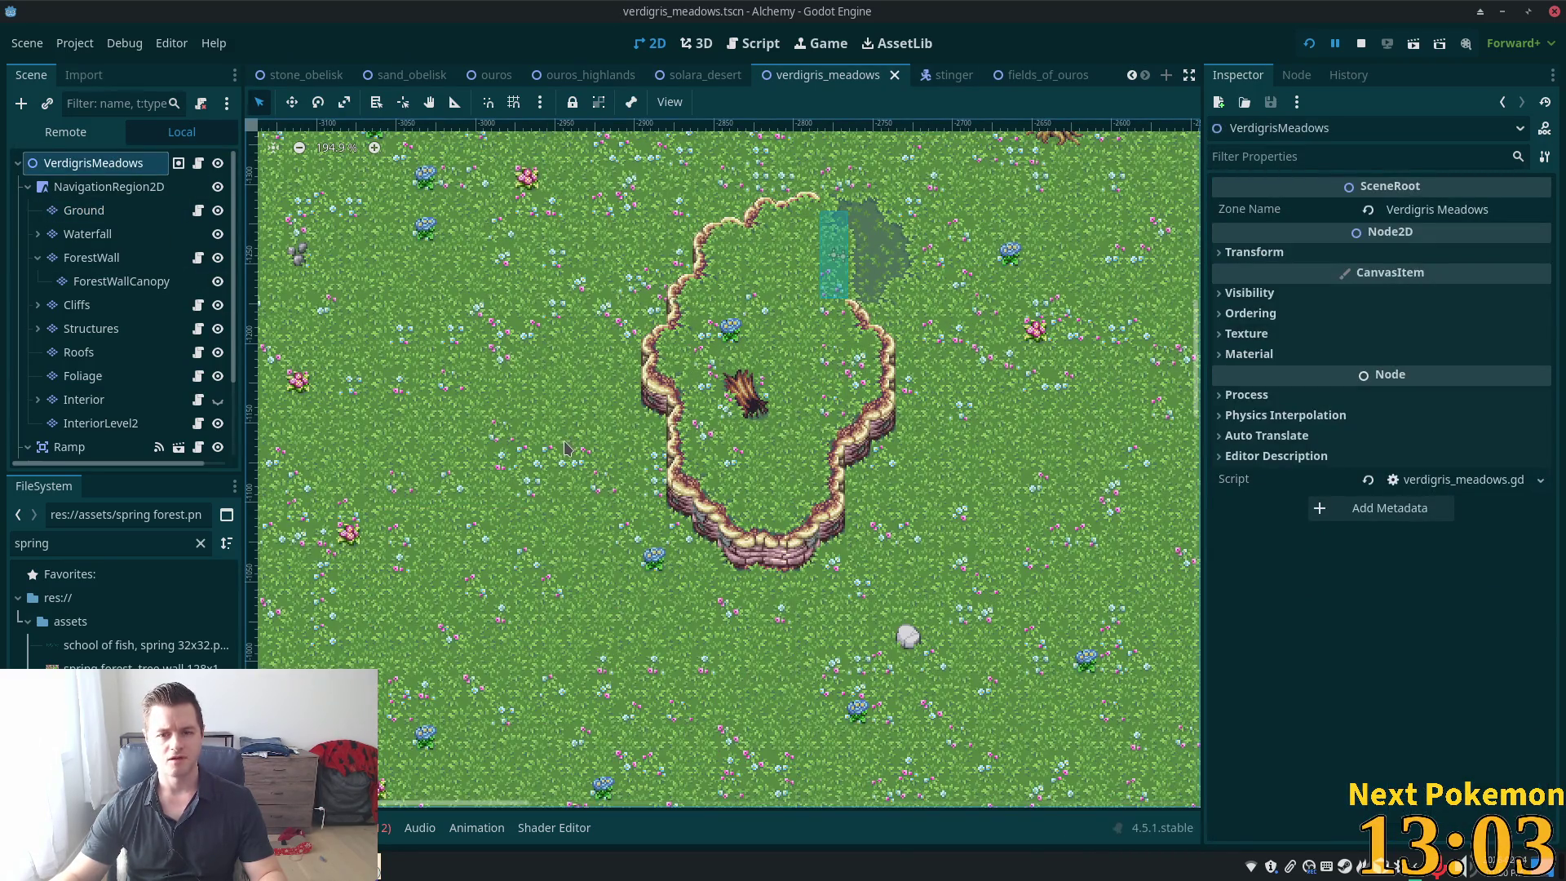
scroll(840, 435, up, 3)
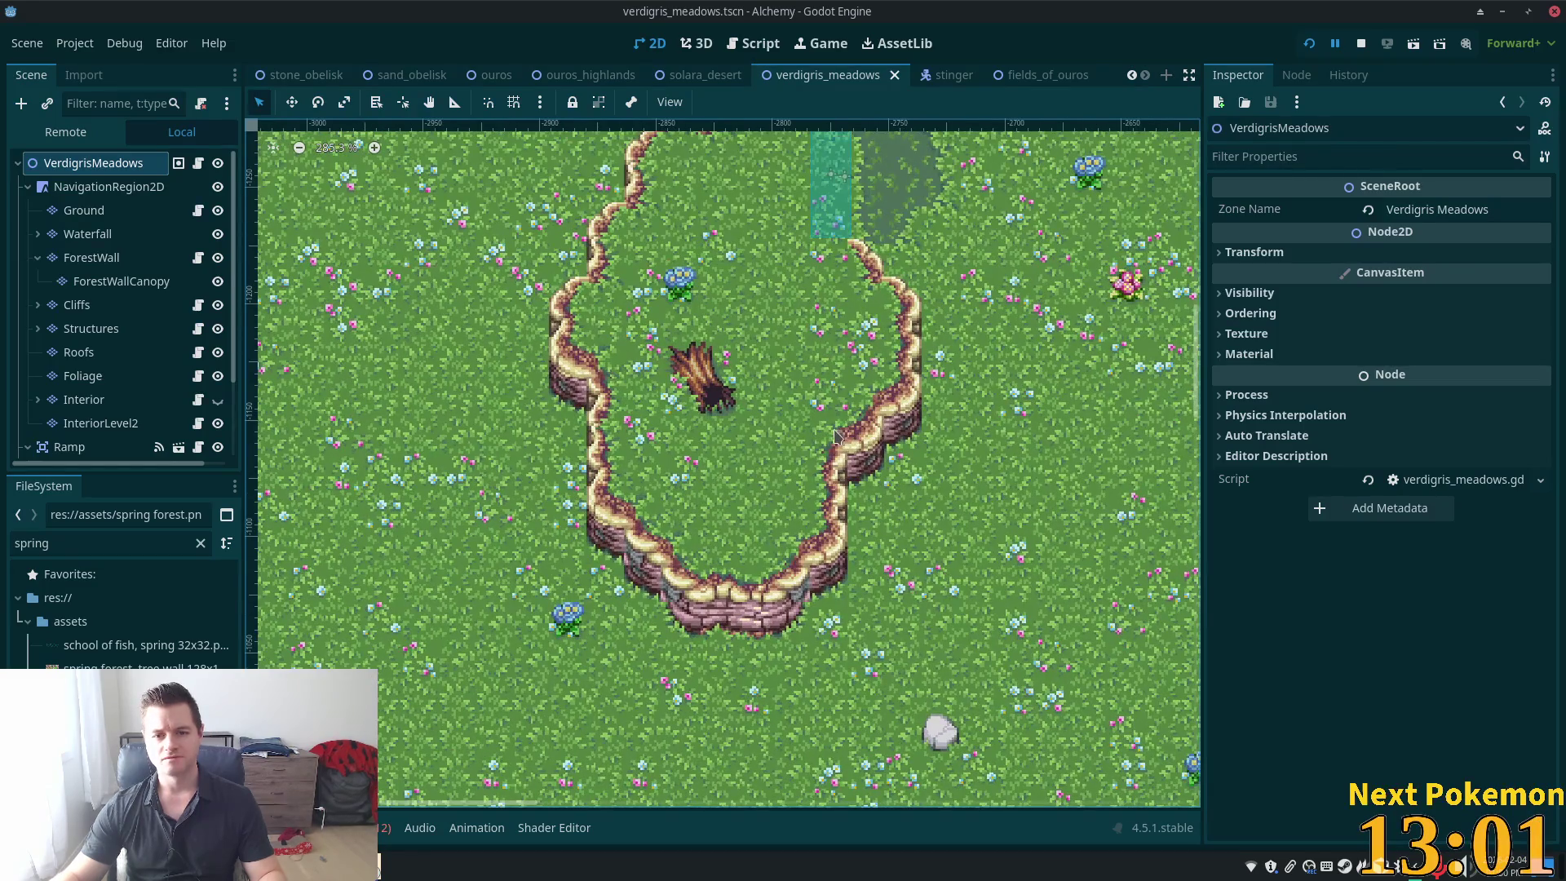
scroll(834, 437, up, 3)
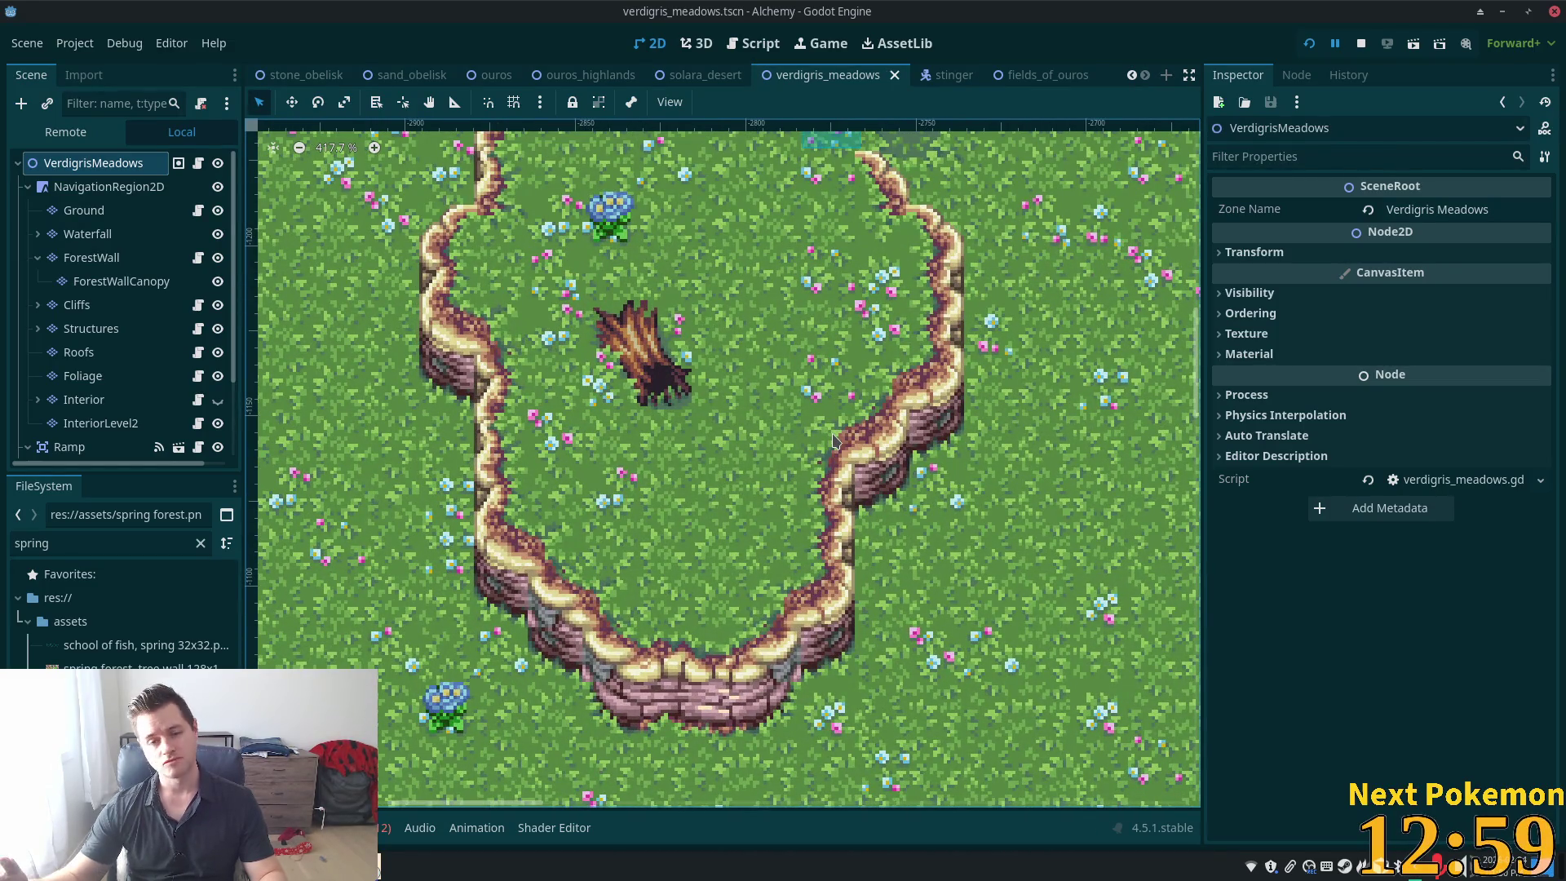
key(w)
scroll(882, 405, down, 2)
scroll(883, 405, down, 1)
drag(883, 405, 452, 582)
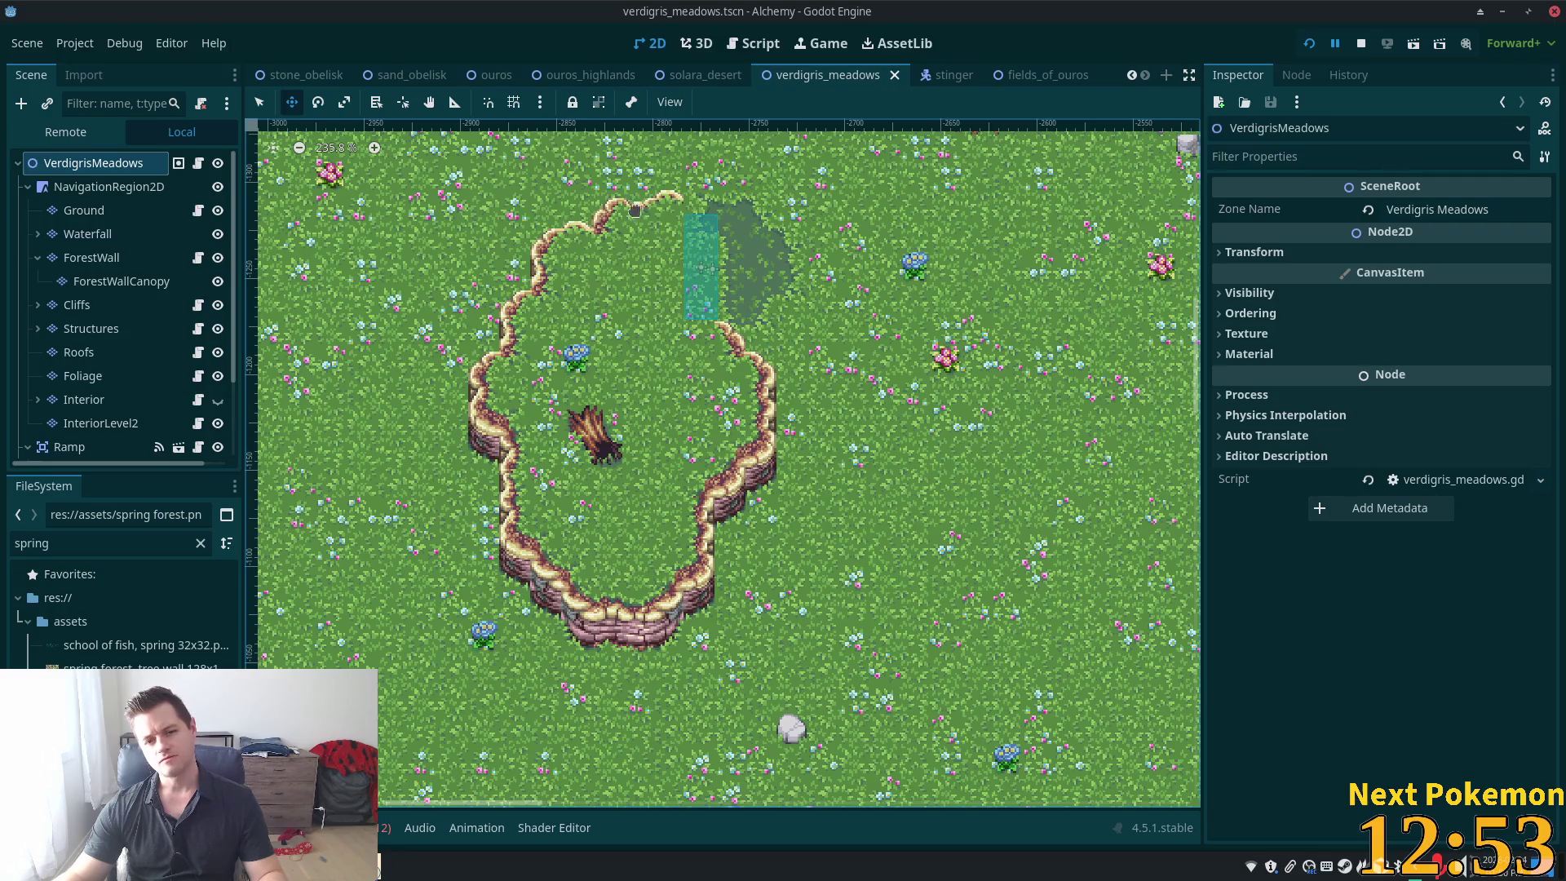
scroll(694, 221, up, 4)
scroll(897, 420, up, 1)
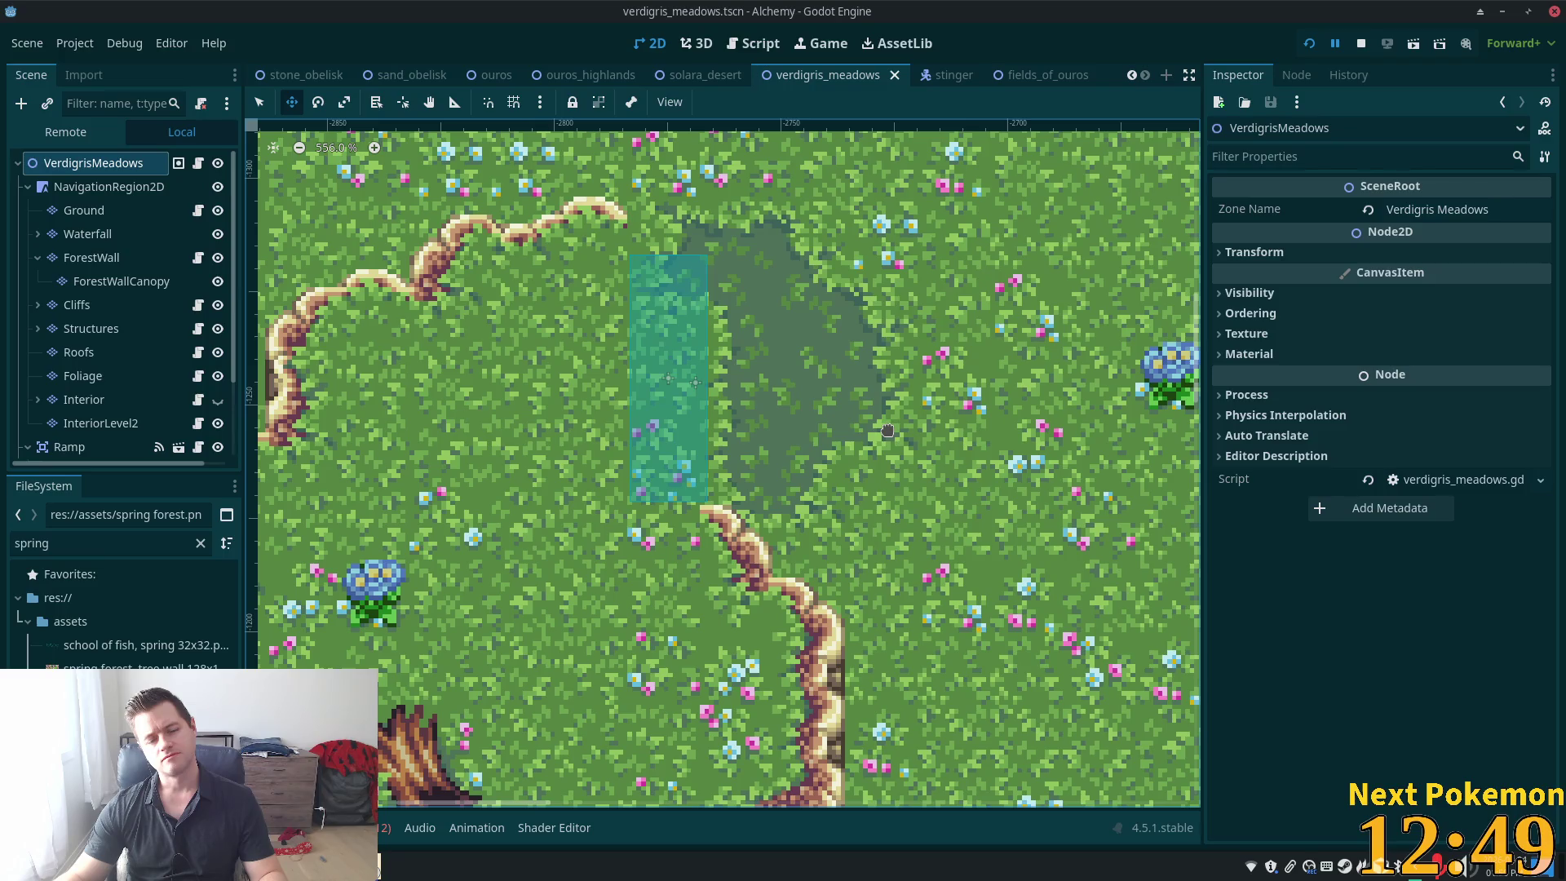
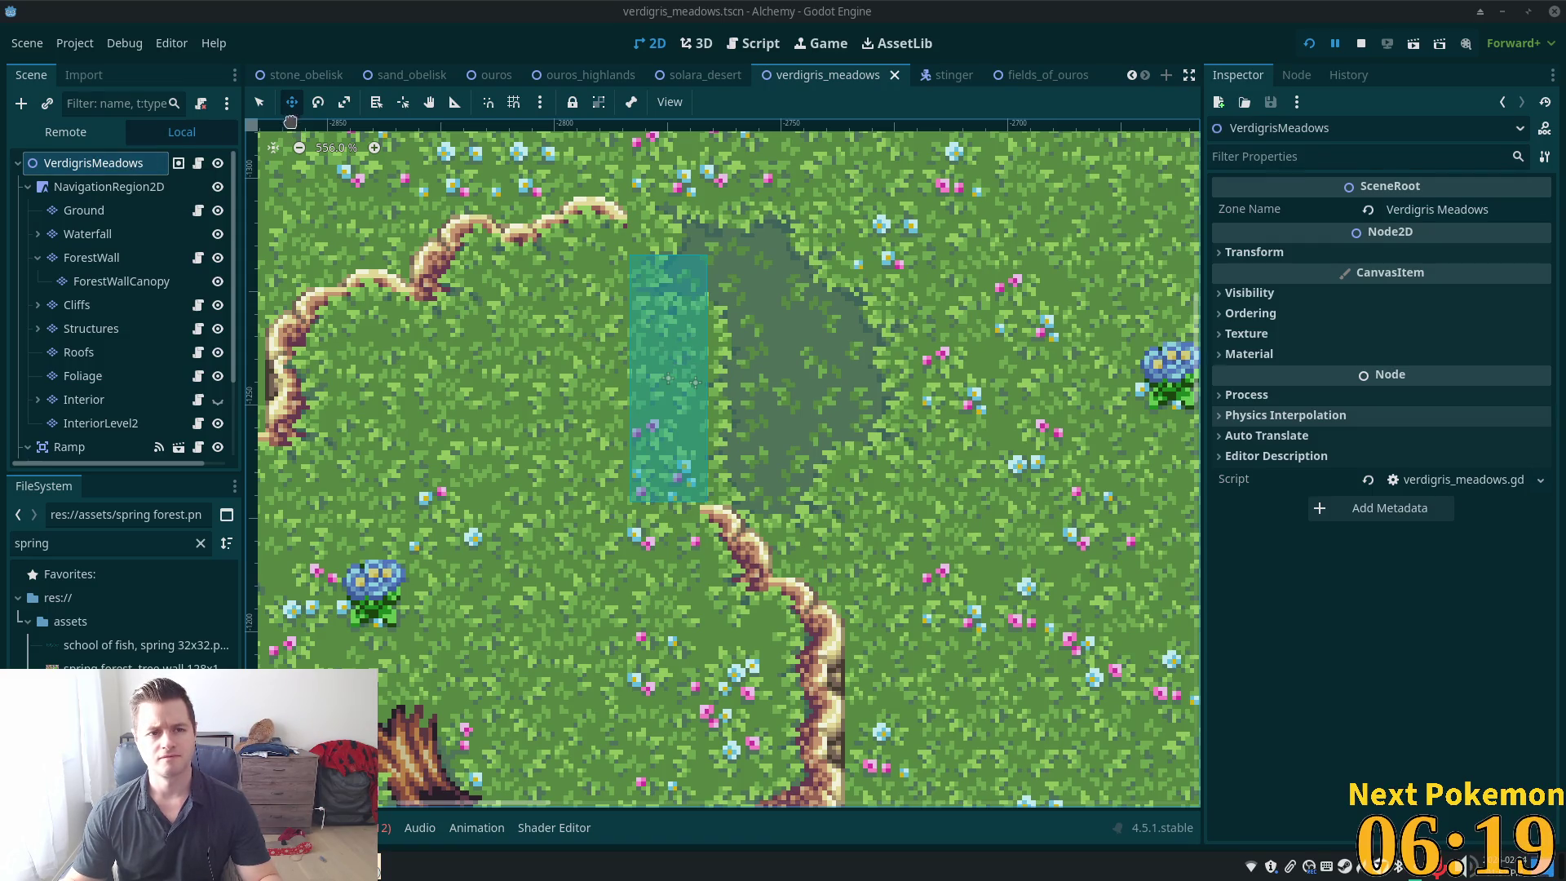
Add a ColorRect node on the meadow and stretch it over the teal strip and shaded patch
click(259, 102)
right_click(626, 329)
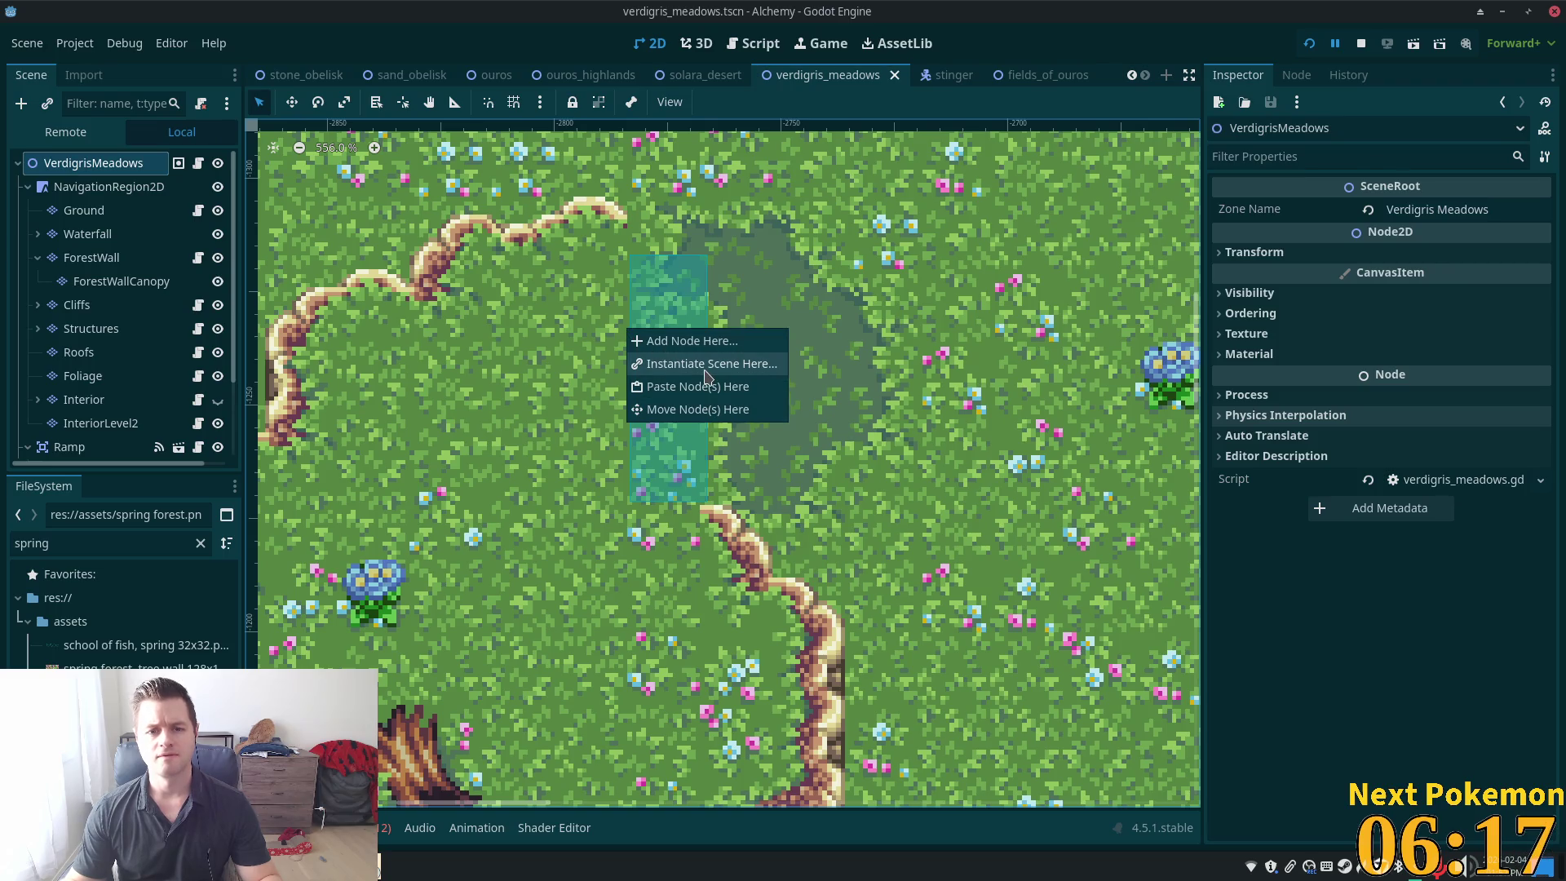
click(691, 341)
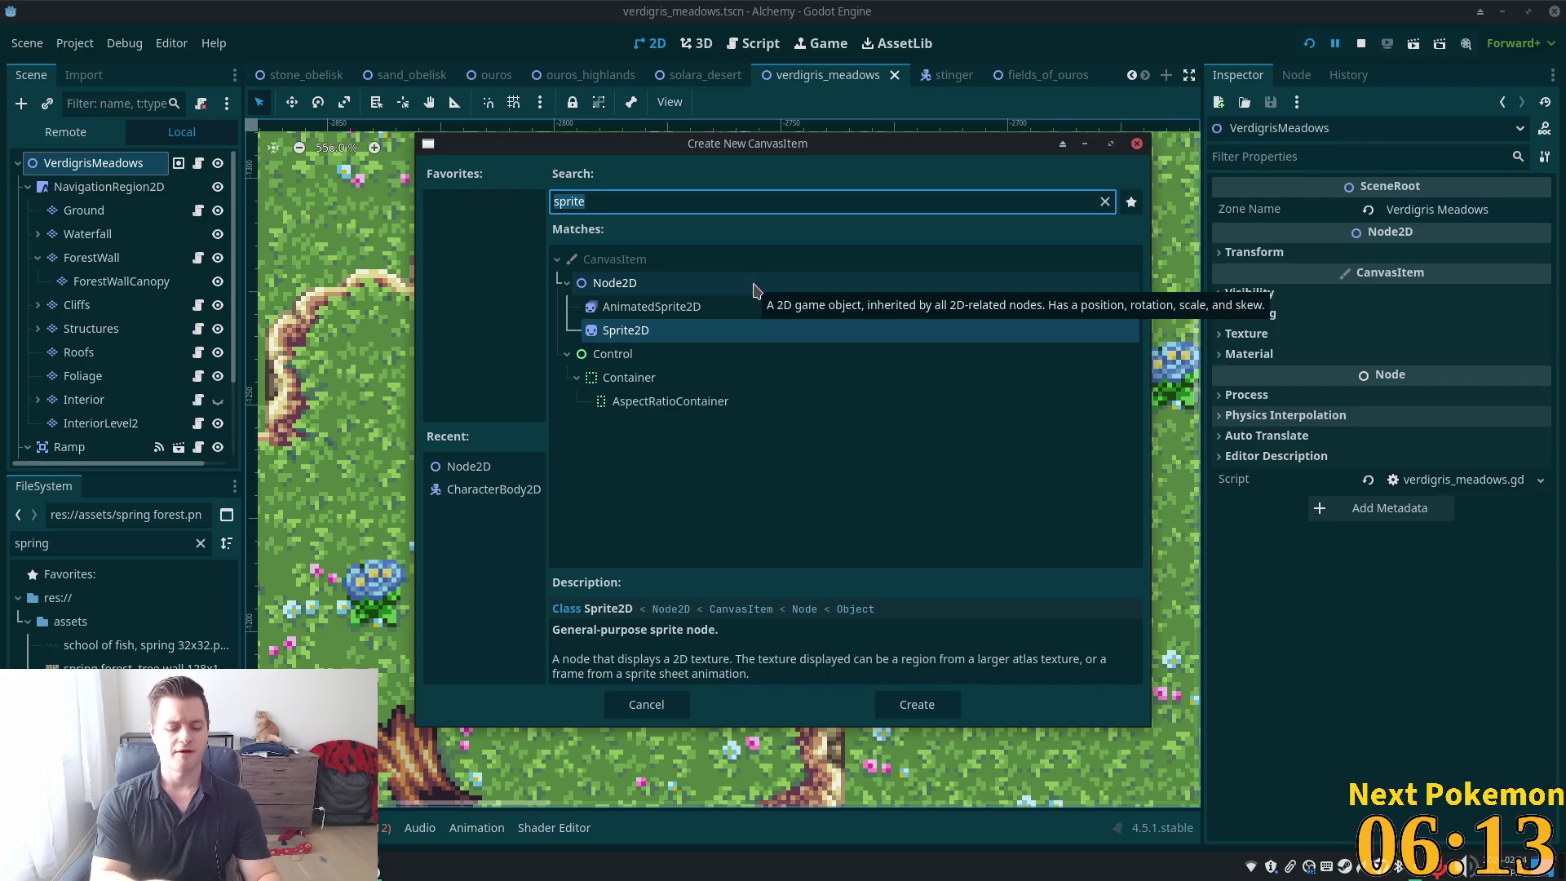
text(color)
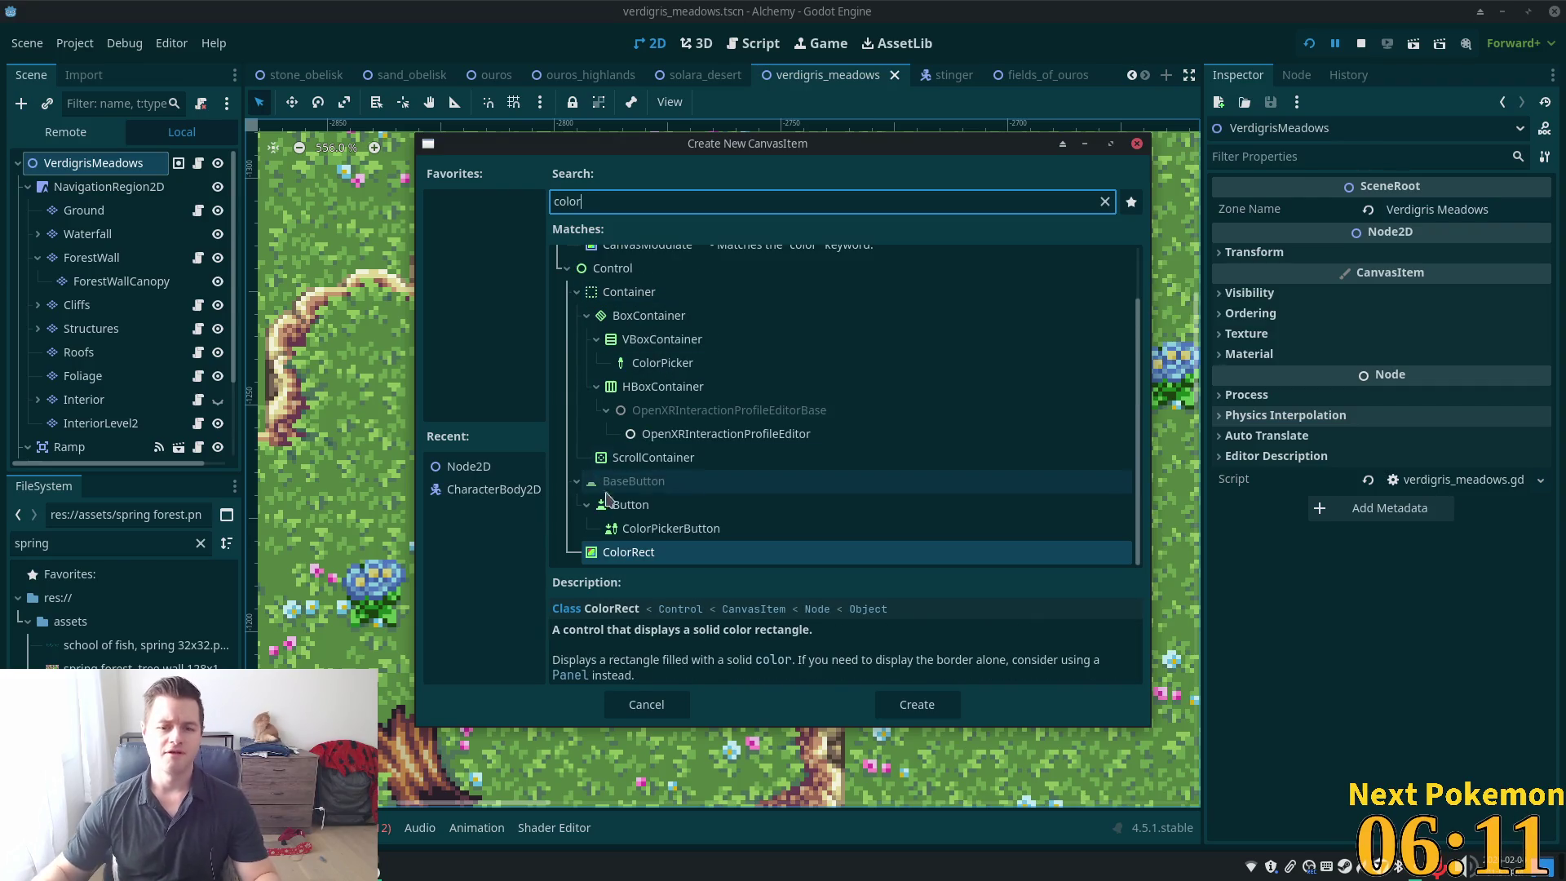
click(652, 553)
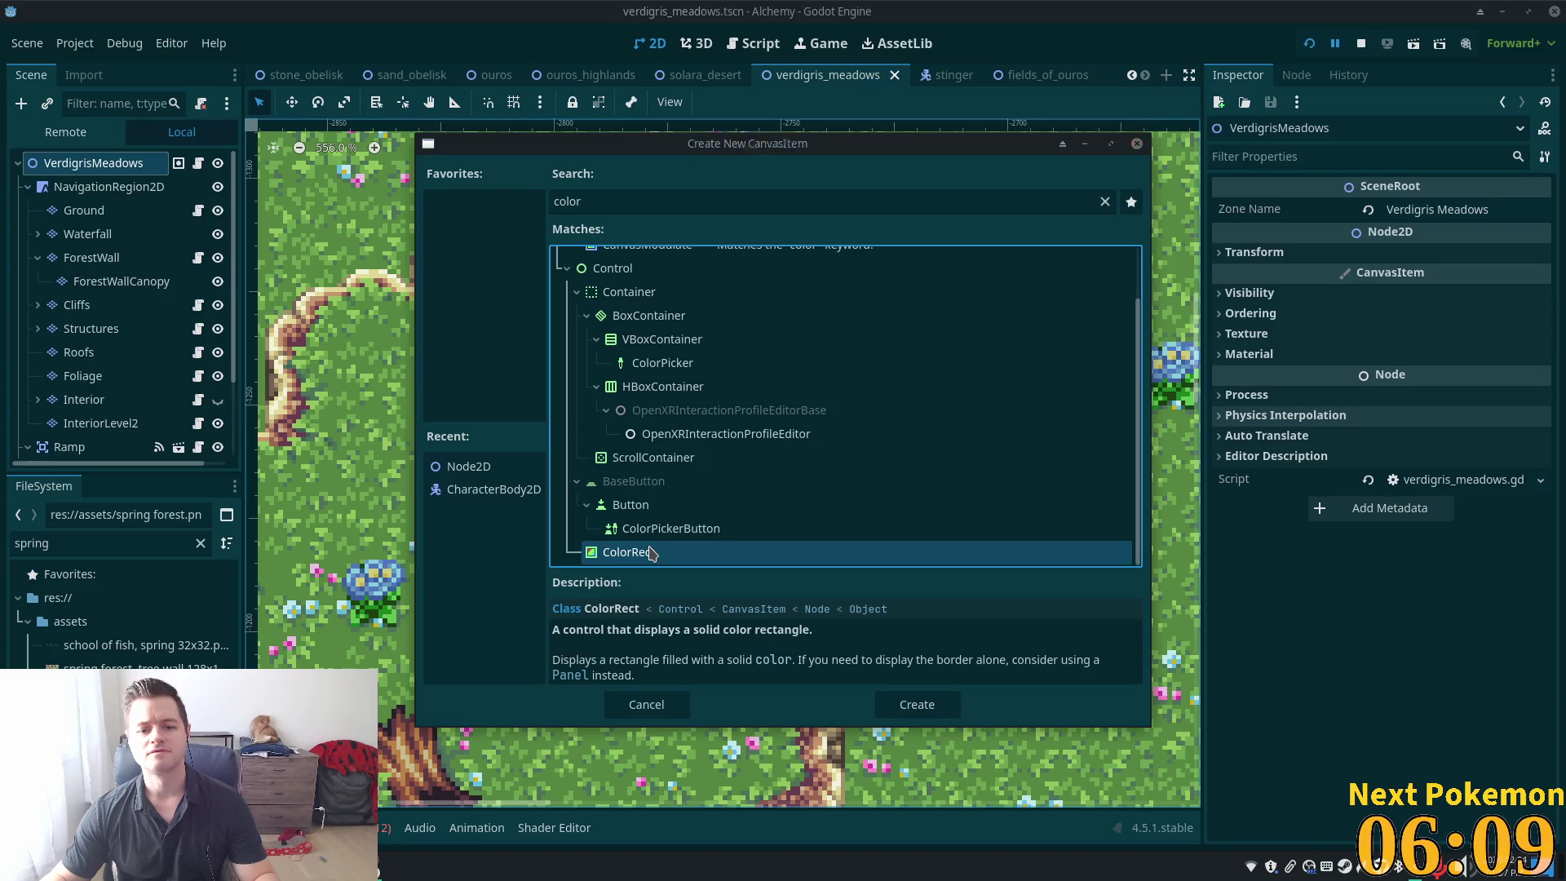
double_click(651, 553)
drag(621, 324, 611, 219)
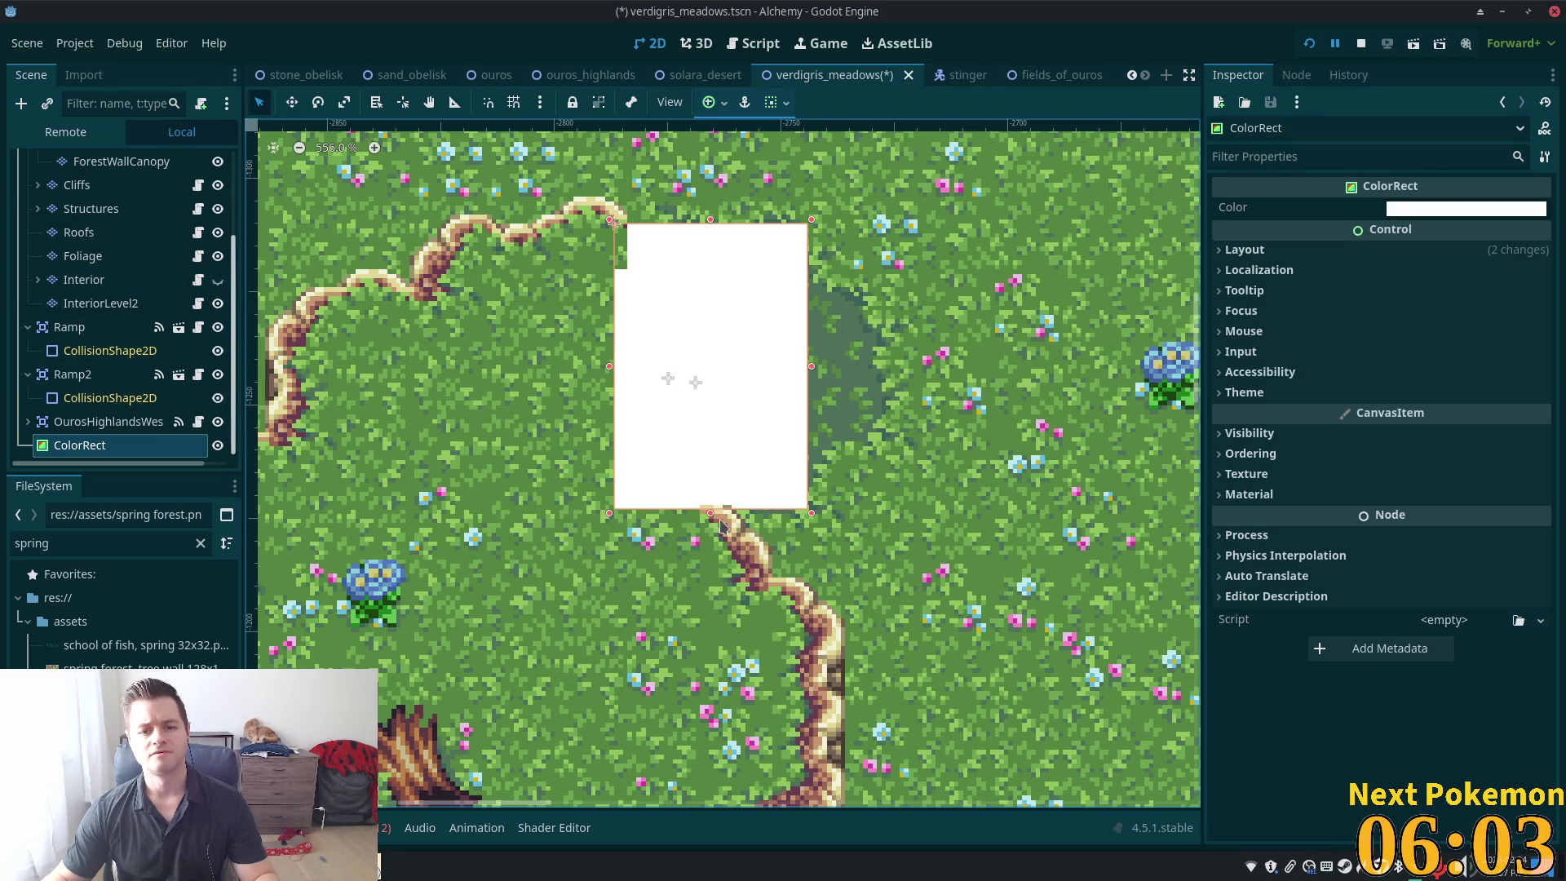
mouse_move(708, 495)
mouse_down()
mouse_move(712, 450)
mouse_move(720, 490)
mouse_up()
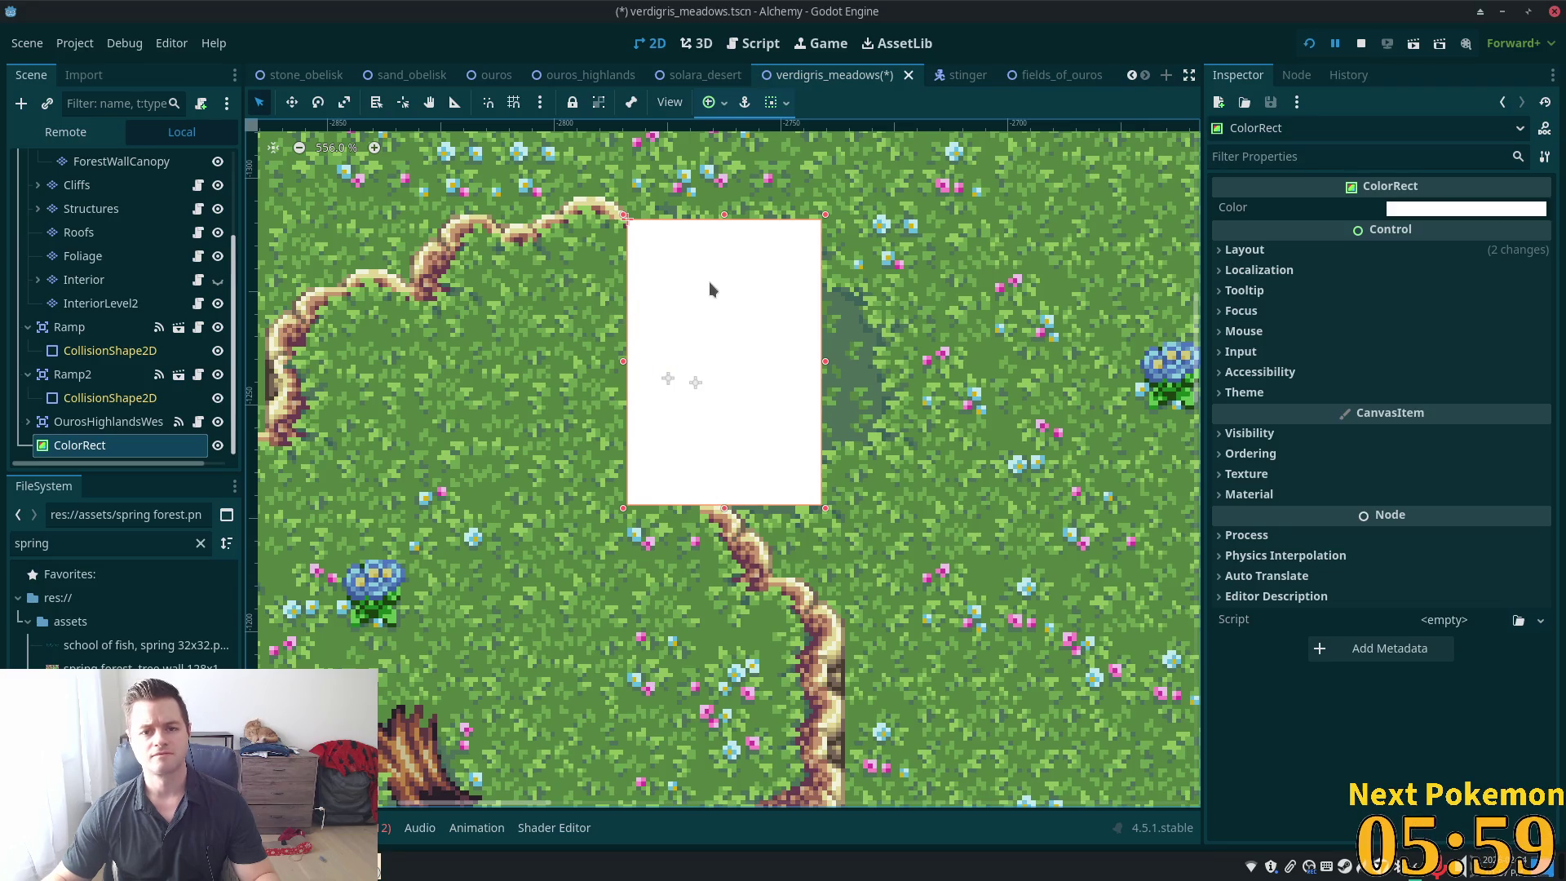
Make the ColorRect's color translucent black, hex 00000044, with alpha lowered to about 68
click(1411, 214)
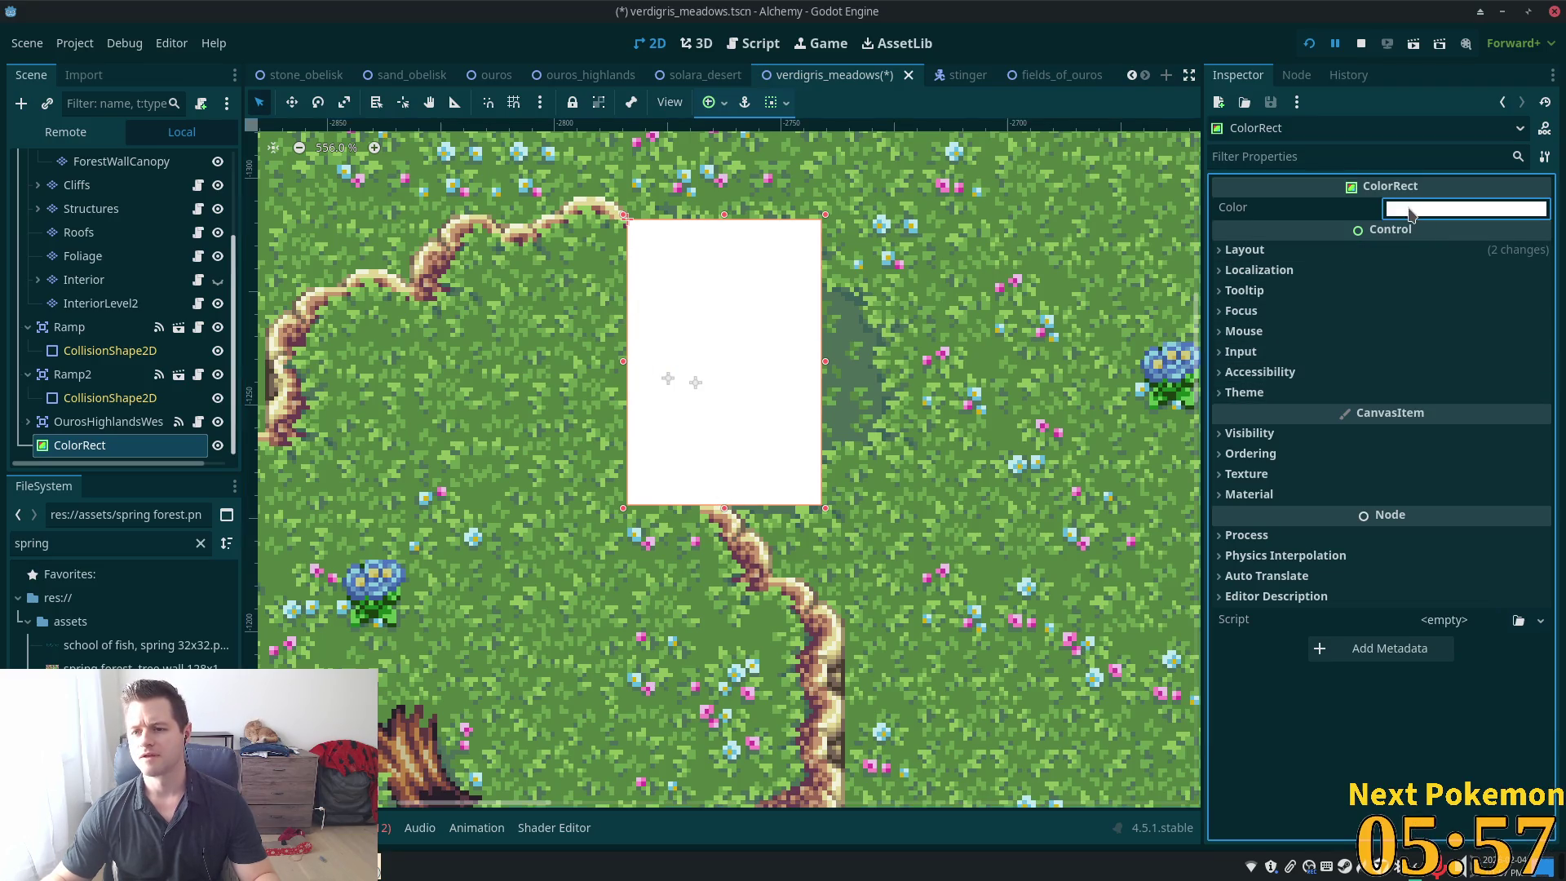
mouse_move(1542, 383)
mouse_down()
mouse_move(1542, 428)
mouse_move(1542, 406)
mouse_up()
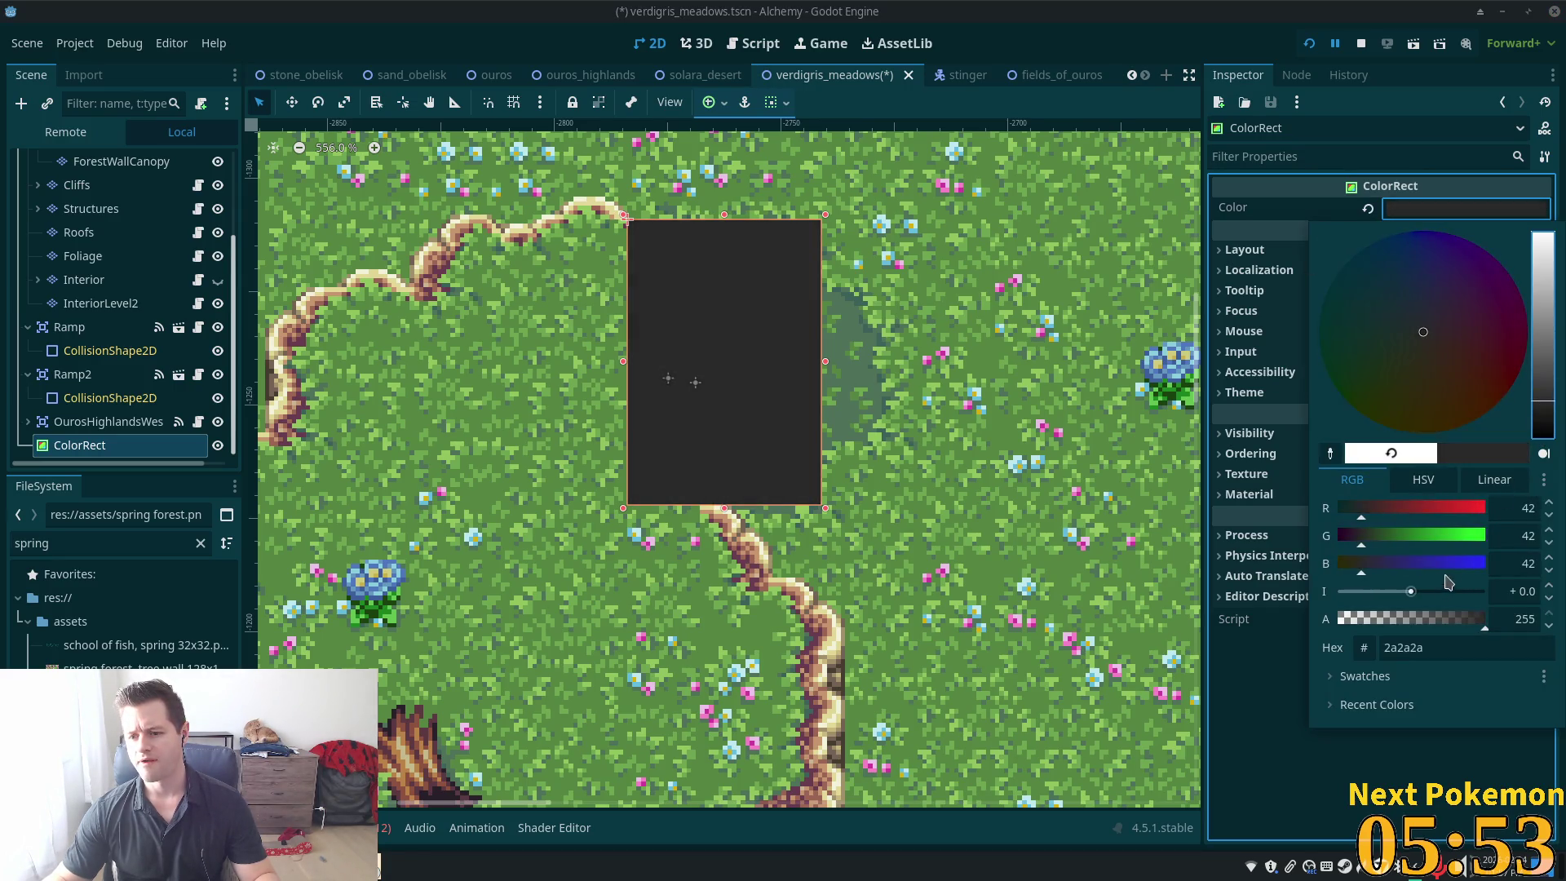
scroll(1411, 595, down, 5)
drag(1405, 622, 1379, 627)
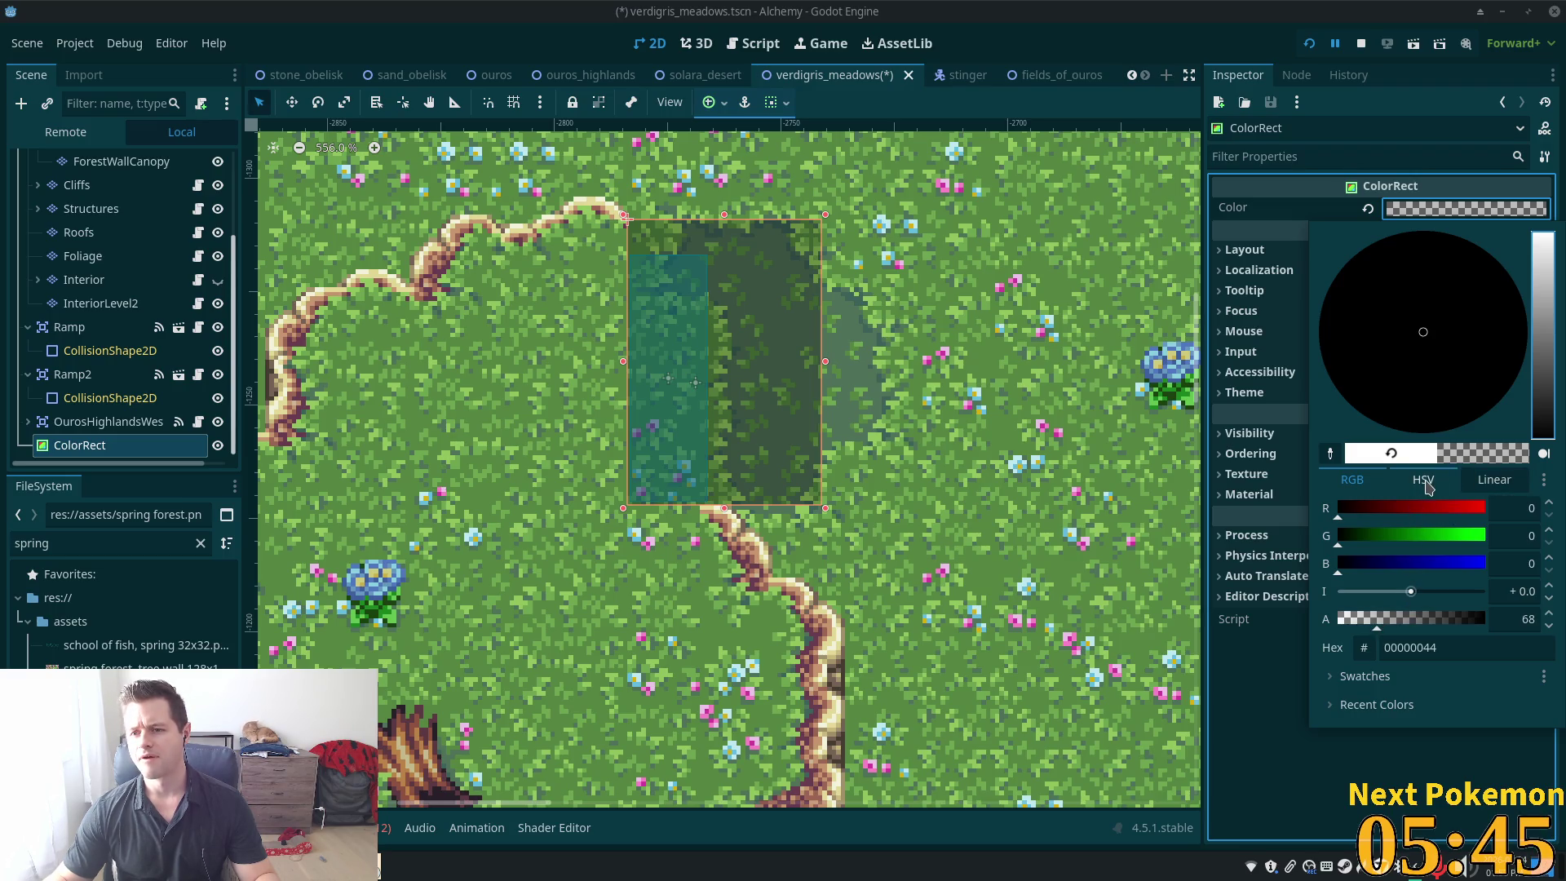
click(1426, 487)
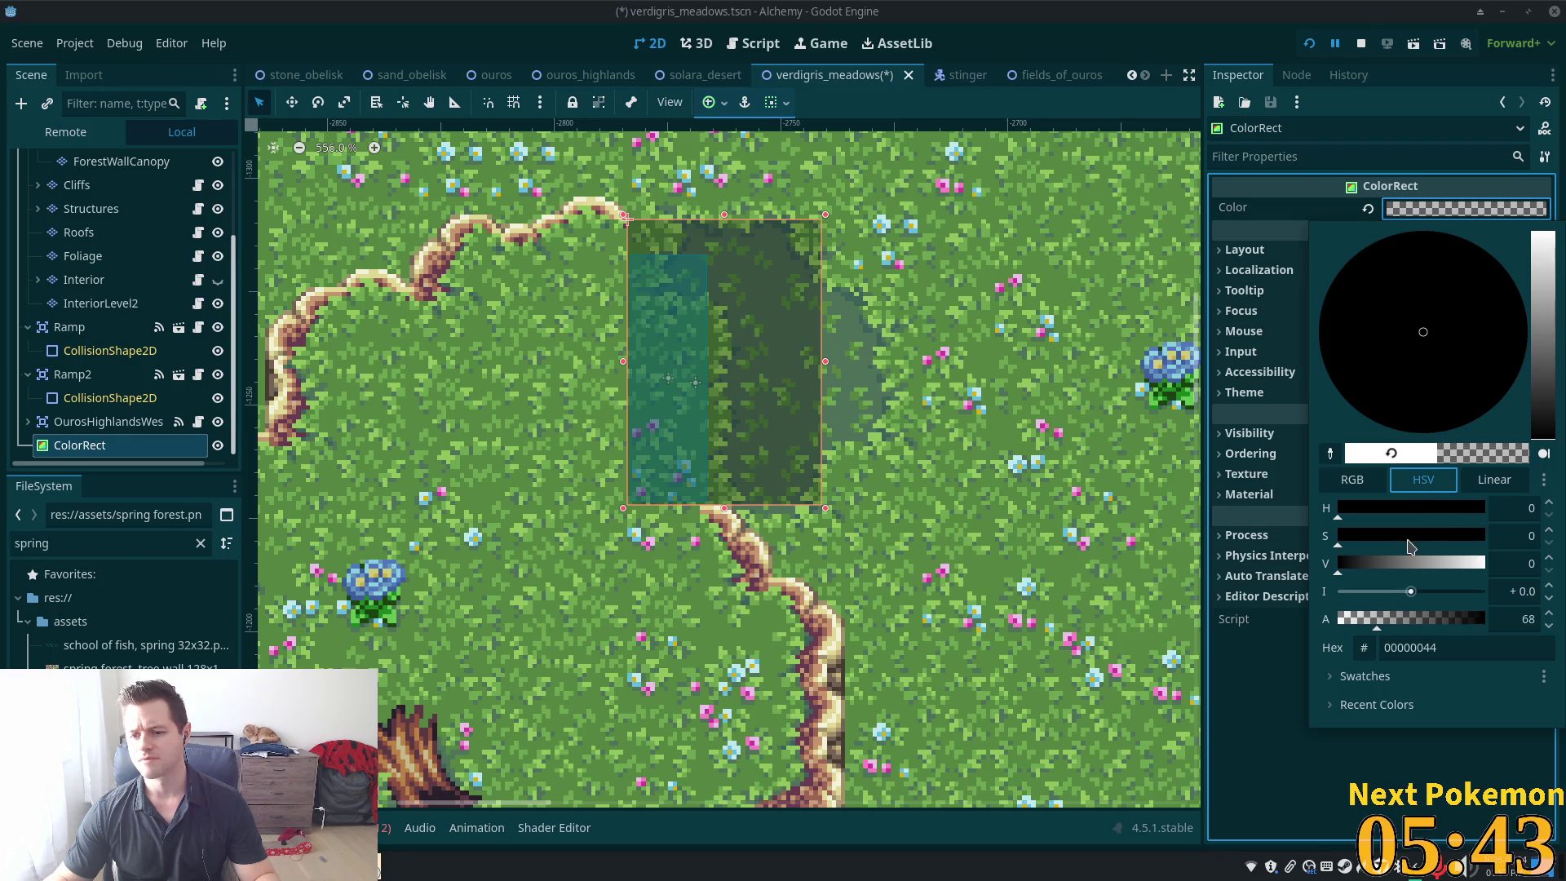
click(1493, 481)
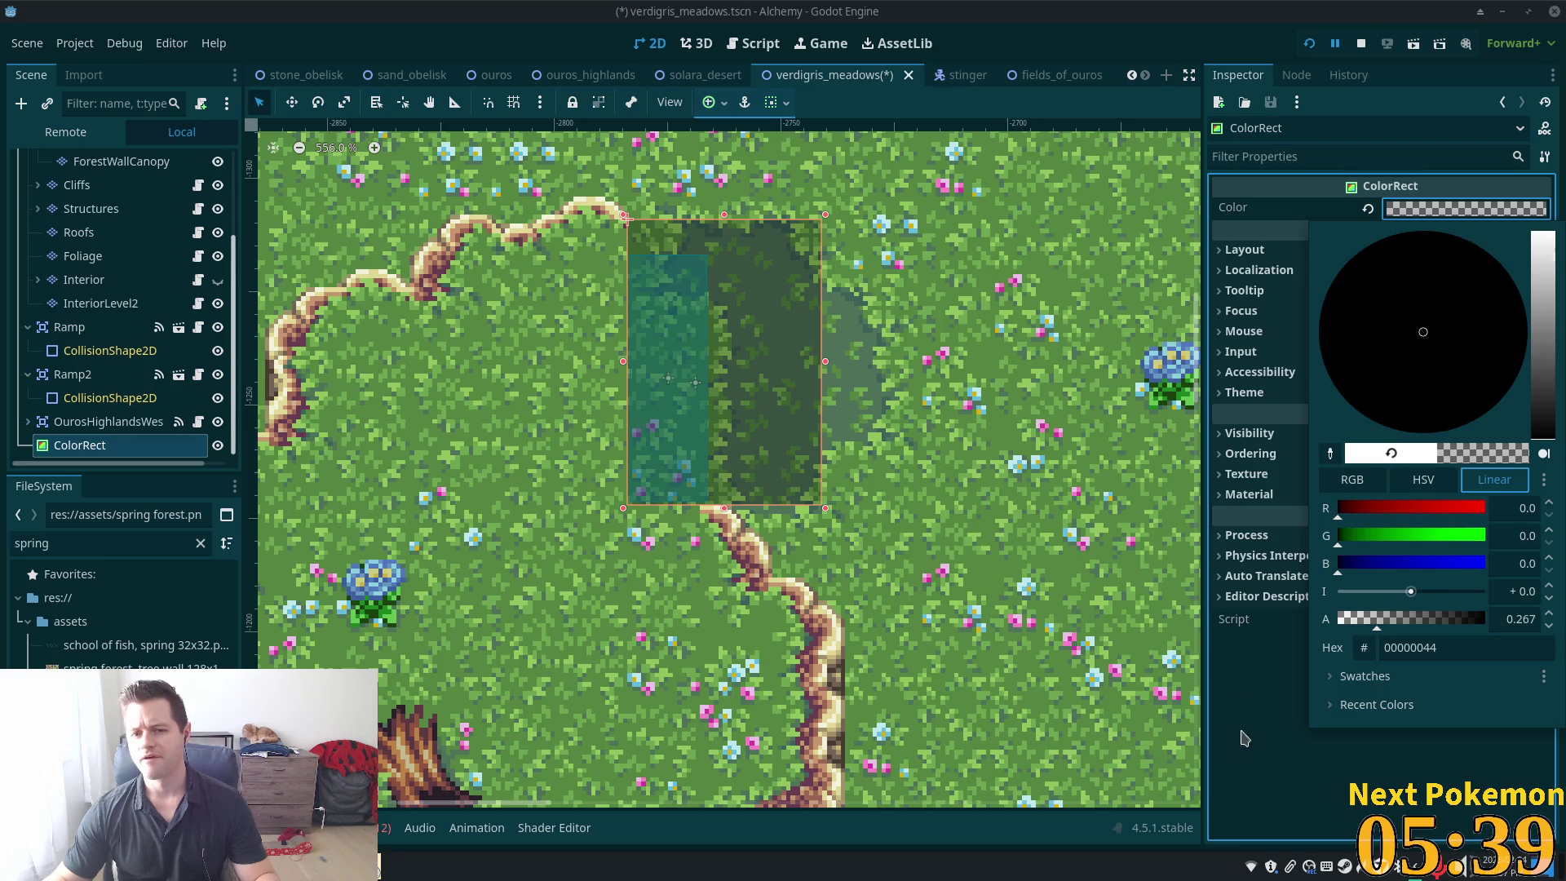
click(1305, 739)
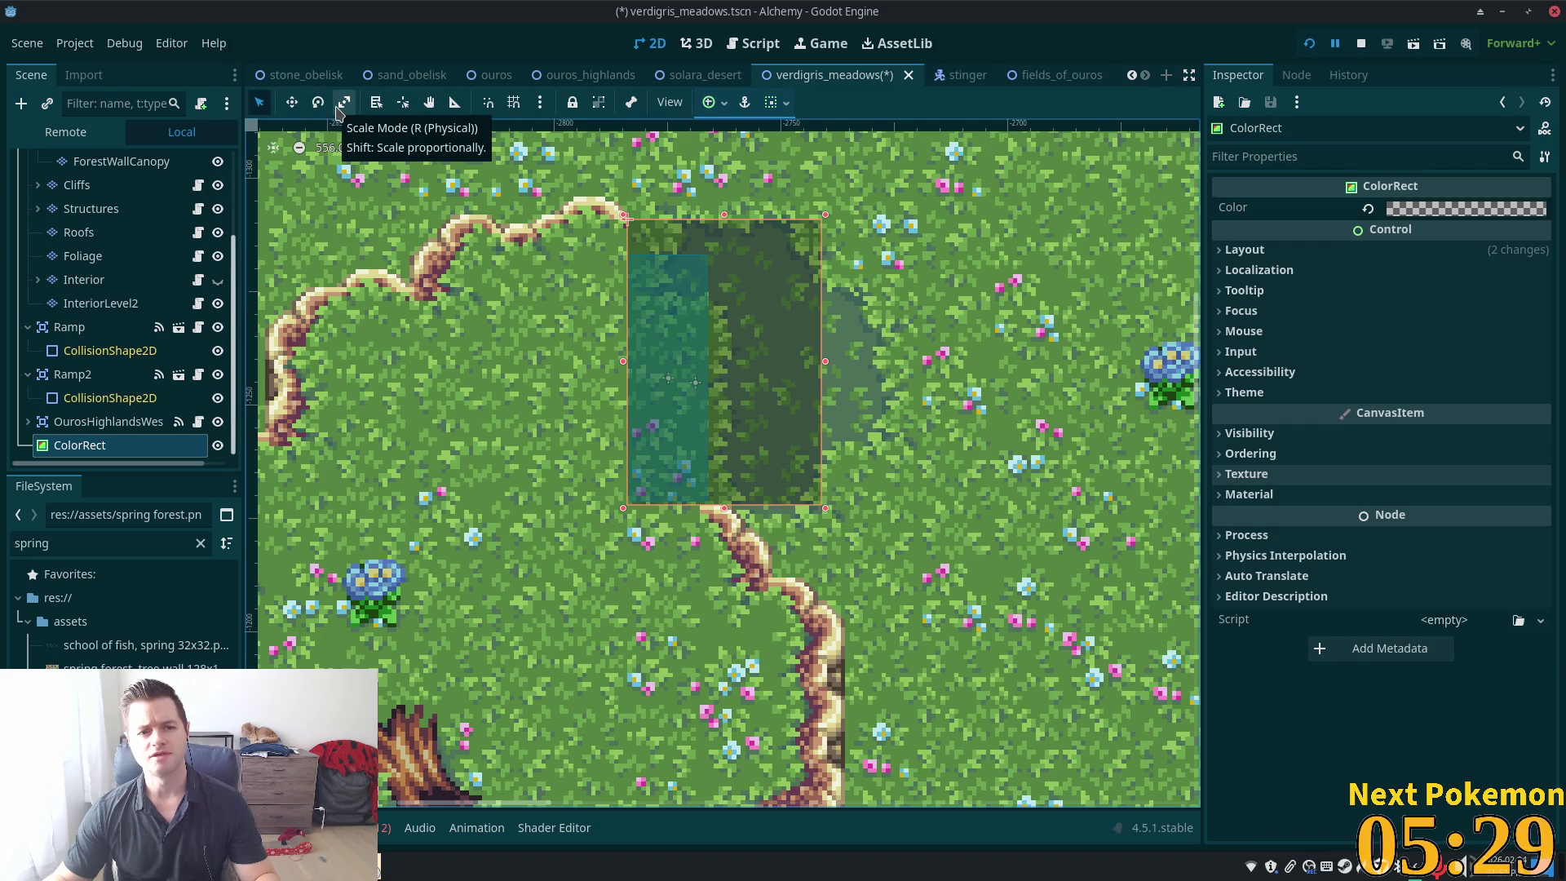
Rotate the dark overlay about 15 degrees and shift it left and down
click(318, 102)
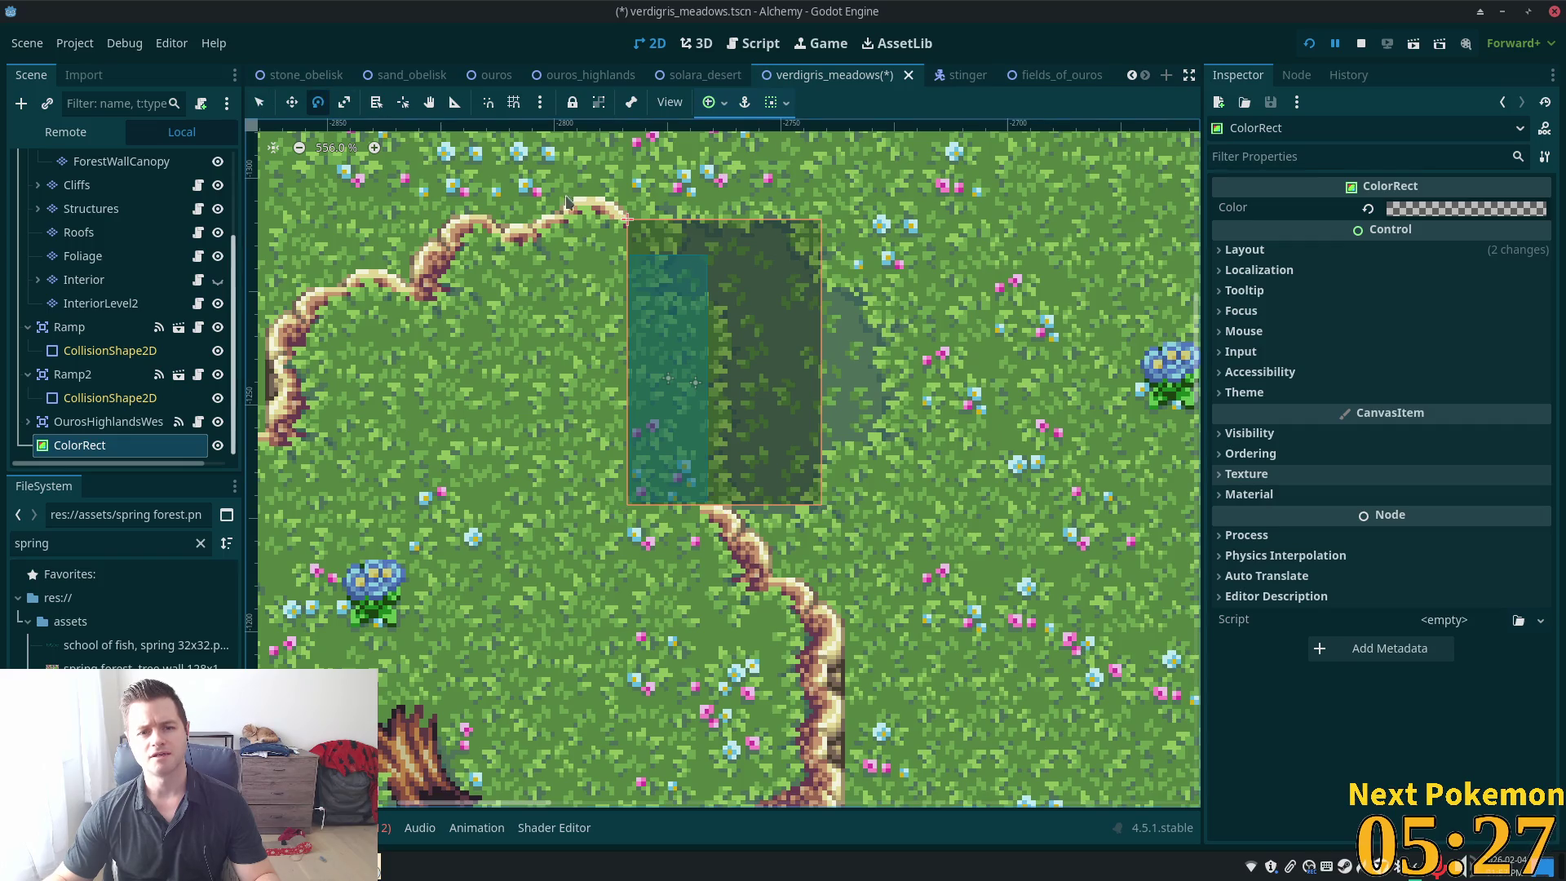
drag(708, 235, 740, 208)
click(291, 102)
drag(795, 318, 710, 352)
Set the overlay's Ordering Z Index to 1
click(1252, 453)
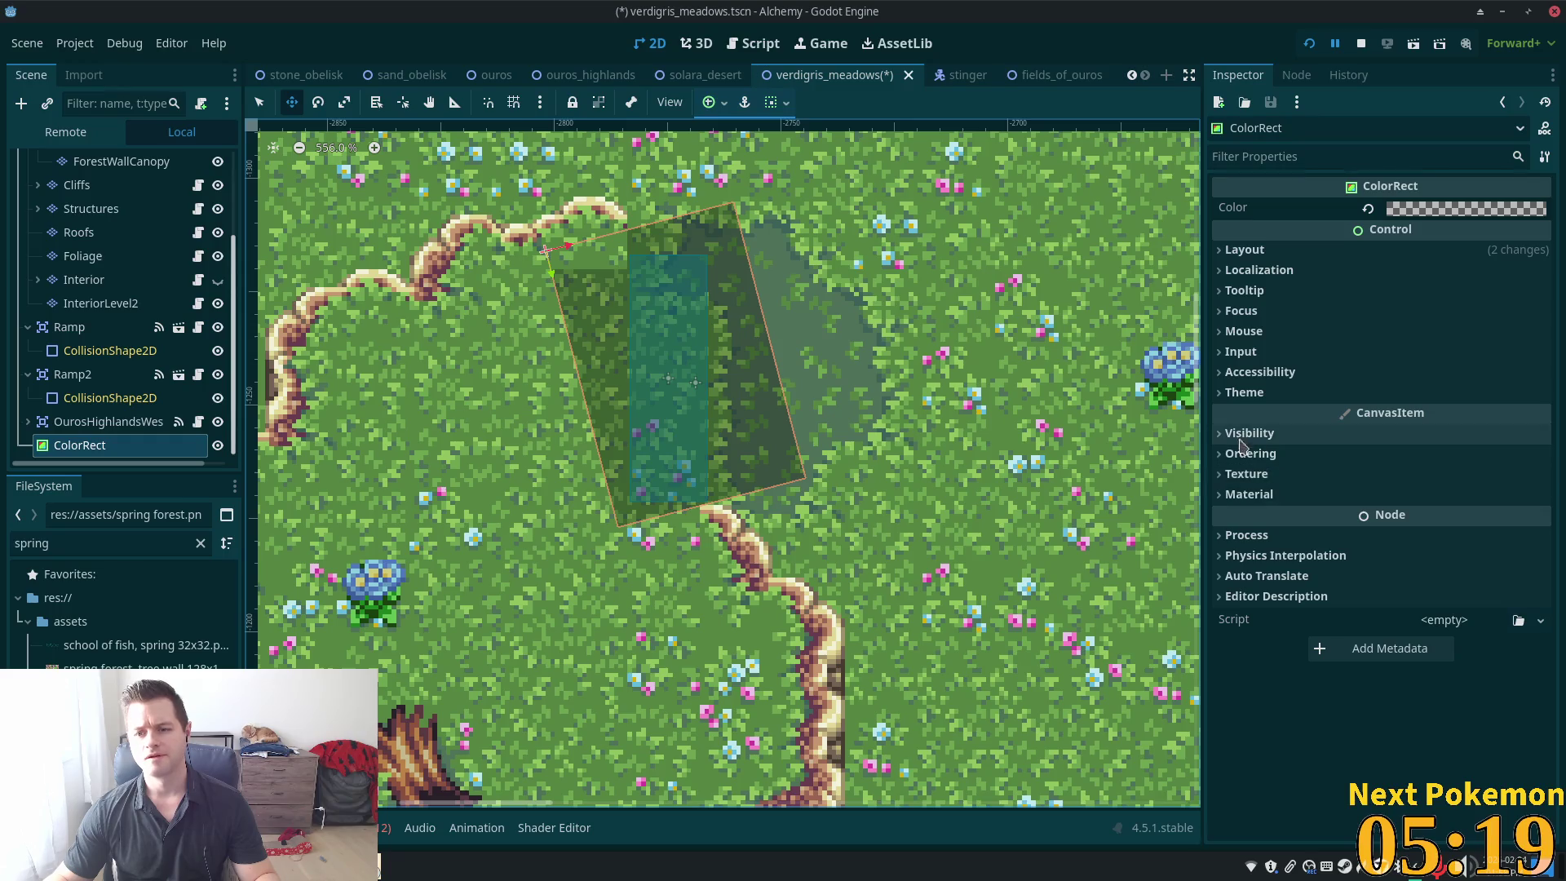
click(1420, 478)
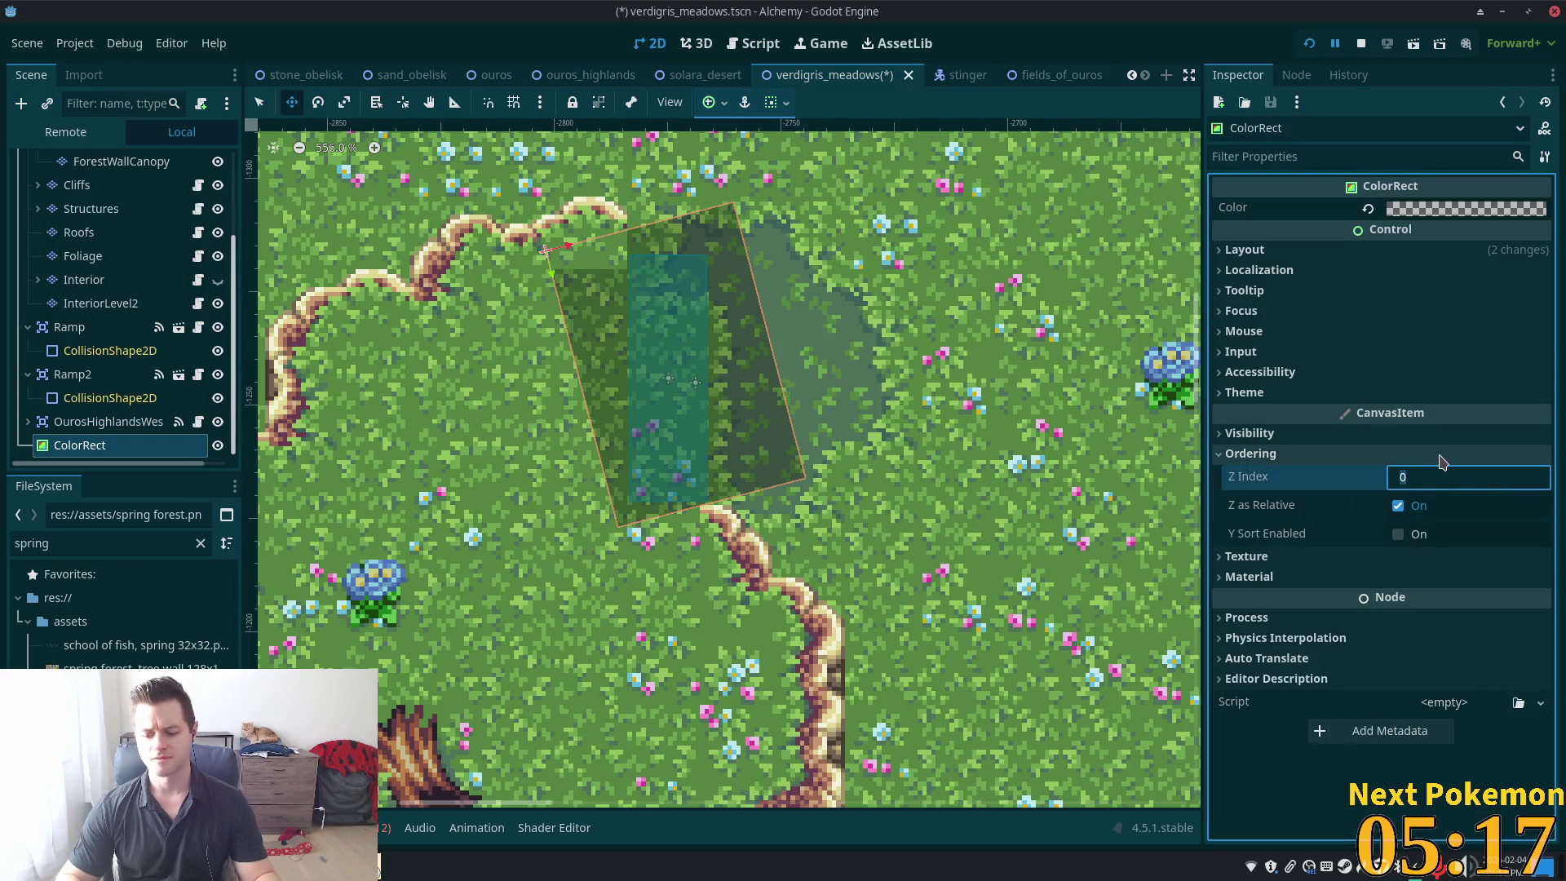
text(5)
key(Tab)
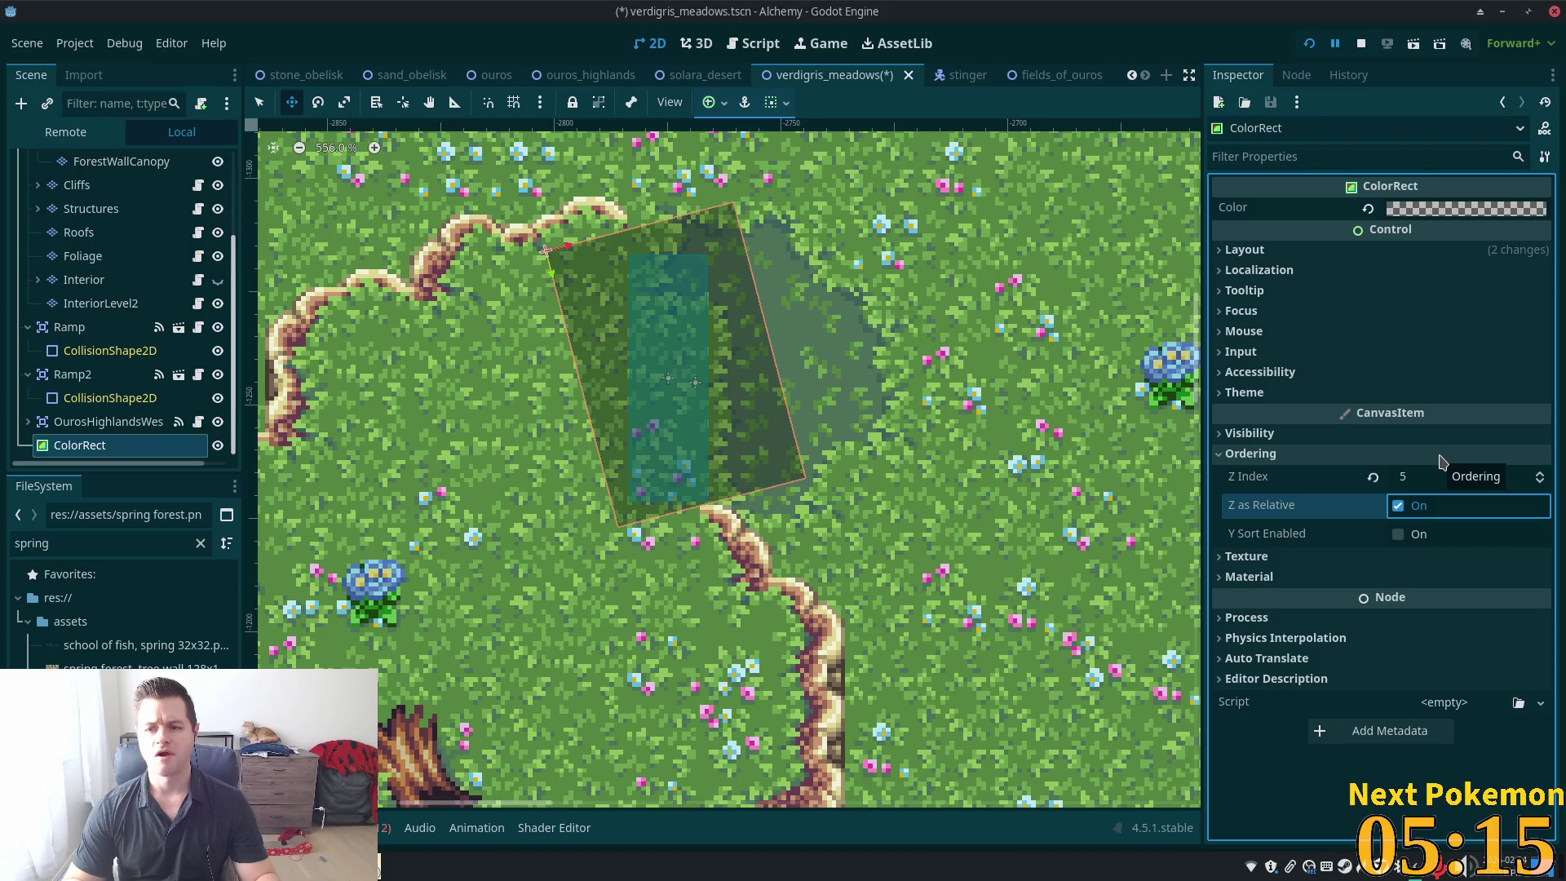
click(1417, 475)
text(1)
key(Return)
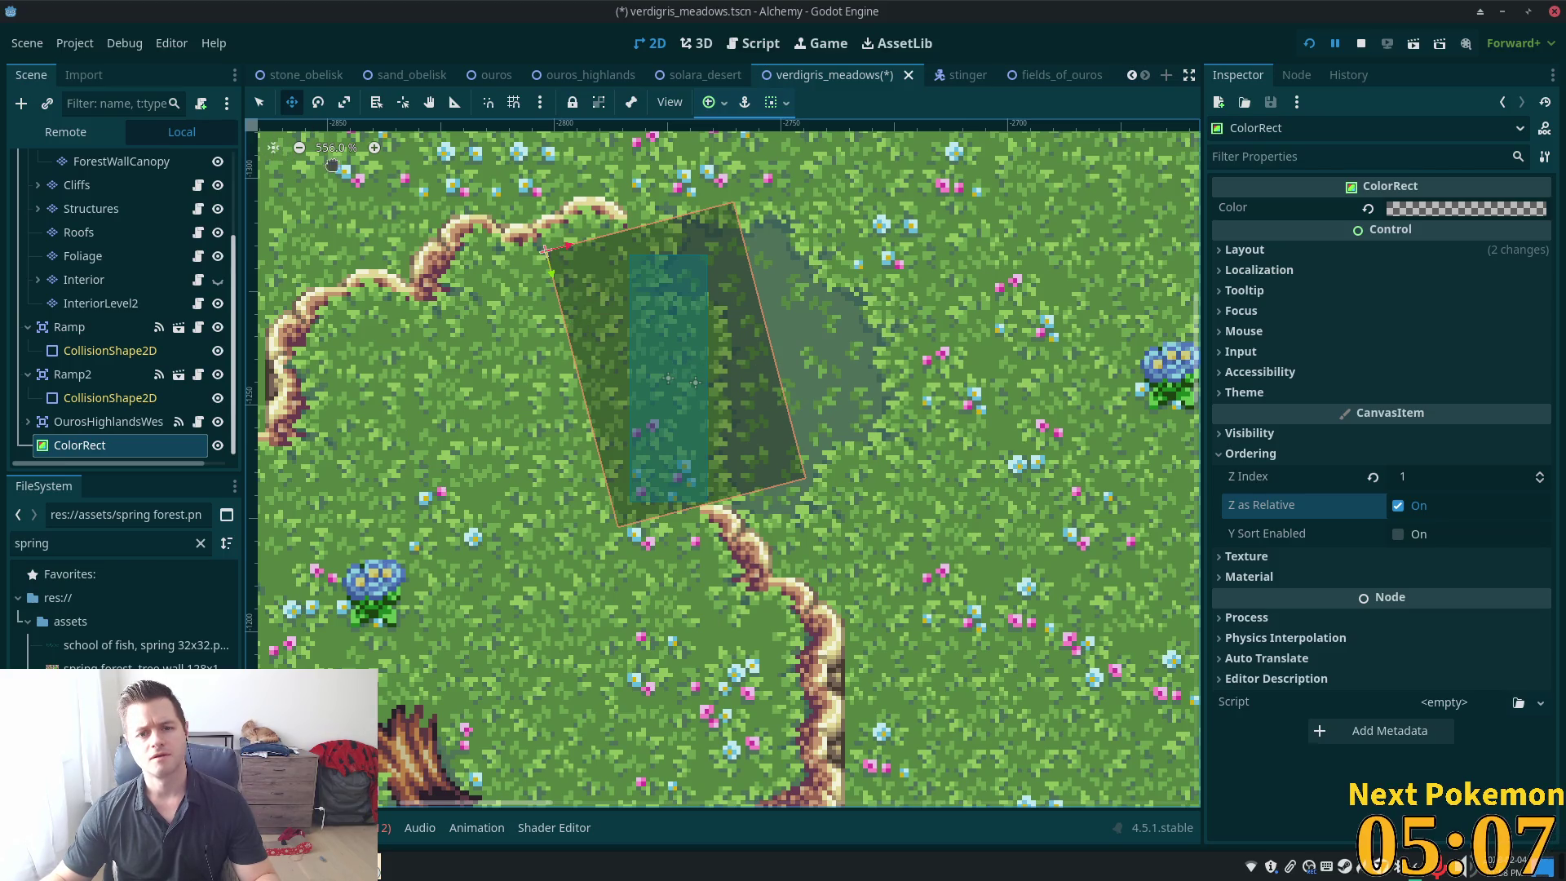
Resize the tilted overlay's edges to narrow it into a slanted strip
click(260, 106)
drag(544, 253, 597, 228)
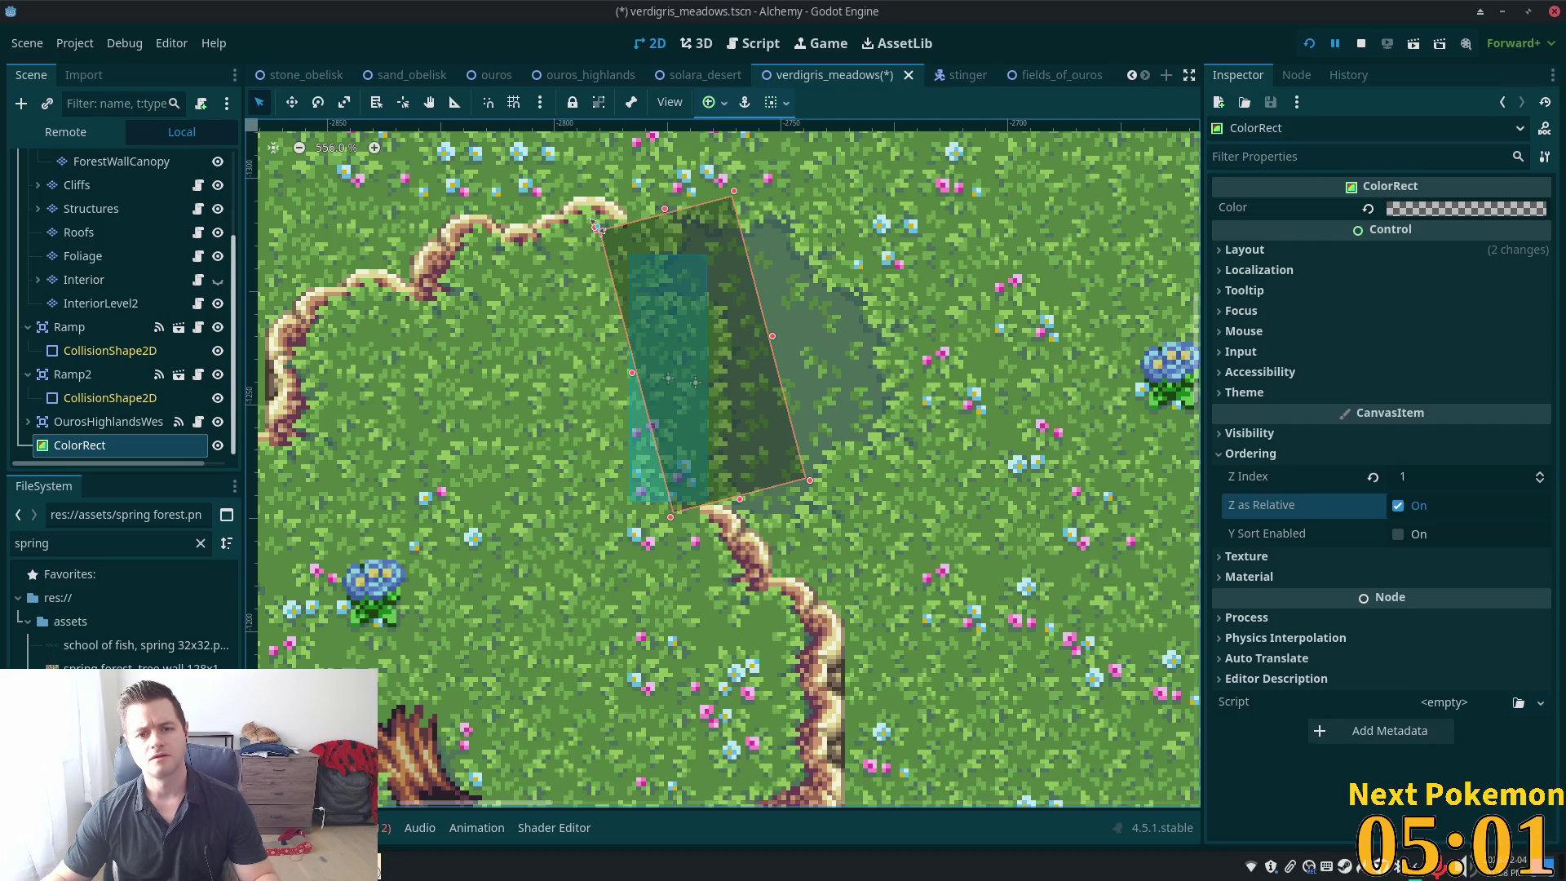
drag(773, 335, 733, 359)
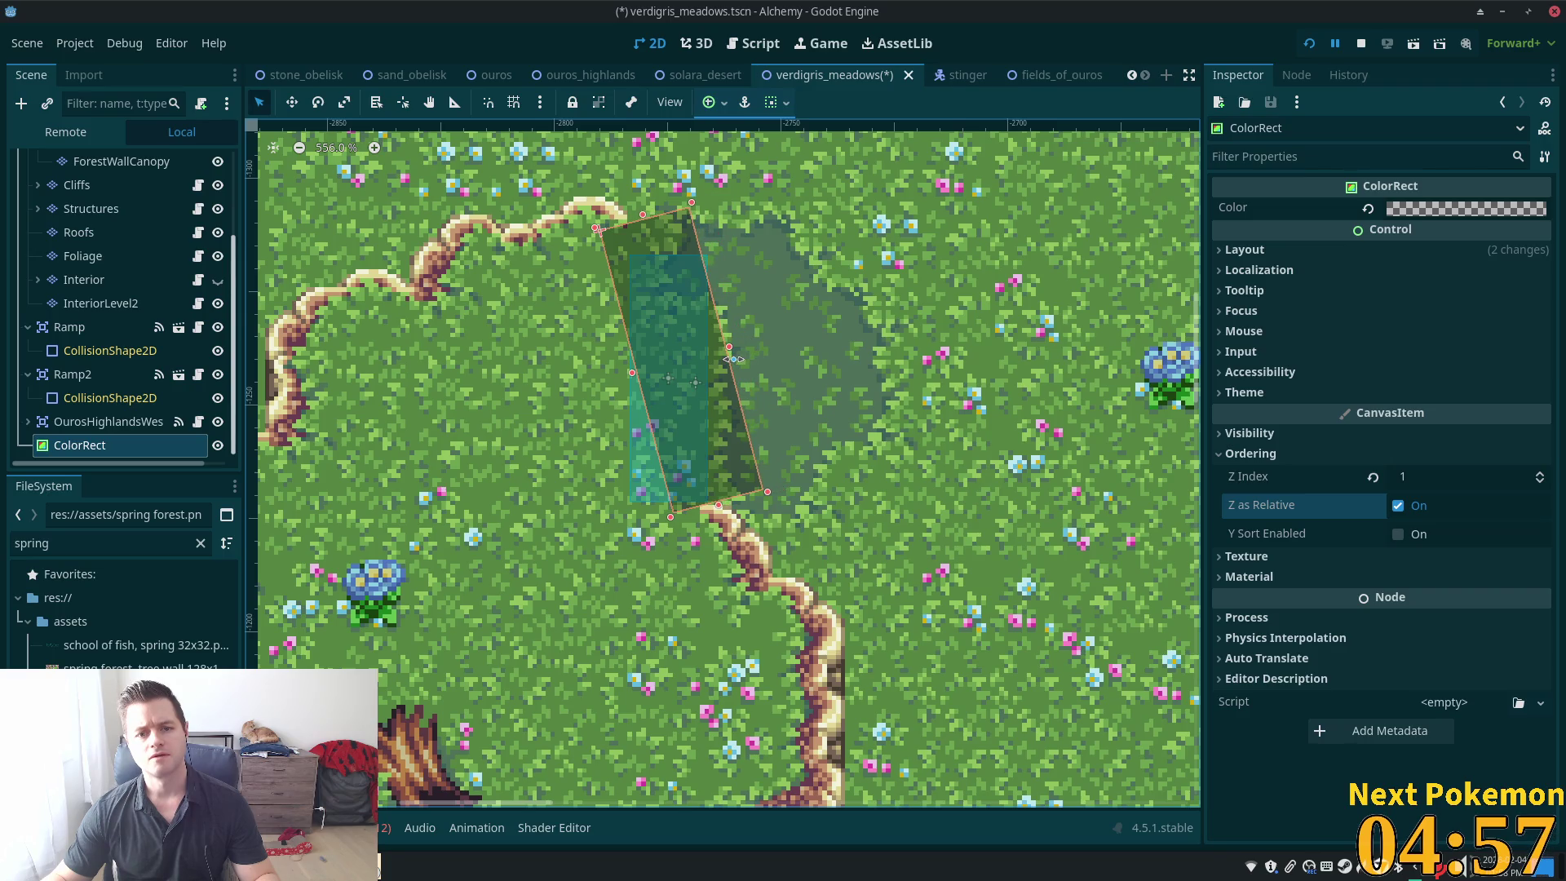
click(120, 167)
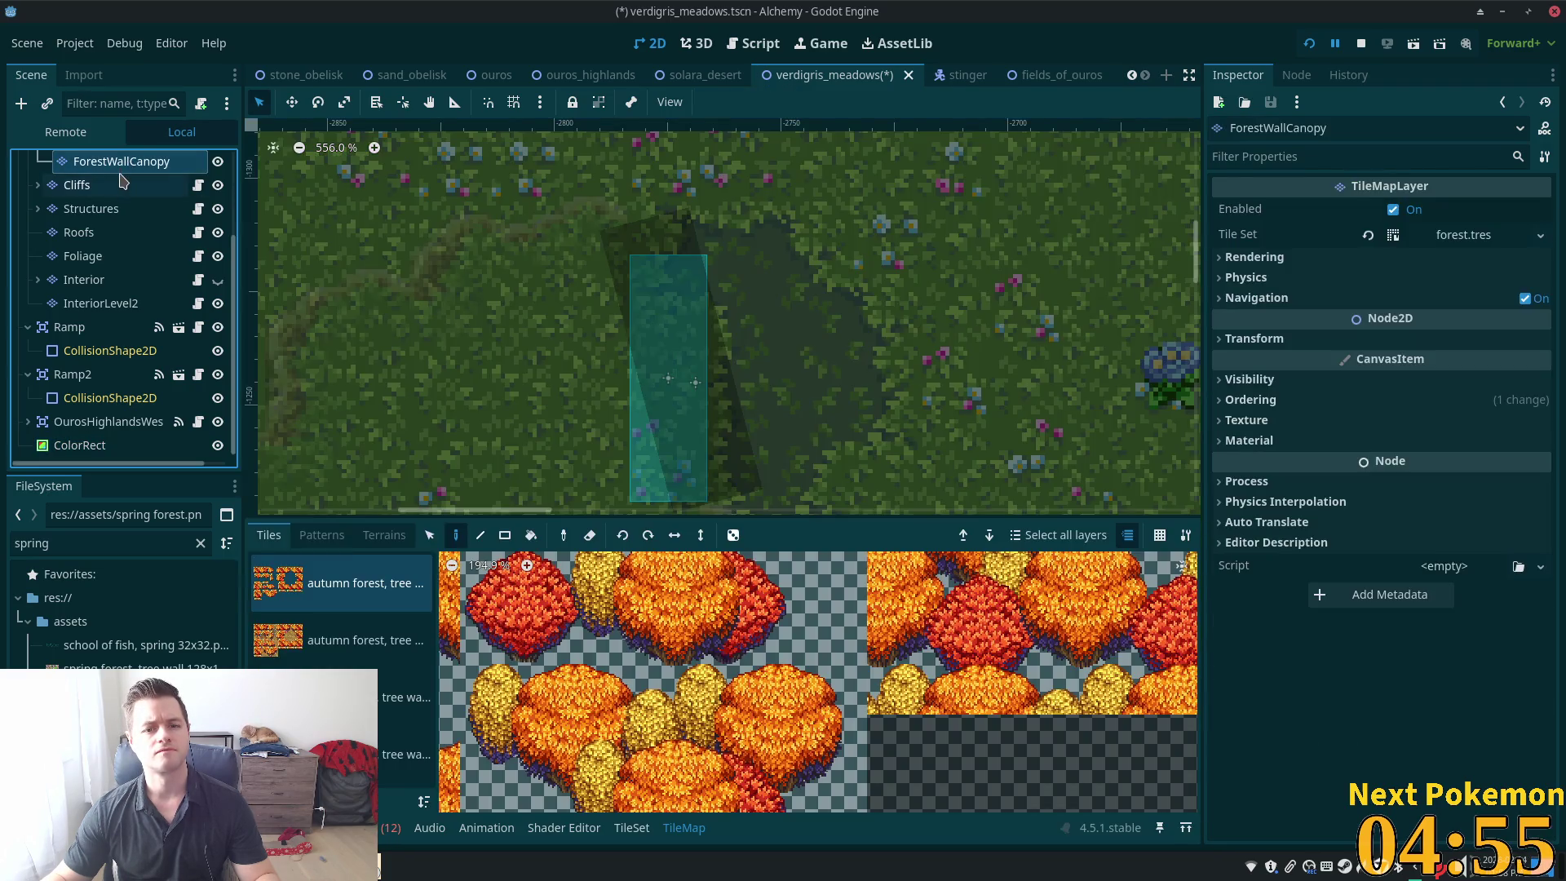
Lower the ColorRect's alpha to 0.094 (hex 00000018), then reselect the VerdigrisMeadows root
scroll(163, 277, up, 3)
click(93, 164)
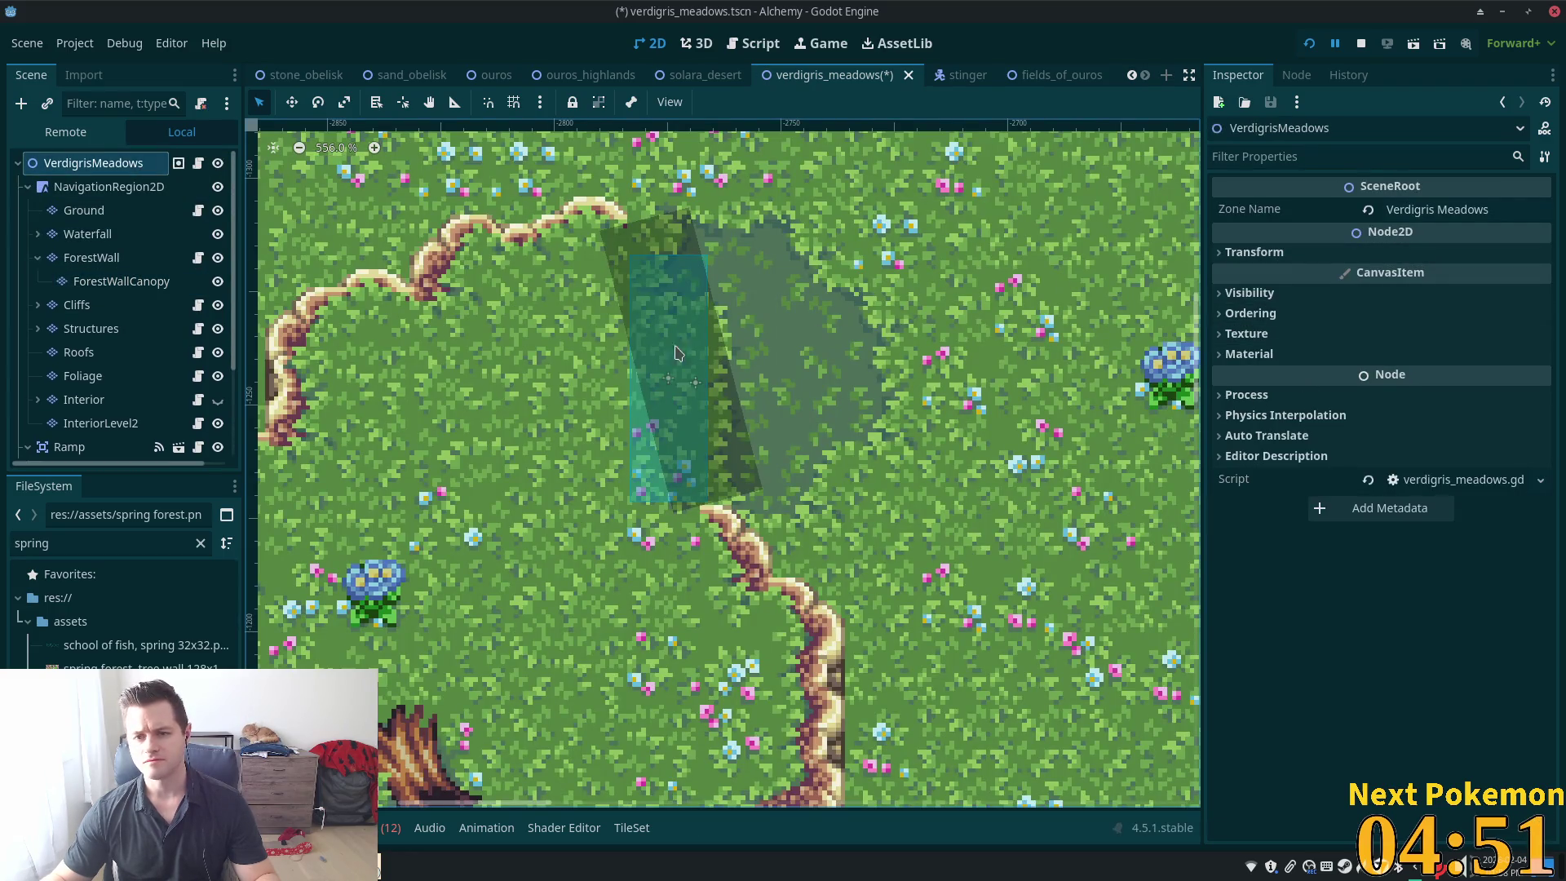
scroll(234, 201, down, 5)
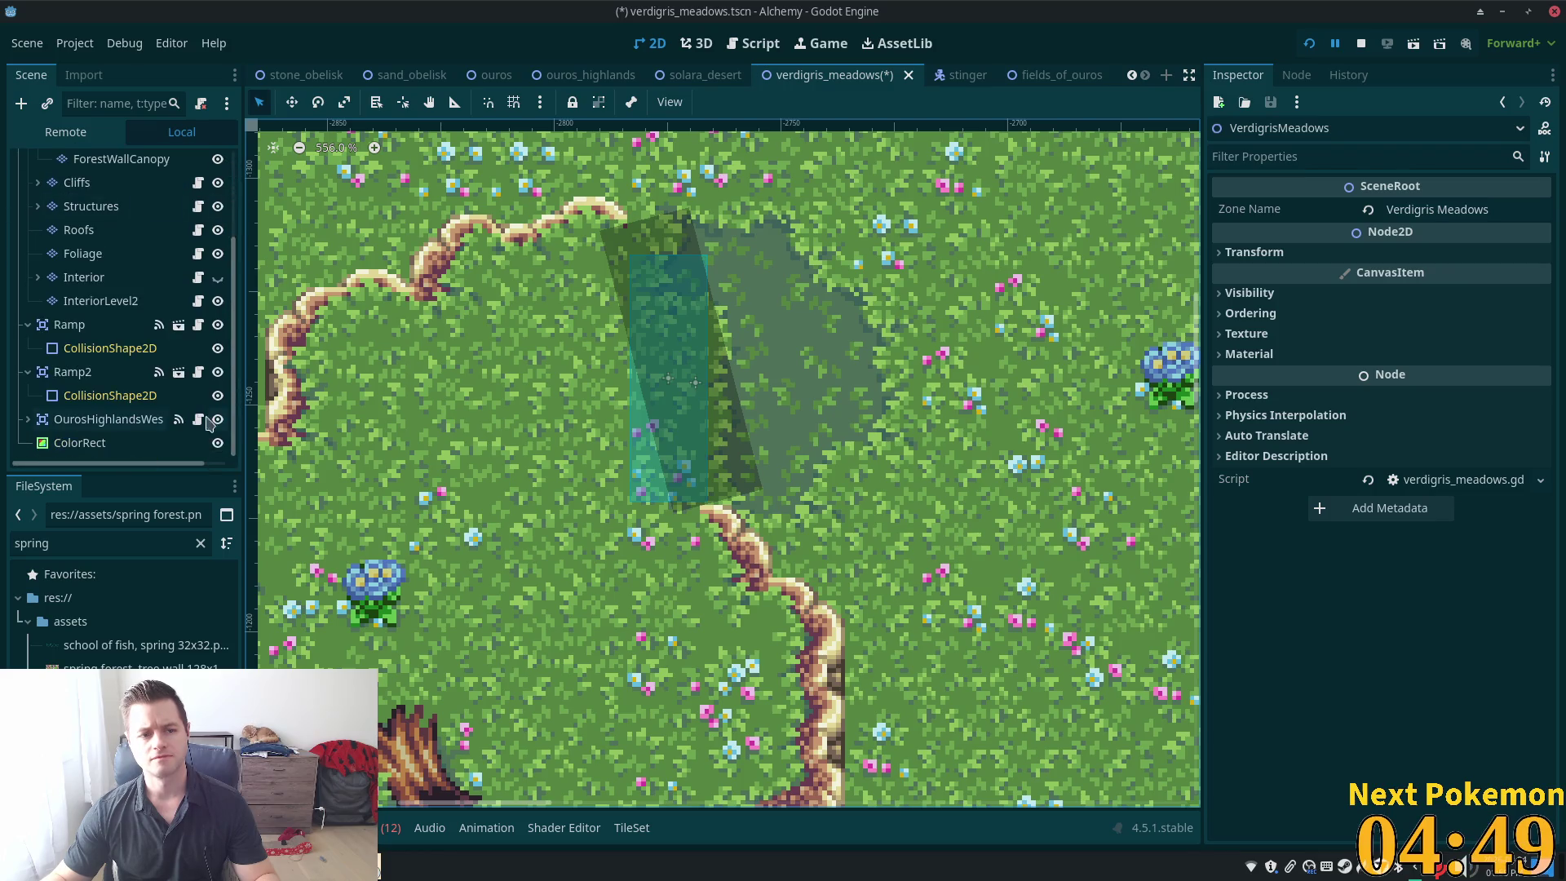
click(80, 443)
click(1449, 209)
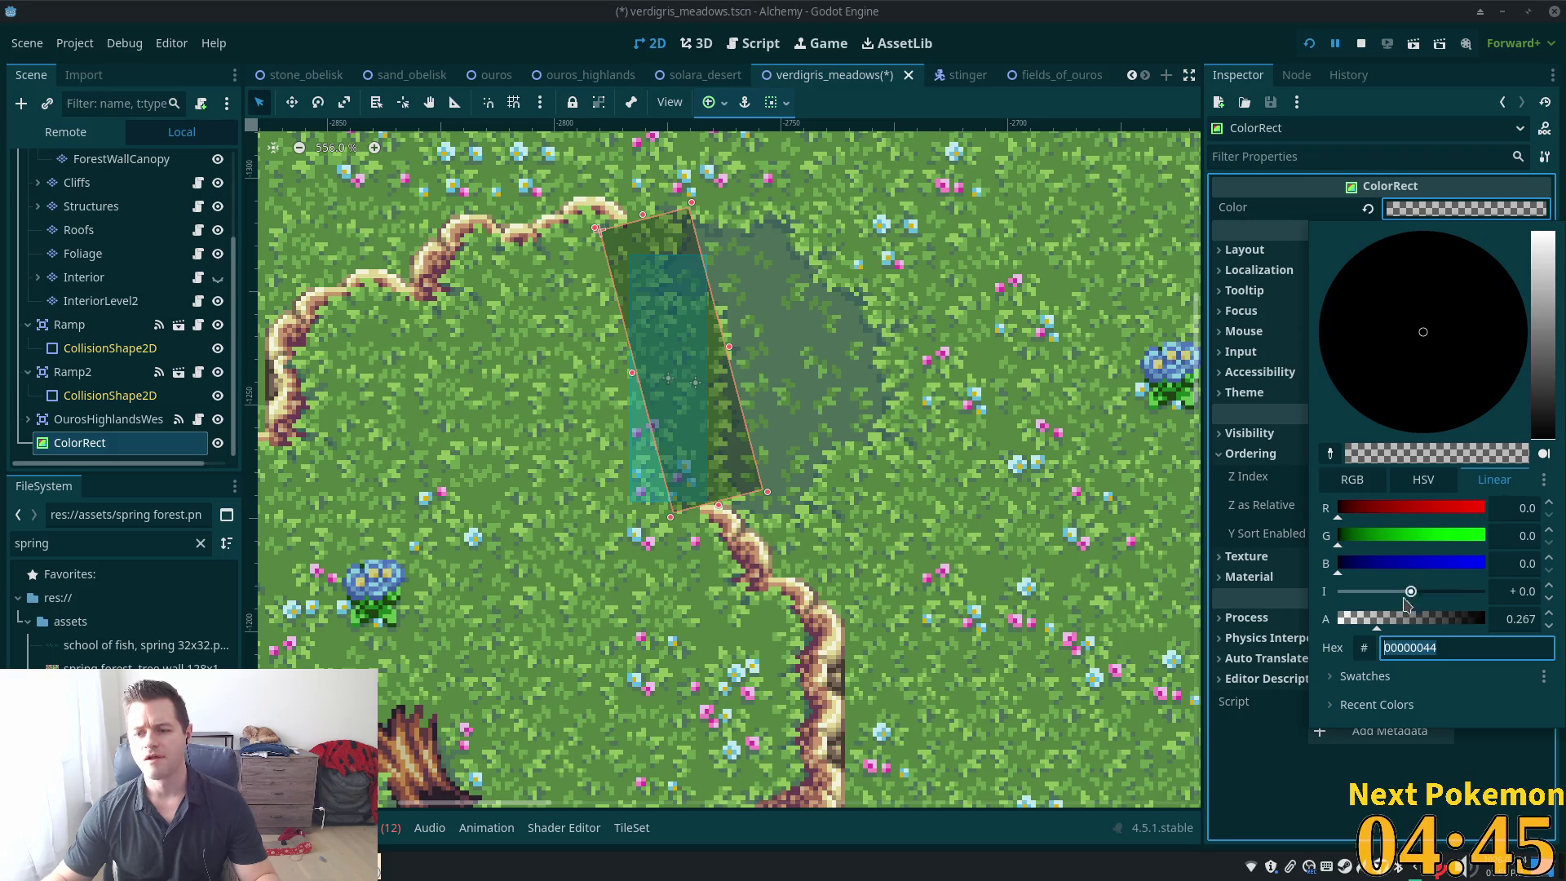
drag(1376, 627, 1355, 624)
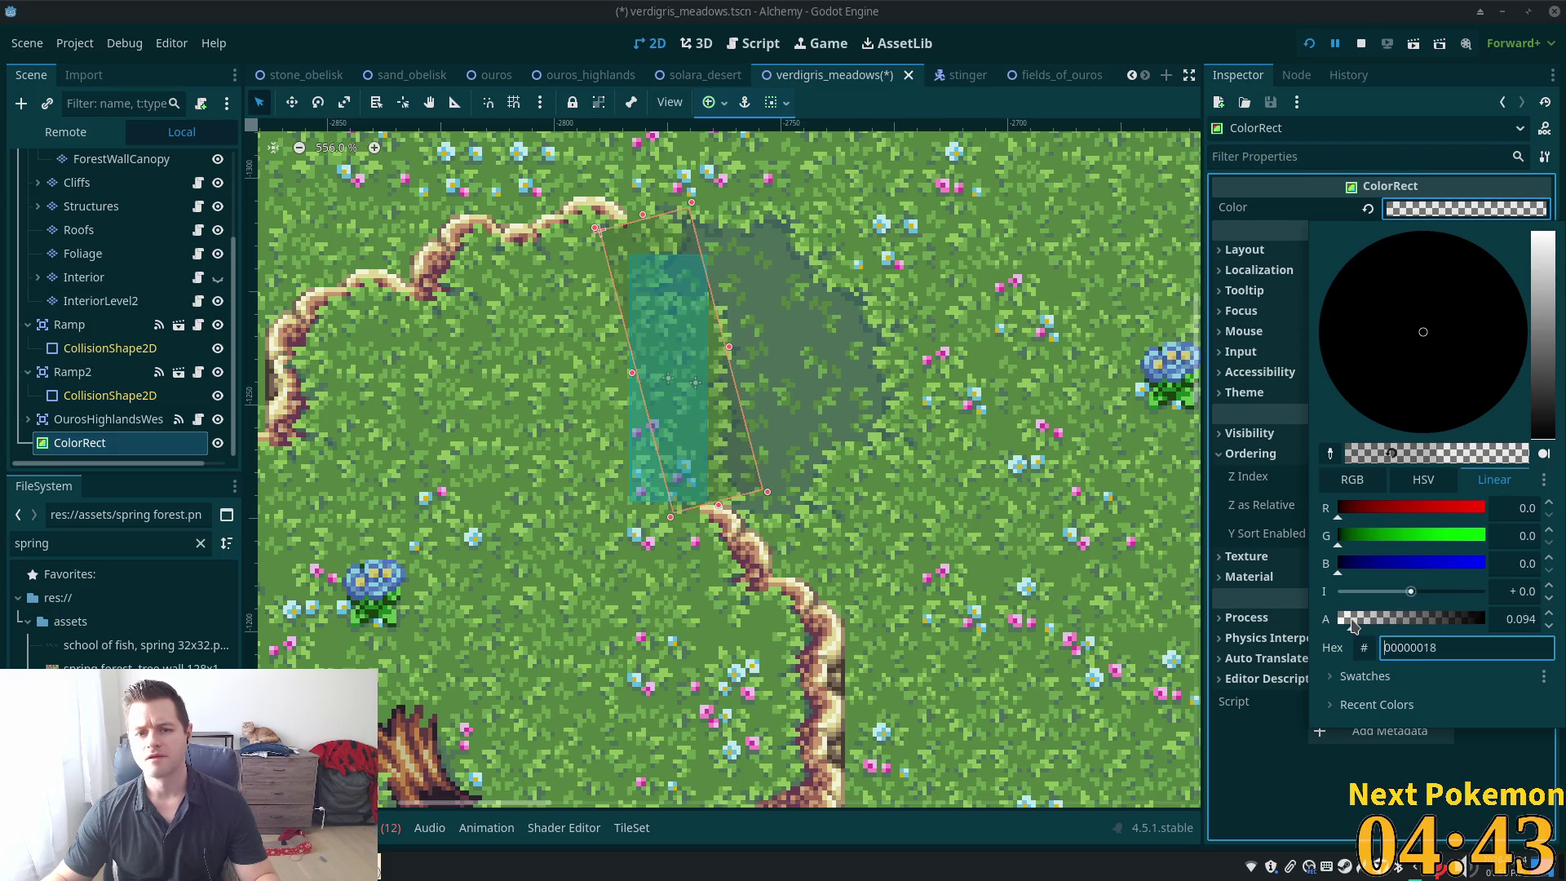
click(140, 163)
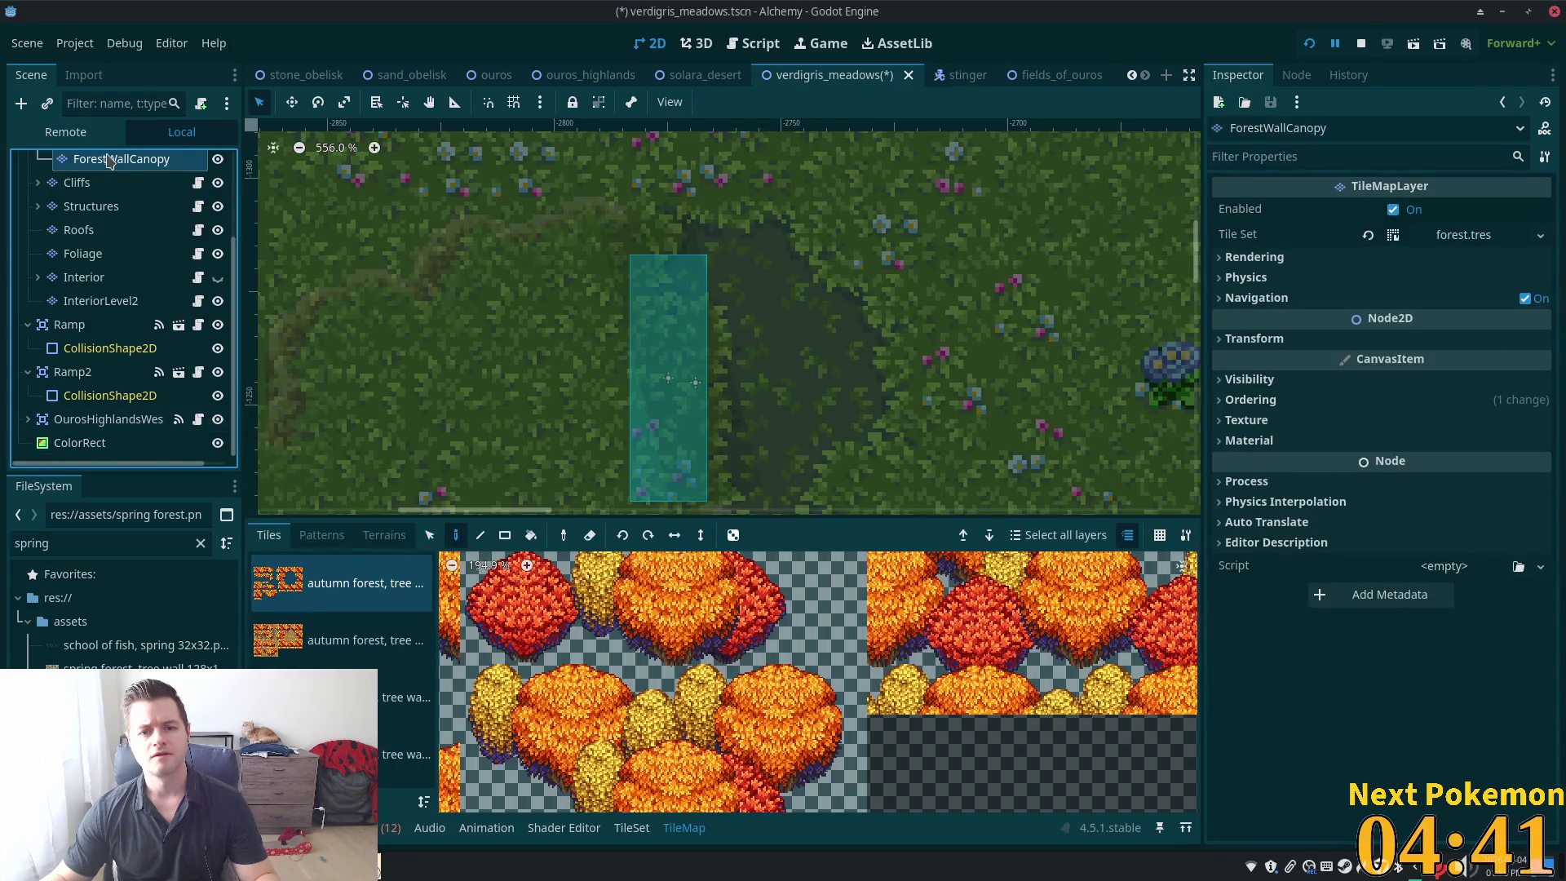
scroll(109, 163, up, 3)
click(113, 163)
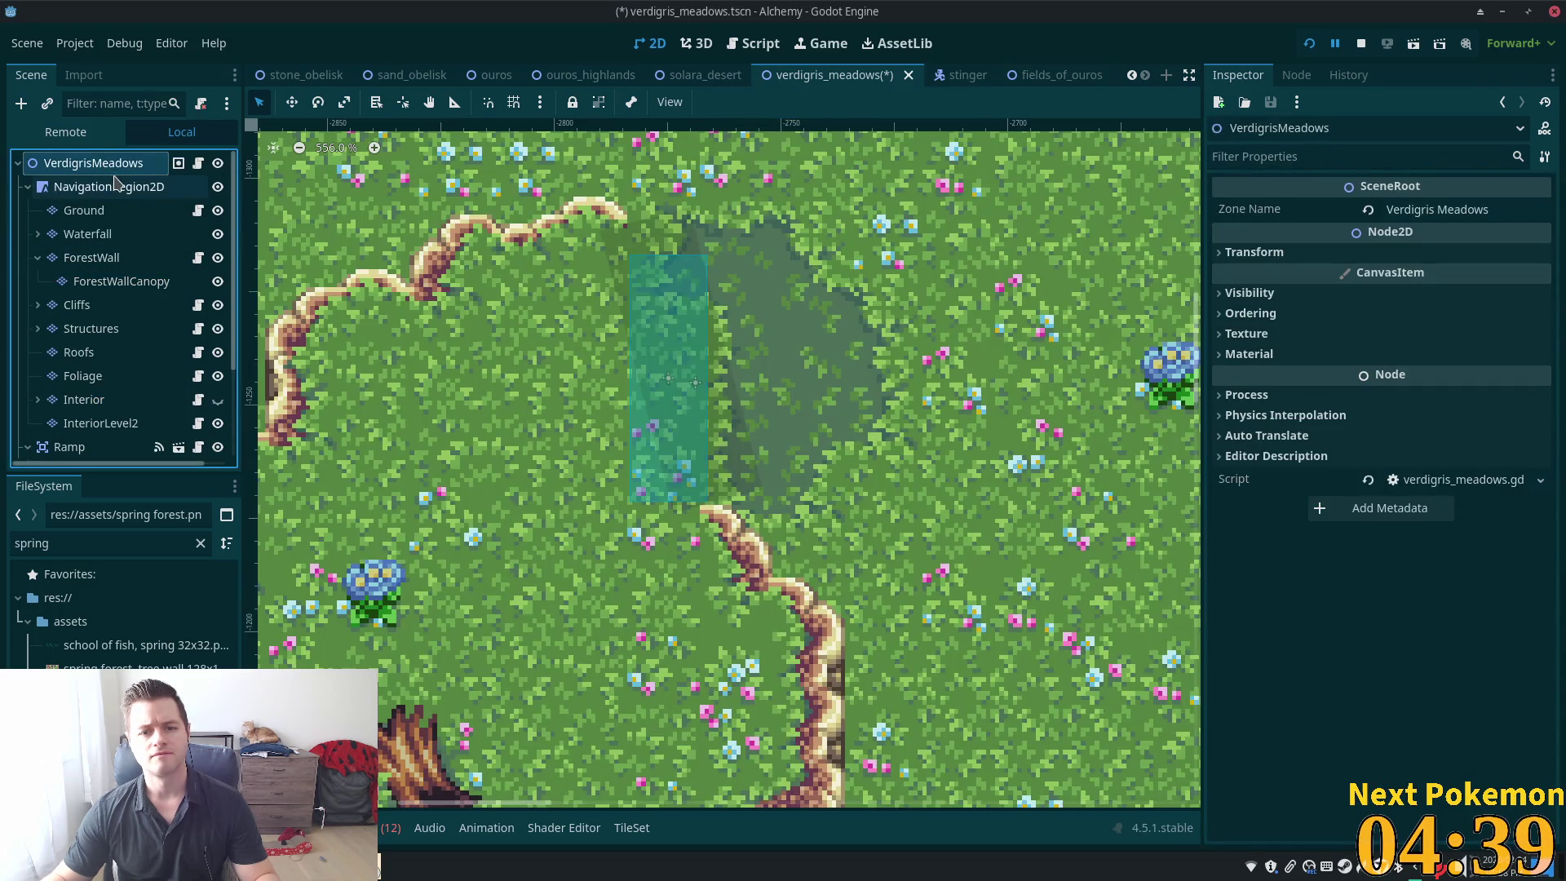
scroll(369, 326, left, 3)
scroll(368, 326, up, 2)
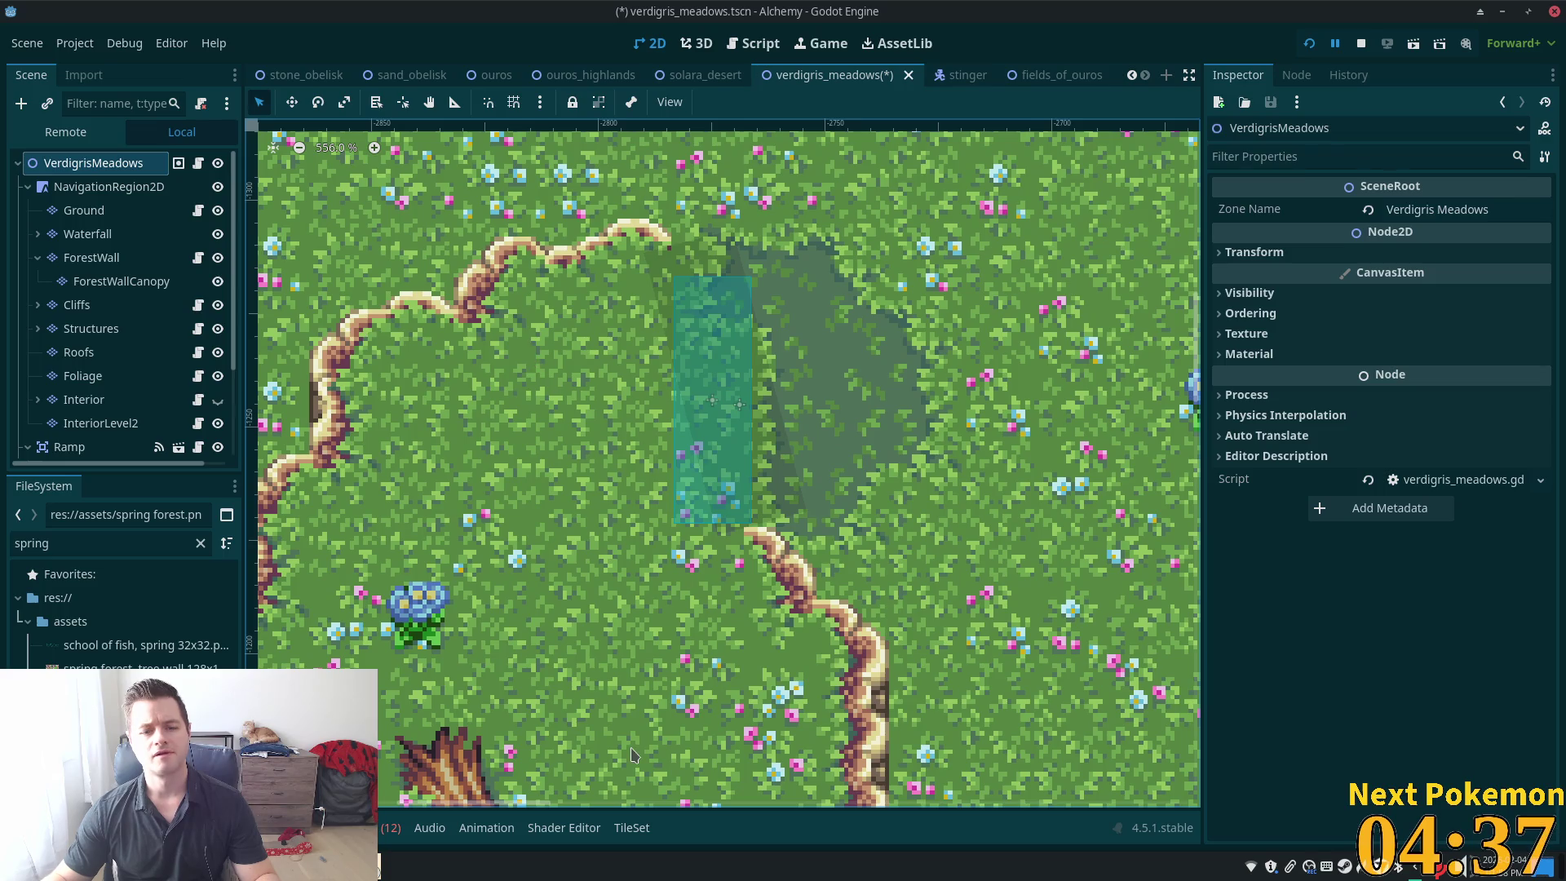
Walk the hero around the pond edge in the running Alchemy game to check the shadow
click(392, 865)
click(441, 816)
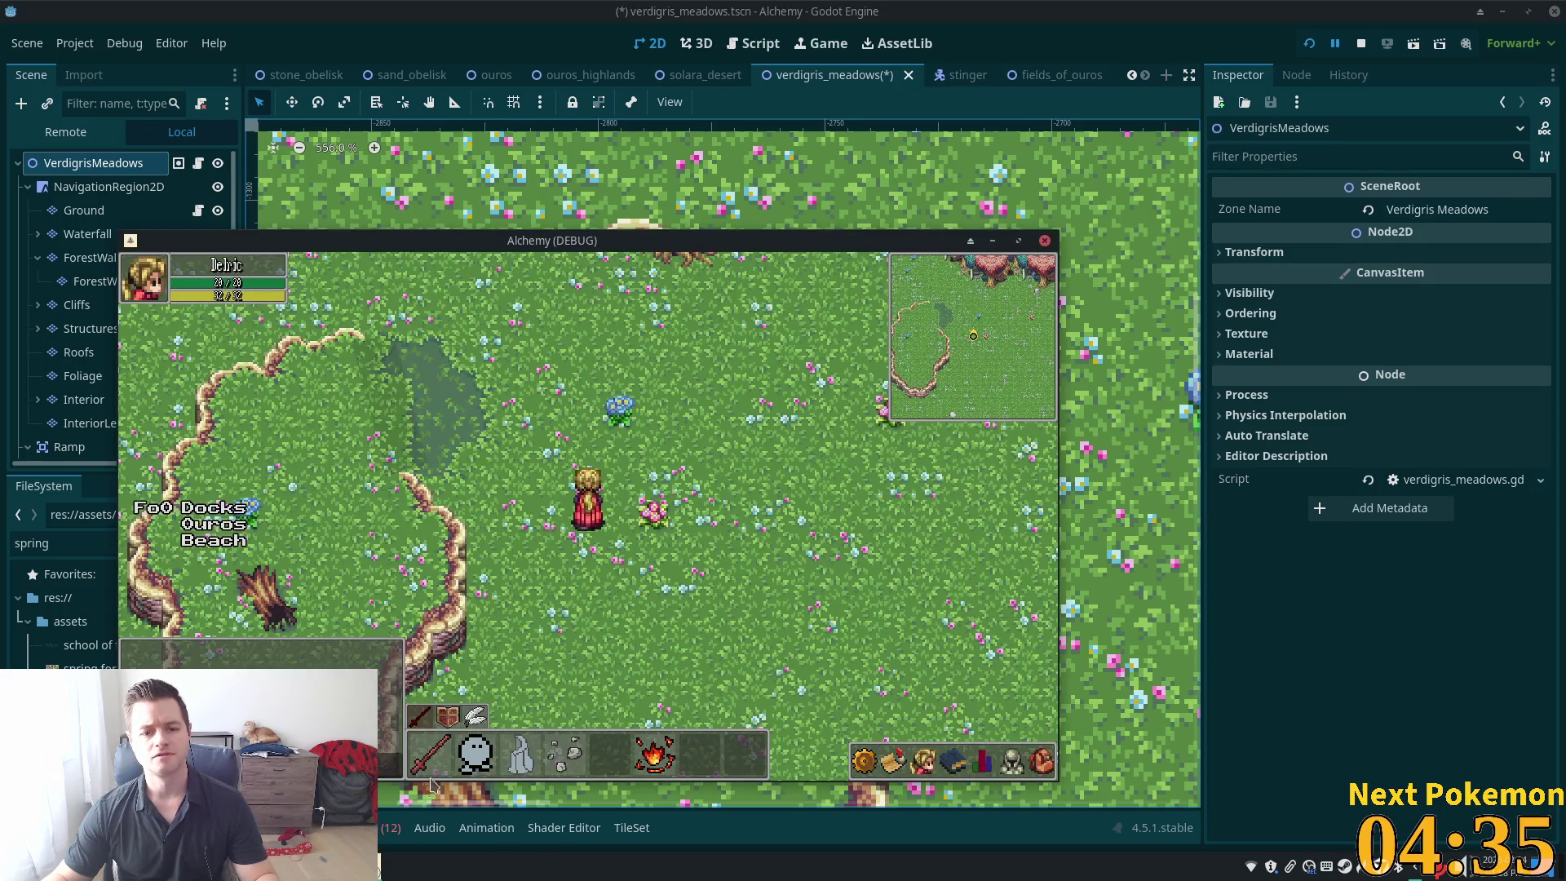
key(Up+Left)
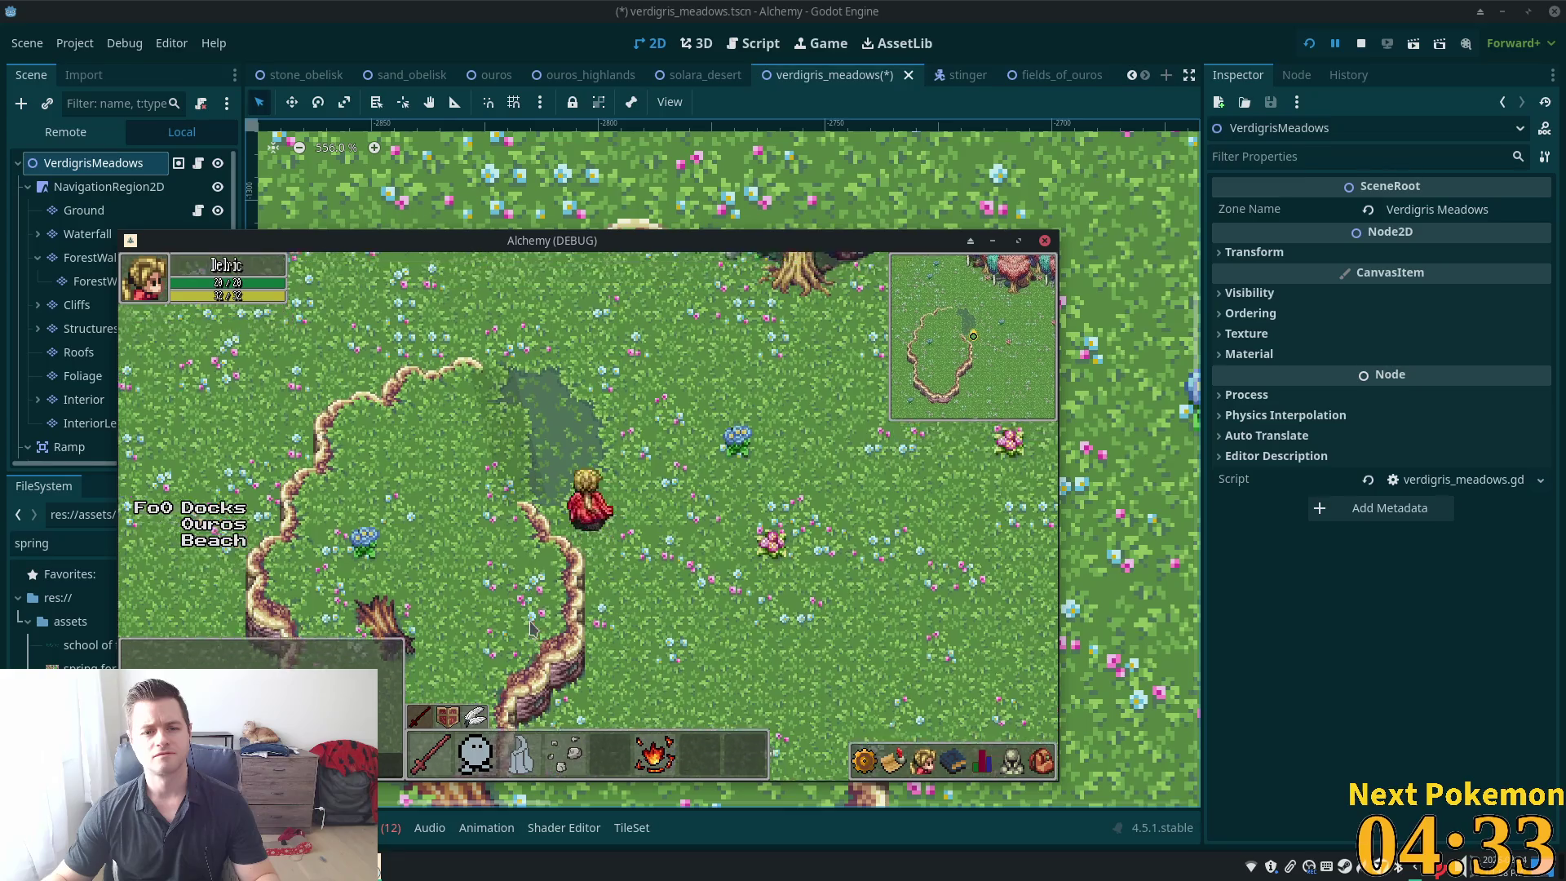
key(Up+Left)
key(Up+Left)
key(Down)
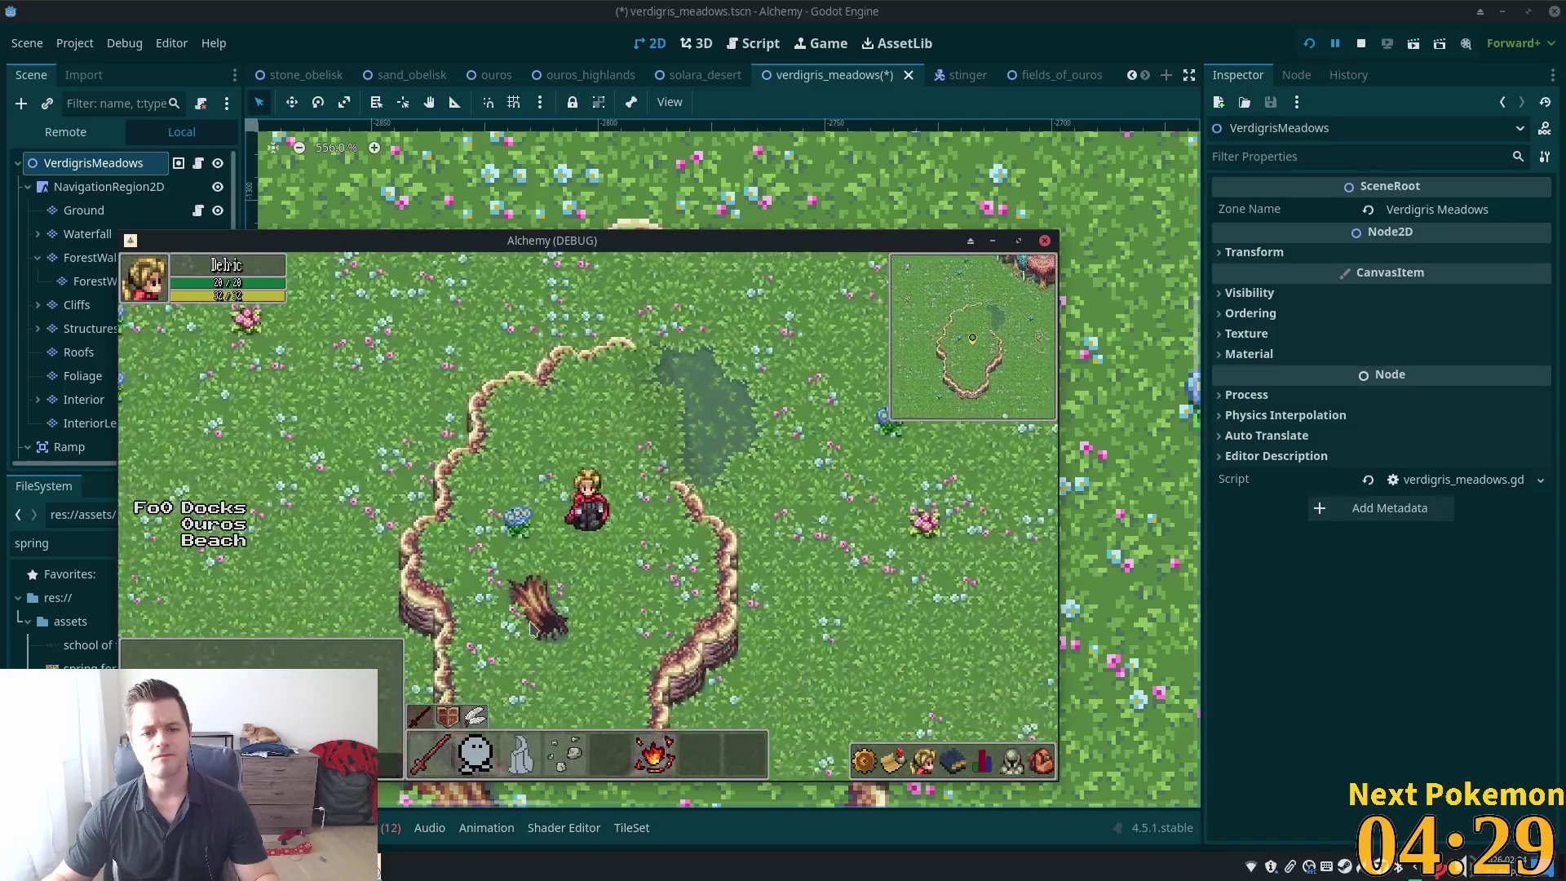
key(Down)
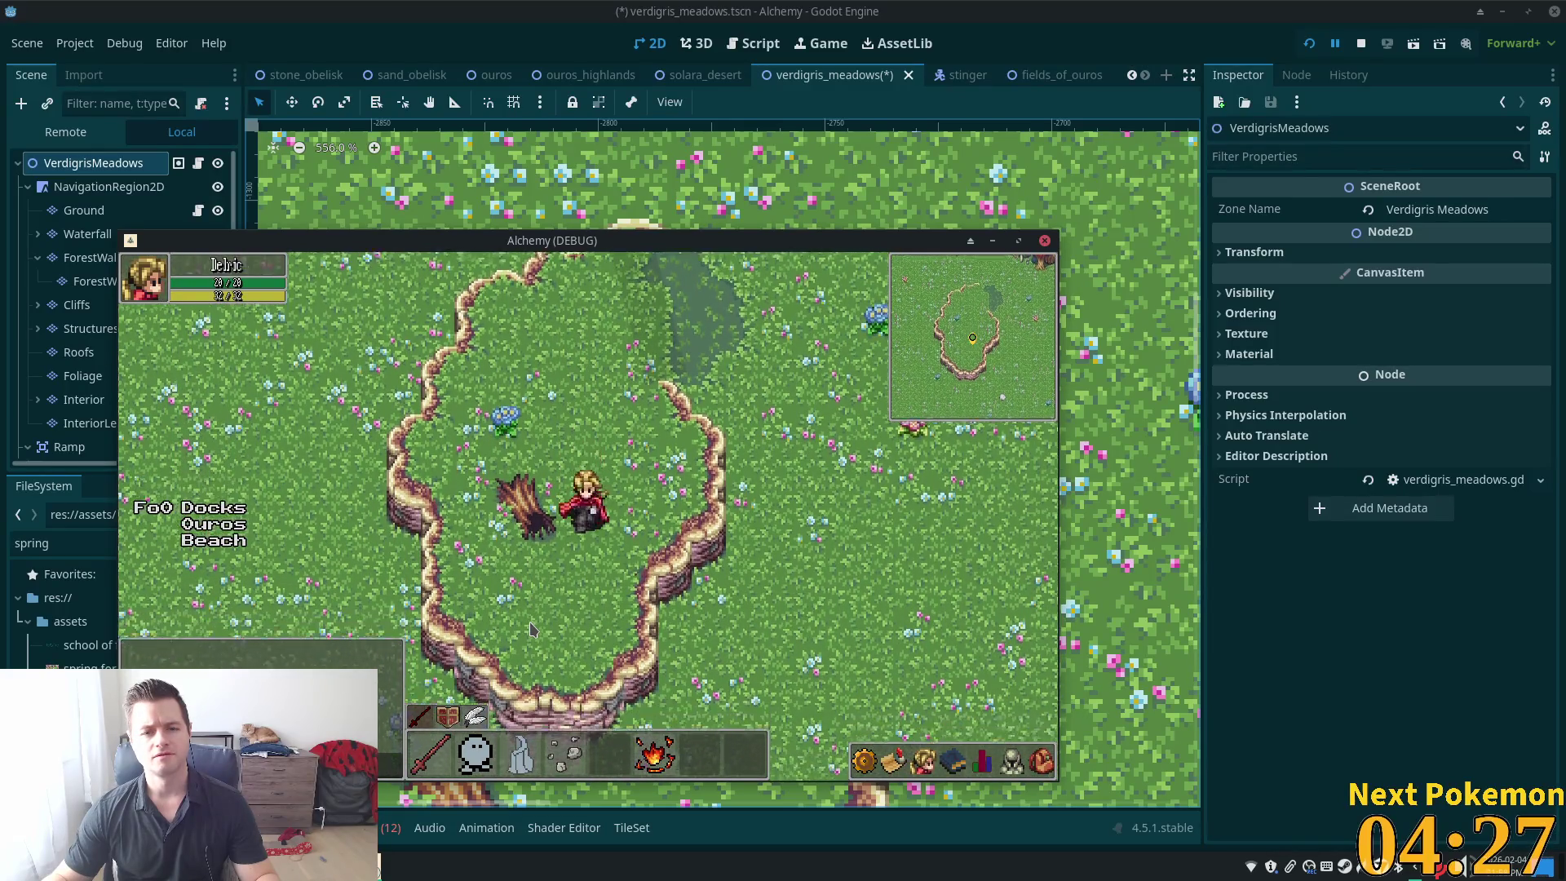
key(Down)
key(Up)
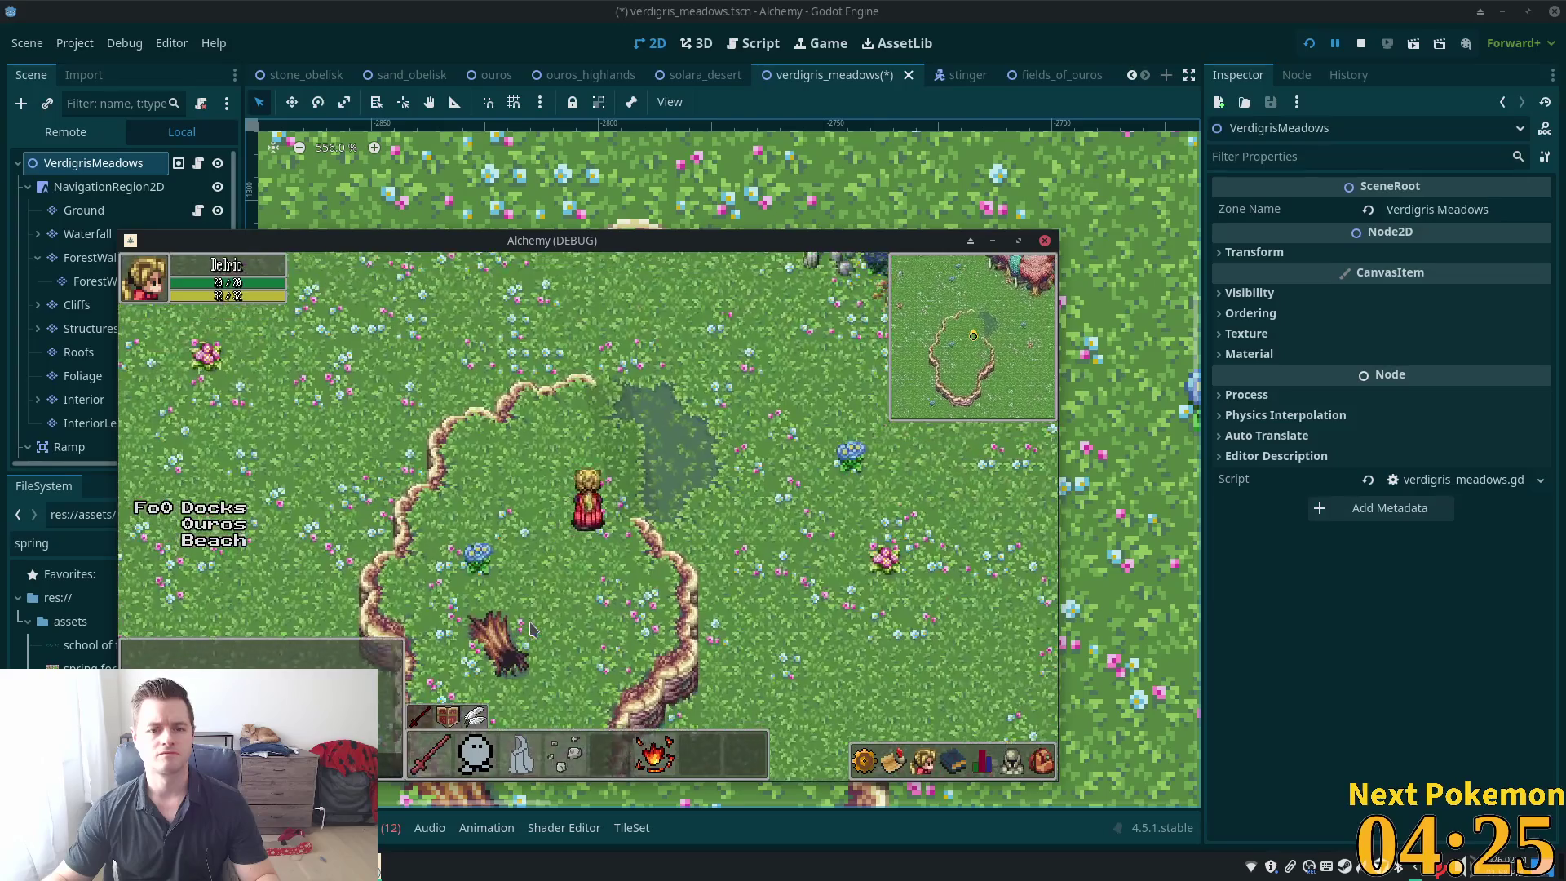
key(Up)
key(Right)
key(Up)
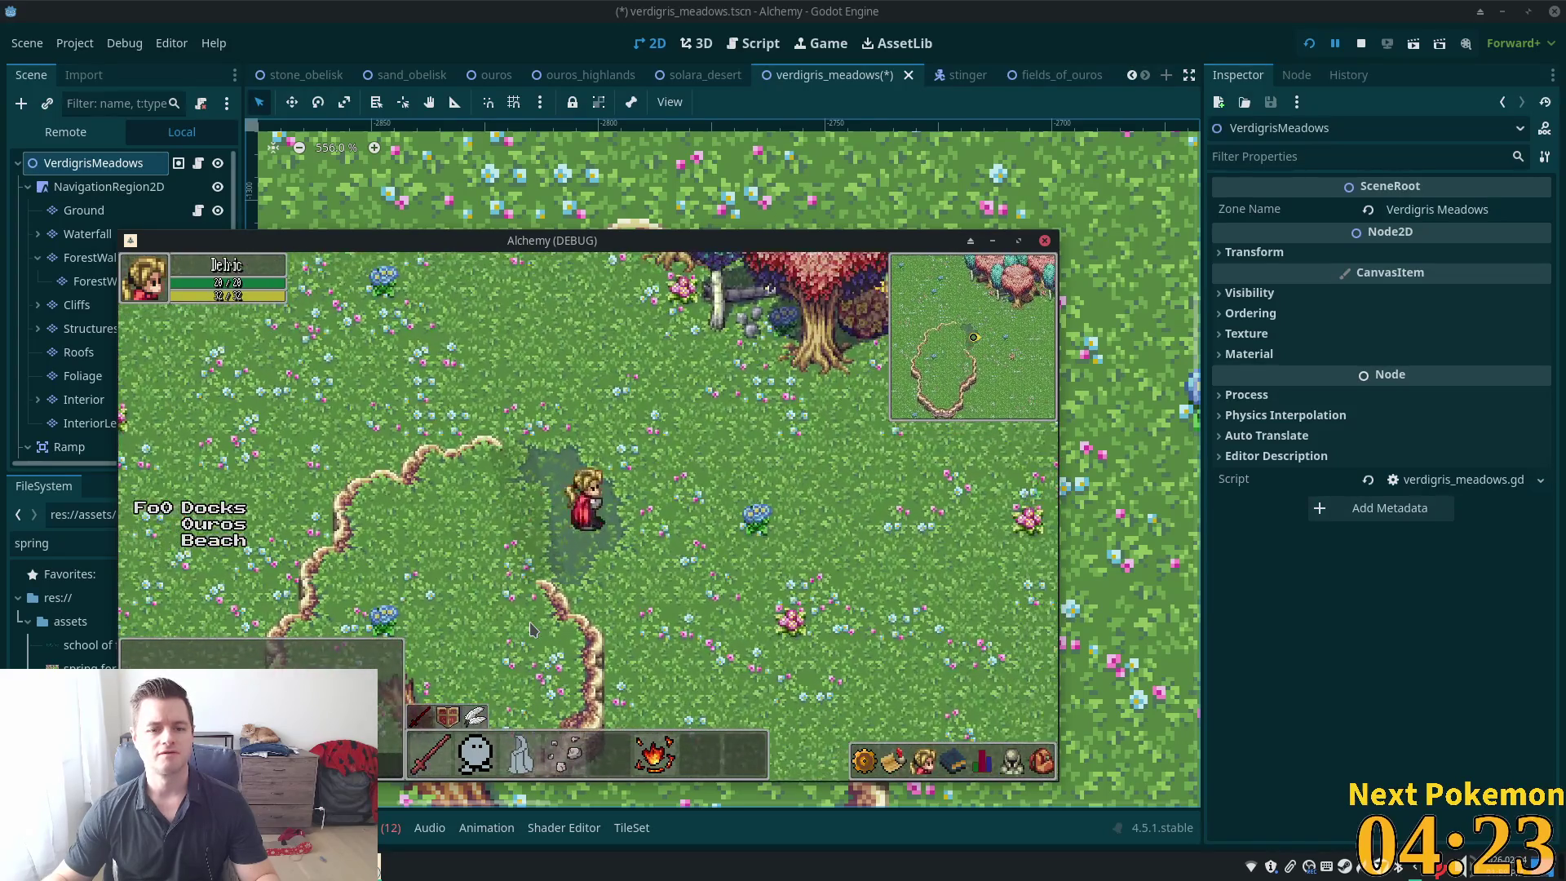
key(Left)
key(Right)
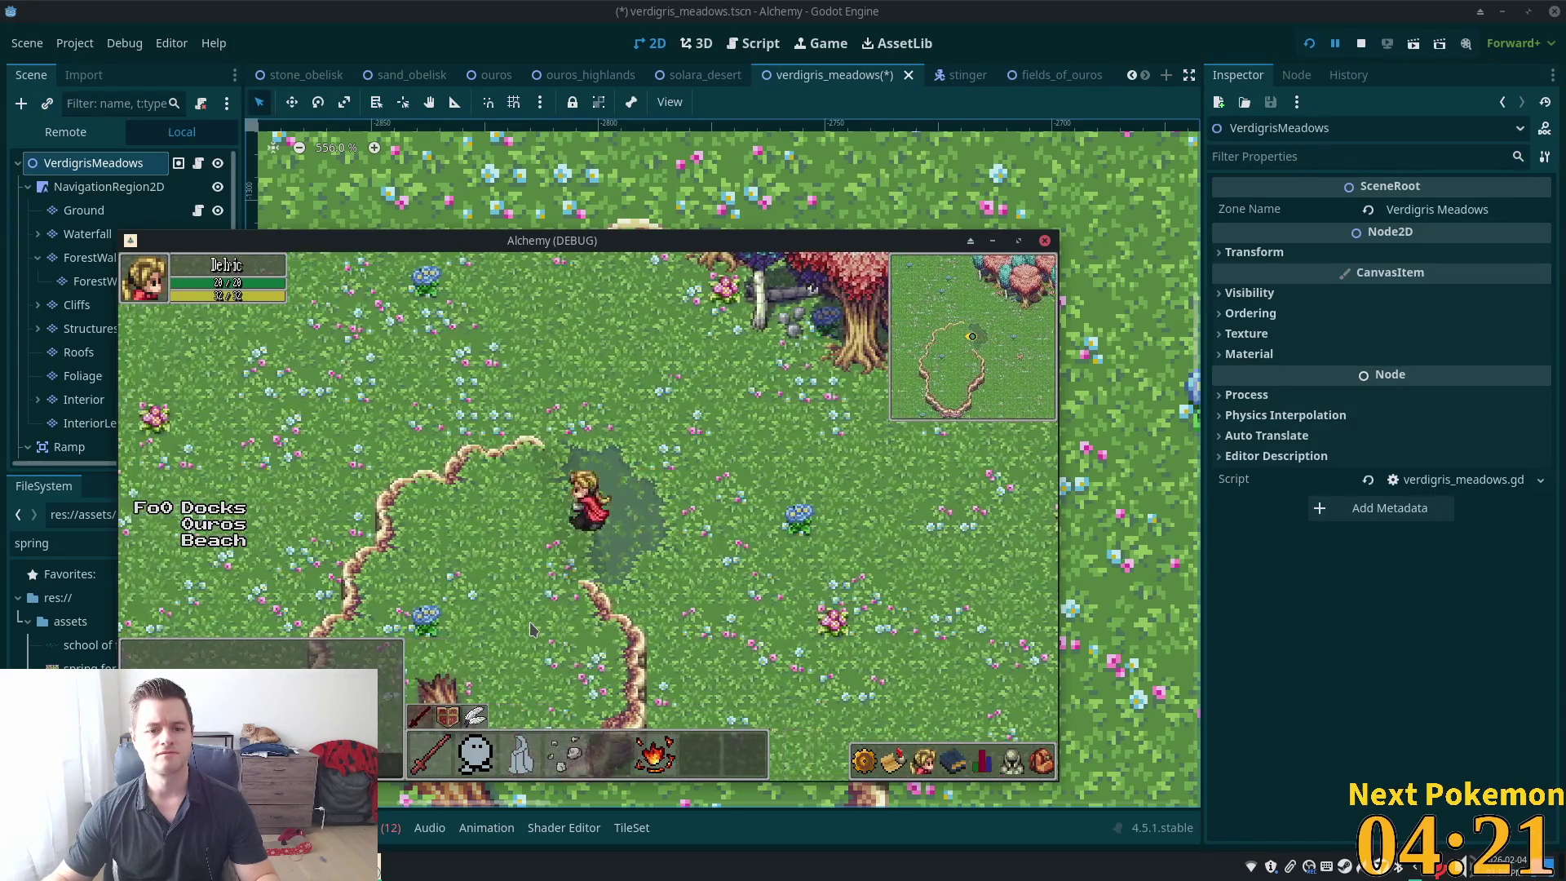
key(Left)
key(Right)
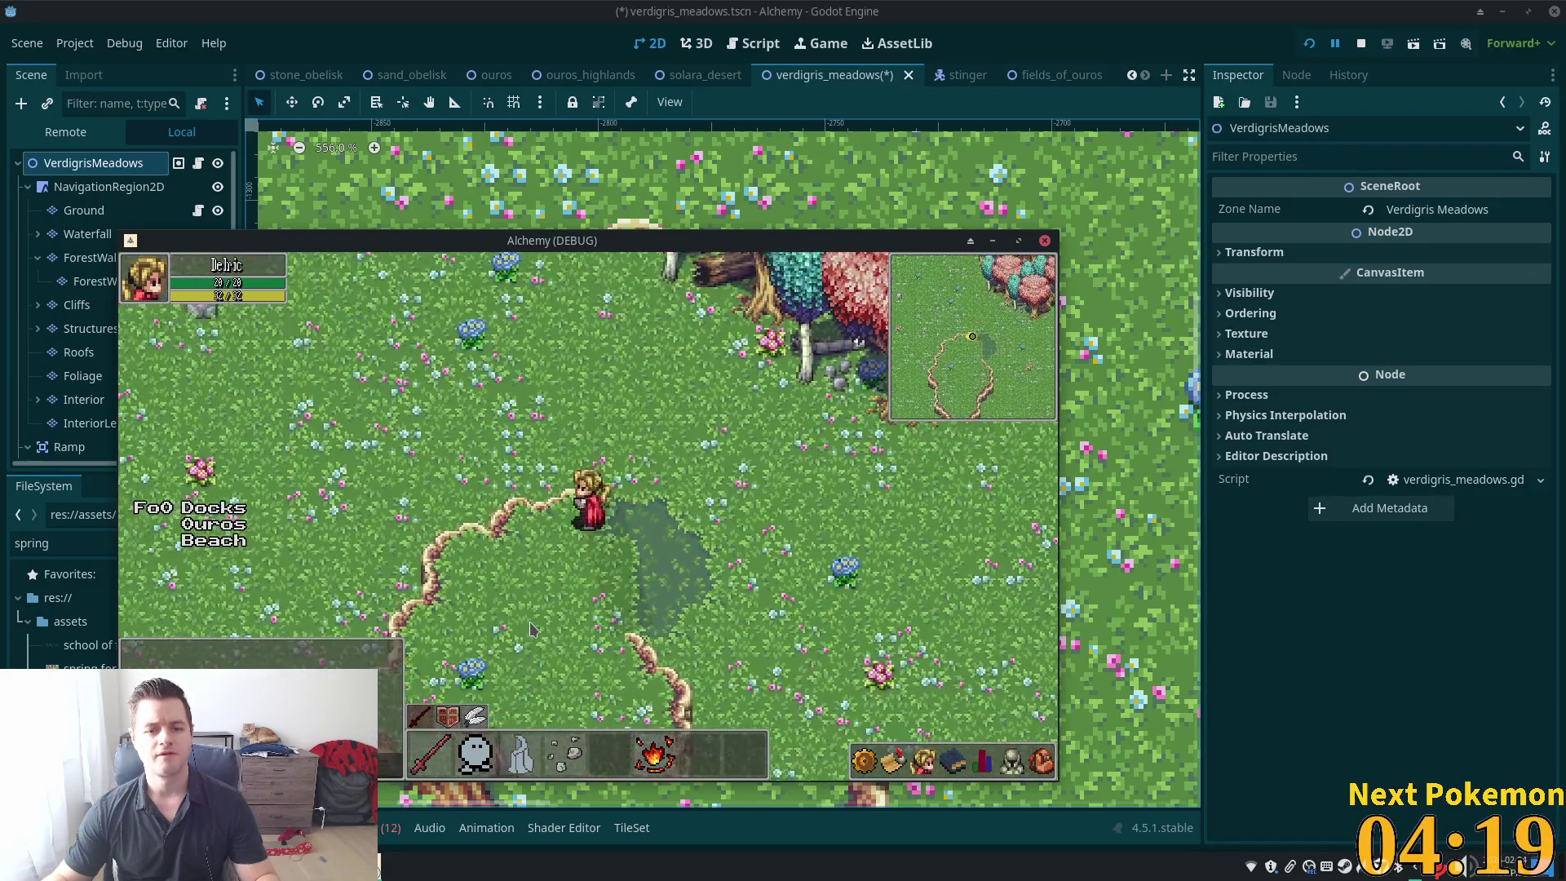
key(Down)
key(Right)
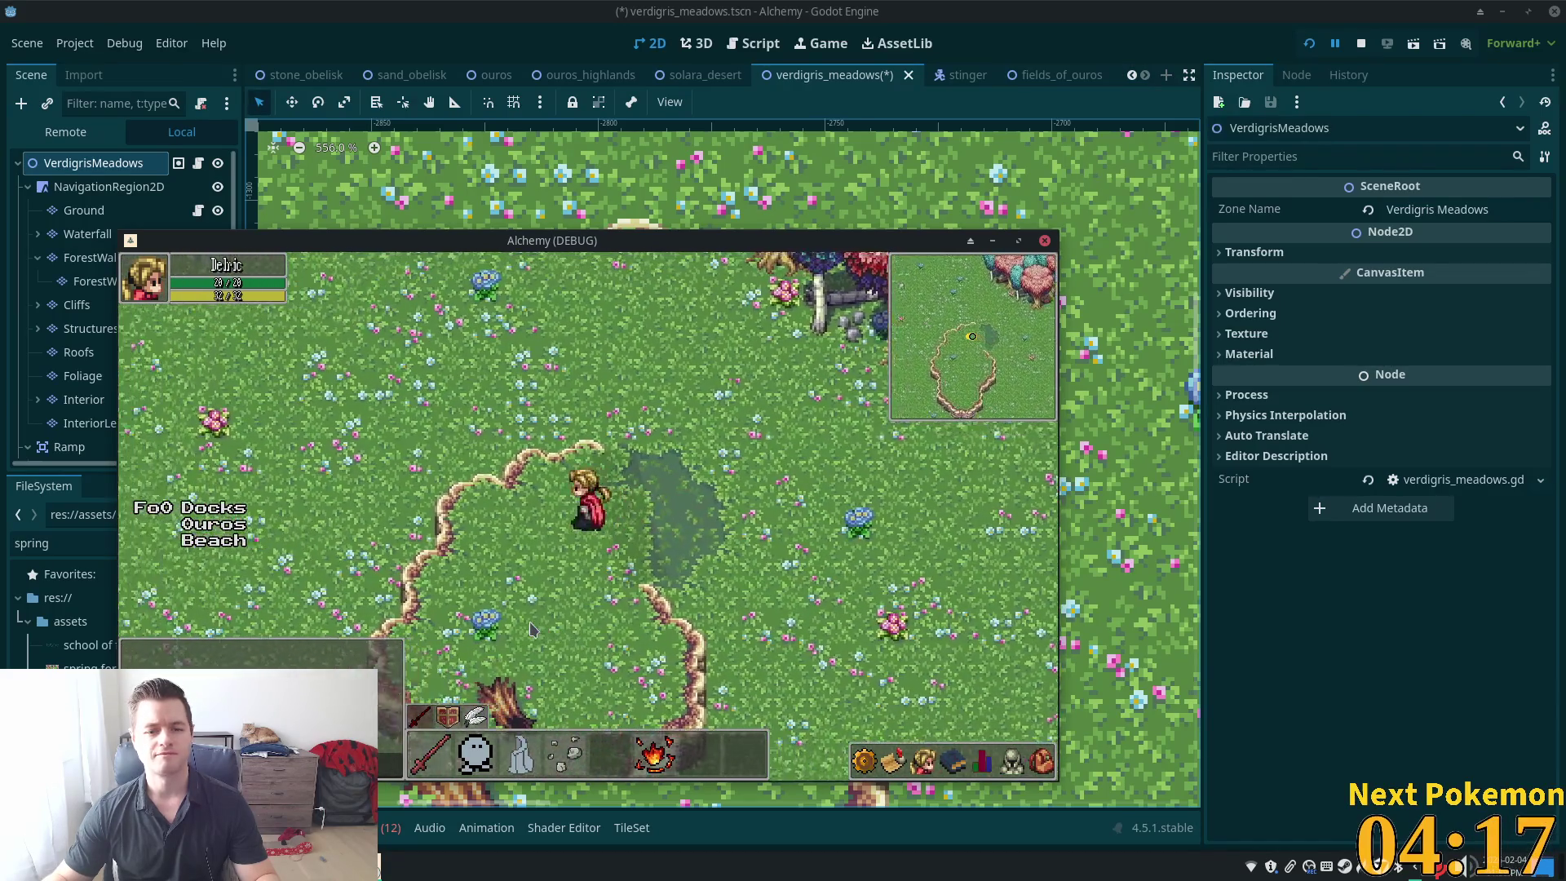
key(Left)
key(Left)
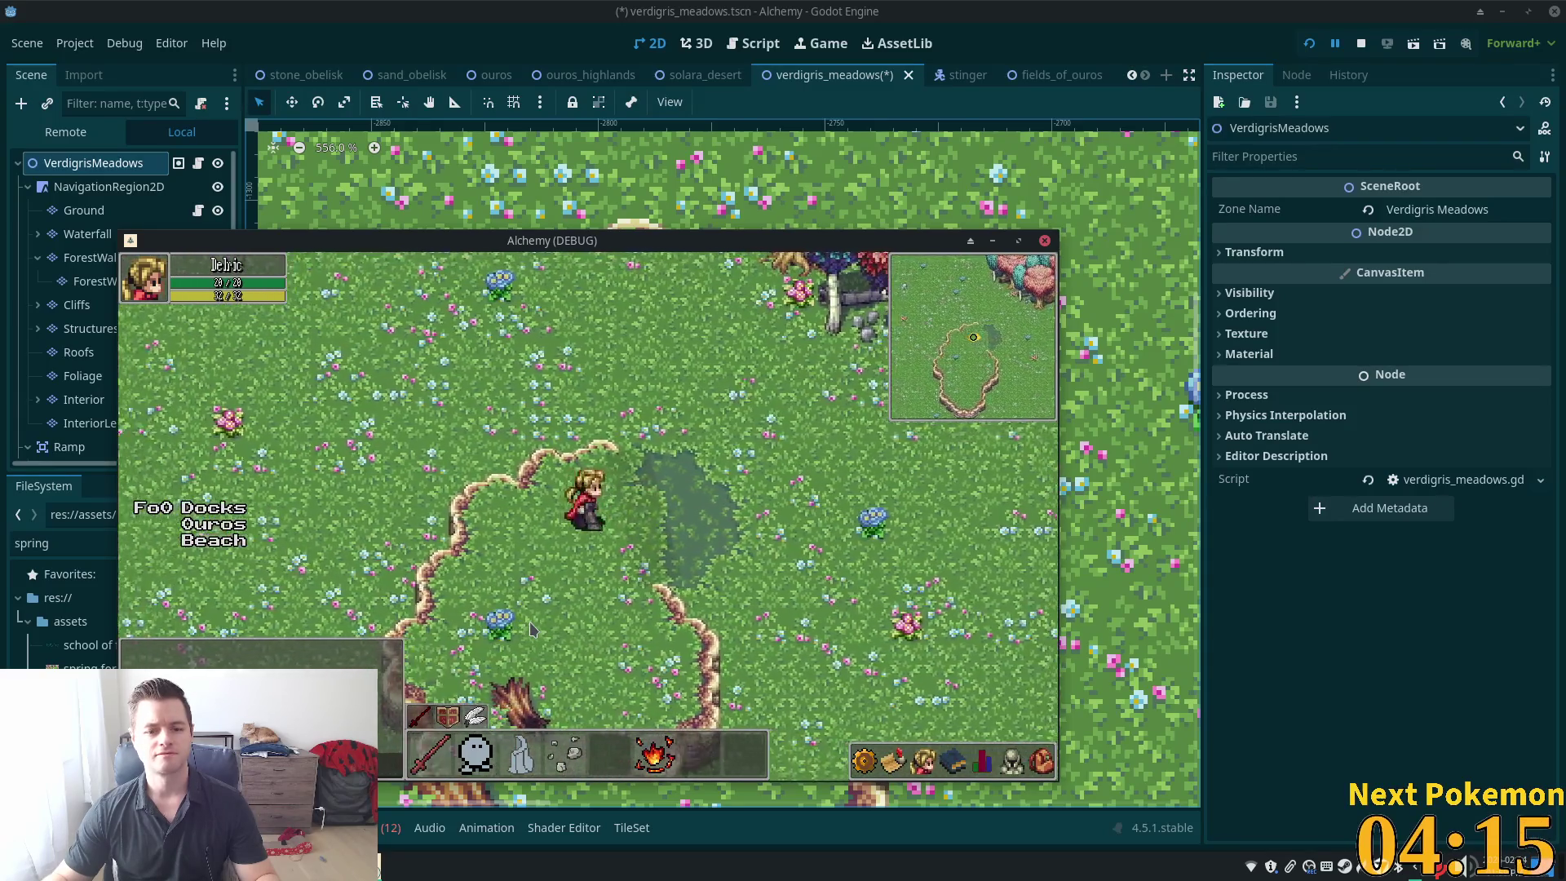
key(Right)
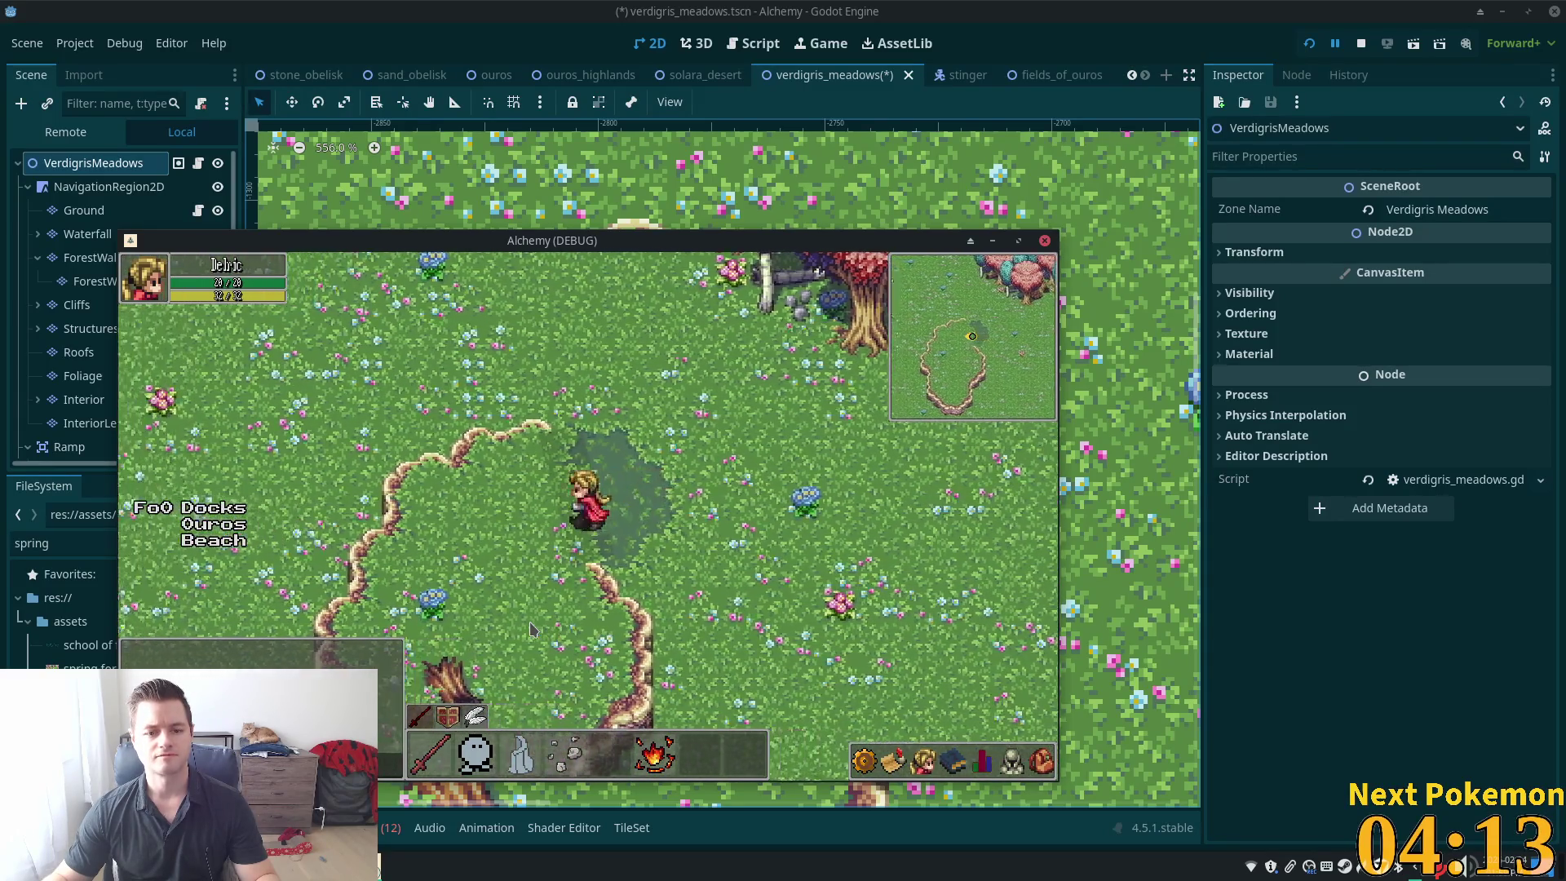
key(Left)
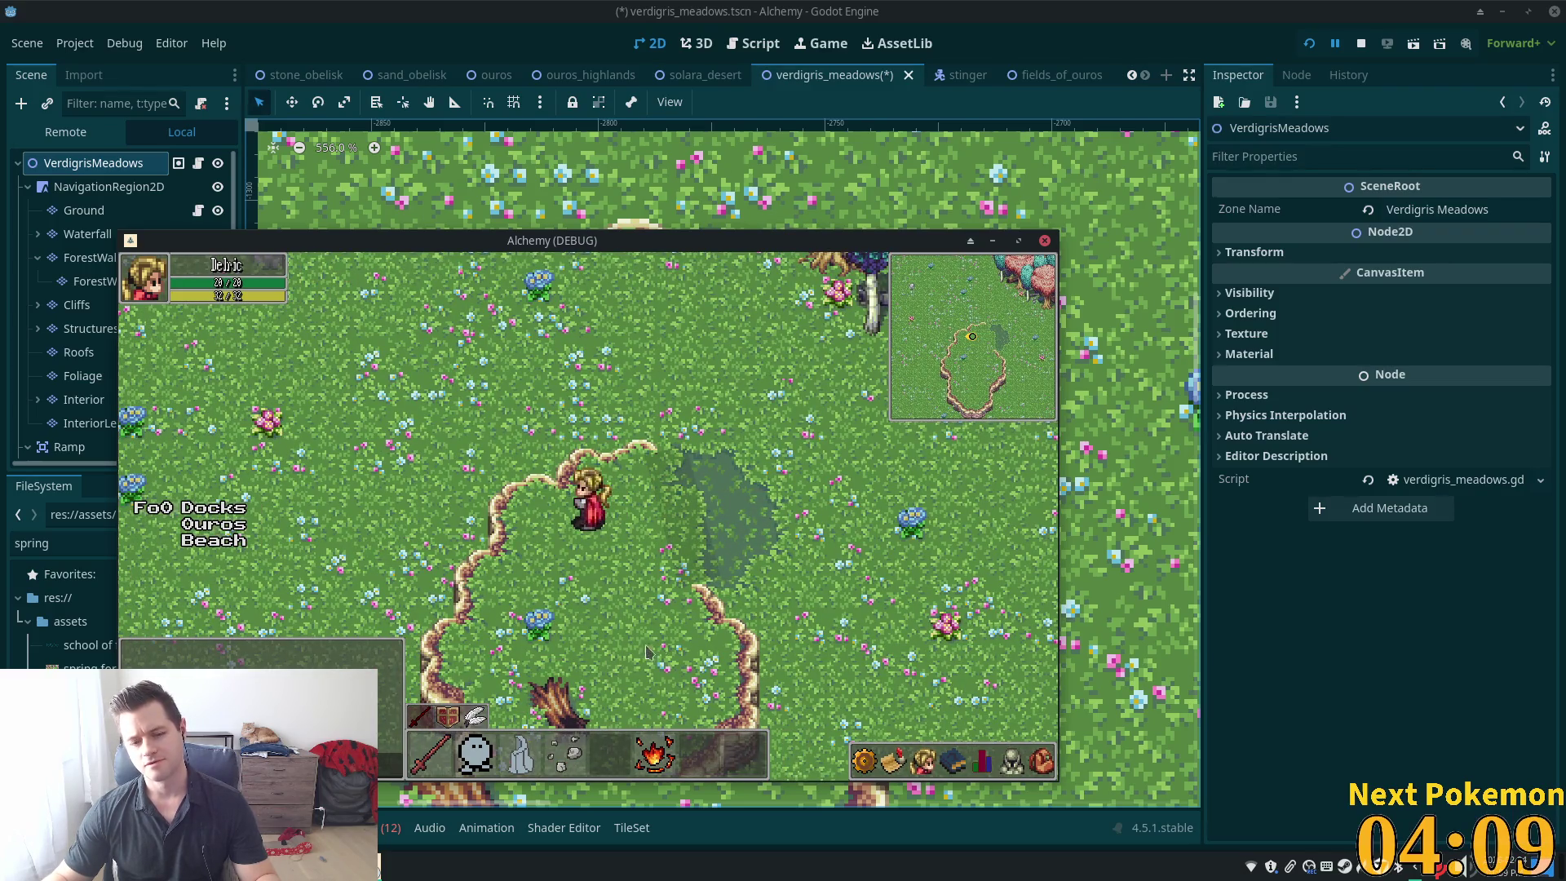
key(Down)
key(Right)
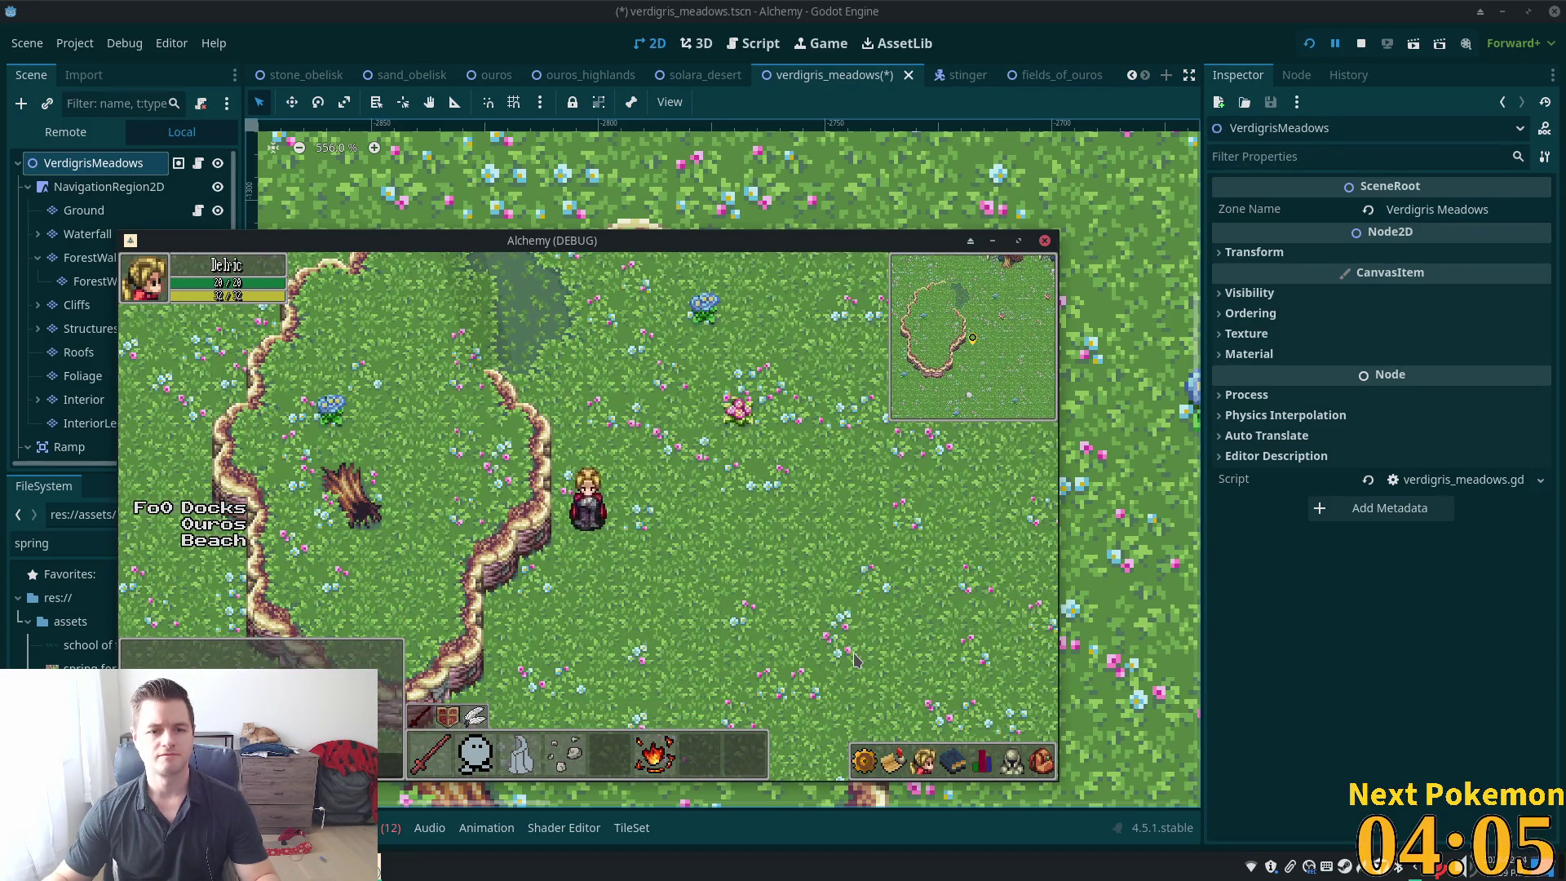
key(Up)
End the playtest with F8 and select the ColorRect node in the Scene dock
key(F8)
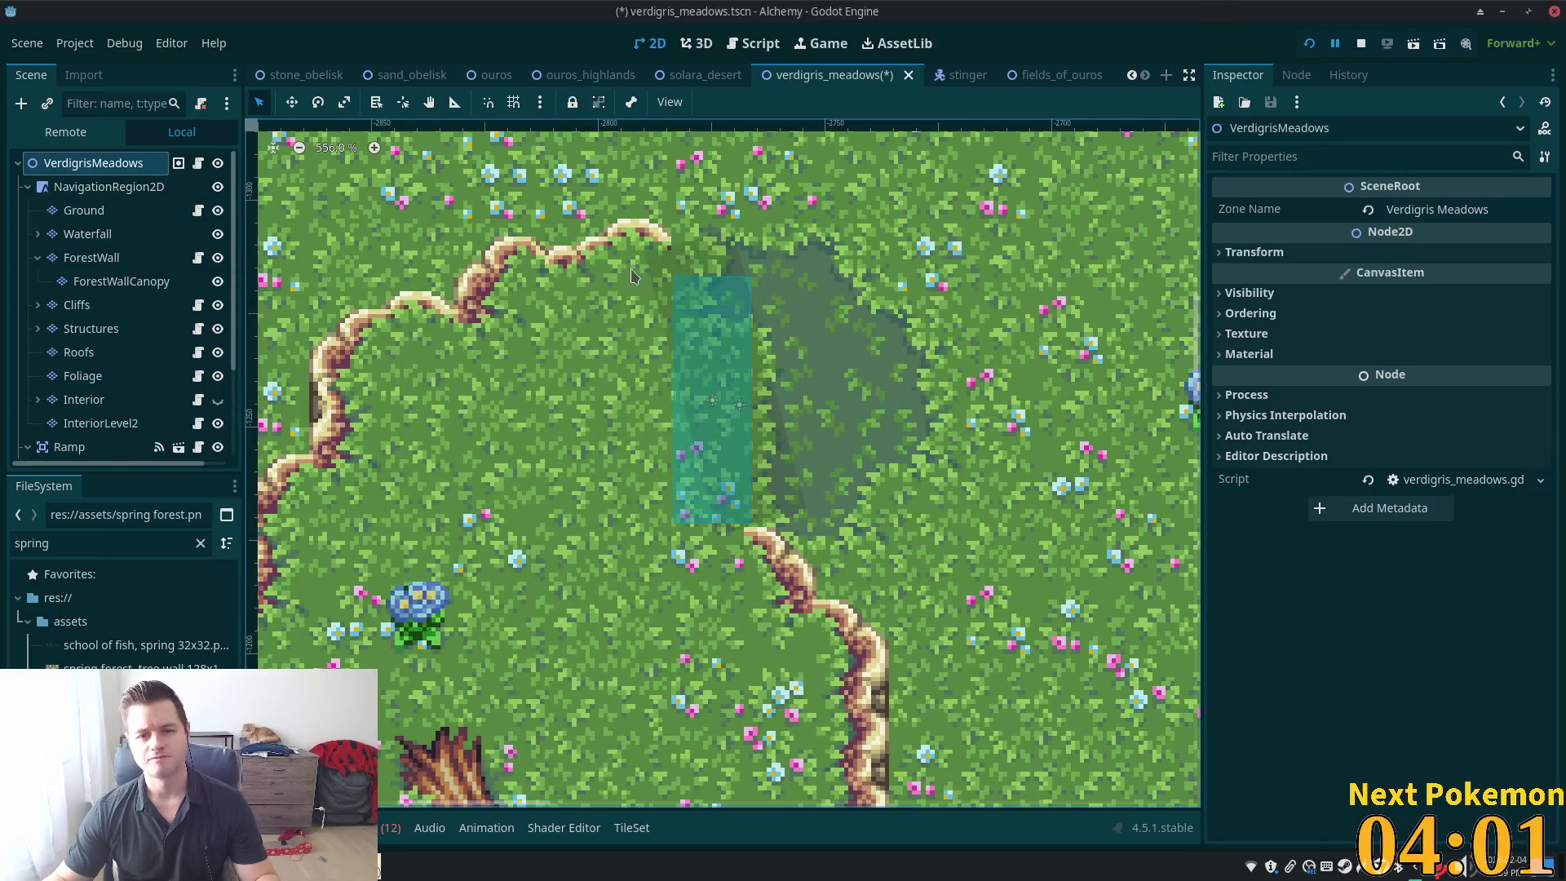
scroll(155, 449, down, 3)
click(98, 444)
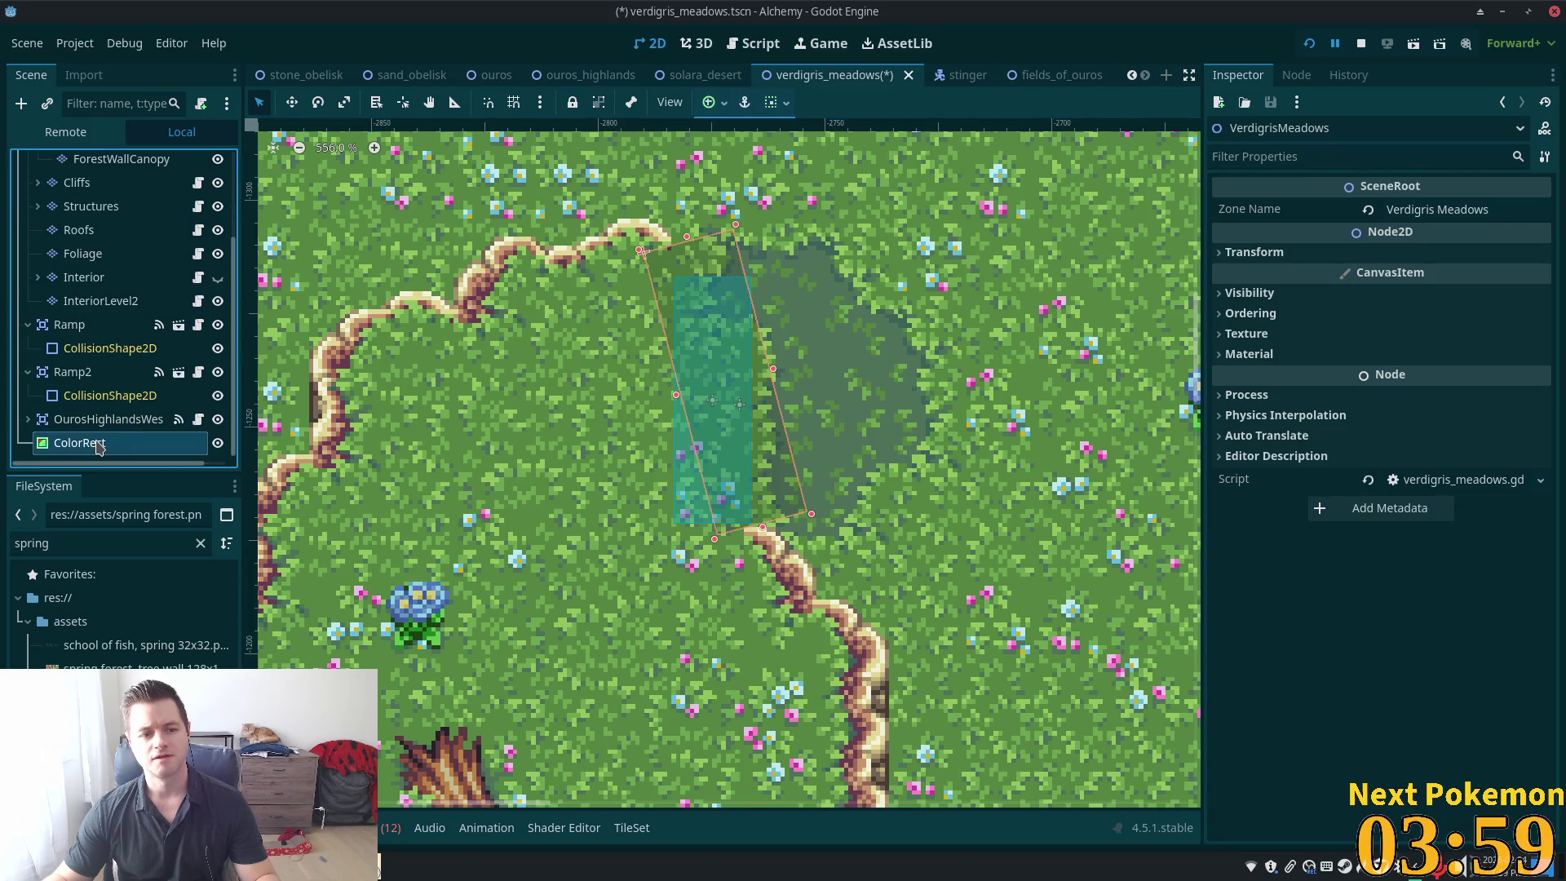
right_click(72, 444)
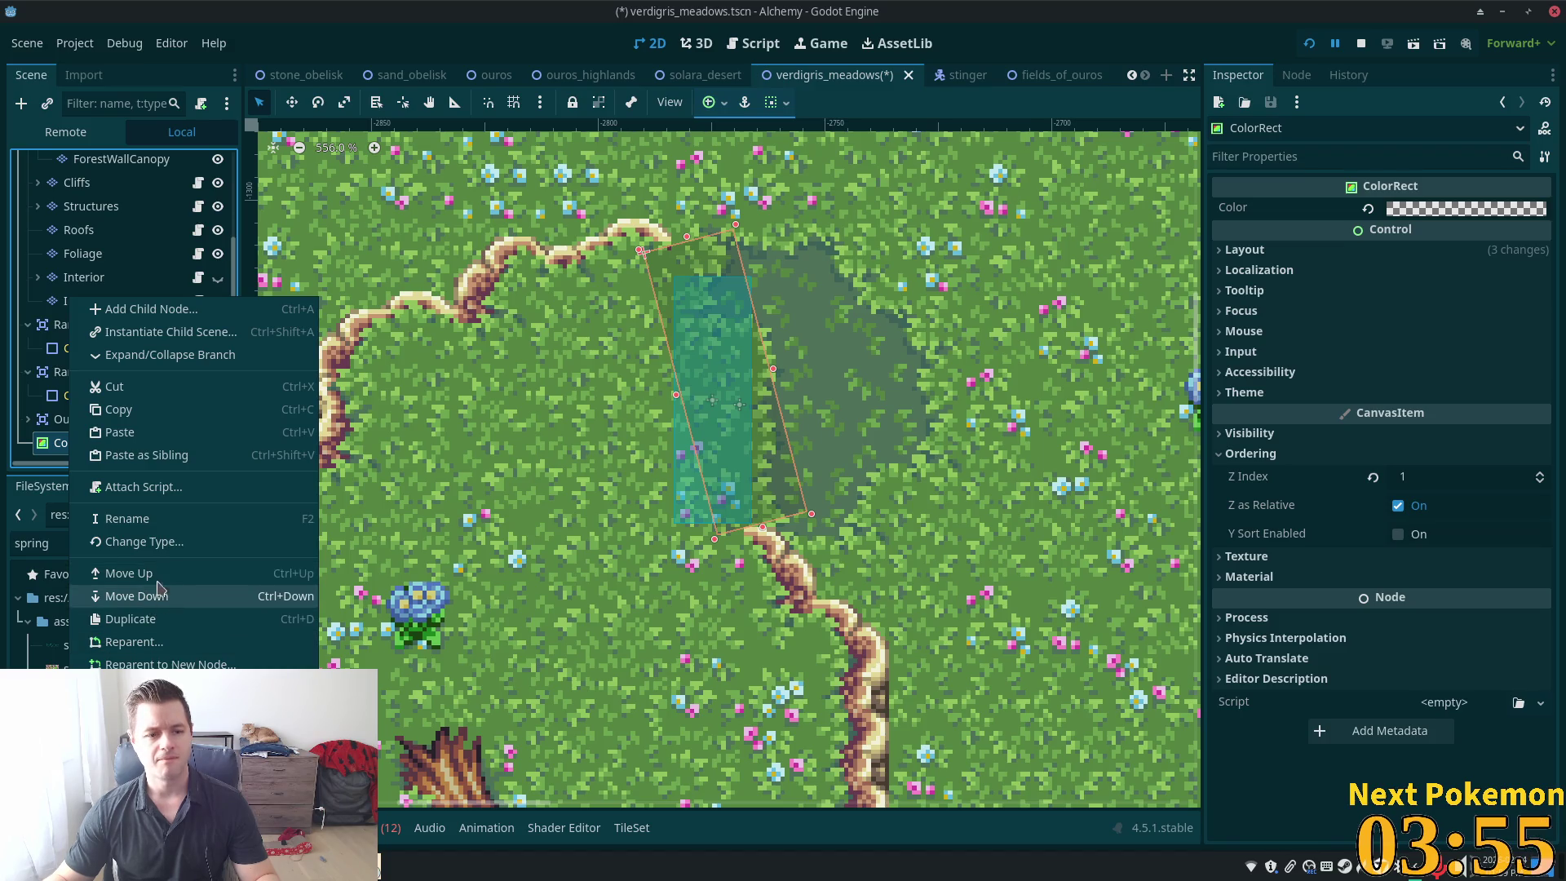
Change the ColorRect node's type to Polygon2D via a 'pol' search
key(Escape)
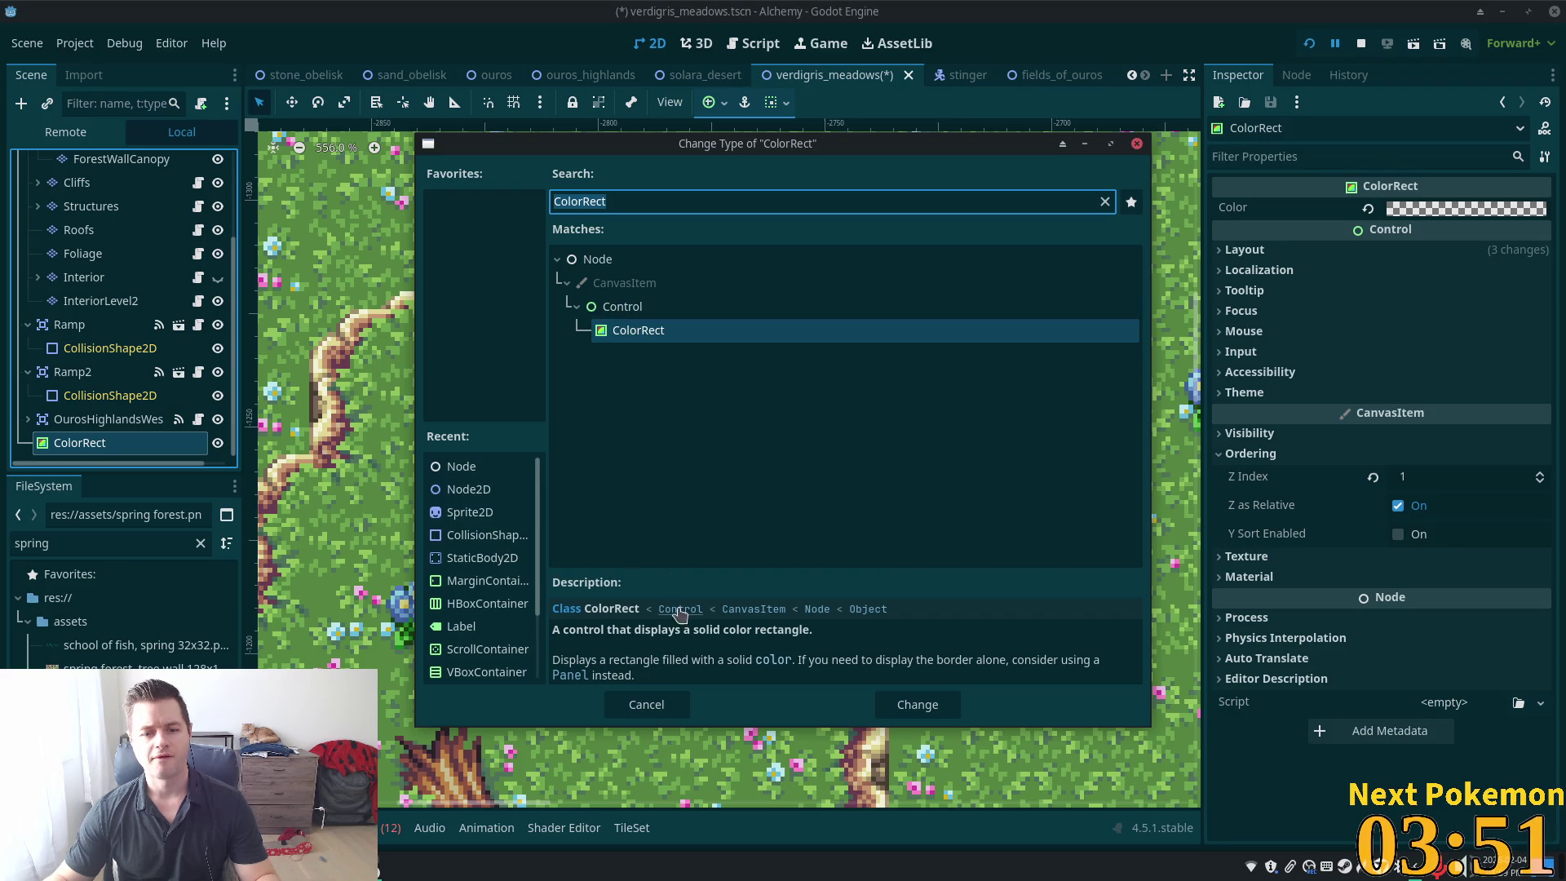
text(pol)
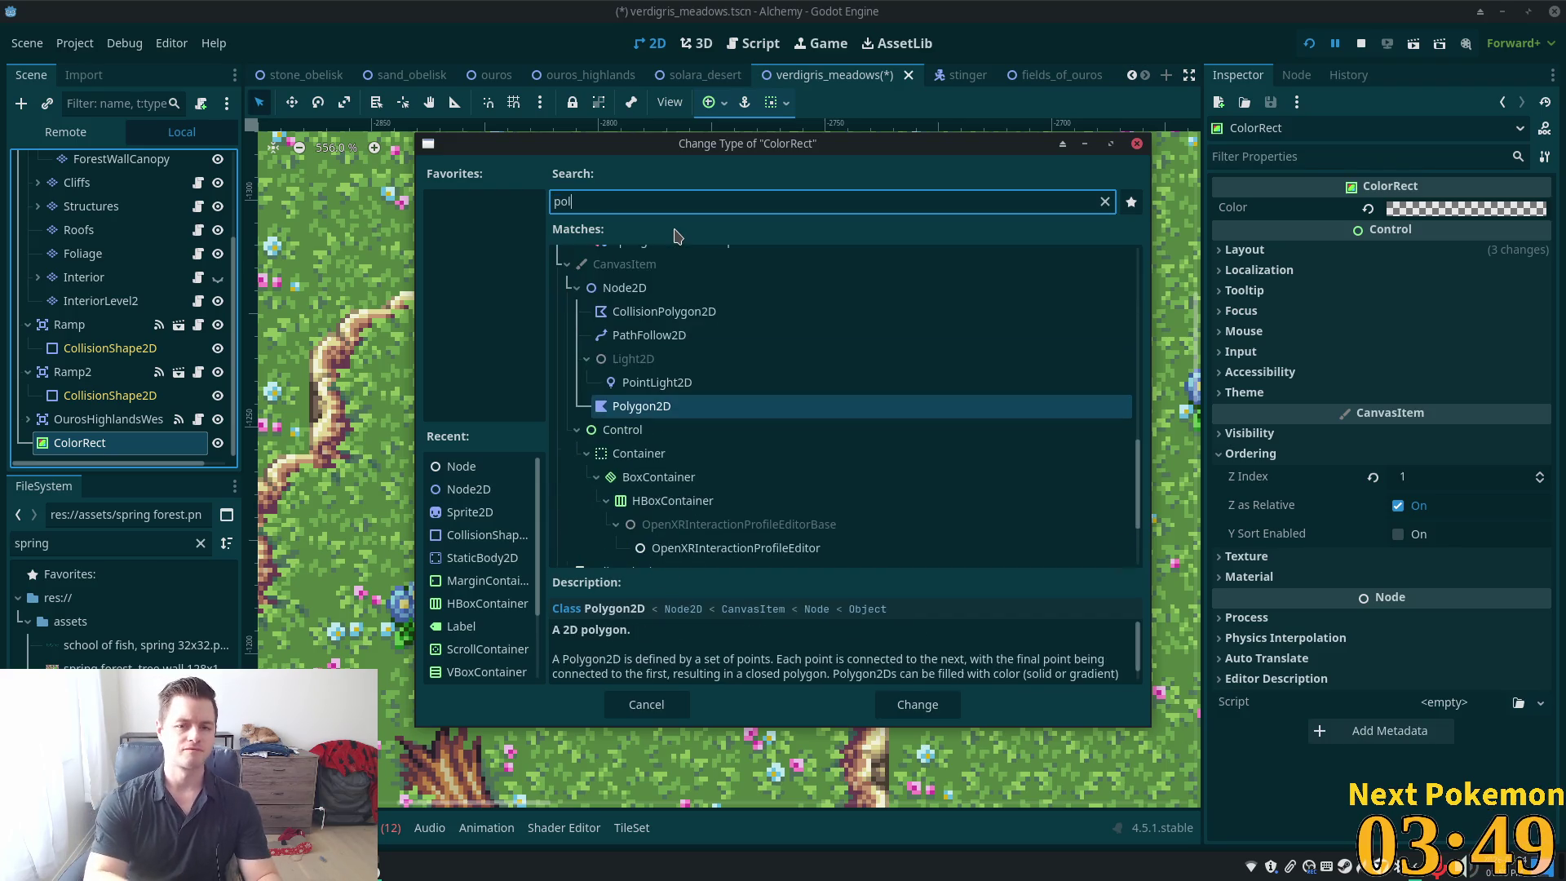
double_click(673, 405)
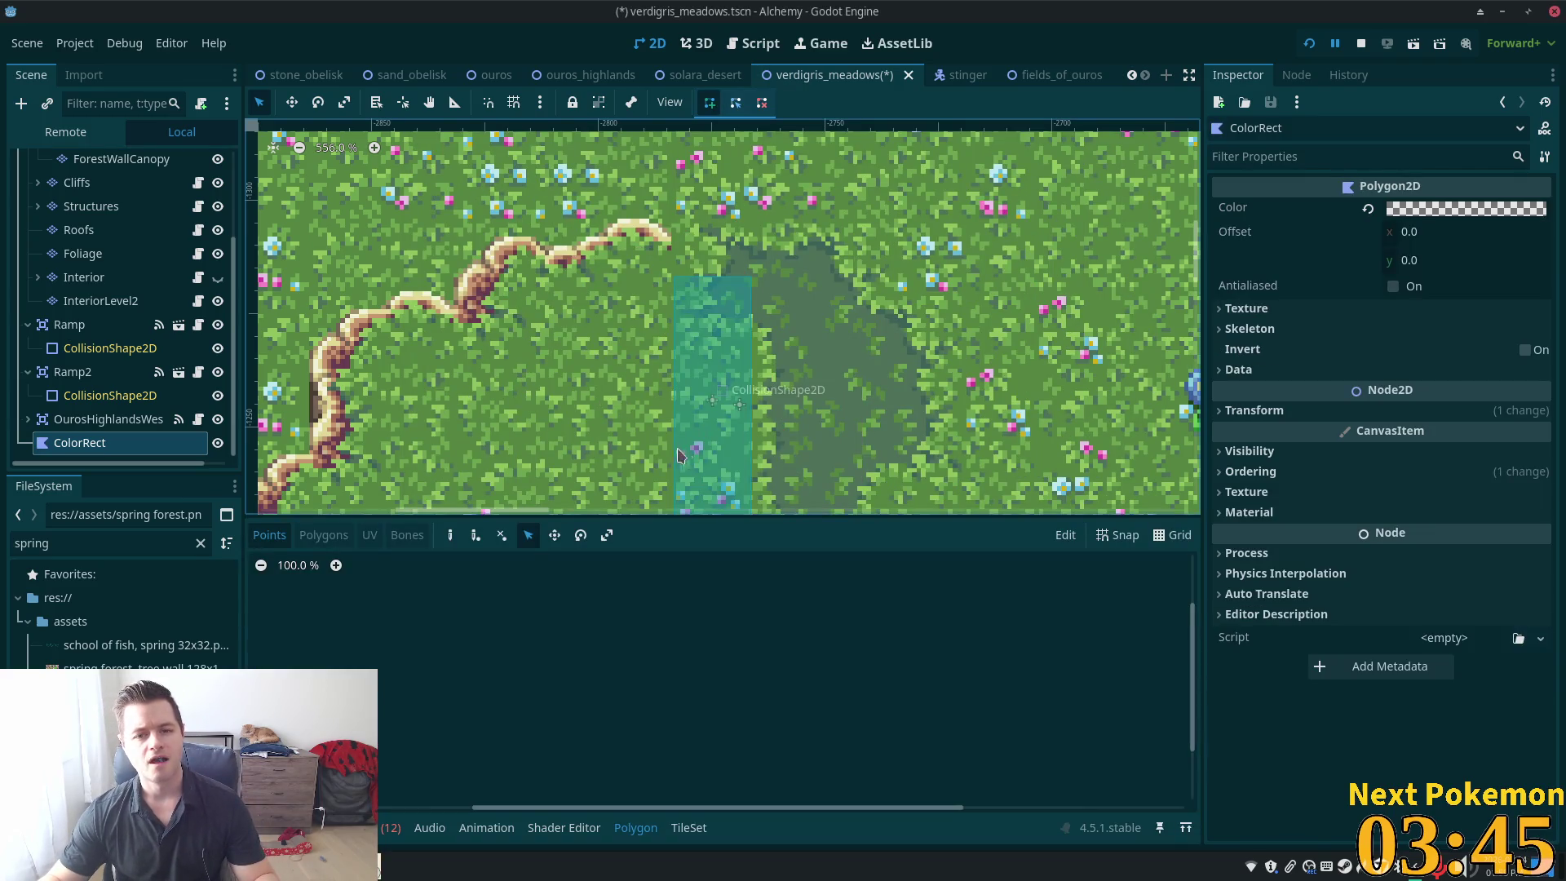
Place polygon points from the cliff edge down along the pond edge to its bottom
scroll(846, 329, down, 4)
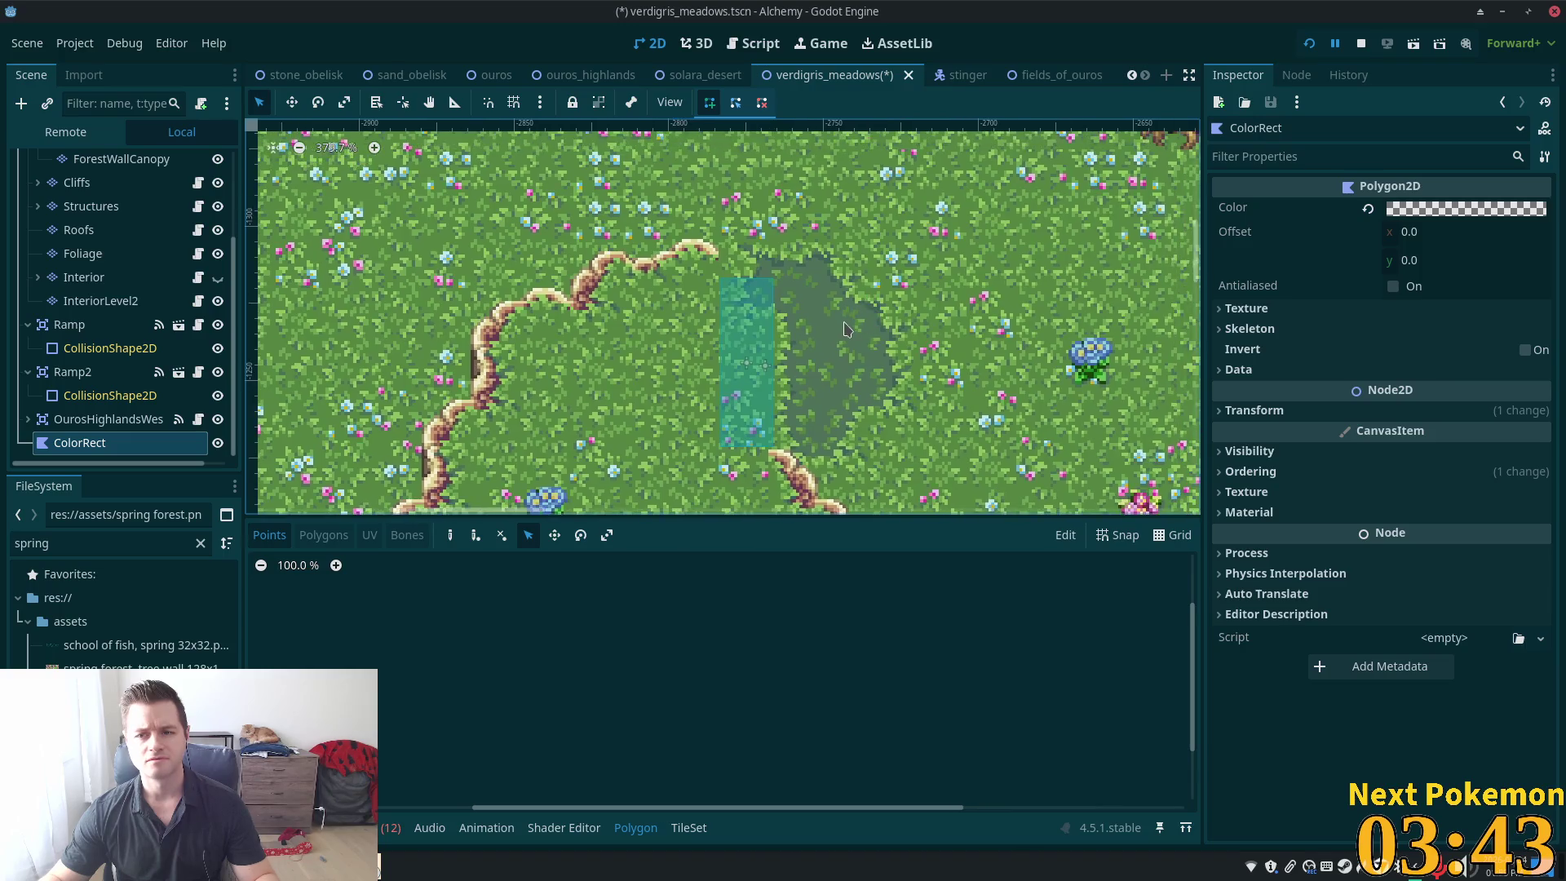
scroll(845, 329, up, 5)
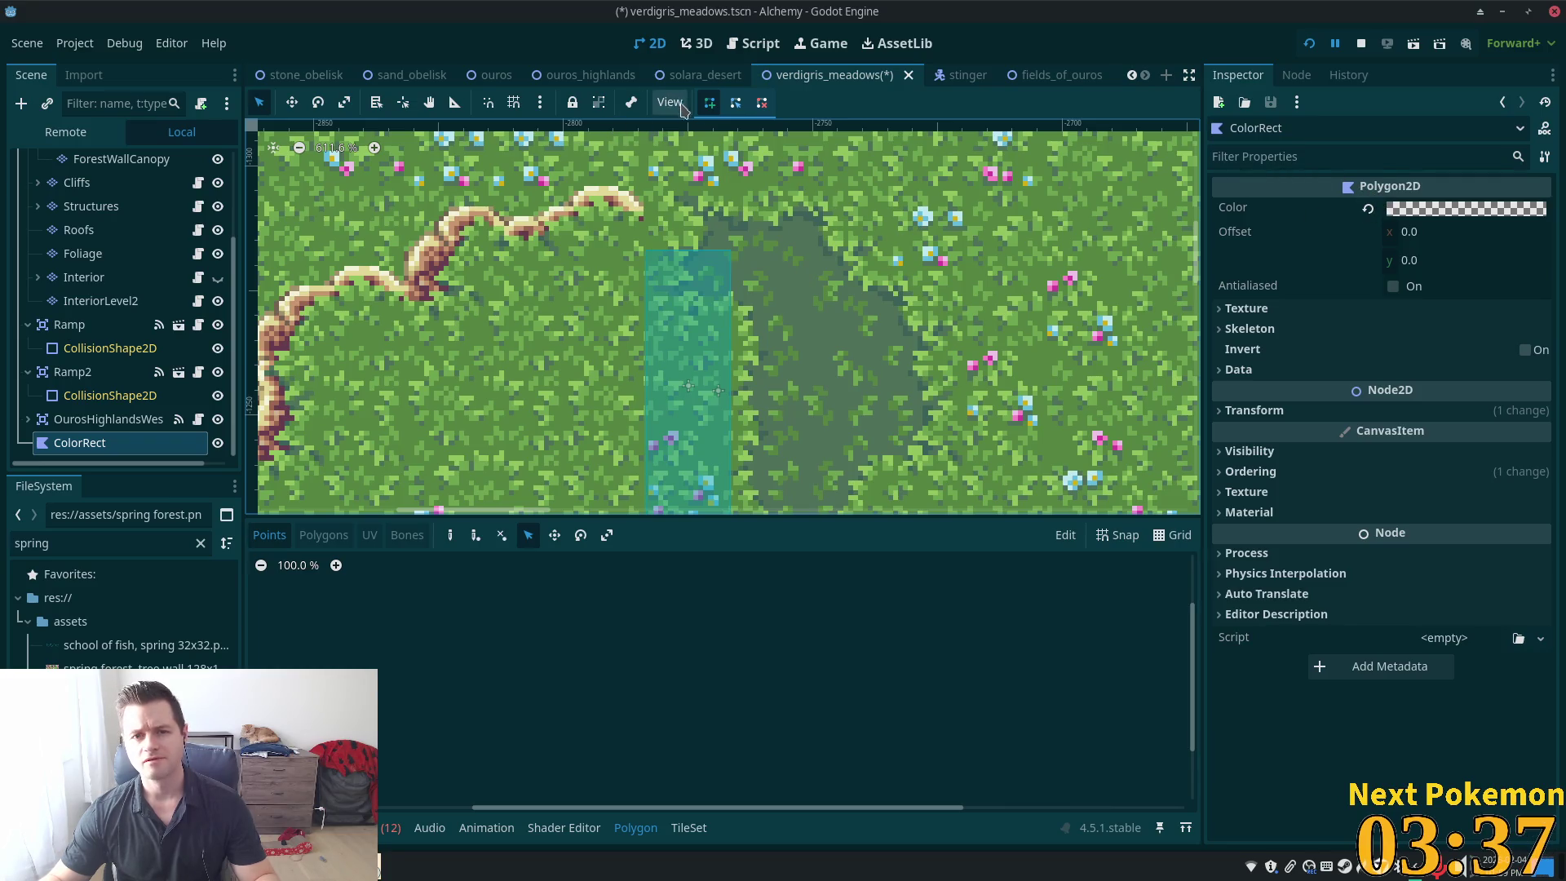
click(644, 217)
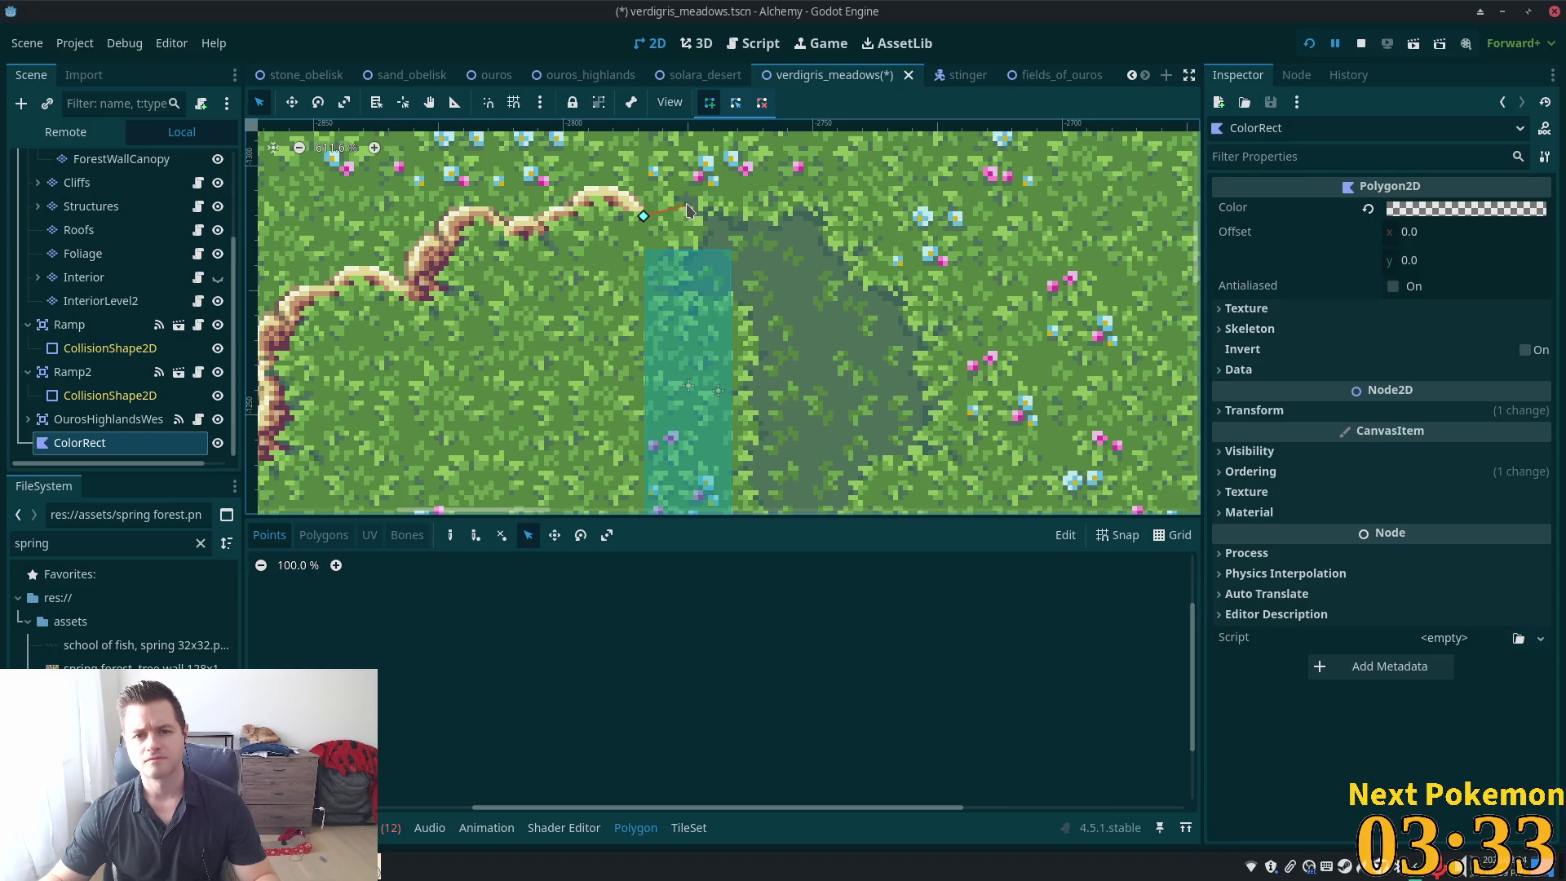
click(714, 233)
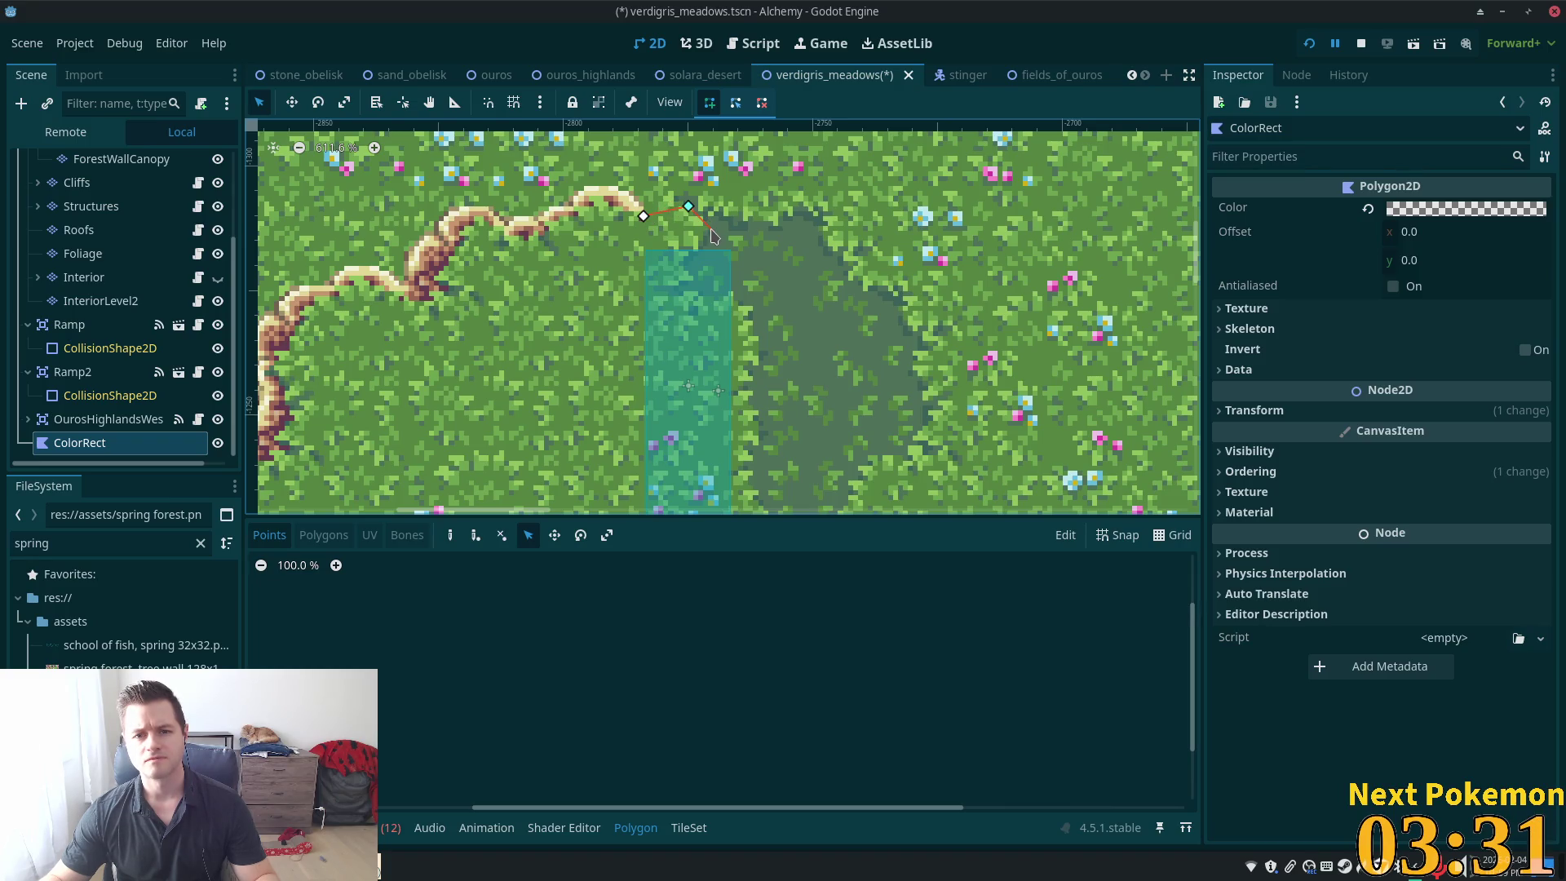
click(683, 266)
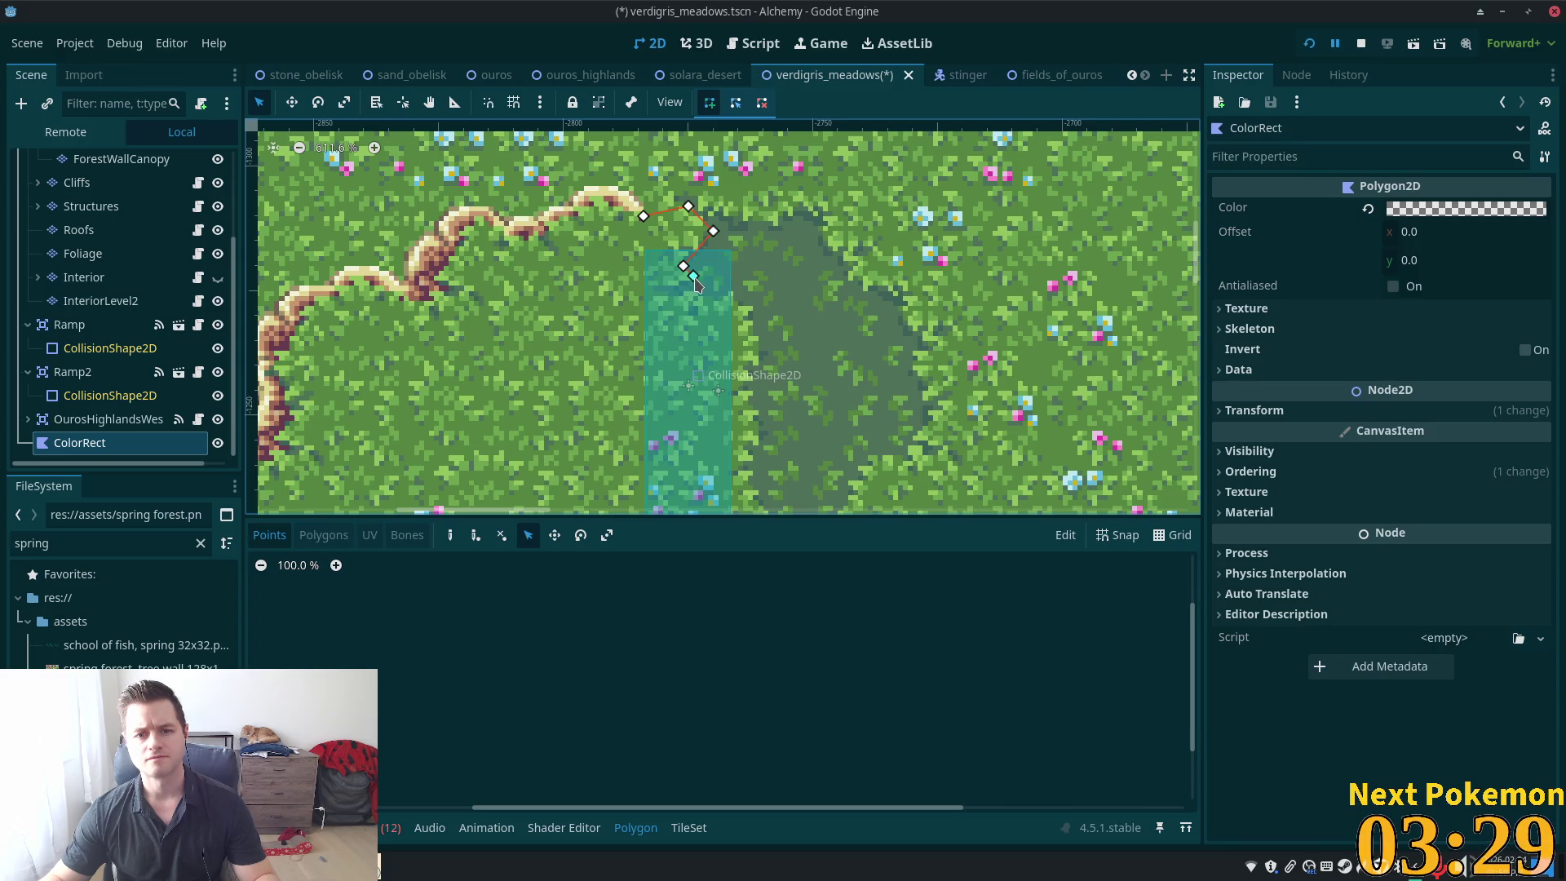
click(693, 275)
click(703, 301)
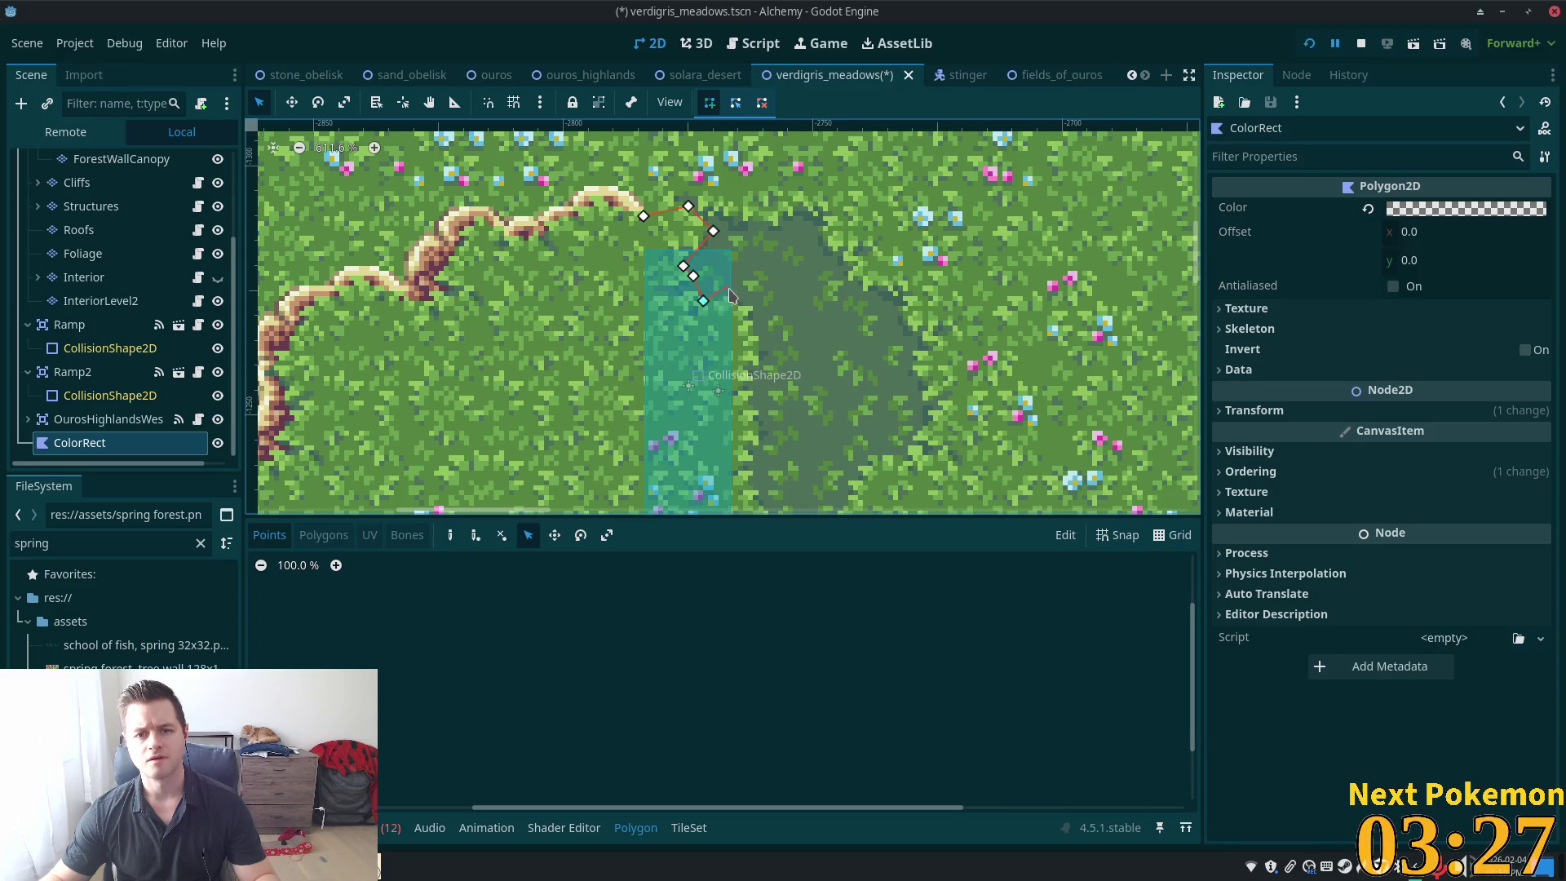
click(729, 291)
click(753, 306)
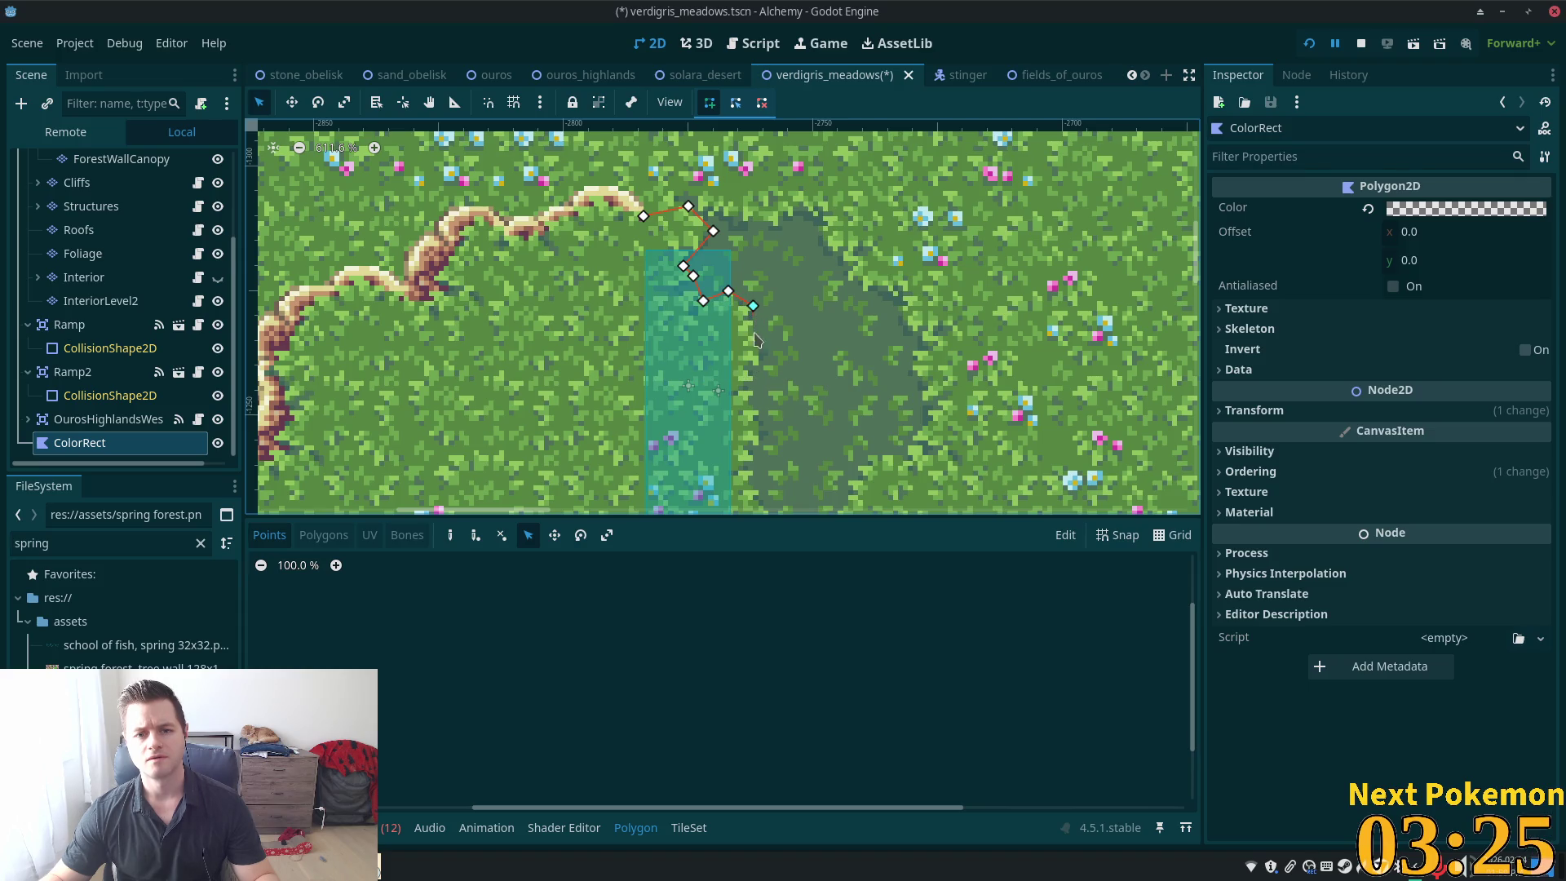
click(764, 366)
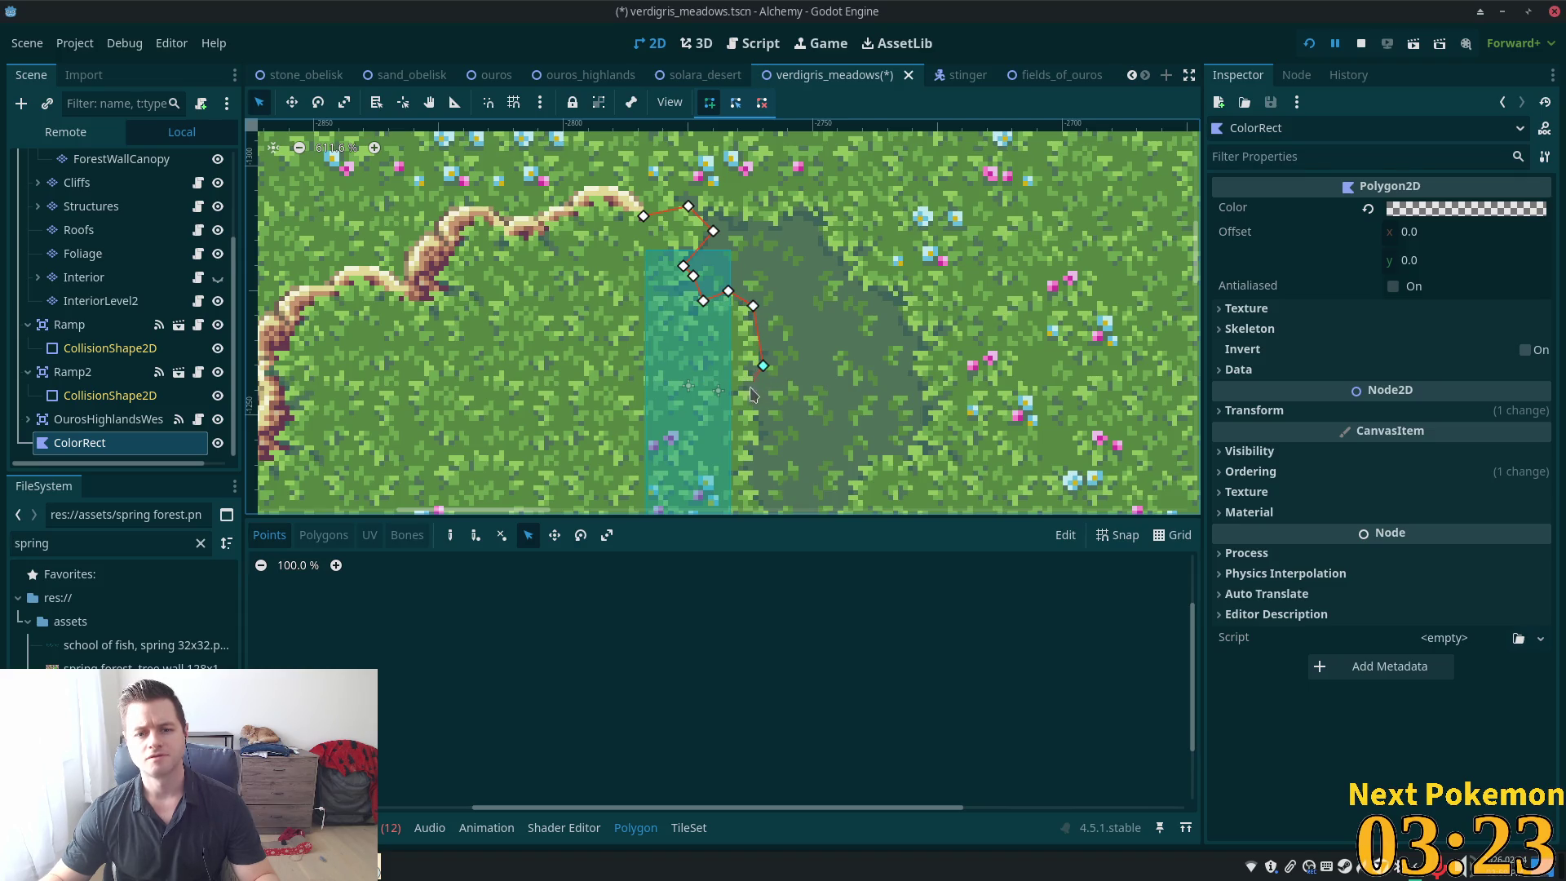
click(748, 372)
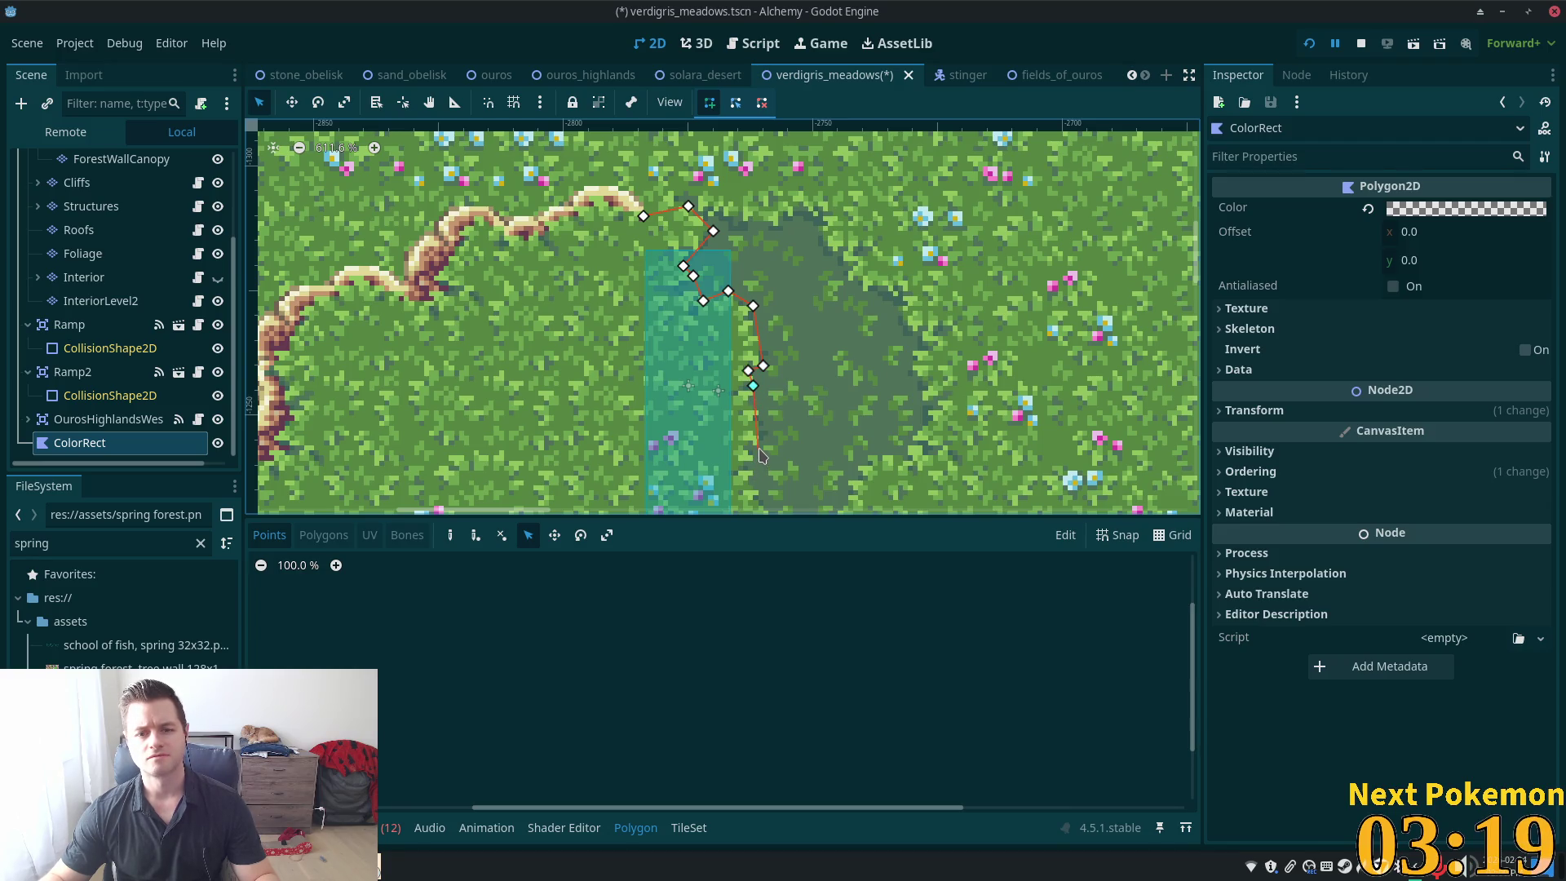
click(758, 450)
click(748, 470)
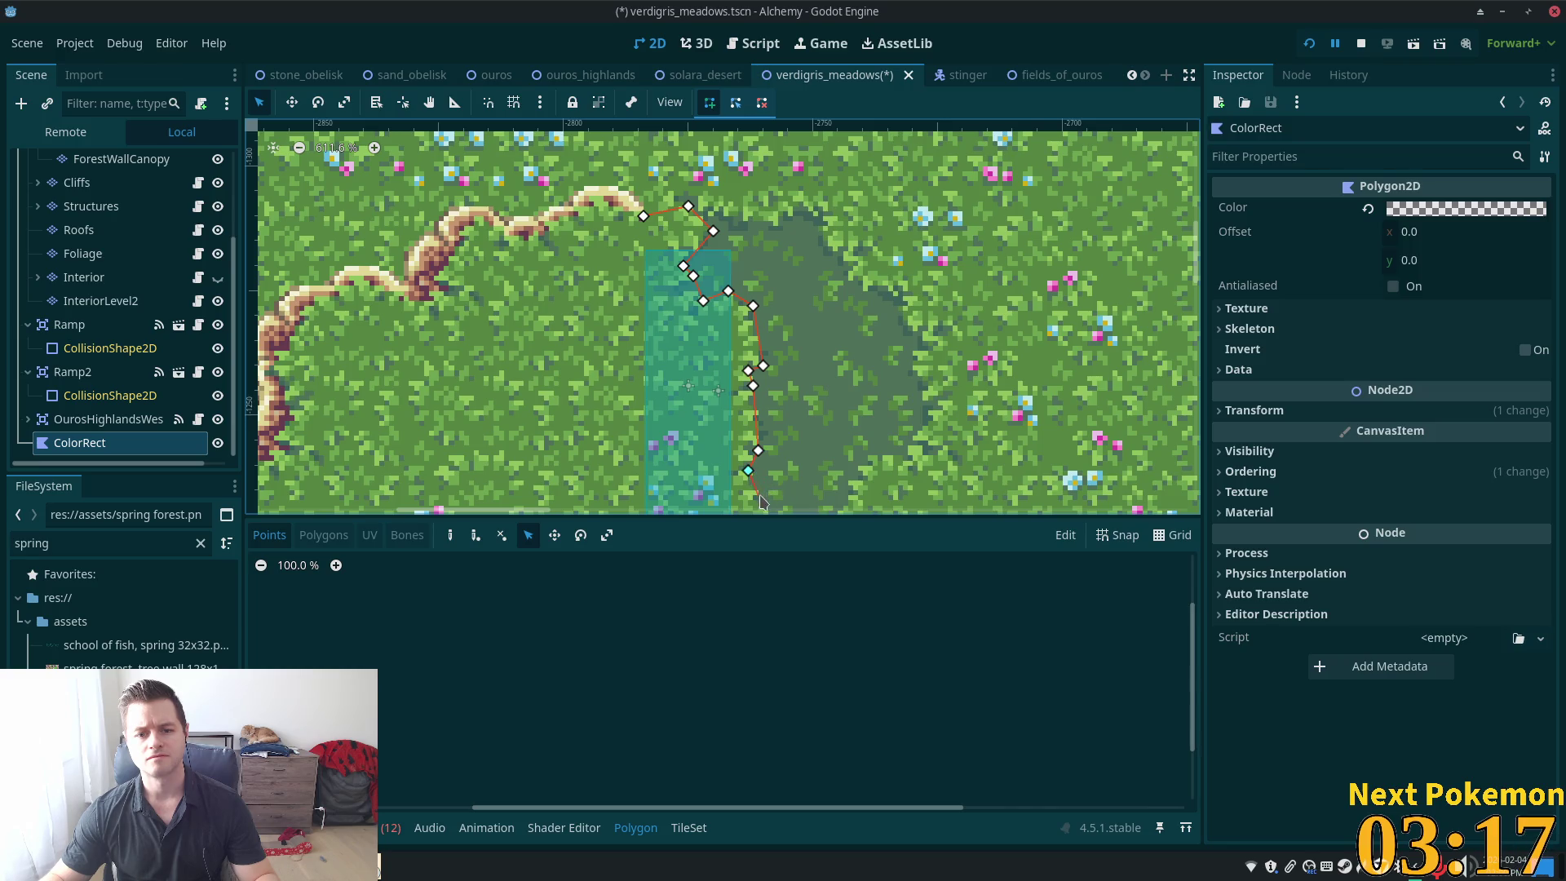
scroll(761, 489, right, 10)
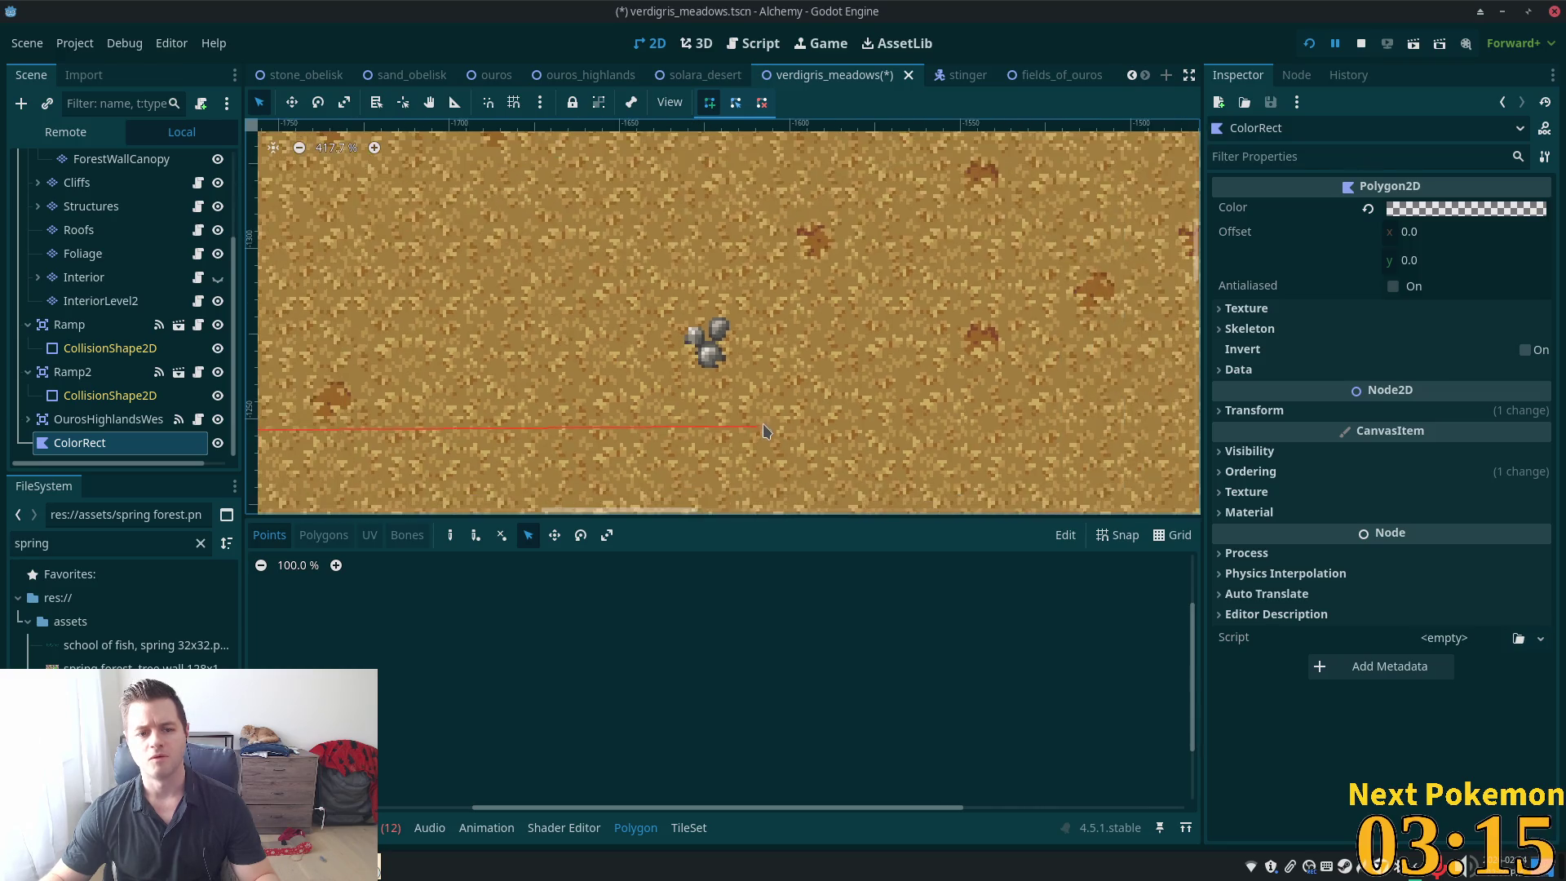
scroll(764, 431, down, 12)
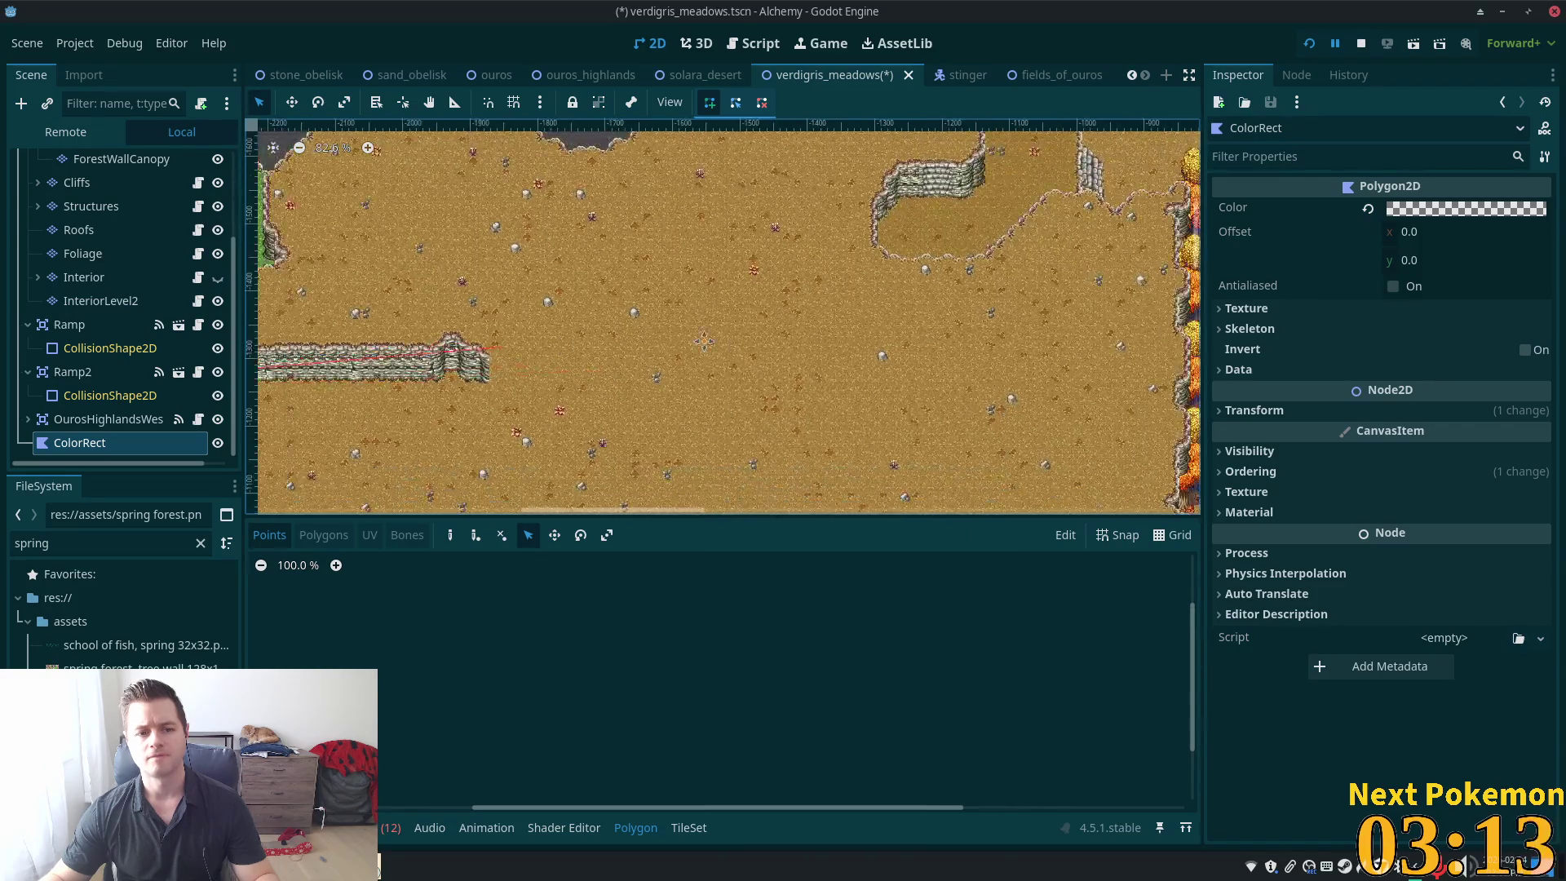
scroll(571, 359, left, 10)
scroll(518, 375, up, 9)
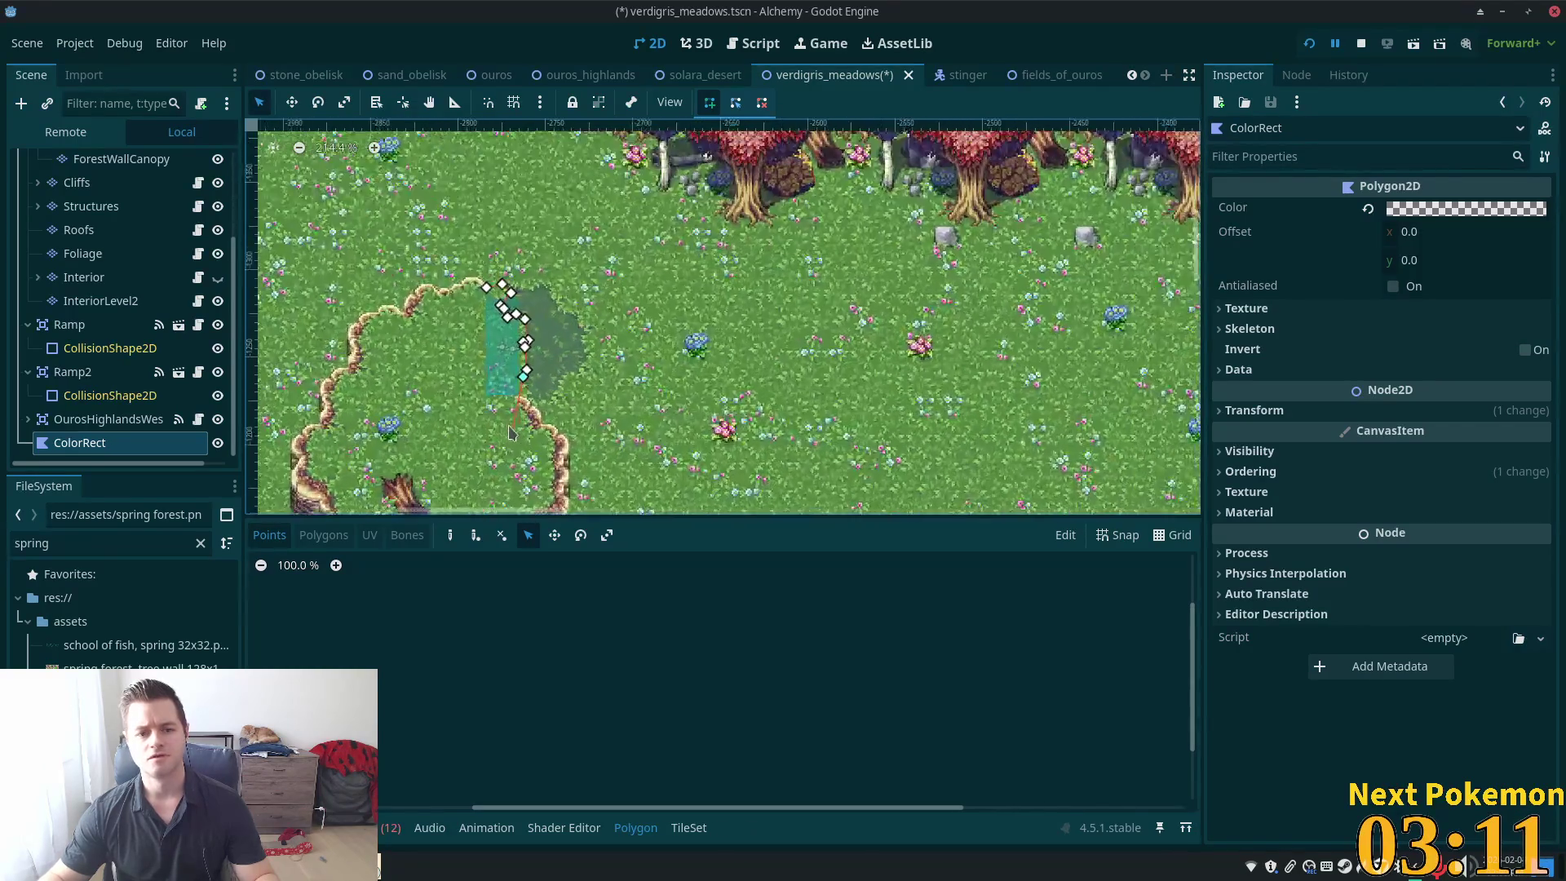
scroll(513, 433, up, 16)
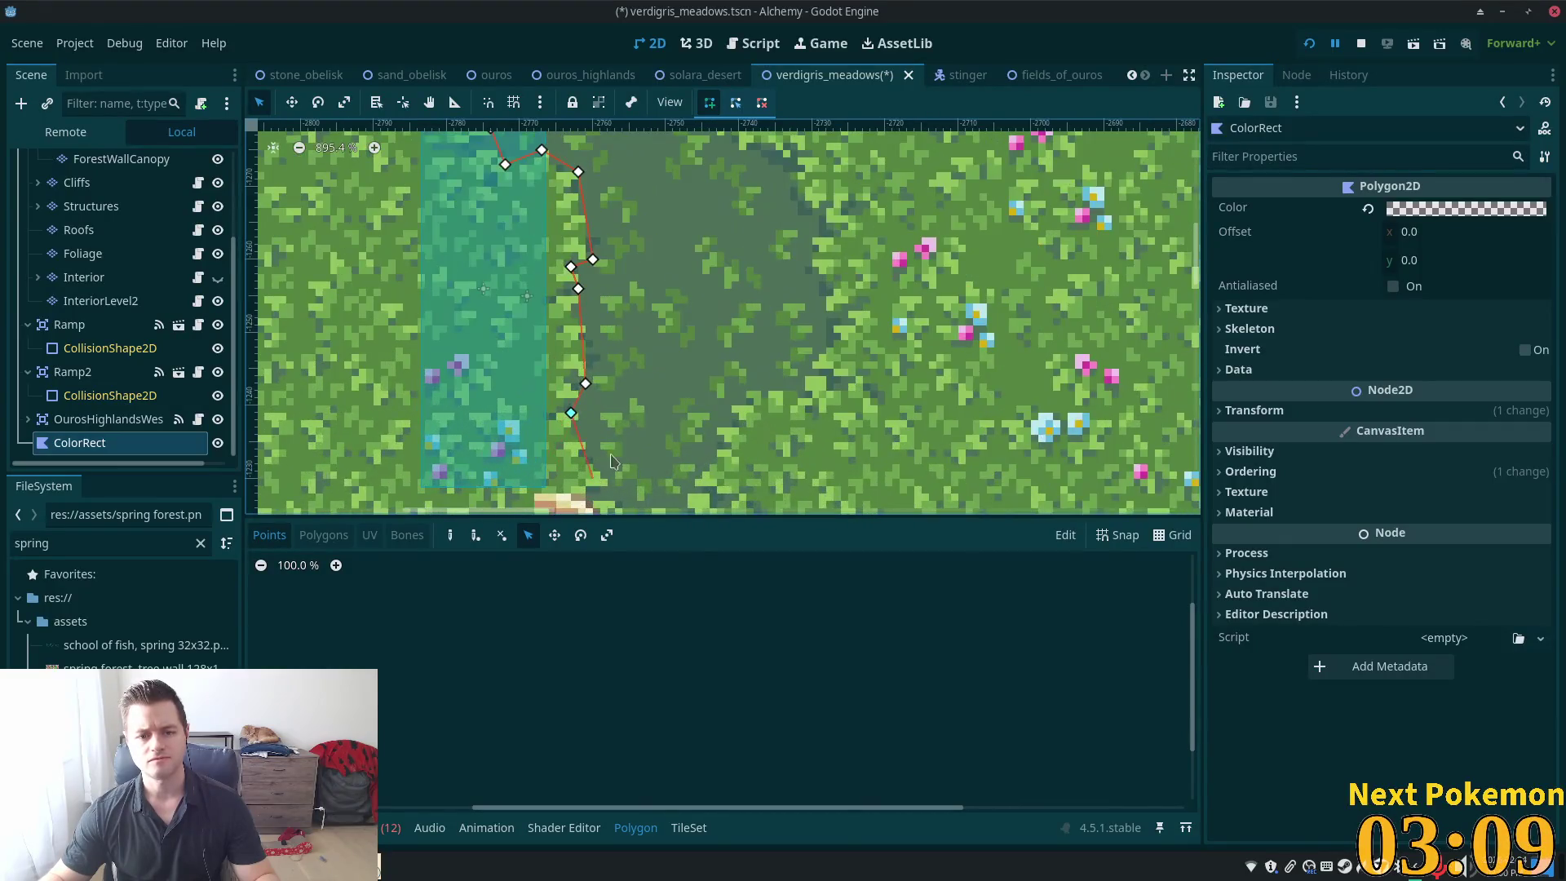
Add the remaining vertices along the lower and left sides and close the polygon at its first point
click(607, 480)
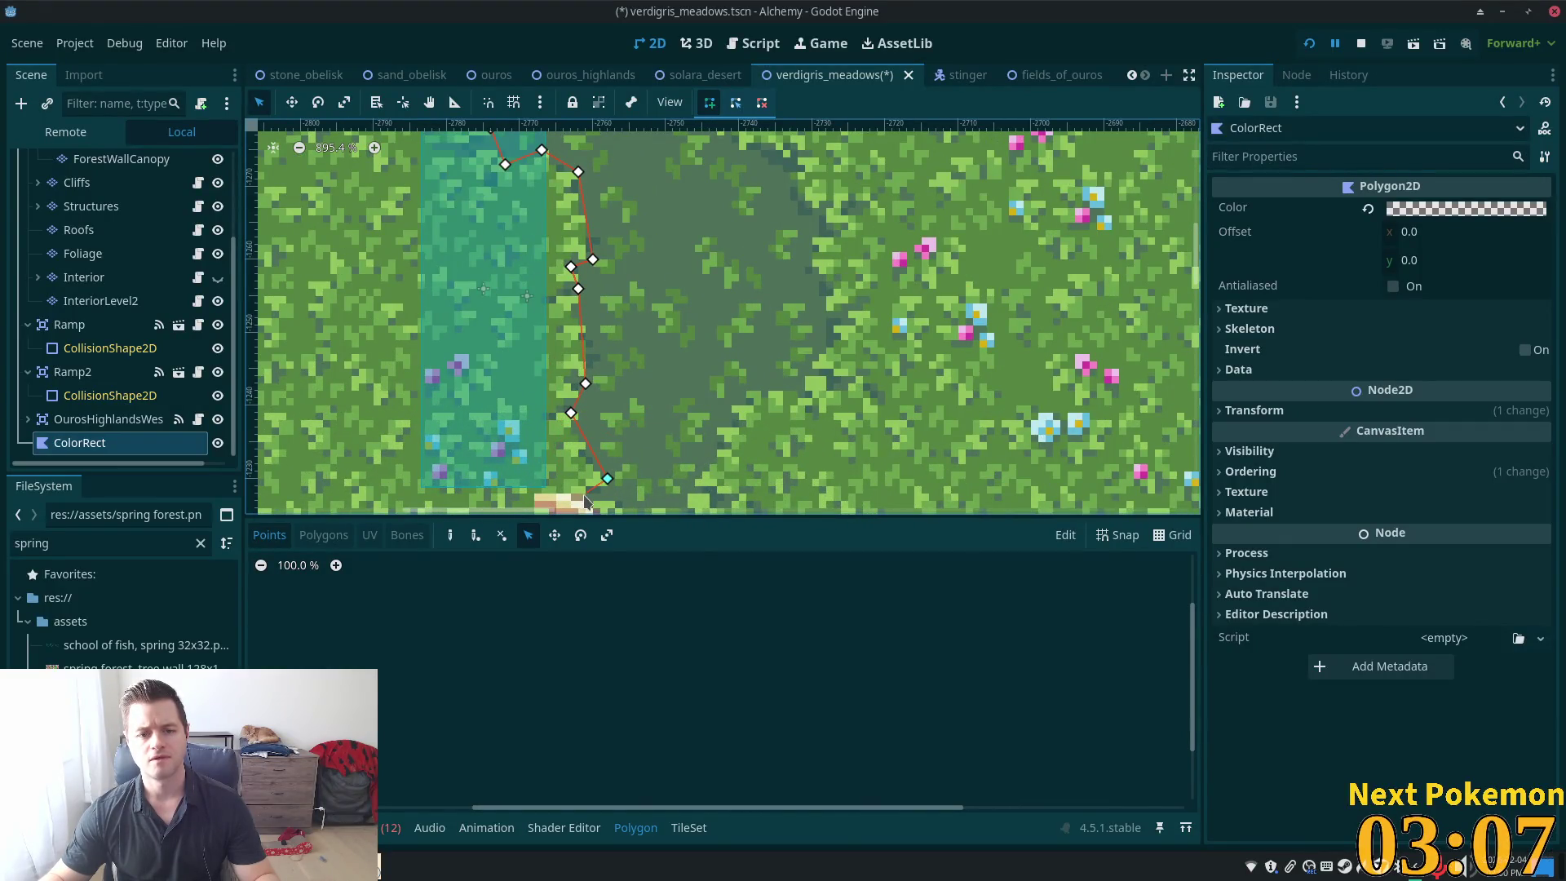
click(586, 493)
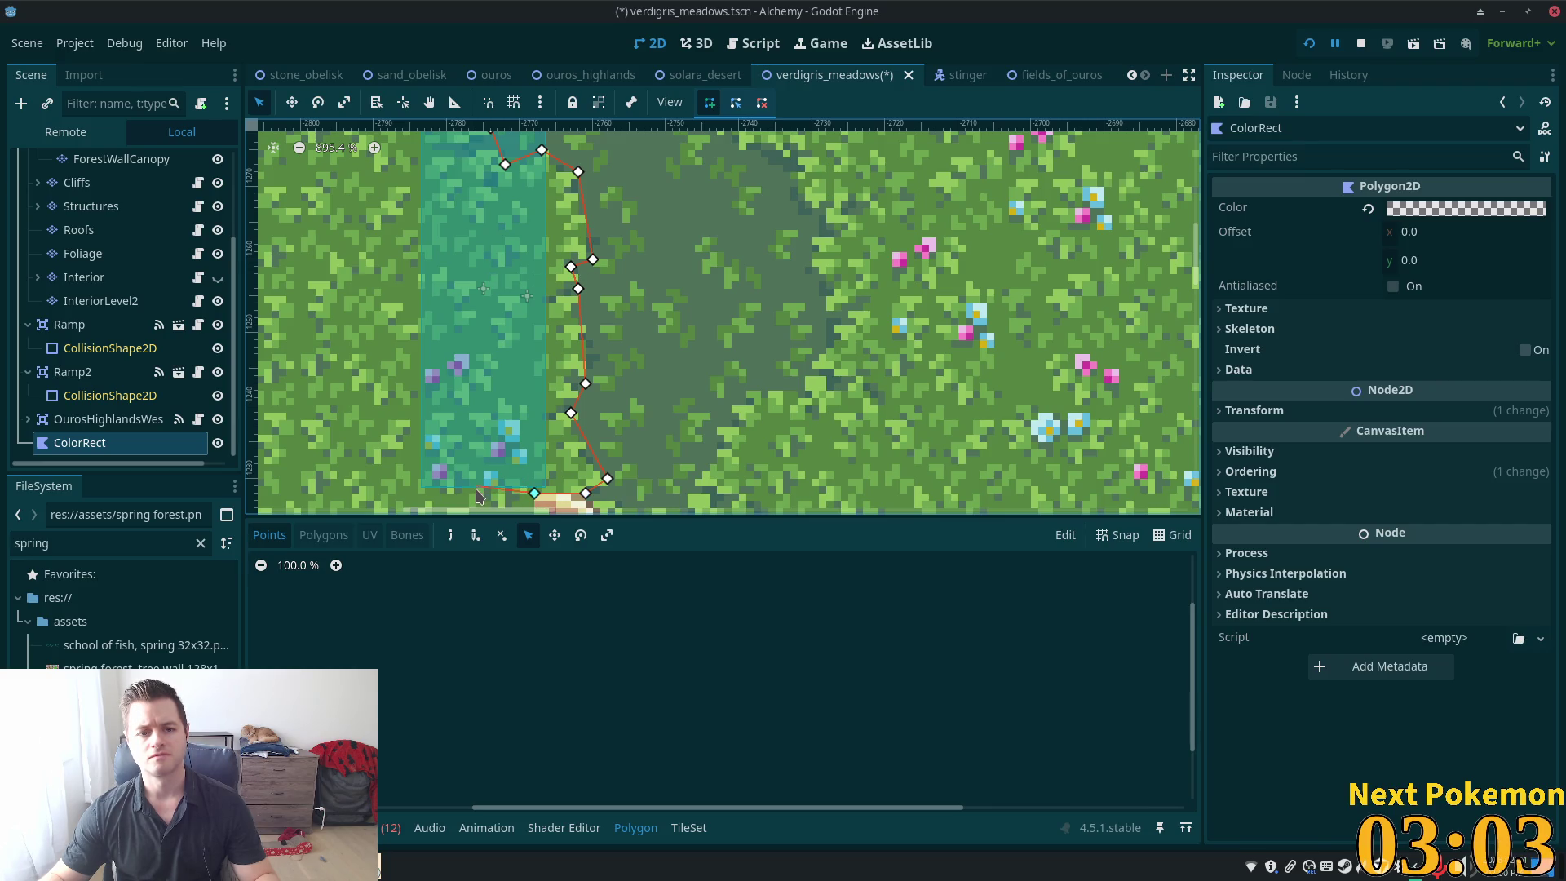
drag(500, 503, 638, 390)
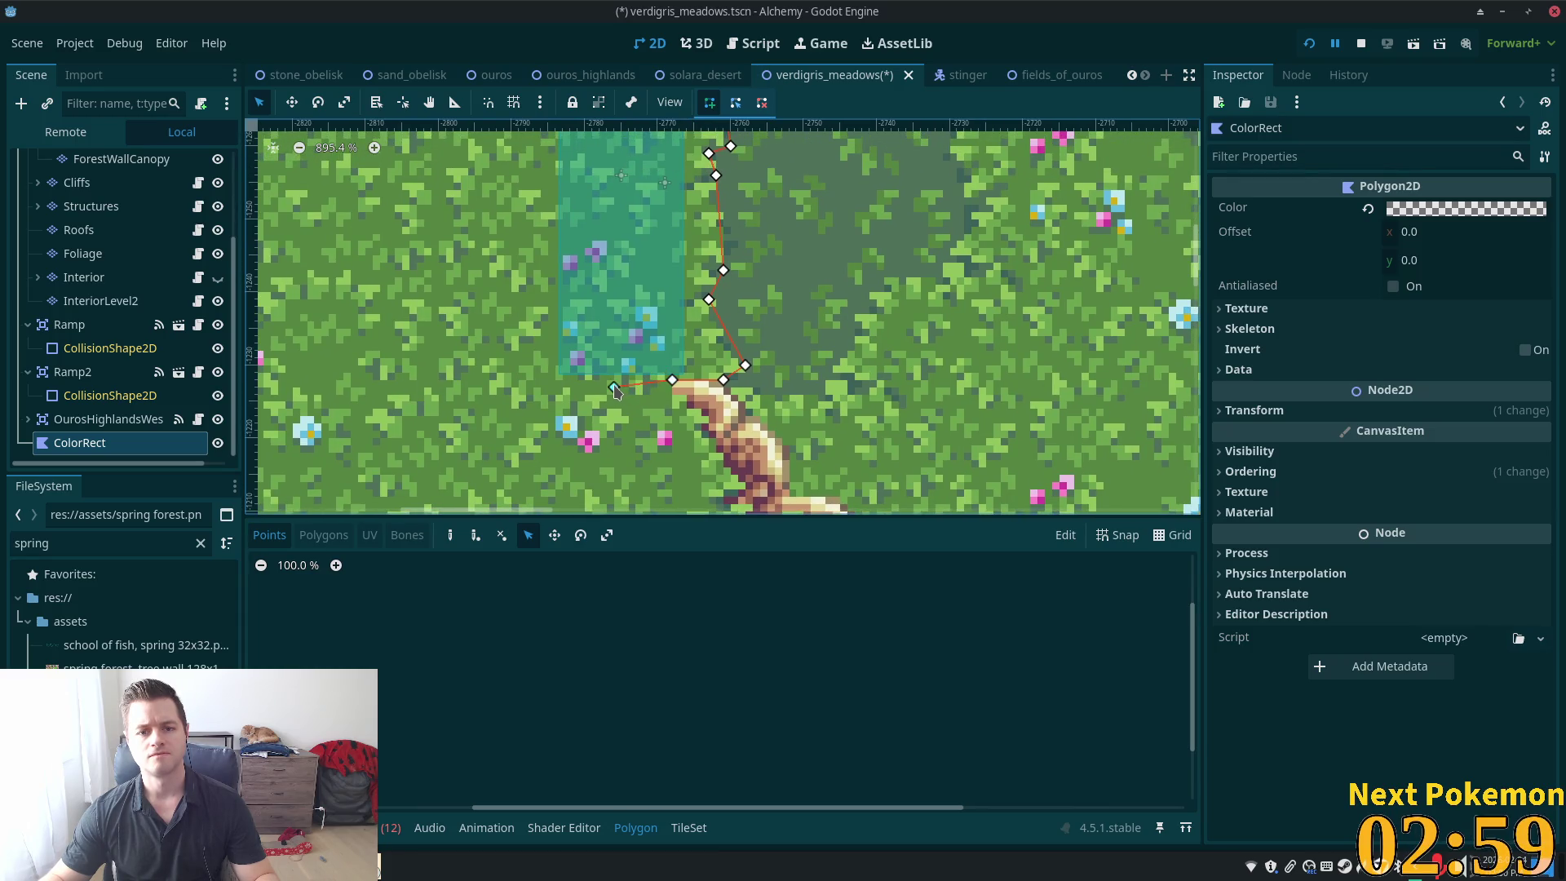
scroll(616, 391, up, 5)
scroll(591, 330, left, 1)
scroll(591, 331, up, 1)
scroll(591, 331, left, 1)
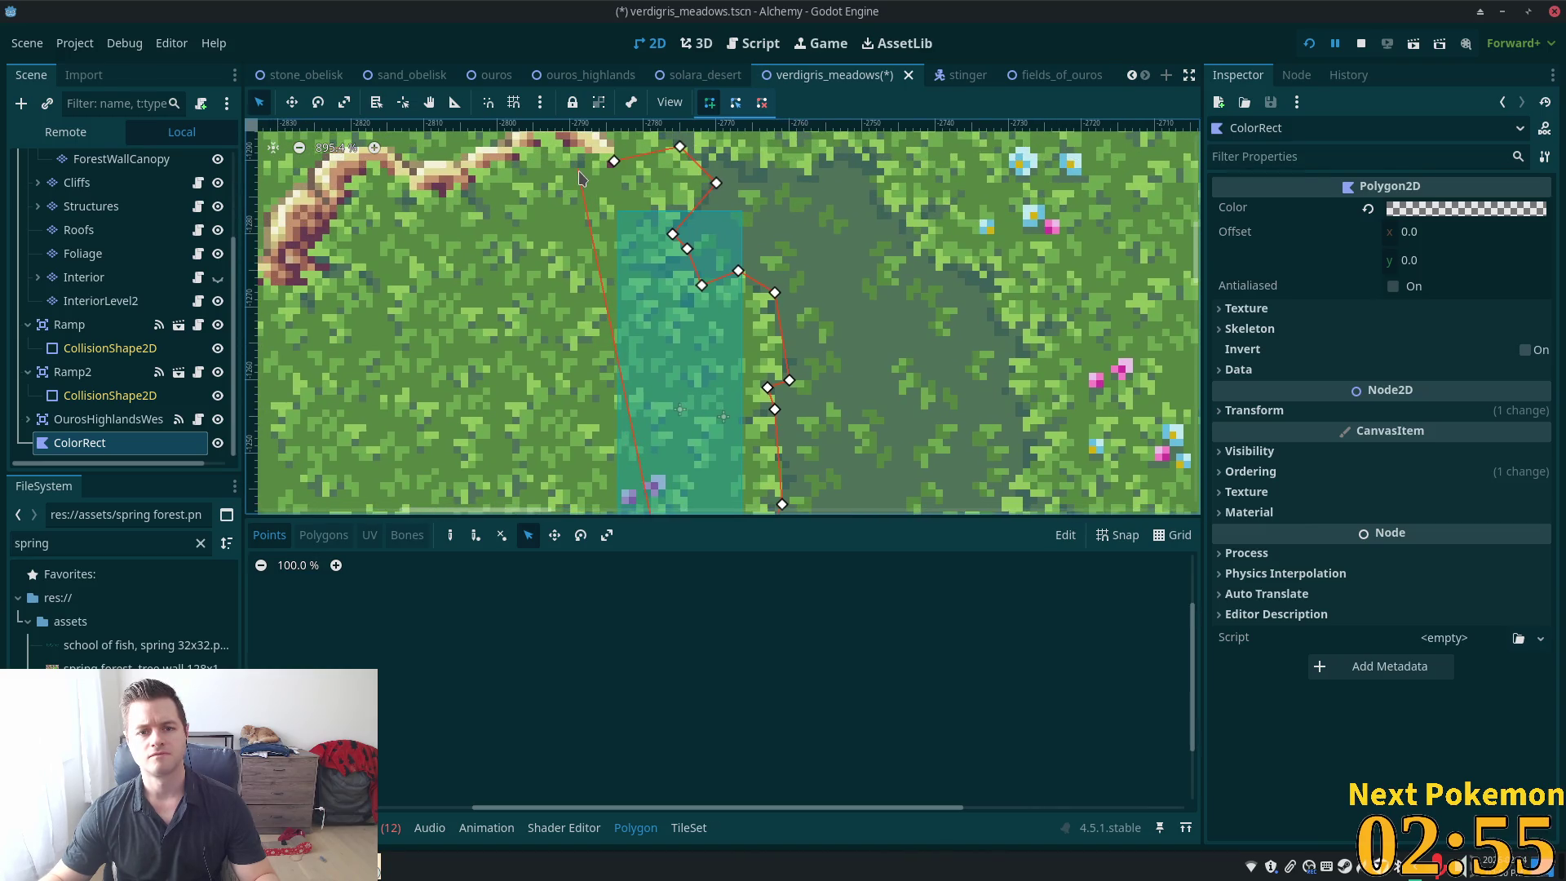
scroll(612, 440, down, 3)
scroll(645, 457, left, 1)
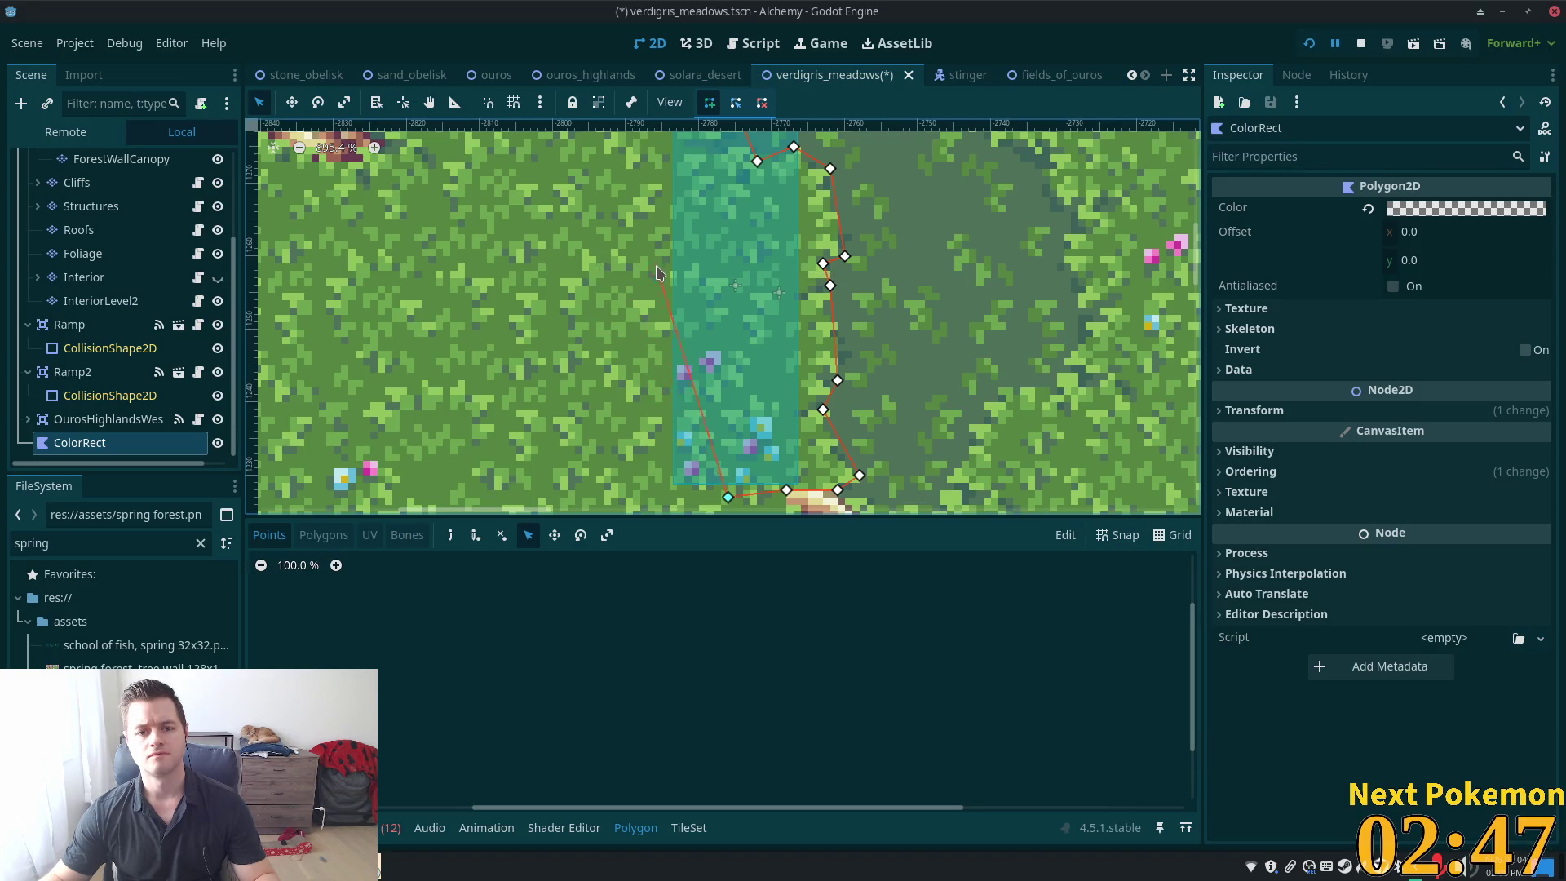
click(656, 323)
scroll(670, 319, up, 3)
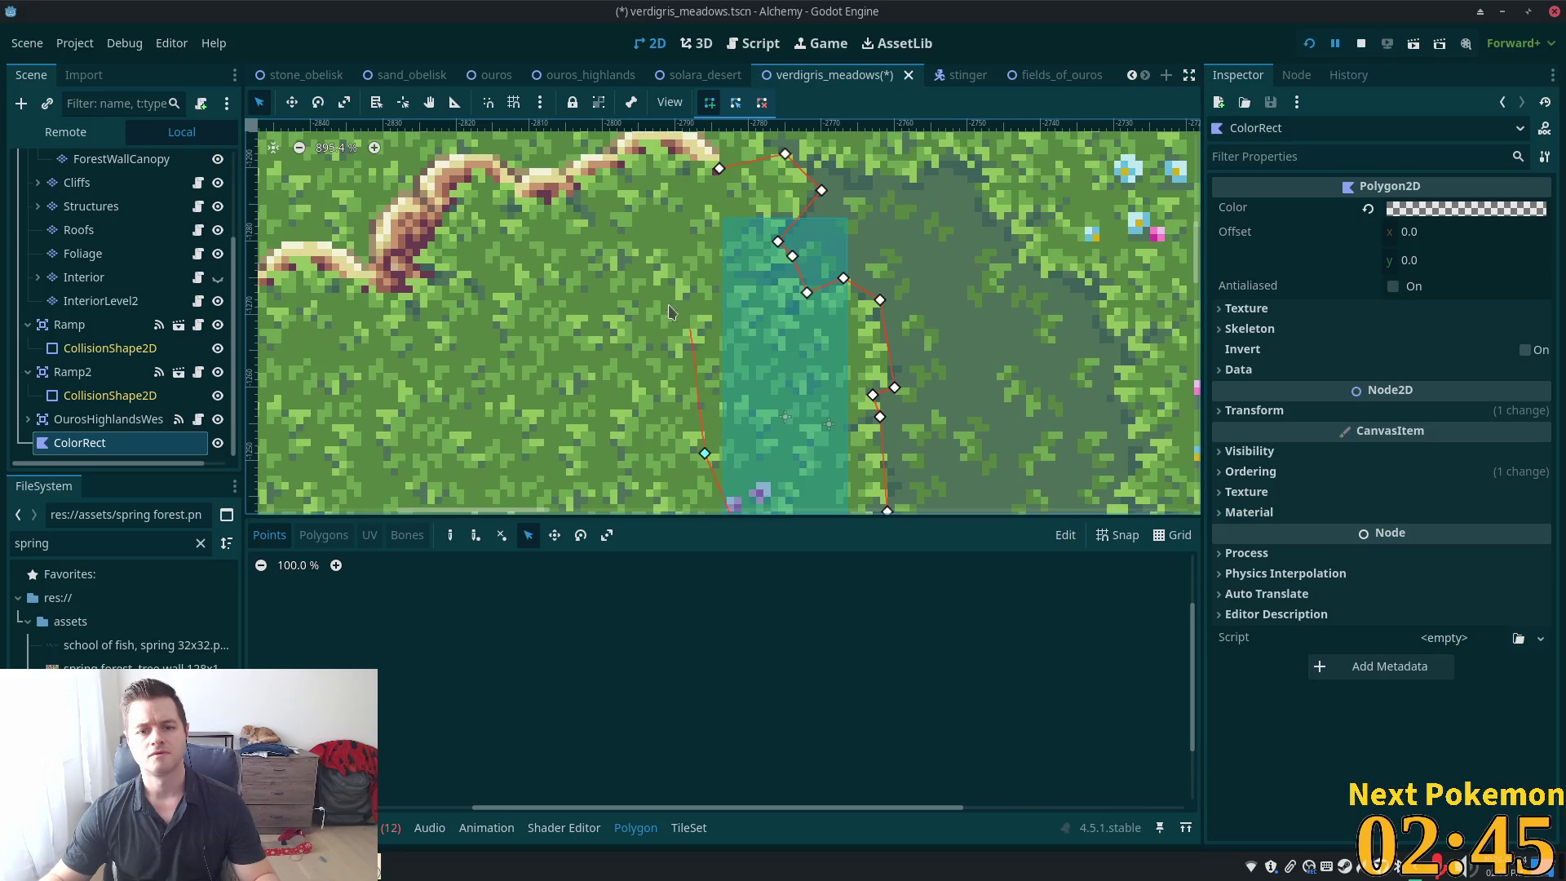
click(721, 171)
scroll(888, 309, down, 5)
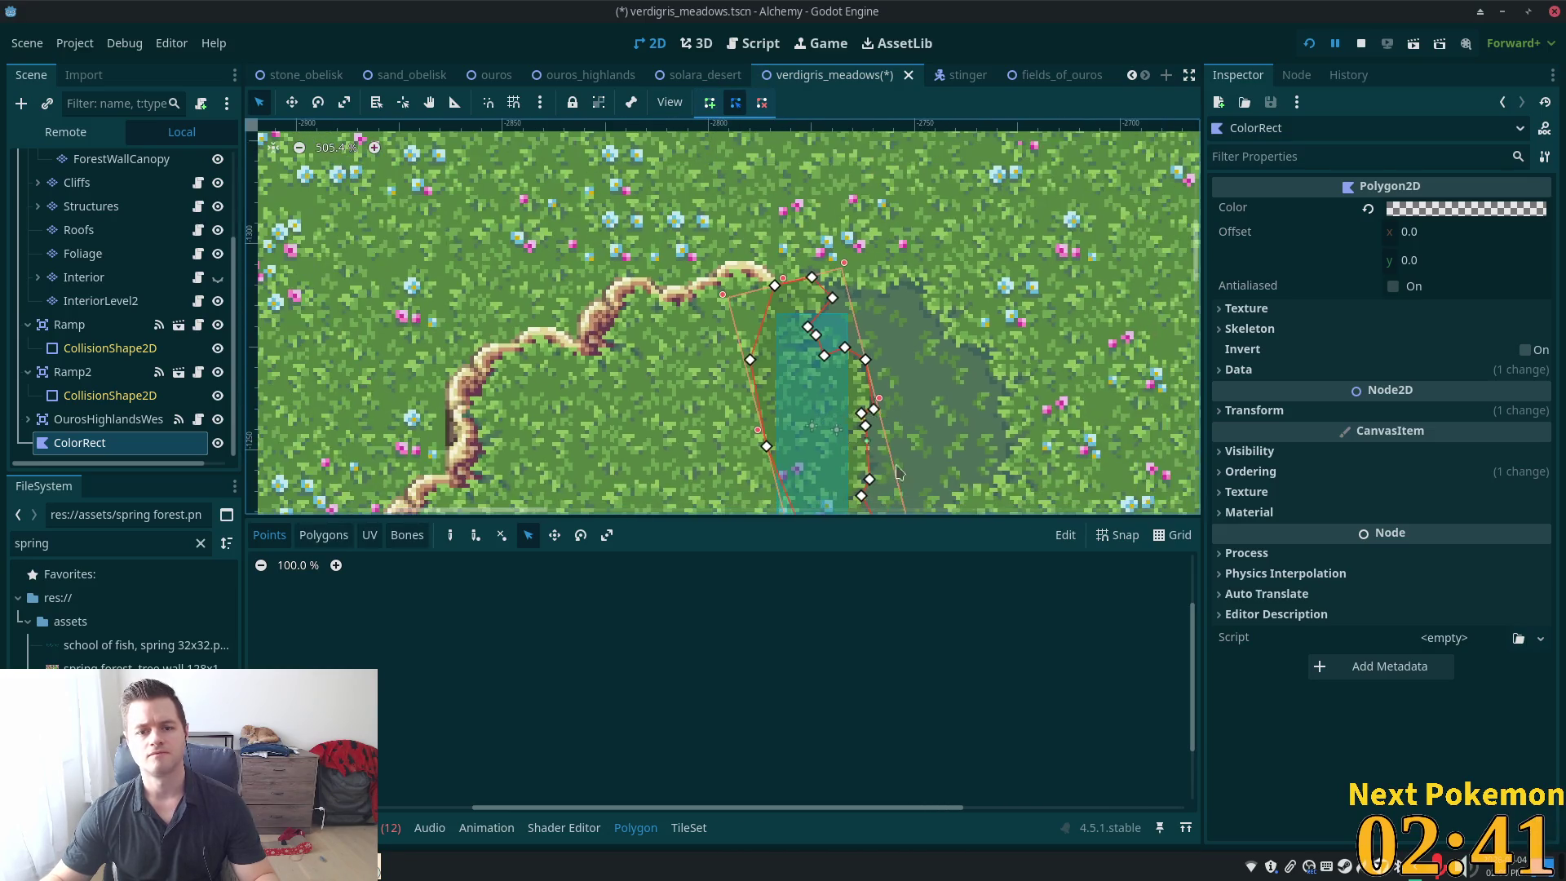
scroll(832, 405, up, 4)
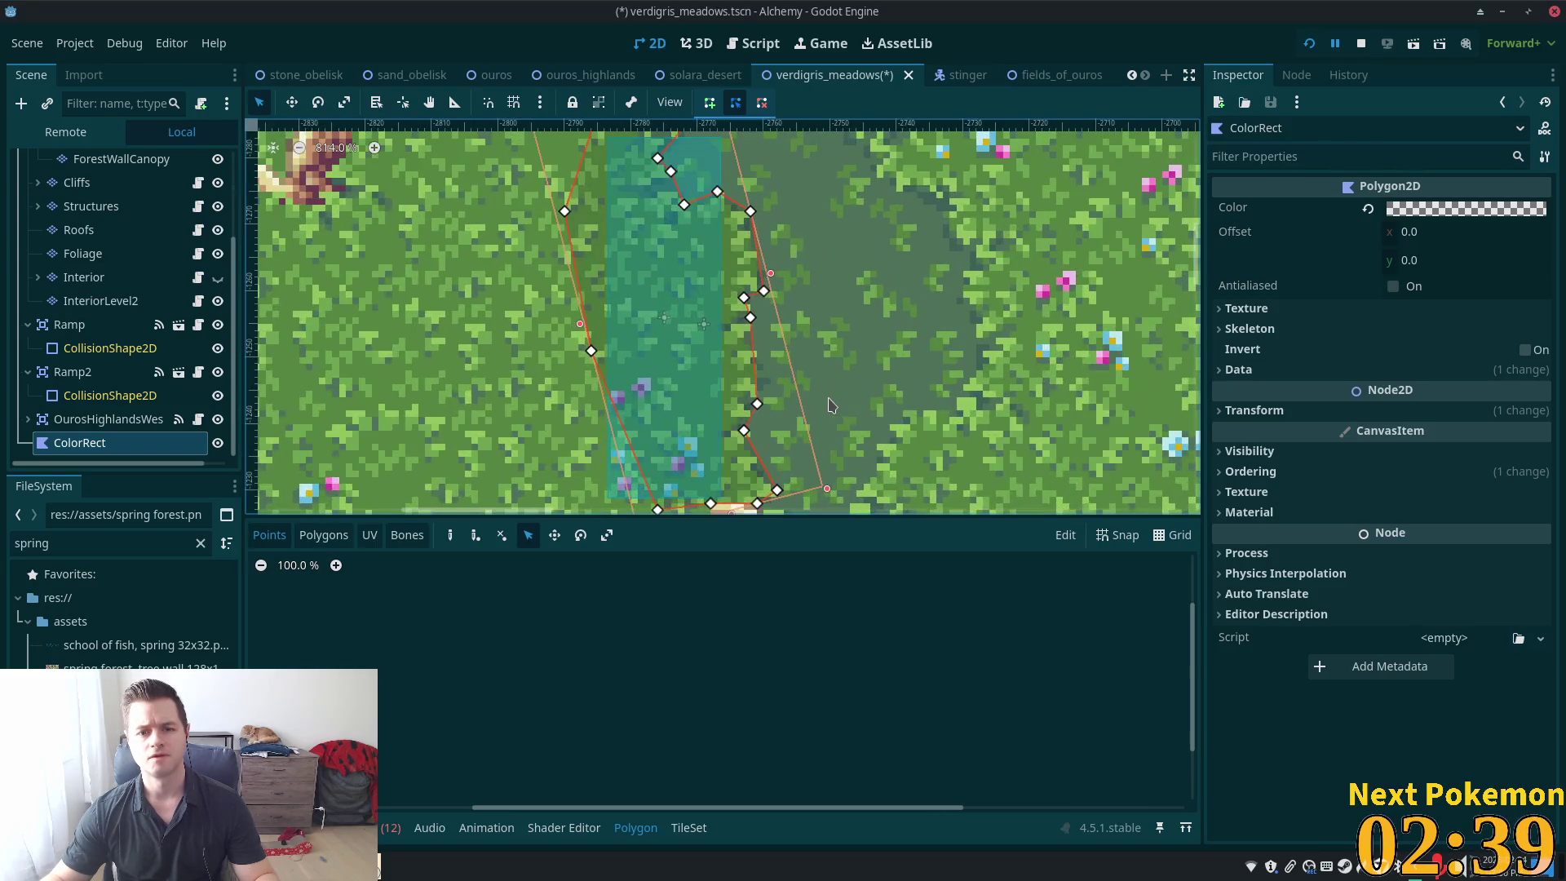
scroll(829, 405, down, 3)
click(123, 158)
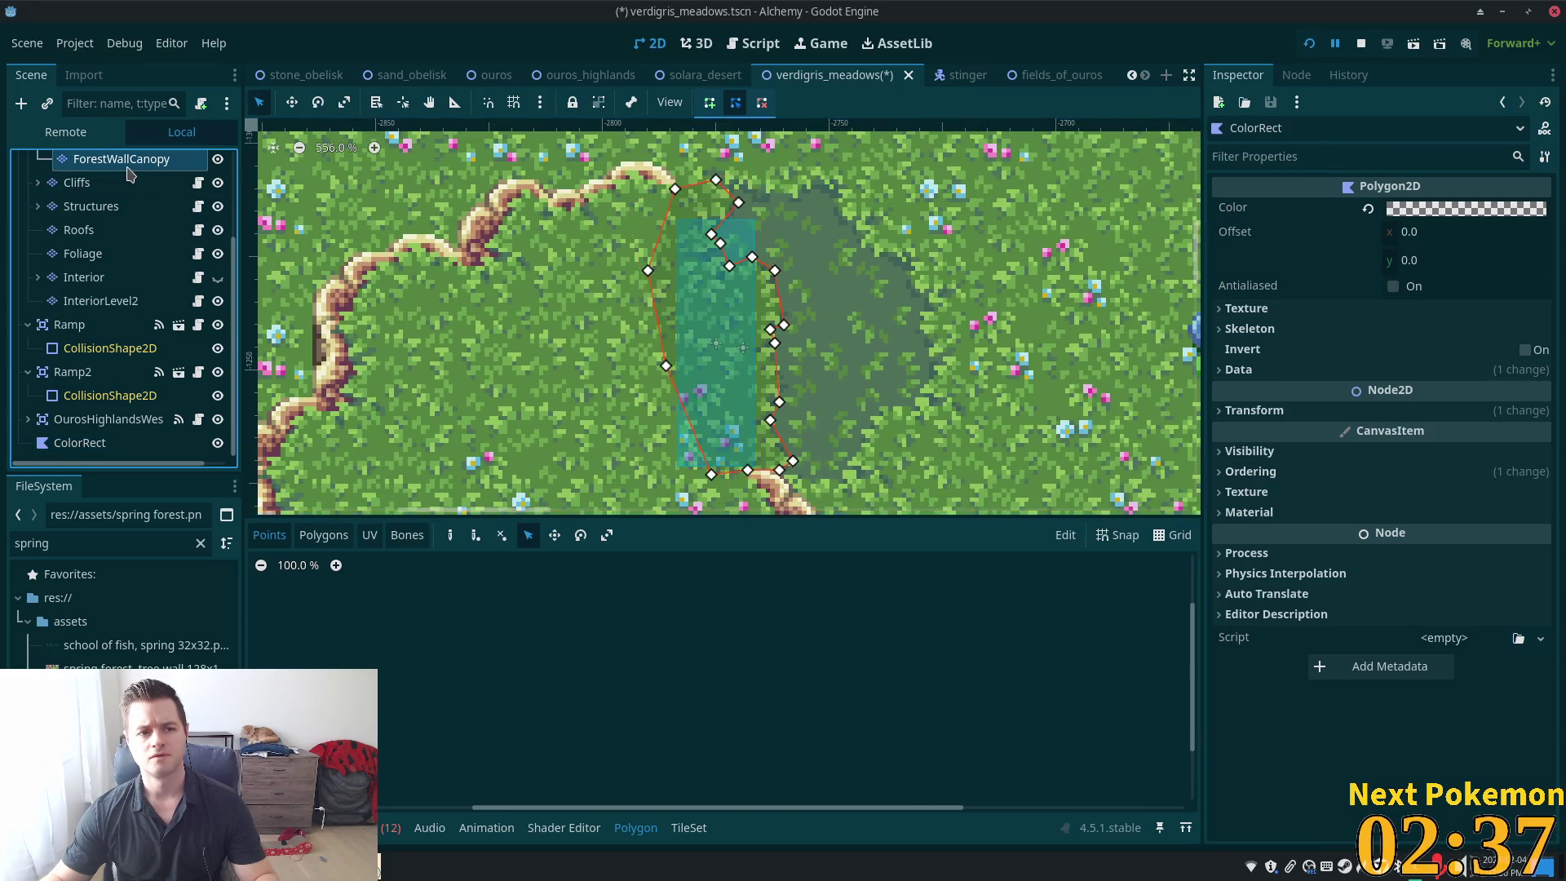
Save and run the verdigris_meadows scene with F6, then close the Alchemy game window
scroll(118, 206, up, 5)
click(93, 163)
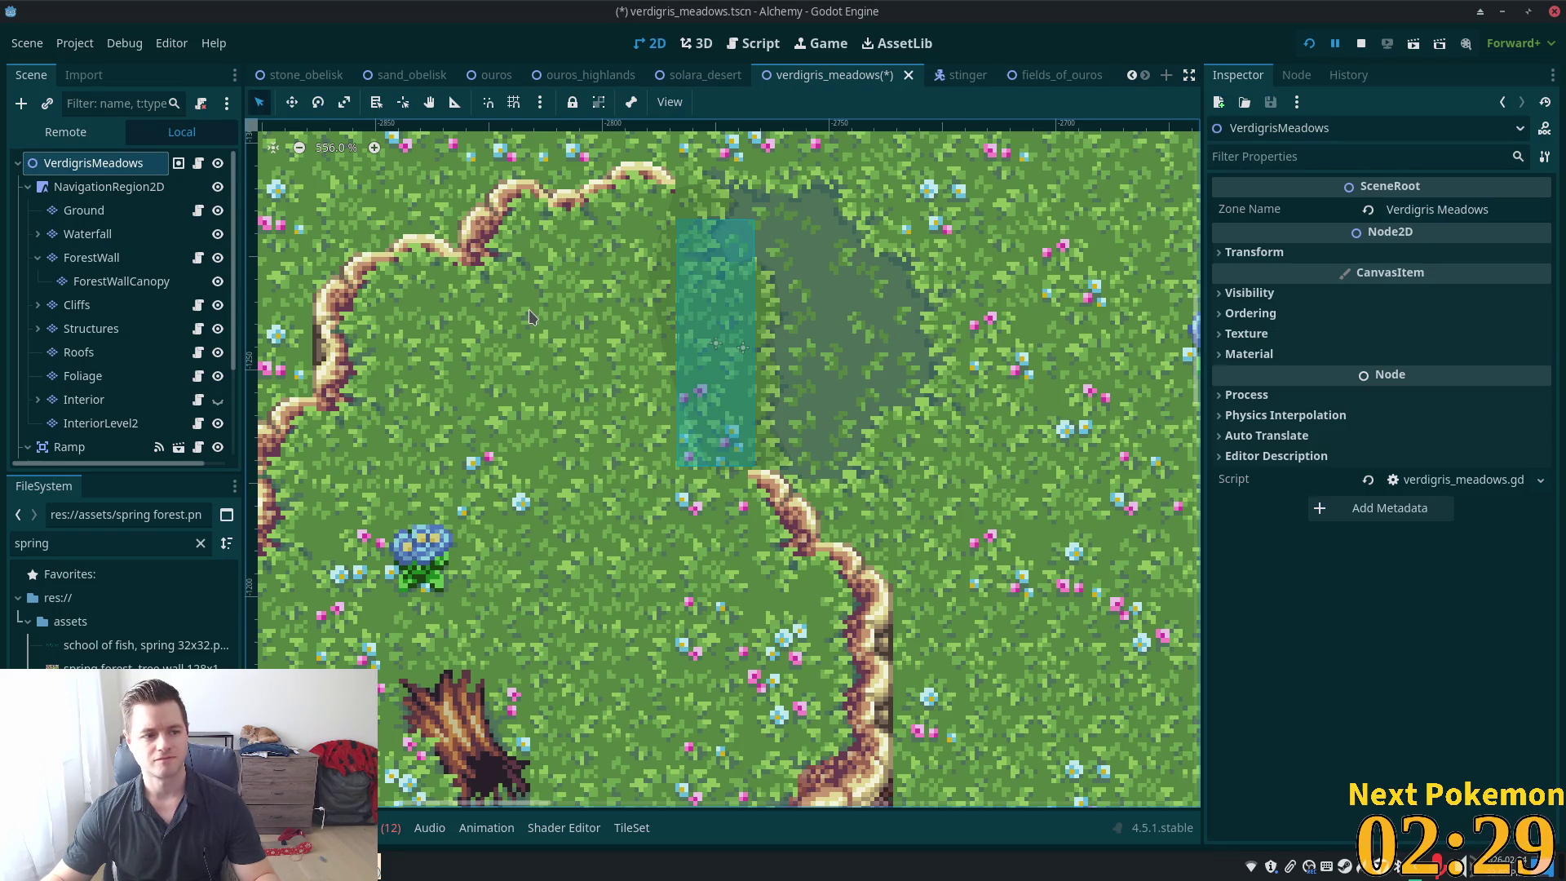
scroll(530, 317, up, 1)
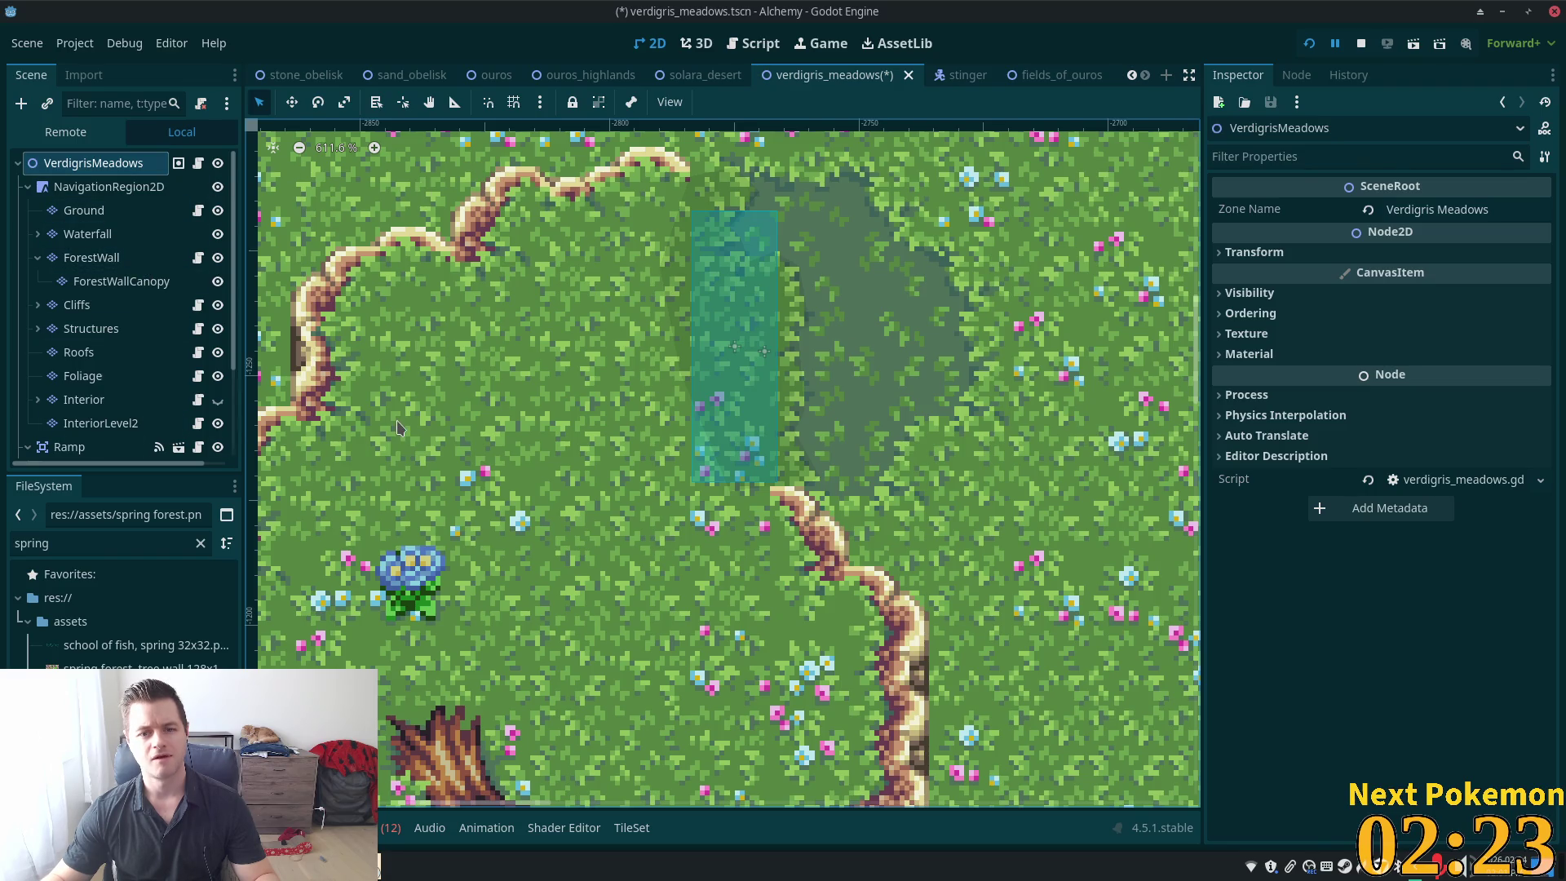
key(F6)
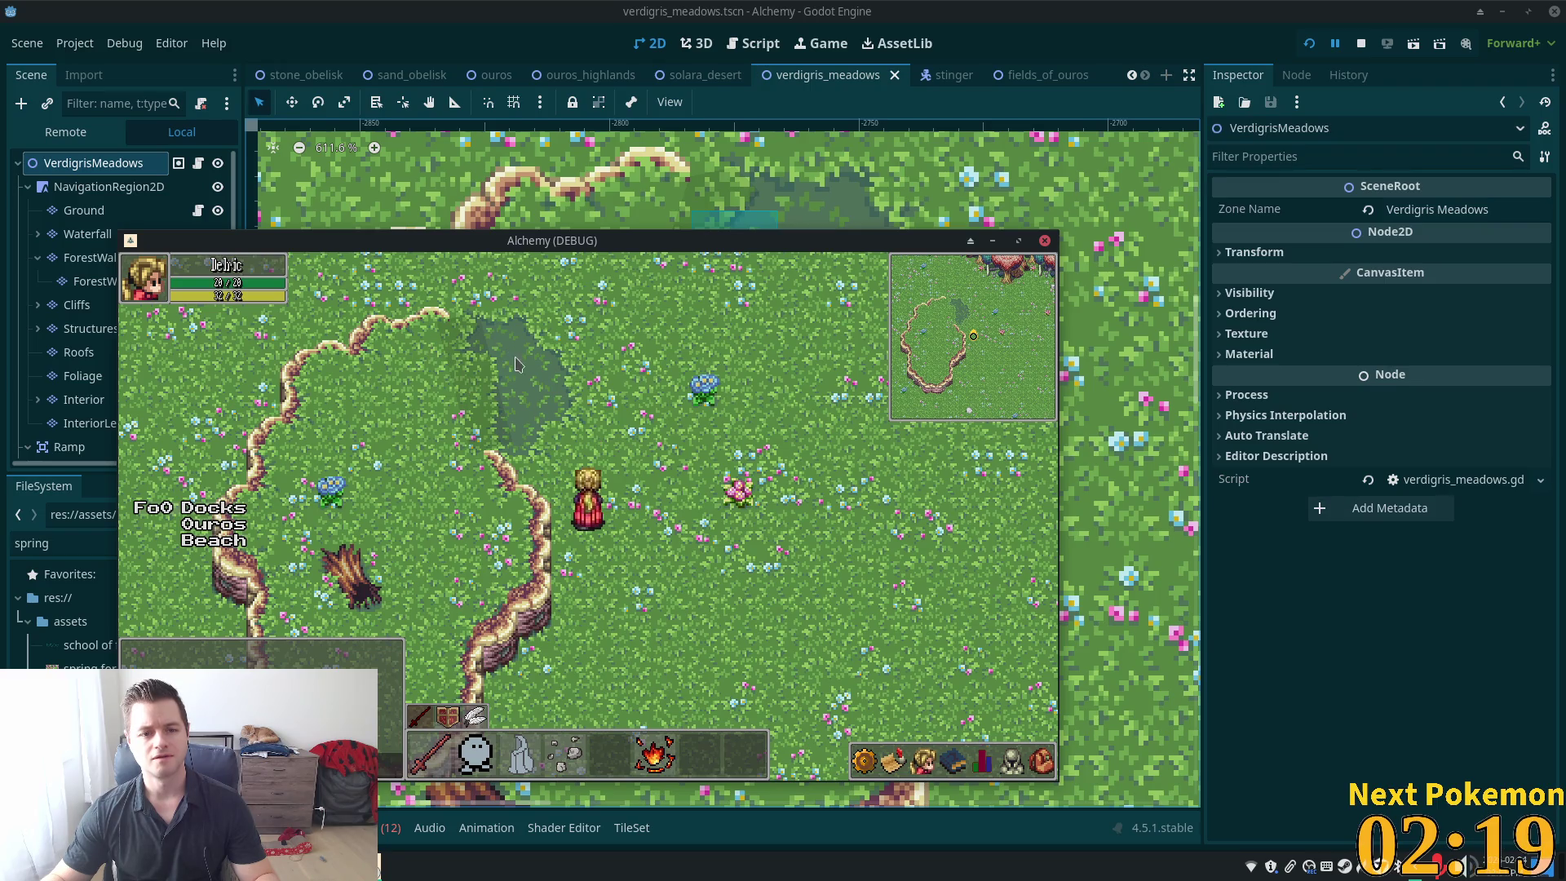
click(1361, 43)
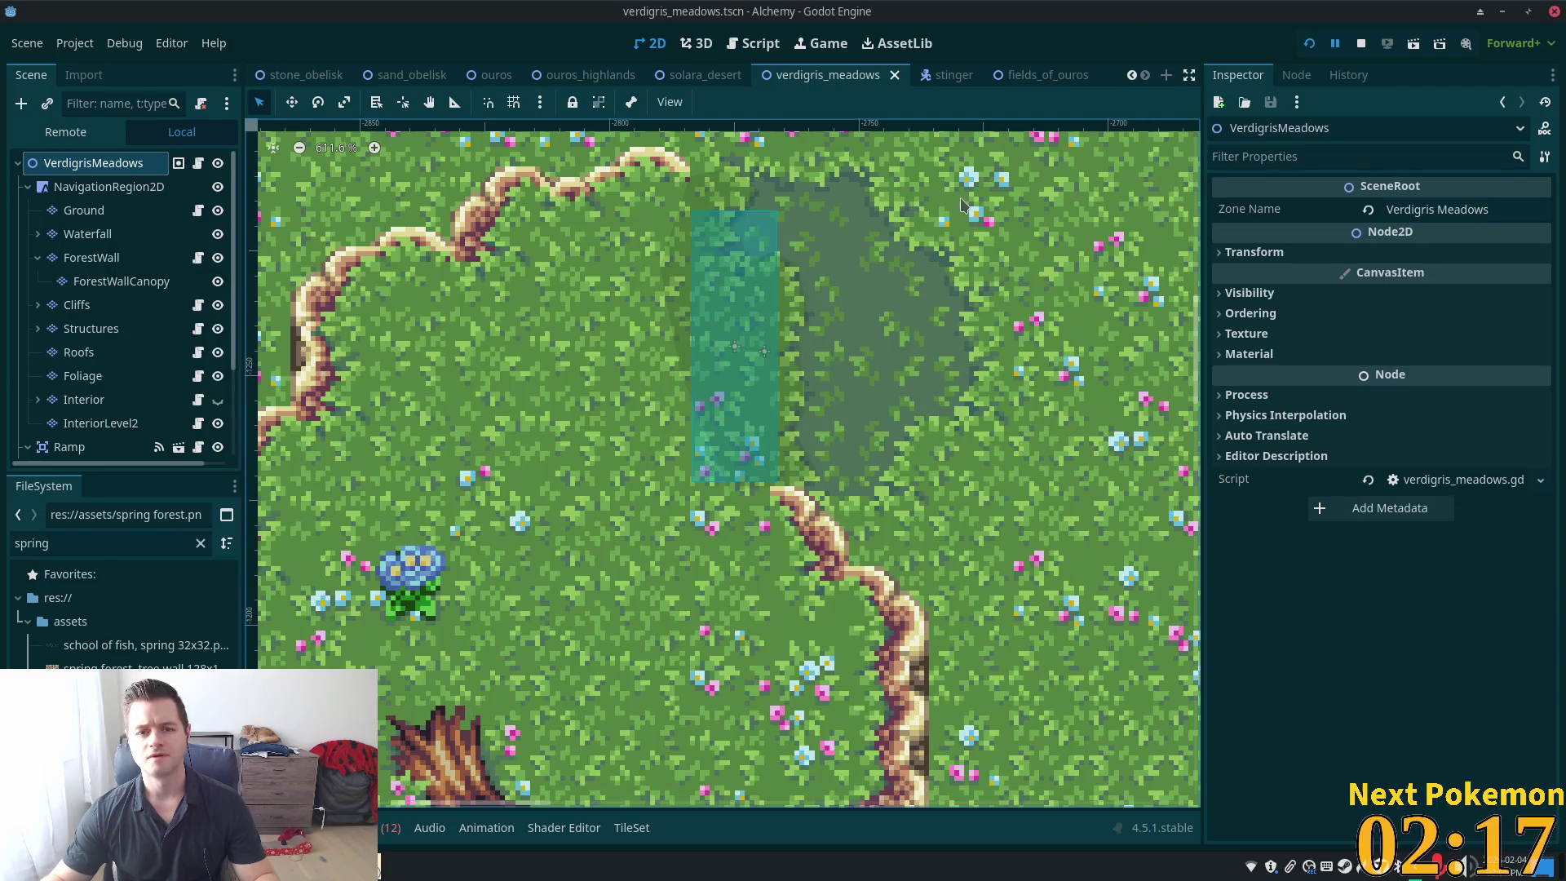
Run the project and log in from the start menu to enter the Alchemy game world
click(1310, 44)
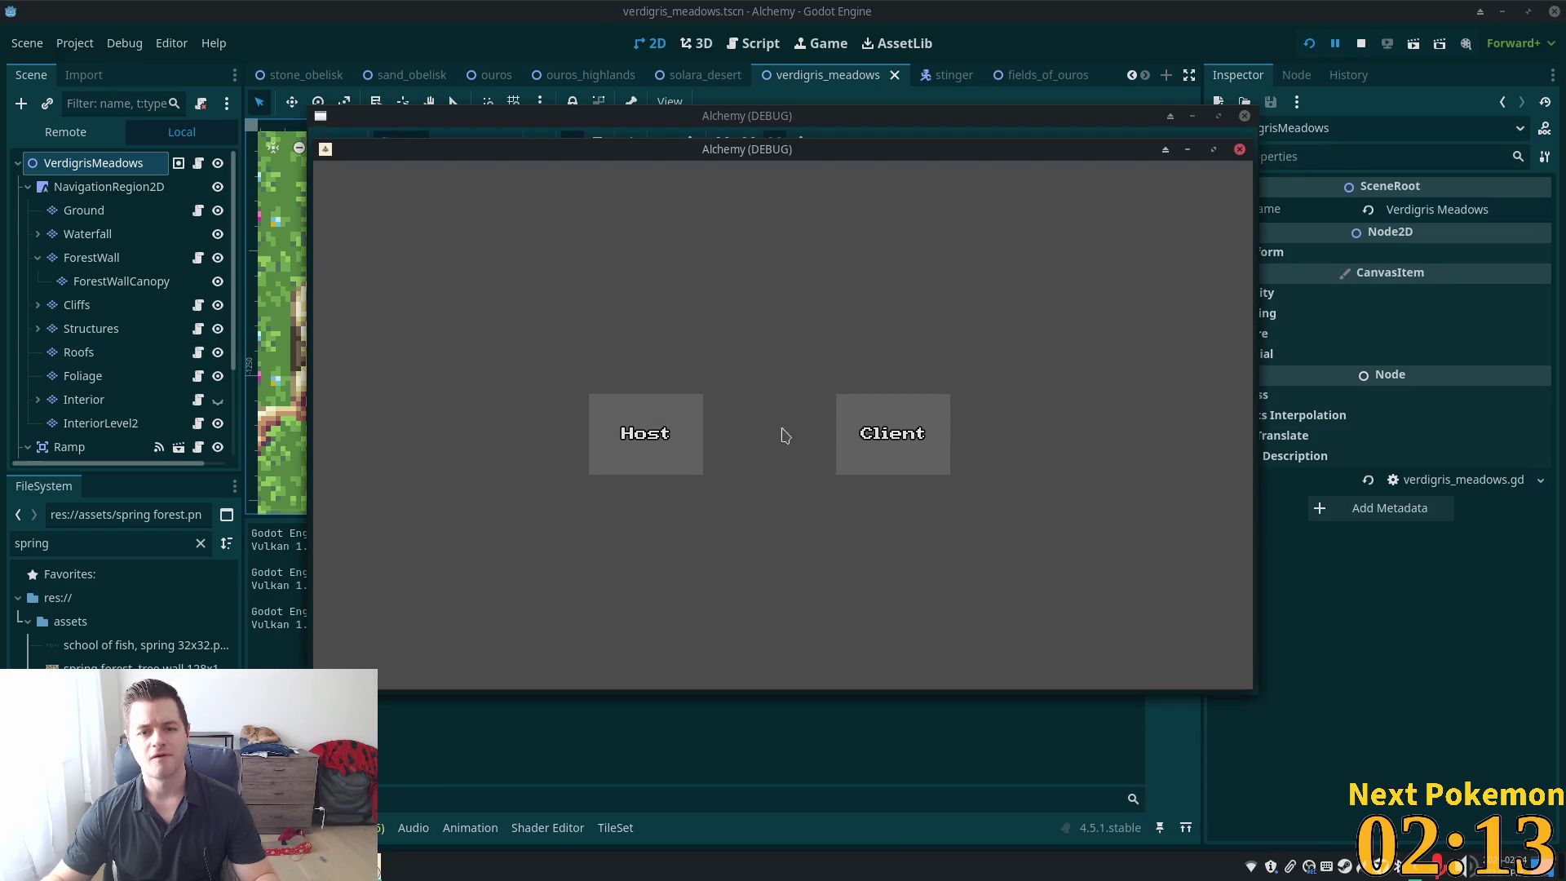
click(696, 408)
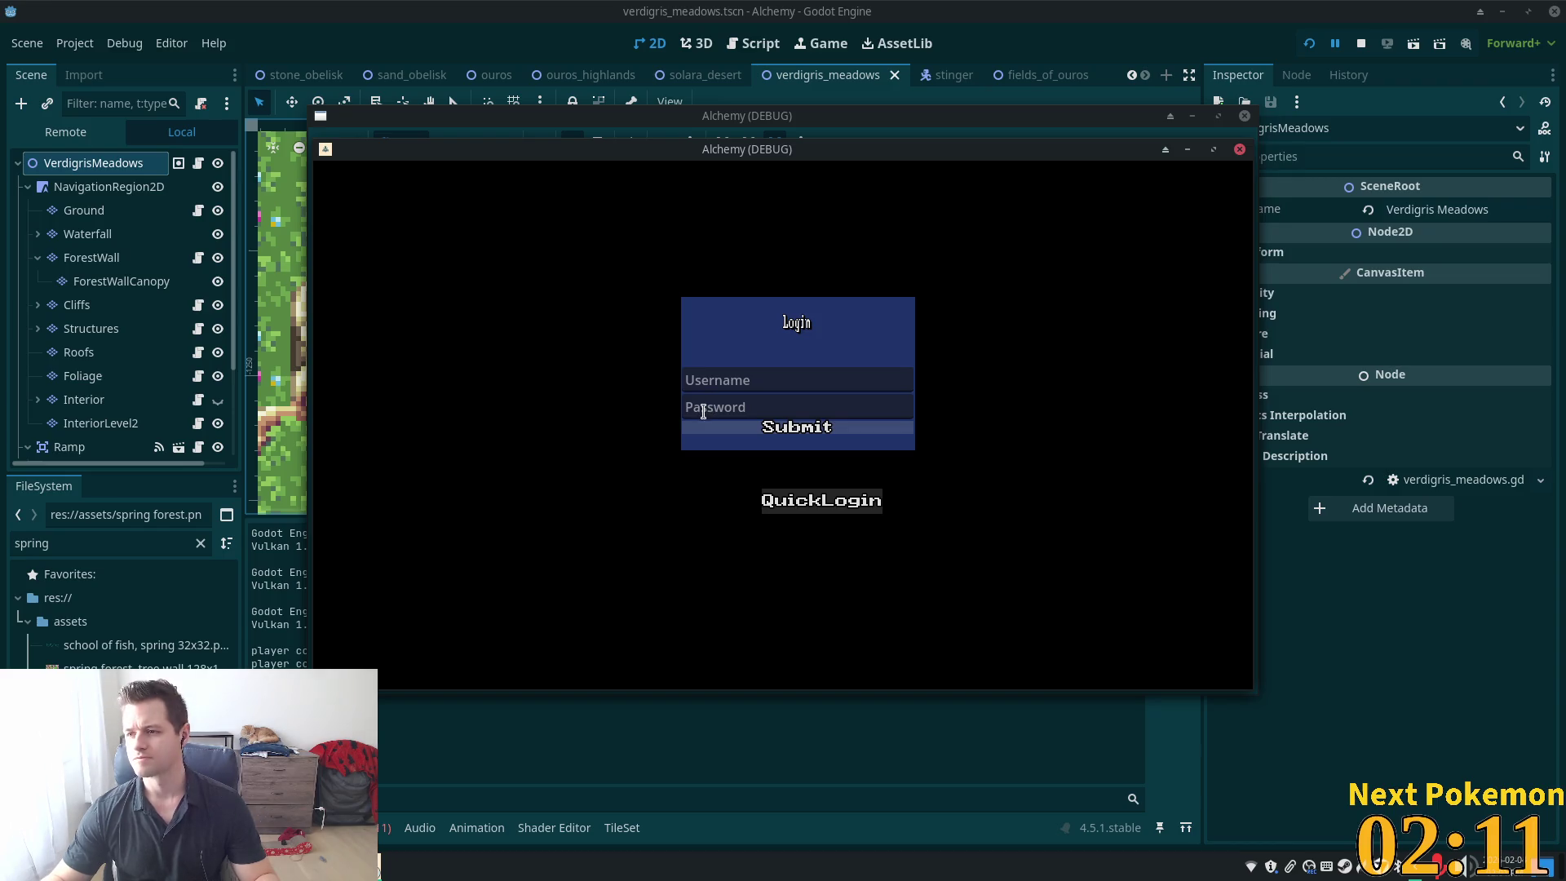
click(822, 500)
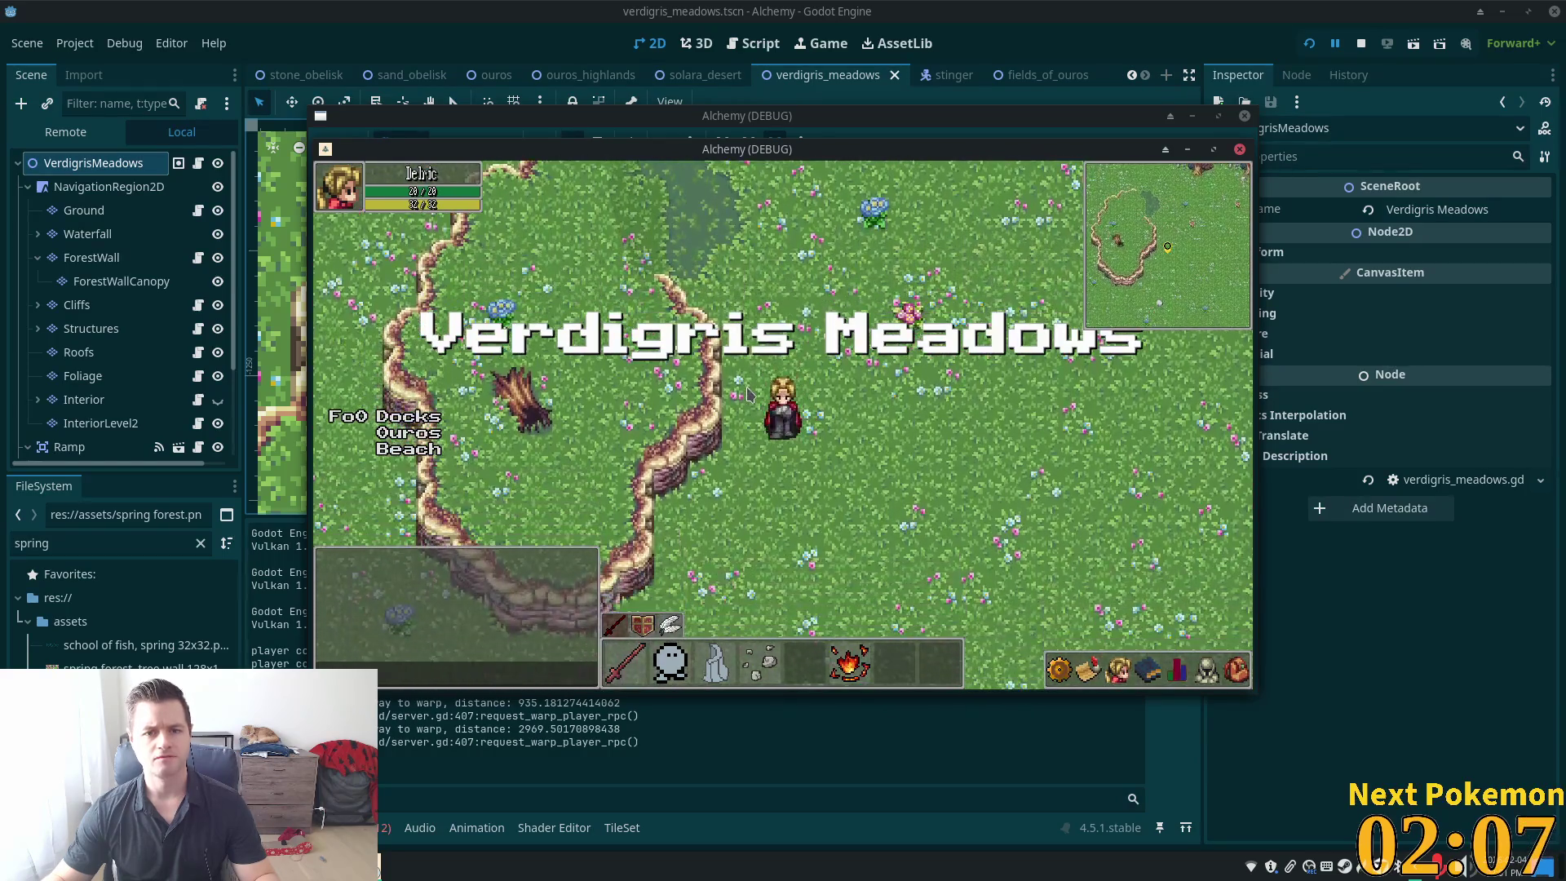
Walk the character around the flowered meadow and past the cliffs with clicks and WASD
click(737, 385)
click(751, 385)
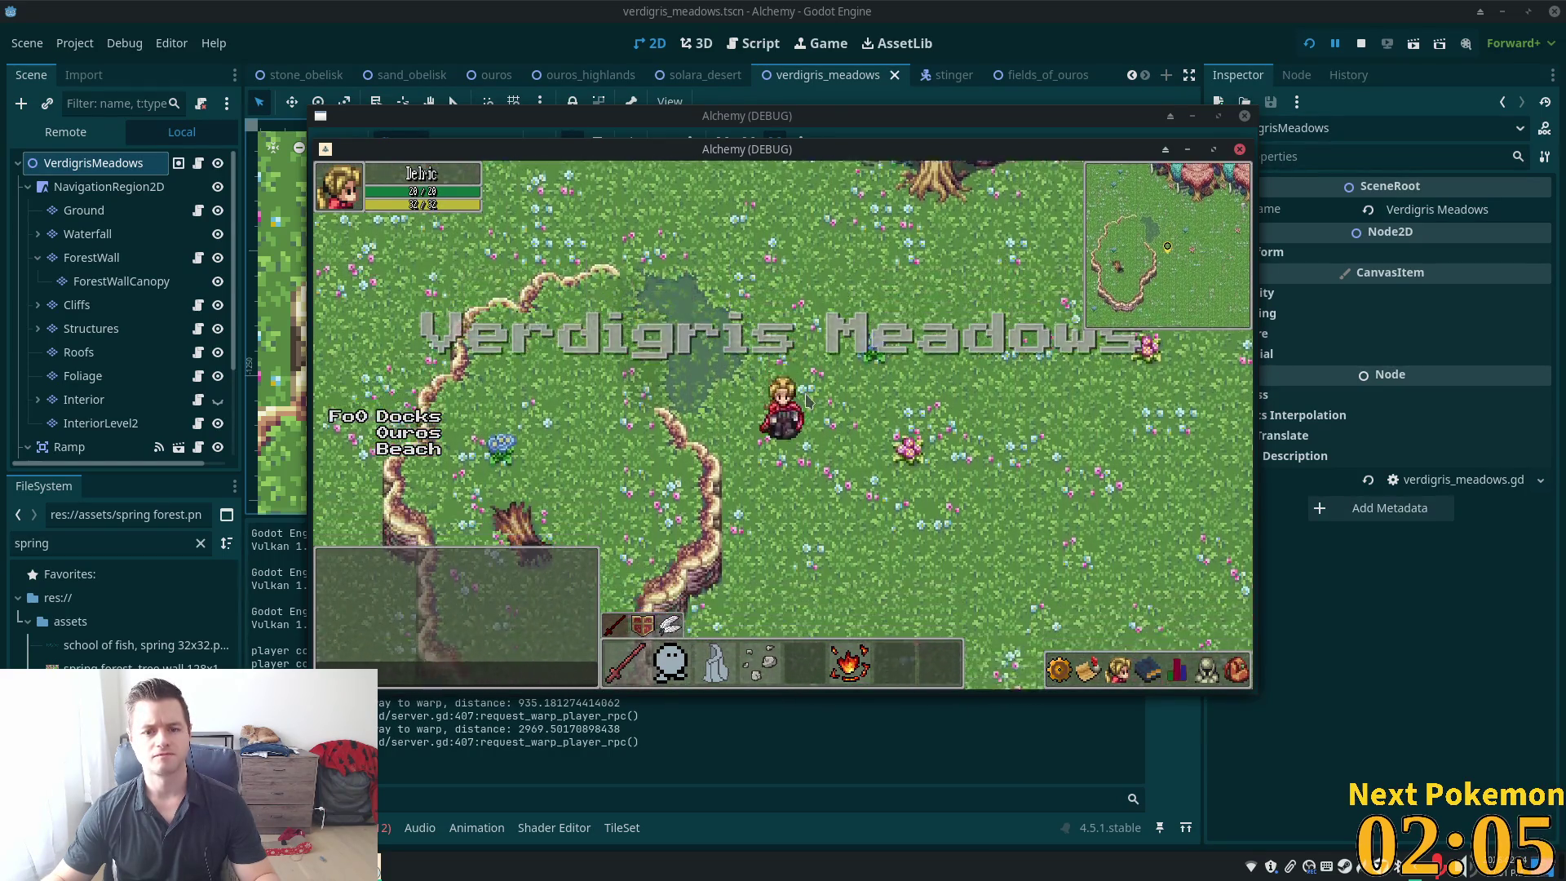
click(810, 405)
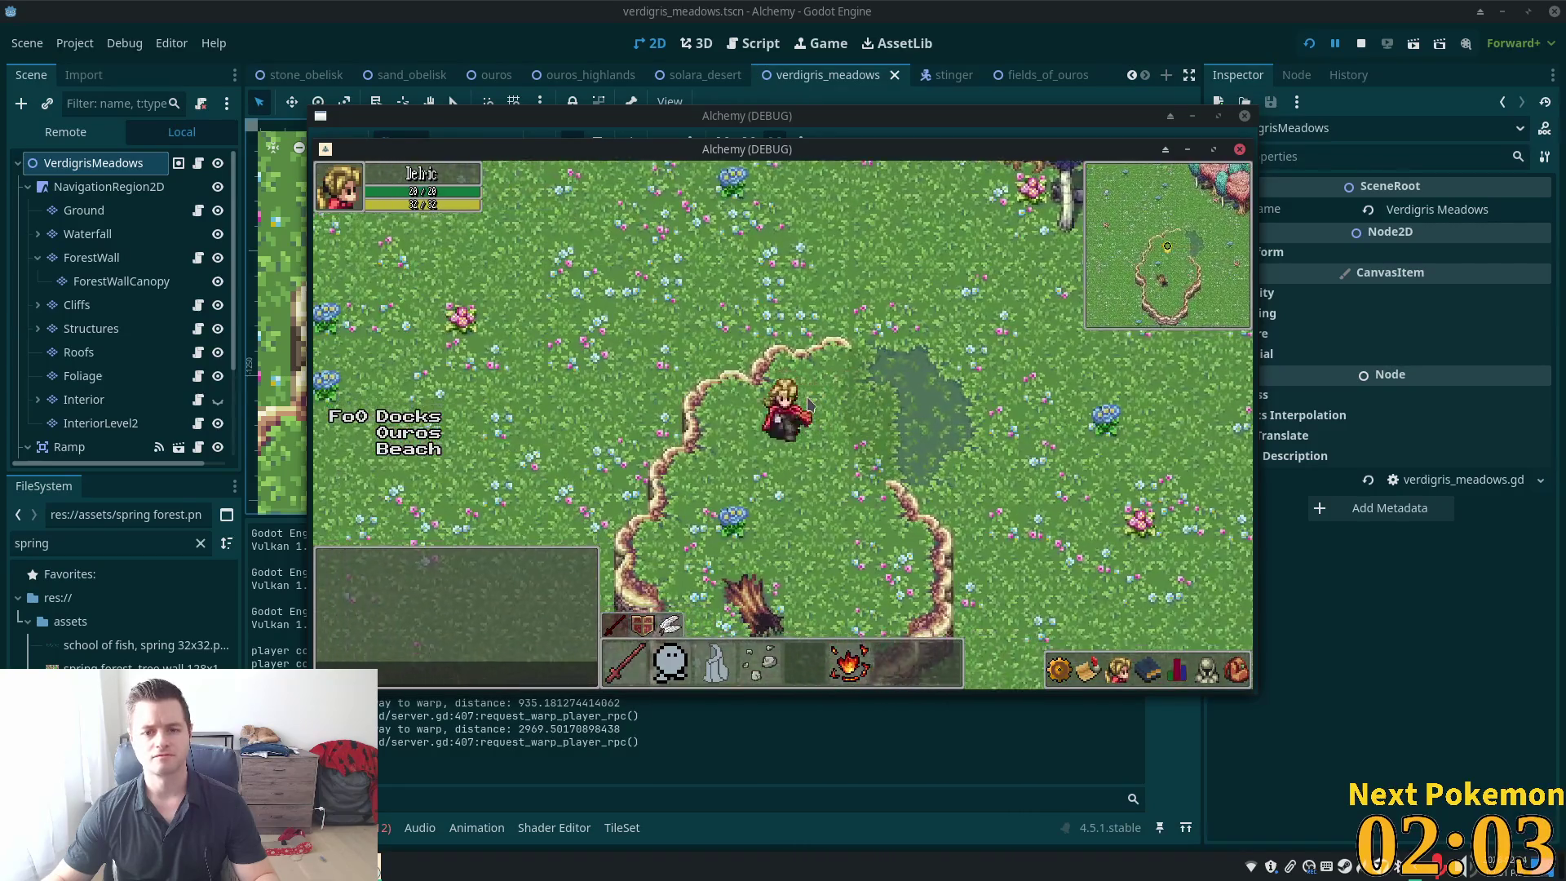
click(810, 405)
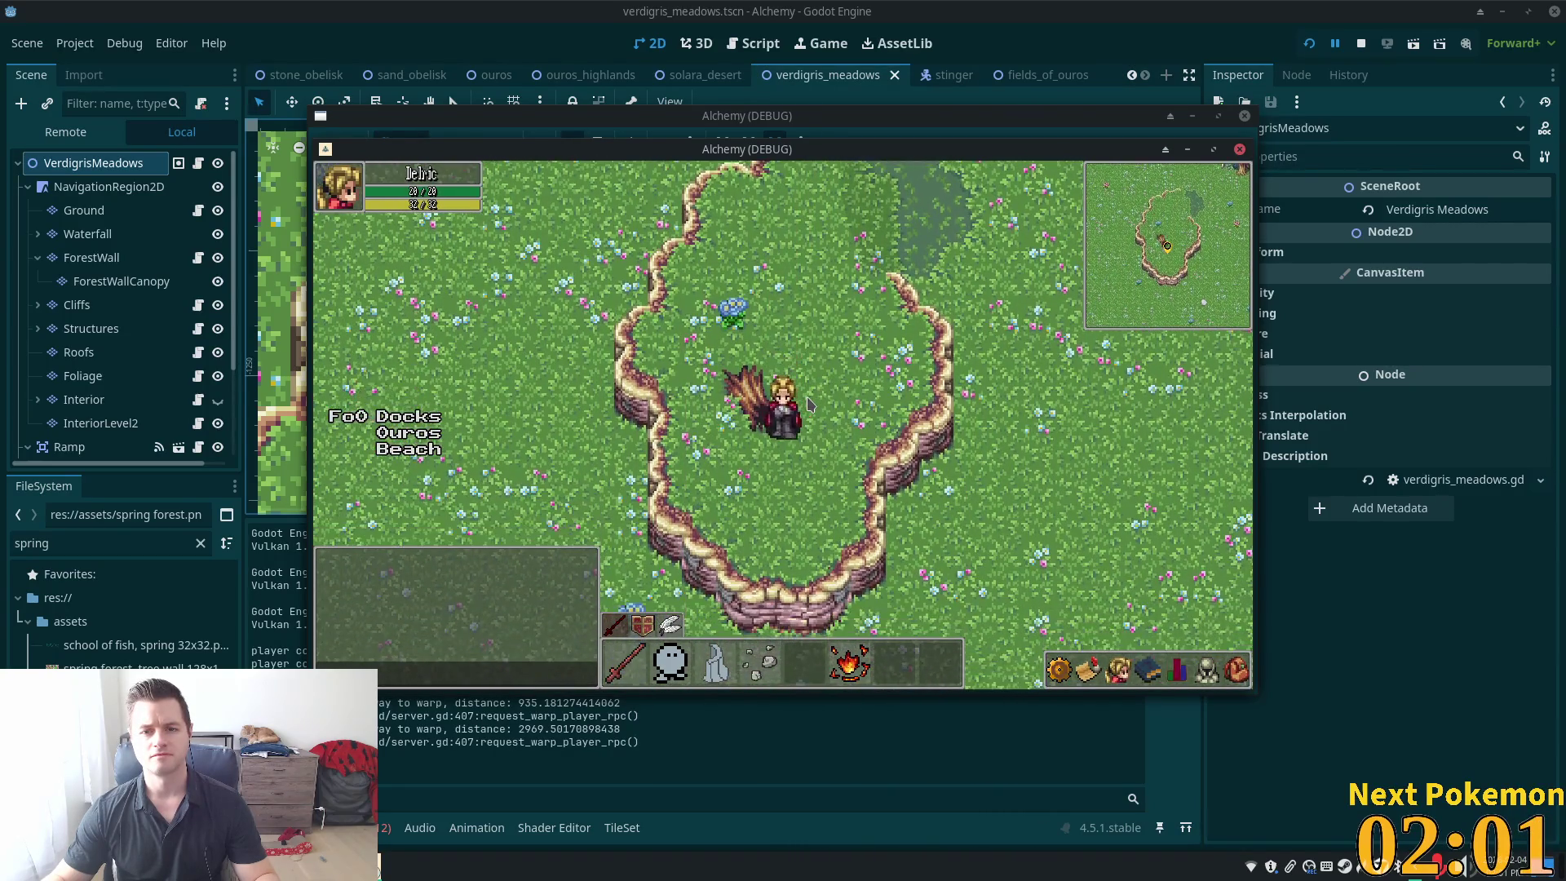
click(811, 405)
key(w)
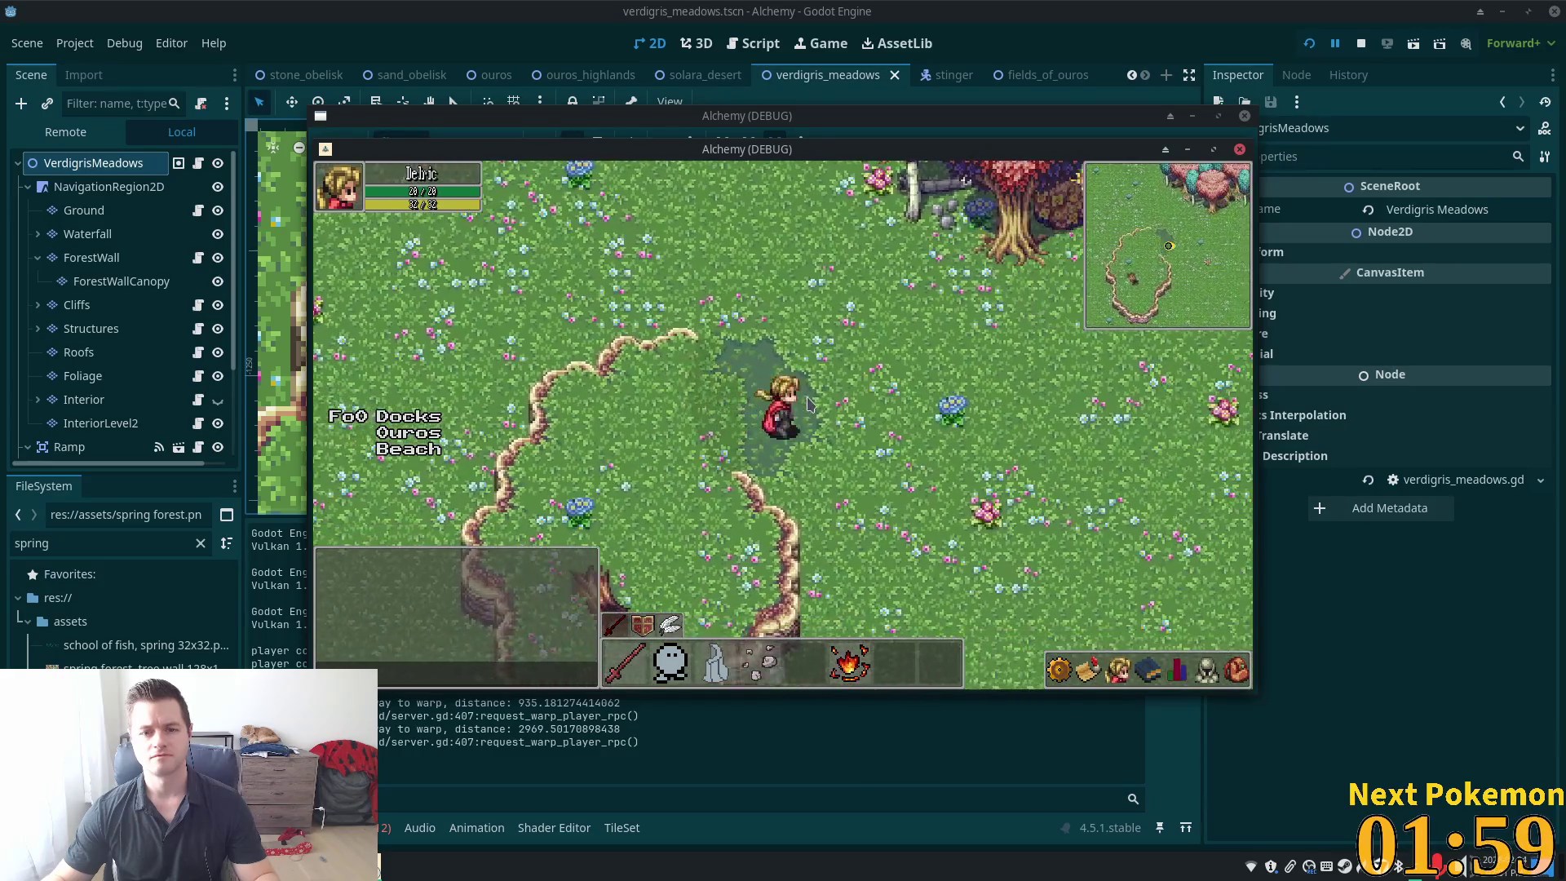
key(w)
key(s)
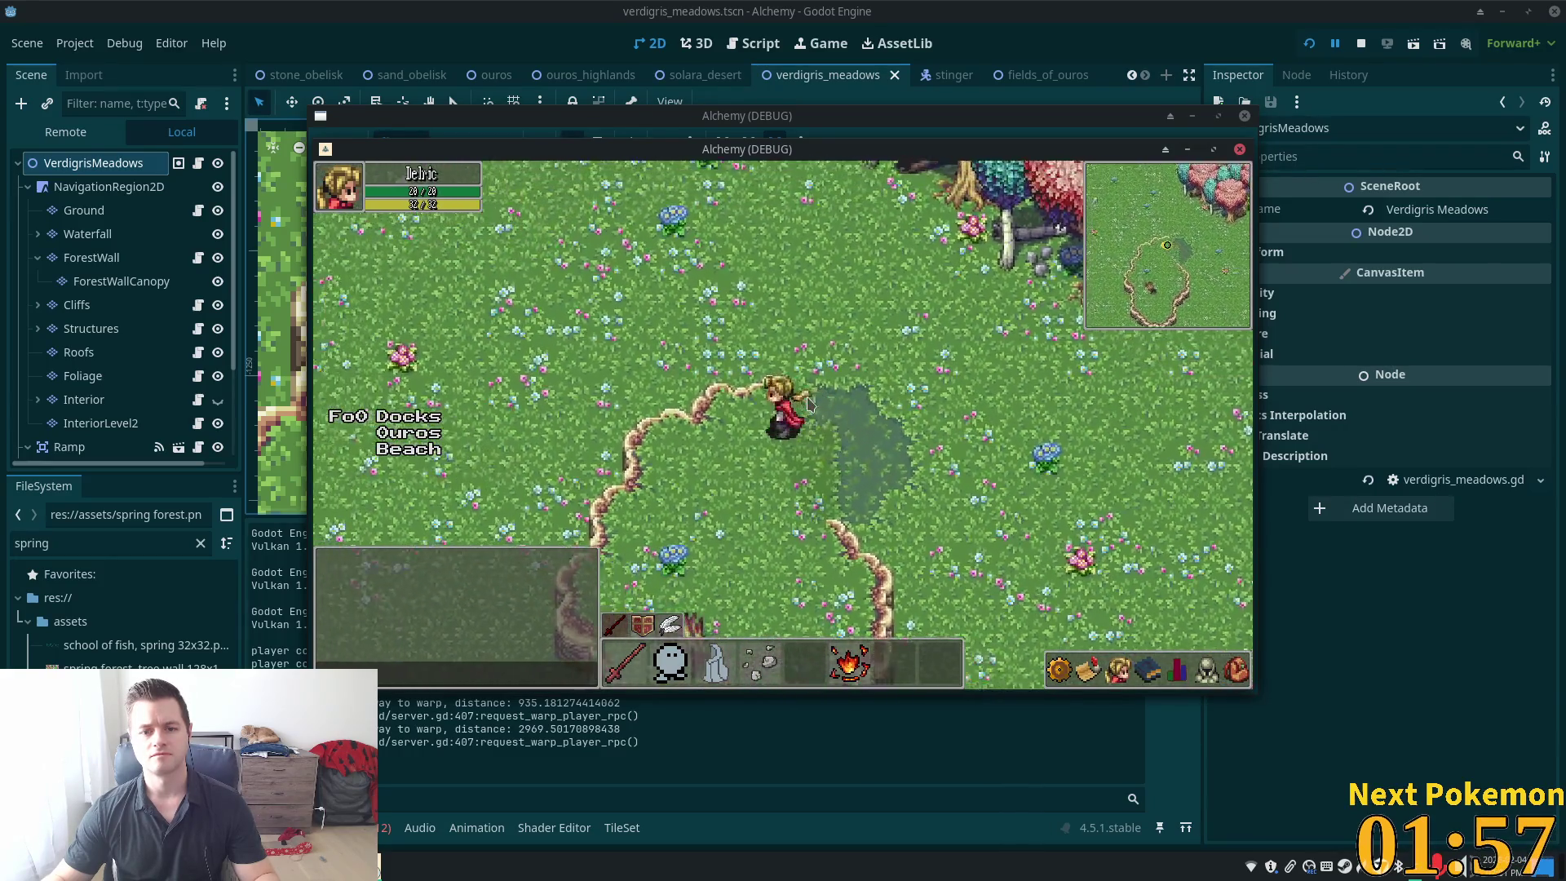
key(s)
key(a)
key(d)
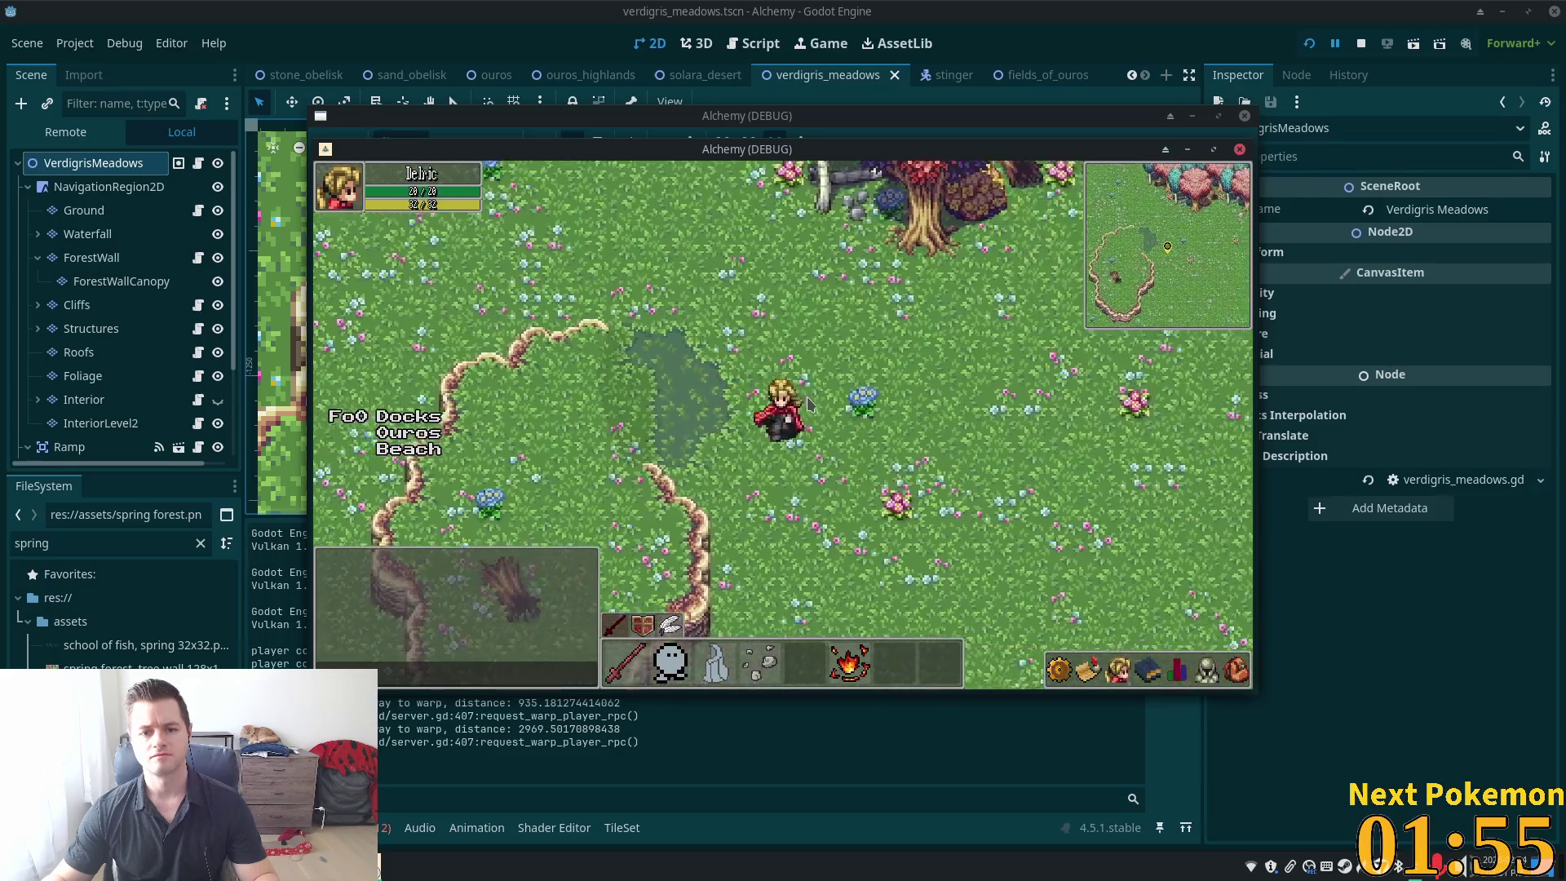
key(s)
key(d)
key(w)
key(a)
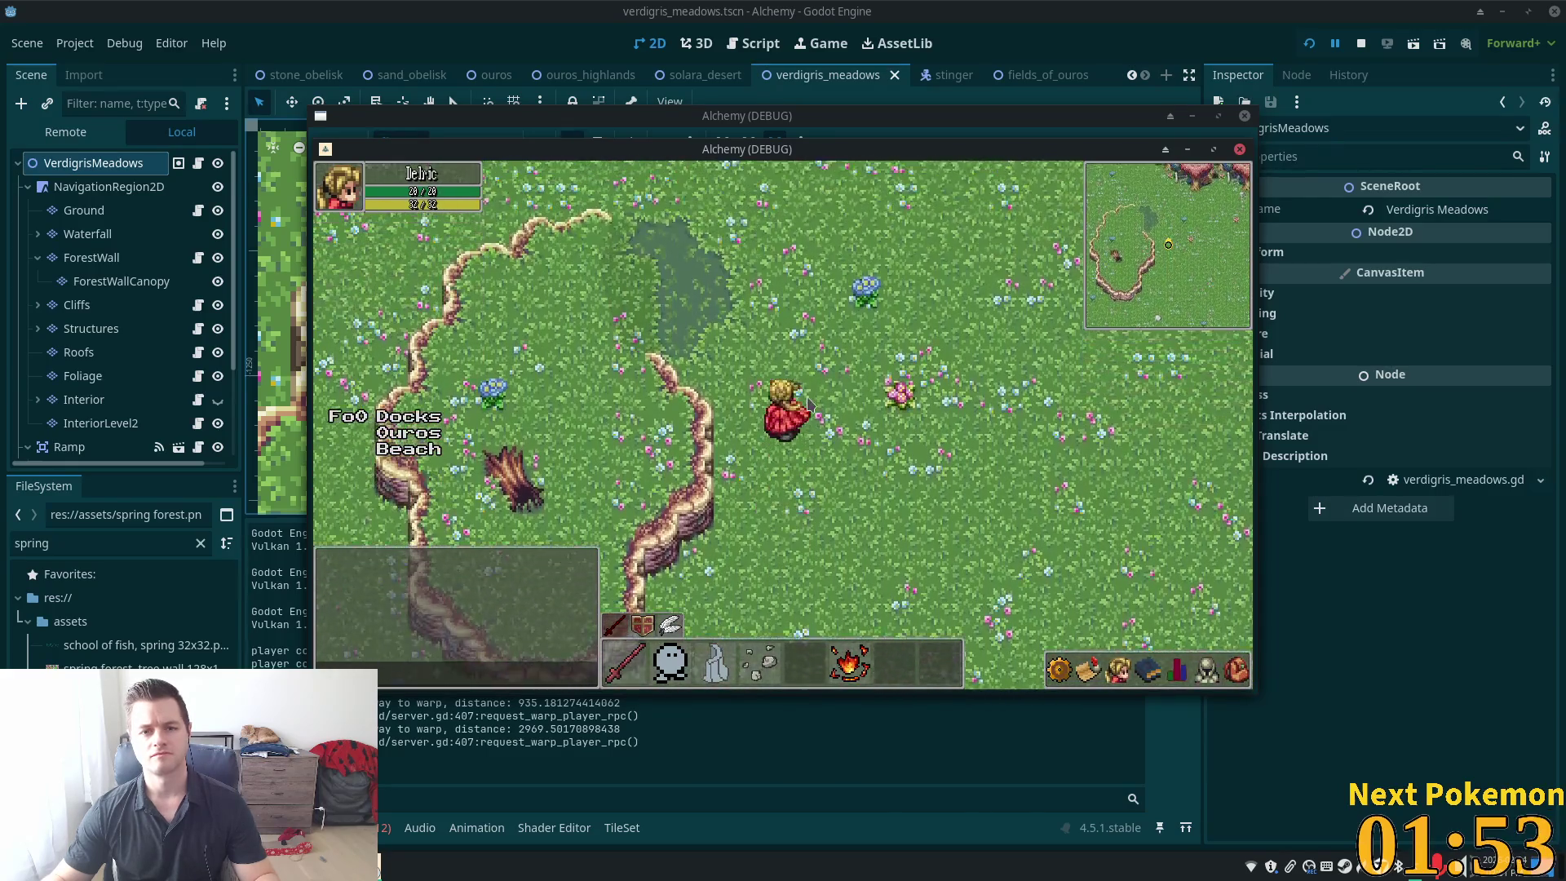
key(w)
key(a)
key(w)
key(a)
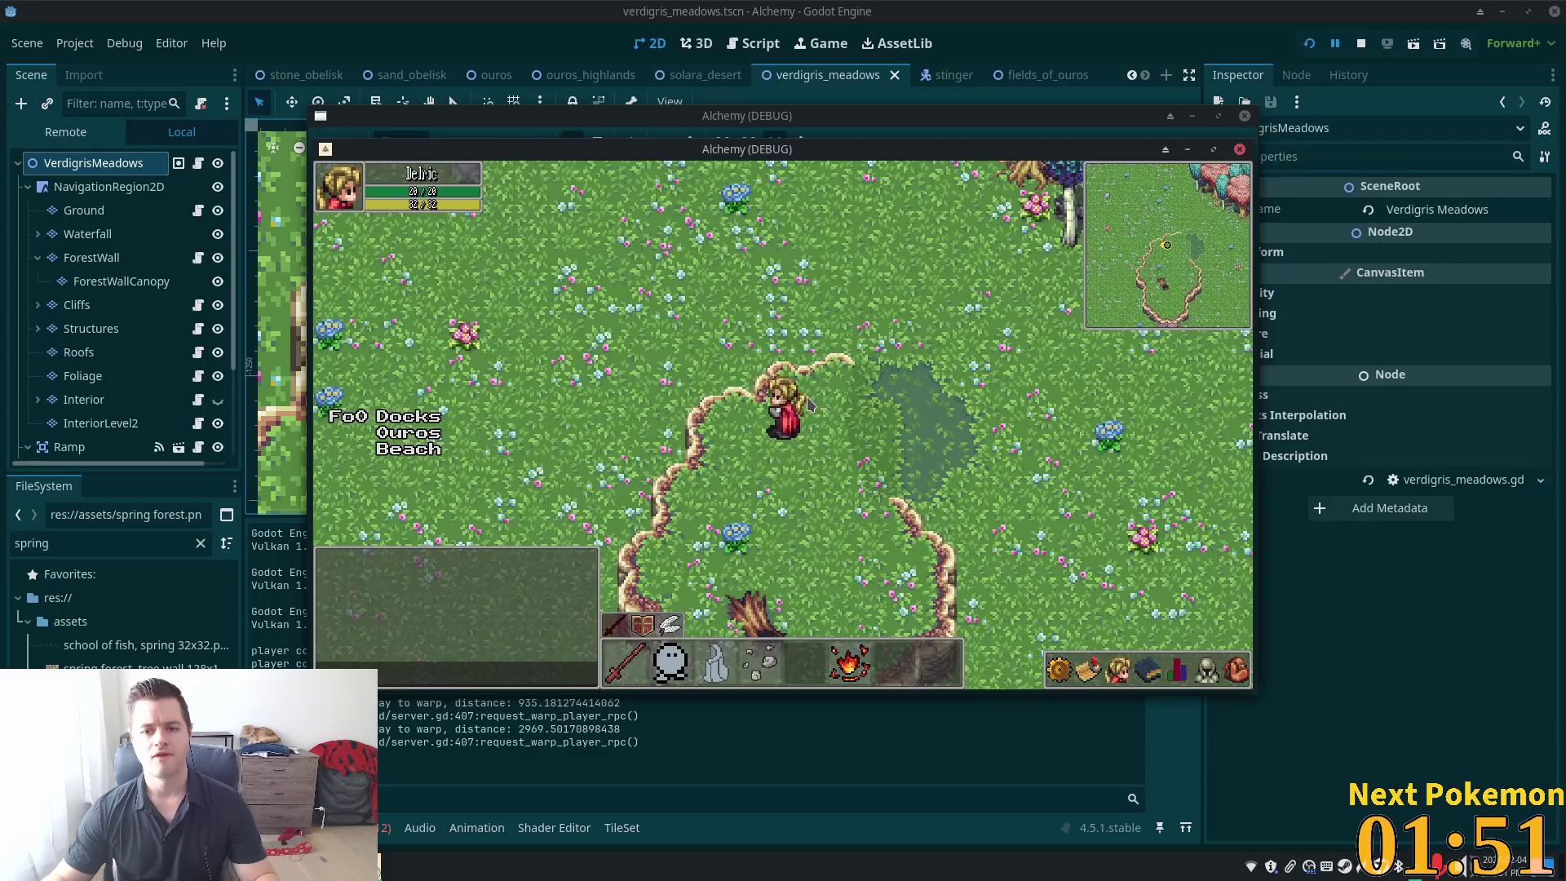
key(d)
key(s)
key(d)
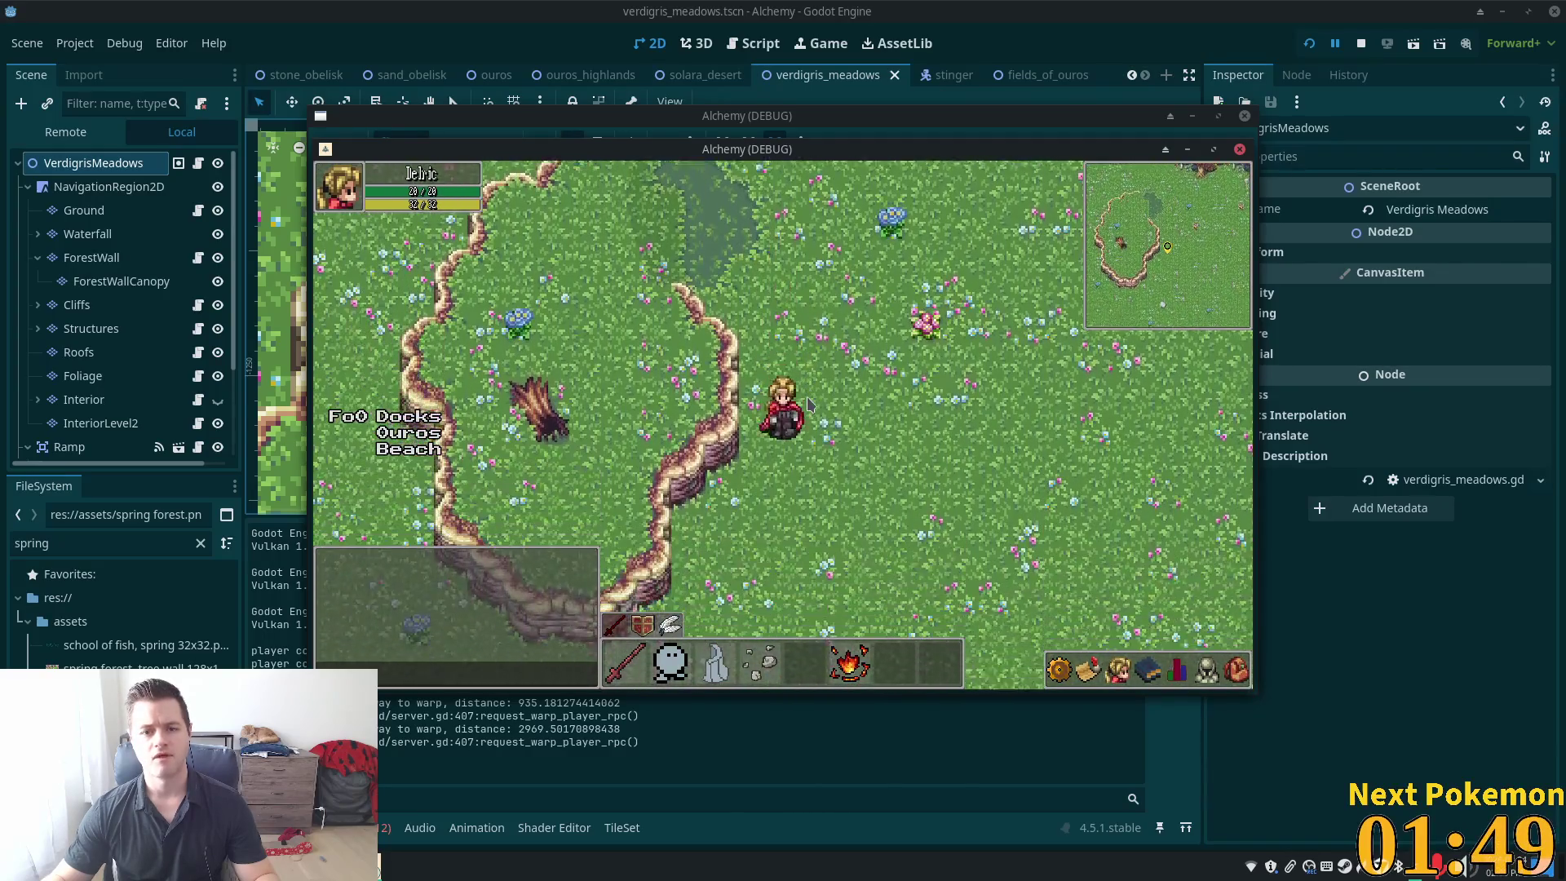
key(s)
key(w)
key(a)
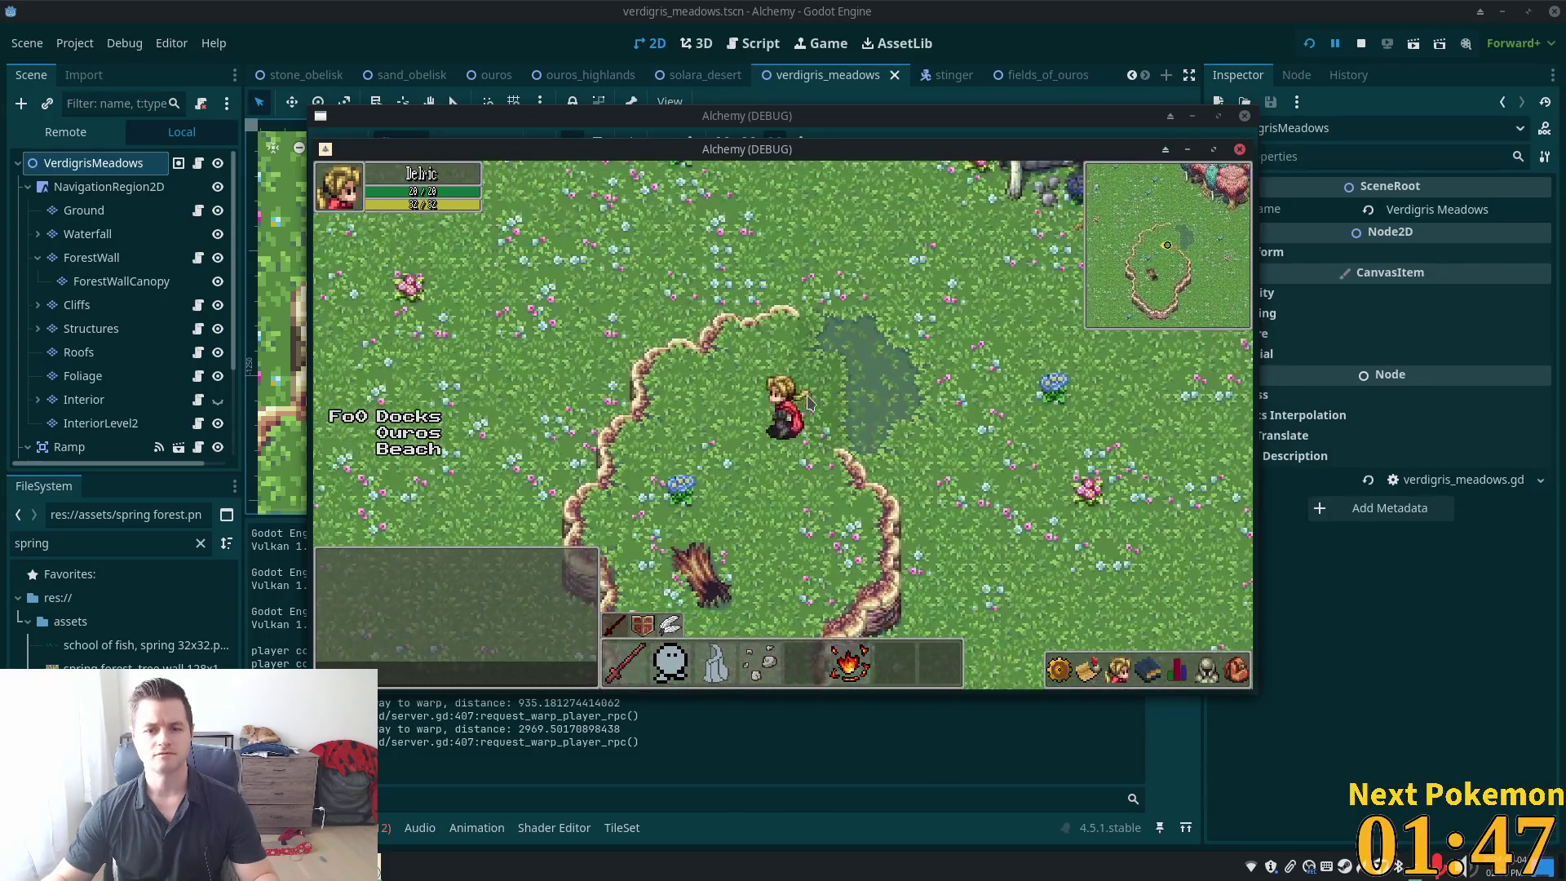
key(s)
key(a)
key(s)
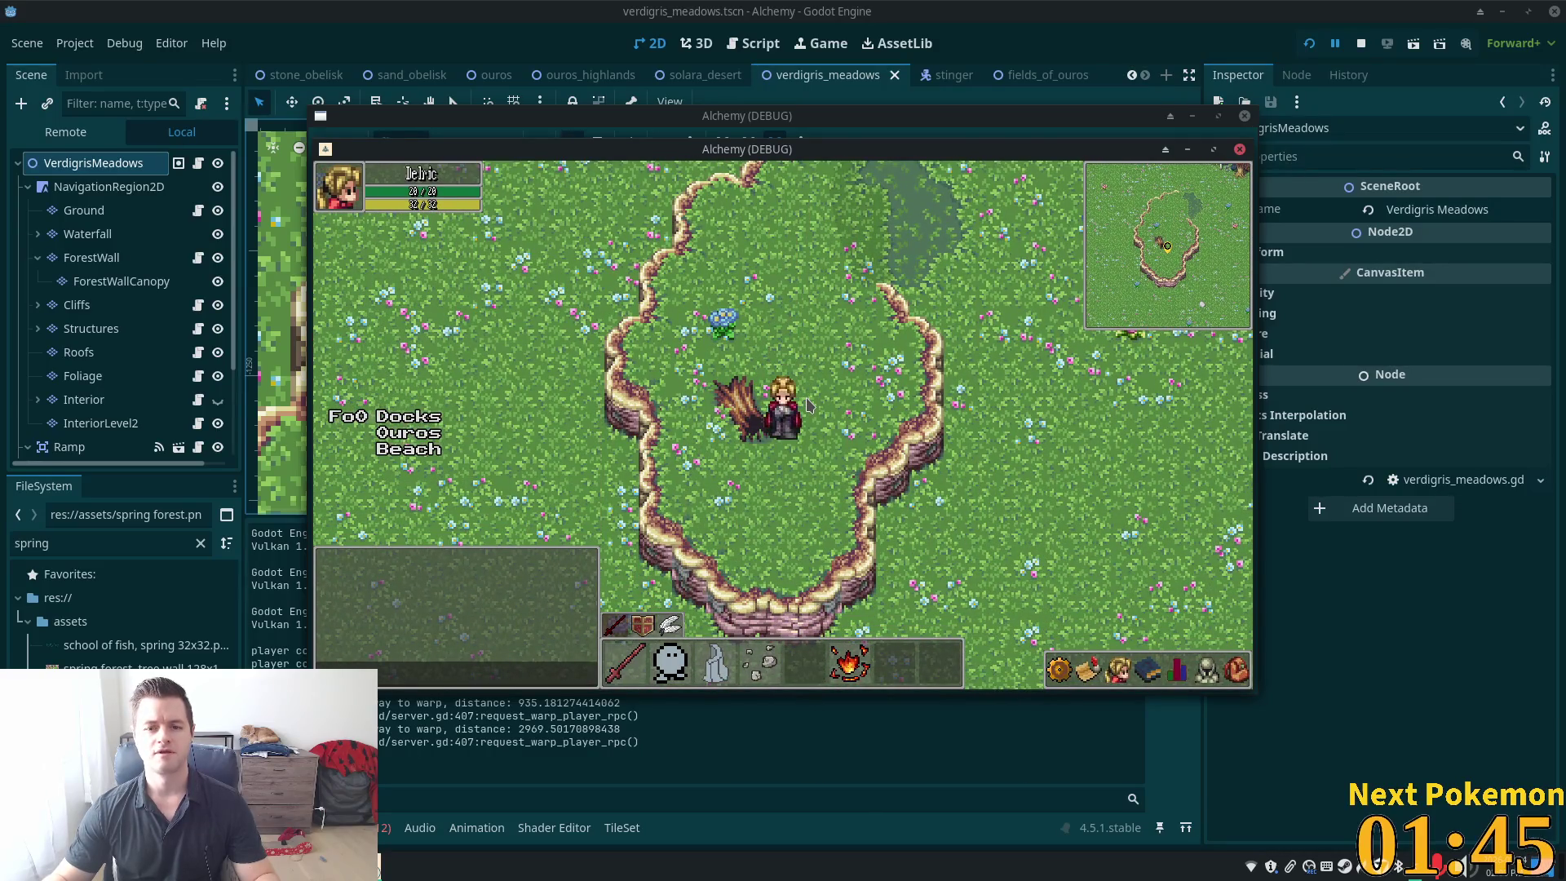
key(w)
key(s)
key(d)
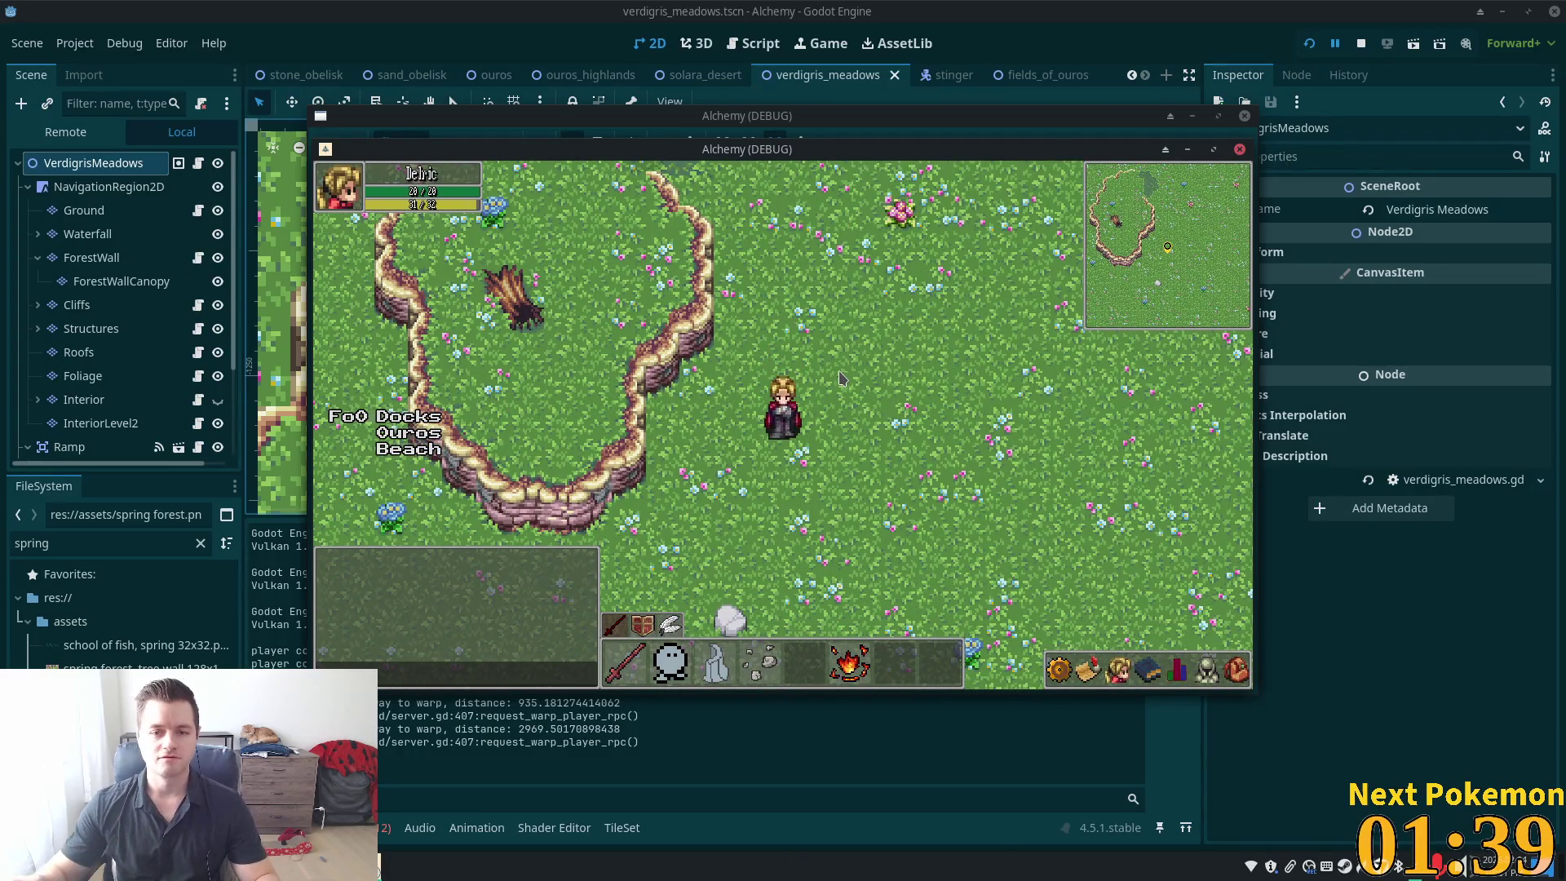
key(w)
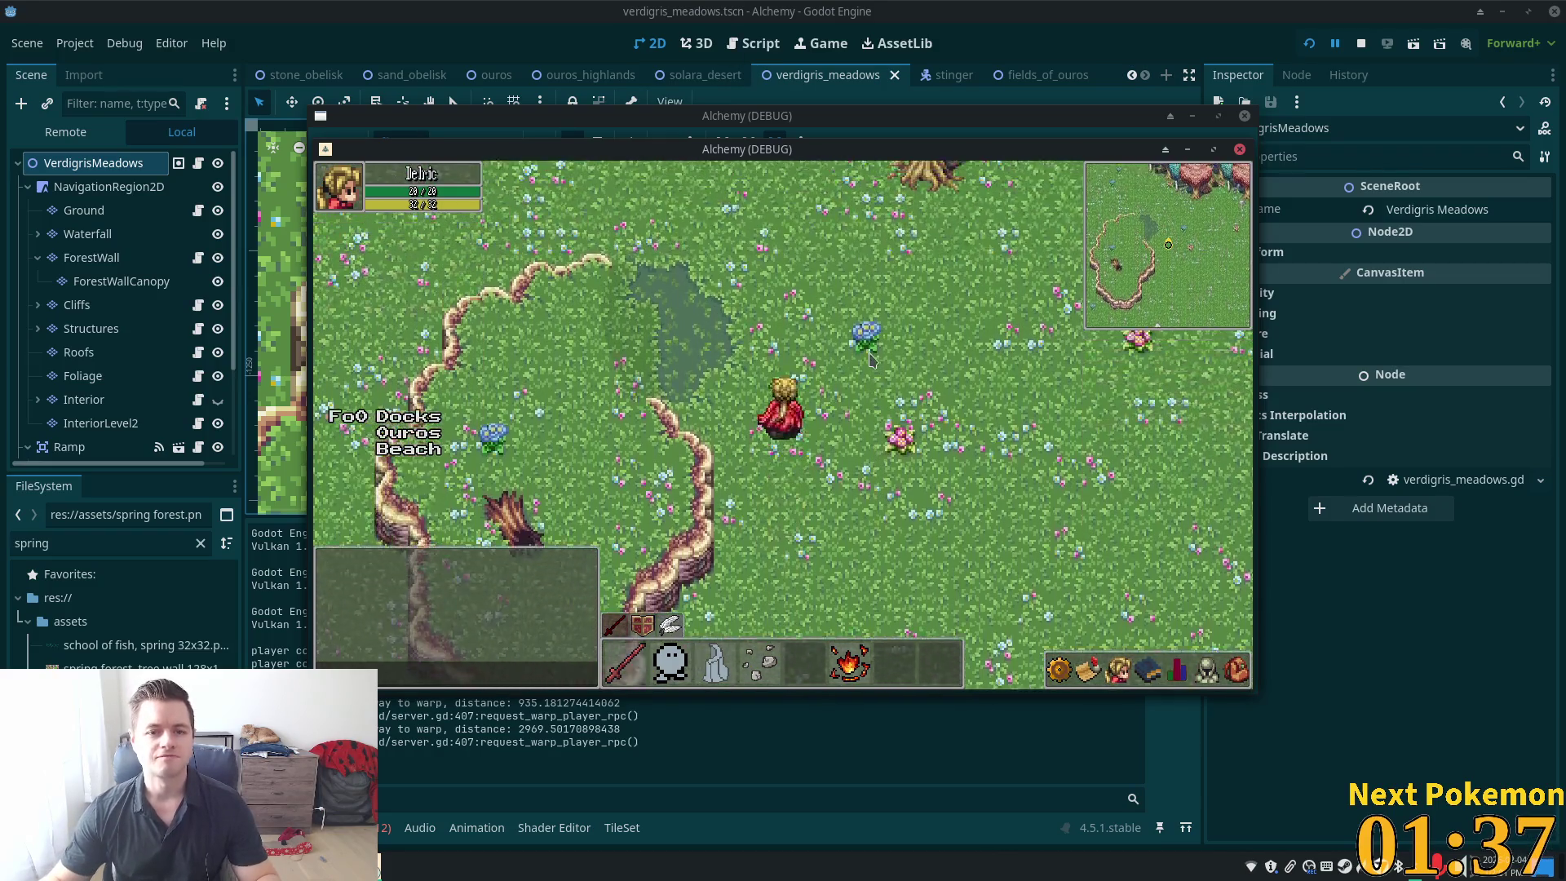
key(a)
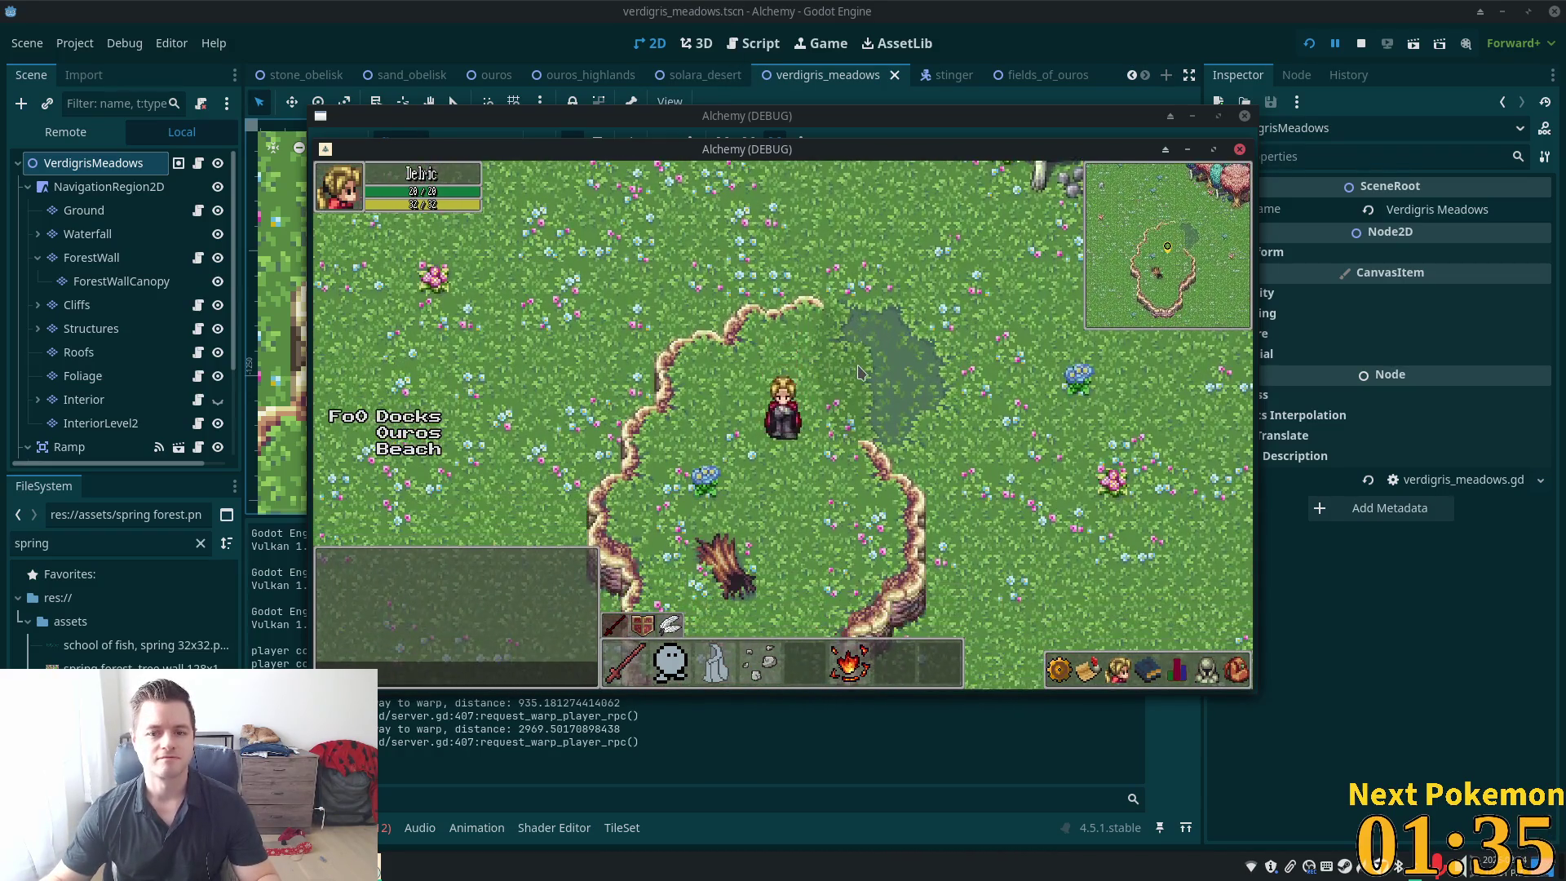
Walk the character toward the forest-wall ring with the arrow keys, then return to the editor
key(Right)
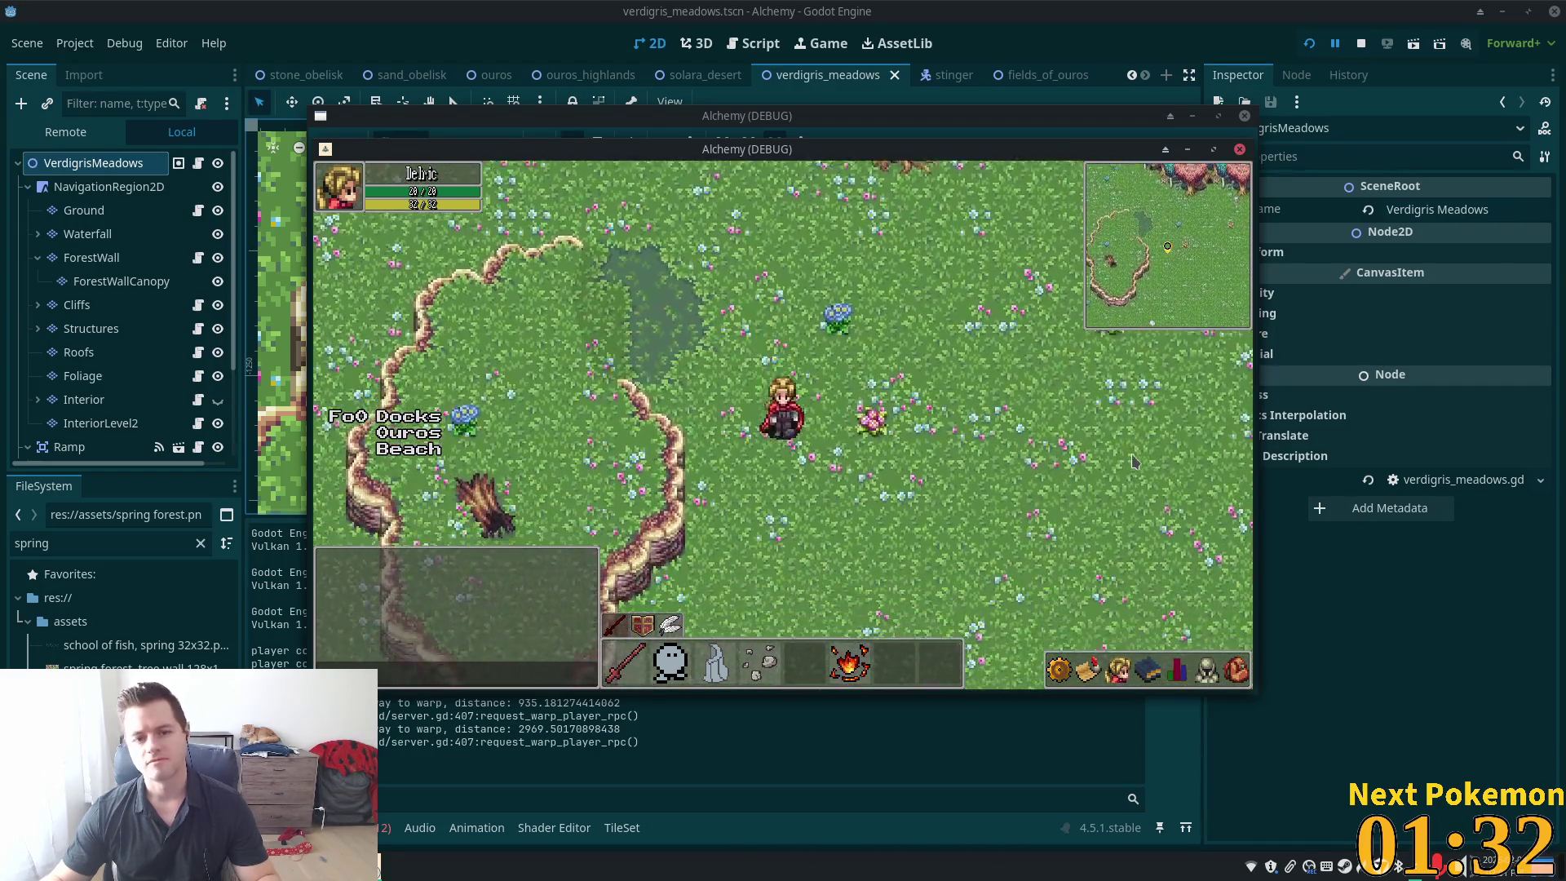
key(Down)
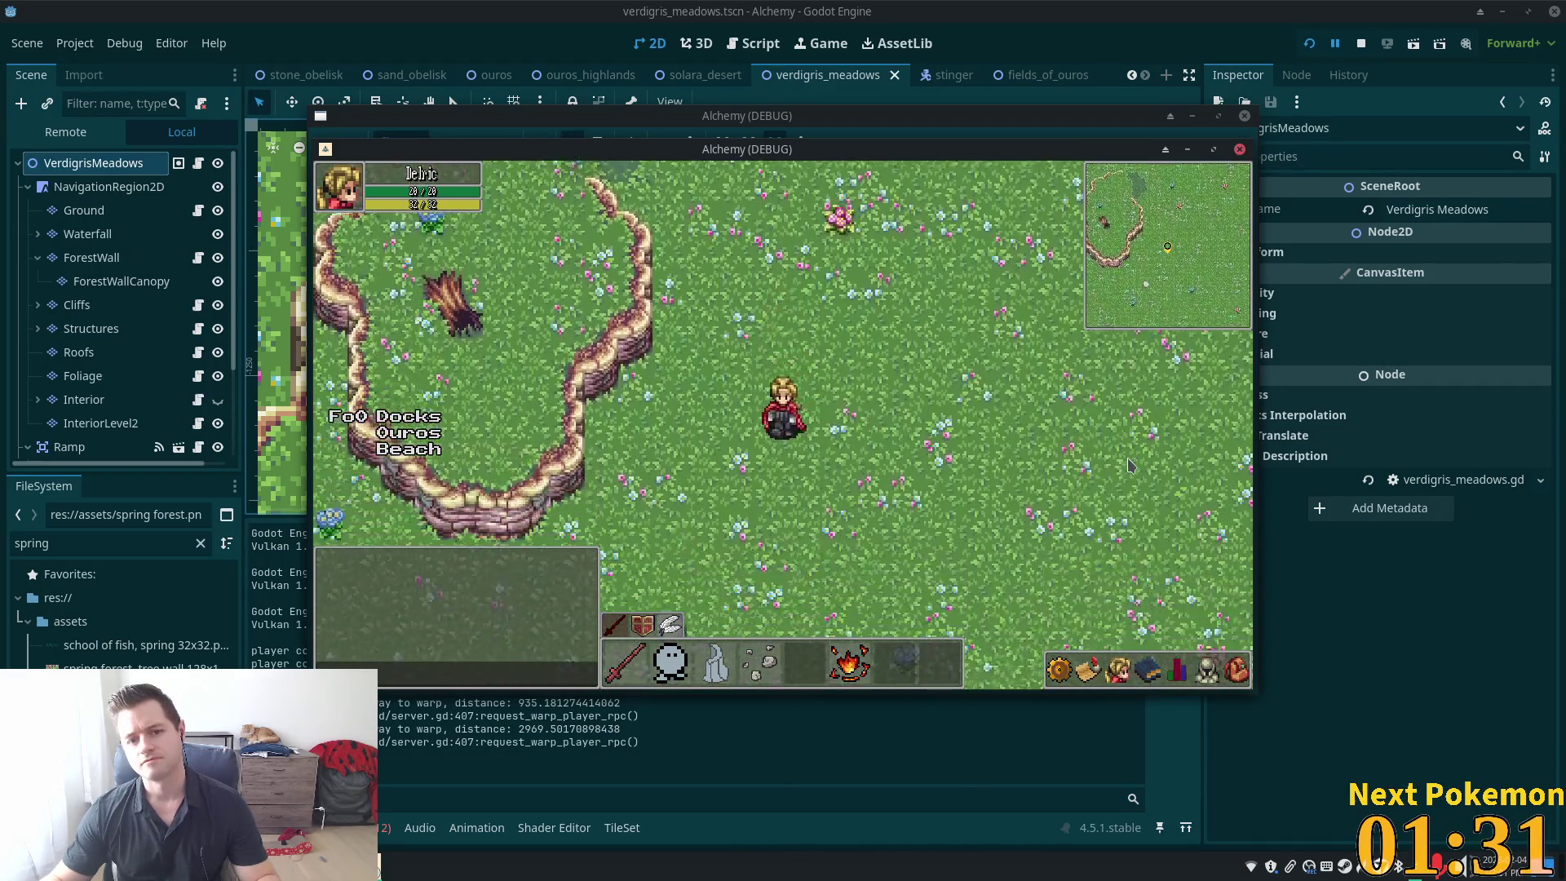
key(Left)
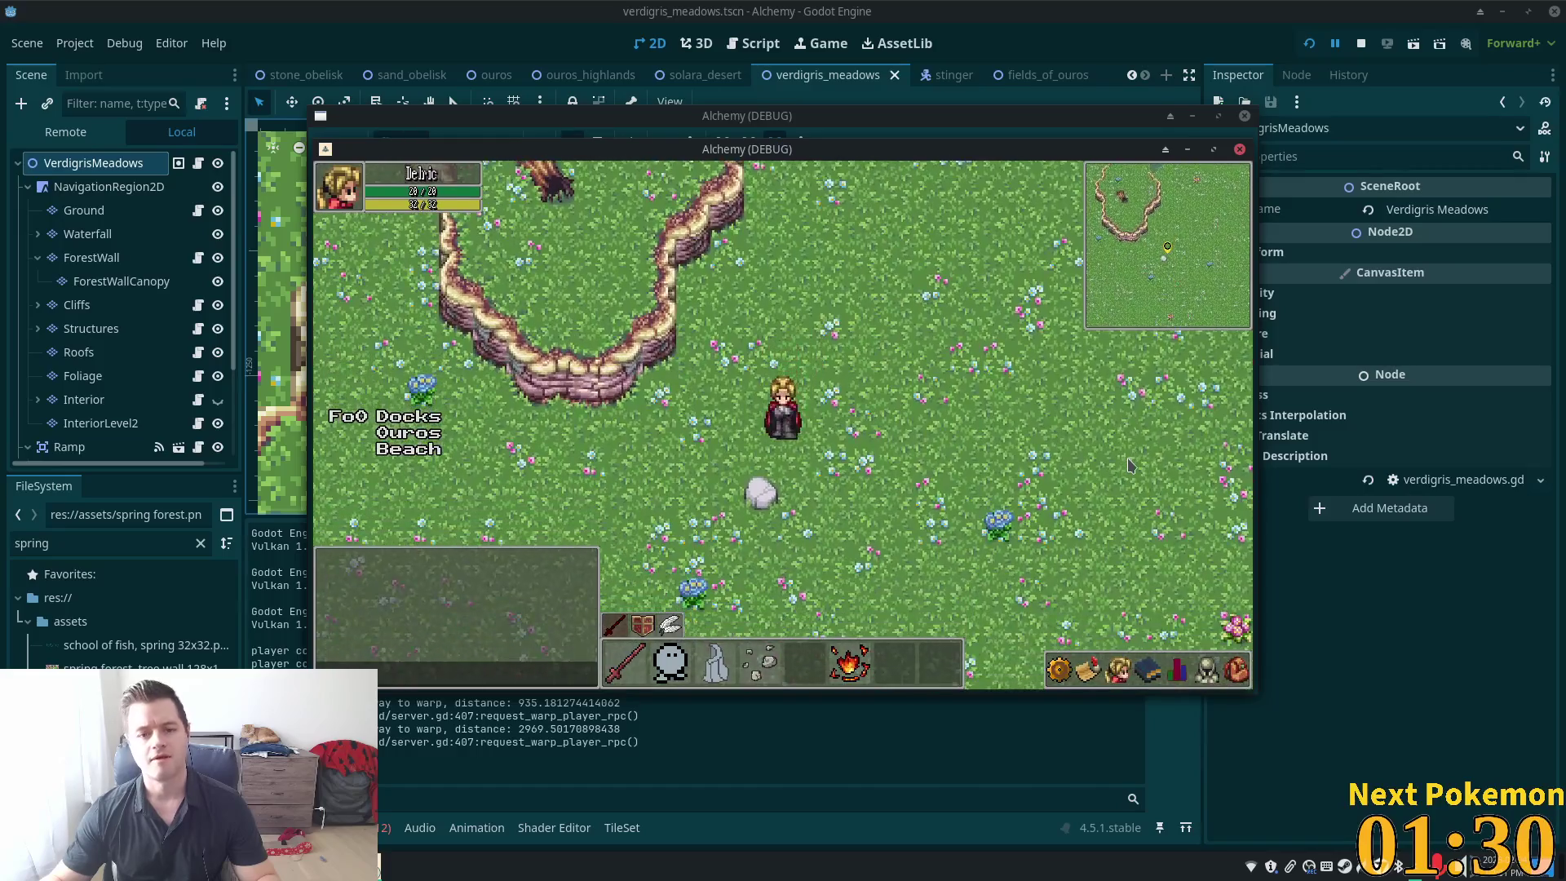
key(Up)
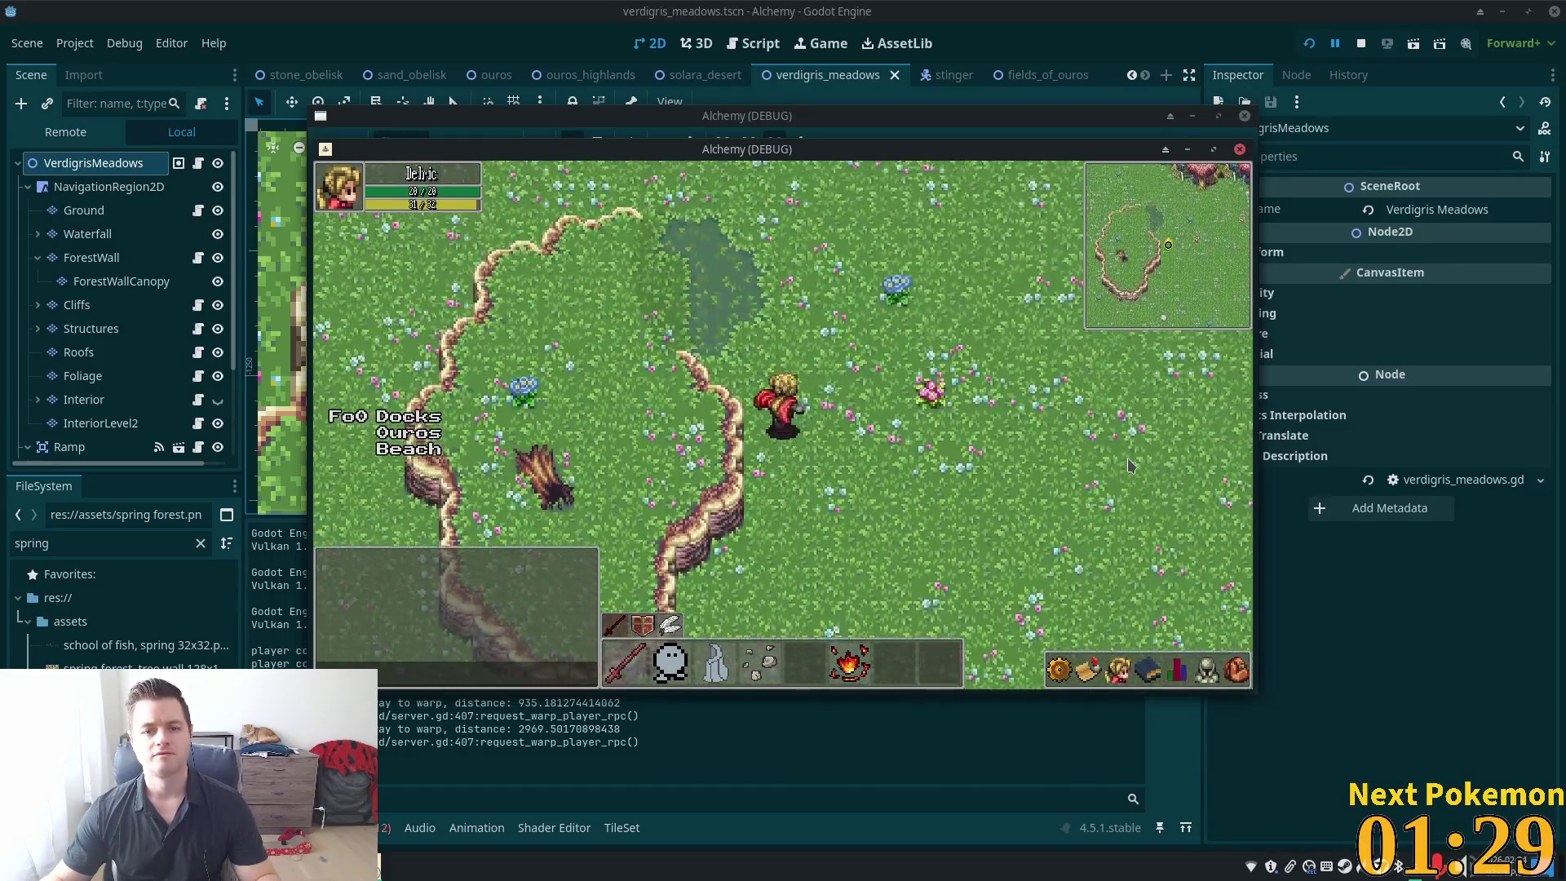
key(Right)
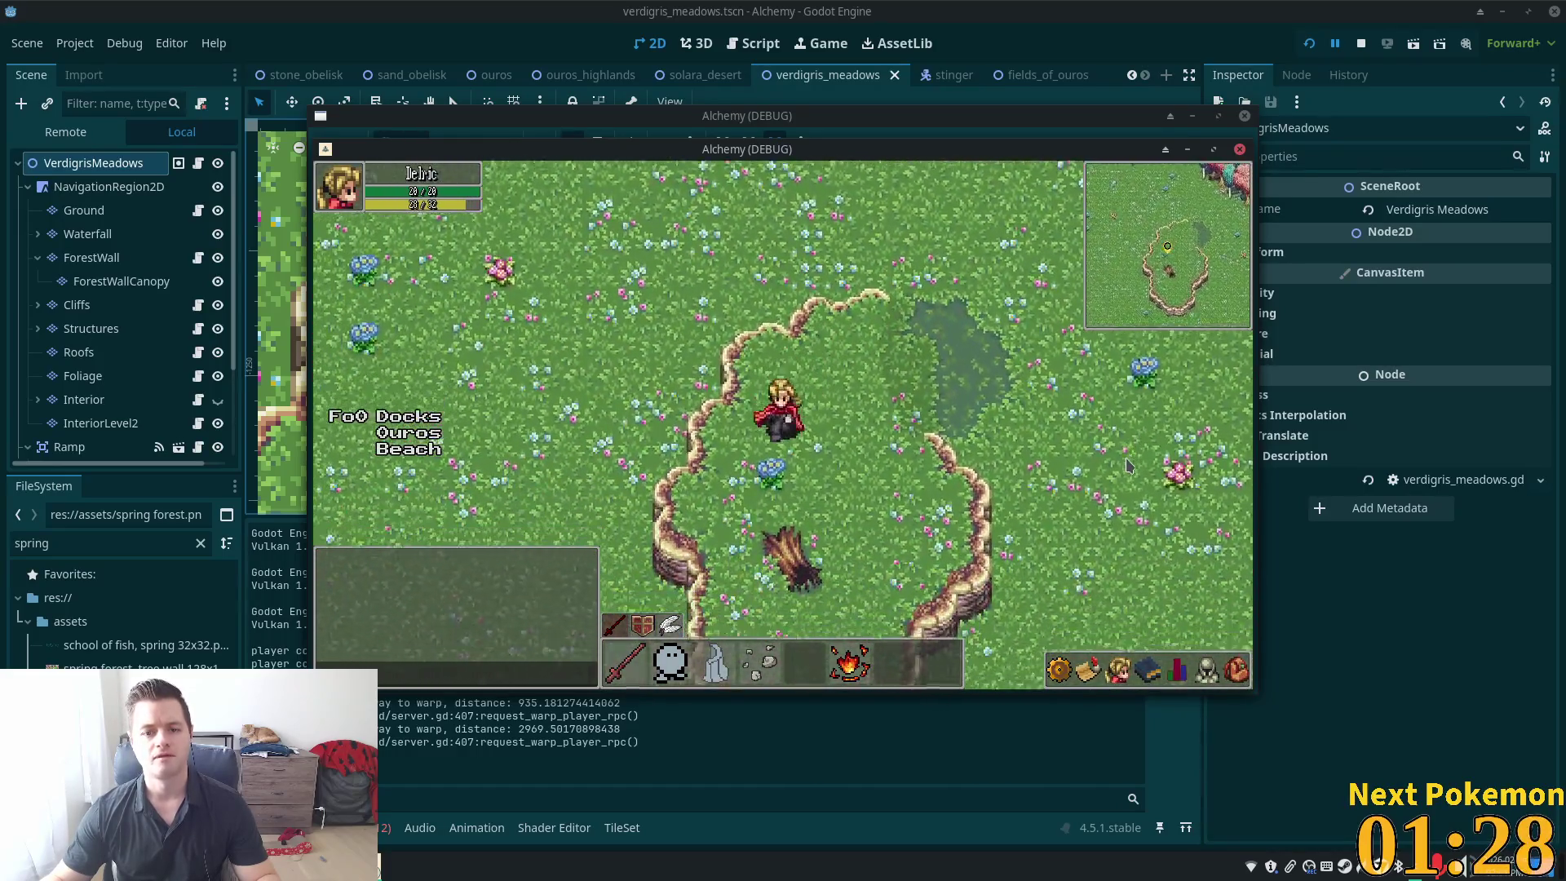
key(Up)
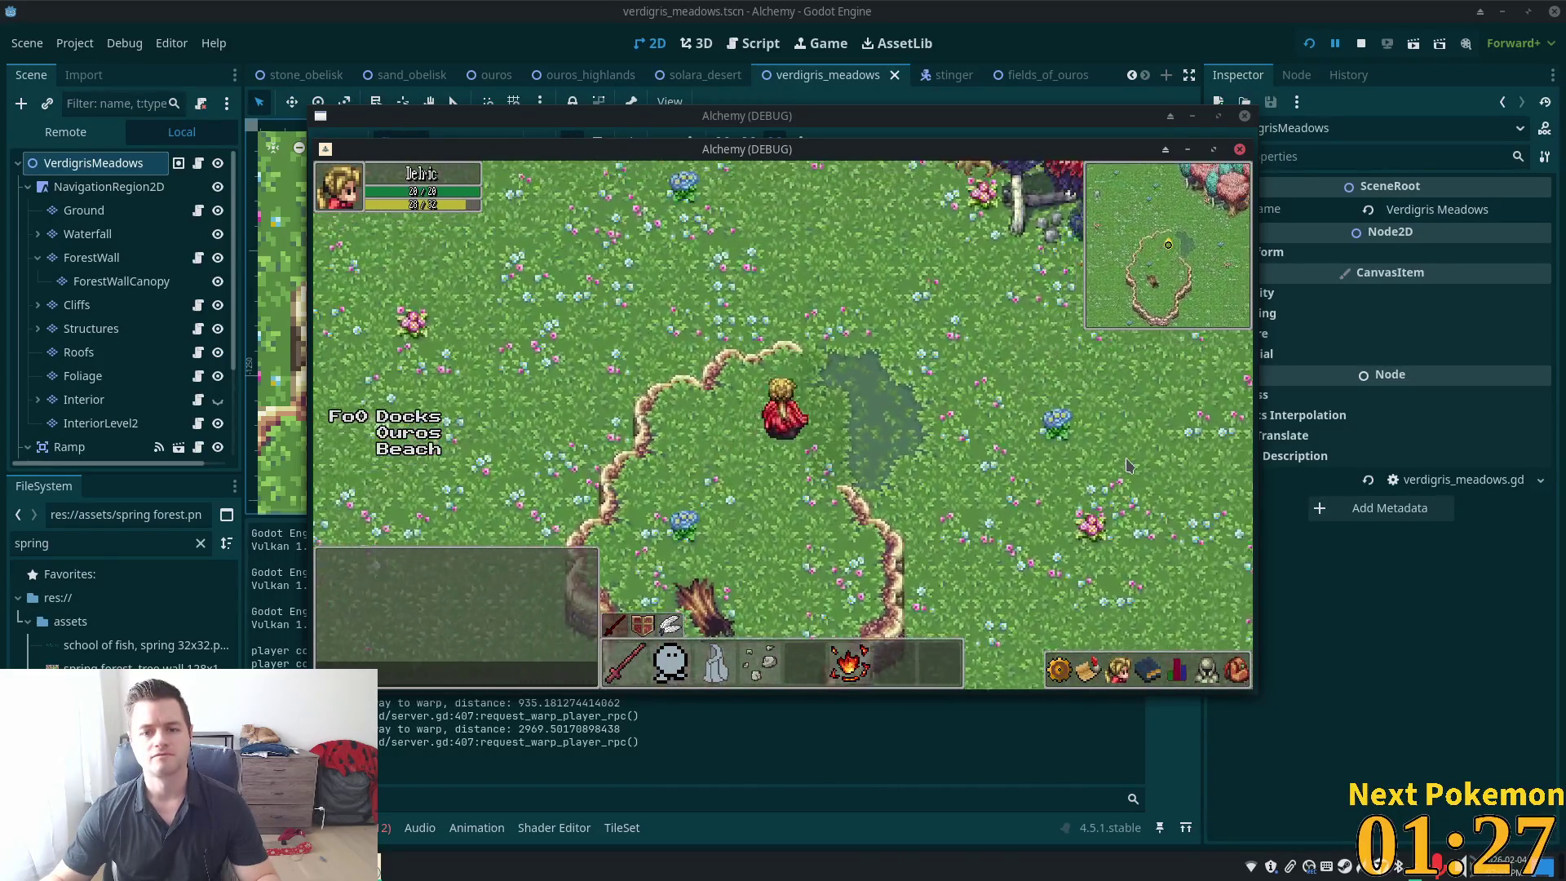
key(Right)
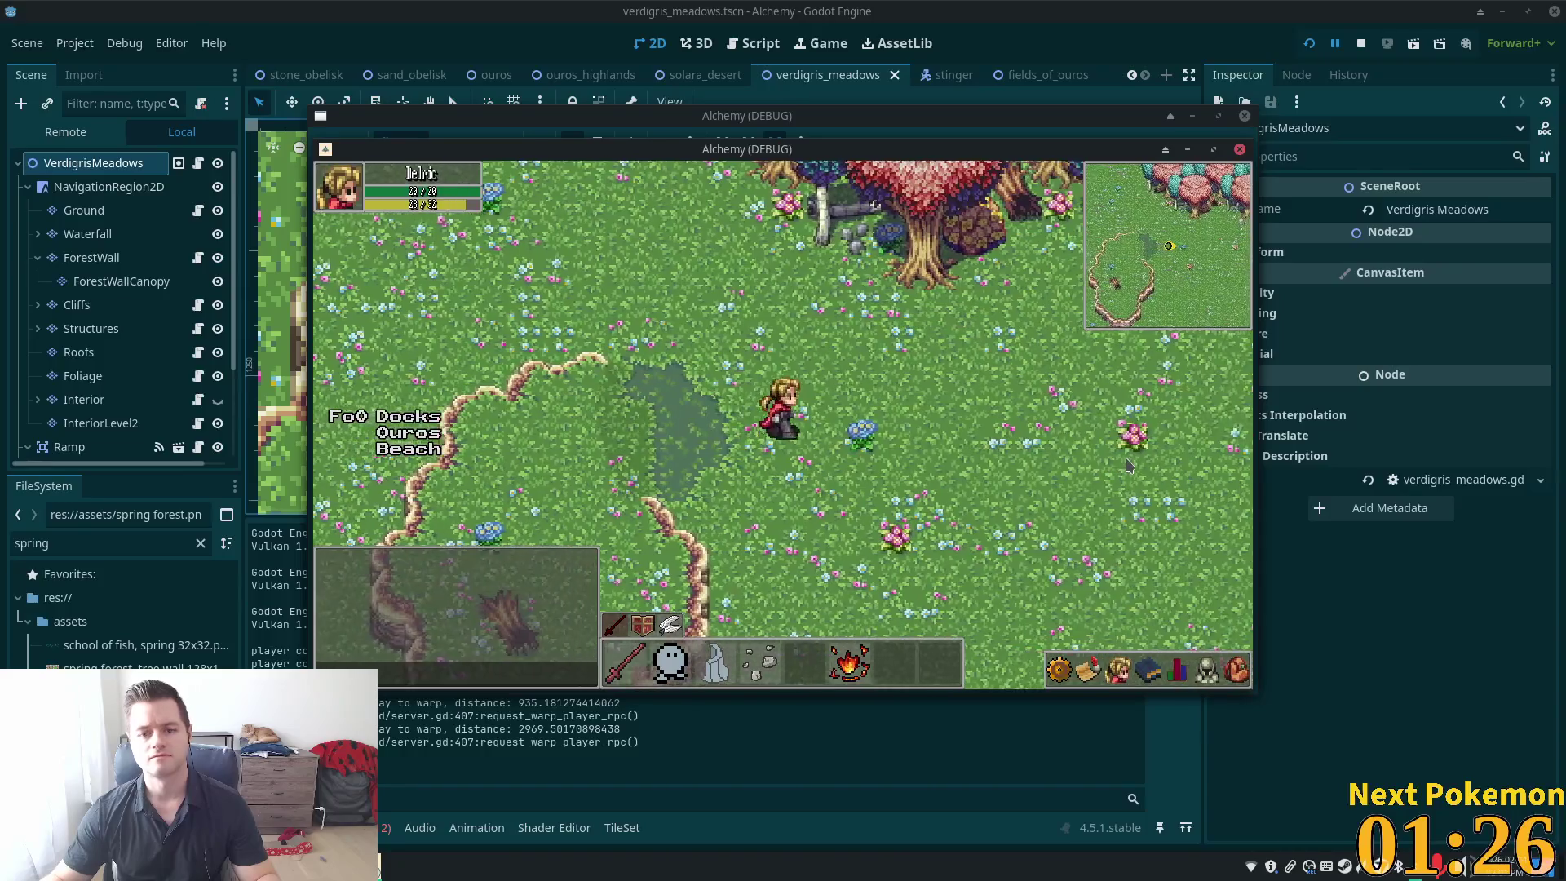
key(Left)
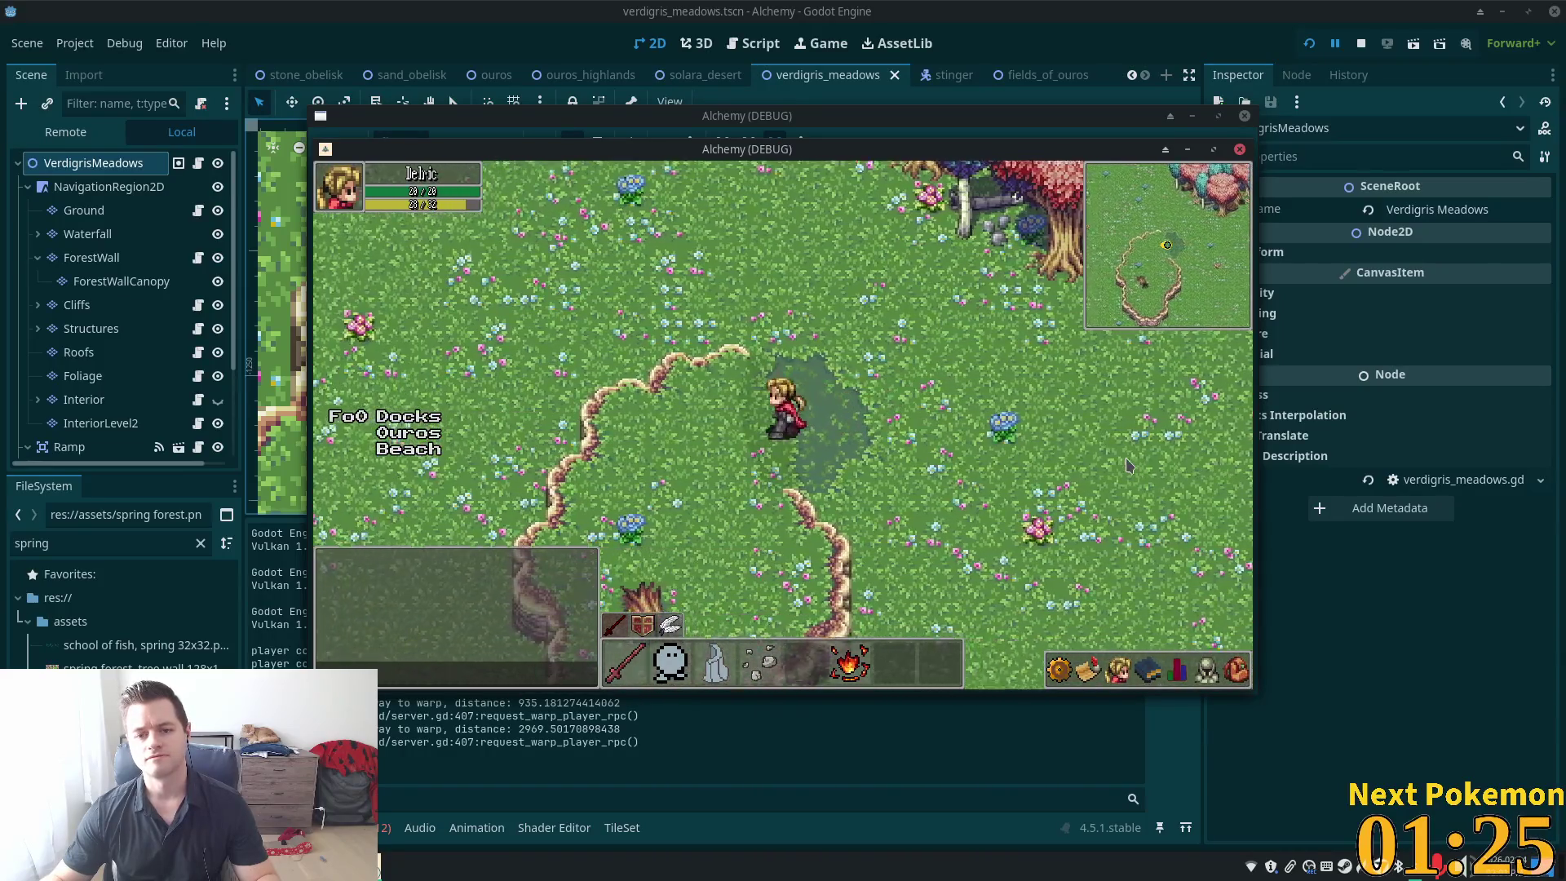
key(Left)
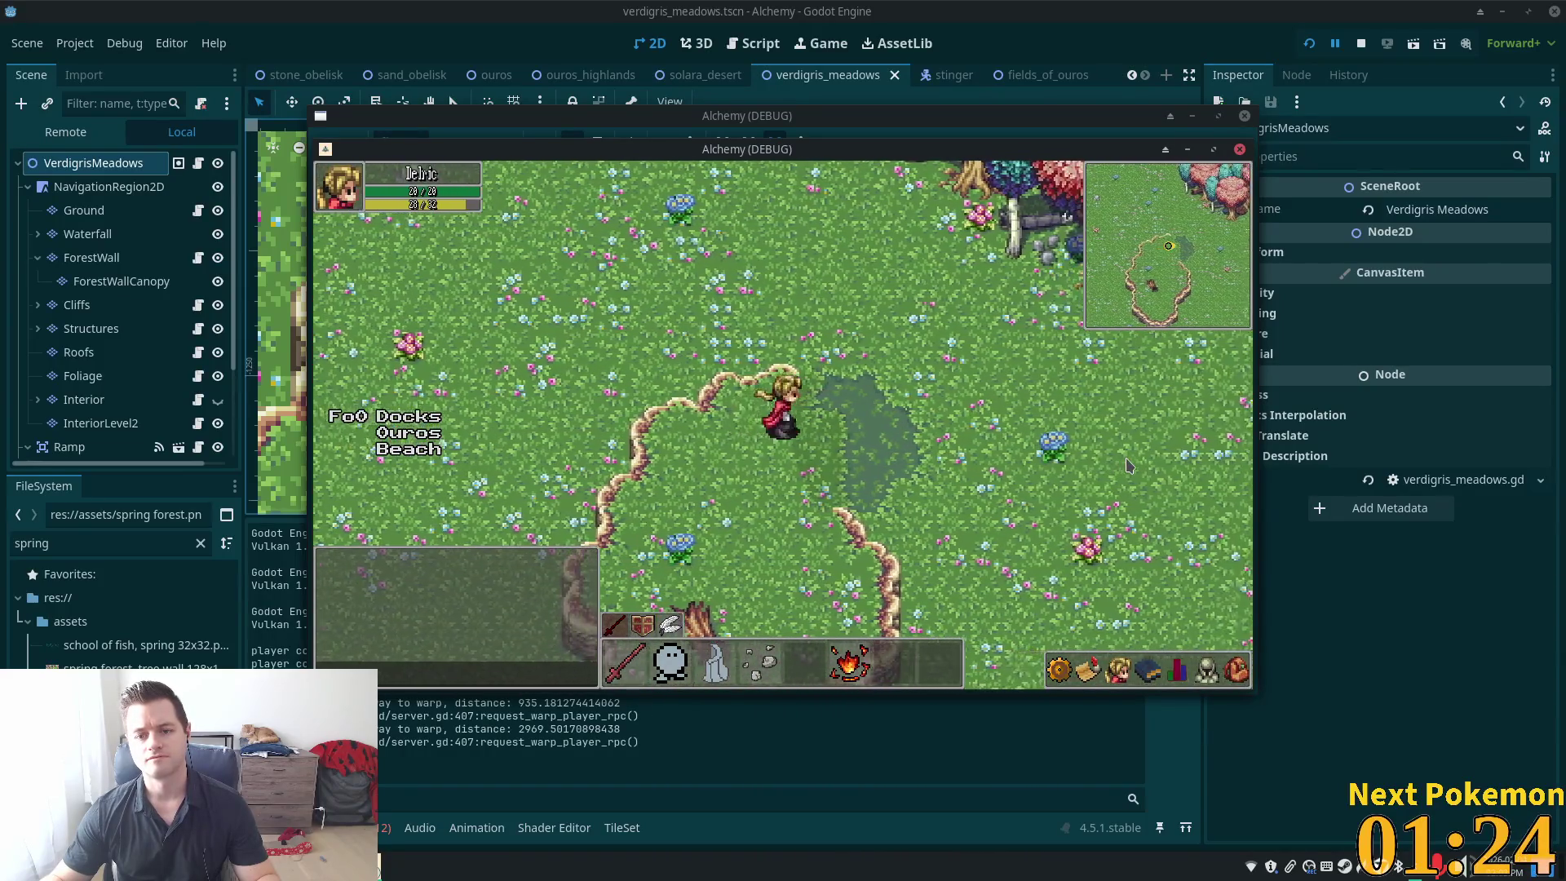
key(Right)
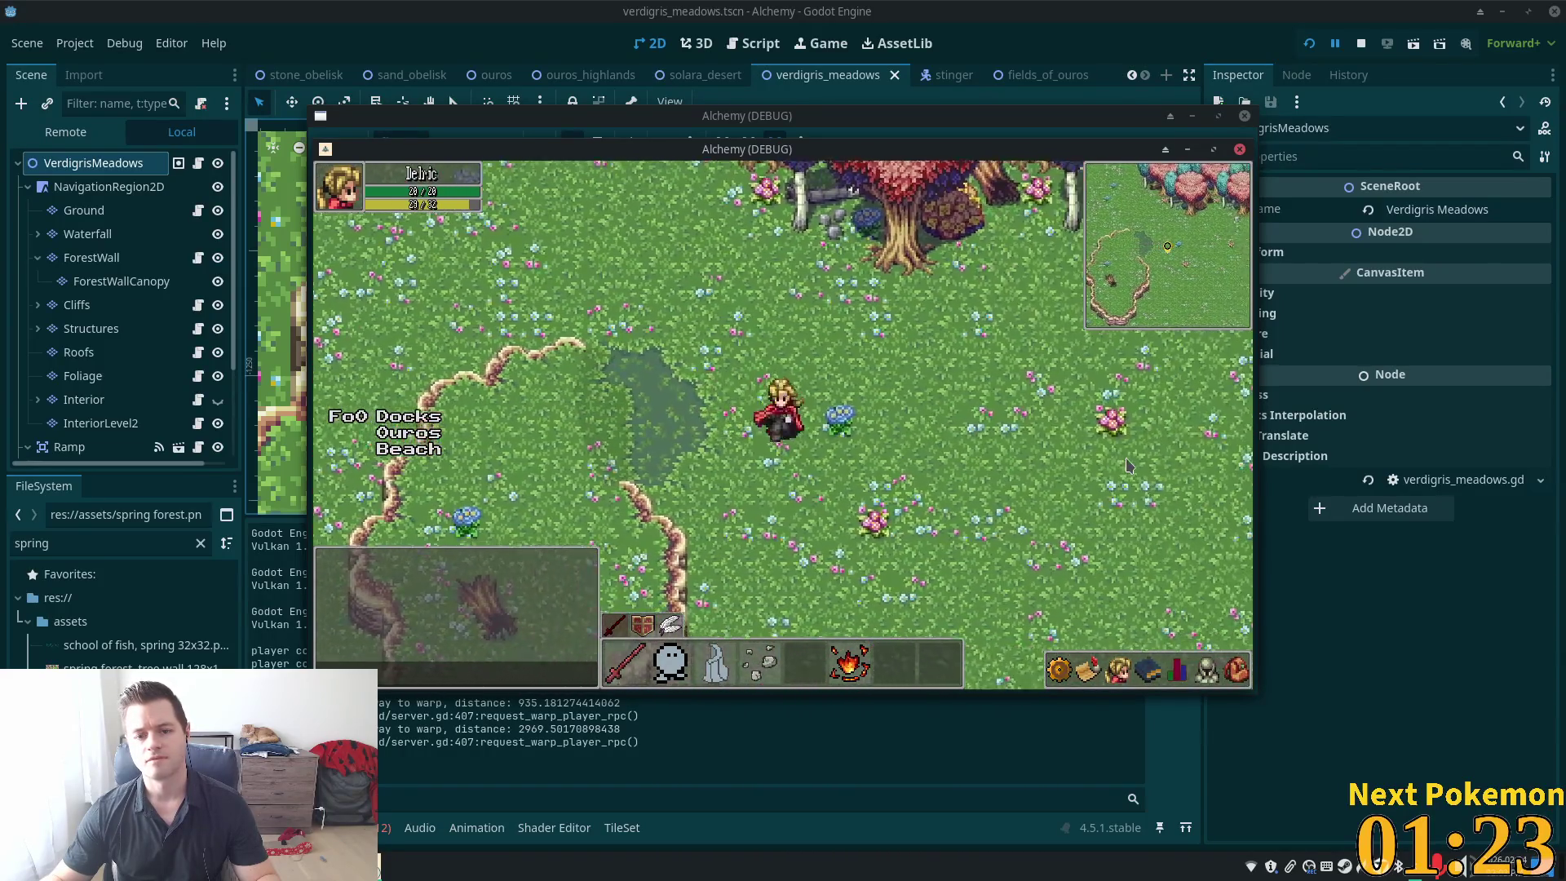
key(Right)
key(Down)
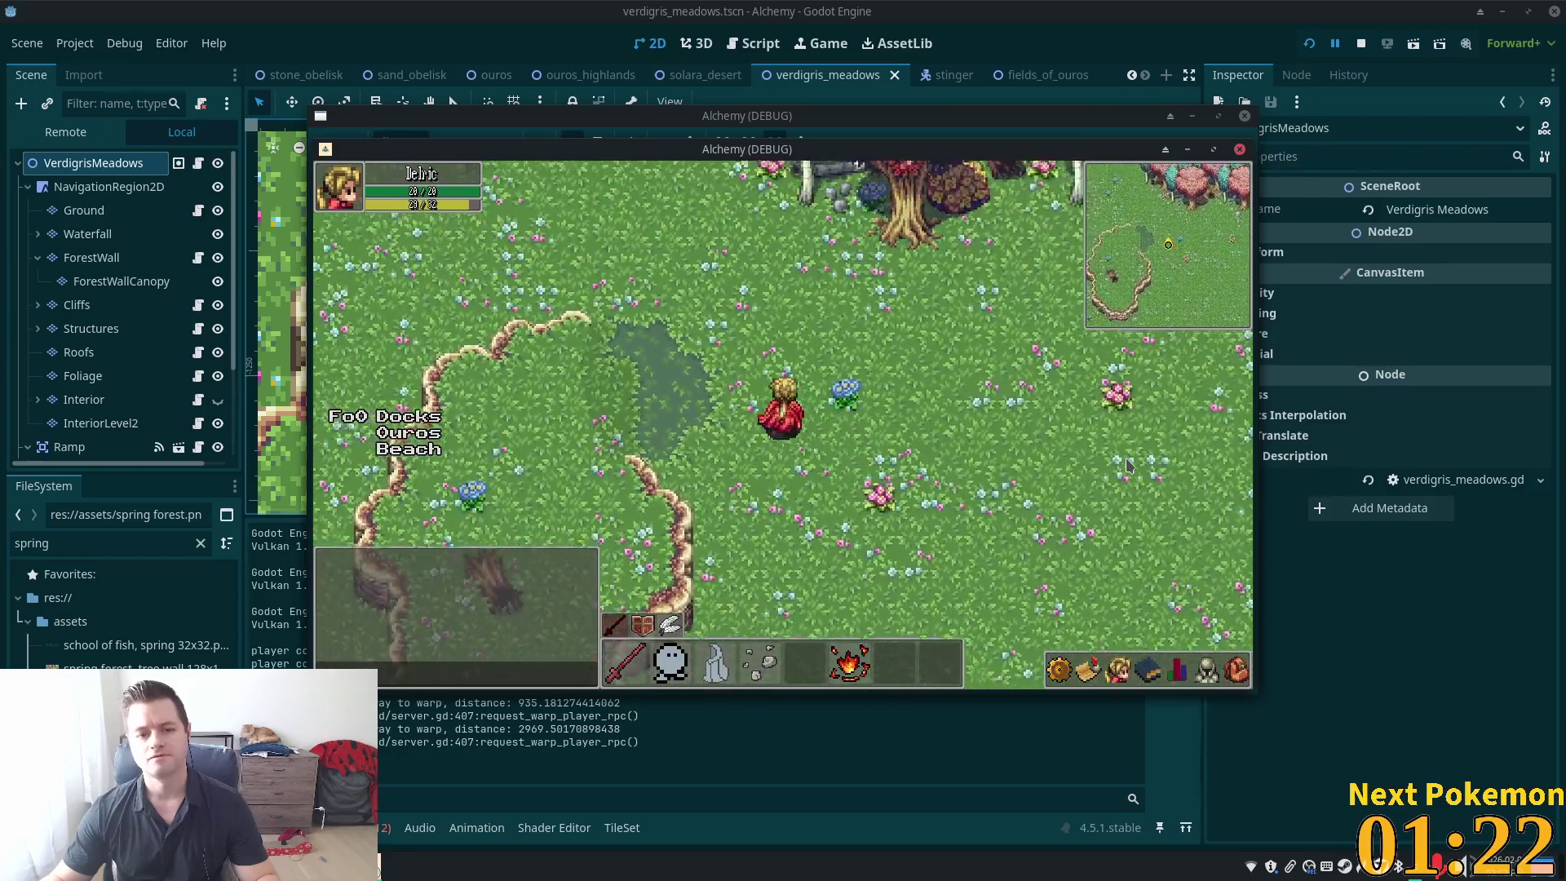
key(Left)
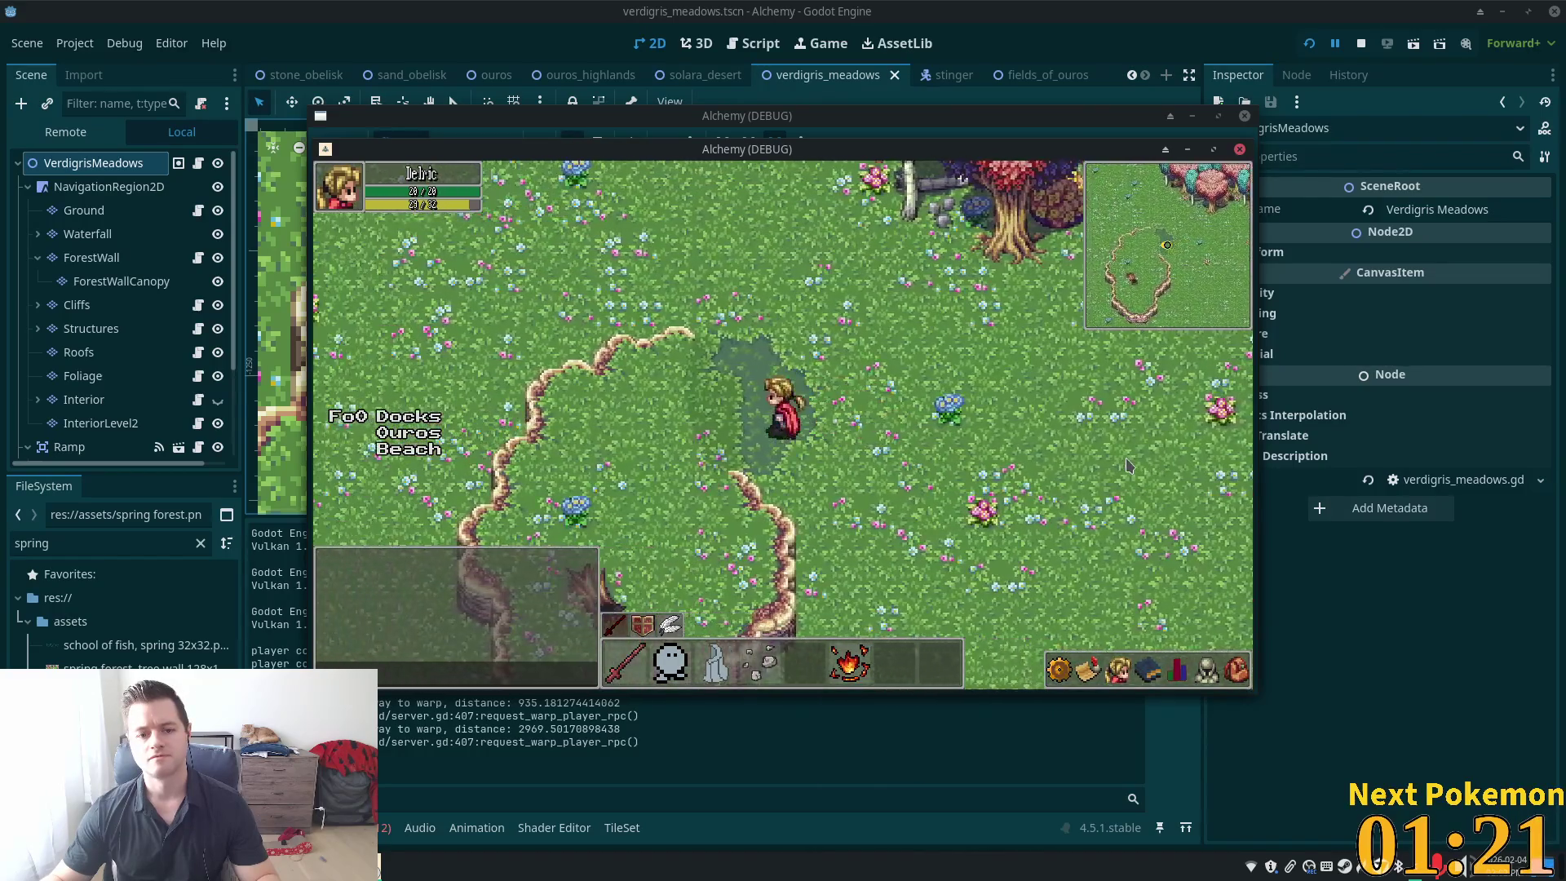
key(Left)
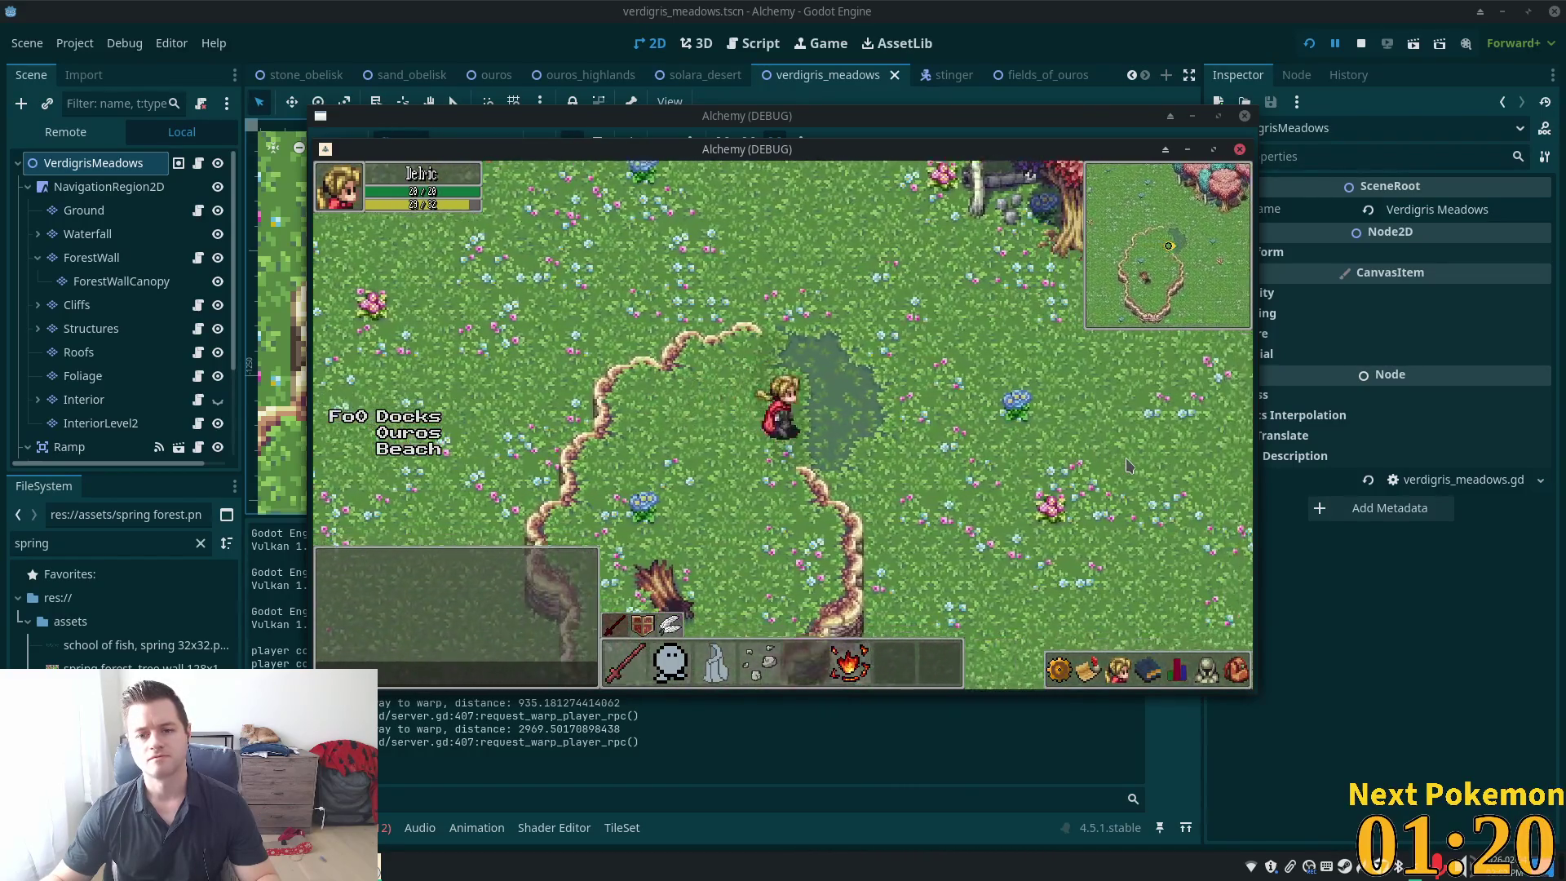
key(Right)
key(Down)
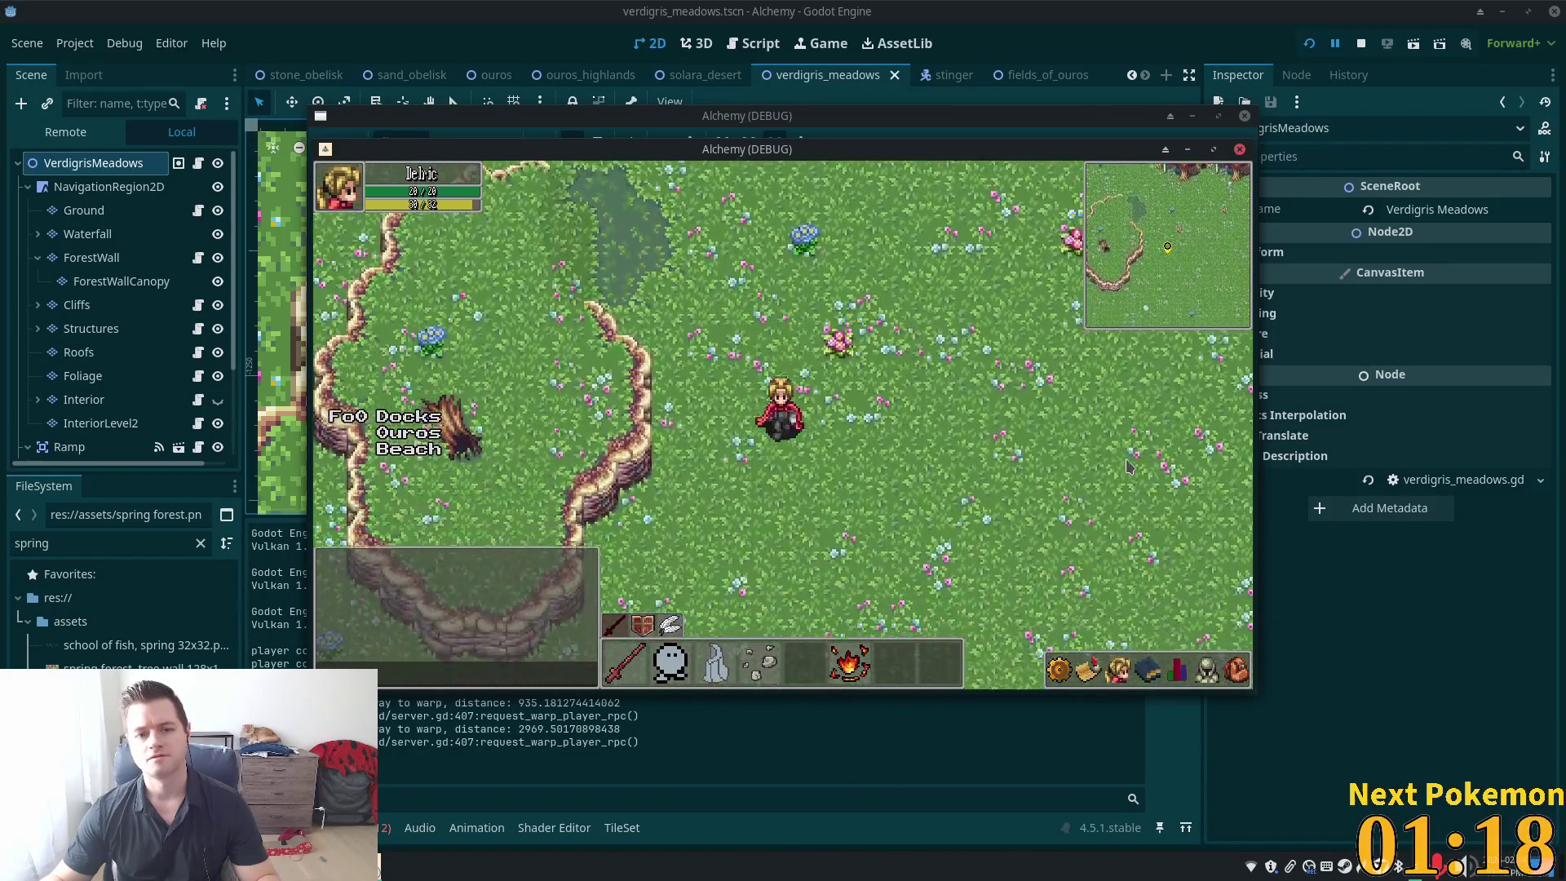
key(Down)
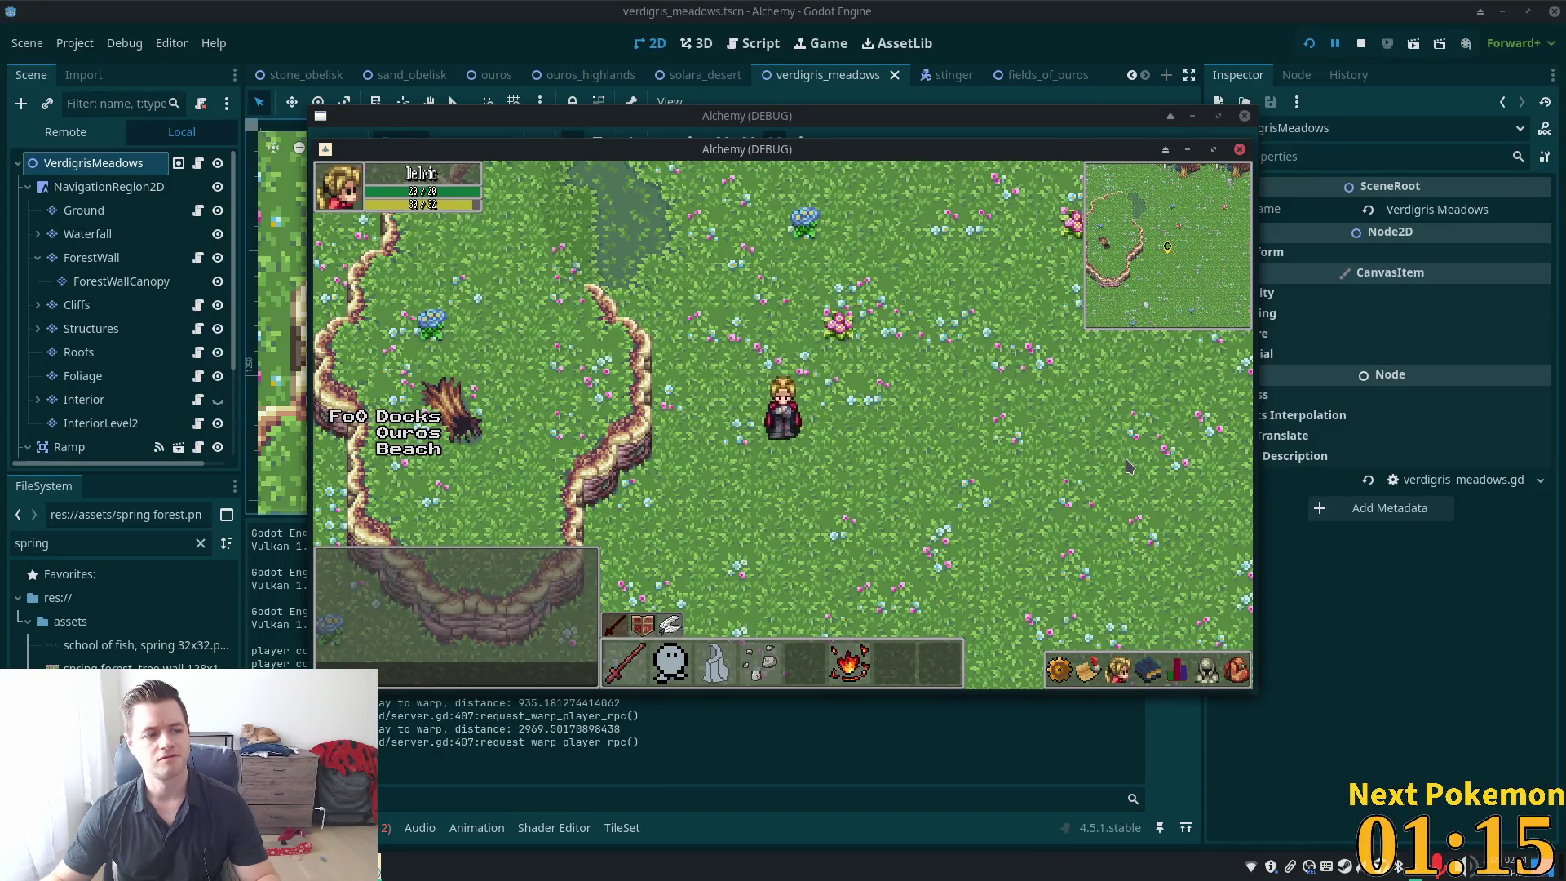
key(Down)
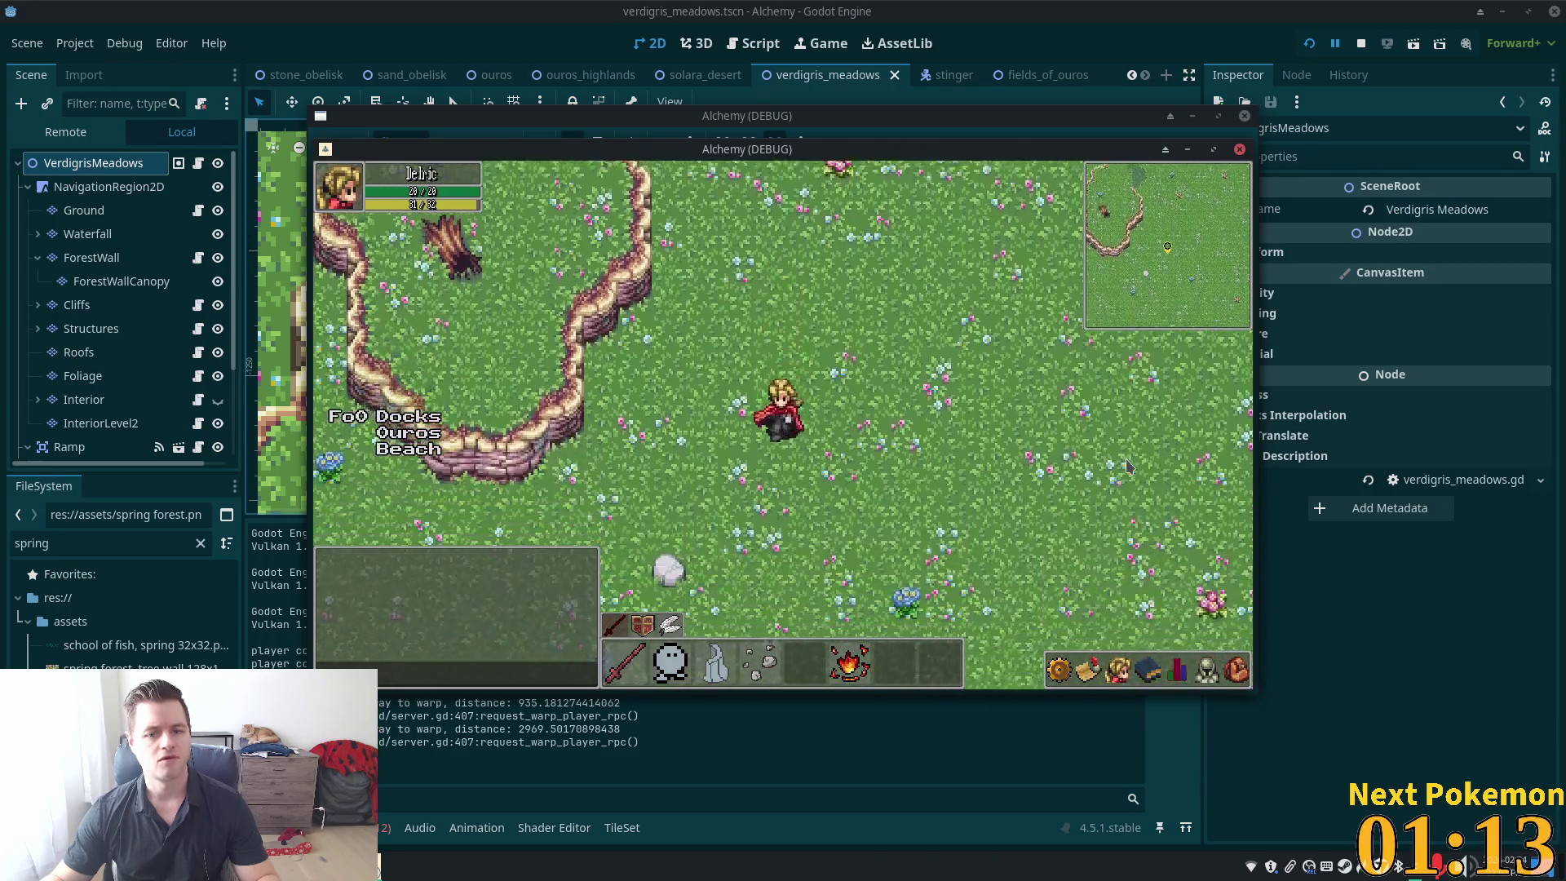
key(Left)
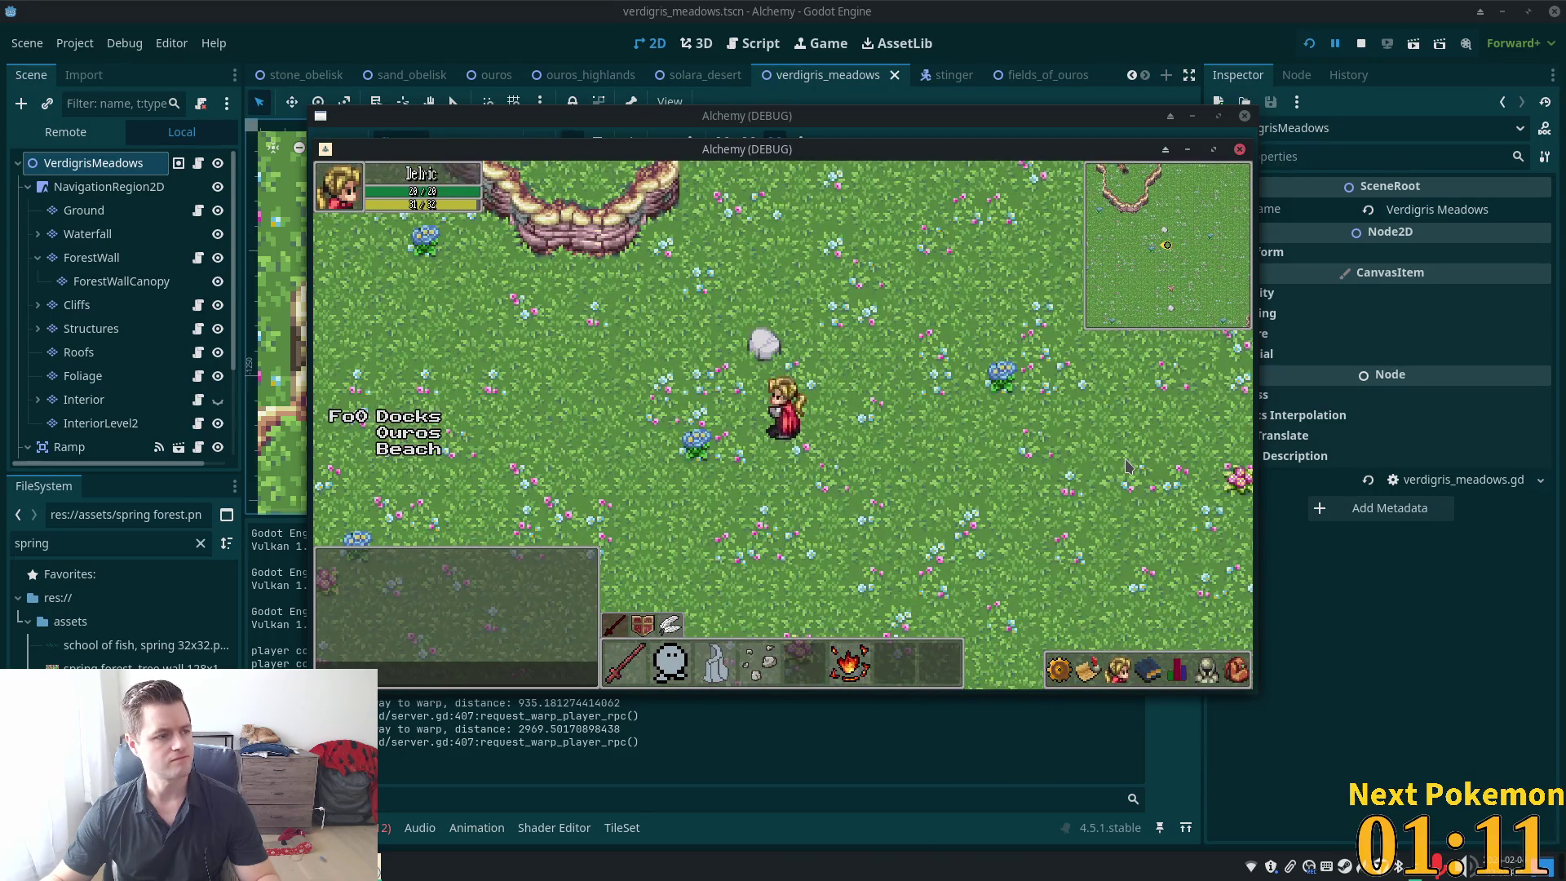
key(Up)
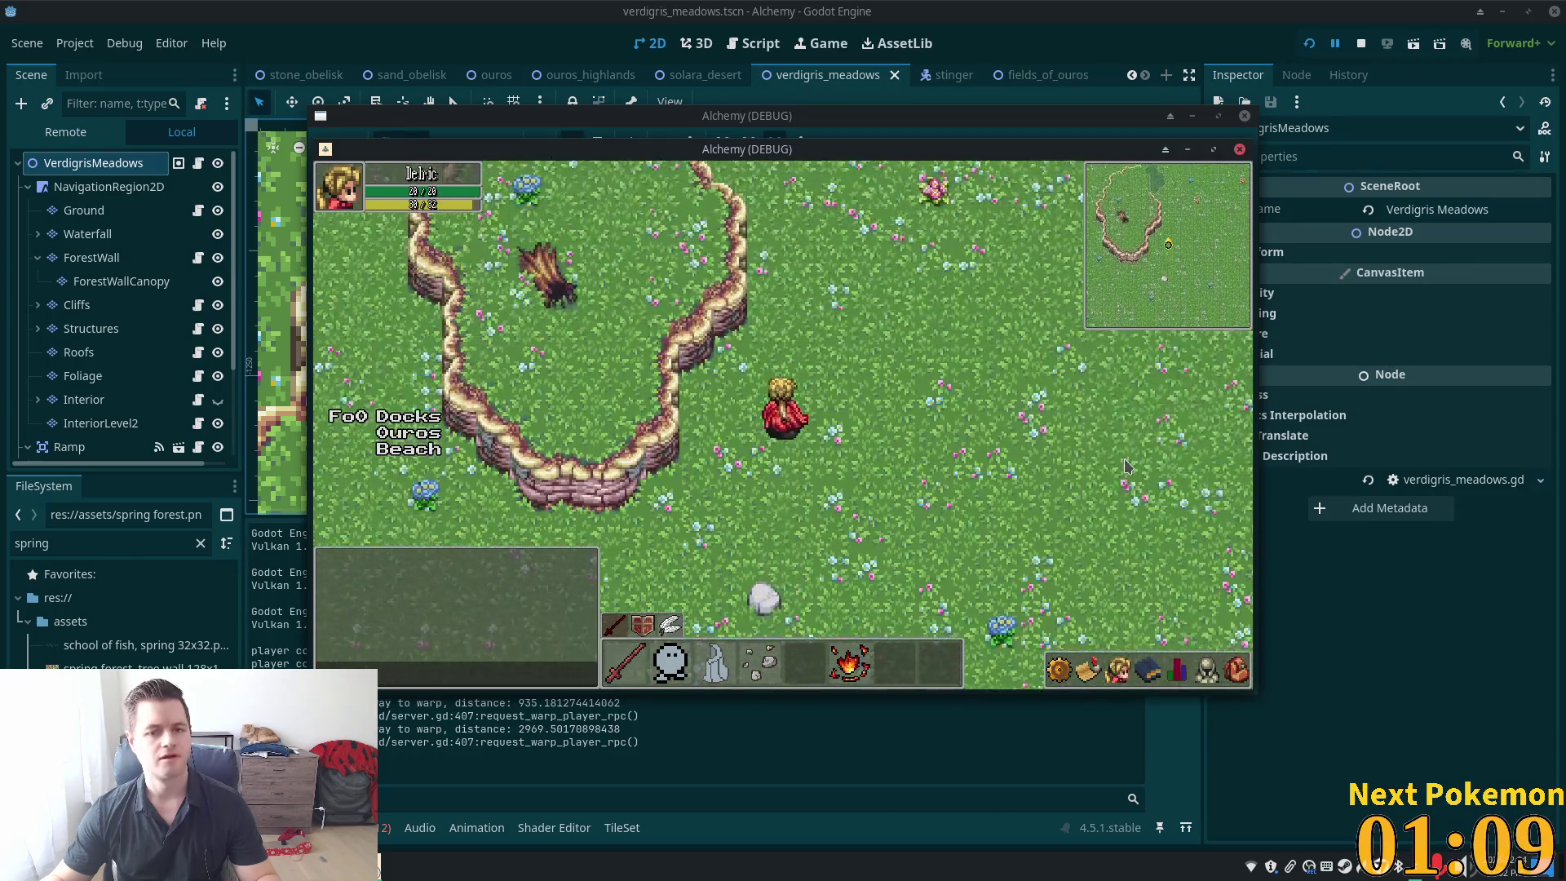
key(Up)
key(Down)
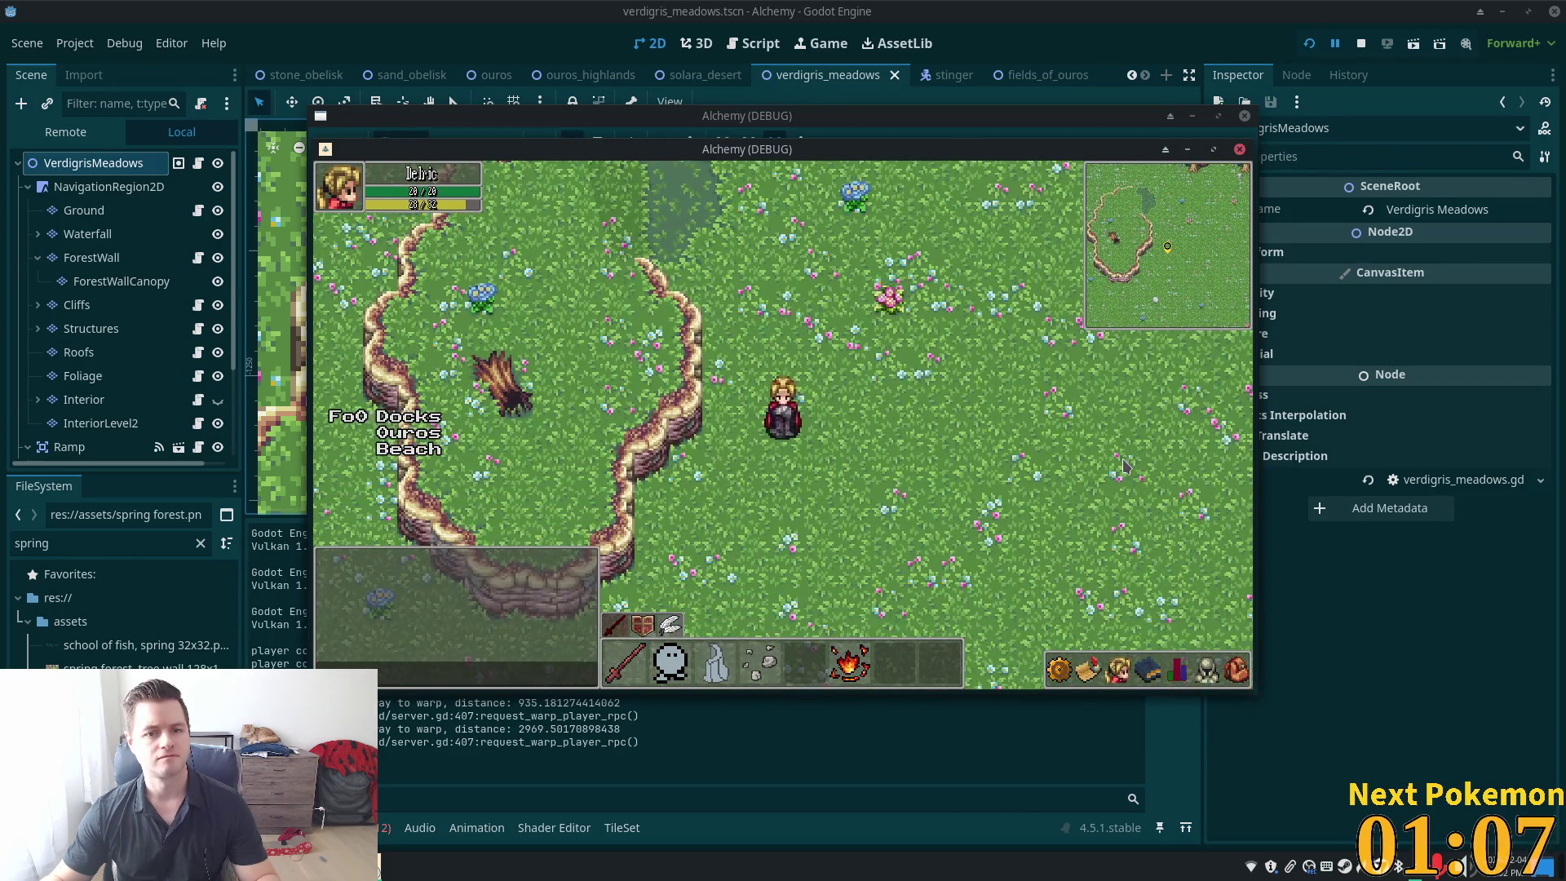
key(Up)
key(Left)
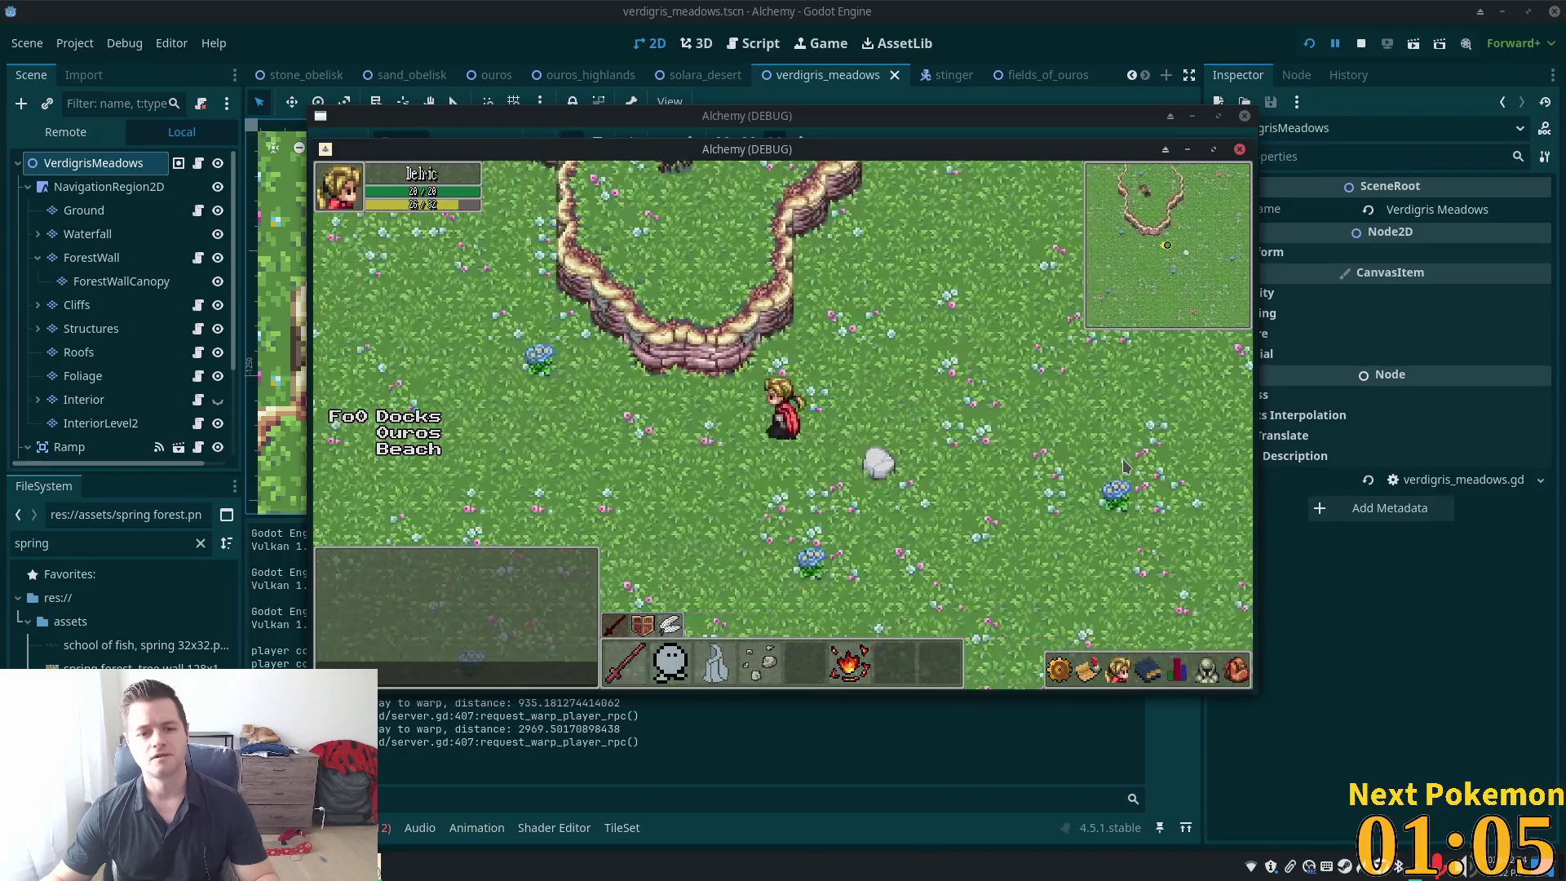
key(Right)
key(Down)
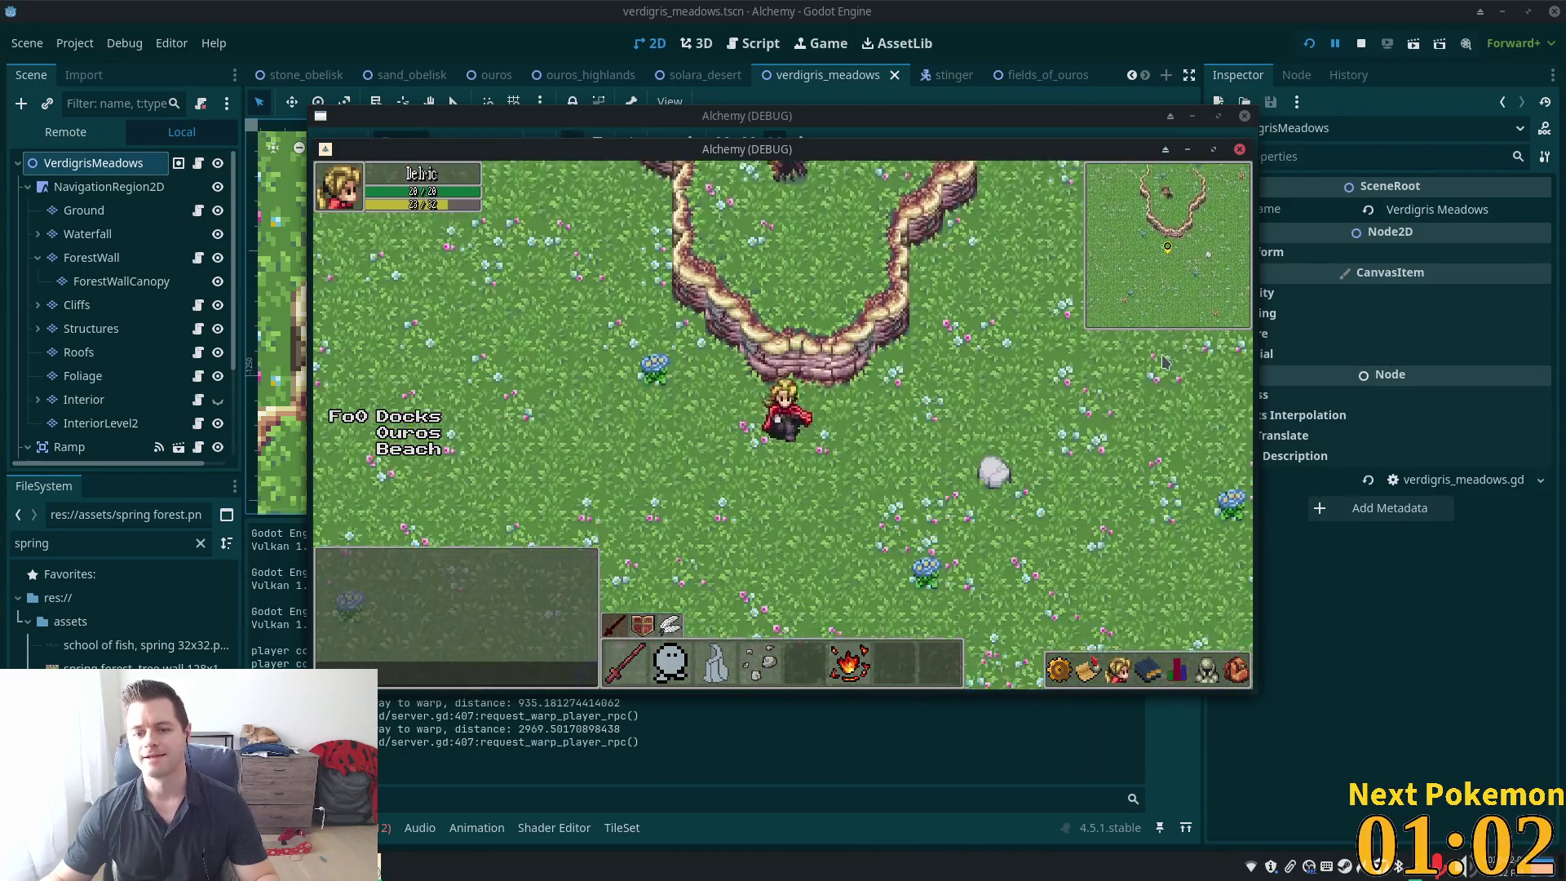
key(Up)
key(Right)
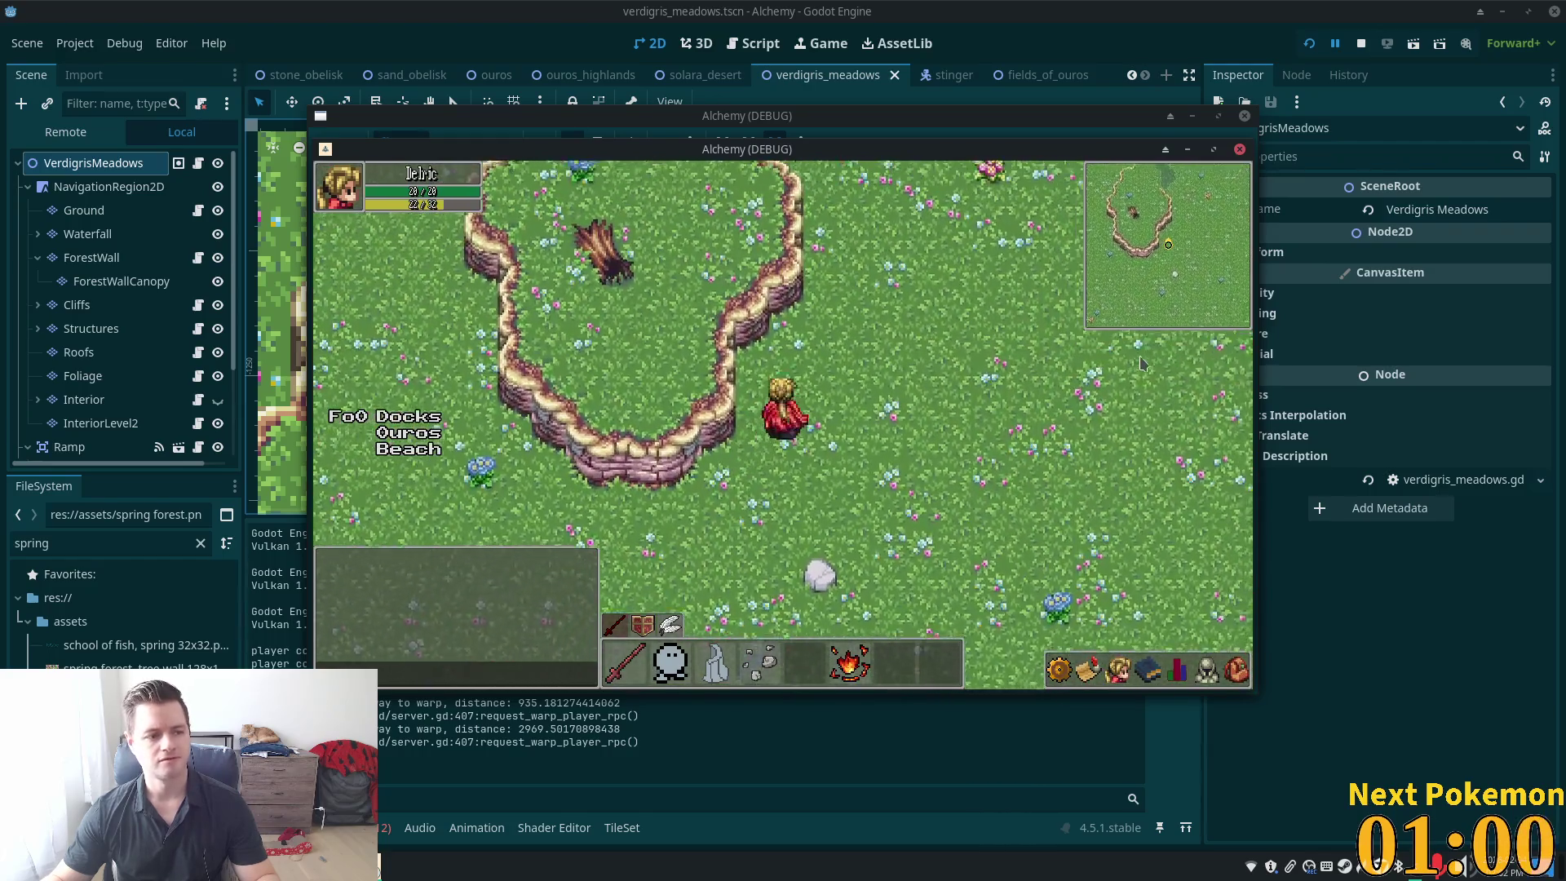
key(Up)
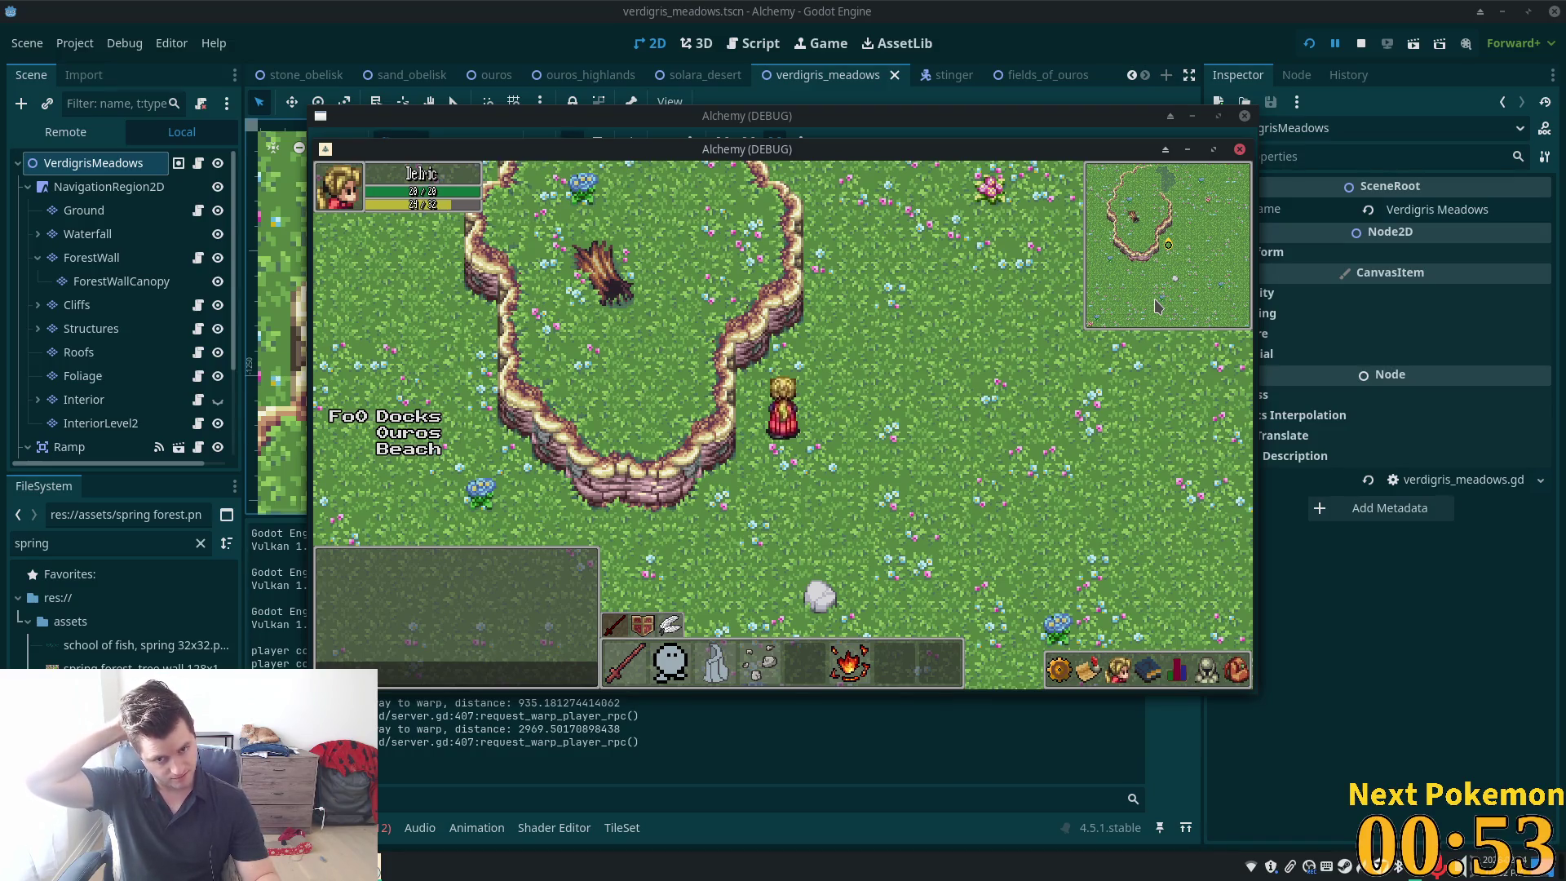
key(Left)
key(Up)
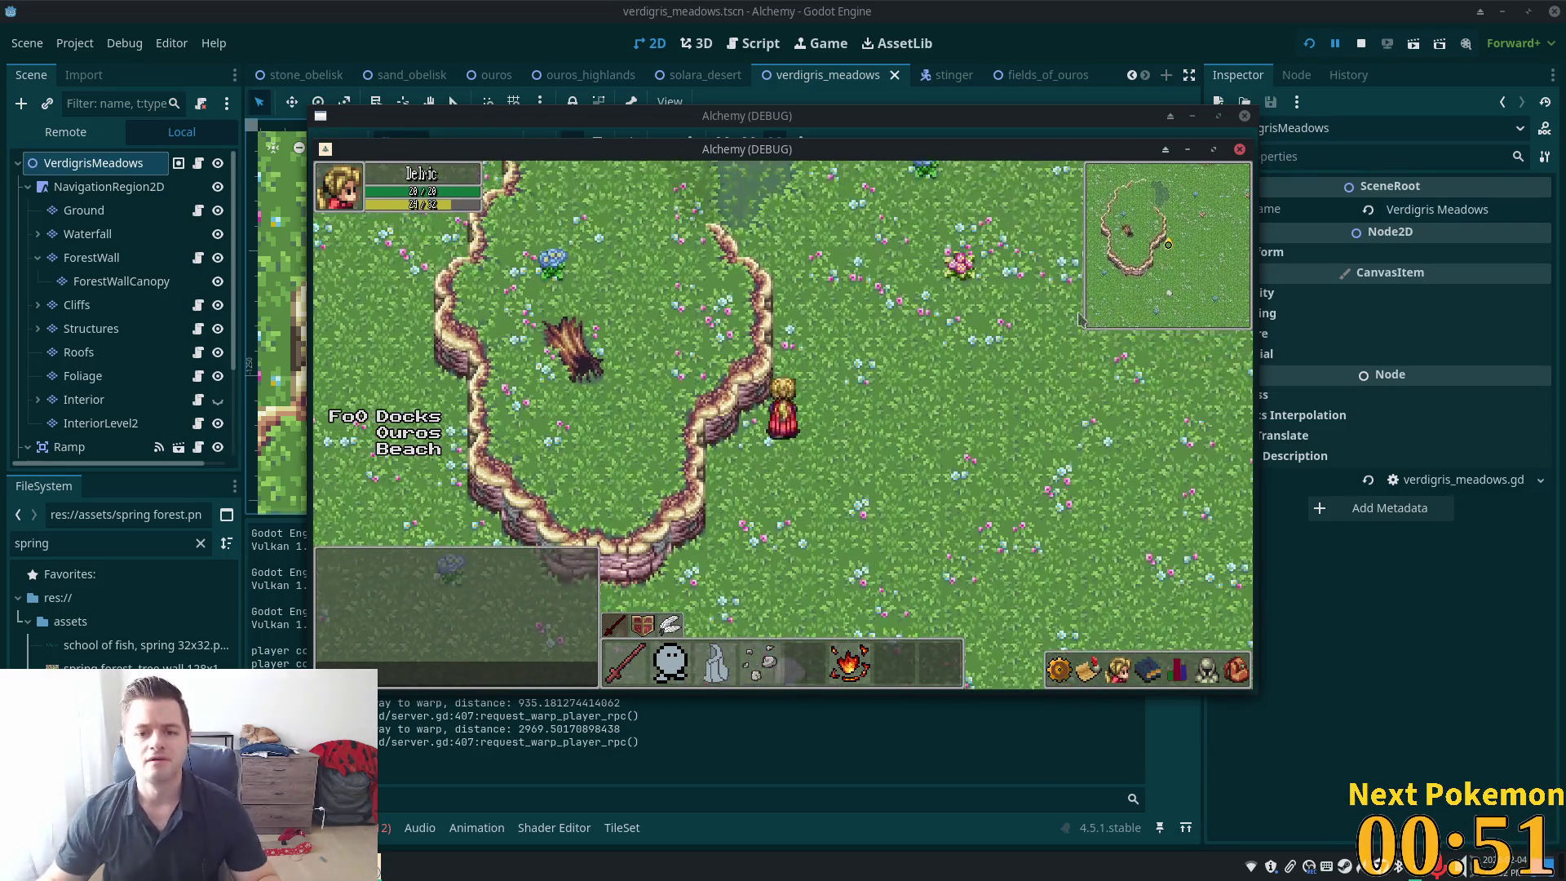
key(alt+Tab)
scroll(824, 366, down, 4)
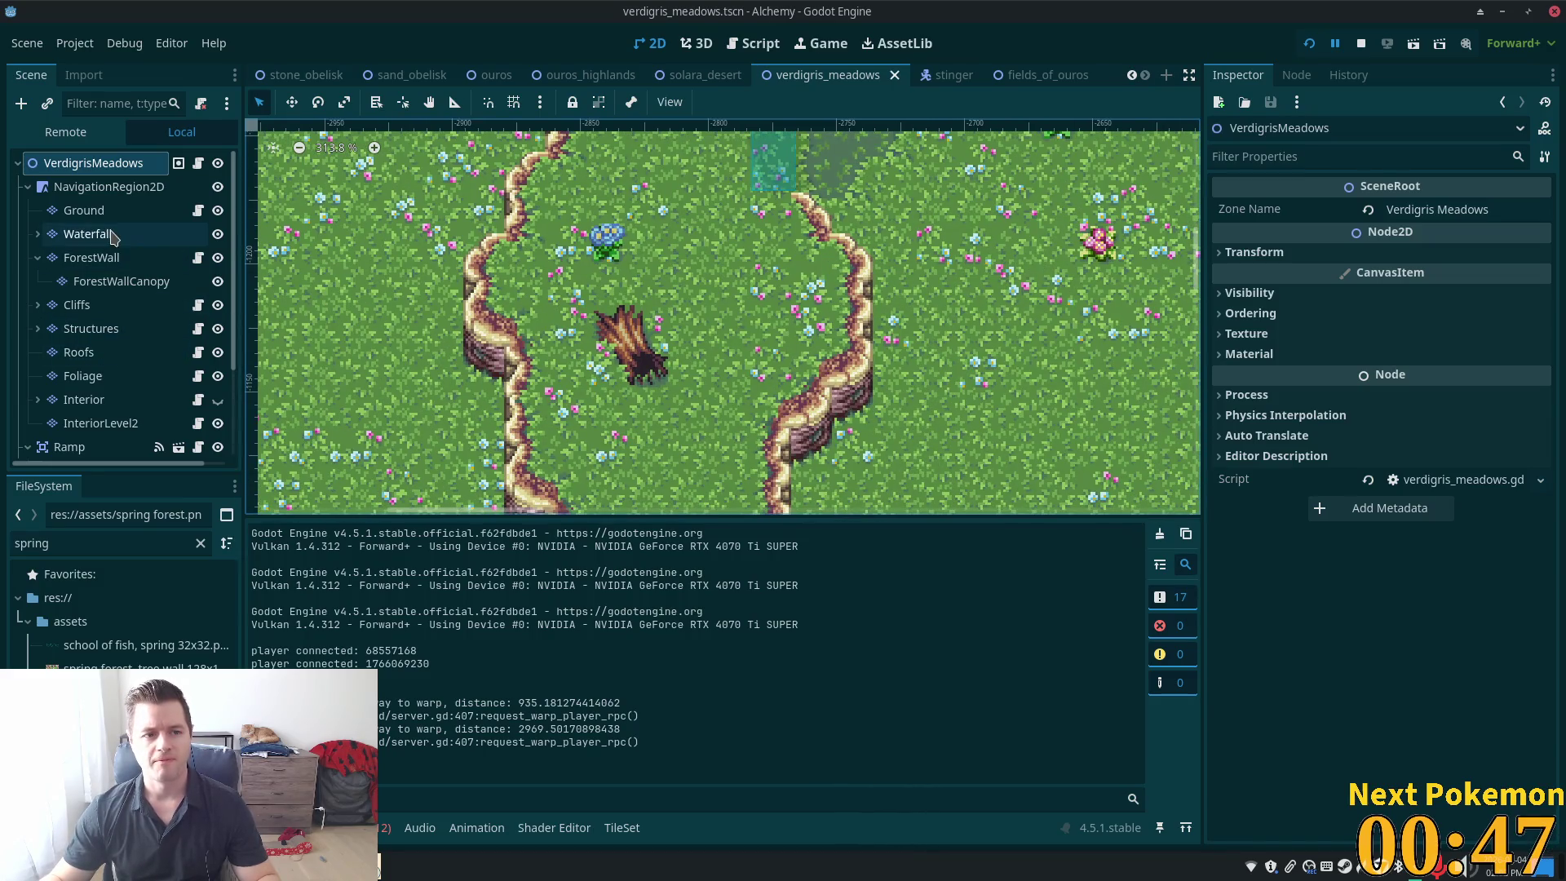
Select the Cliffs layer and open the TileSet editor on the spring forest.png atlas
click(105, 308)
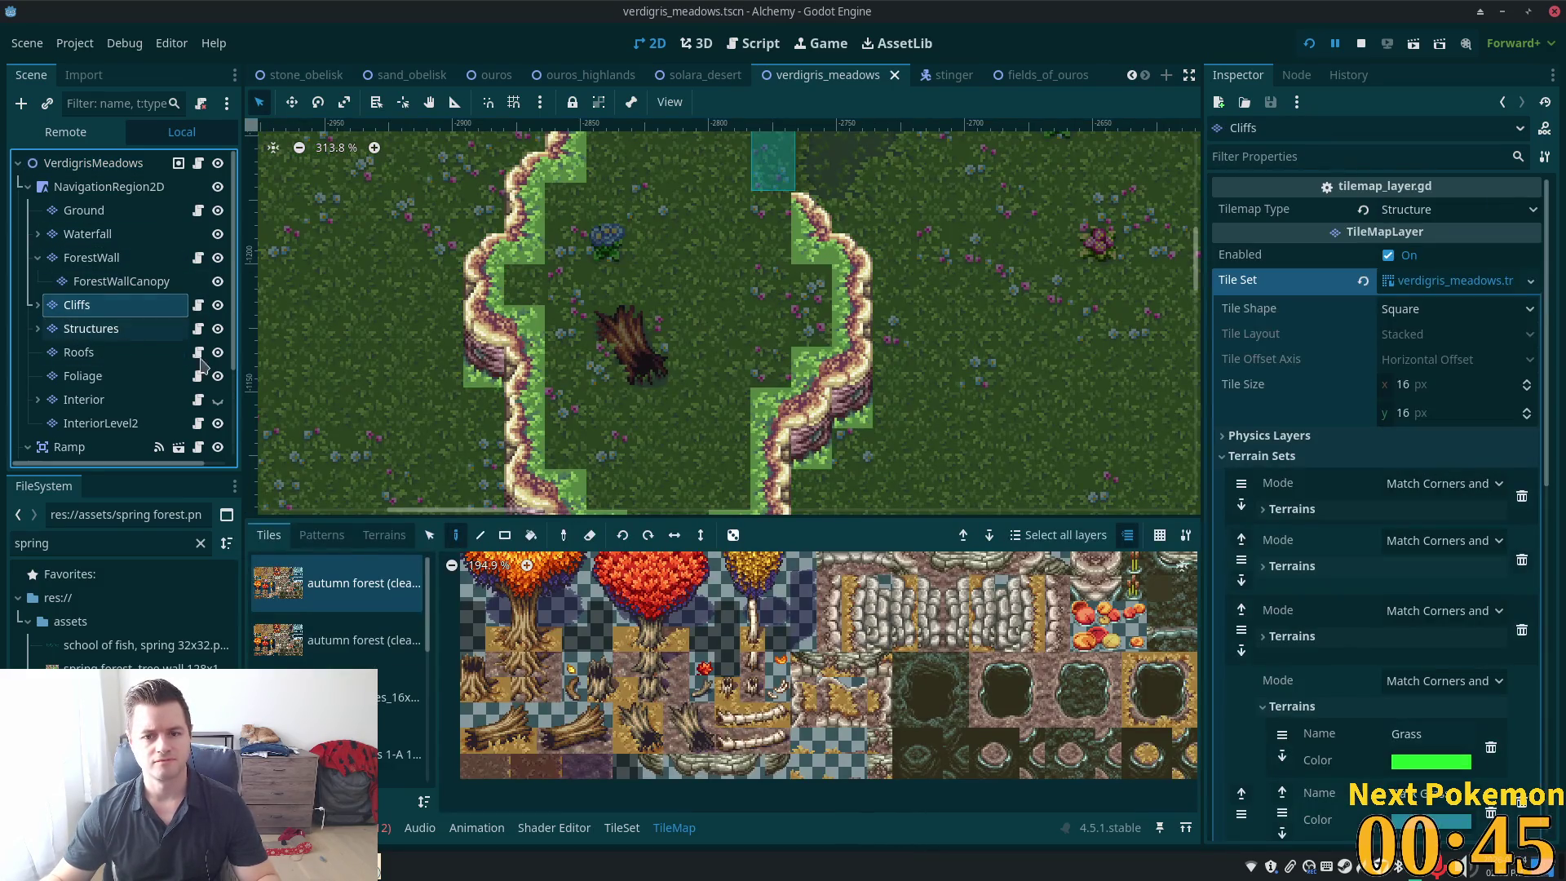
scroll(397, 632, down, 3)
scroll(397, 632, down, 4)
click(324, 576)
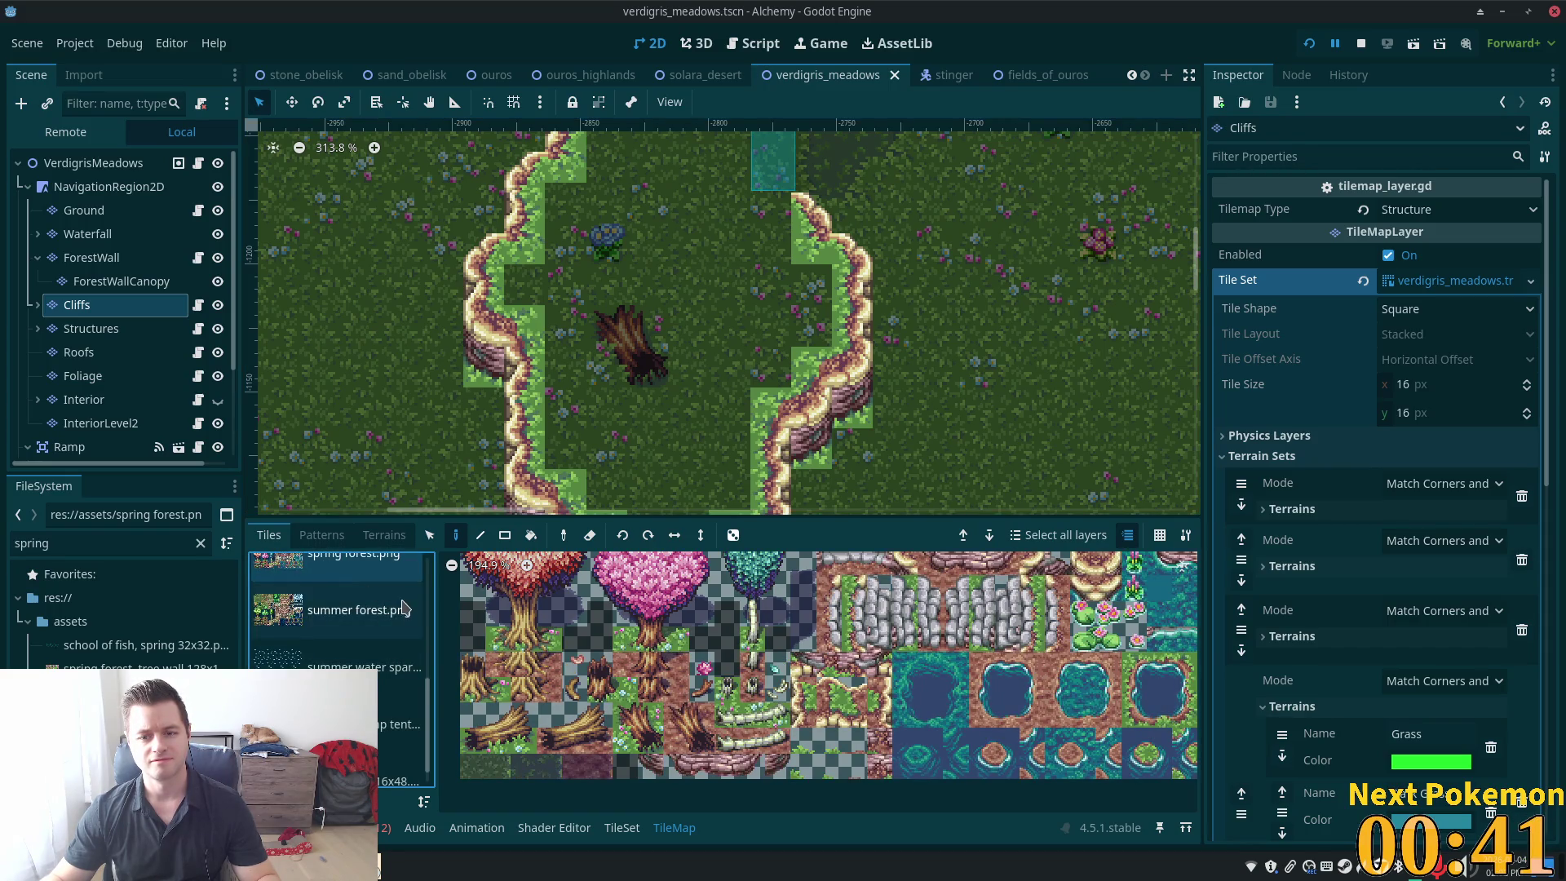
click(617, 827)
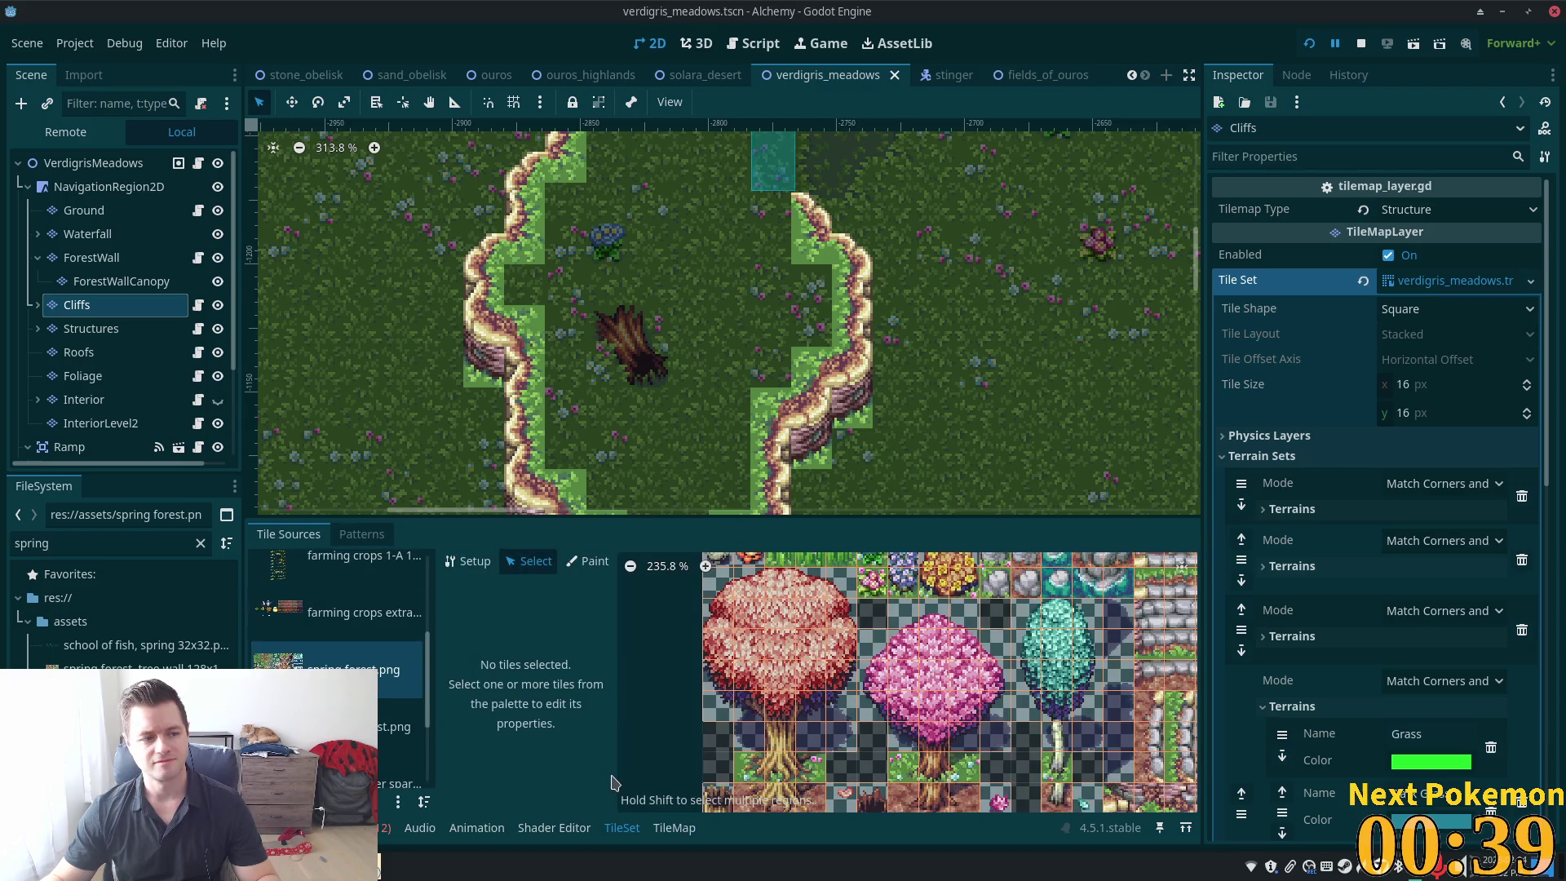
scroll(768, 716, down, 4)
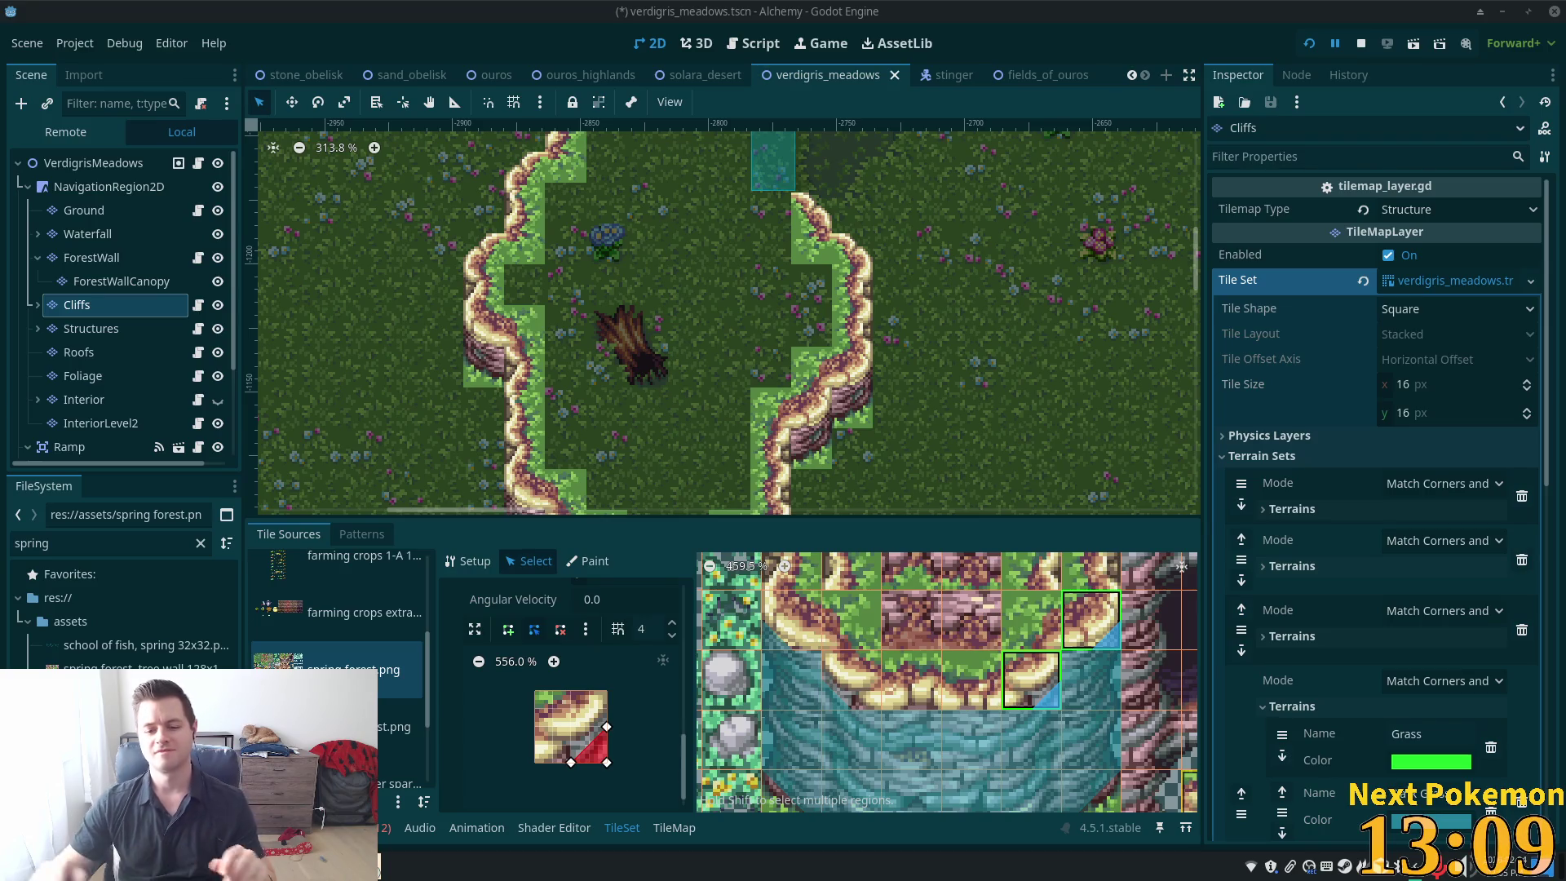
scroll(980, 720, down, 3)
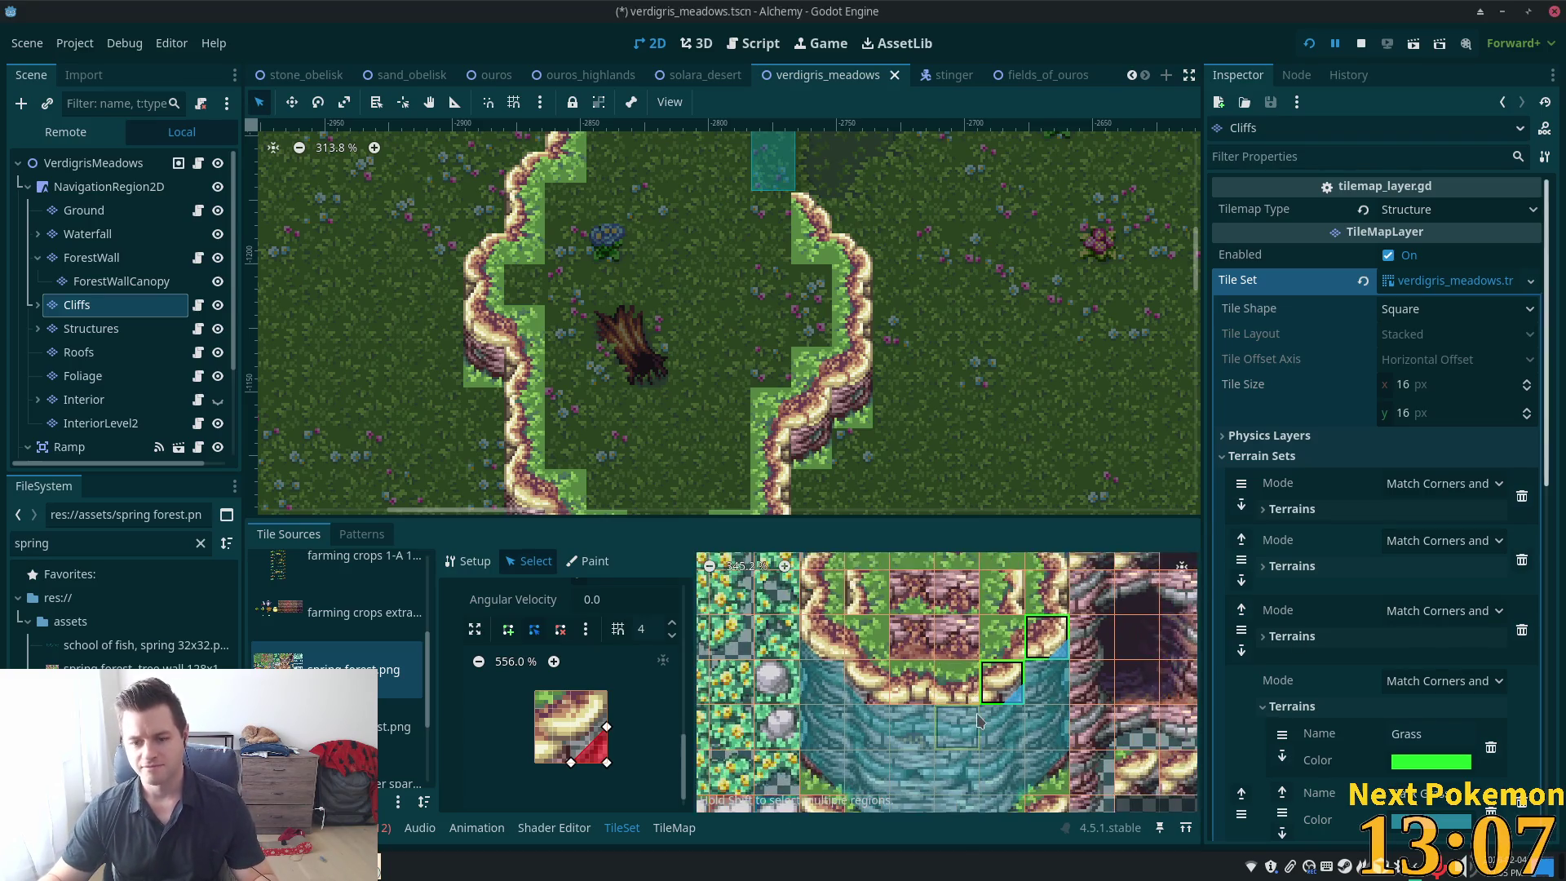
scroll(980, 720, up, 3)
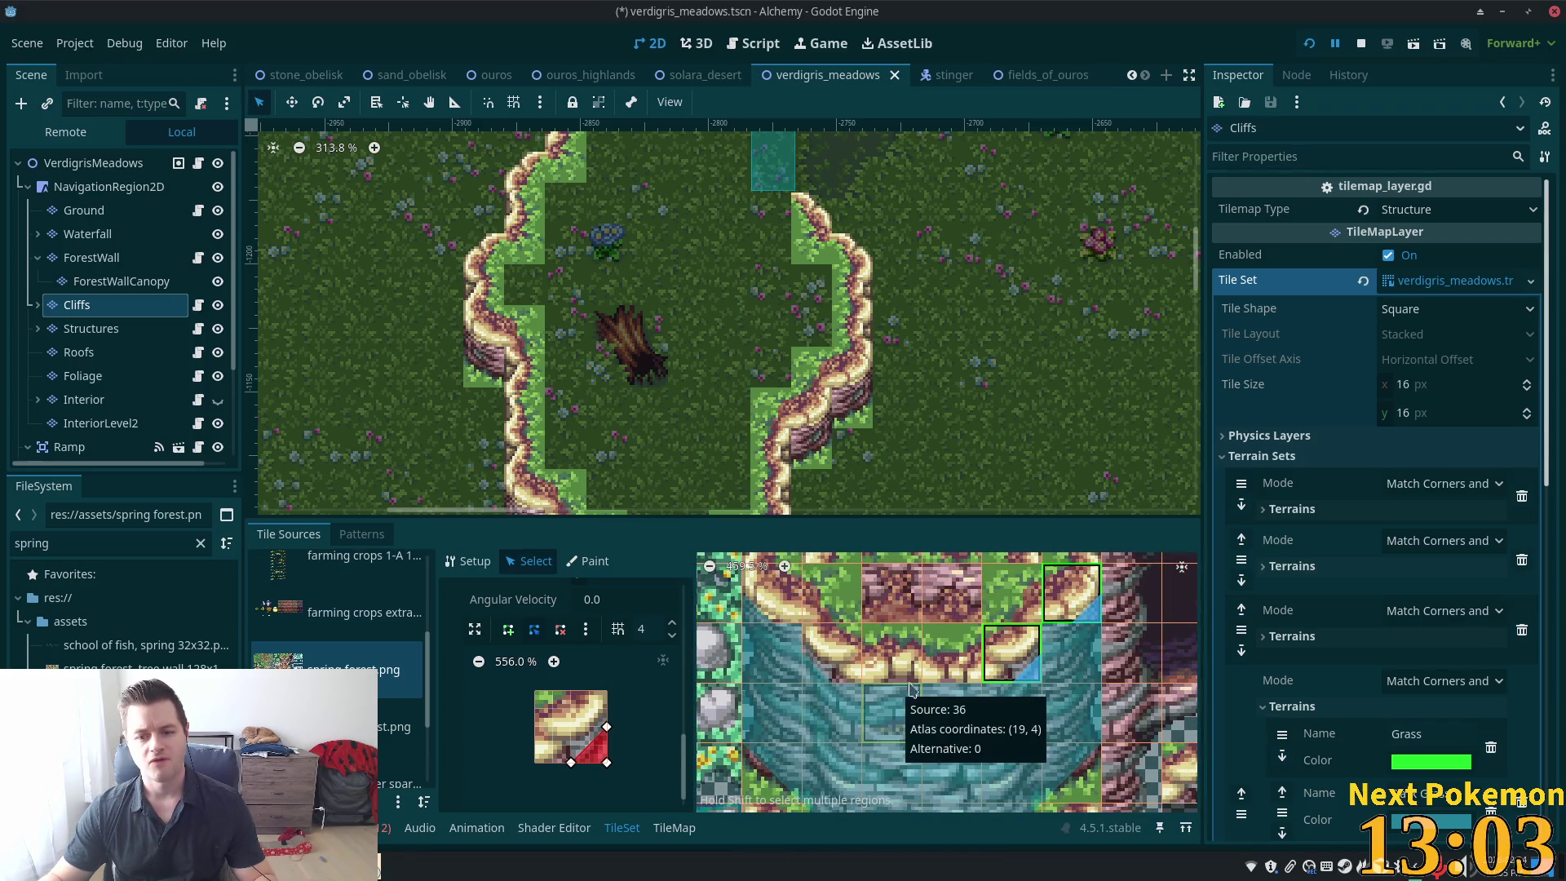
Pick the curved cliff tile (17, 2) and begin its Physics Layer 0 collision polygon
drag(1079, 632, 1066, 750)
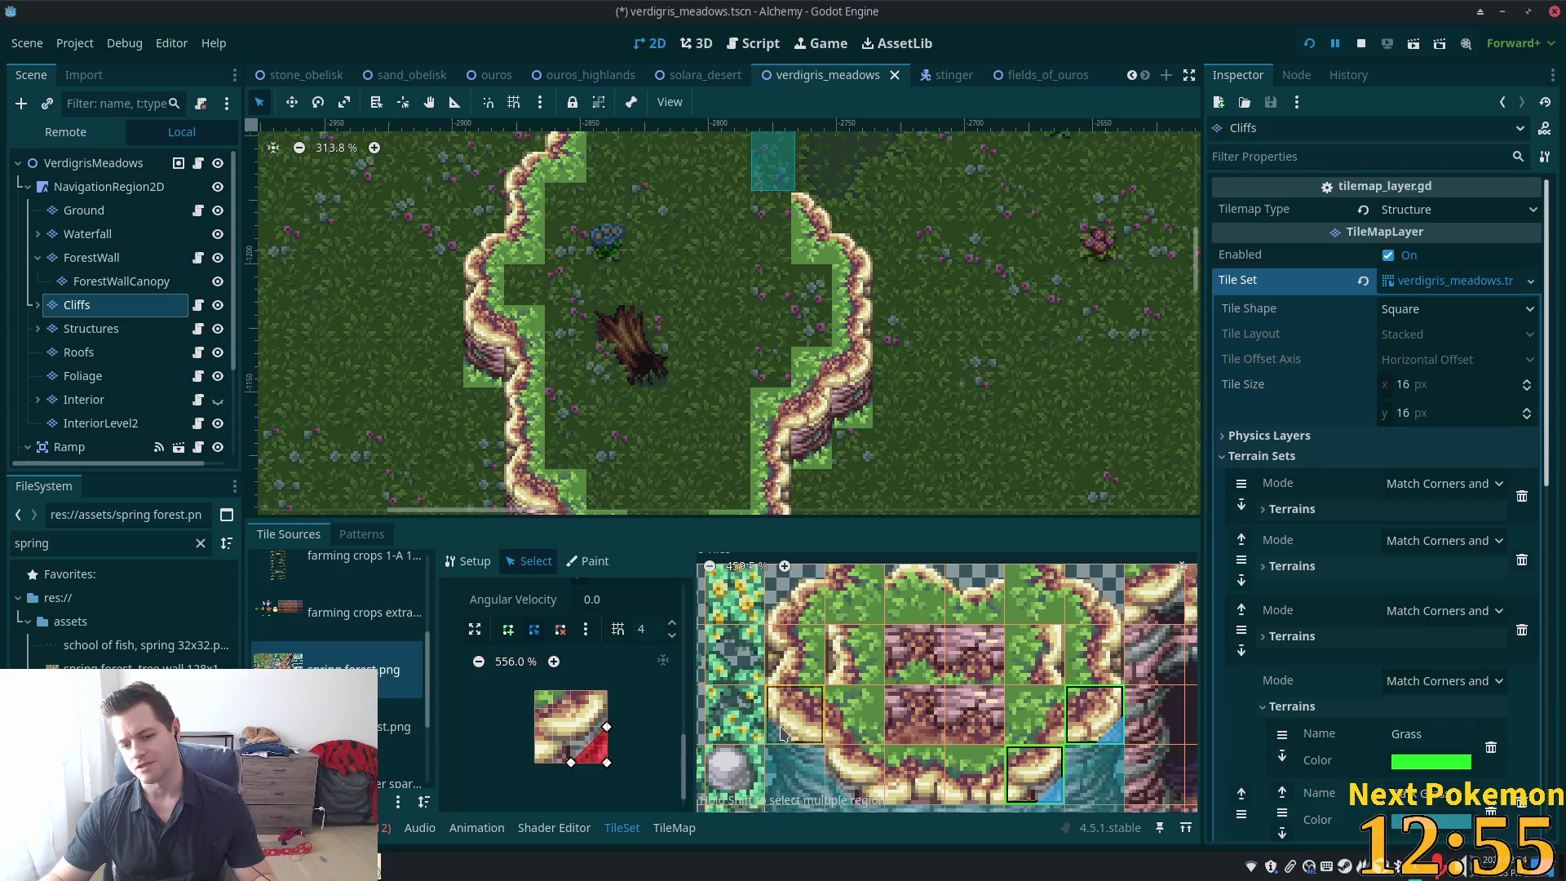
click(781, 732)
scroll(830, 738, up, 6)
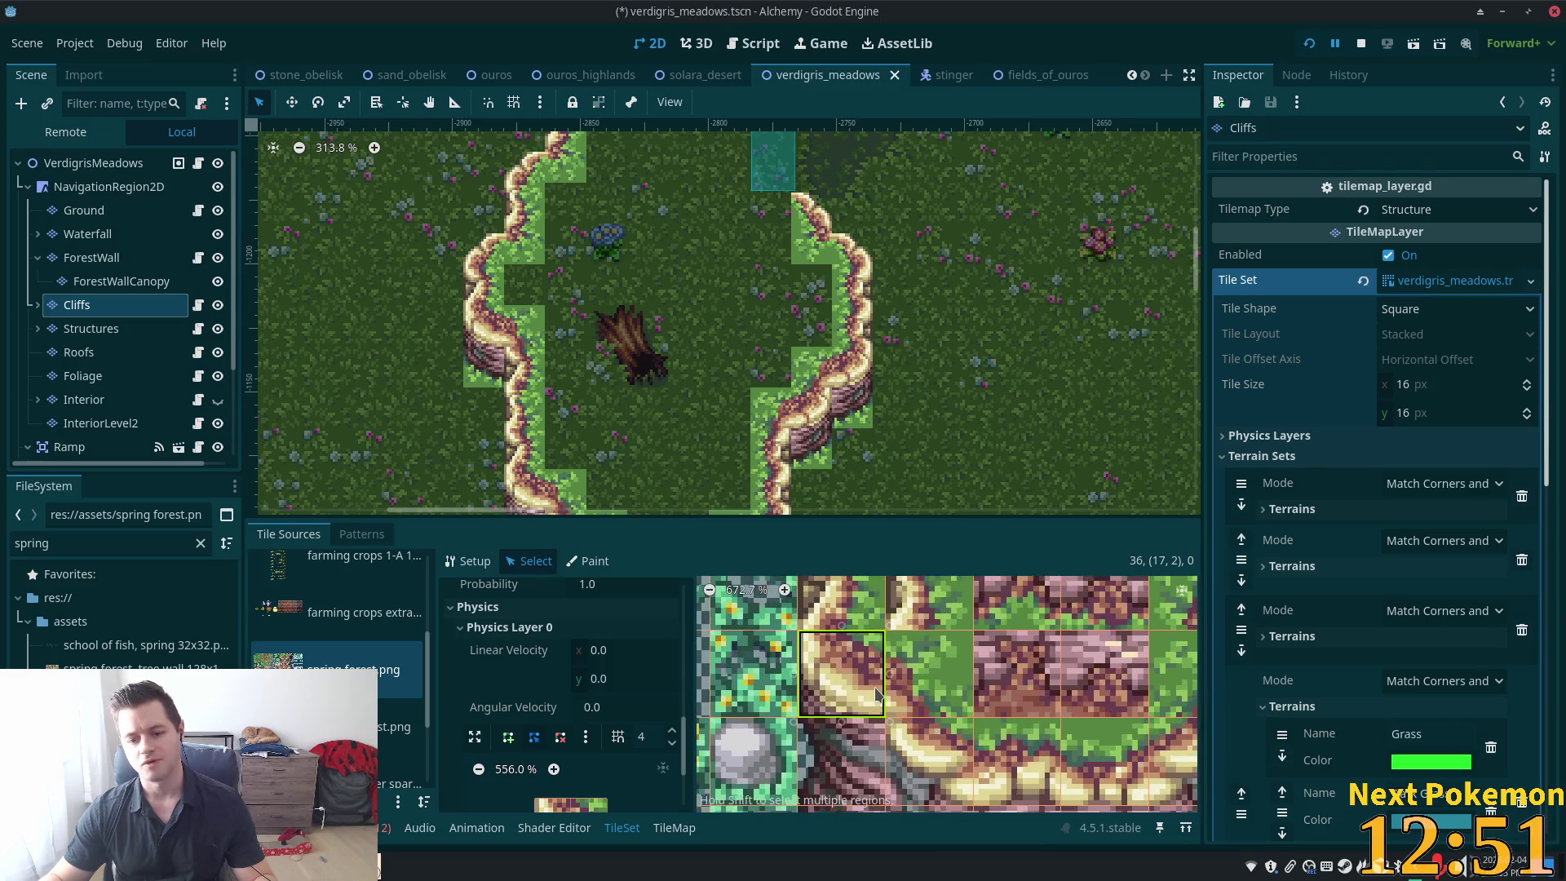
scroll(524, 700, down, 4)
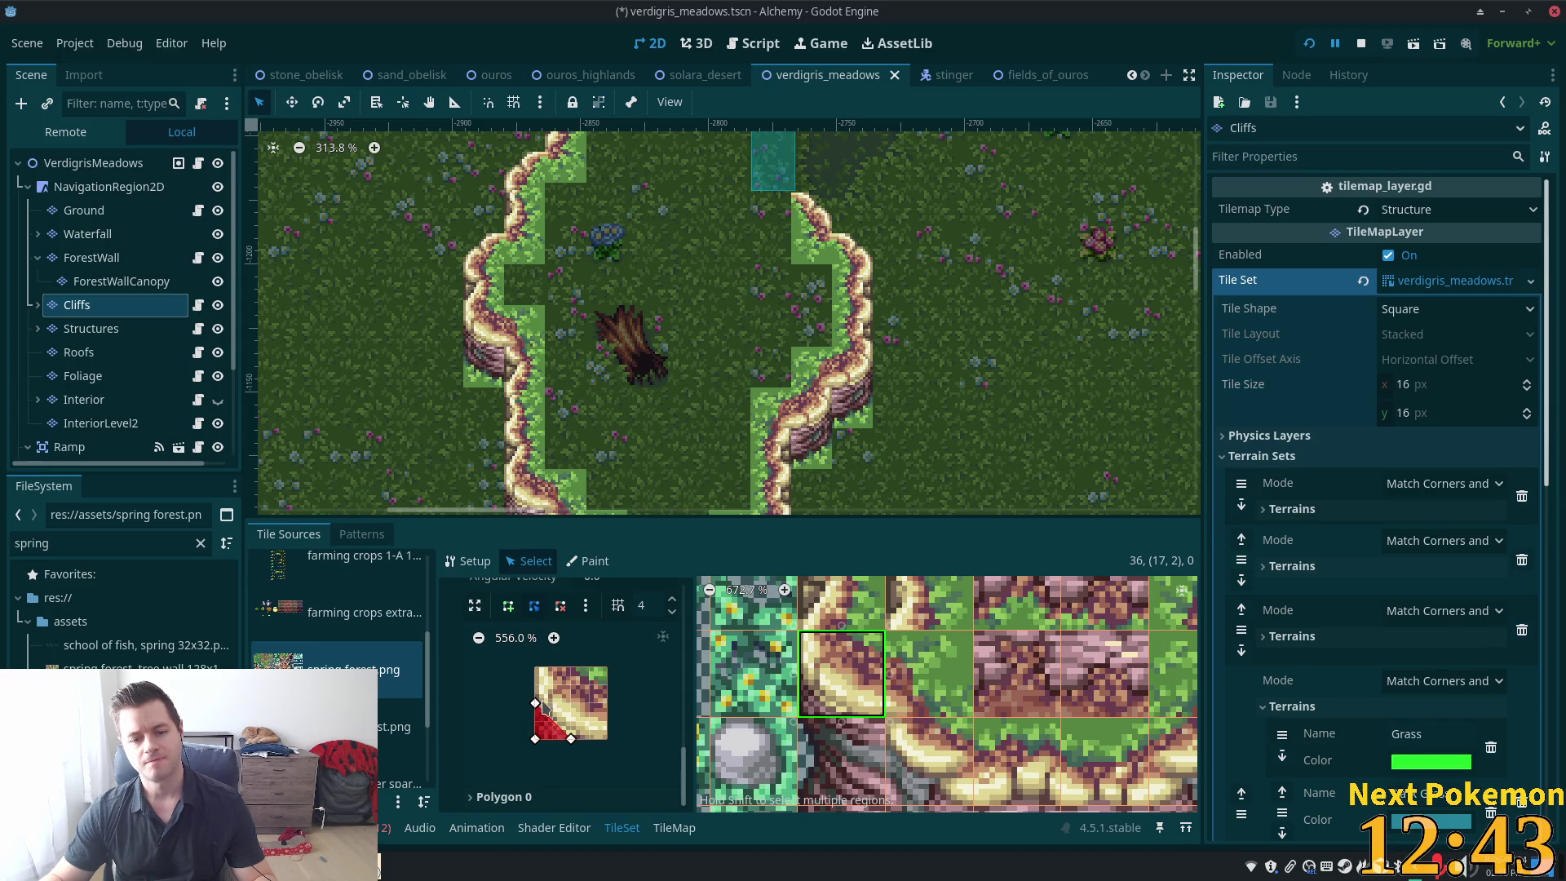
click(552, 702)
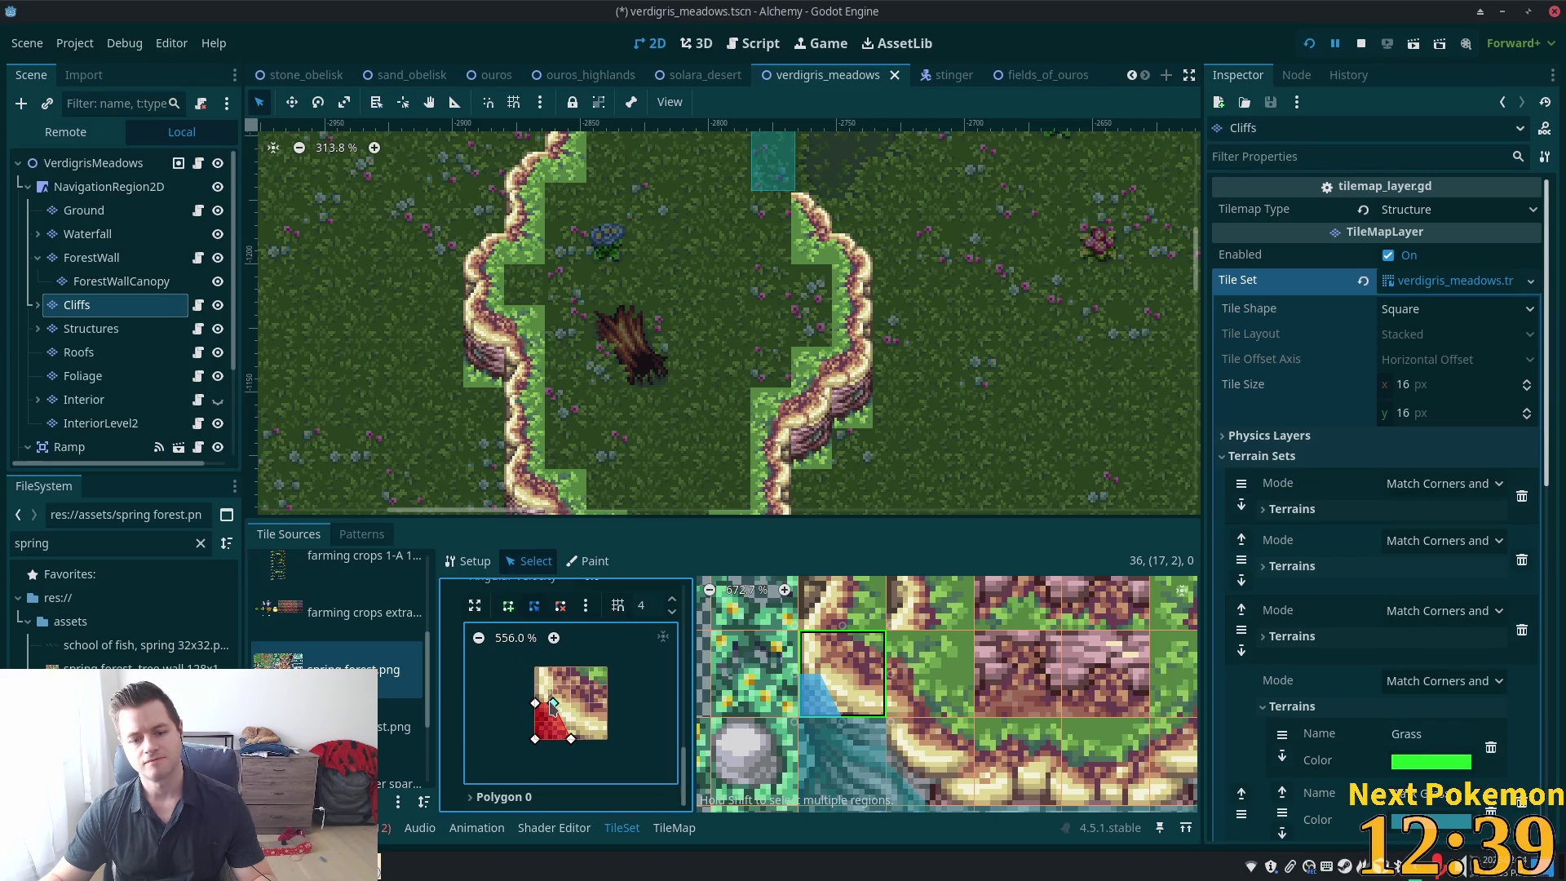
Draw a six-point collision polygon along the cliff edge of the selected curved tile
click(509, 606)
click(553, 667)
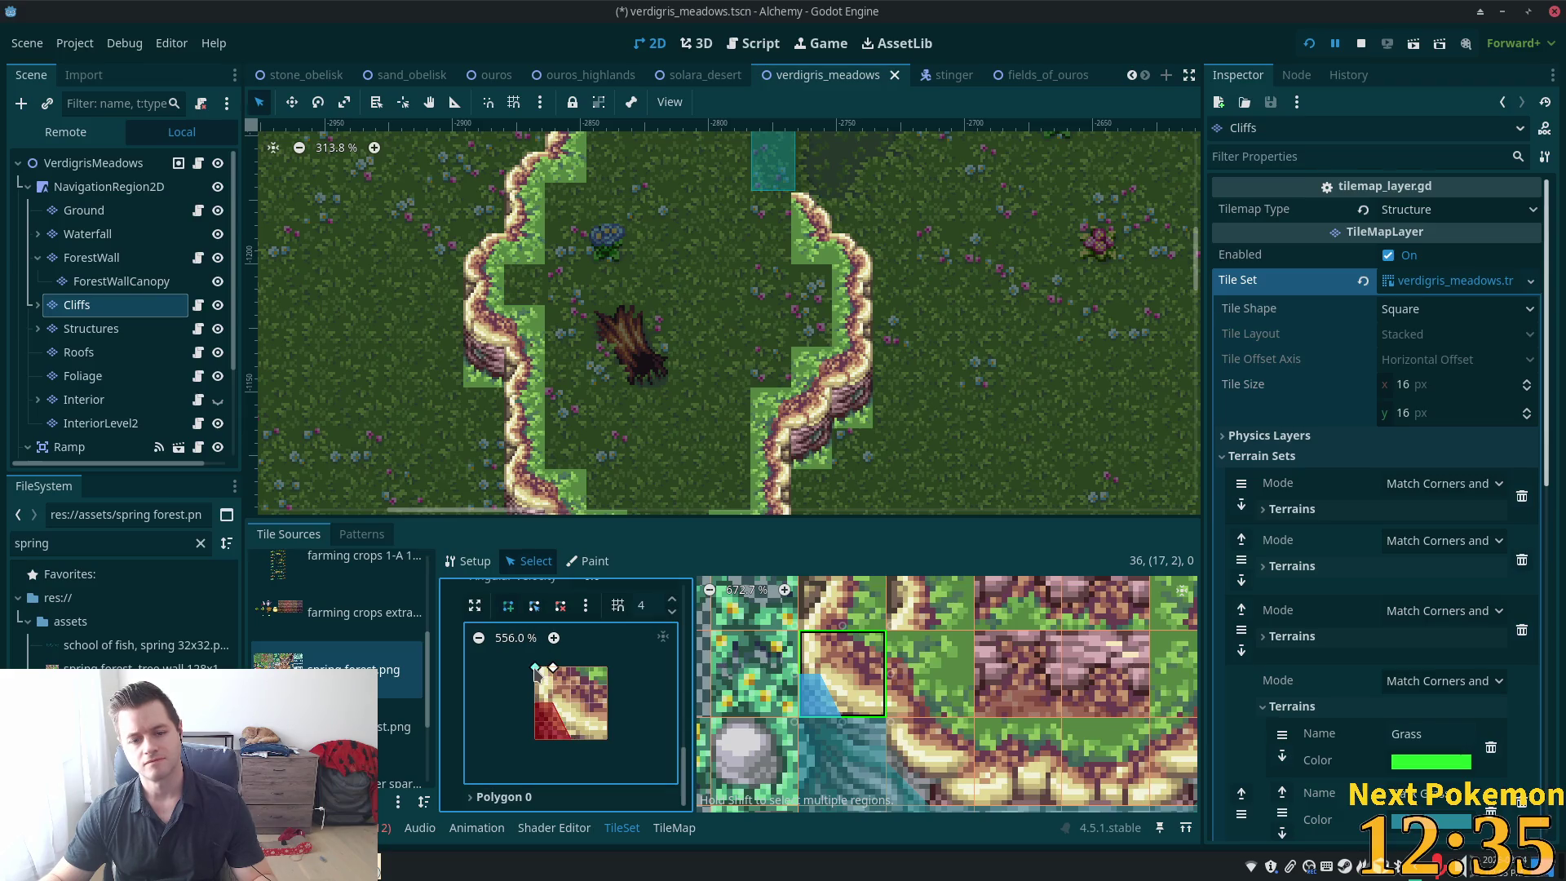
click(535, 667)
click(536, 740)
click(571, 739)
click(553, 703)
click(553, 667)
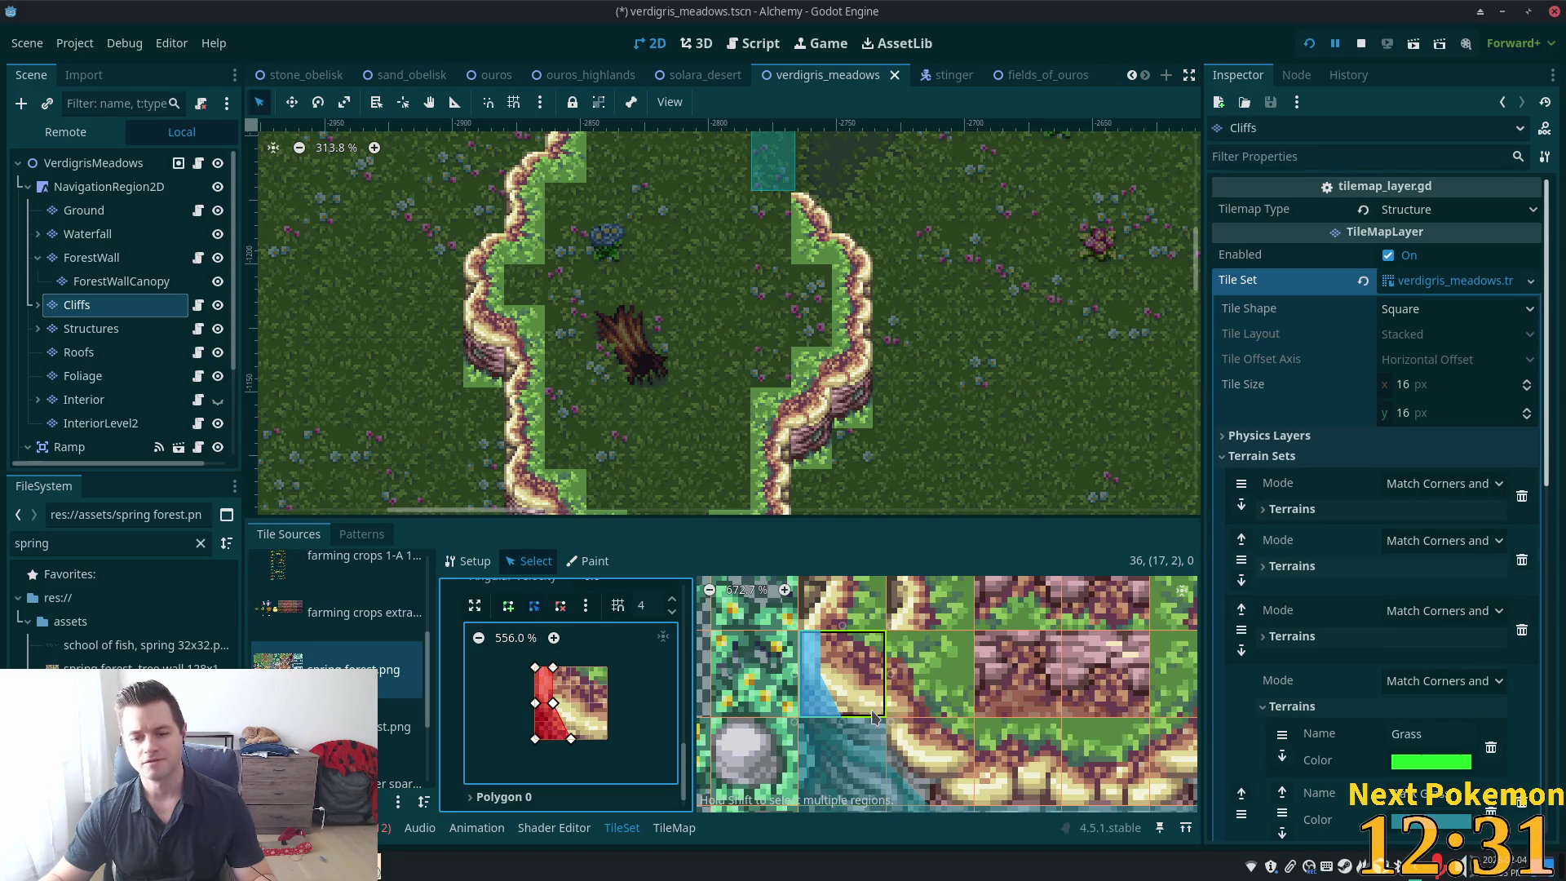
scroll(895, 655, down, 3)
Give cliff tile (17, 1) a narrow rectangular collision polygon along its left edge
click(807, 677)
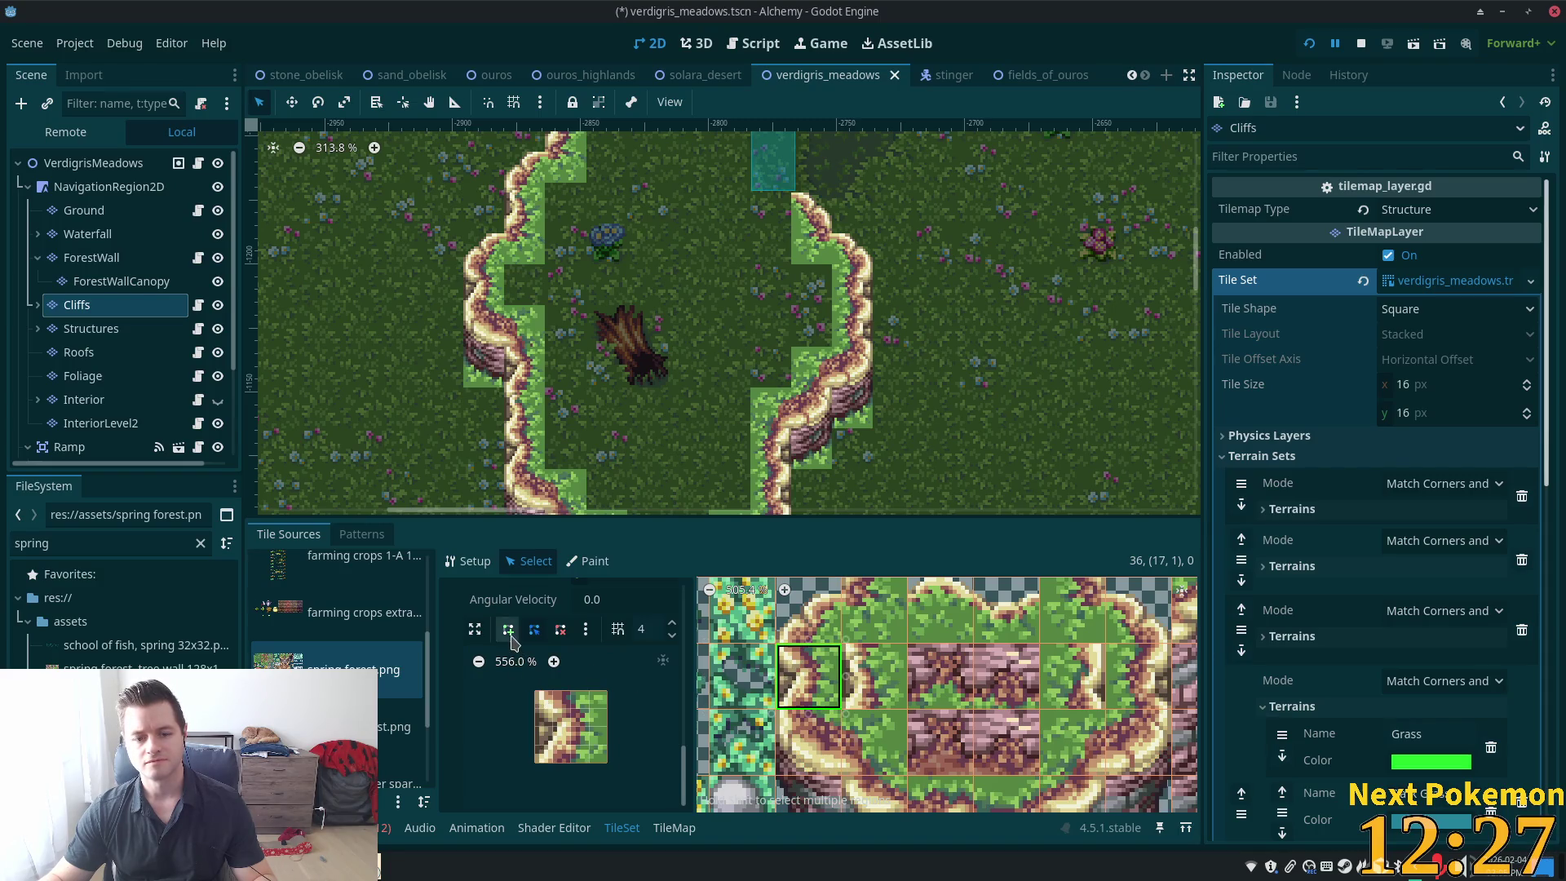
click(535, 692)
click(535, 763)
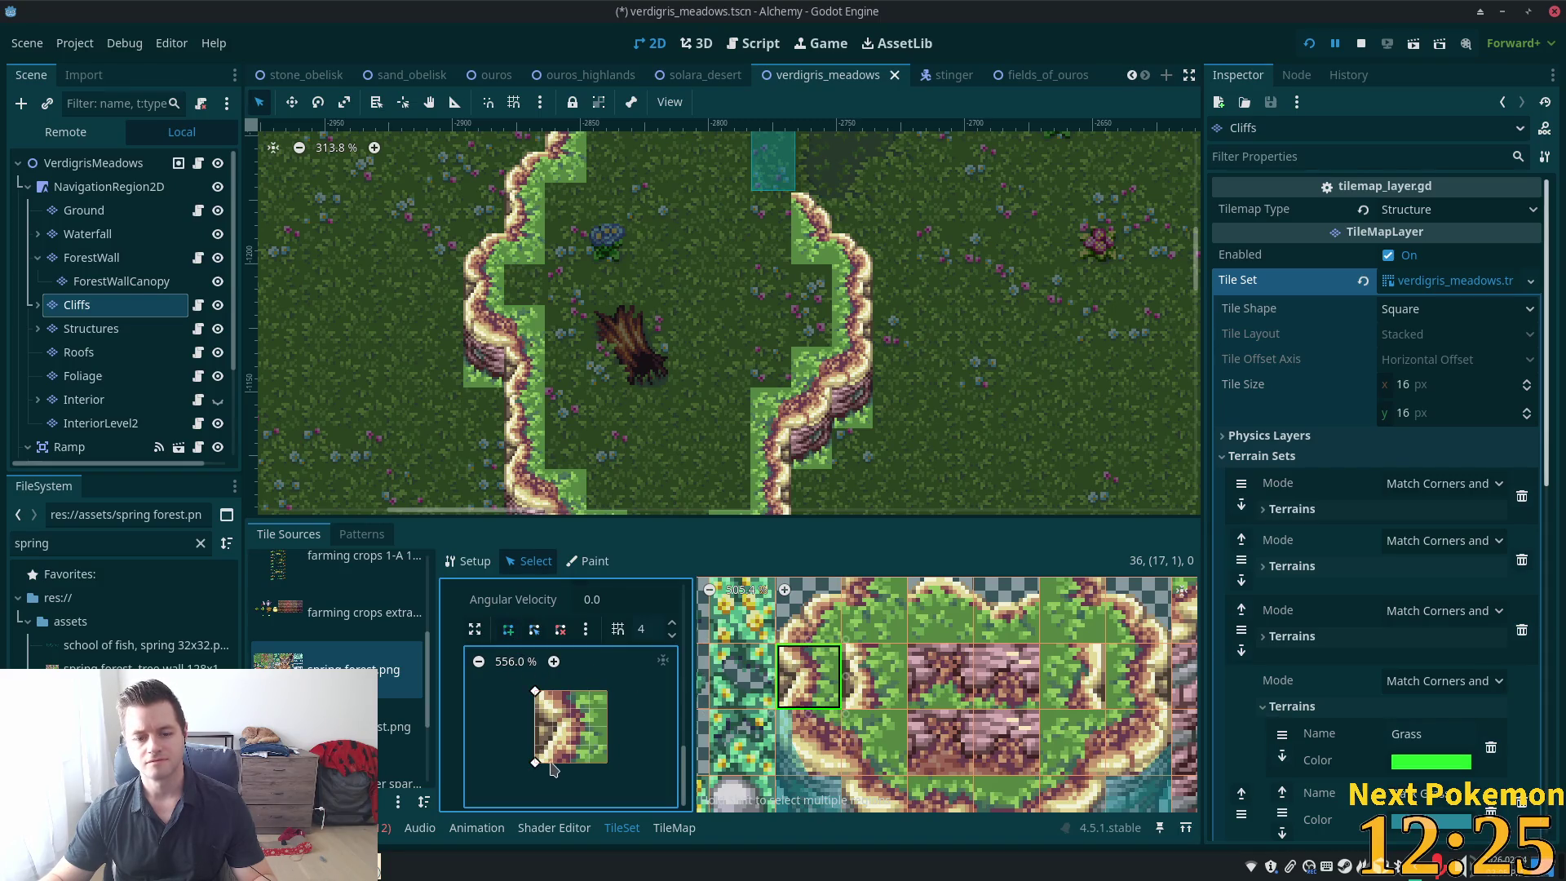
click(553, 763)
click(553, 692)
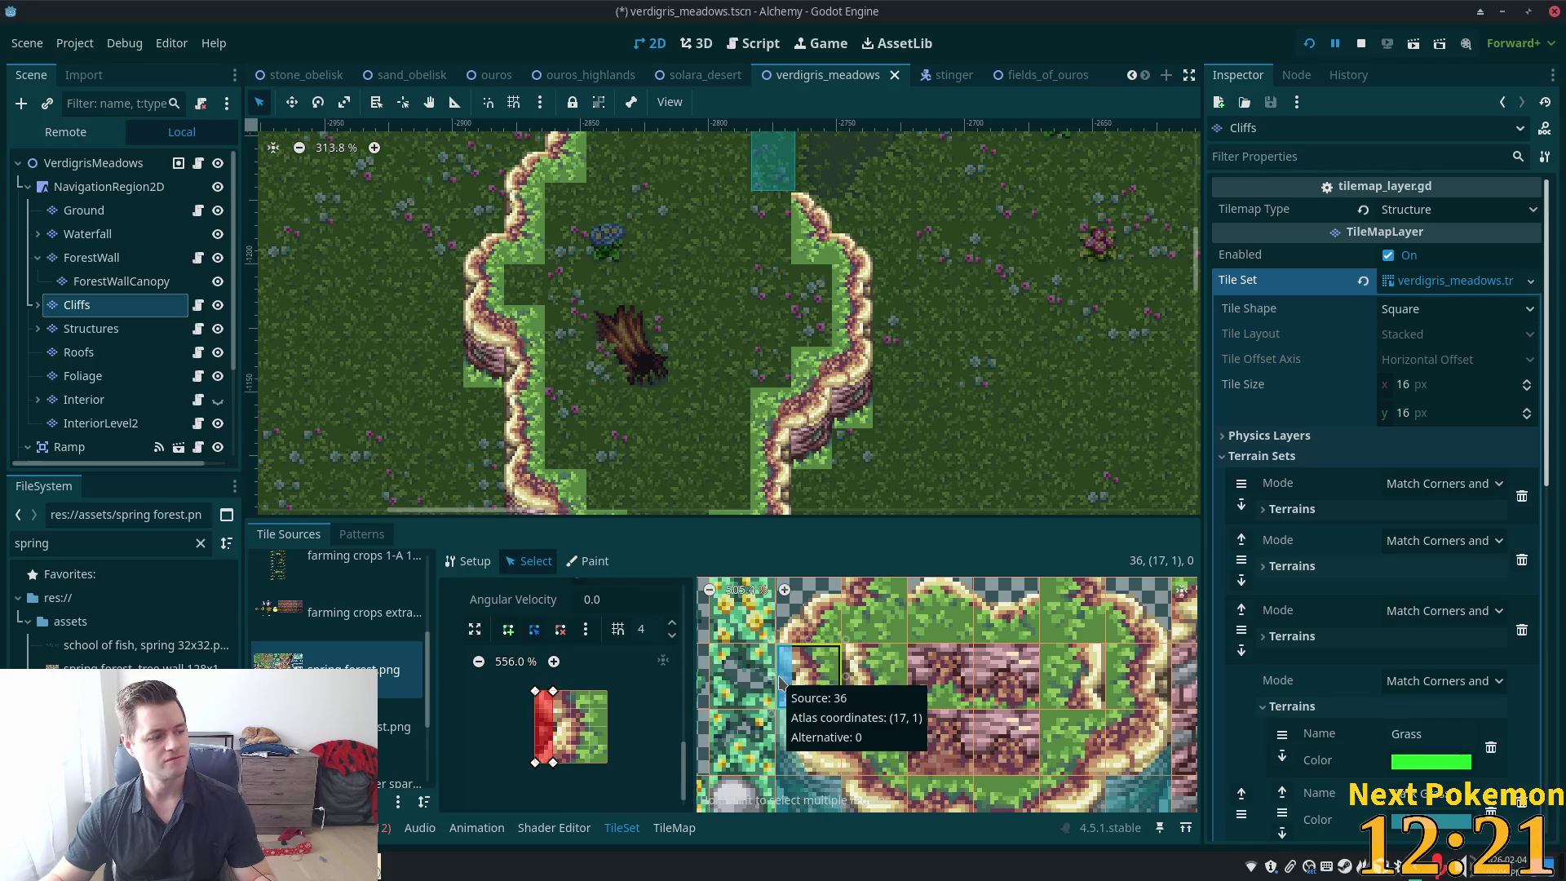
Draw a diagonal collision polygon on cliff tile (17, 0) and adjust its top-right point
click(808, 610)
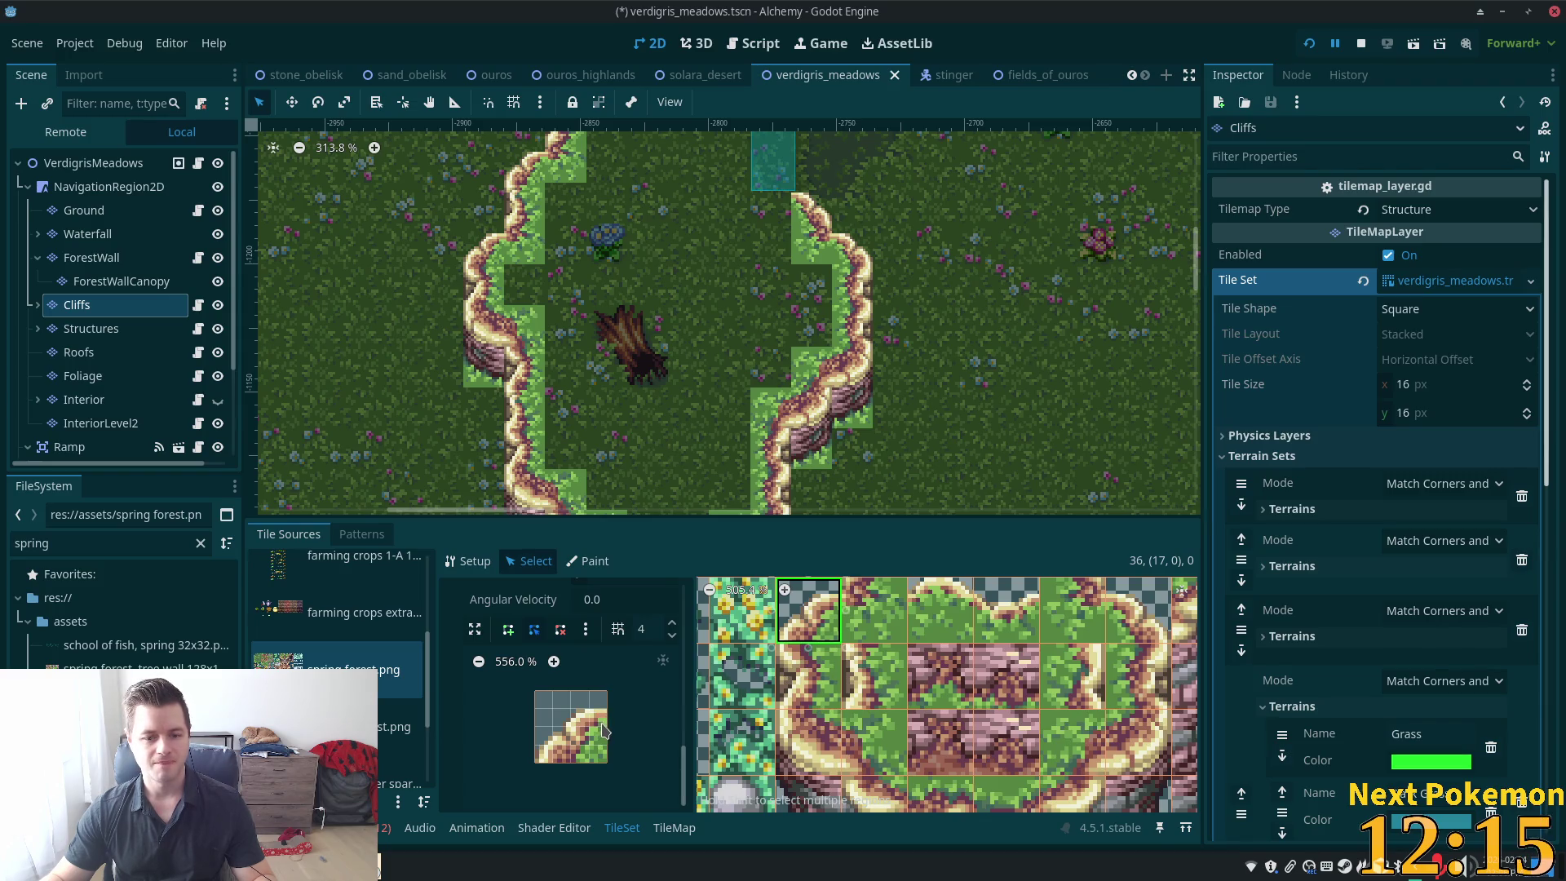
click(568, 745)
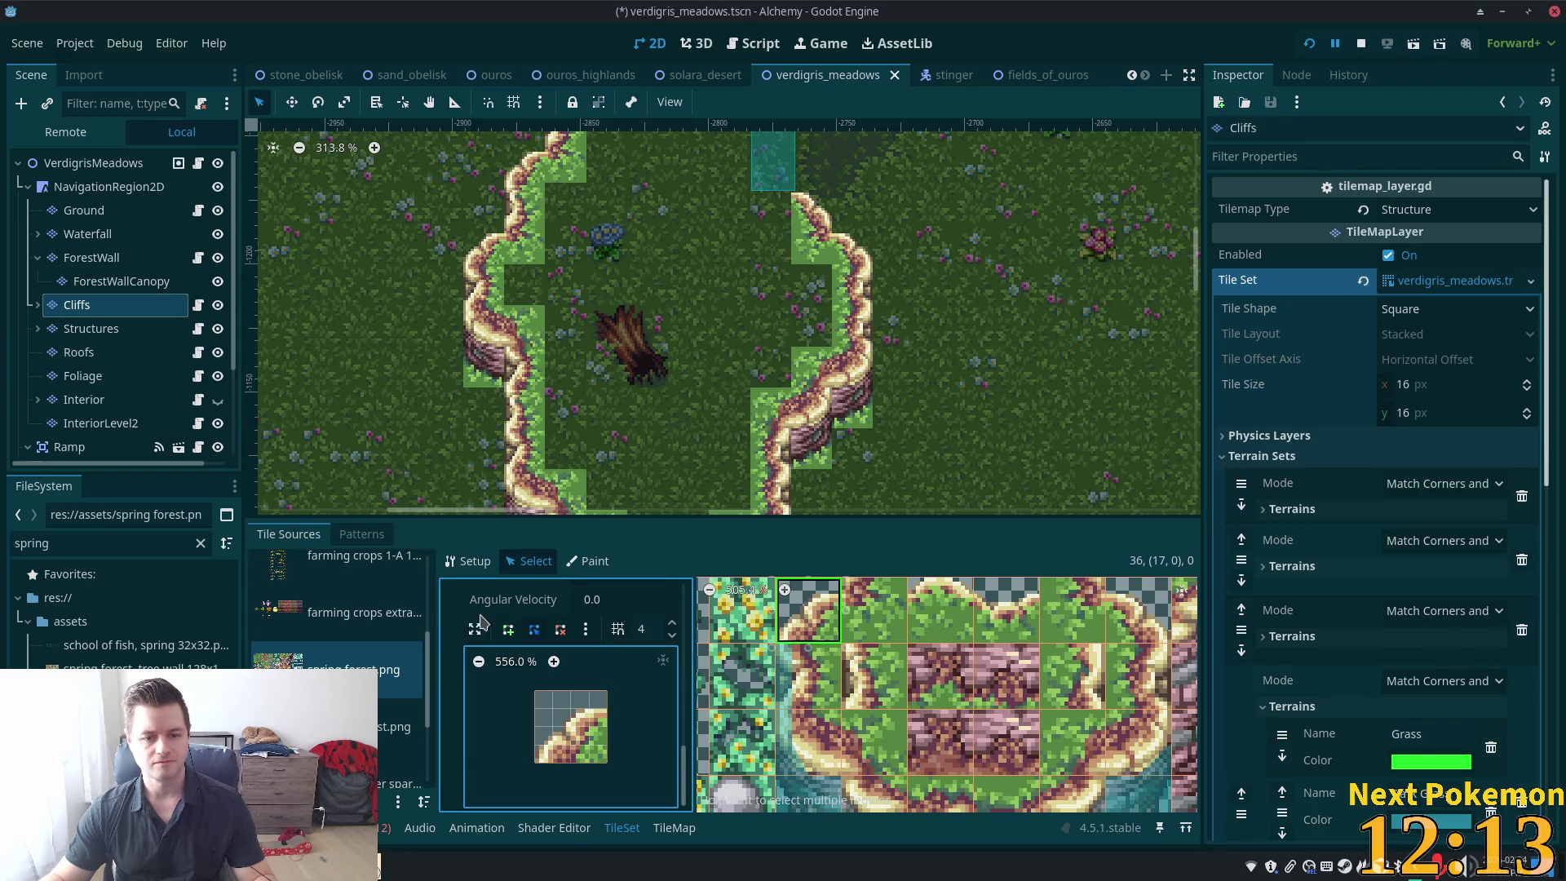
click(507, 629)
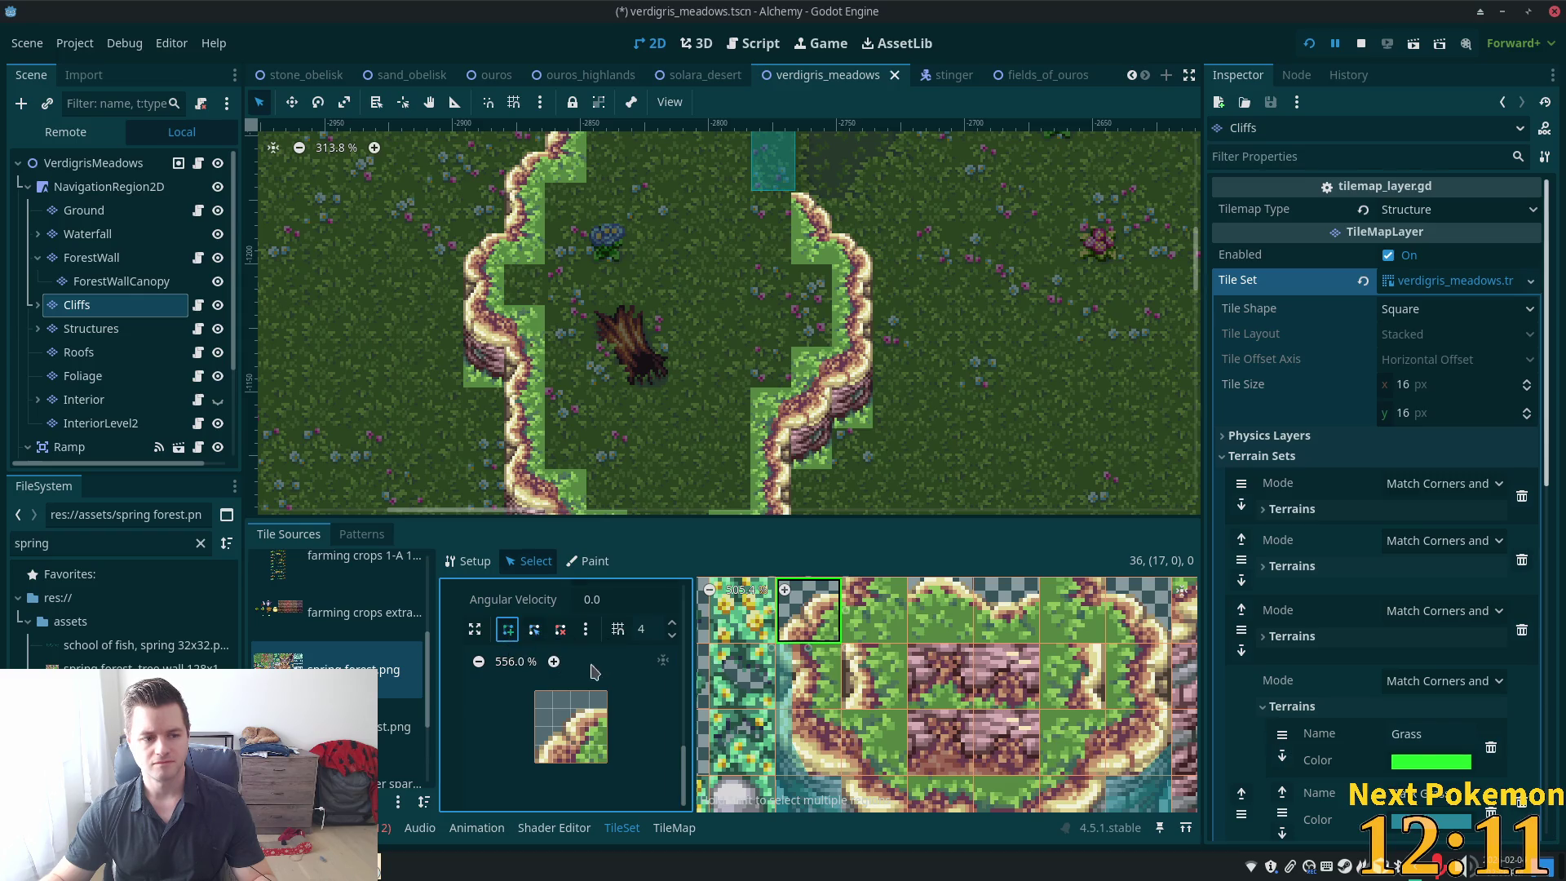
click(606, 709)
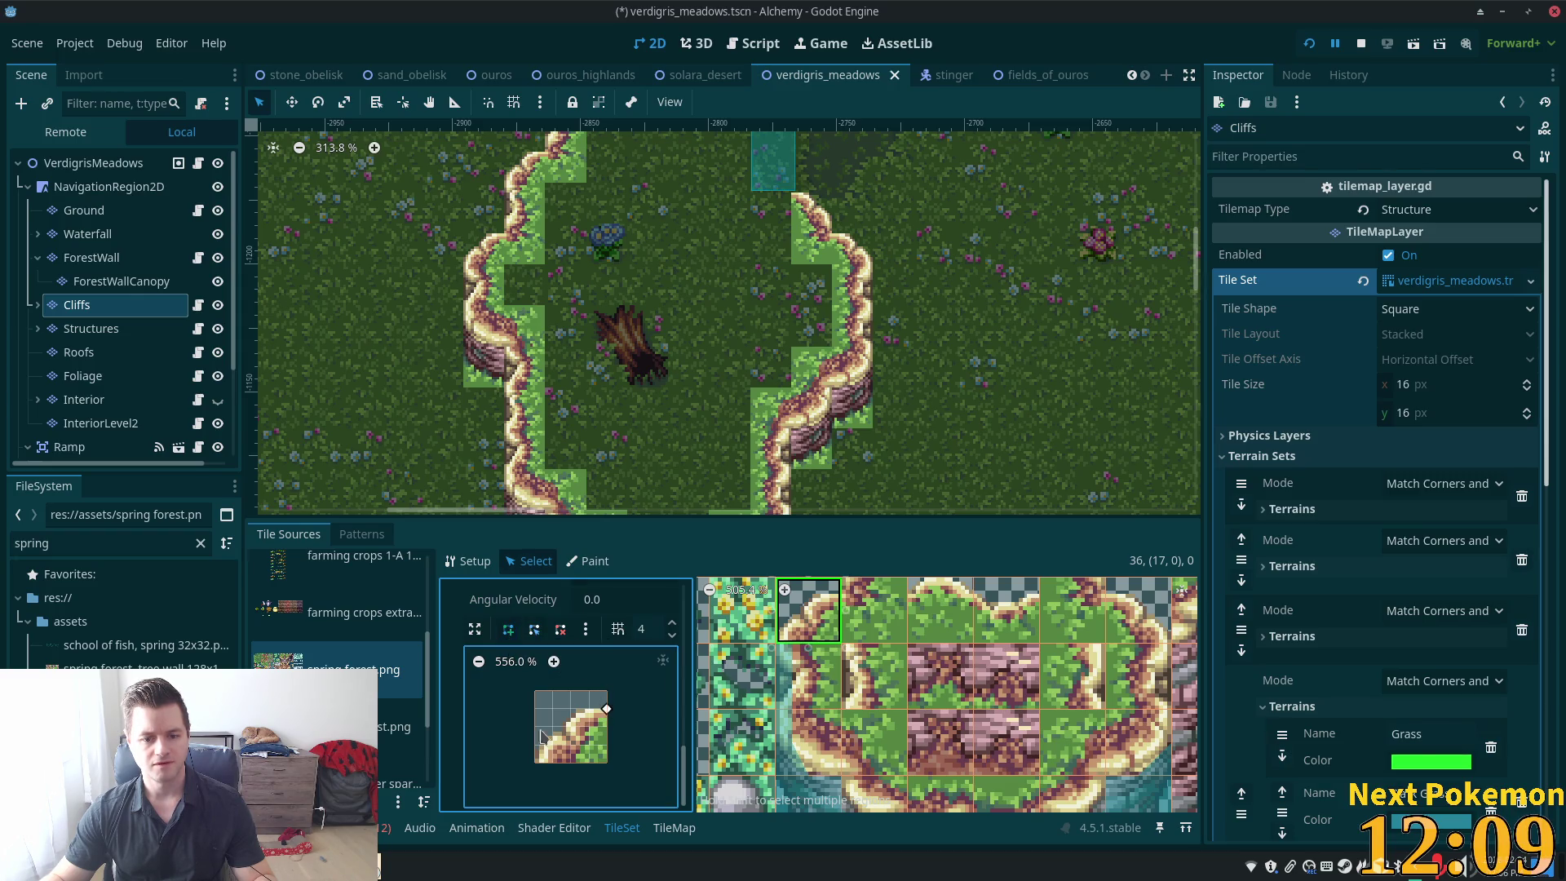
click(535, 745)
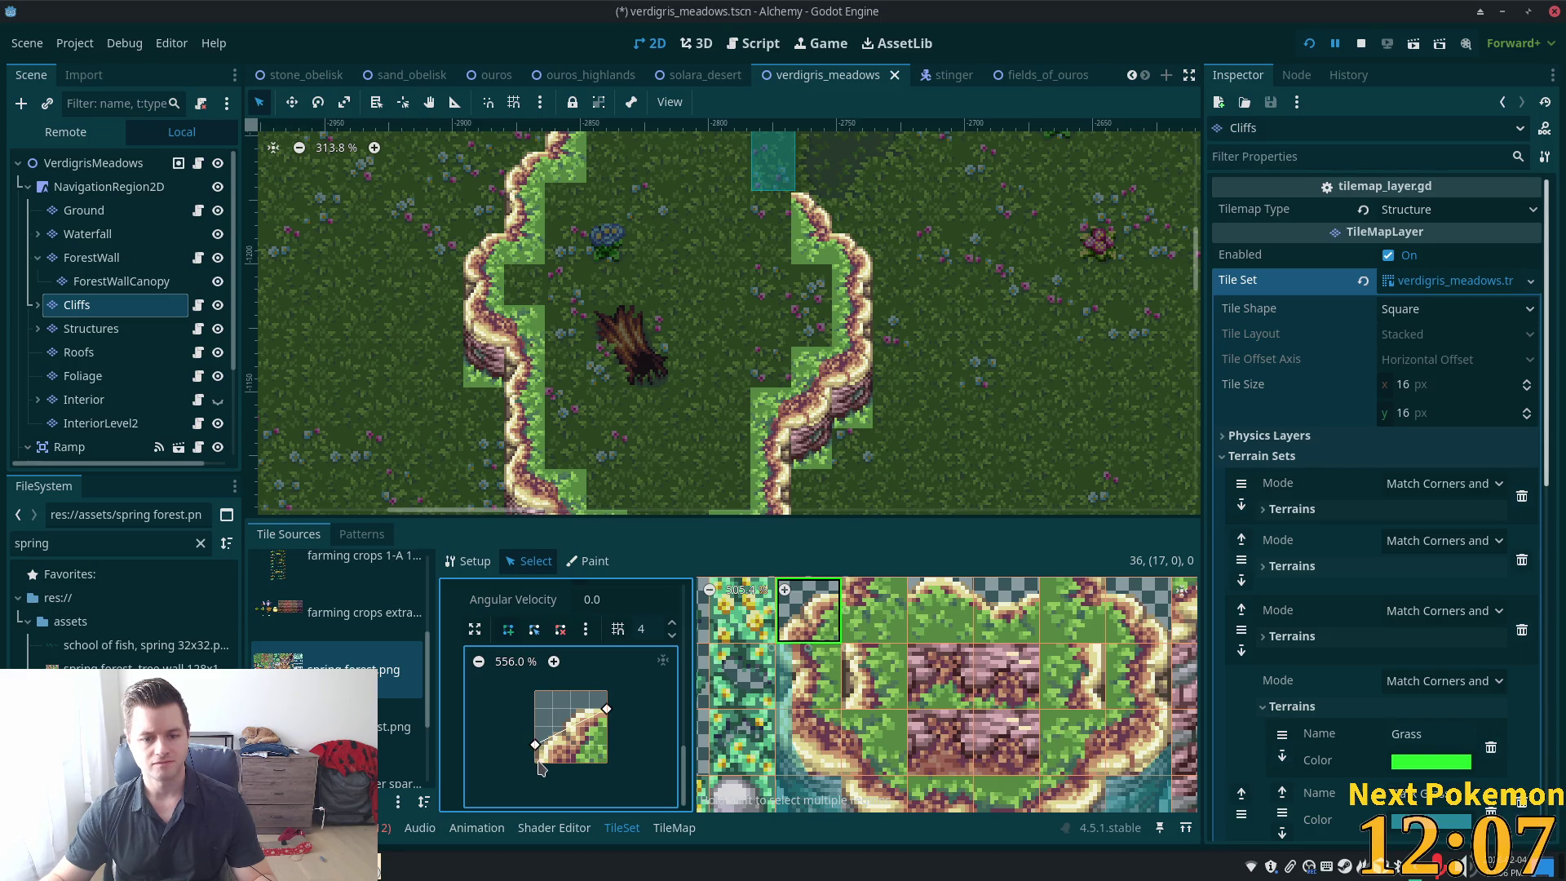
click(536, 763)
click(553, 762)
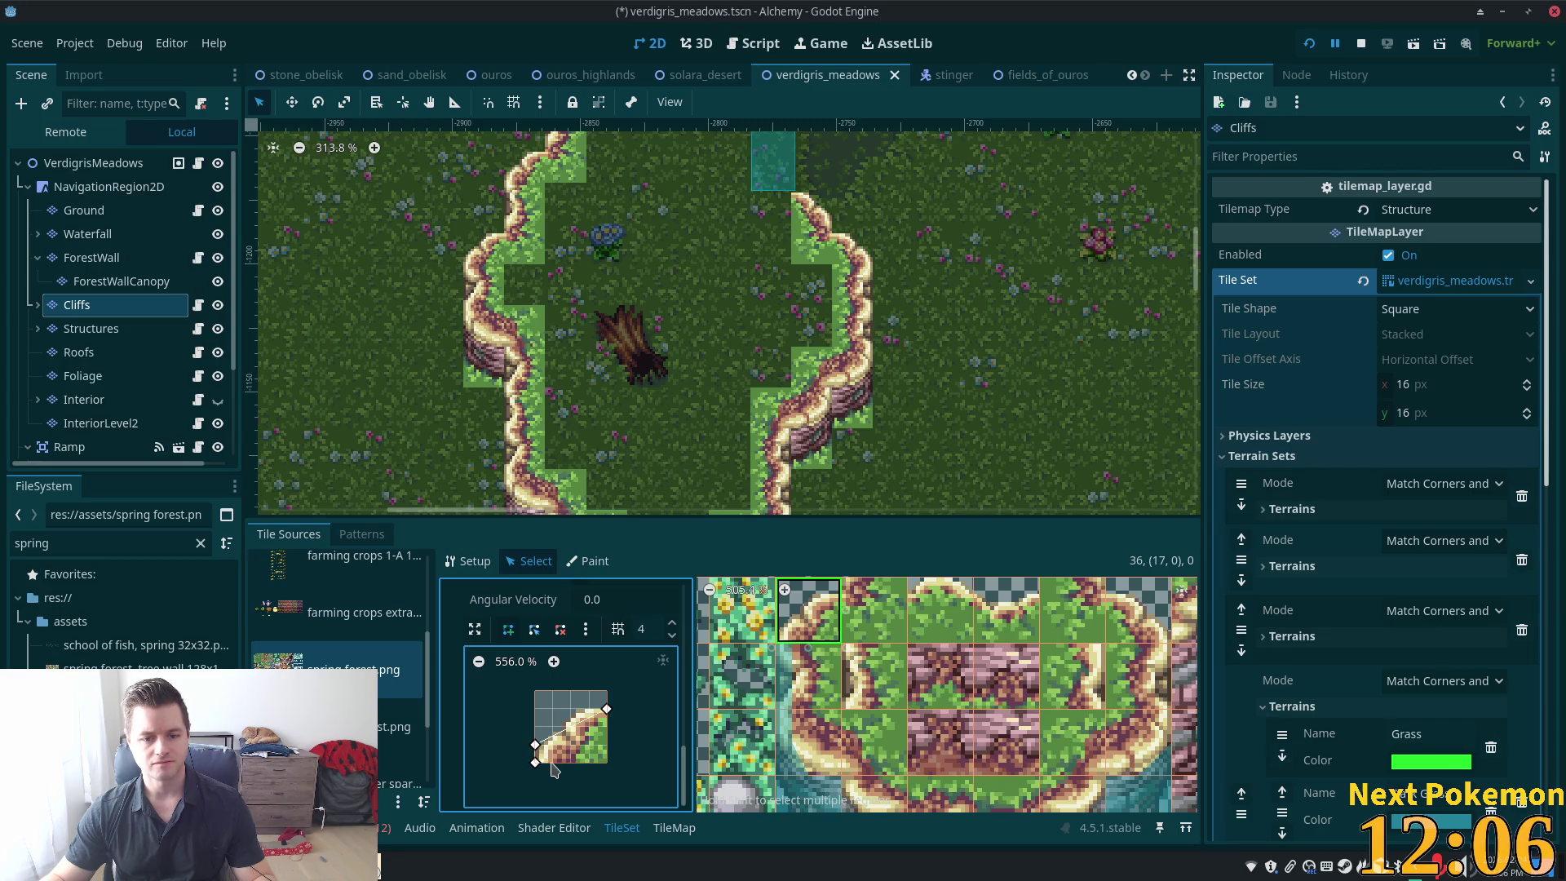
click(606, 727)
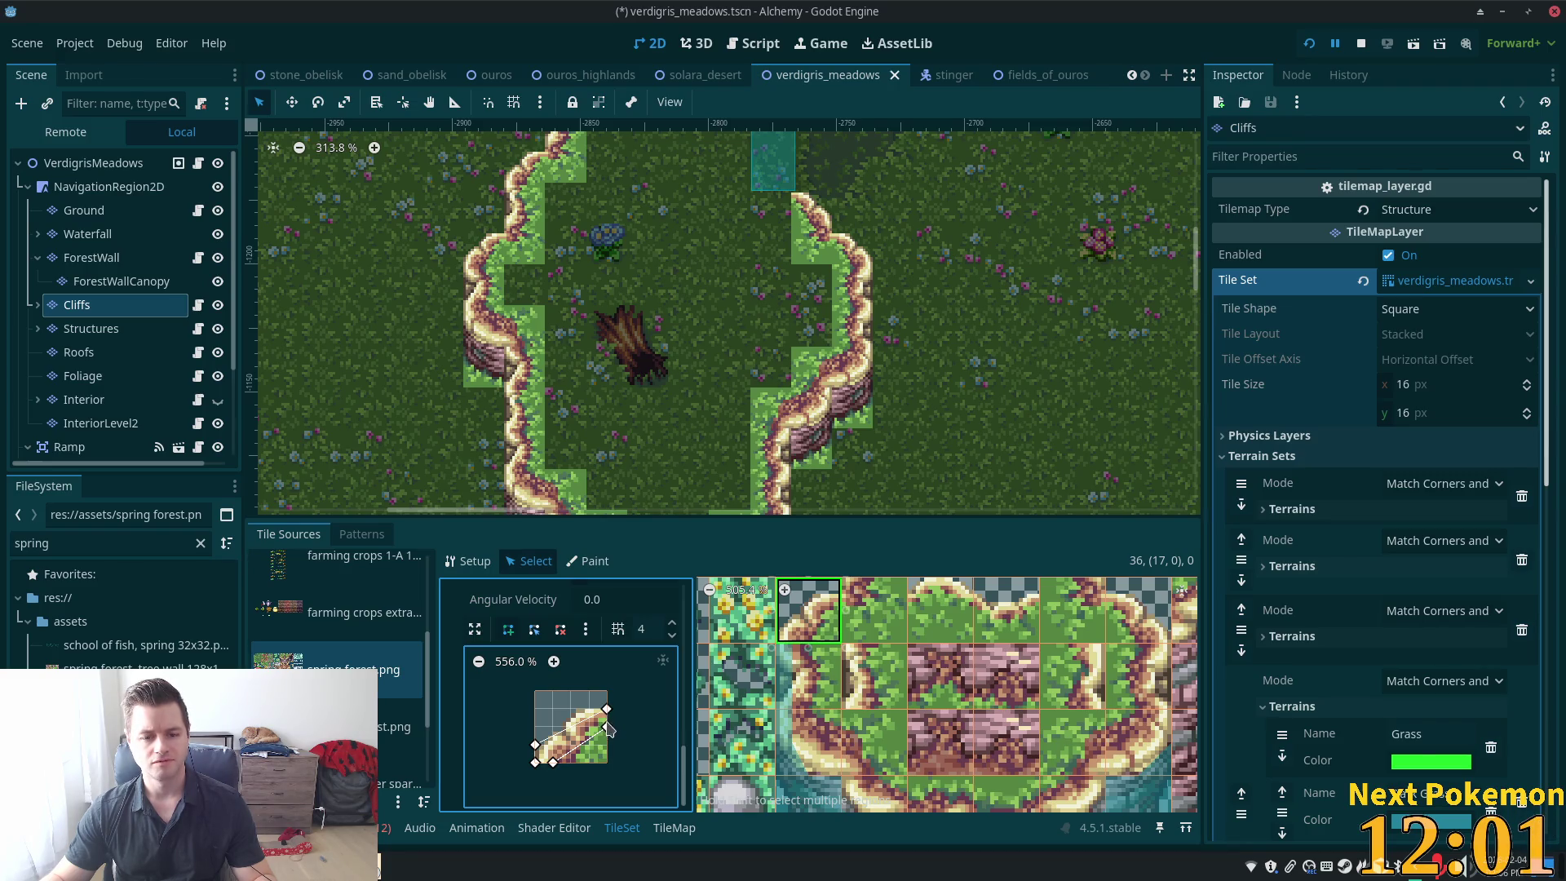
click(606, 710)
drag(607, 710, 606, 691)
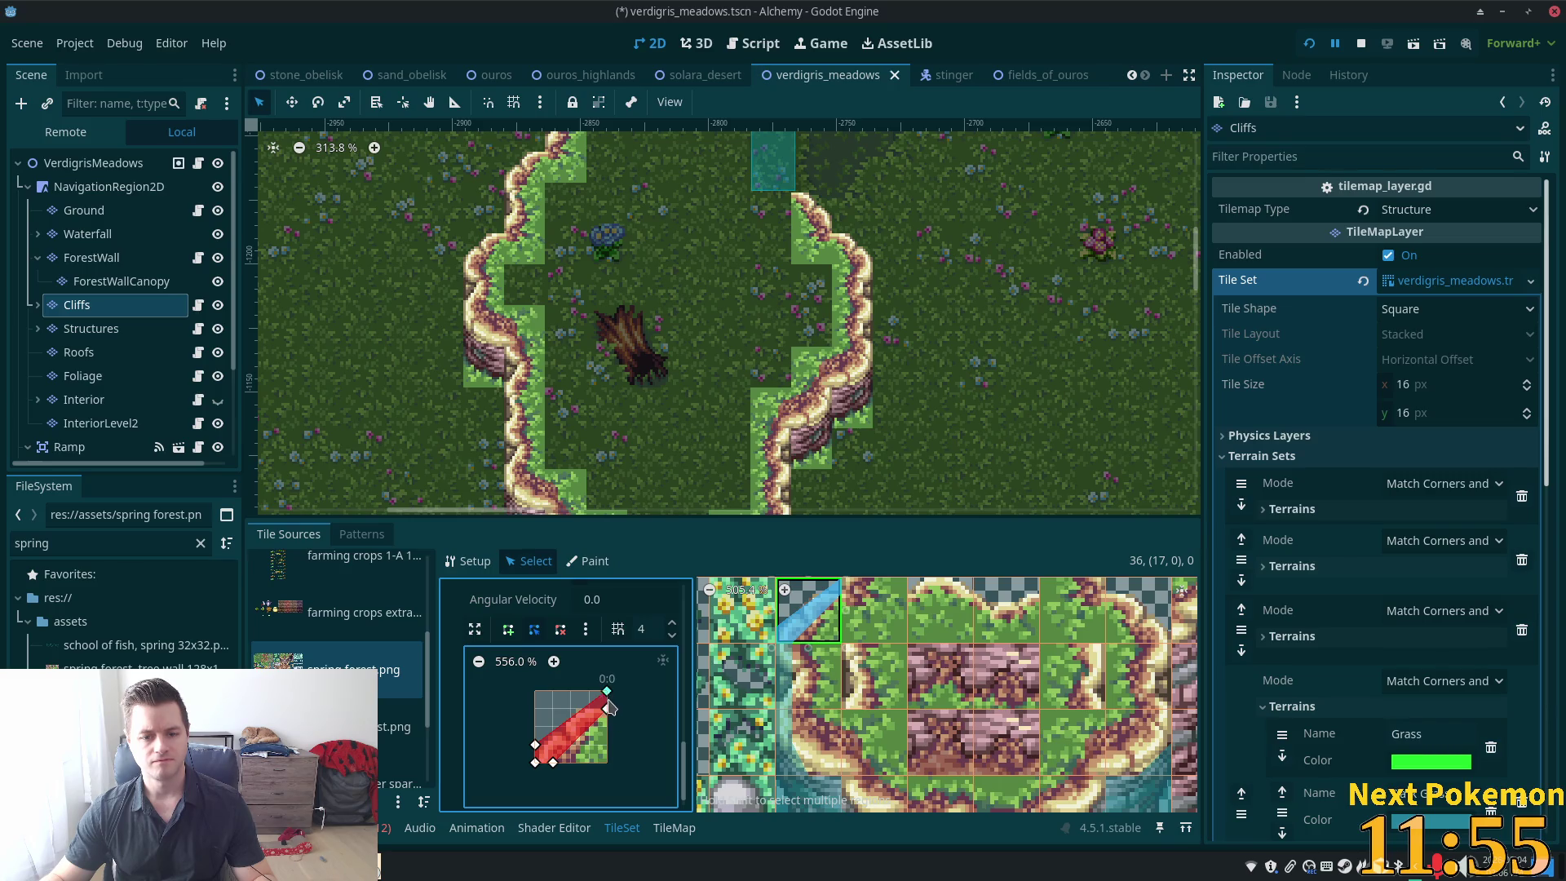
drag(607, 692, 607, 709)
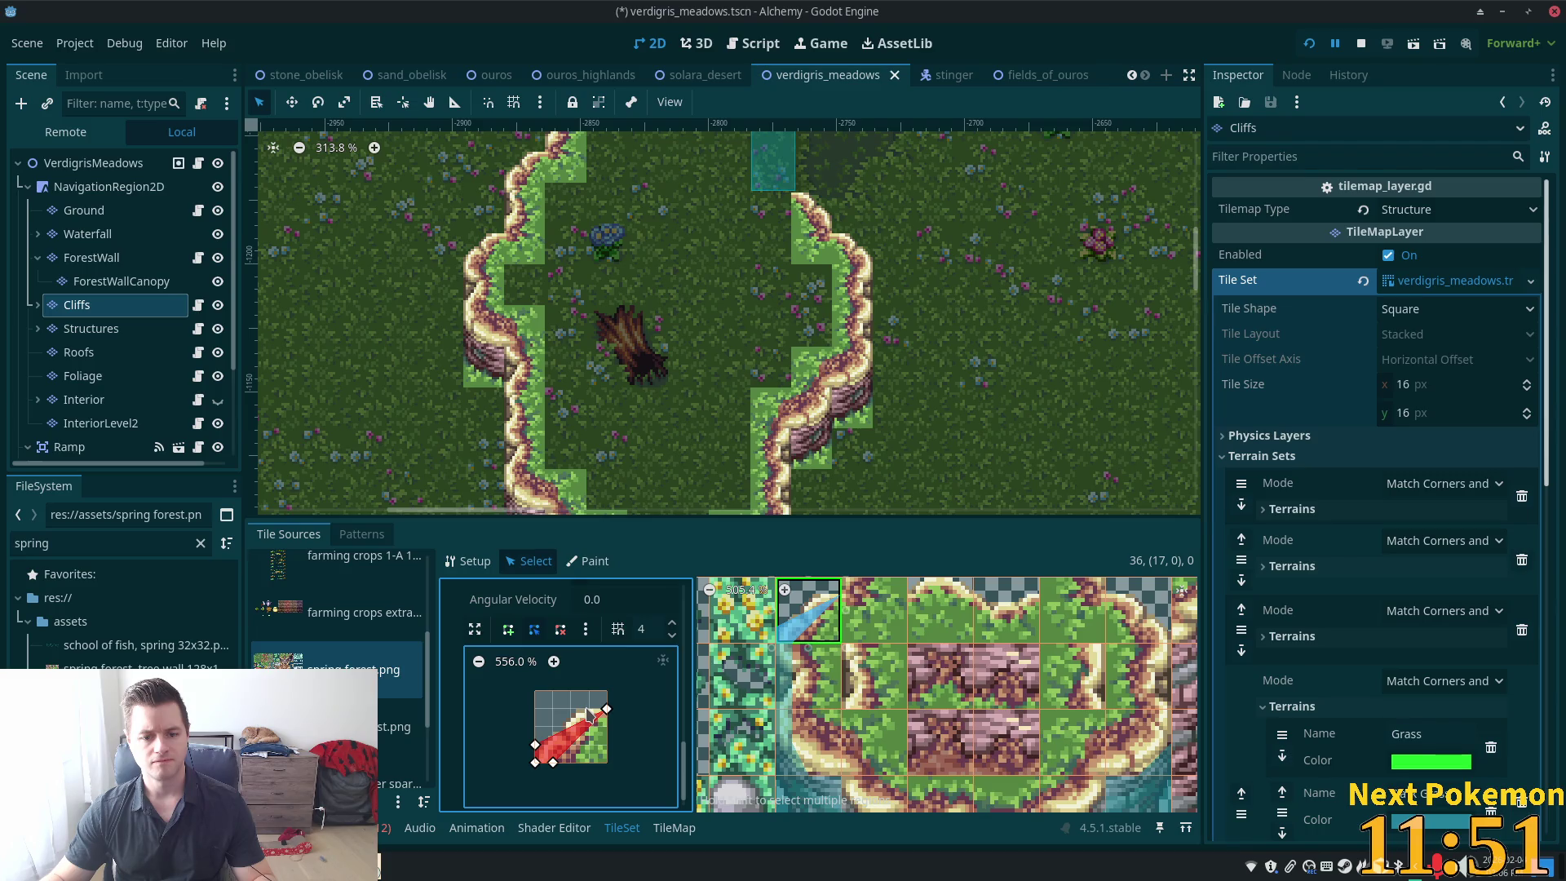
Delete the faulty points and redraw tile (17, 0)'s narrow diagonal collision polygon
click(509, 629)
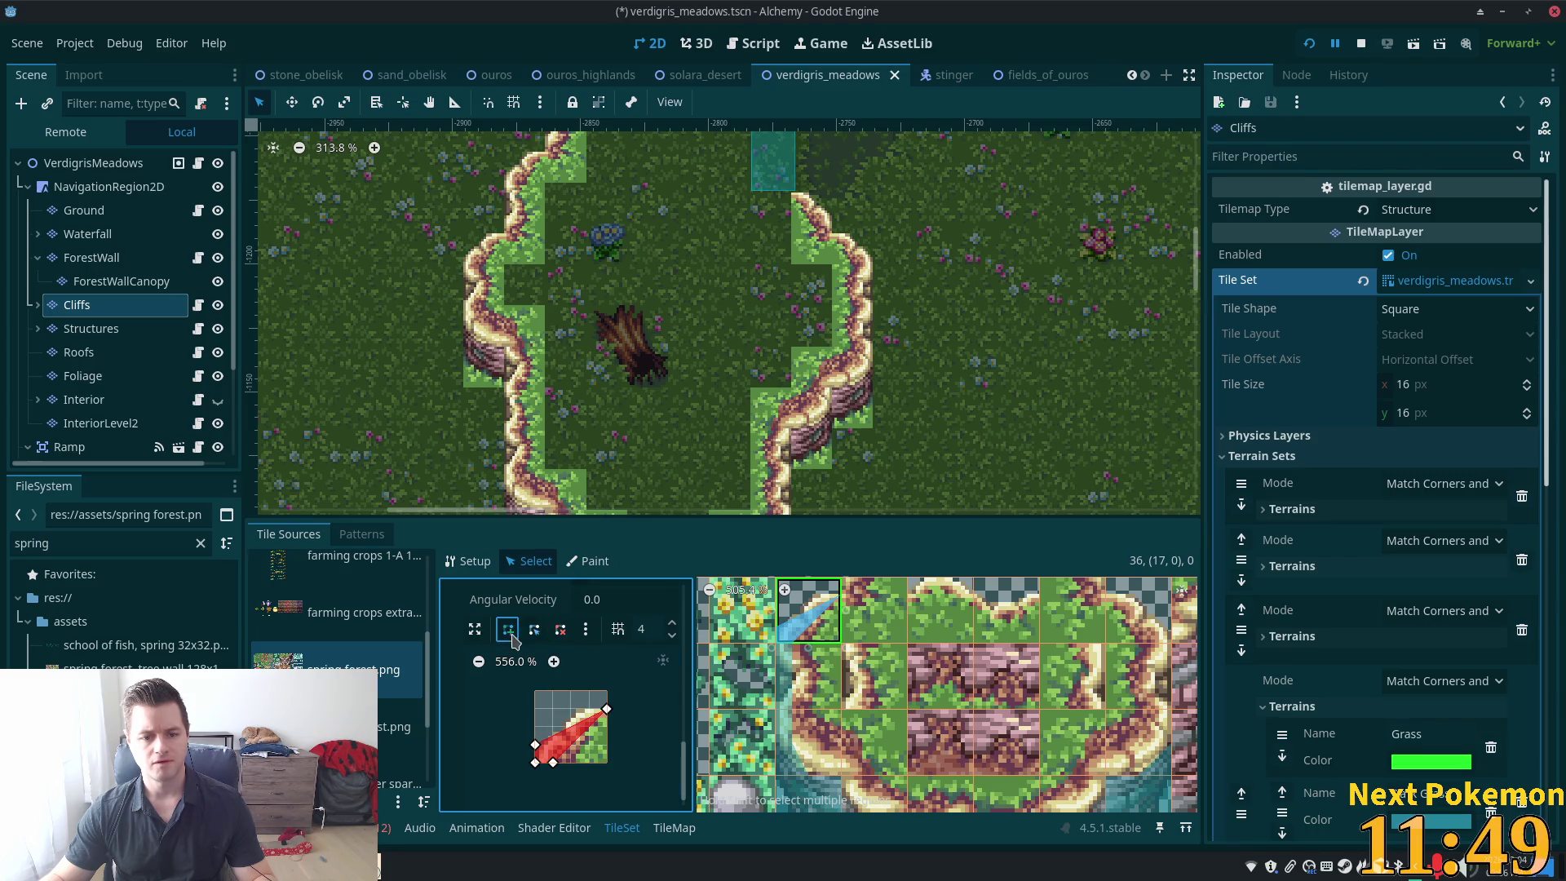
click(589, 709)
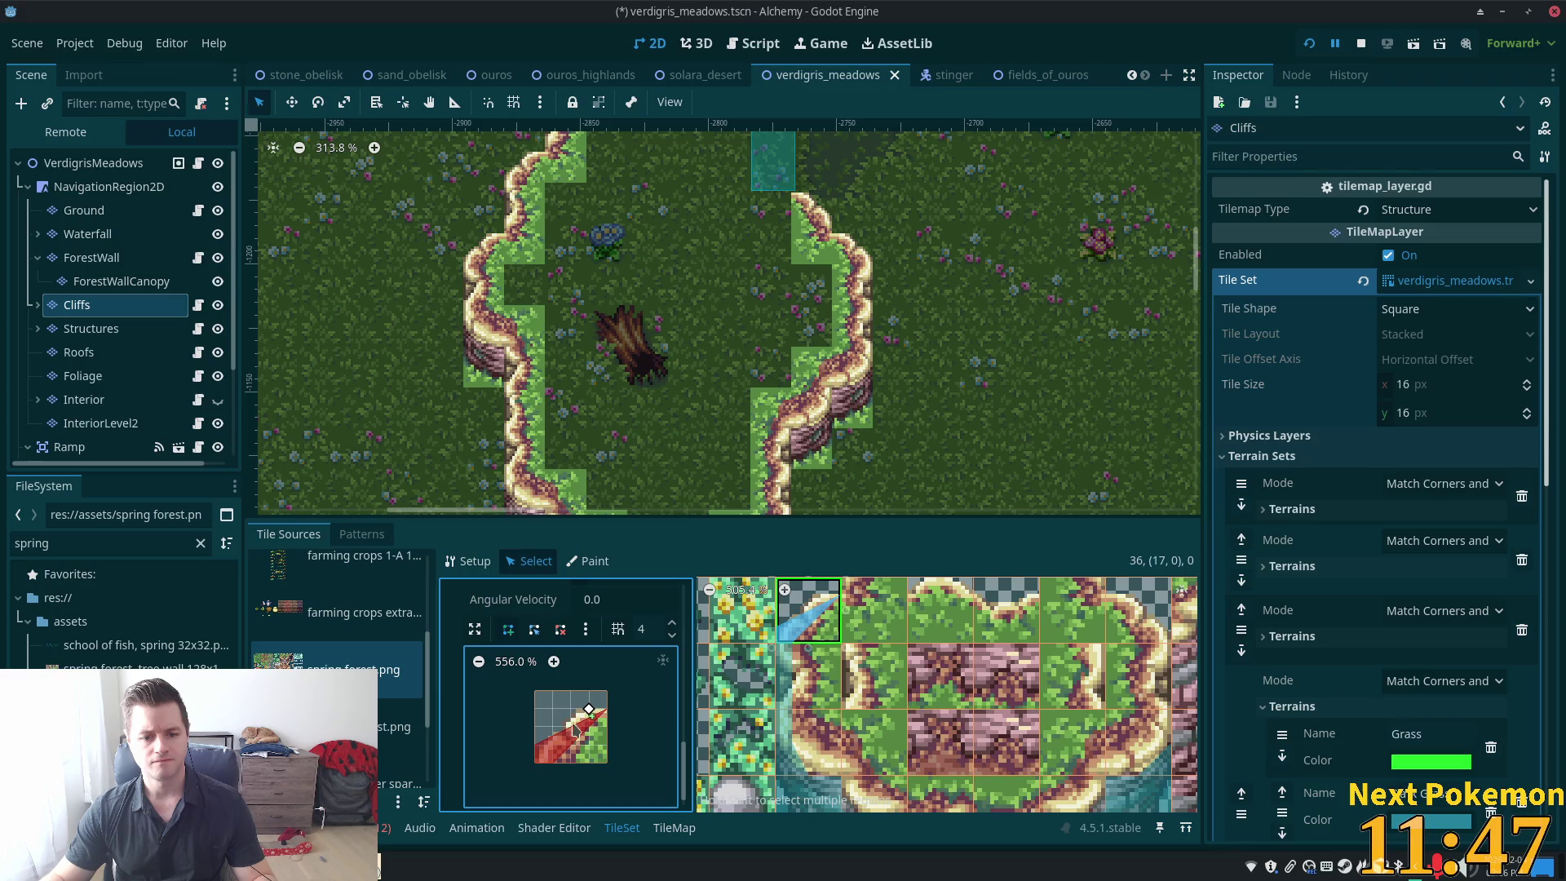
click(560, 629)
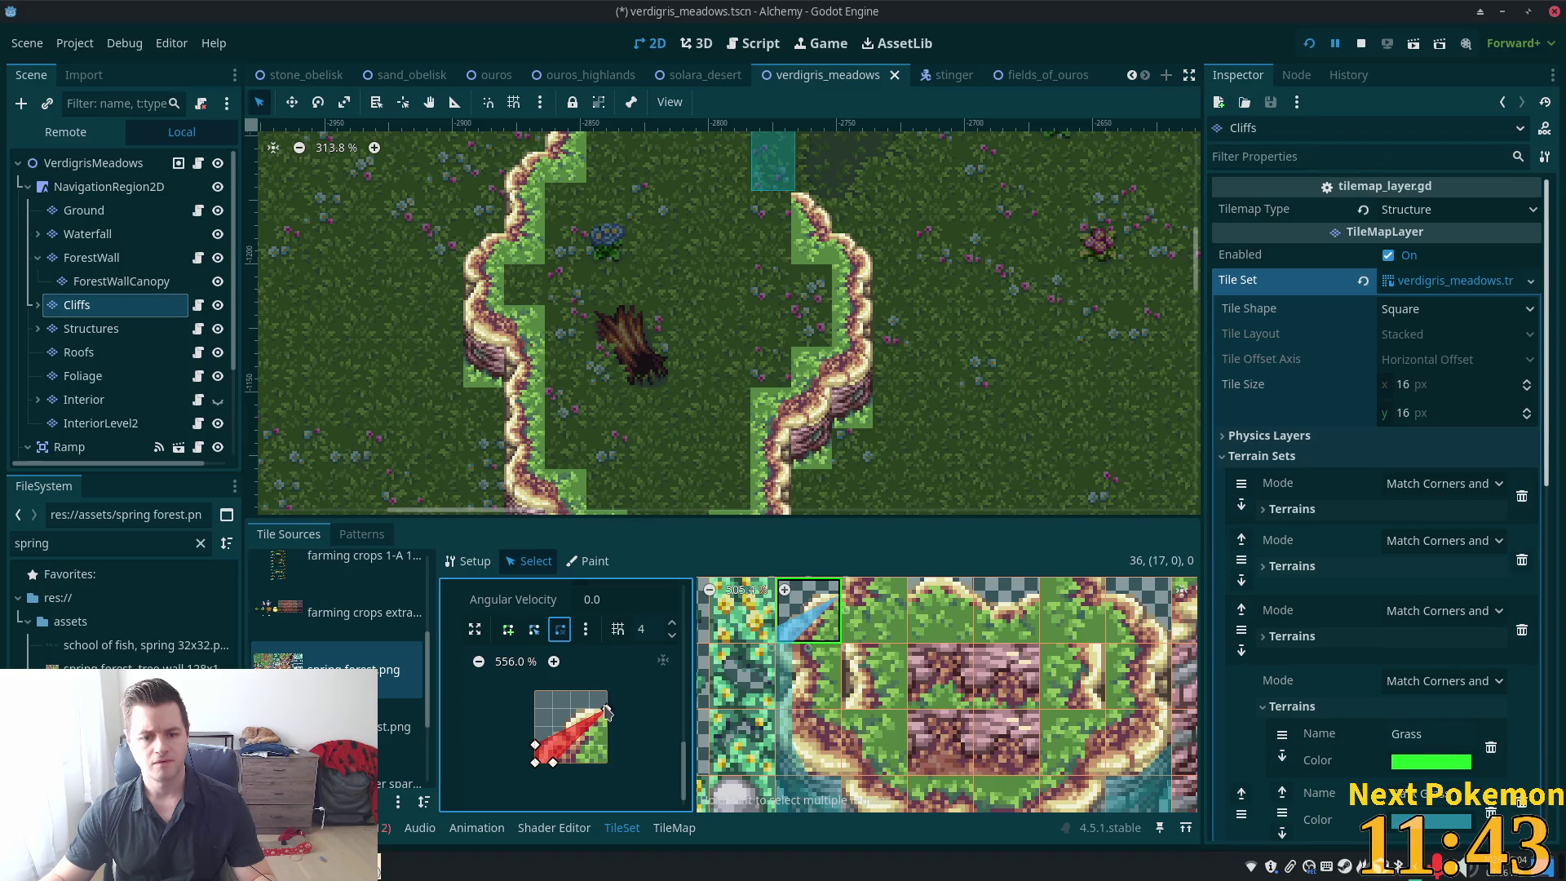
click(605, 712)
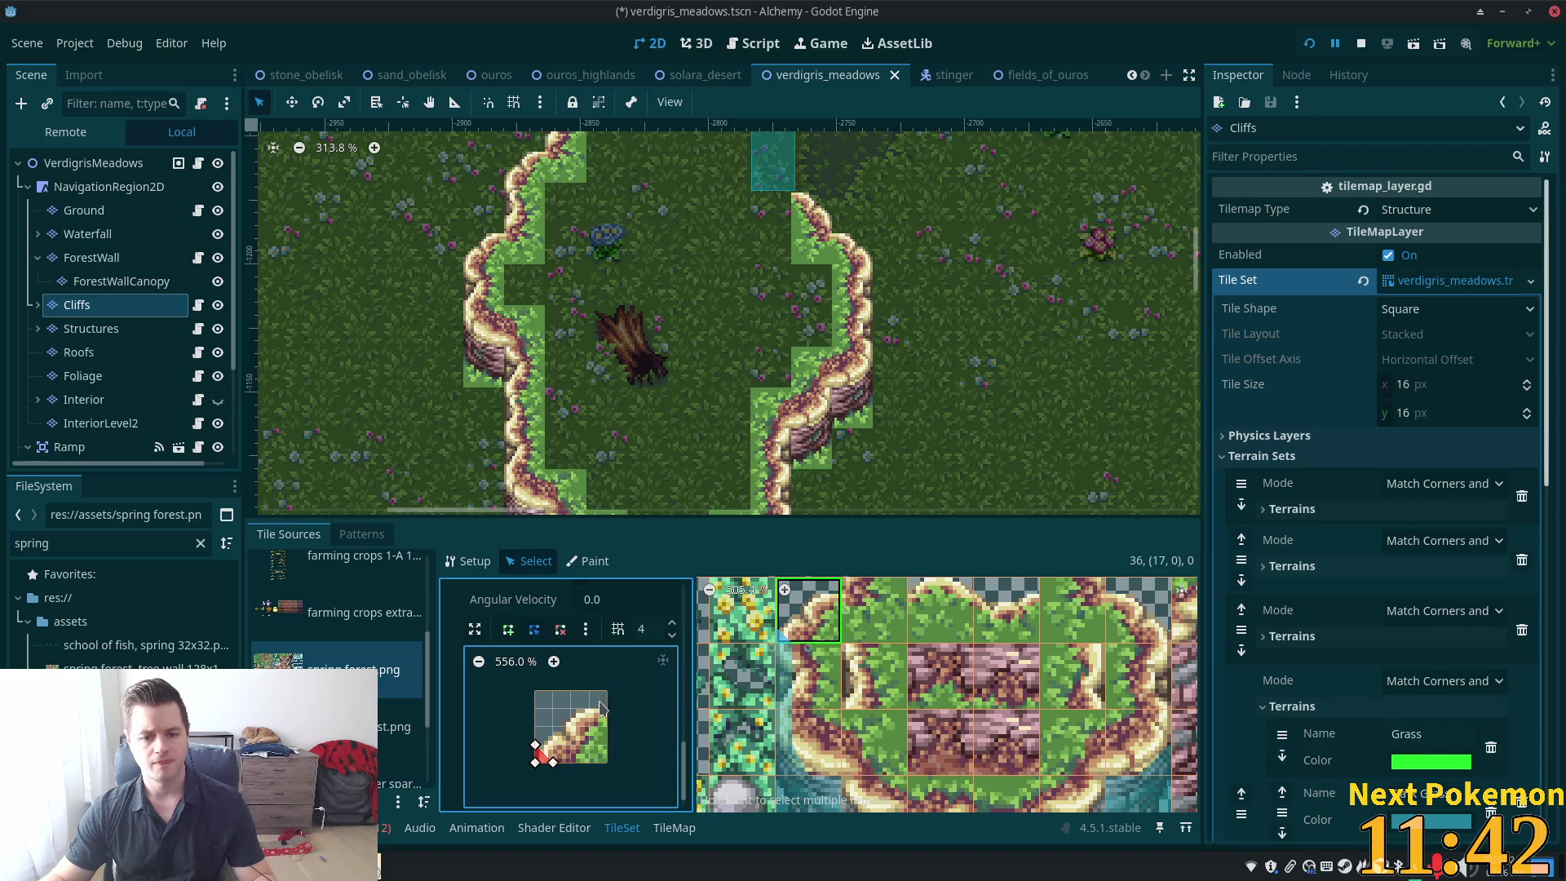
click(552, 764)
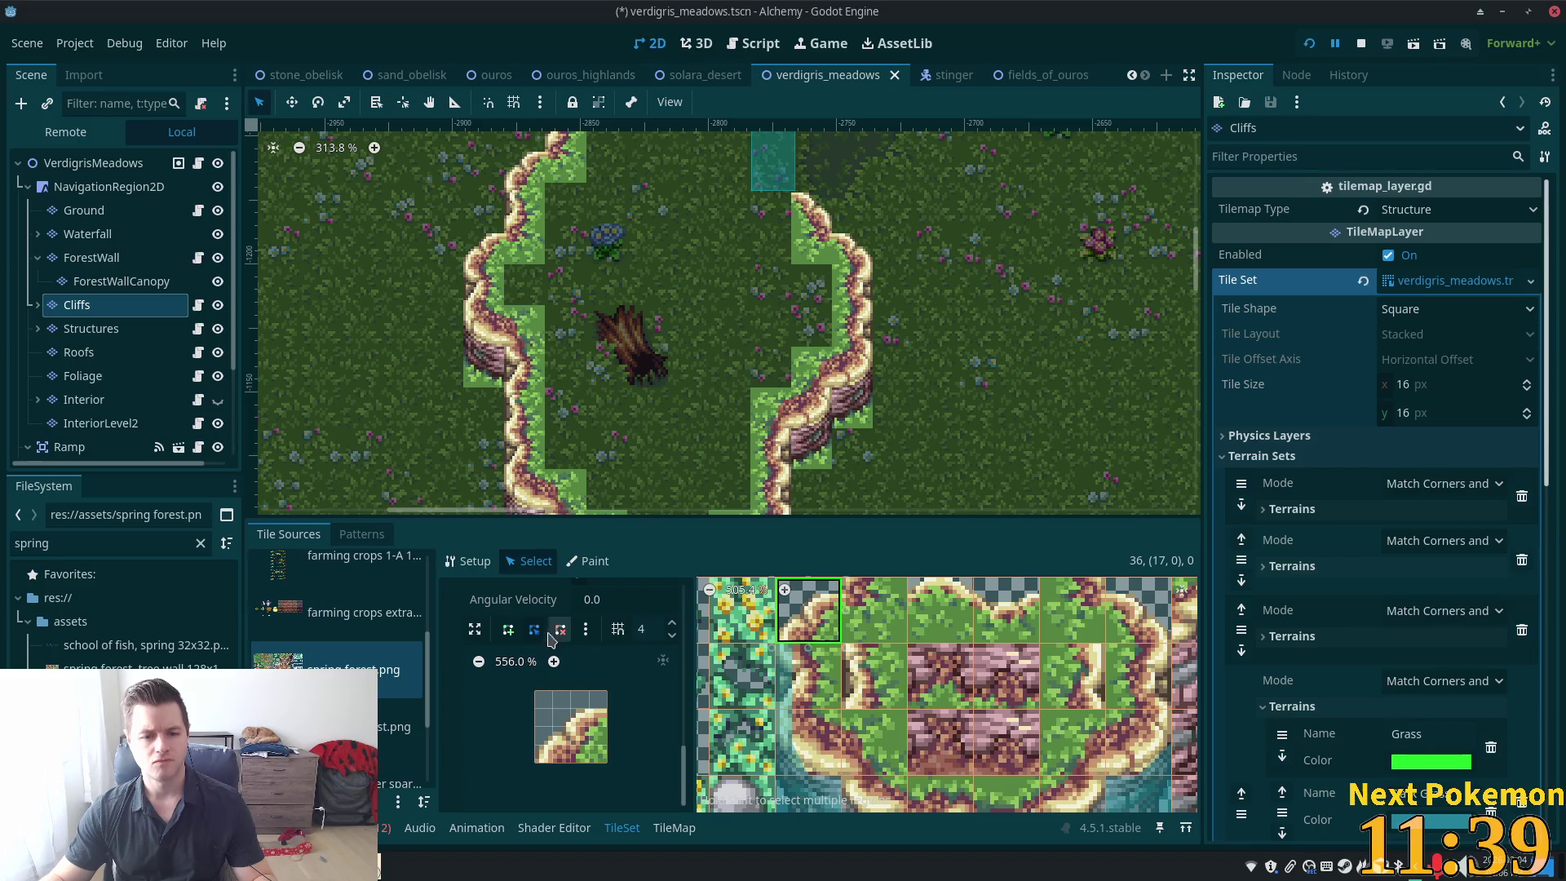
click(507, 629)
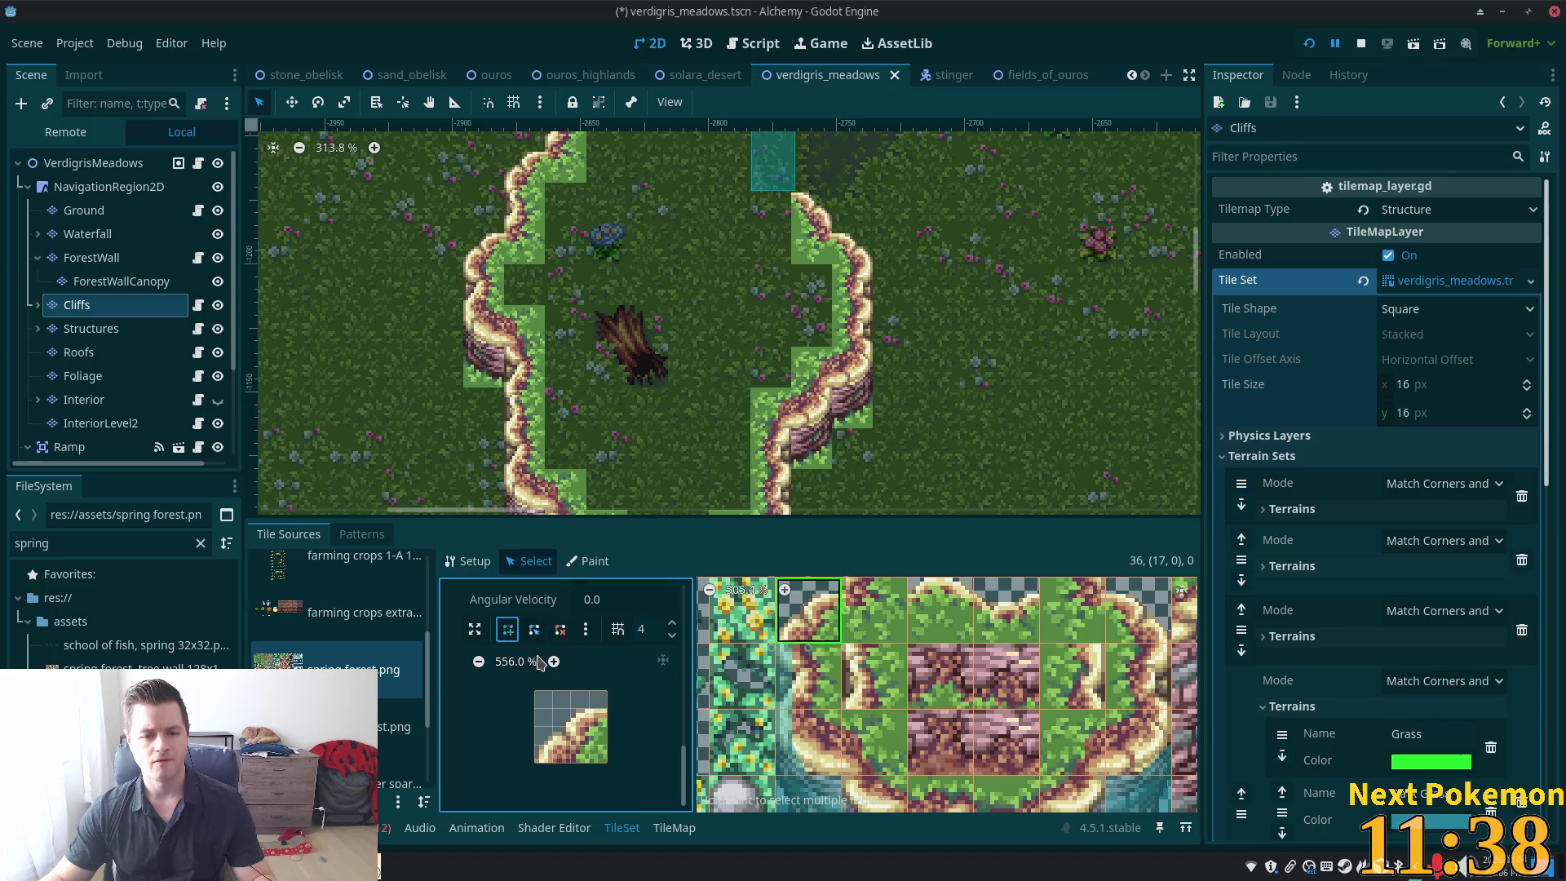
click(589, 709)
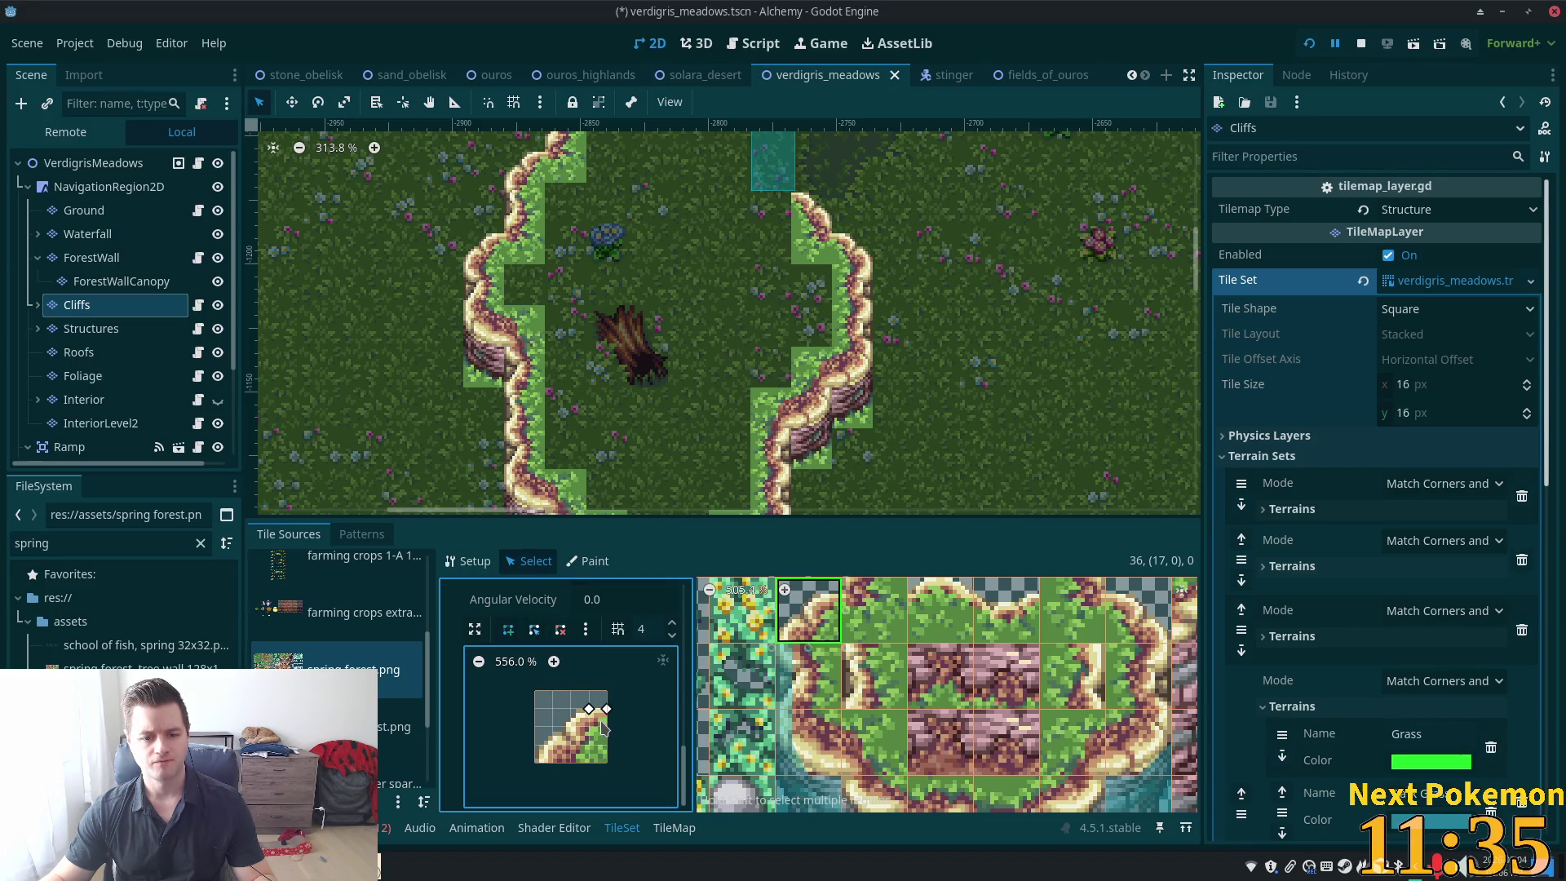
click(607, 727)
click(553, 763)
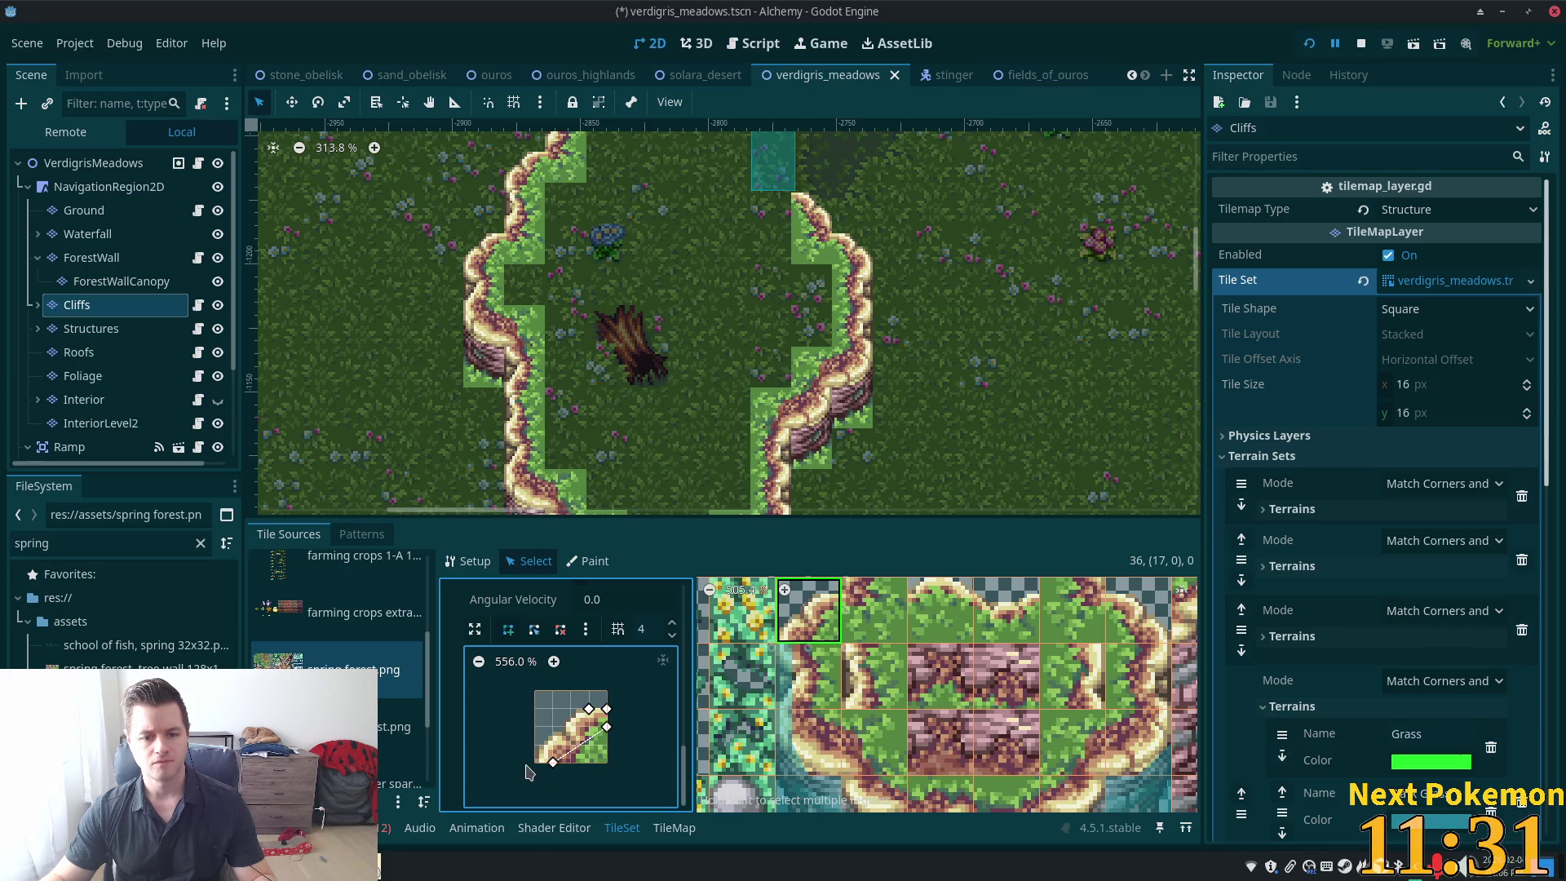
click(535, 745)
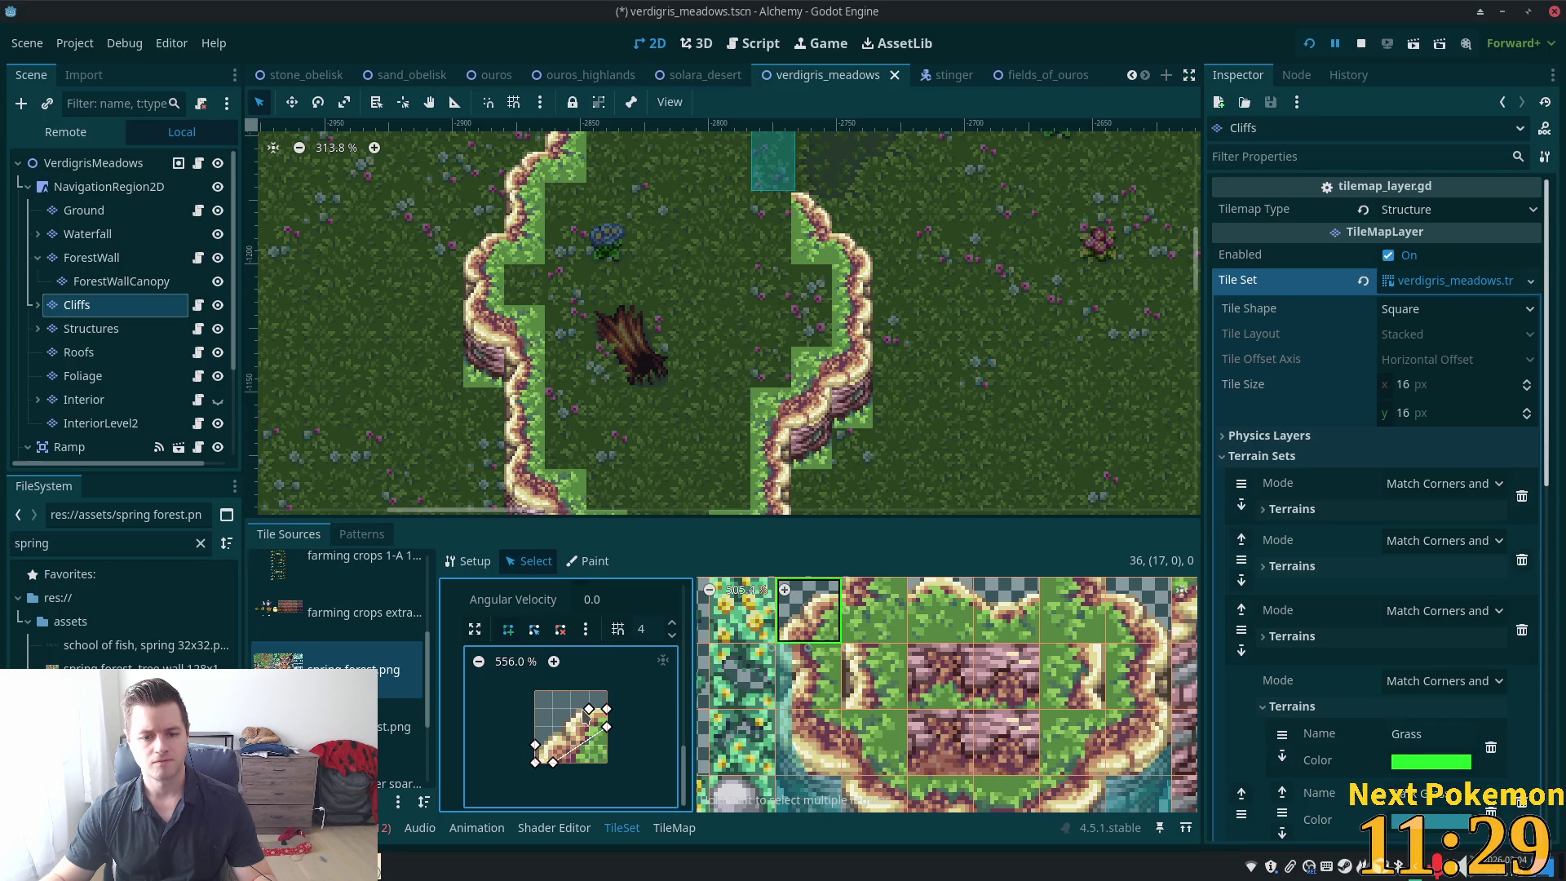
click(589, 709)
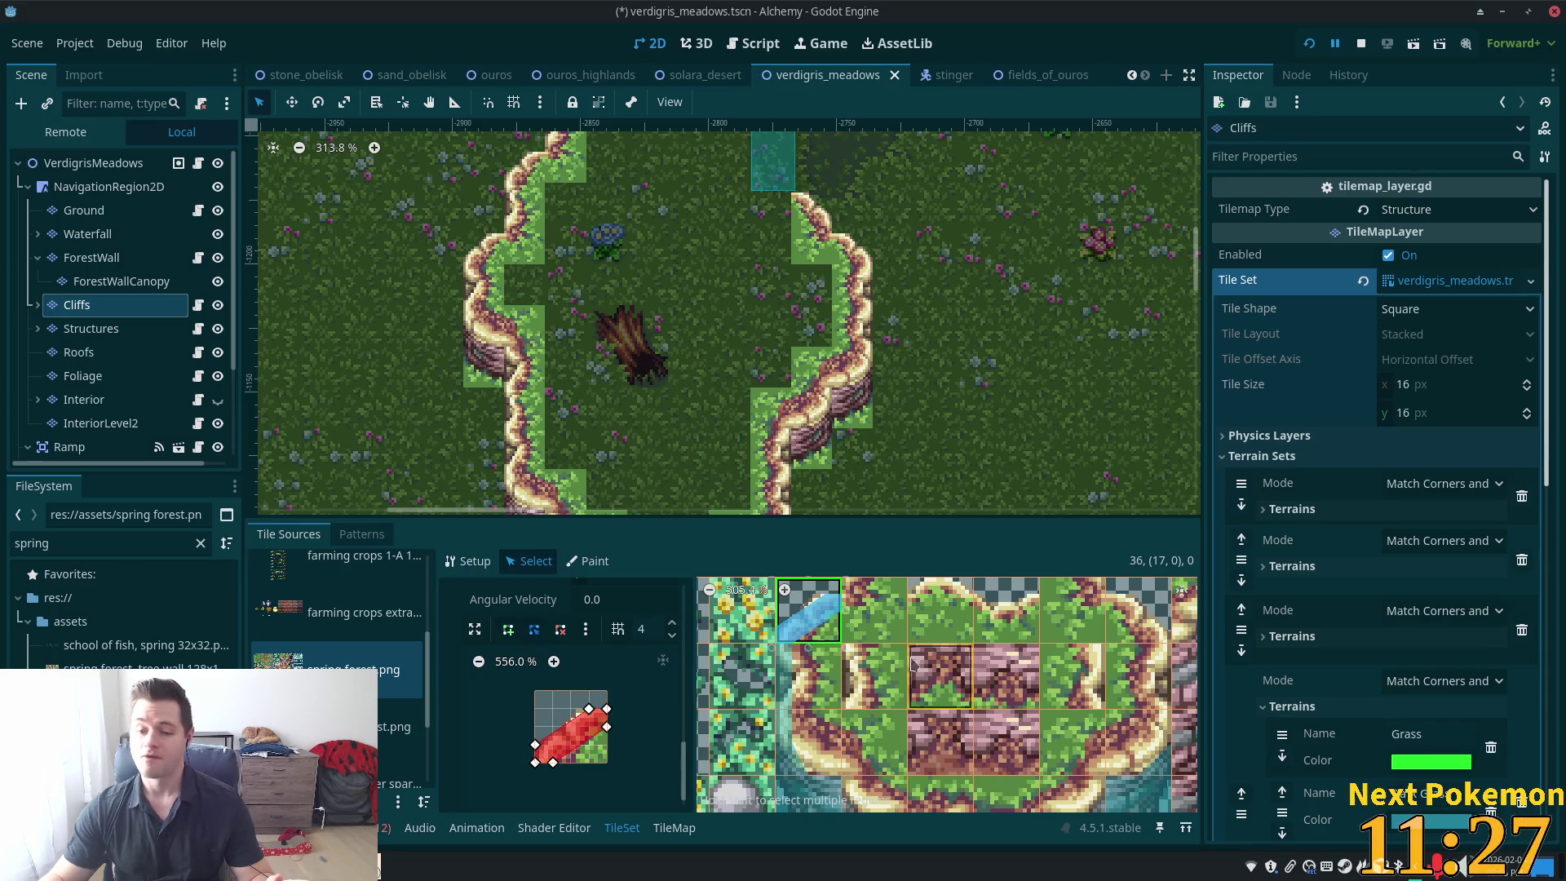
right_click(607, 727)
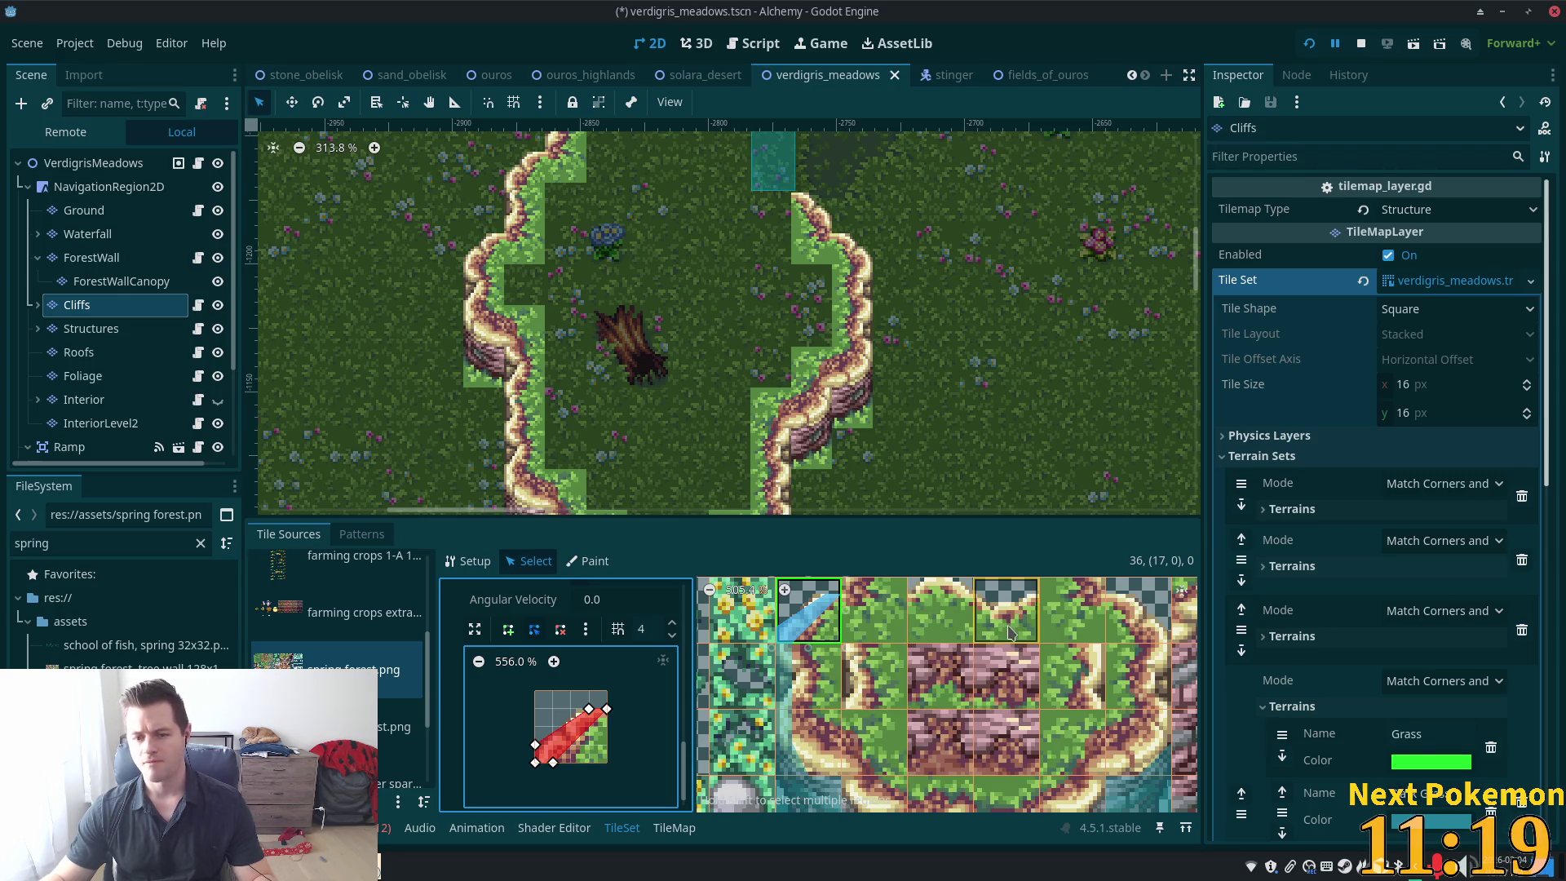
click(946, 616)
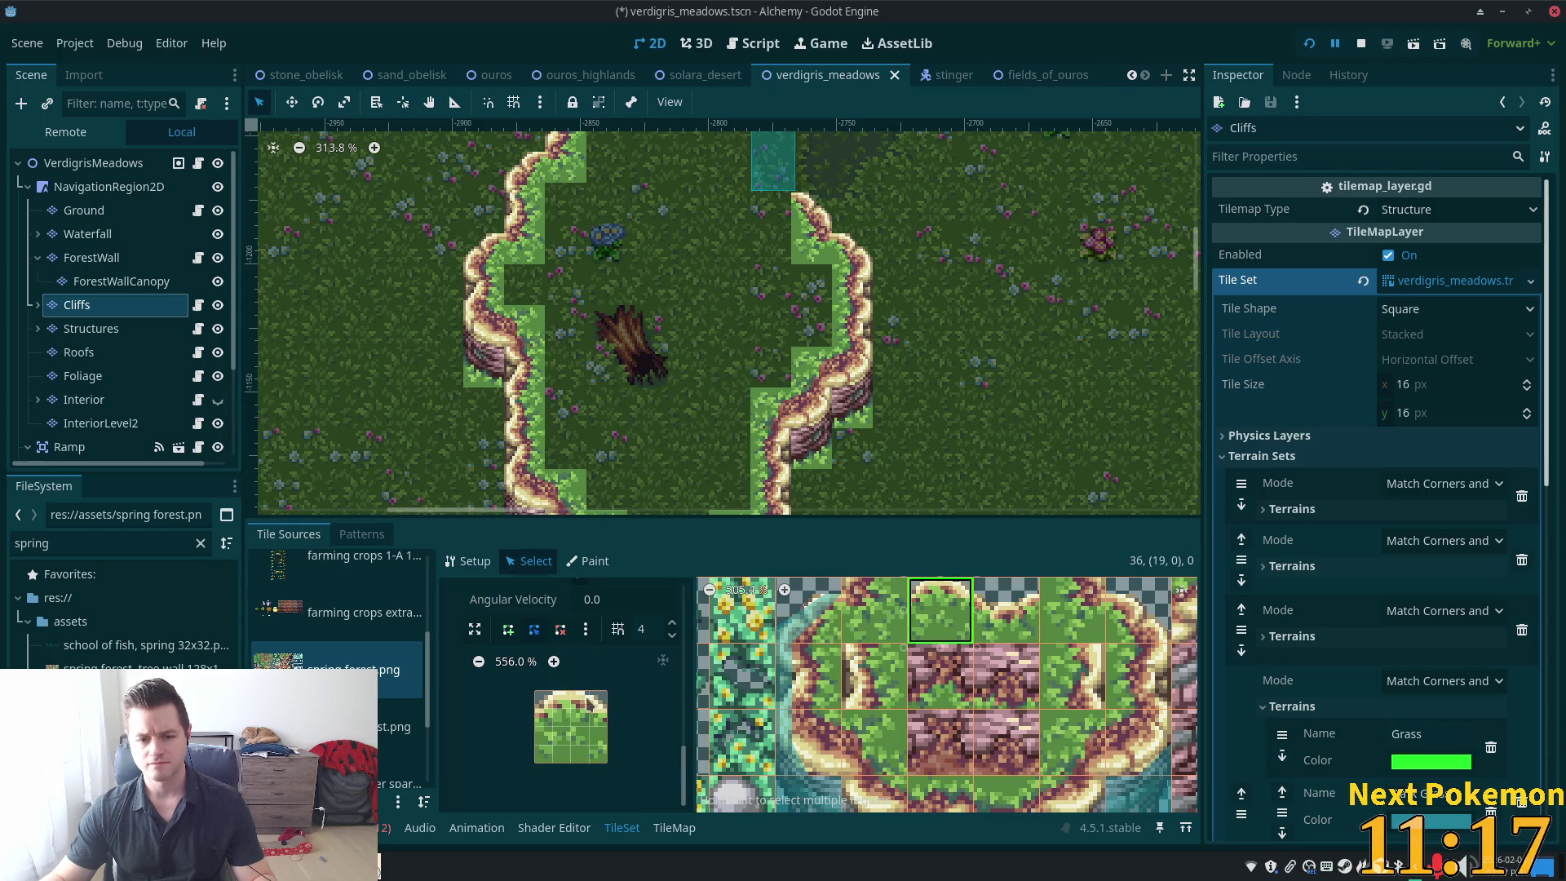
Draw a rectangular collision polygon over the top strip of the selected tiles
click(507, 631)
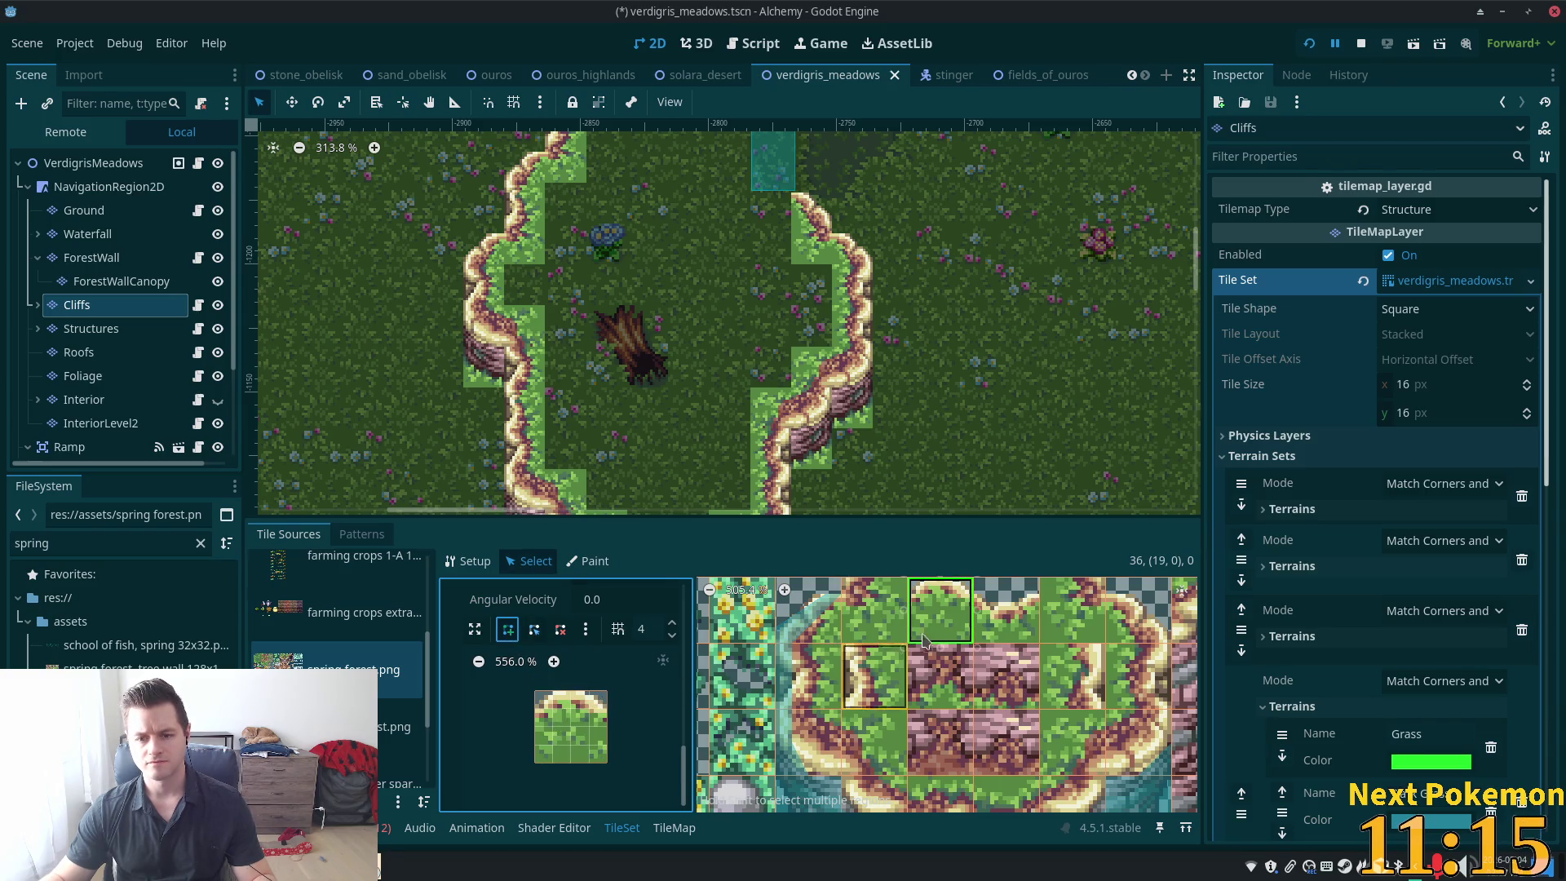
shift+click(1006, 610)
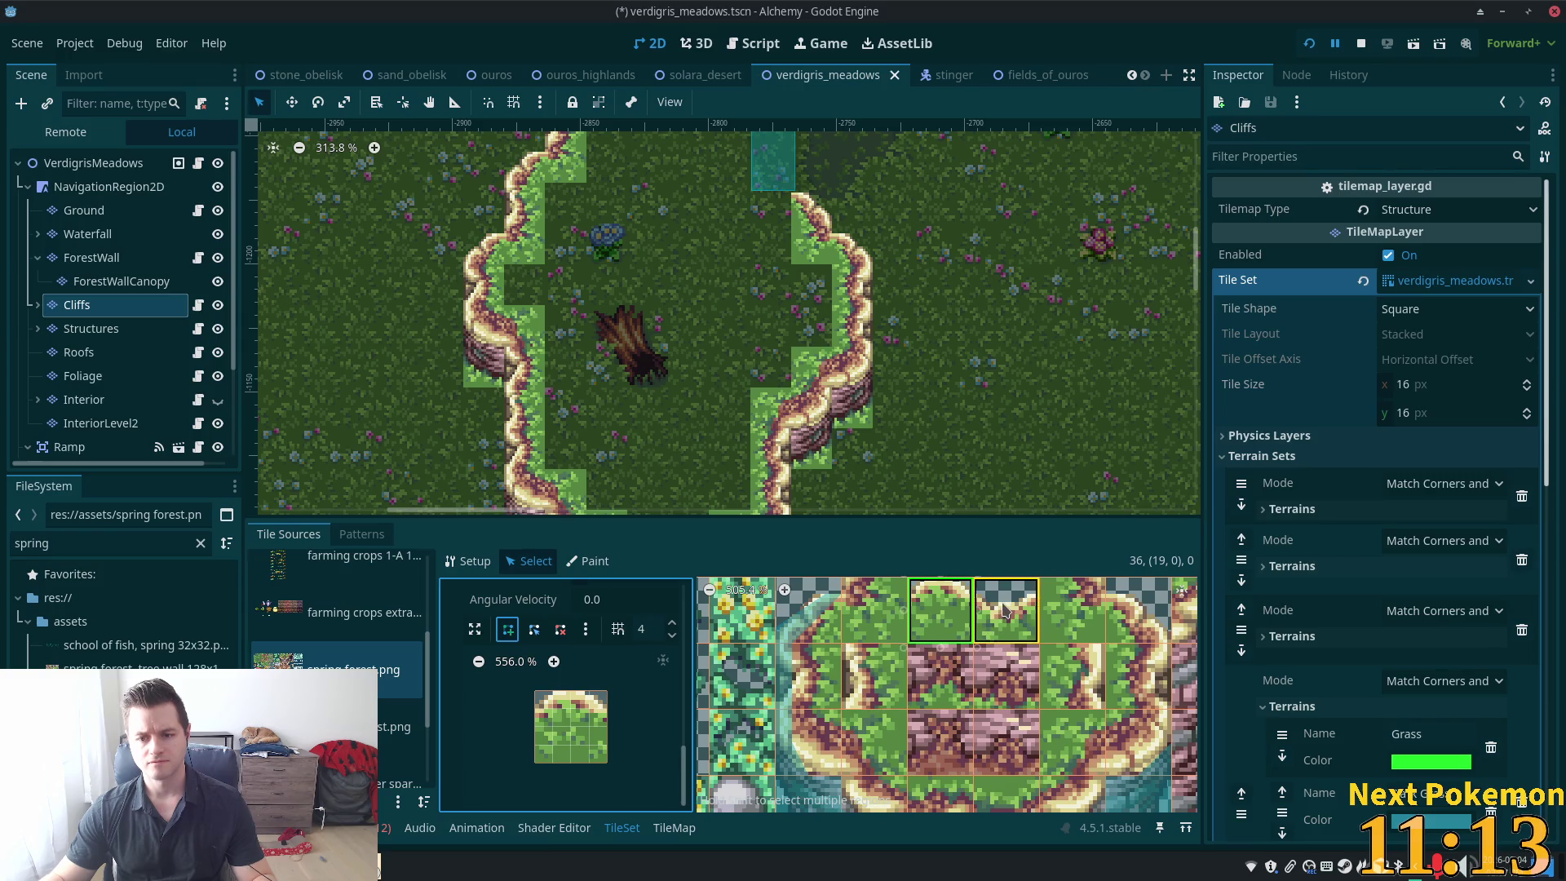
click(607, 691)
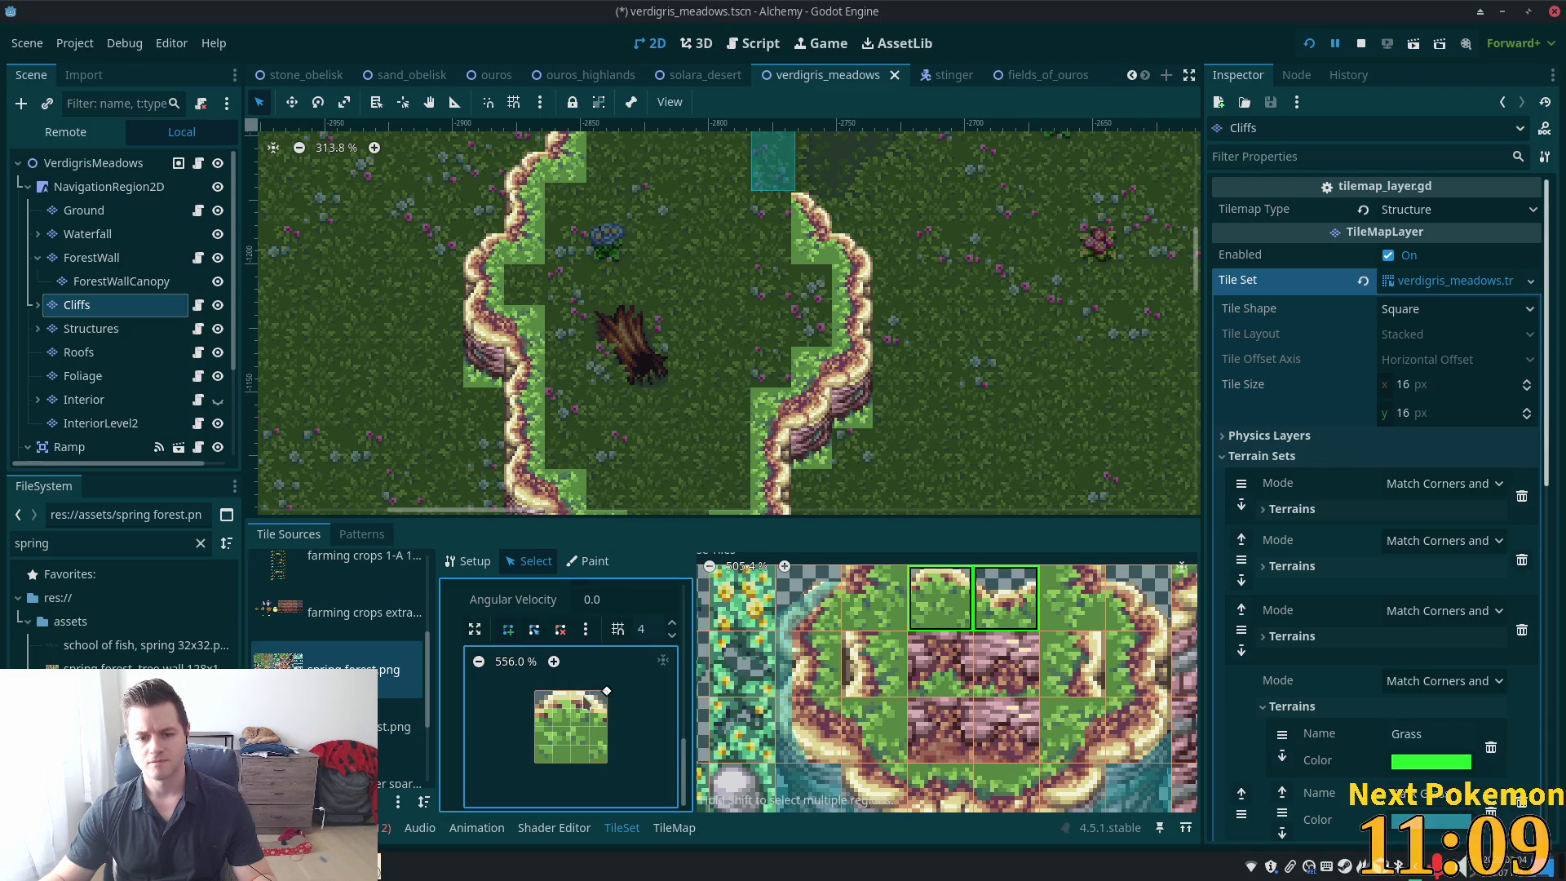
click(535, 691)
click(535, 708)
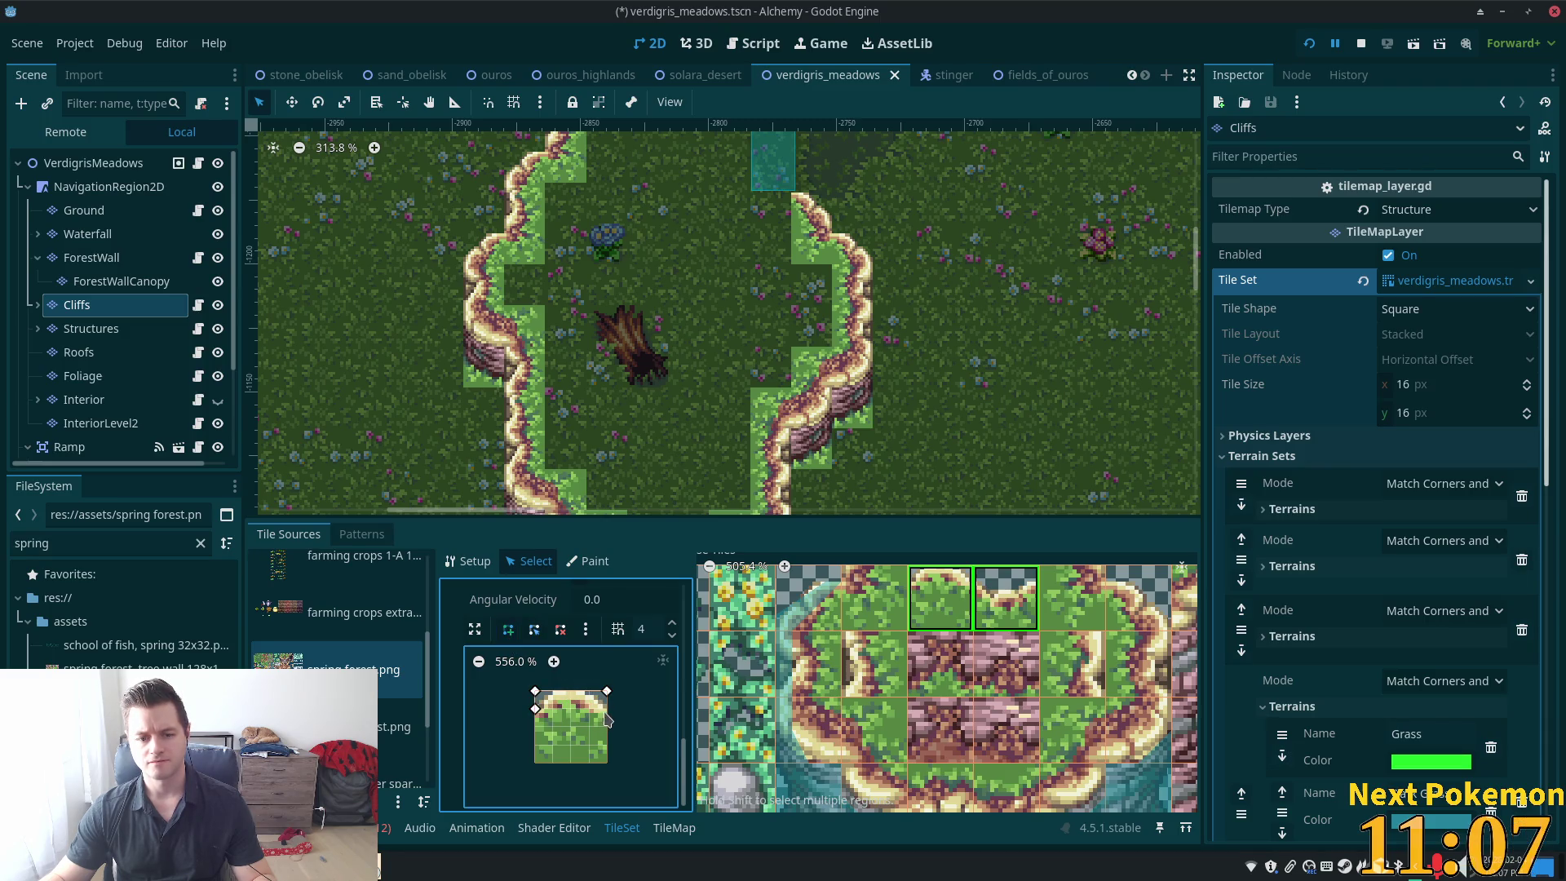
click(607, 708)
click(607, 691)
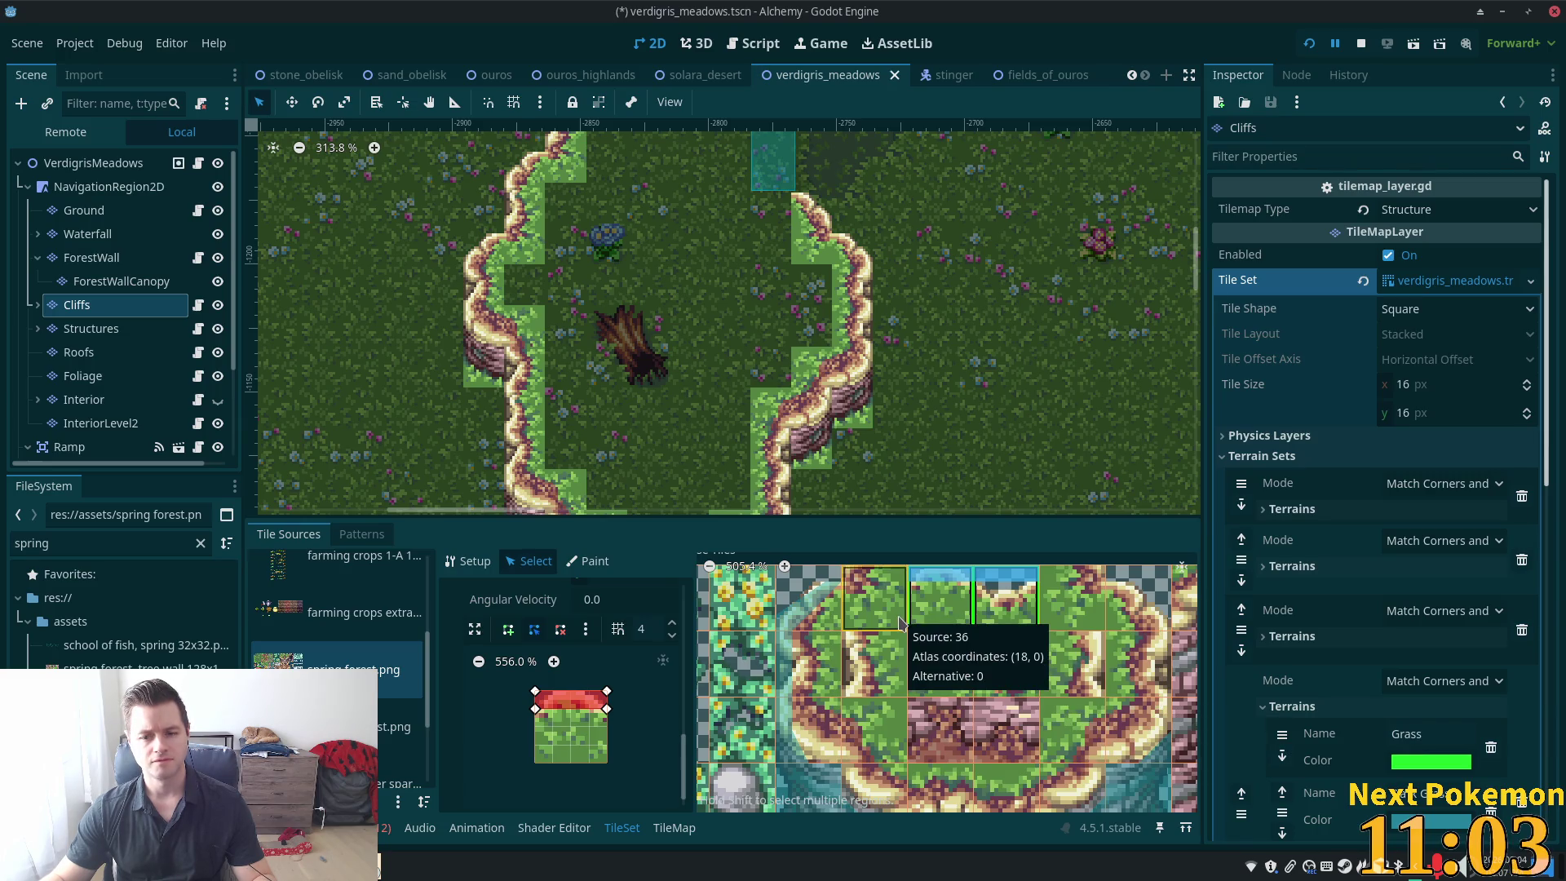
Select tile (20, 0) and outline a collision polygon across its upper cliff band
click(1019, 607)
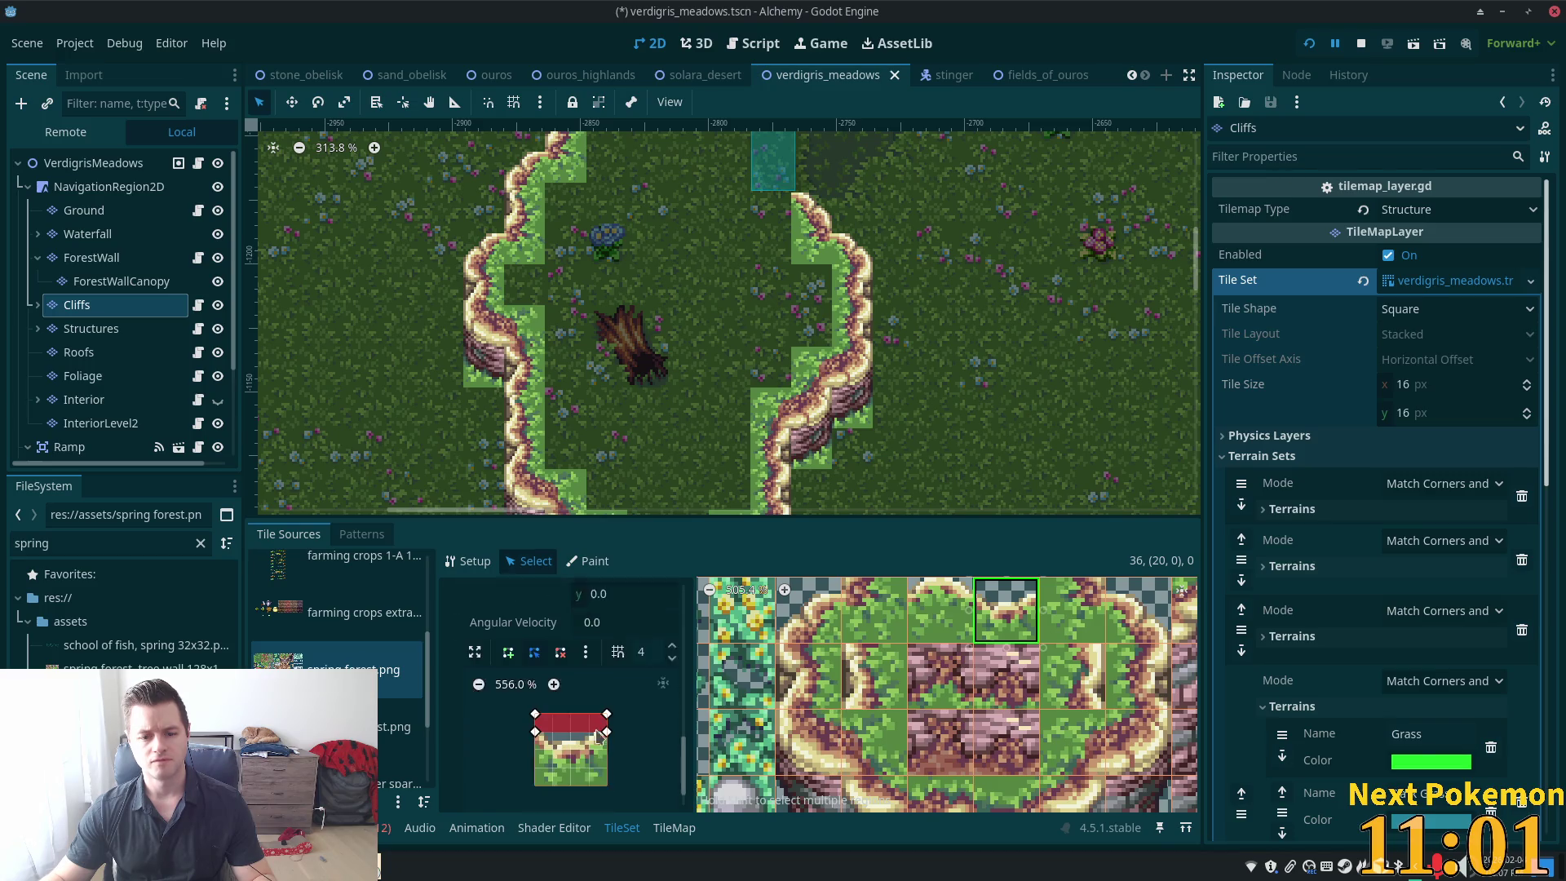
scroll(600, 734, down, 1)
click(507, 623)
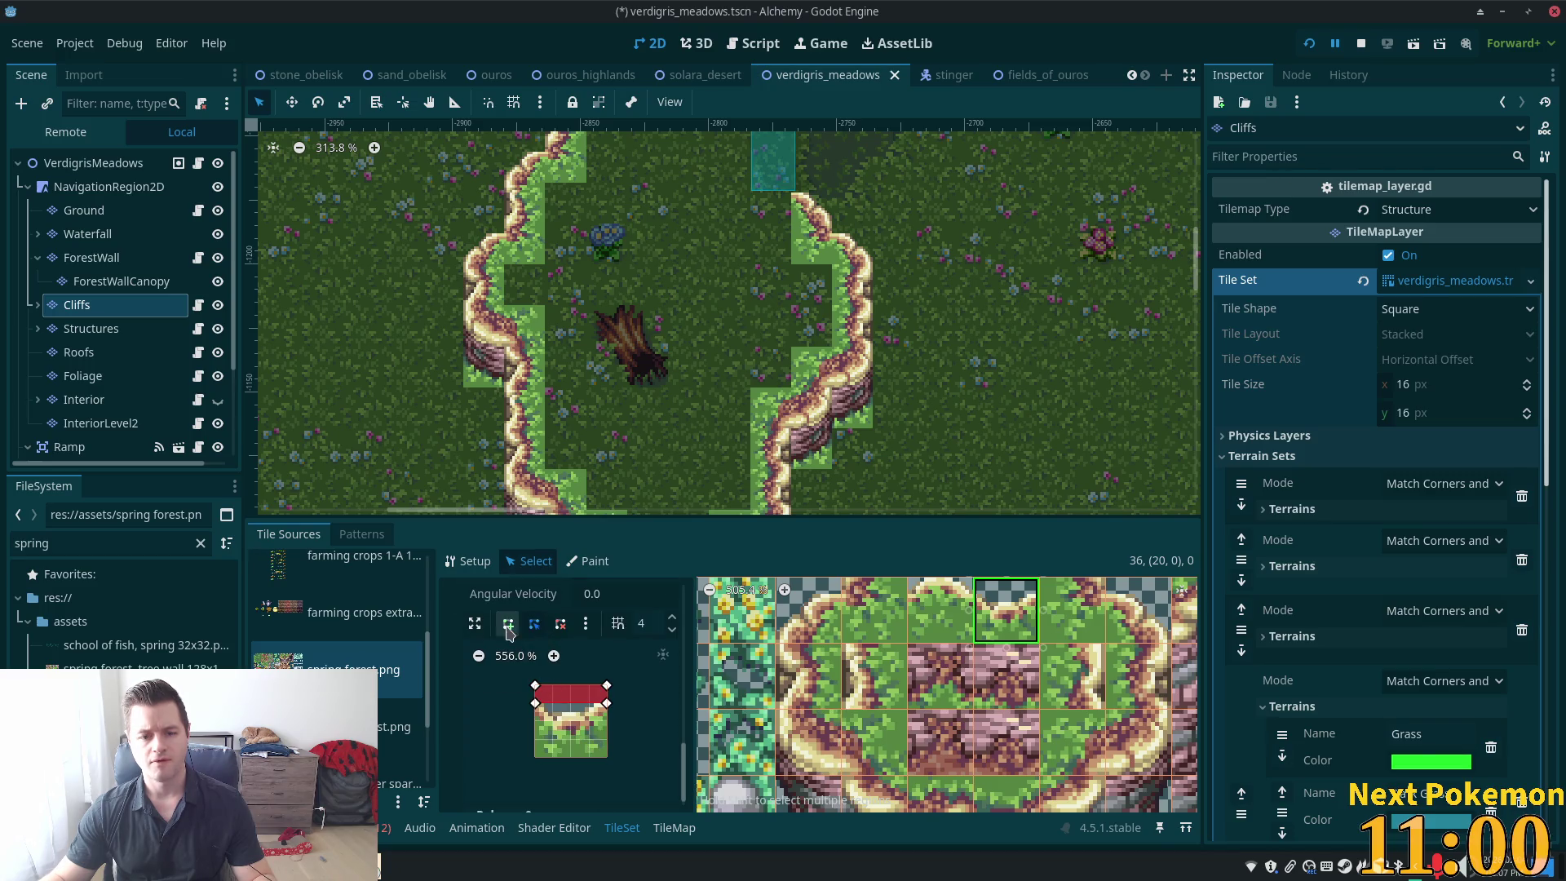
click(554, 721)
click(535, 703)
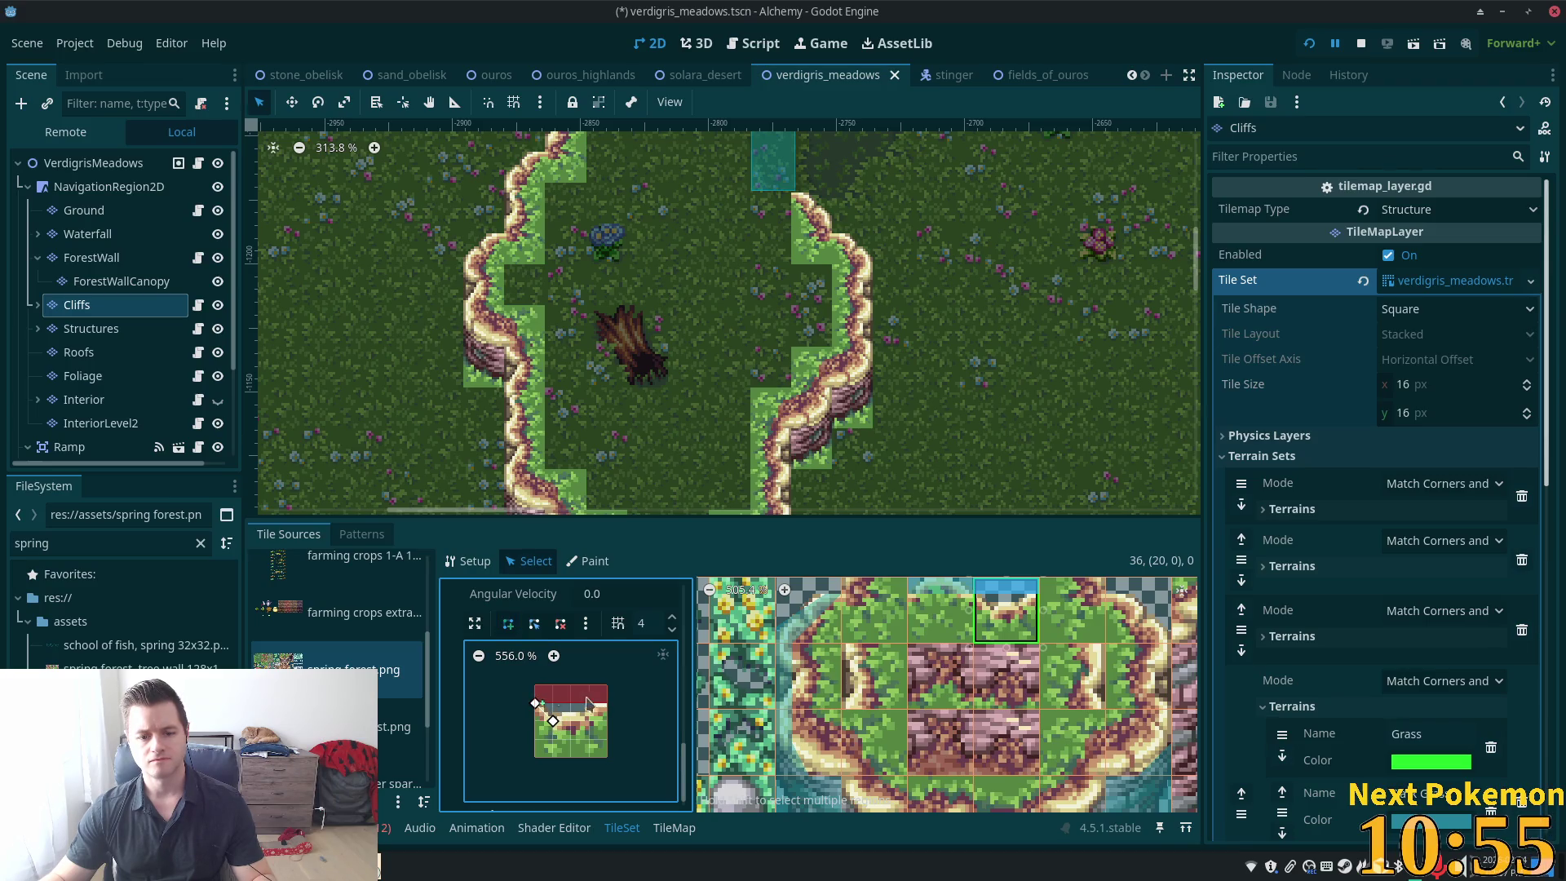
click(536, 685)
click(607, 685)
click(607, 703)
click(554, 721)
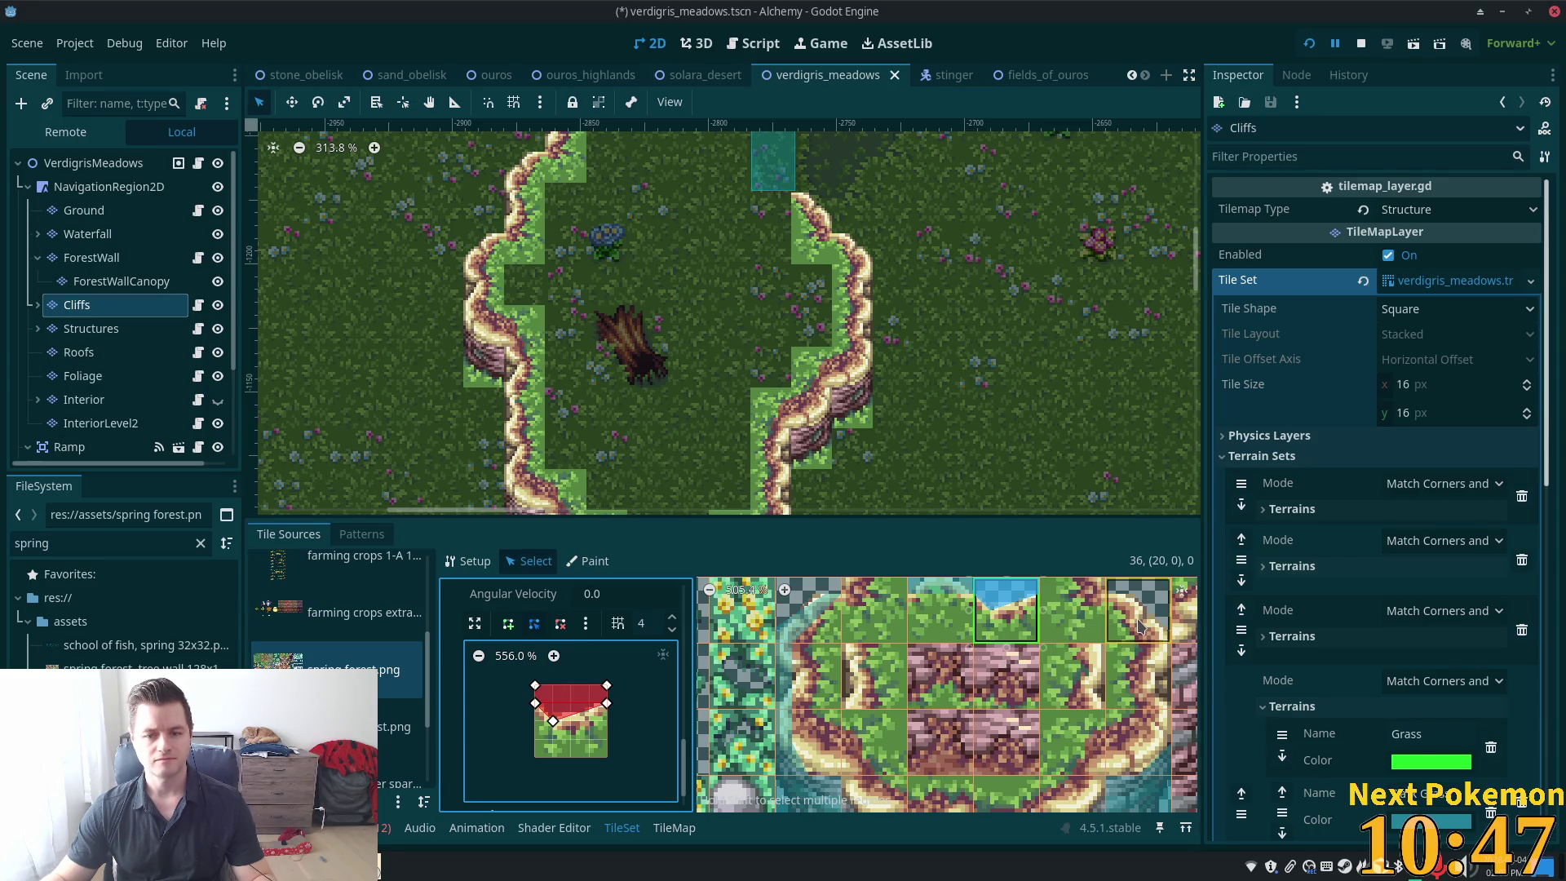
click(1141, 625)
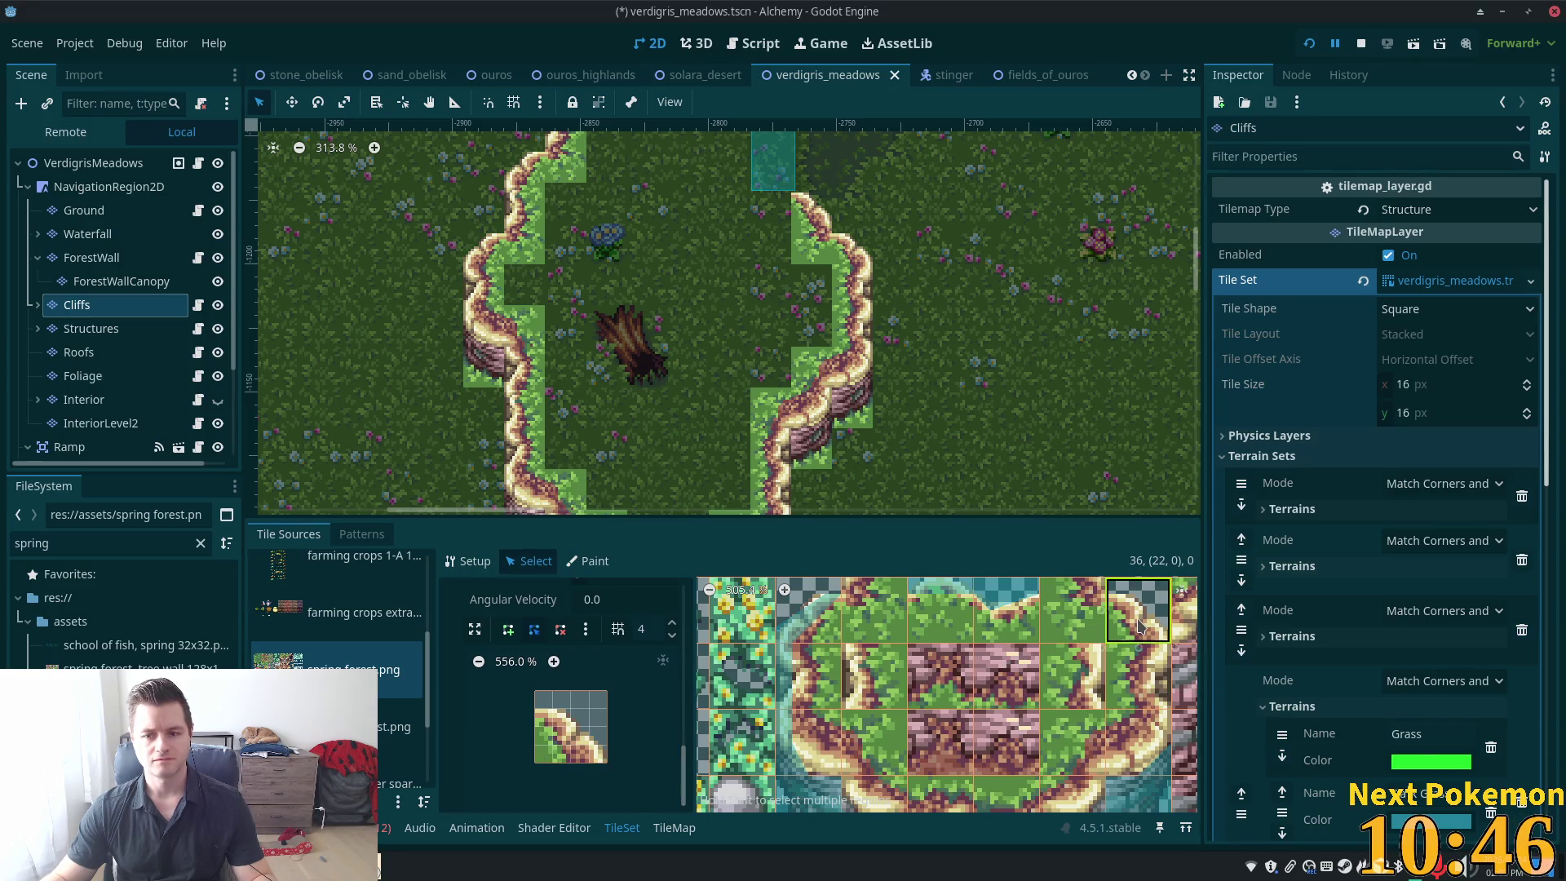
Draw a diagonal collision polygon on cliff tile (22,0) and a right-edge strip on (22,1)
click(508, 630)
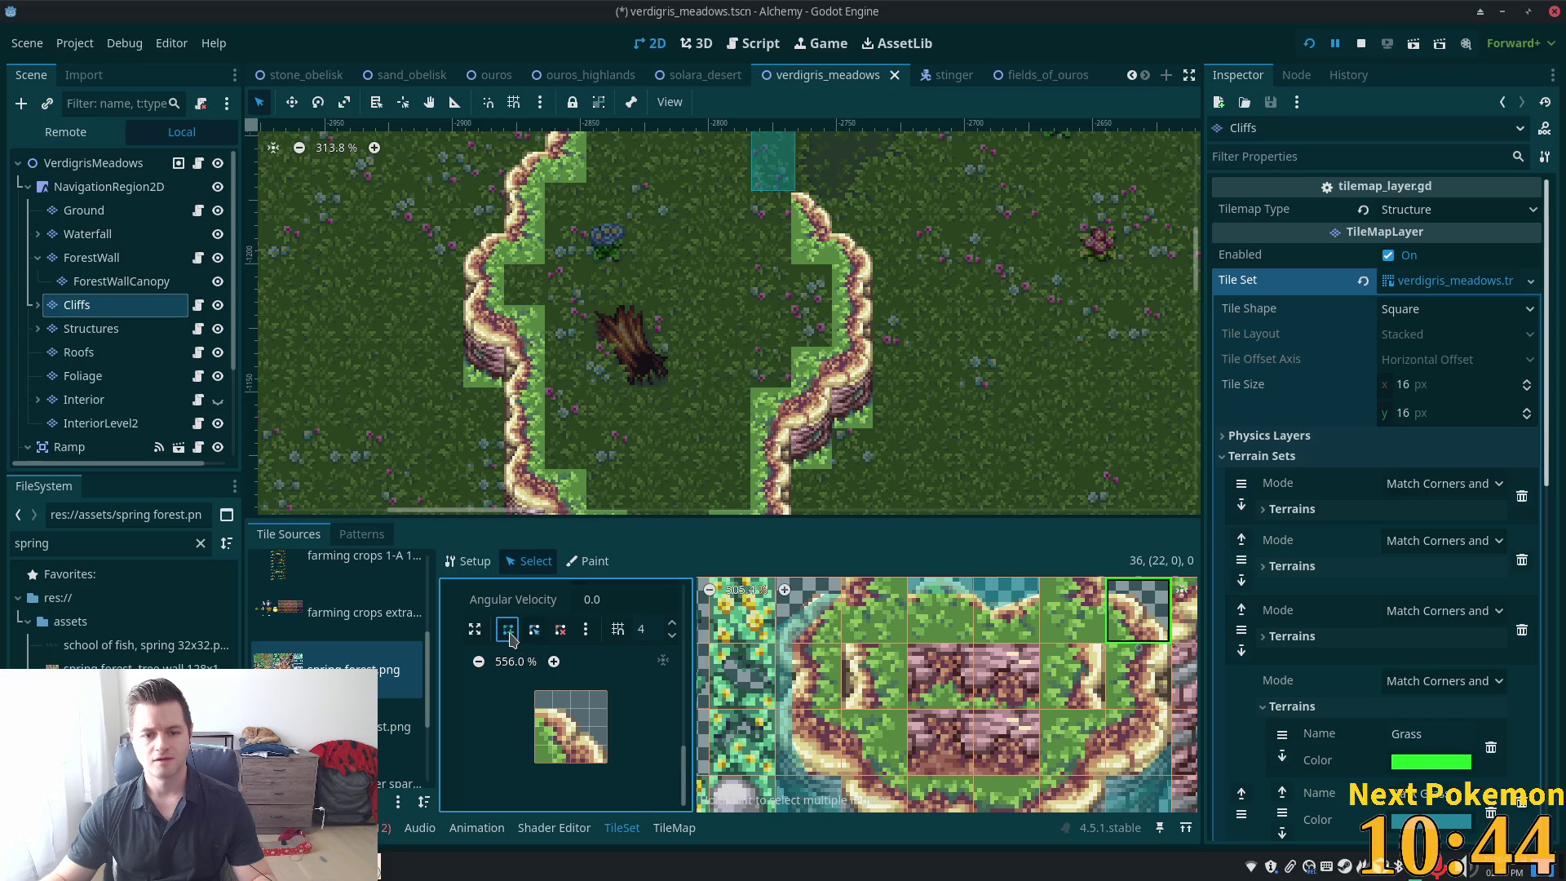
click(535, 709)
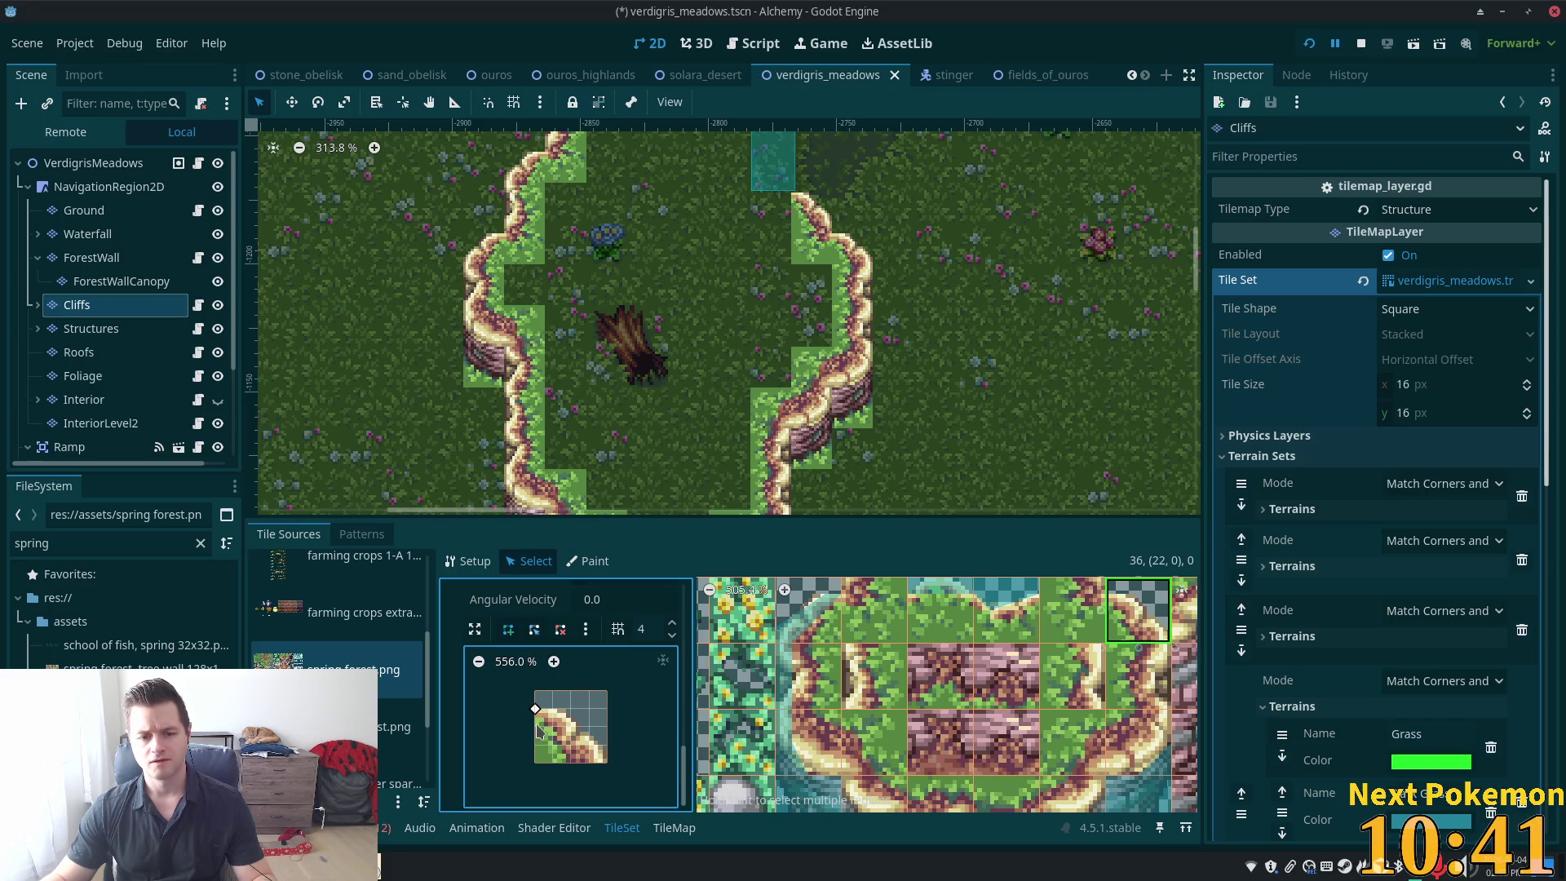
click(607, 745)
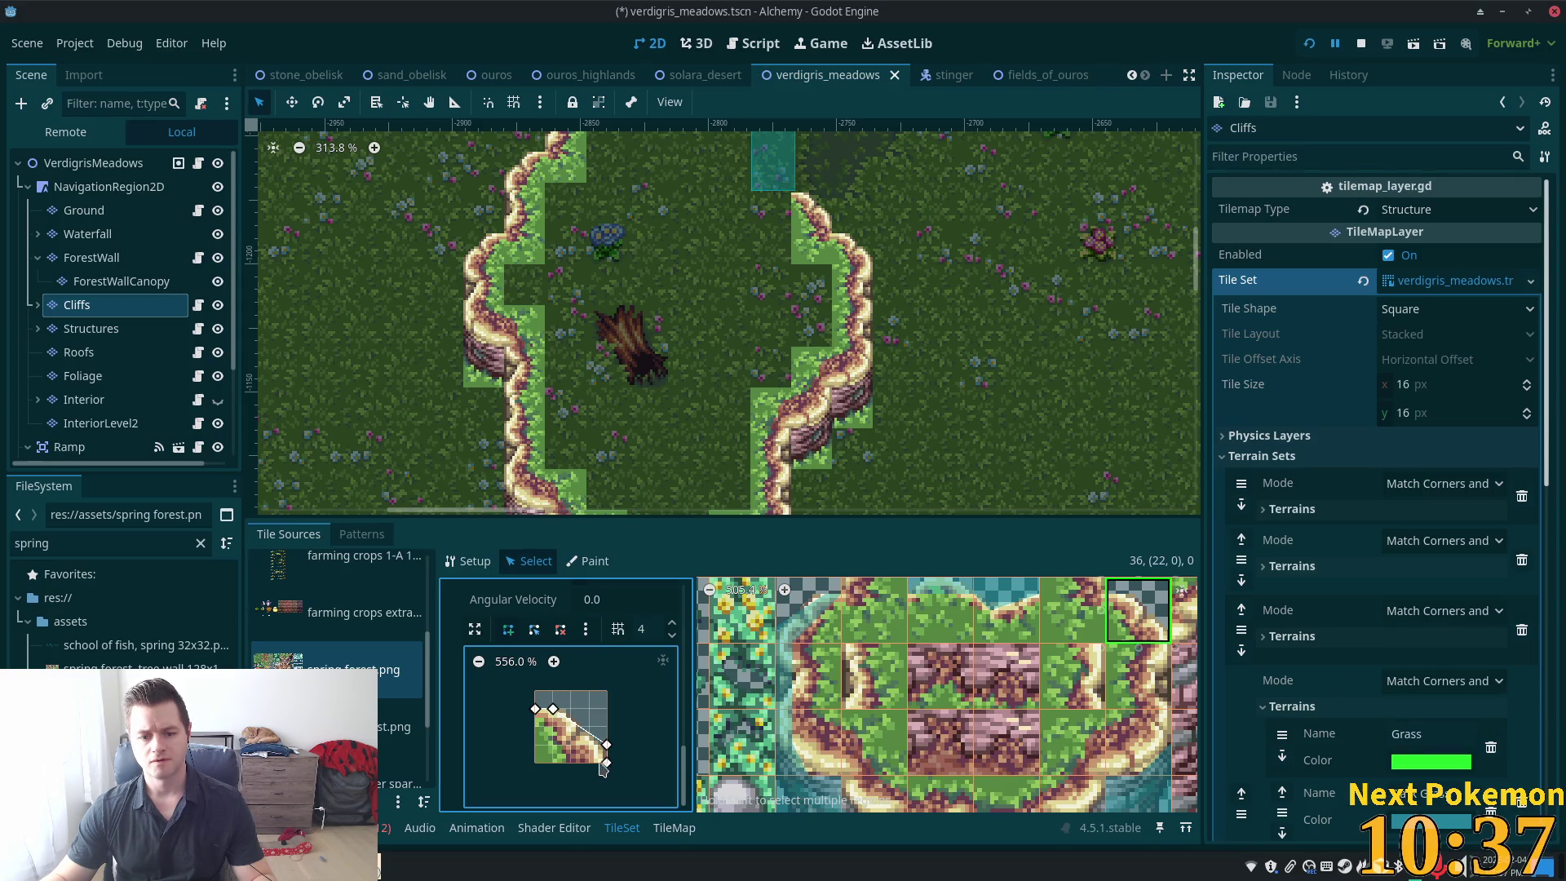
click(590, 763)
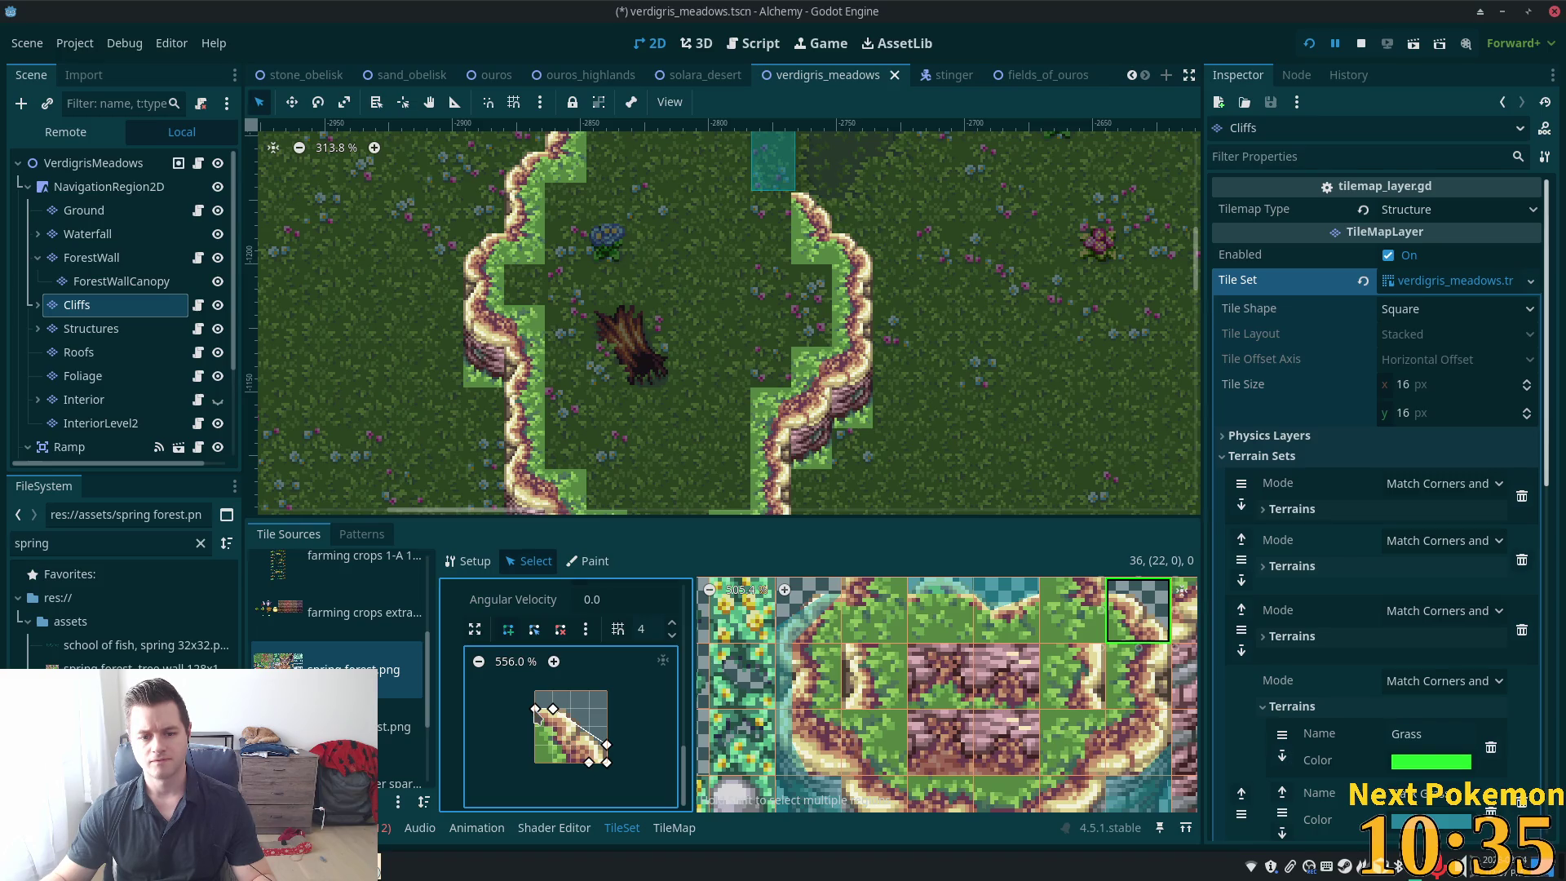
click(536, 711)
click(1152, 682)
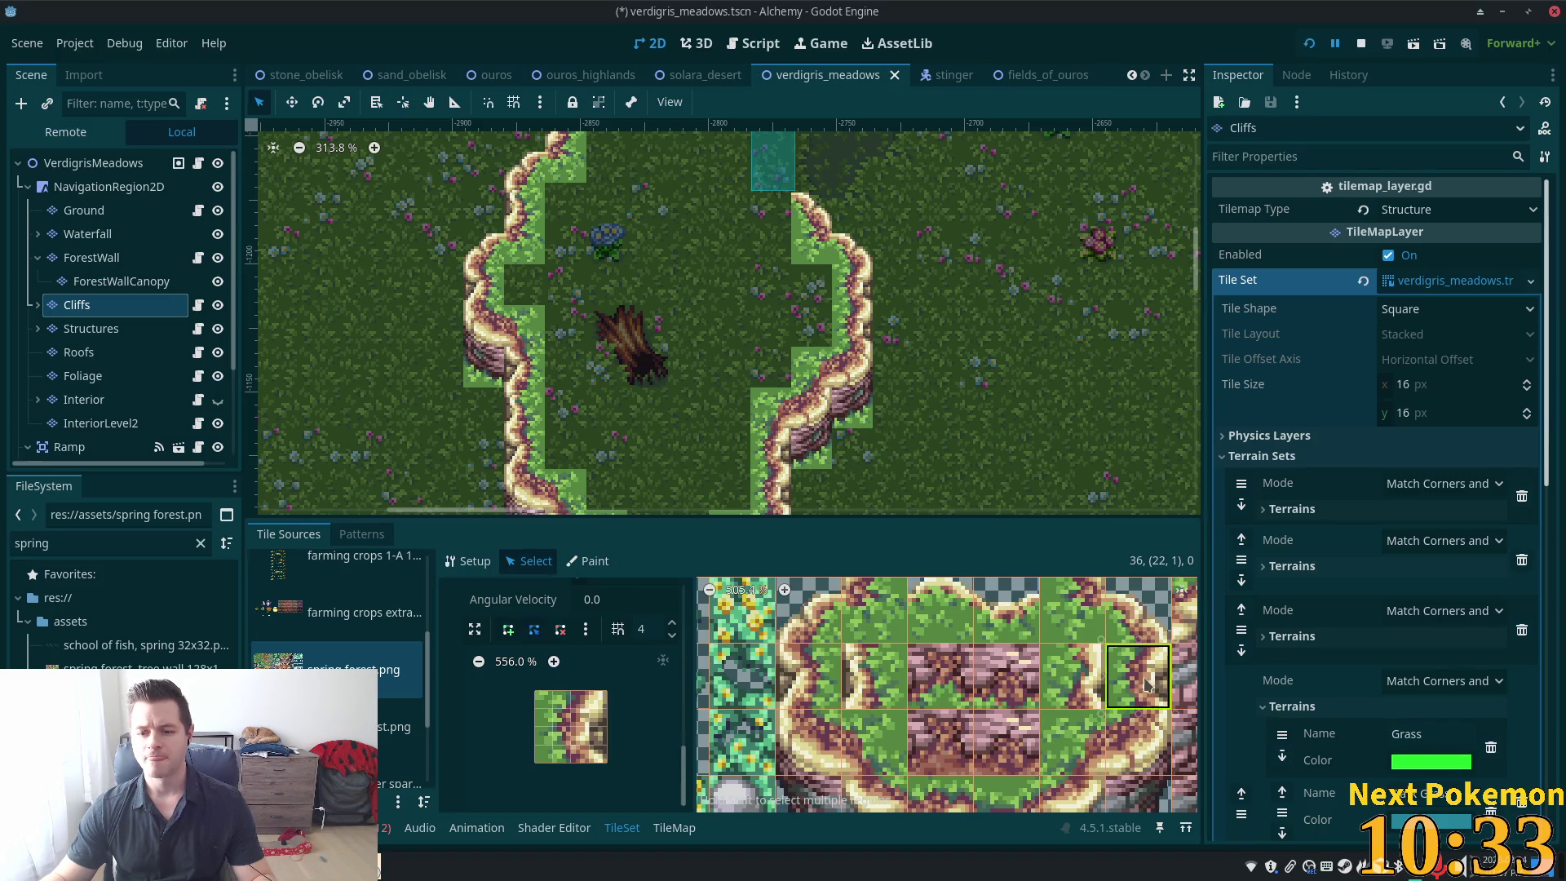
click(589, 692)
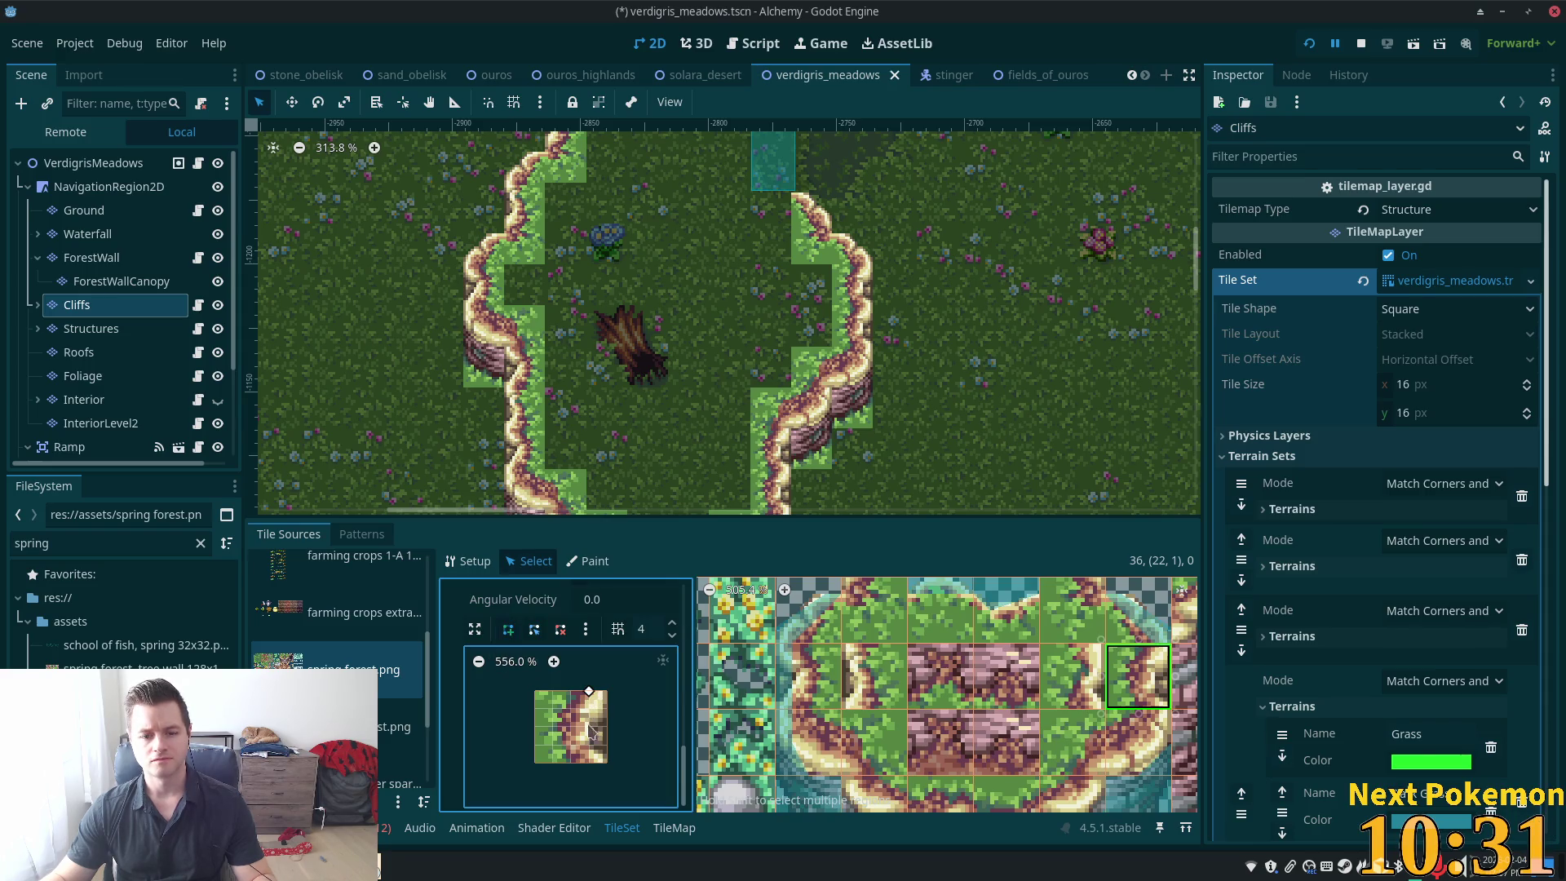
click(589, 763)
click(607, 763)
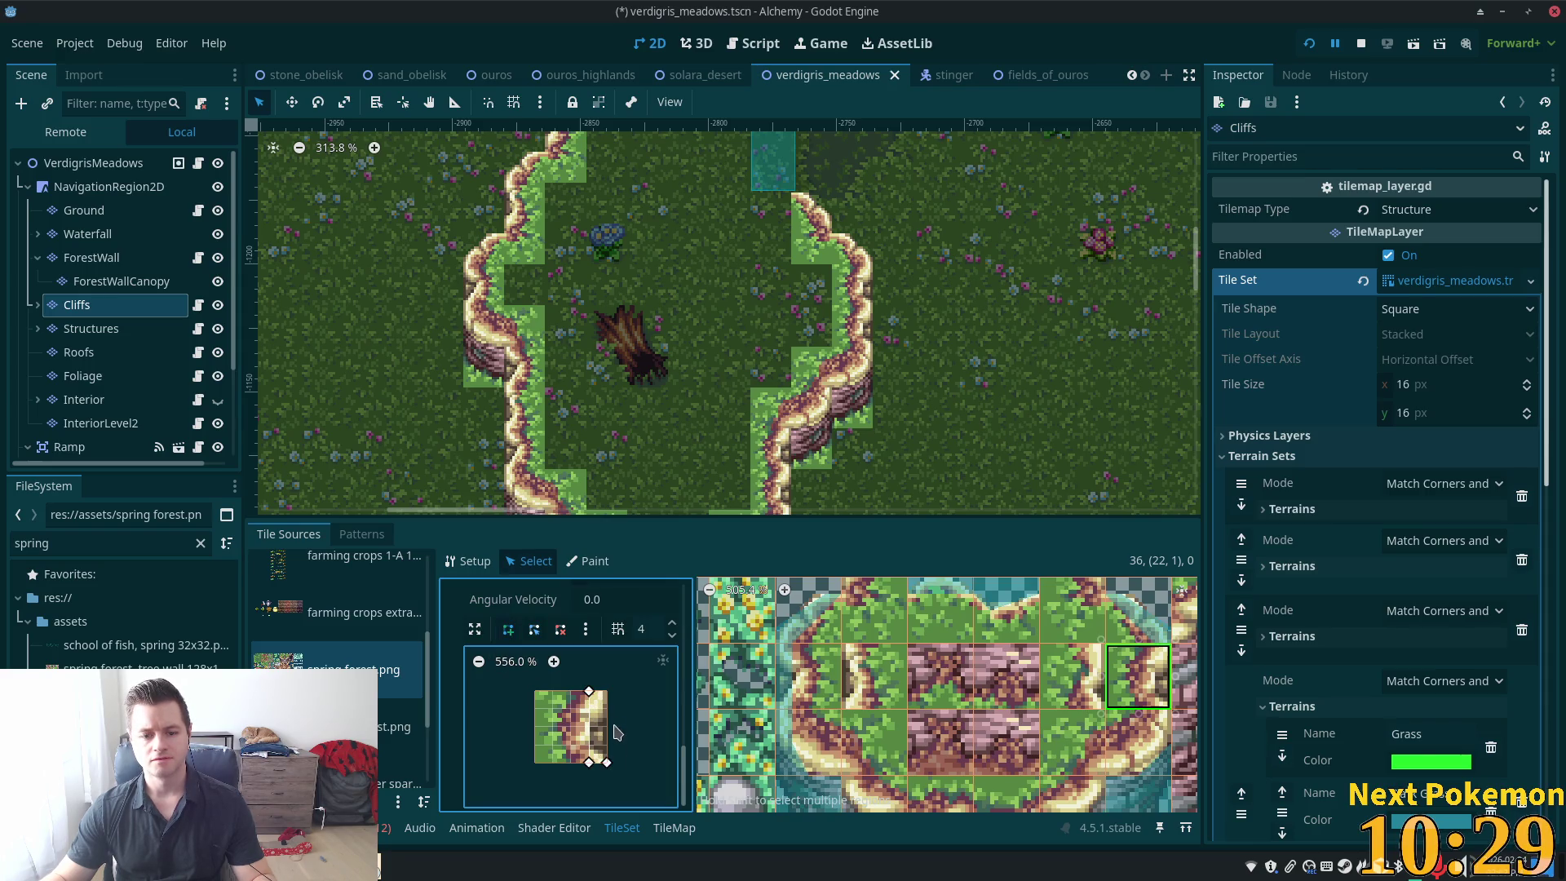
click(607, 692)
click(589, 692)
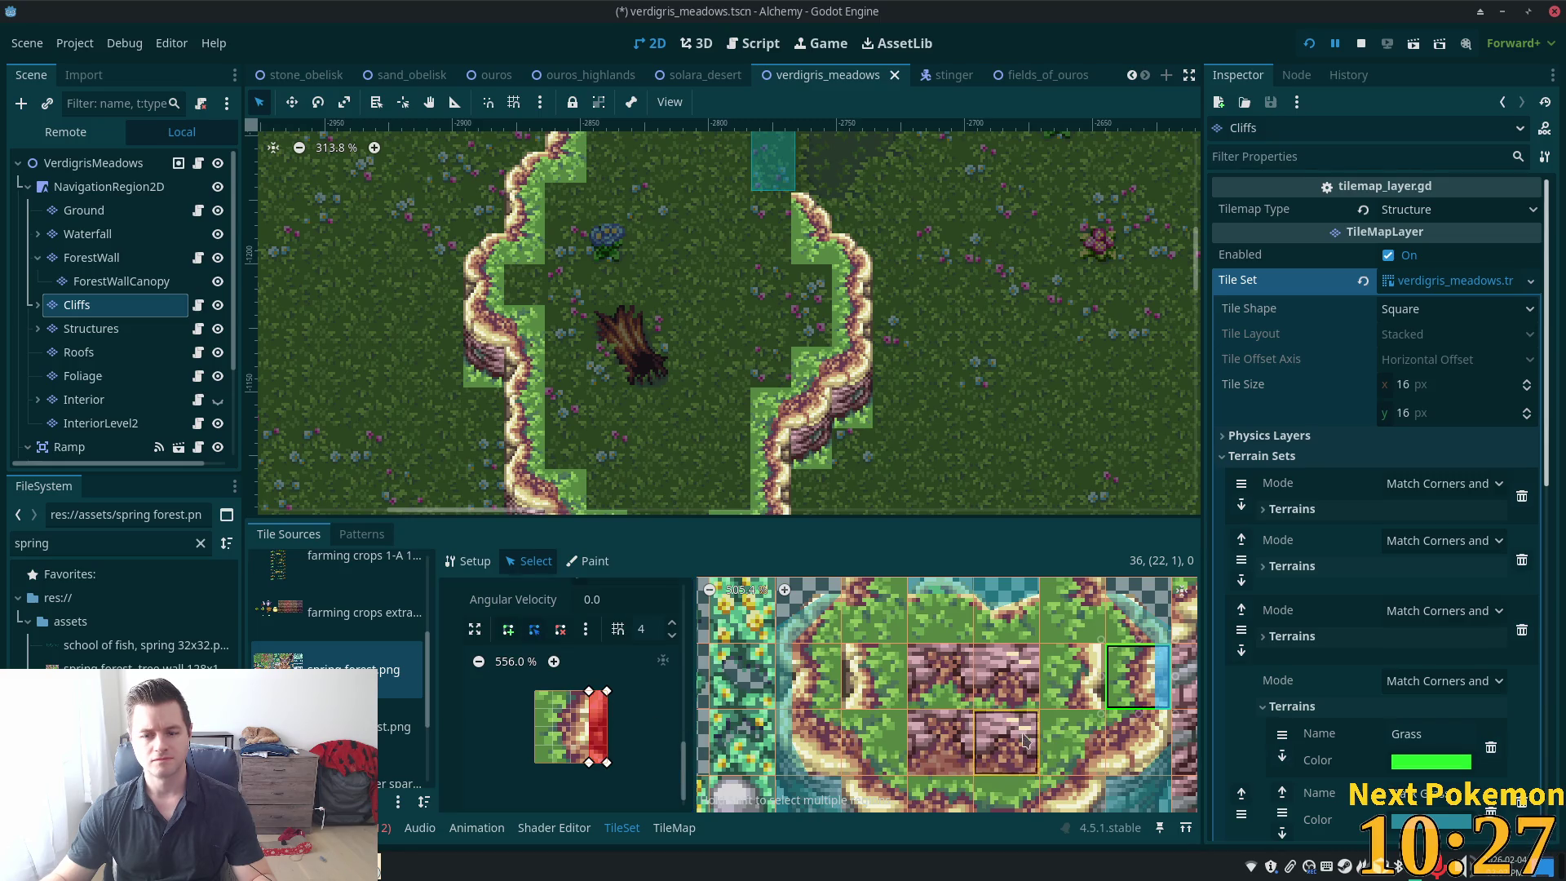
Draw a collision polygon on cliff tile (22,2), lowering one corner to follow the cliff
click(1139, 750)
click(503, 637)
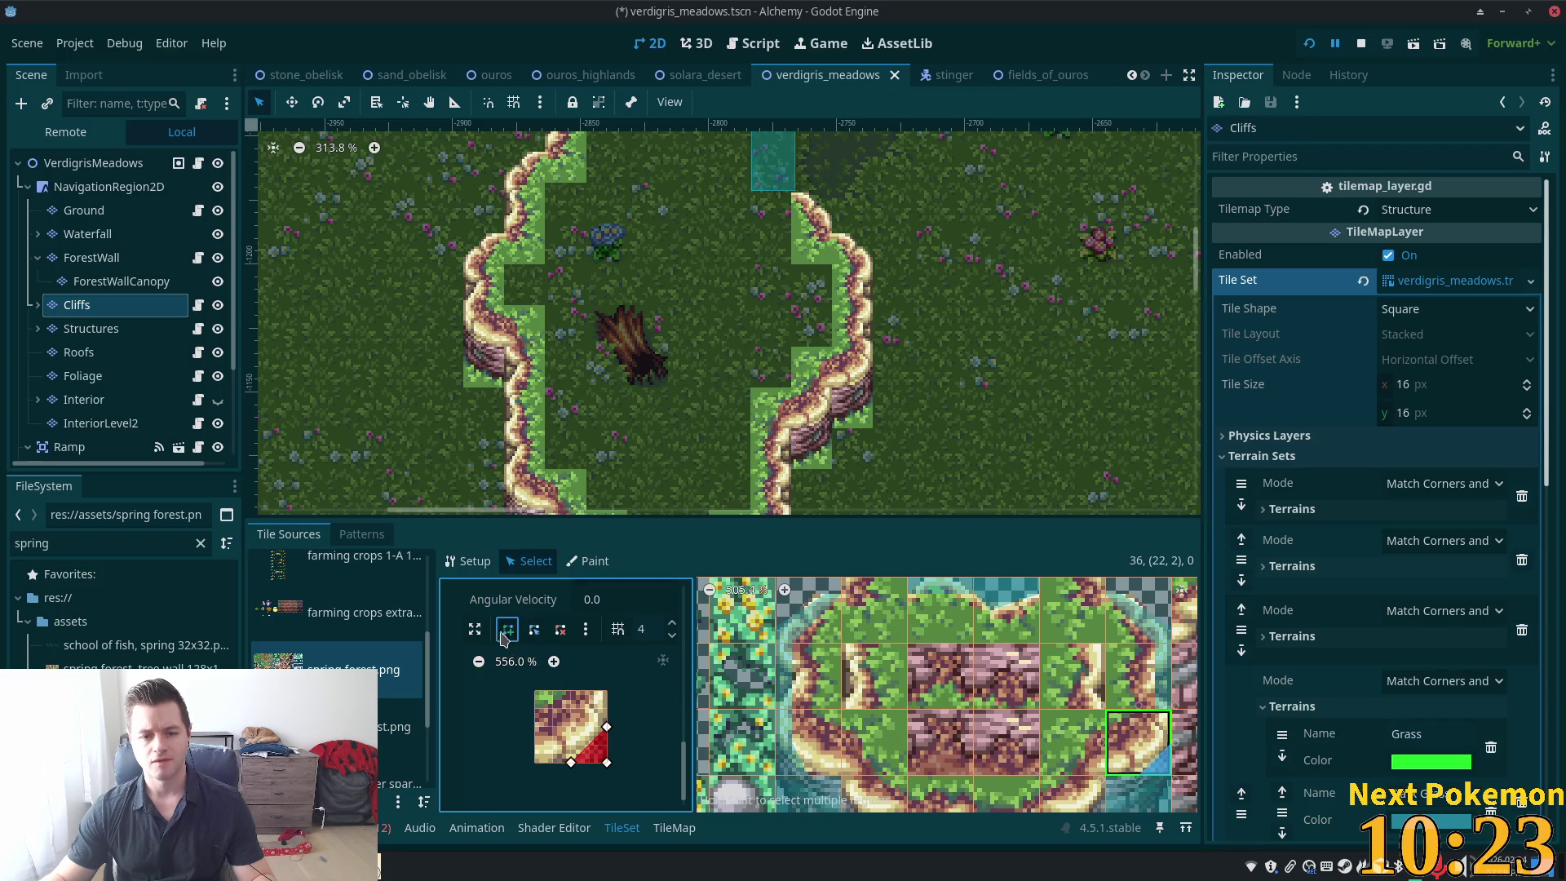
click(589, 692)
click(589, 726)
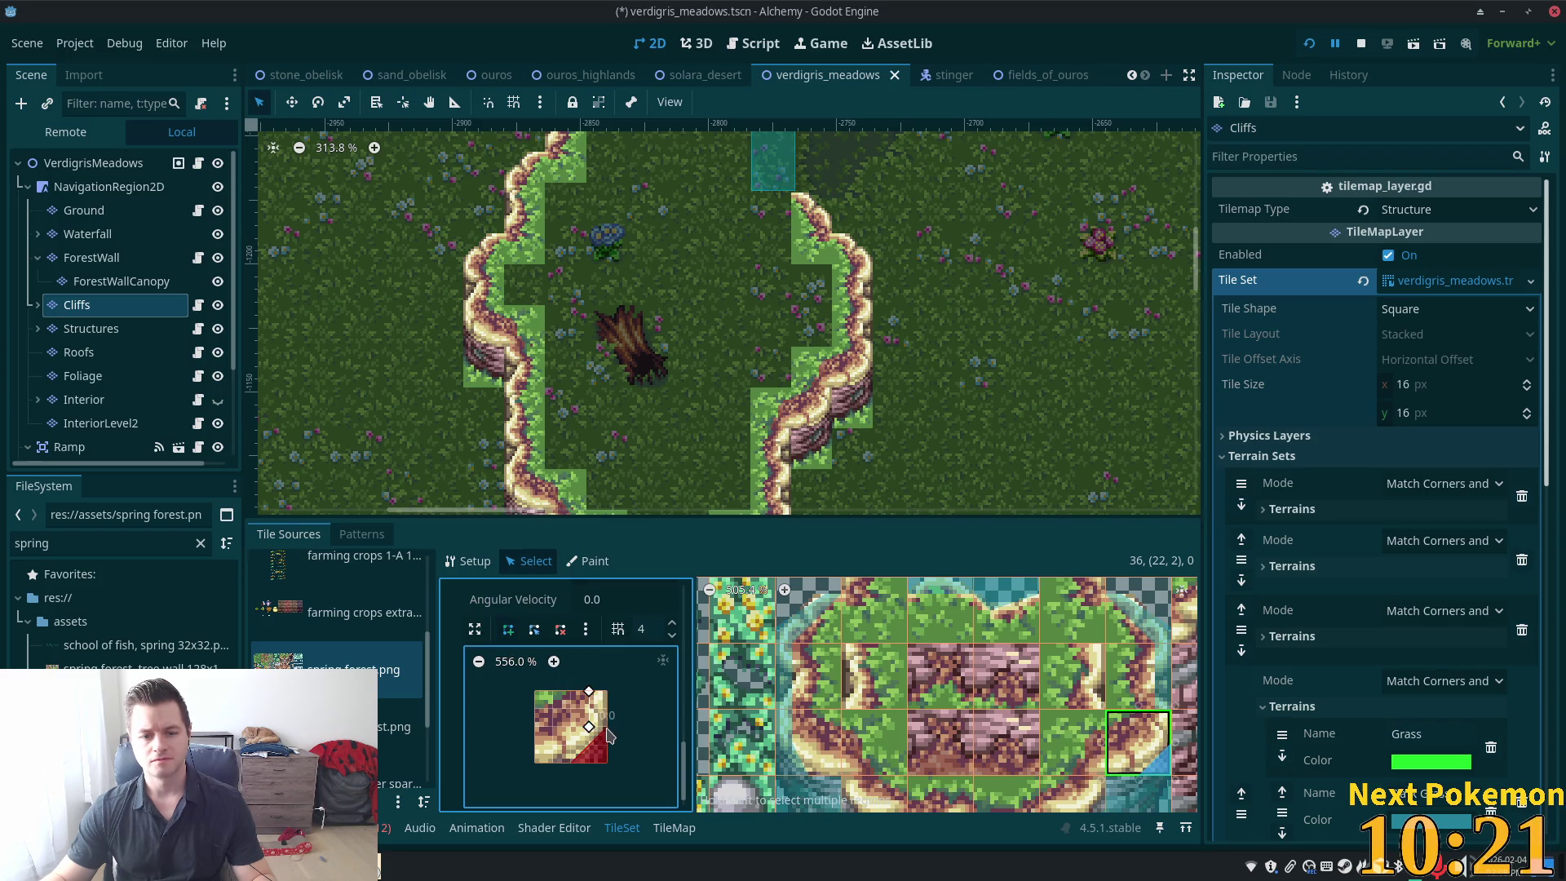
click(607, 691)
click(589, 692)
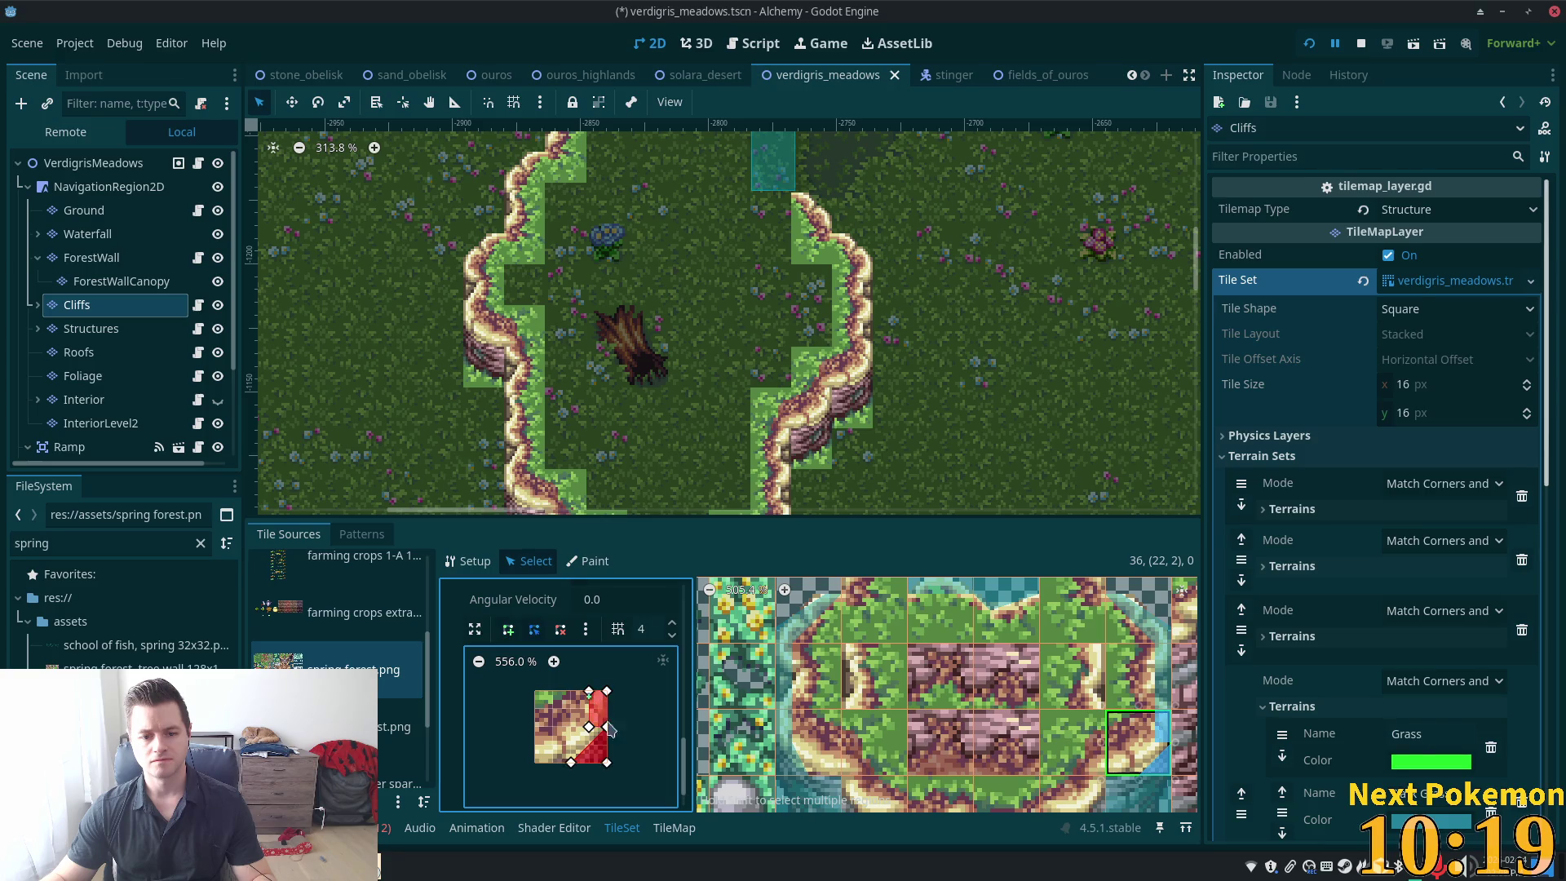
drag(589, 726, 590, 745)
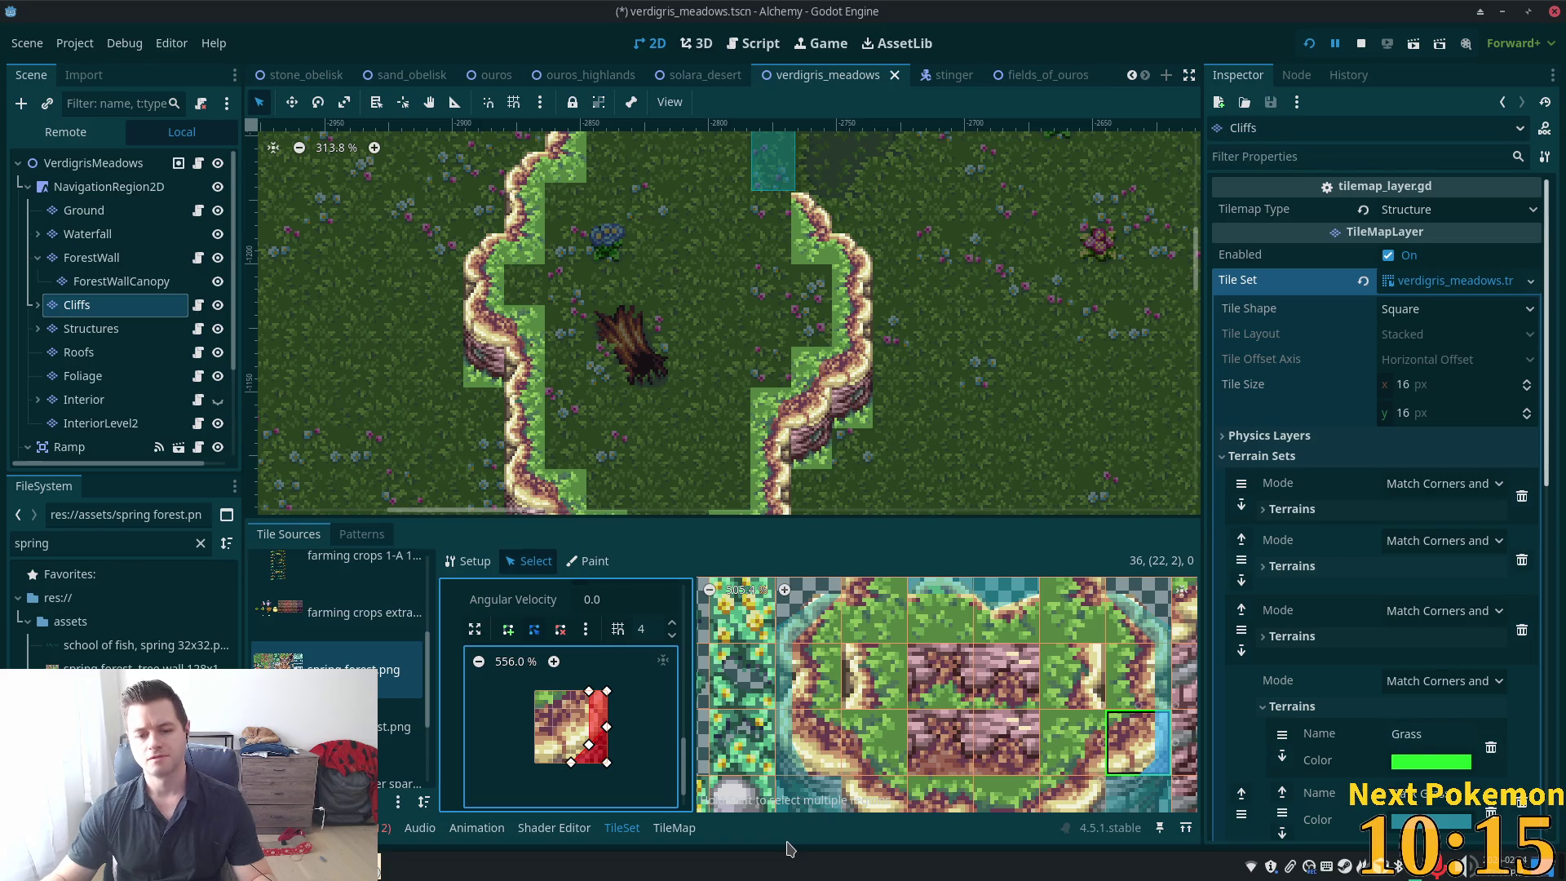
scroll(803, 756, down, 1)
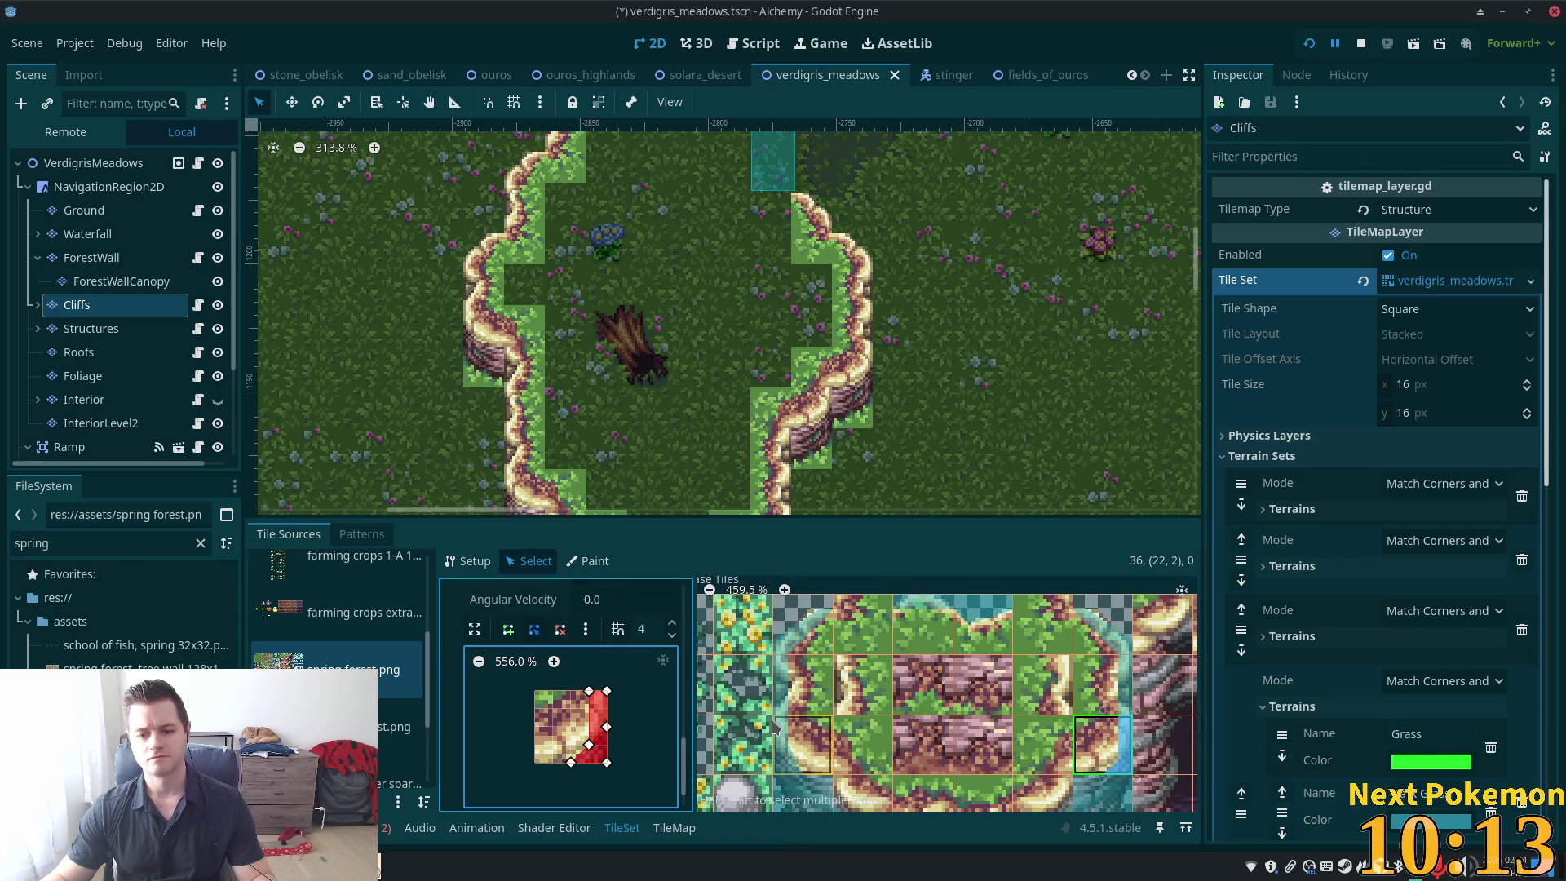
scroll(776, 728, down, 2)
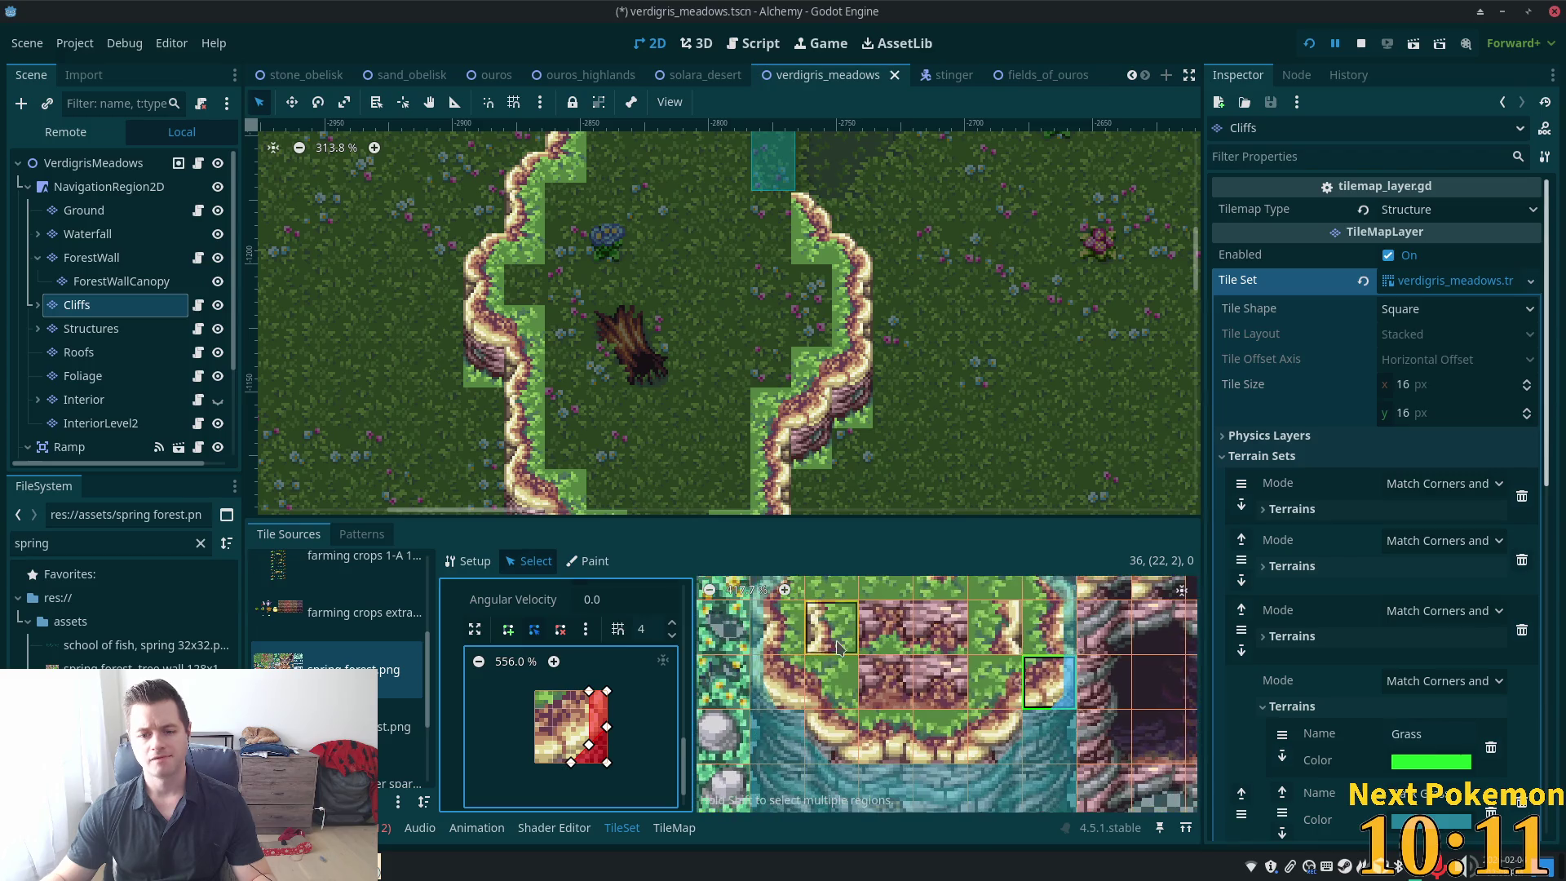
Add edge collision strips to cliff tiles (18,1) and (21,1)
click(839, 647)
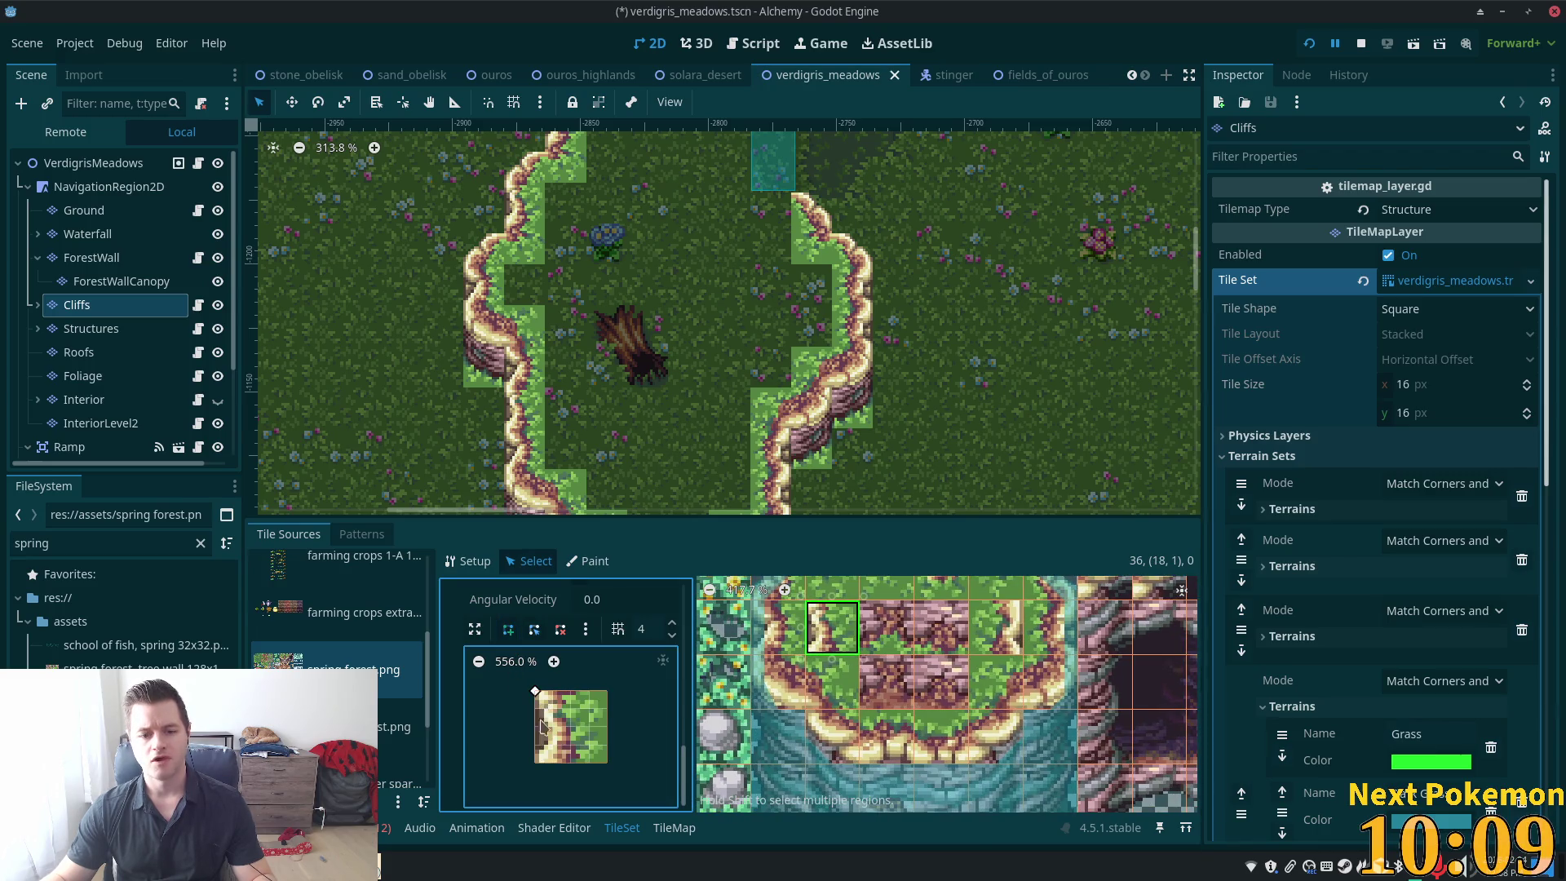
click(535, 762)
click(554, 763)
click(553, 691)
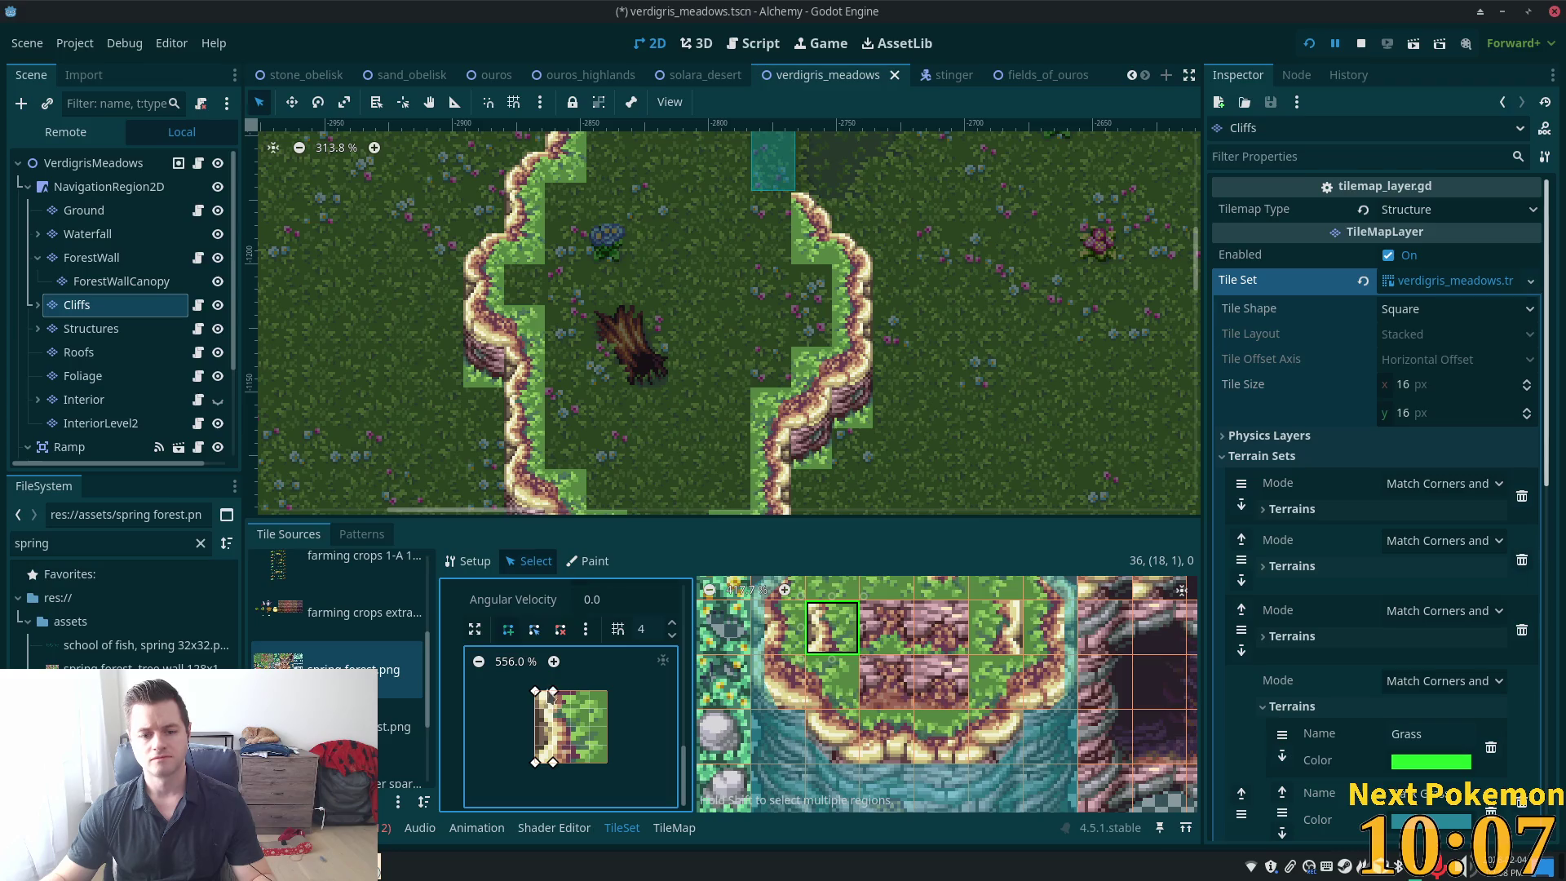
click(536, 691)
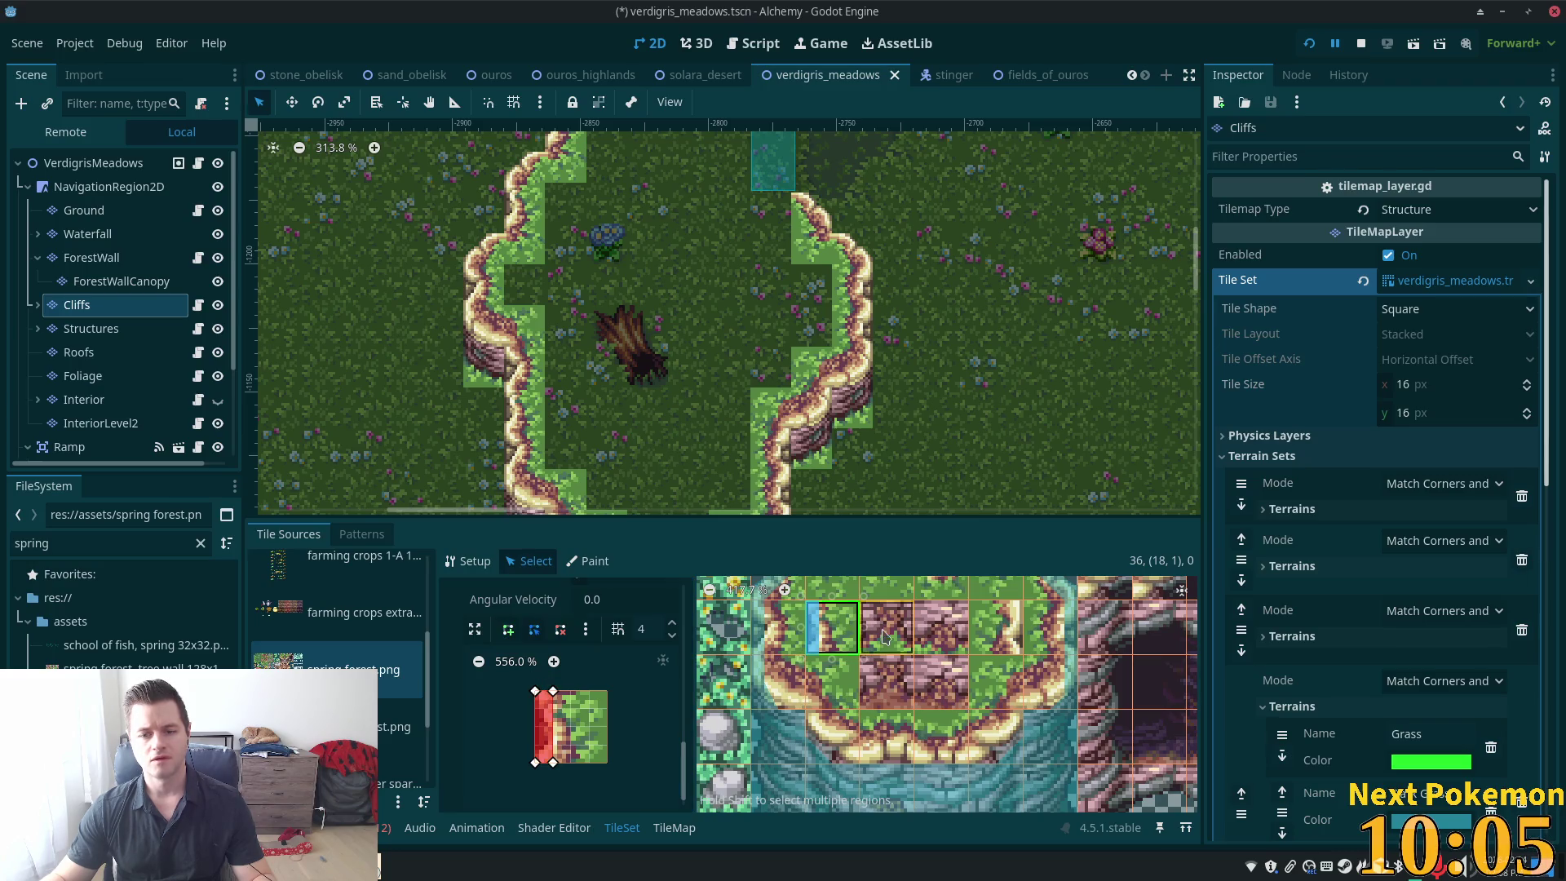
click(983, 649)
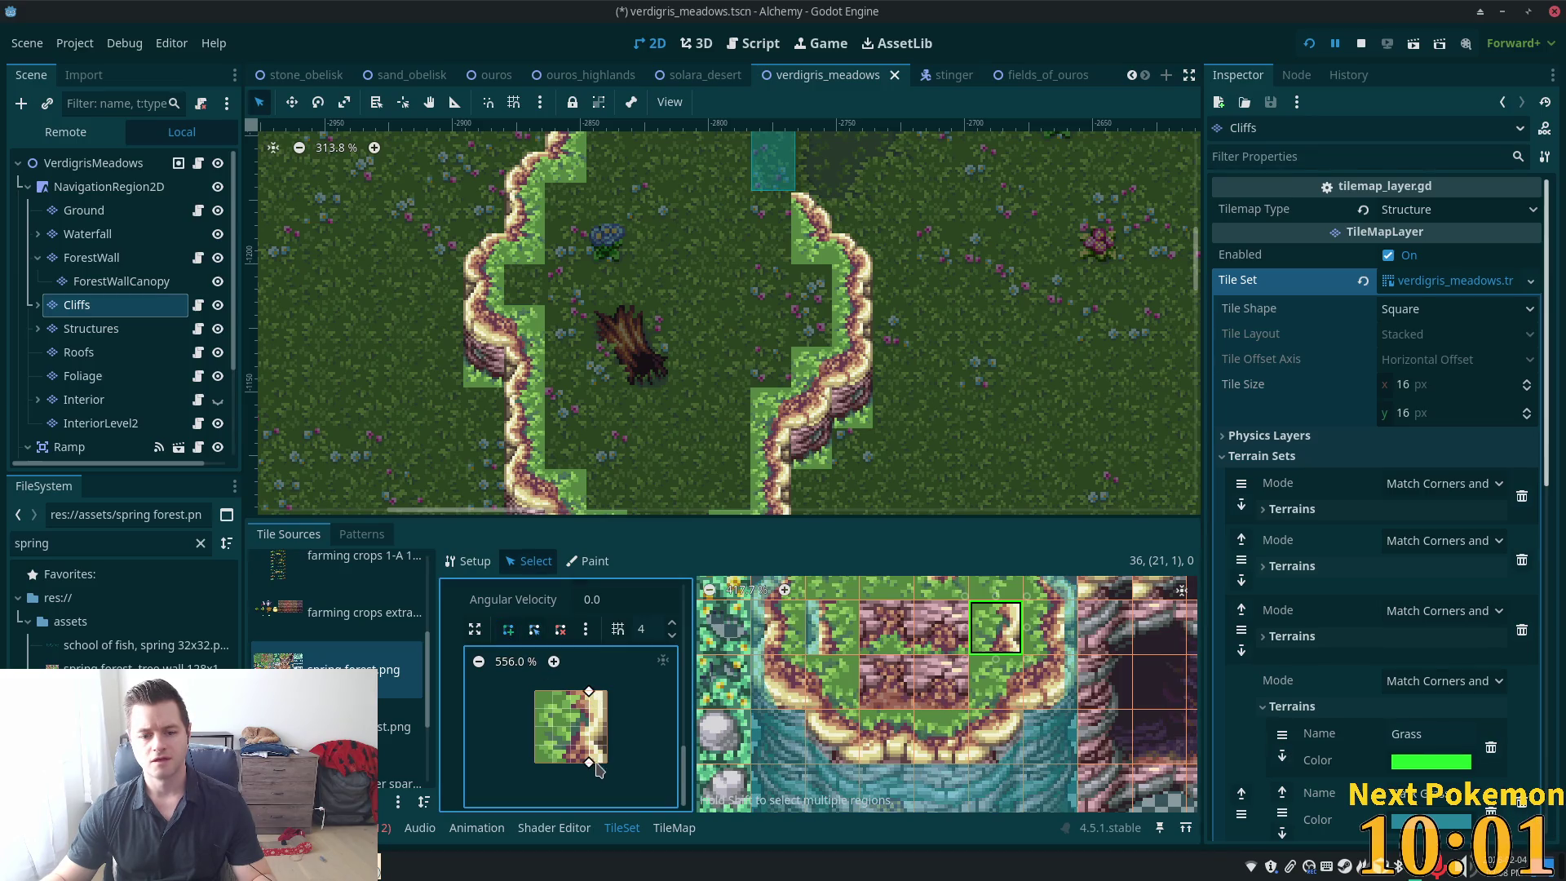
click(607, 692)
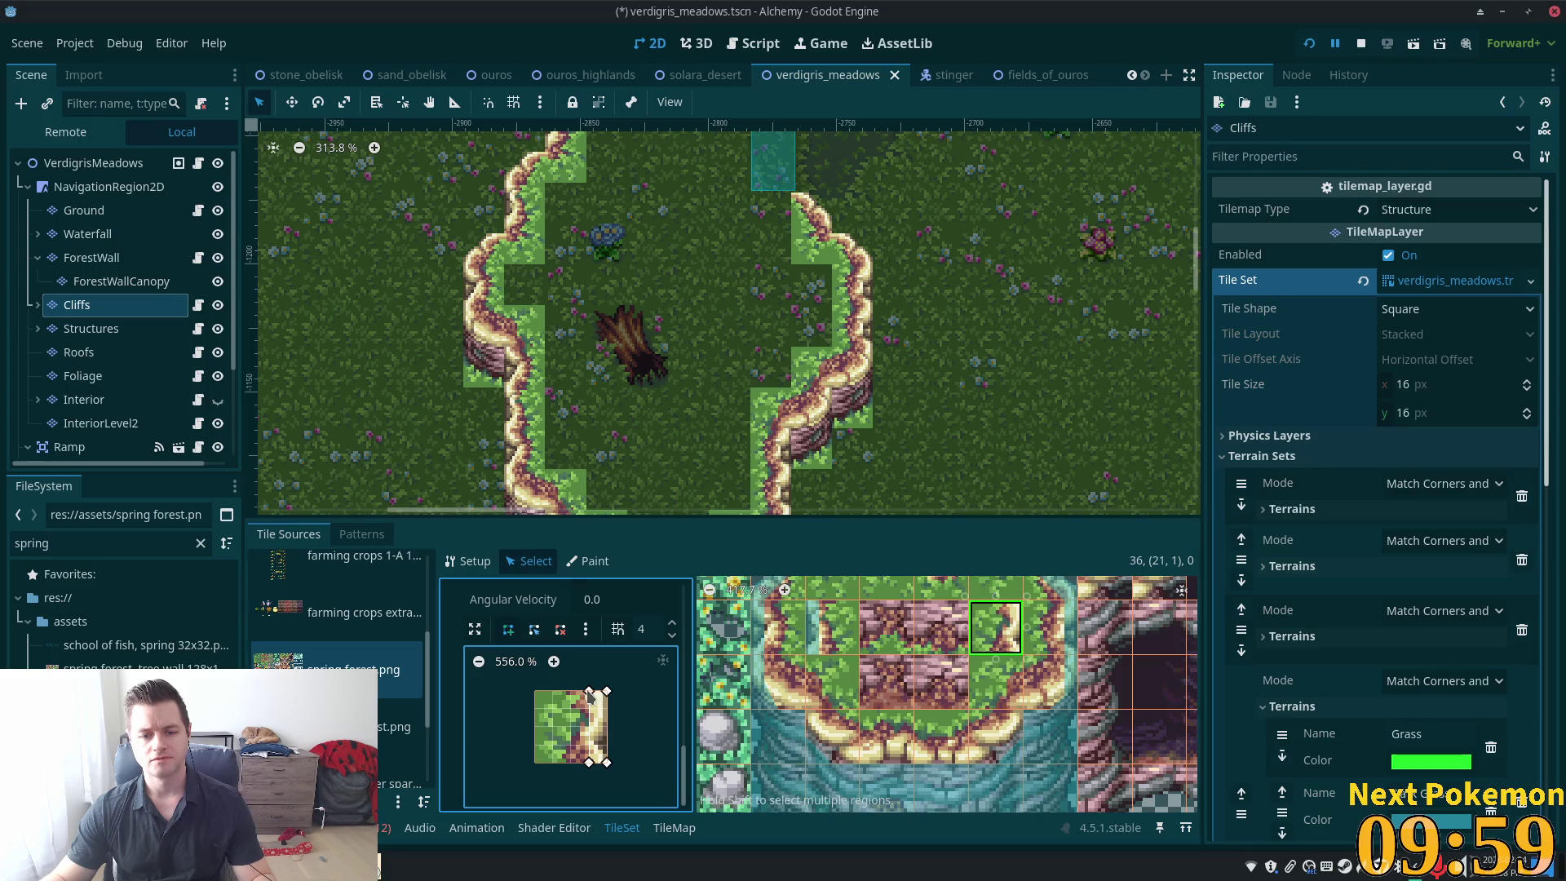
click(589, 692)
Save the scene and launch the game to test the meadow
scroll(881, 612, down, 5)
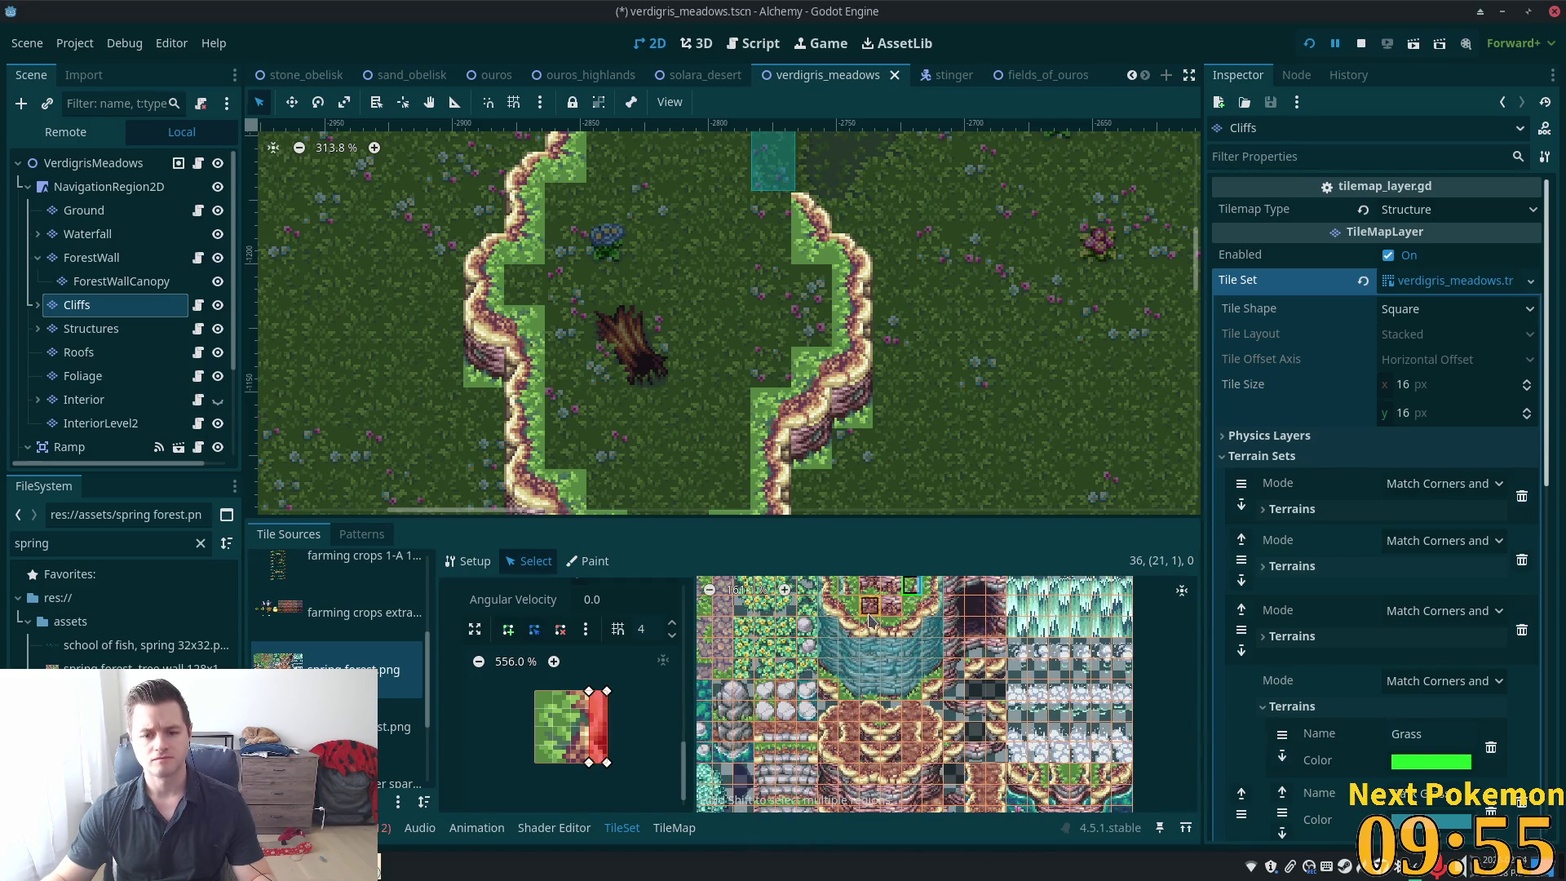
scroll(870, 625, up, 1)
key(ctrl+s)
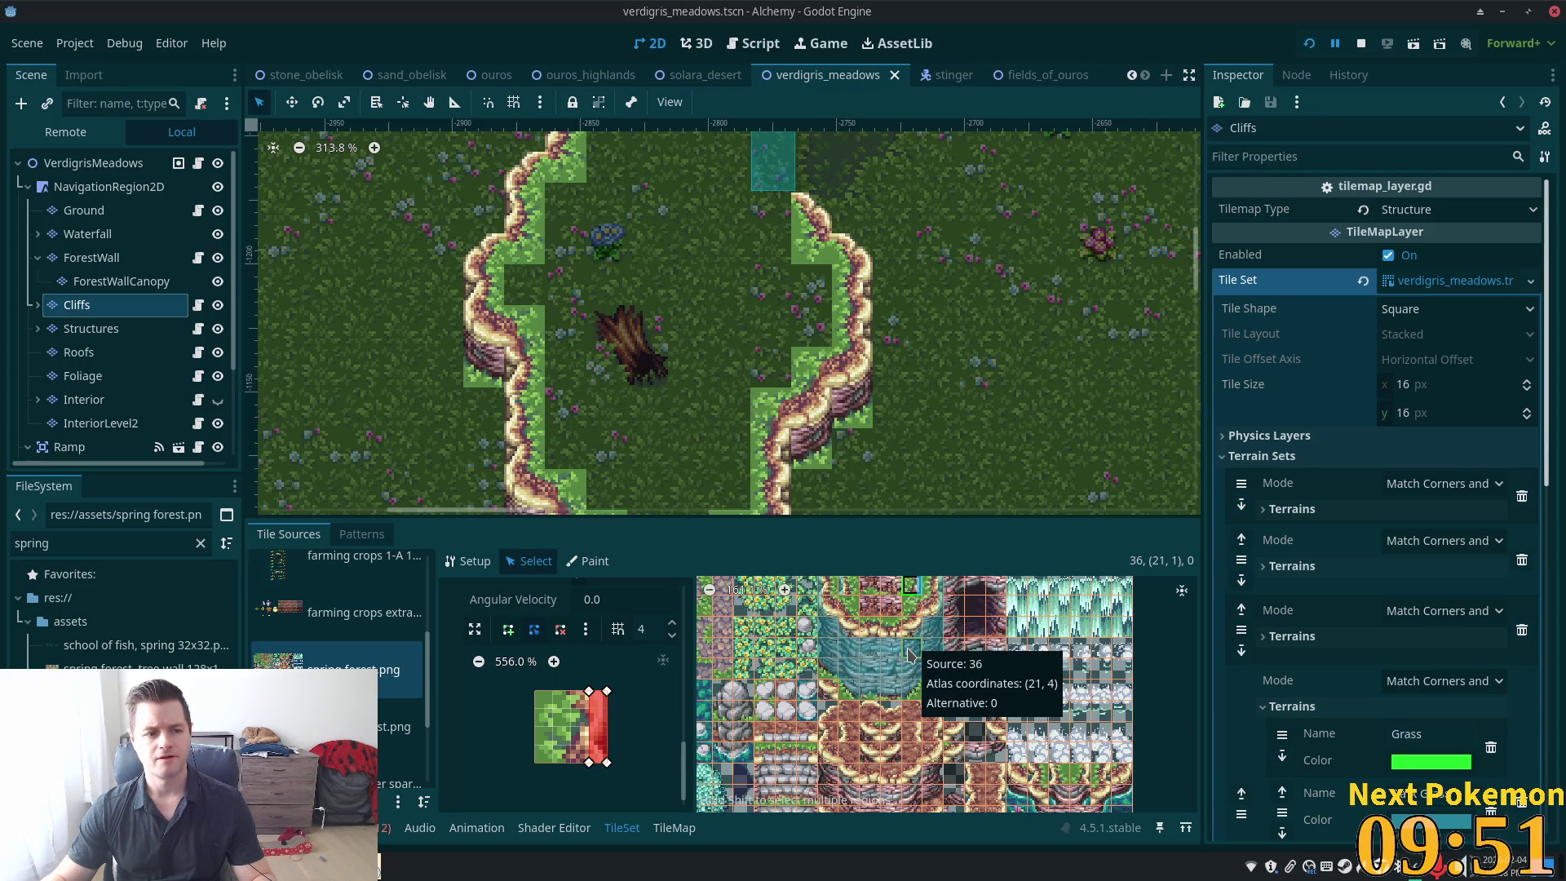
scroll(908, 654, up, 1)
click(1310, 43)
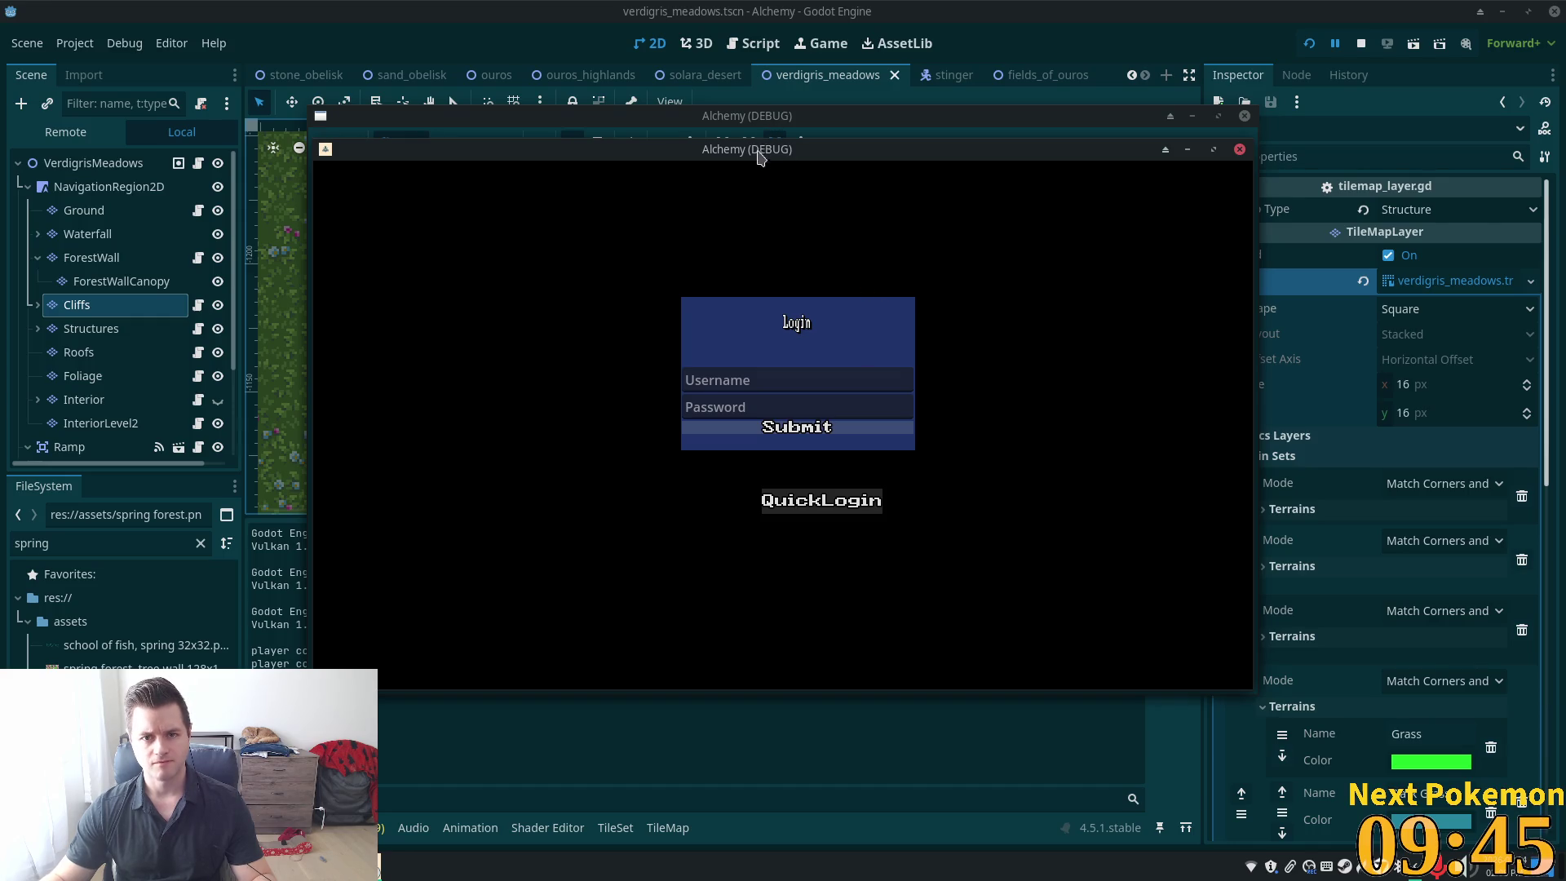
mouse_move(759, 152)
mouse_down()
mouse_move(543, 265)
mouse_move(500, 259)
mouse_move(462, 297)
mouse_up()
drag(805, 150, 1027, 271)
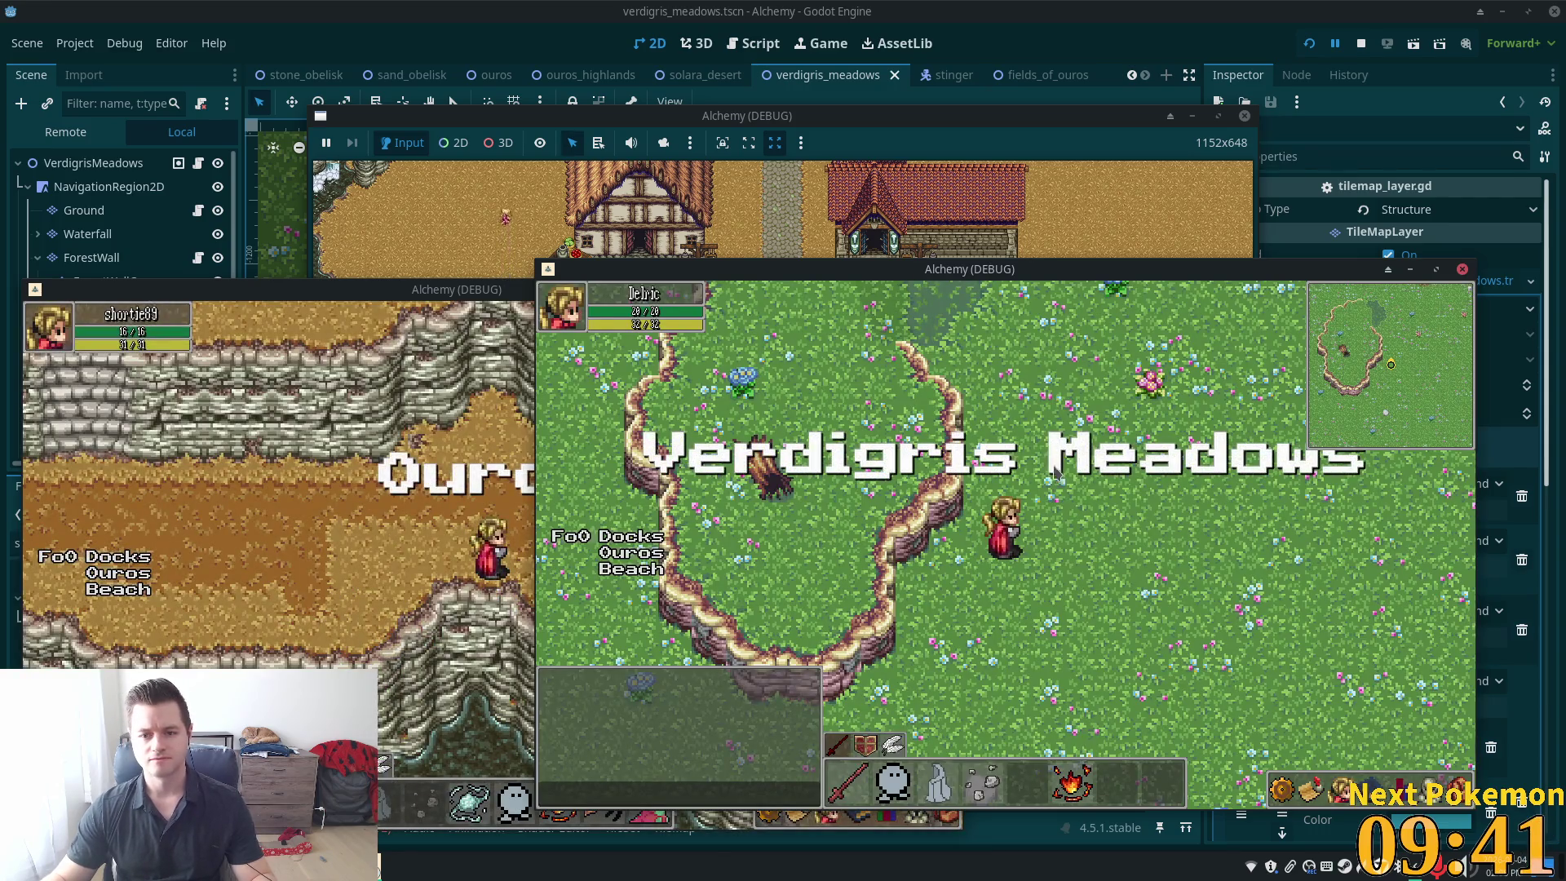
key(Down)
key(Left)
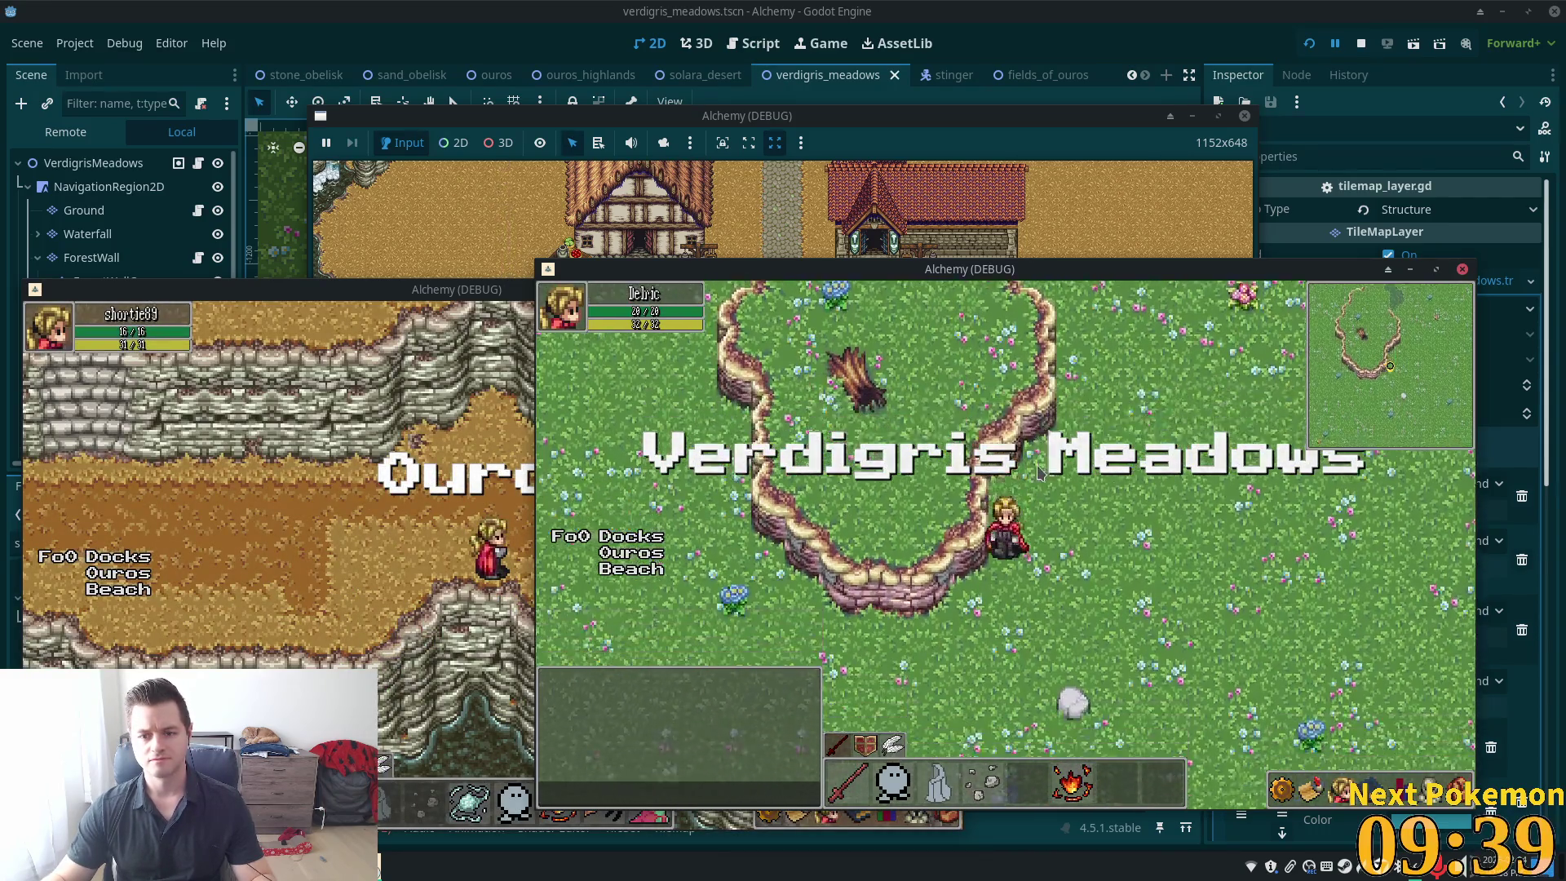
key(Left)
key(Down)
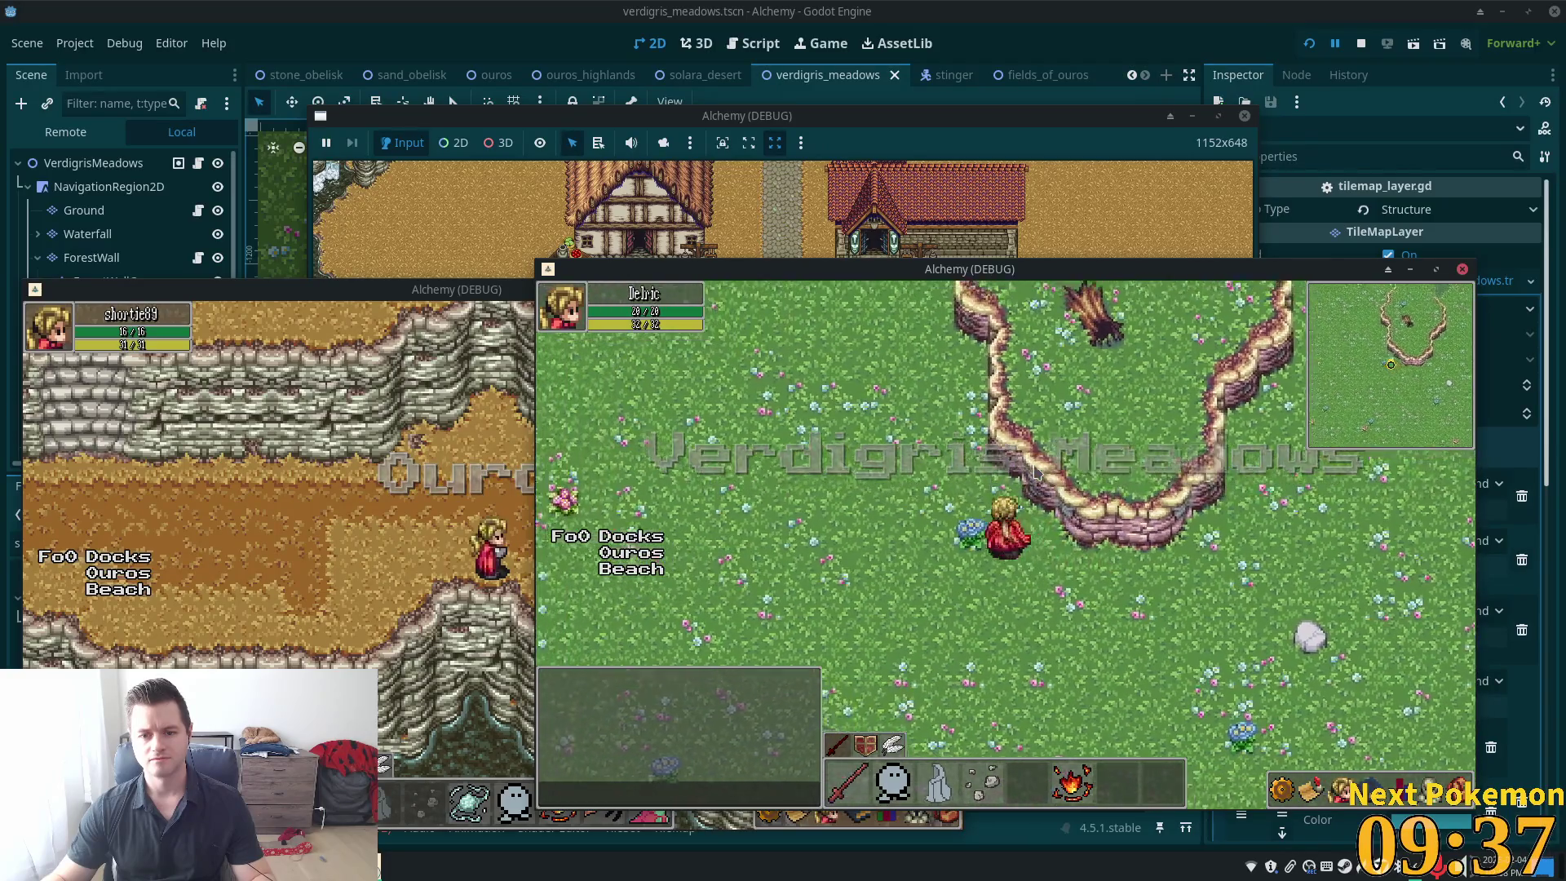
key(Up)
key(Up)
key(Left)
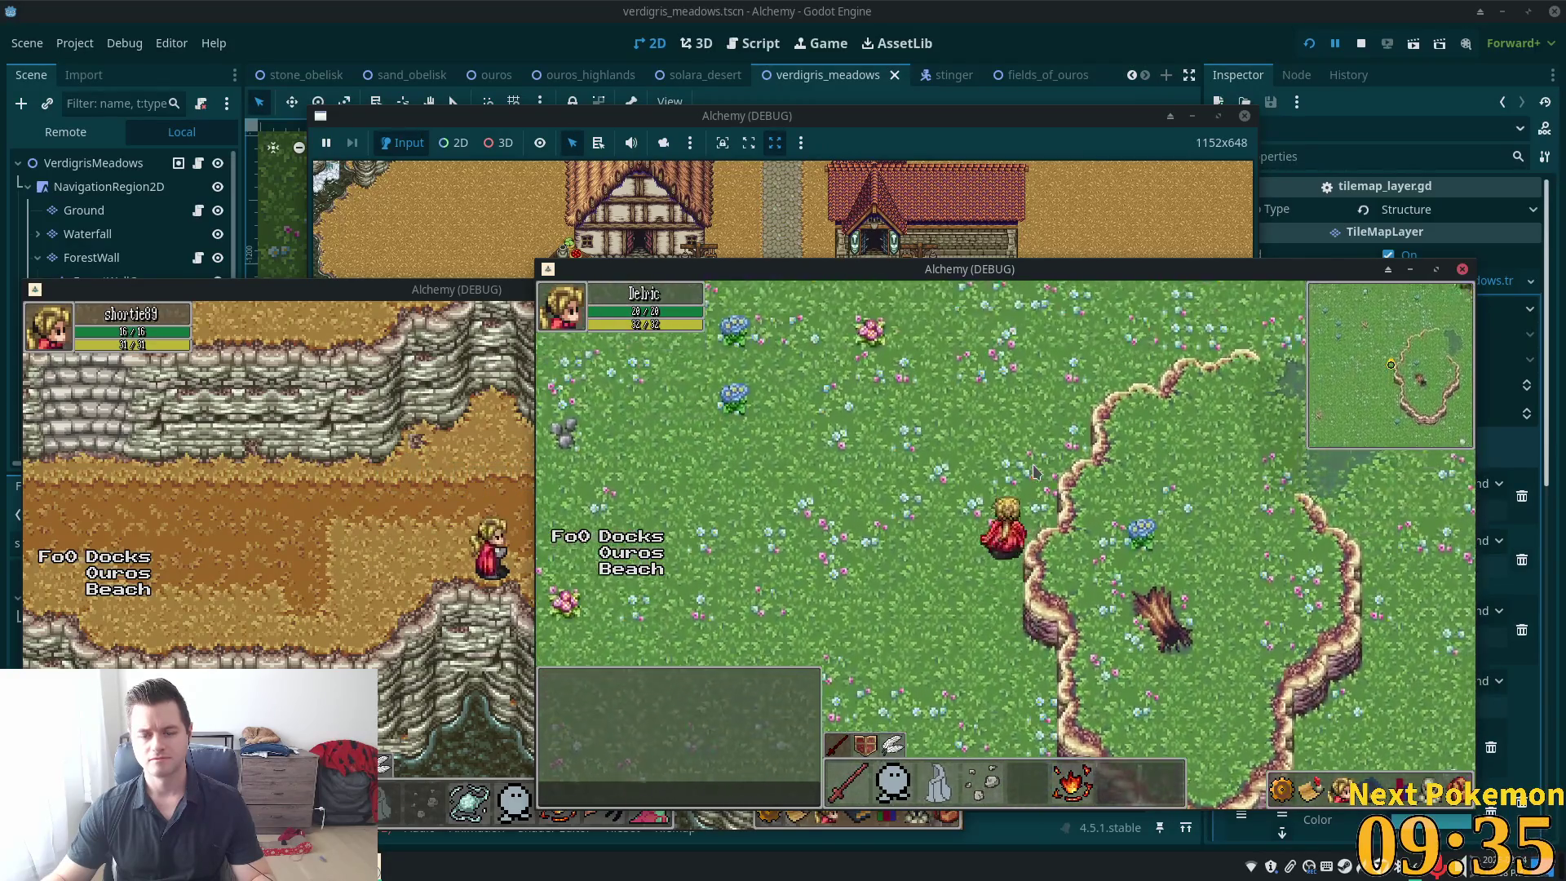
key(Up)
key(Right)
key(Down)
key(Right)
key(Down)
key(Left)
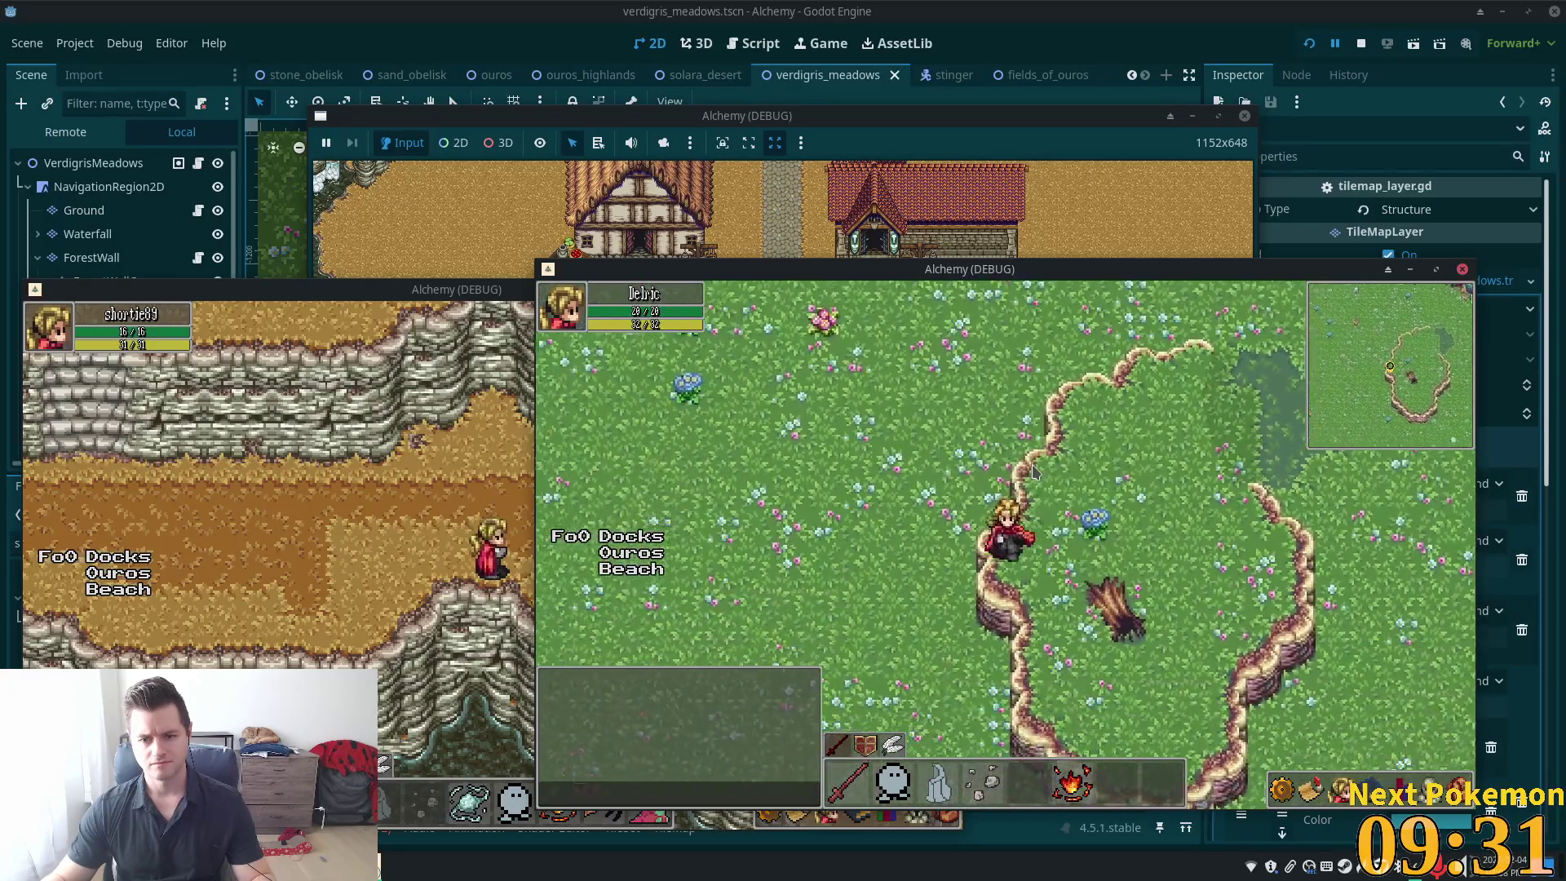
key(Down)
key(Up)
key(Right)
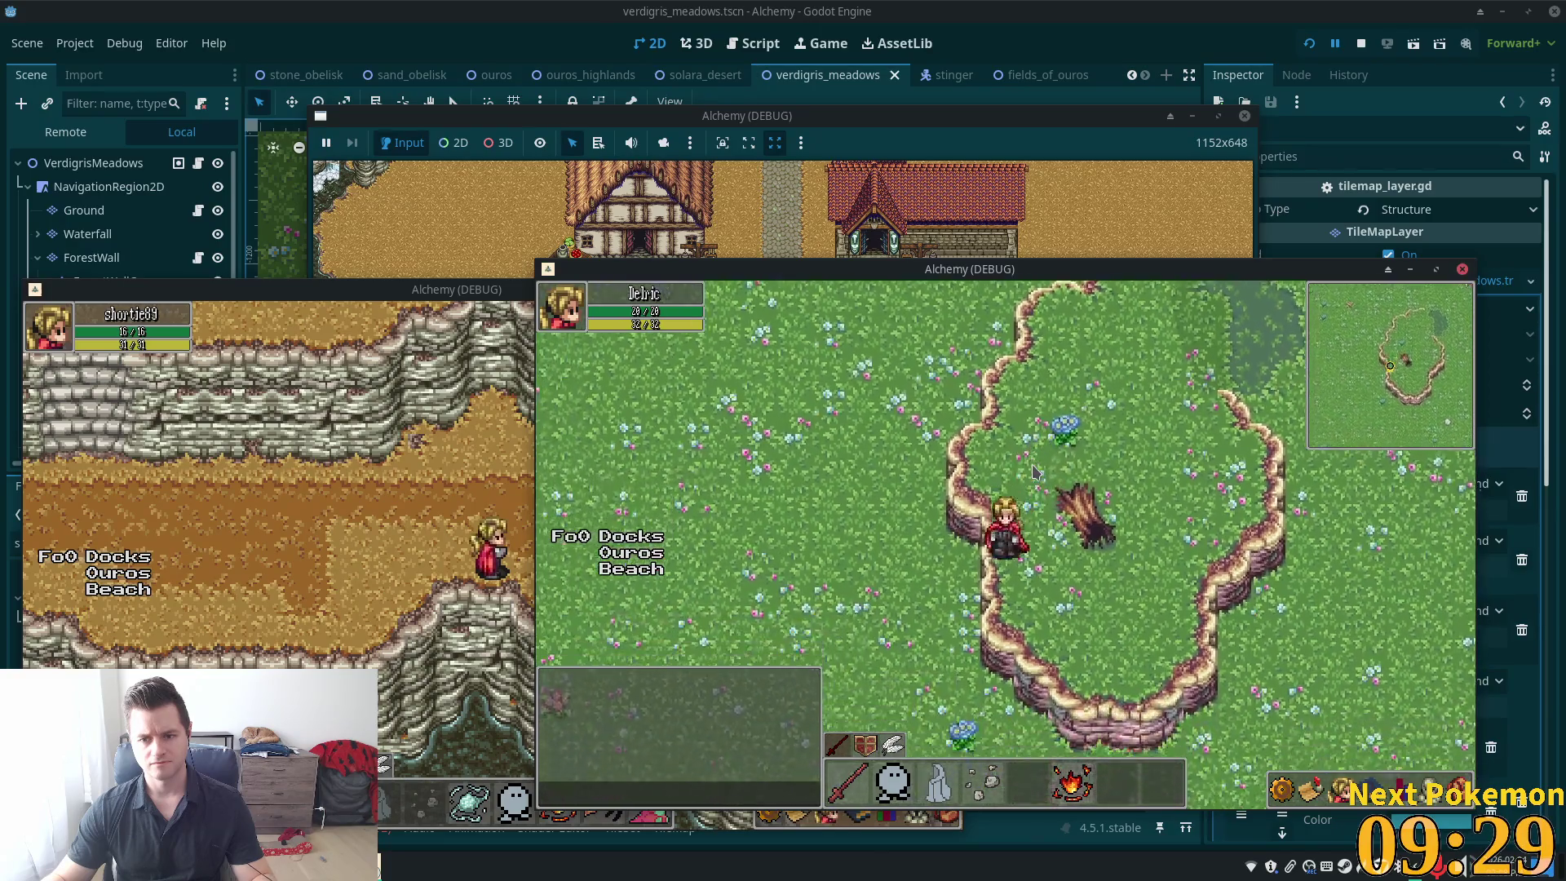
key(Down)
key(Right)
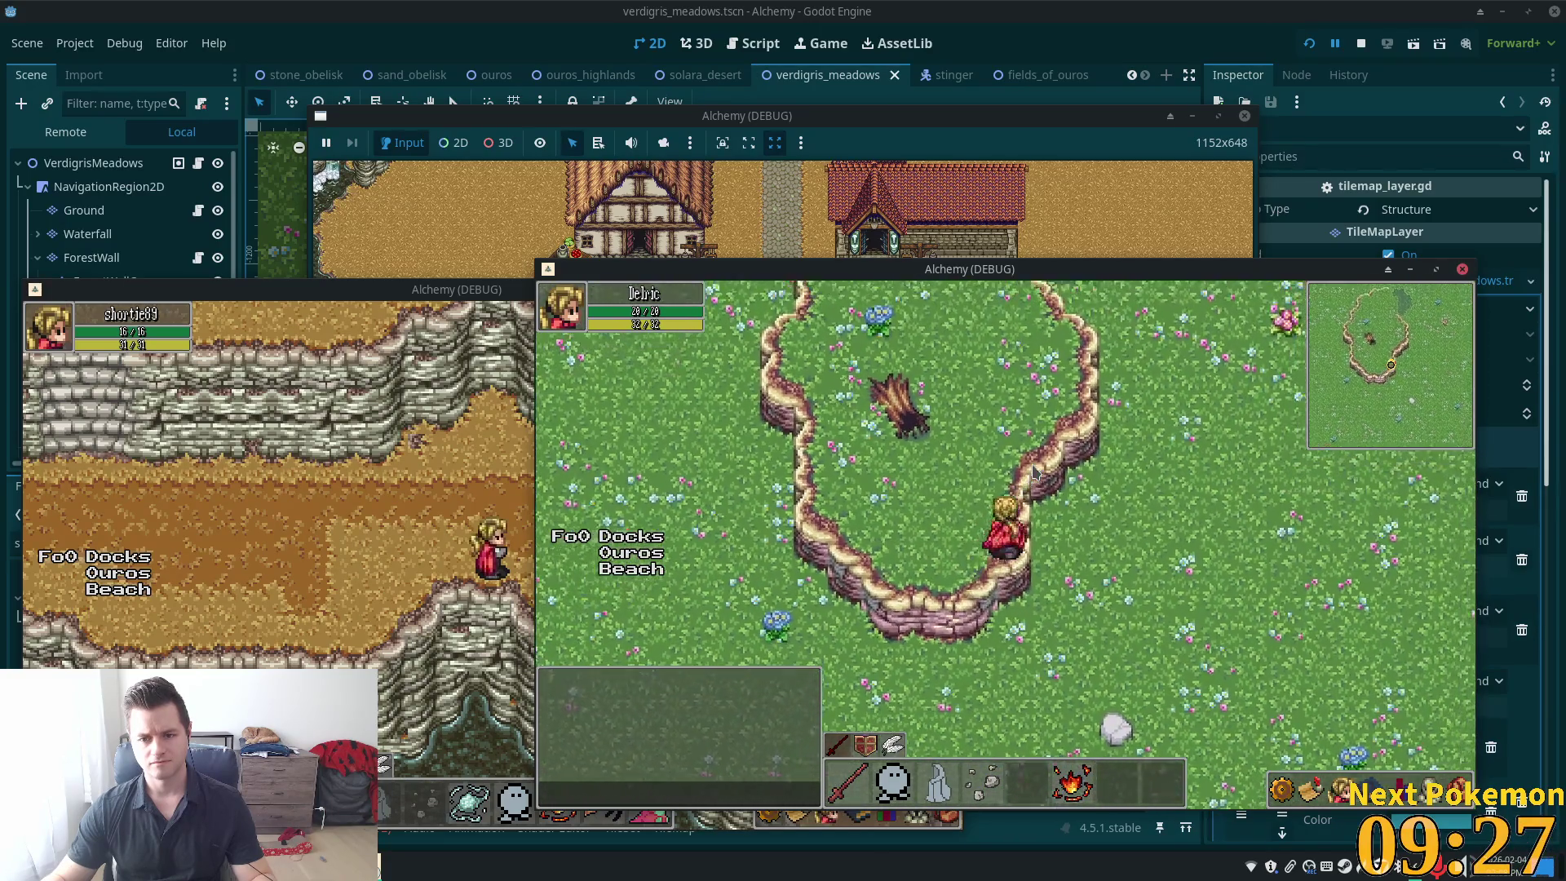
key(Up)
key(Up)
key(Left)
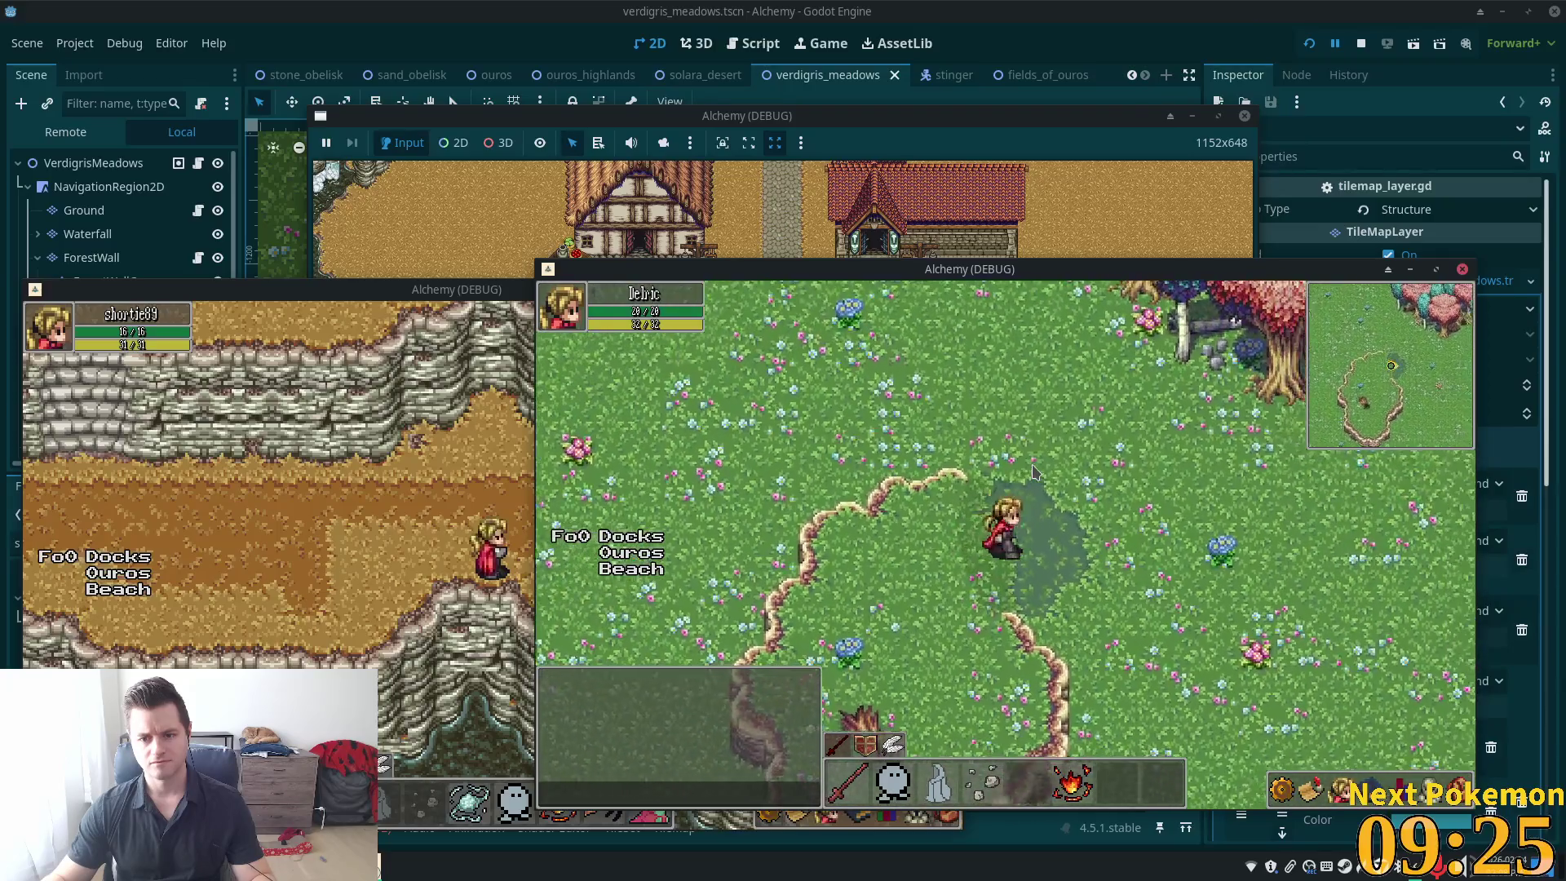
key(Down)
key(Left)
key(Right)
key(Down)
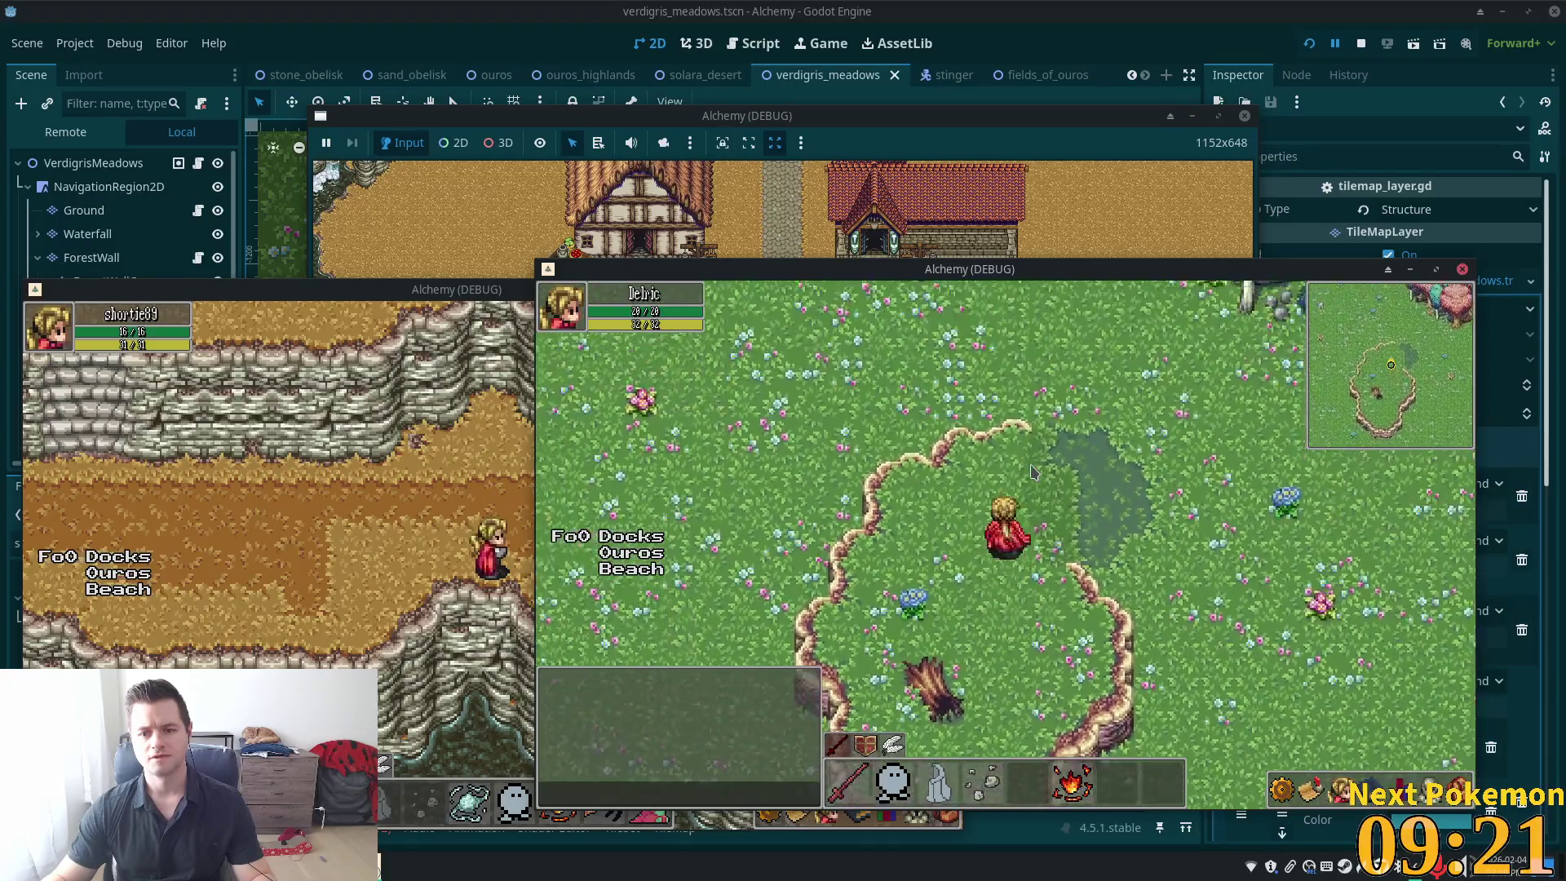
key(Up)
key(Left)
key(Down)
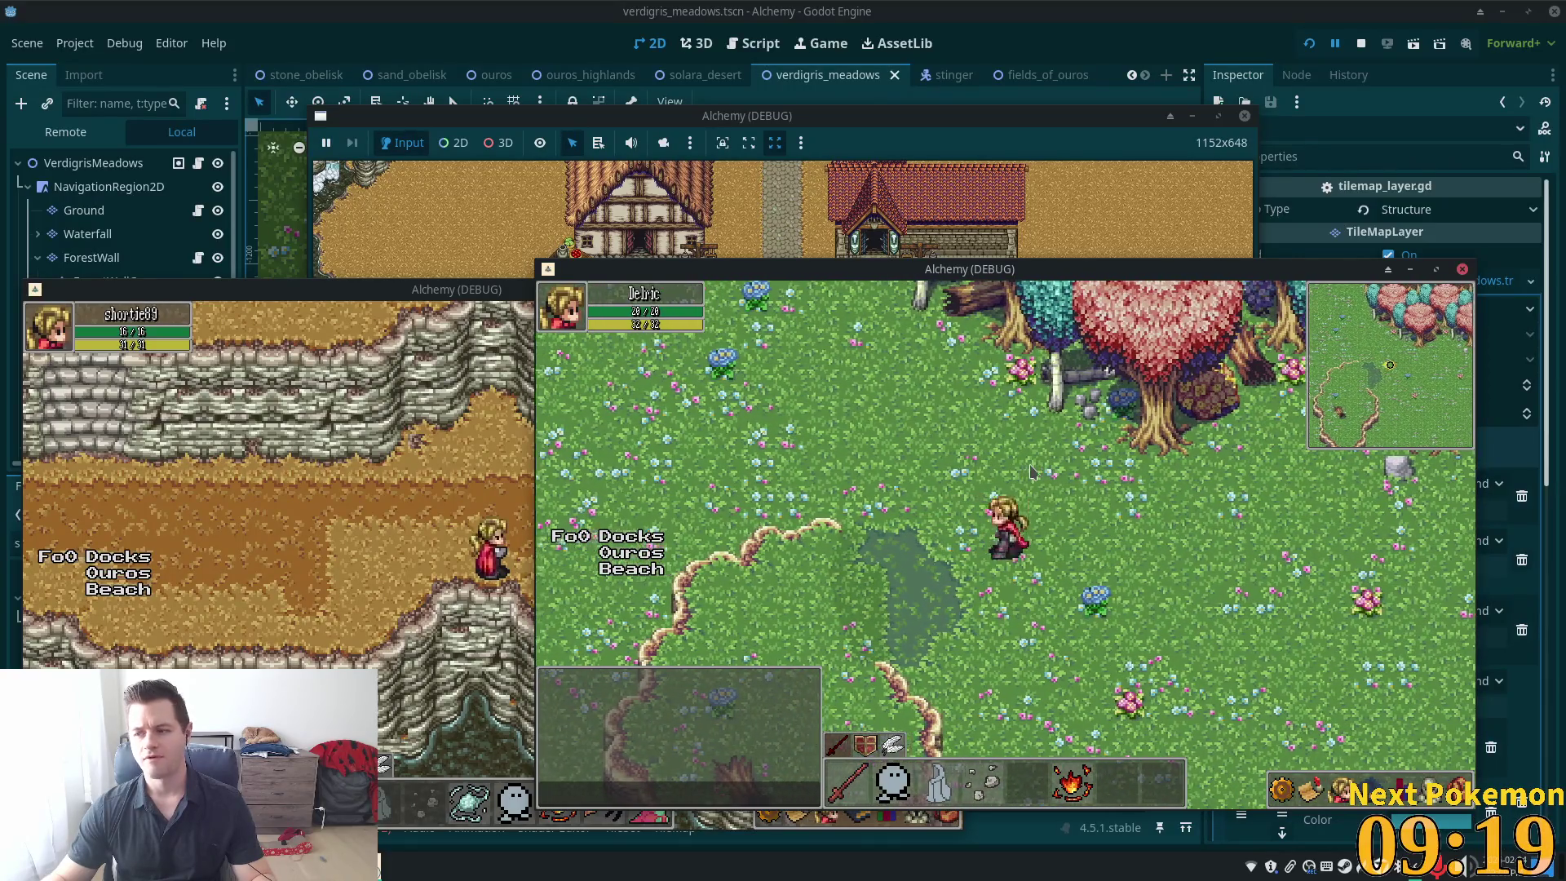
key(Up)
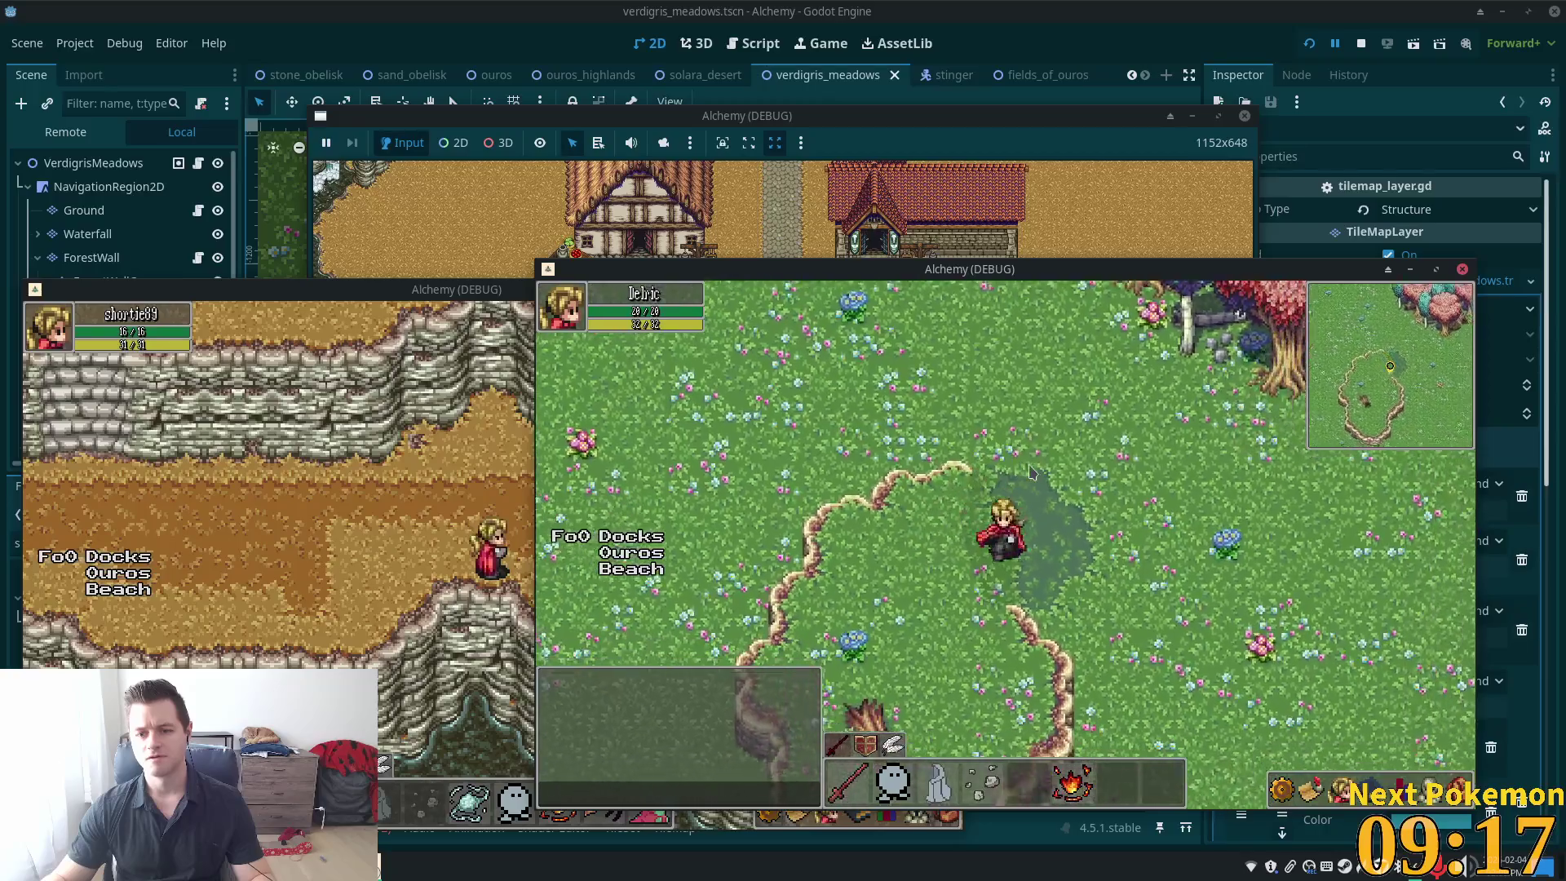
key(Right)
key(Left)
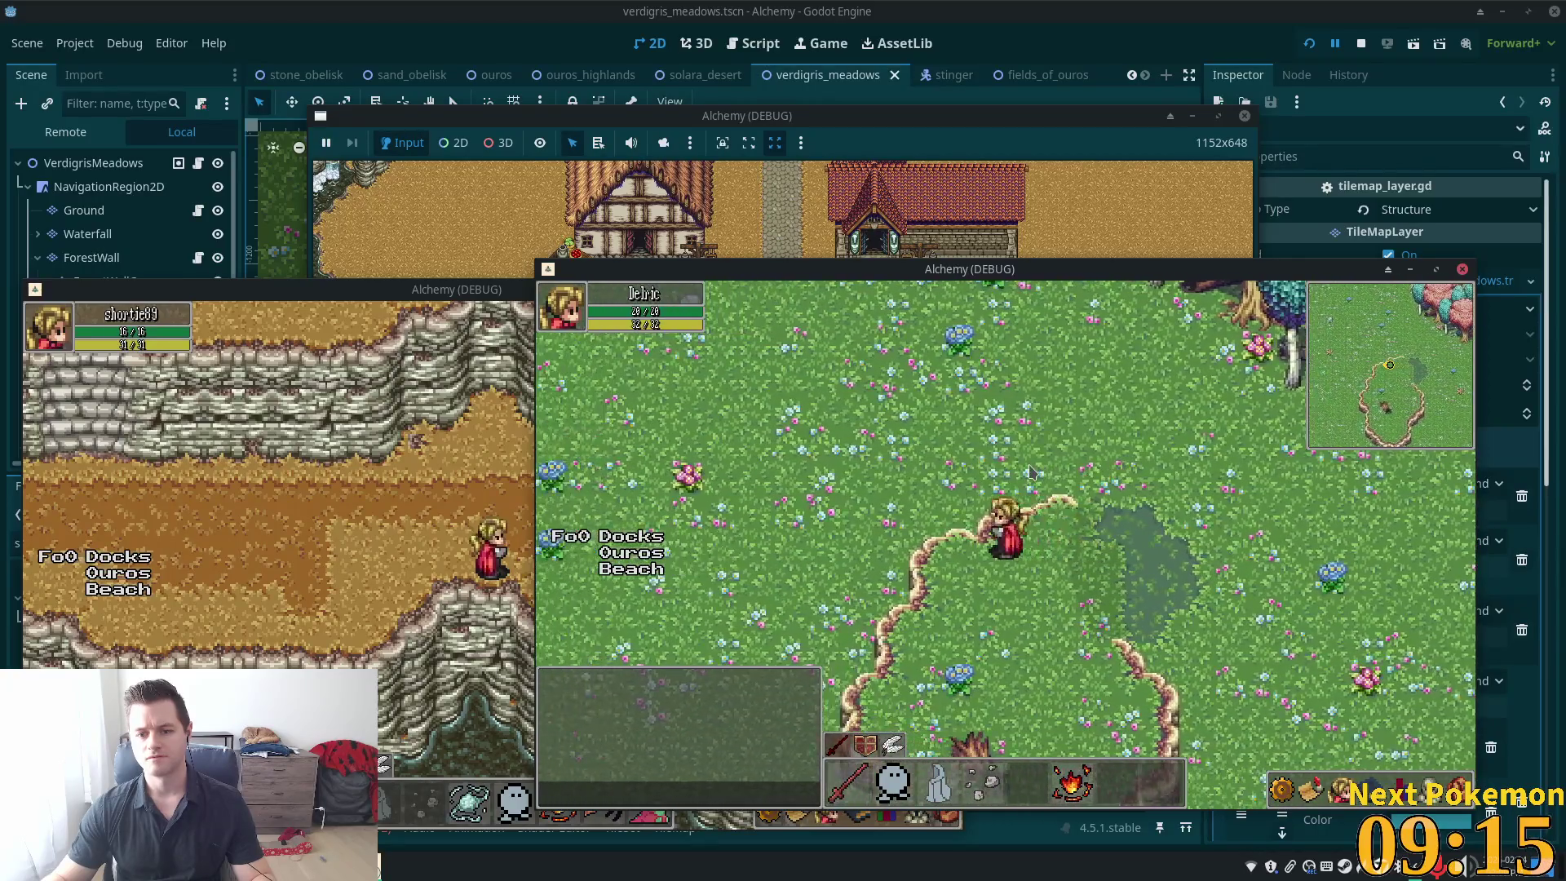
key(Right)
key(Right)
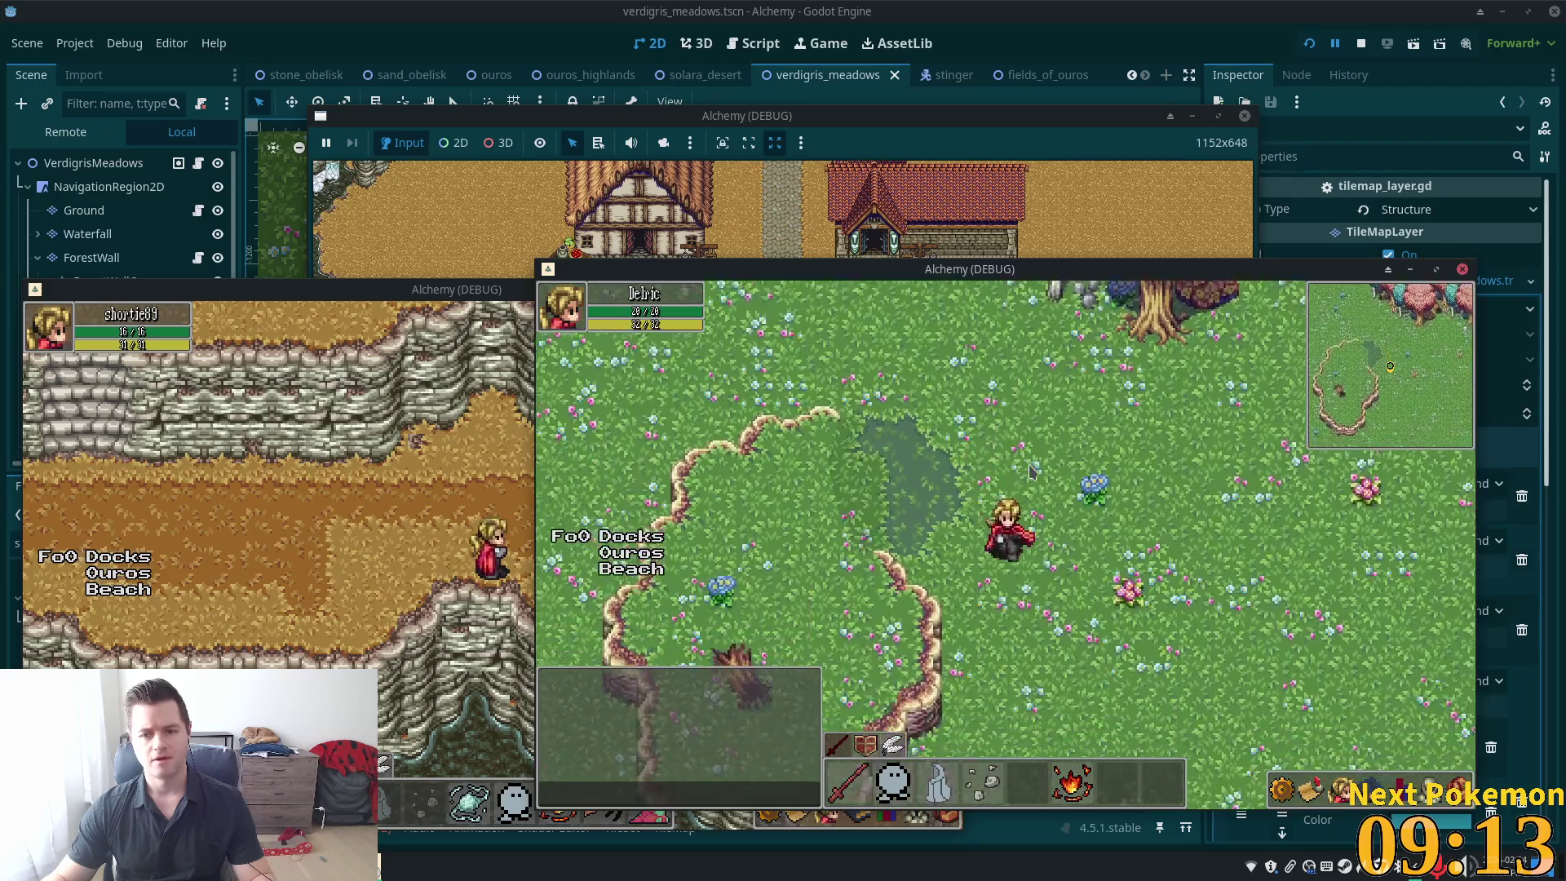
key(Down)
key(Down)
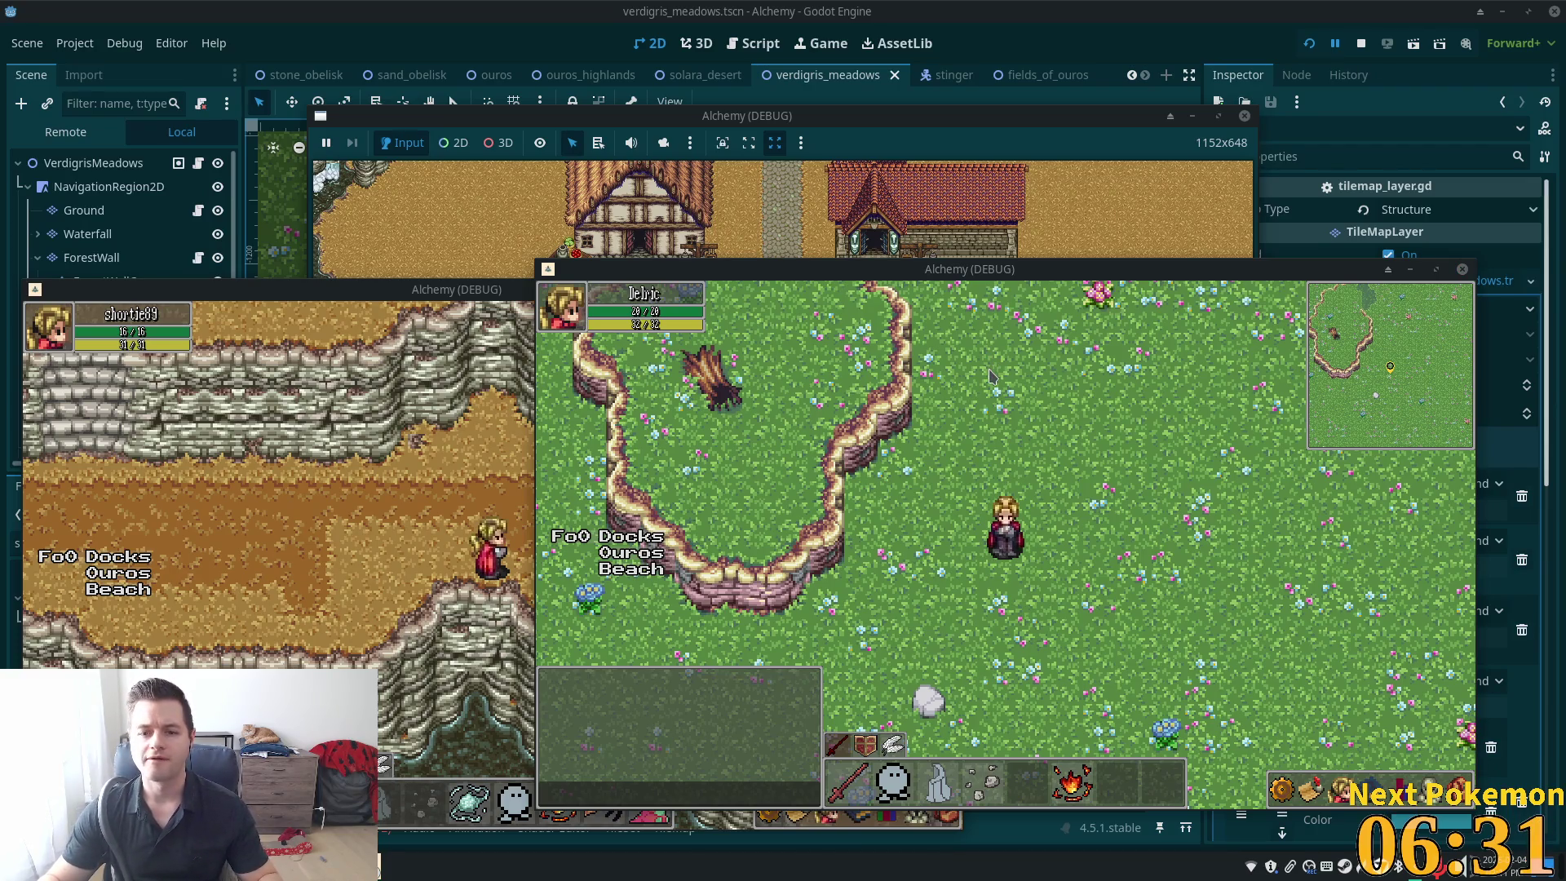
Walk the character up-left, then down and up across the meadow, and return to the Godot editor
key(Up)
key(Left)
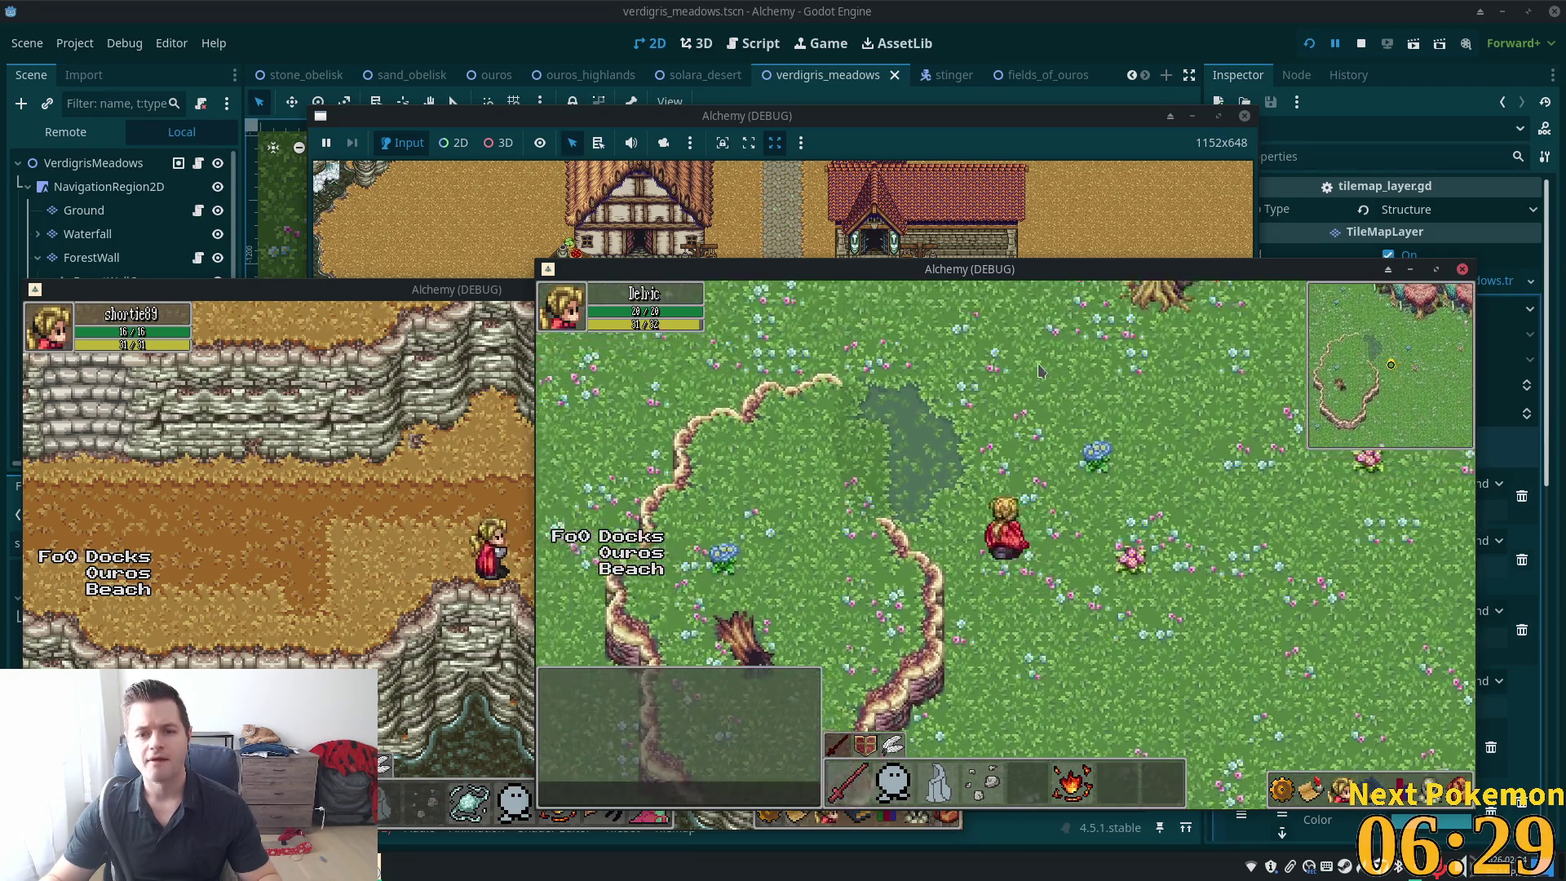
key(Up)
key(Left)
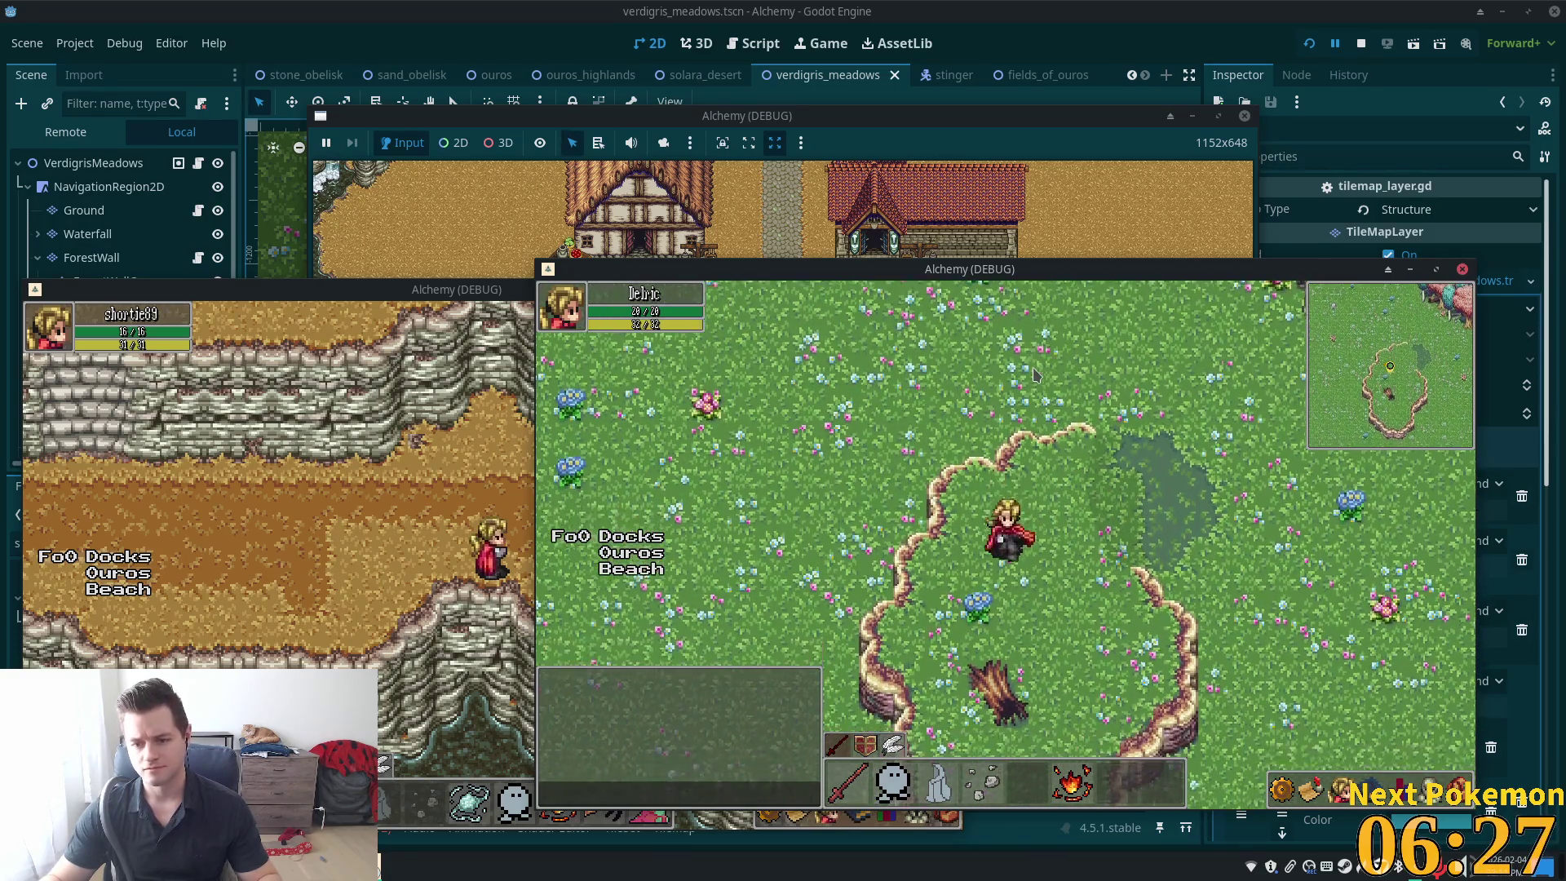
key(Down)
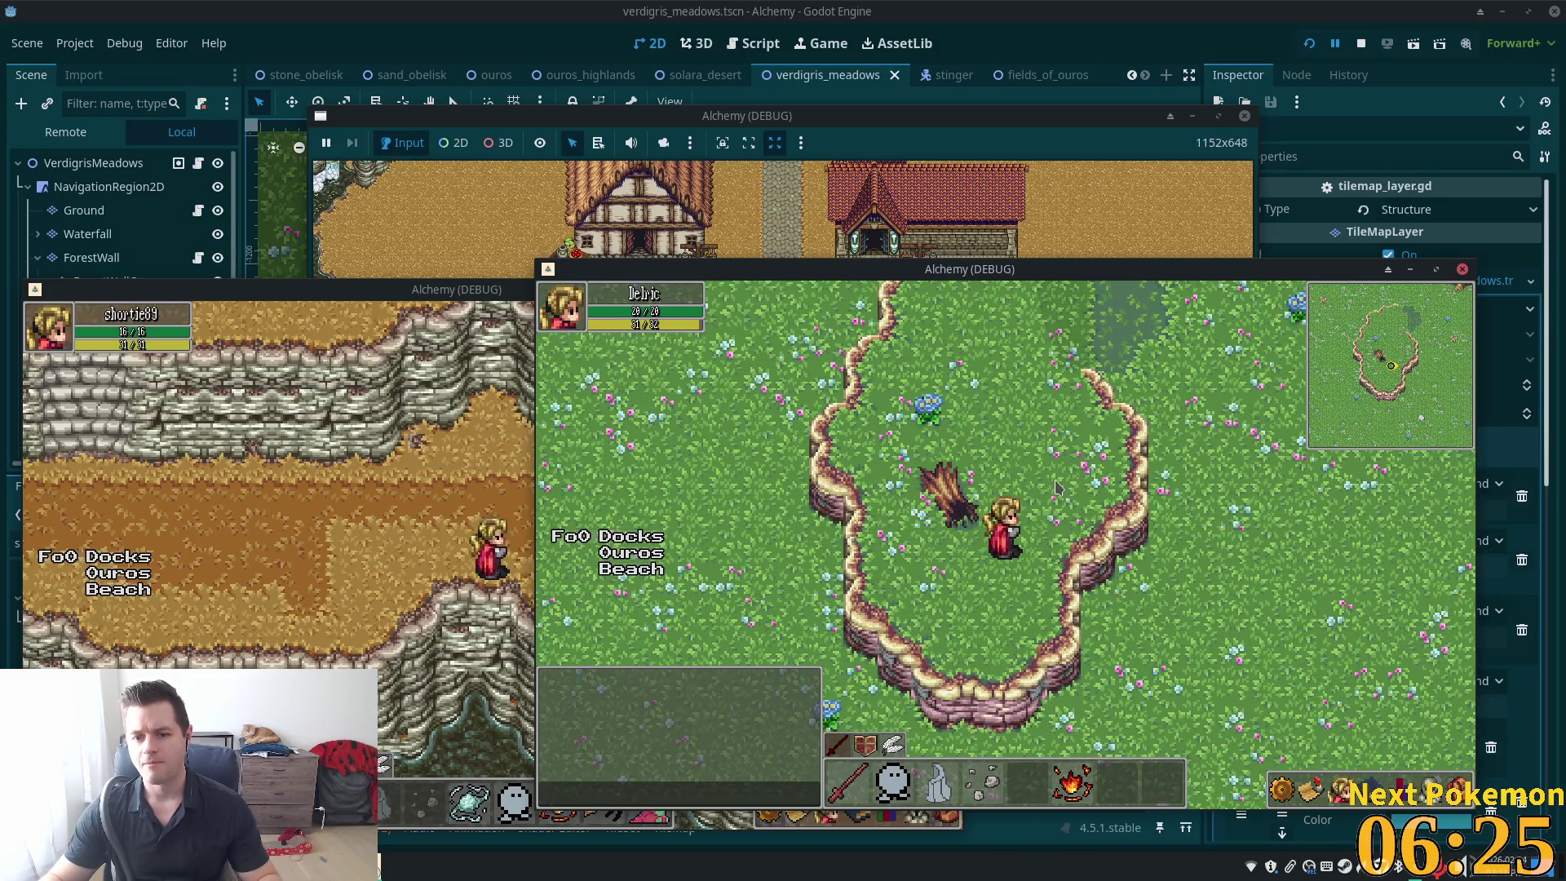
key(Up)
click(1156, 12)
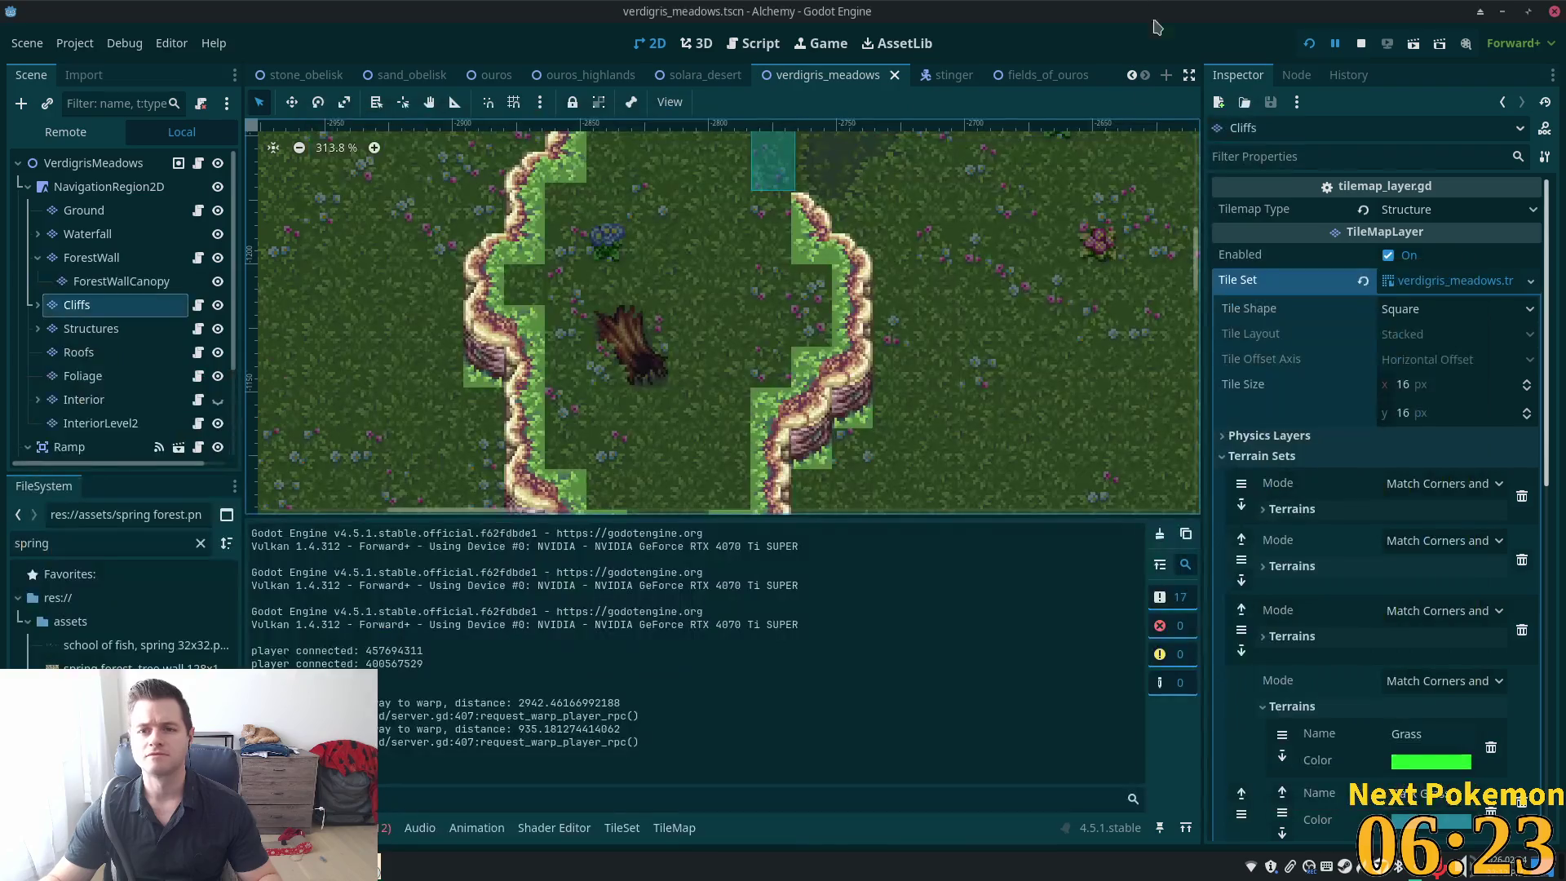
On the Ground layer, pick the two stacked stump tiles and zoom into them in the TileSet editor
click(86, 210)
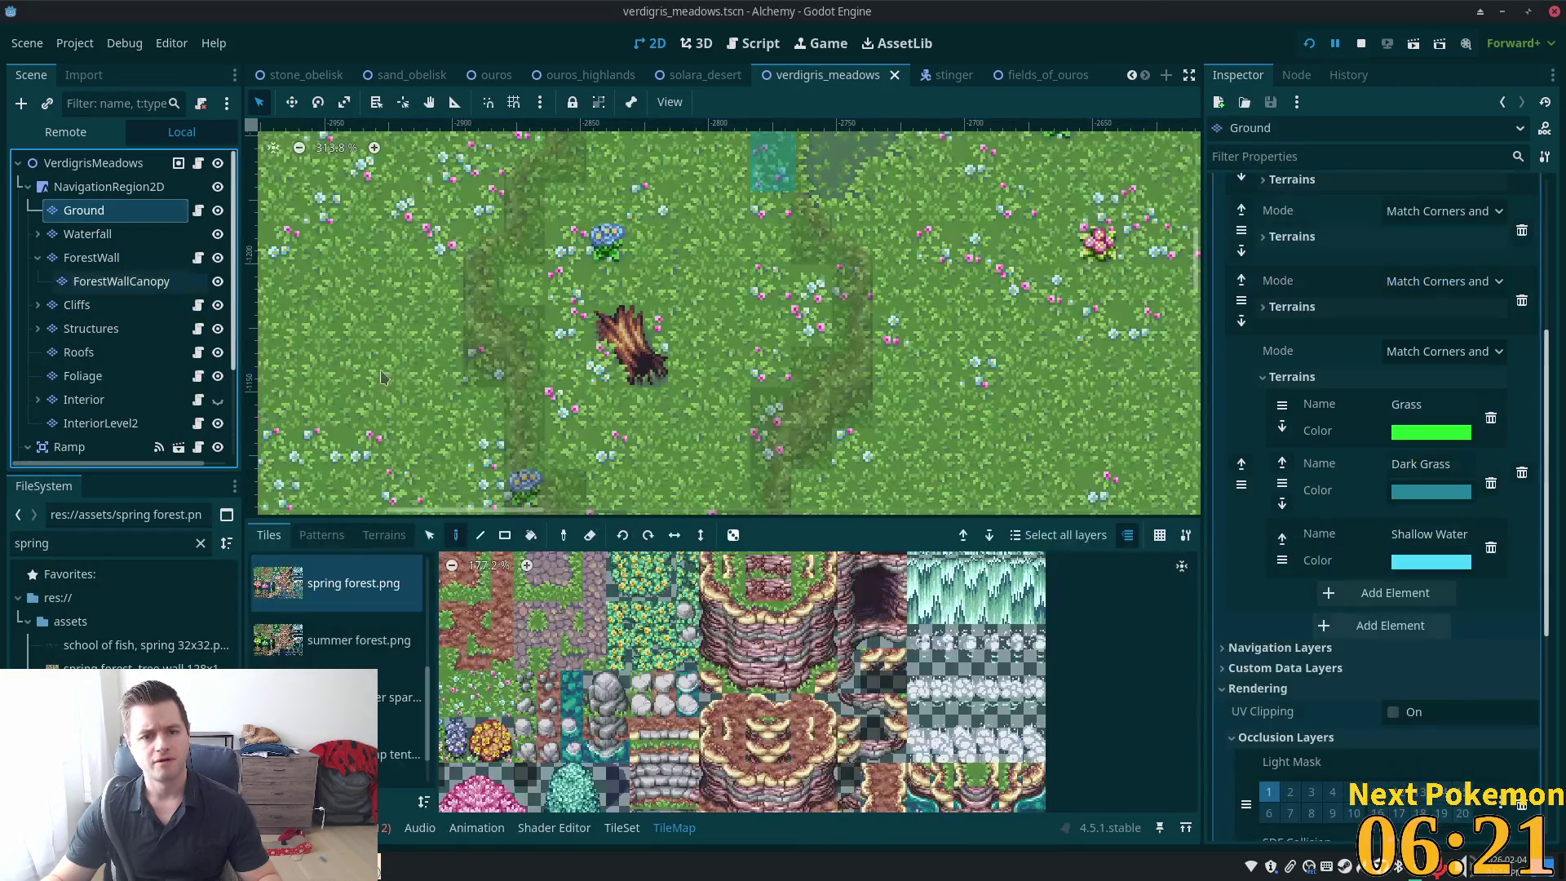
scroll(898, 583, down, 2)
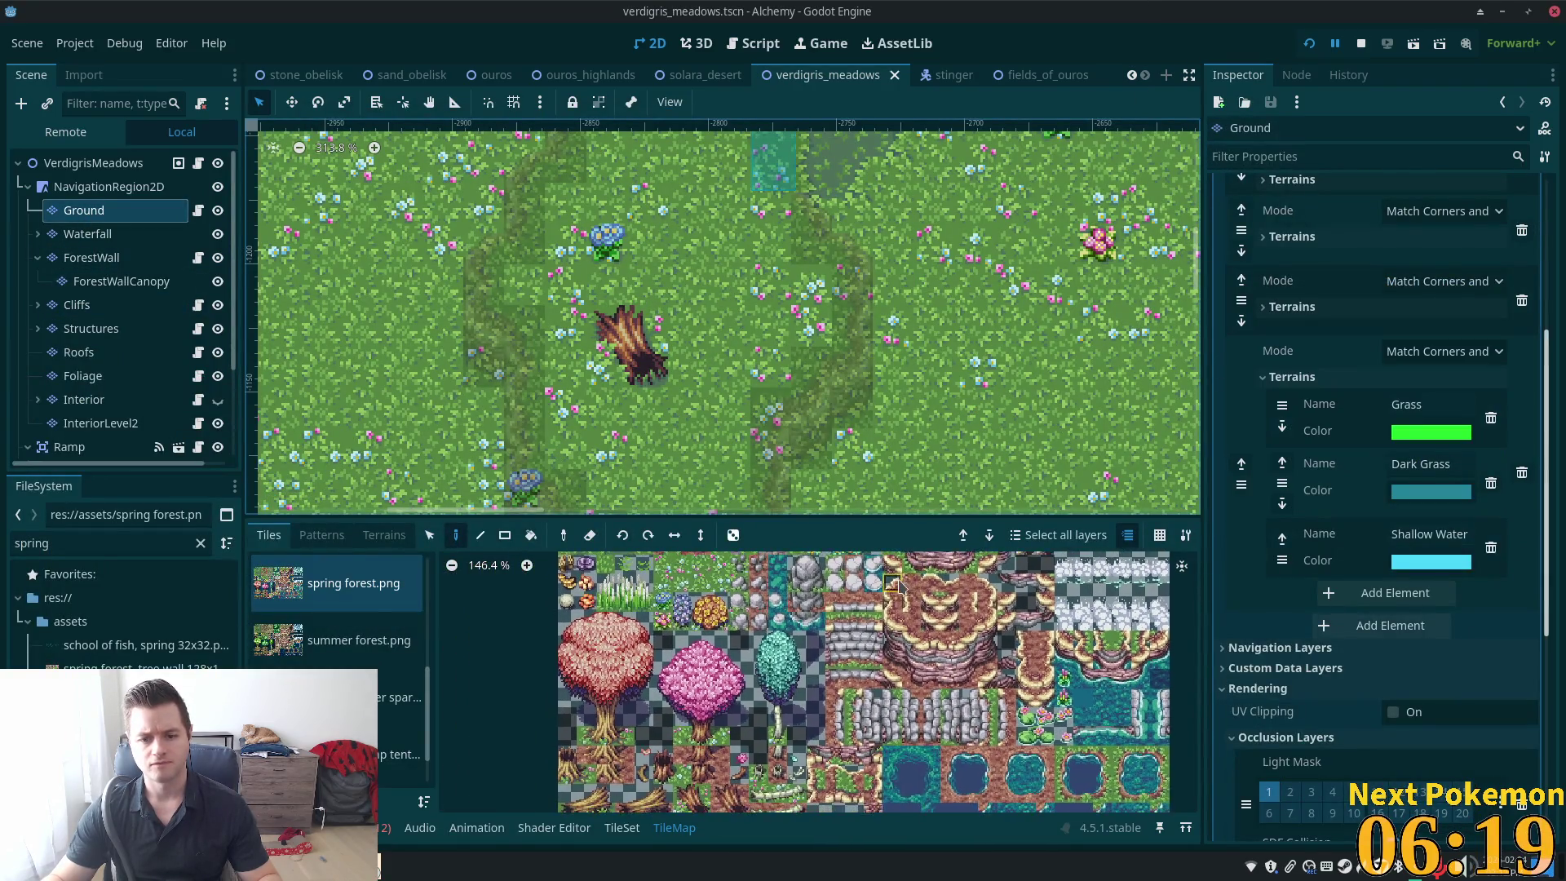
scroll(895, 582, up, 6)
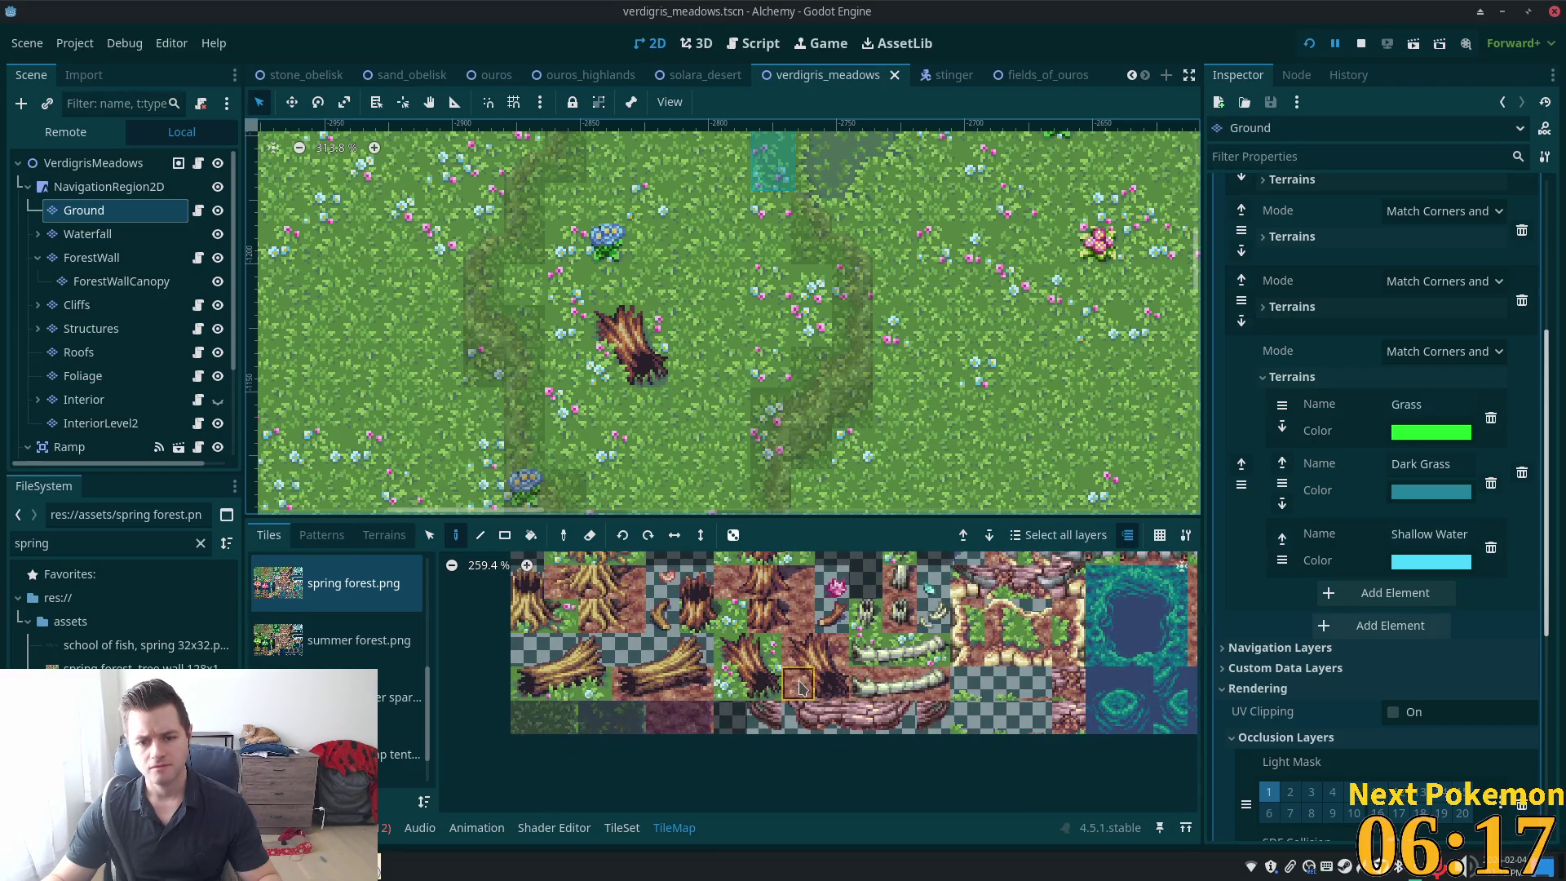
drag(765, 650, 753, 683)
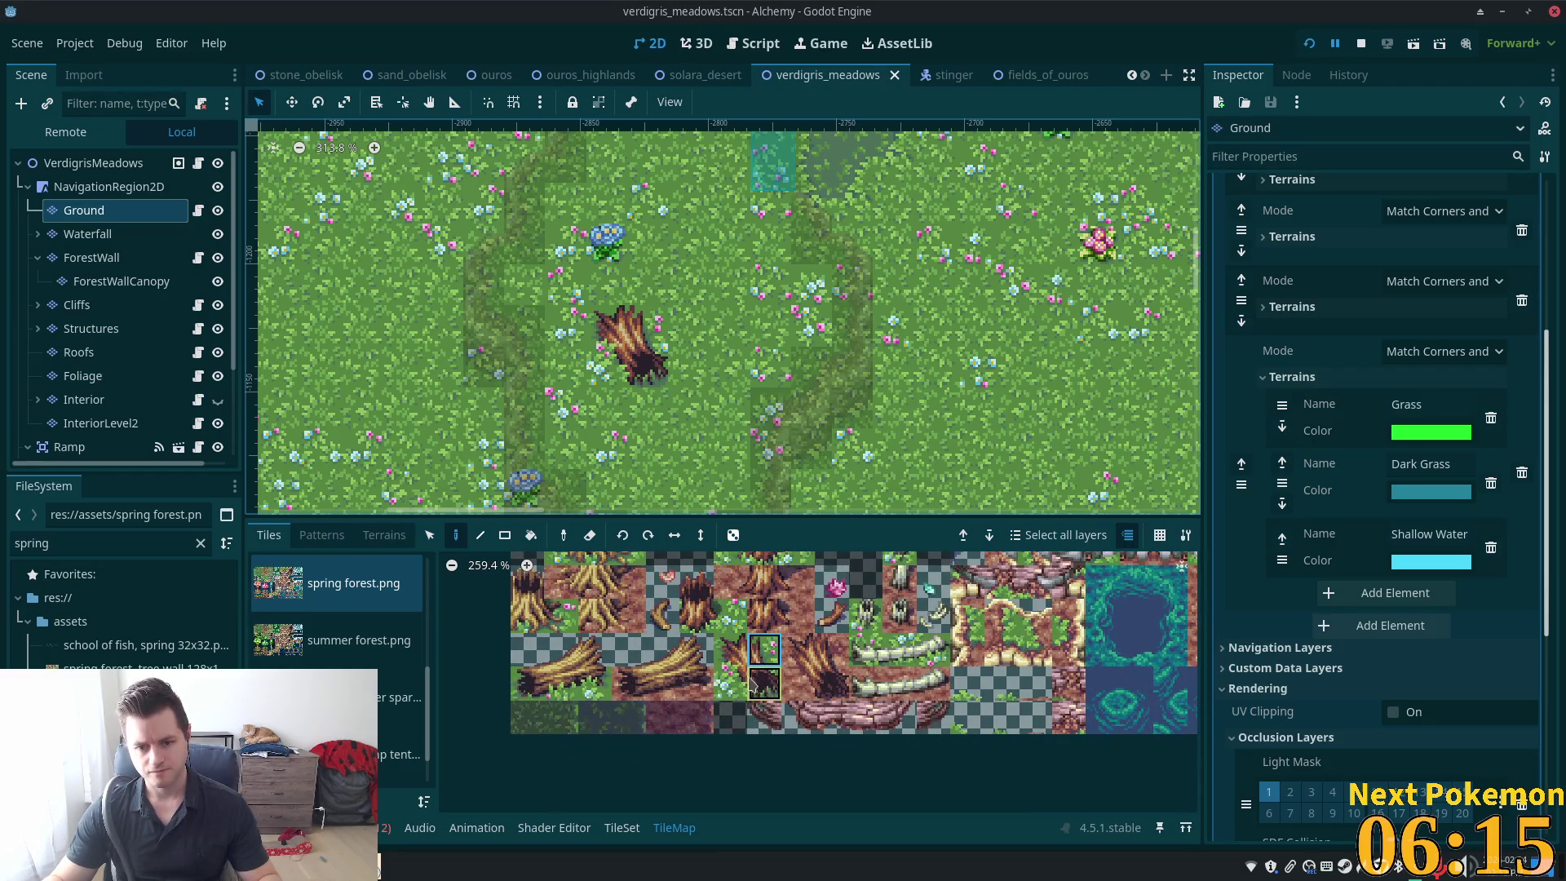
click(622, 828)
scroll(826, 747, up, 4)
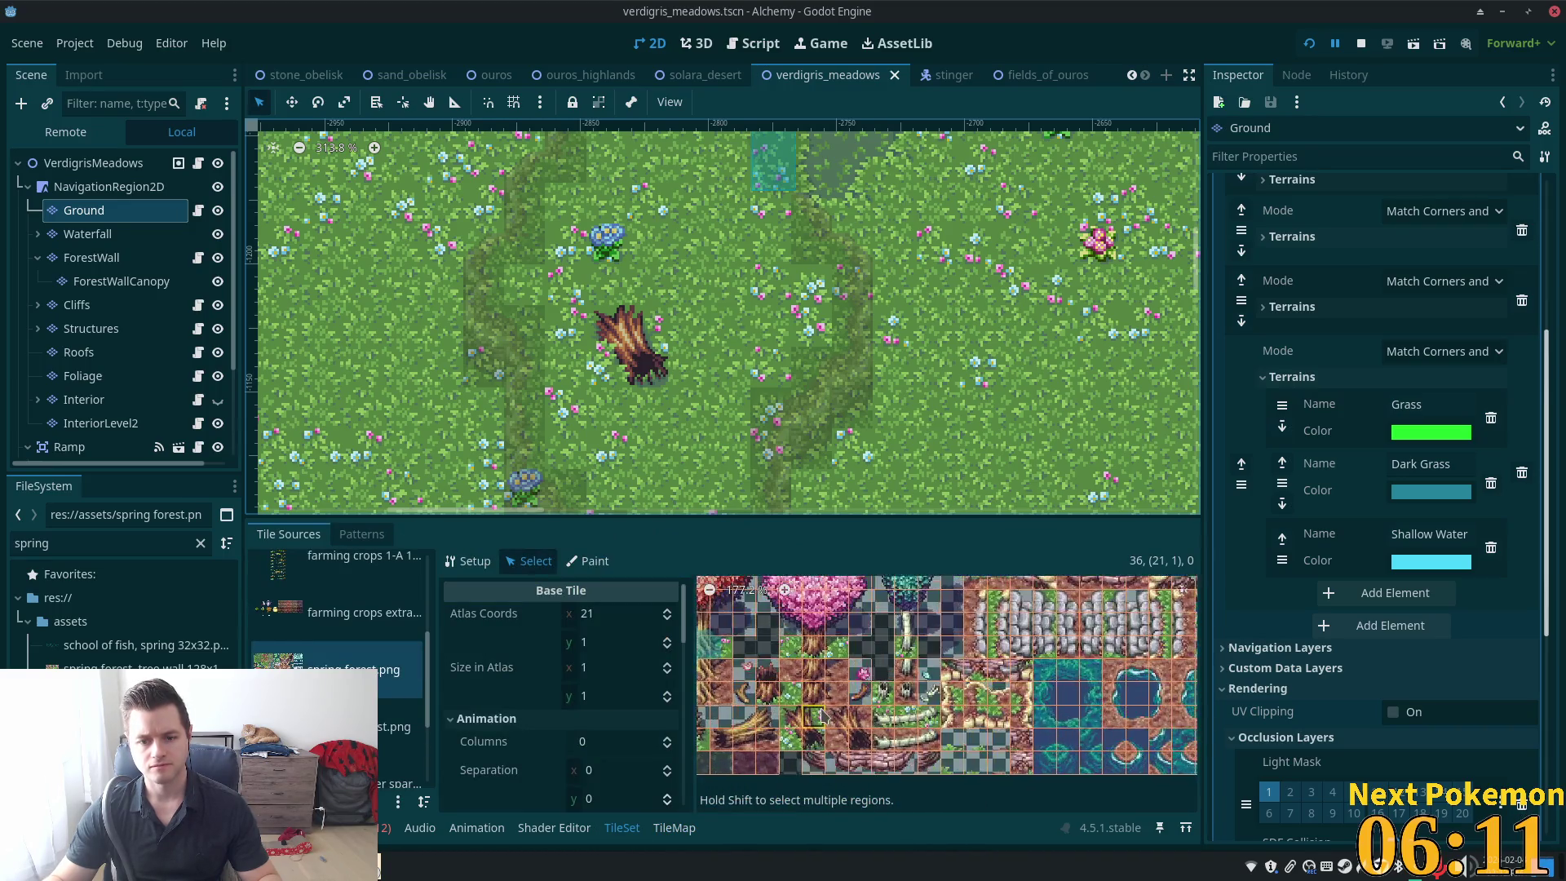
scroll(824, 716, up, 12)
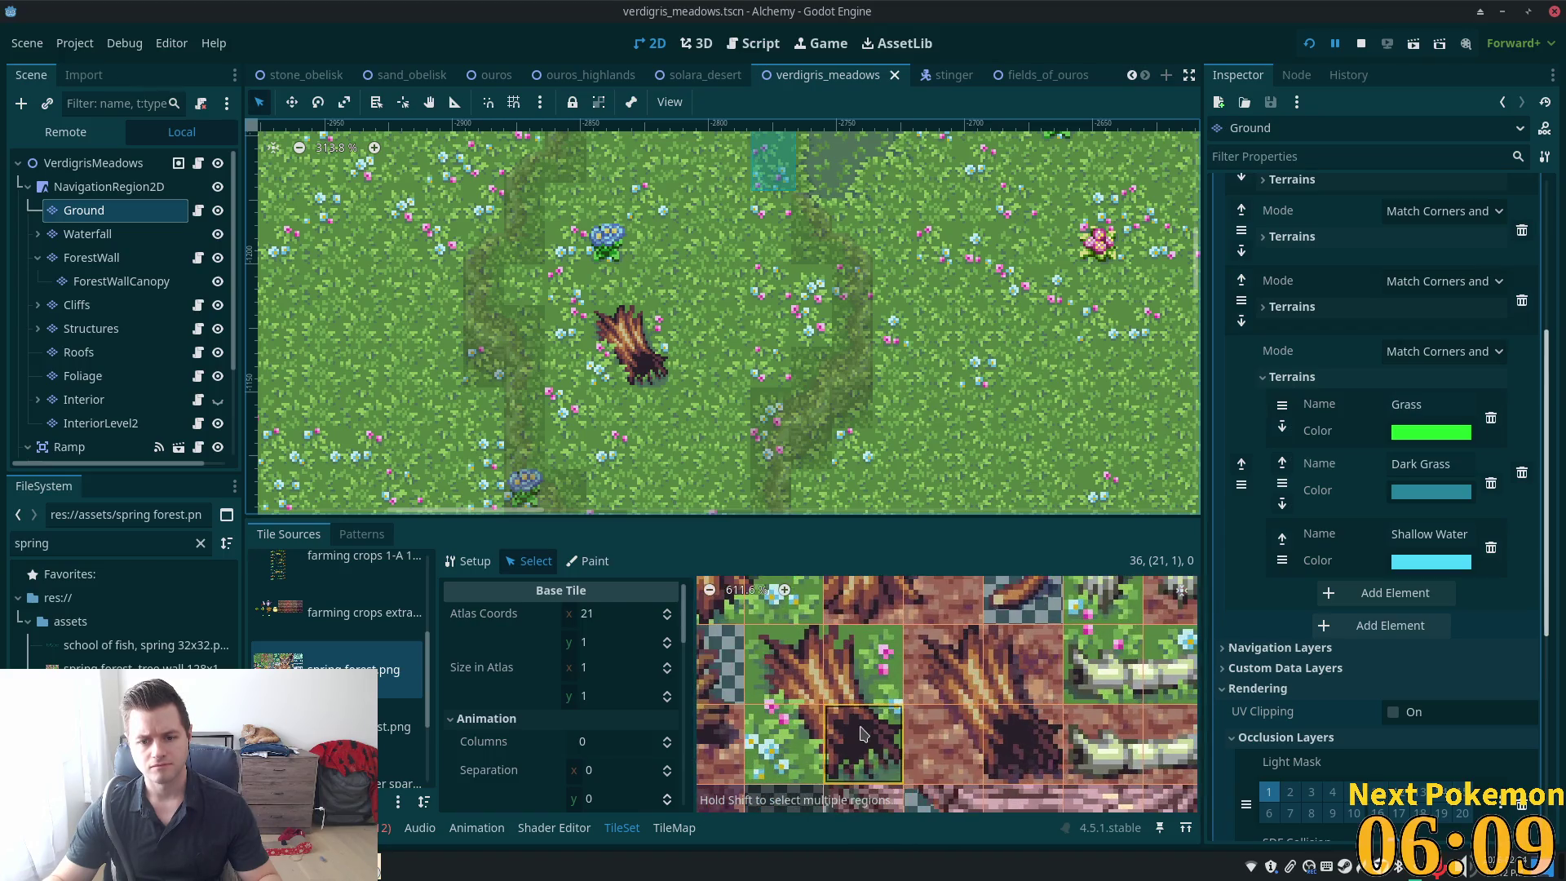
Draw a six-point polygon covering the lower stump tile
click(863, 734)
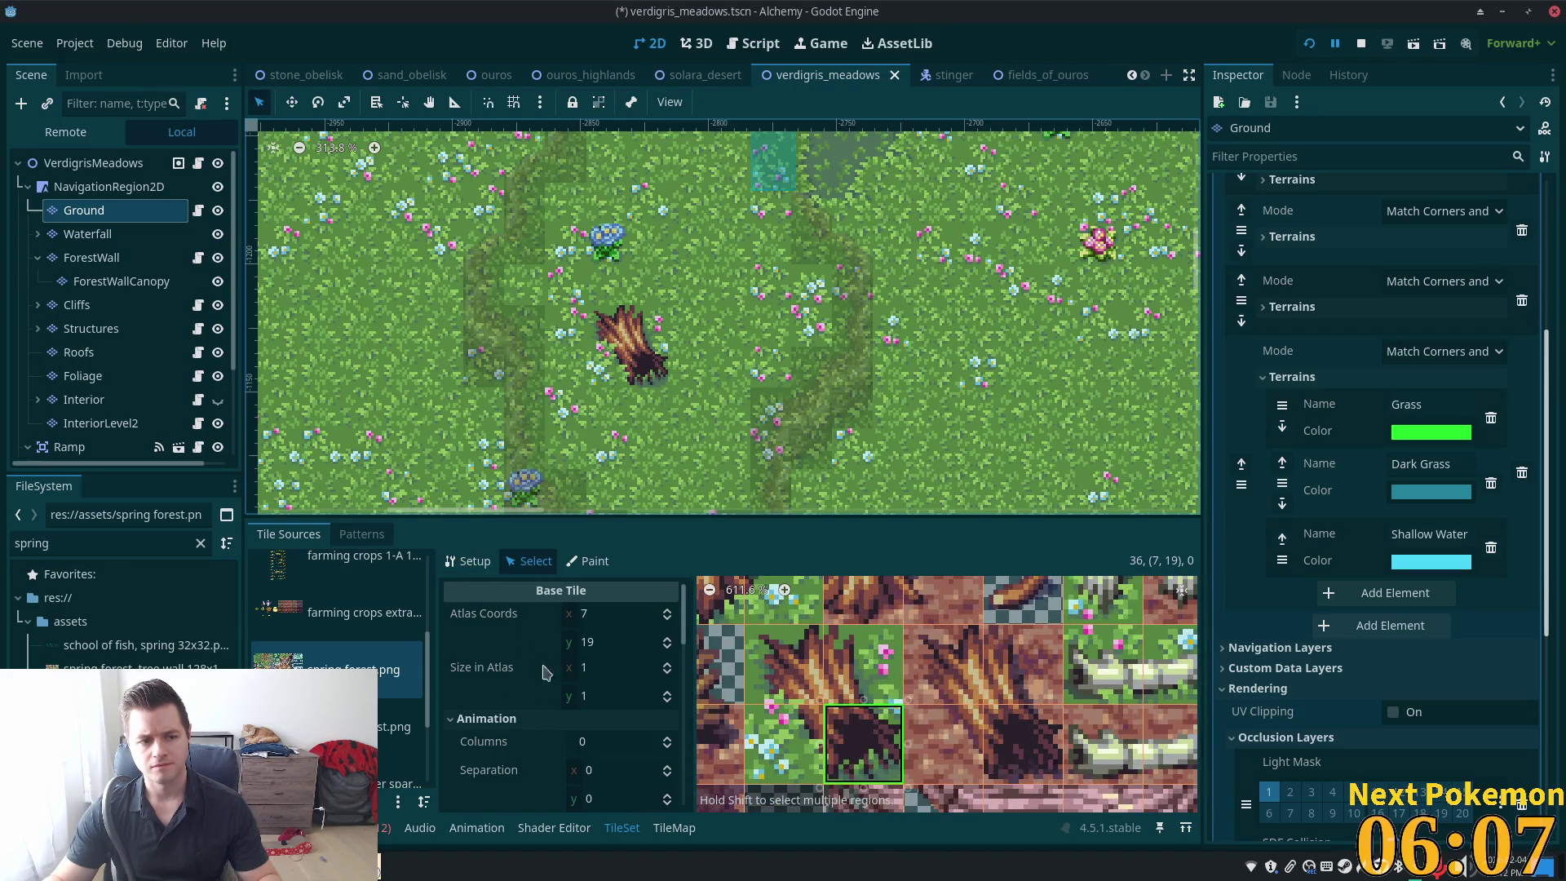
scroll(579, 702, down, 6)
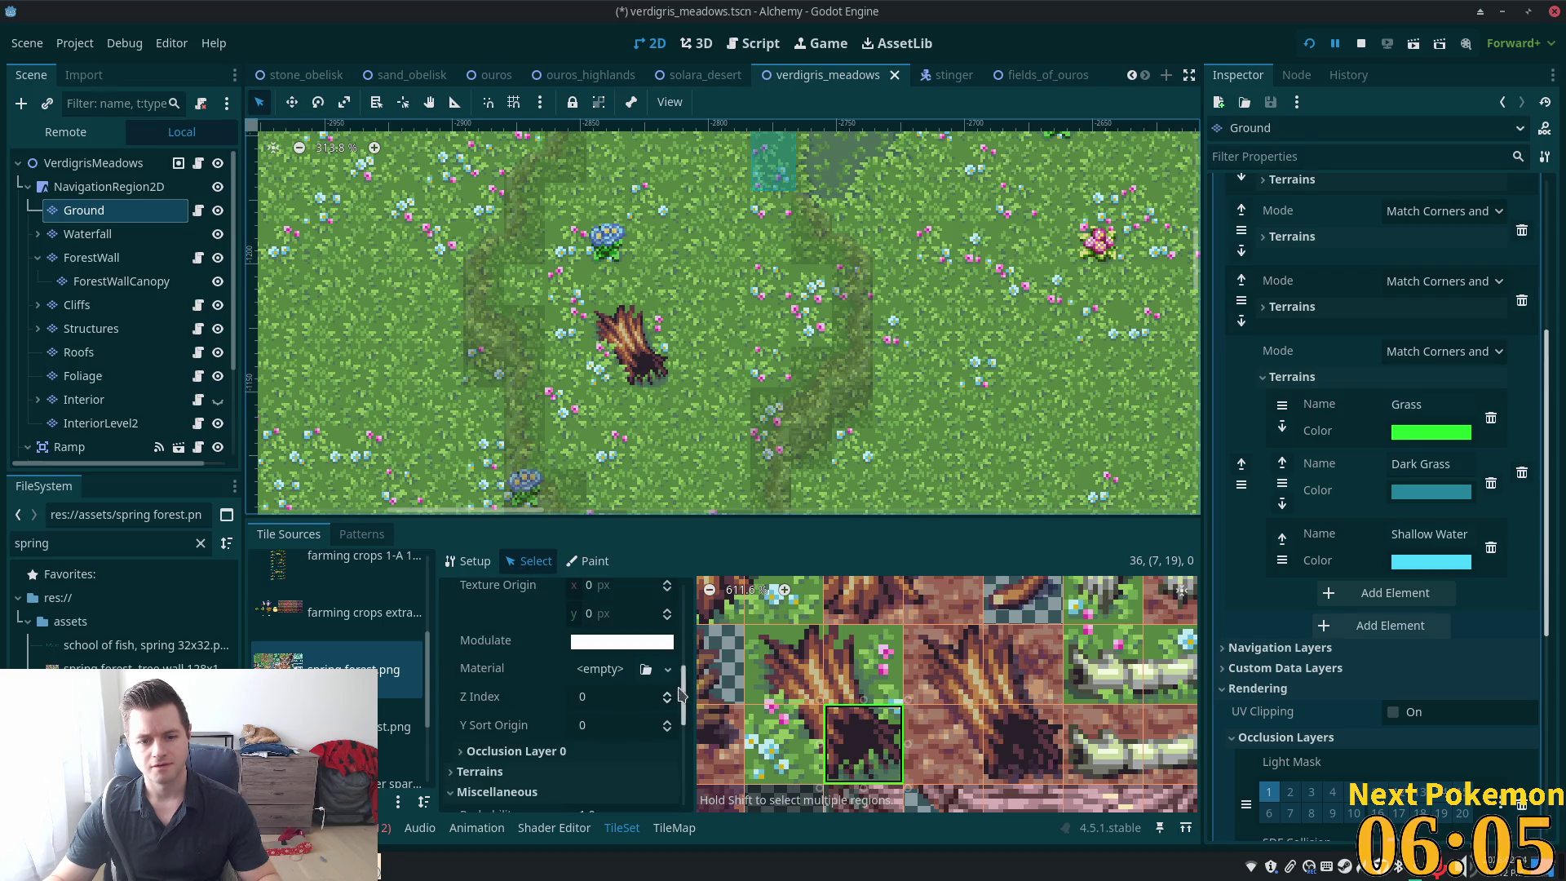
scroll(679, 695, down, 4)
click(552, 745)
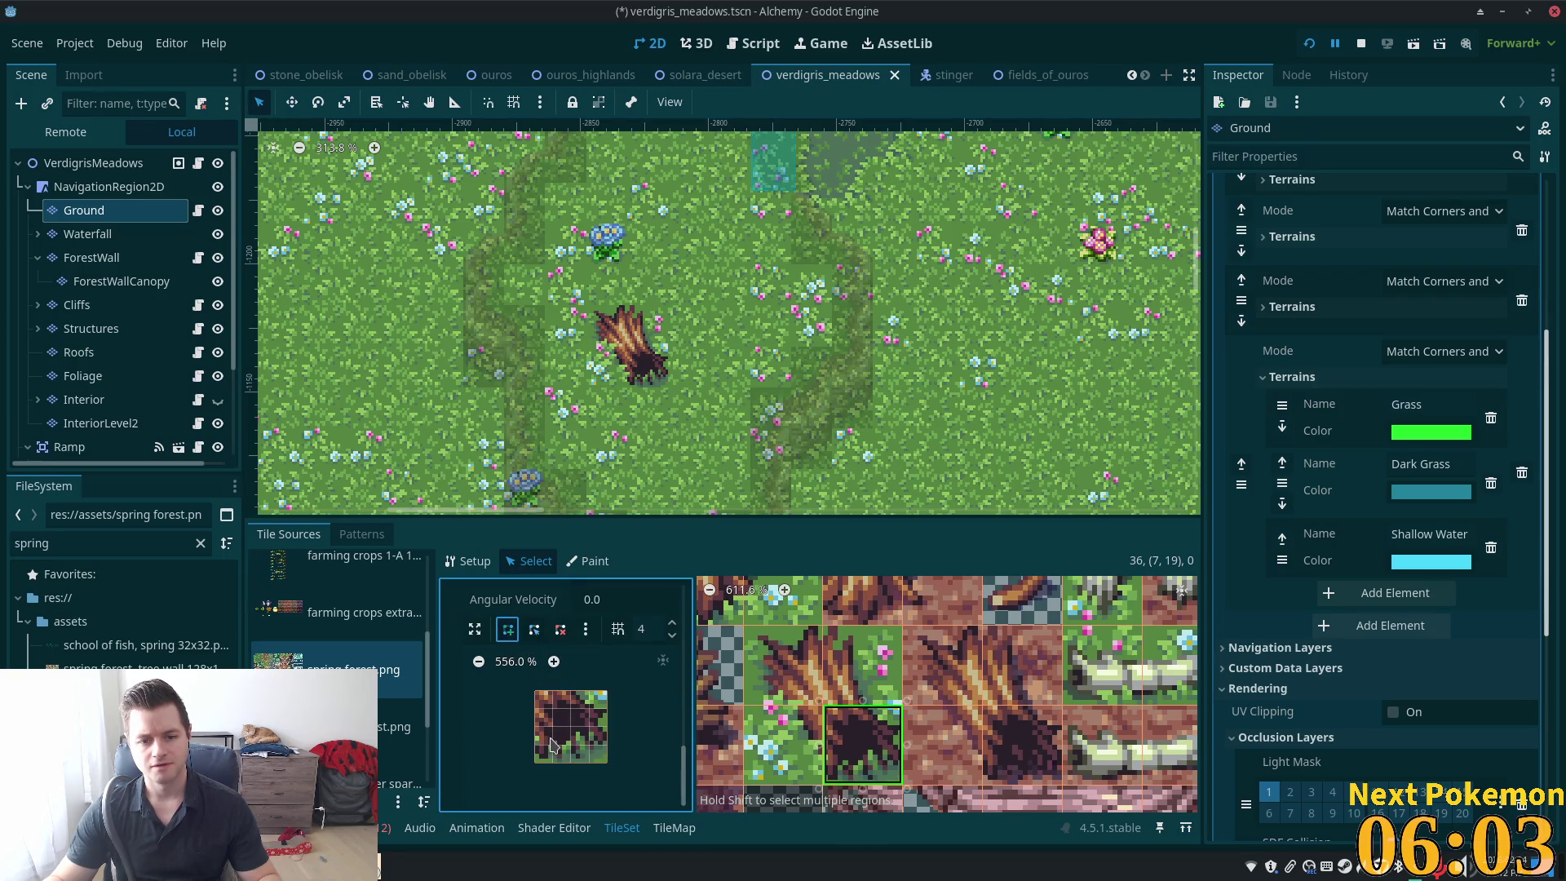
click(606, 727)
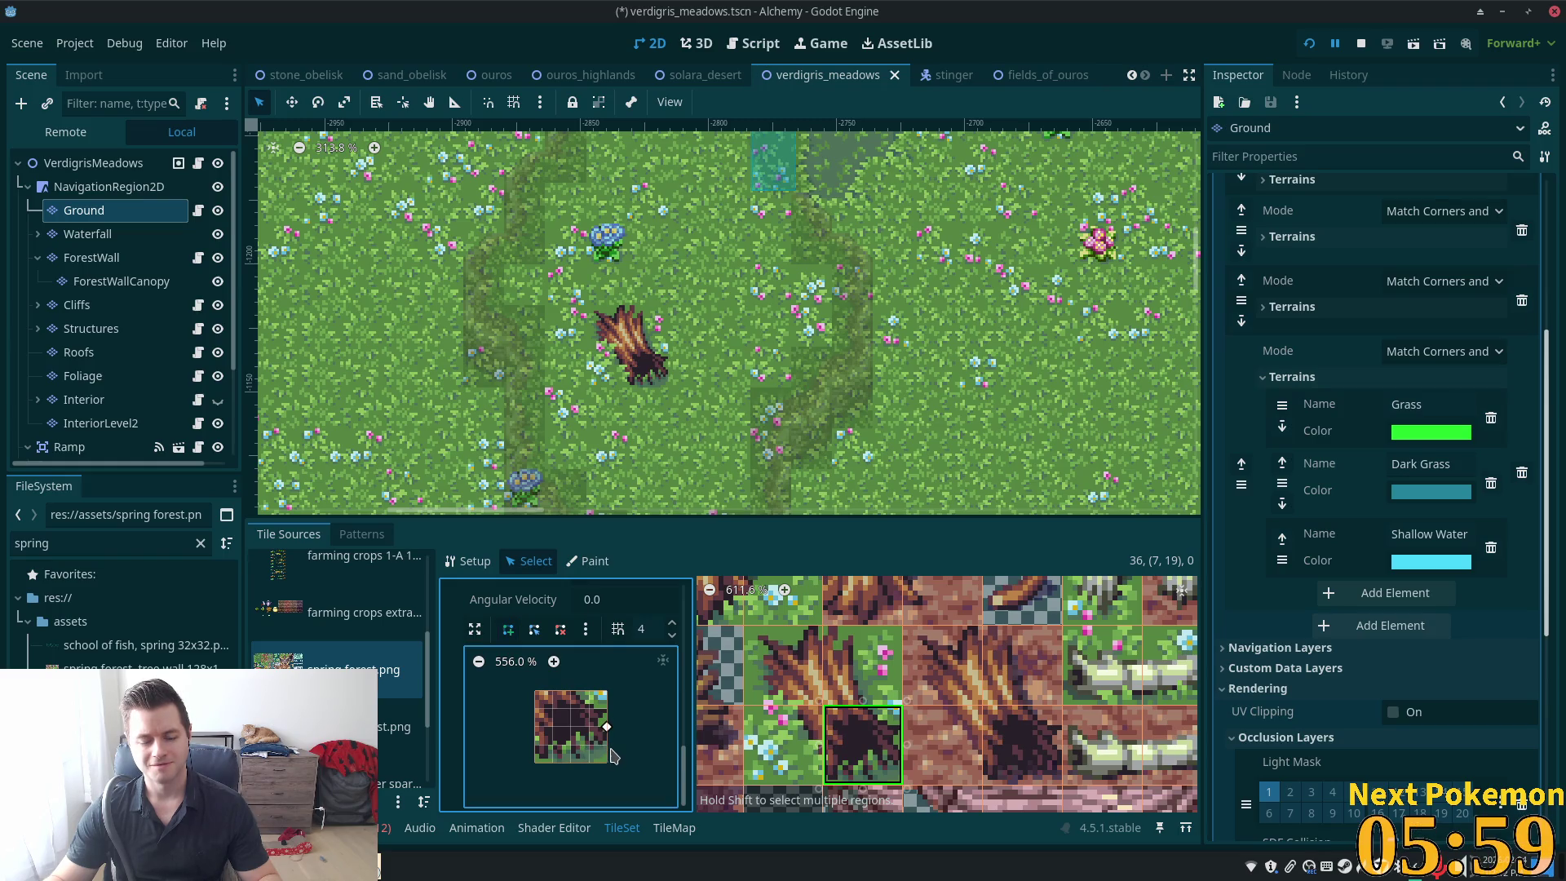
click(606, 745)
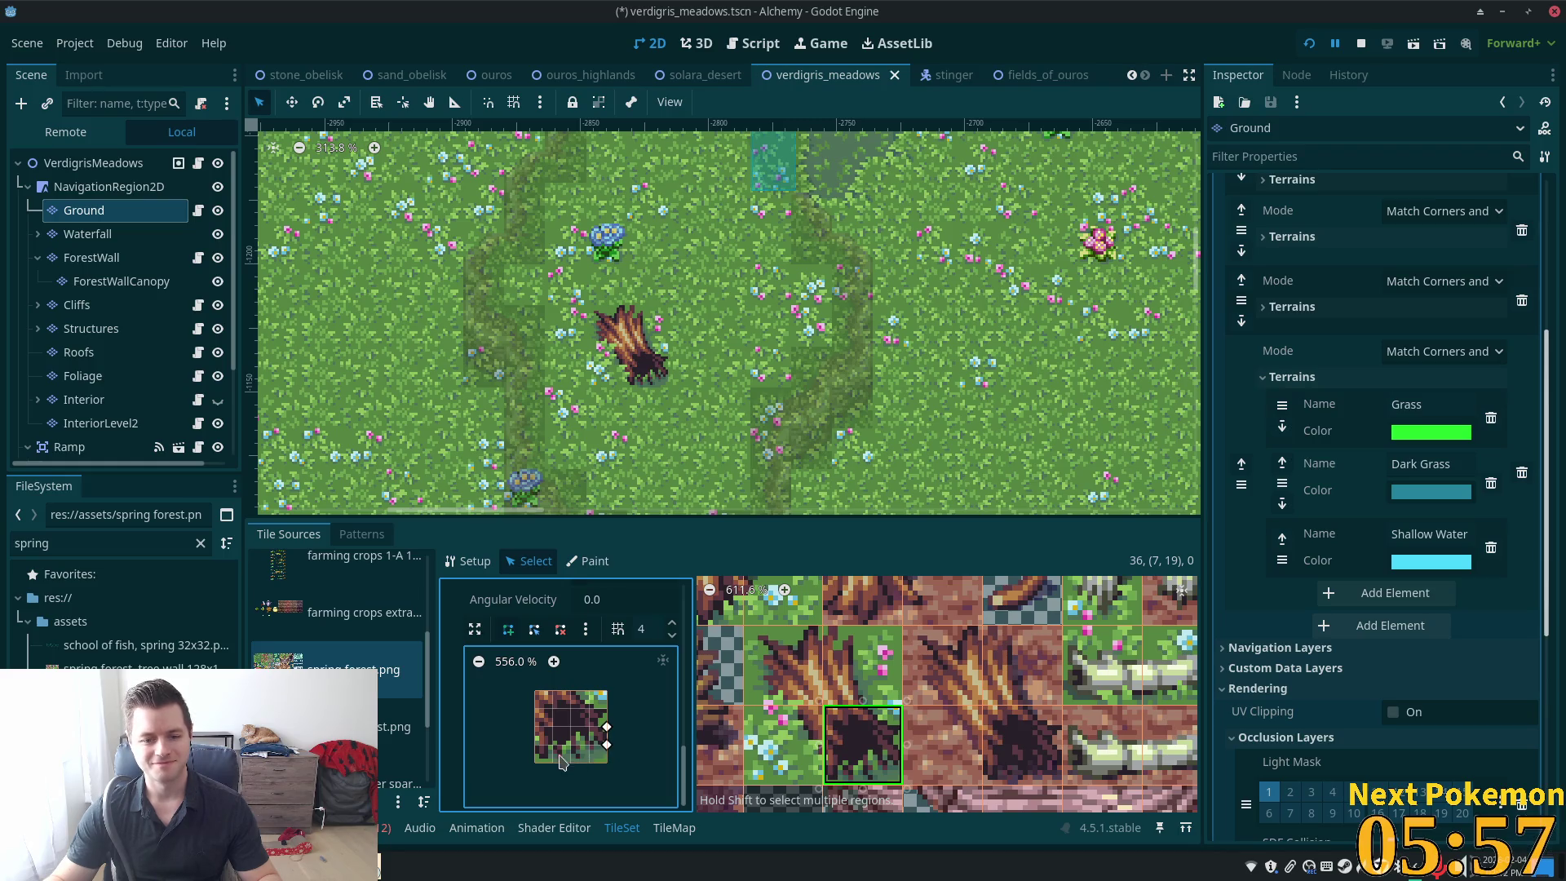
click(535, 763)
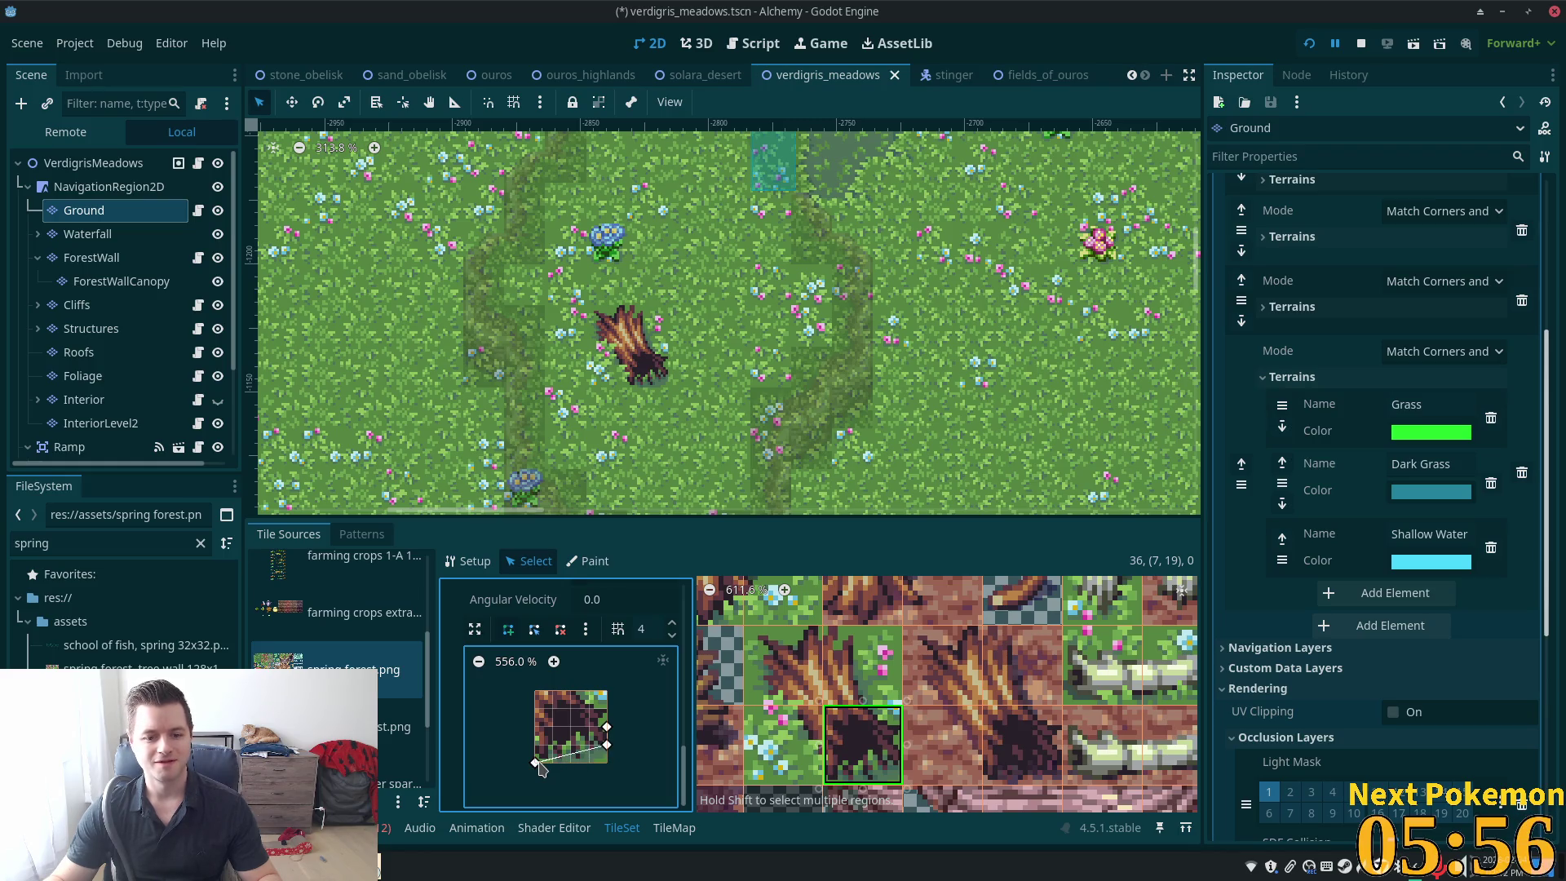
click(535, 691)
click(571, 691)
click(607, 726)
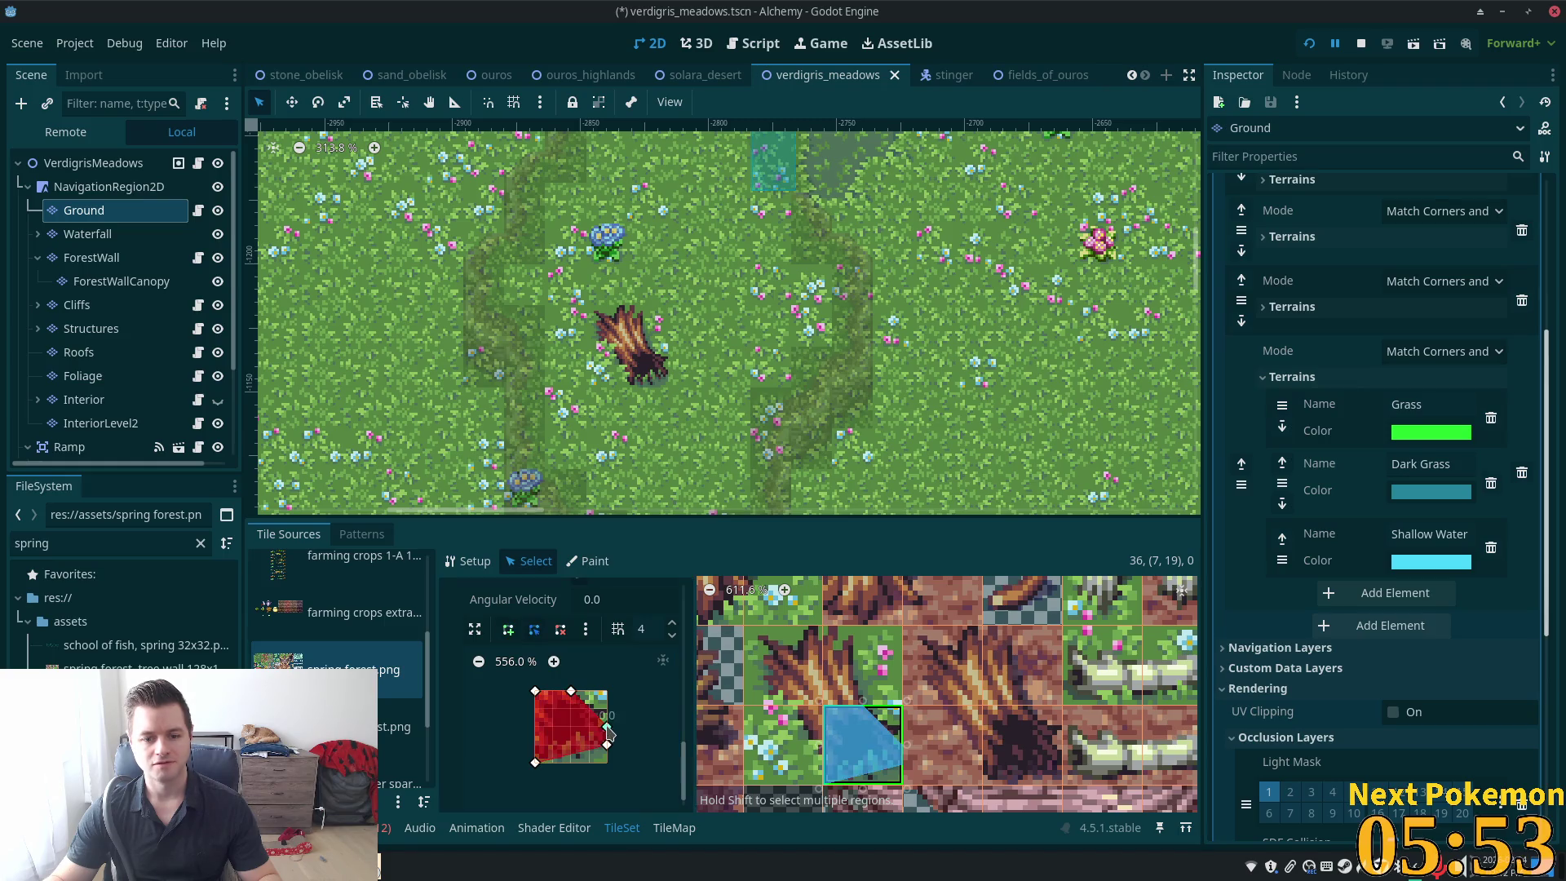
Draw a left-side collision shape on the stump tile above it
click(843, 674)
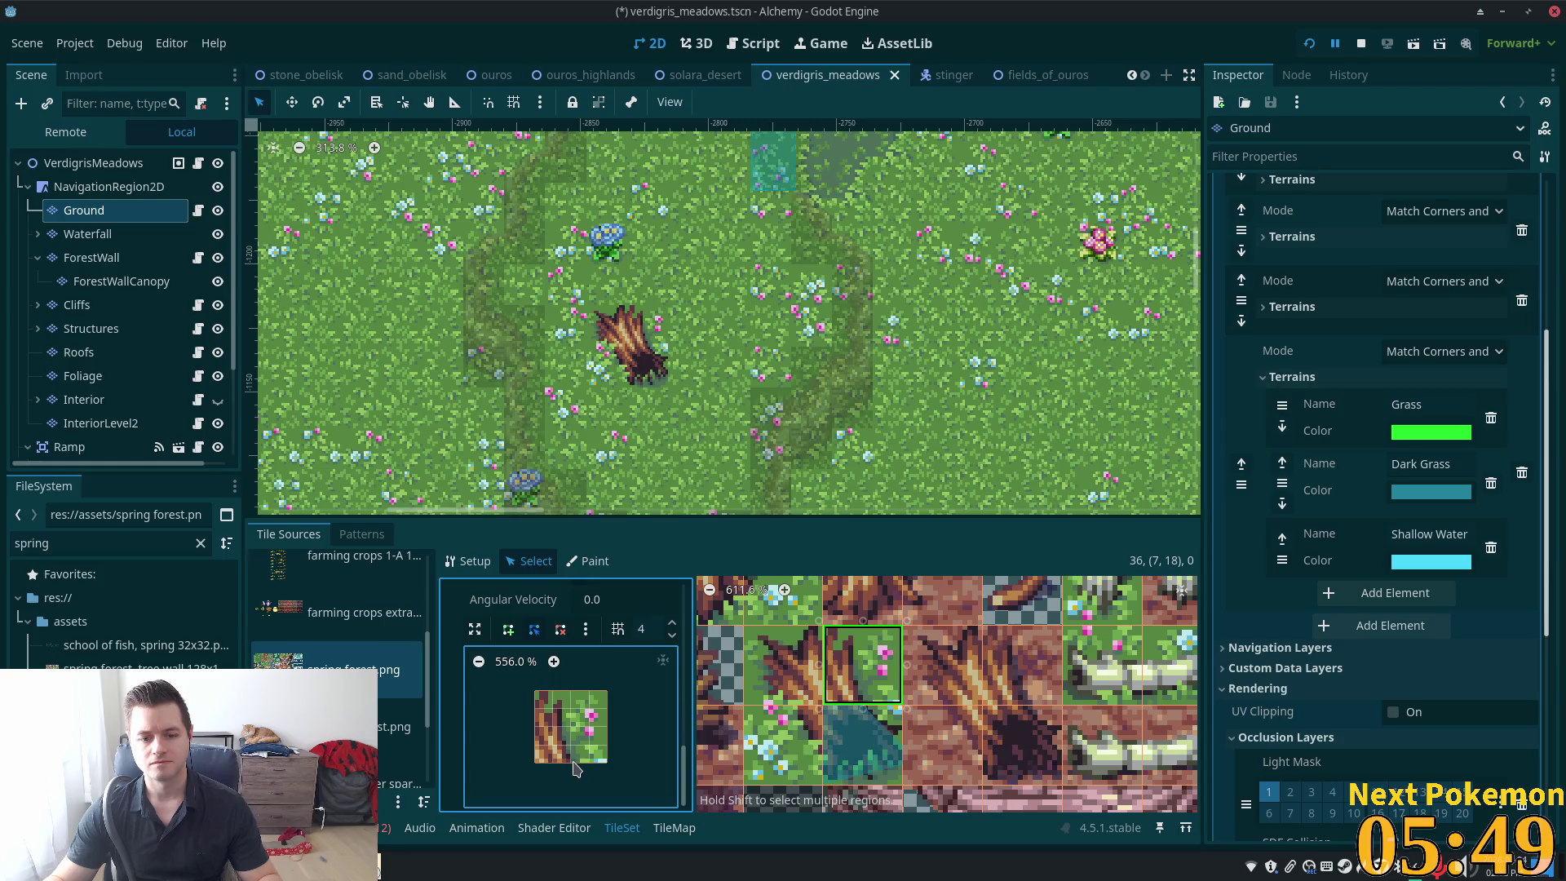
click(509, 629)
click(571, 763)
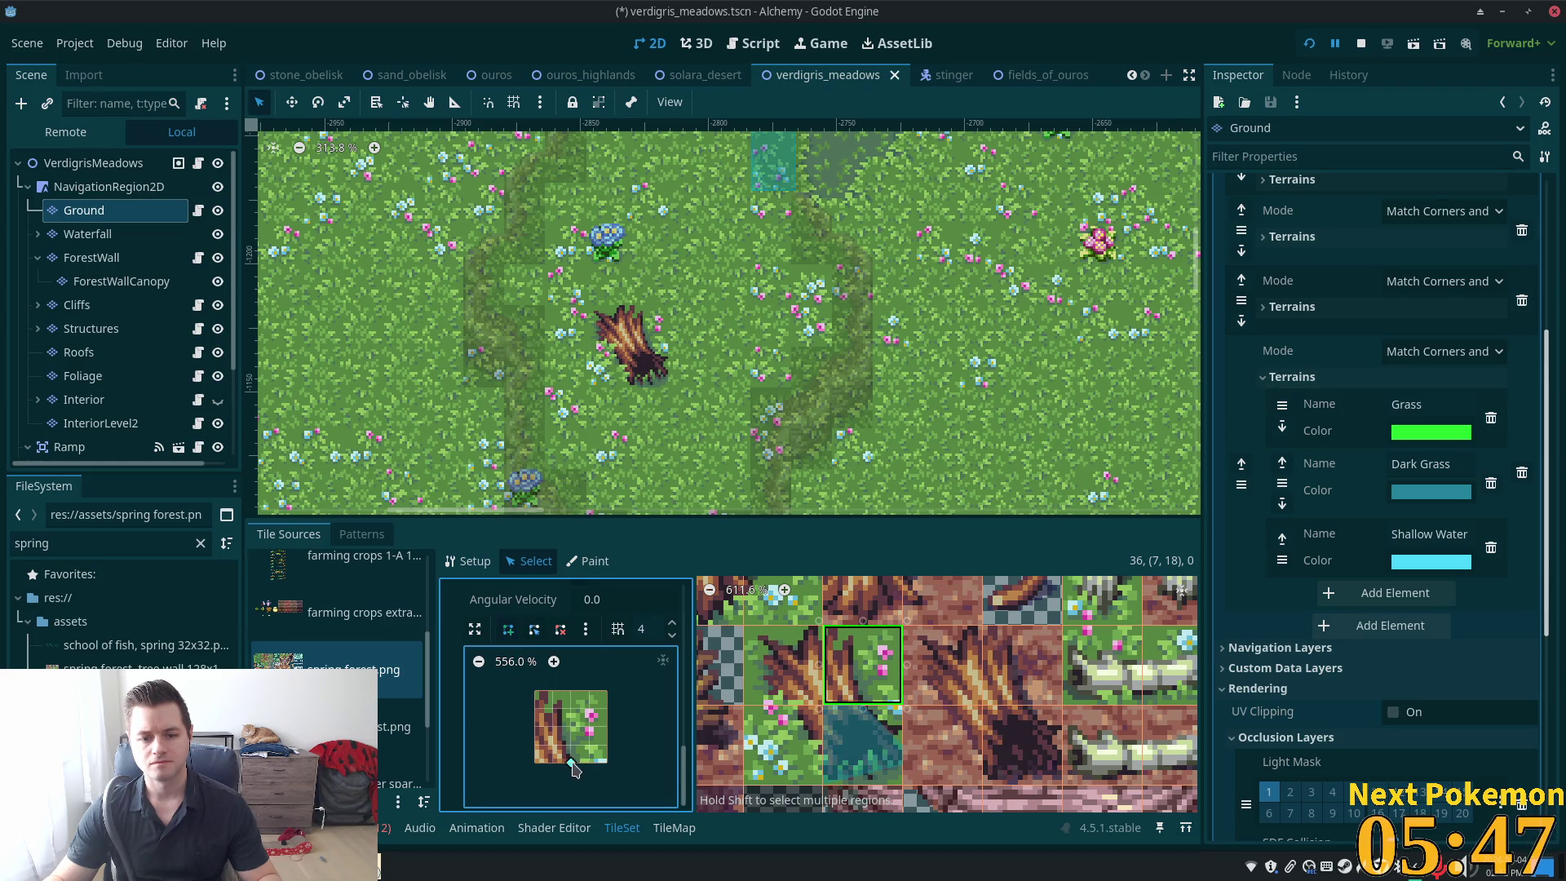
click(553, 691)
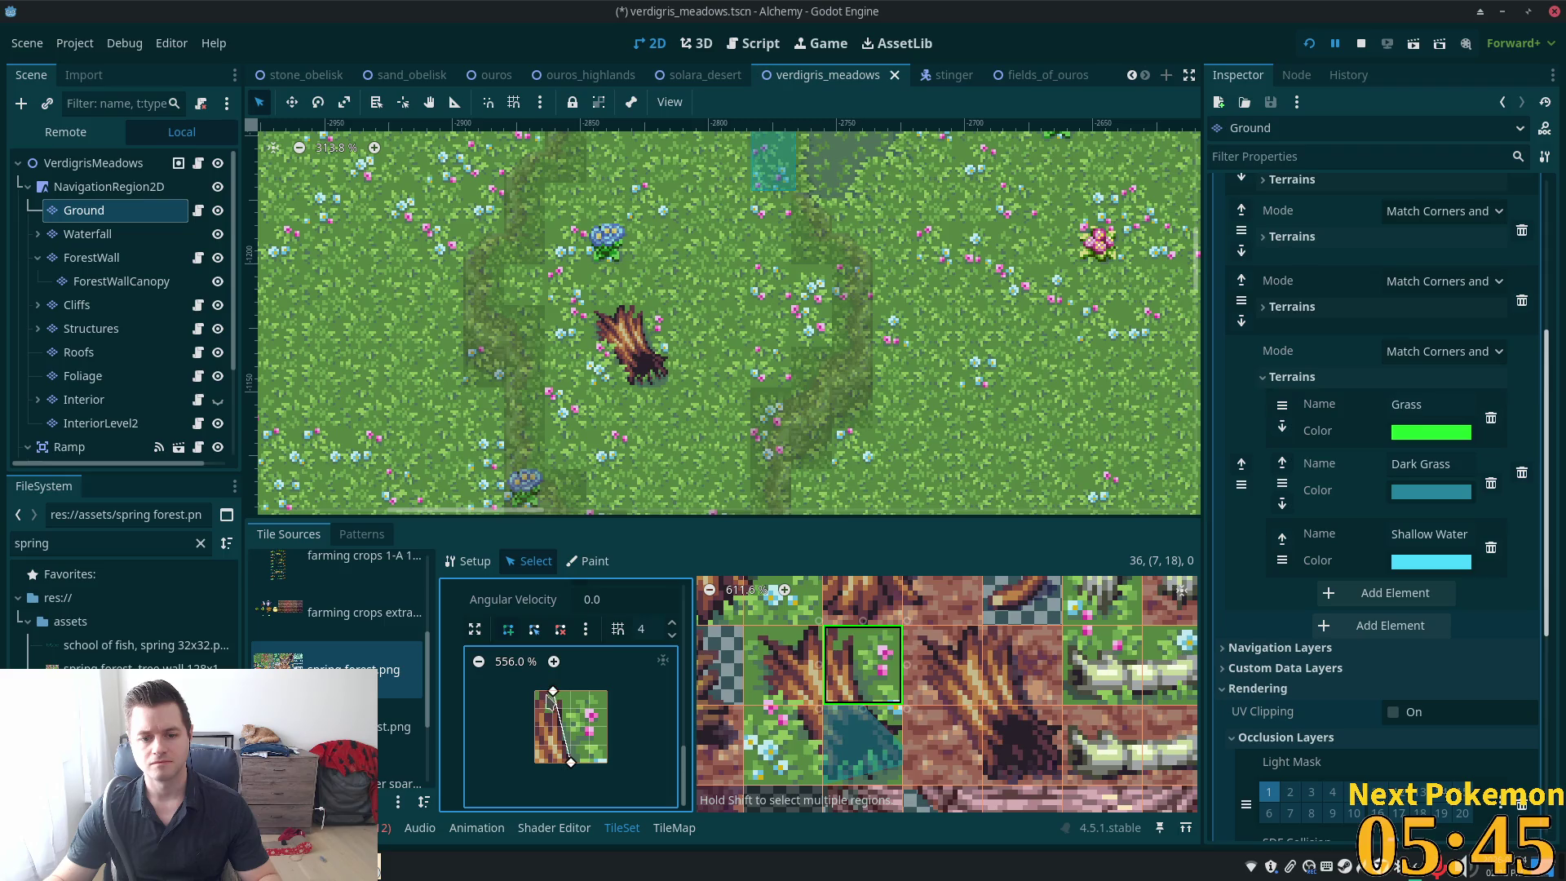
click(535, 691)
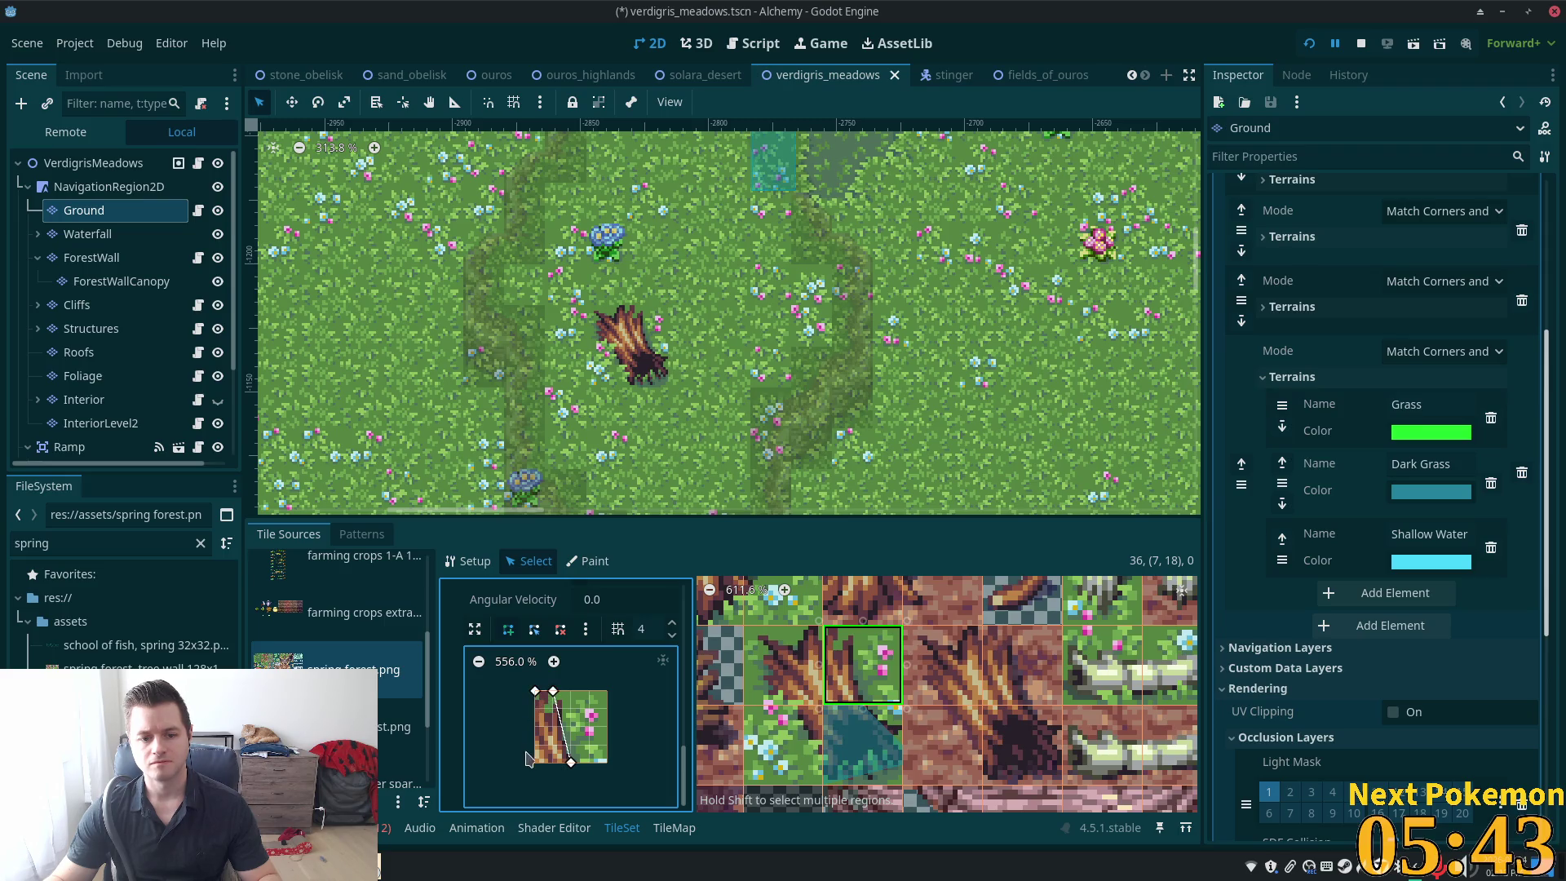
click(536, 762)
click(571, 763)
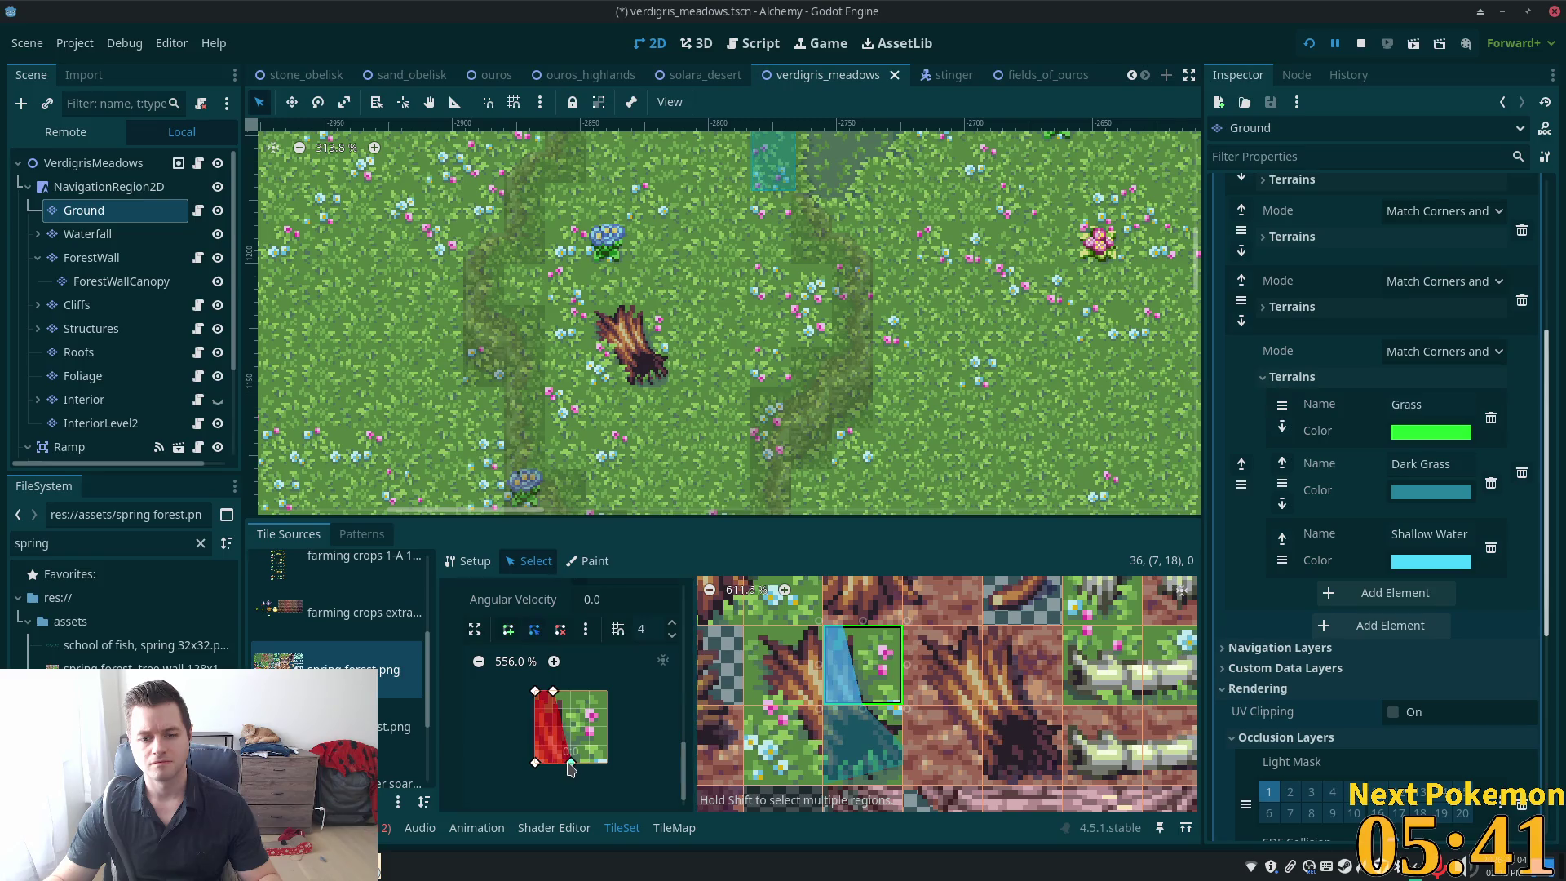
Draw a collision shape along the edge of the neighbouring trunk tile
click(764, 681)
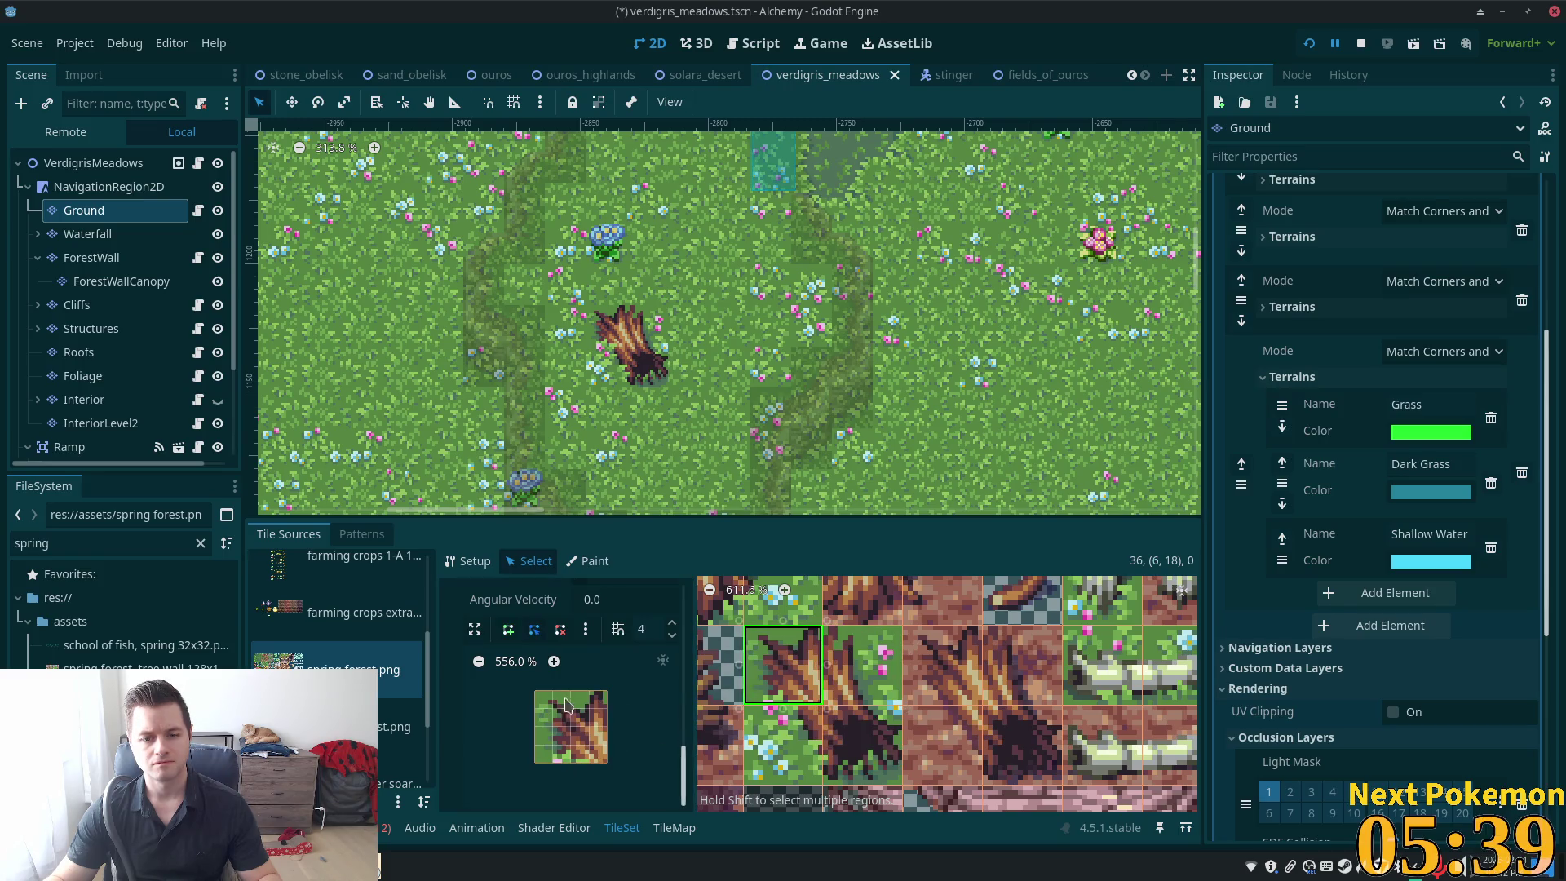
click(508, 629)
click(589, 691)
click(607, 691)
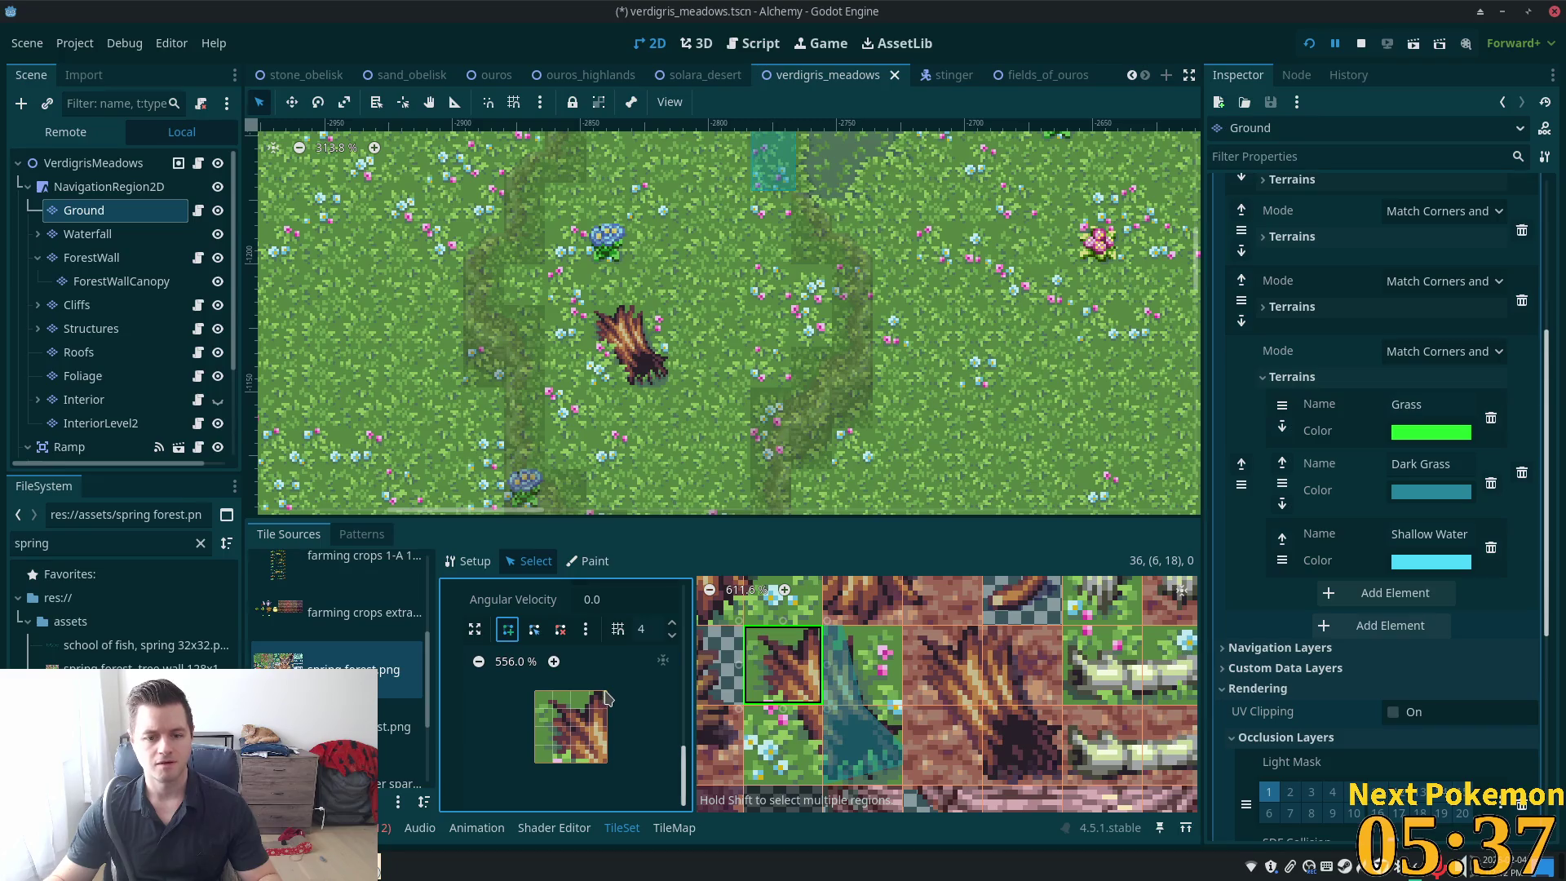
click(553, 708)
click(553, 745)
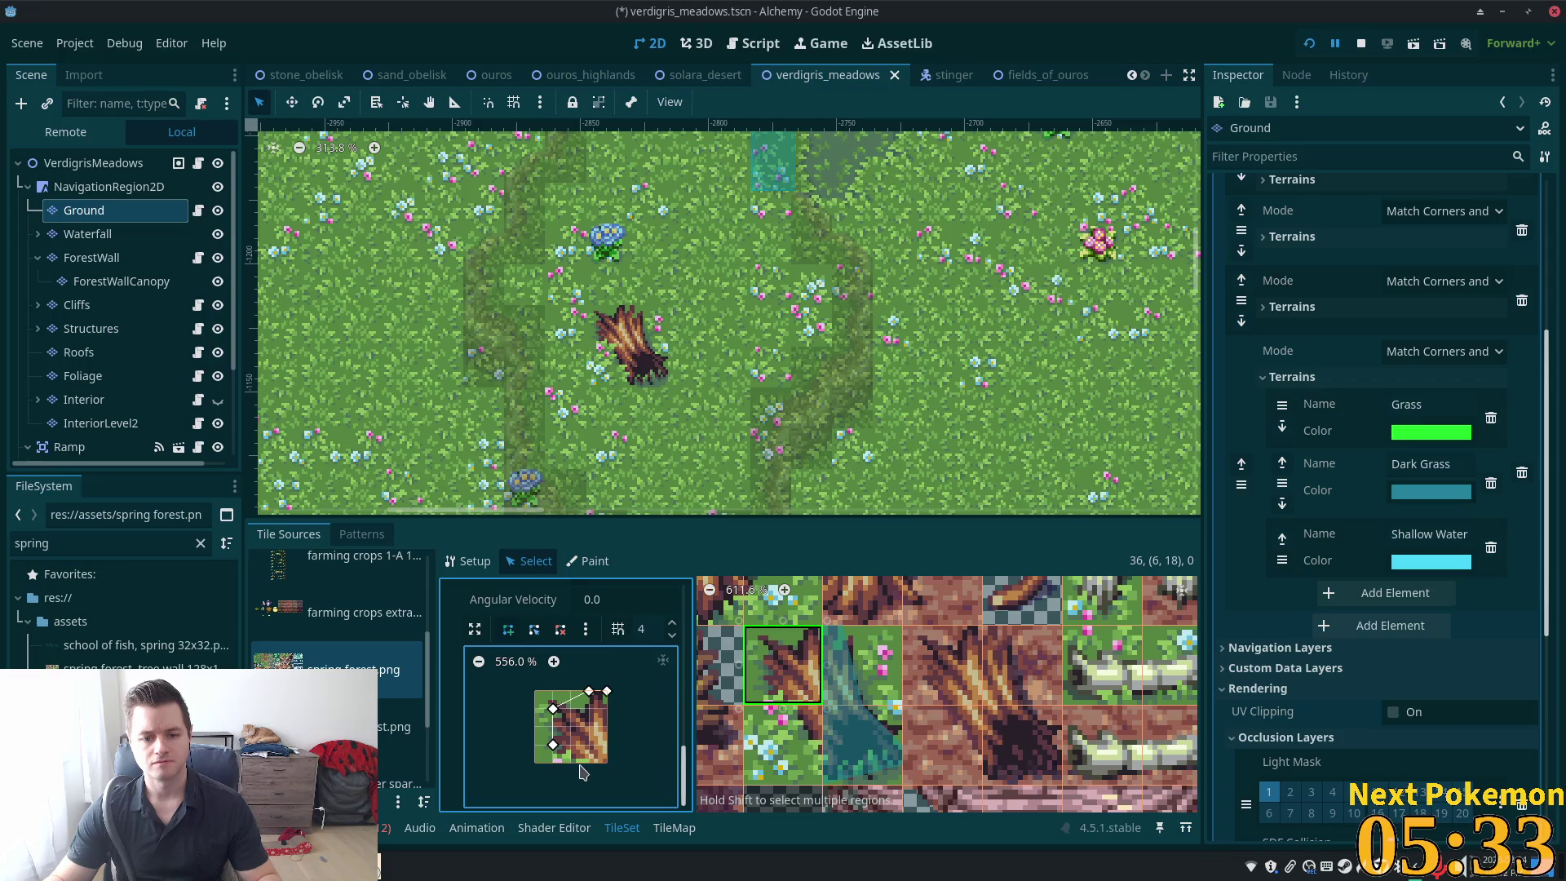
click(572, 762)
click(607, 762)
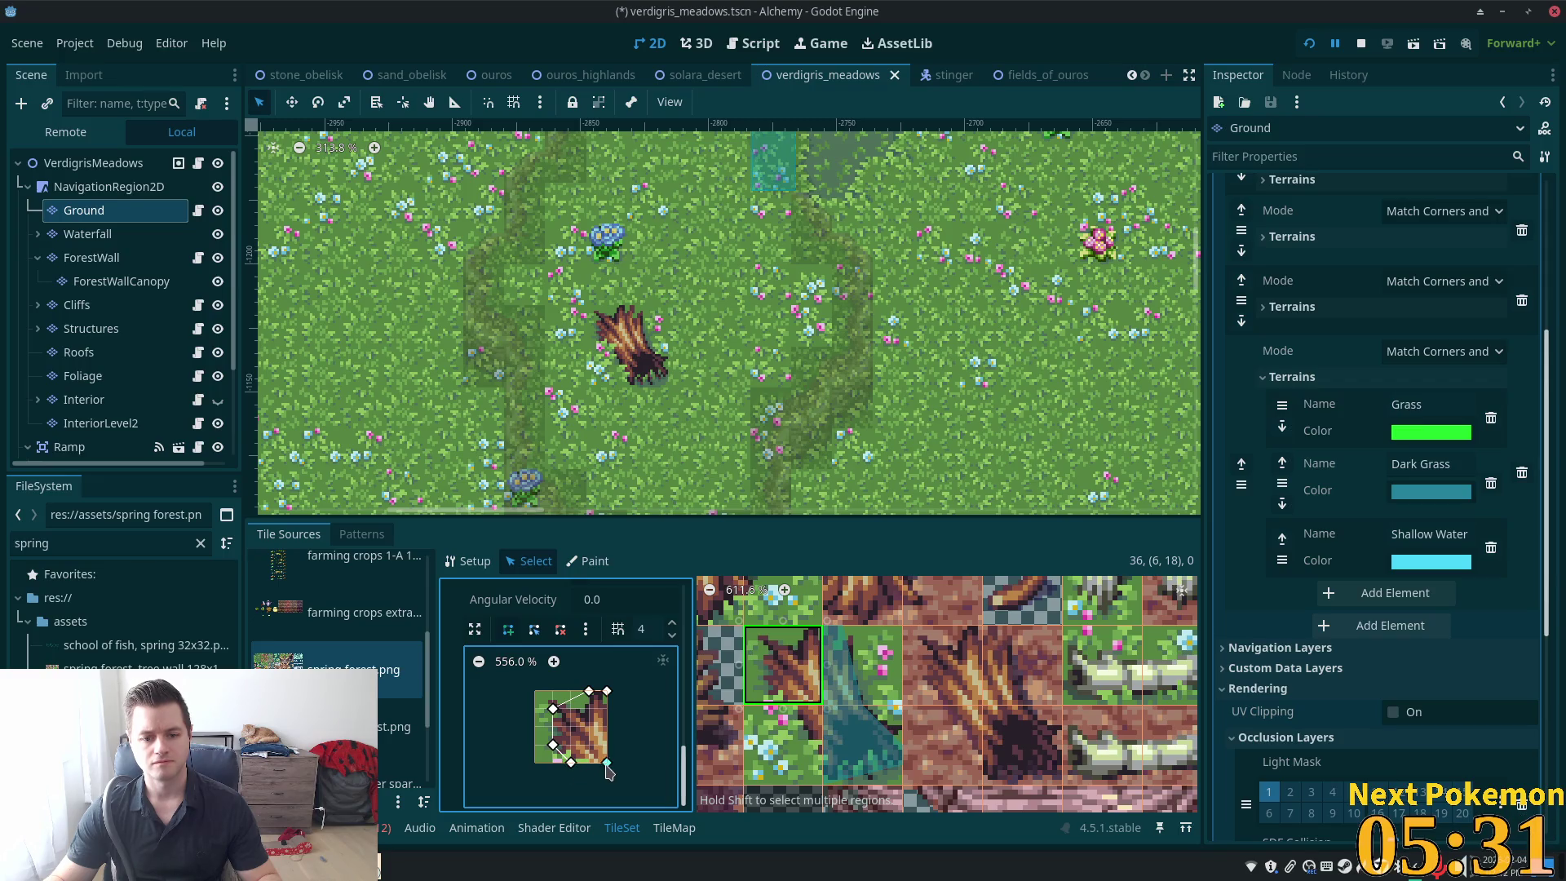
click(607, 691)
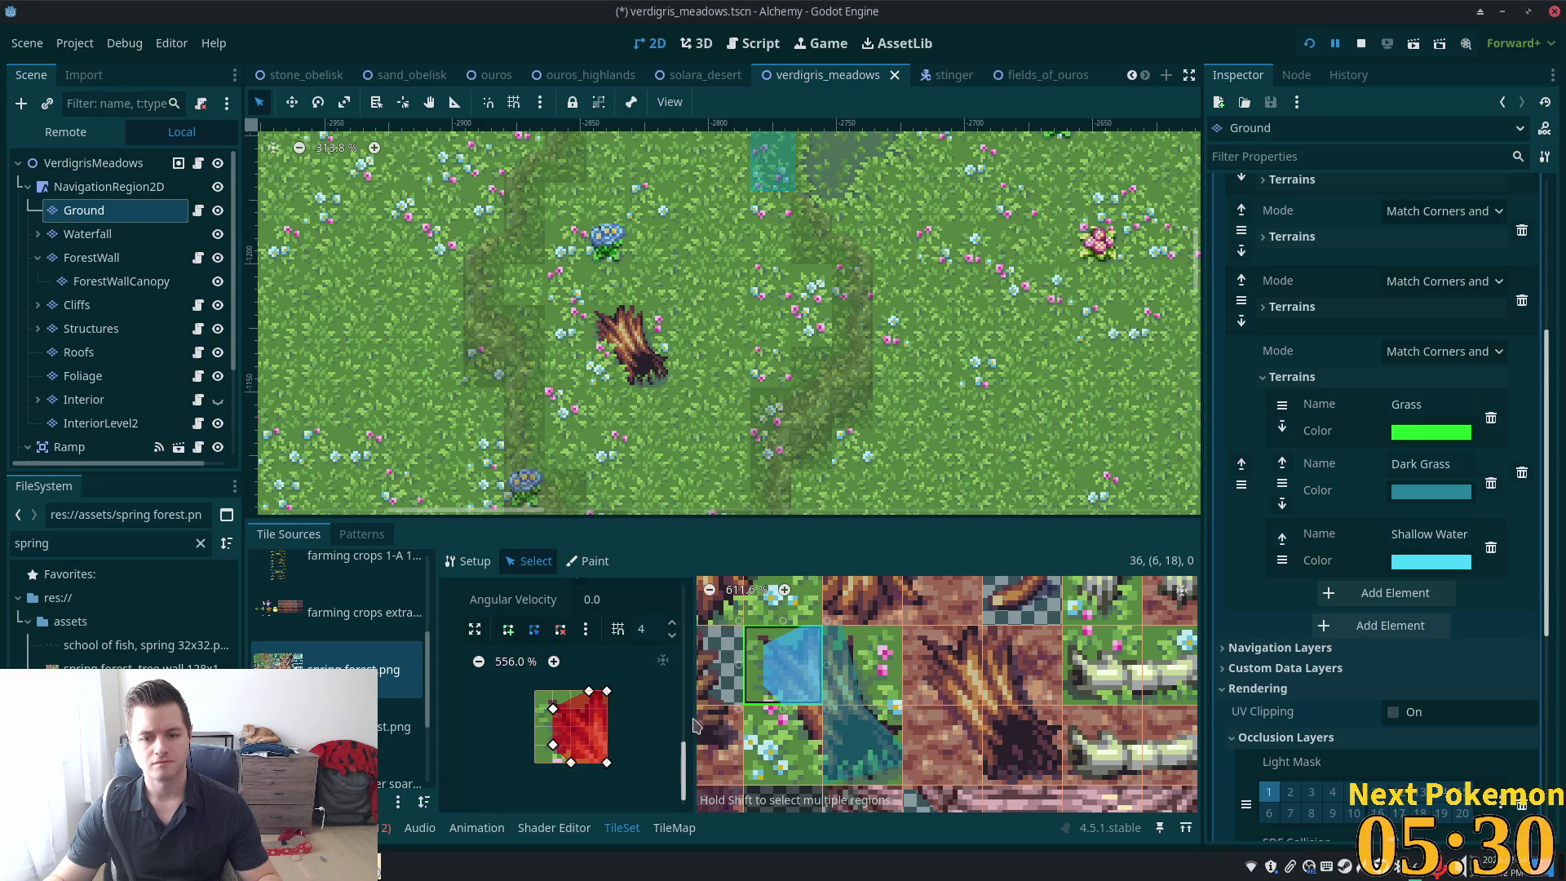
Add a triangular collision shape to the flower-grass tile's upper-right corner and save the scene
click(806, 725)
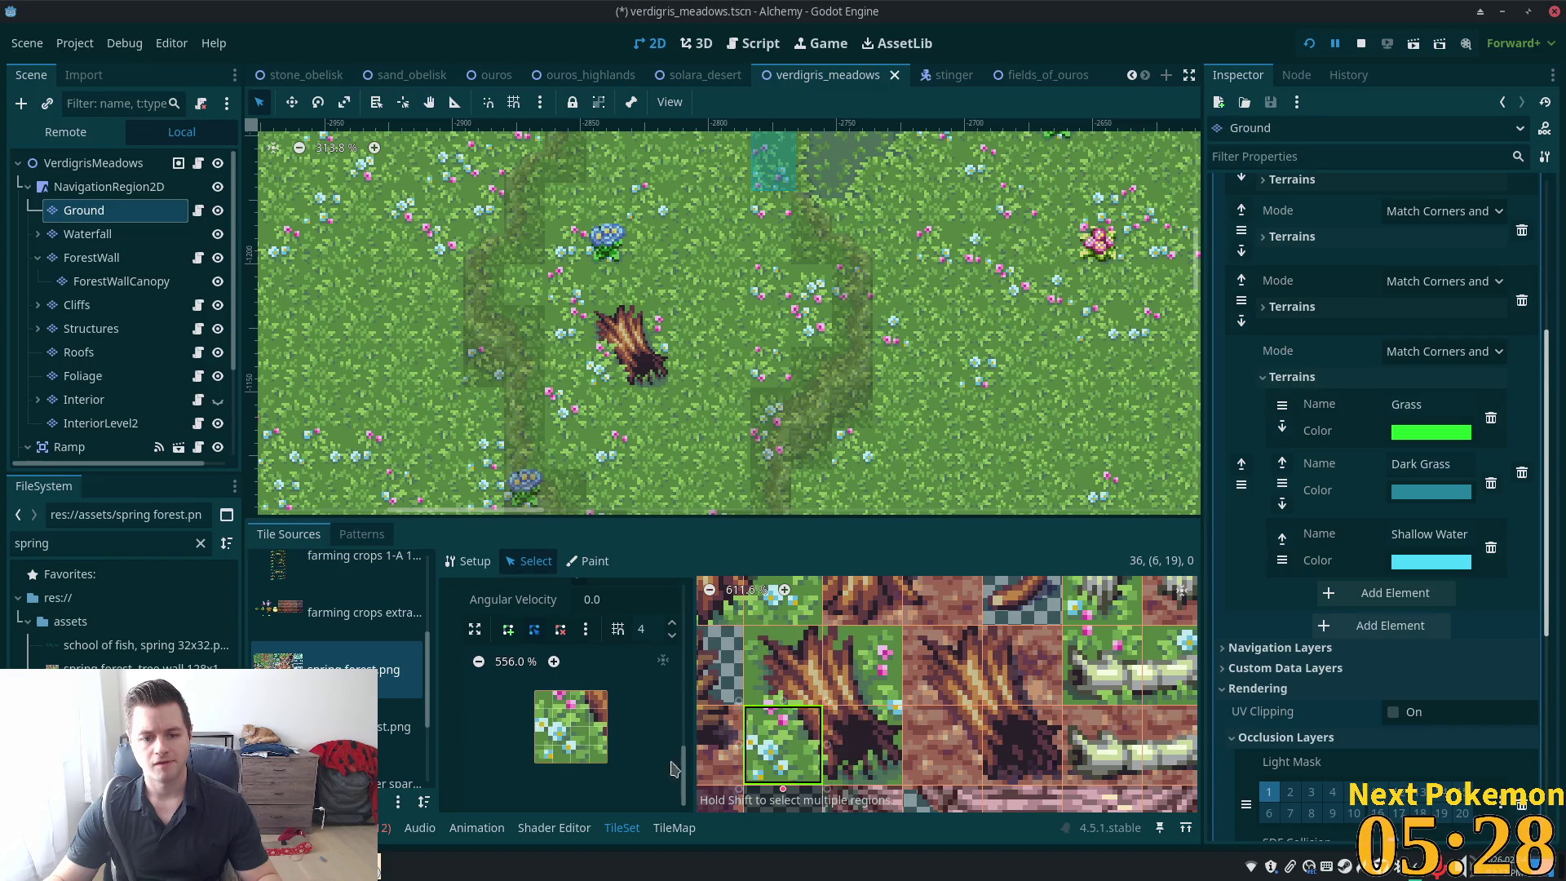
click(571, 697)
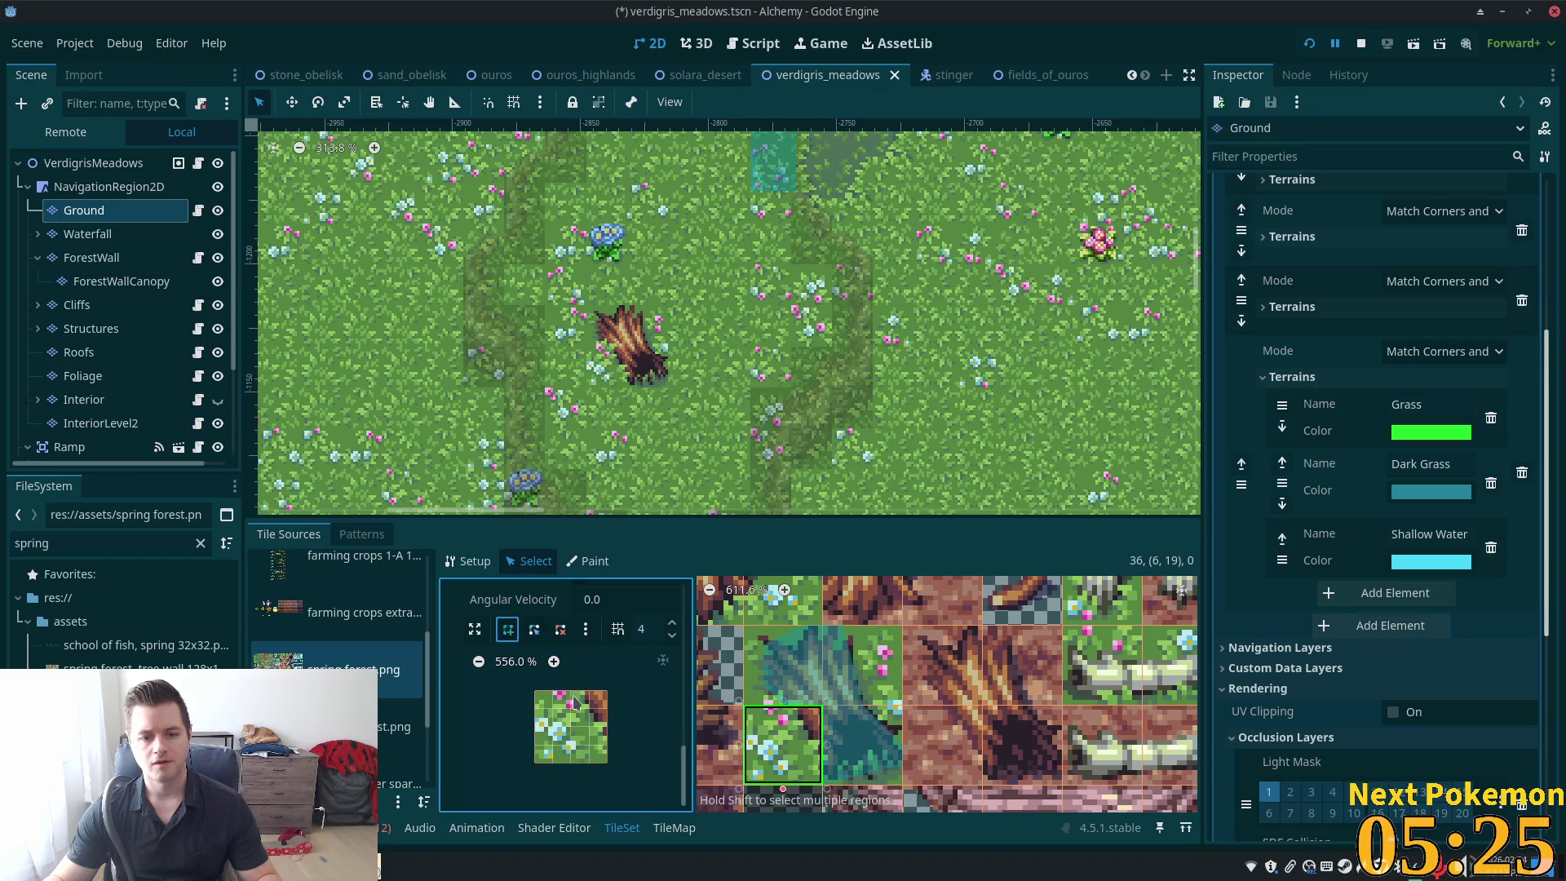
click(572, 694)
click(606, 745)
click(607, 693)
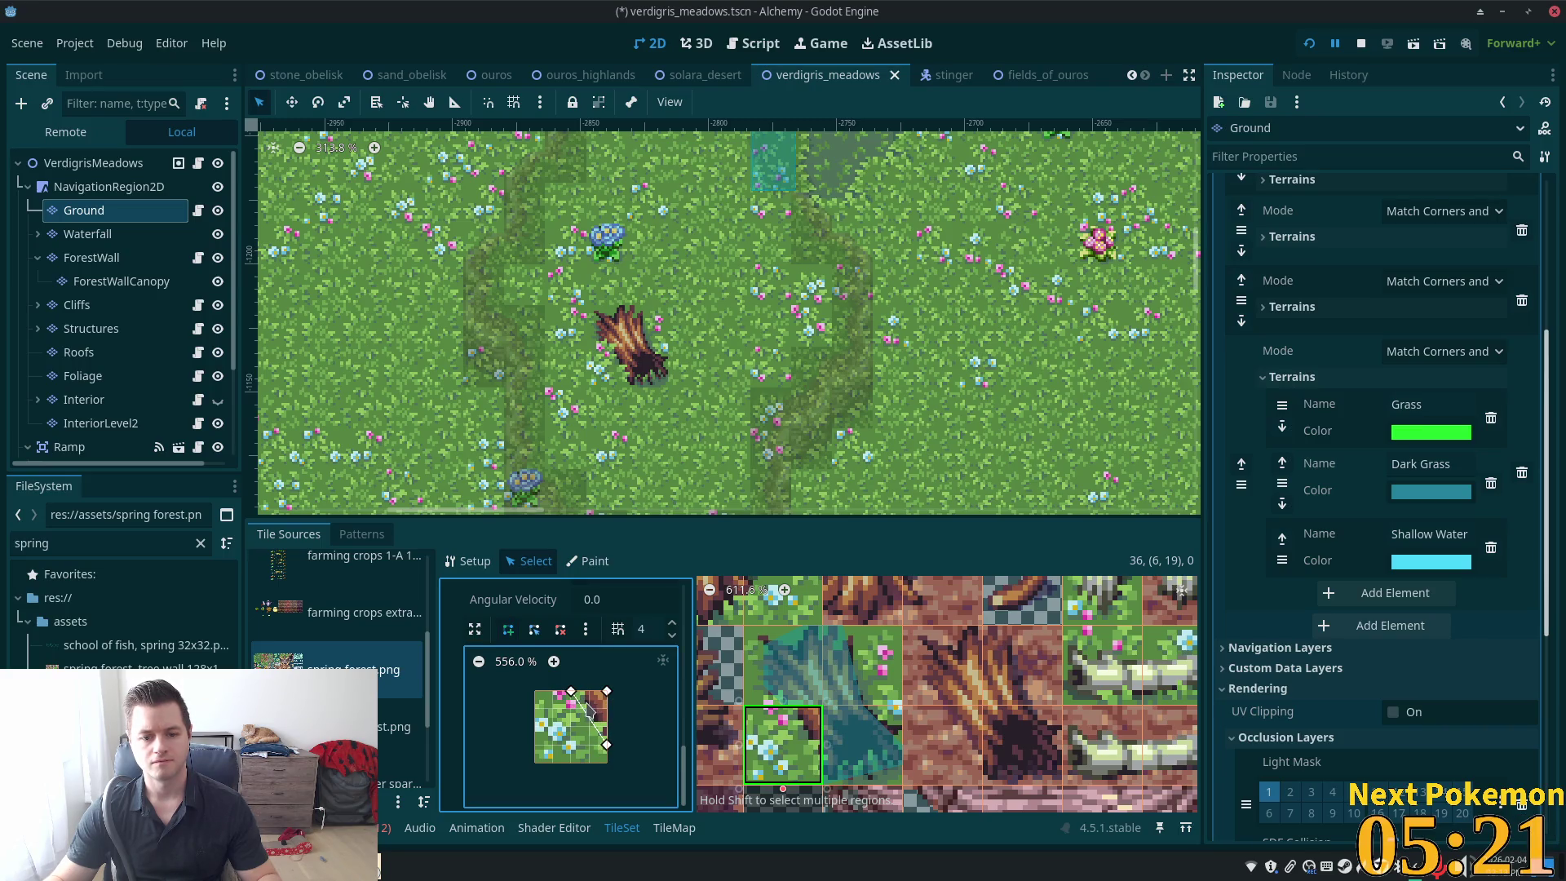
click(571, 691)
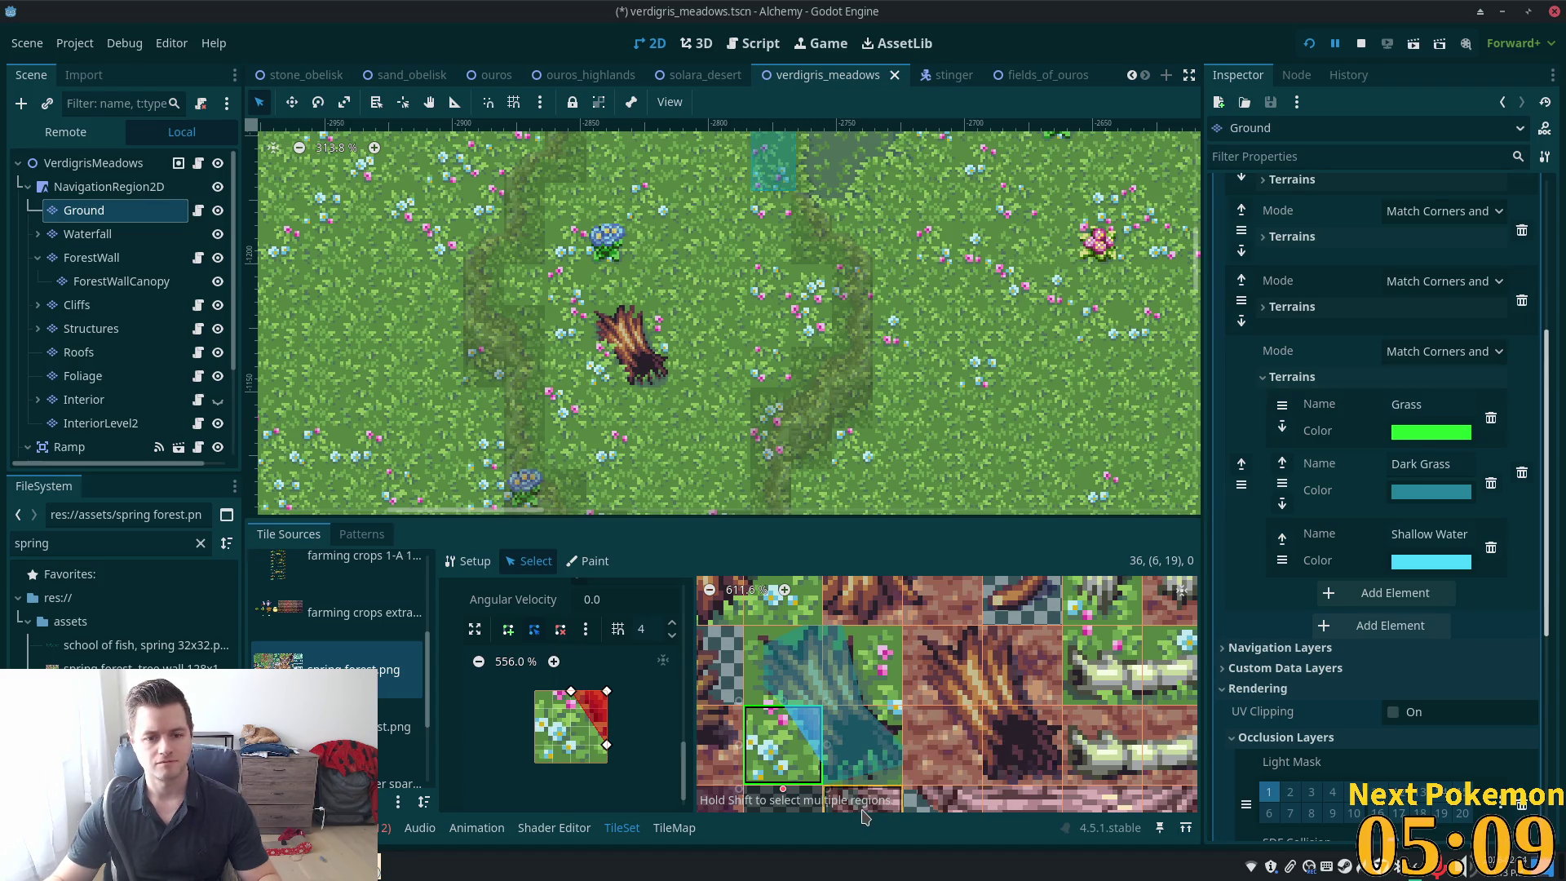
key(ctrl+s)
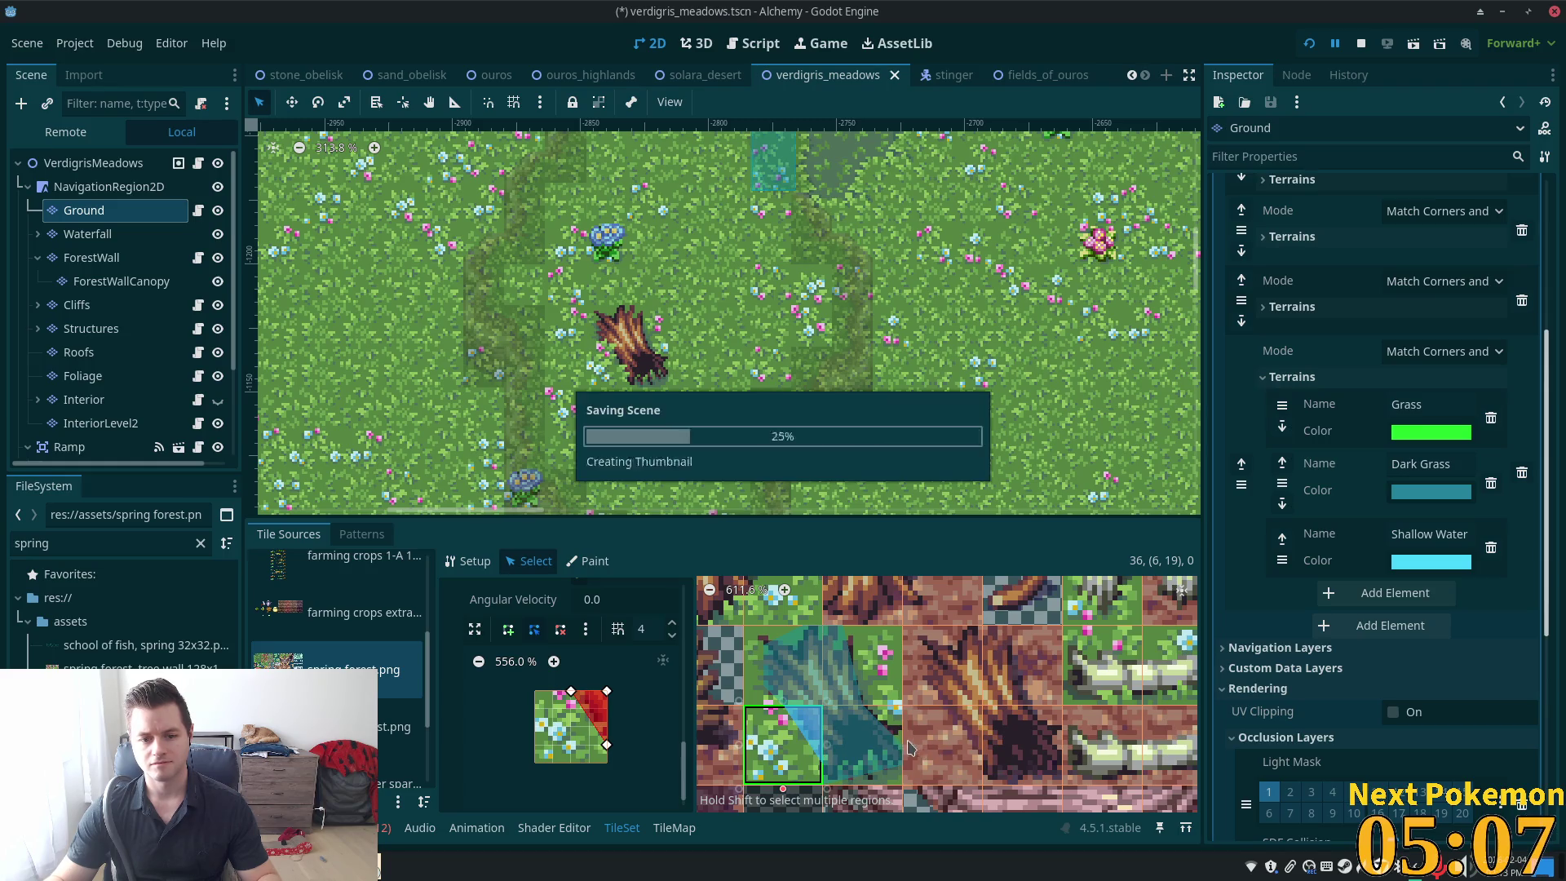
Show the spring forest atlas Setup properties, save, then zoom and pan the map toward the grass field
click(468, 562)
key(ctrl+s)
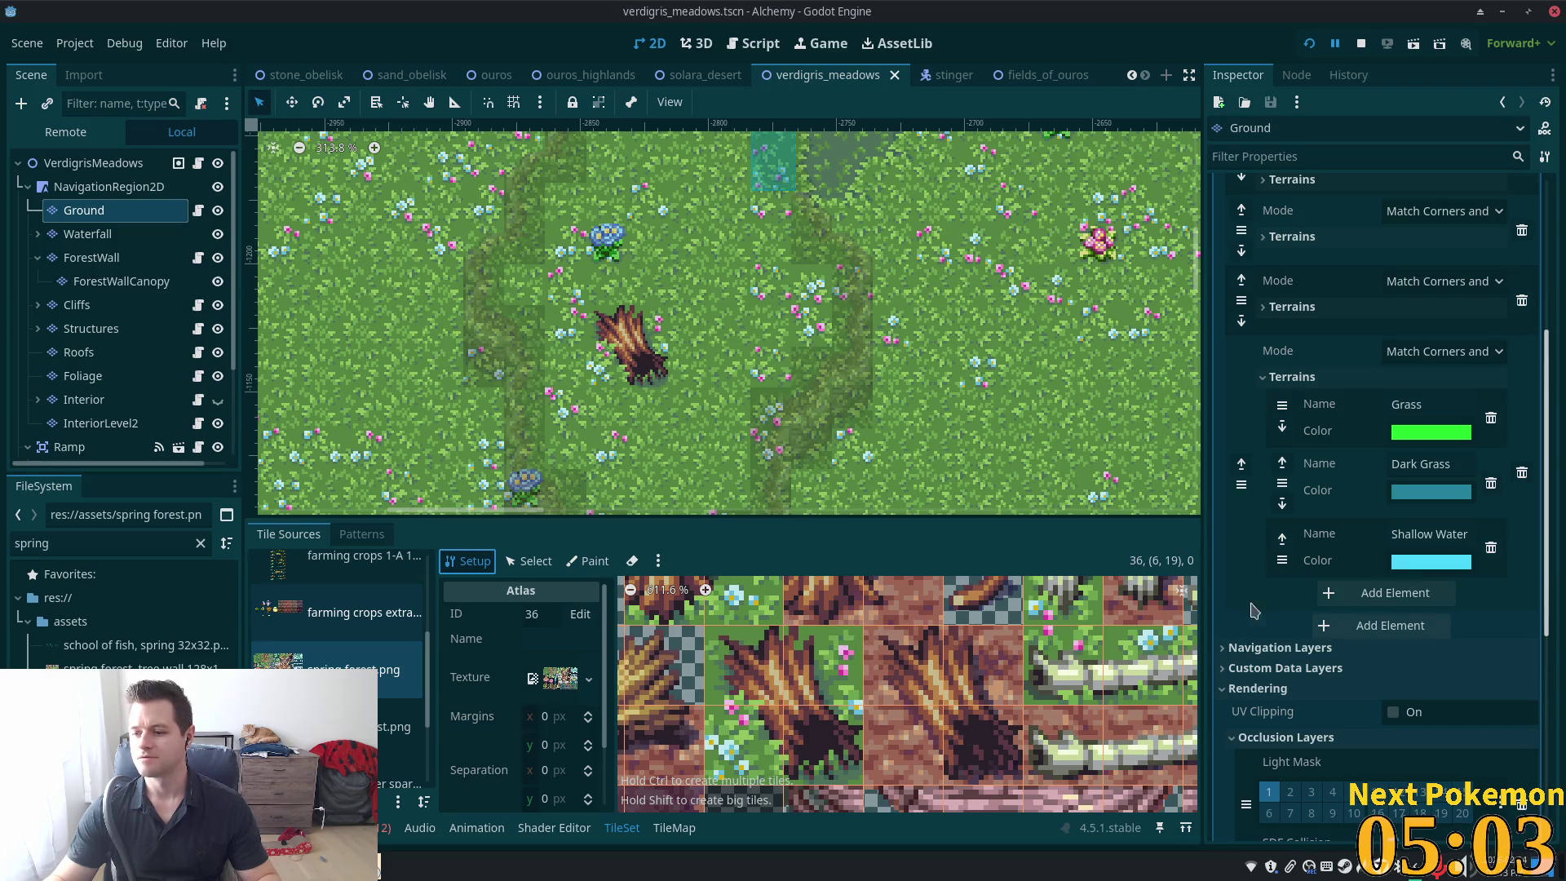
scroll(800, 426, down, 3)
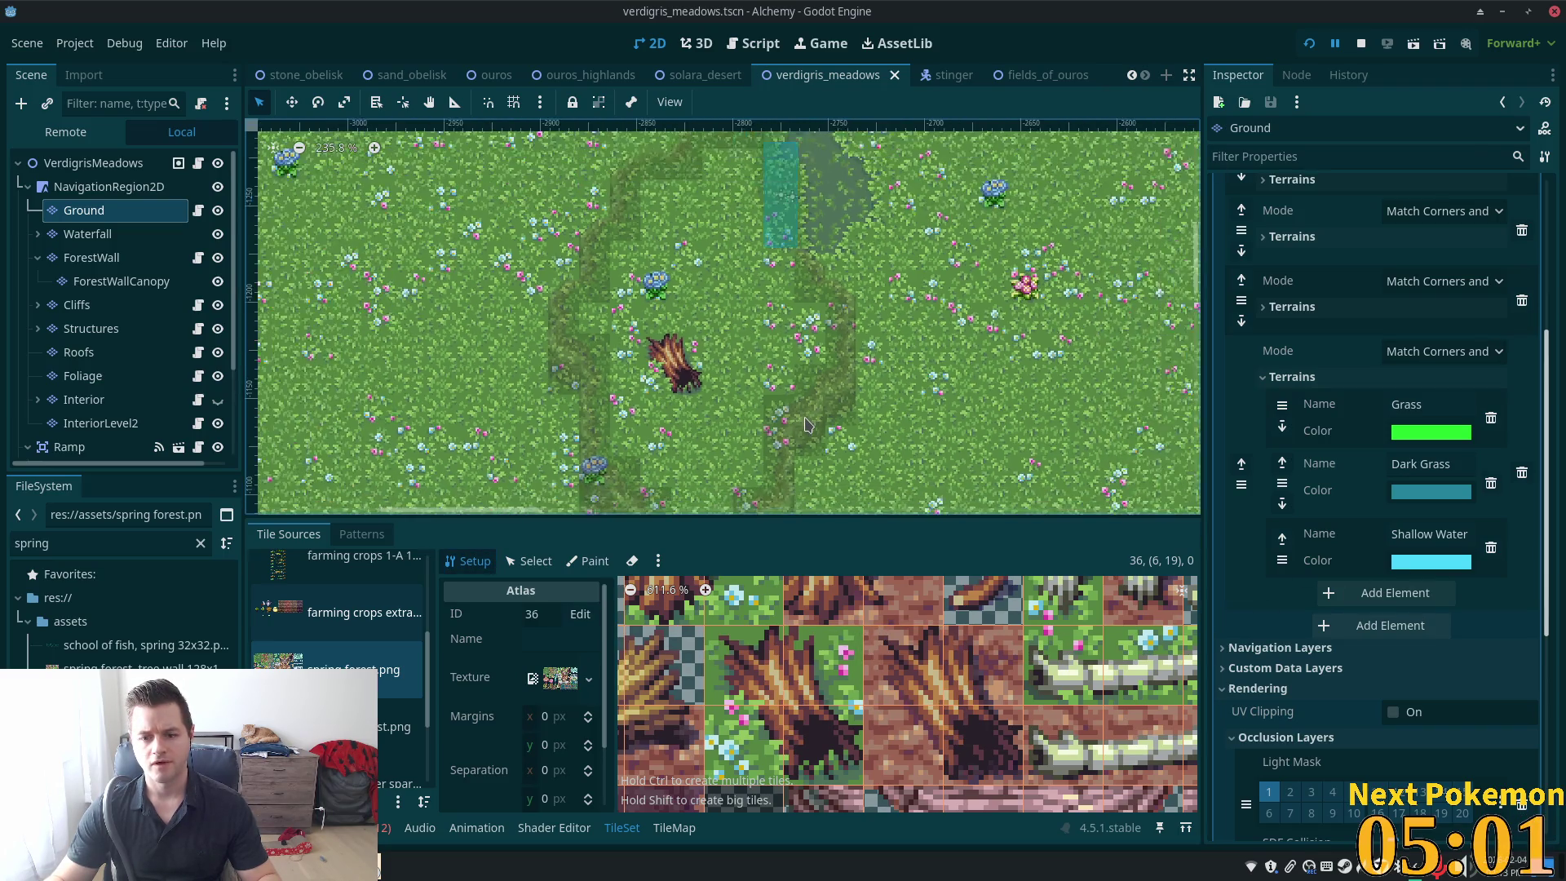
scroll(887, 677, down, 4)
scroll(887, 677, down, 5)
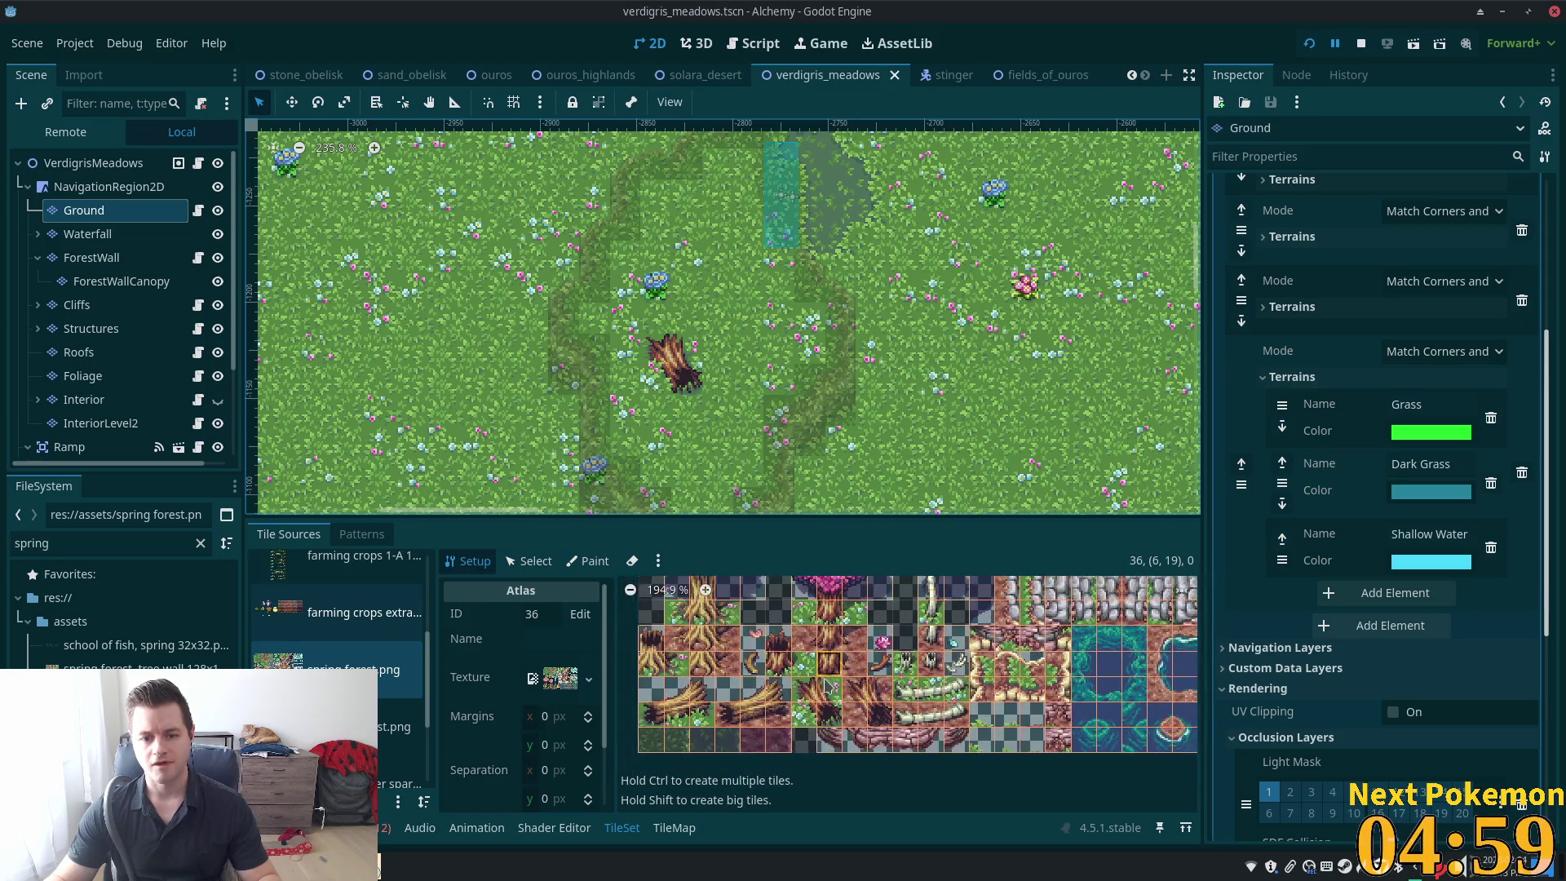
scroll(889, 676, up, 1)
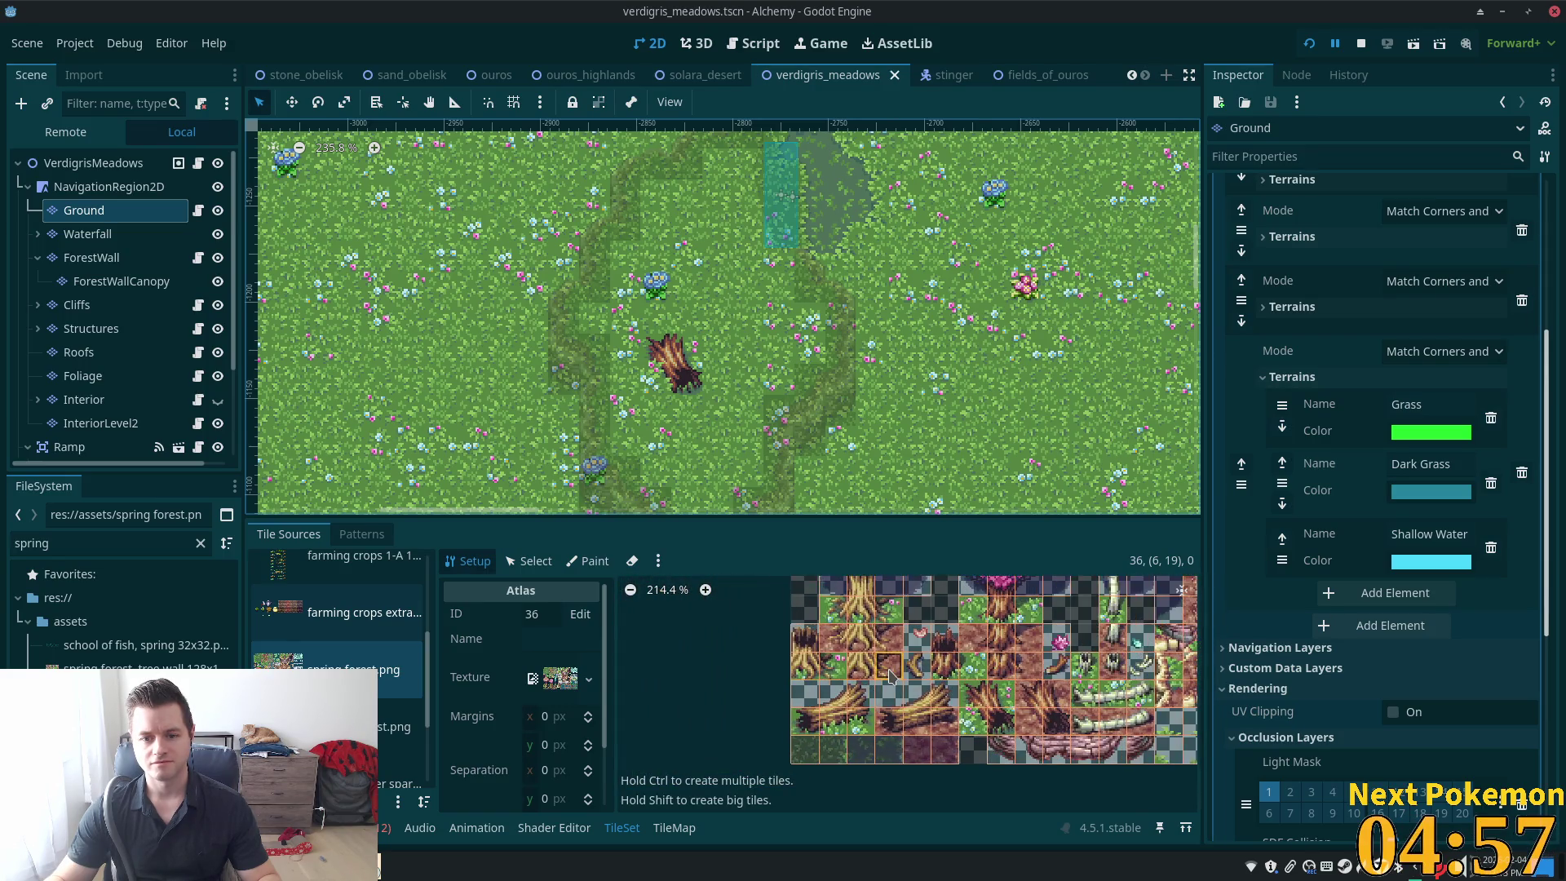
scroll(723, 318, down, 3)
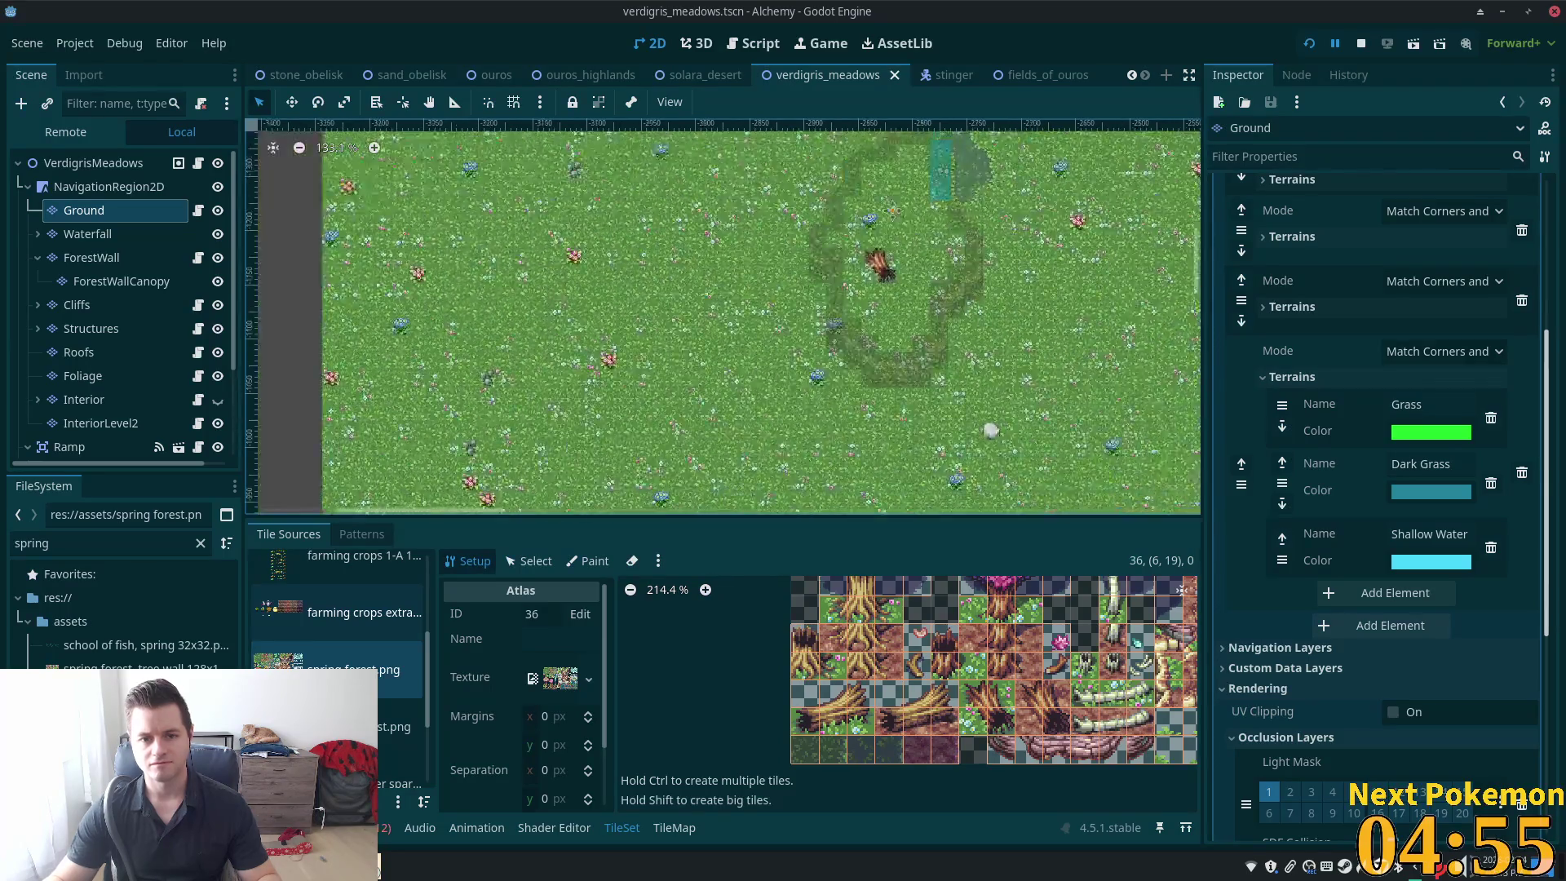
scroll(818, 338, up, 1)
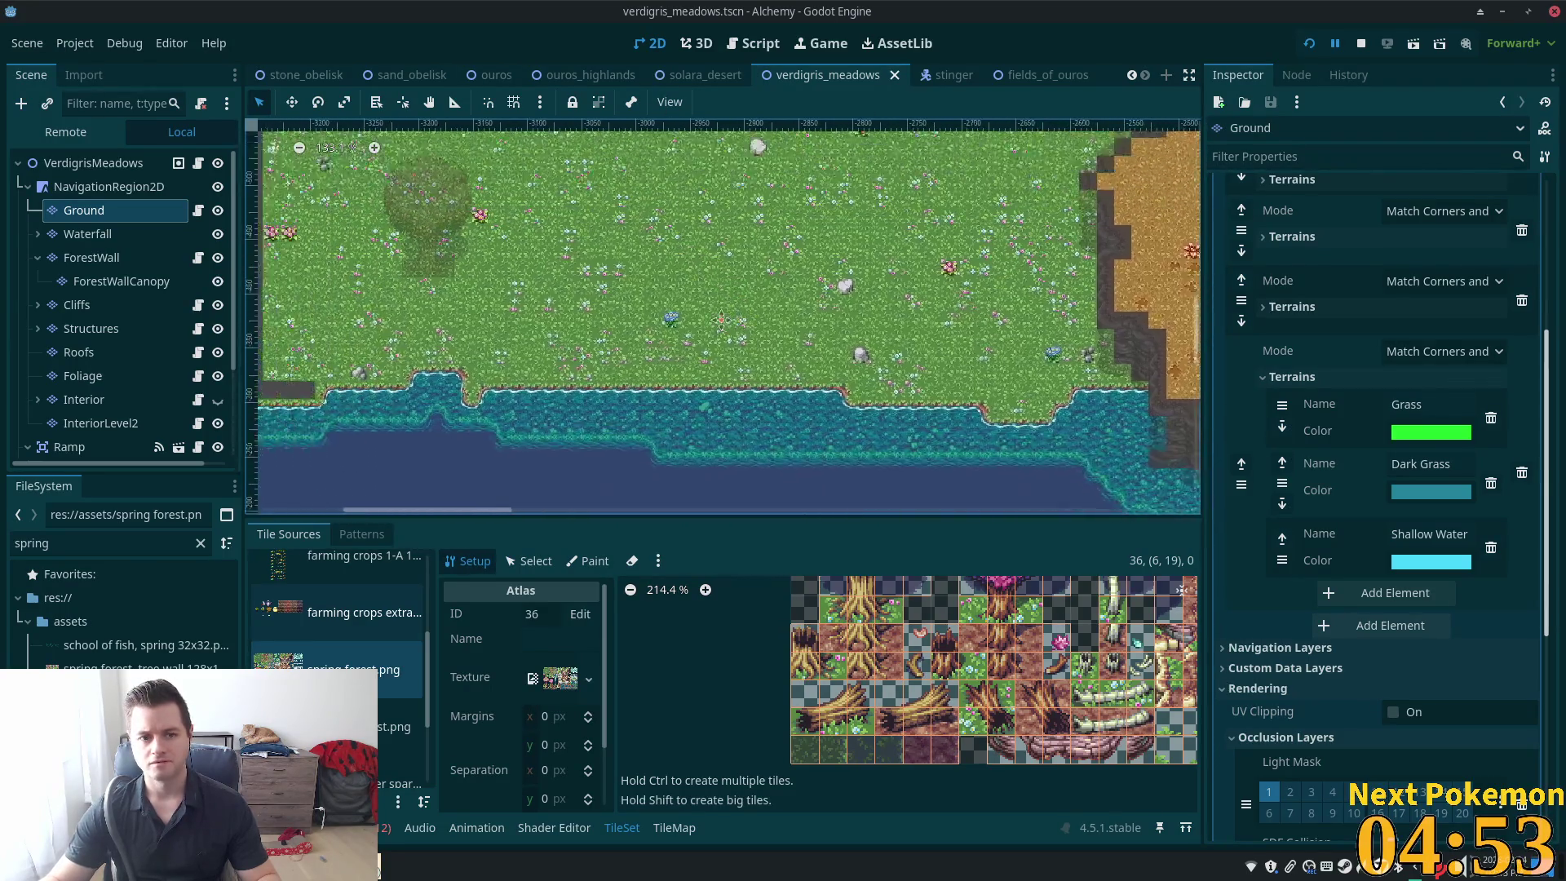
scroll(803, 371, down, 3)
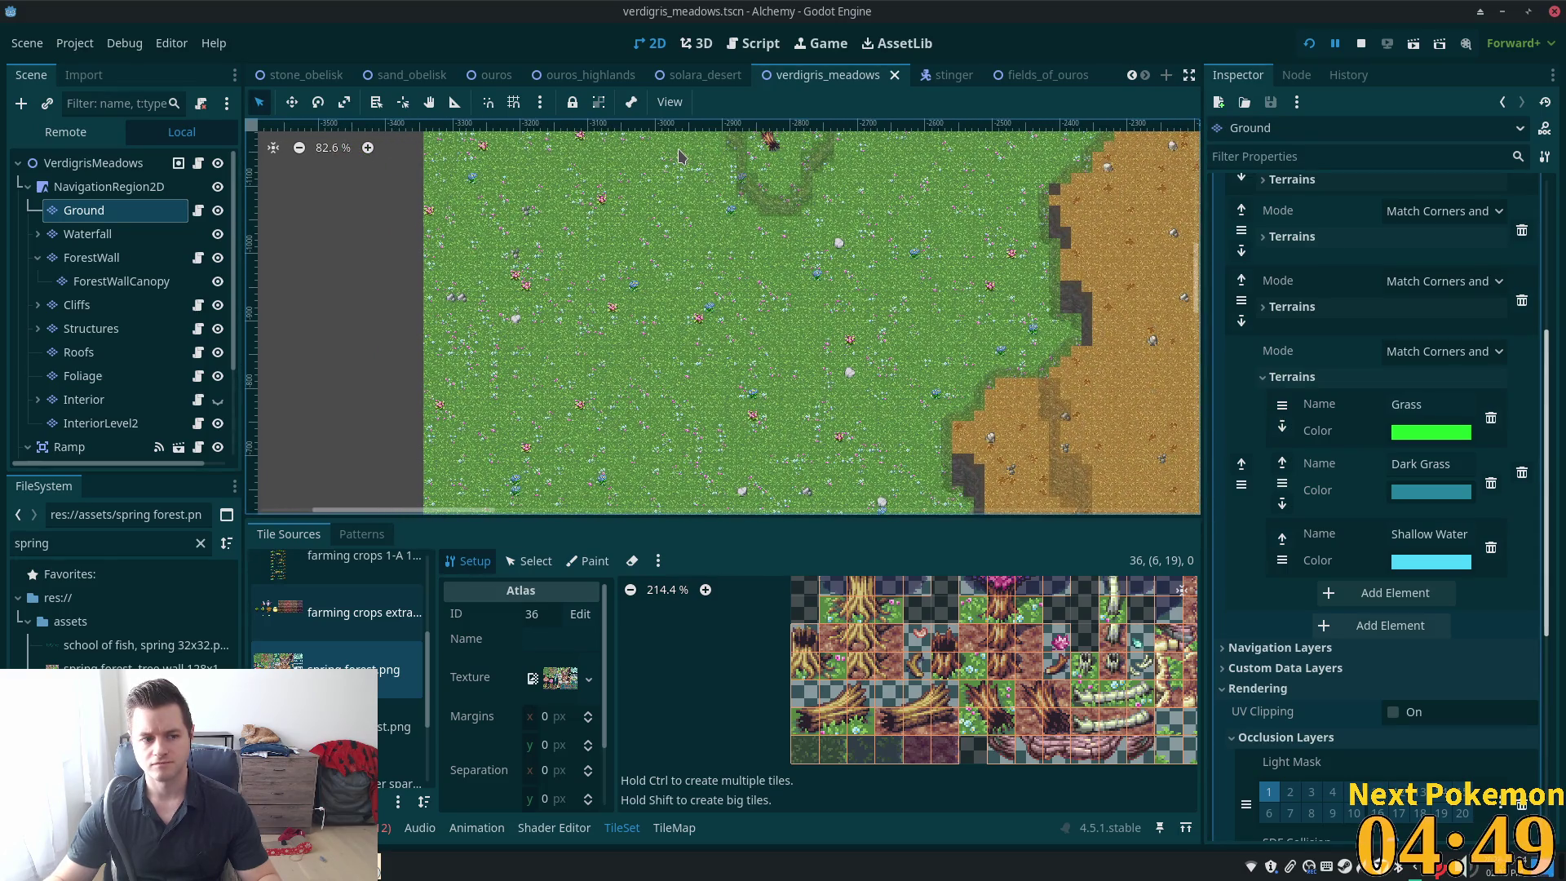
drag(780, 191, 853, 372)
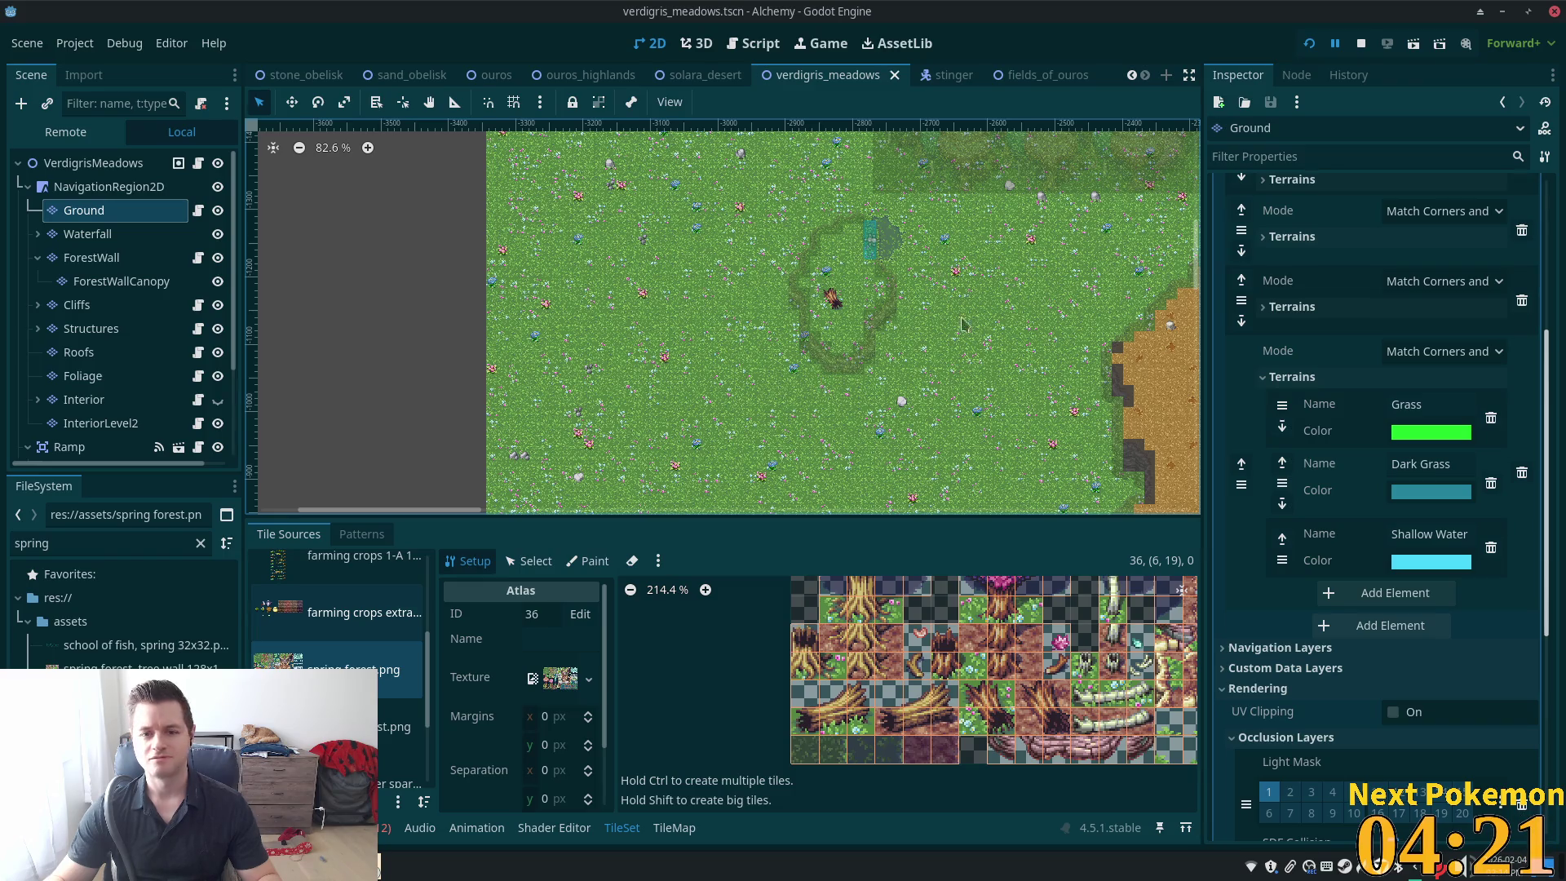
scroll(959, 314, up, 5)
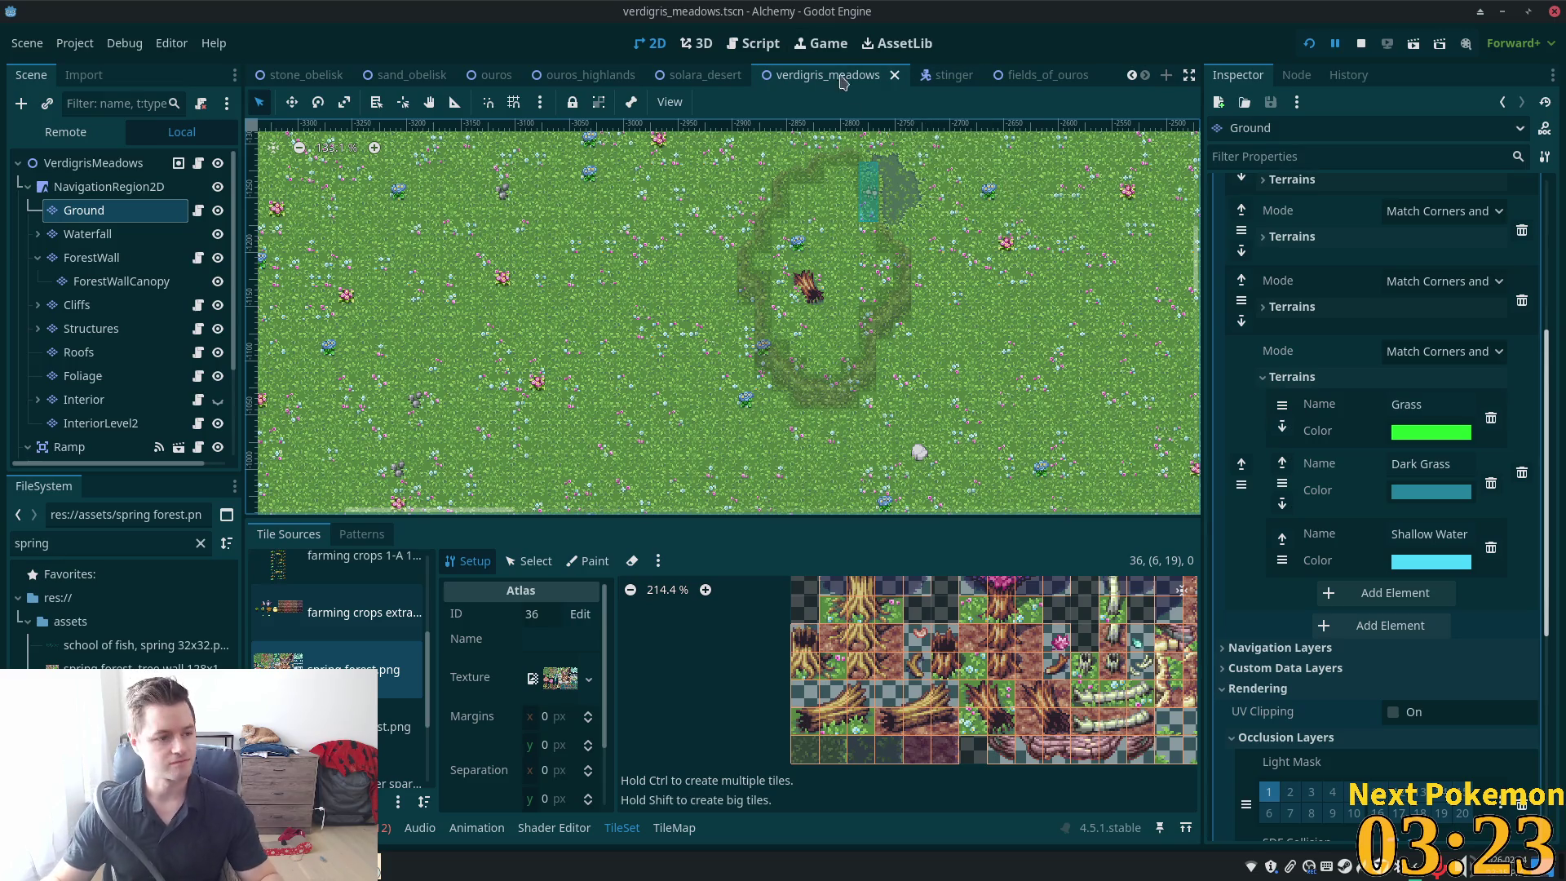
scroll(1061, 386, down, 6)
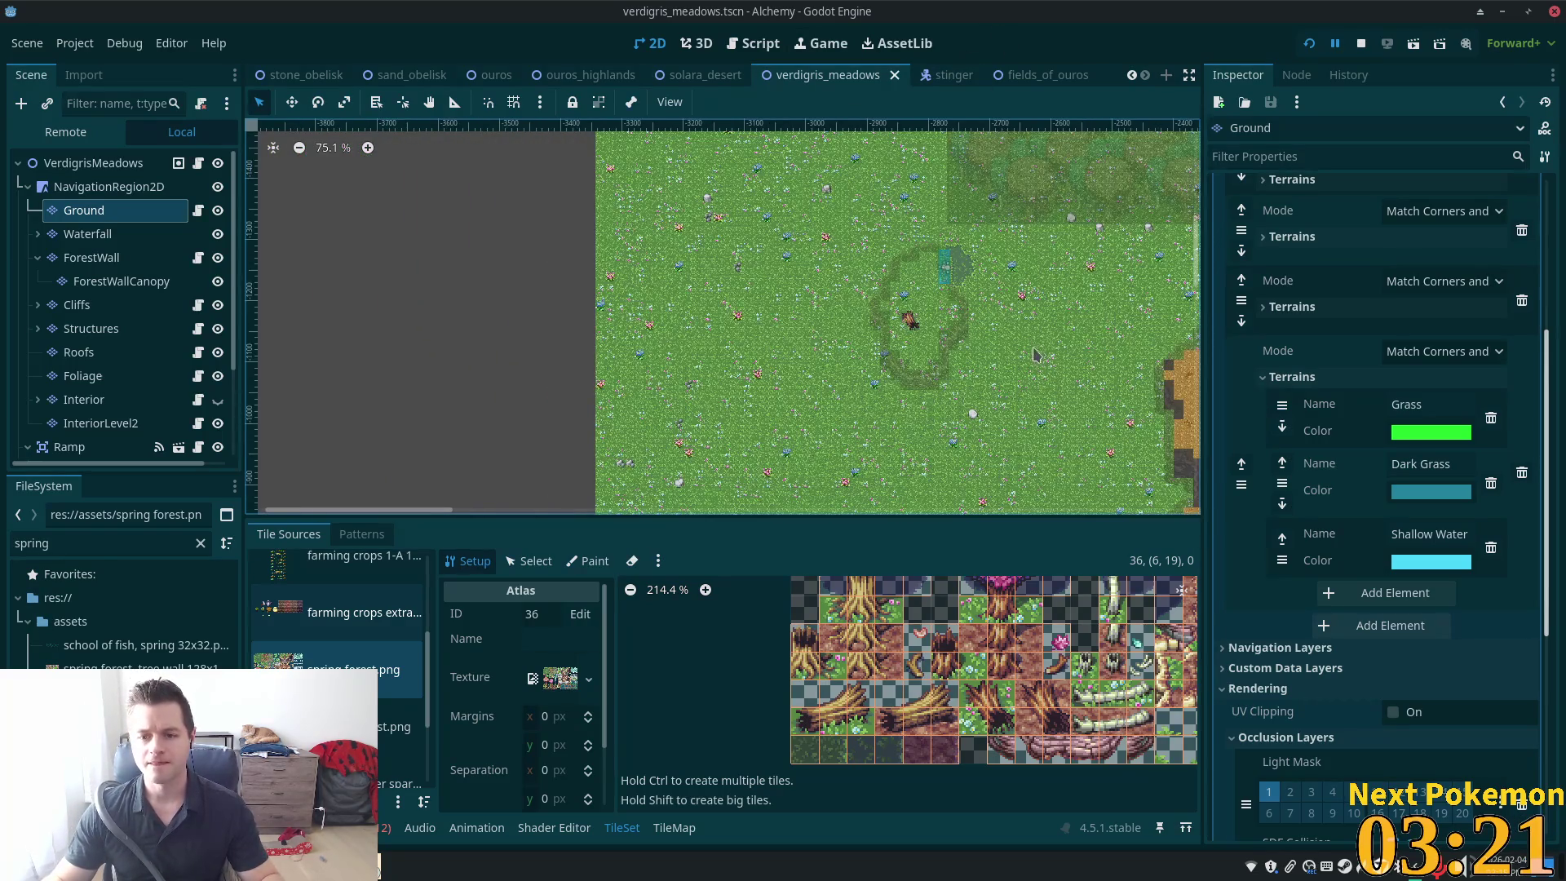
scroll(869, 461, up, 3)
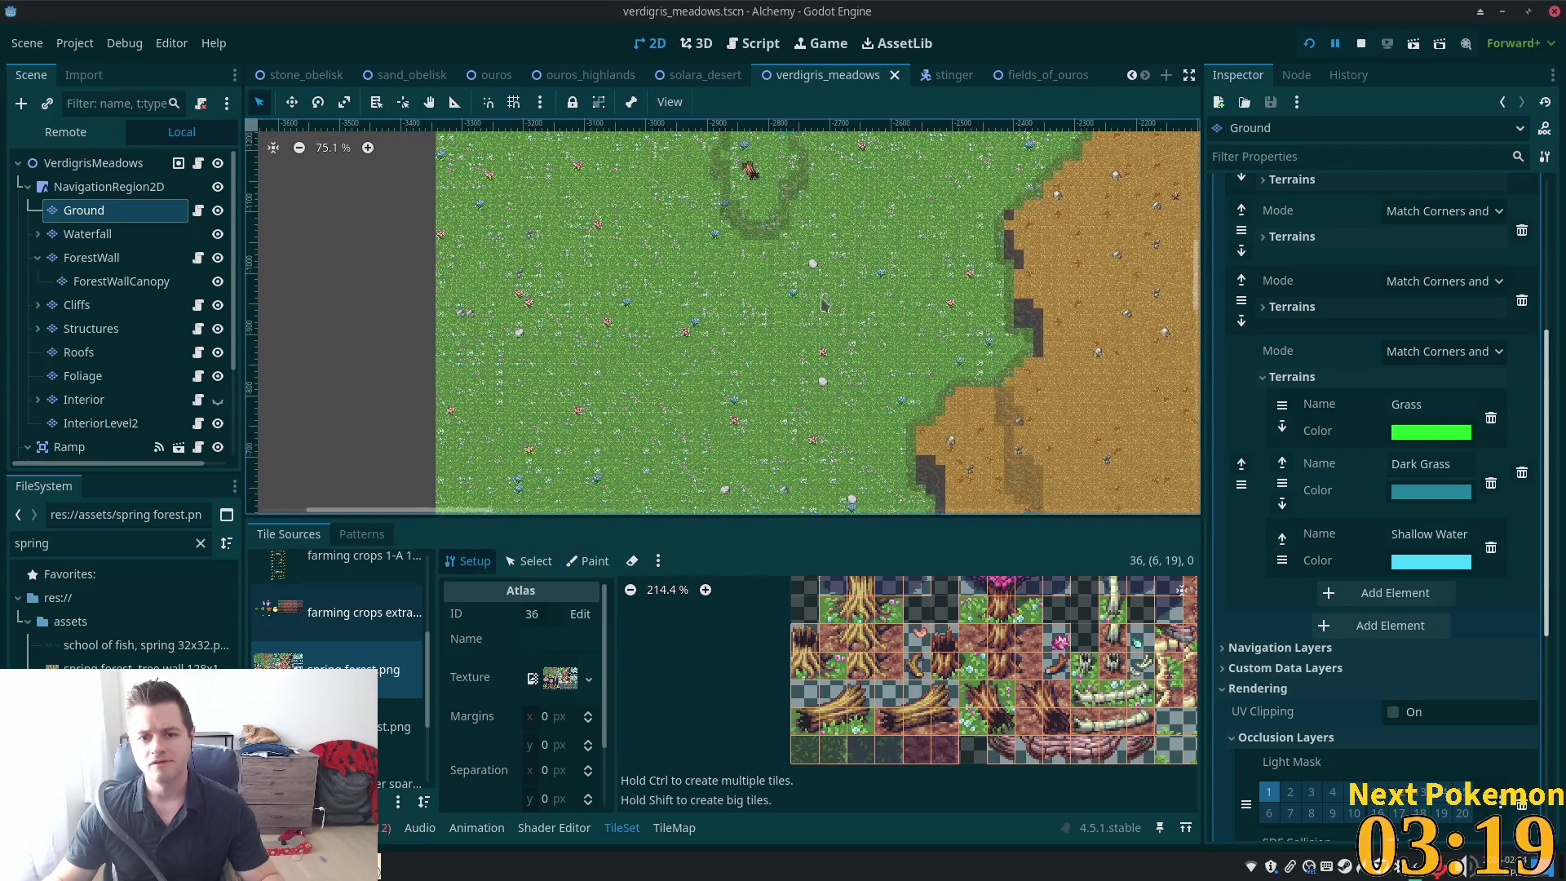
scroll(775, 367, up, 2)
scroll(676, 397, up, 5)
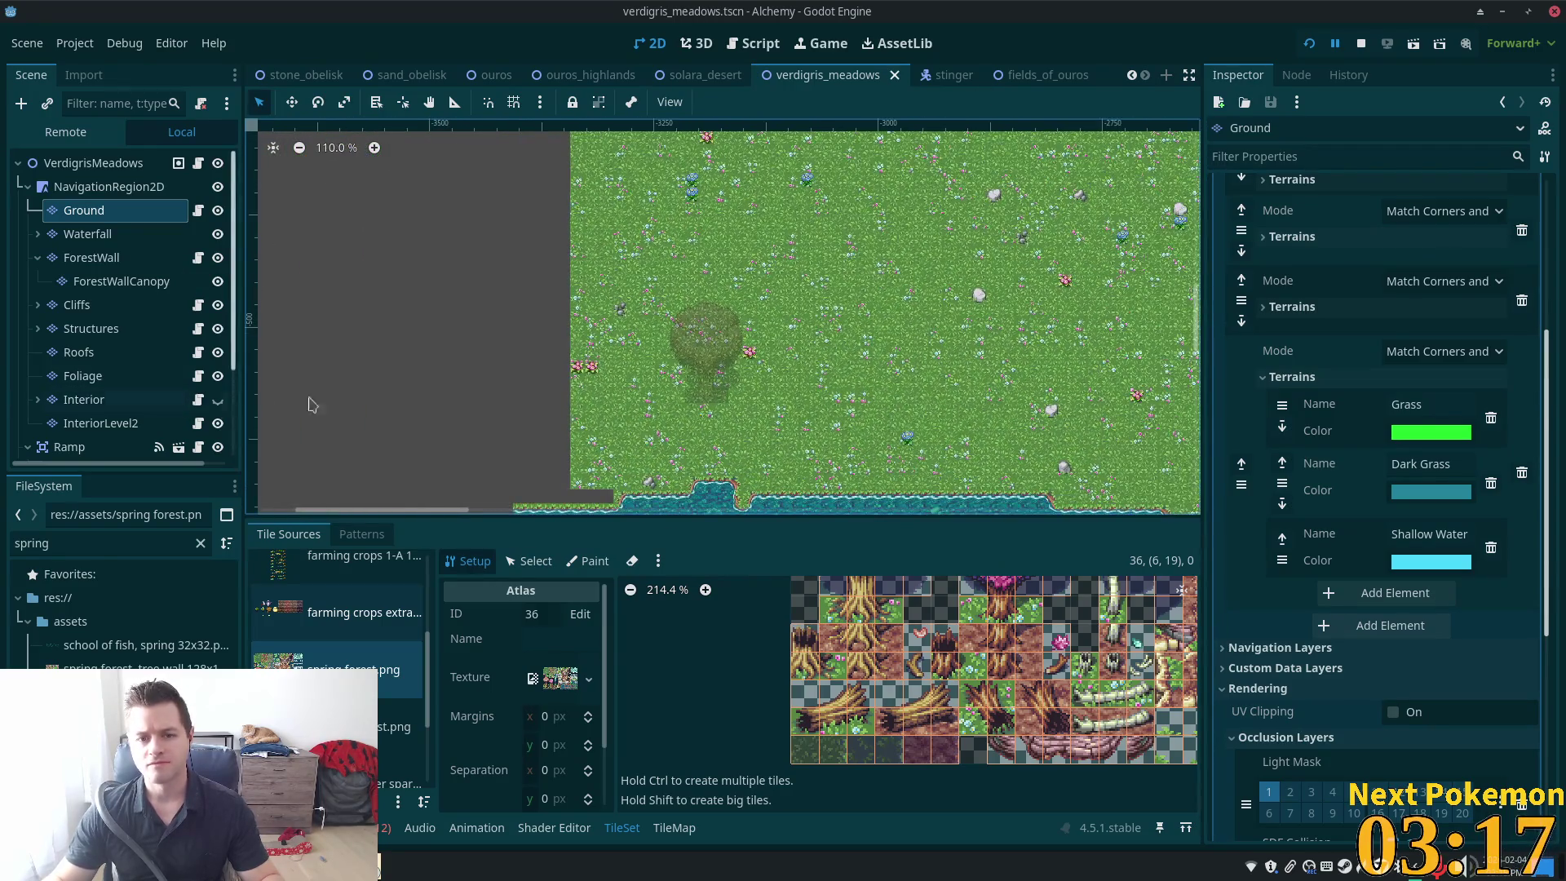
scroll(676, 397, down, 3)
click(83, 375)
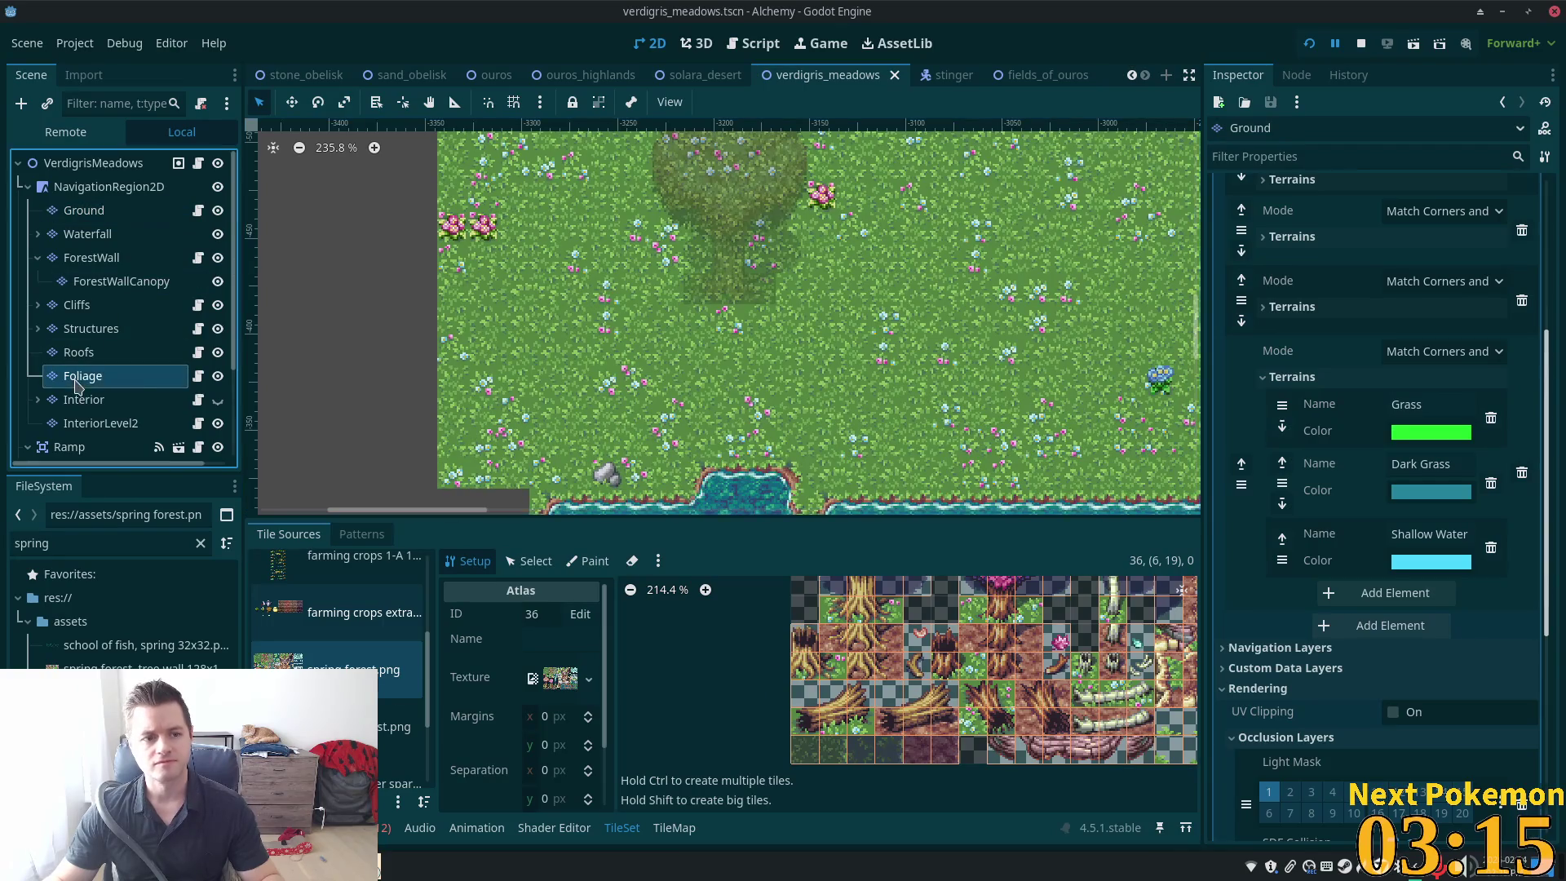
Paint three pink flower tiles beside the tree and across the meadow
scroll(709, 312, up, 2)
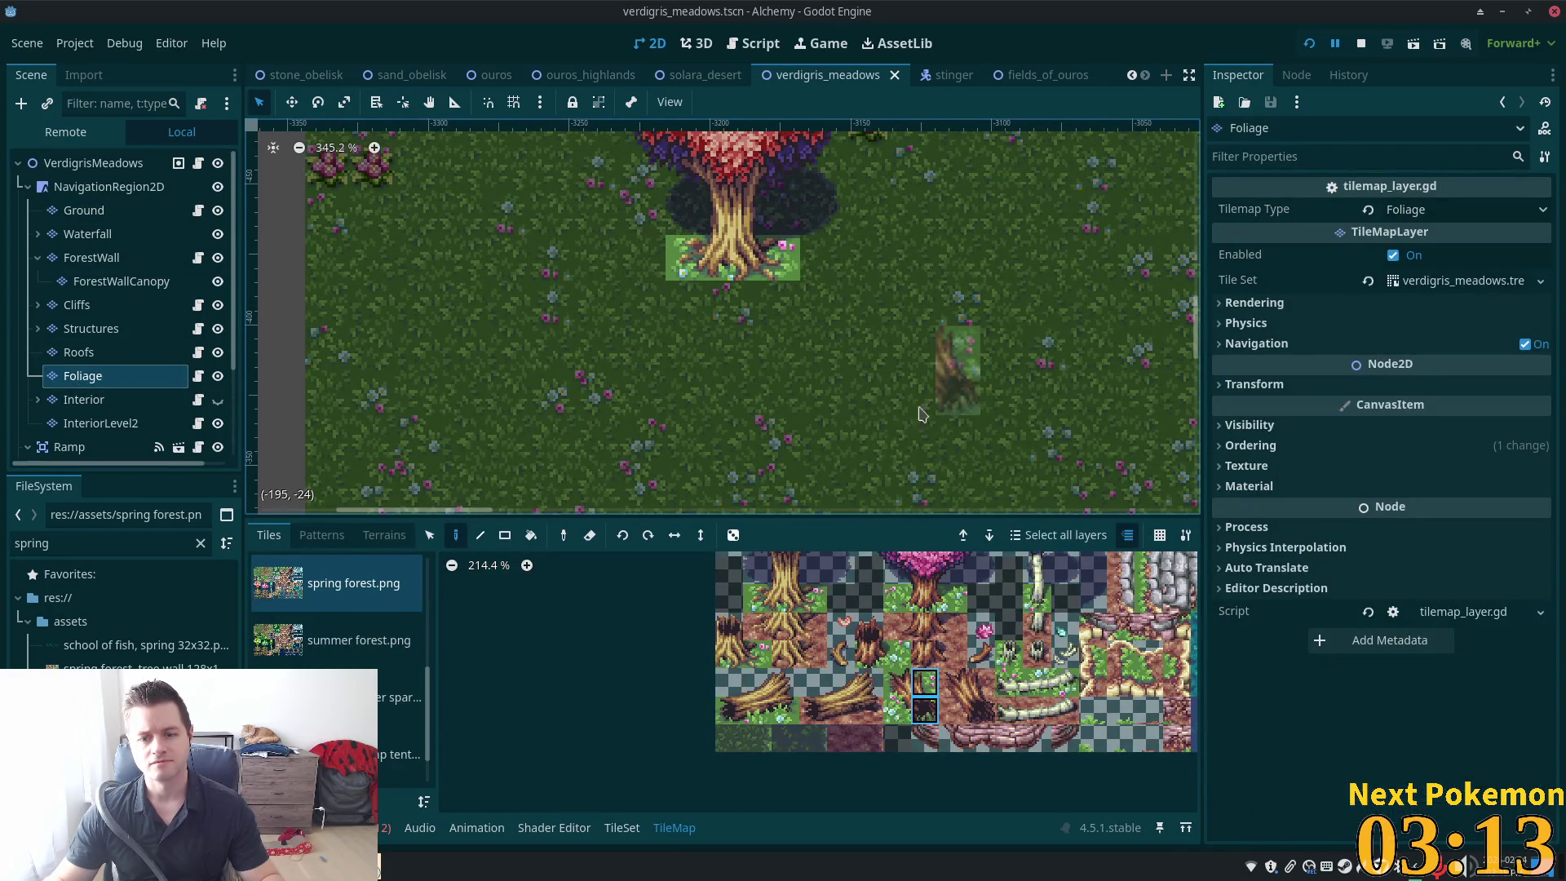
scroll(938, 384, right, 2)
scroll(938, 384, up, 2)
click(979, 624)
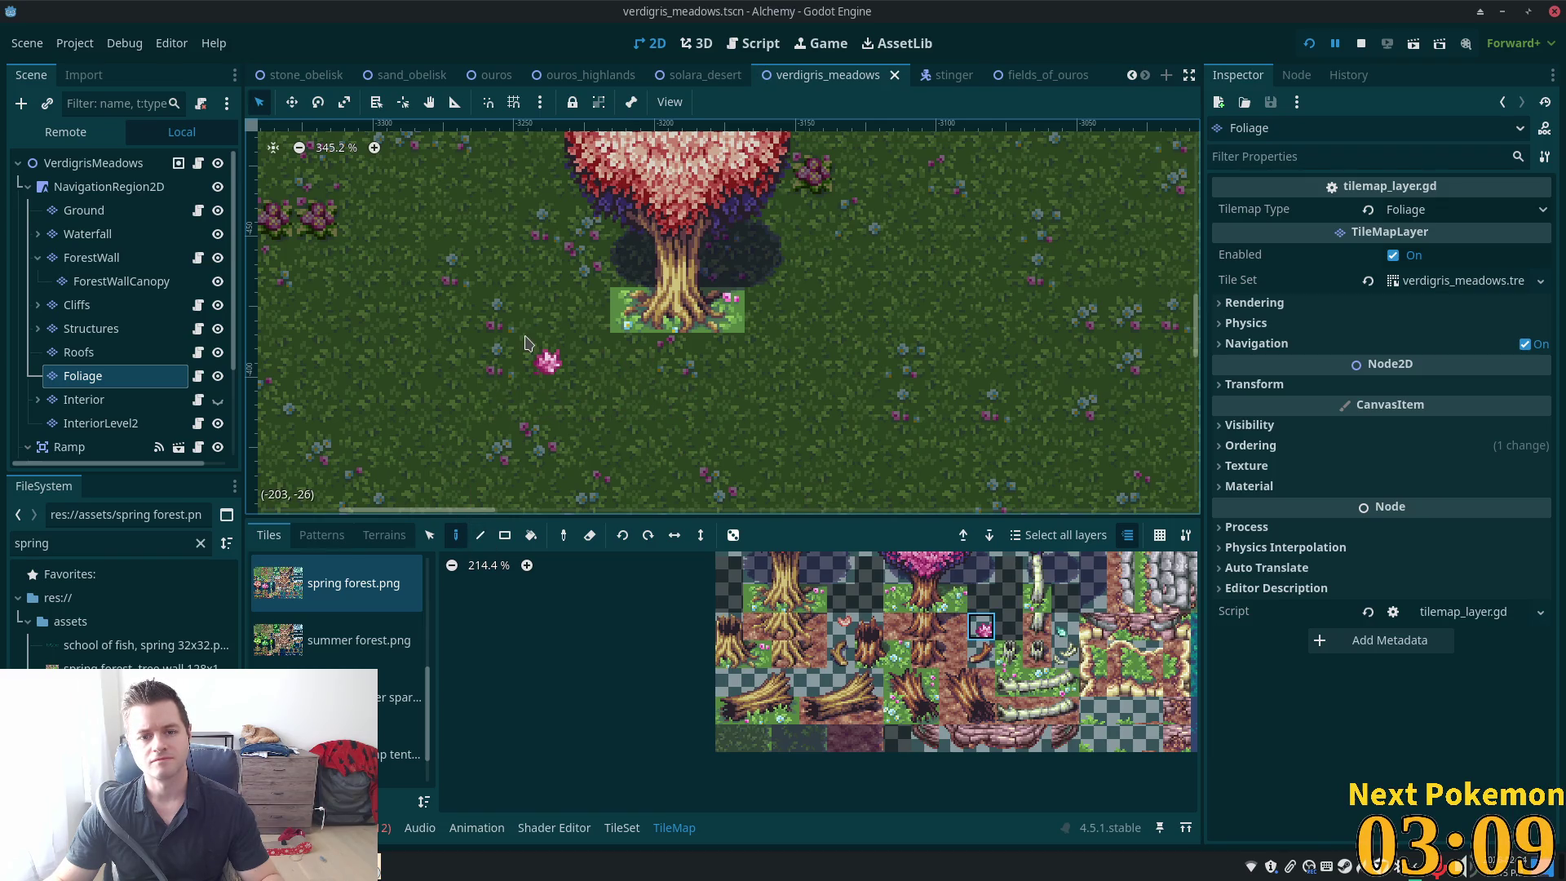
click(545, 351)
click(816, 224)
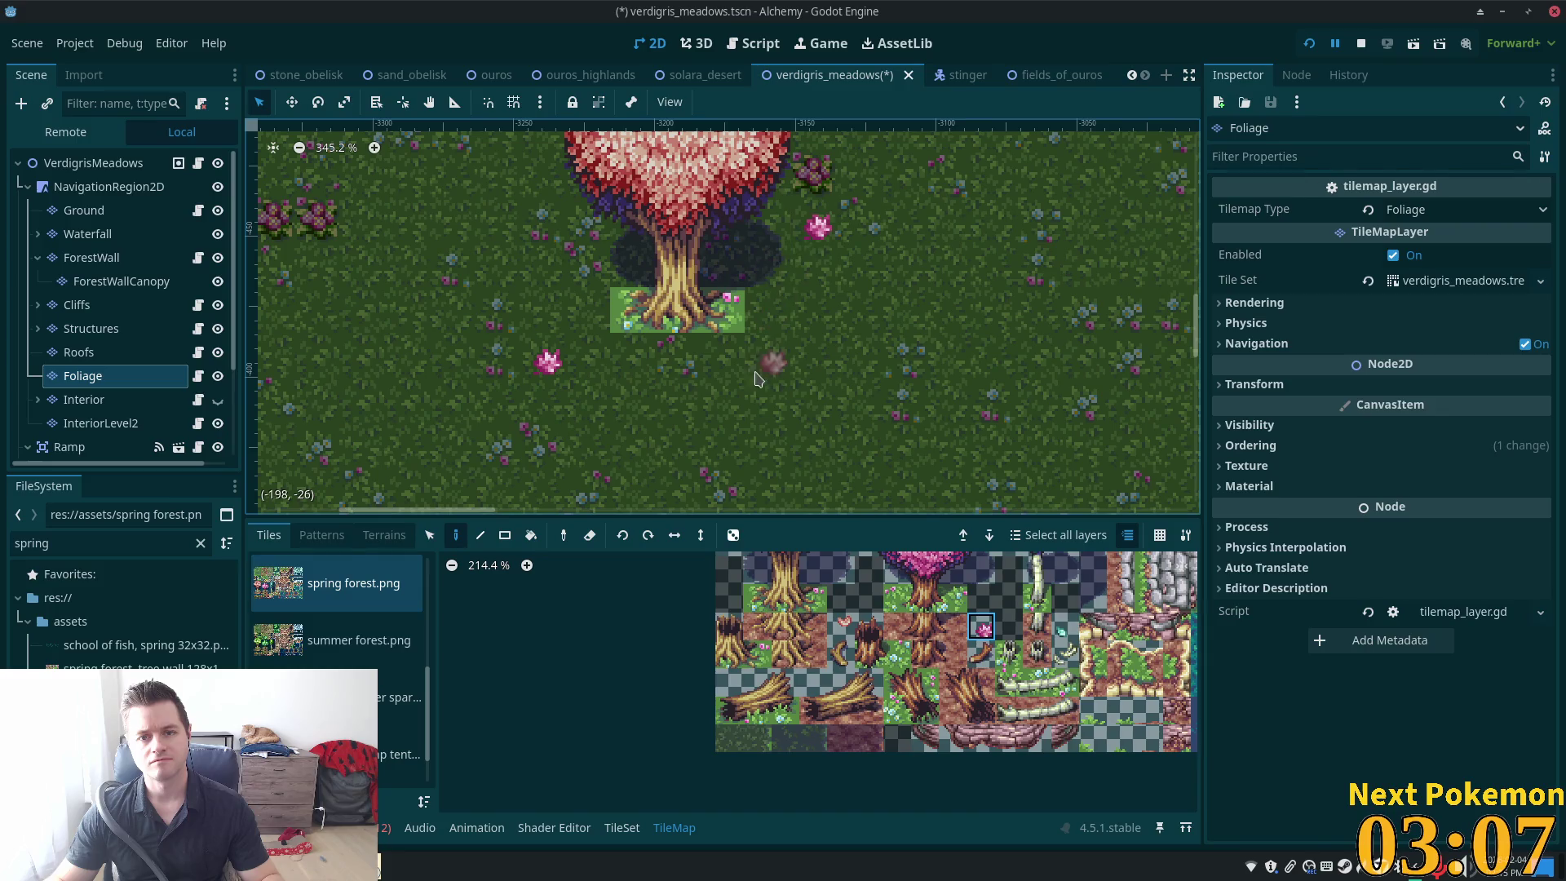
click(771, 404)
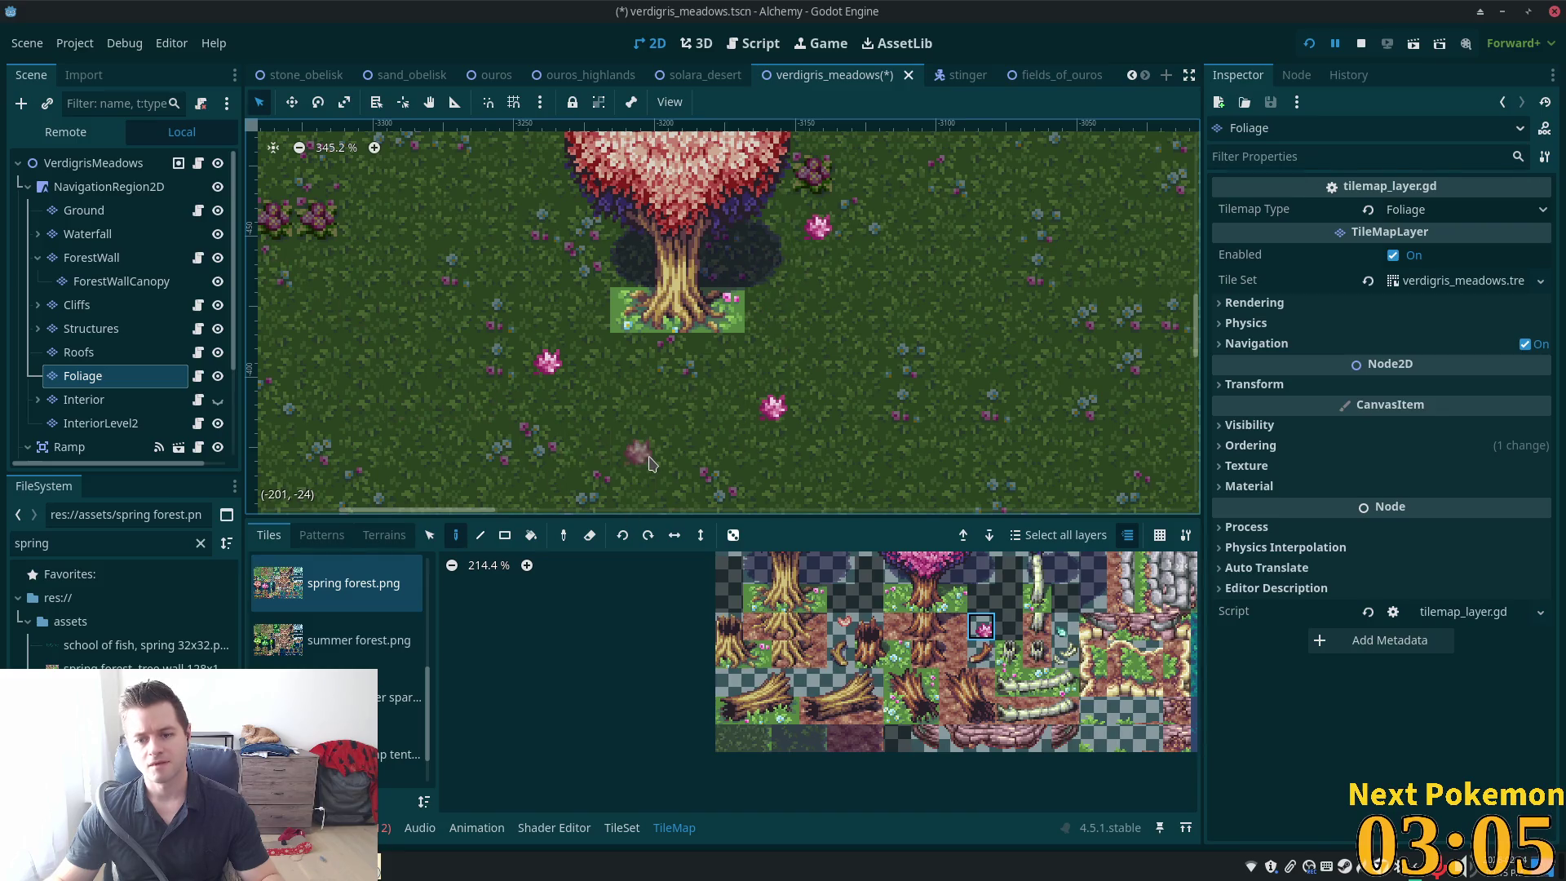
Place small pink flowers near the tree, then select the VerdigrisMeadows root node
scroll(1008, 653, down, 2)
scroll(1006, 650, up, 3)
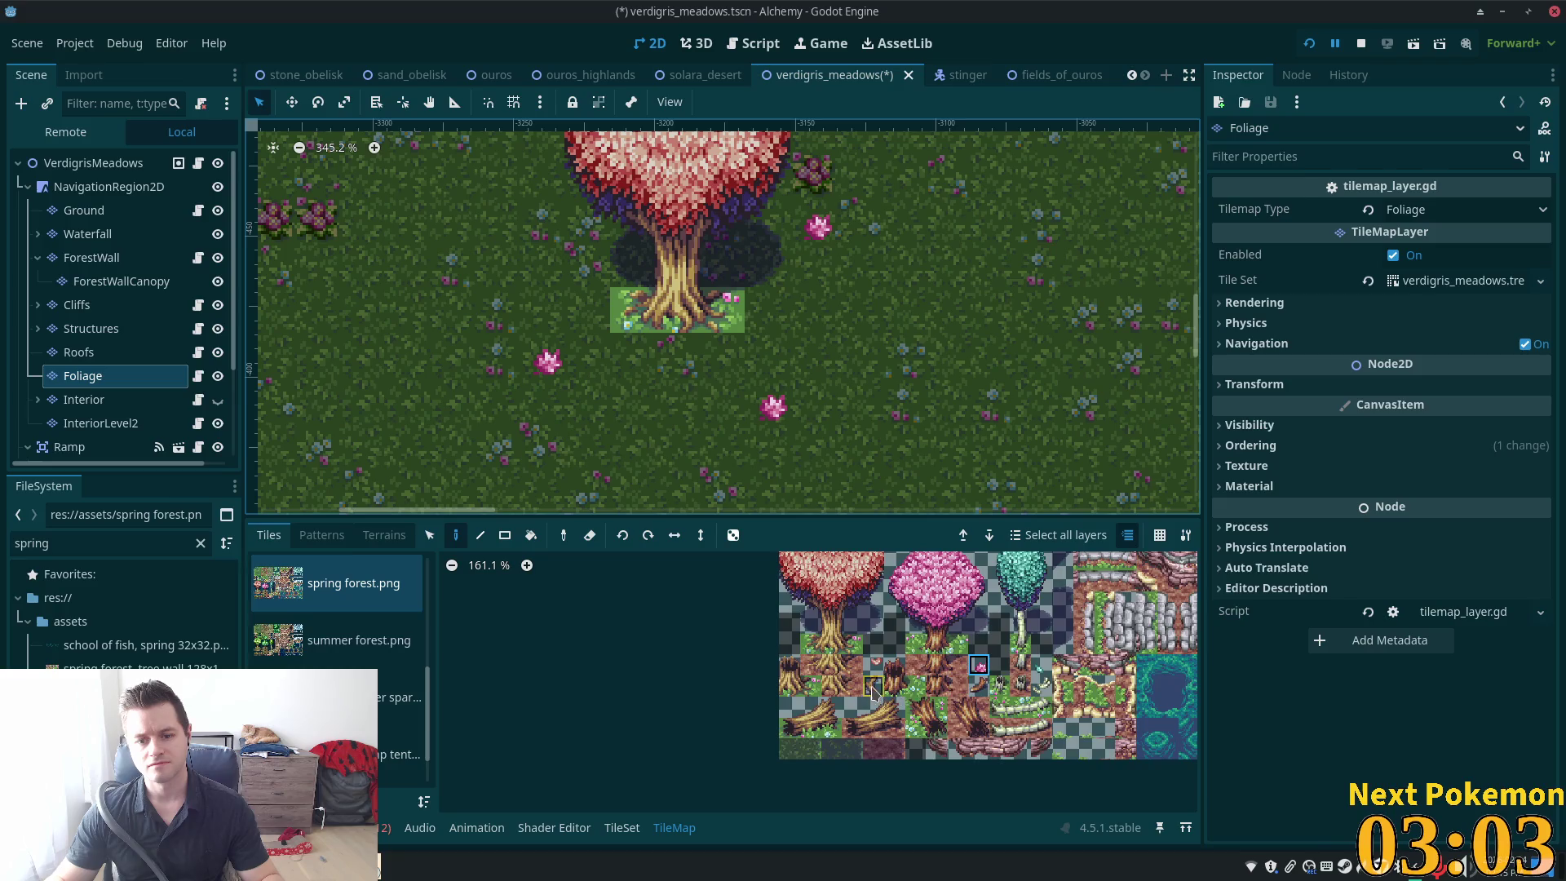
click(905, 653)
click(681, 381)
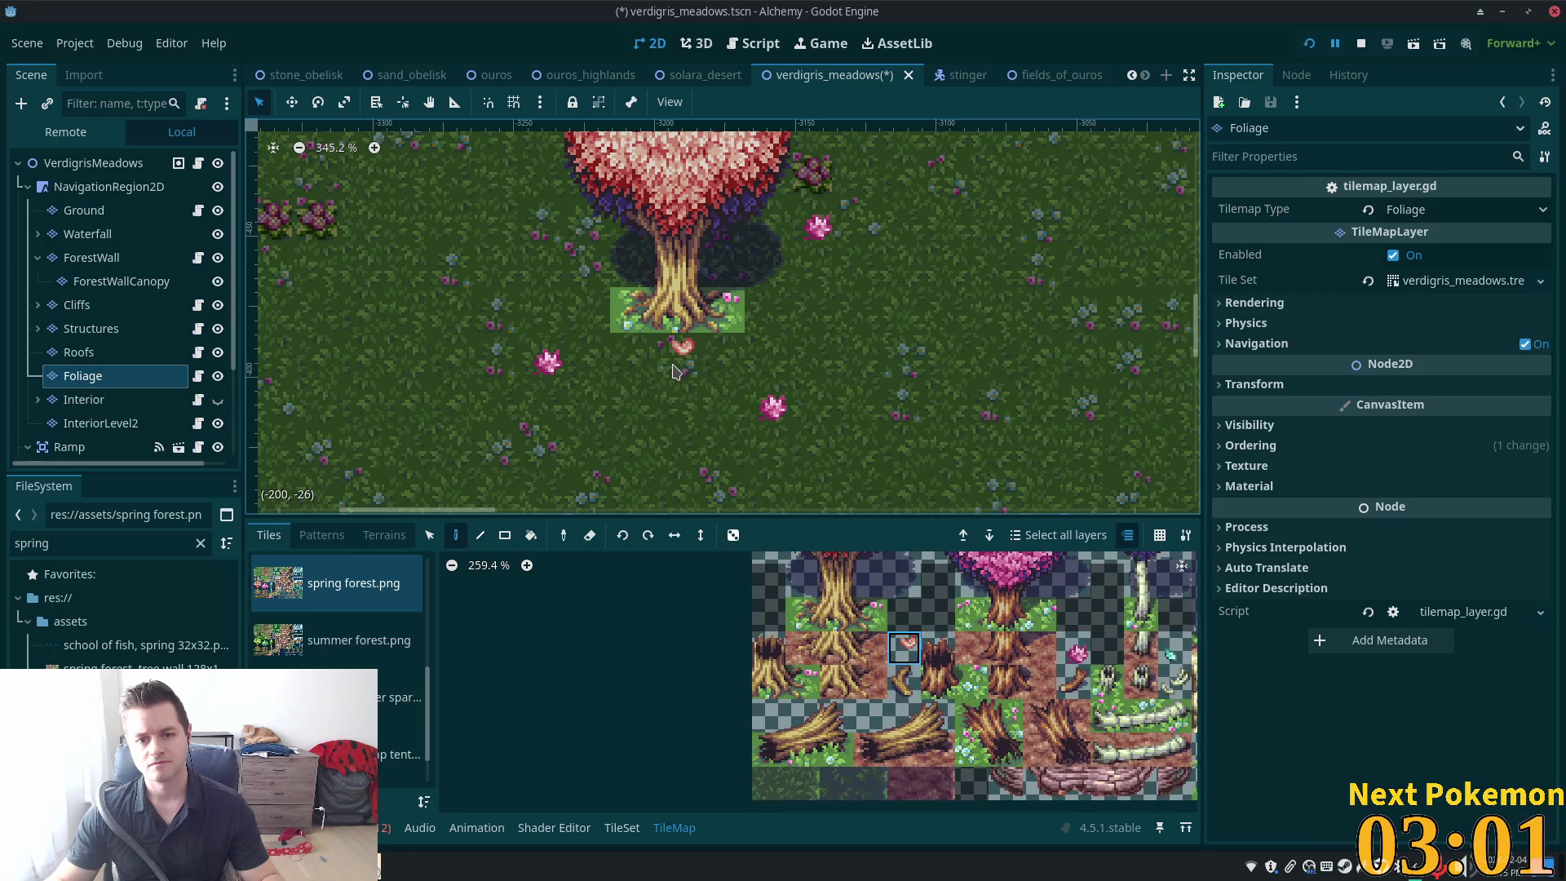
click(69, 164)
scroll(740, 558, down, 3)
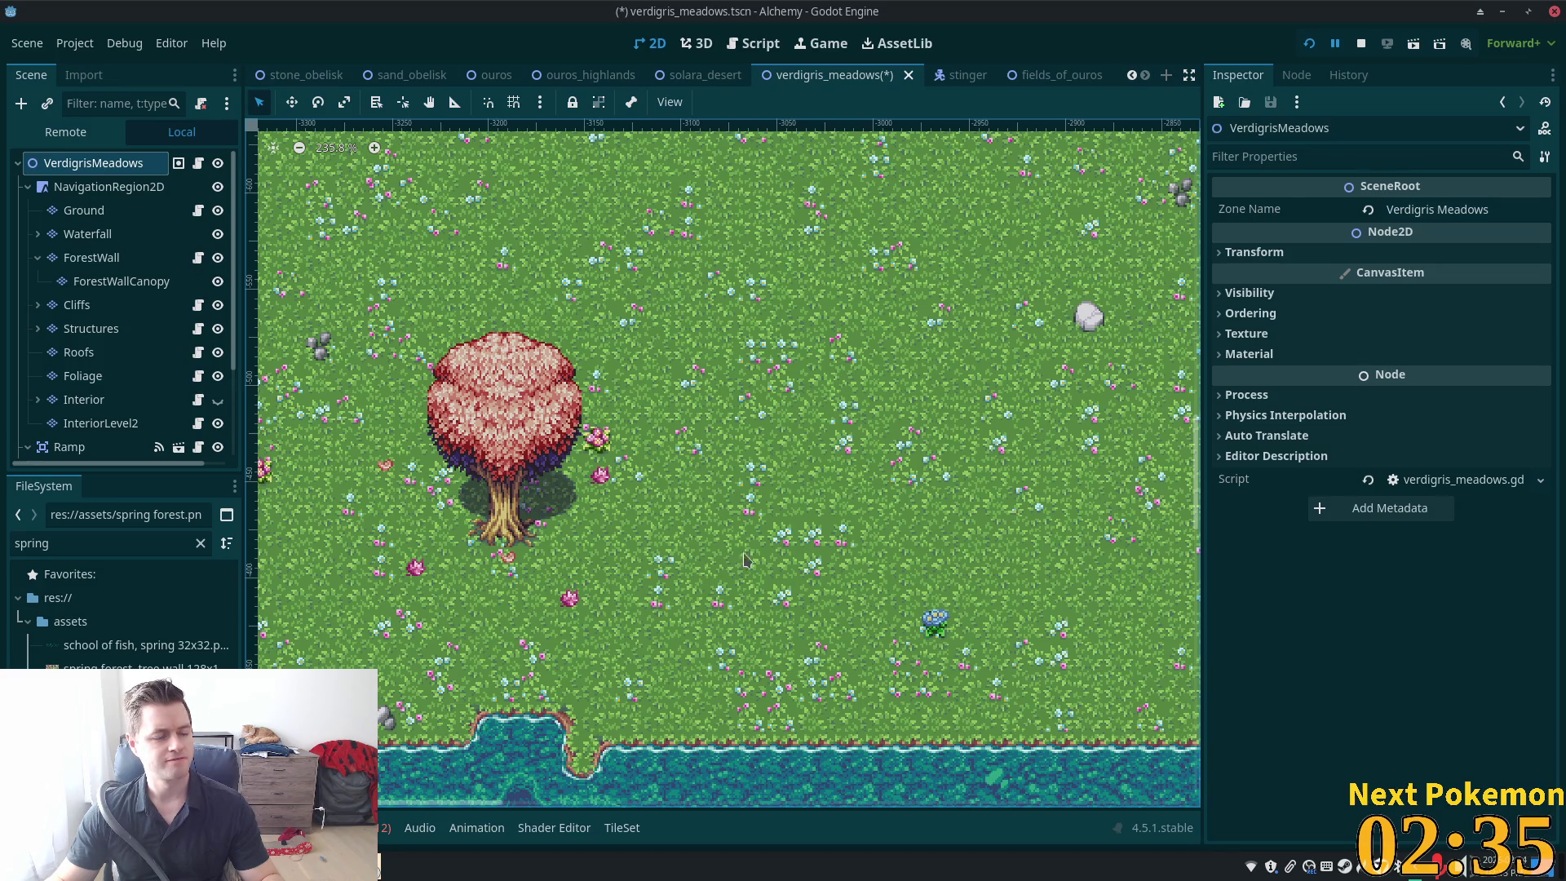
scroll(766, 477, down, 4)
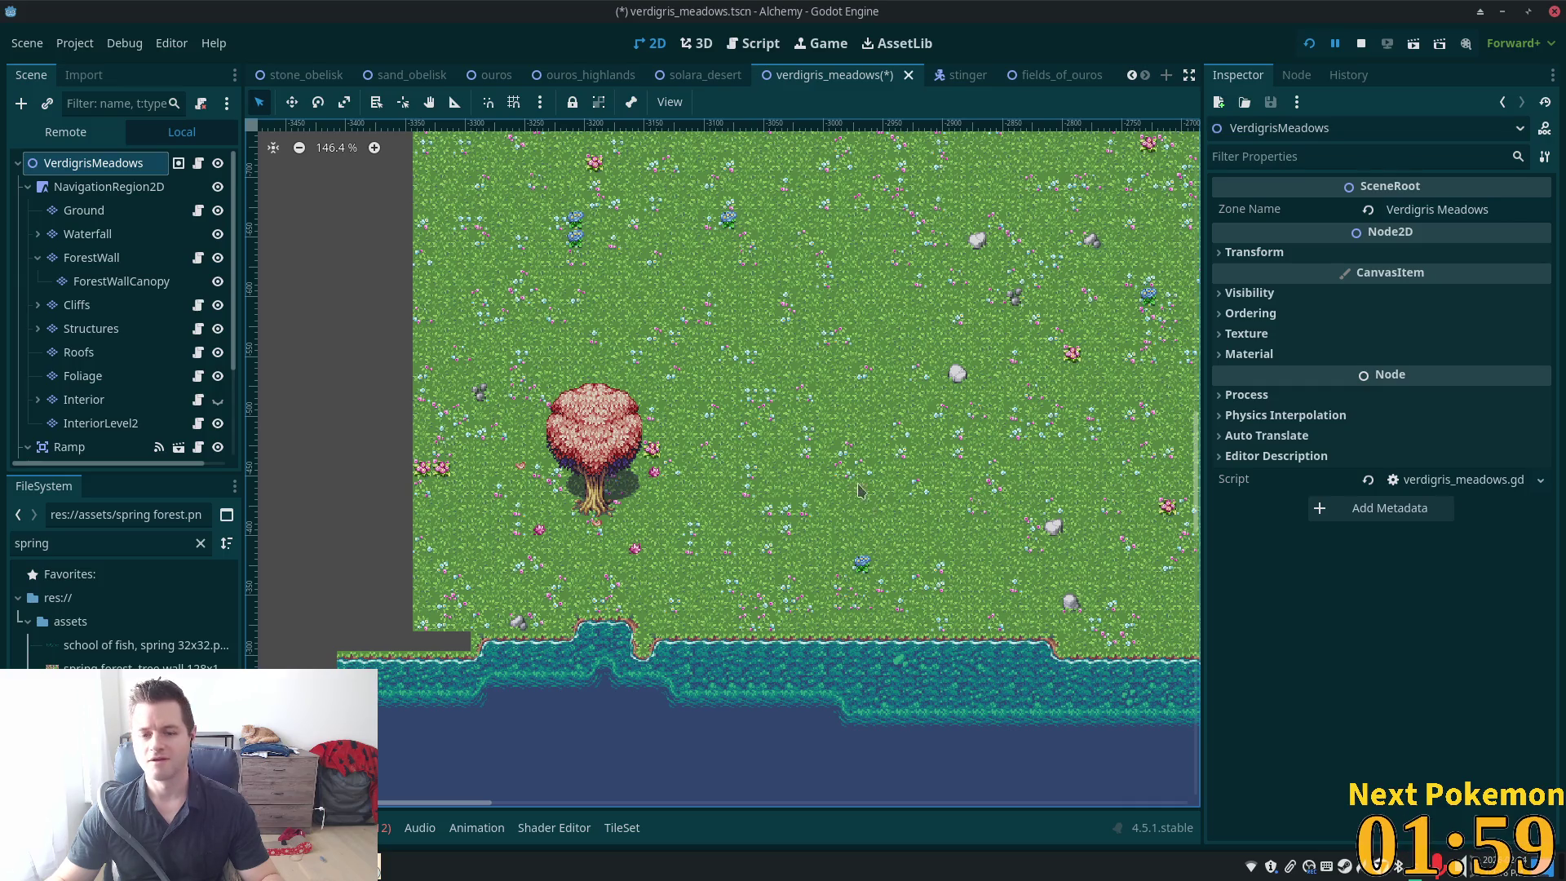
scroll(860, 494, down, 2)
scroll(816, 571, up, 5)
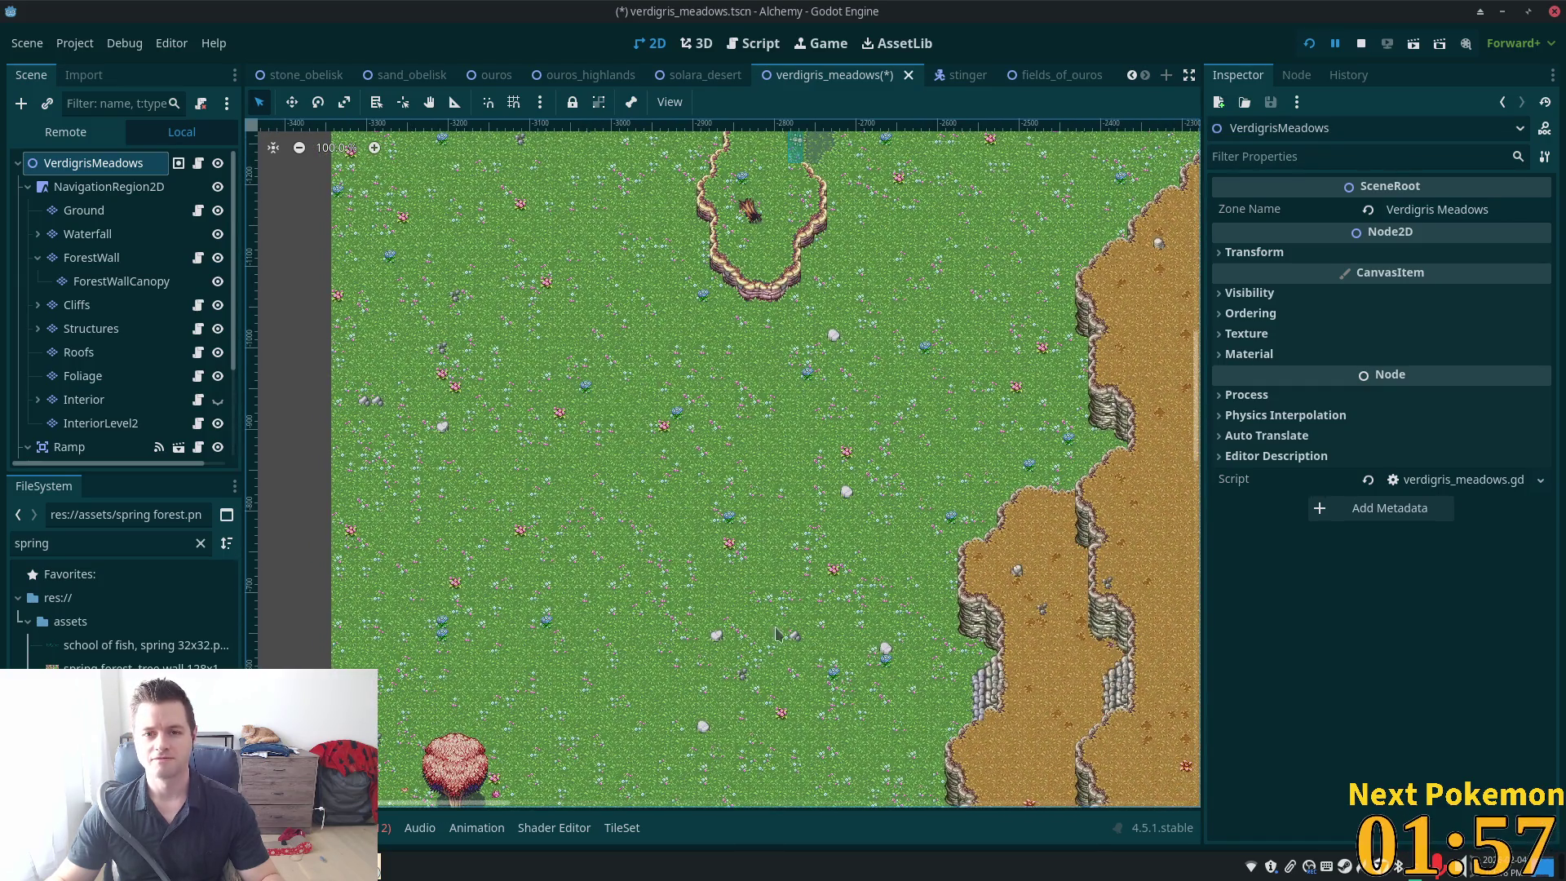
scroll(774, 640, down, 2)
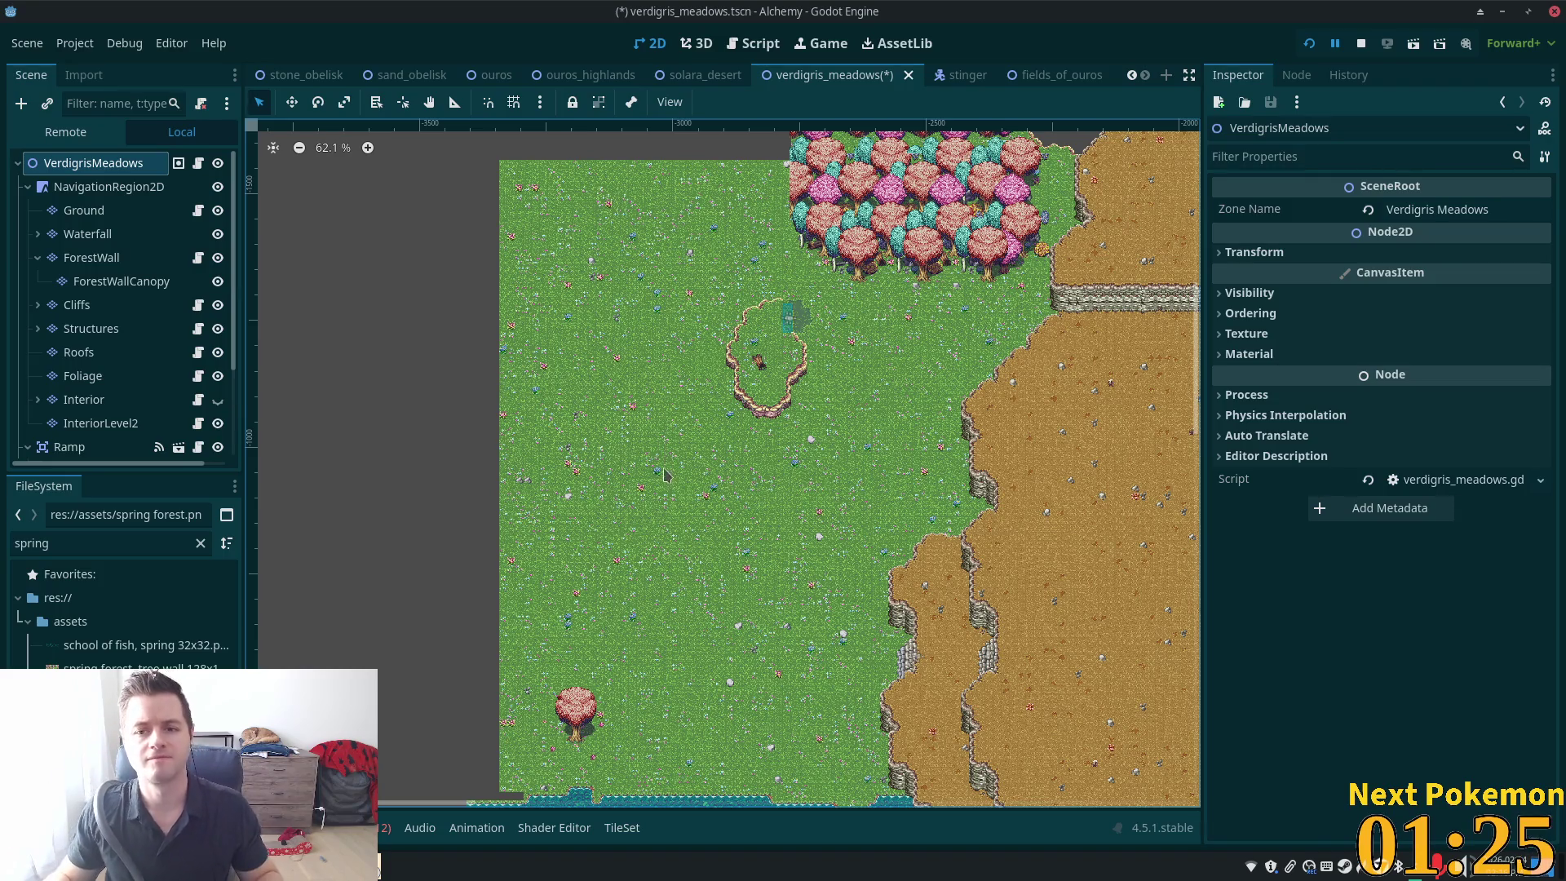
scroll(713, 490, up, 2)
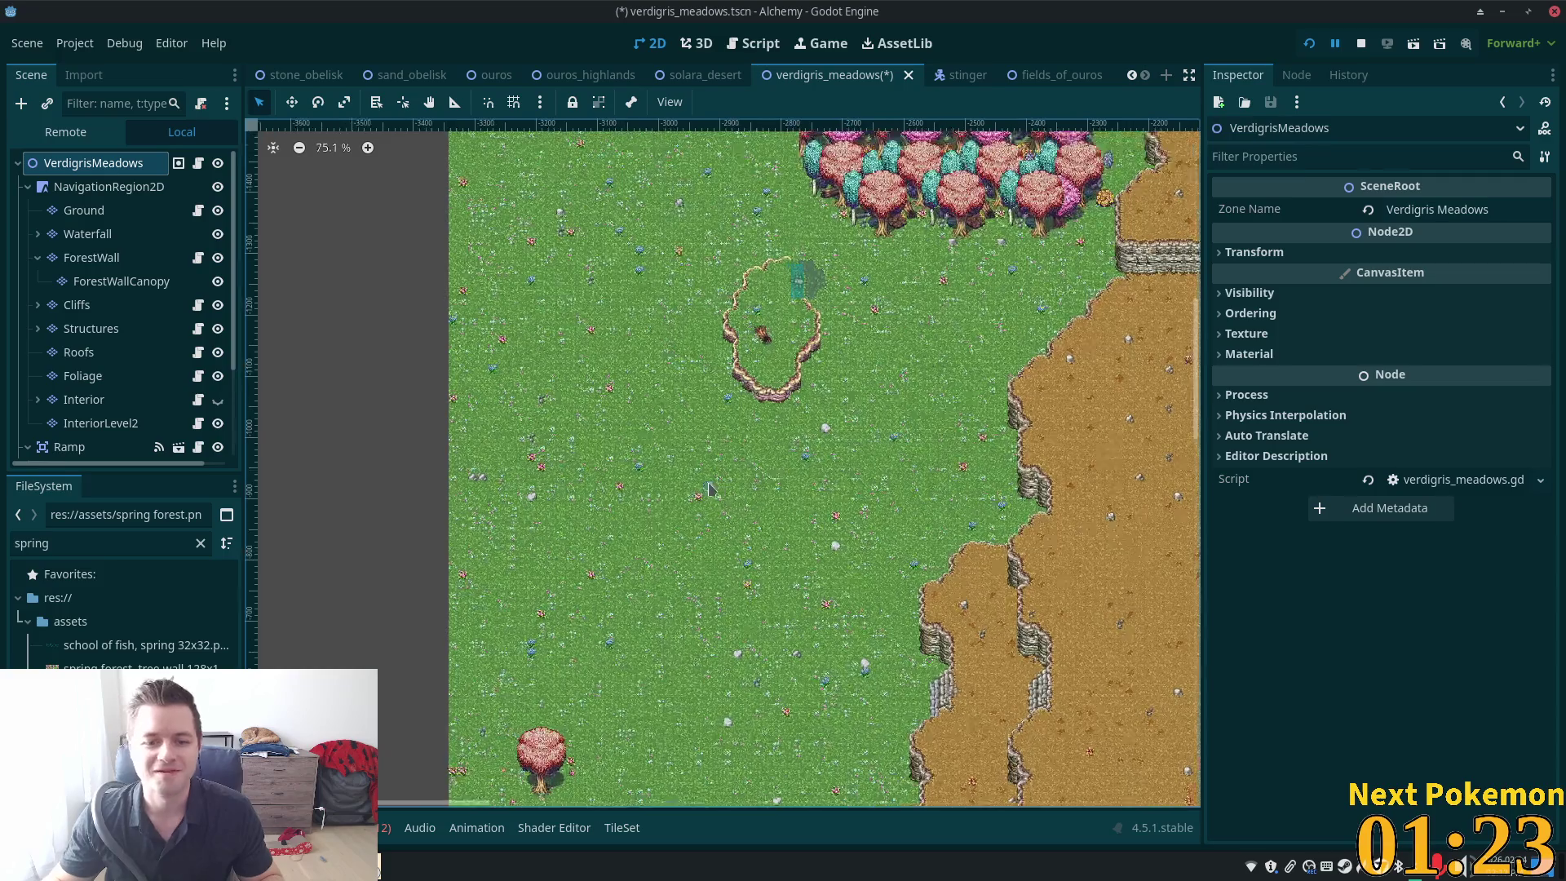
scroll(713, 491, down, 1)
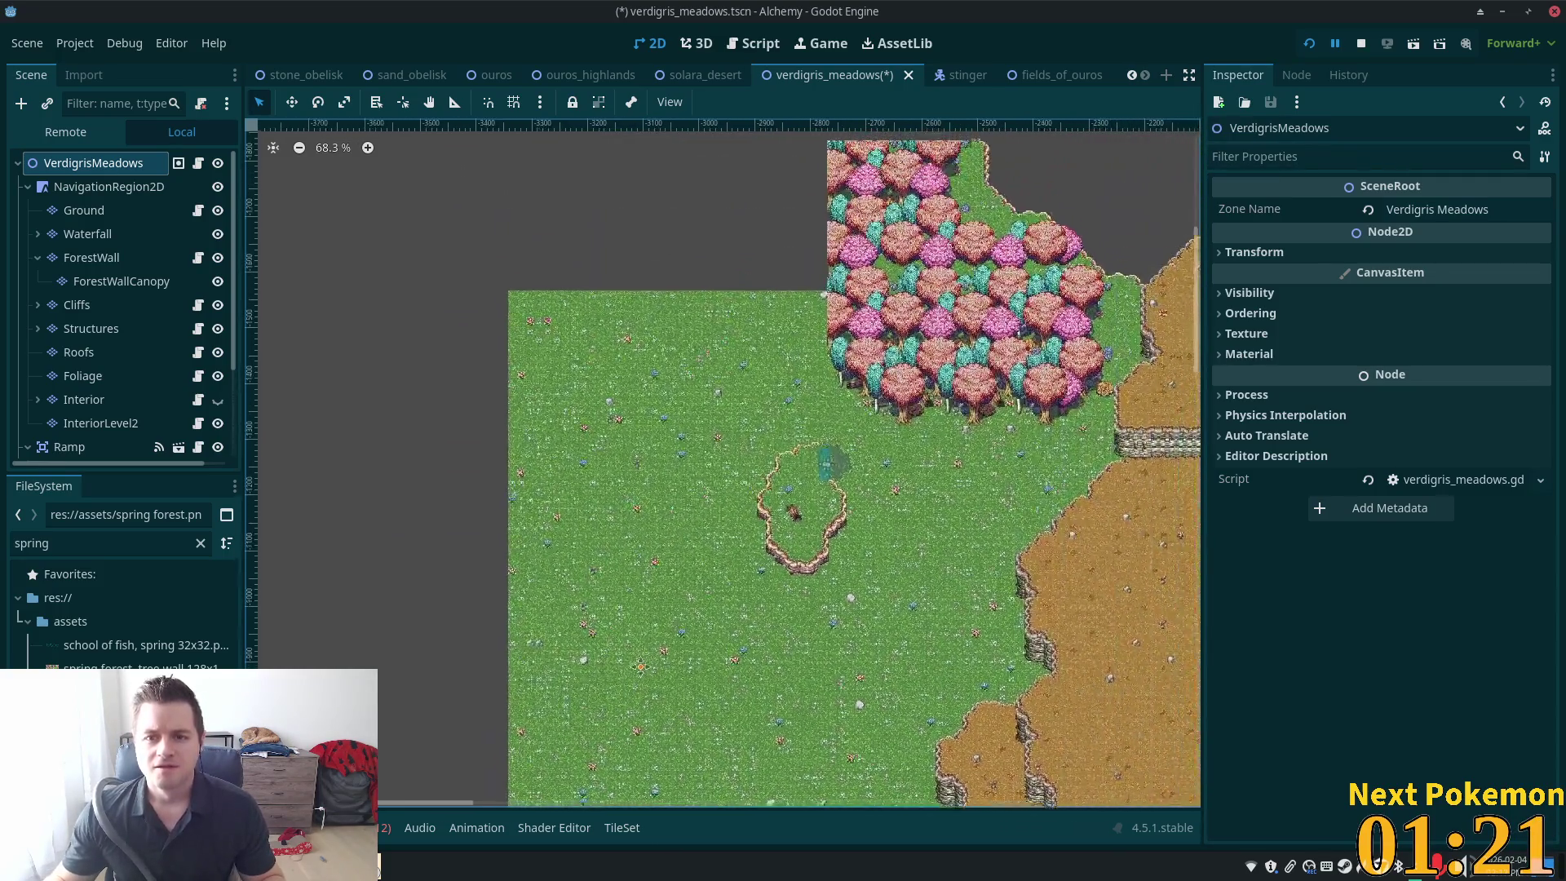
scroll(901, 275, down, 2)
scroll(906, 315, down, 1)
scroll(906, 315, up, 4)
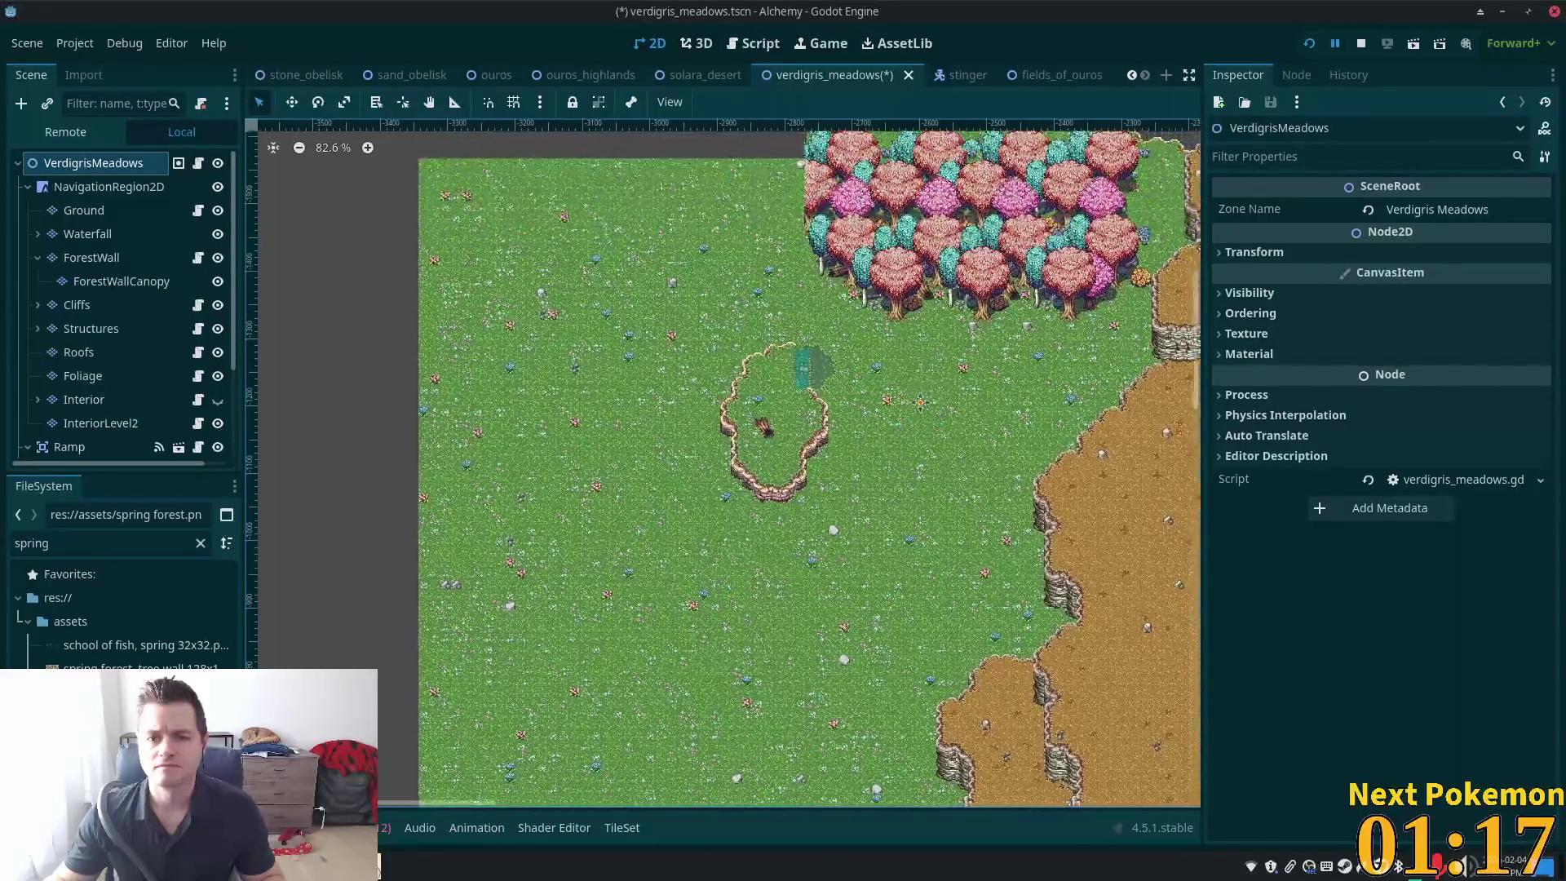
scroll(775, 363, up, 5)
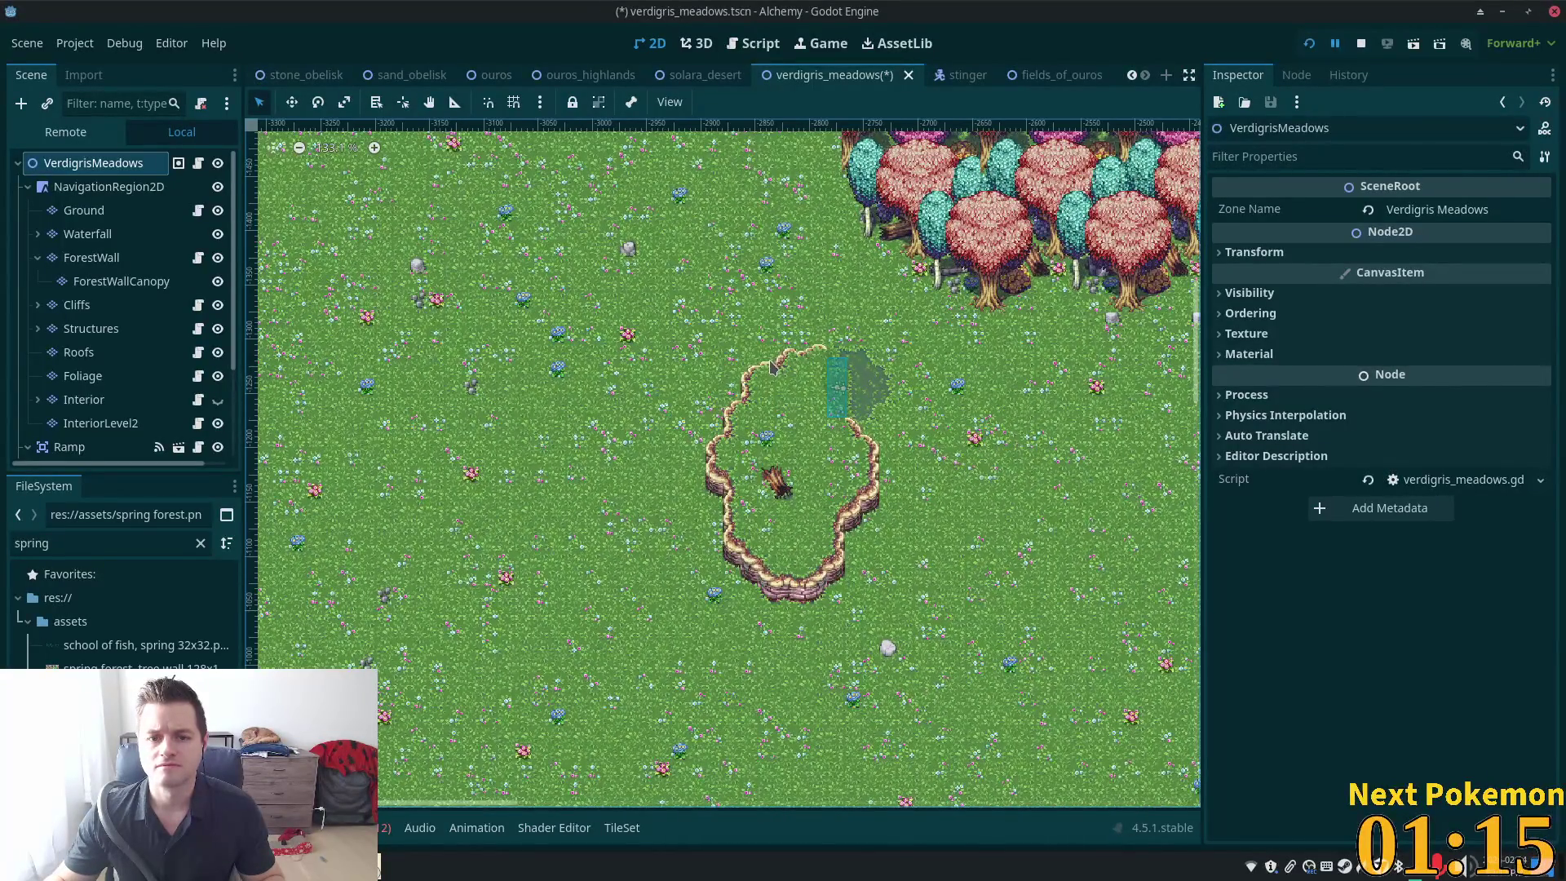
scroll(618, 506, down, 1)
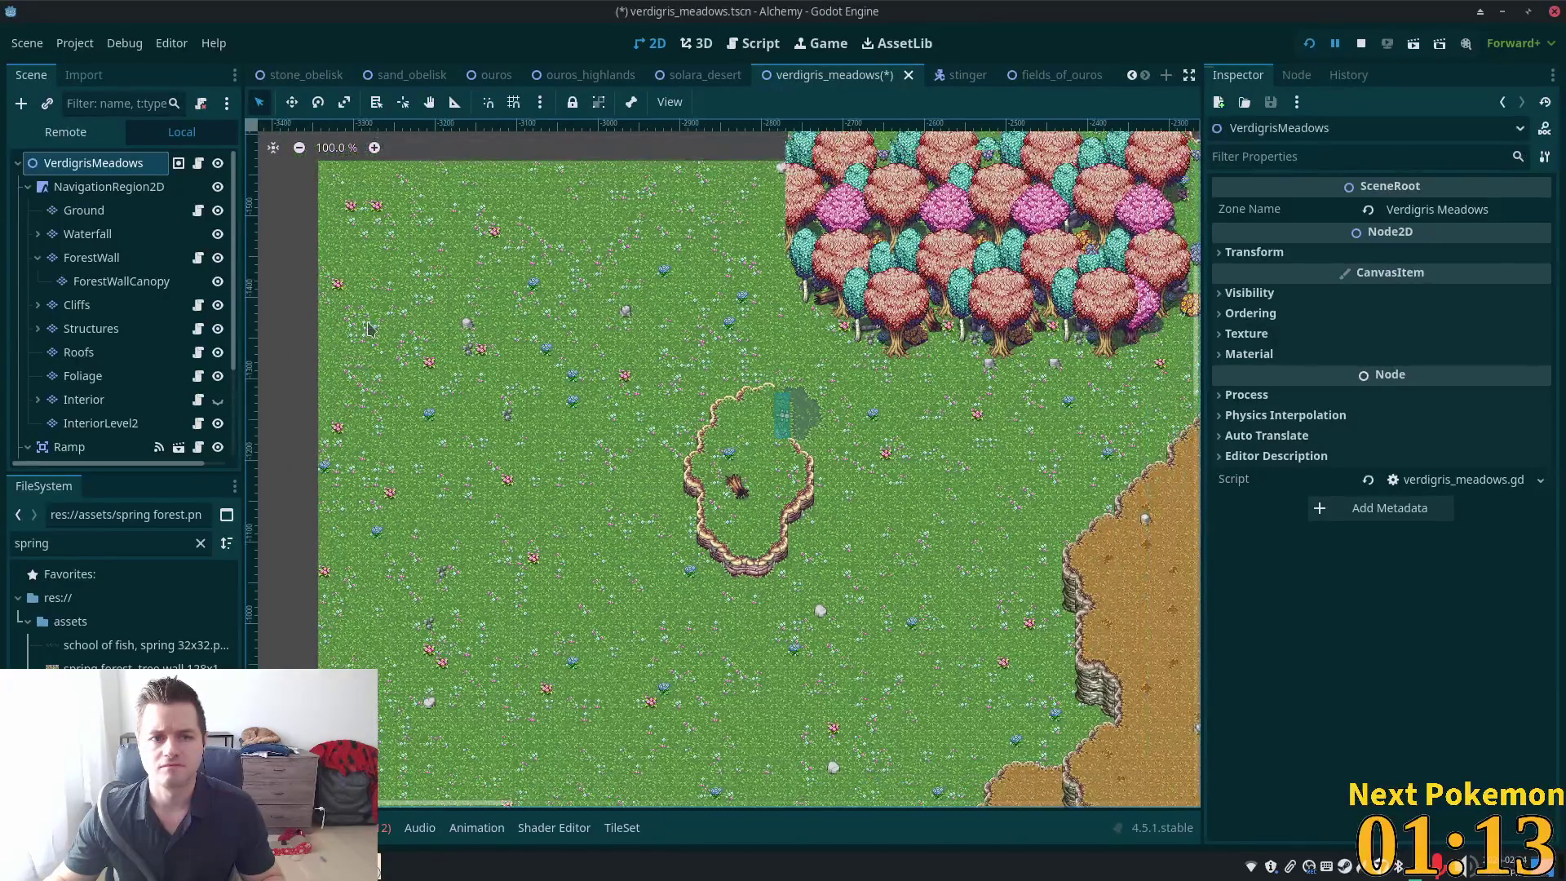
mouse_move(389, 84)
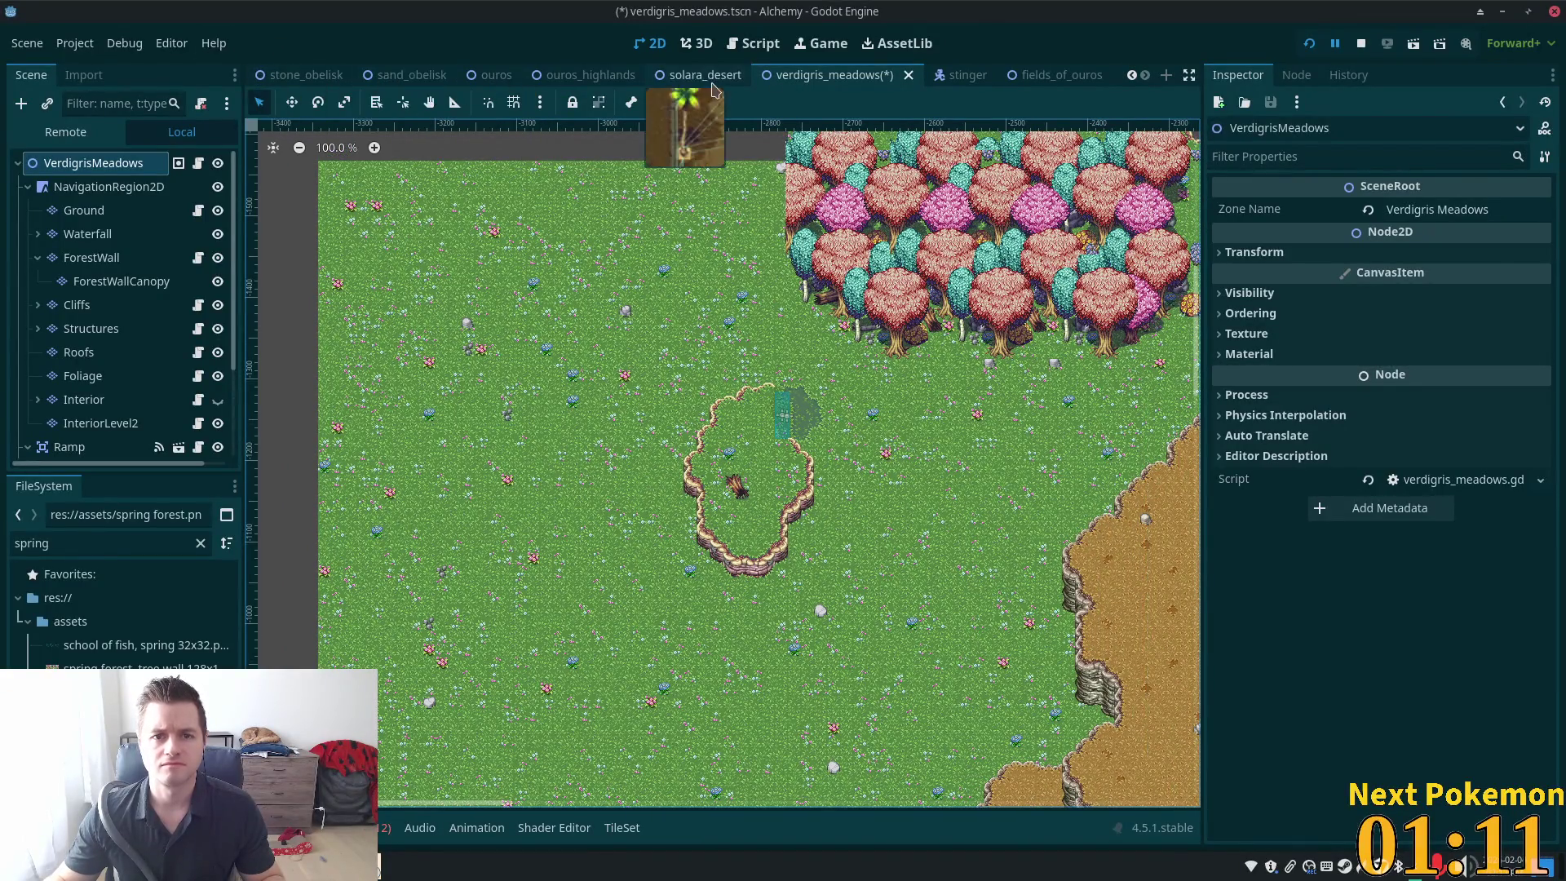
scroll(753, 278, up, 8)
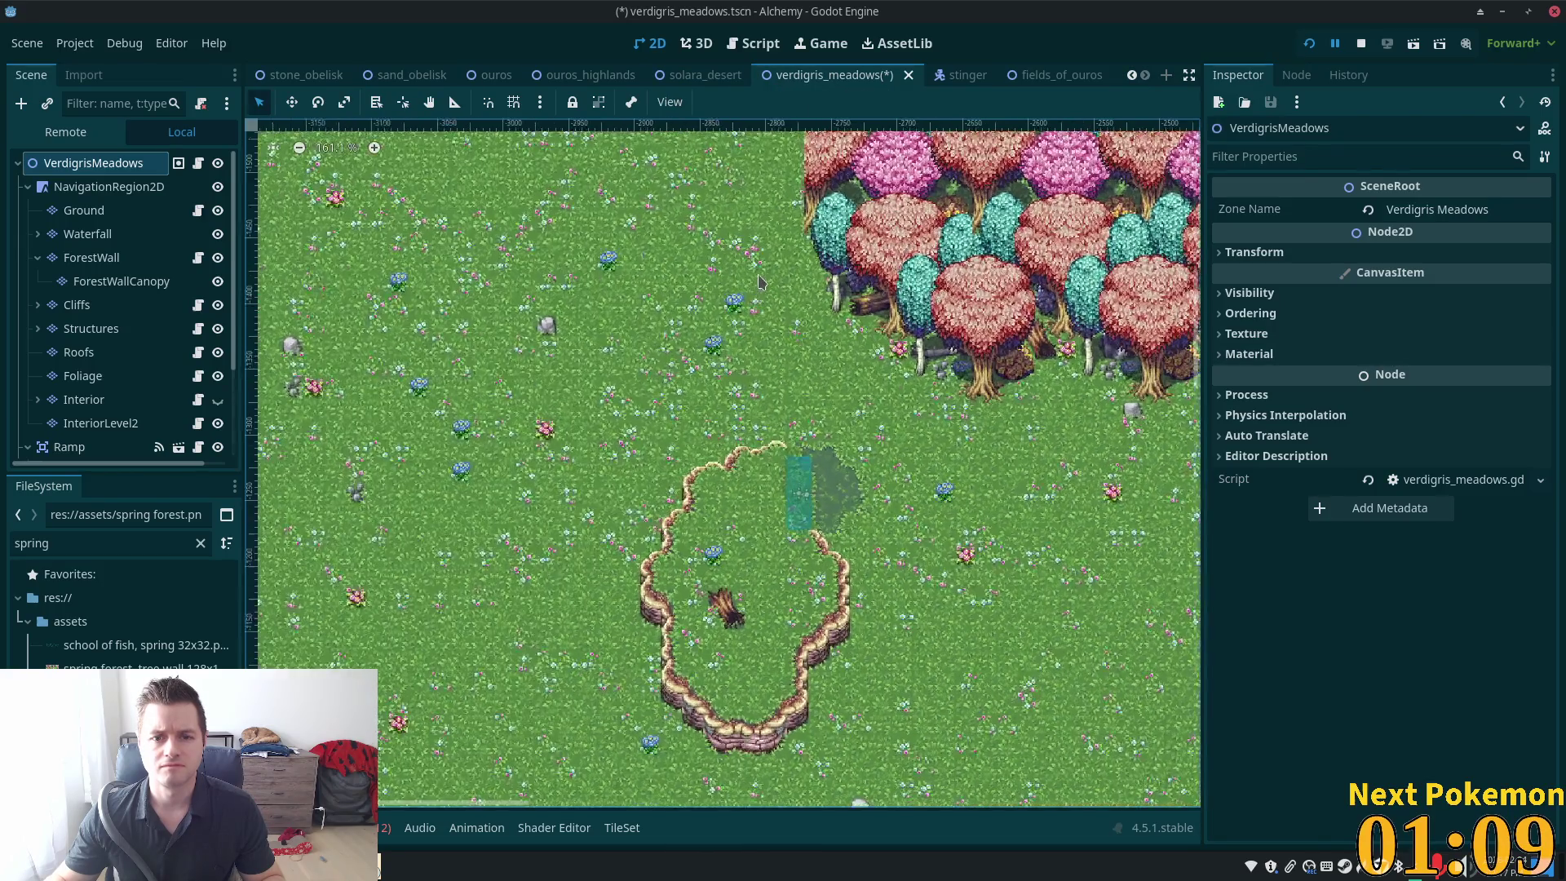
On the Foliage layer, select the 5x5 red tree tiles and paint the tree above the path ring
click(82, 375)
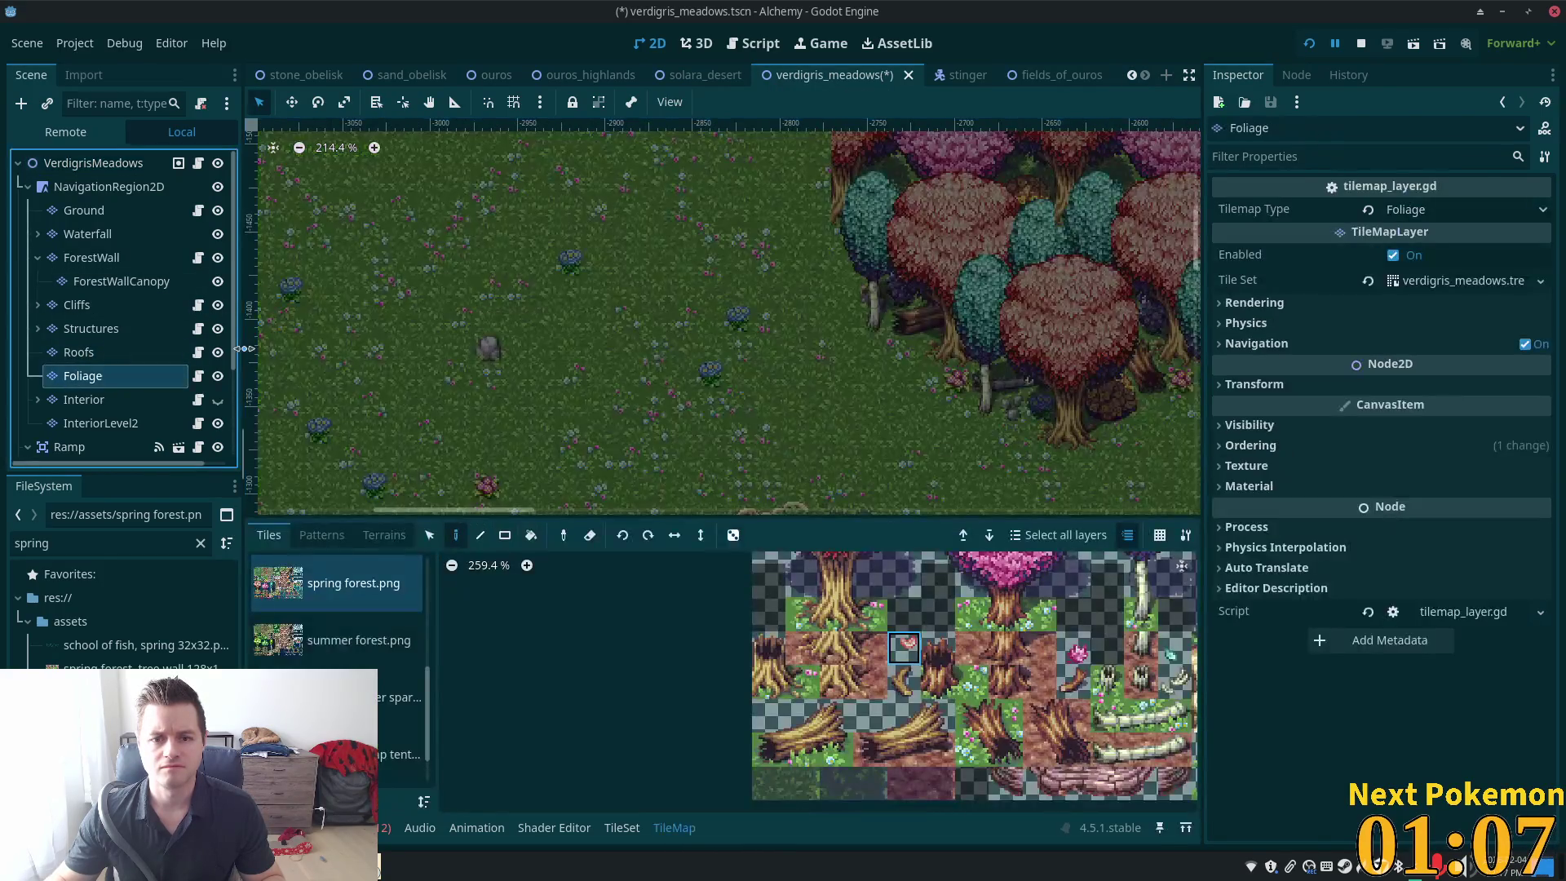
scroll(891, 694, up, 3)
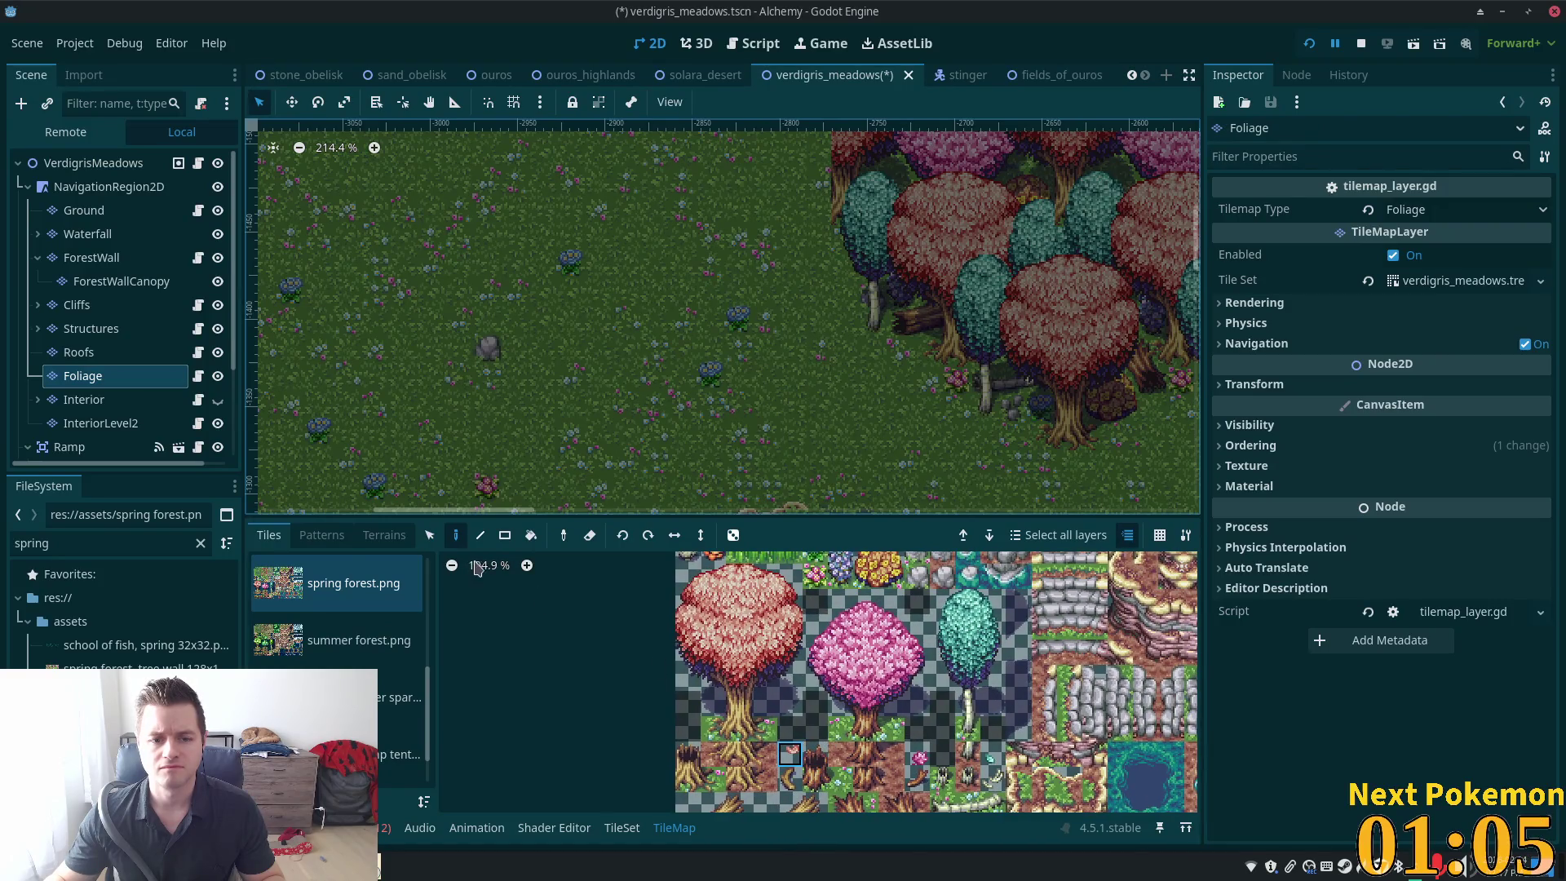
click(429, 535)
mouse_move(687, 575)
mouse_down()
mouse_move(788, 679)
mouse_move(755, 738)
mouse_move(764, 728)
mouse_up()
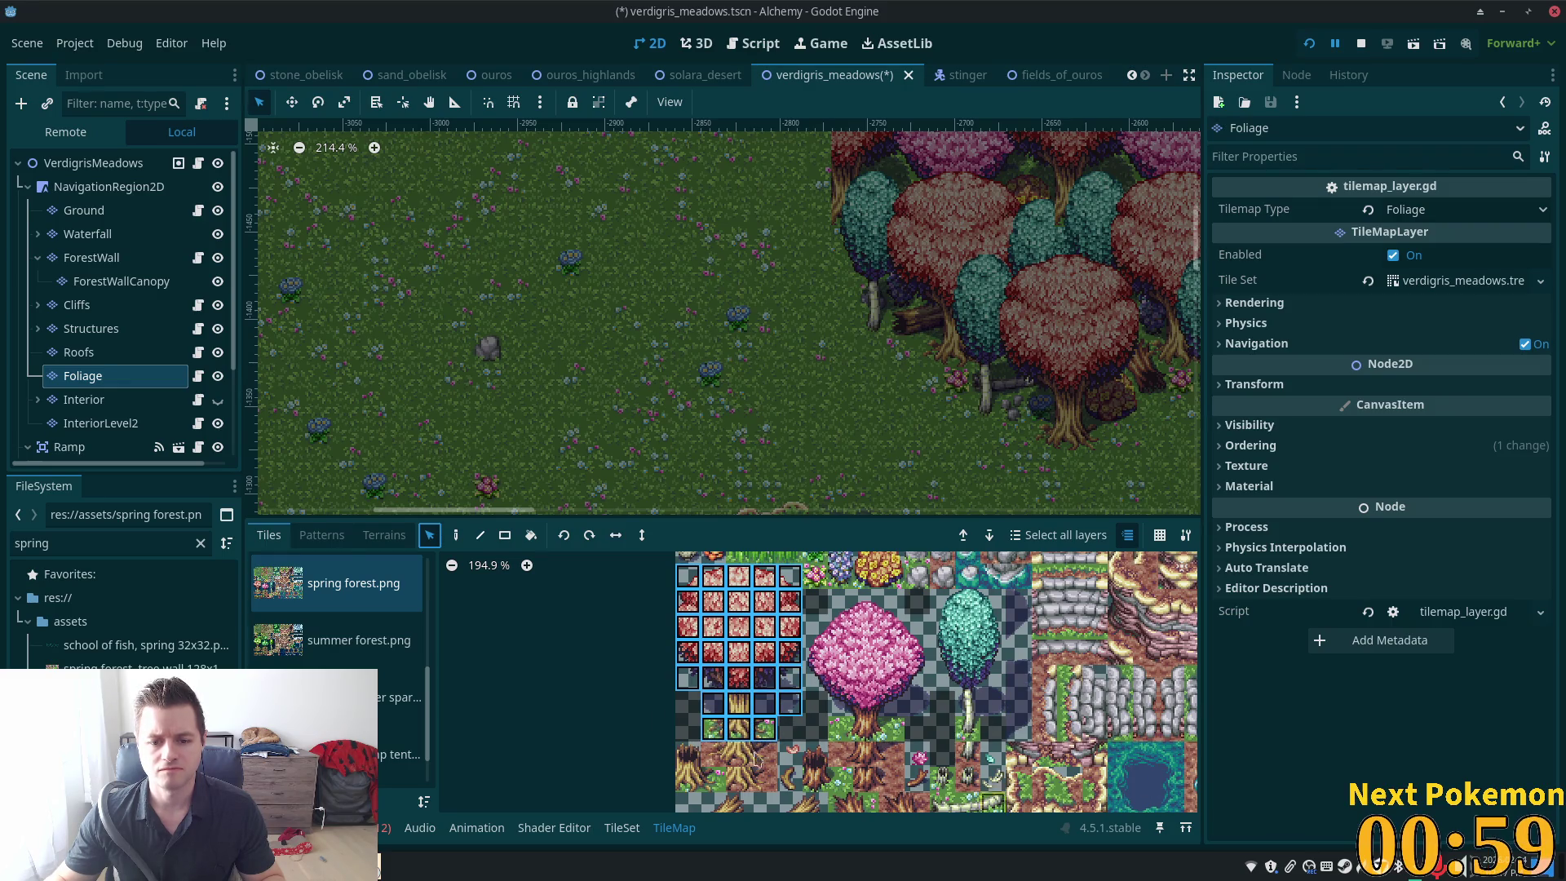
click(456, 534)
scroll(754, 296, down, 1)
scroll(755, 297, down, 5)
scroll(755, 296, right, 3)
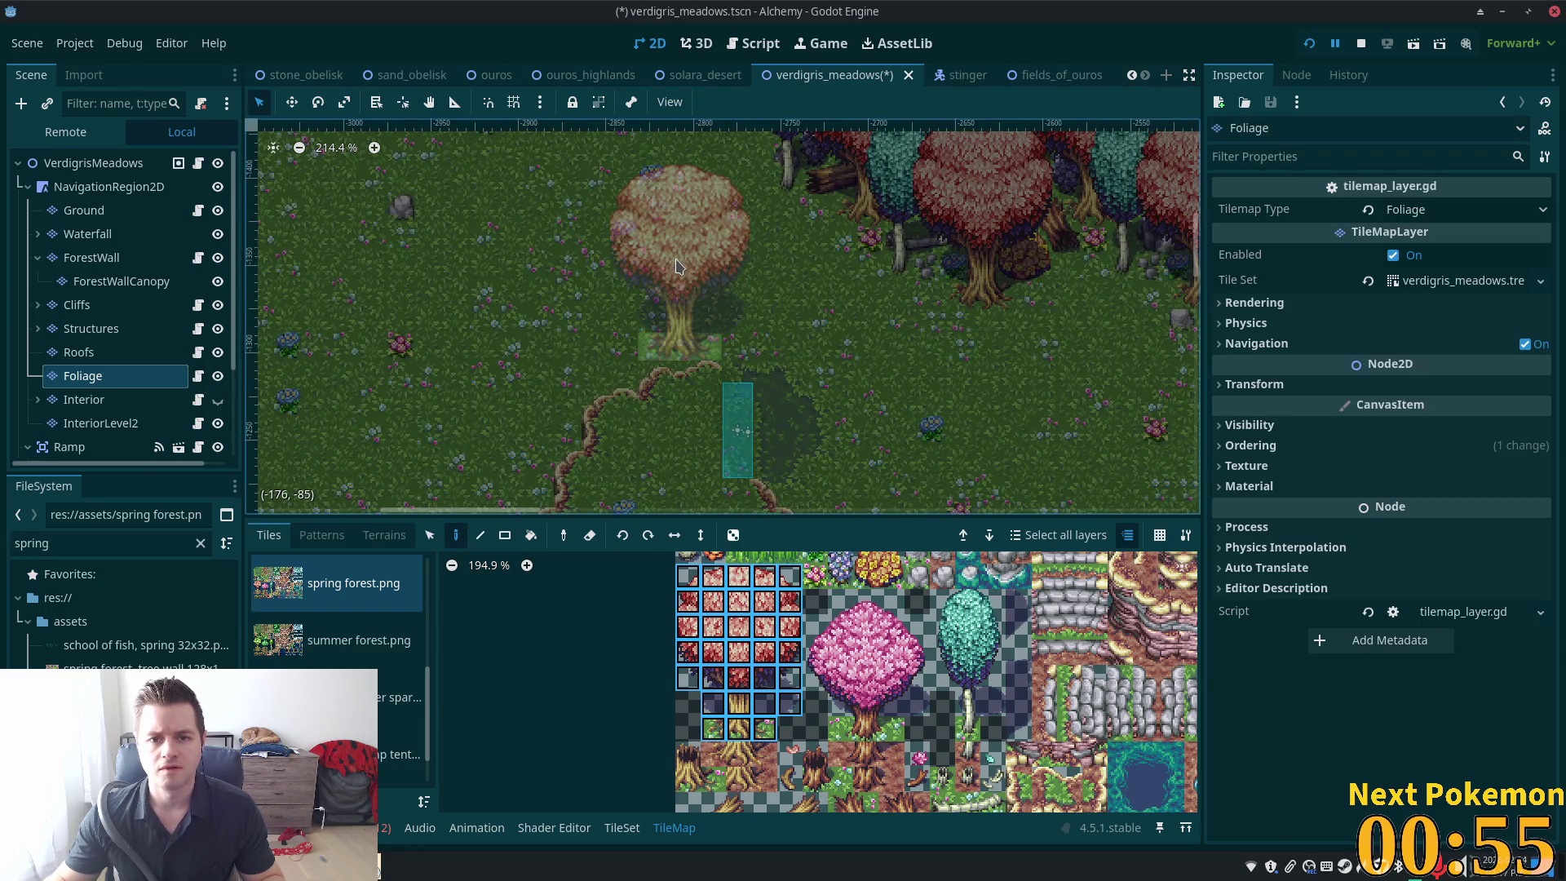
click(677, 266)
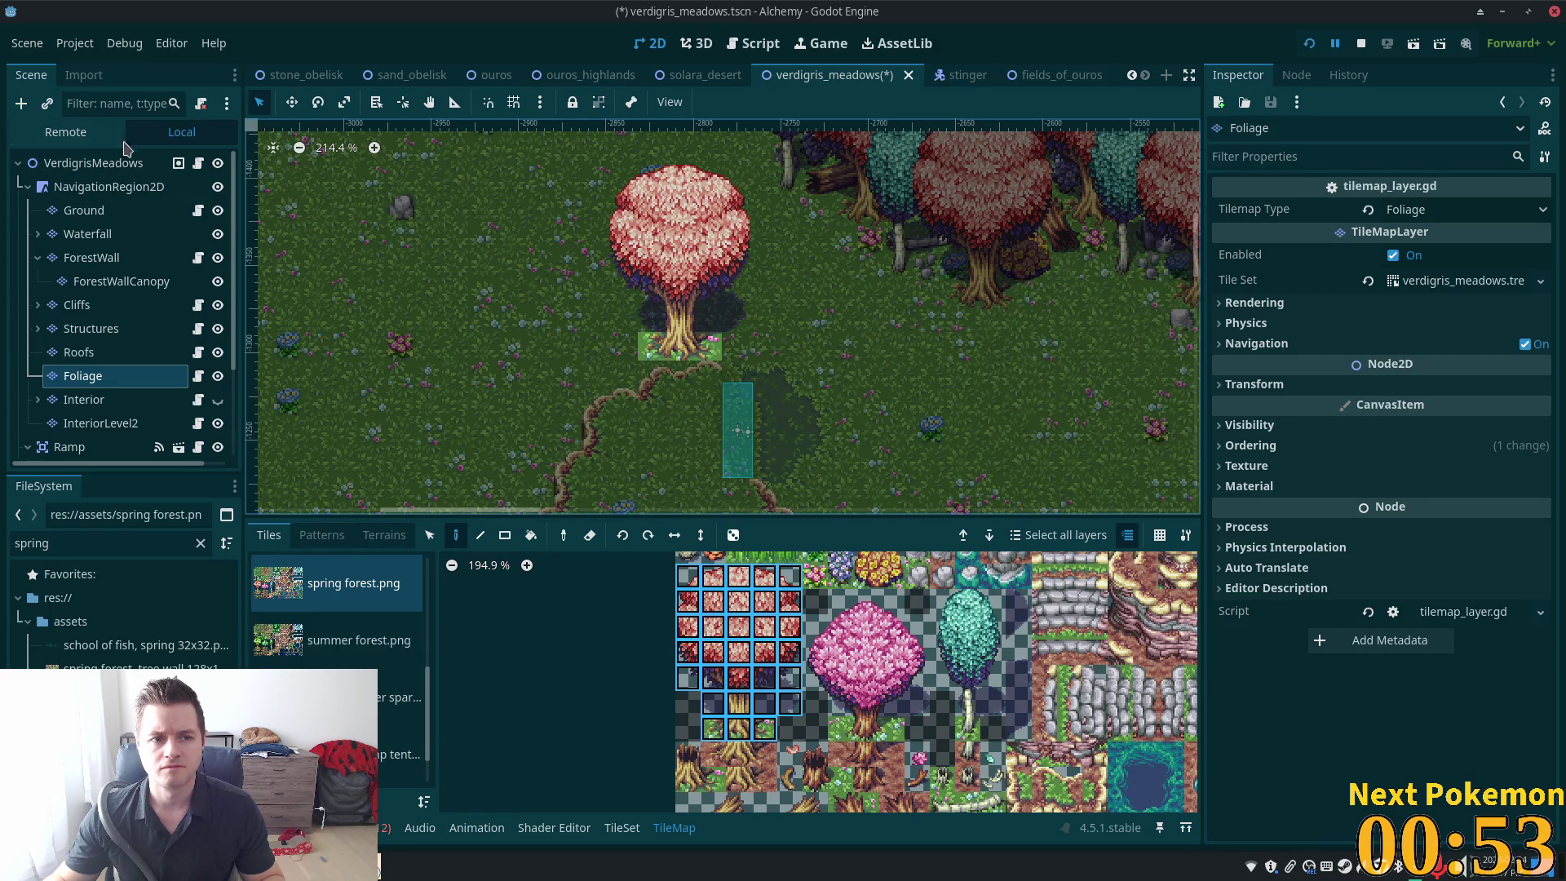
Switch between the root, Foliage and ForestWallCanopy nodes, ending with Foliage selected
click(114, 162)
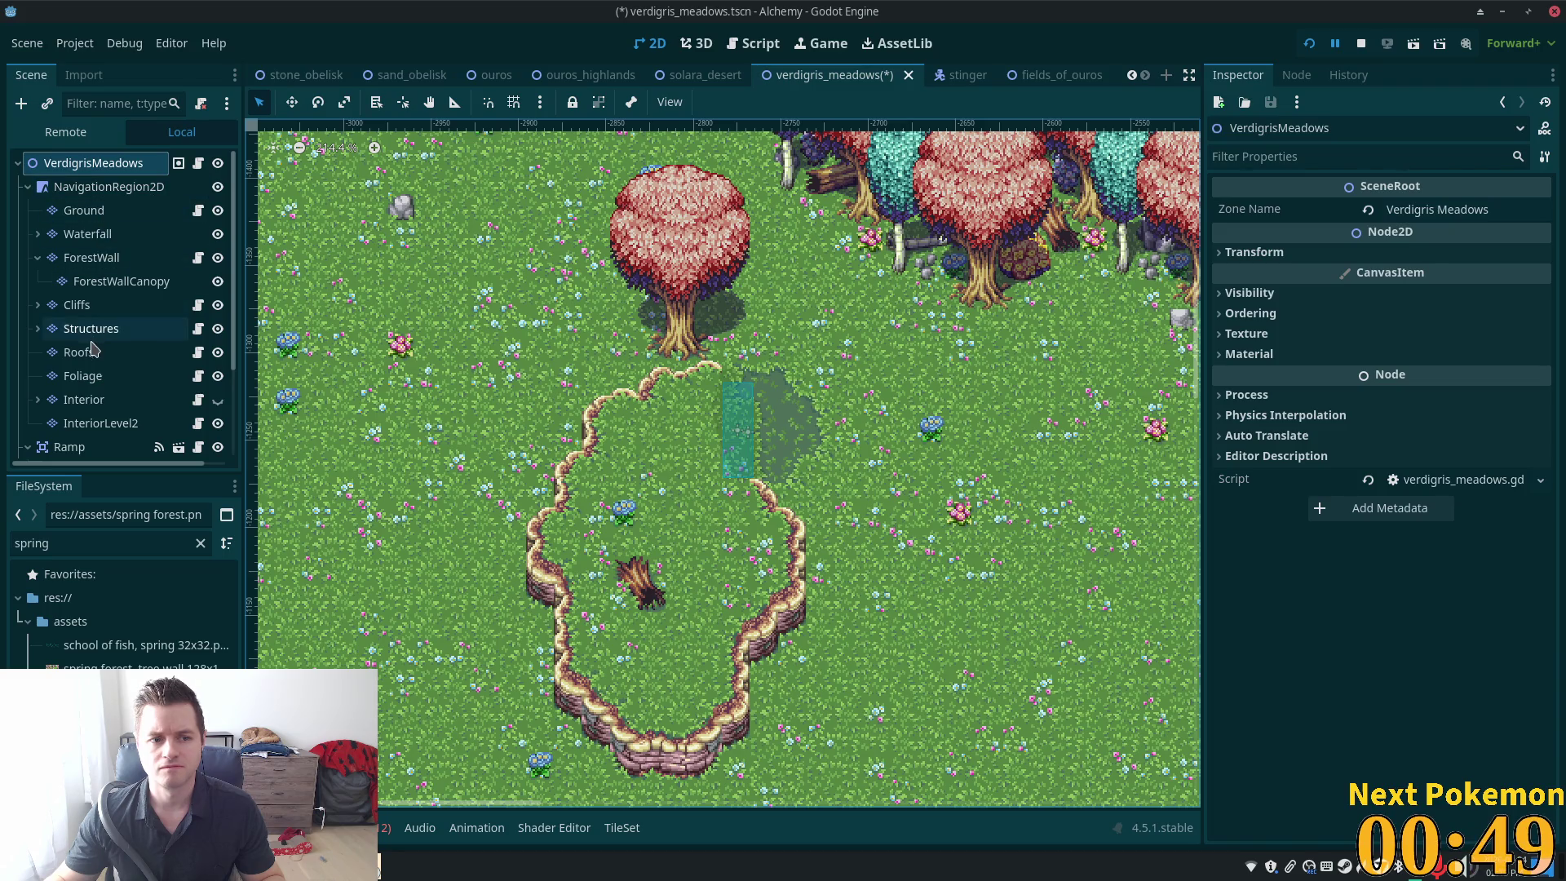
click(85, 380)
click(85, 379)
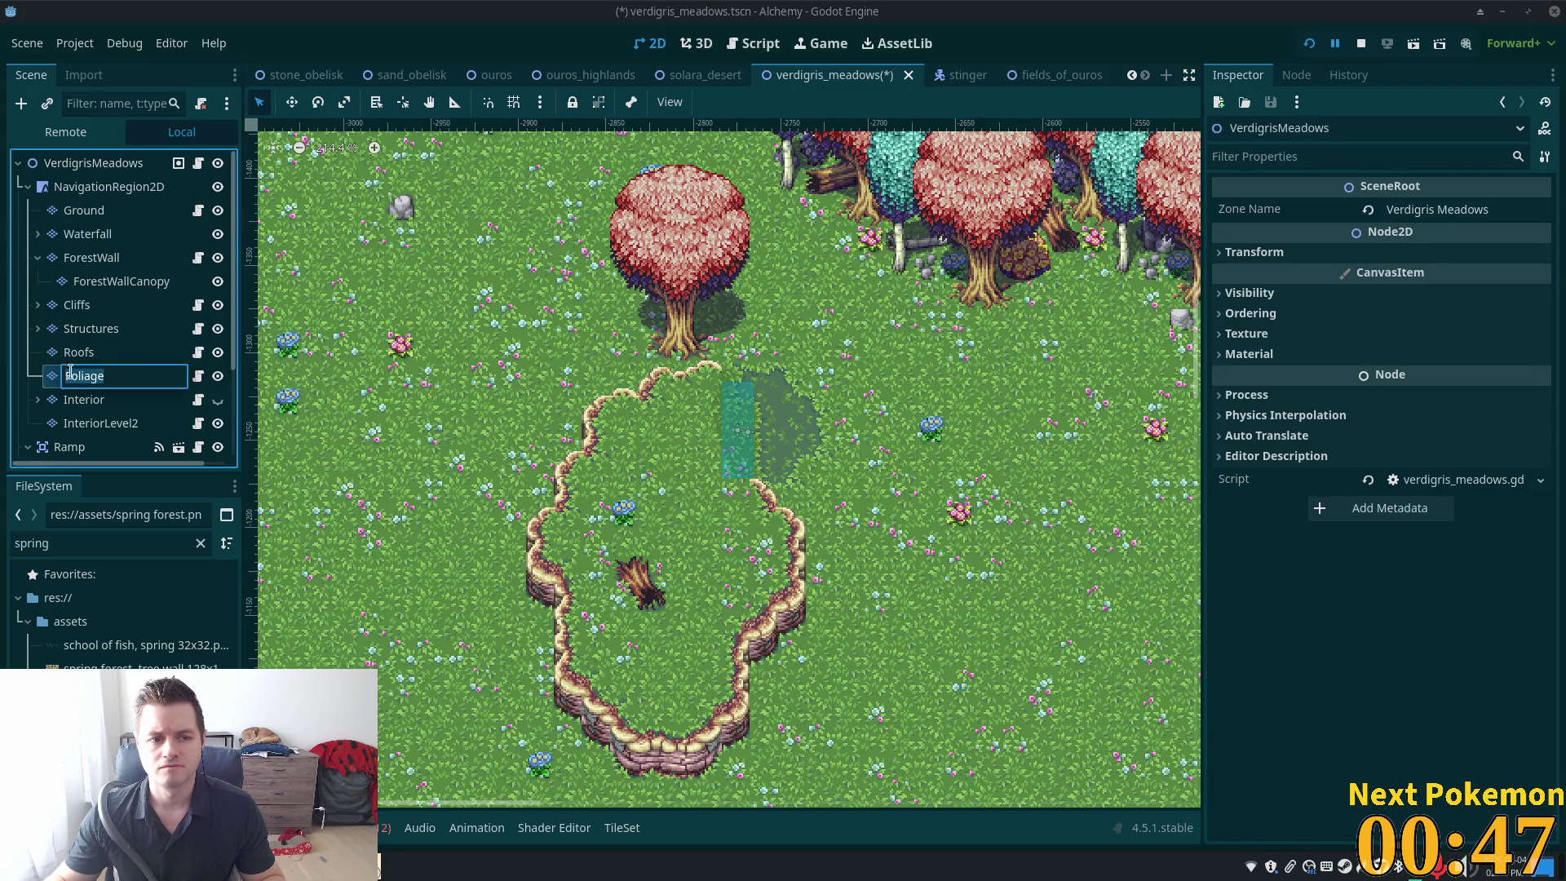
double_click(59, 382)
click(121, 281)
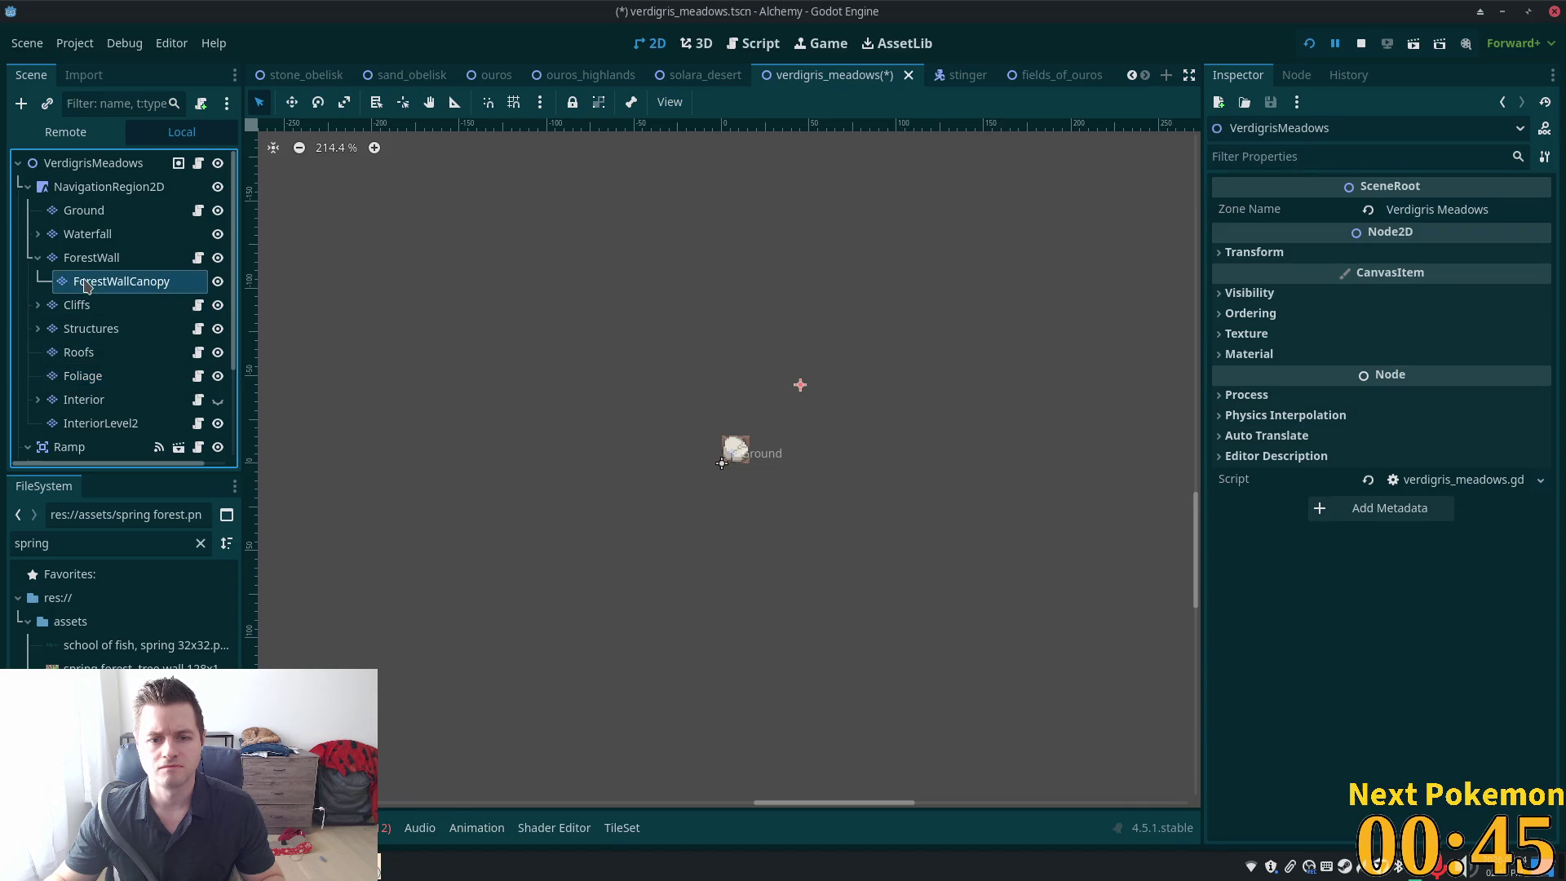
click(83, 376)
Pan and zoom the map to bring the meadow and forest back into view
scroll(638, 375, down, 2)
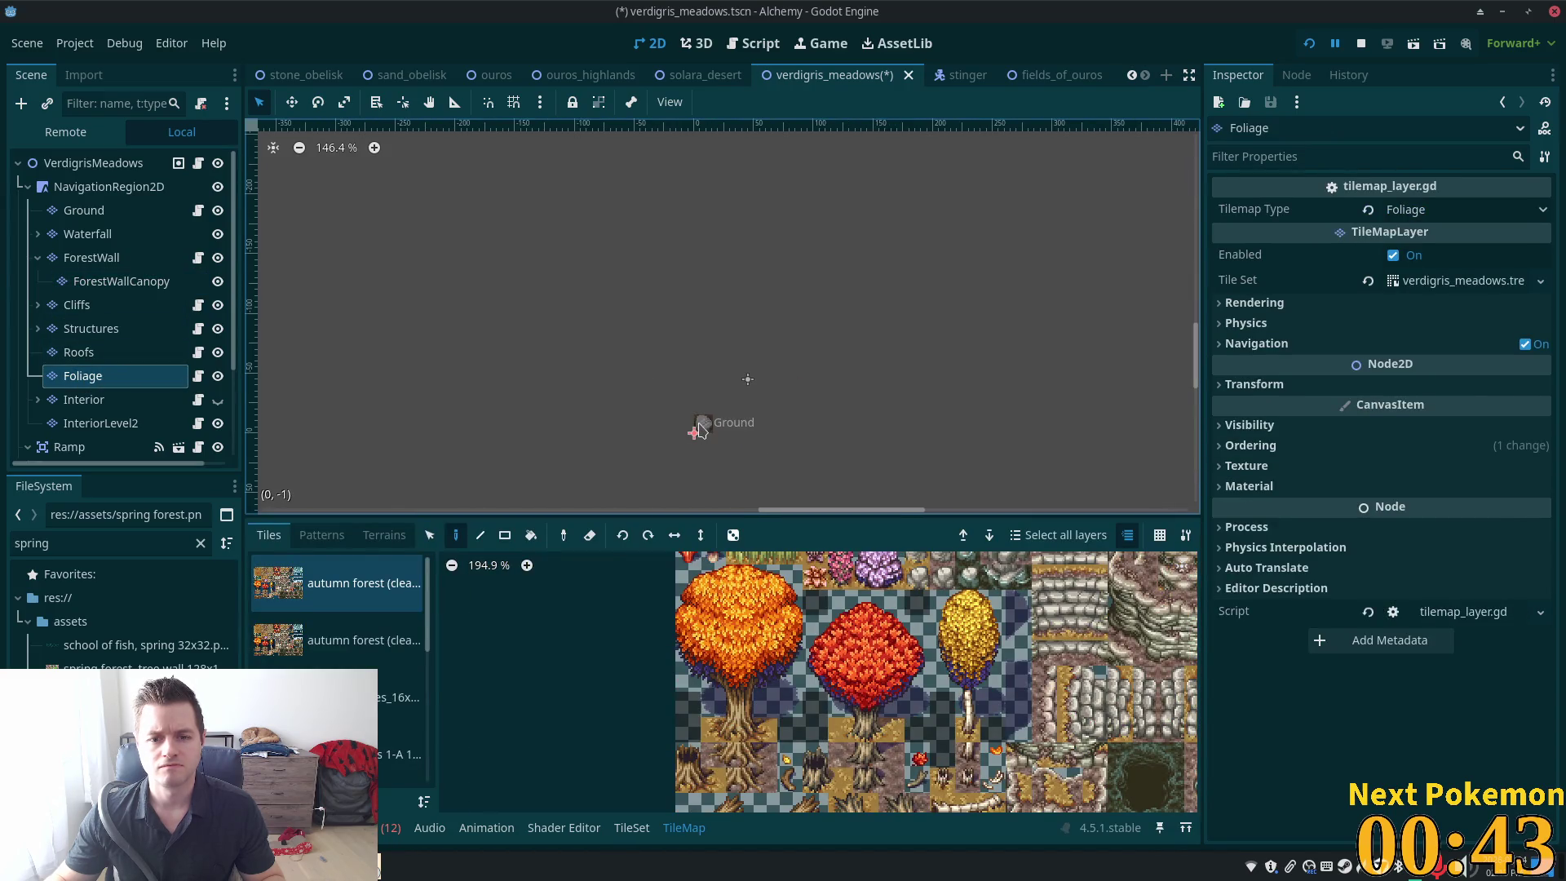
scroll(702, 424, down, 5)
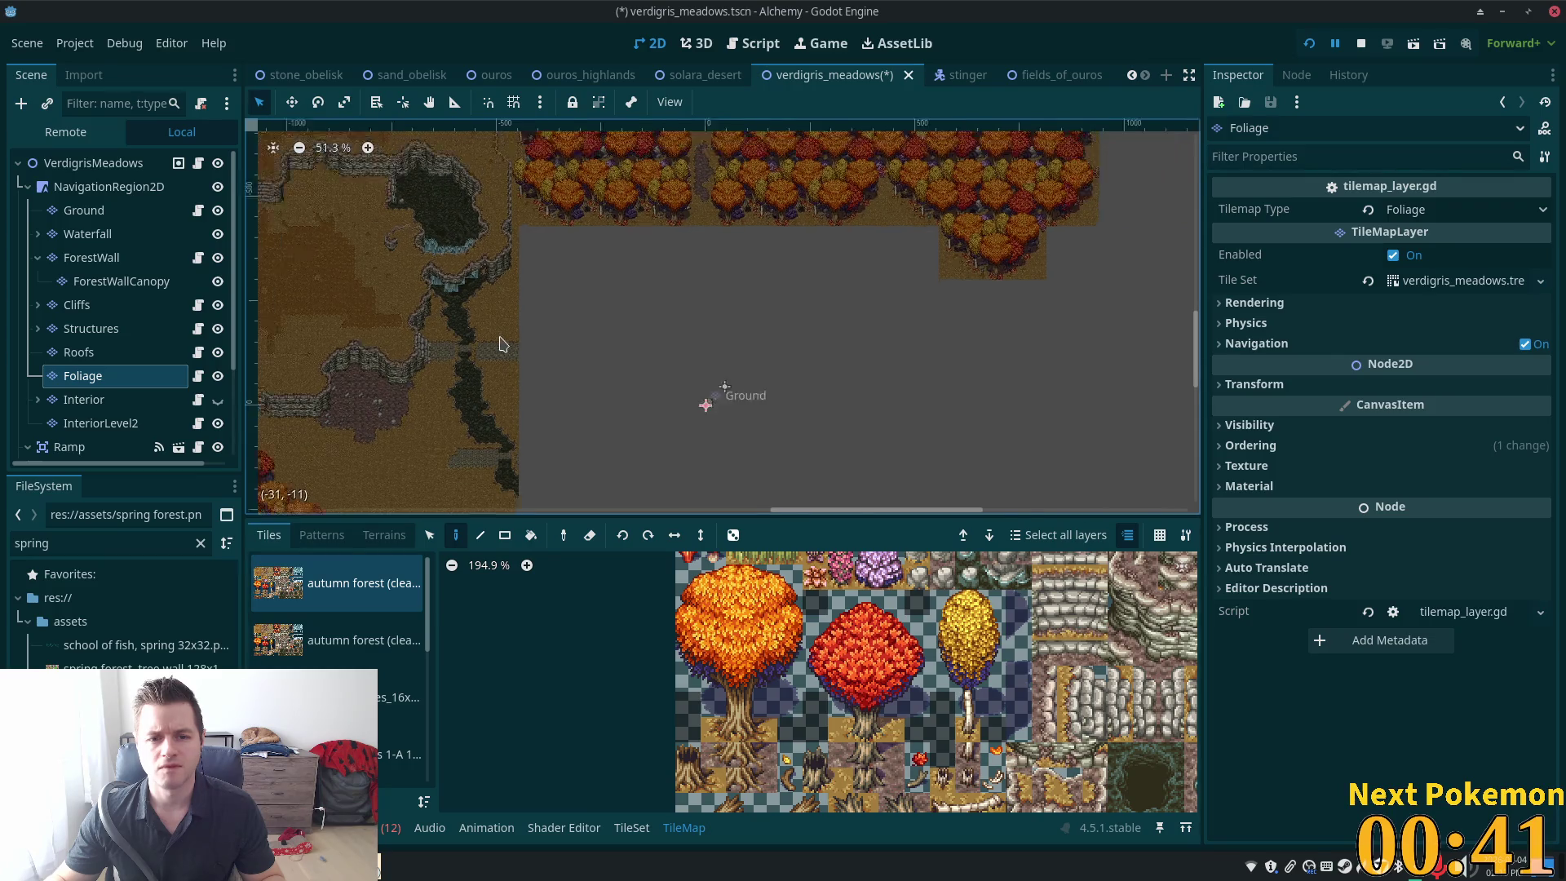
scroll(745, 333, down, 3)
mouse_move(745, 333)
mouse_down()
mouse_move(829, 420)
mouse_move(520, 300)
mouse_up()
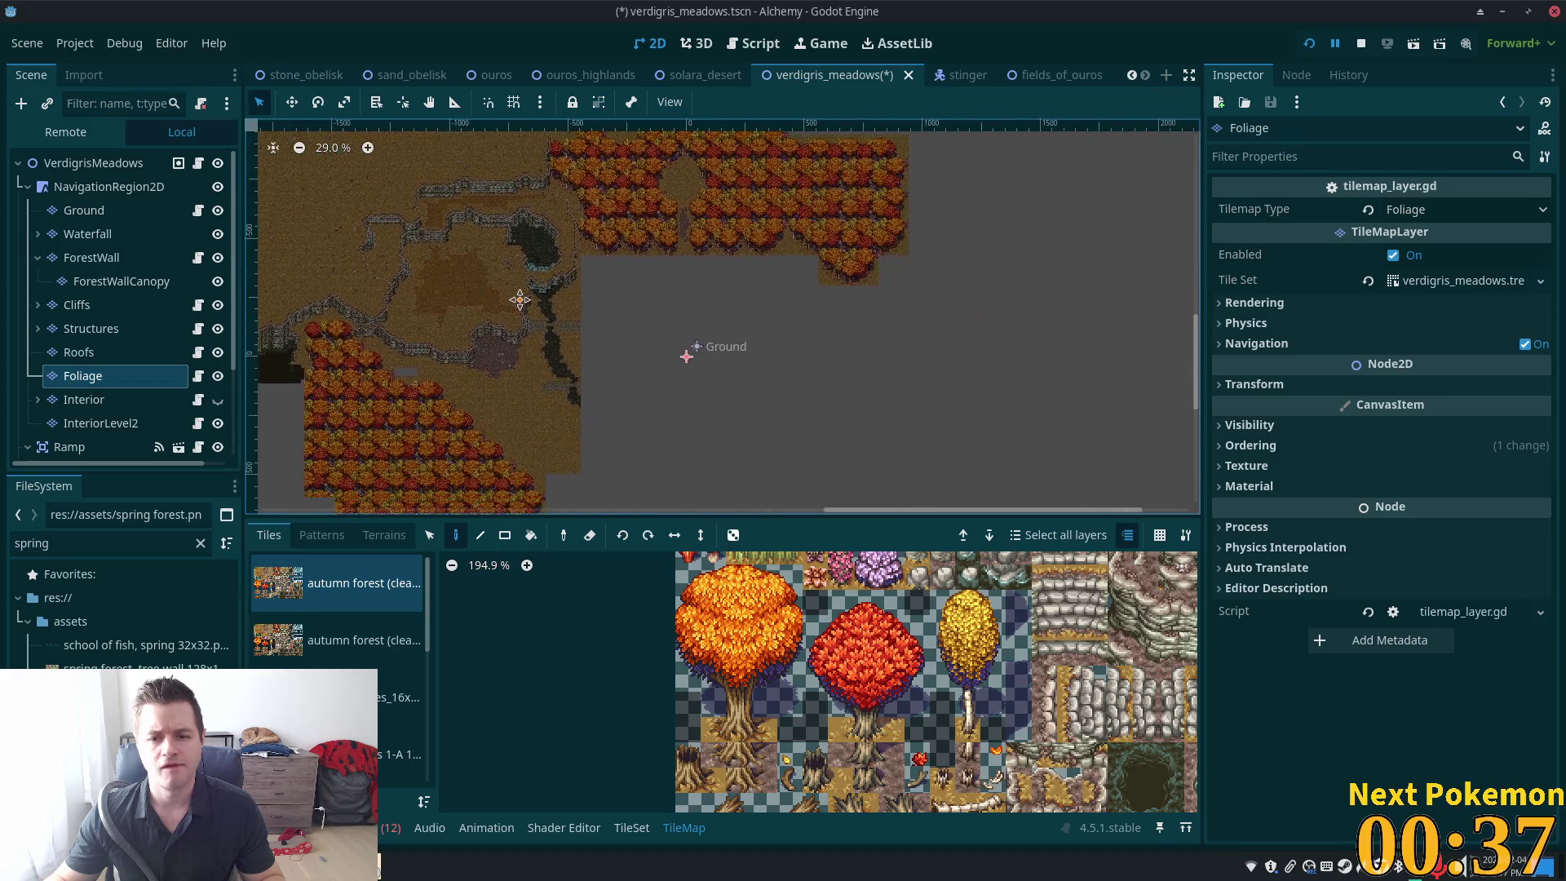
scroll(709, 363, up, 5)
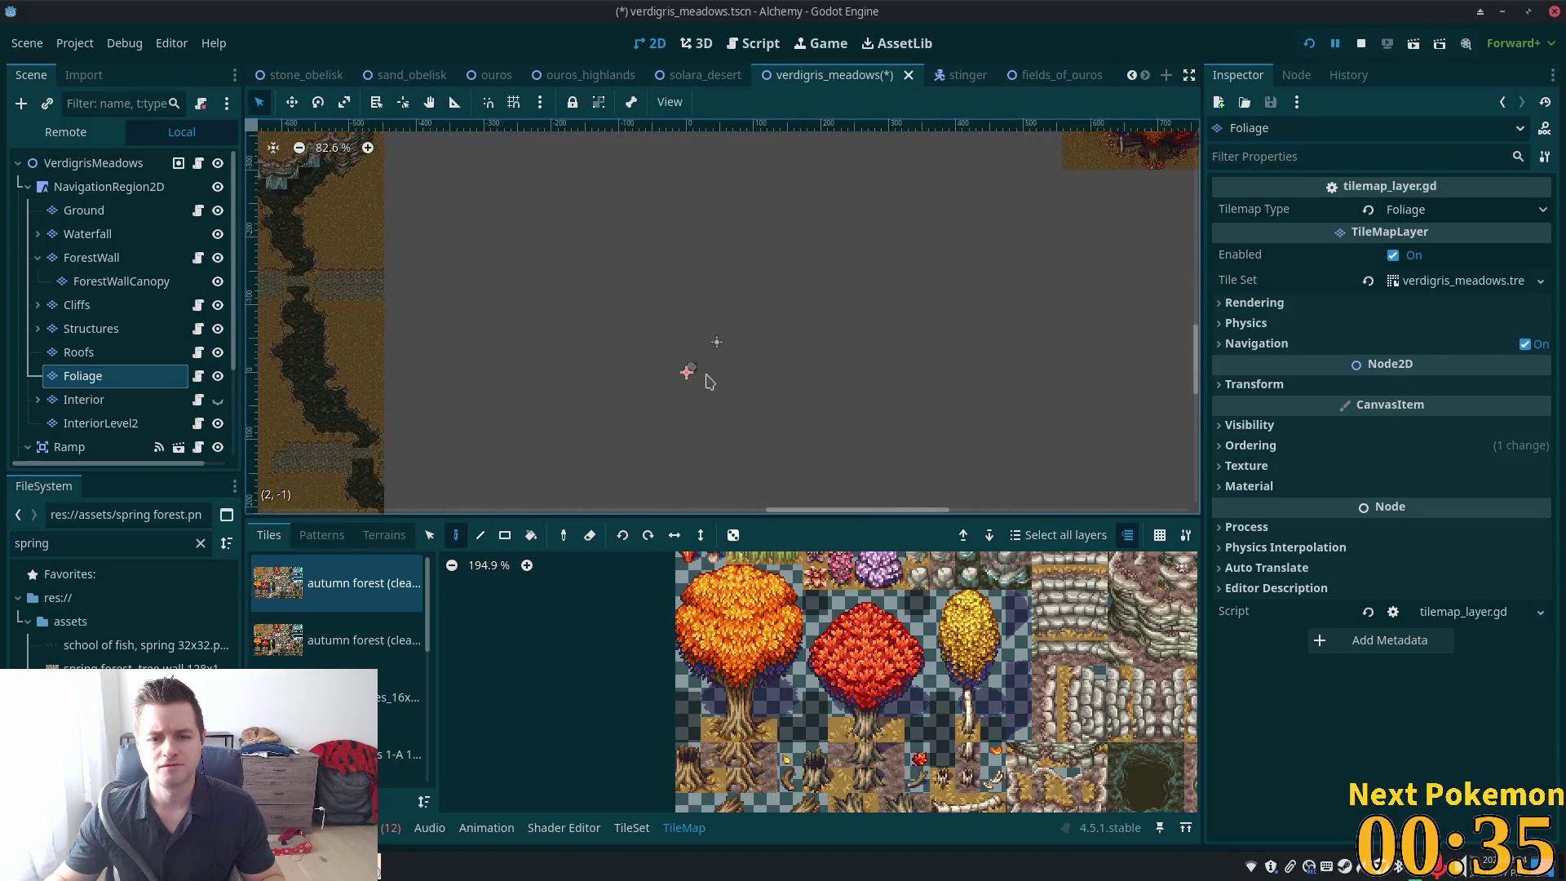
scroll(709, 379, up, 4)
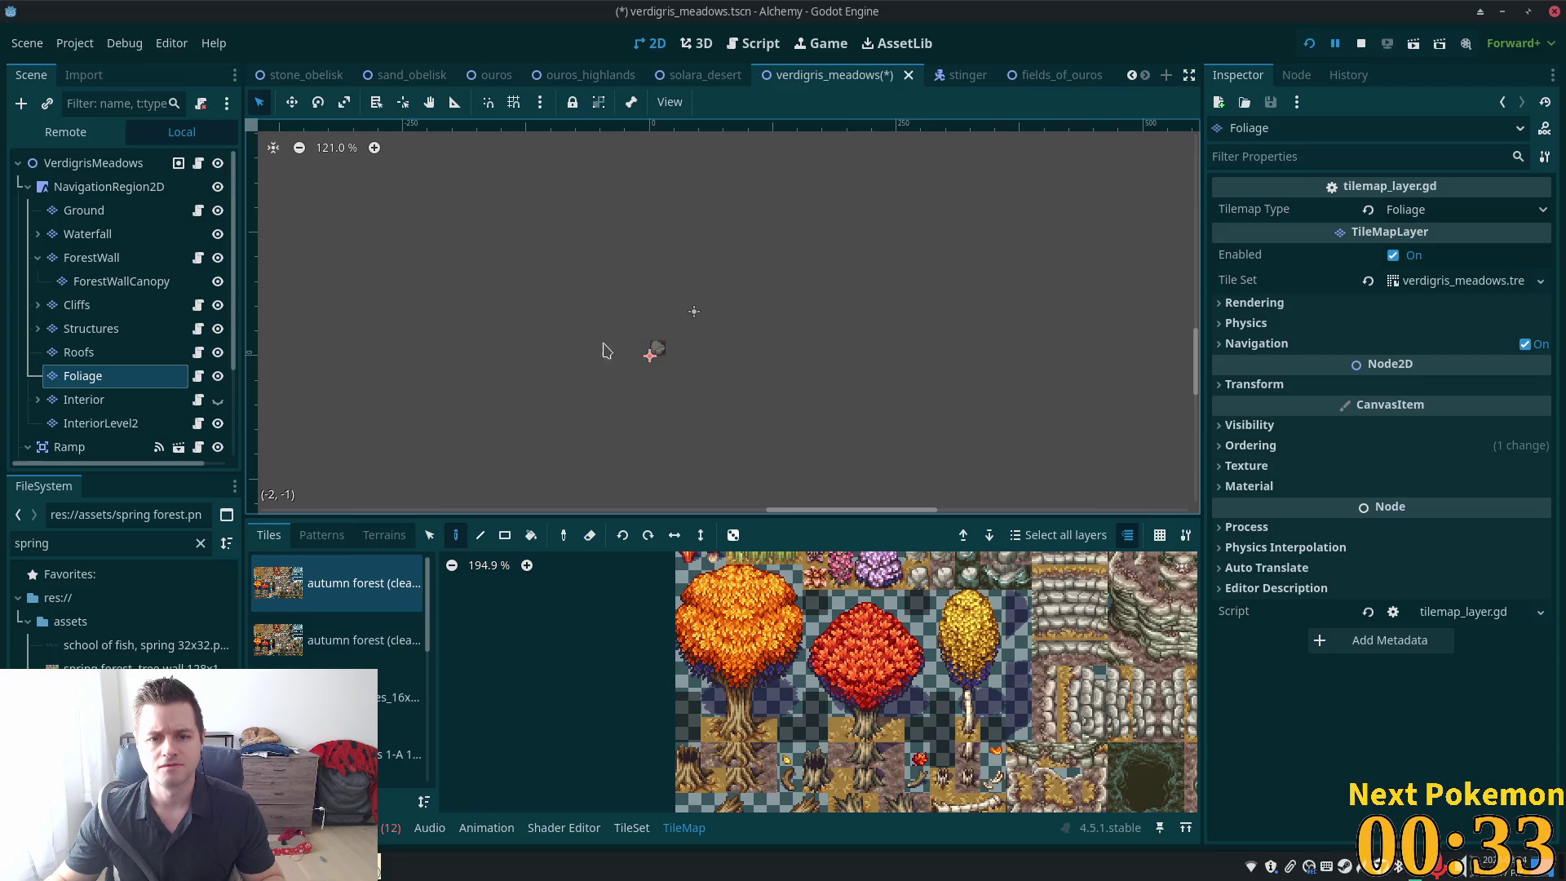
scroll(560, 336, down, 6)
mouse_move(480, 256)
mouse_down()
mouse_move(890, 463)
mouse_move(287, 186)
mouse_up()
scroll(599, 302, up, 17)
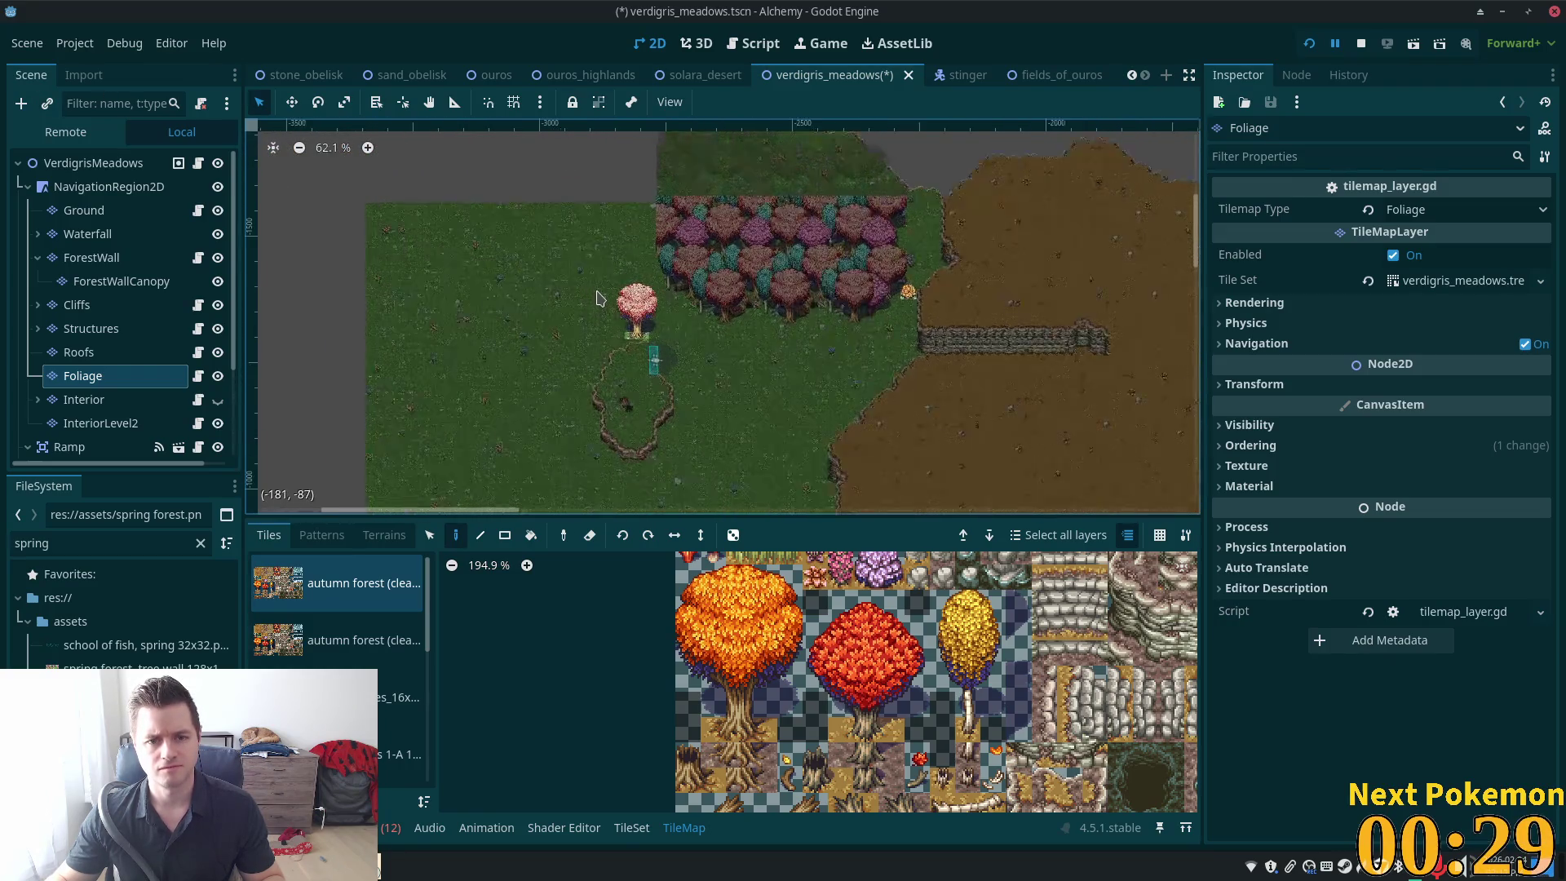
scroll(661, 371, up, 6)
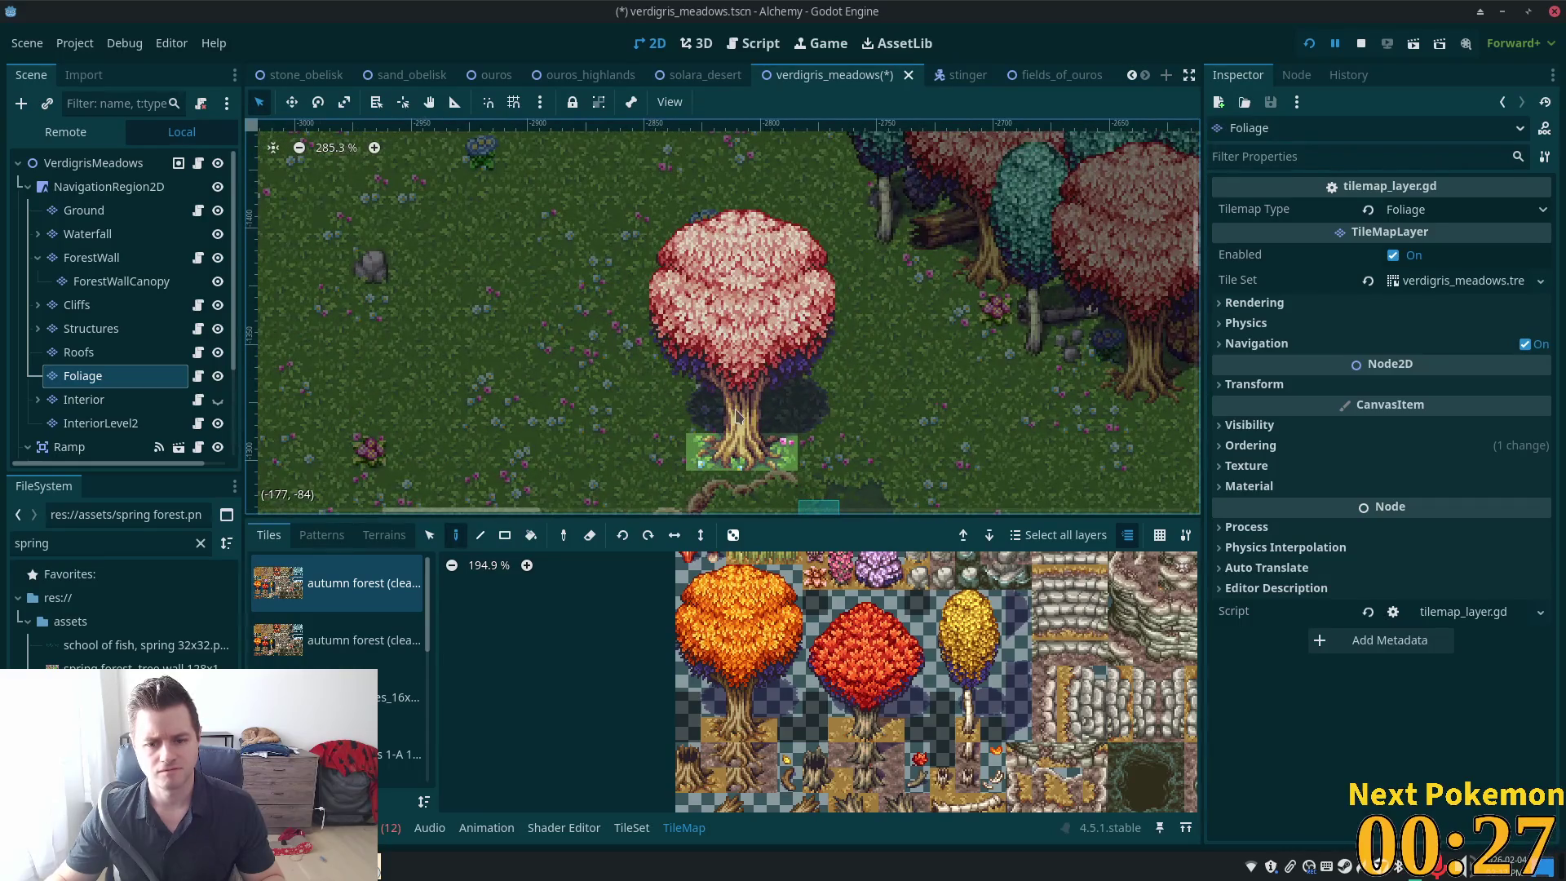
scroll(737, 416, up, 2)
scroll(384, 669, down, 3)
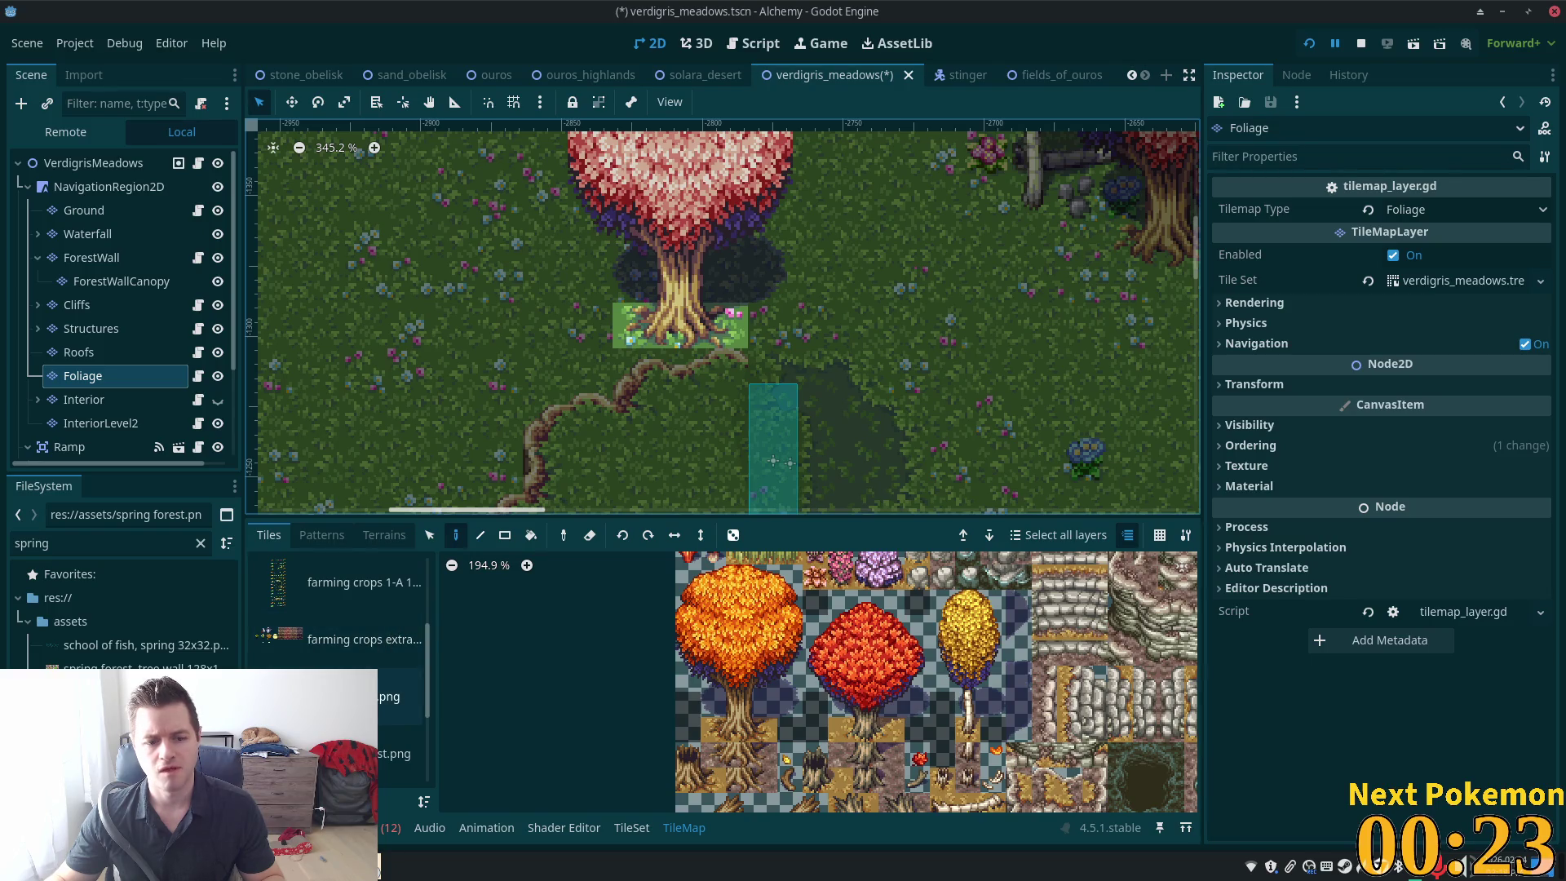
Paint several pink flower tiles from the spring tree sheet around the red tree, saving along the way
click(399, 697)
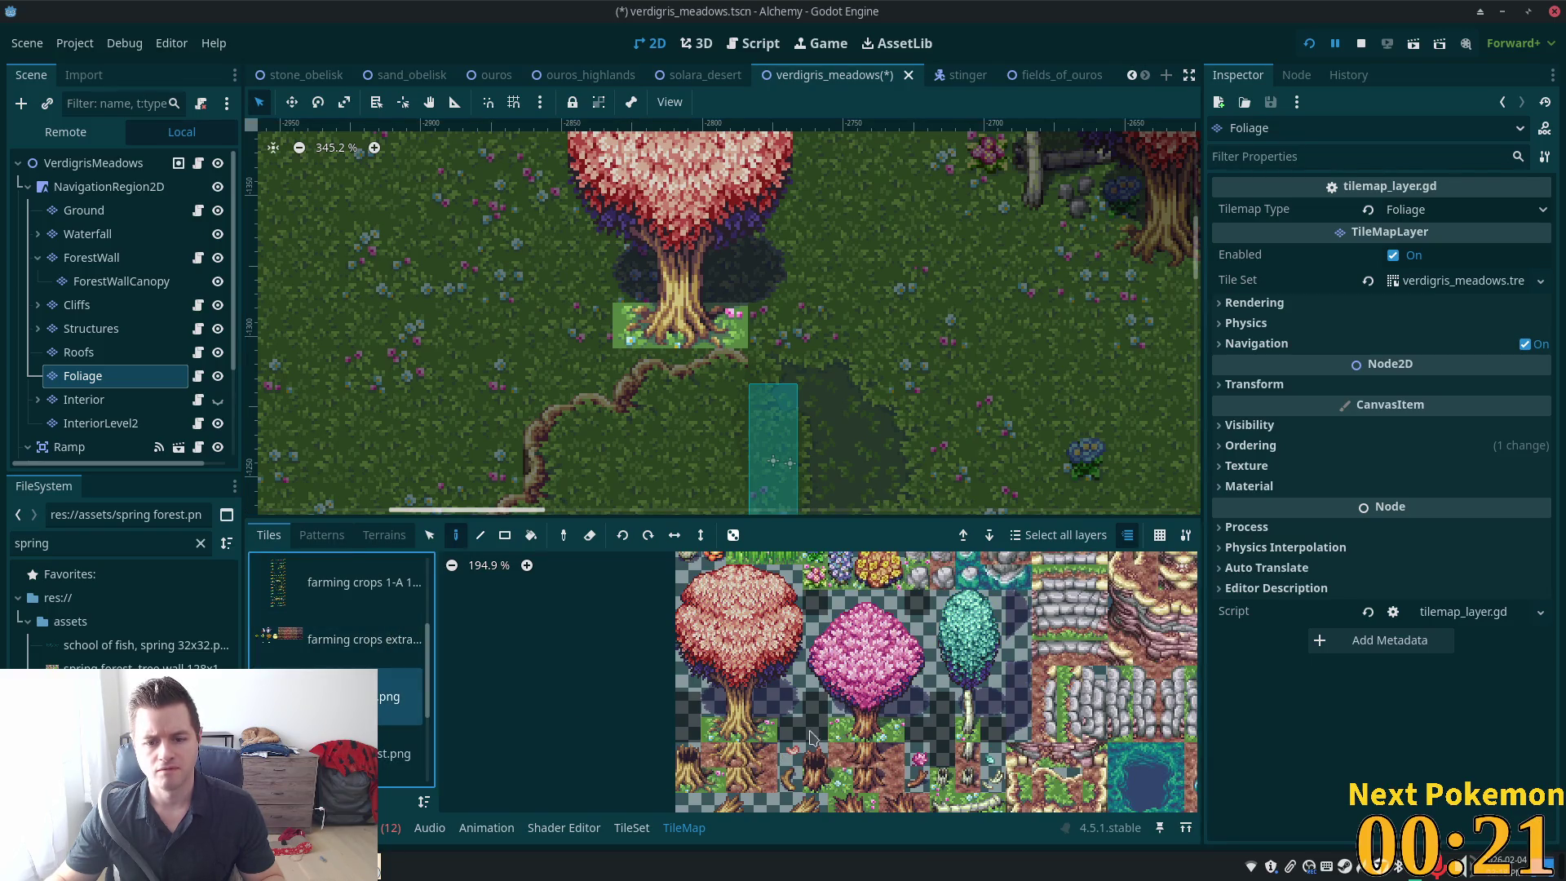
click(790, 756)
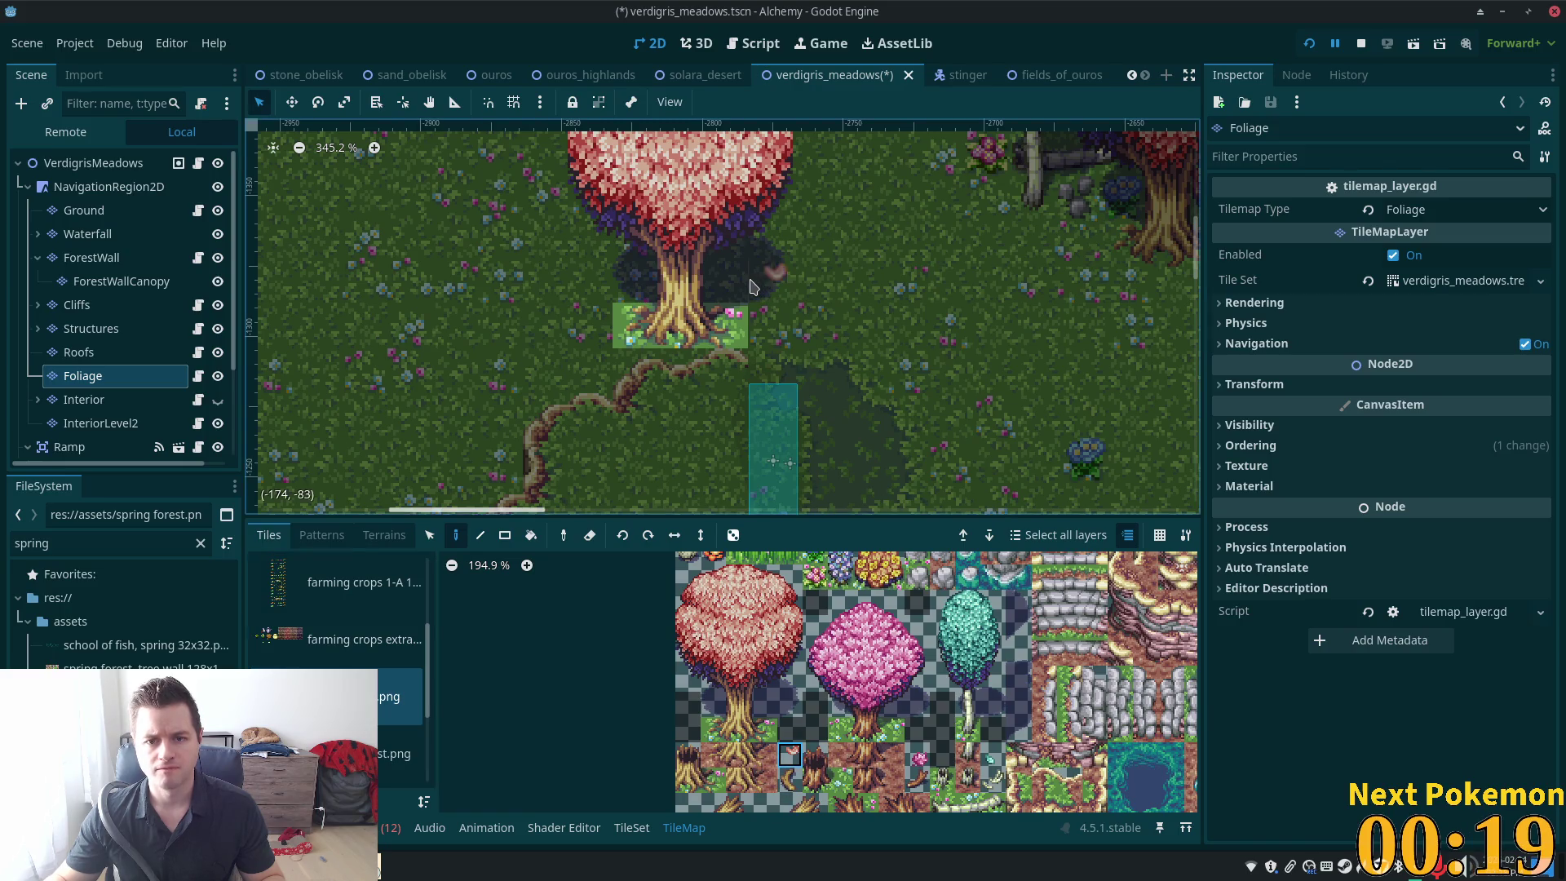
key(ctrl+s)
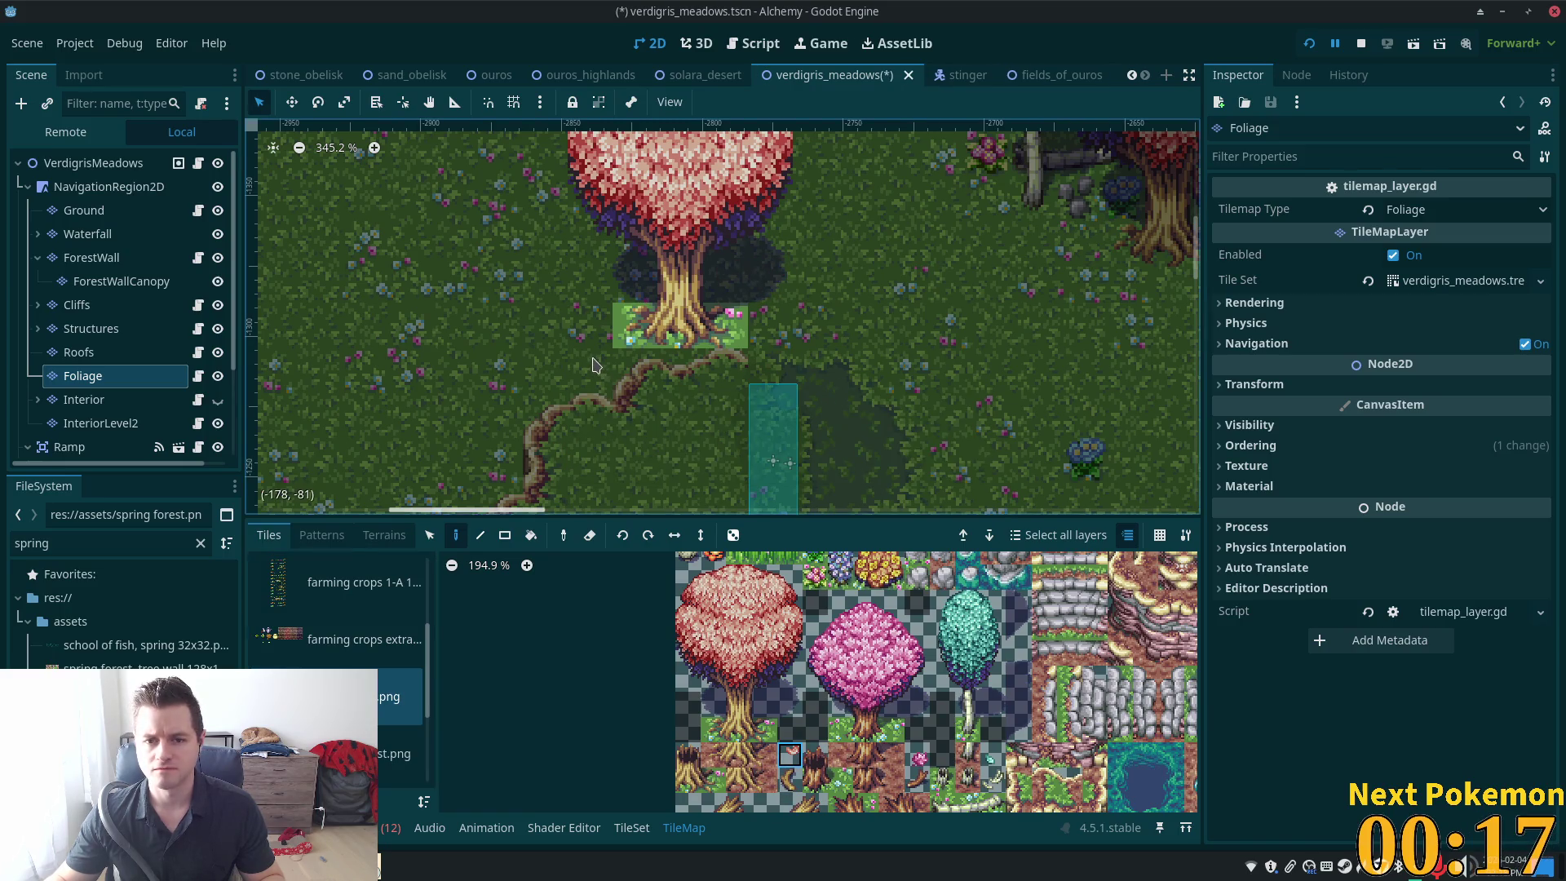
click(550, 362)
key(ctrl+s)
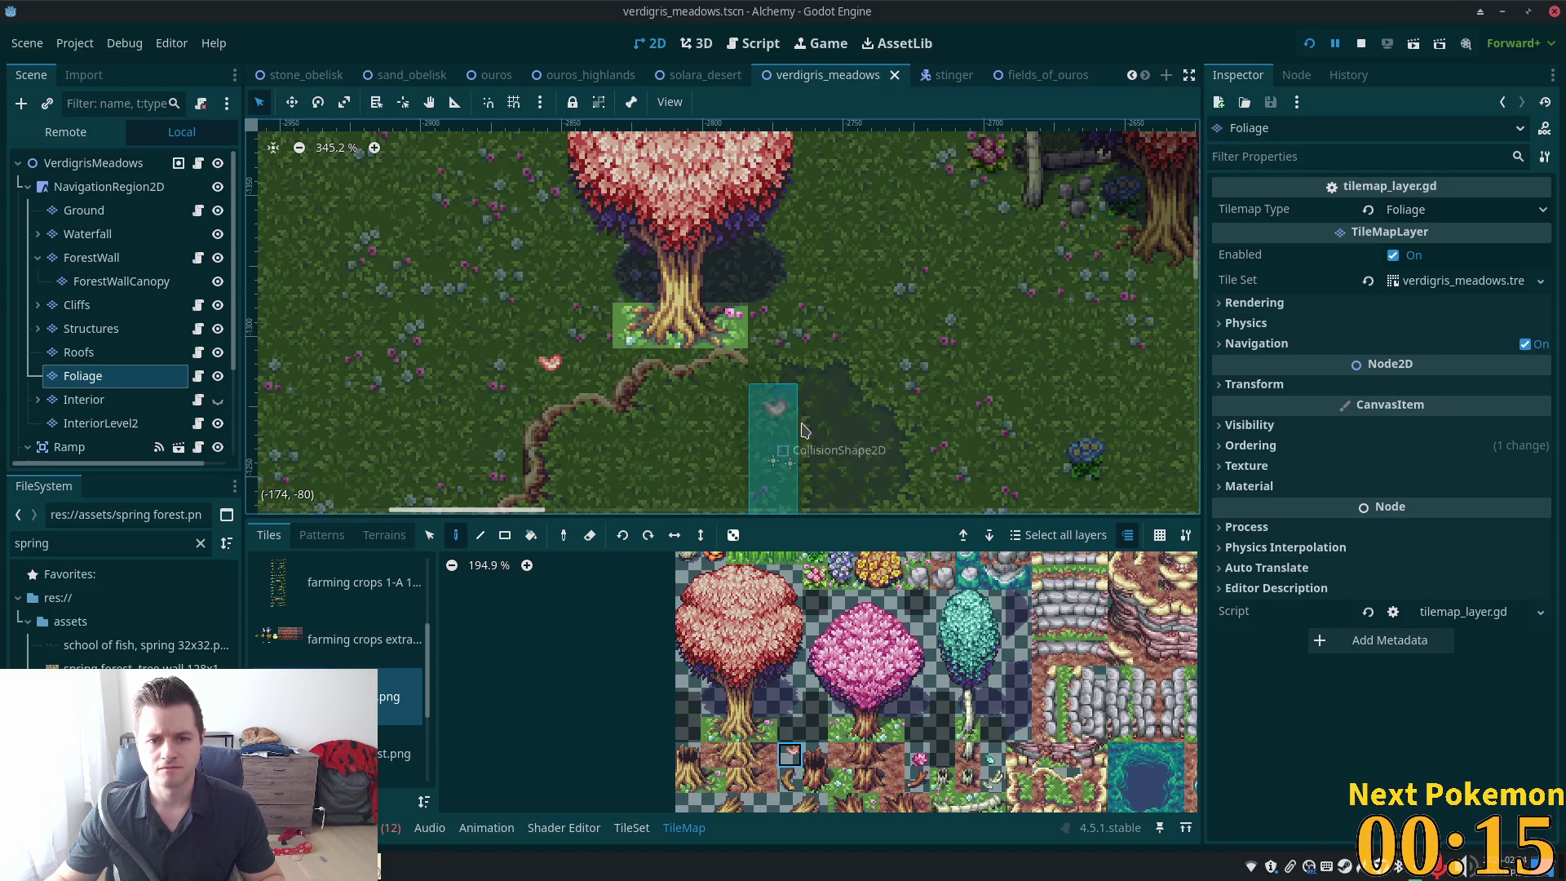
click(863, 319)
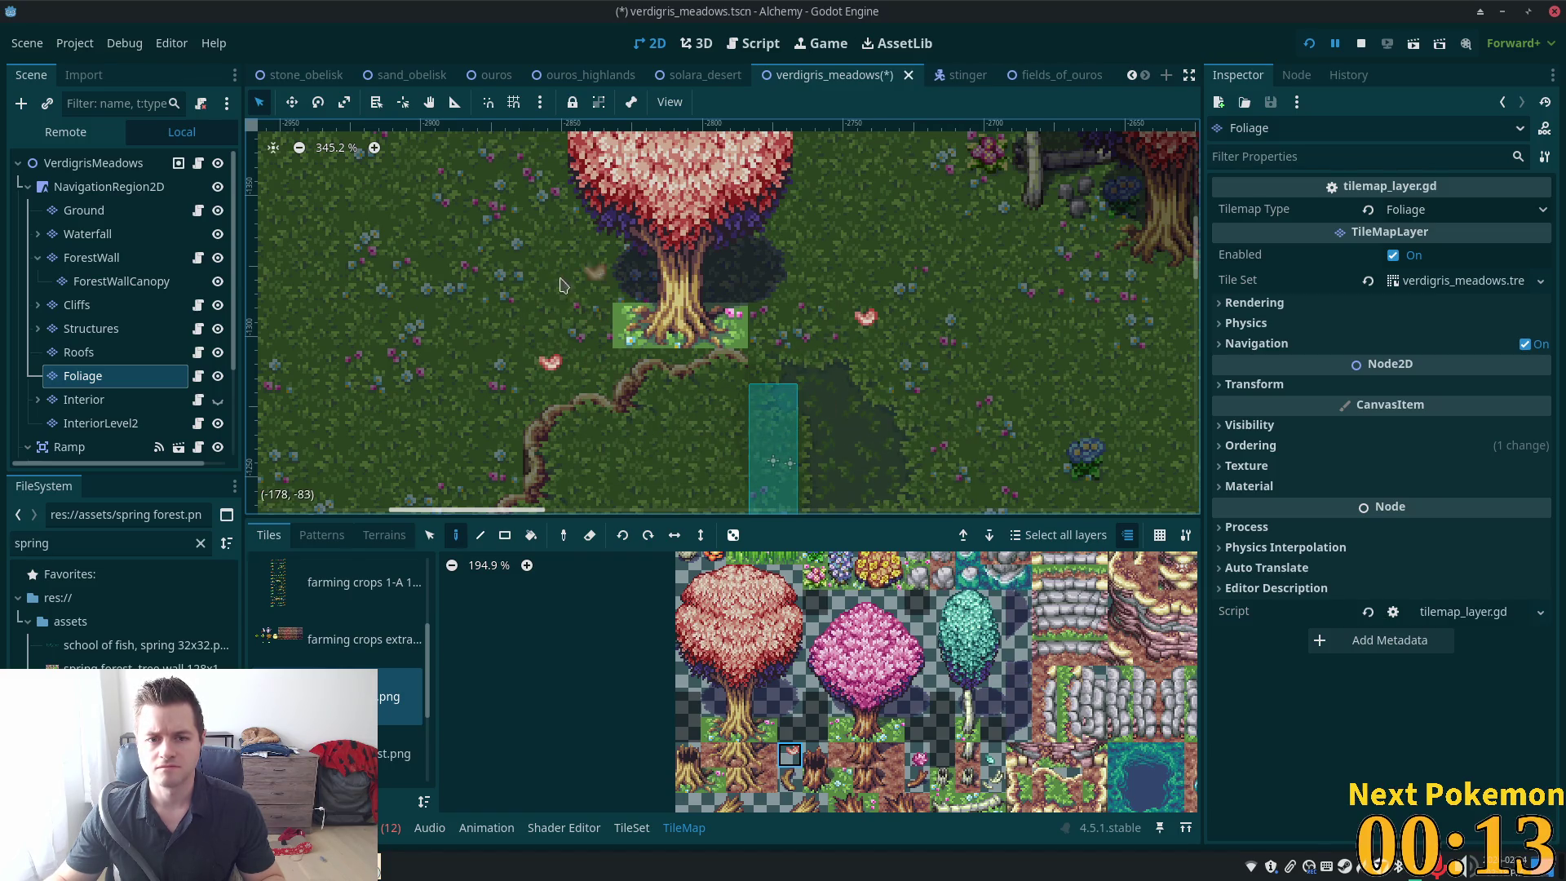
click(598, 280)
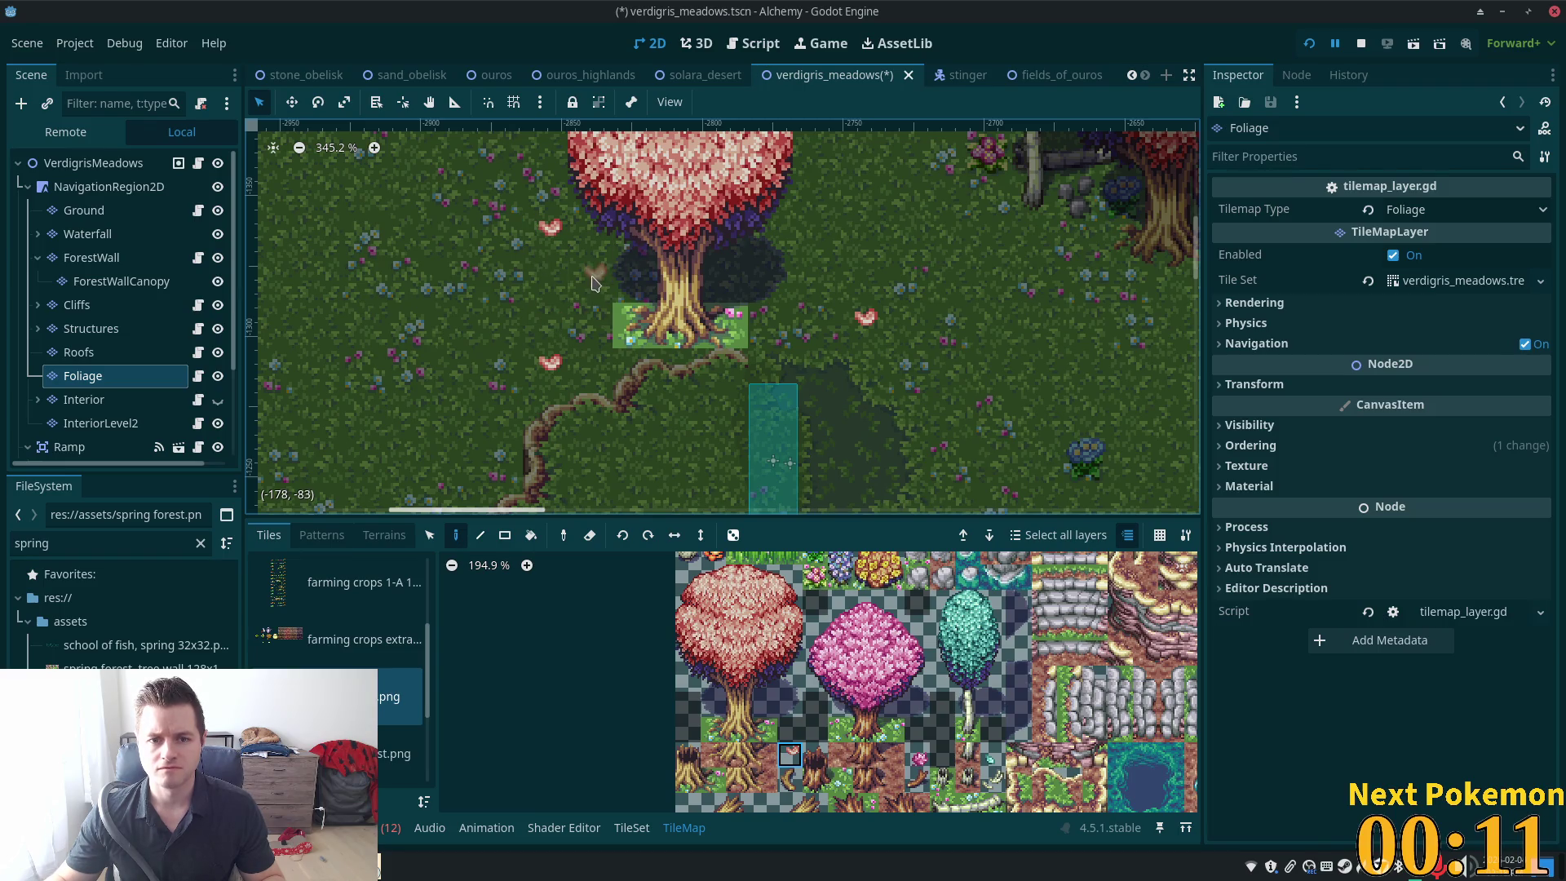
Place the curved log tile beside the tree trunk, then select the VerdigrisMeadows root node
scroll(775, 652, down, 5)
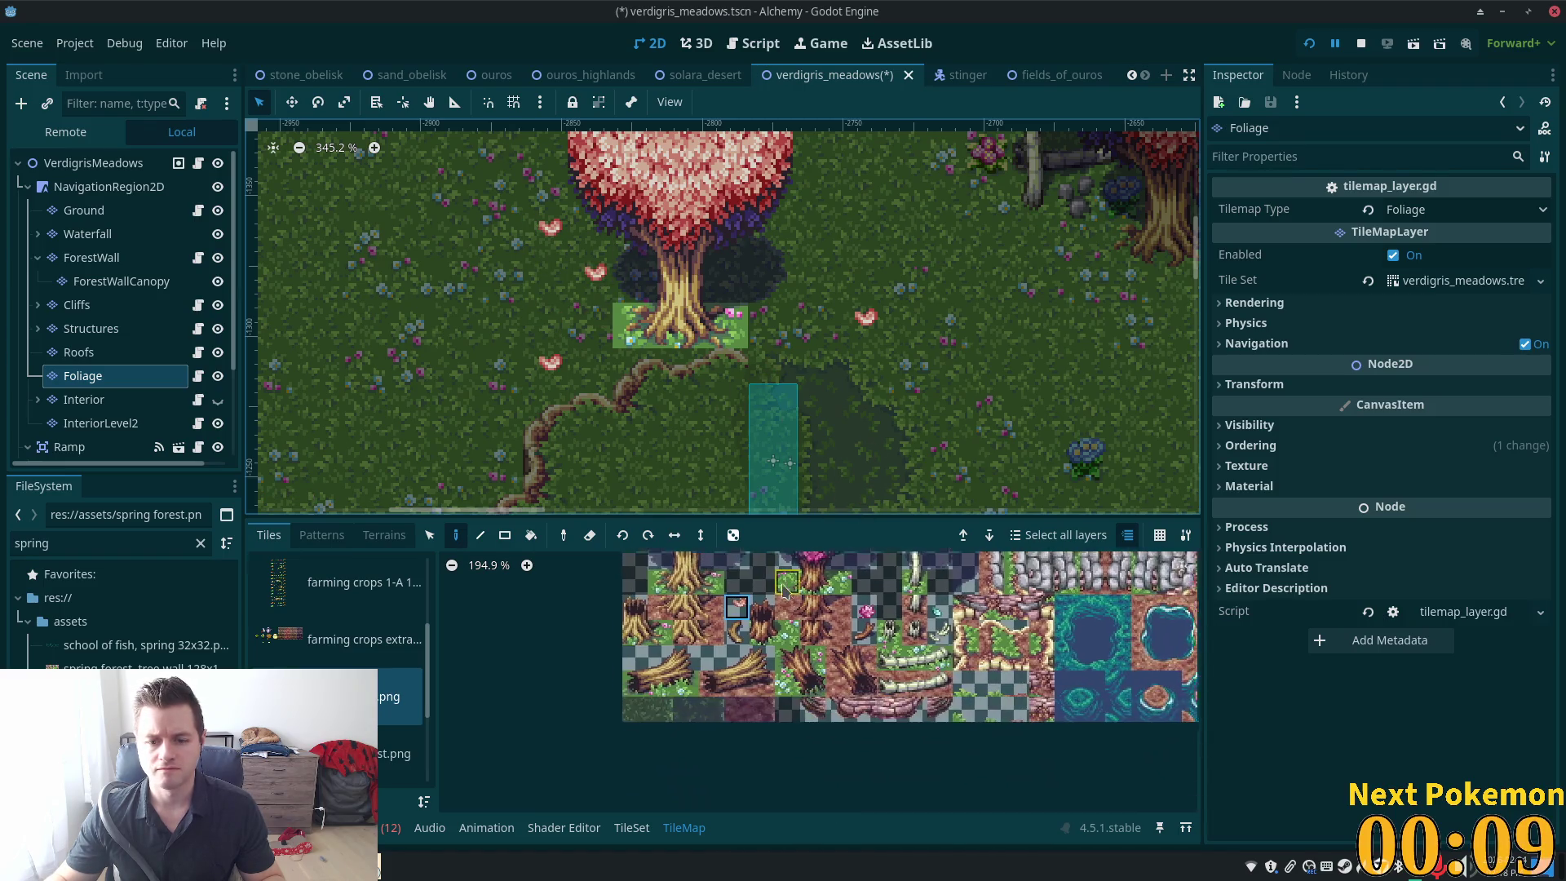
click(734, 622)
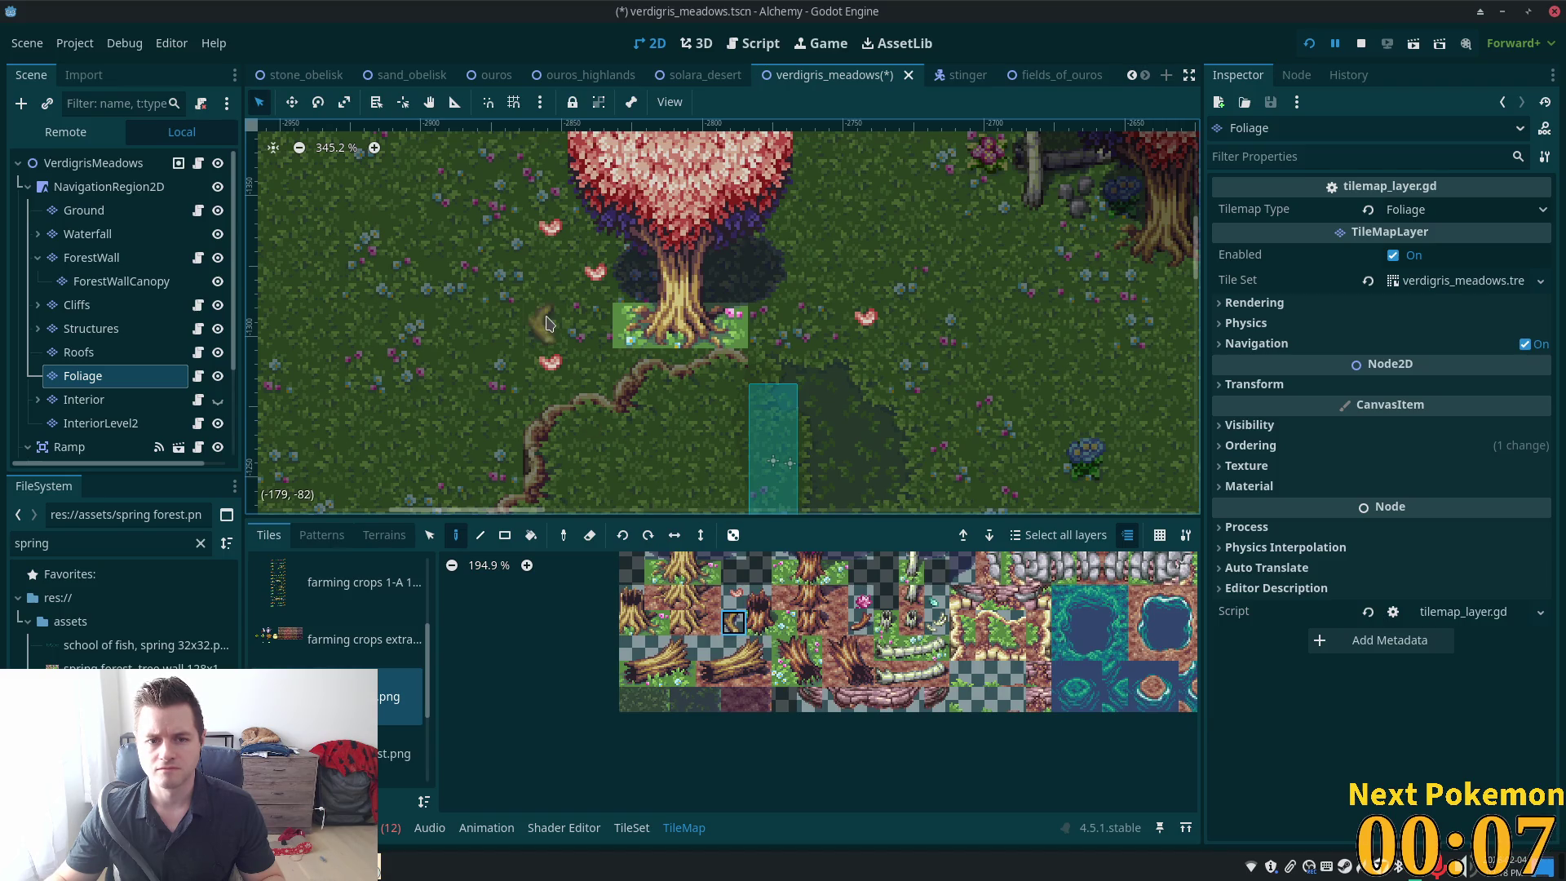
click(607, 349)
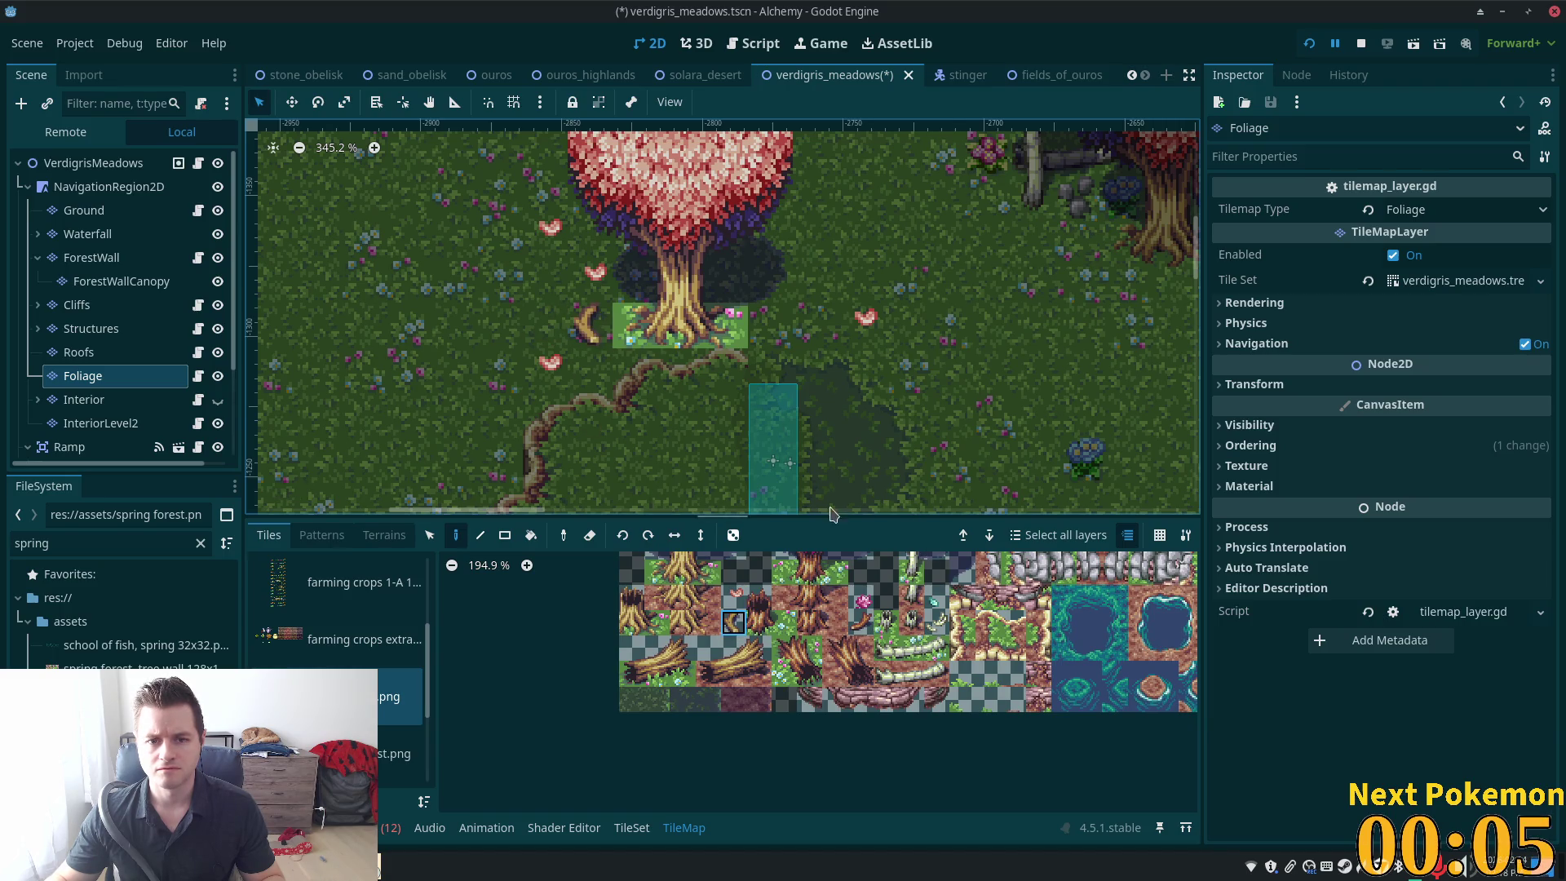
click(93, 163)
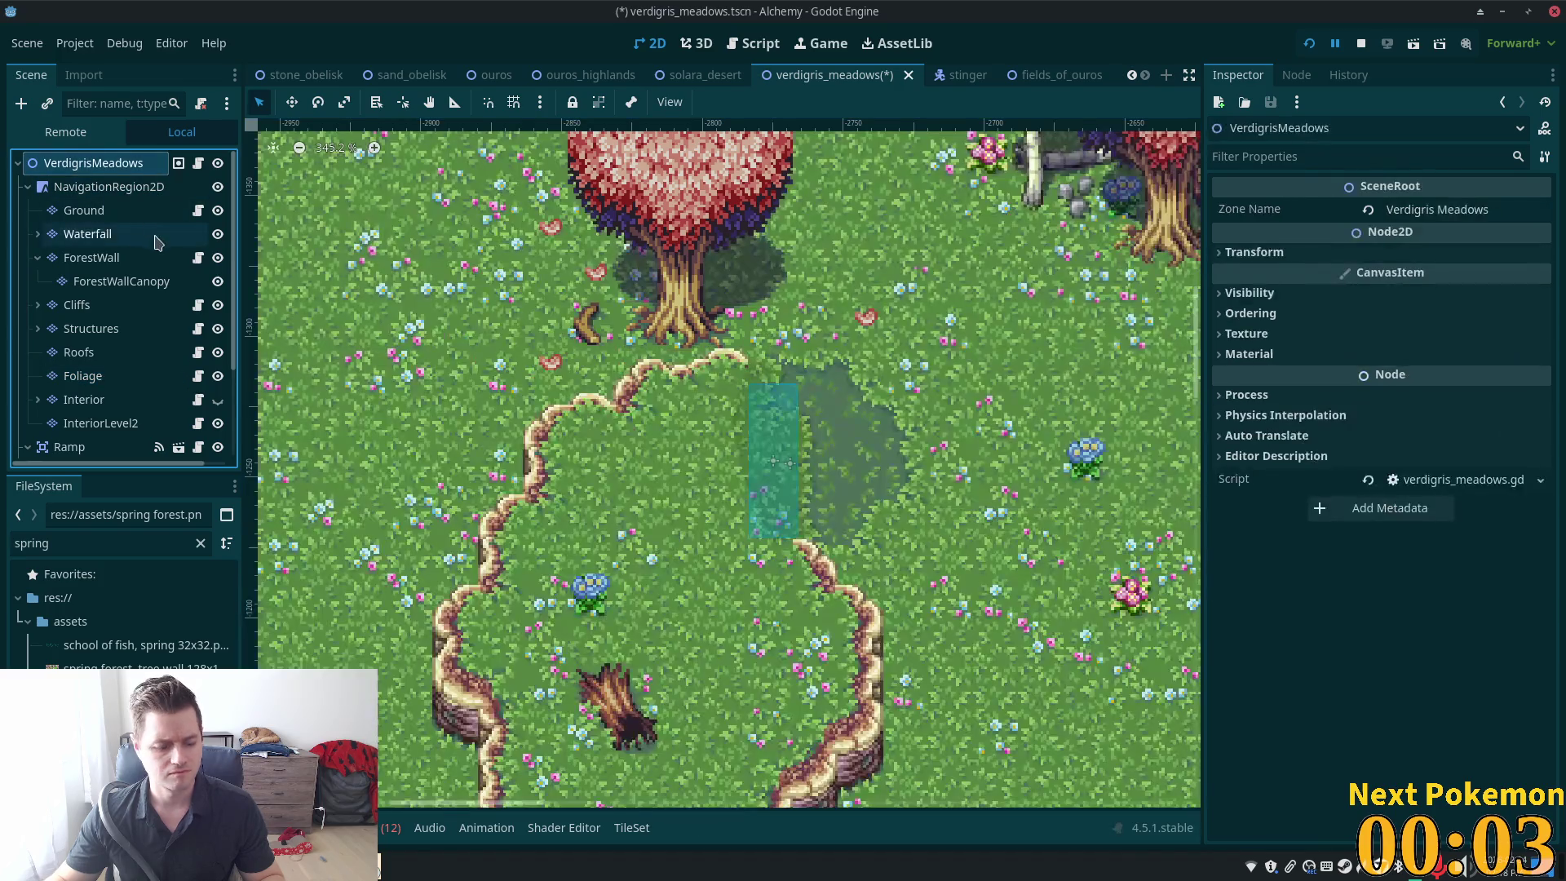
Save the meadow scene and pan around the map to review it
key(ctrl+s)
scroll(804, 467, down, 1)
scroll(804, 466, down, 3)
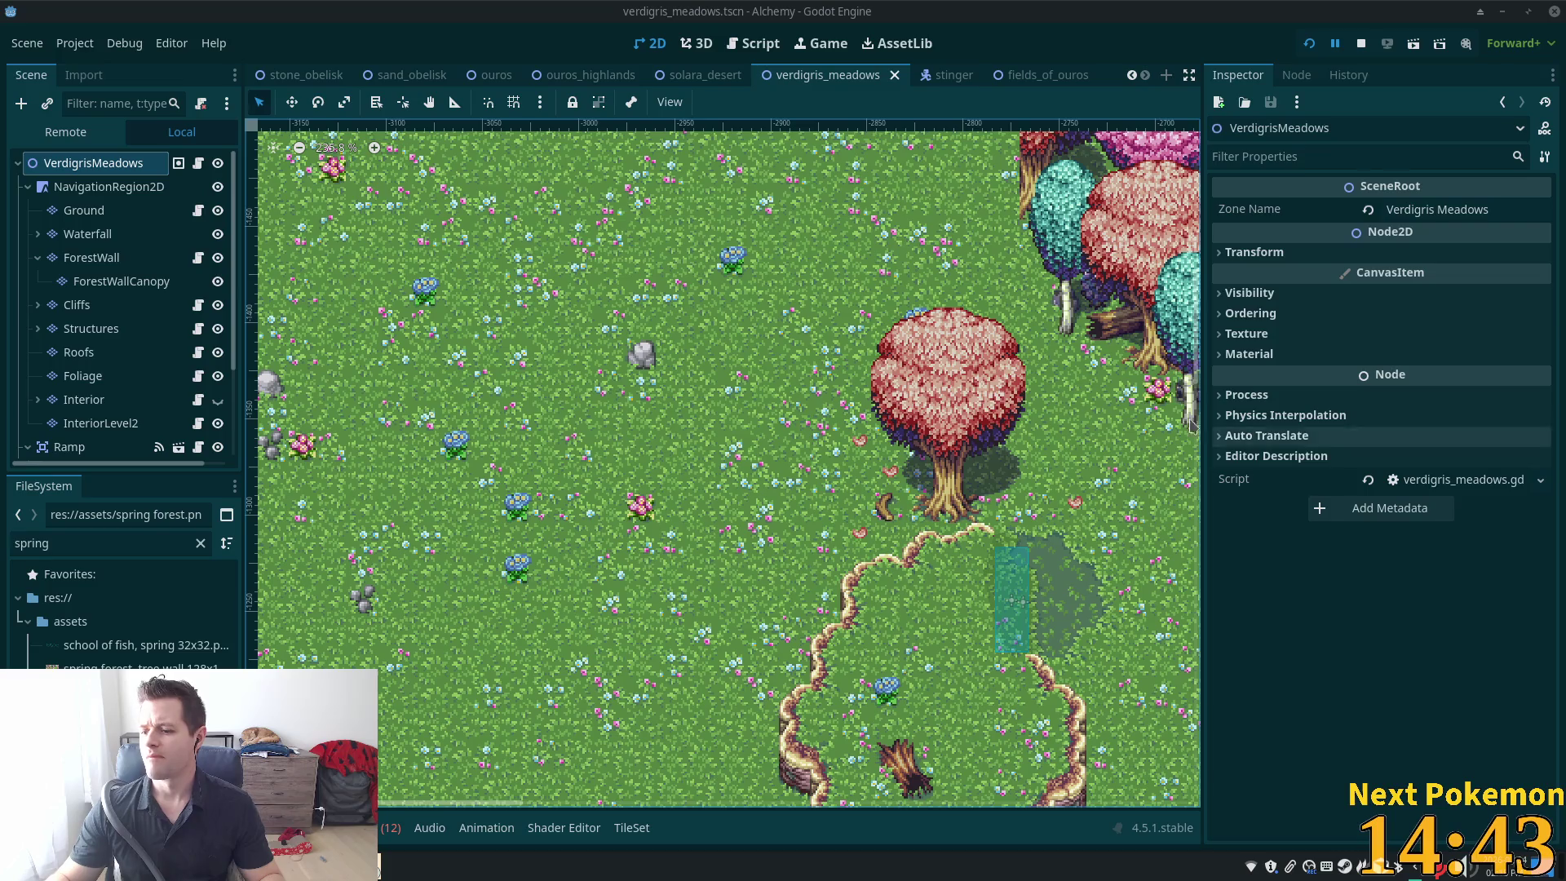
scroll(857, 632, down, 5)
scroll(857, 312, up, 5)
scroll(856, 312, down, 6)
scroll(865, 384, right, 5)
scroll(865, 383, up, 1)
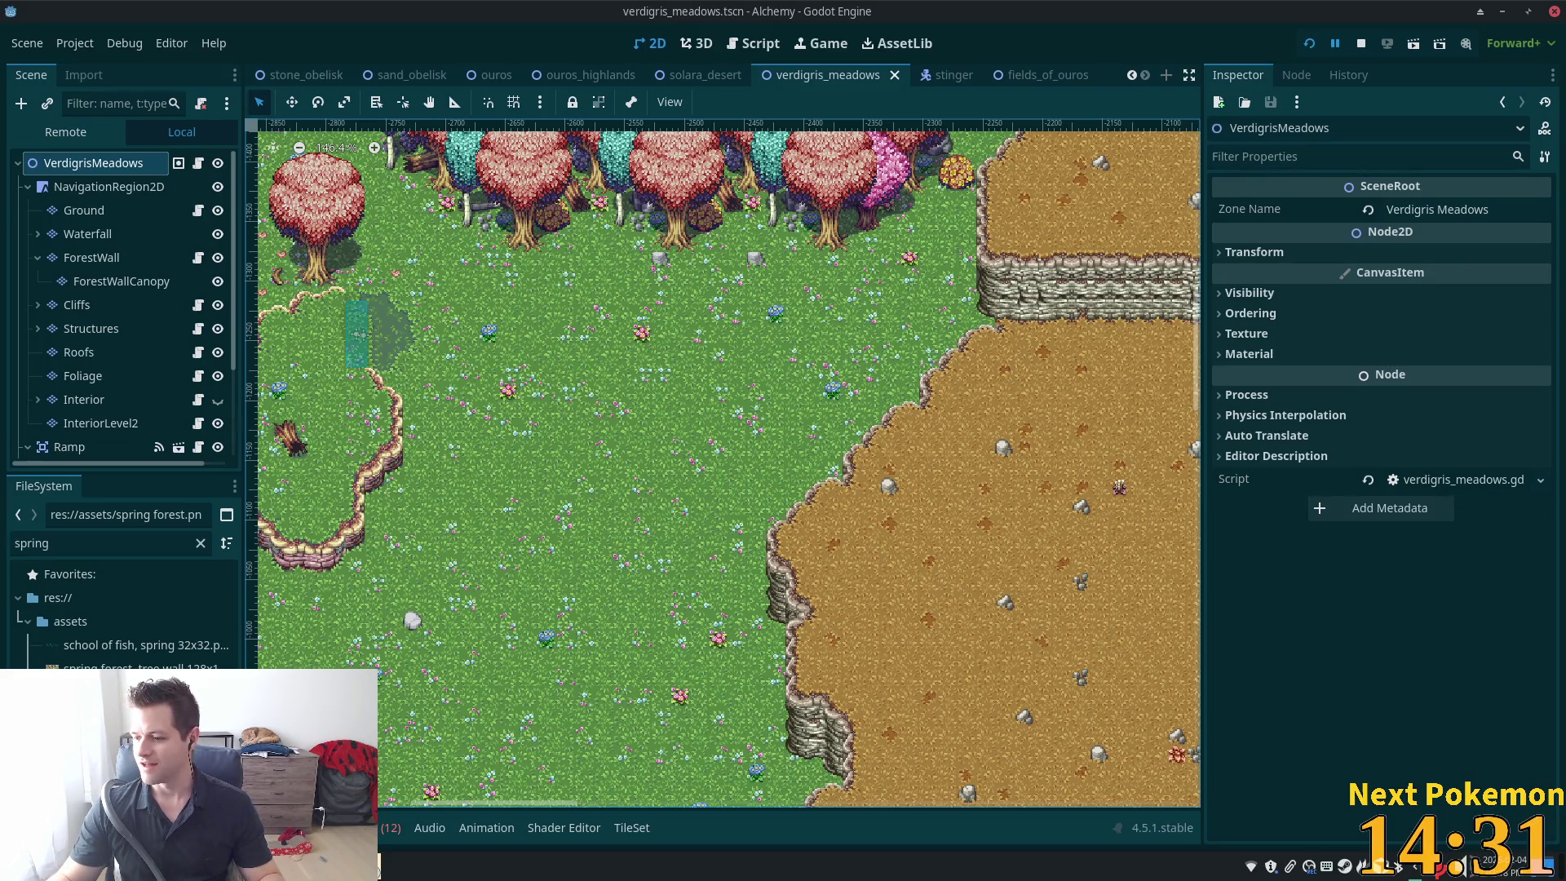
scroll(871, 405, left, 5)
Select the Ground tile layer, bringing up the spring forest.png atlas in its palette
scroll(871, 406, up, 2)
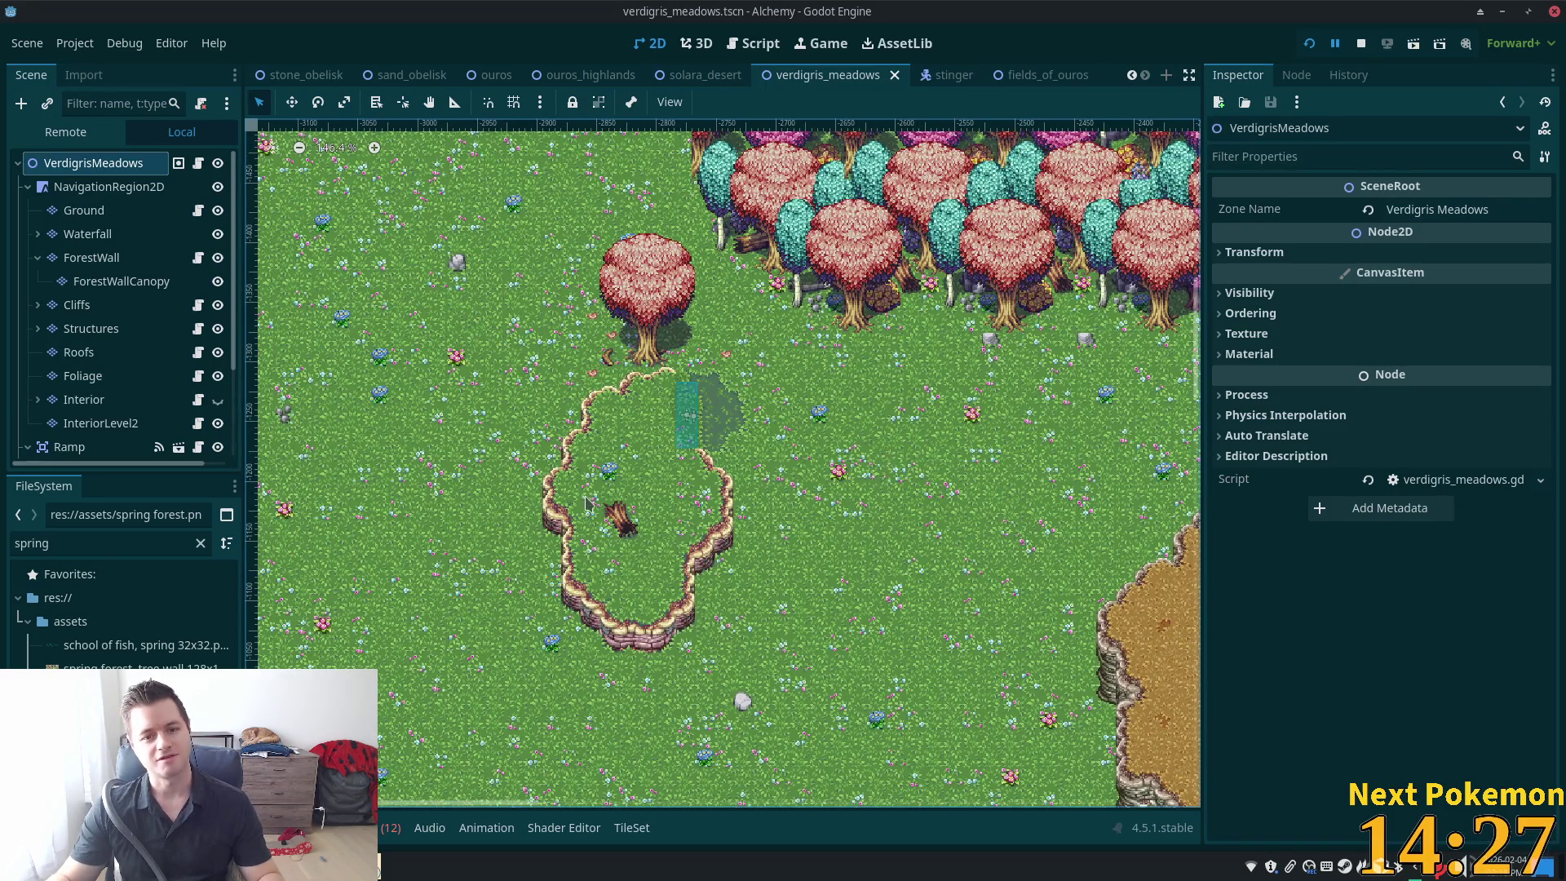
scroll(887, 455, down, 3)
scroll(888, 456, left, 6)
scroll(888, 456, up, 3)
scroll(897, 620, right, 5)
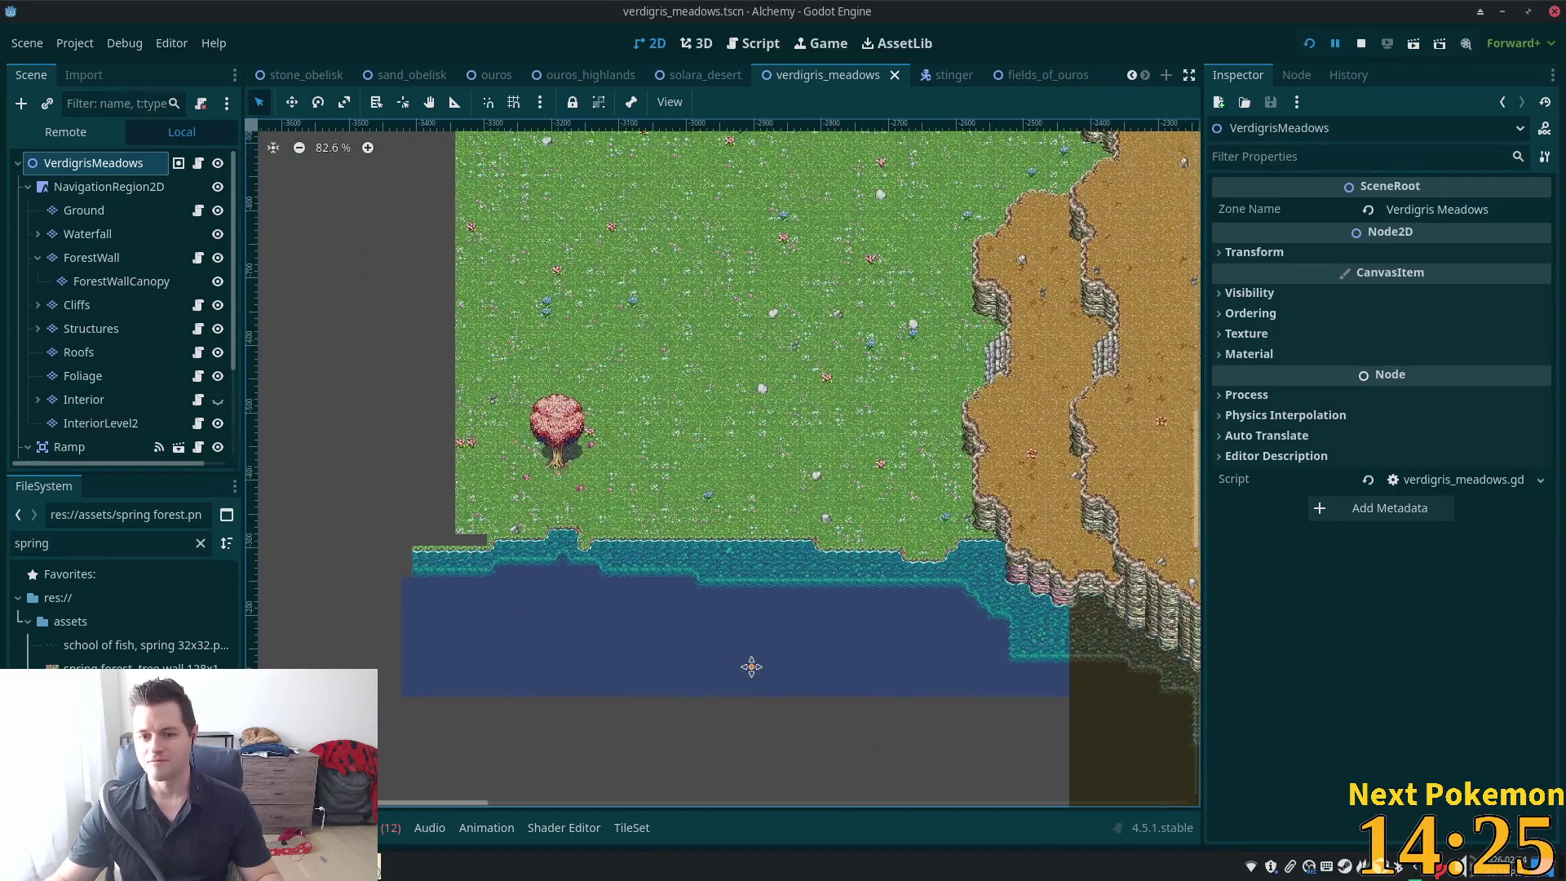
scroll(524, 633, up, 1)
scroll(441, 546, up, 3)
scroll(326, 542, up, 2)
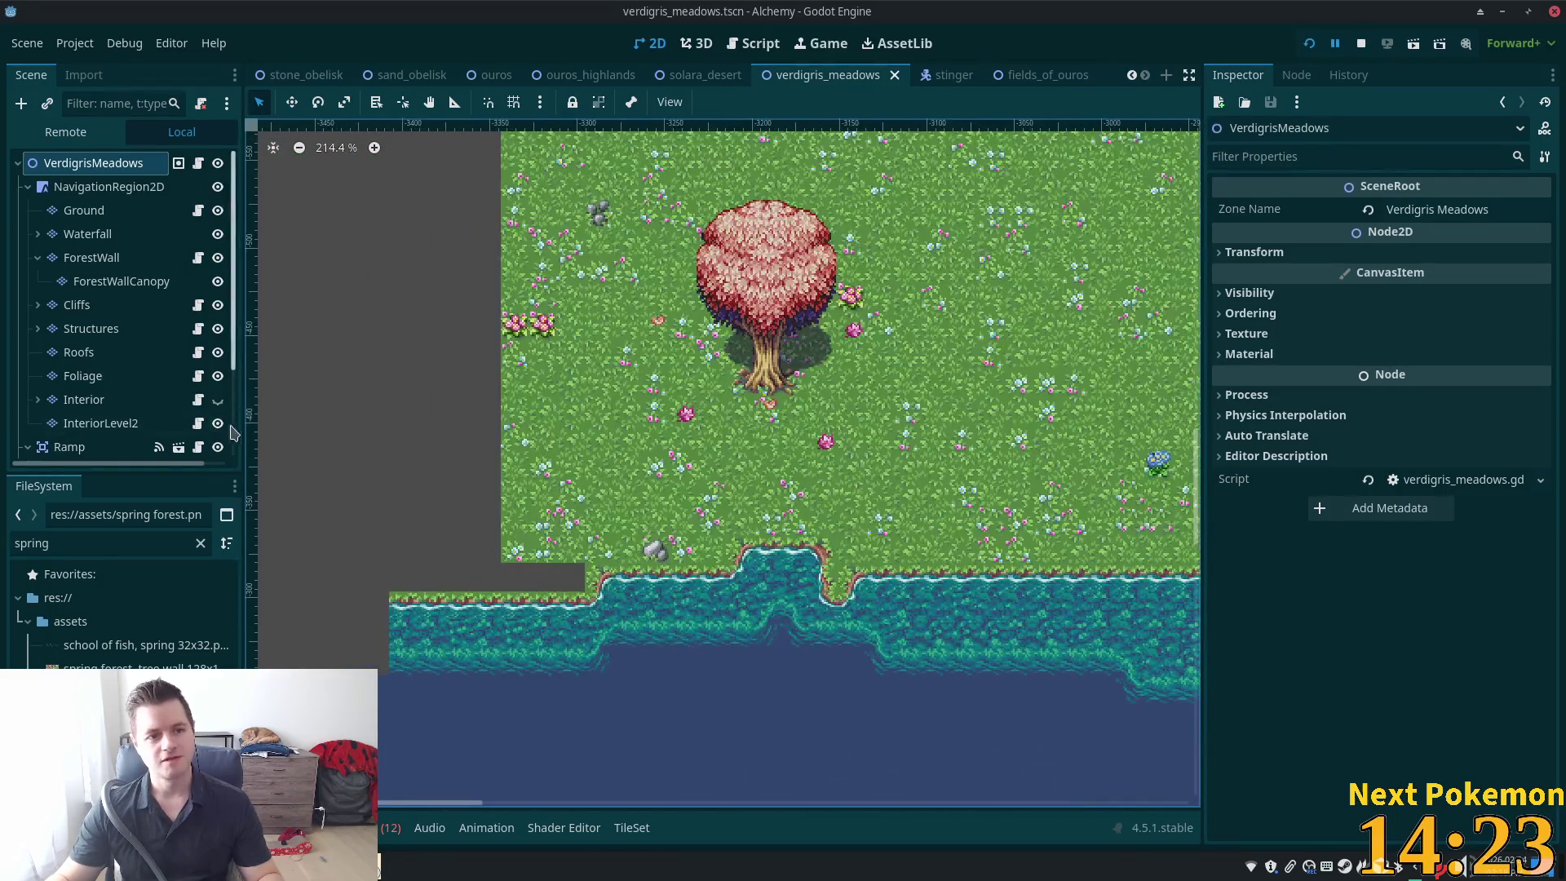
click(85, 210)
scroll(694, 492, down, 3)
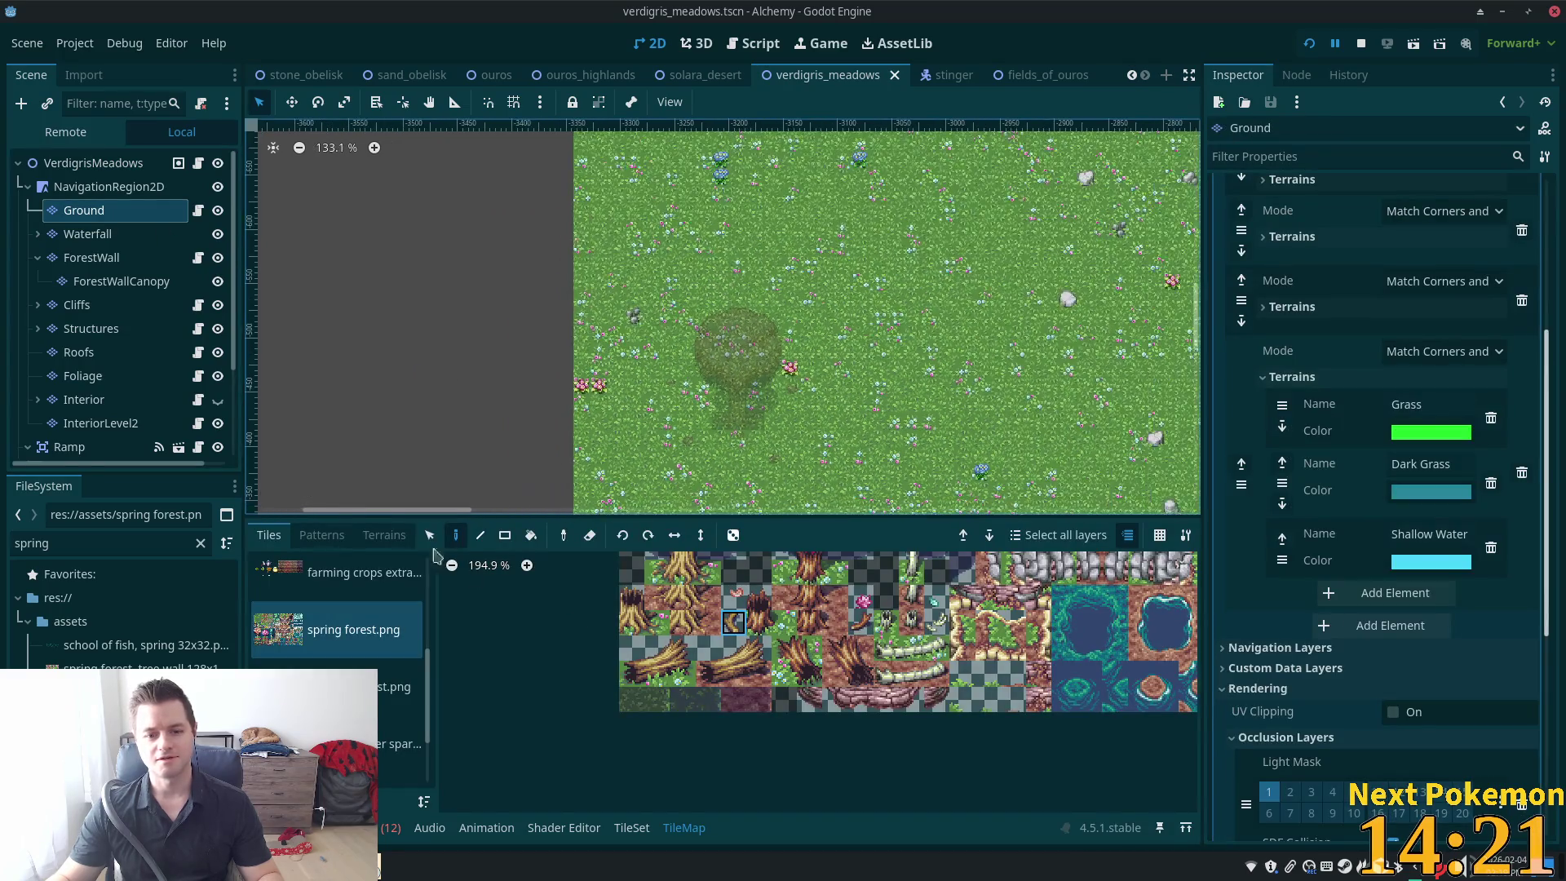
Choose the Grass terrain and fill the empty corner and upper-left grey area with it
click(385, 536)
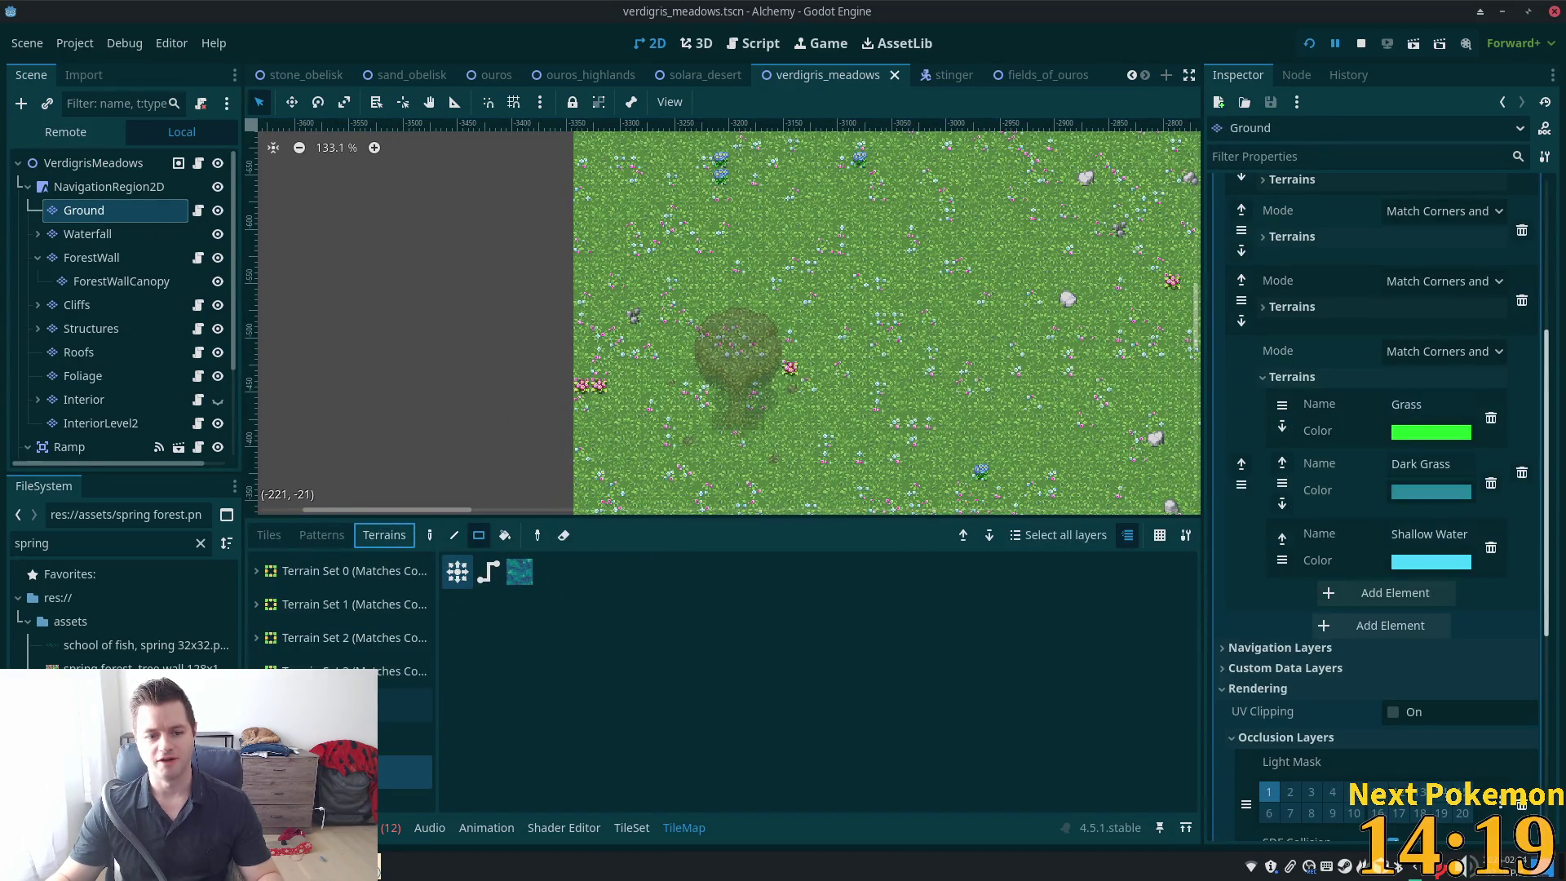
click(404, 705)
scroll(694, 361, down, 5)
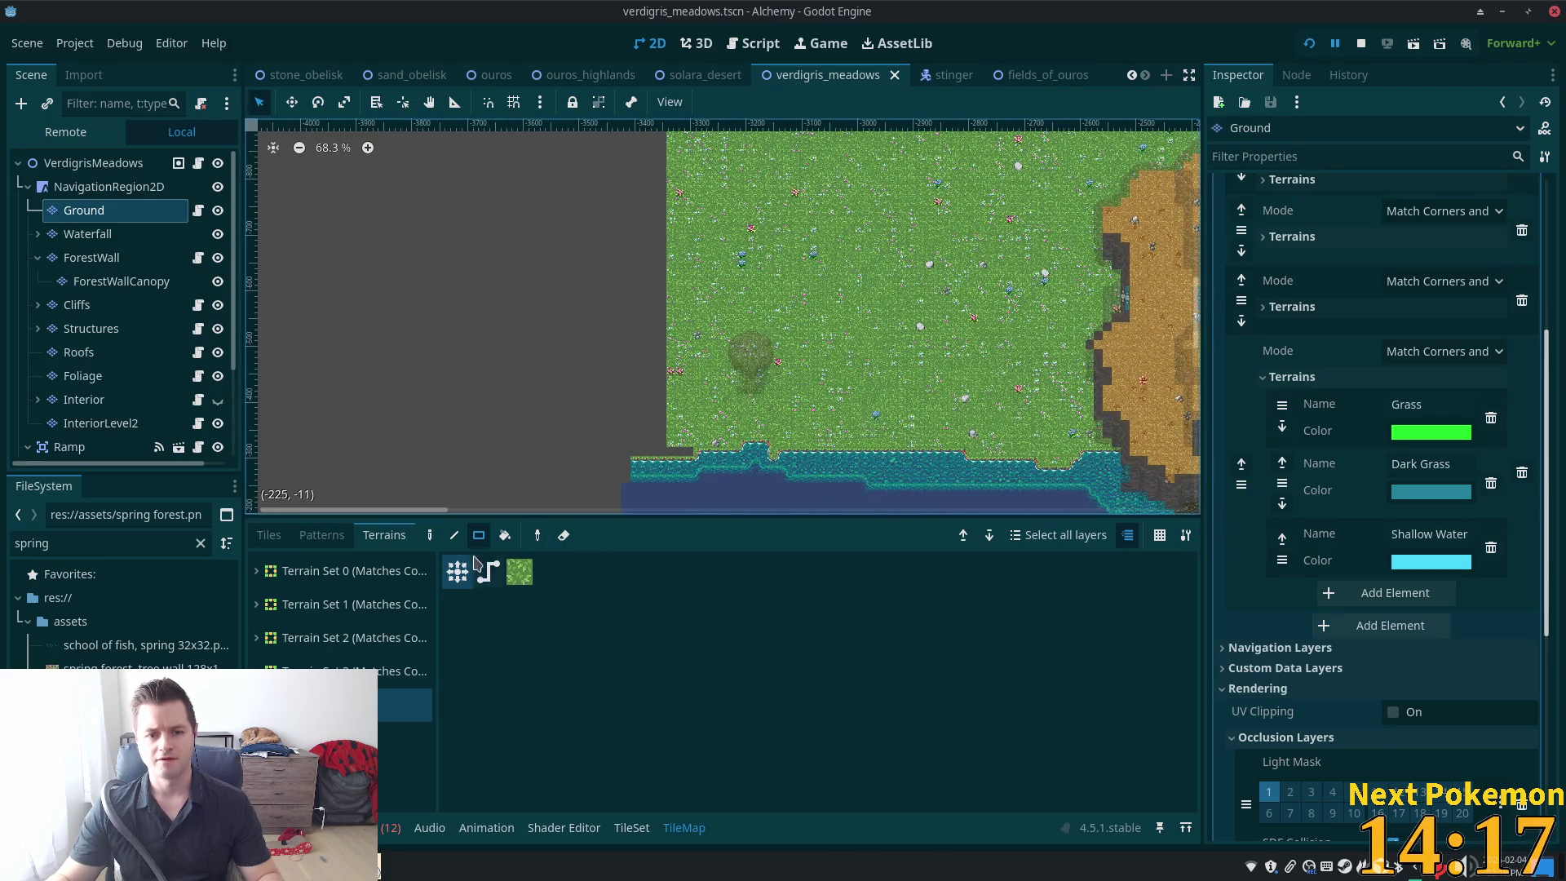
mouse_move(692, 449)
mouse_down()
mouse_move(546, 382)
mouse_move(432, 232)
mouse_move(686, 446)
mouse_move(482, 124)
mouse_up()
scroll(616, 366, up, 1)
scroll(735, 327, up, 3)
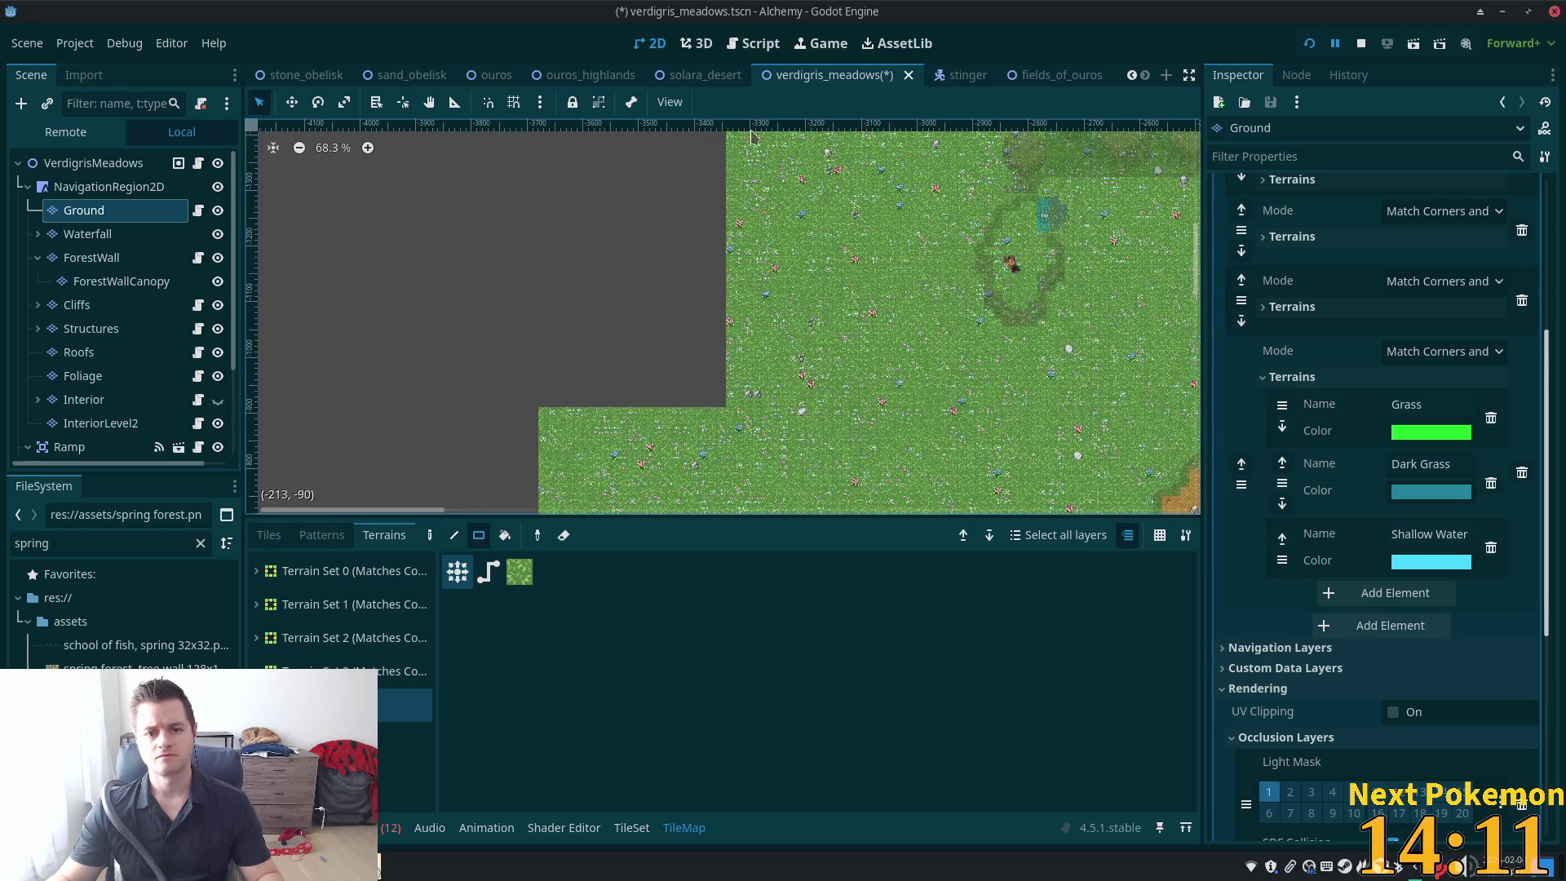
mouse_move(725, 408)
mouse_down()
mouse_move(601, 130)
mouse_move(530, 126)
mouse_up()
Fill the large upper strip, narrow leftover gap and top-right patch with grass
scroll(852, 245, up, 4)
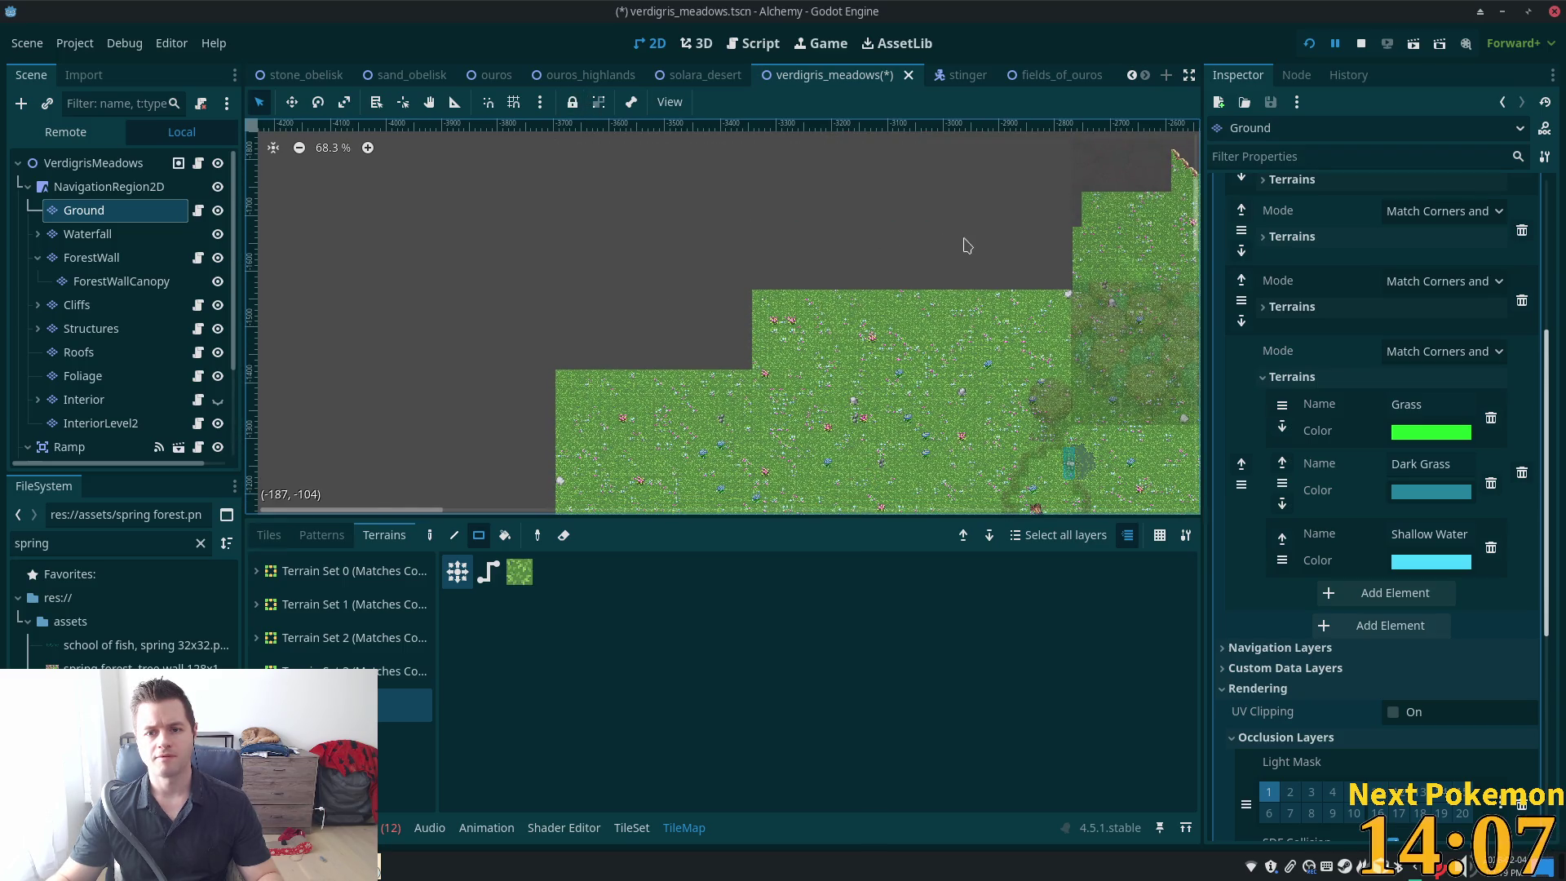
mouse_move(1064, 156)
mouse_down()
mouse_move(1049, 209)
mouse_move(532, 385)
mouse_move(559, 380)
mouse_up()
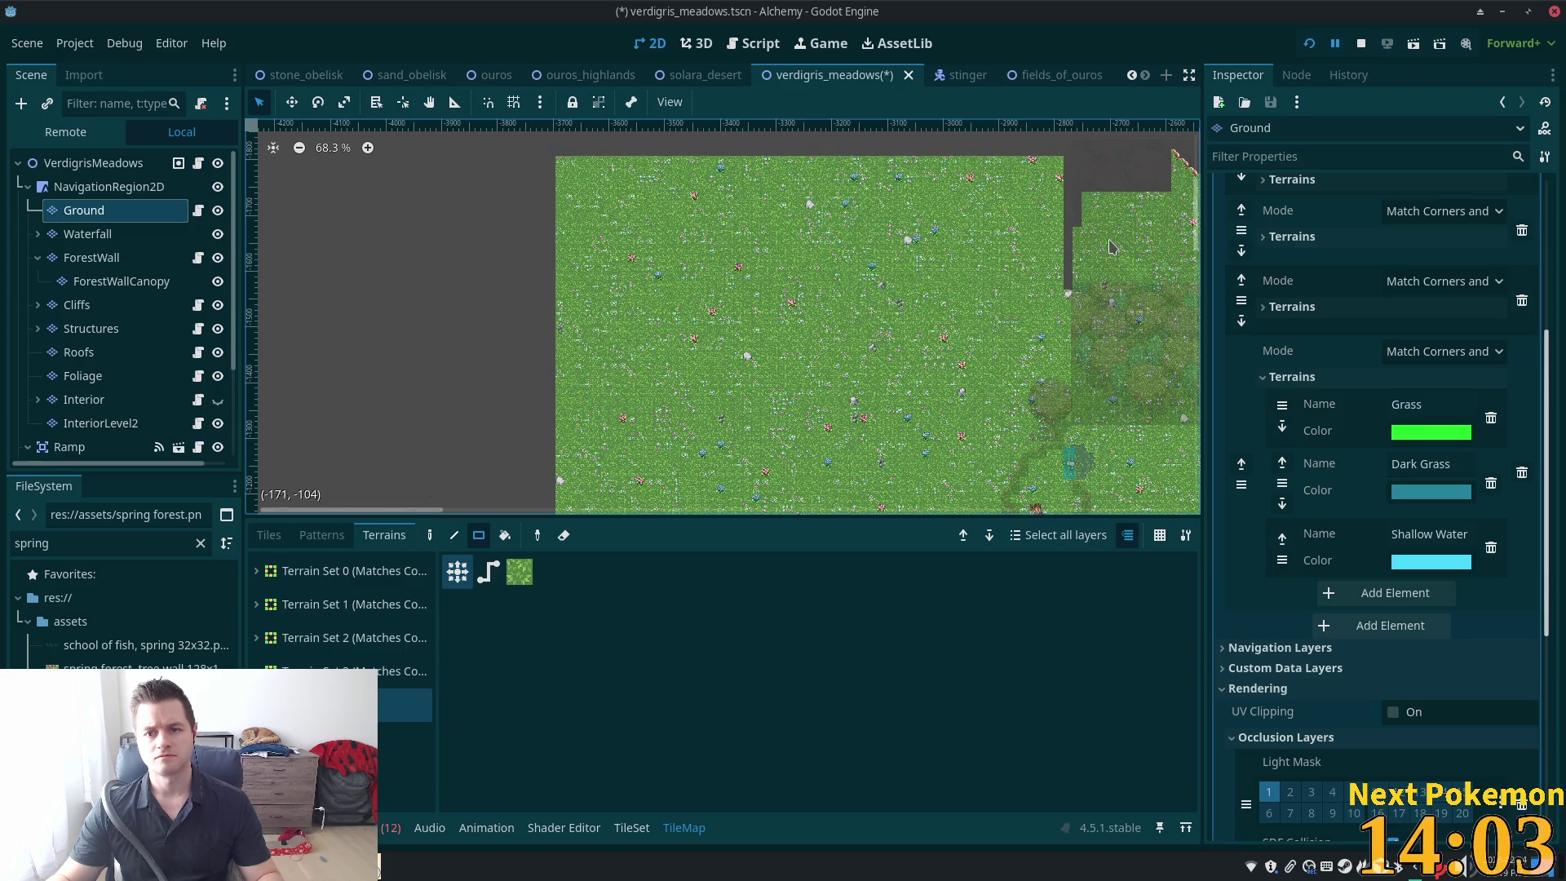
mouse_move(1070, 291)
mouse_down()
mouse_move(1073, 169)
mouse_move(1077, 223)
mouse_up()
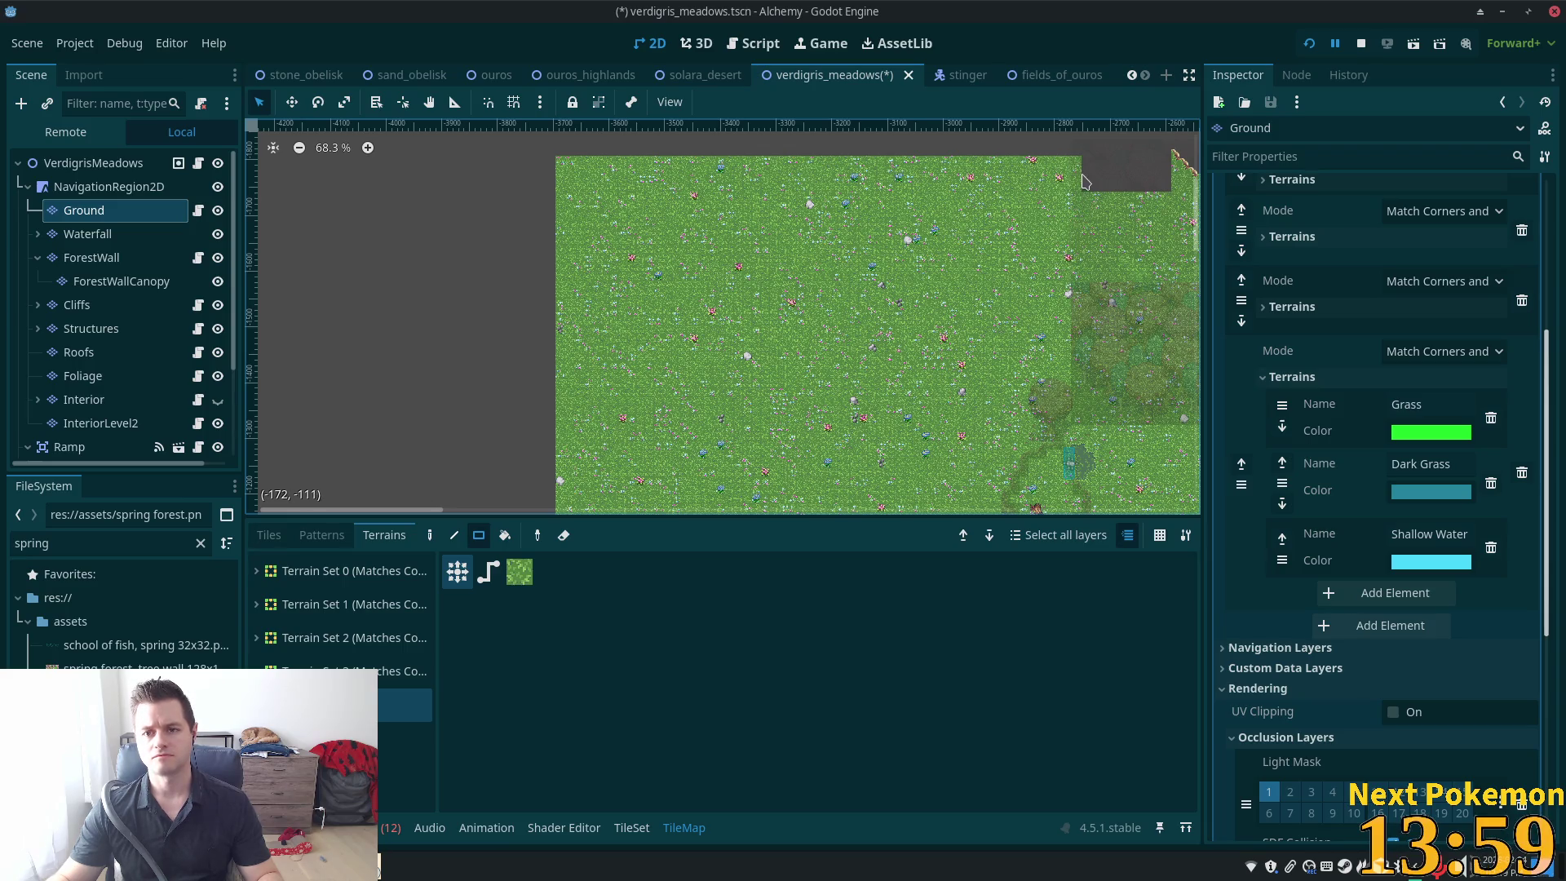
drag(1085, 167, 1169, 189)
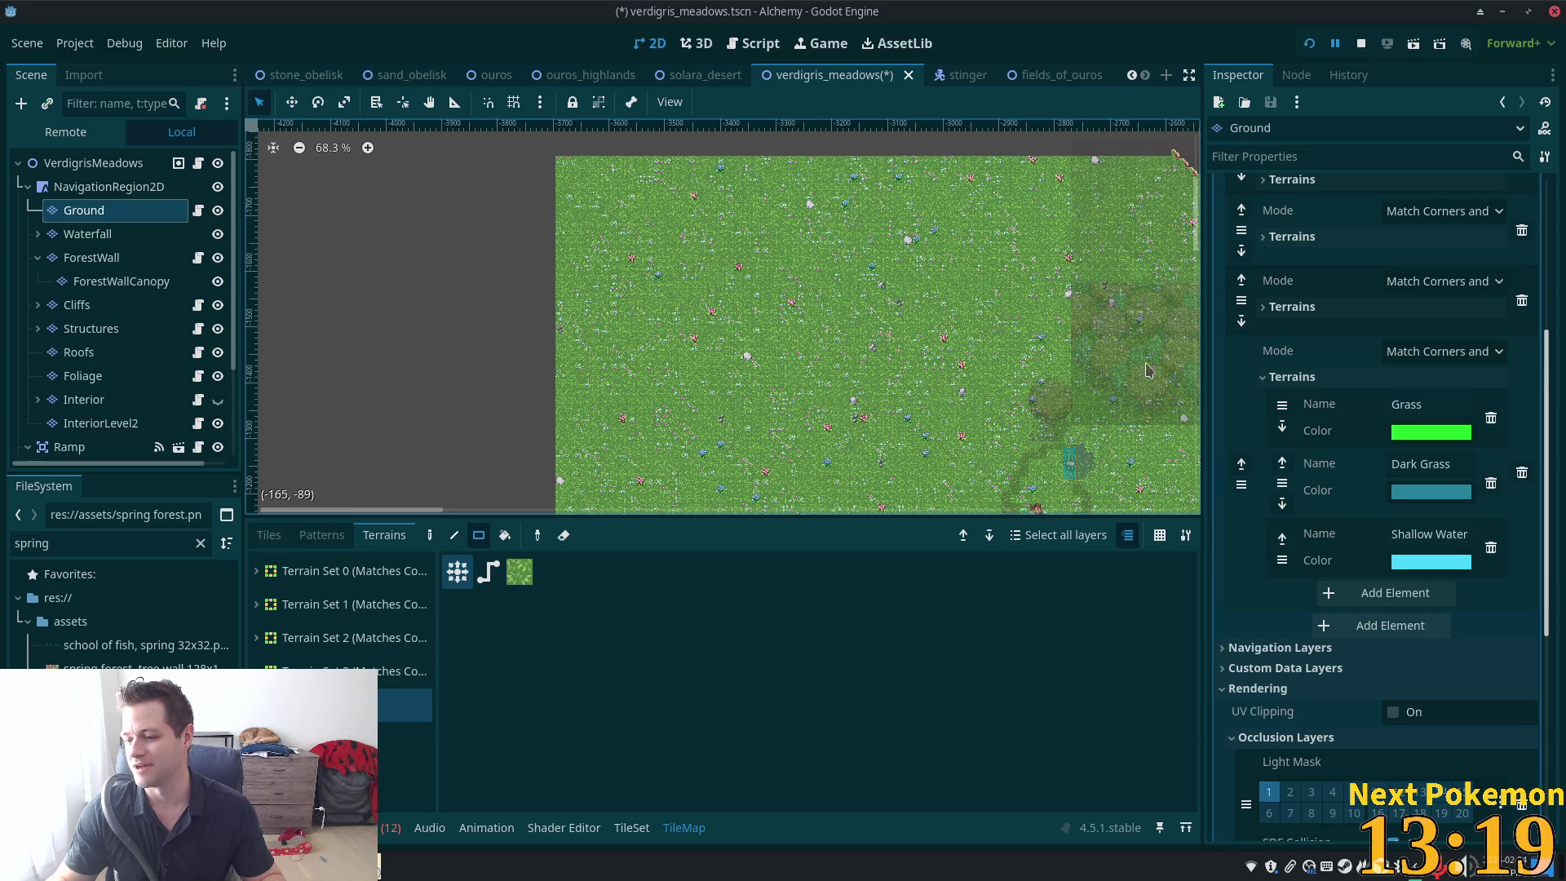
scroll(1151, 375, down, 5)
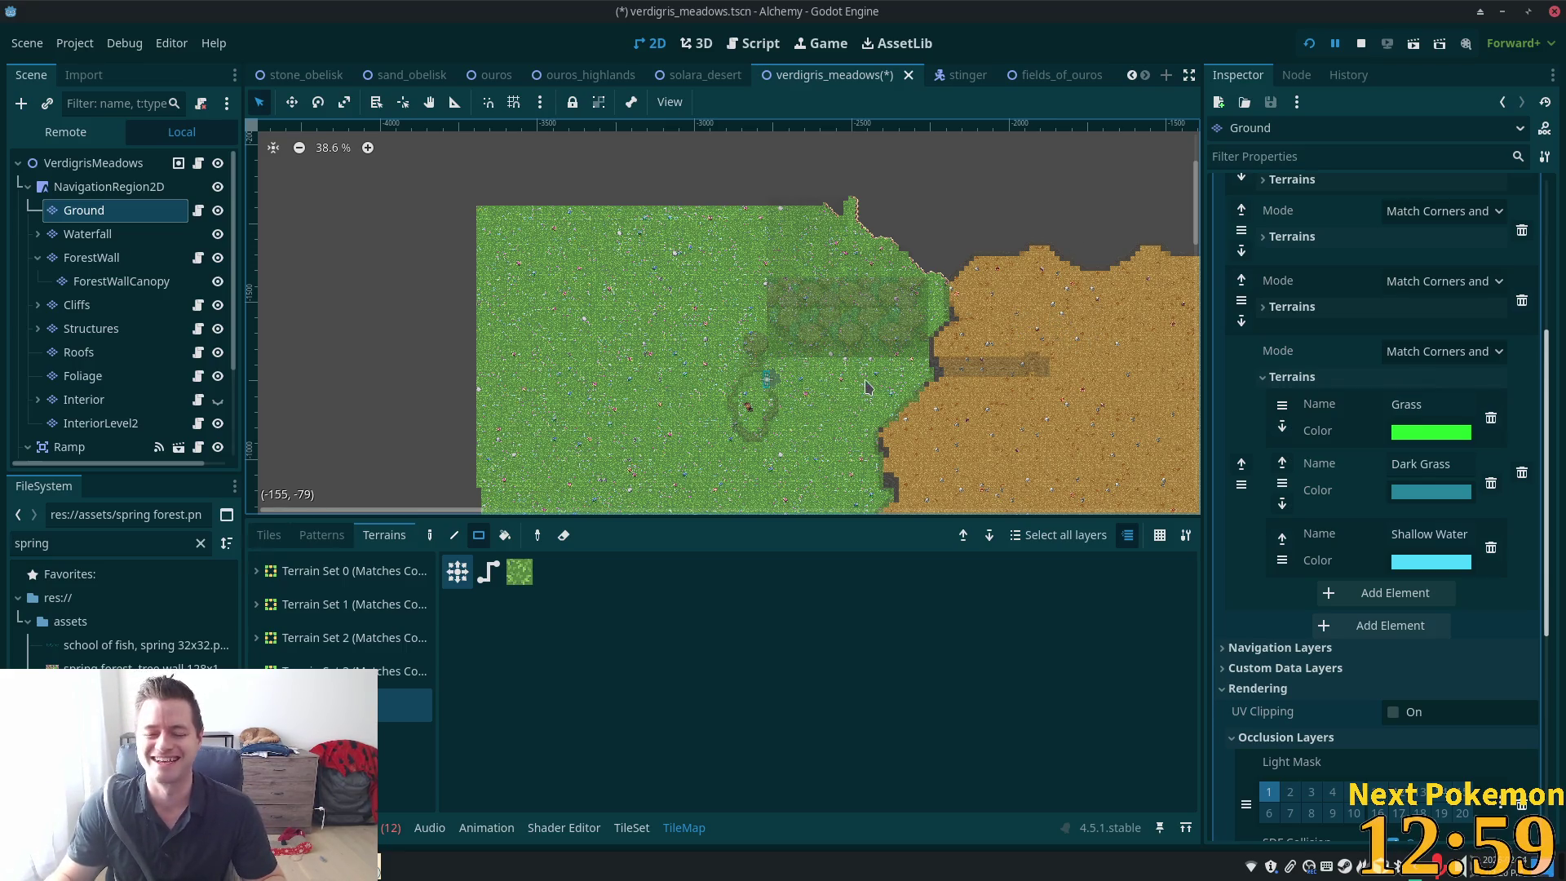
Zoom around the map, then select the Cliffs layer, whose palette lists grass and grass path terrains
scroll(820, 367, up, 3)
scroll(819, 336, up, 2)
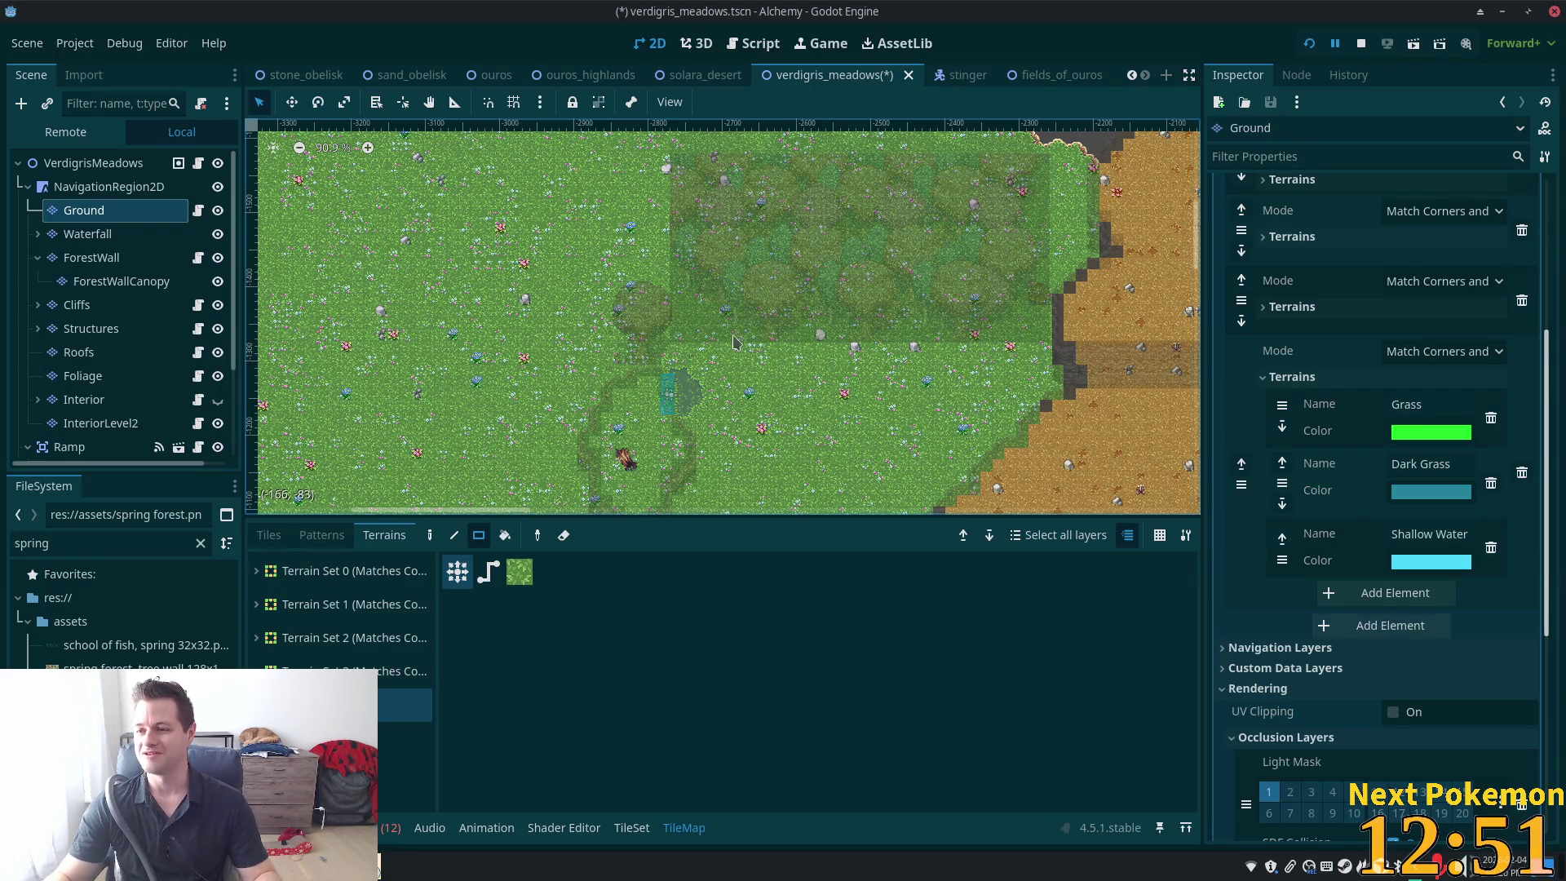
scroll(819, 432, up, 5)
scroll(818, 432, down, 5)
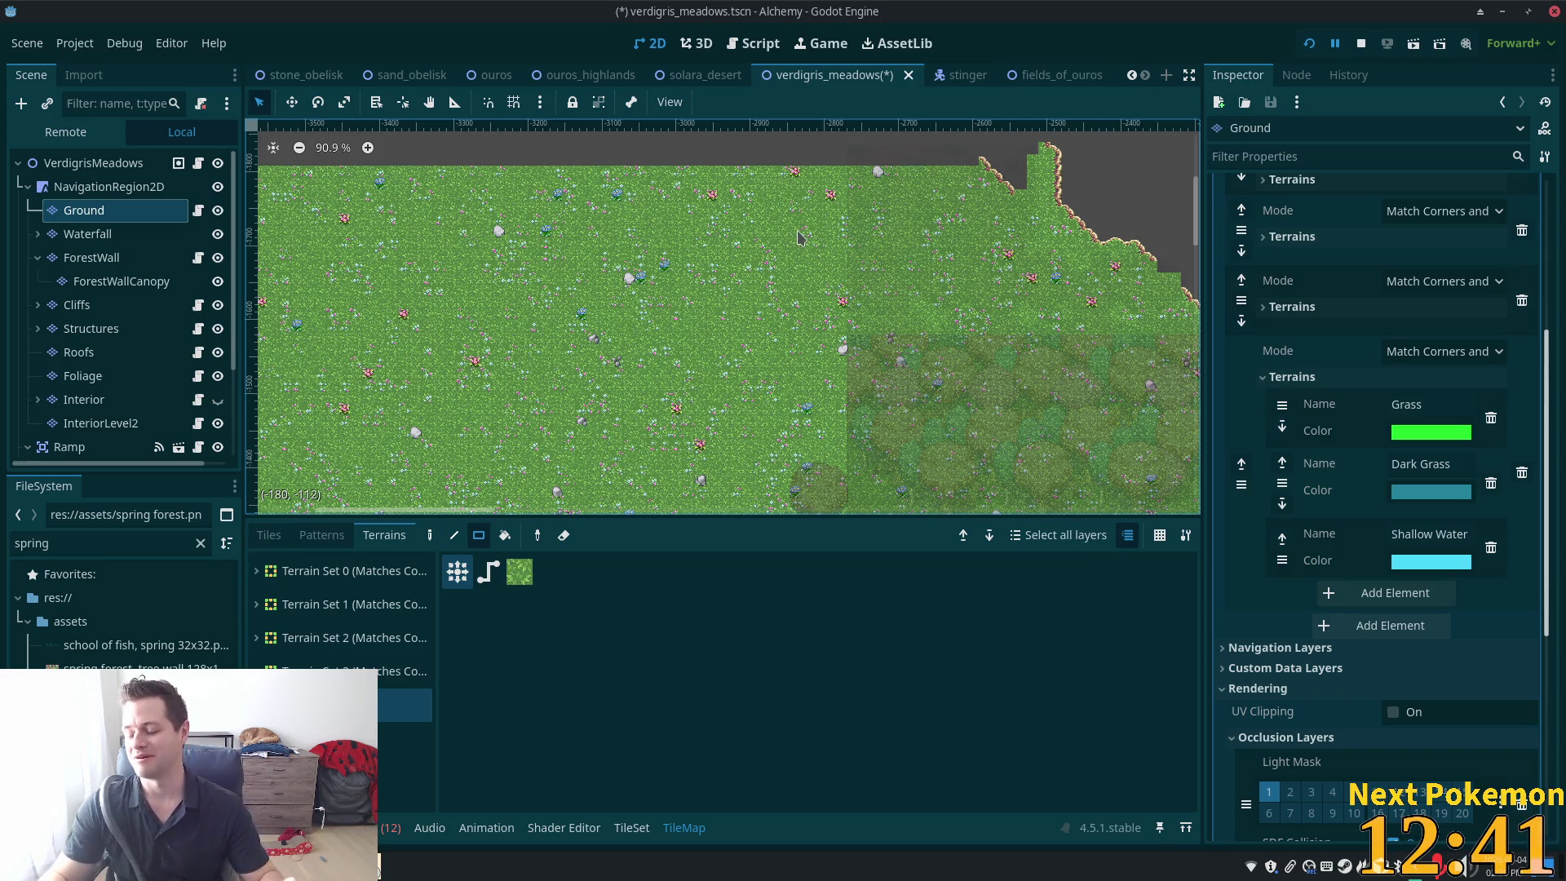
scroll(806, 392, down, 5)
scroll(810, 411, up, 5)
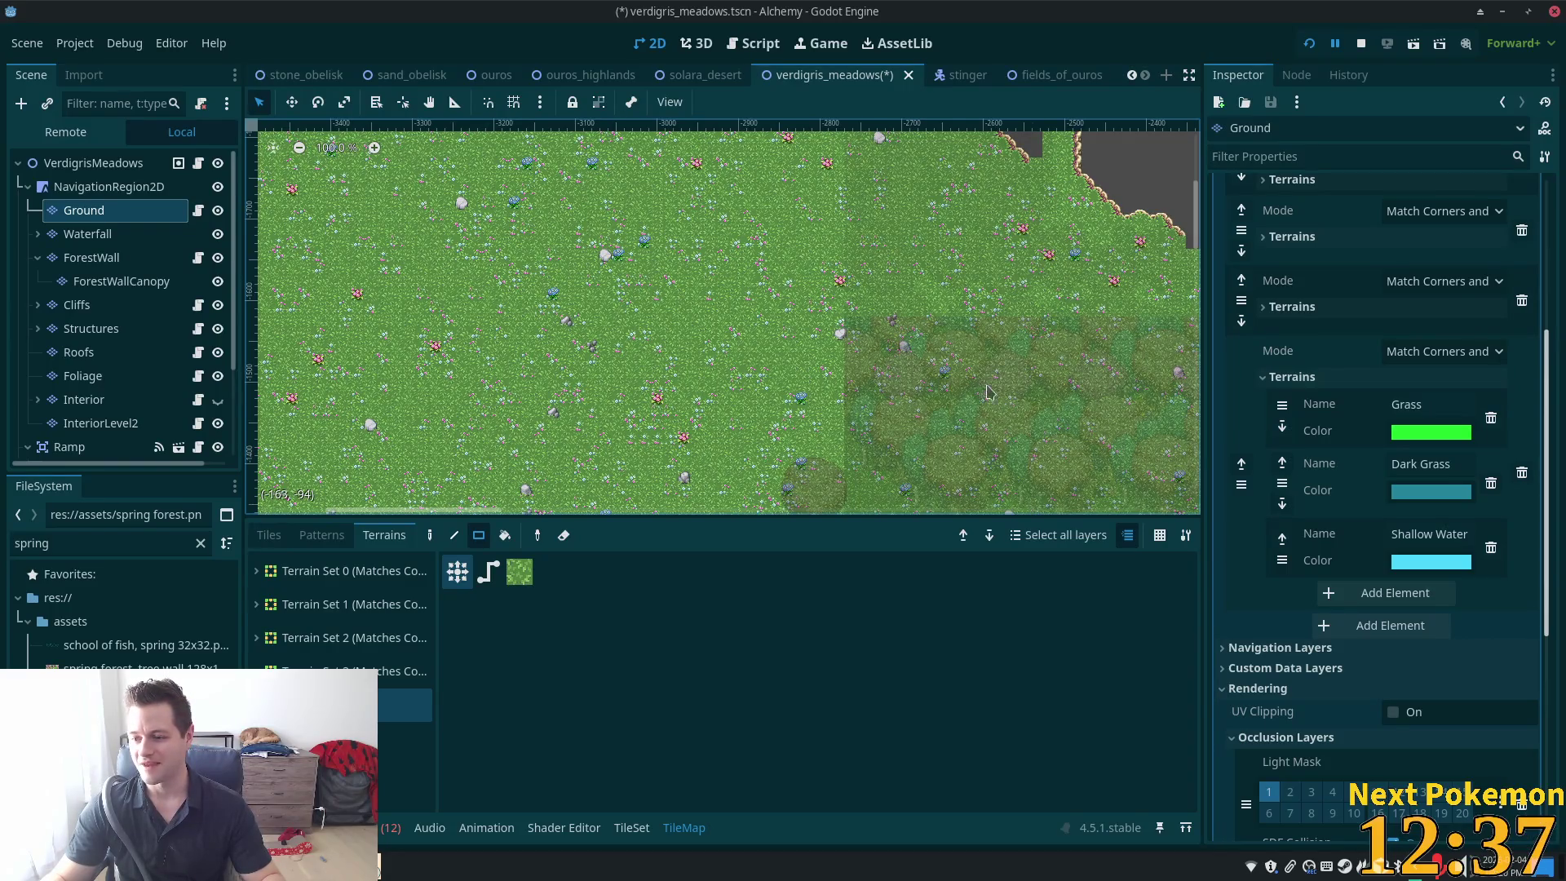
scroll(979, 390, up, 2)
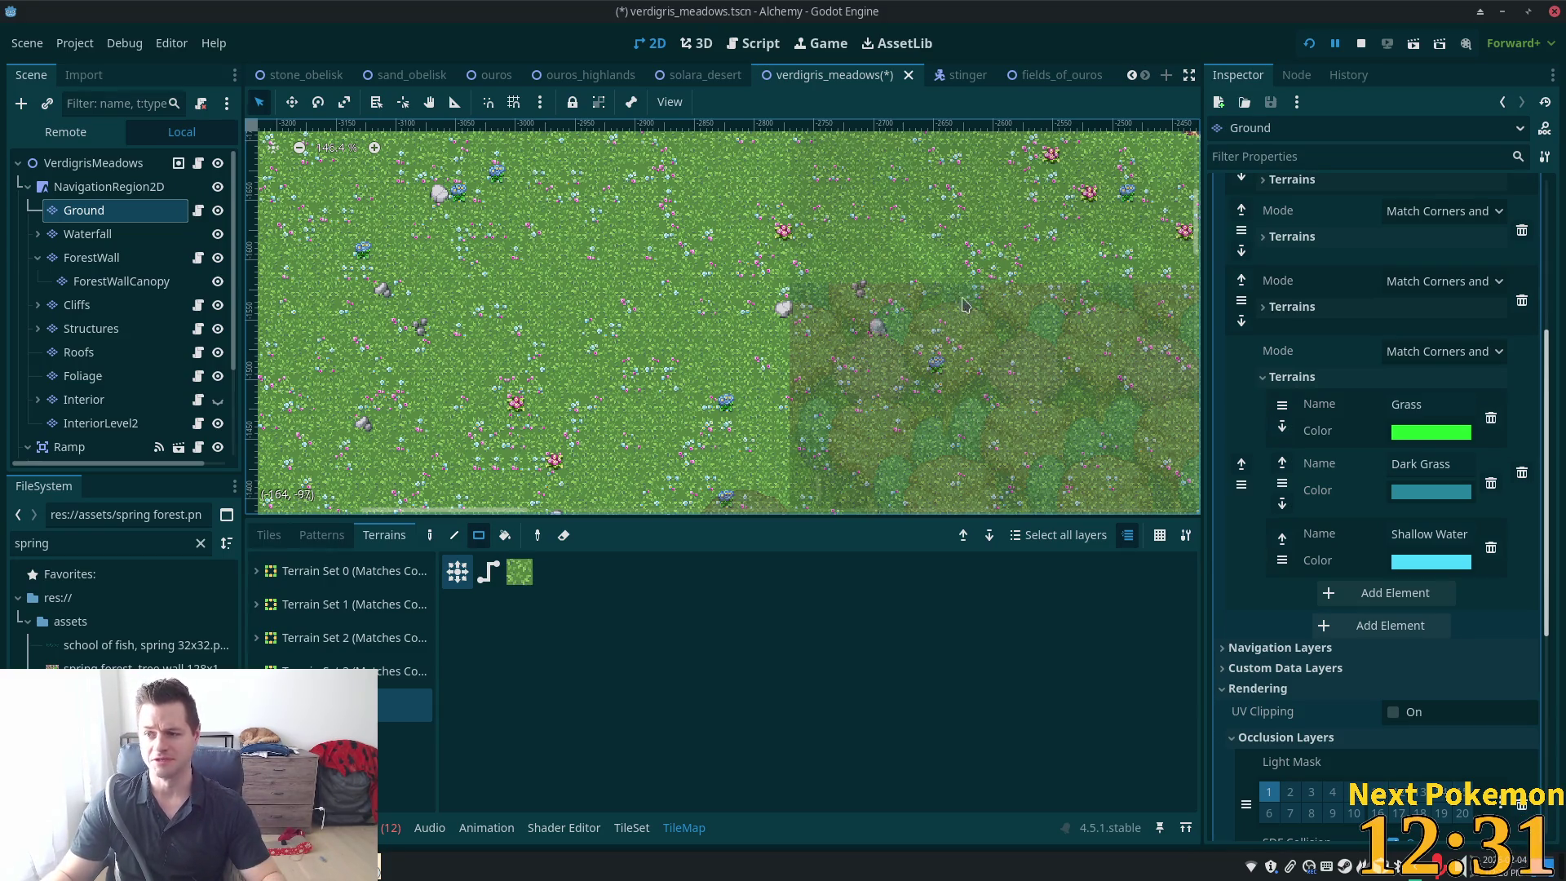
scroll(879, 296, down, 3)
scroll(757, 380, up, 4)
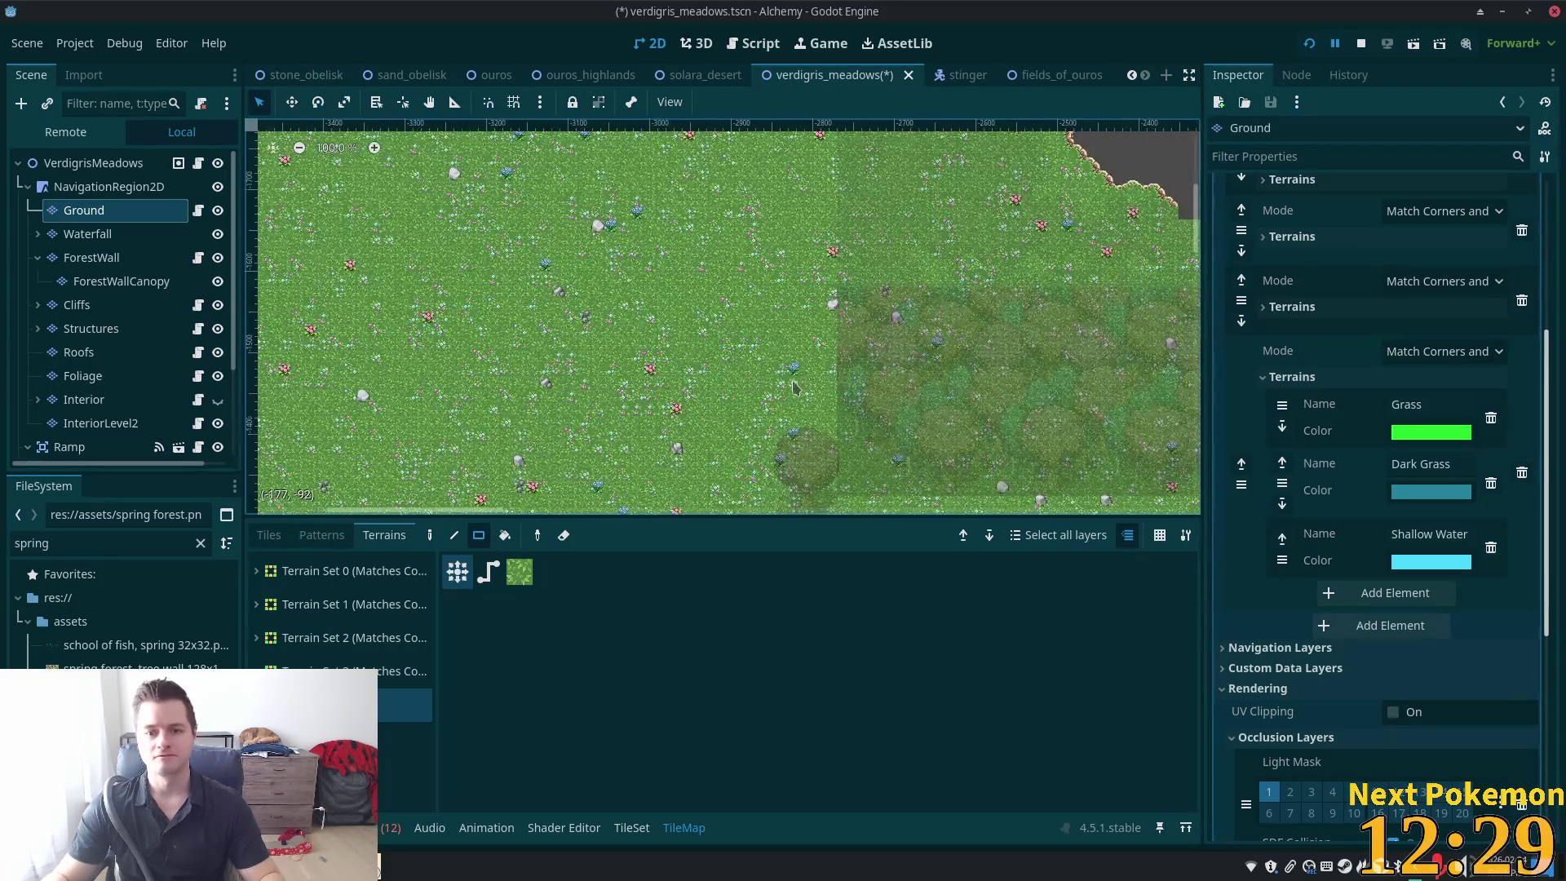
scroll(812, 330, down, 3)
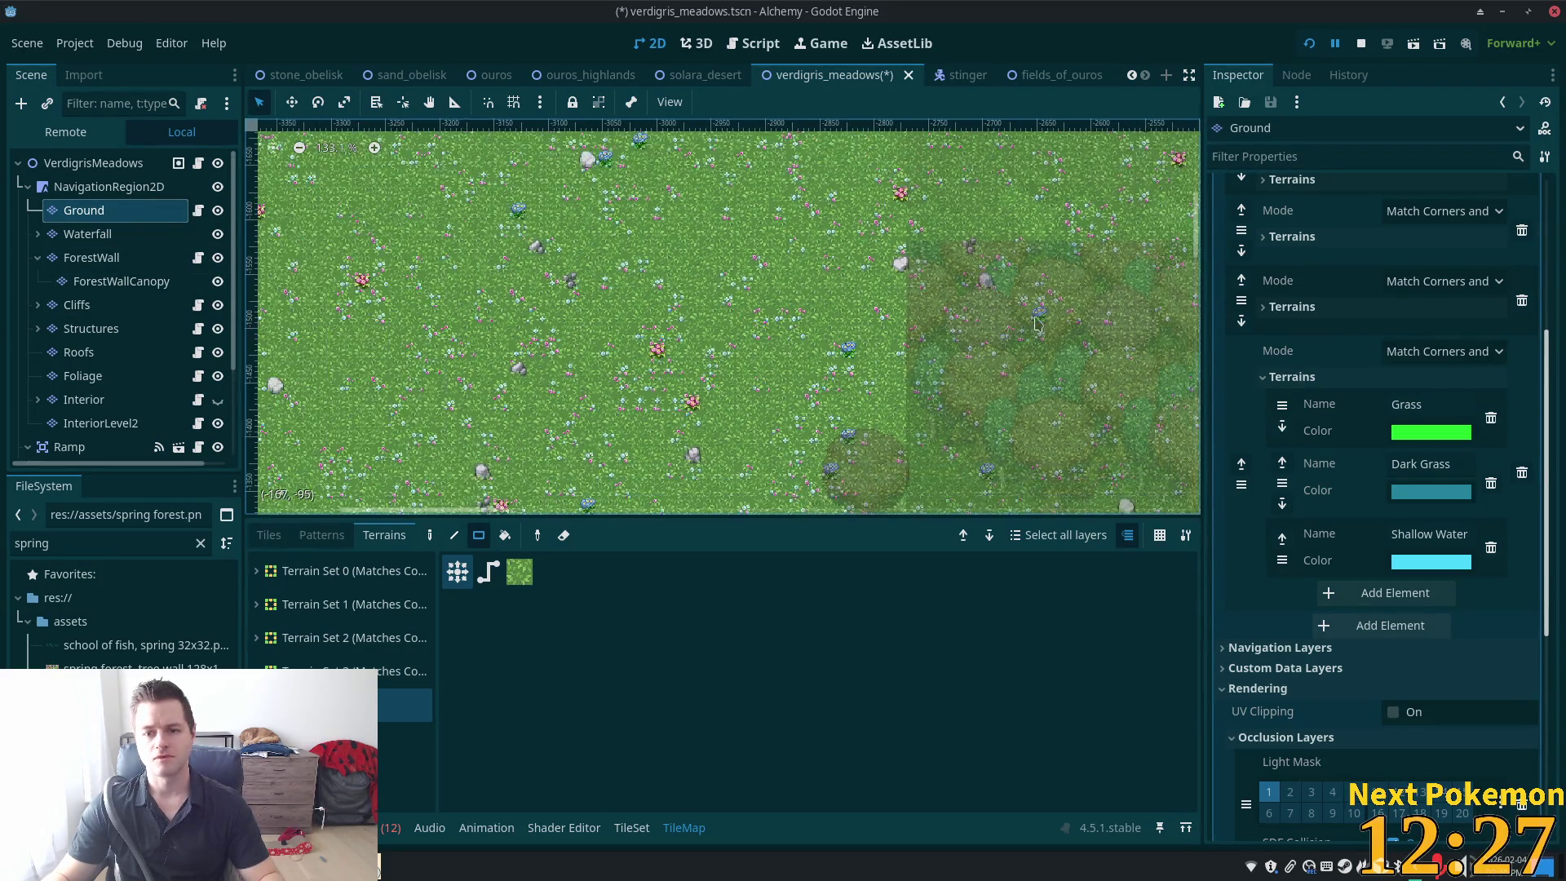
click(131, 305)
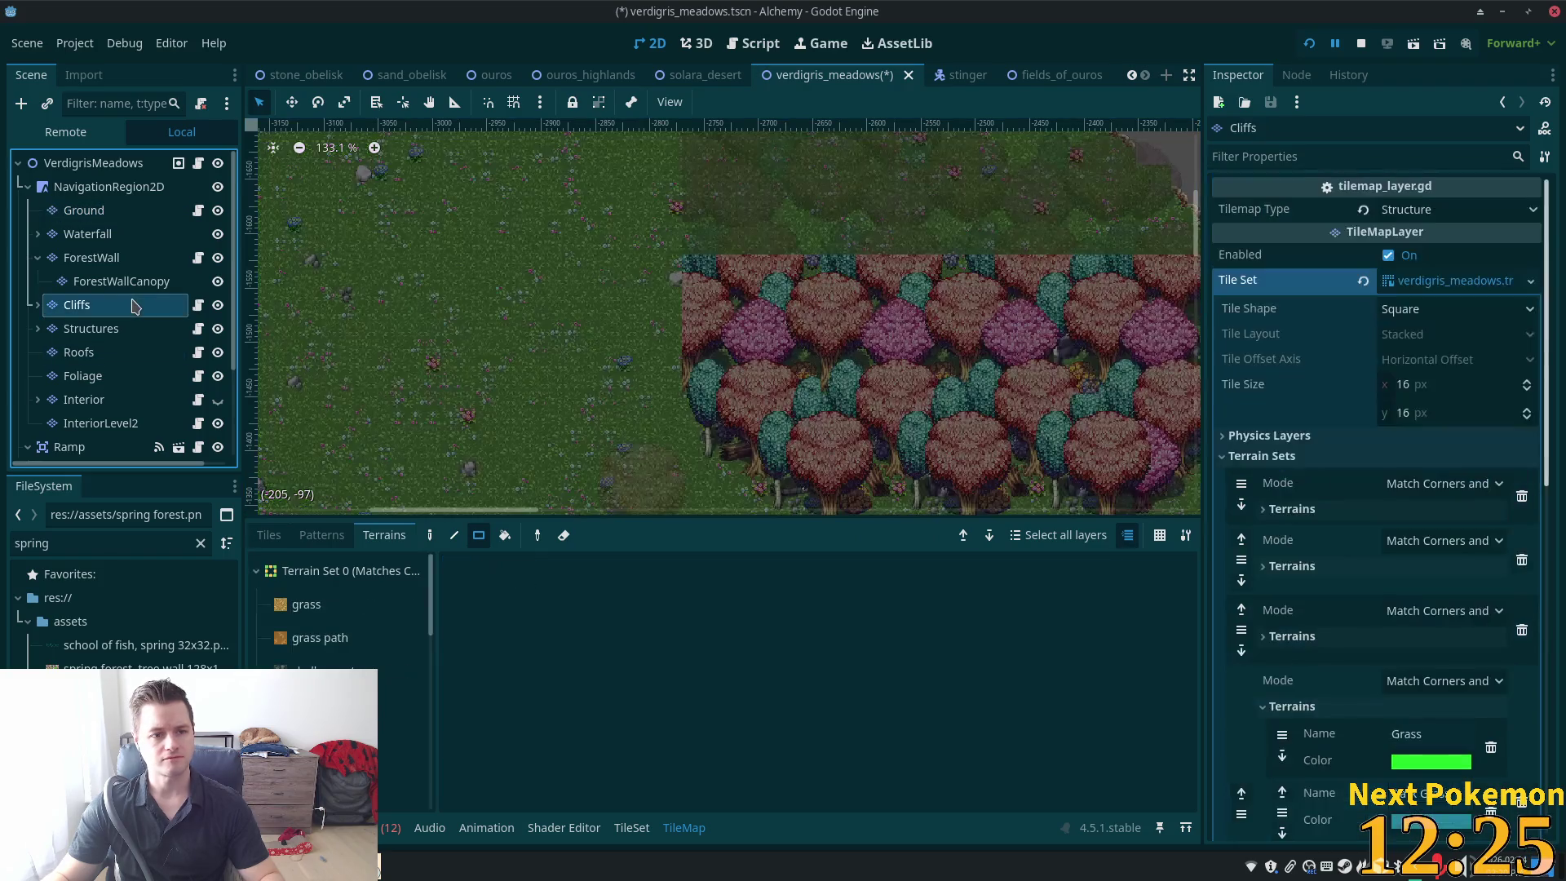